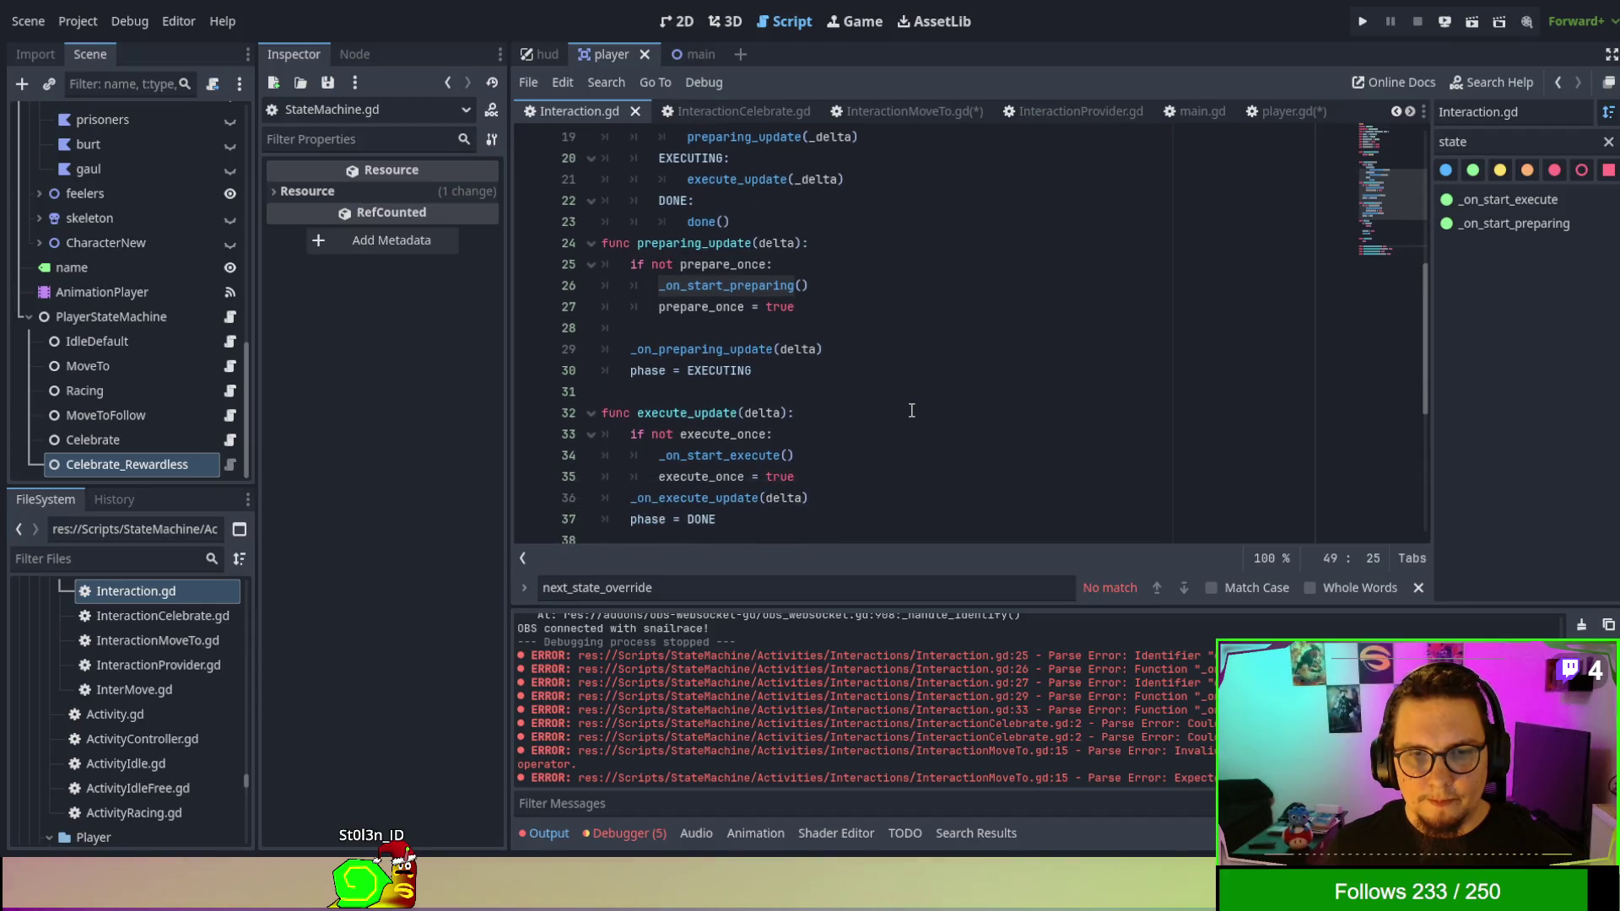
Scroll the script and select the word DONE on line 22.
scroll(909, 405, up, 5)
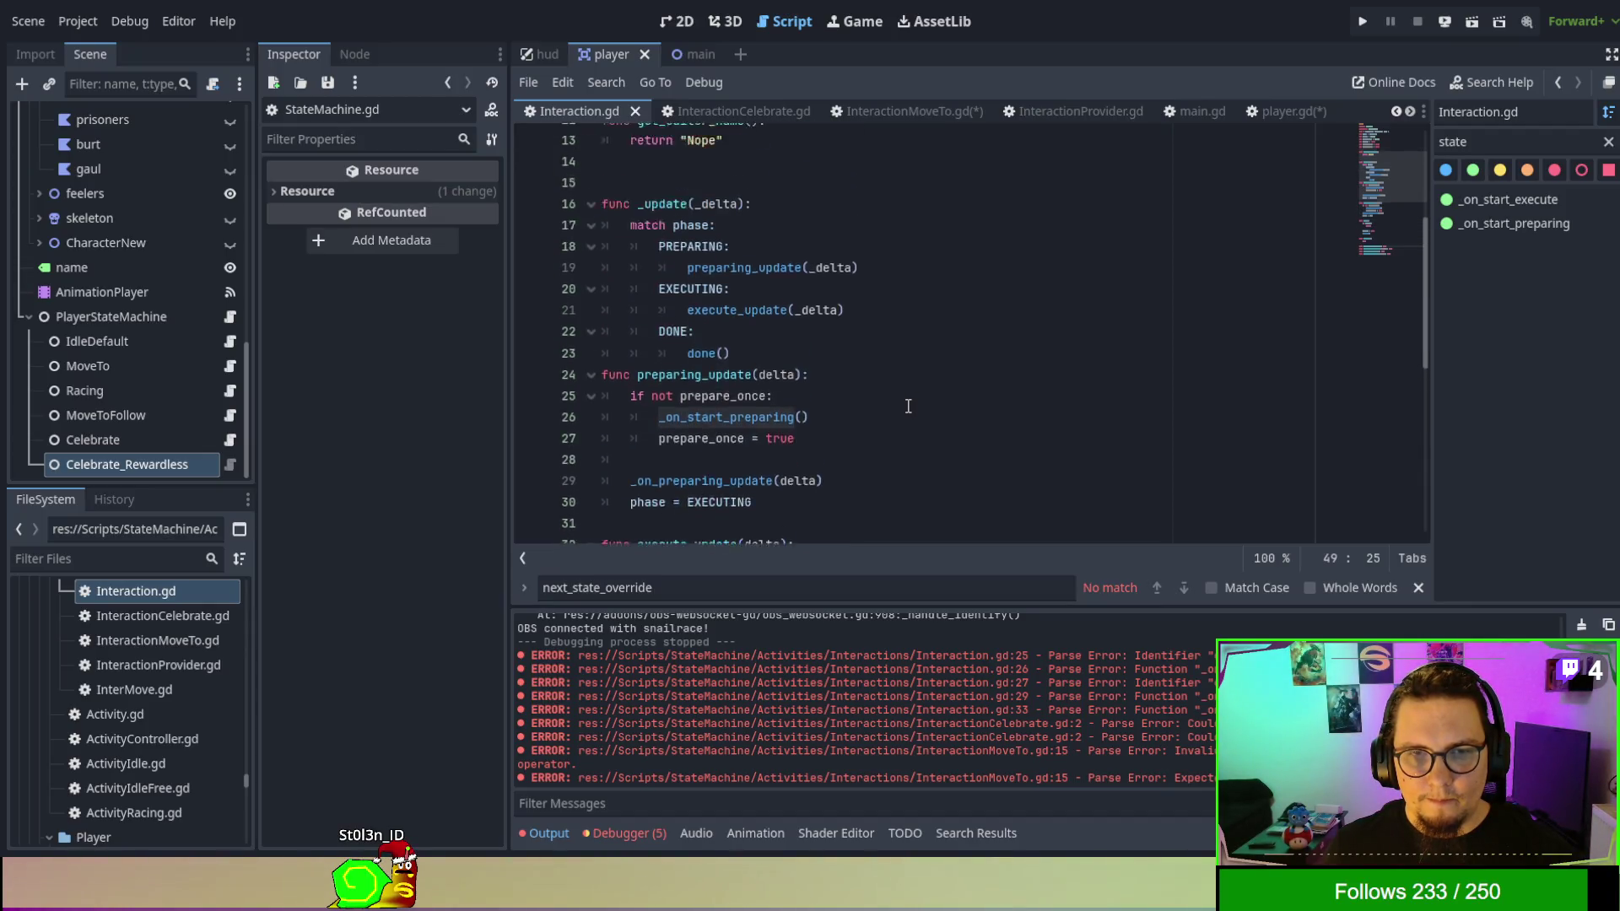
scroll(906, 404, down, 1)
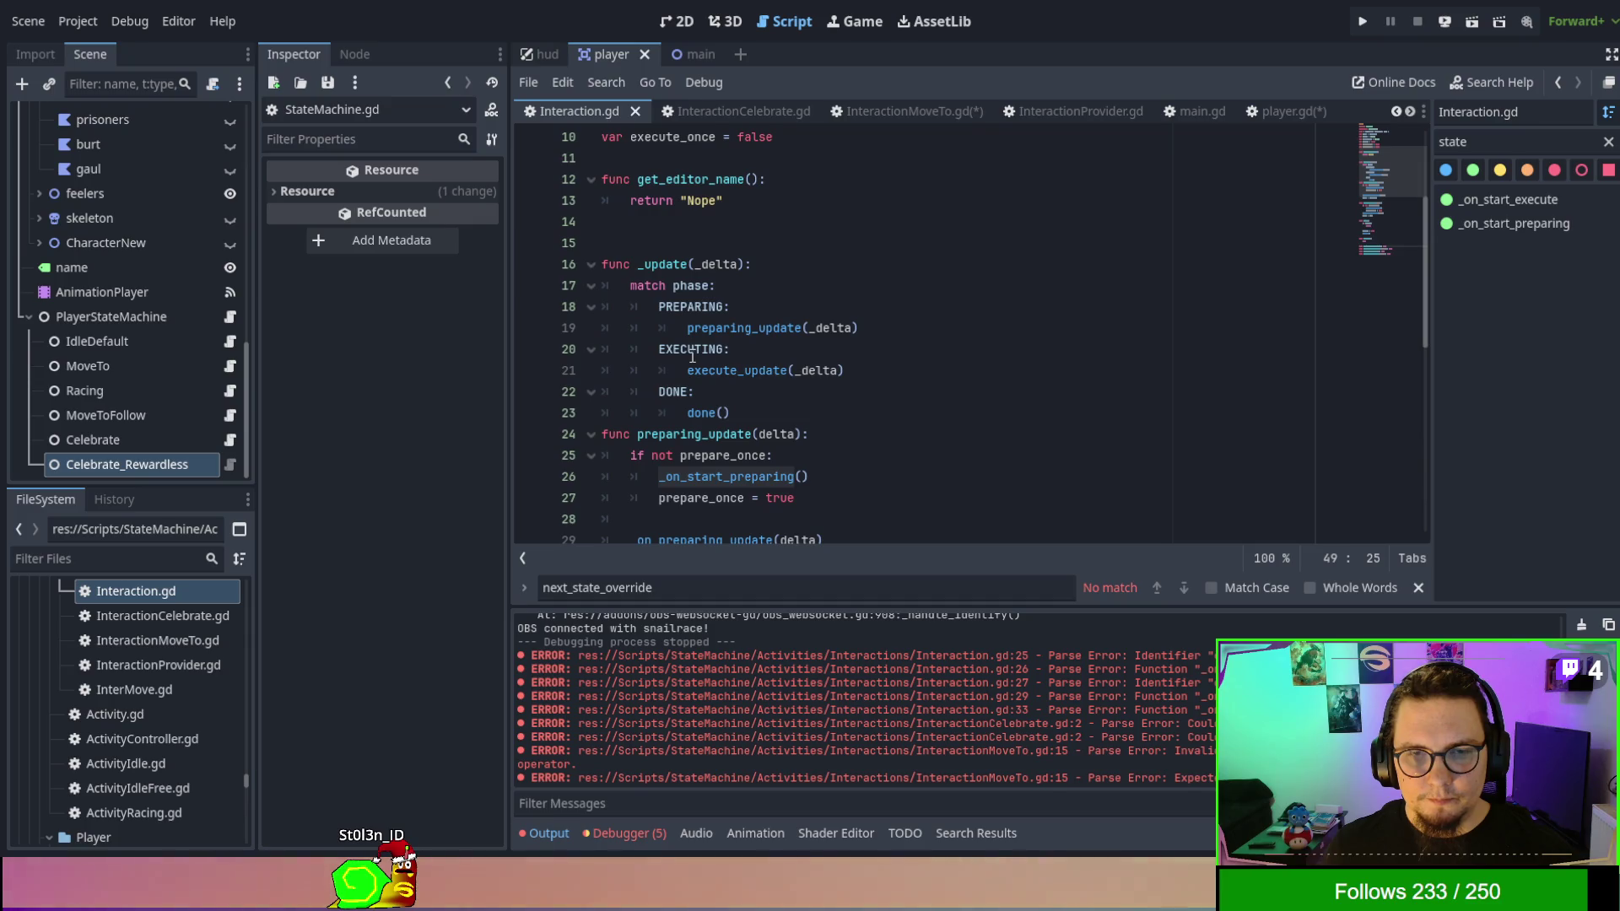
double_click(680, 389)
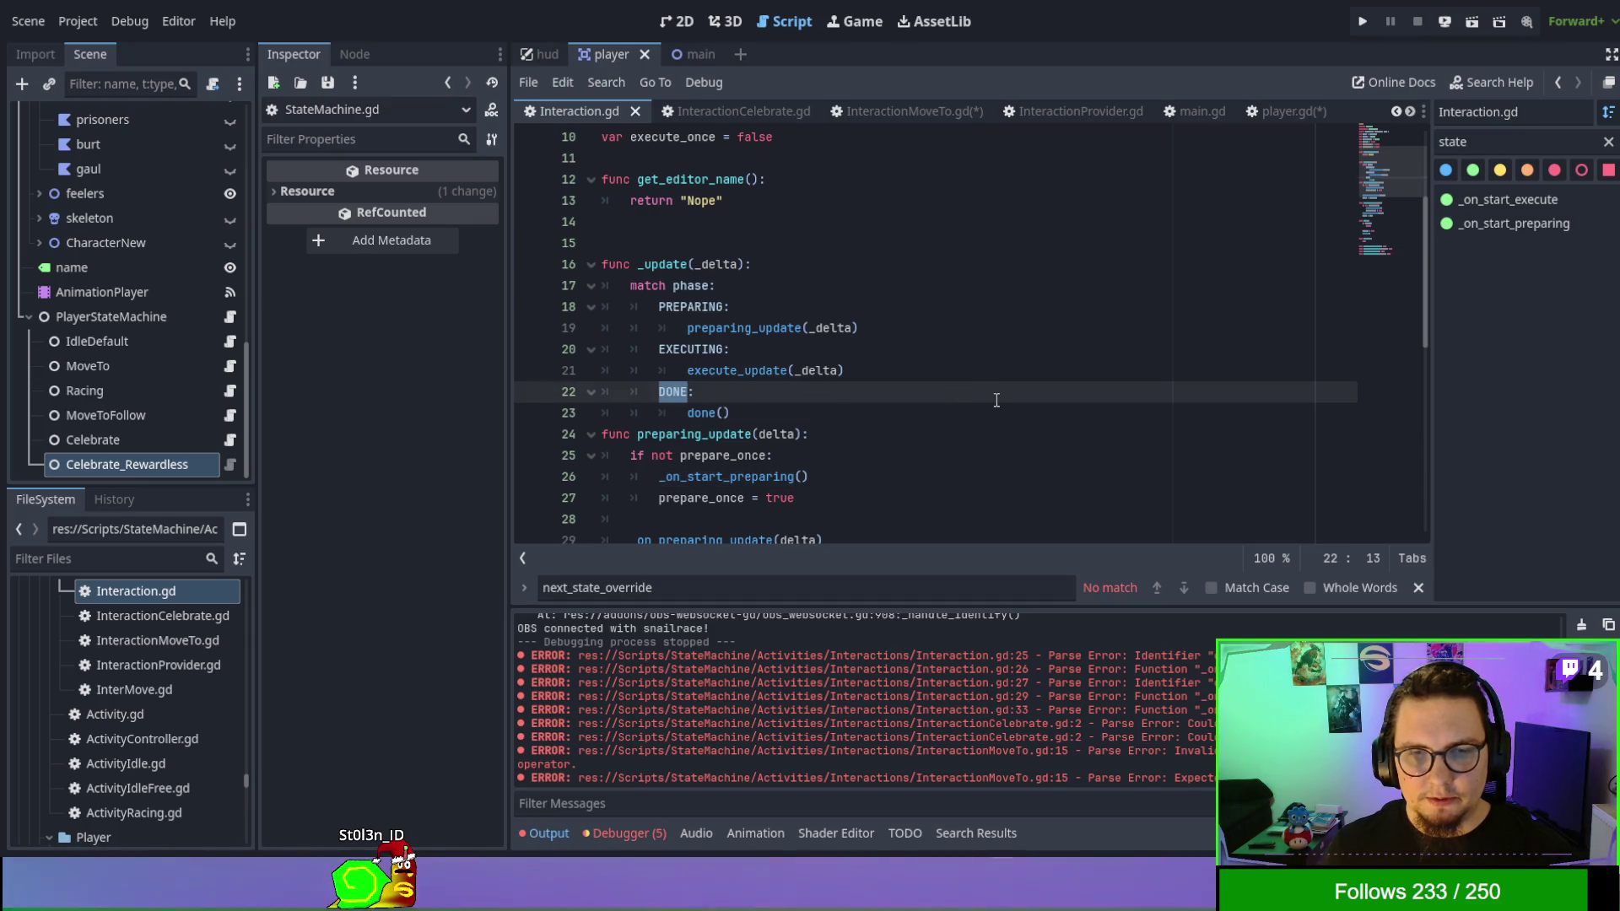
scroll(994, 398, down, 8)
Filter the method list by 'finish' and switch to InteractionMoveTo.gd.
double_click(1475, 145)
text(fin)
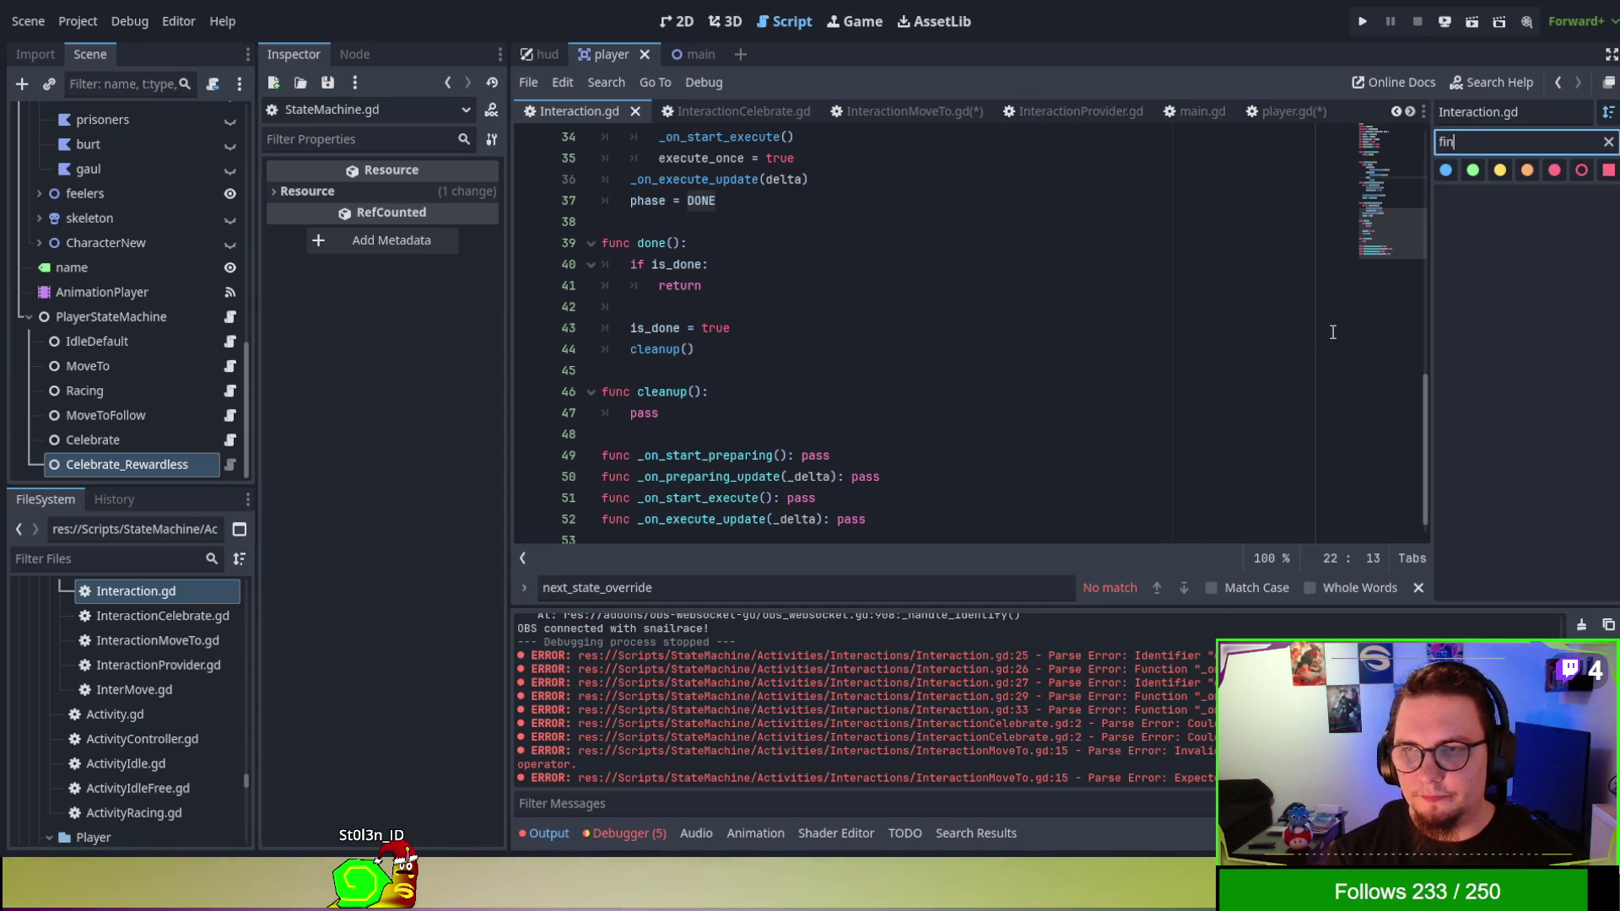
text(ish)
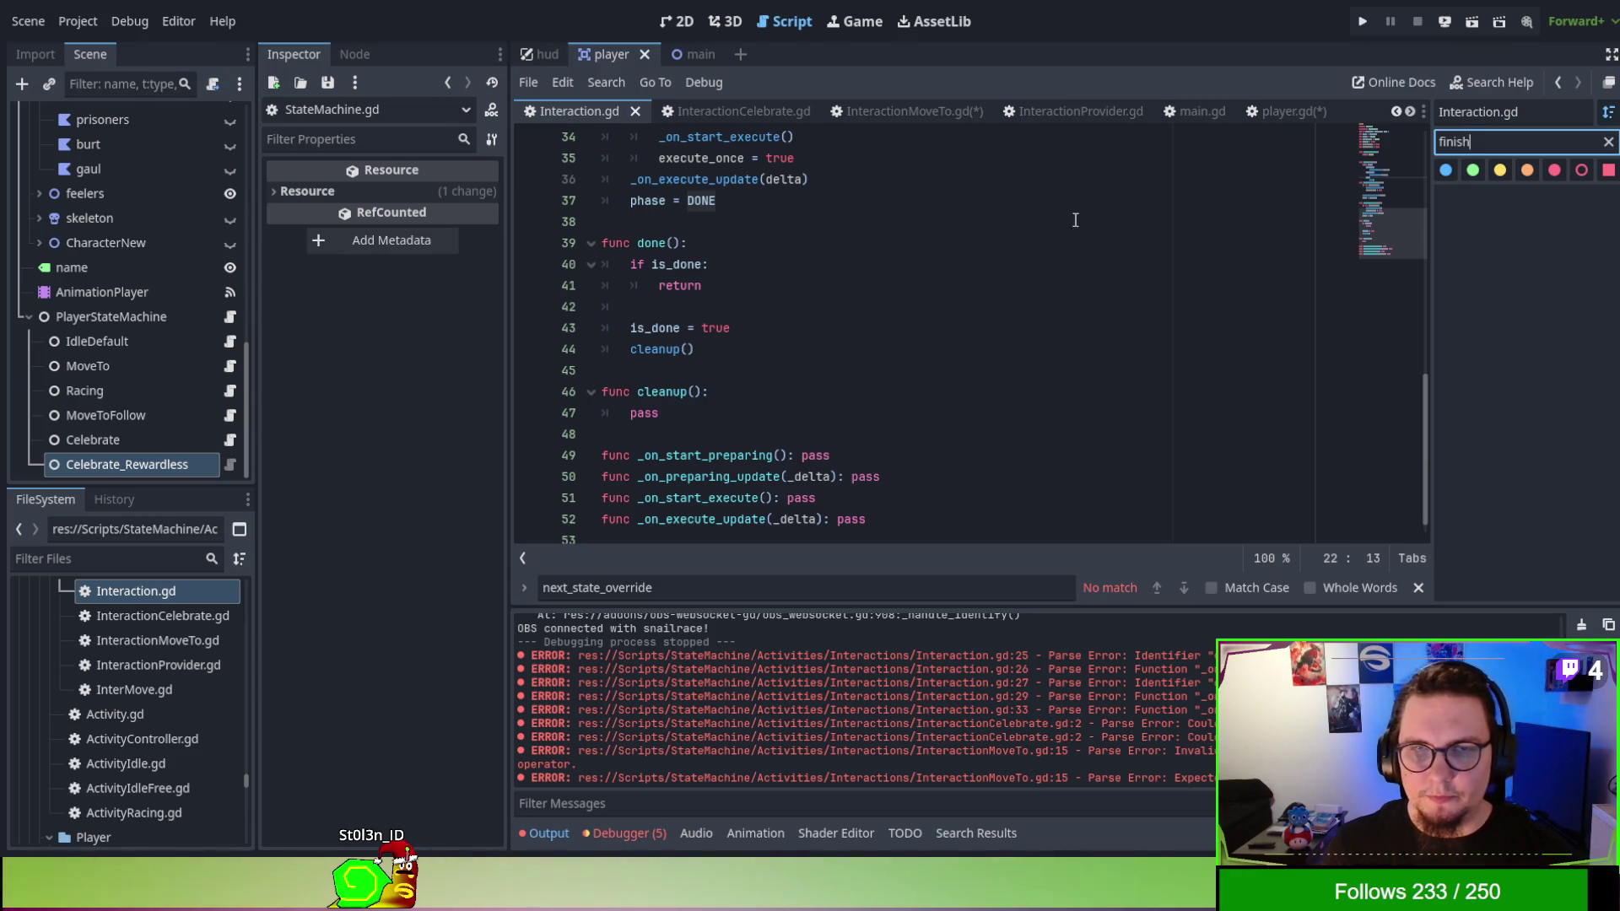
click(899, 99)
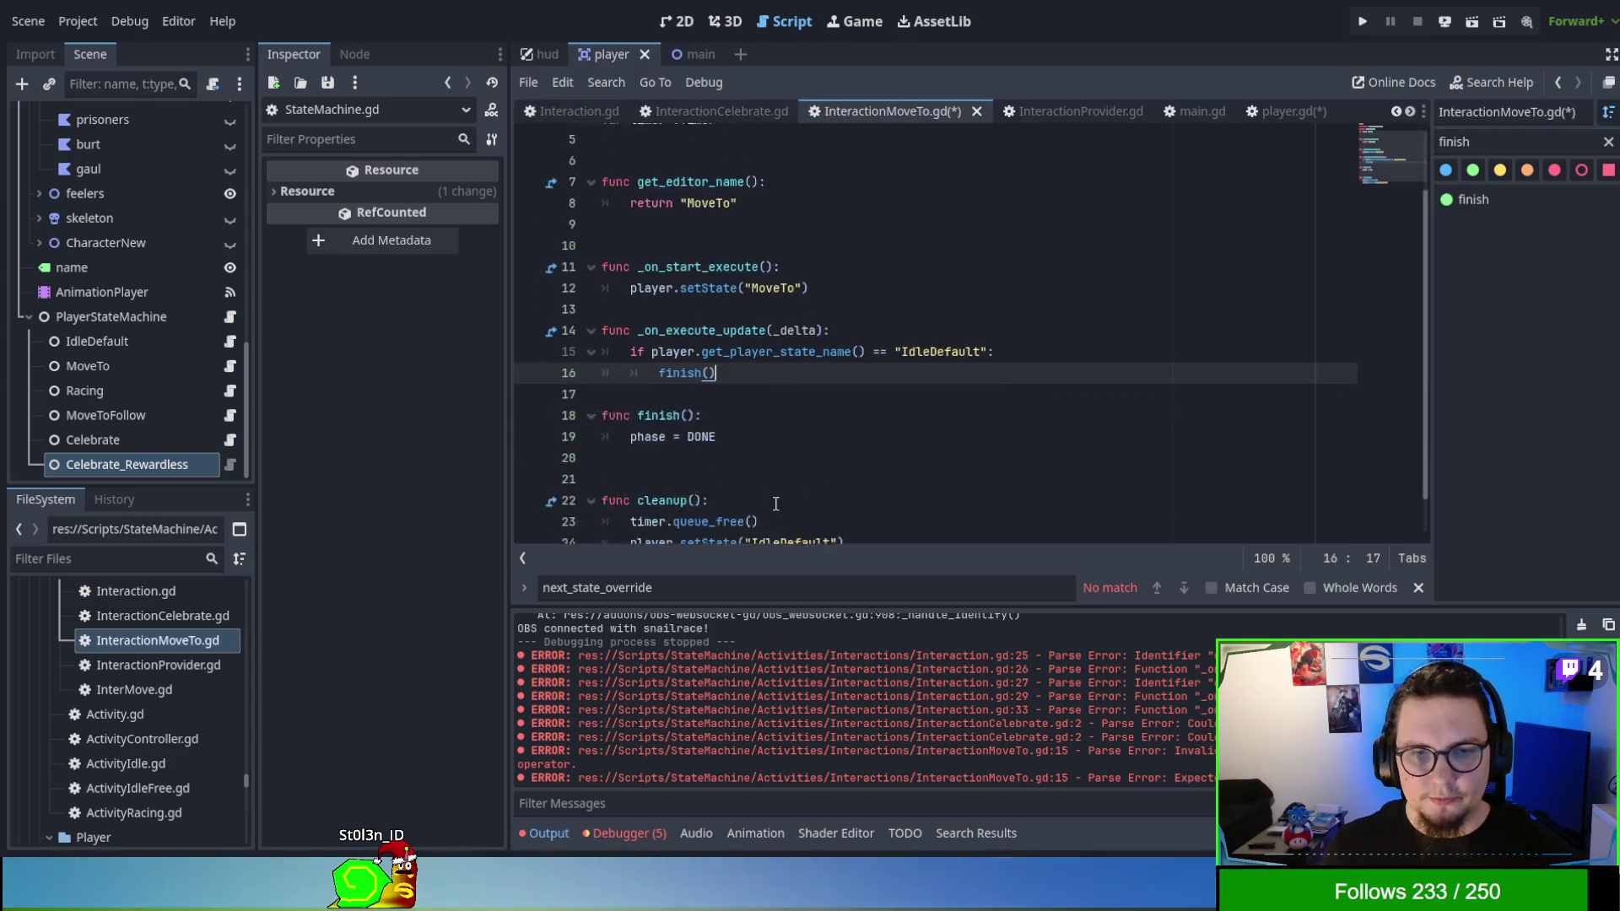
Delete the finish() call and function, join phase = DONE onto line 16, and save.
scroll(776, 507, down, 1)
mouse_move(704, 370)
mouse_down()
mouse_move(607, 349)
mouse_move(674, 310)
mouse_move(604, 329)
mouse_up()
key(BackSpace)
key(Tab)
key(Tab)
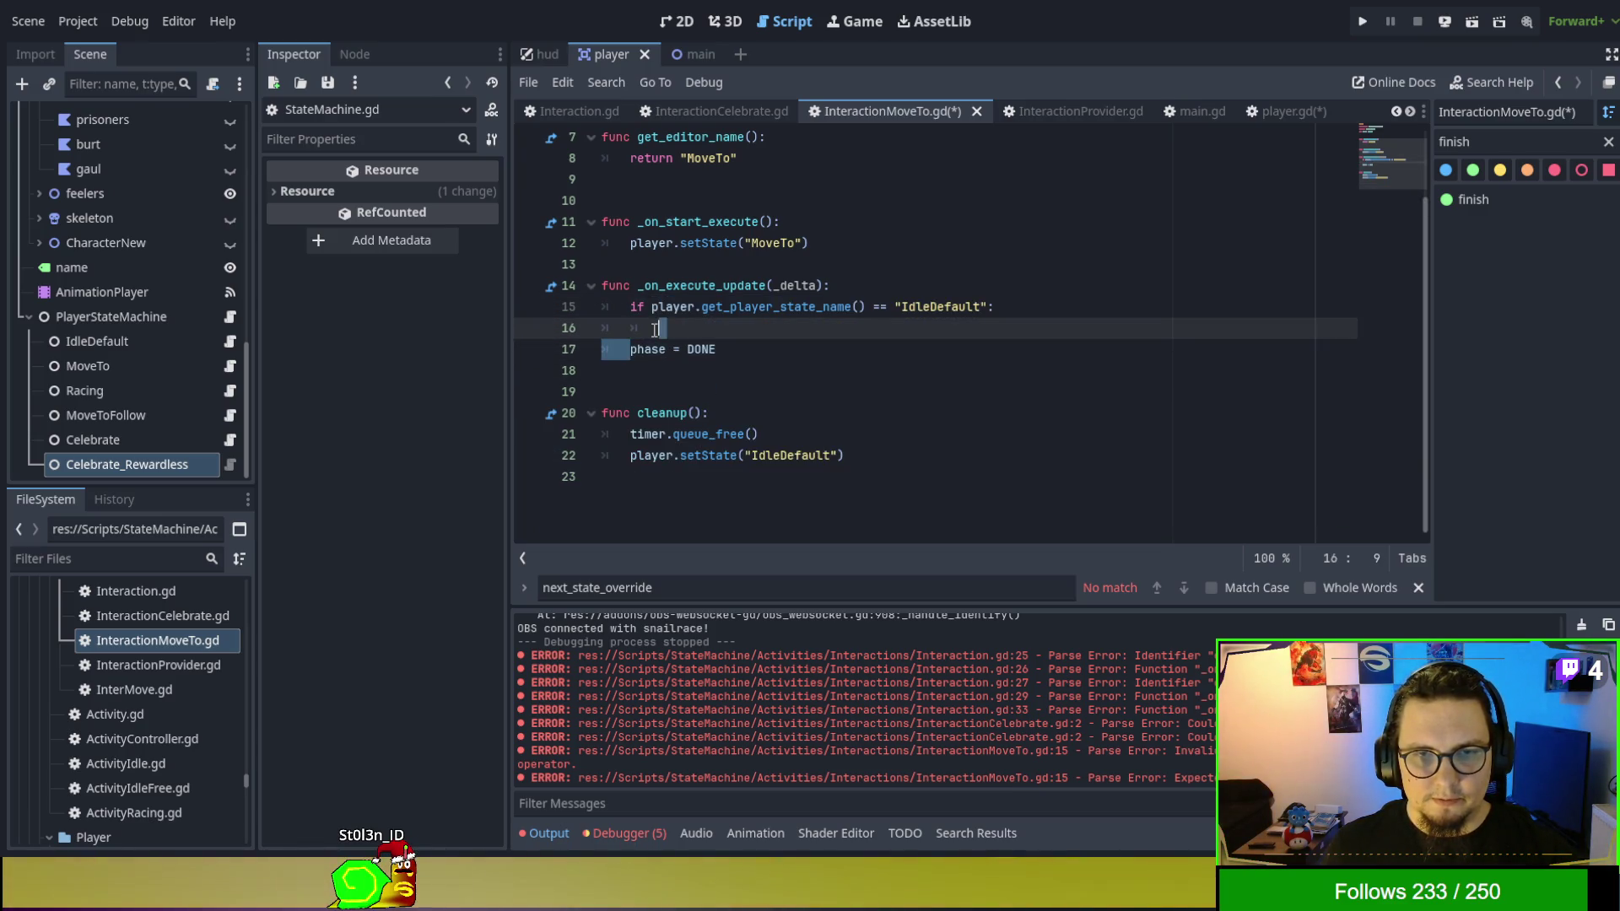
key(BackSpace)
click(690, 381)
key(ctrl+s)
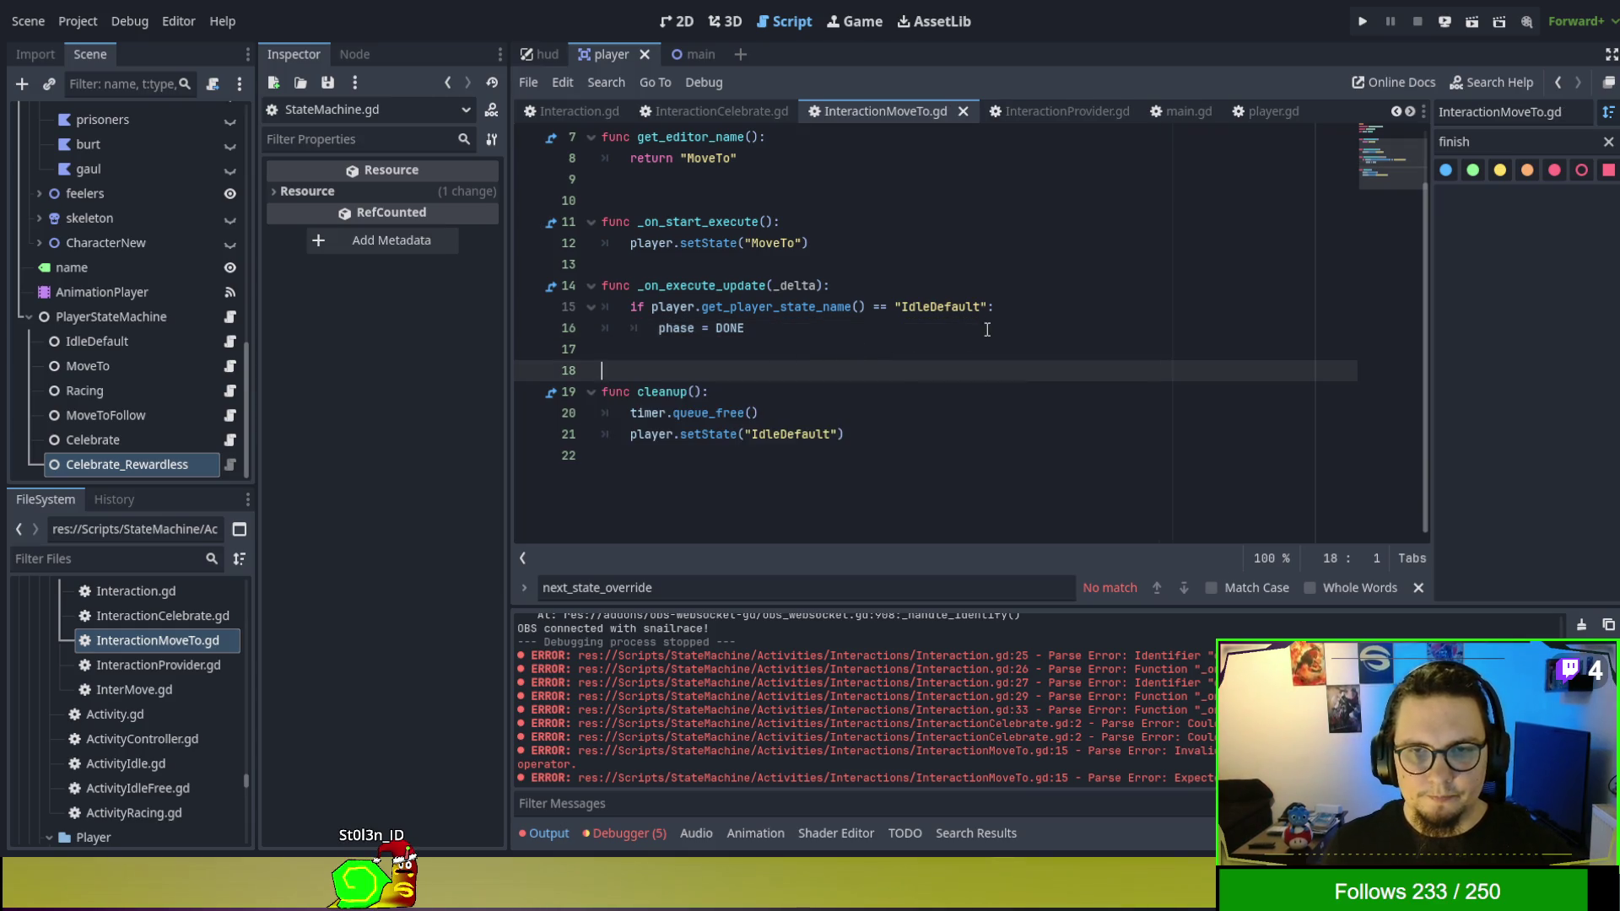
Insert a blank line above _on_execute_update.
click(996, 326)
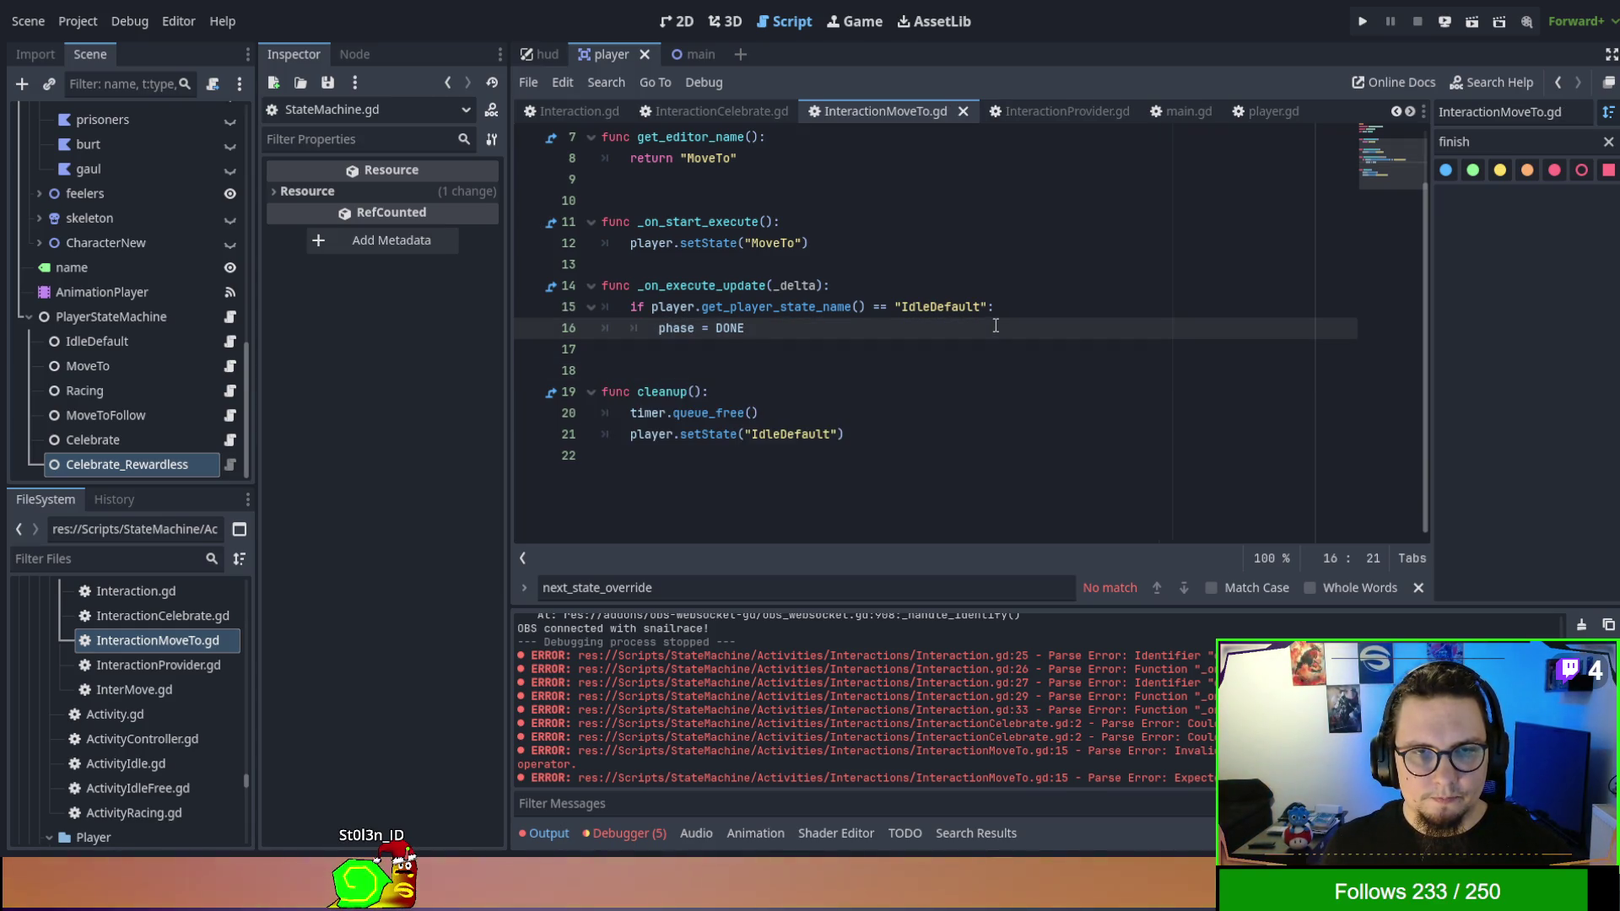
key(Up)
key(Up)
key(Up)
key(Return)
scroll(911, 363, up, 1)
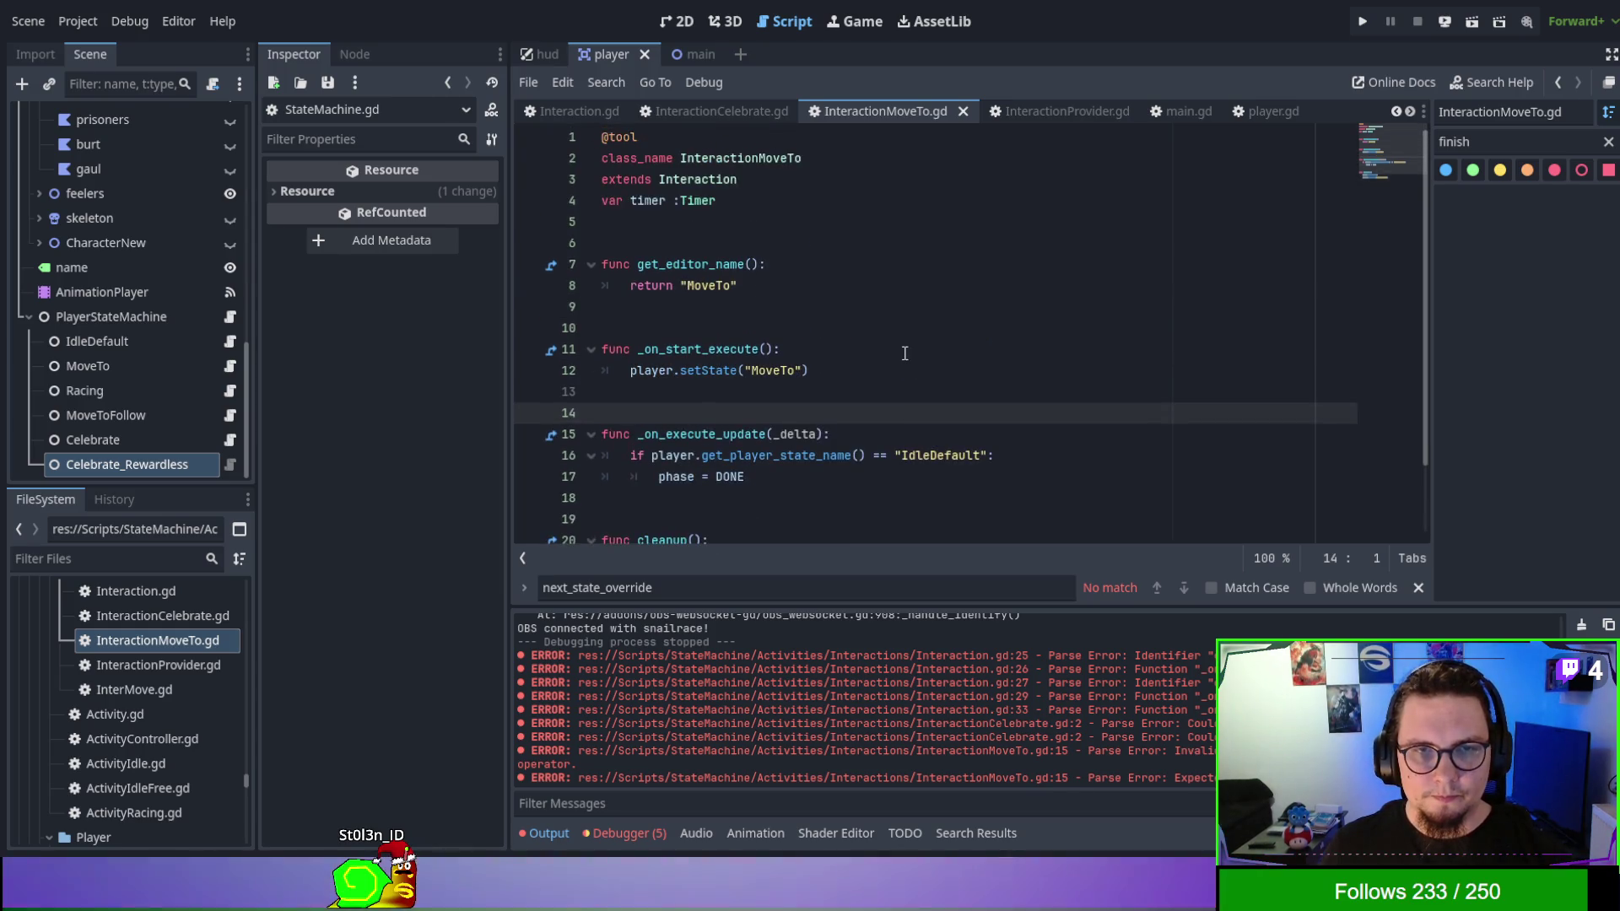
click(911, 243)
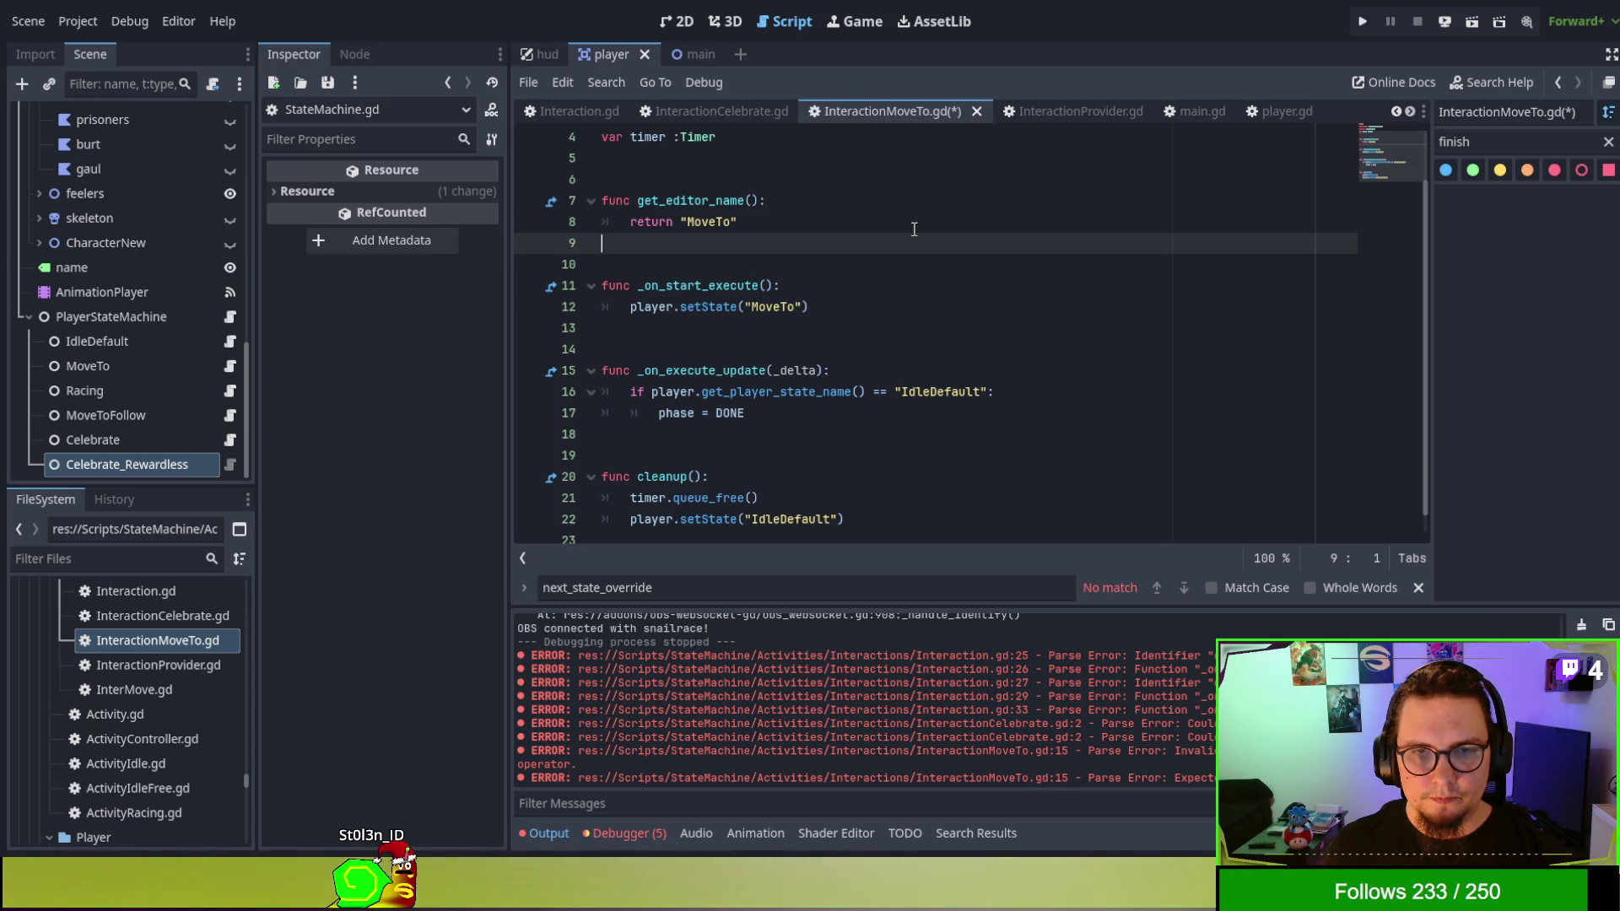
Check the get_editor_name function, then run the game with F5.
scroll(914, 229, down, 1)
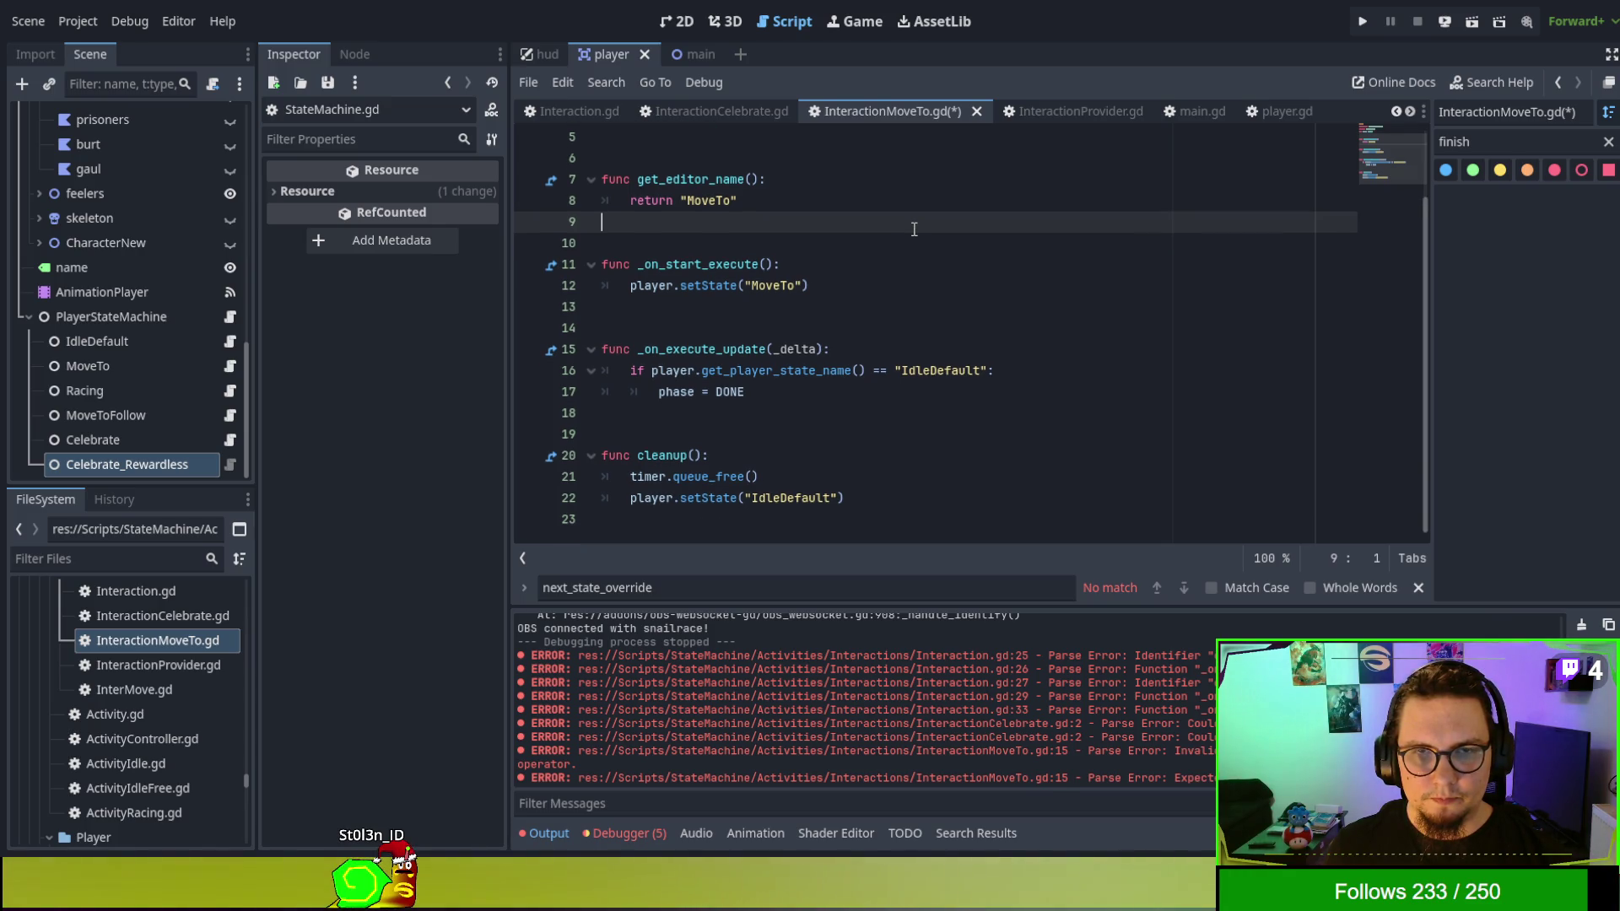
double_click(685, 179)
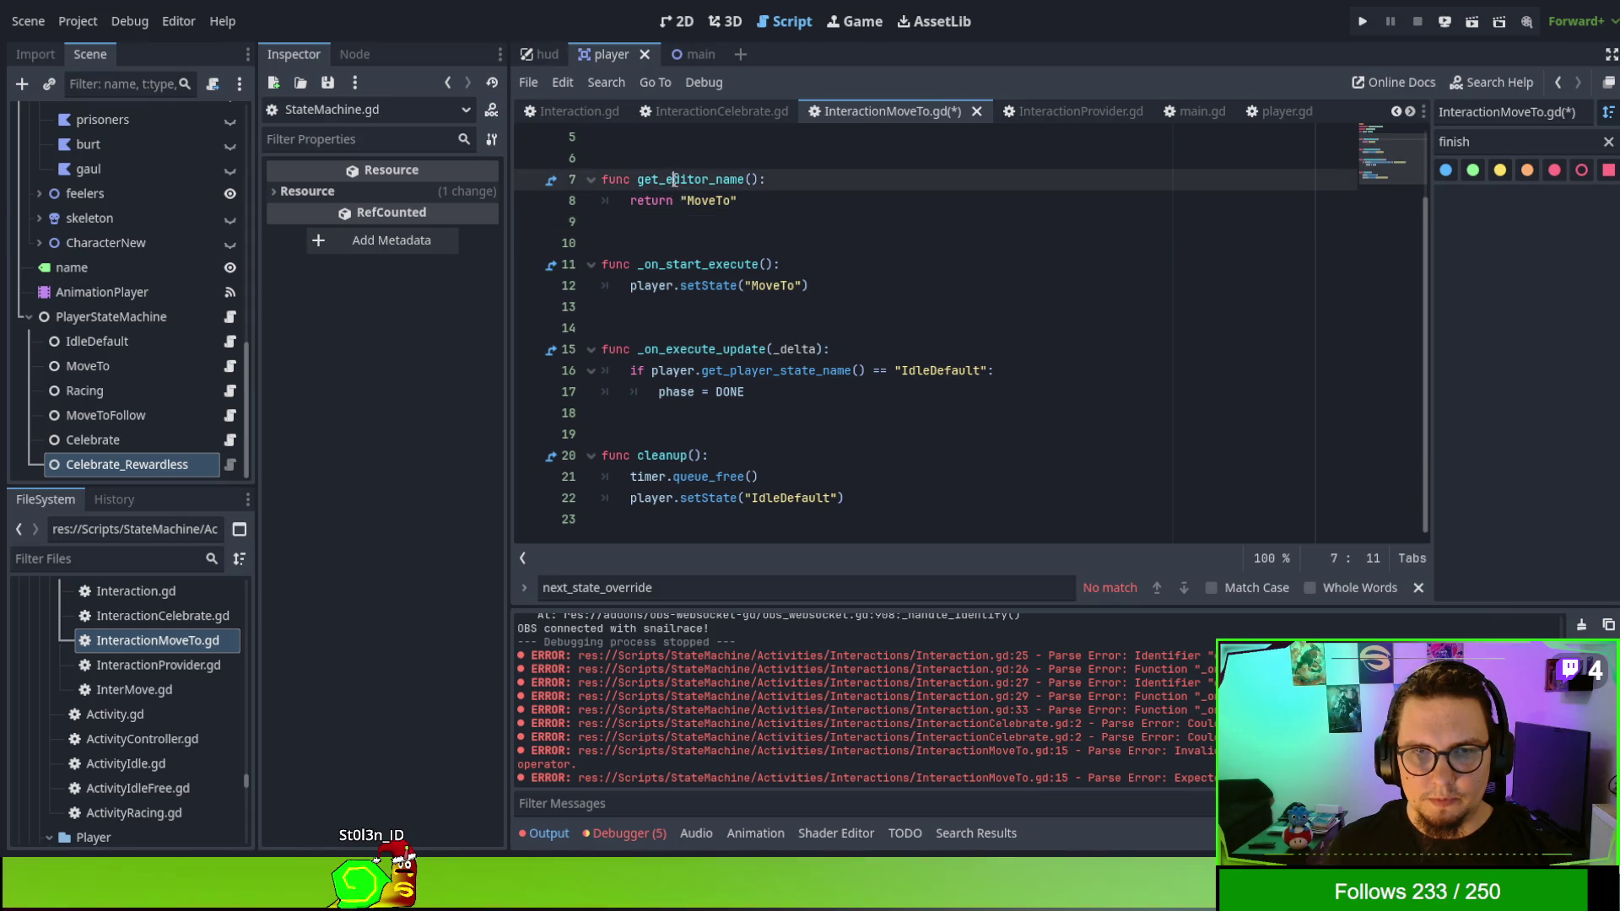
scroll(847, 280, up, 4)
click(891, 305)
key(F5)
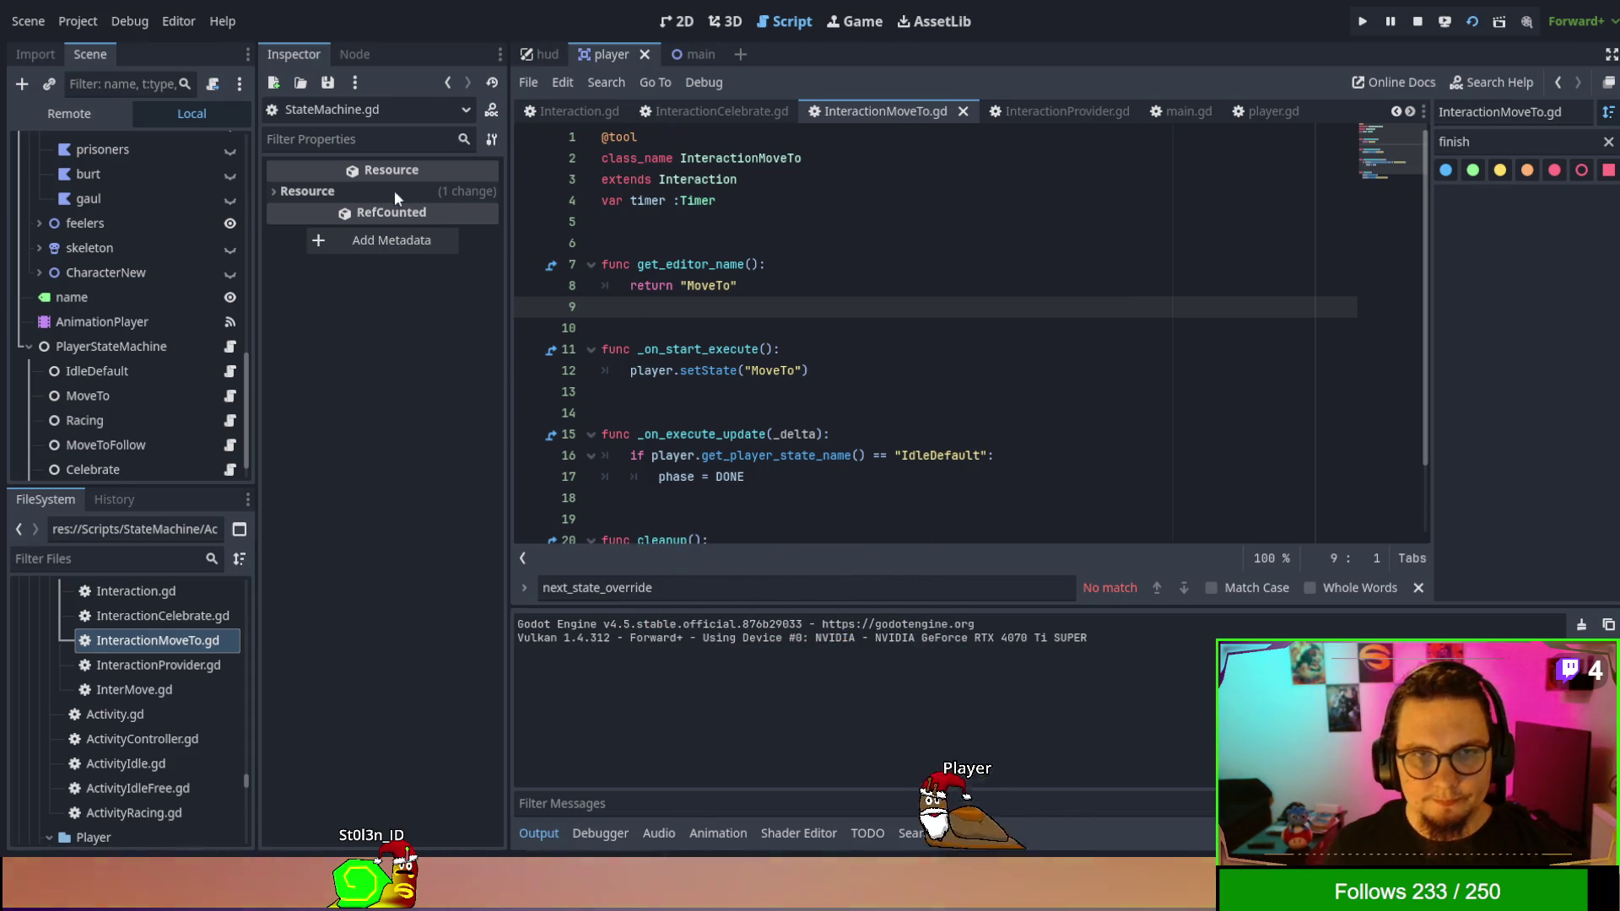
Show main.gd at add_interaction_to_player, restart the game, and view the debugger's Errors list.
click(695, 52)
click(1110, 306)
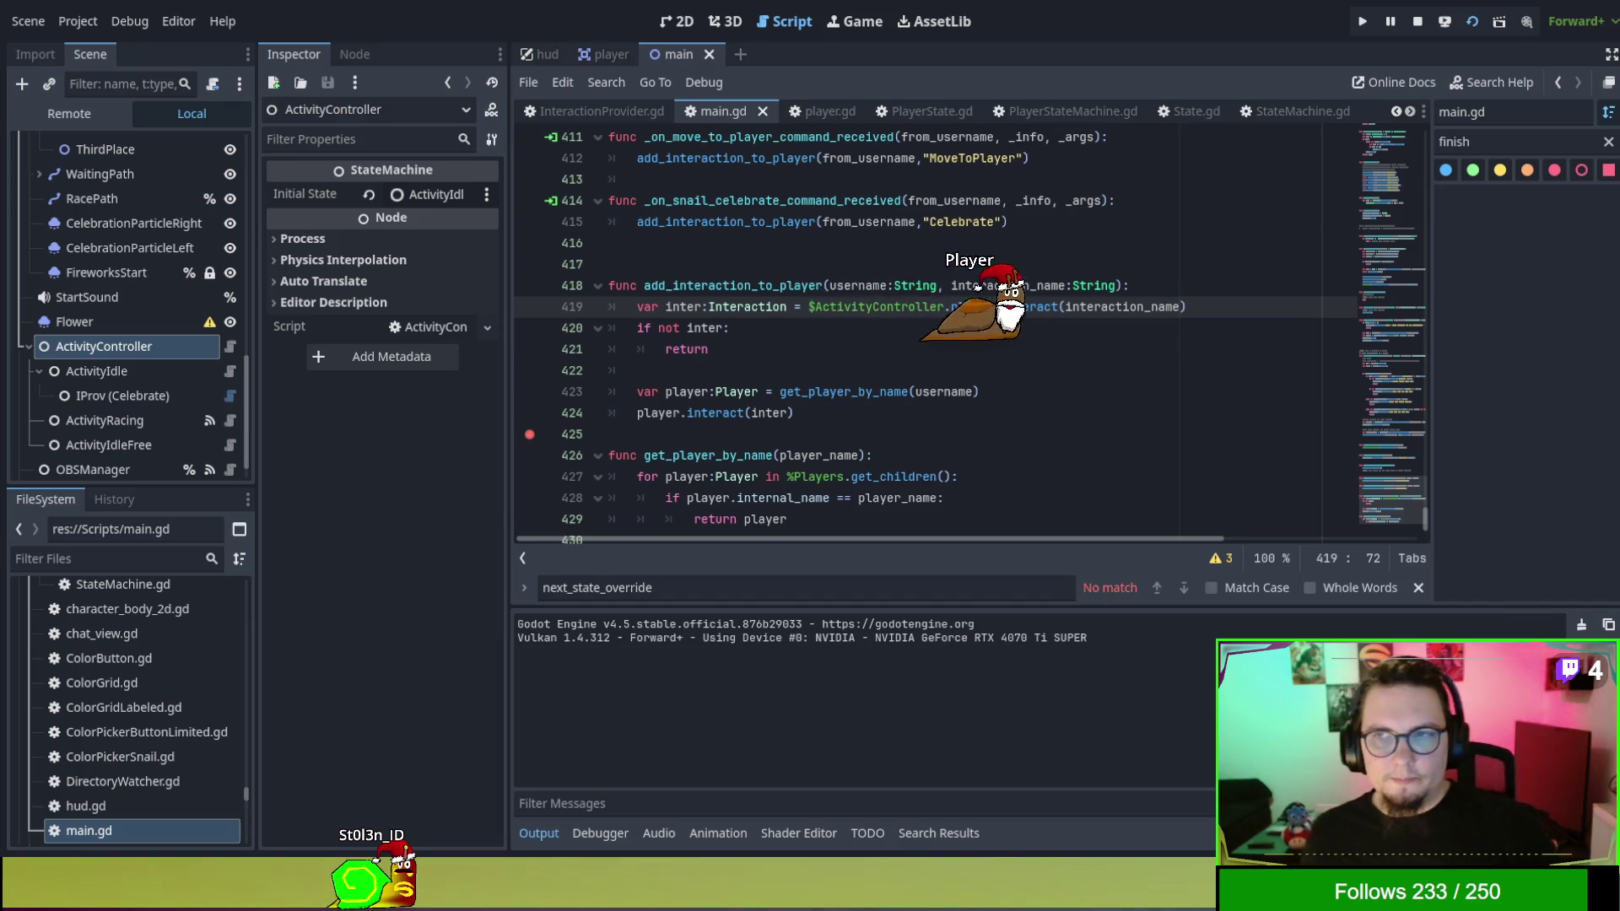
key(F8)
key(F5)
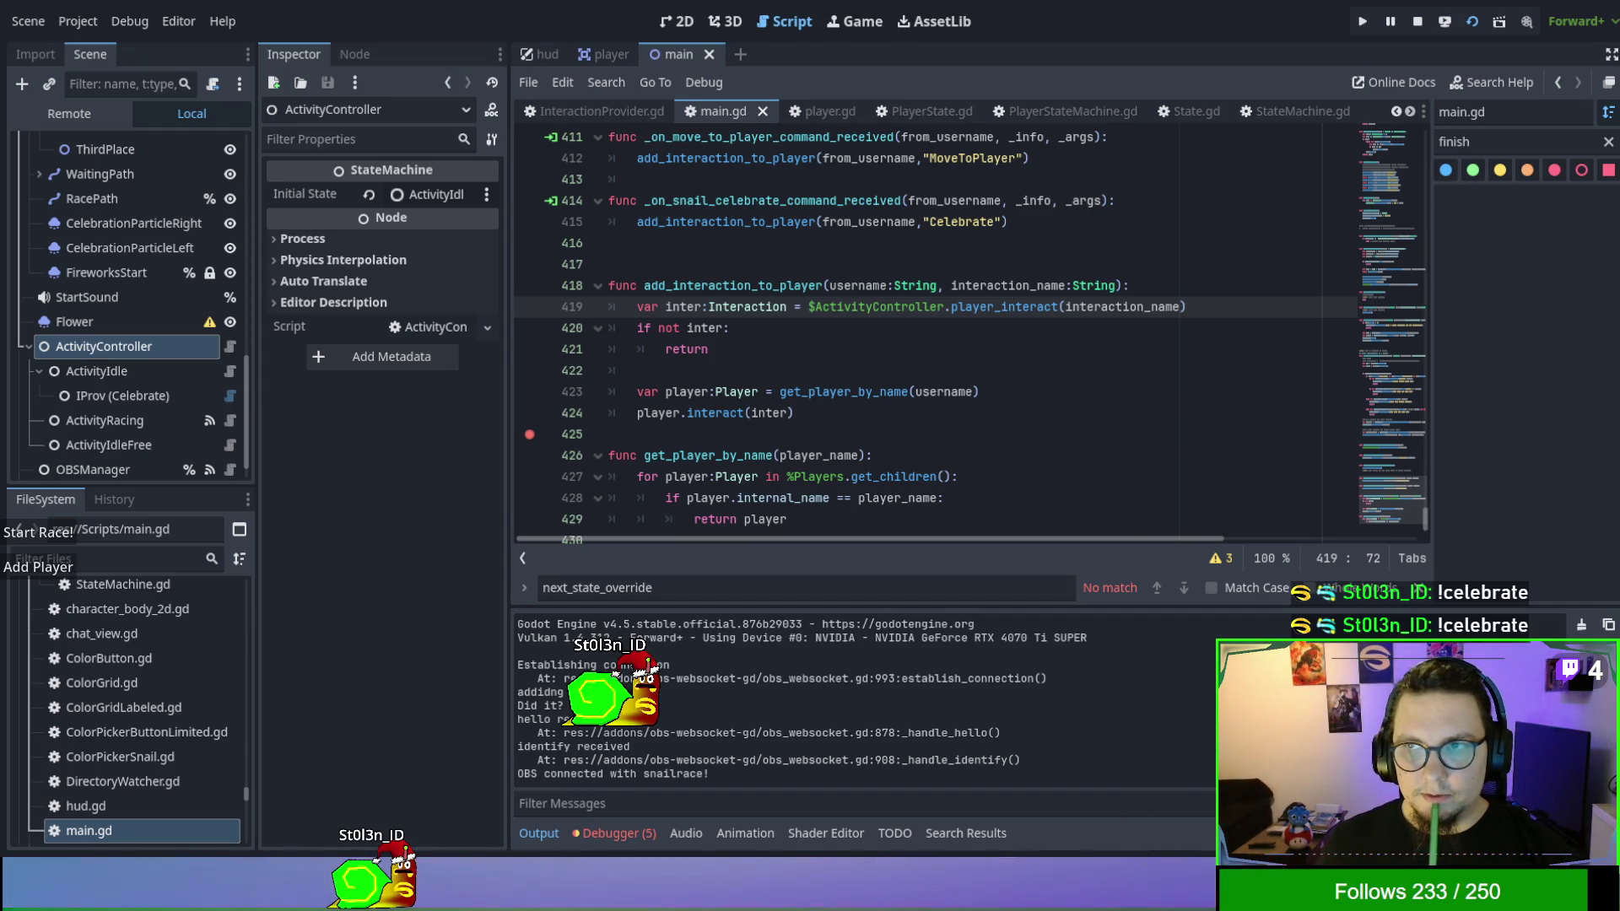
click(620, 834)
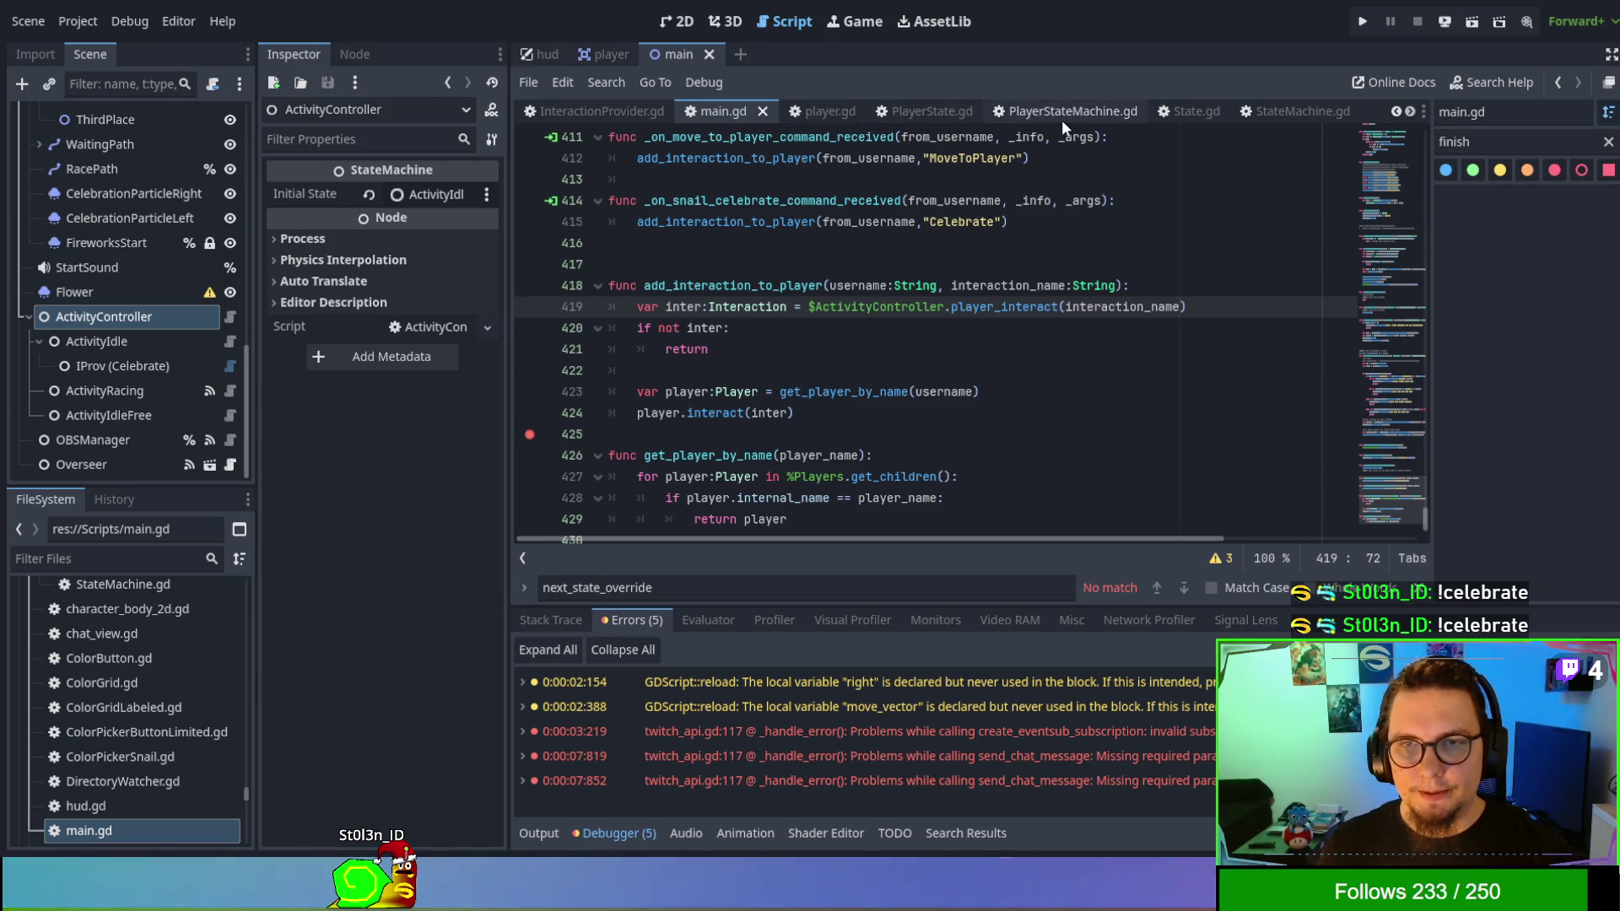
scroll(923, 119, up, 5)
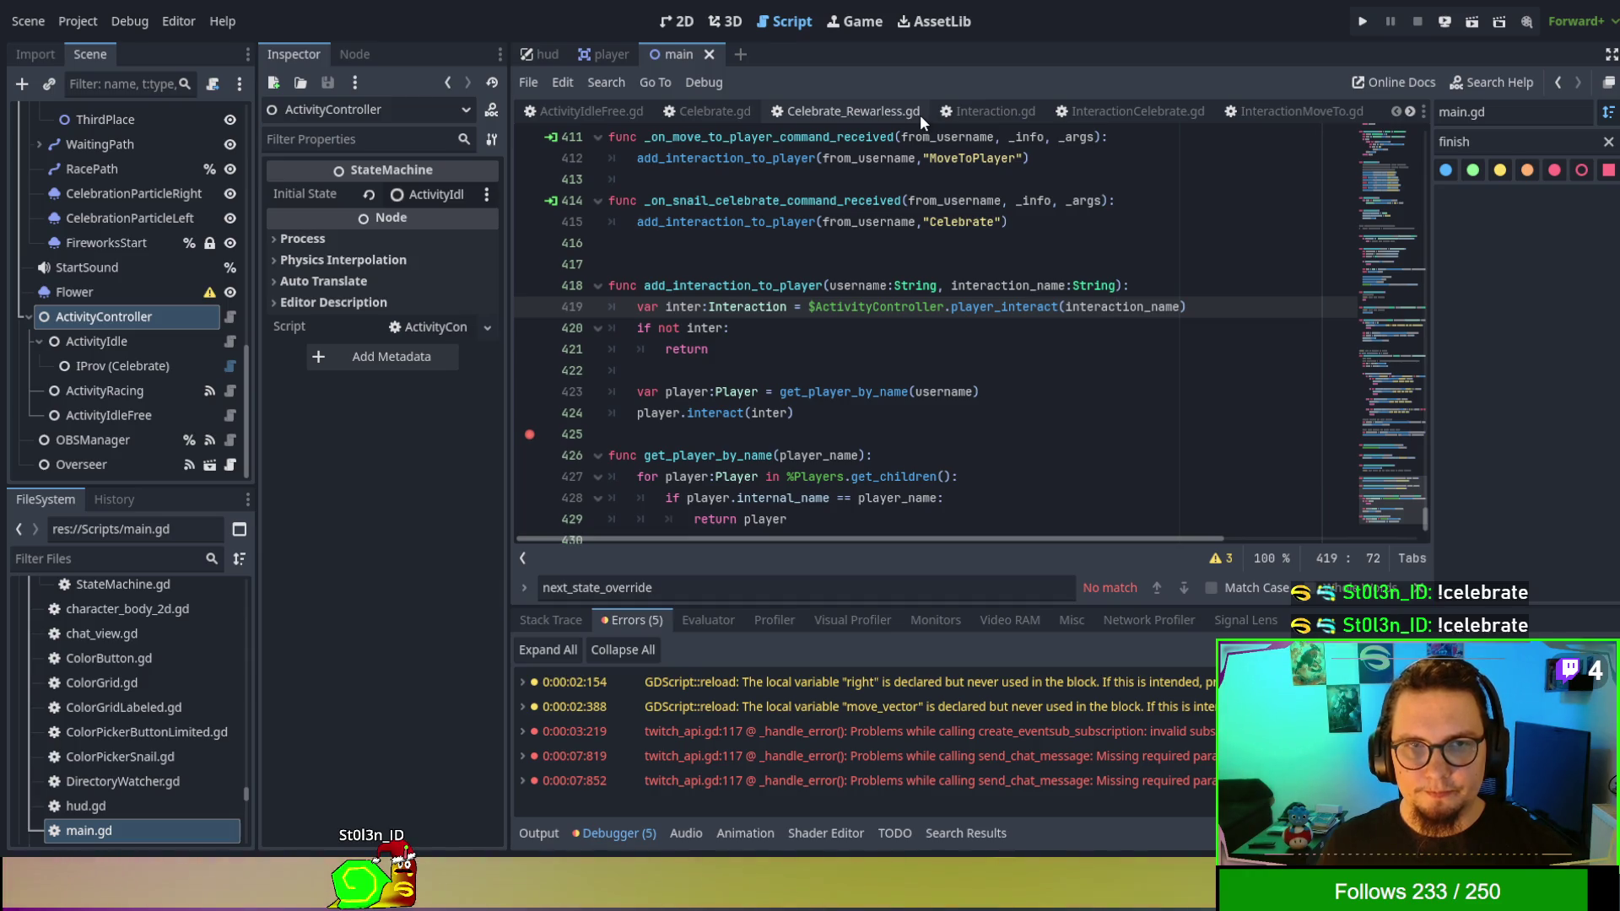
In ActivityIdleFree.gd, add blank lines after line 39 and erase a draft 'player.' entry.
click(595, 114)
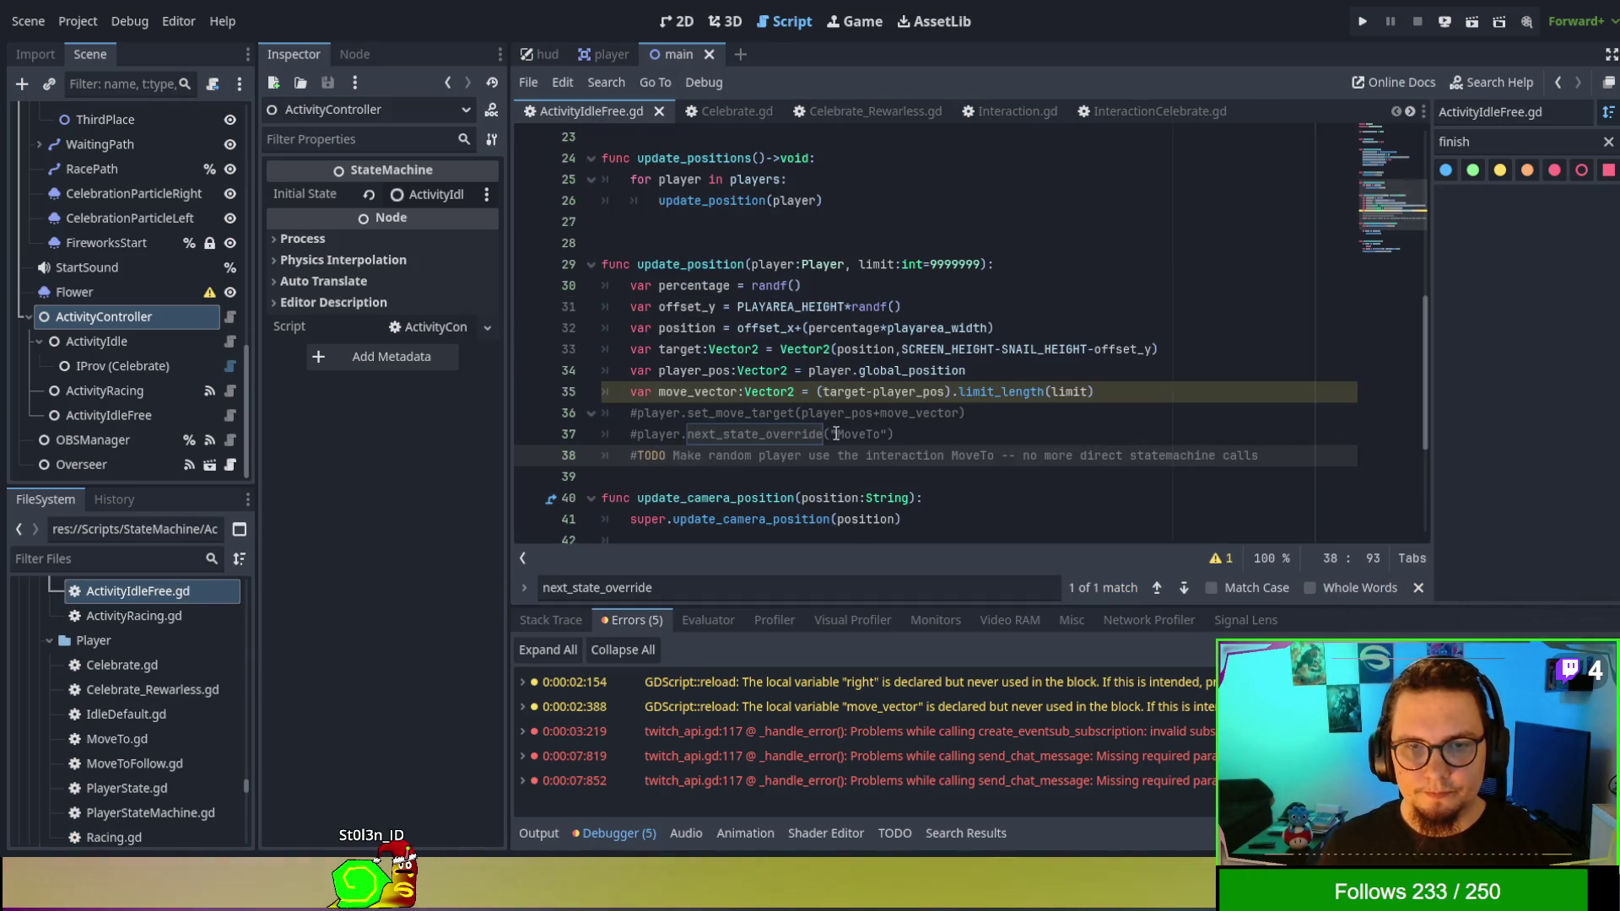
click(763, 468)
key(Return)
key(Return)
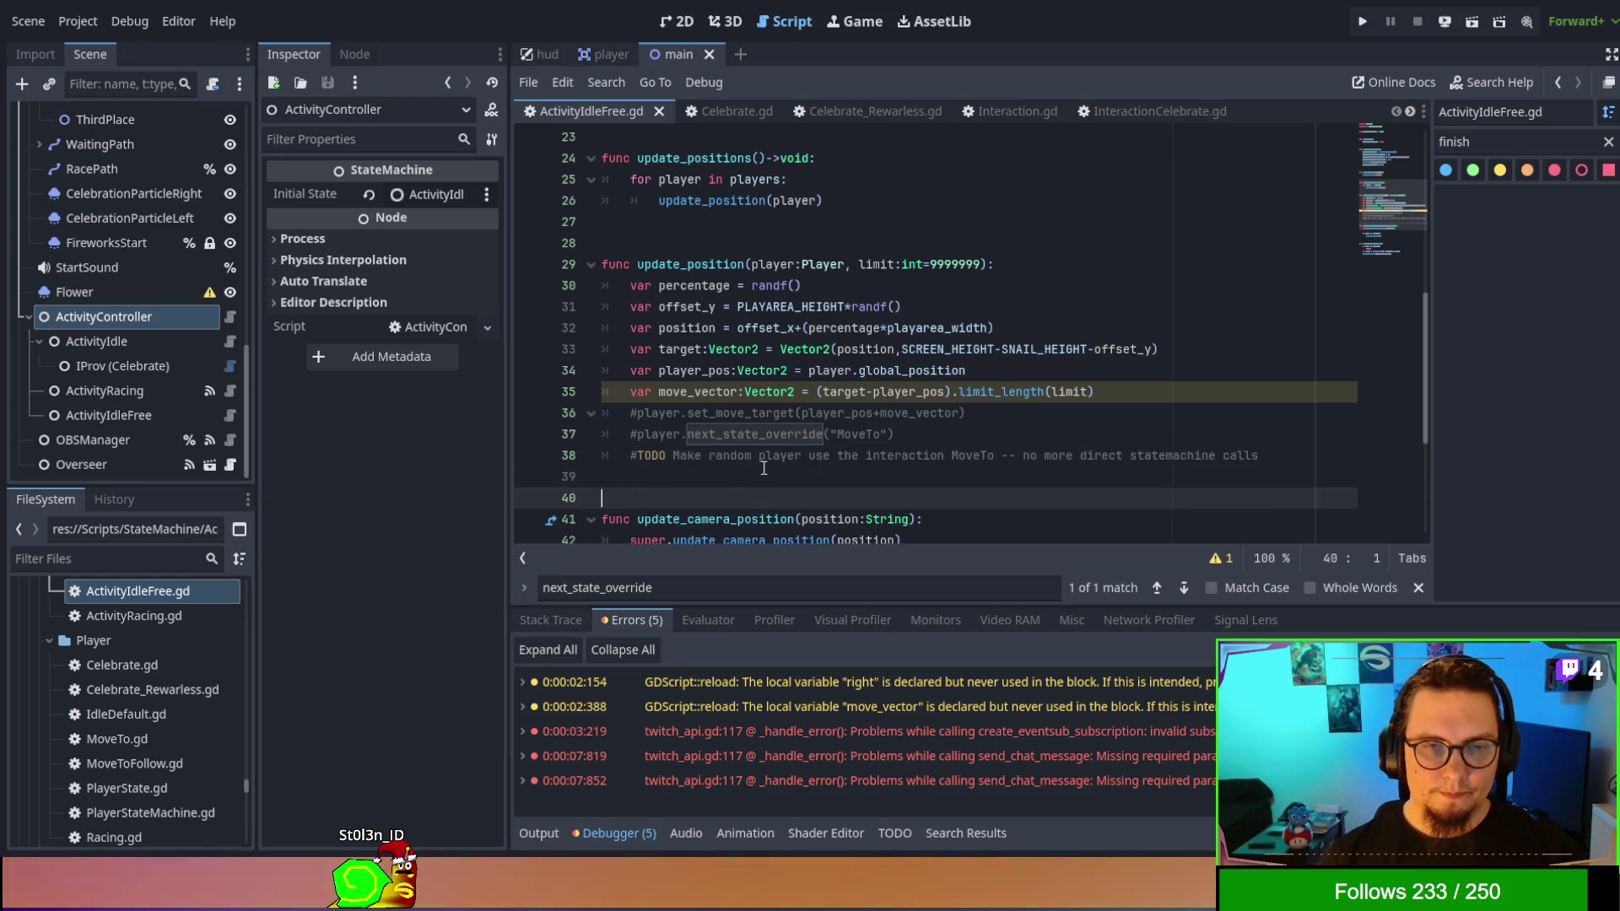
key(Up)
key(Up)
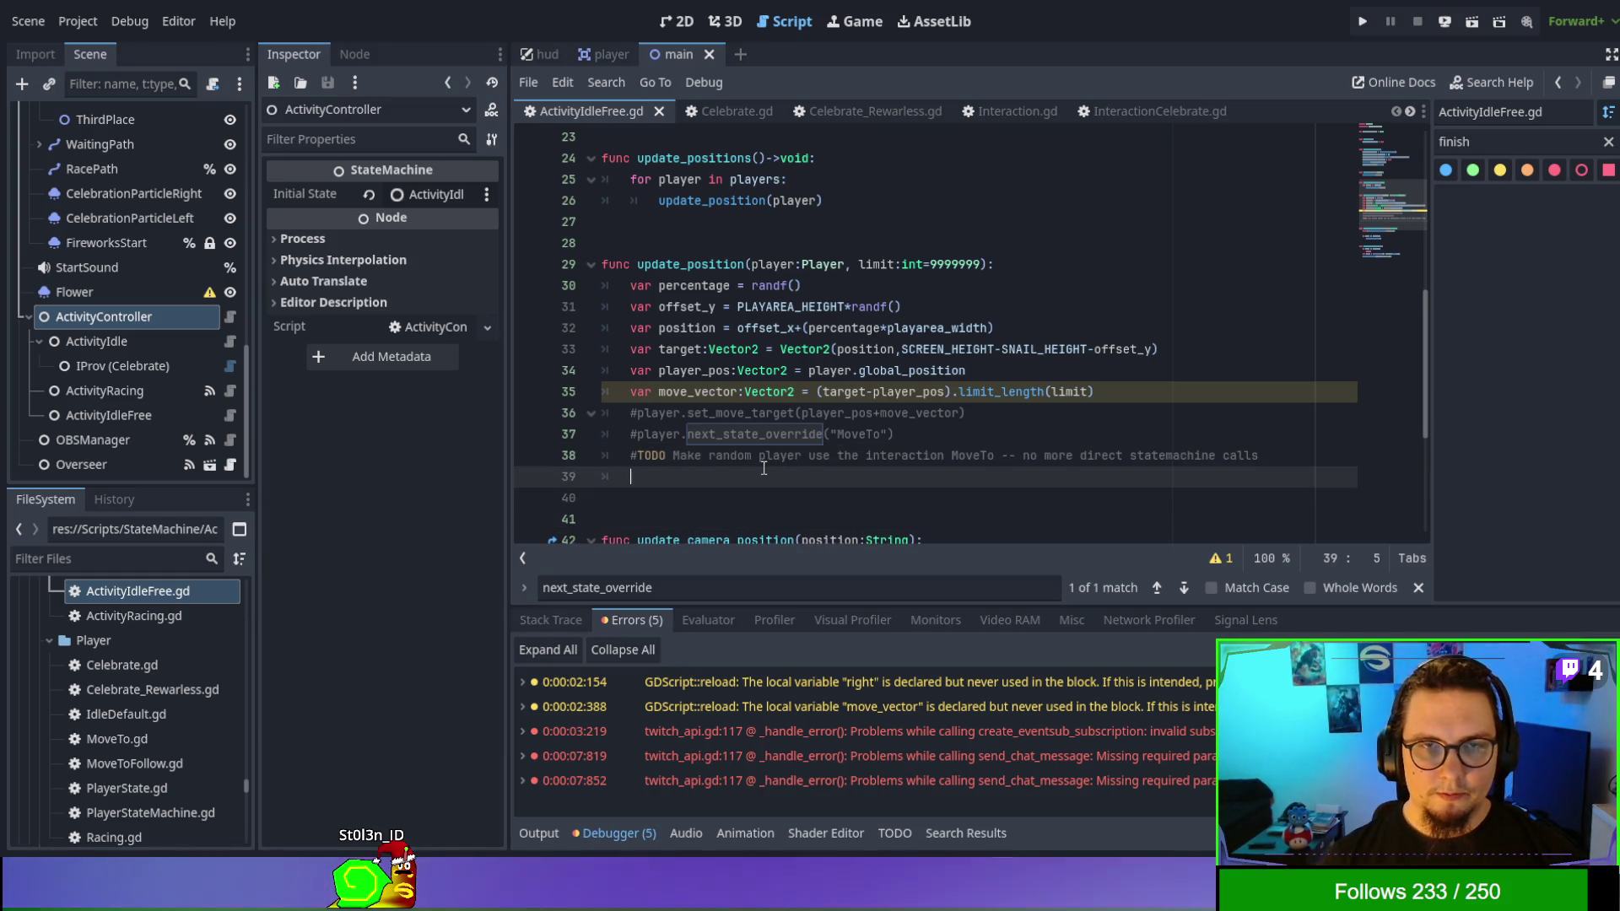
text(p)
key(BackSpace)
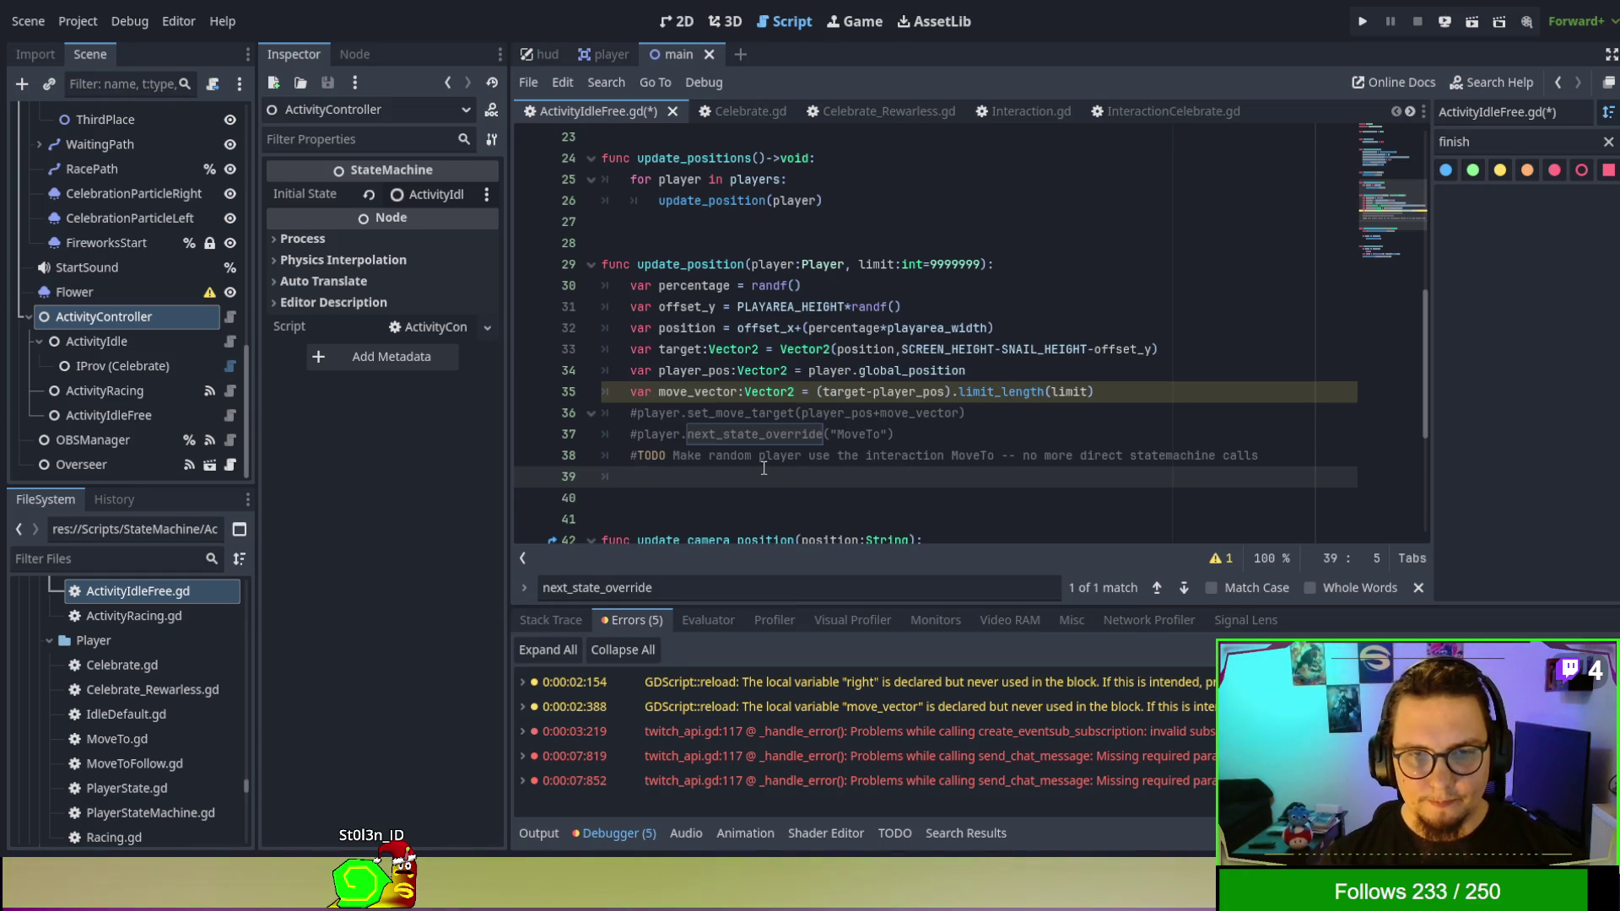
text(player.)
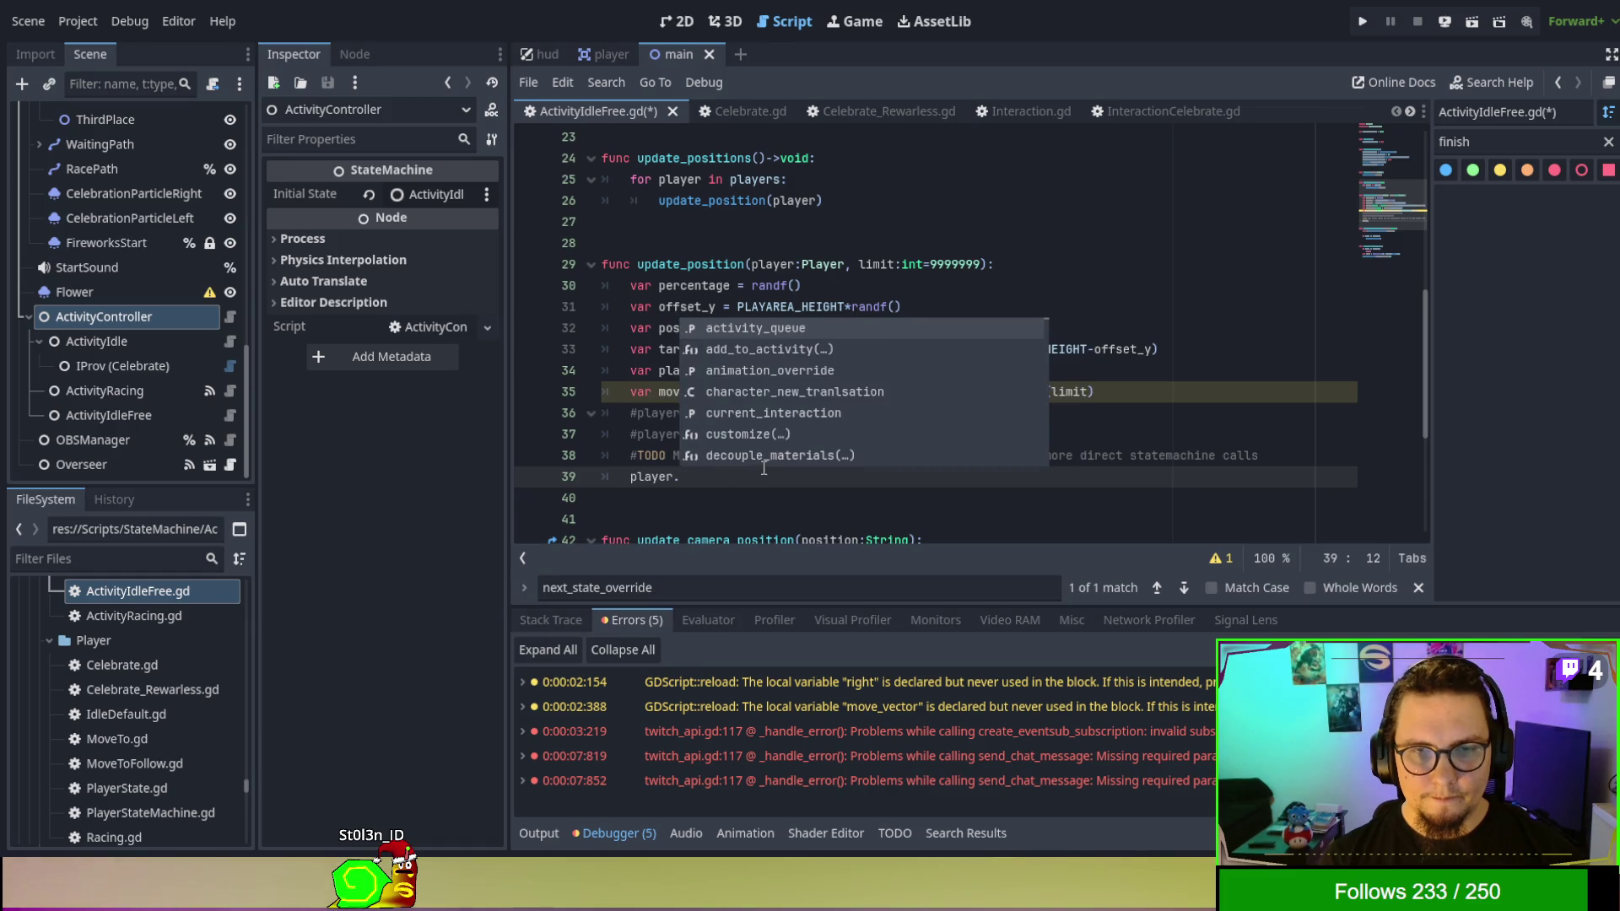
key(BackSpace)
key(BackSpace)
key(BackSpace)
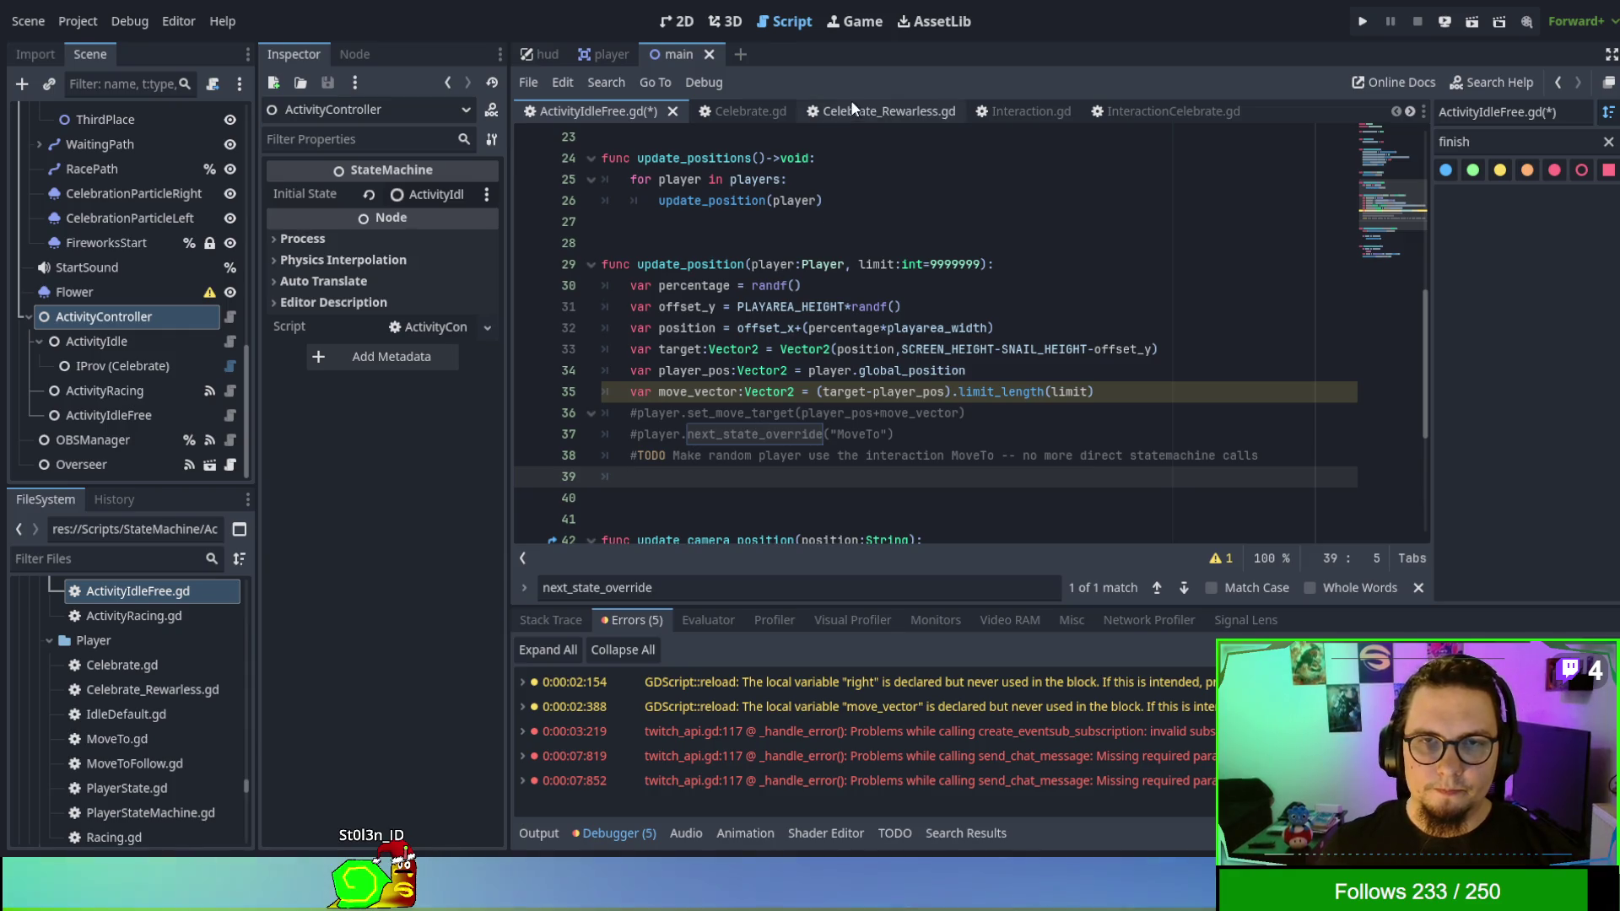
Filter the FileSystem dock by 'player' and open player.gd.
click(137, 558)
text(player)
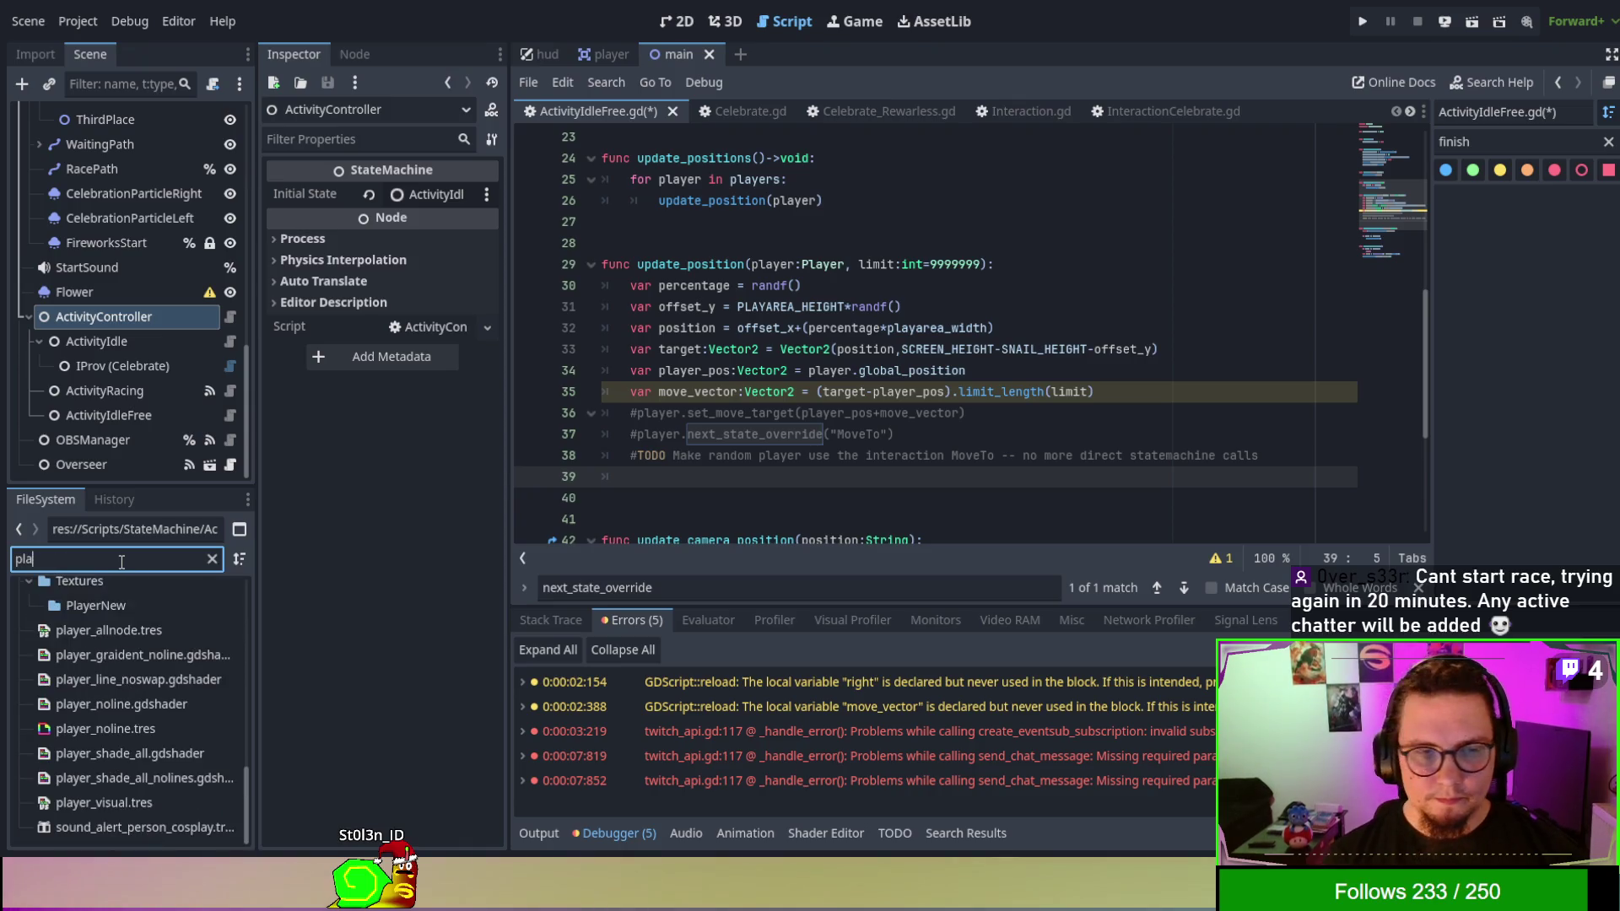
scroll(155, 717, up, 5)
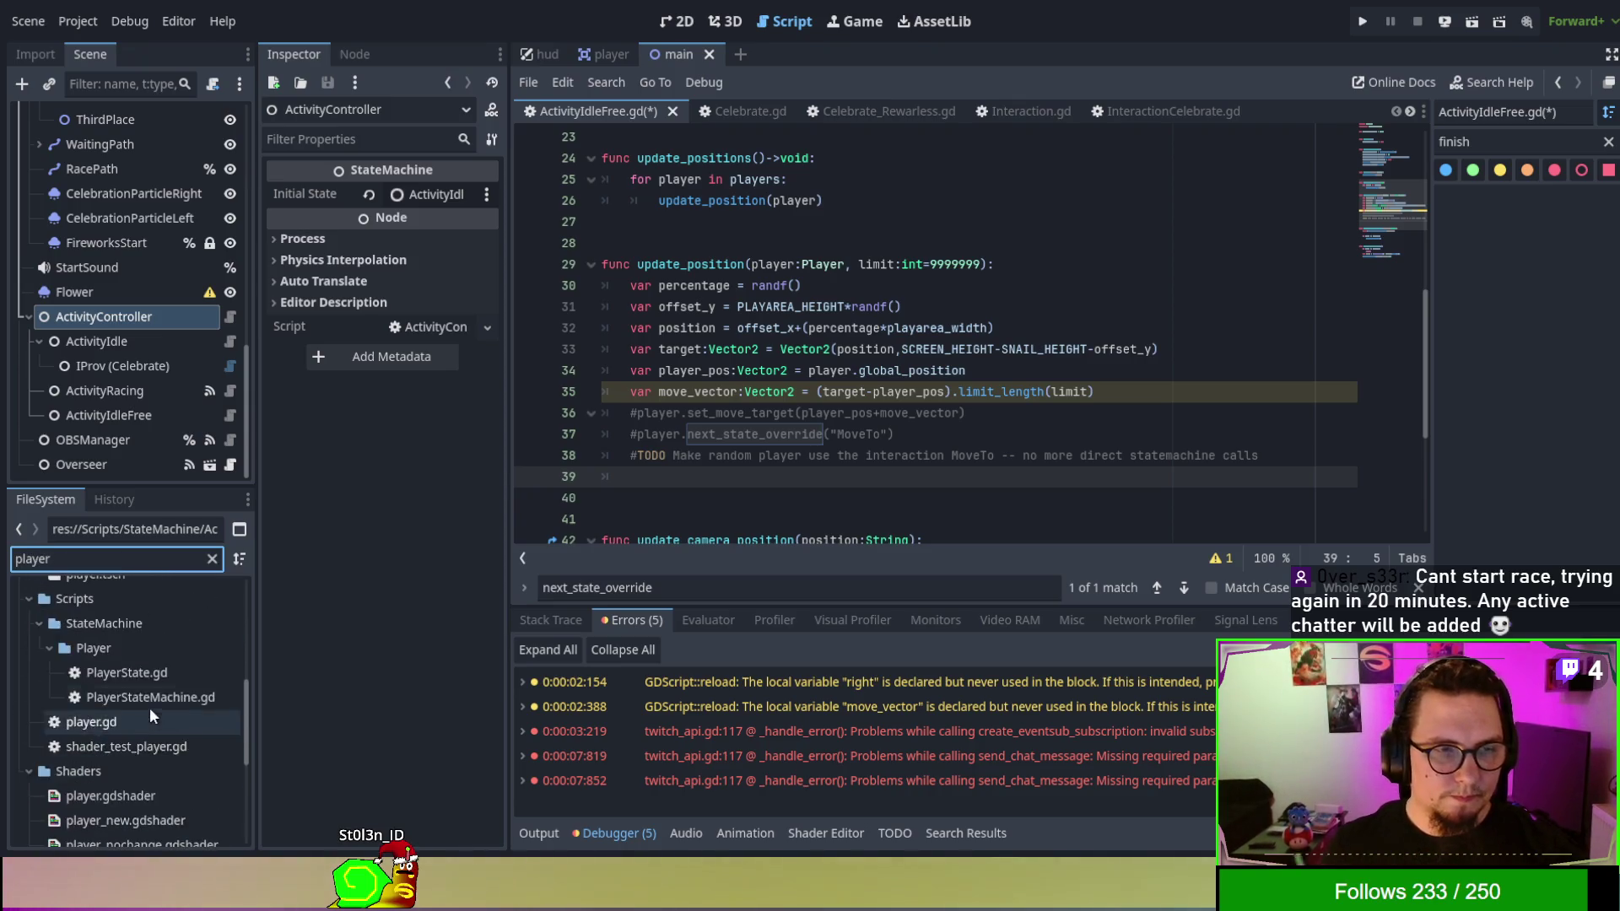
scroll(165, 667, up, 2)
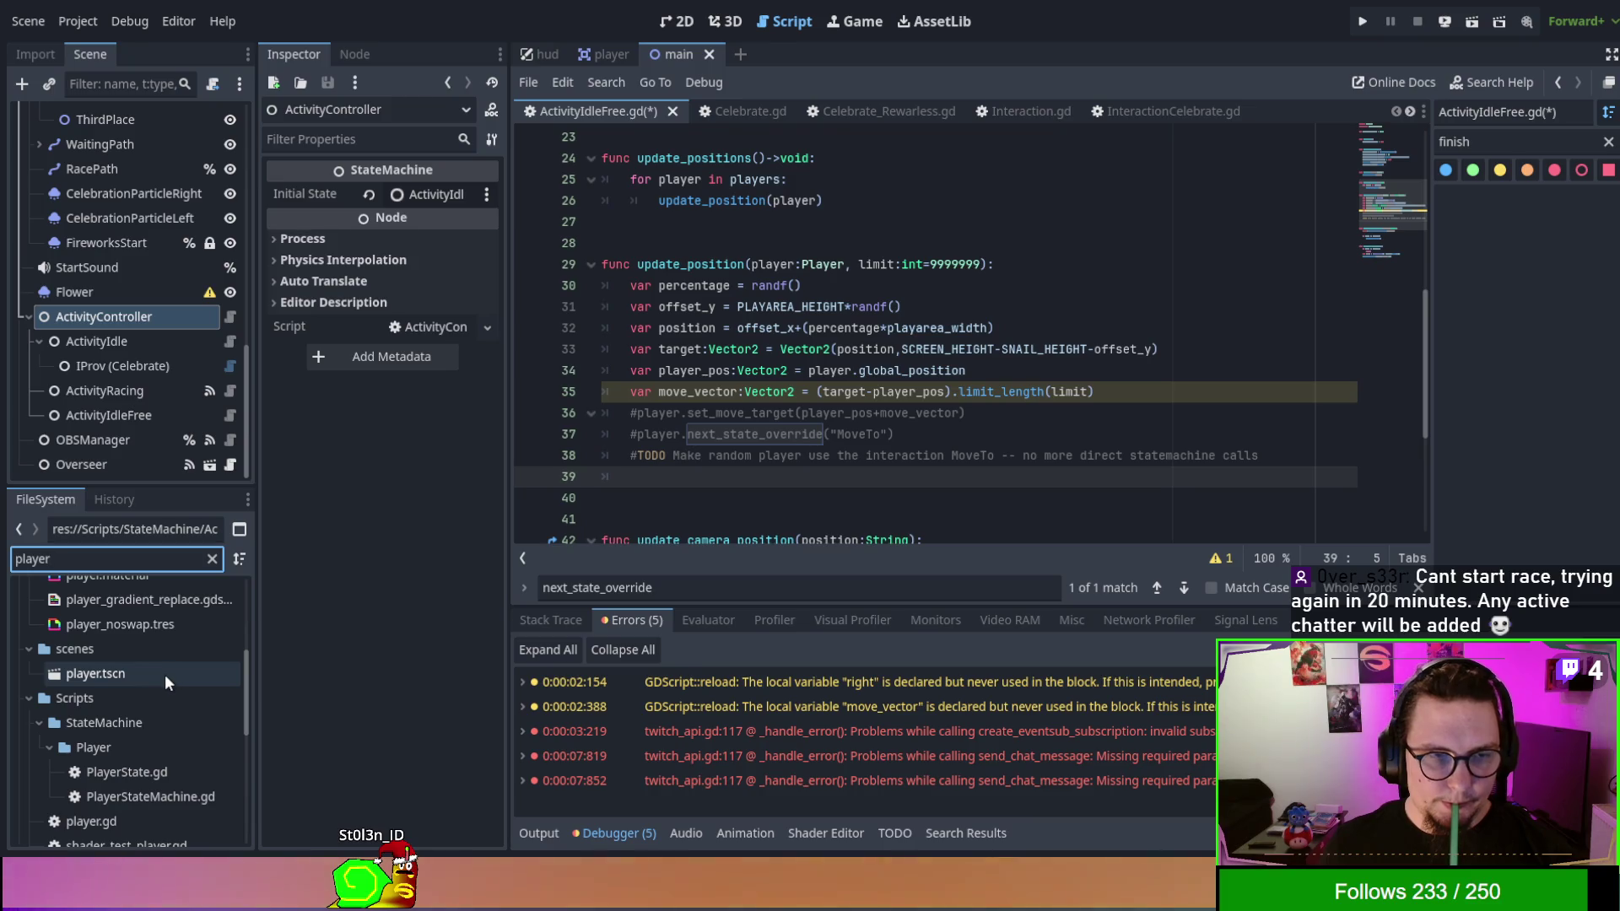
scroll(165, 674, up, 3)
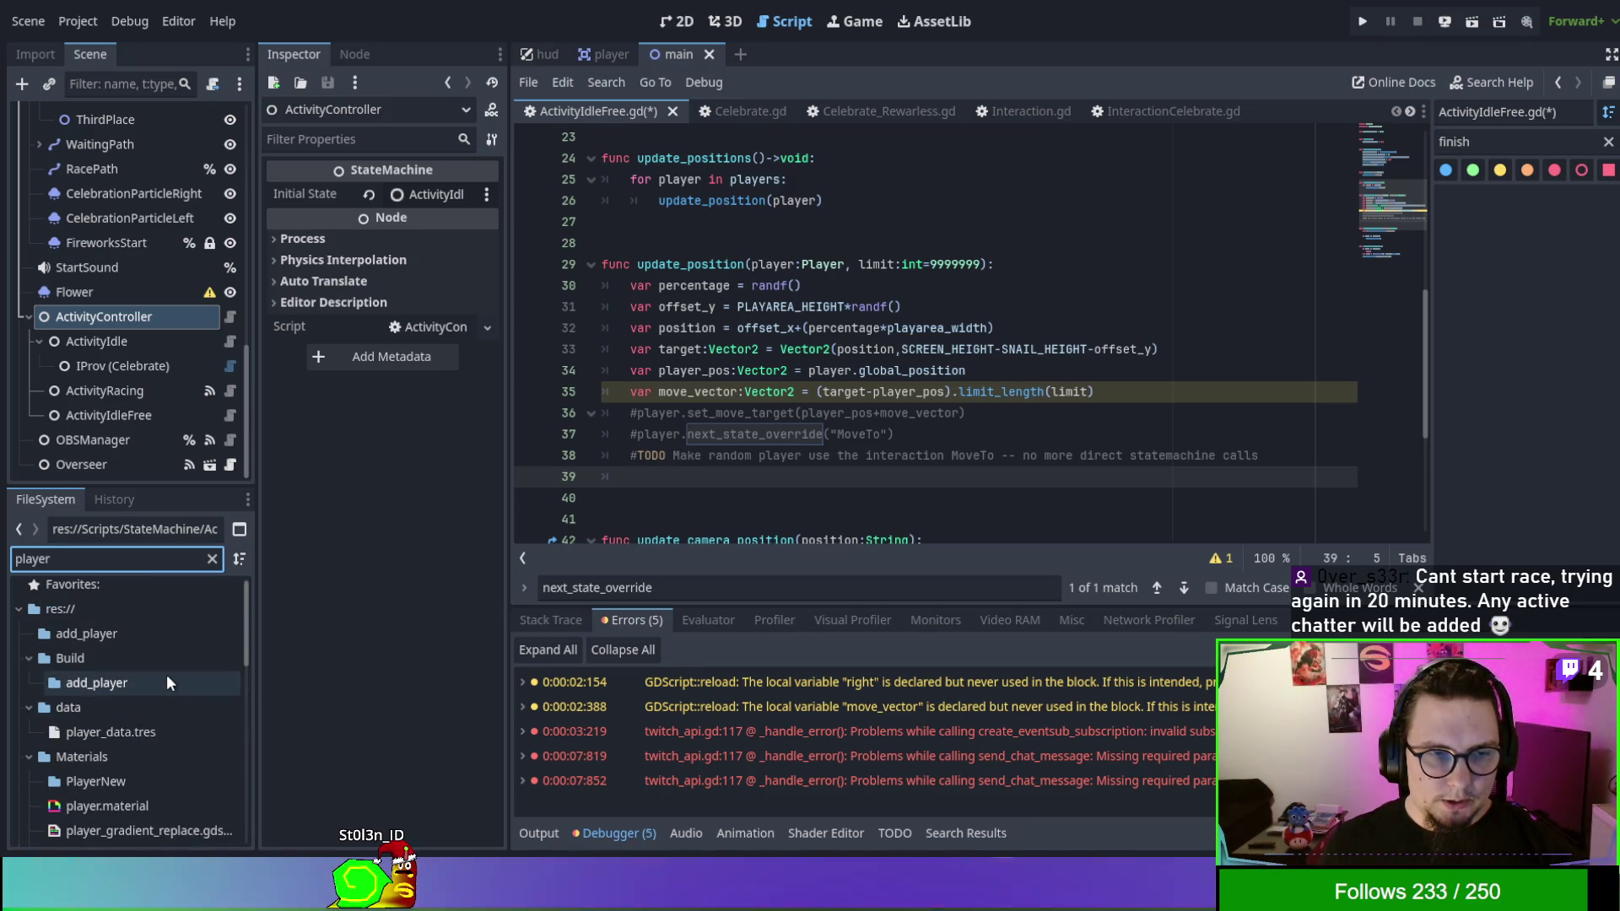
scroll(160, 687, down, 5)
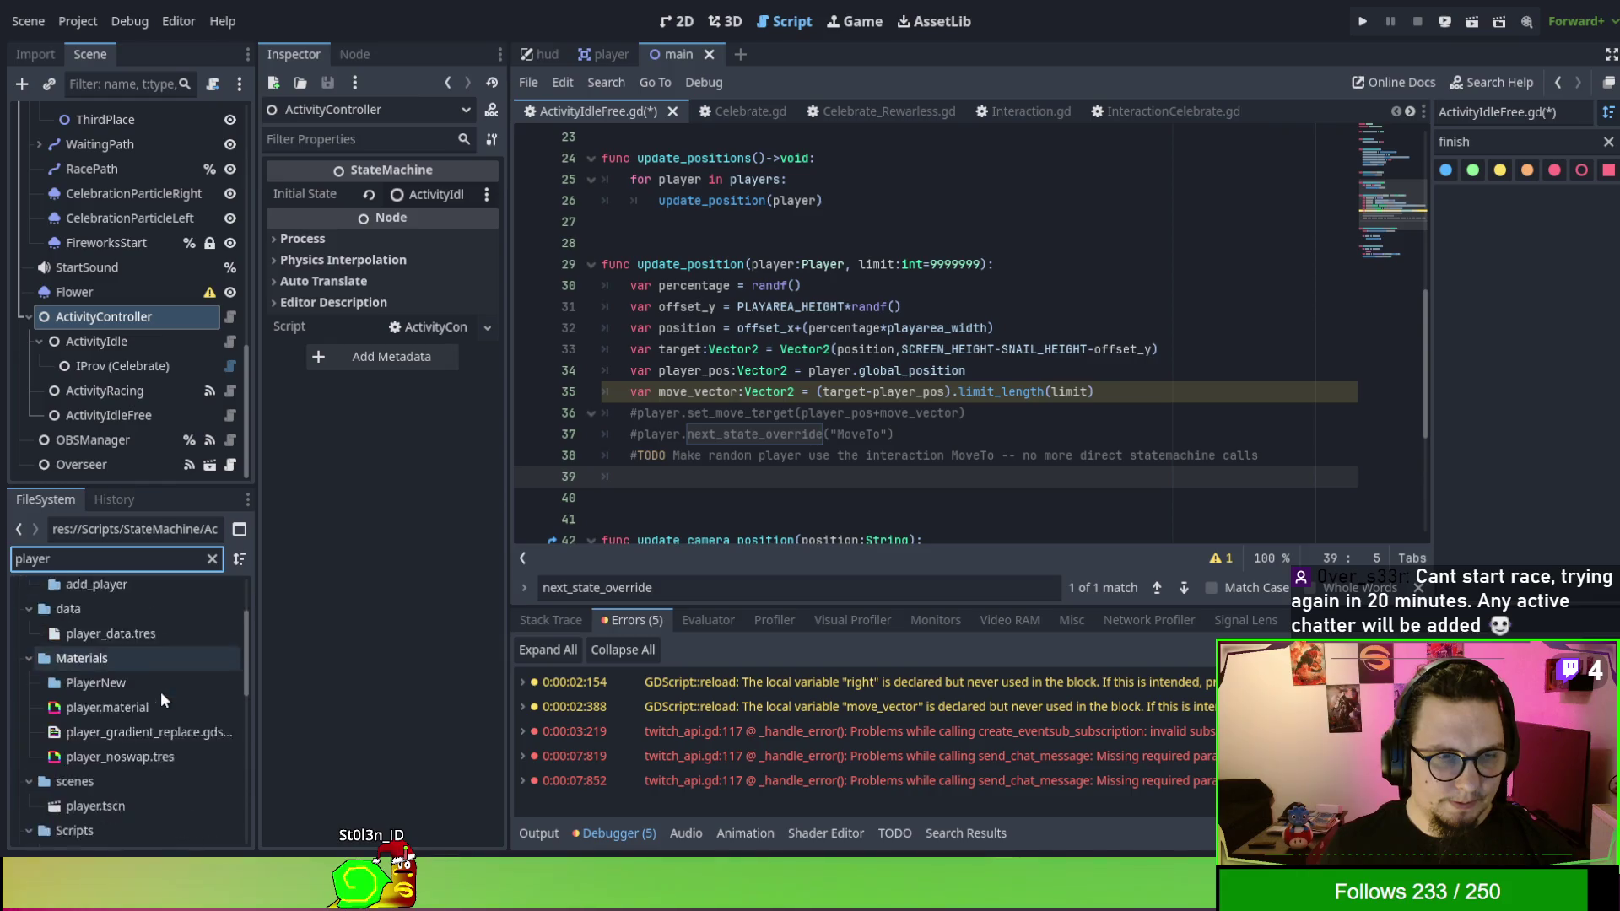
scroll(158, 686, down, 2)
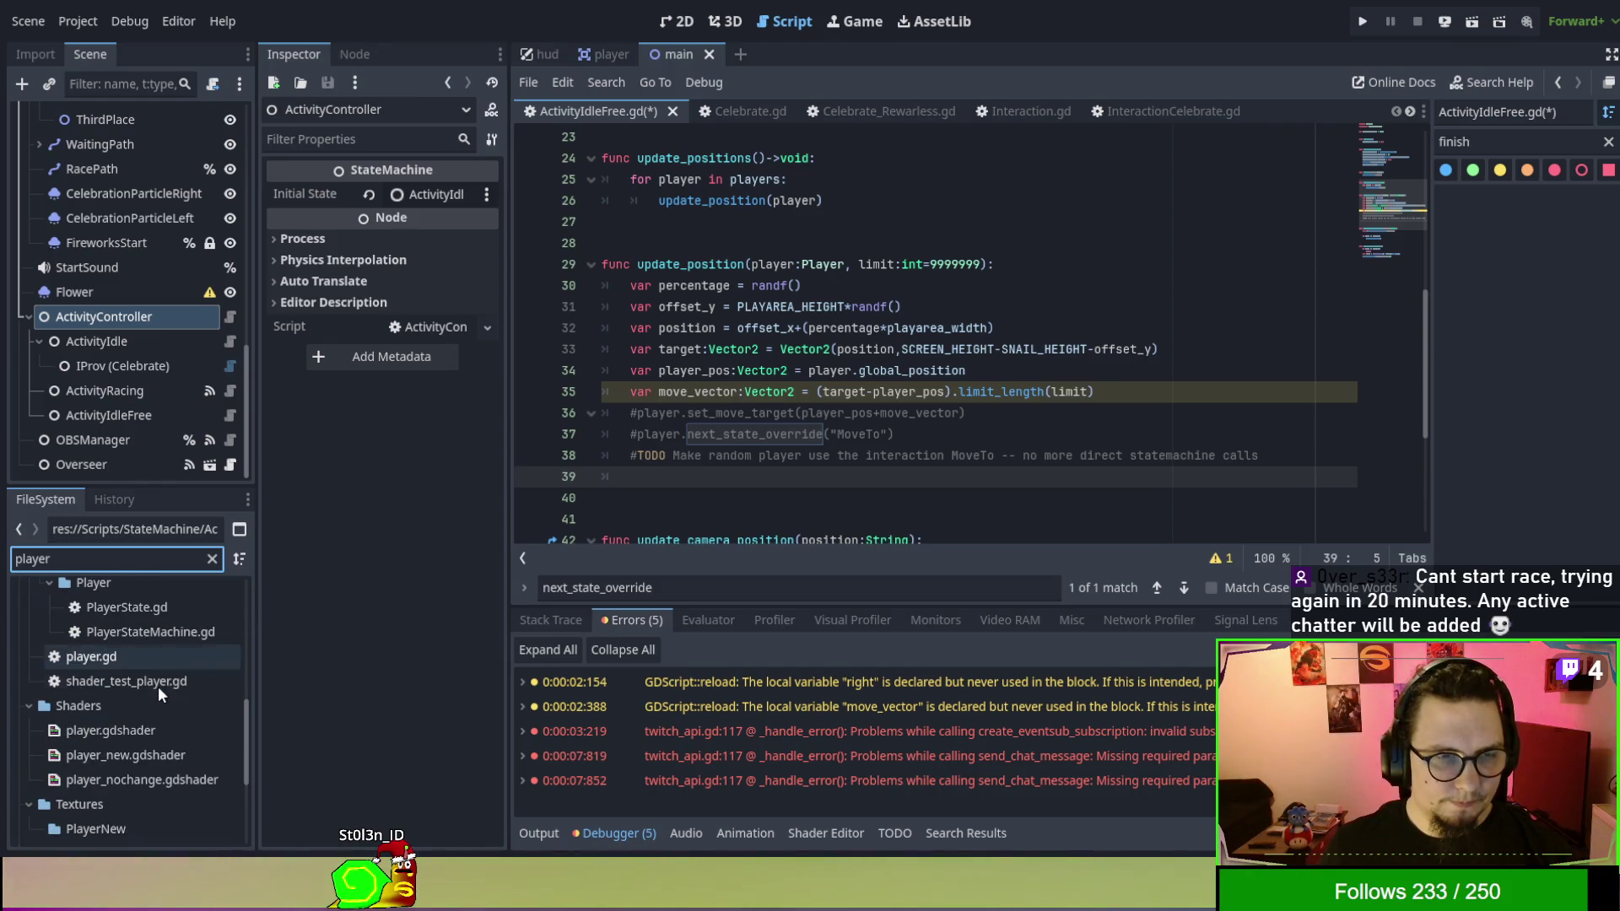
double_click(154, 656)
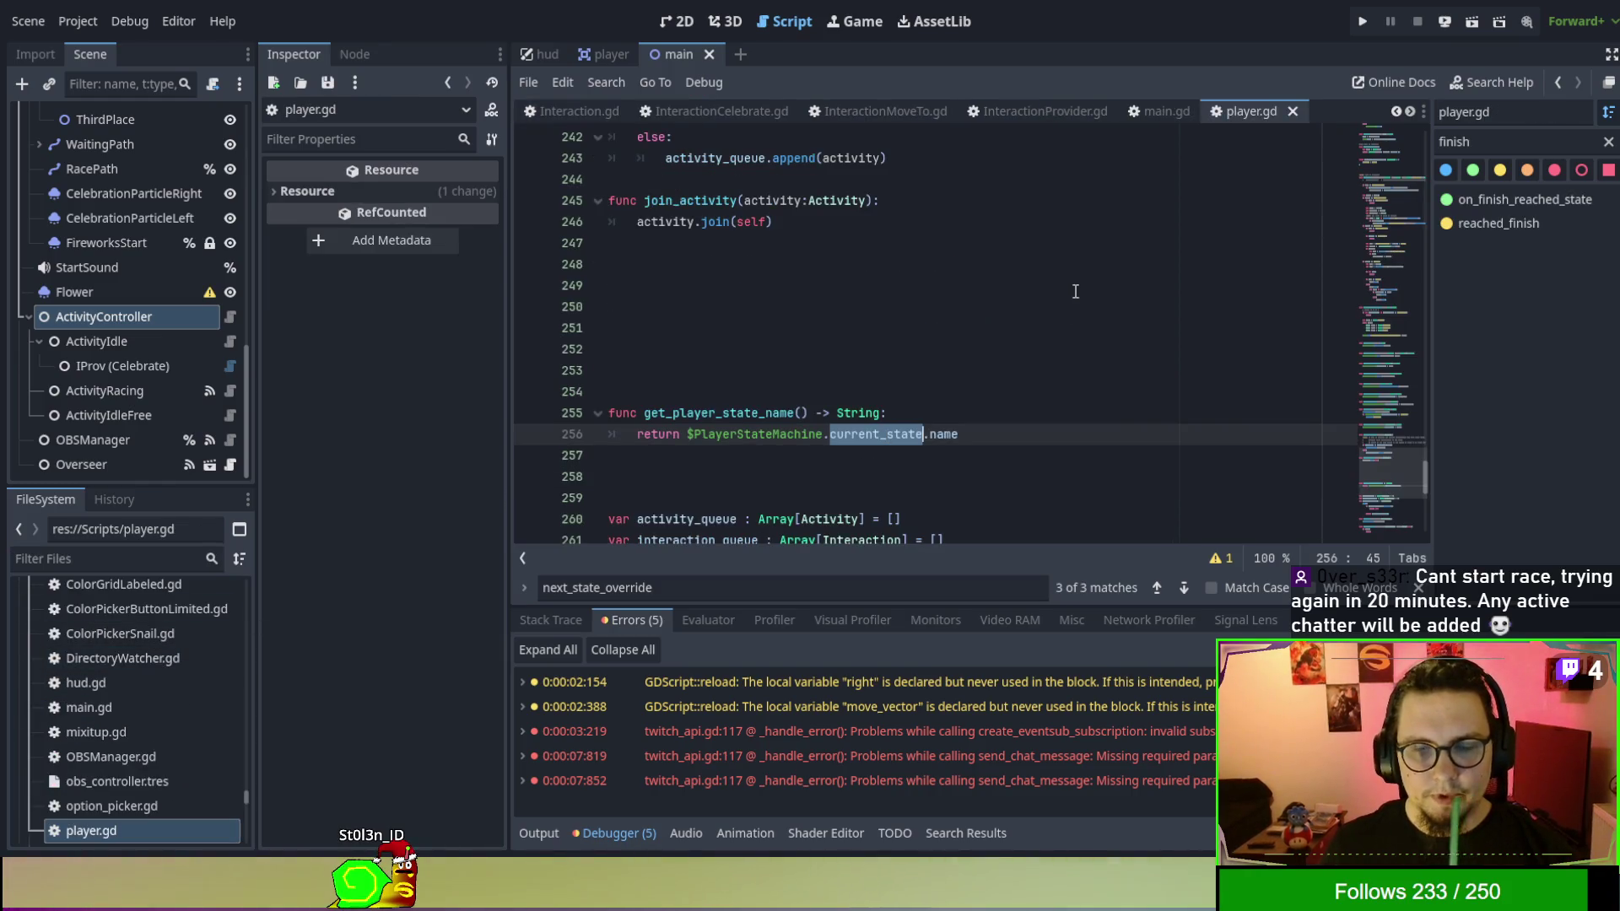
Filter player.gd's methods by 'intera' to find interact(), then return to ActivityIdleFree.gd.
click(1509, 140)
text(intera)
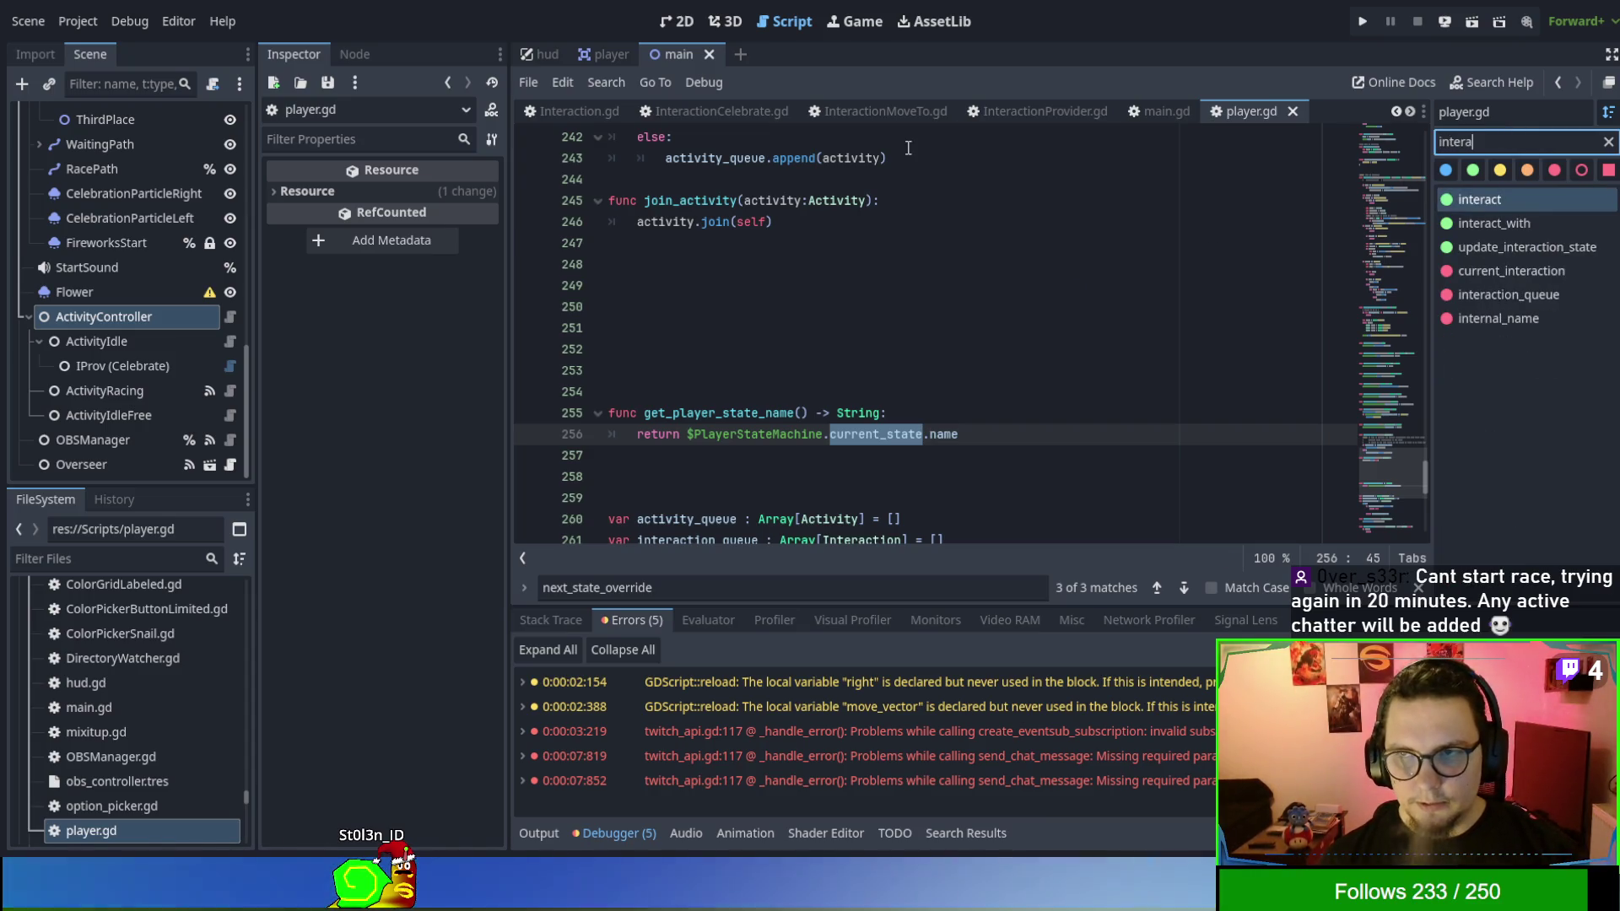
key(Return)
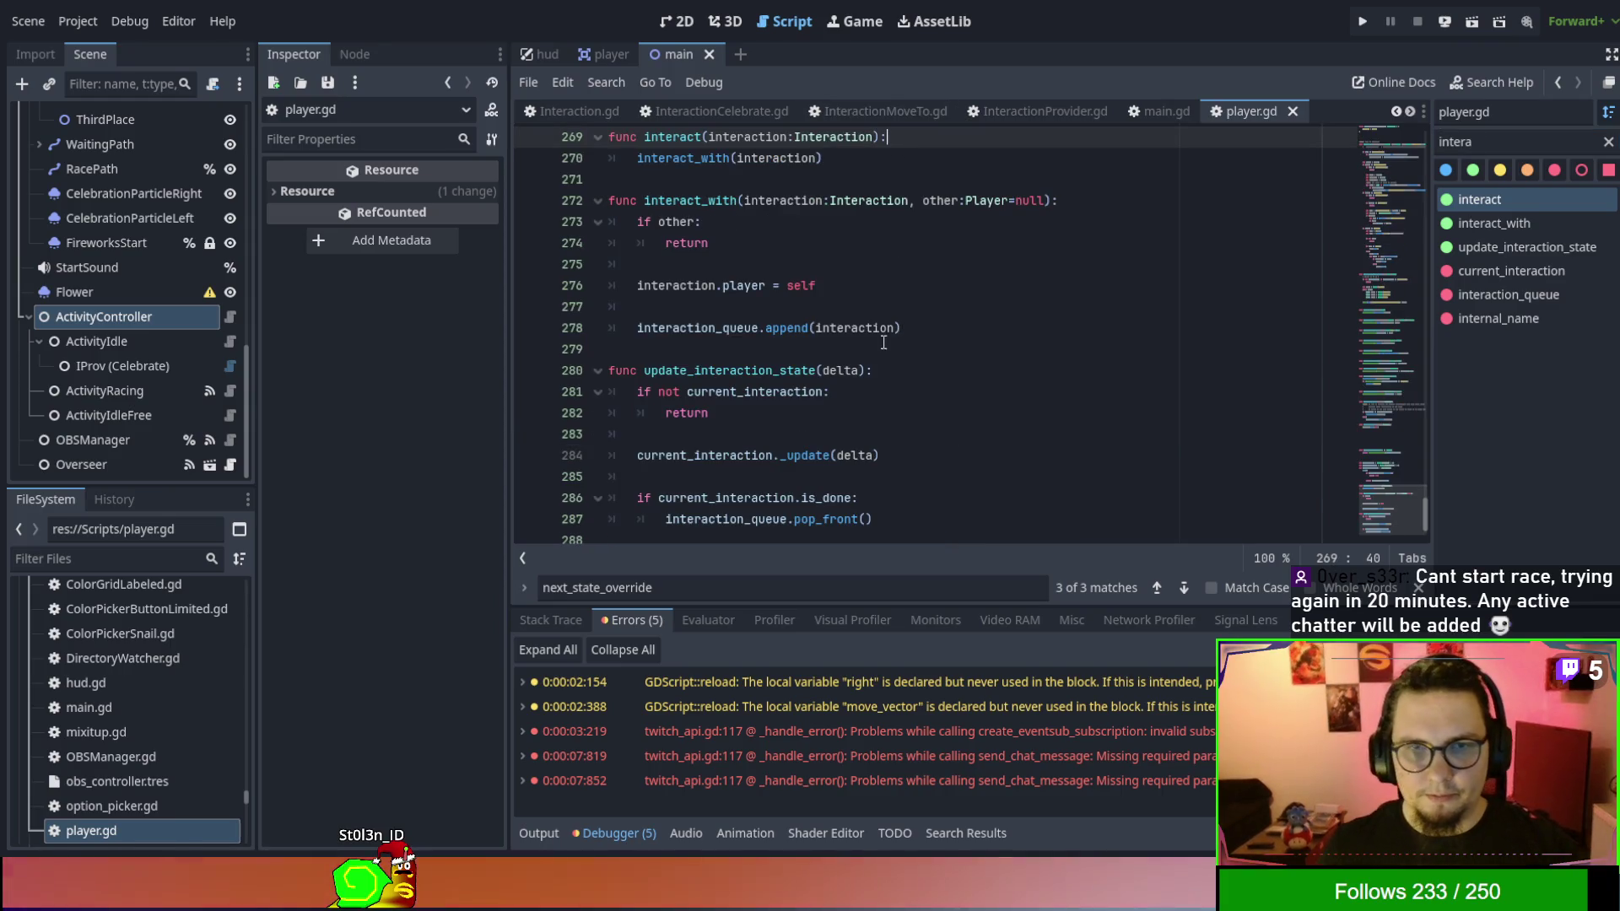
scroll(839, 285, up, 1)
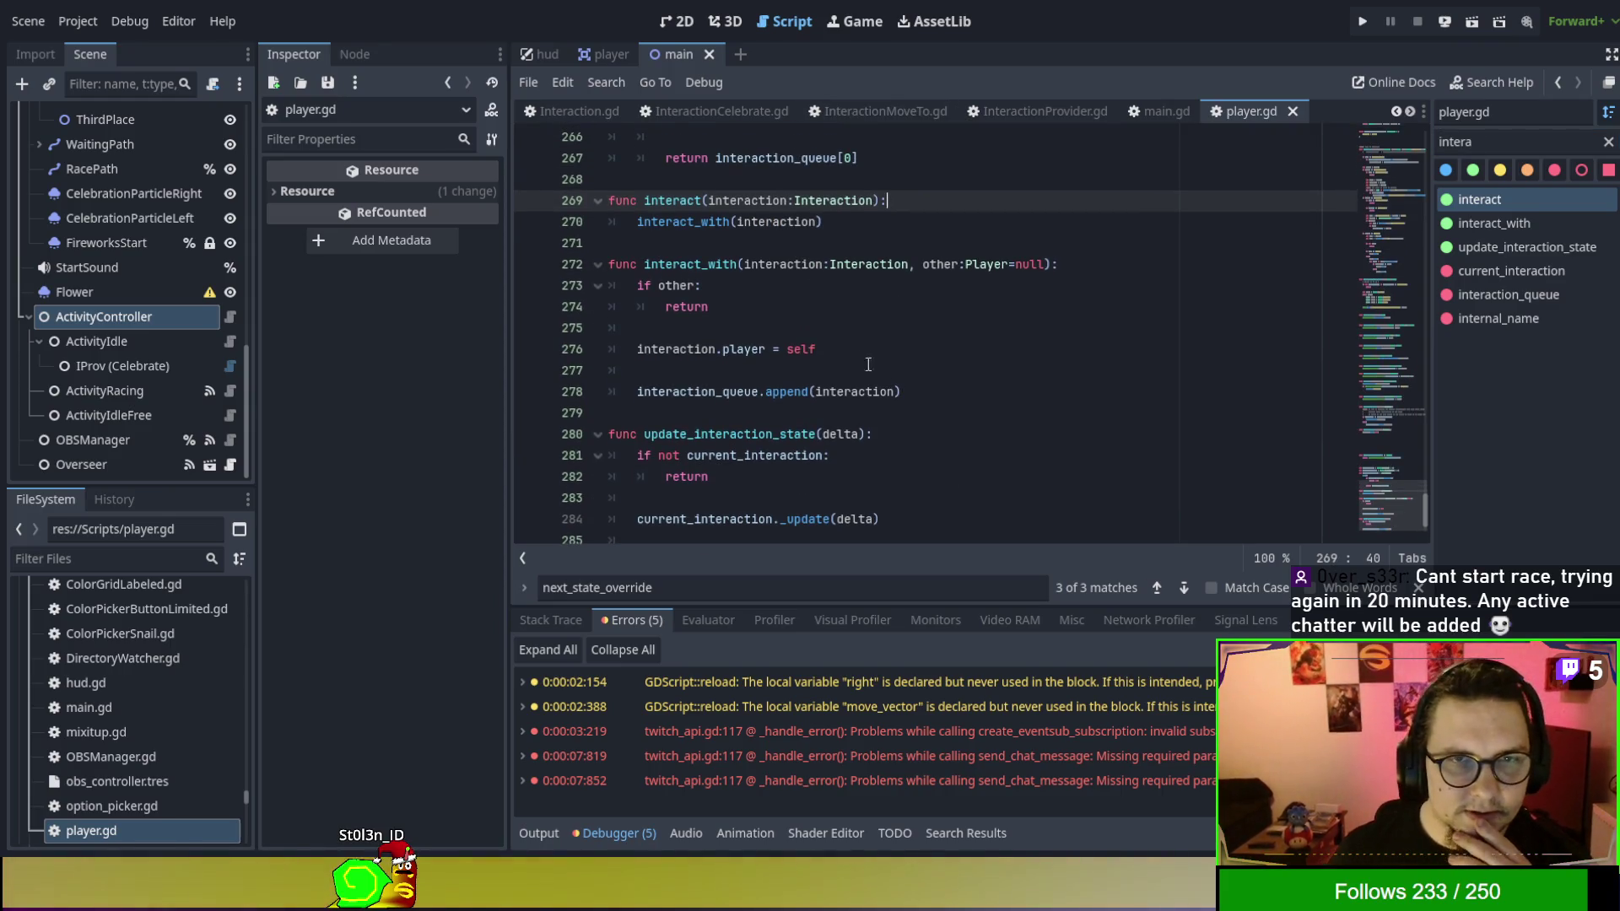
double_click(670, 200)
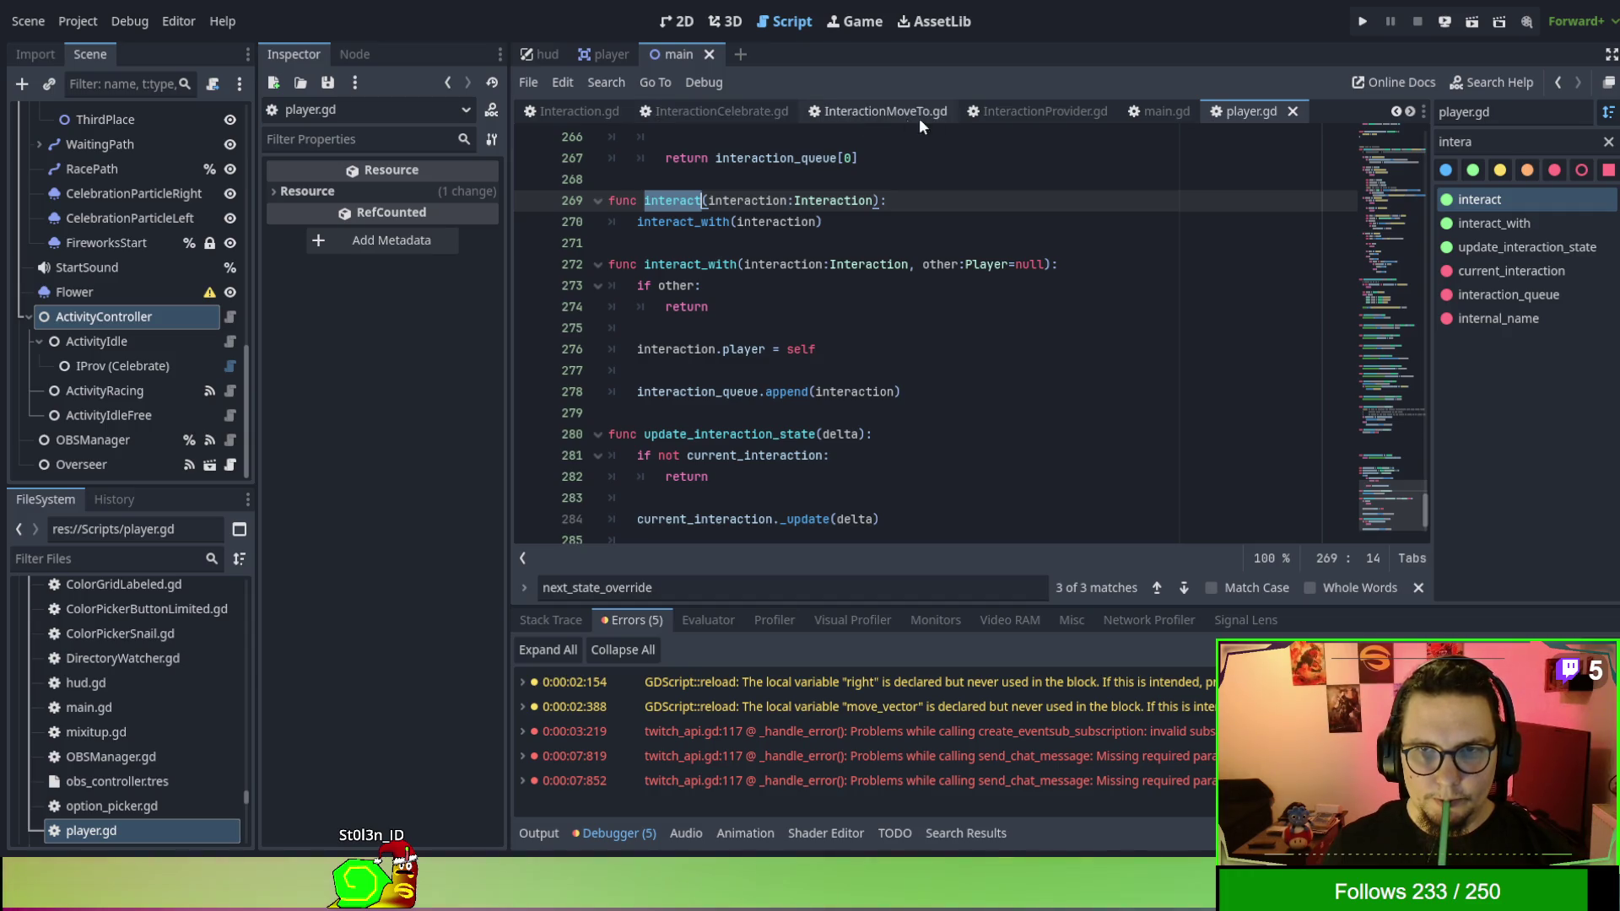
scroll(619, 113, up, 3)
click(629, 108)
text(get_)
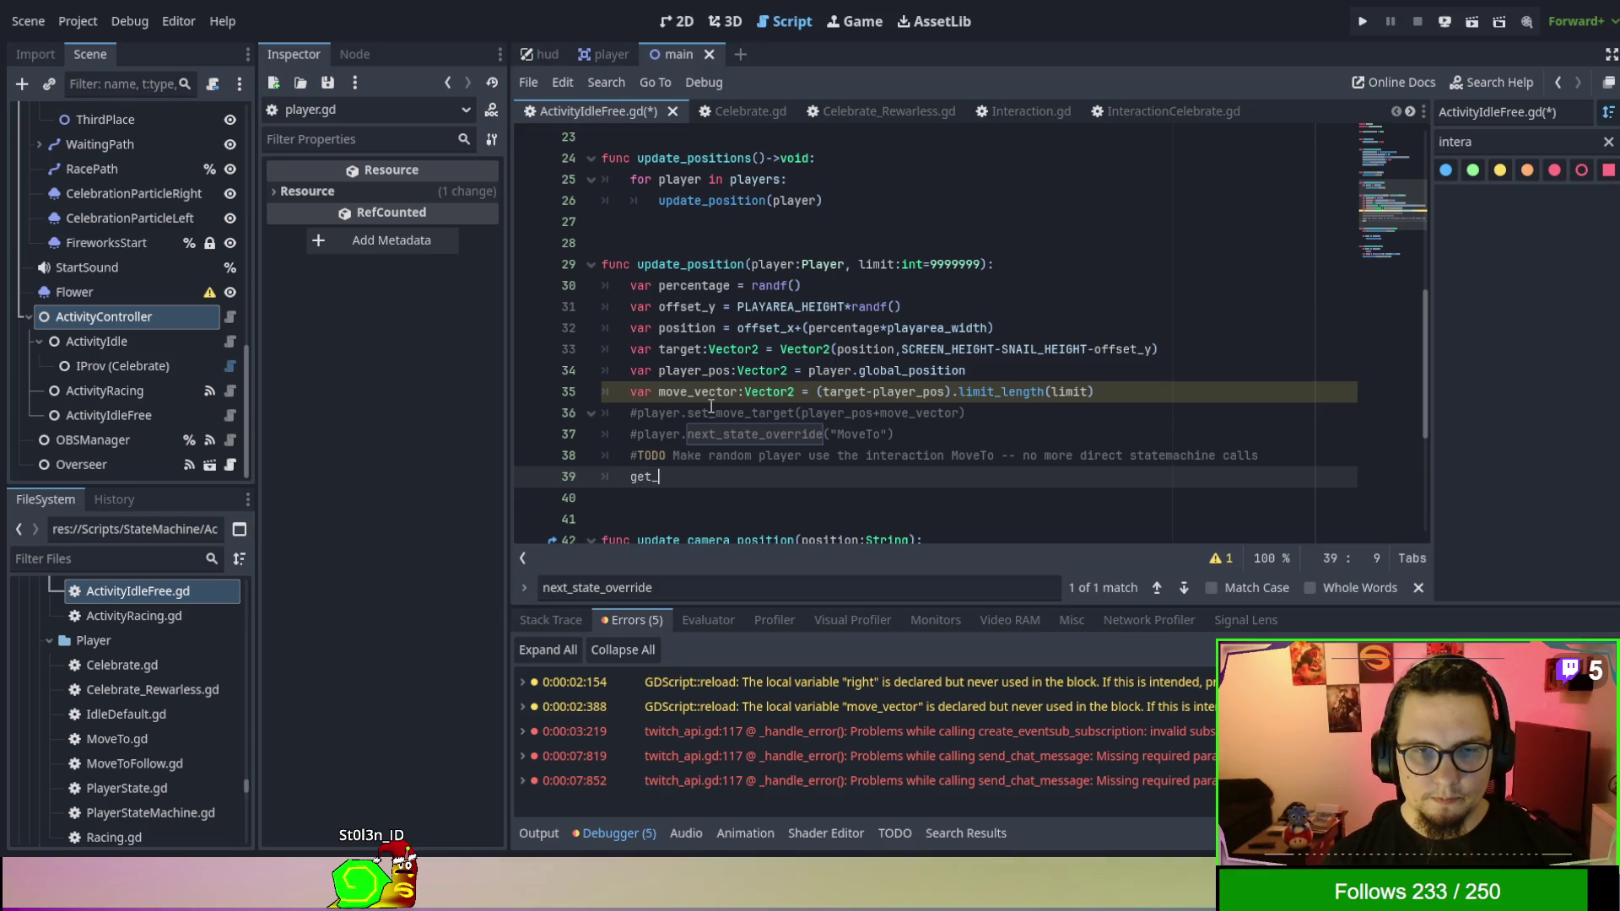
Write player.interact(get_interaction("MoveTo")) on line 39, fixing the stray parentheses.
text(inter)
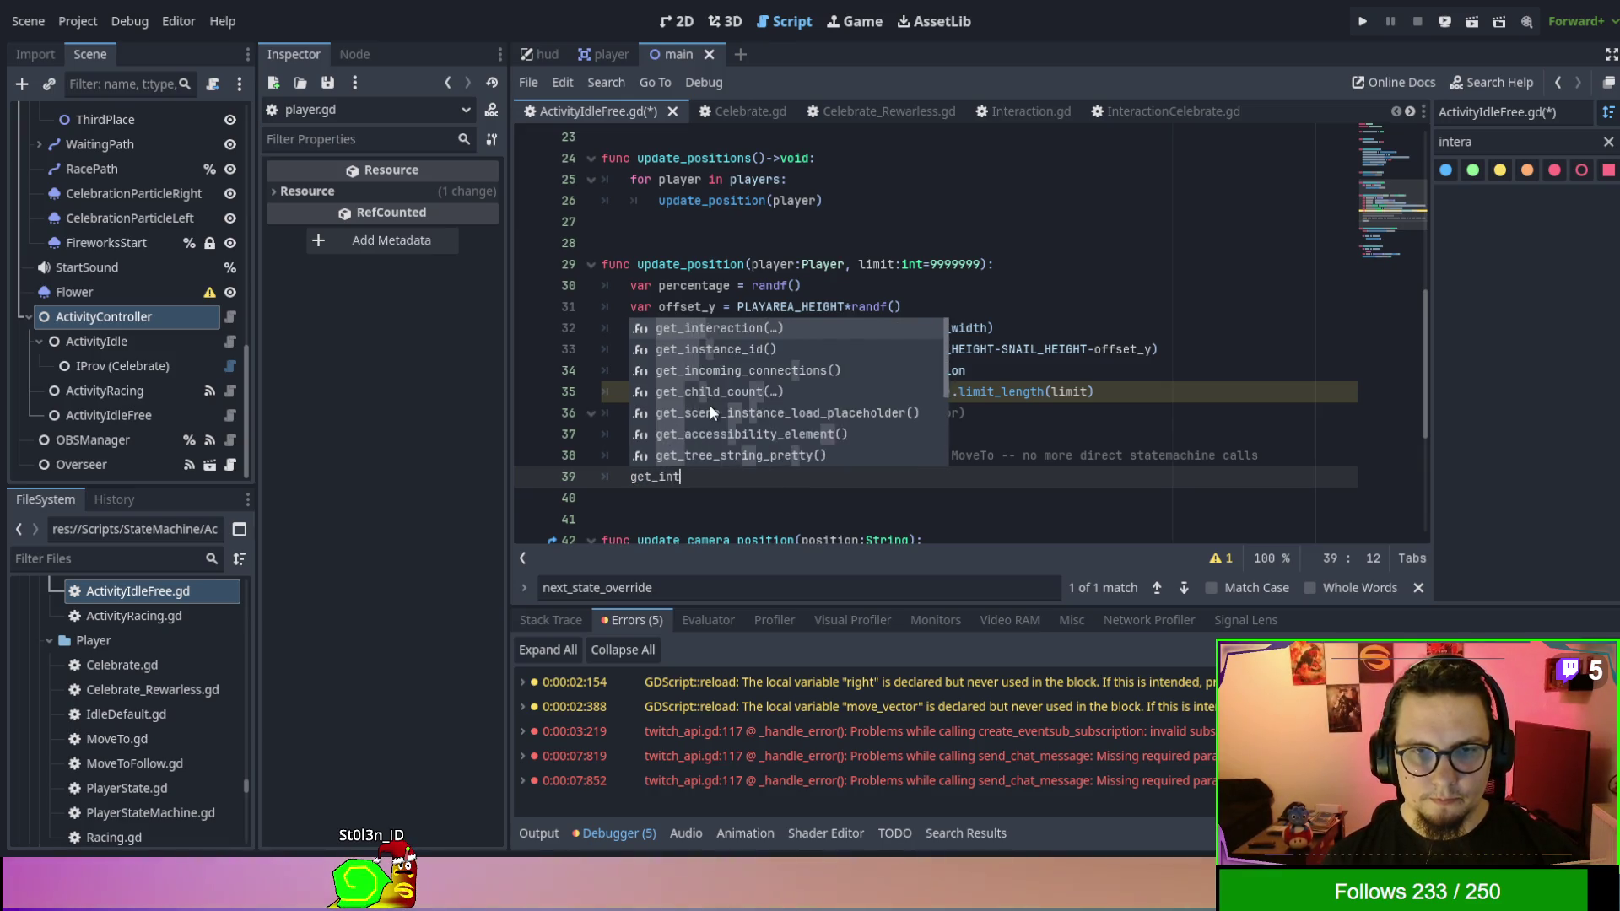
key(Return)
text("Move)
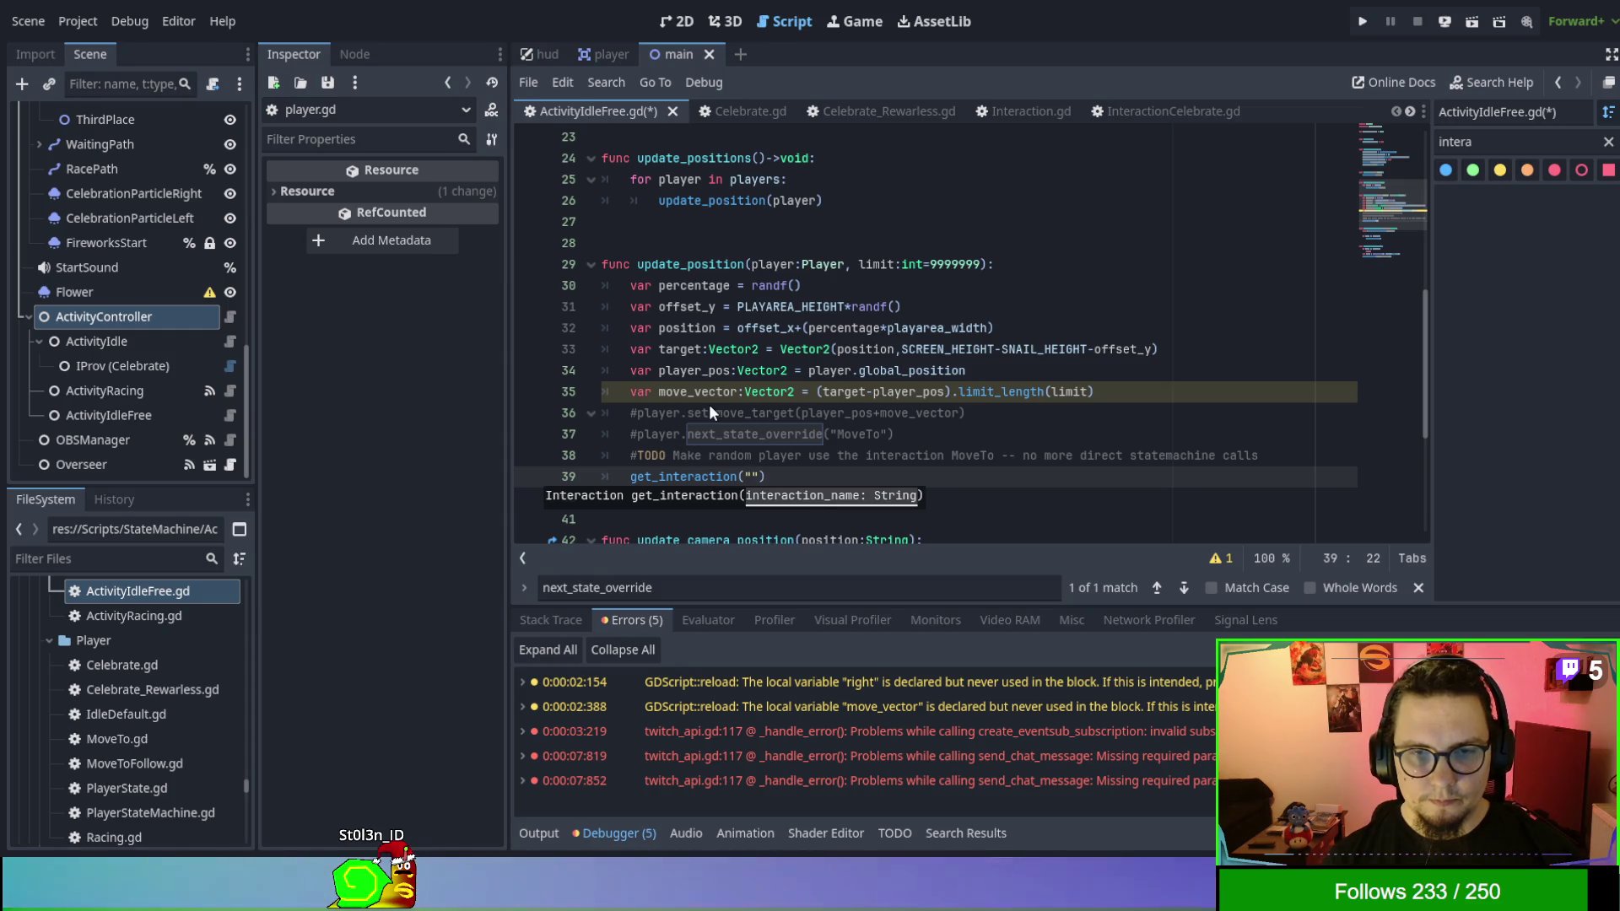
text(TO)
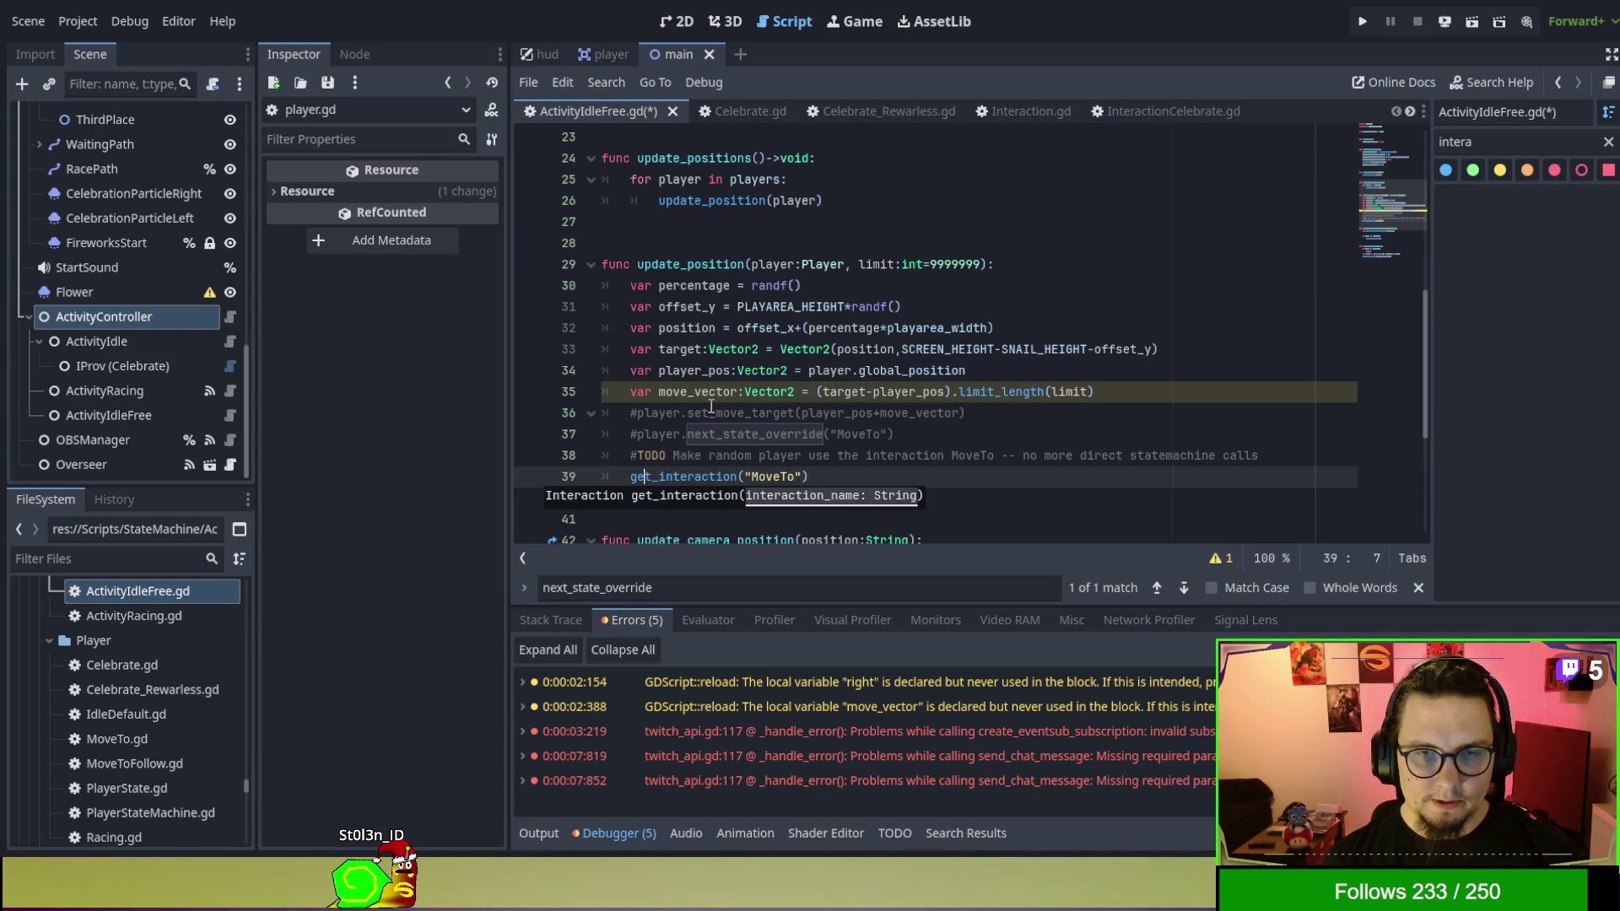
text(player.i)
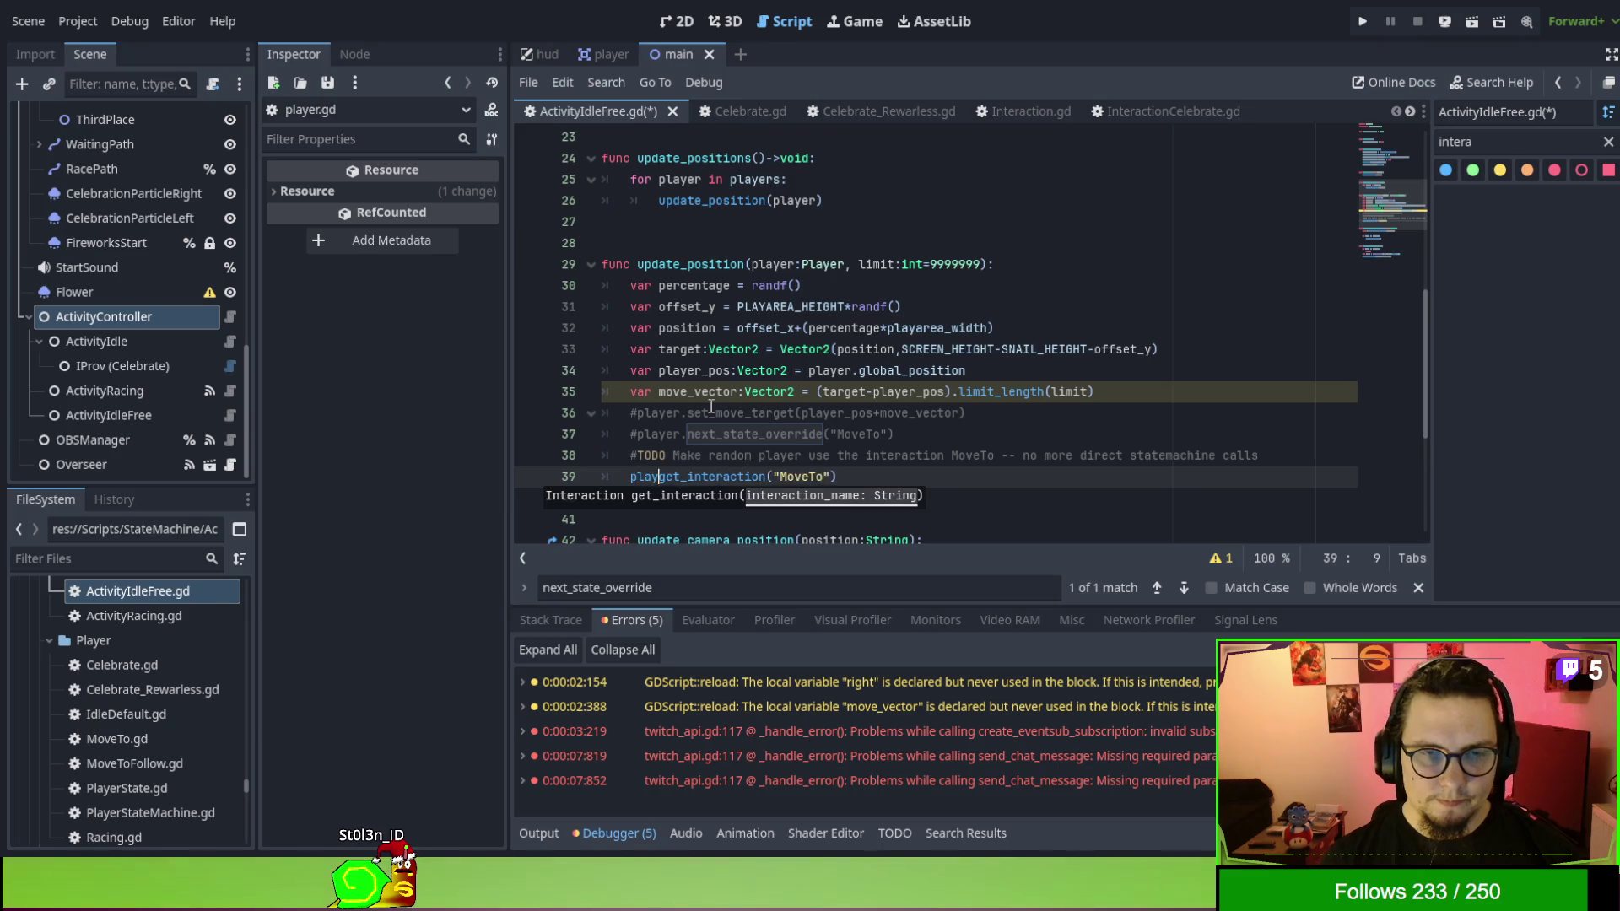
text(nter)
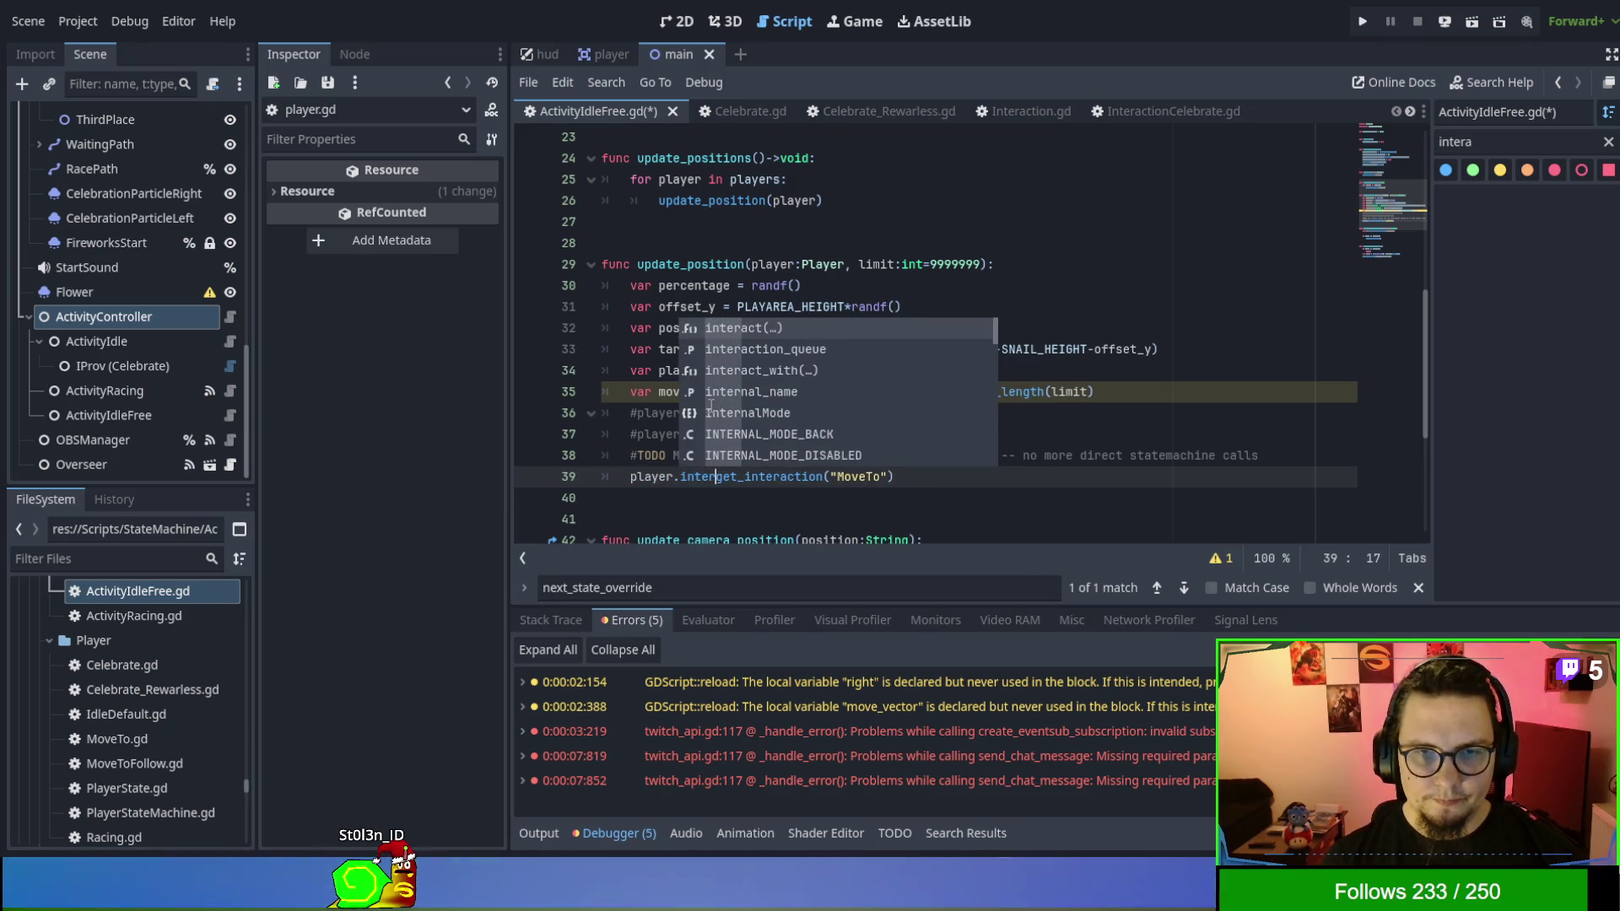
key(Tab)
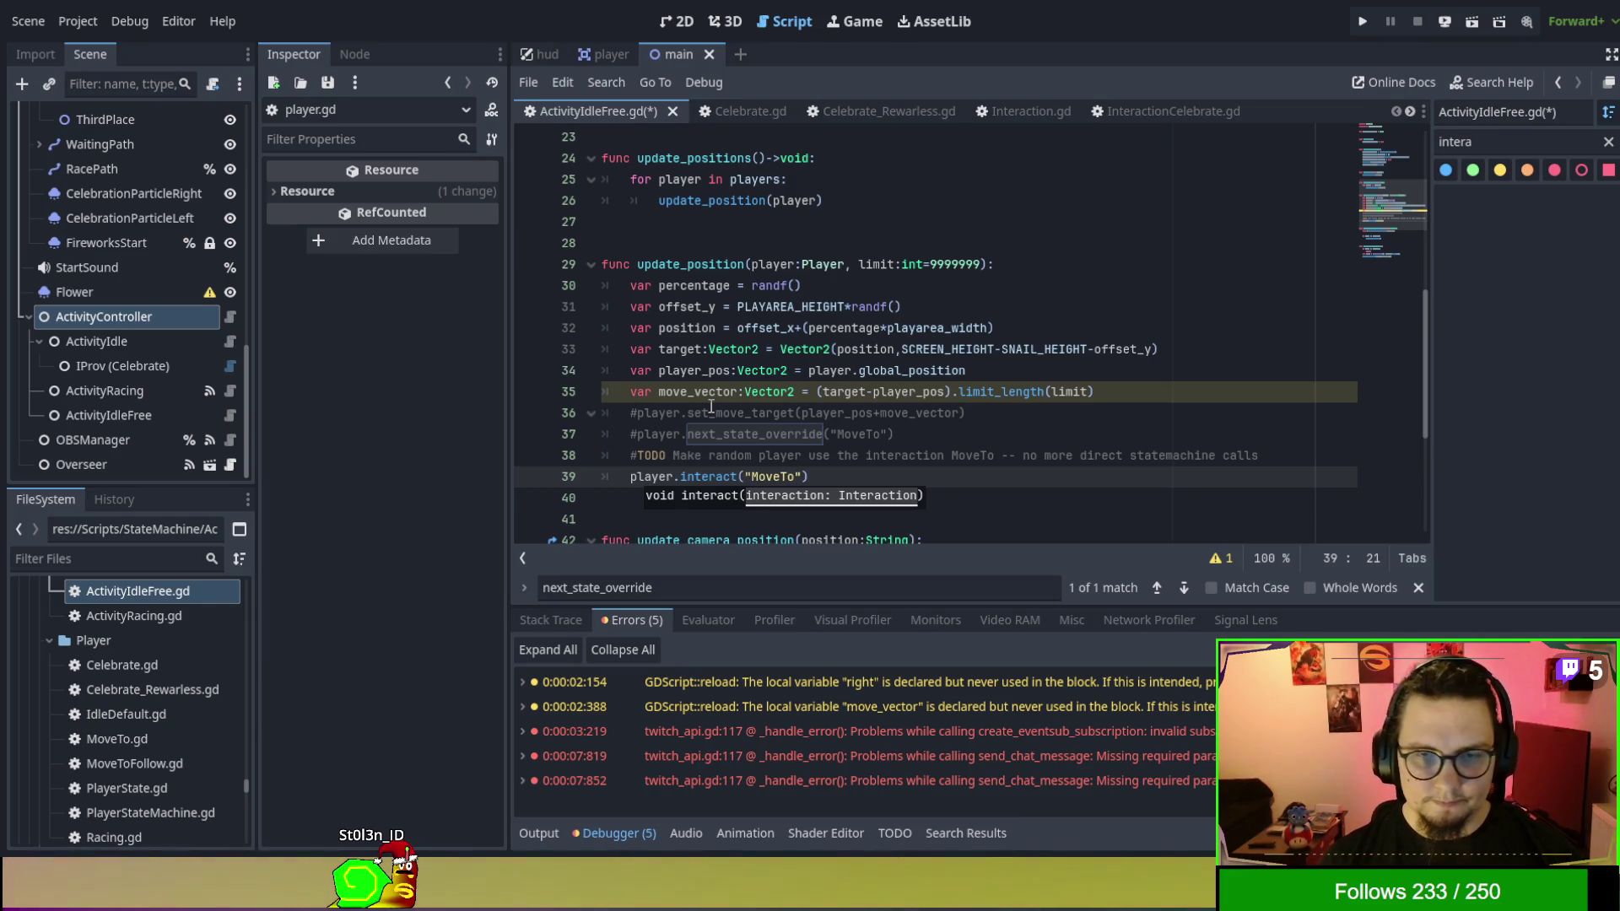
text(get_inter)
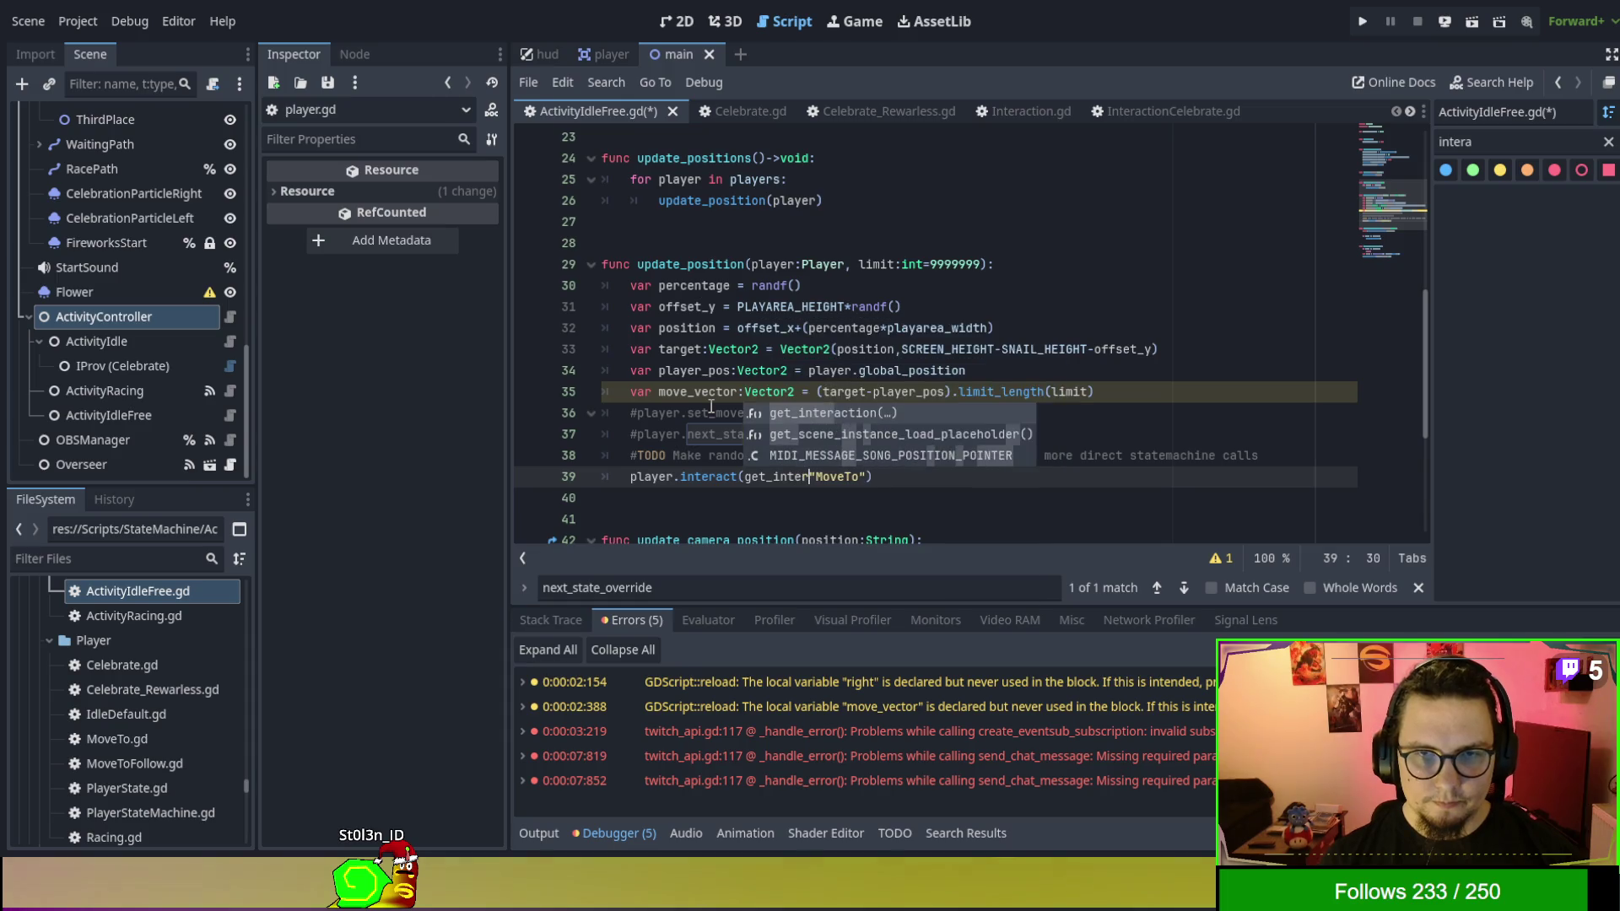
key(Tab)
key(BackSpace)
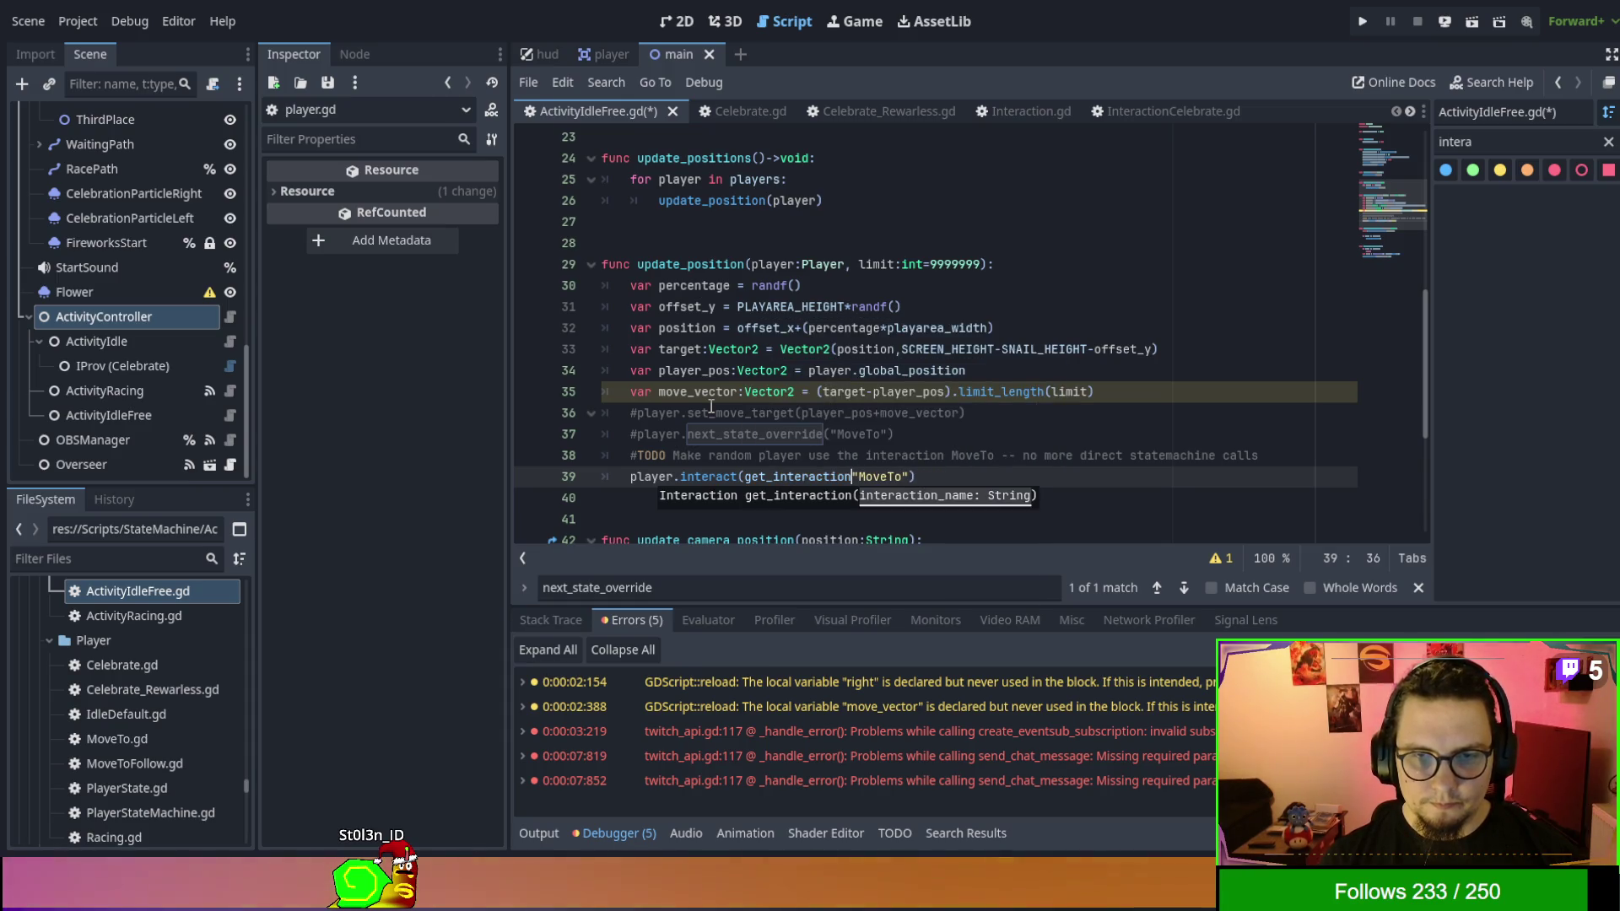
key(Delete)
text(()
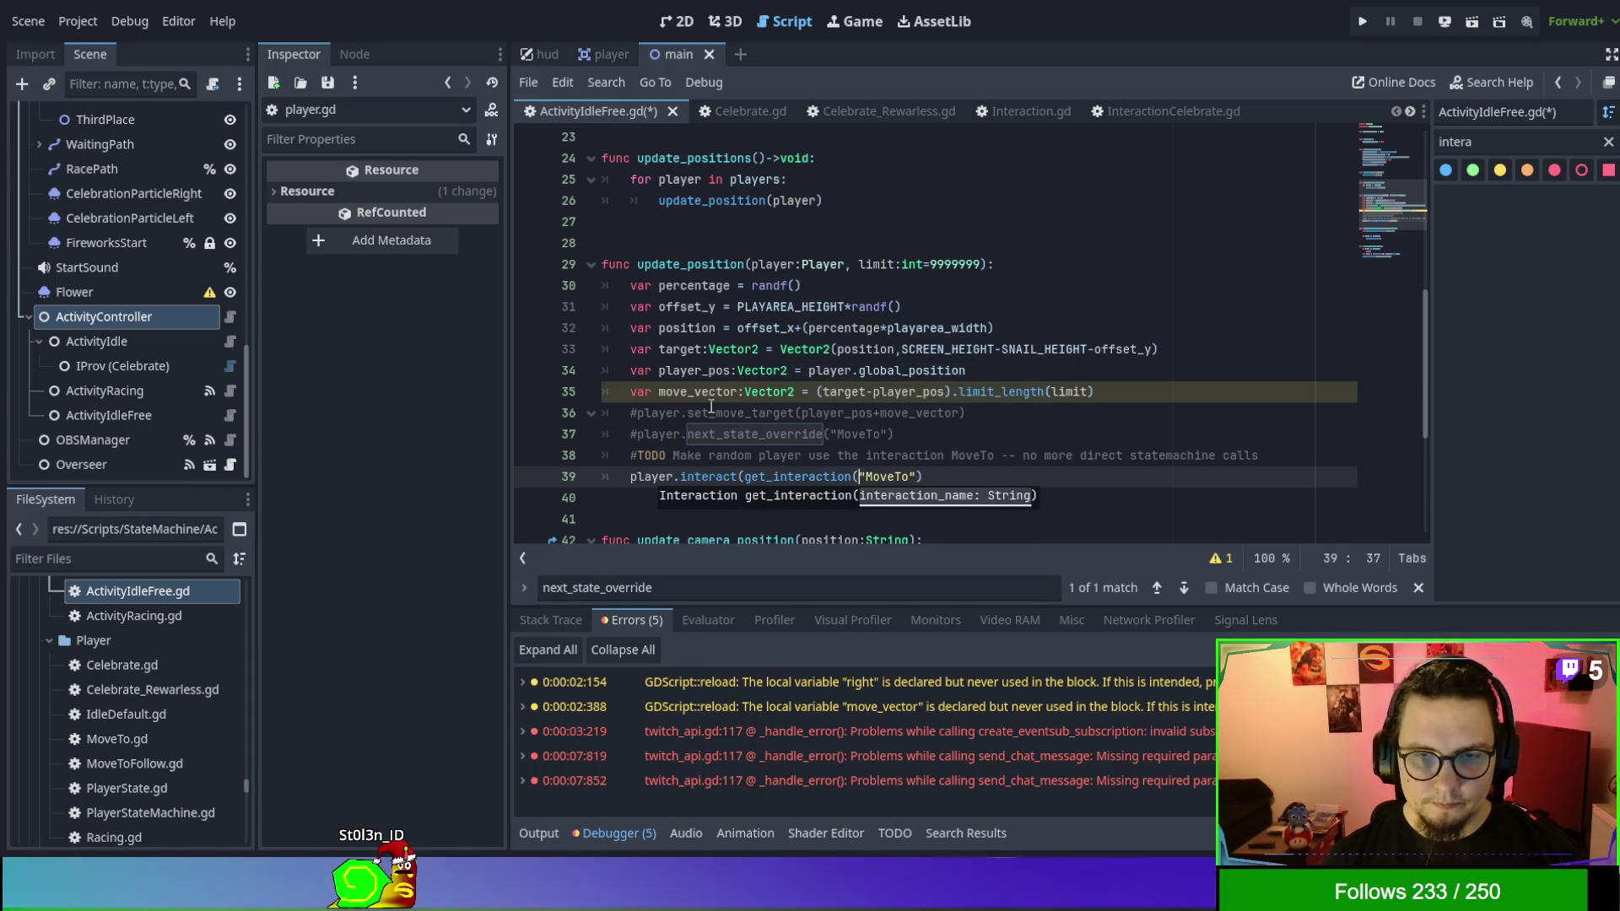
click(976, 476)
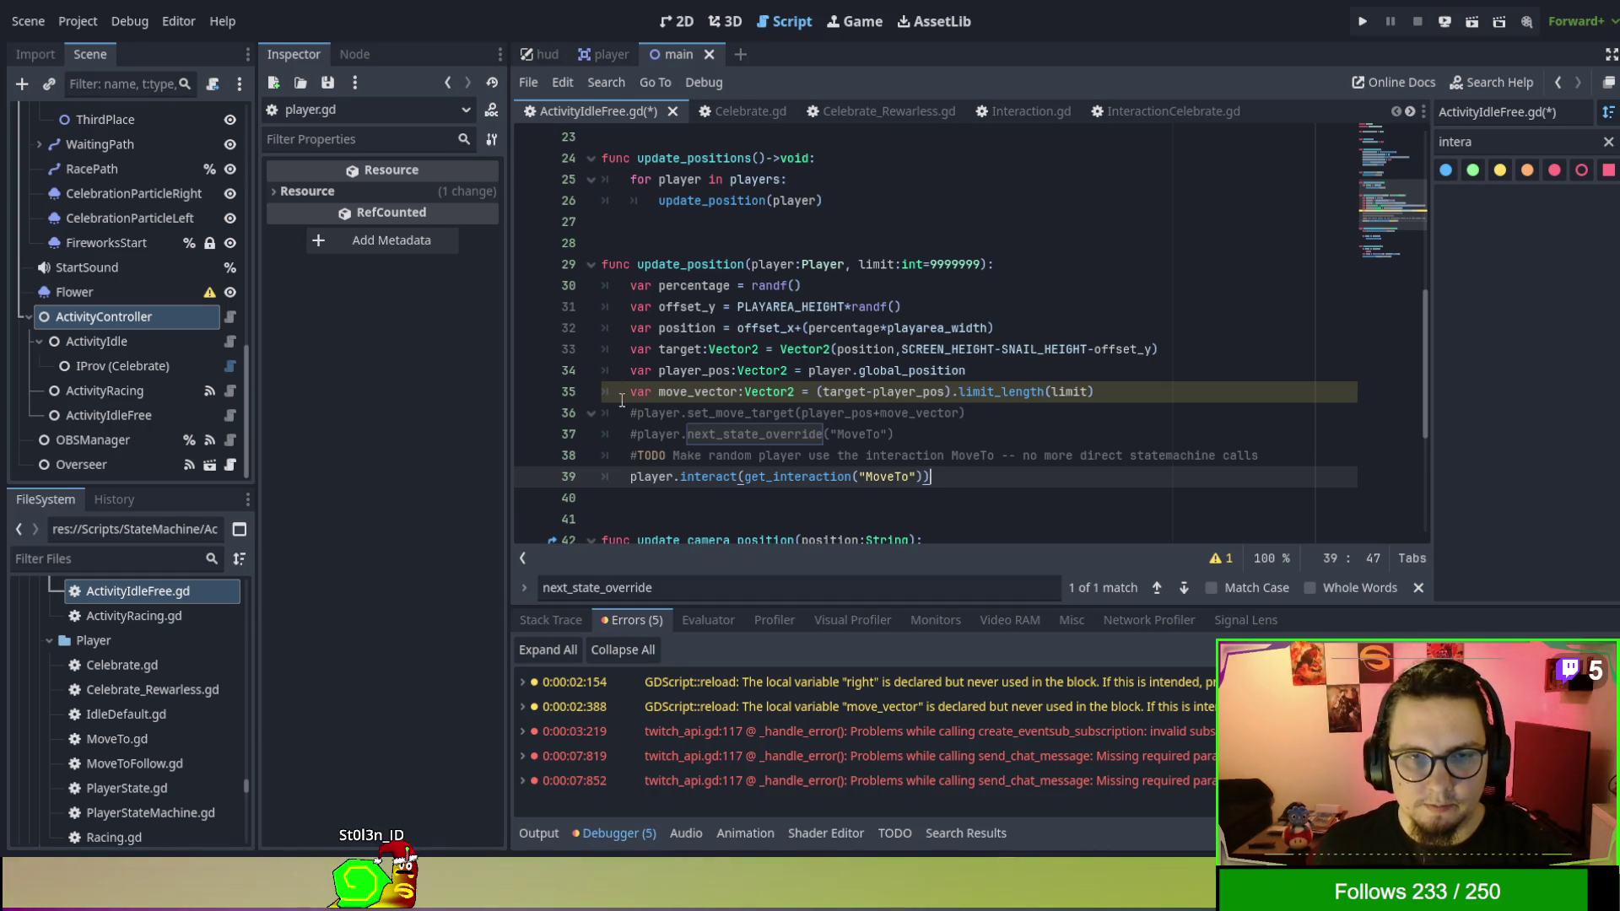
Uncomment set_move_target on line 36, clear the methods filter, save, and run with F5.
click(961, 412)
key(ctrl+k)
click(1087, 455)
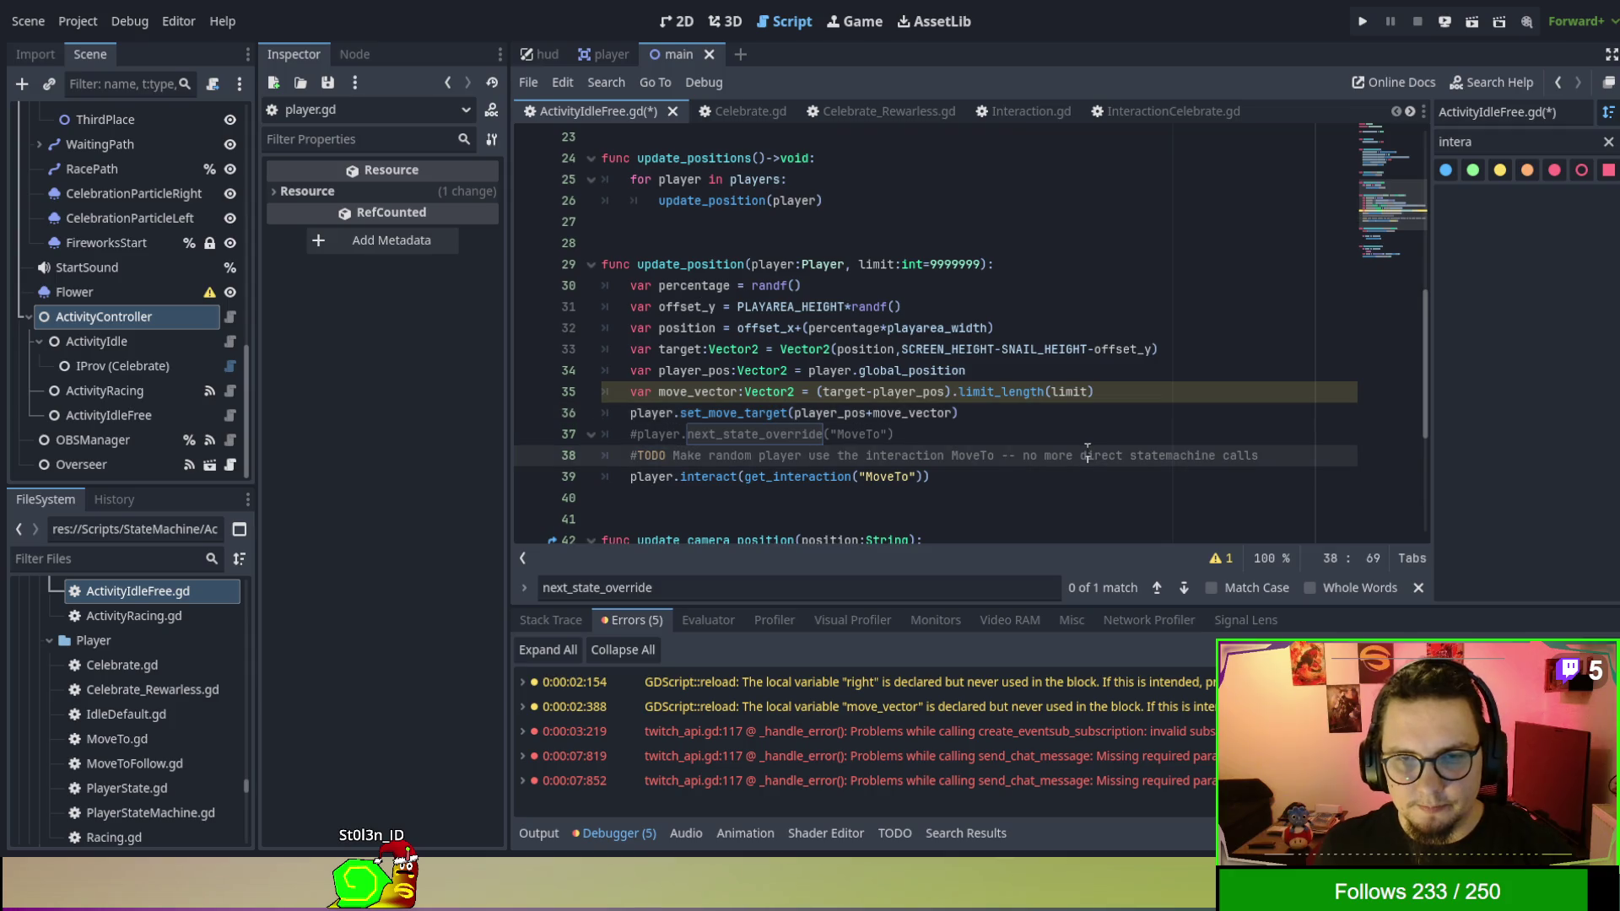
click(986, 455)
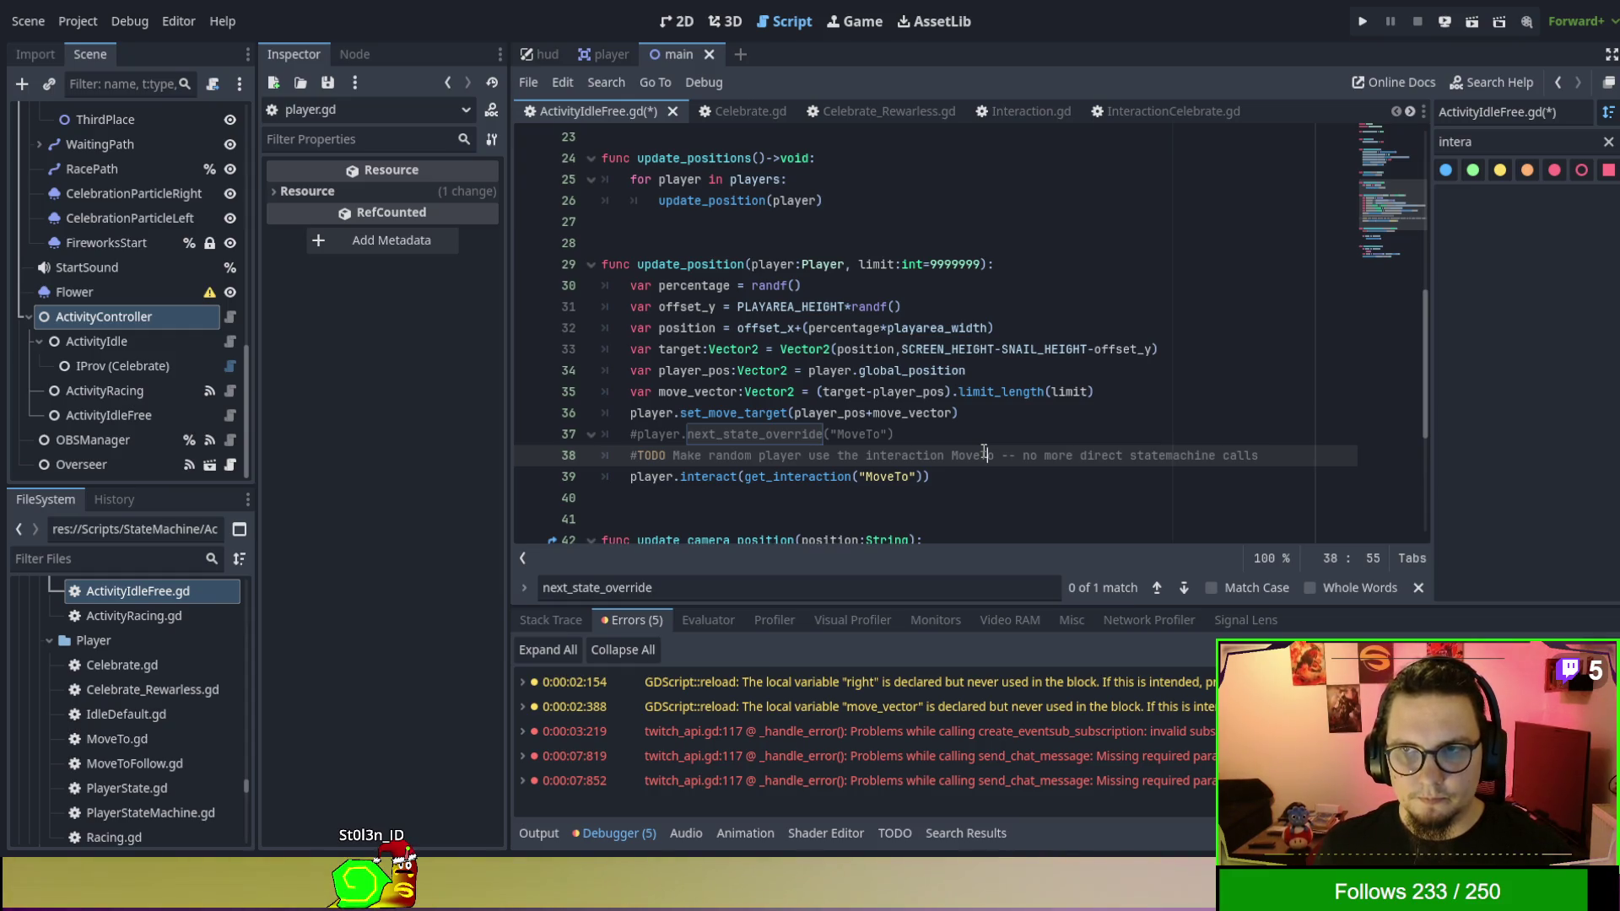
click(1608, 142)
click(1060, 327)
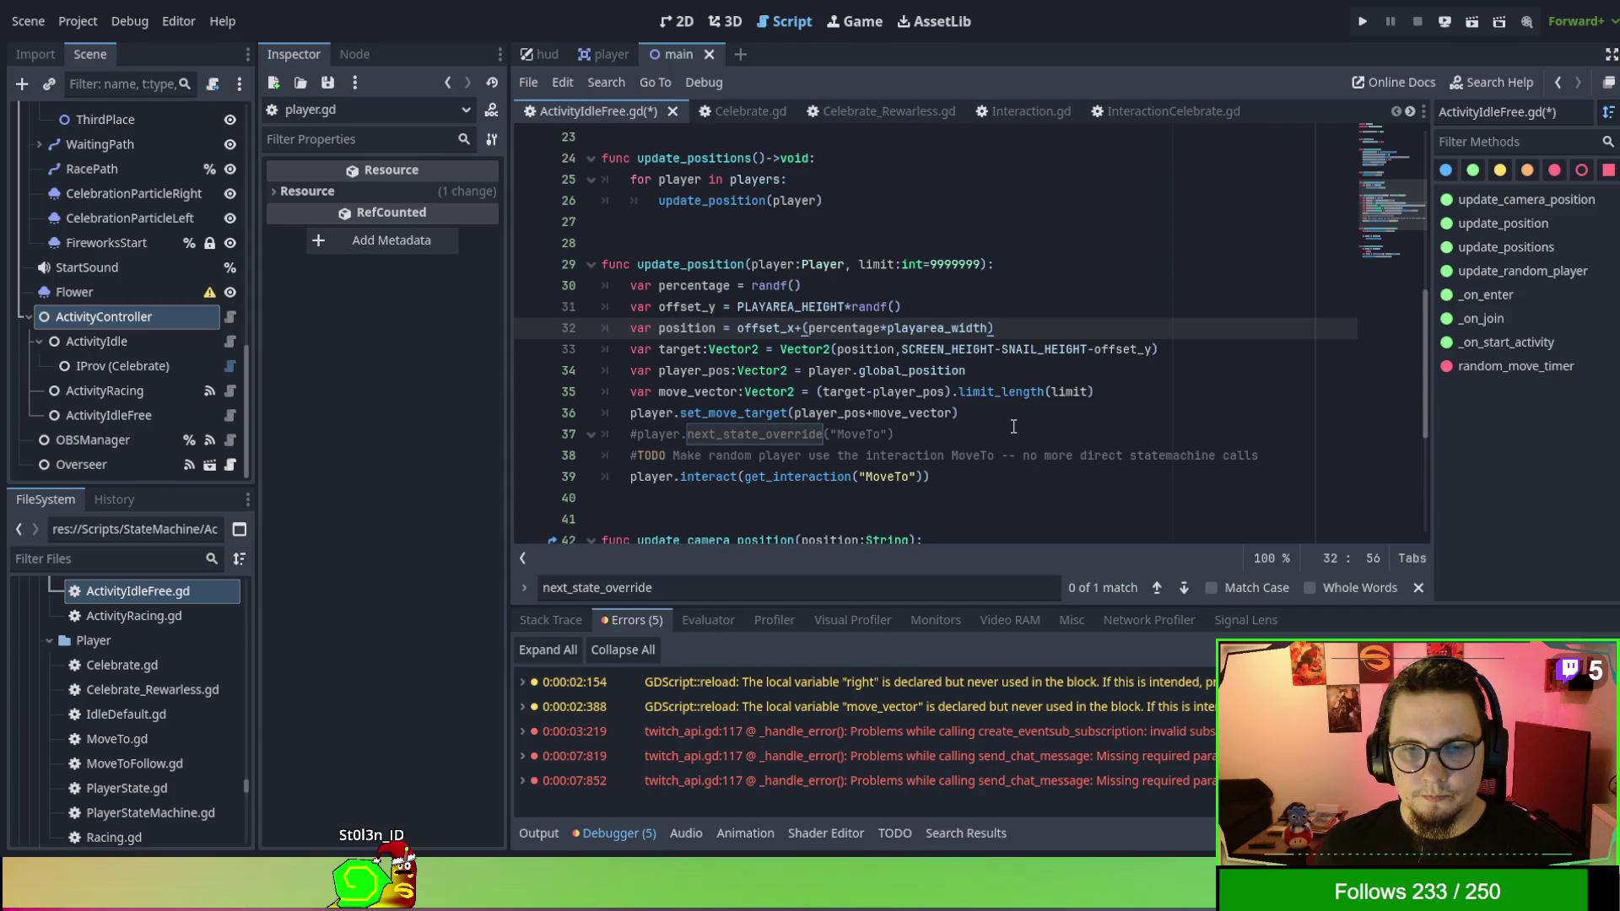
key(ctrl+s)
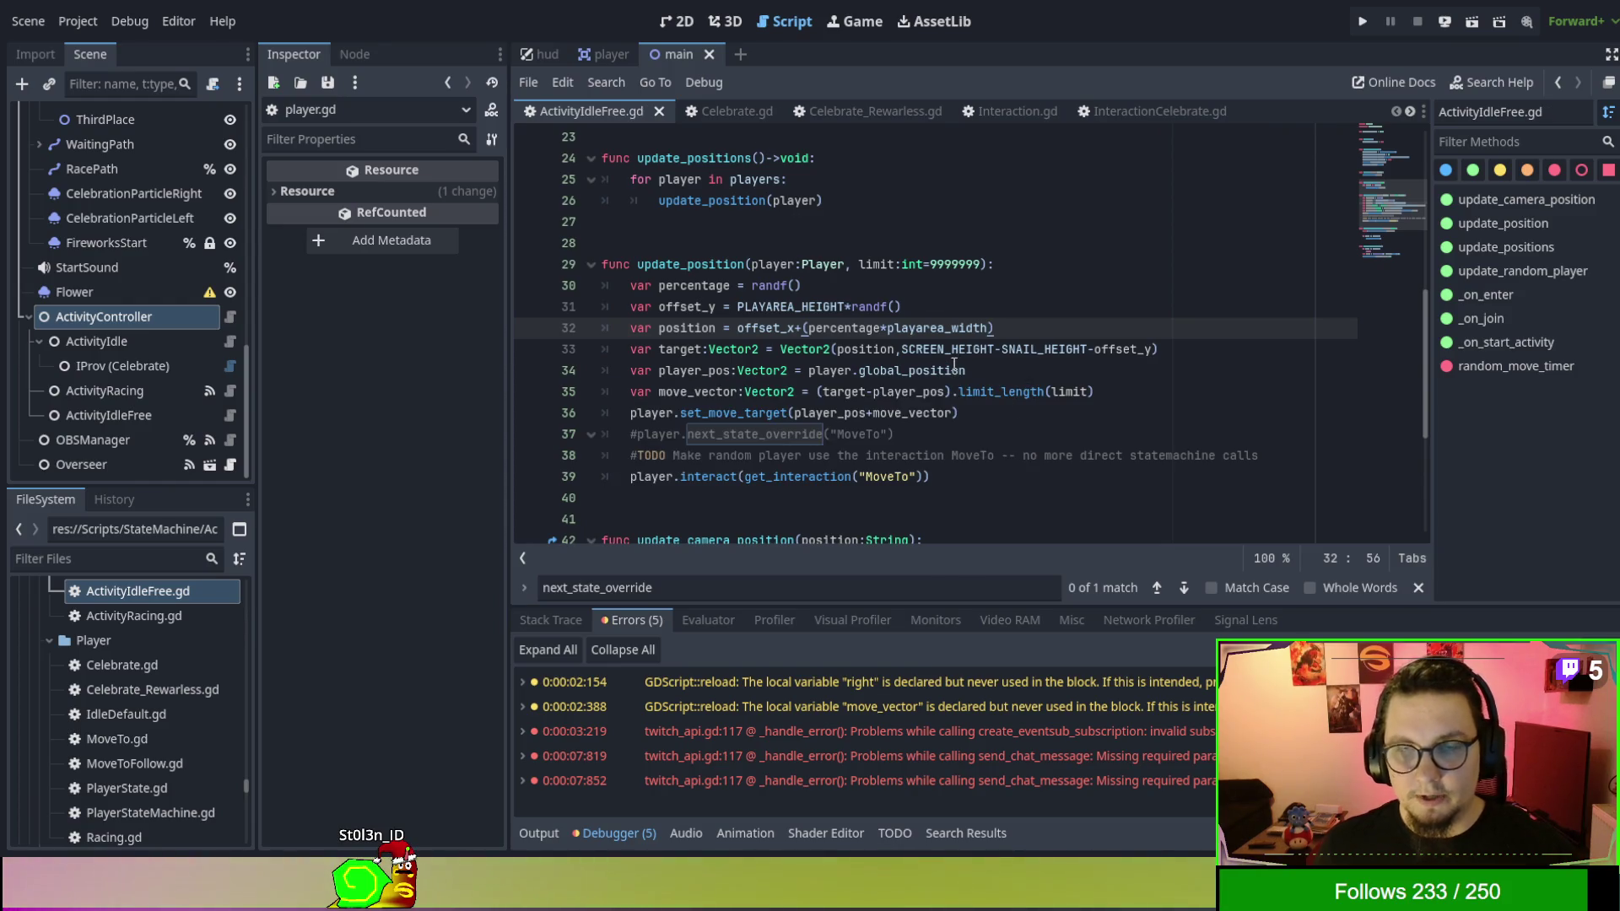
key(F5)
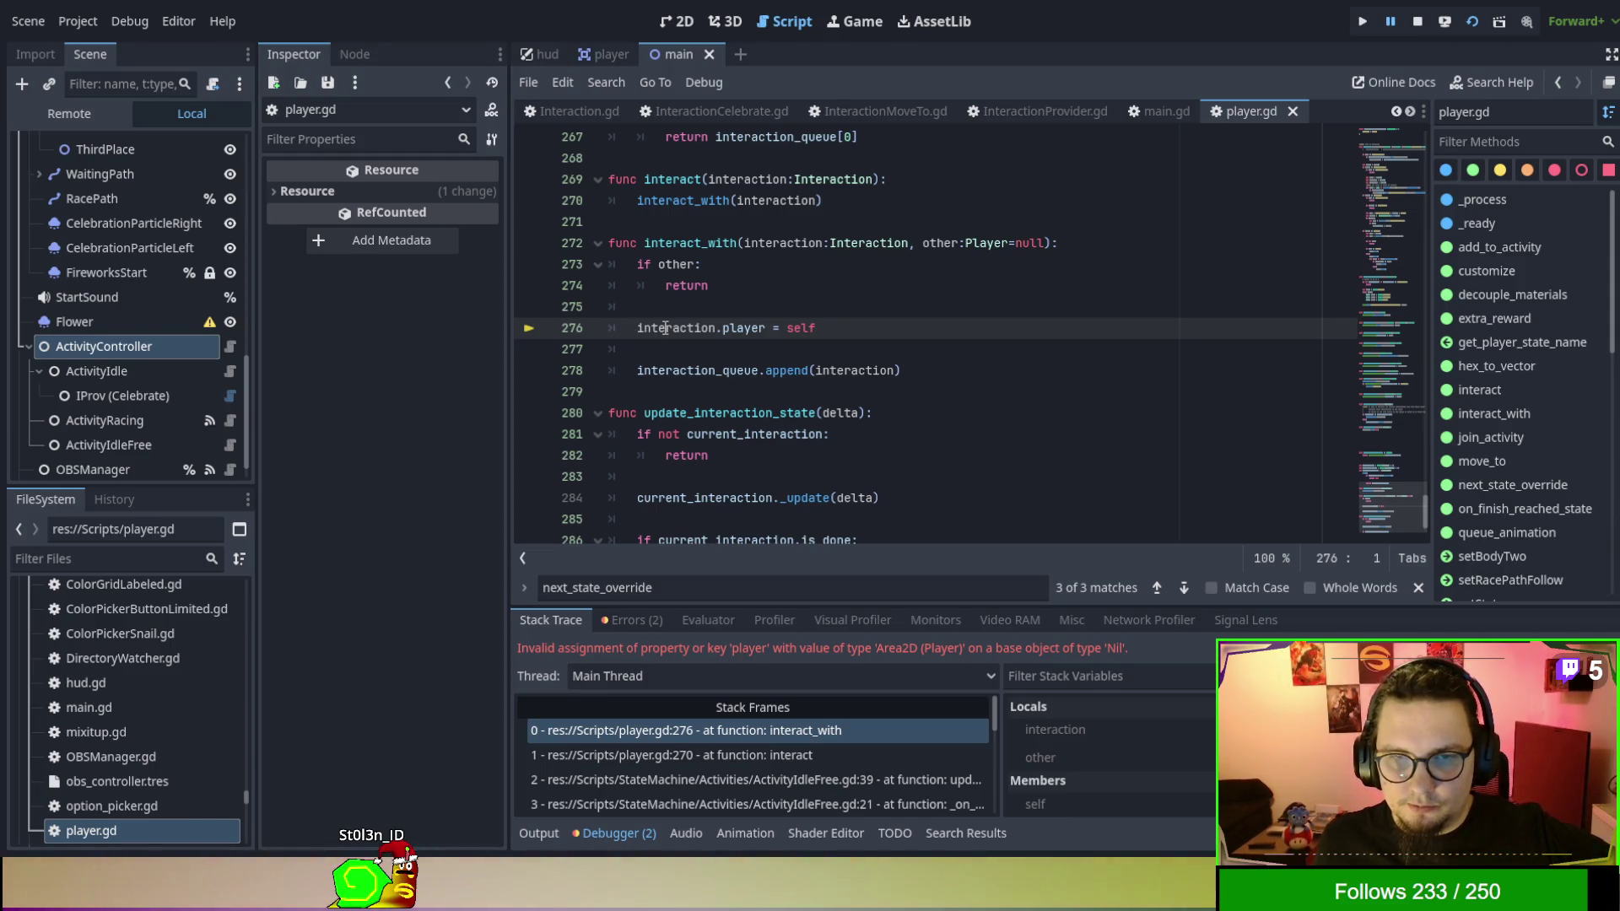
Stop the running game and select the ActivityIdle node in the Scene tree.
click(1417, 21)
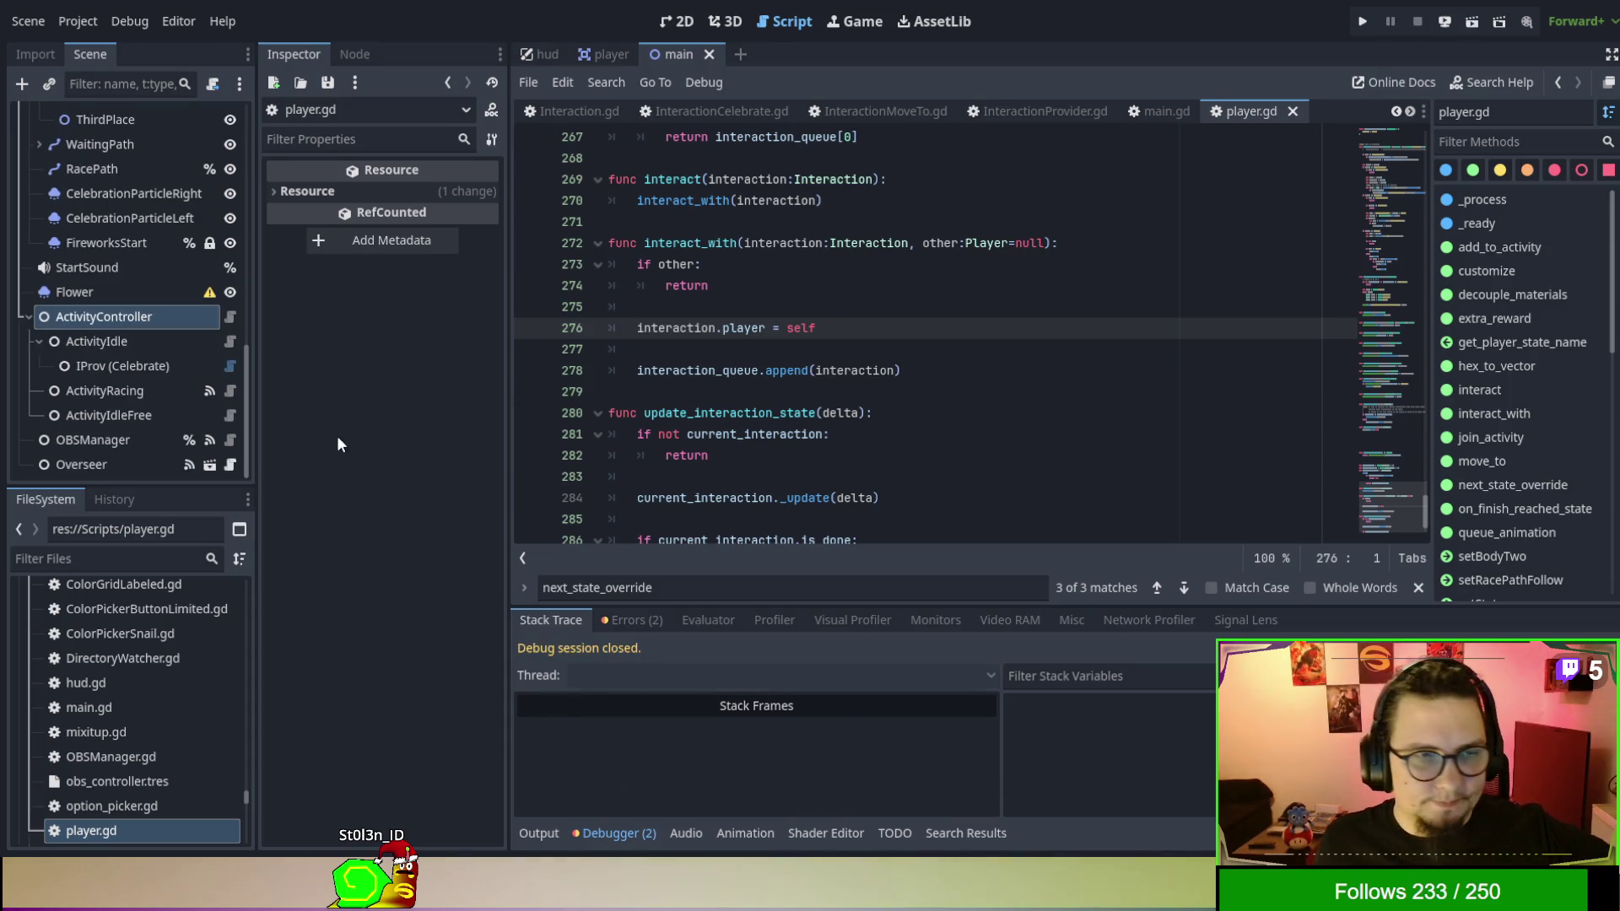
click(130, 338)
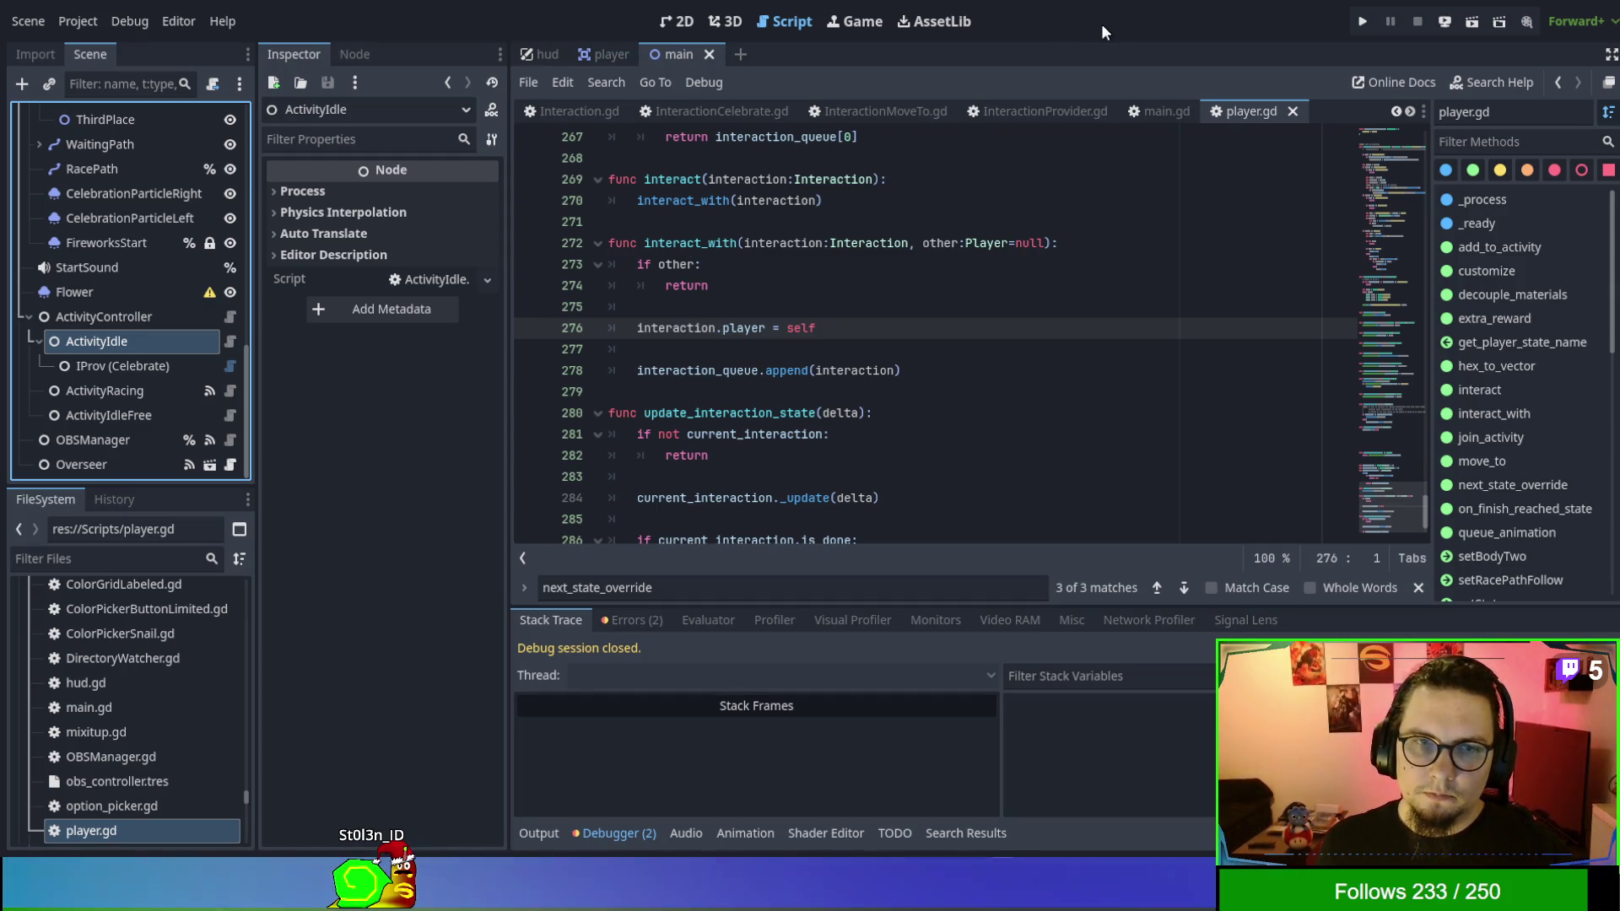
Add an InteractionProvider under ActivityIdle and assign it a MoveTo Interaction resource.
scroll(145, 656, up, 10)
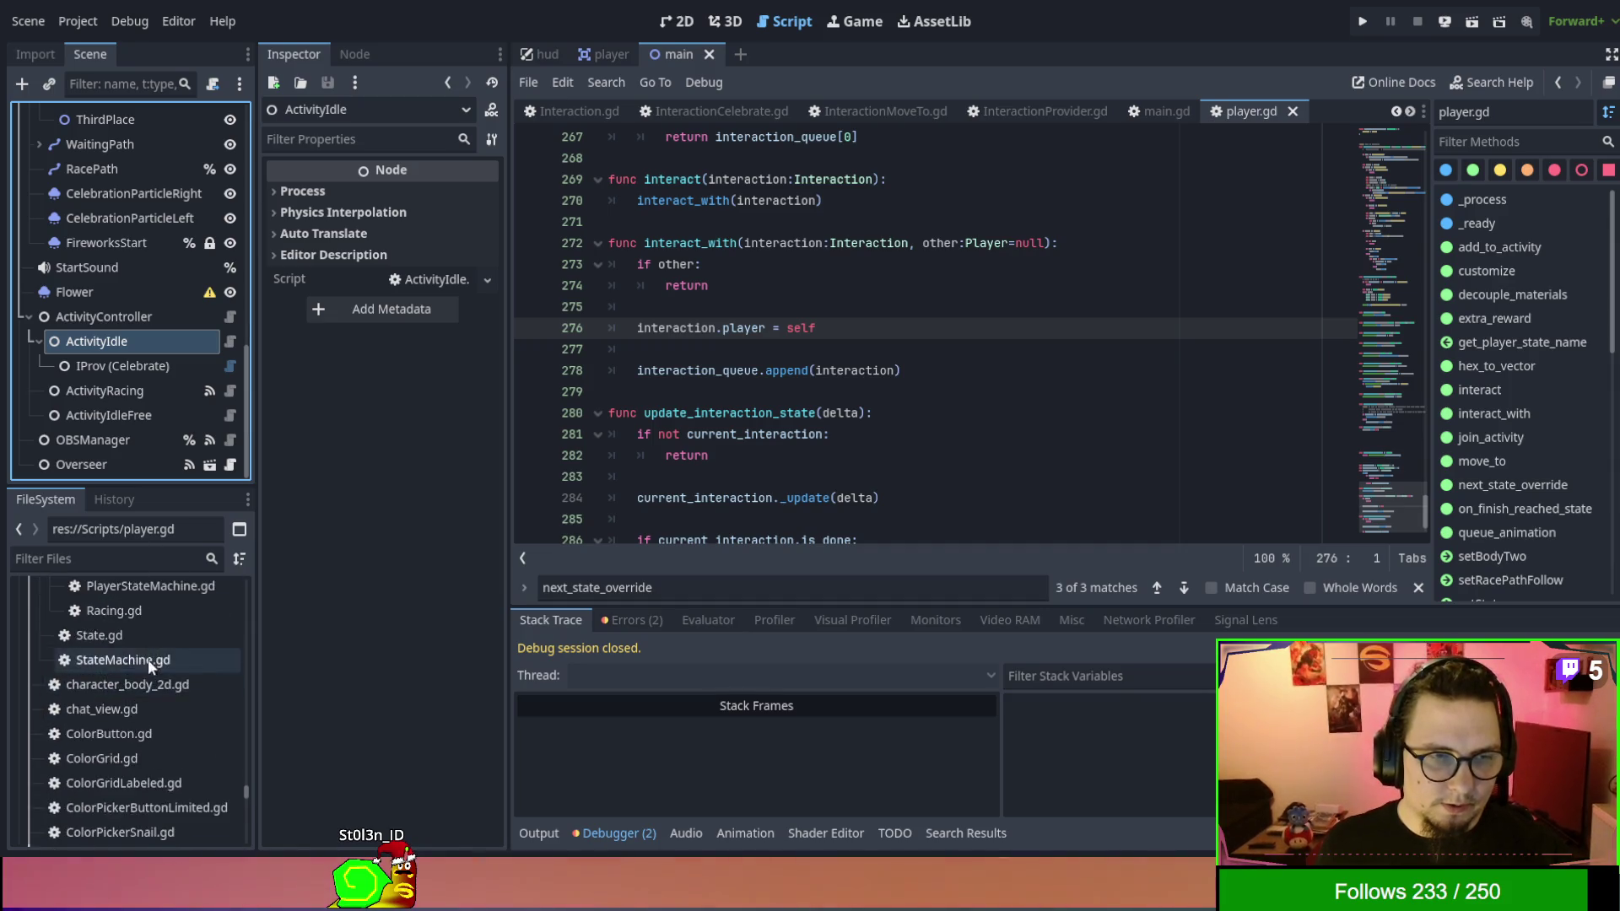
scroll(152, 671, up, 3)
click(149, 711)
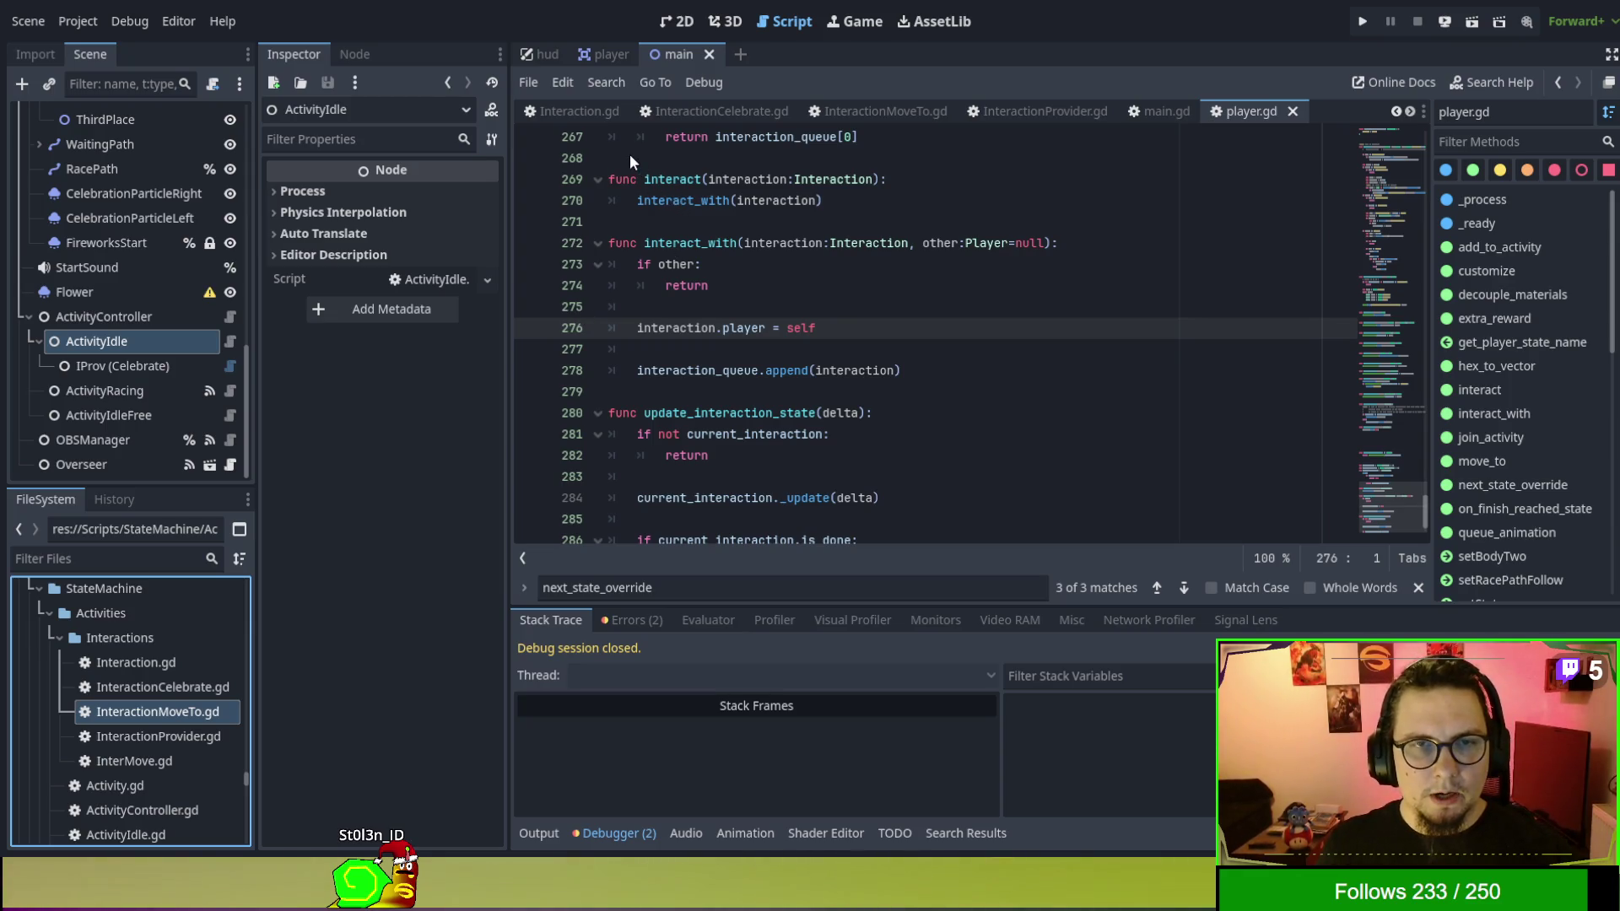
drag(701, 179, 629, 164)
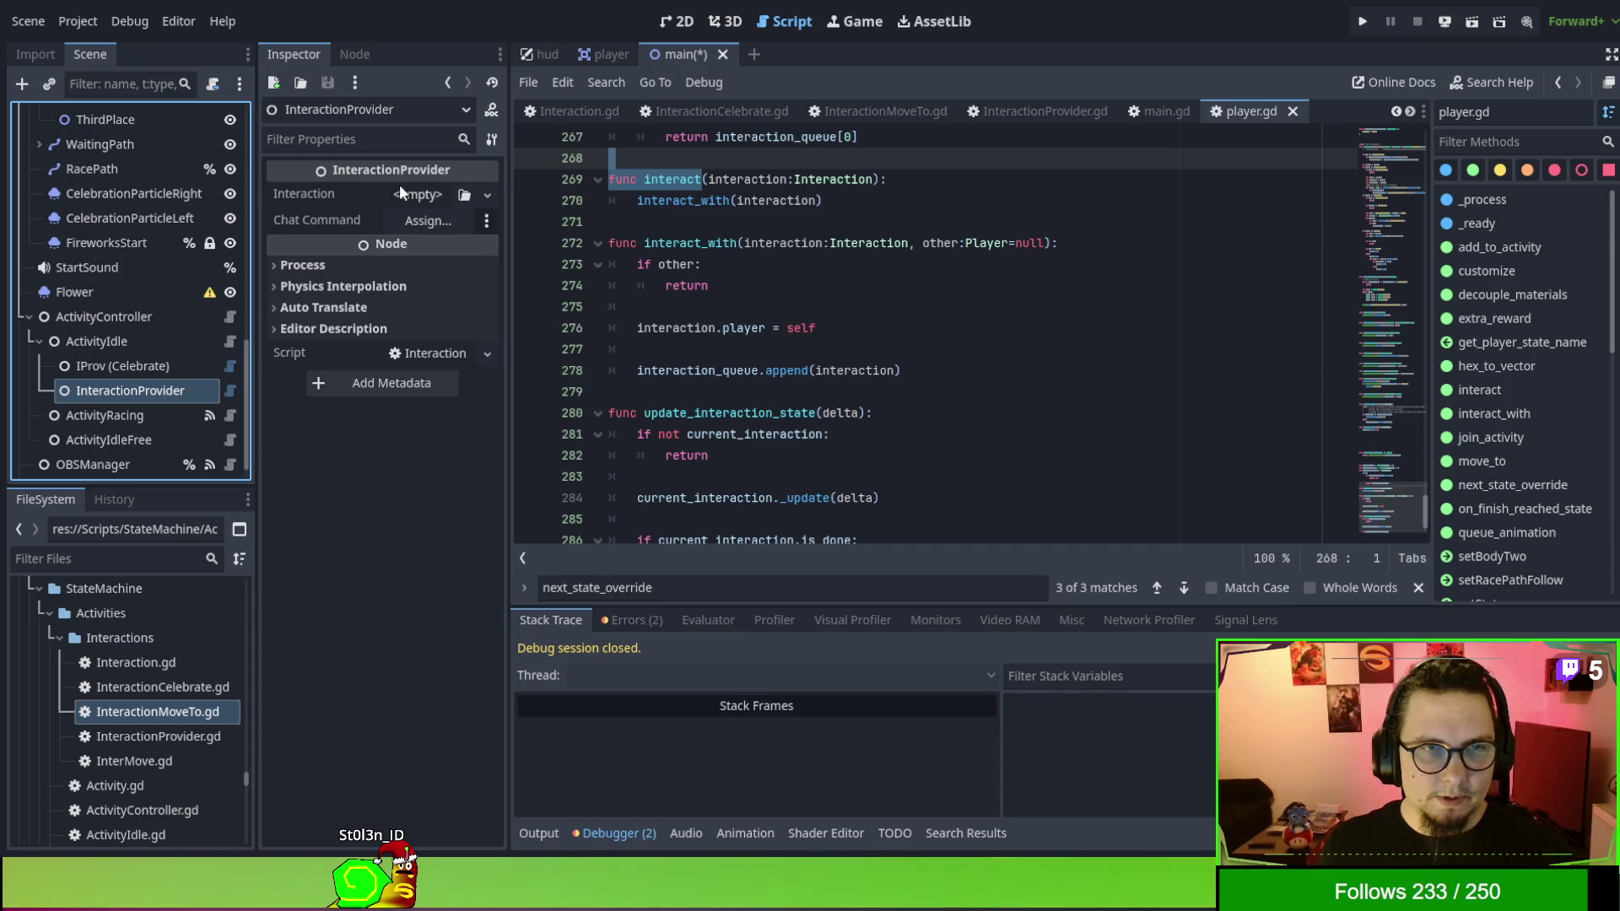
click(432, 200)
click(437, 321)
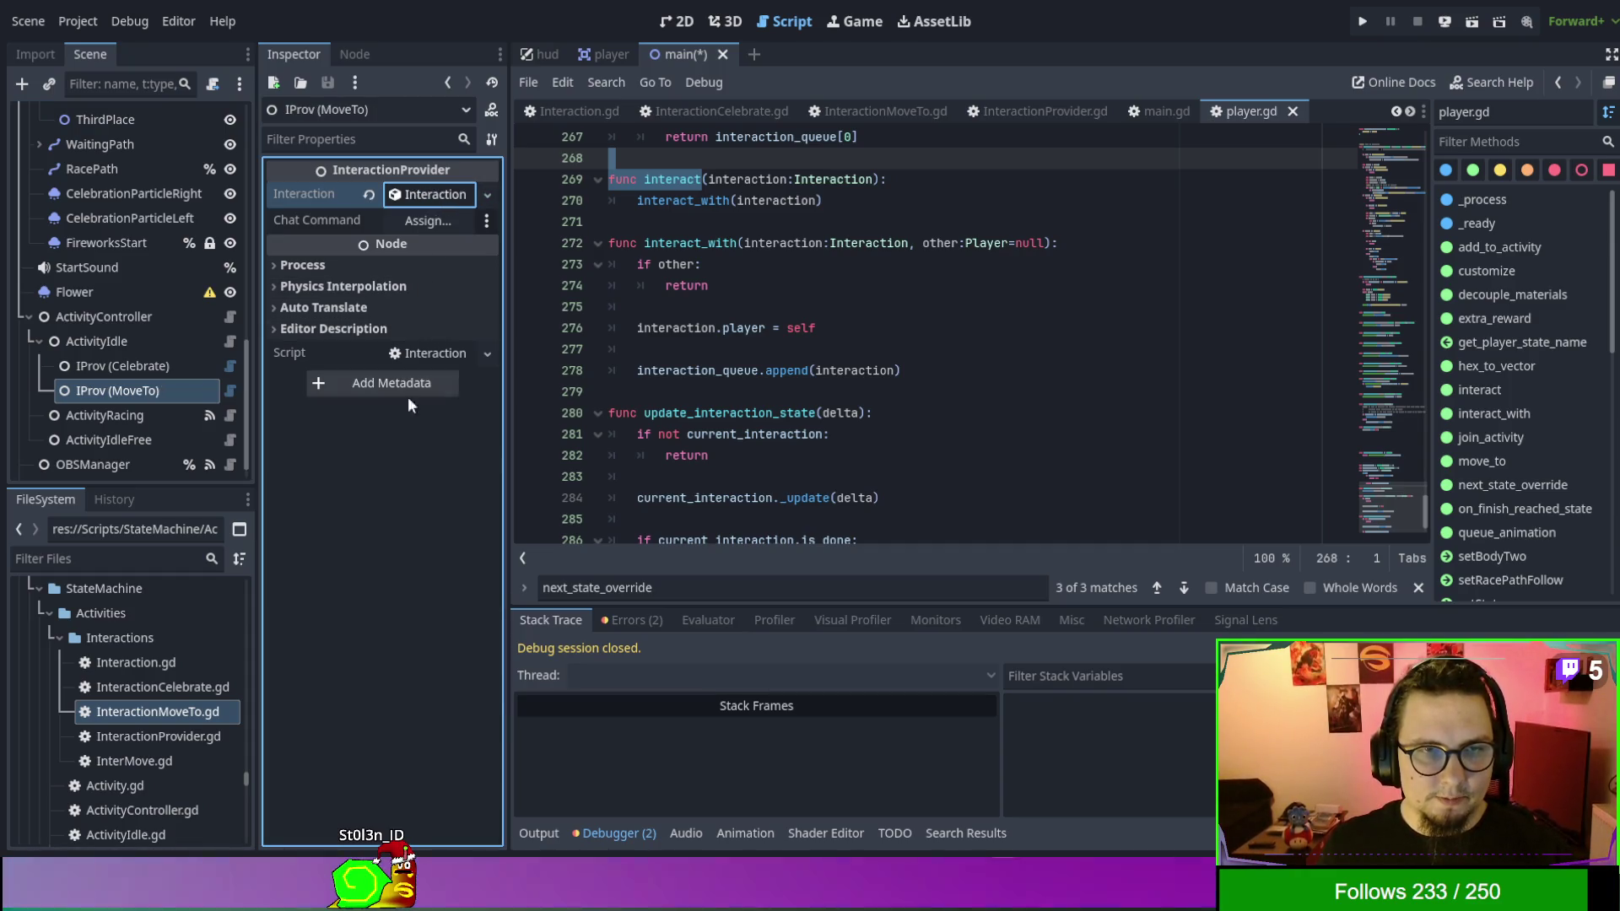
Open InteractionMoveTo.gd and rerun the game with F5.
click(960, 434)
scroll(960, 433, up, 2)
scroll(960, 434, up, 4)
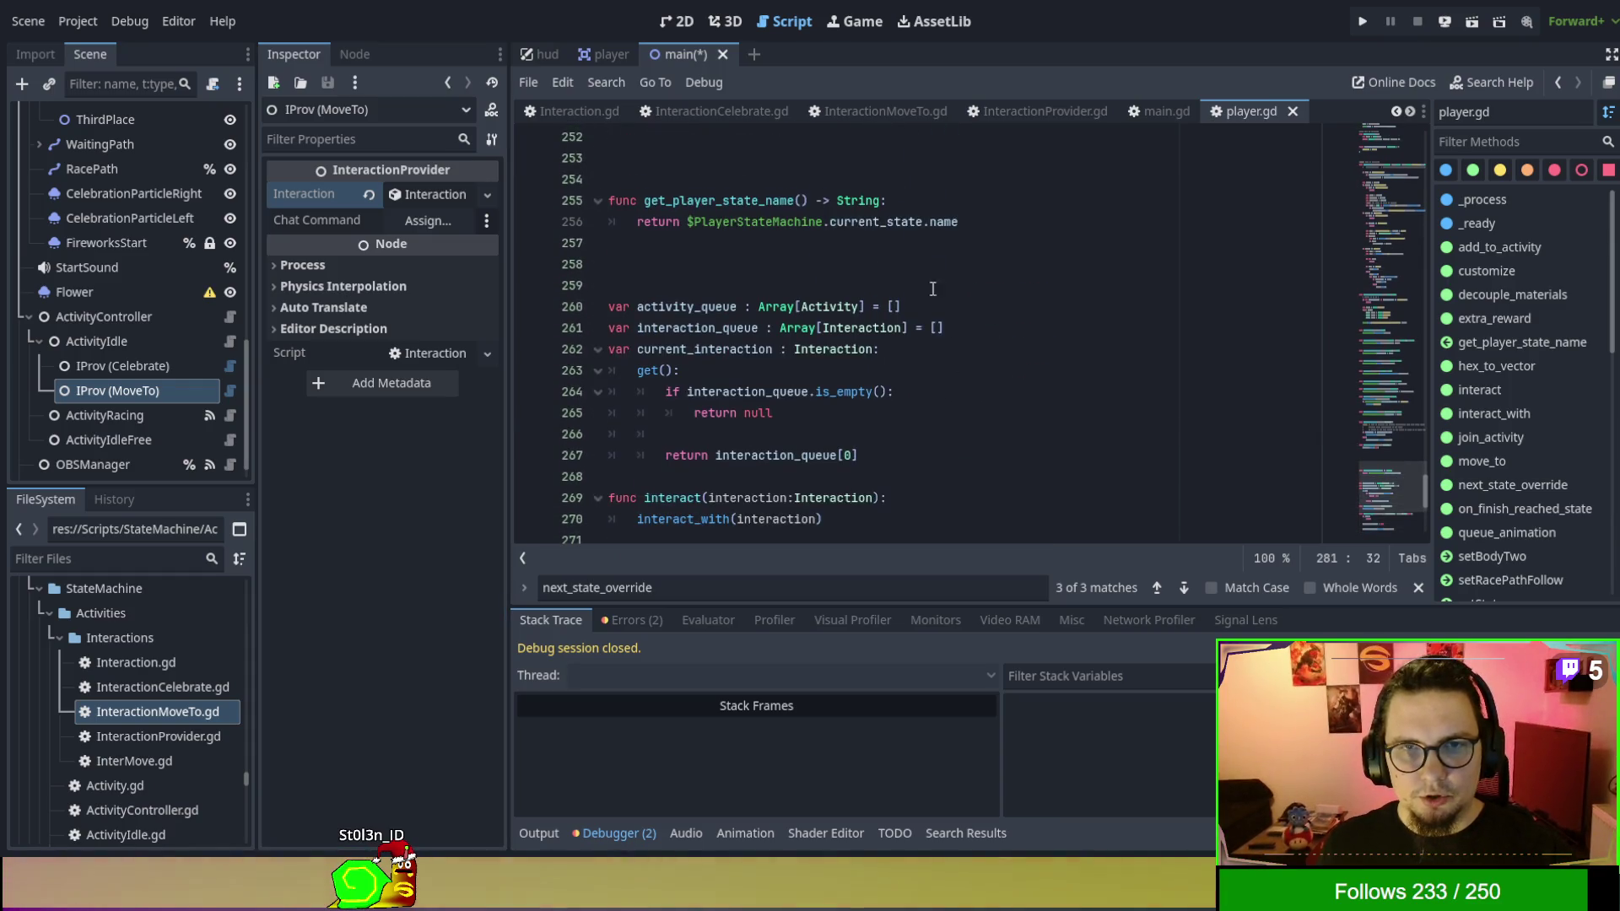
click(862, 127)
key(F5)
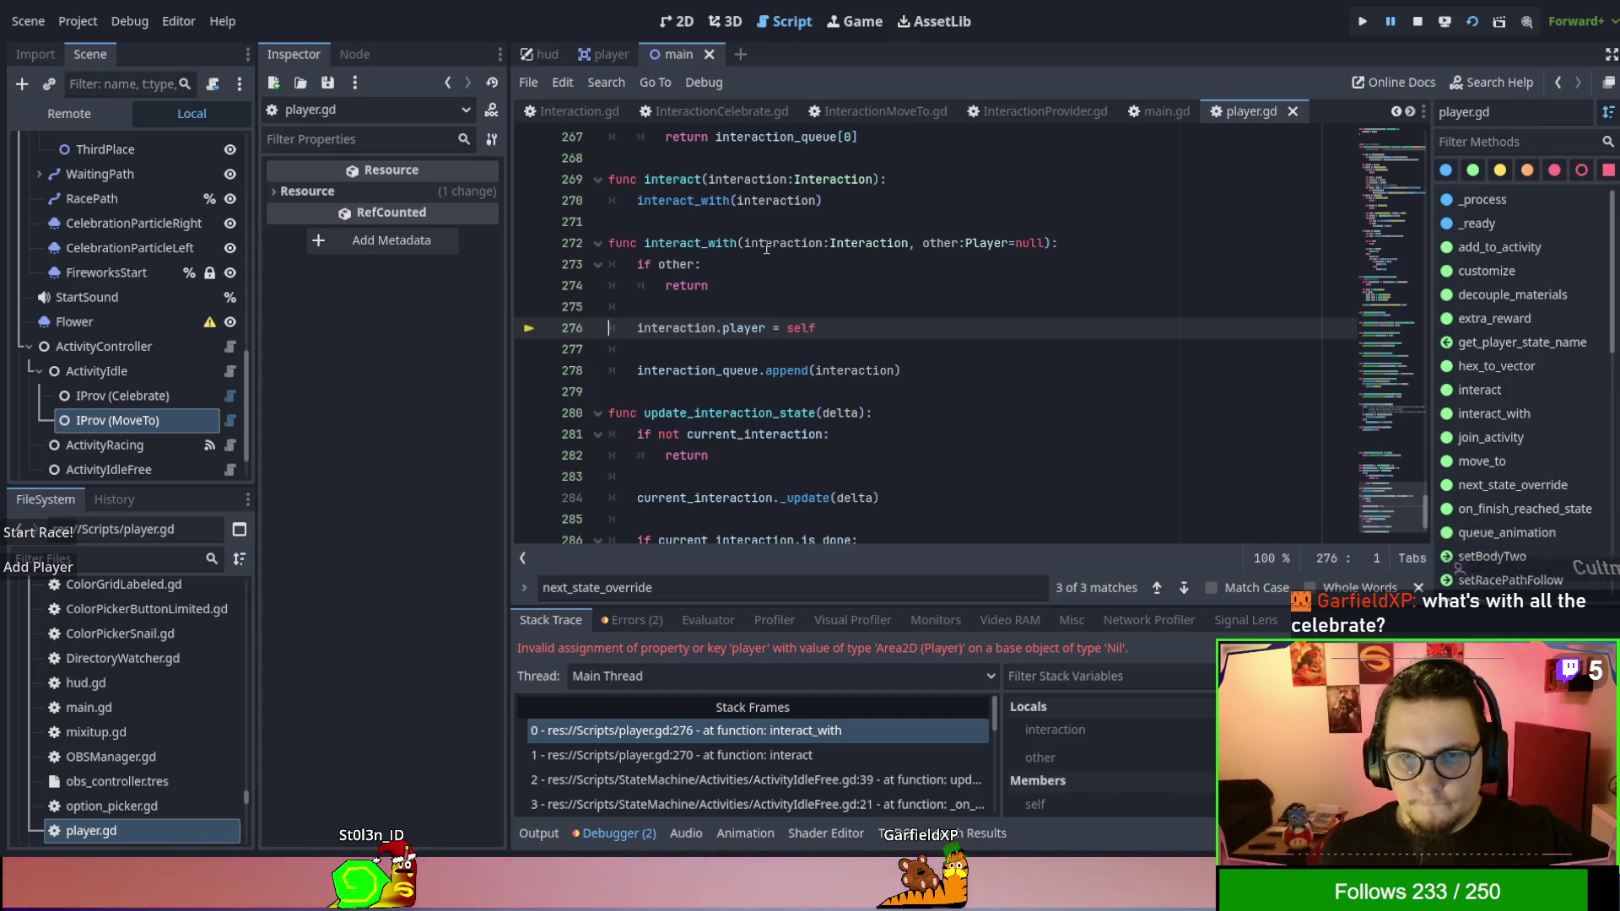
Inspect the player's members in Stack Frames and follow frames 1 and 2 to ActivityIdleFree.gd line 39.
scroll(1178, 744, down, 1)
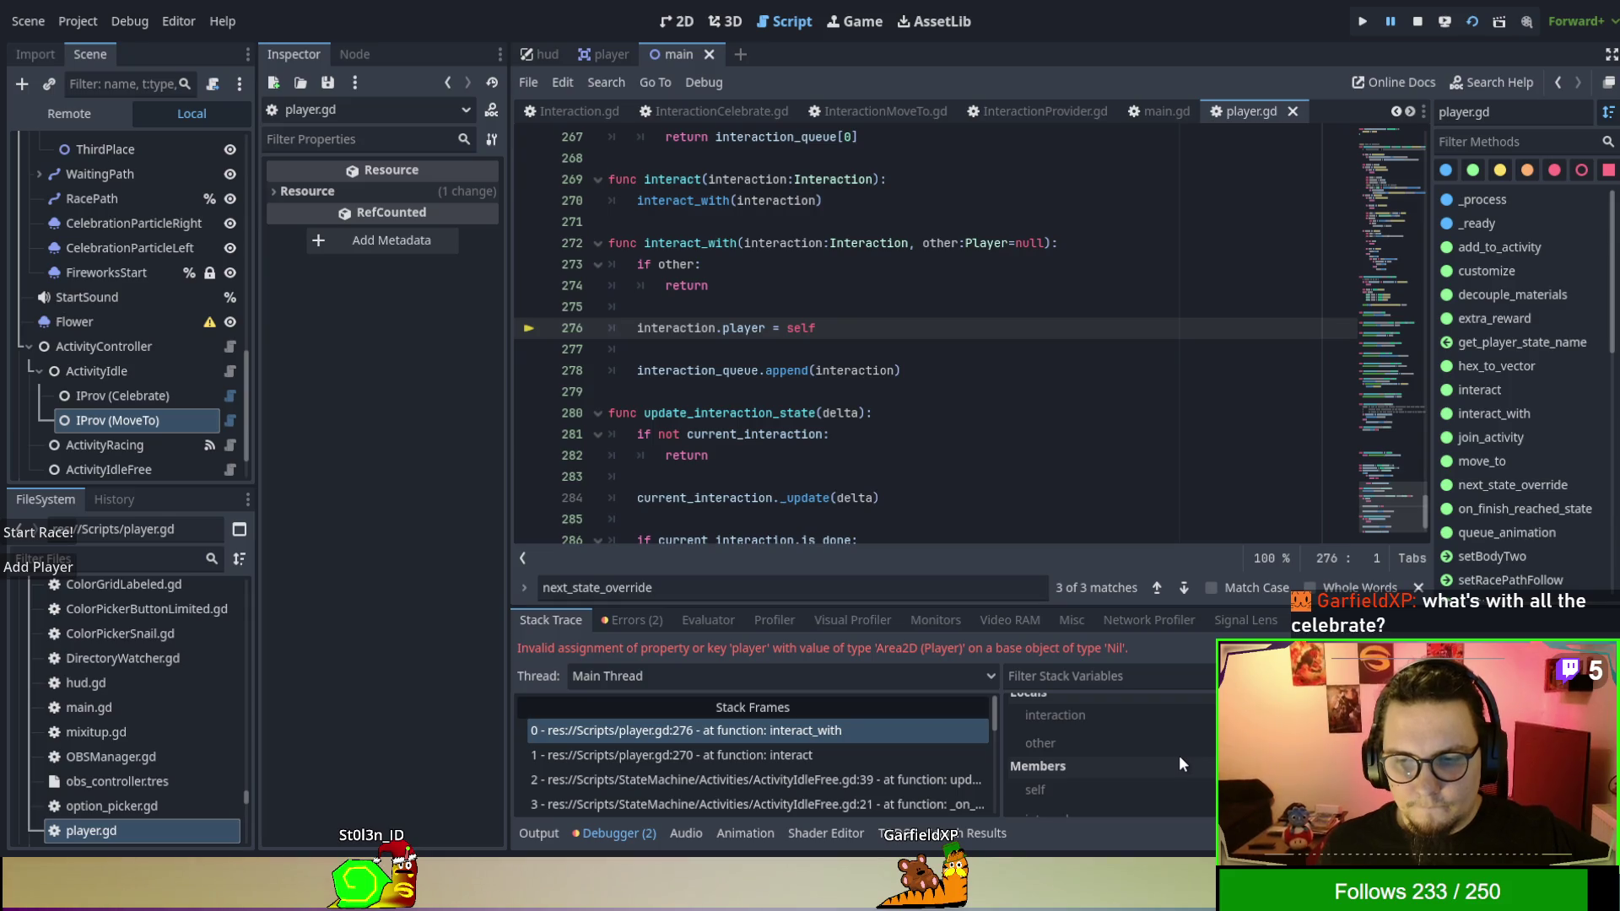
click(1096, 789)
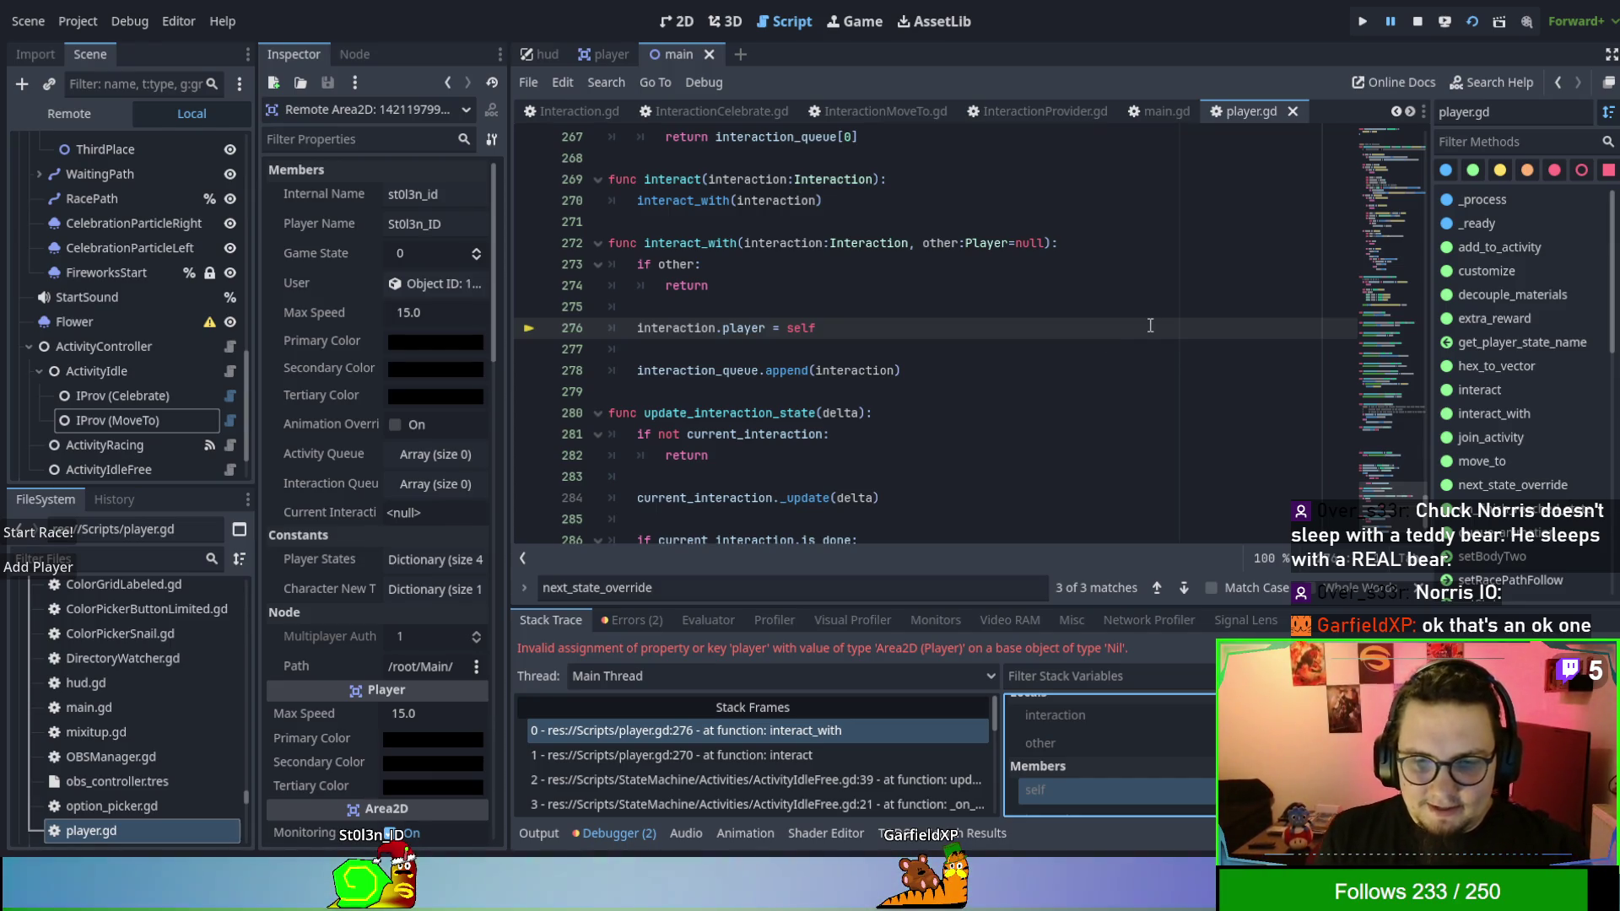
click(831, 243)
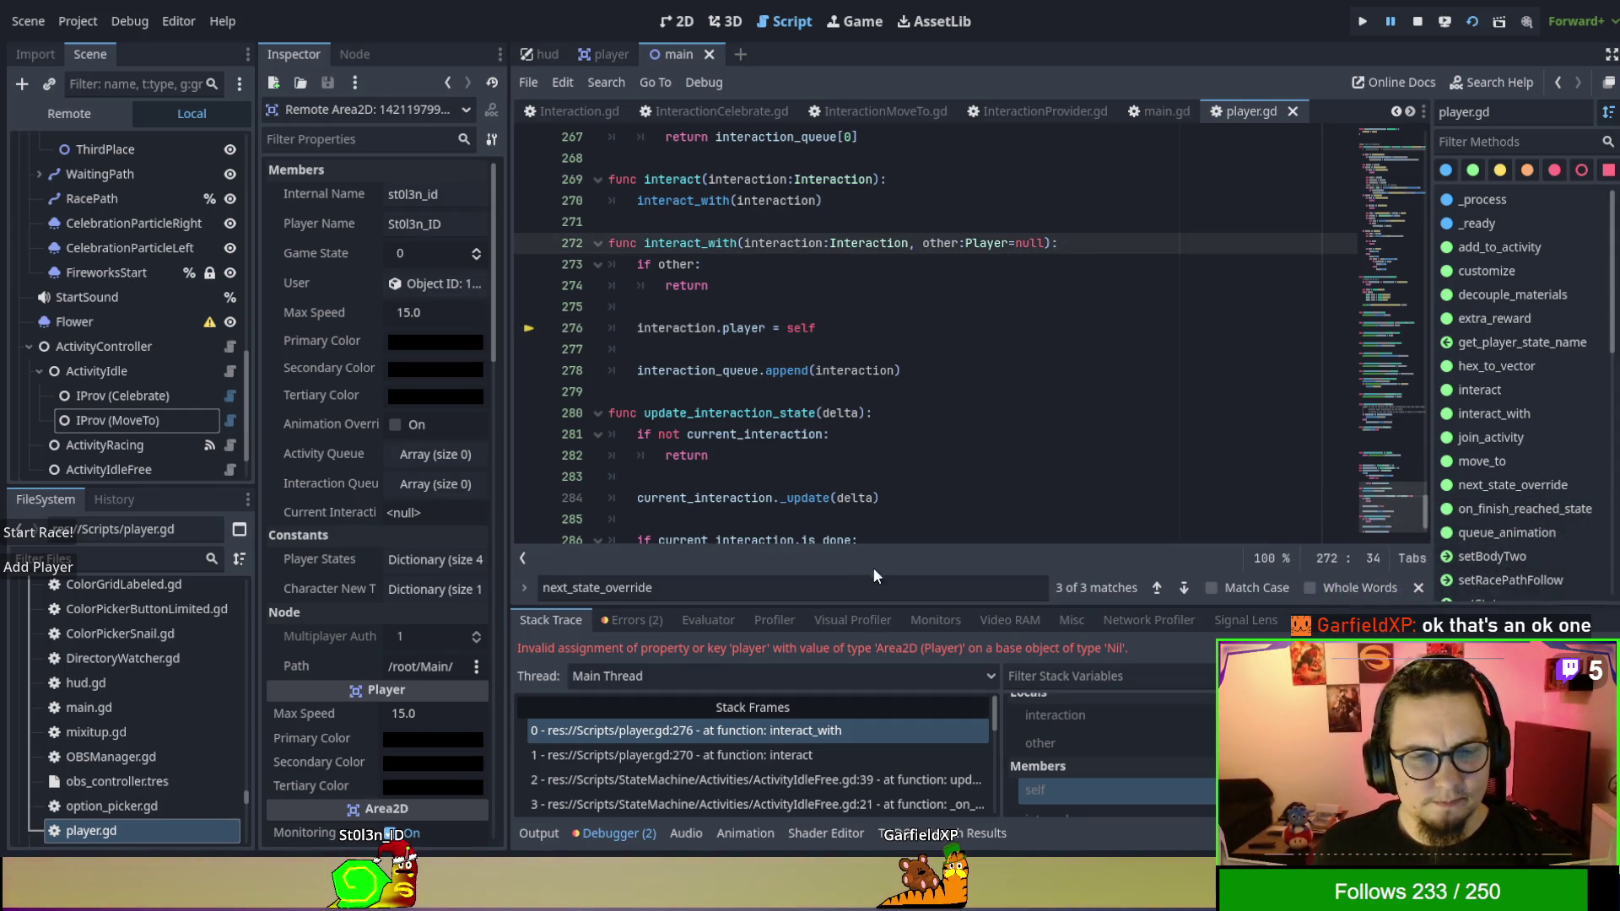
click(843, 754)
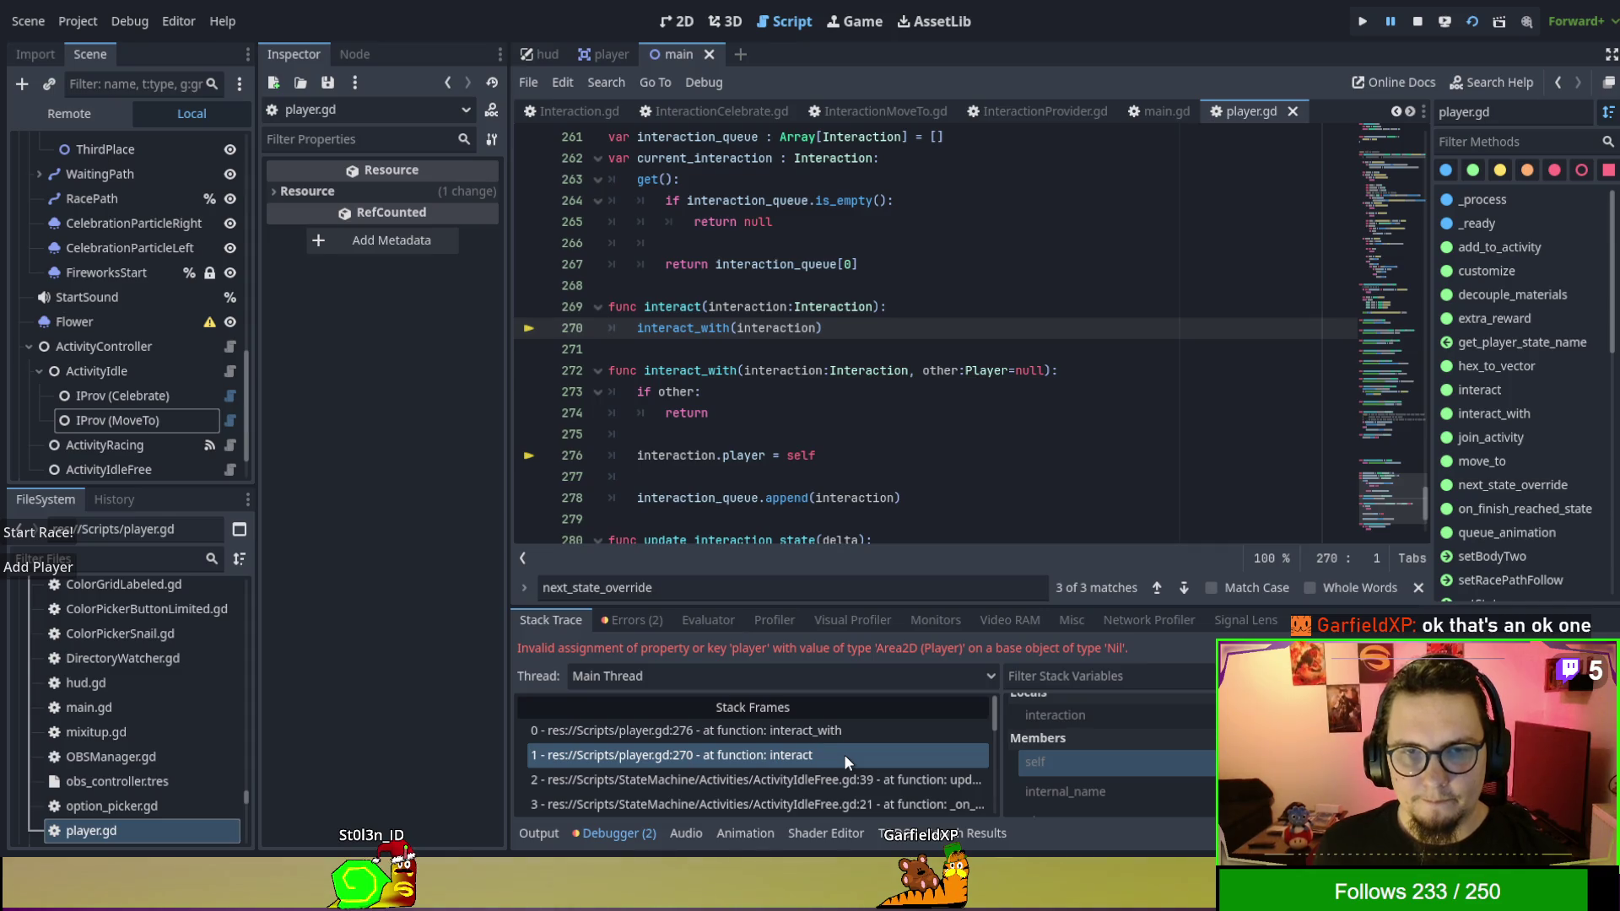
click(854, 772)
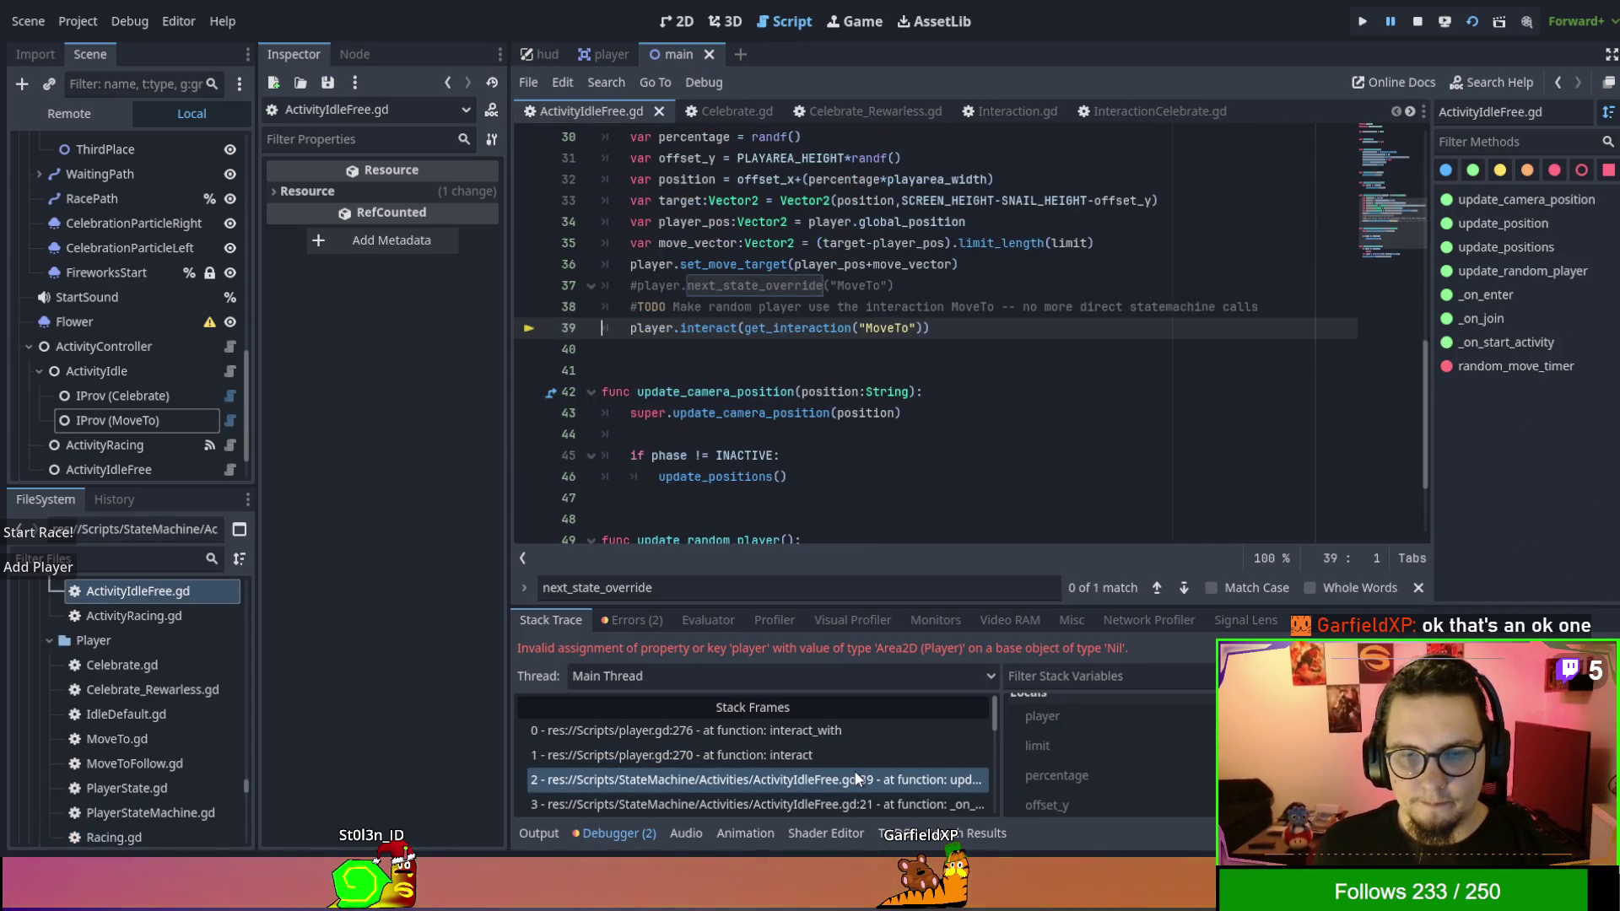
Jump from line 39's get_interaction to its definition in Activity.gd, select ActivityIdle, and stop the game.
double_click(818, 324)
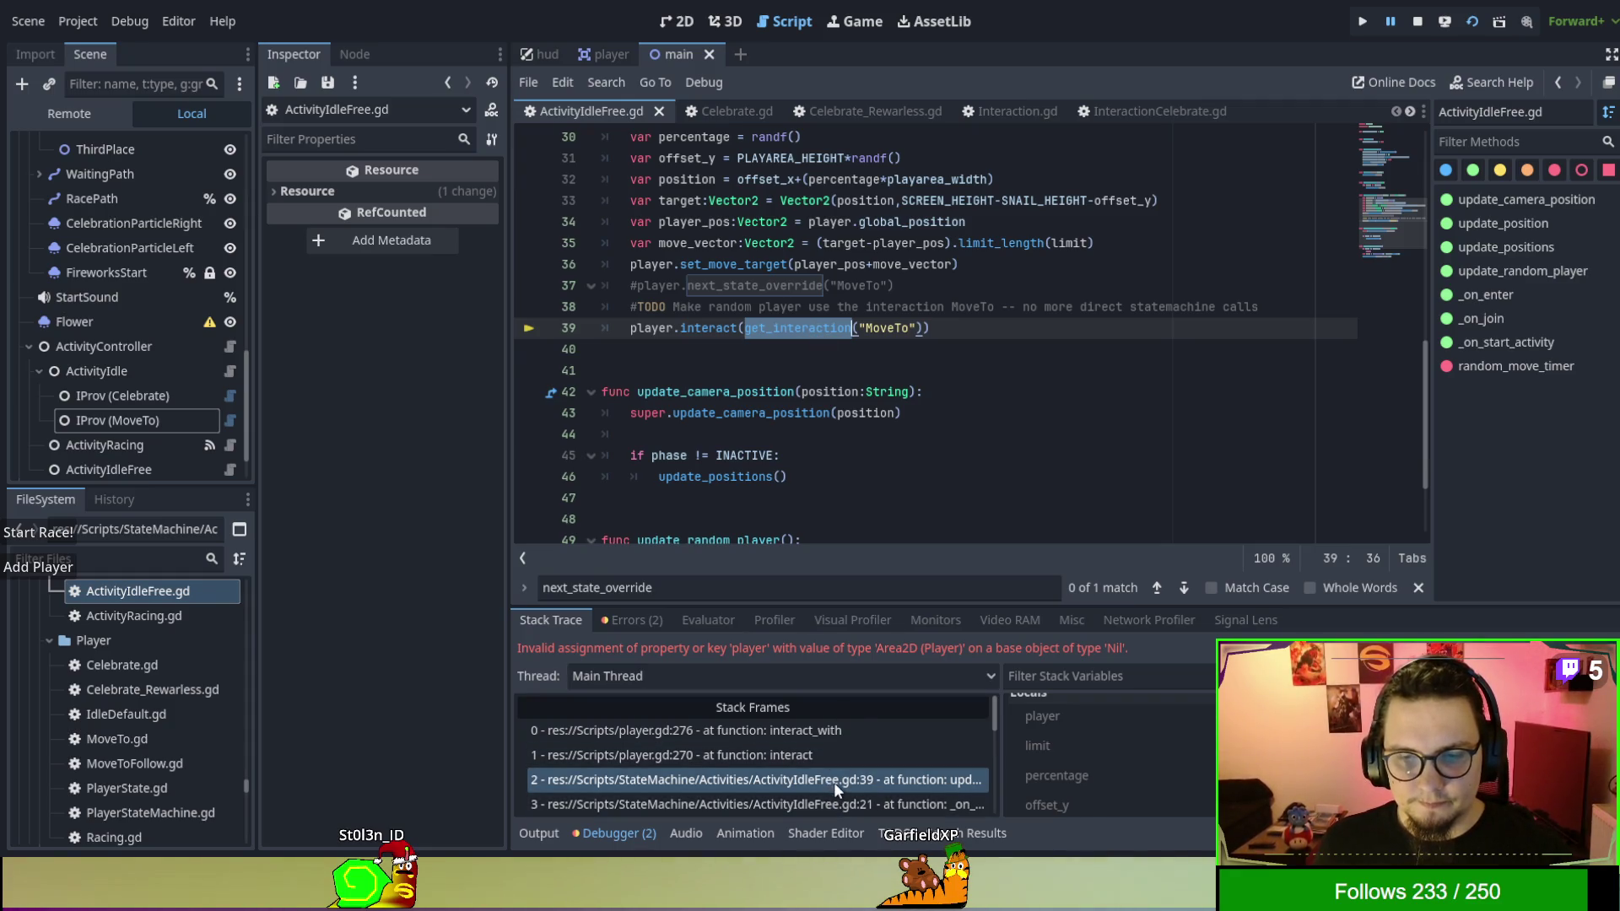
ctrl+click(788, 338)
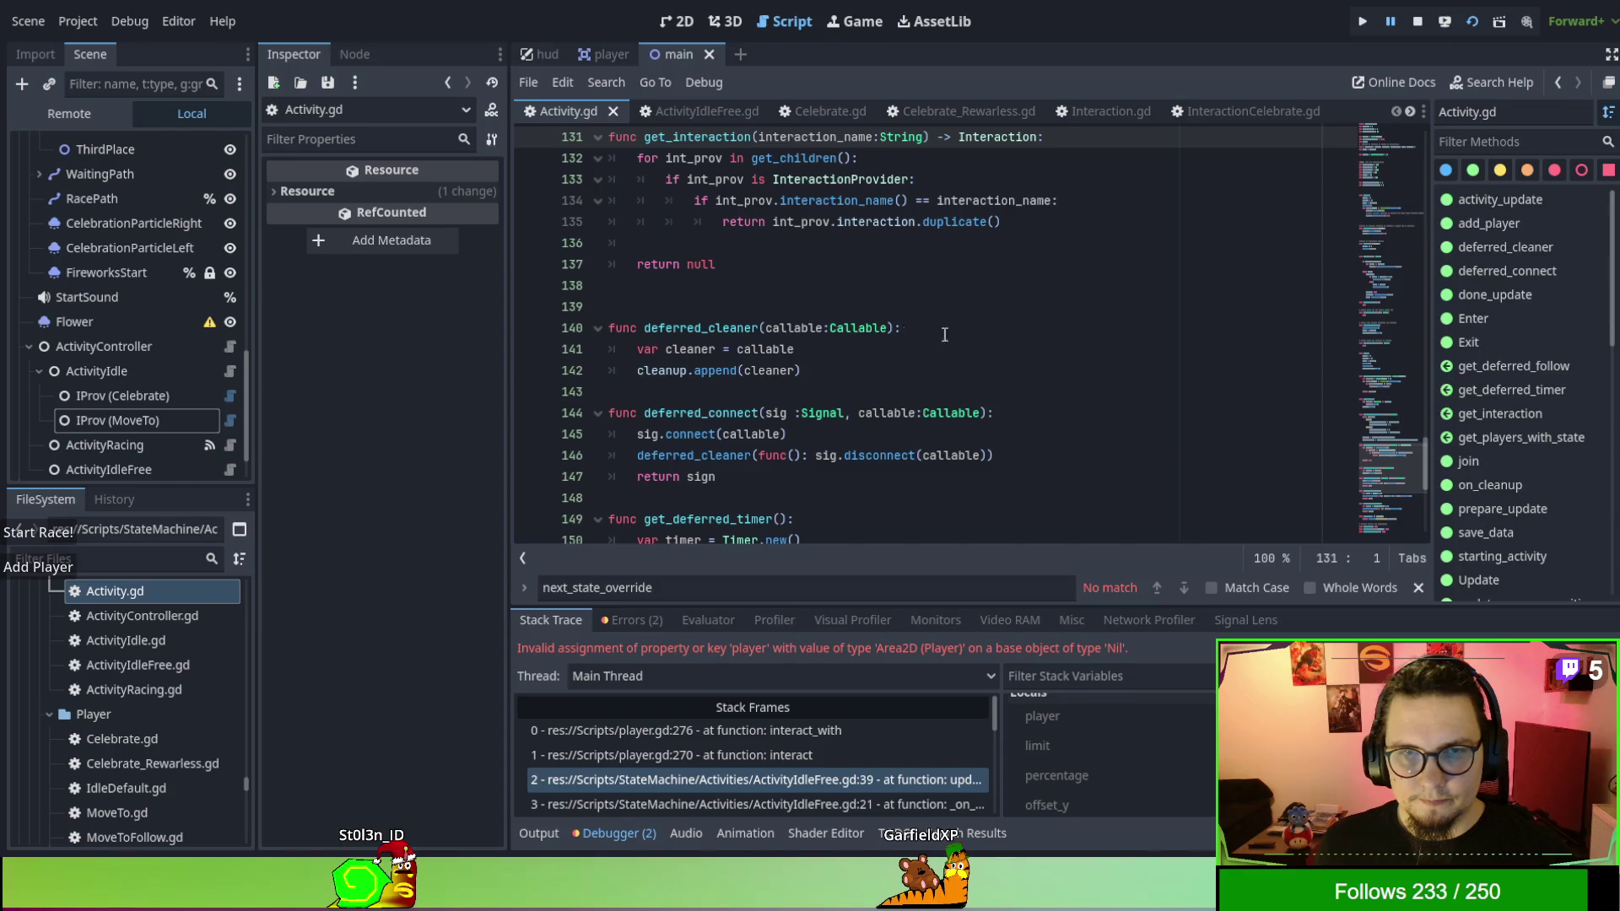
scroll(1094, 419, up, 1)
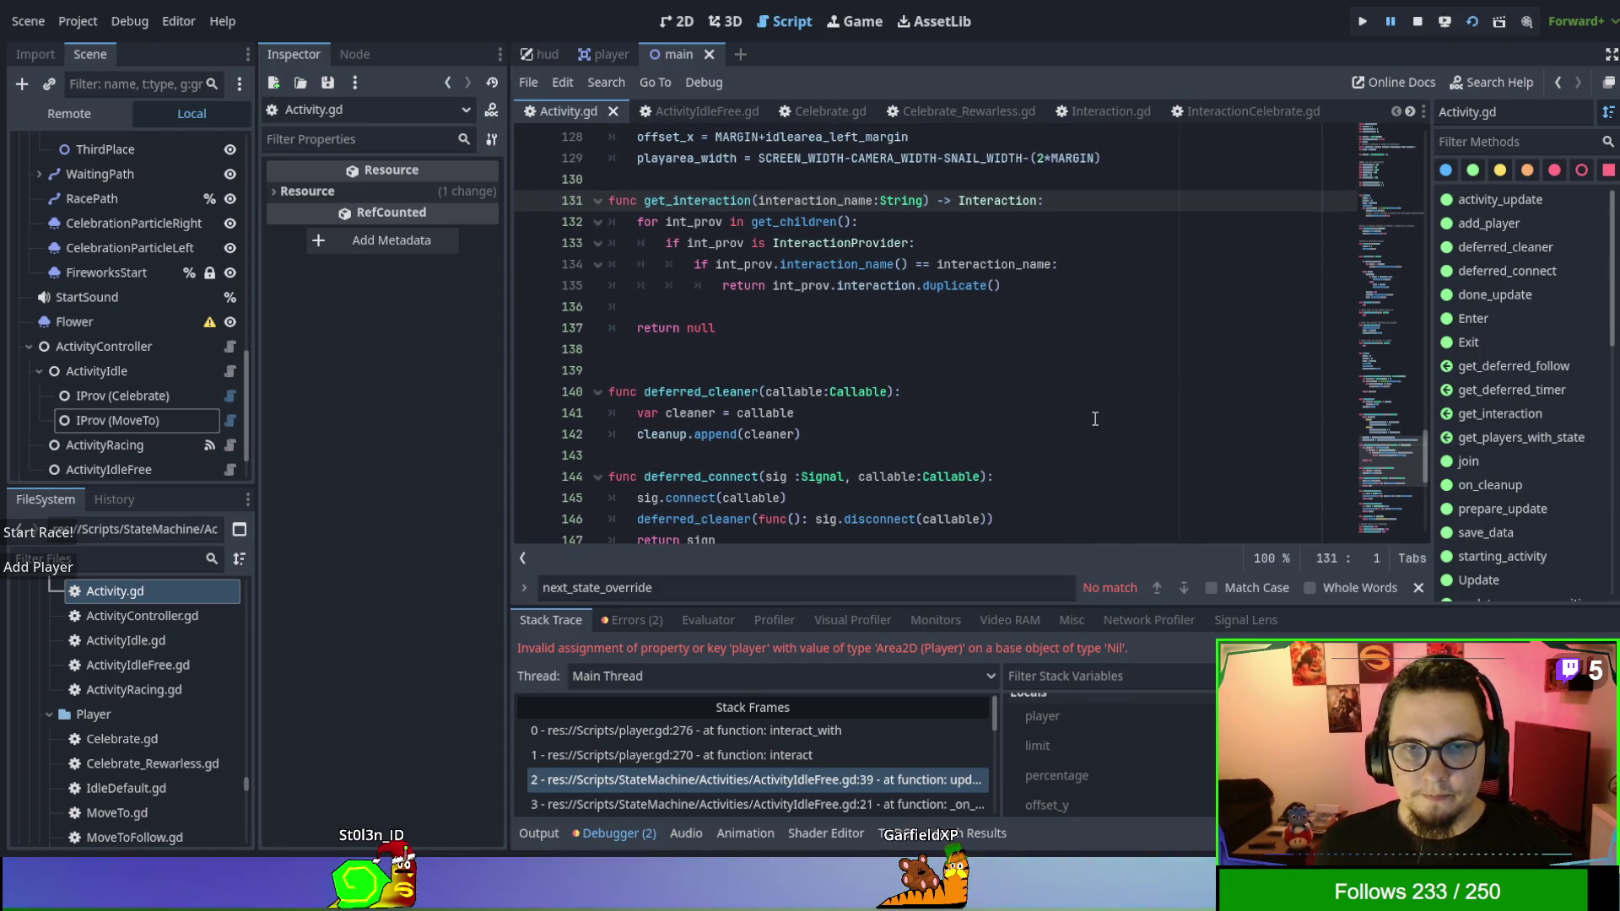
scroll(1094, 419, up, 1)
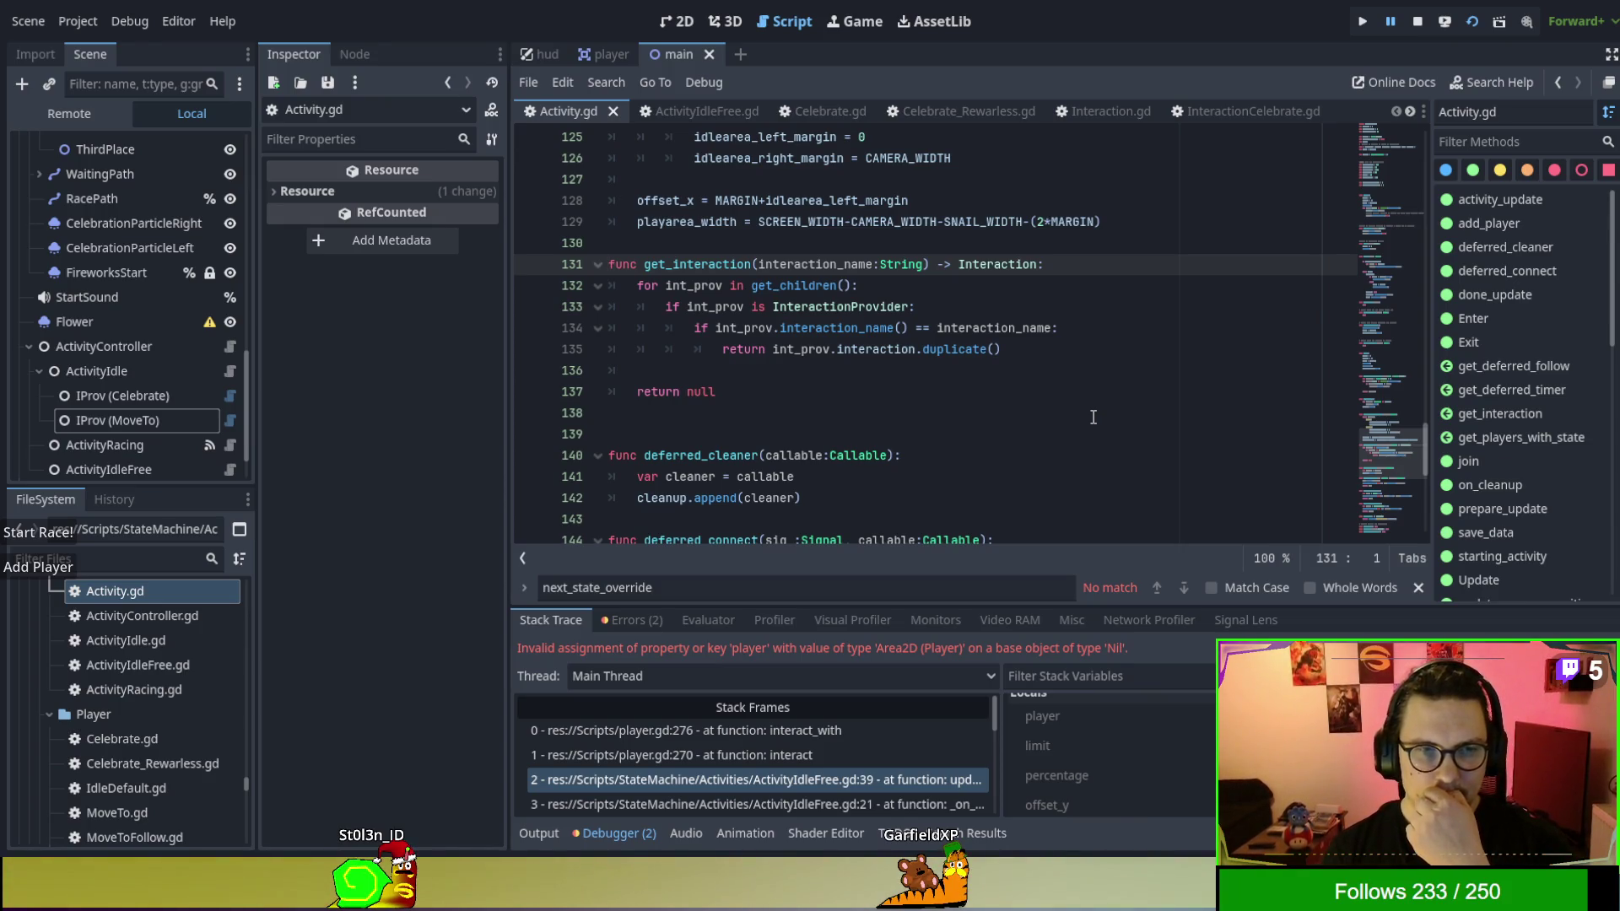
scroll(118, 273, down, 1)
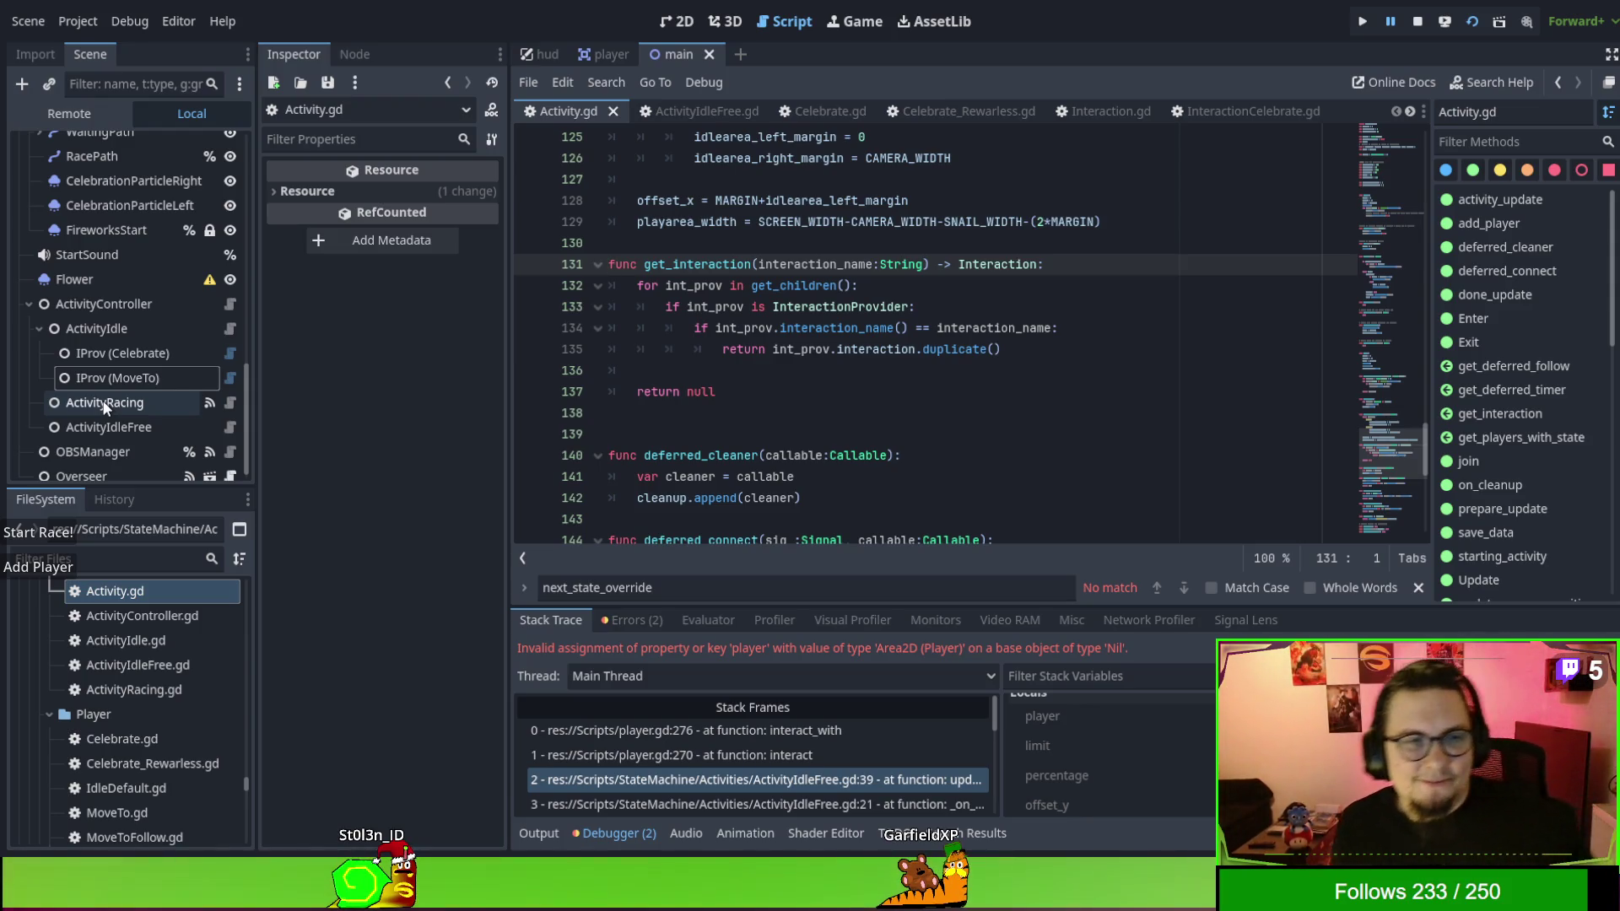
click(157, 331)
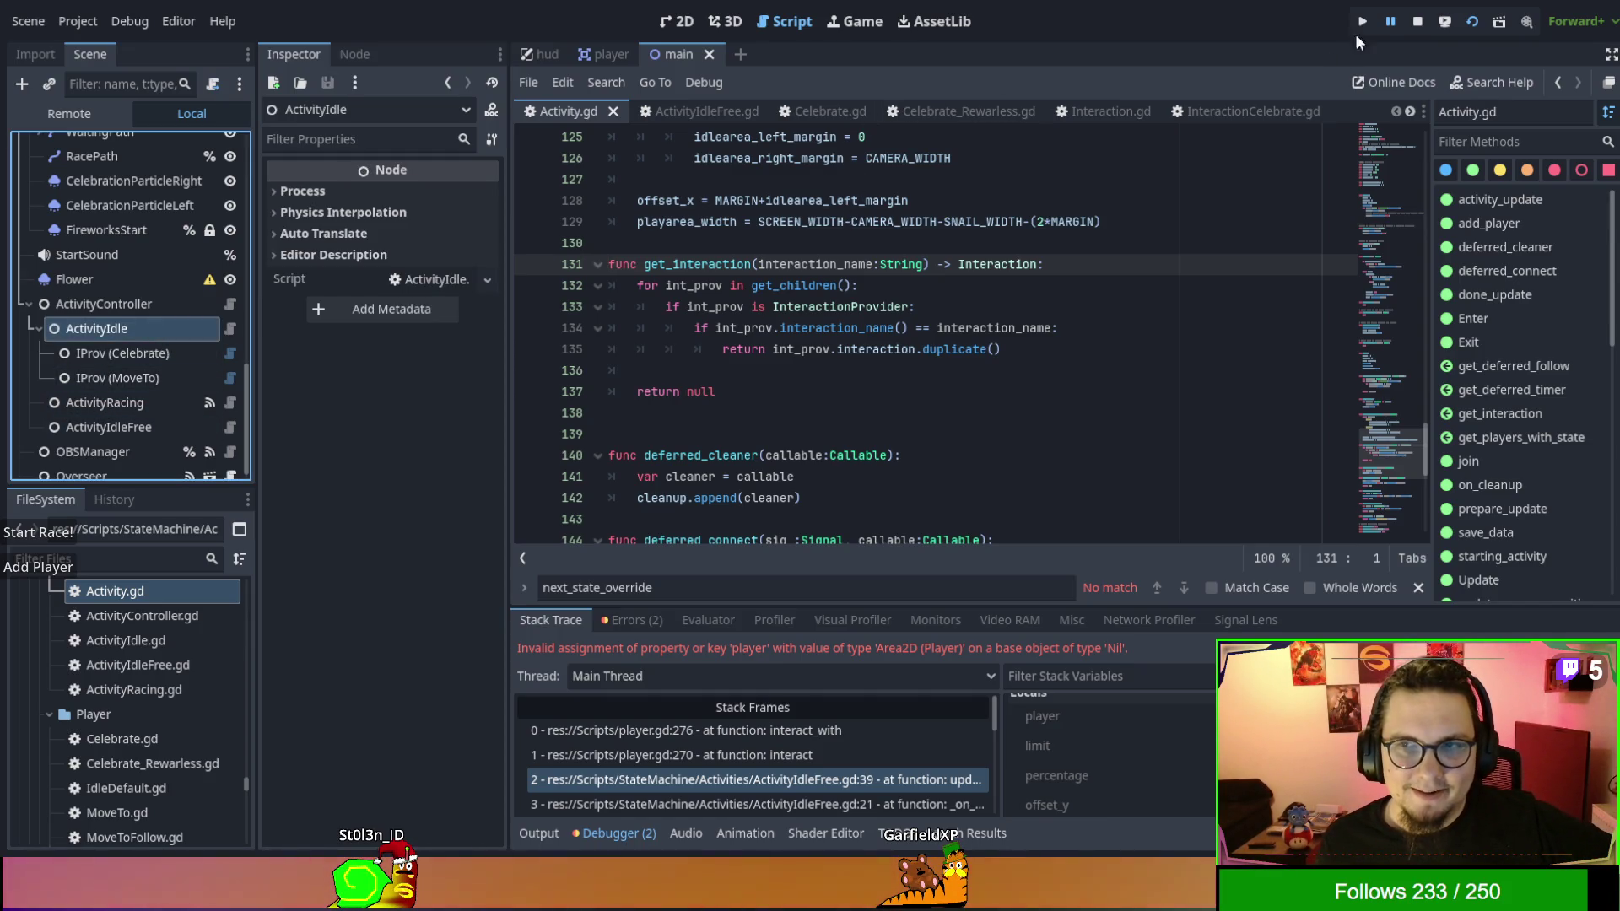
click(1419, 22)
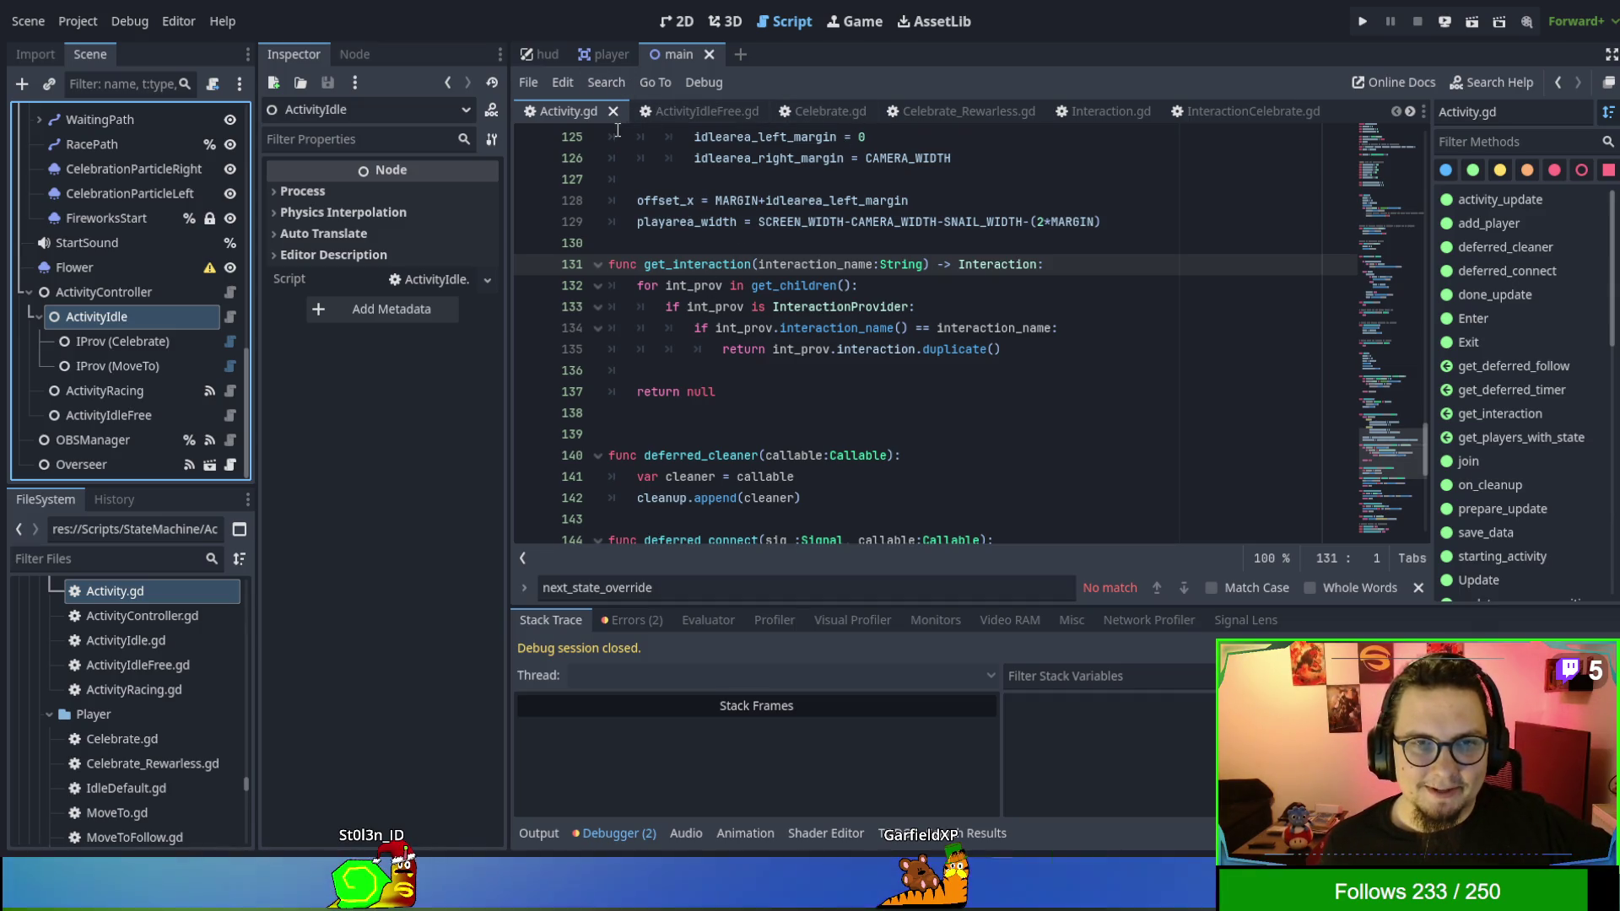
Open ActivityController.gd from the FileSystem dock and scroll to player_interact.
scroll(144, 690, up, 3)
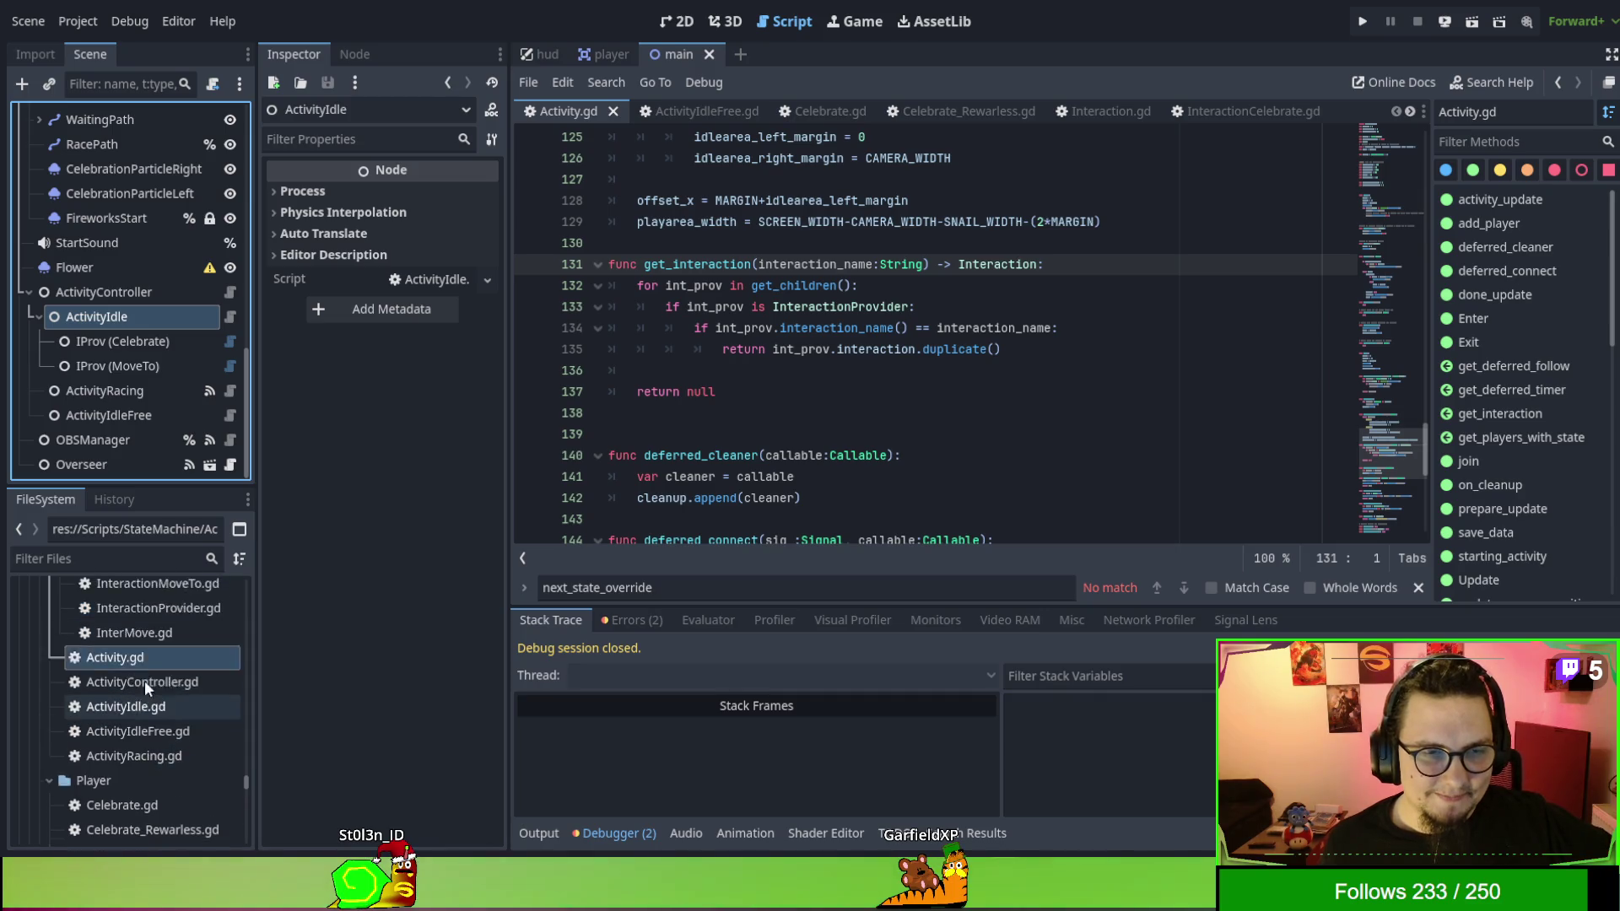
scroll(145, 675, up, 3)
scroll(145, 675, down, 5)
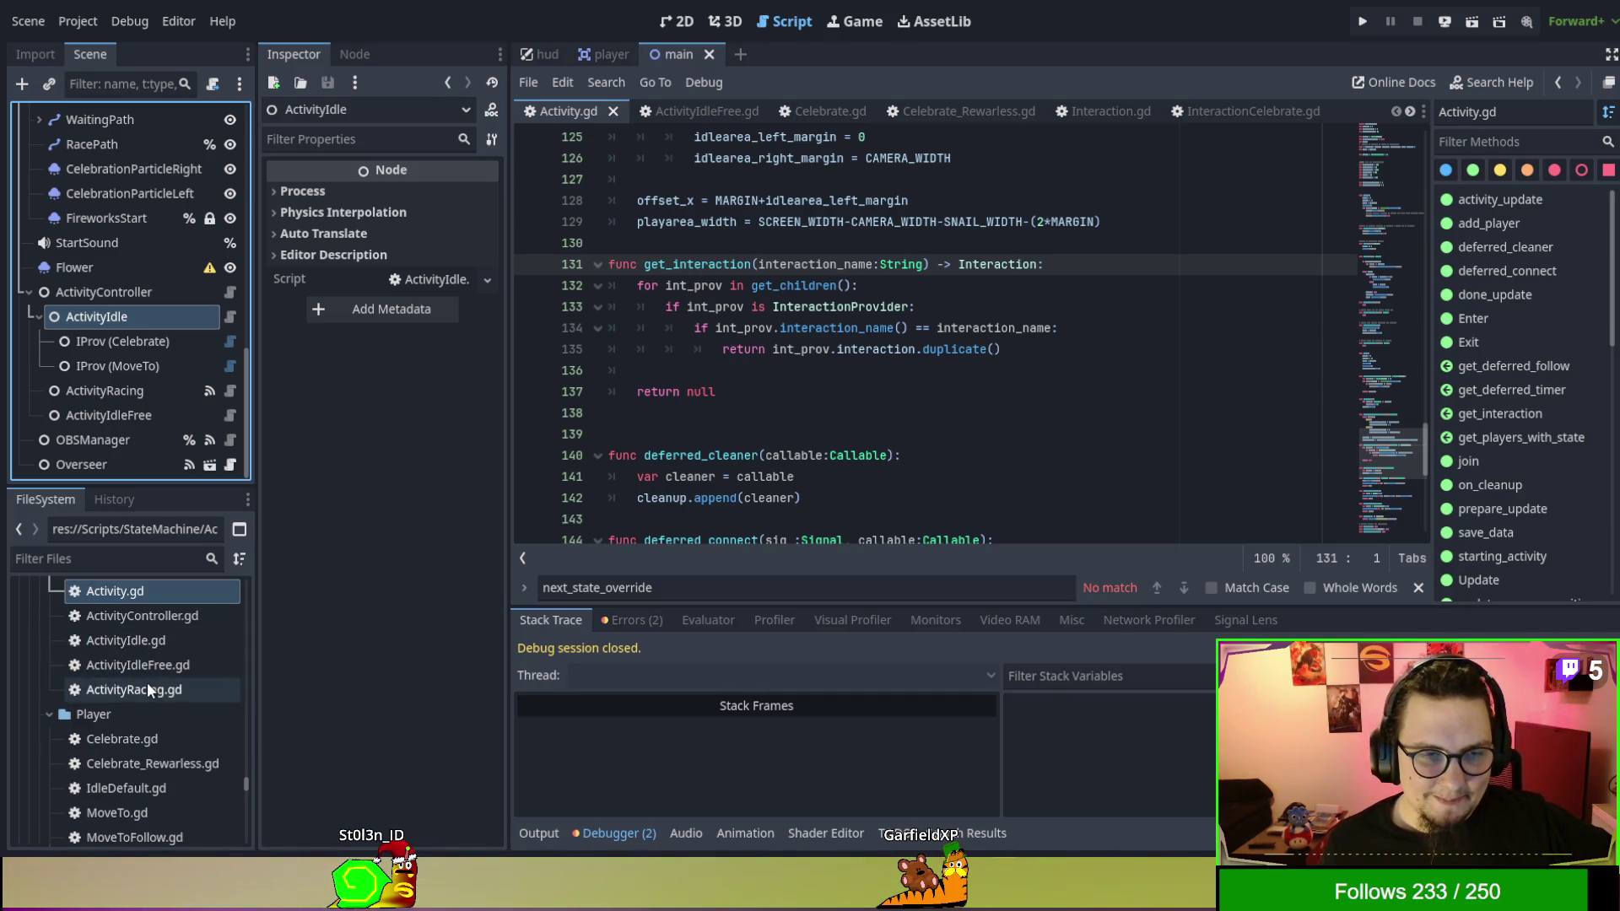
scroll(147, 681, down, 3)
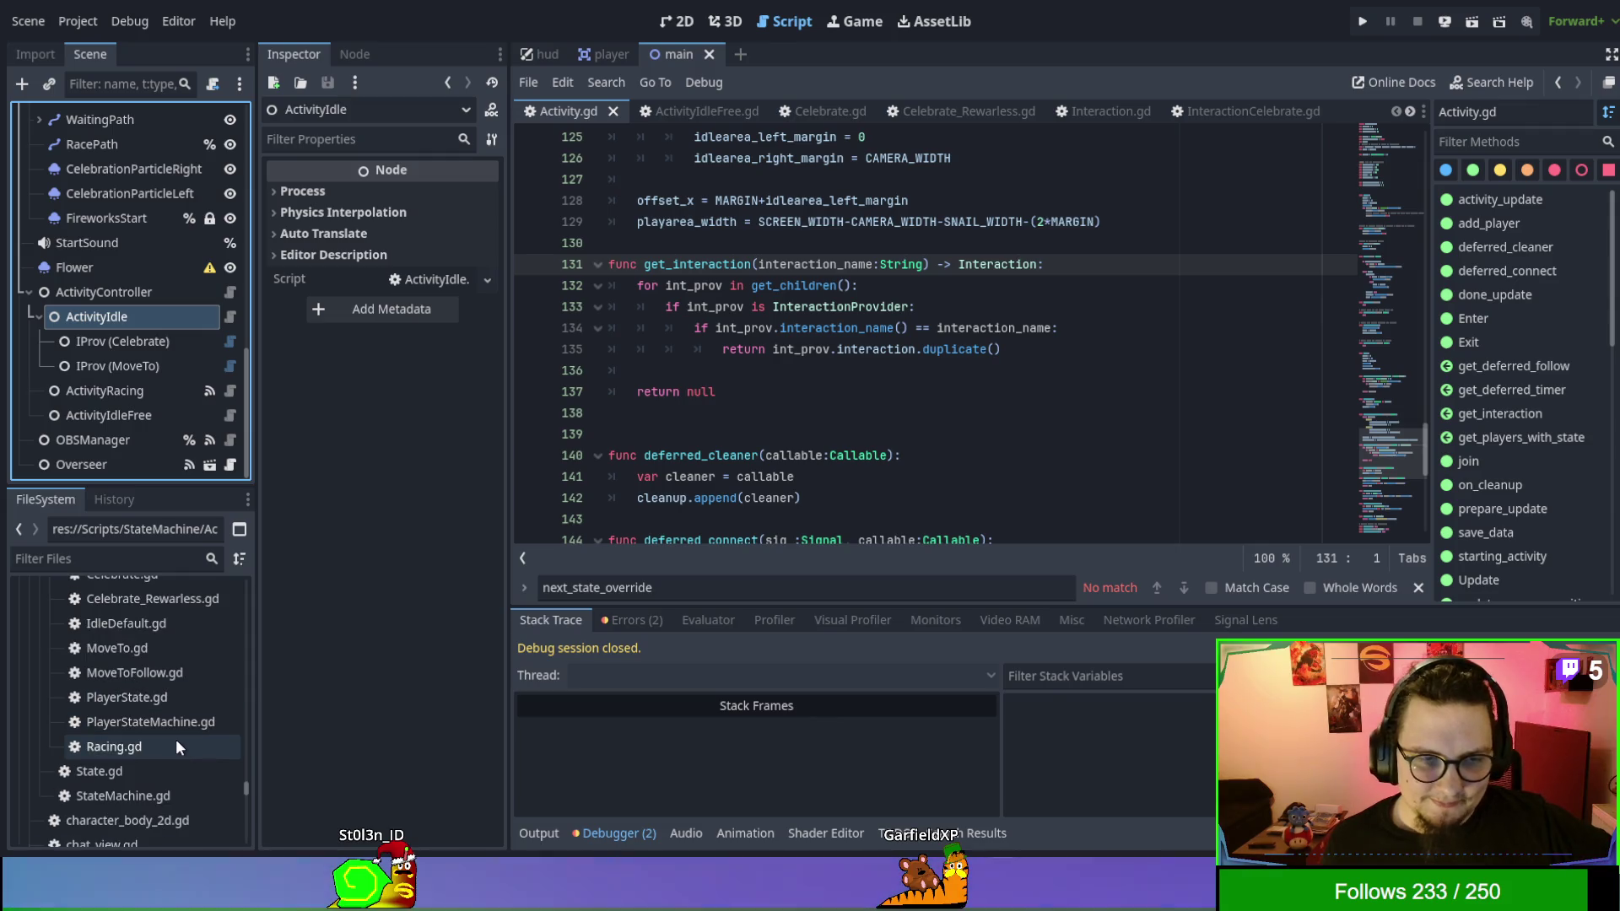
scroll(175, 739, down, 2)
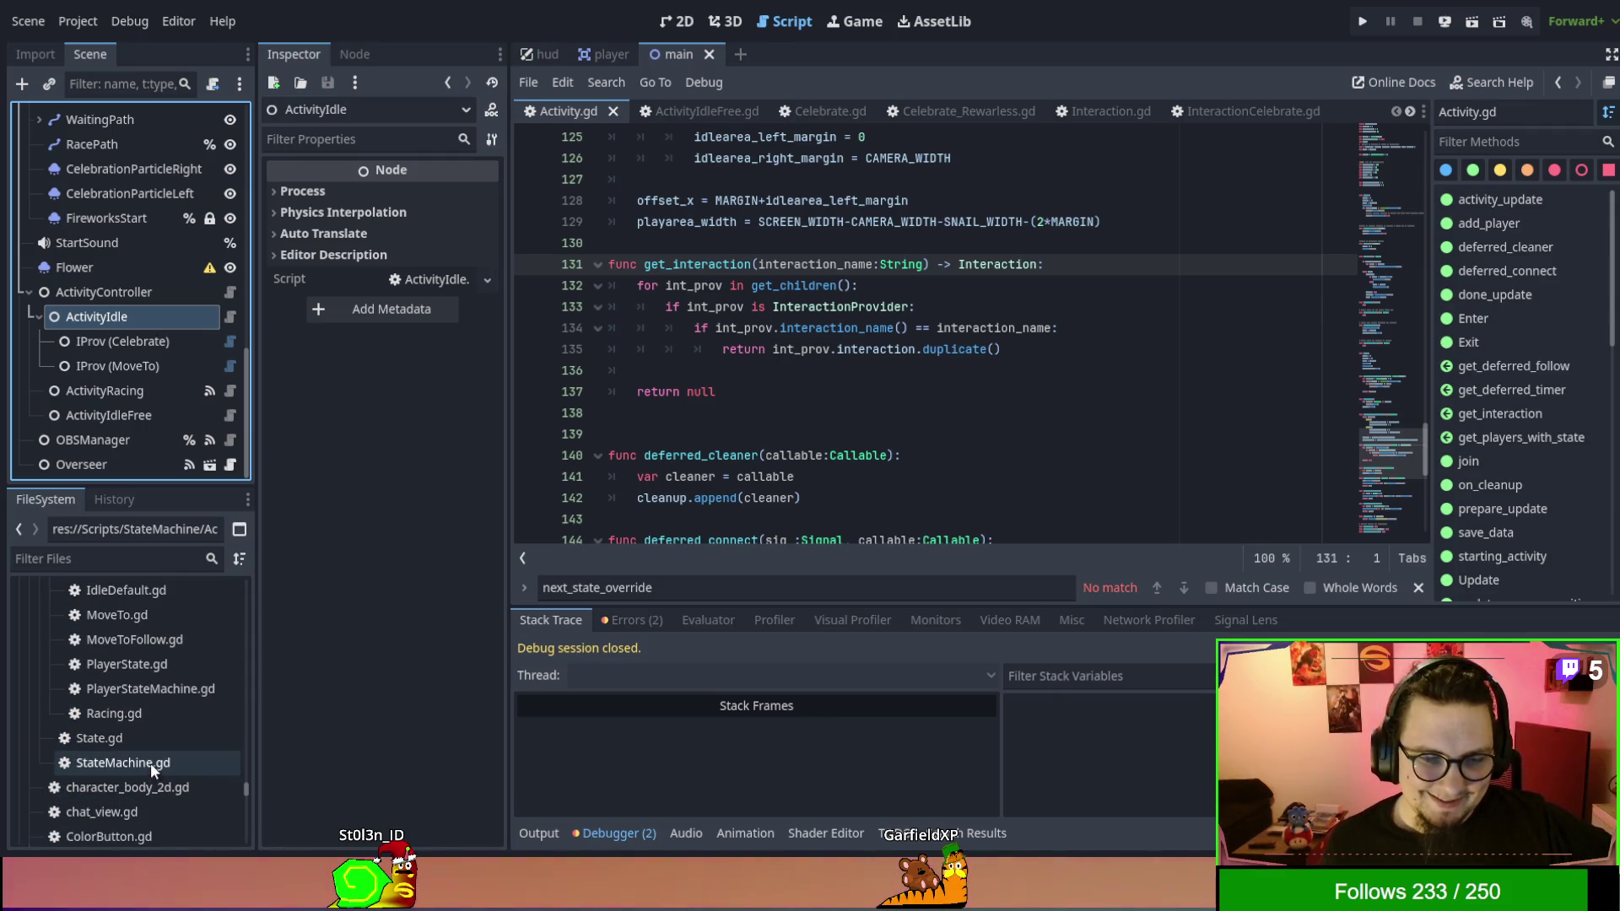
scroll(154, 689, up, 1)
scroll(154, 693, up, 2)
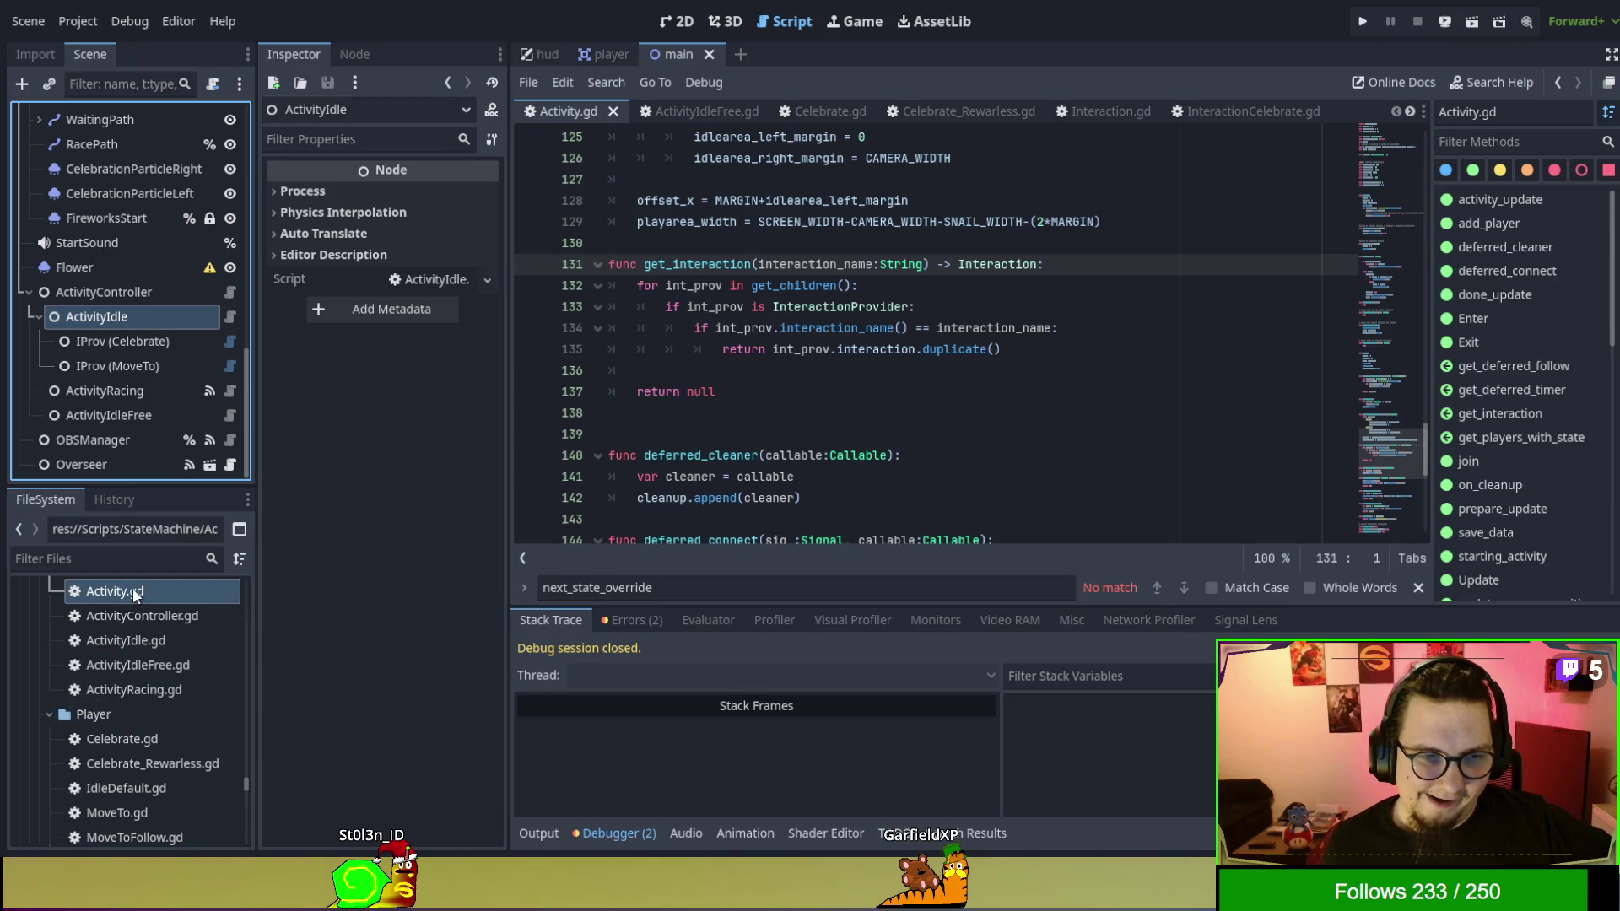
double_click(139, 614)
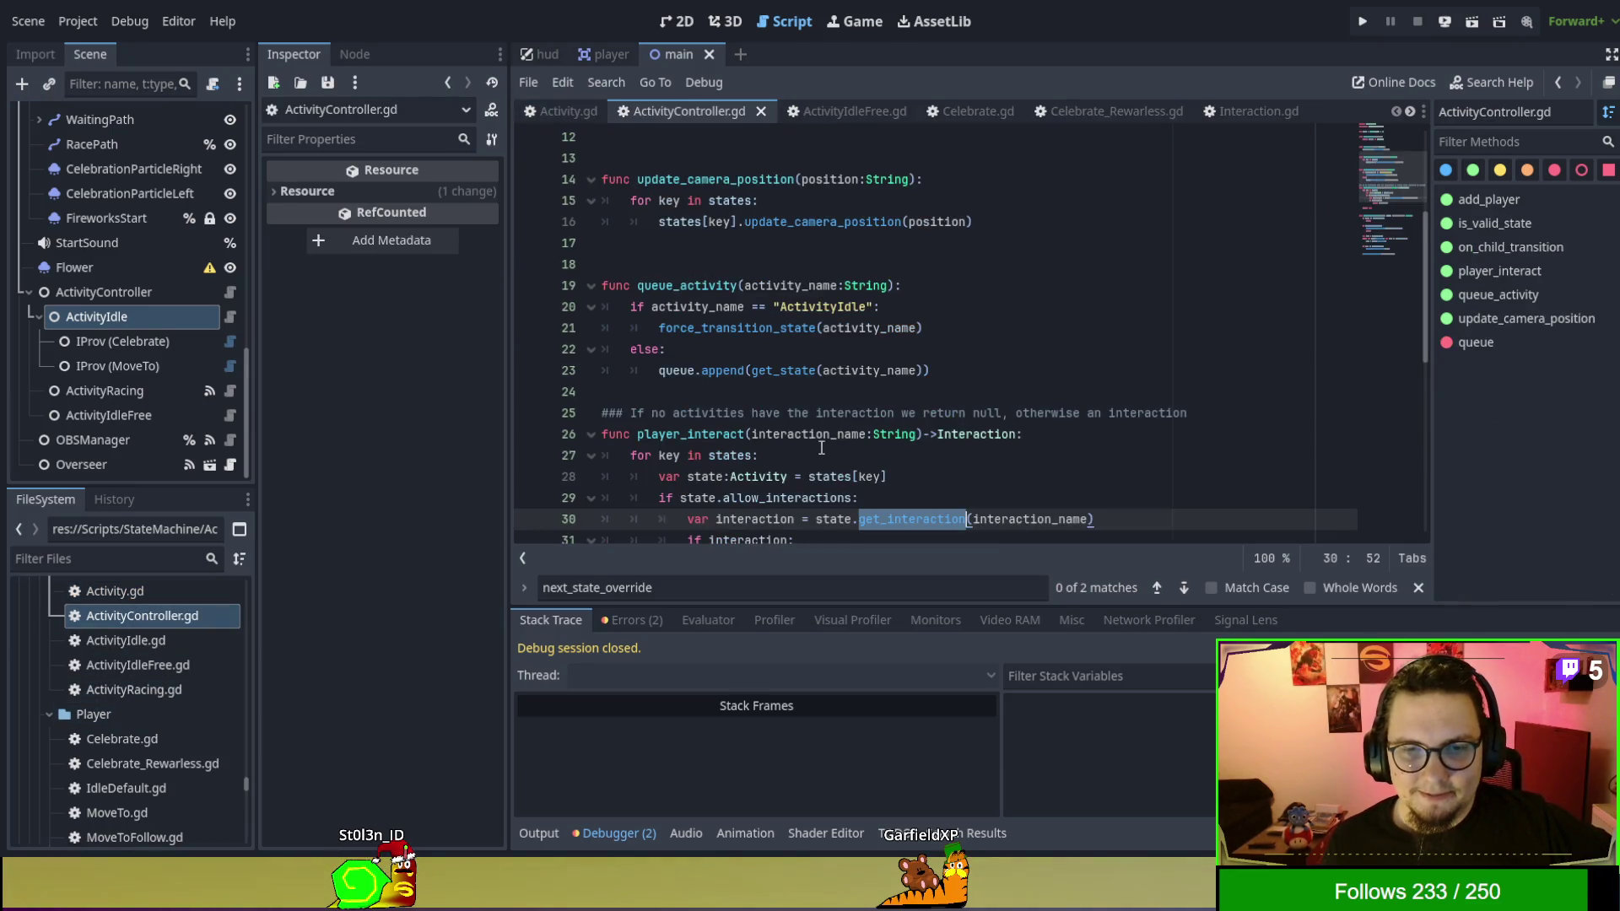
scroll(831, 444, down, 1)
Inspect the states loop, select line 27 'for key in states:', and check StateMachine script.
double_click(671, 392)
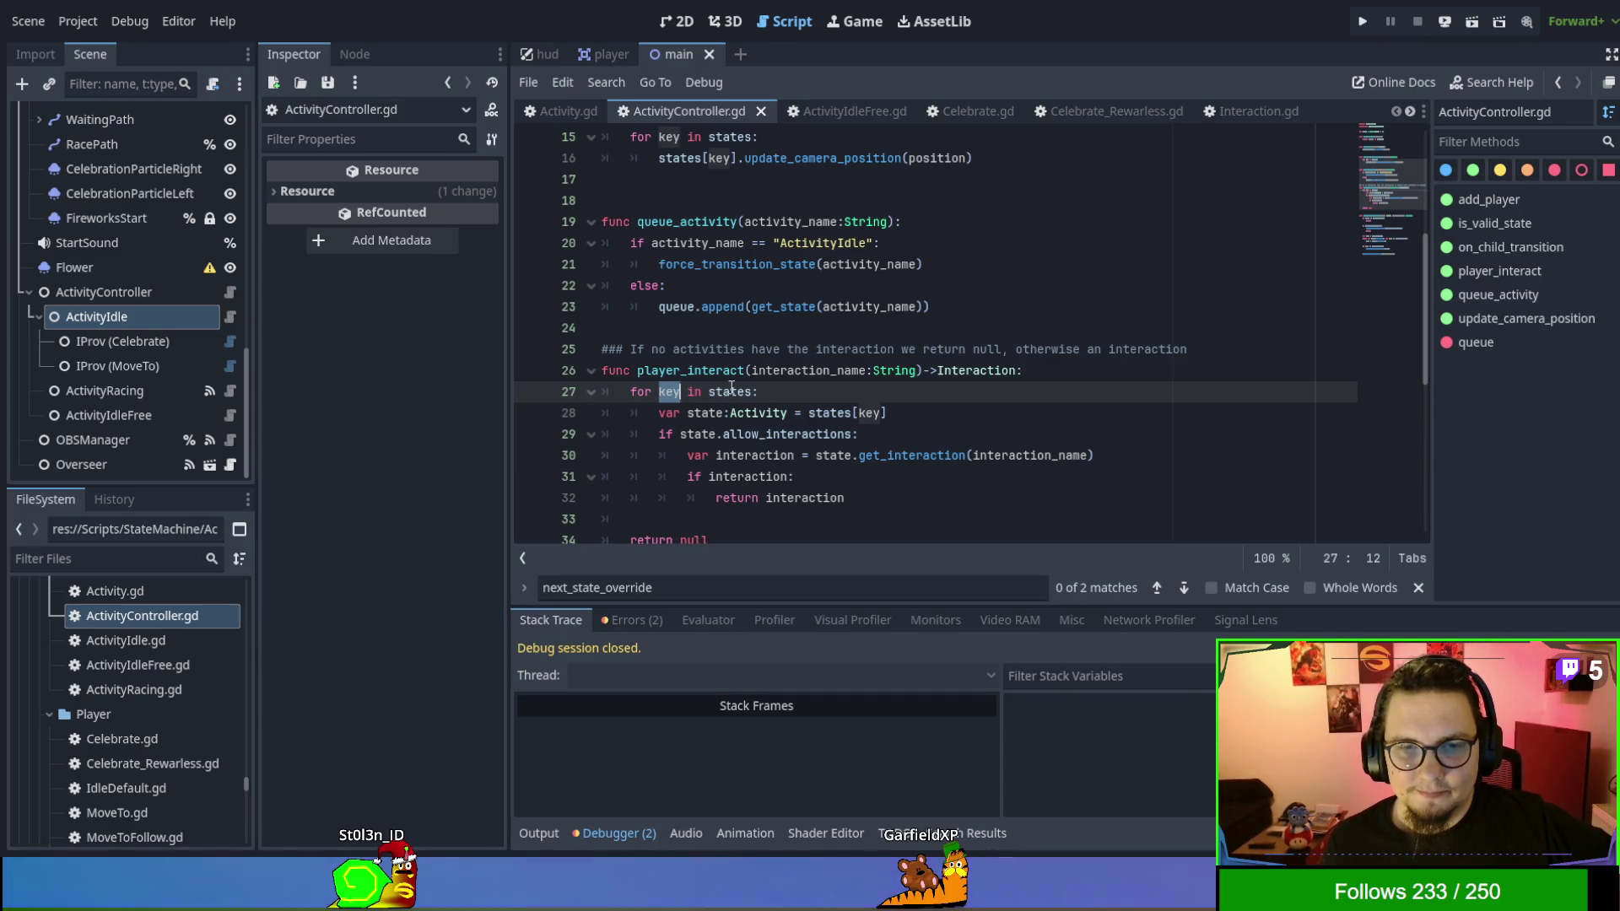
double_click(730, 392)
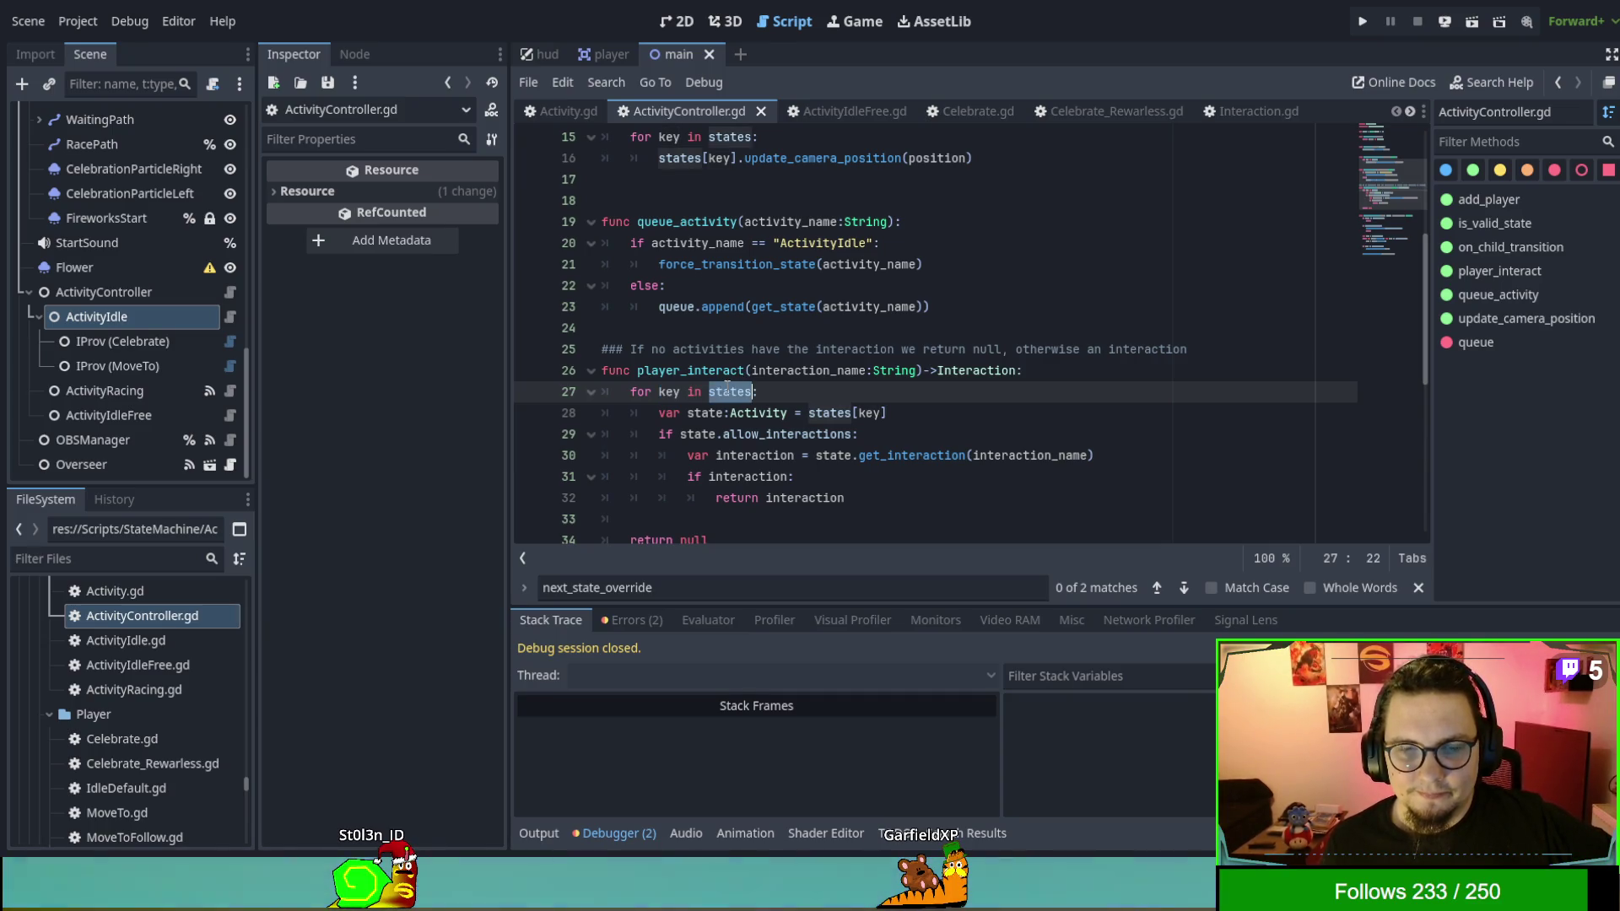
double_click(870, 413)
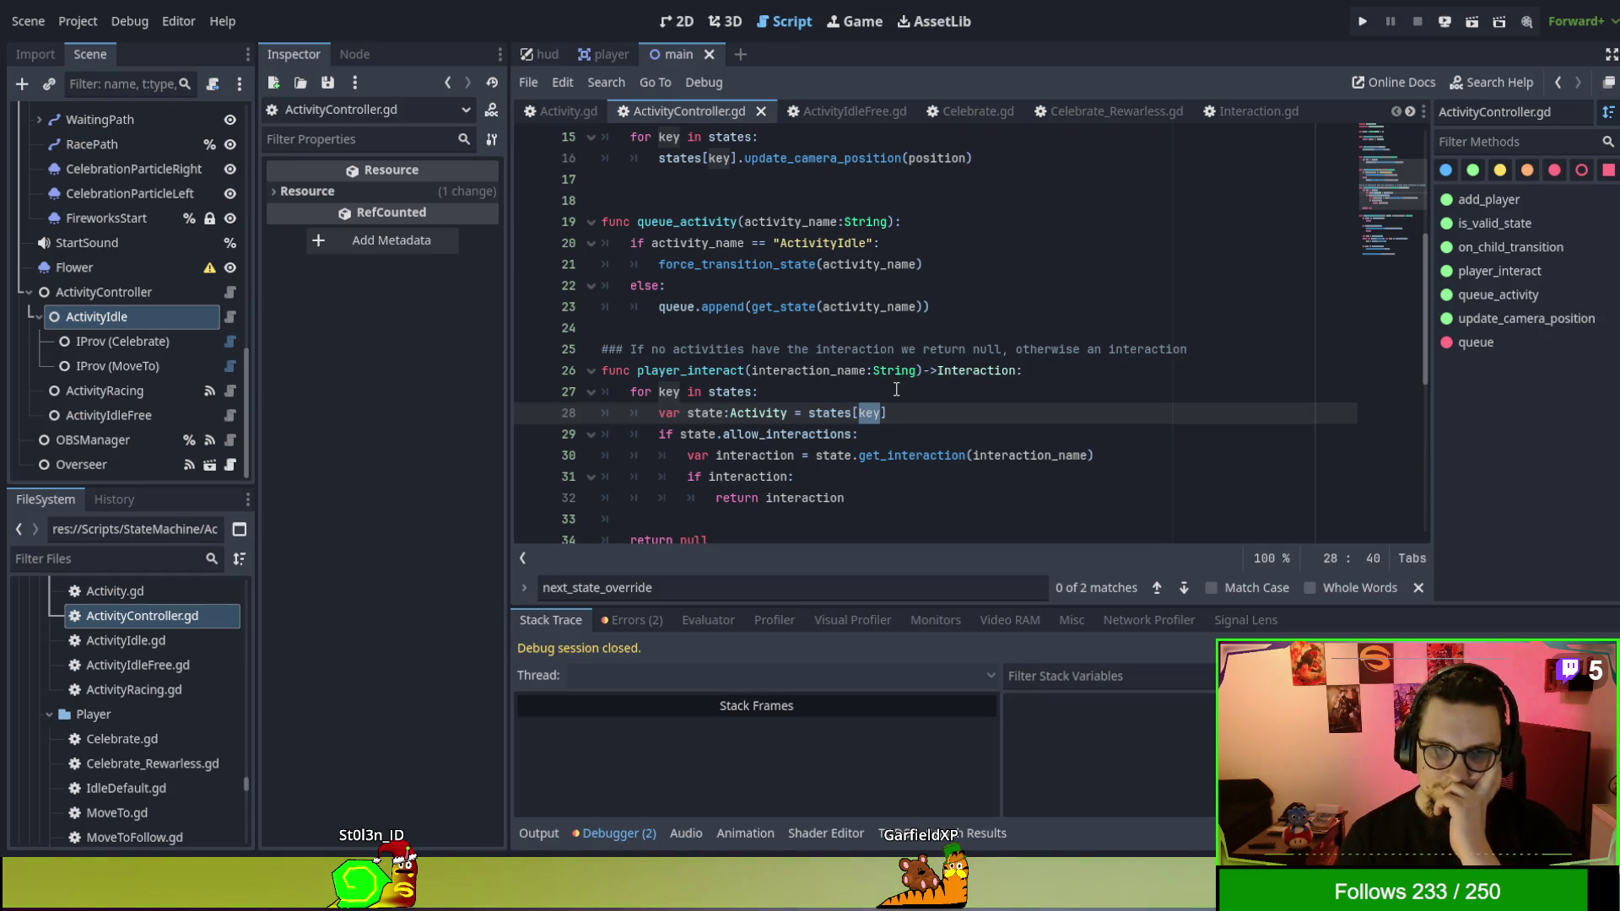
scroll(896, 390, up, 5)
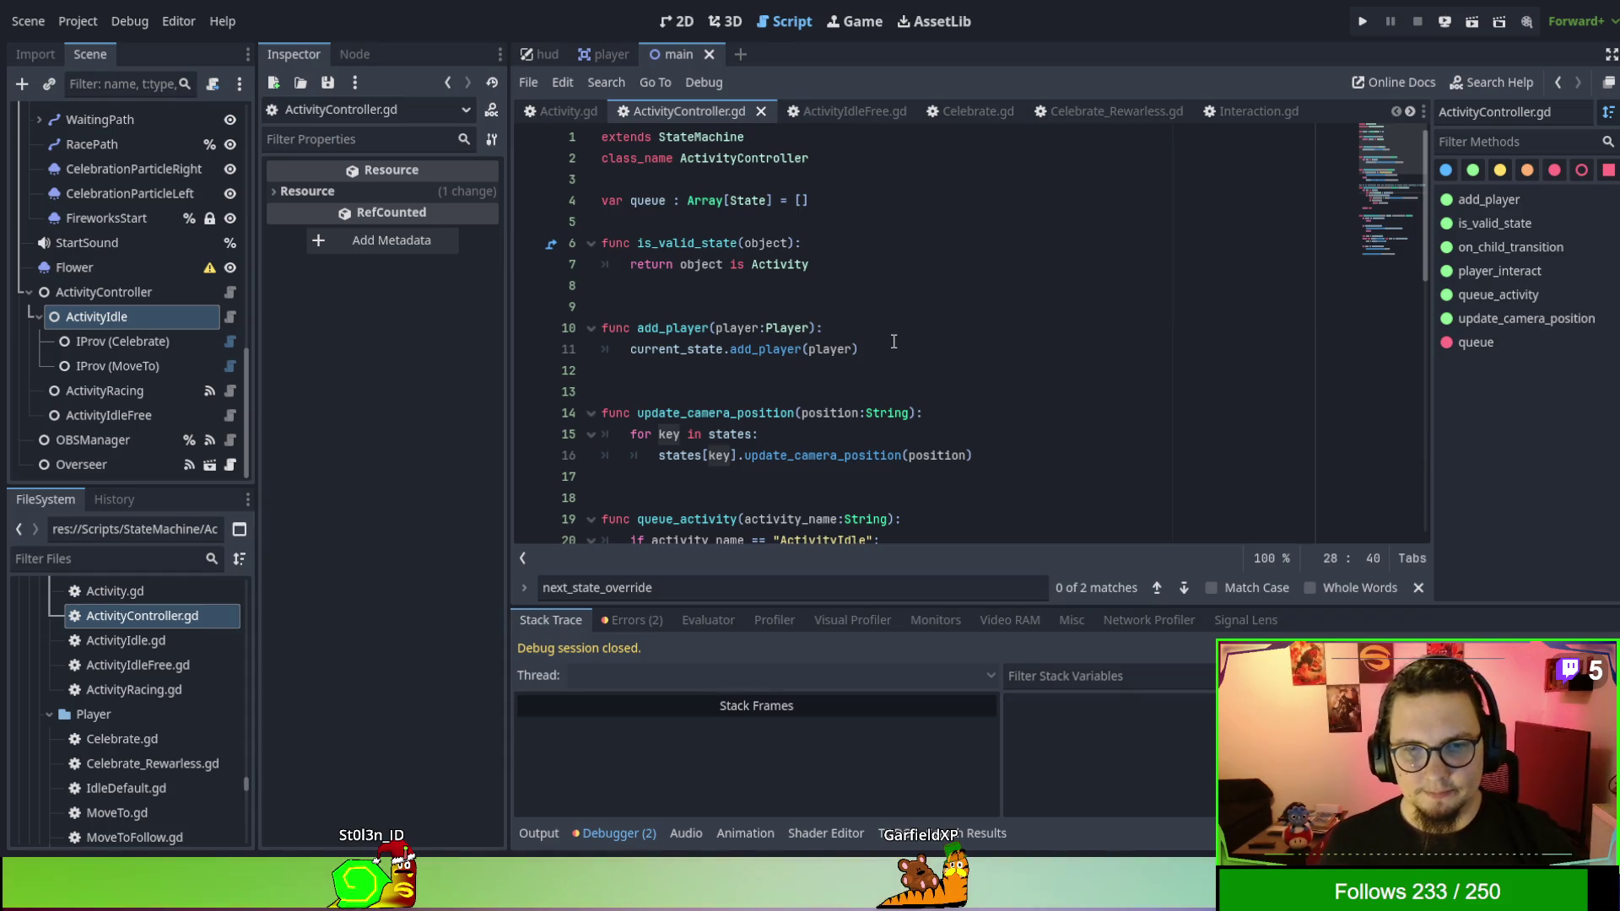
scroll(898, 329, down, 3)
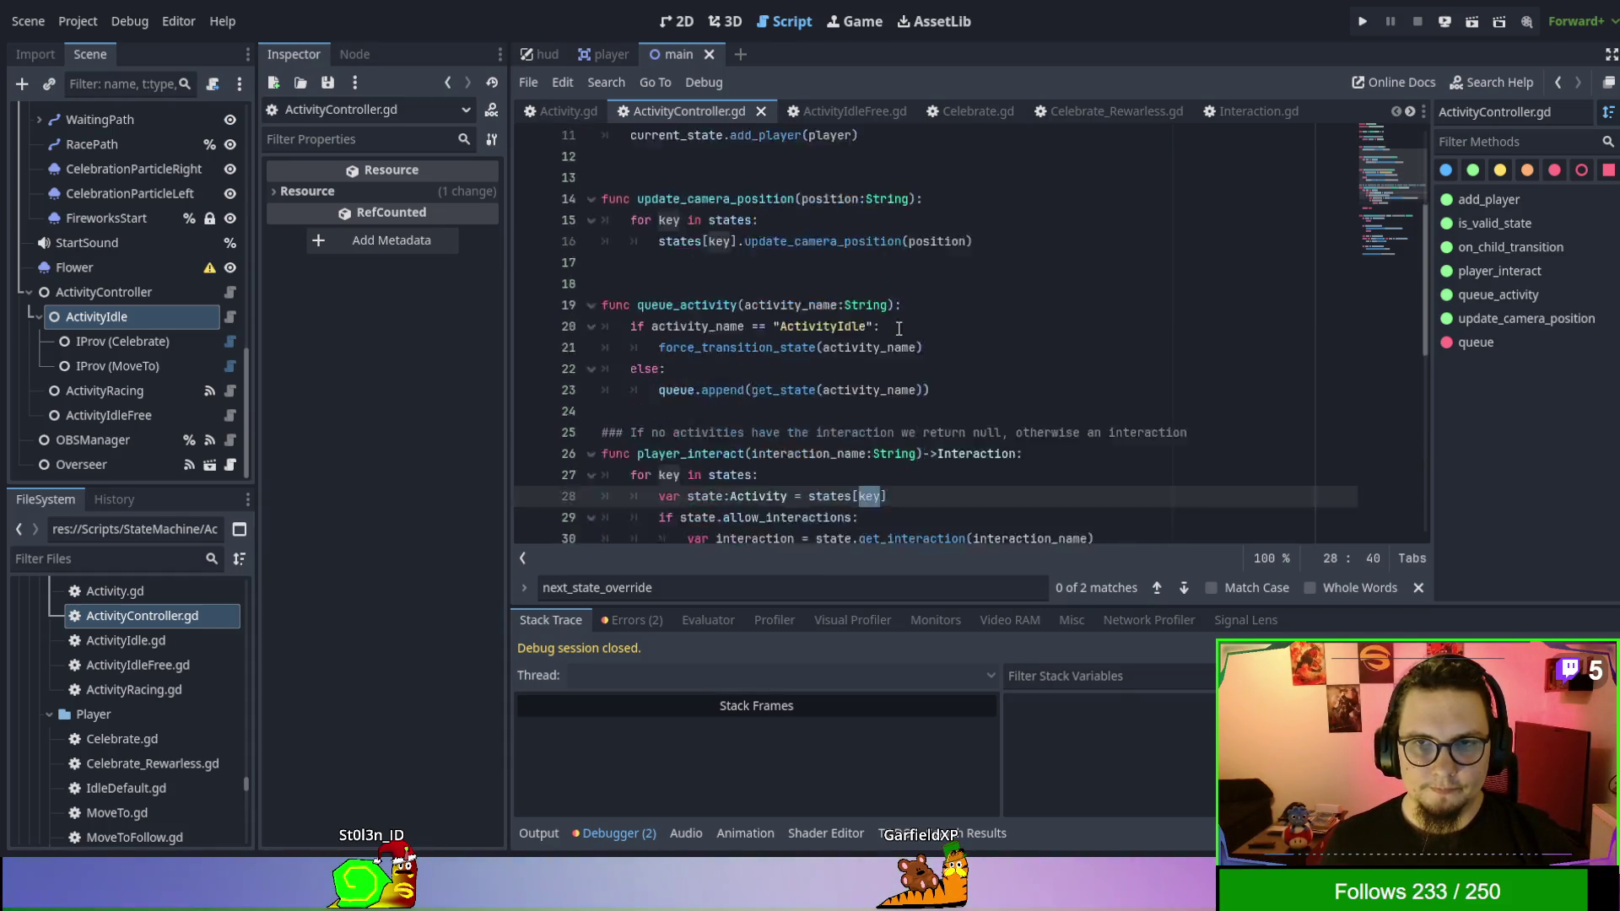
scroll(898, 329, down, 3)
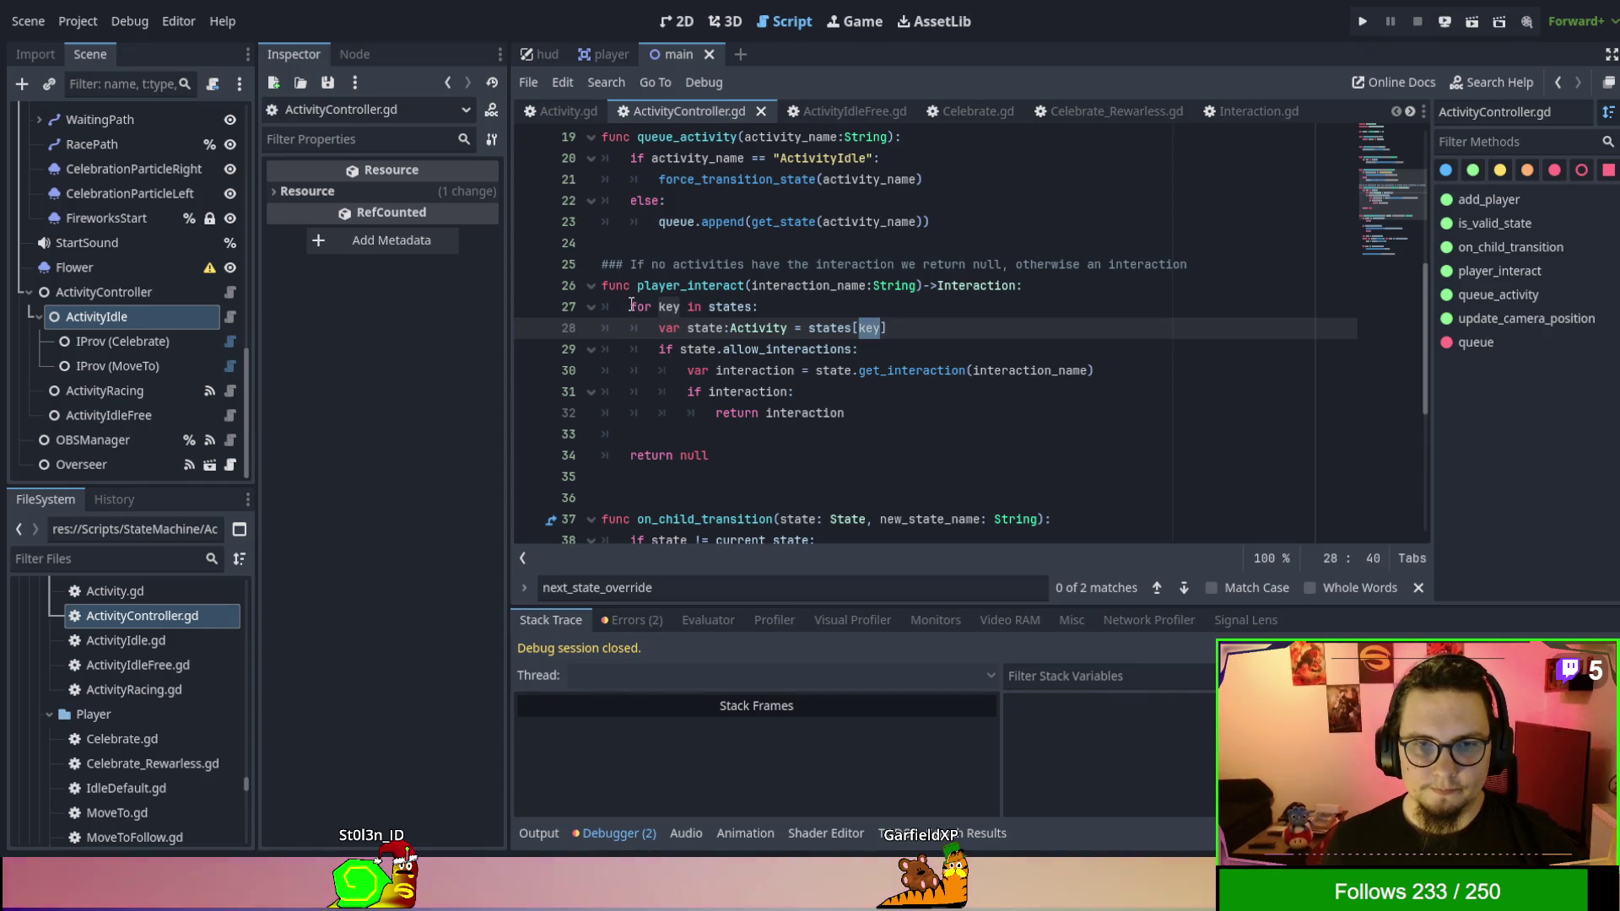
drag(631, 306, 764, 306)
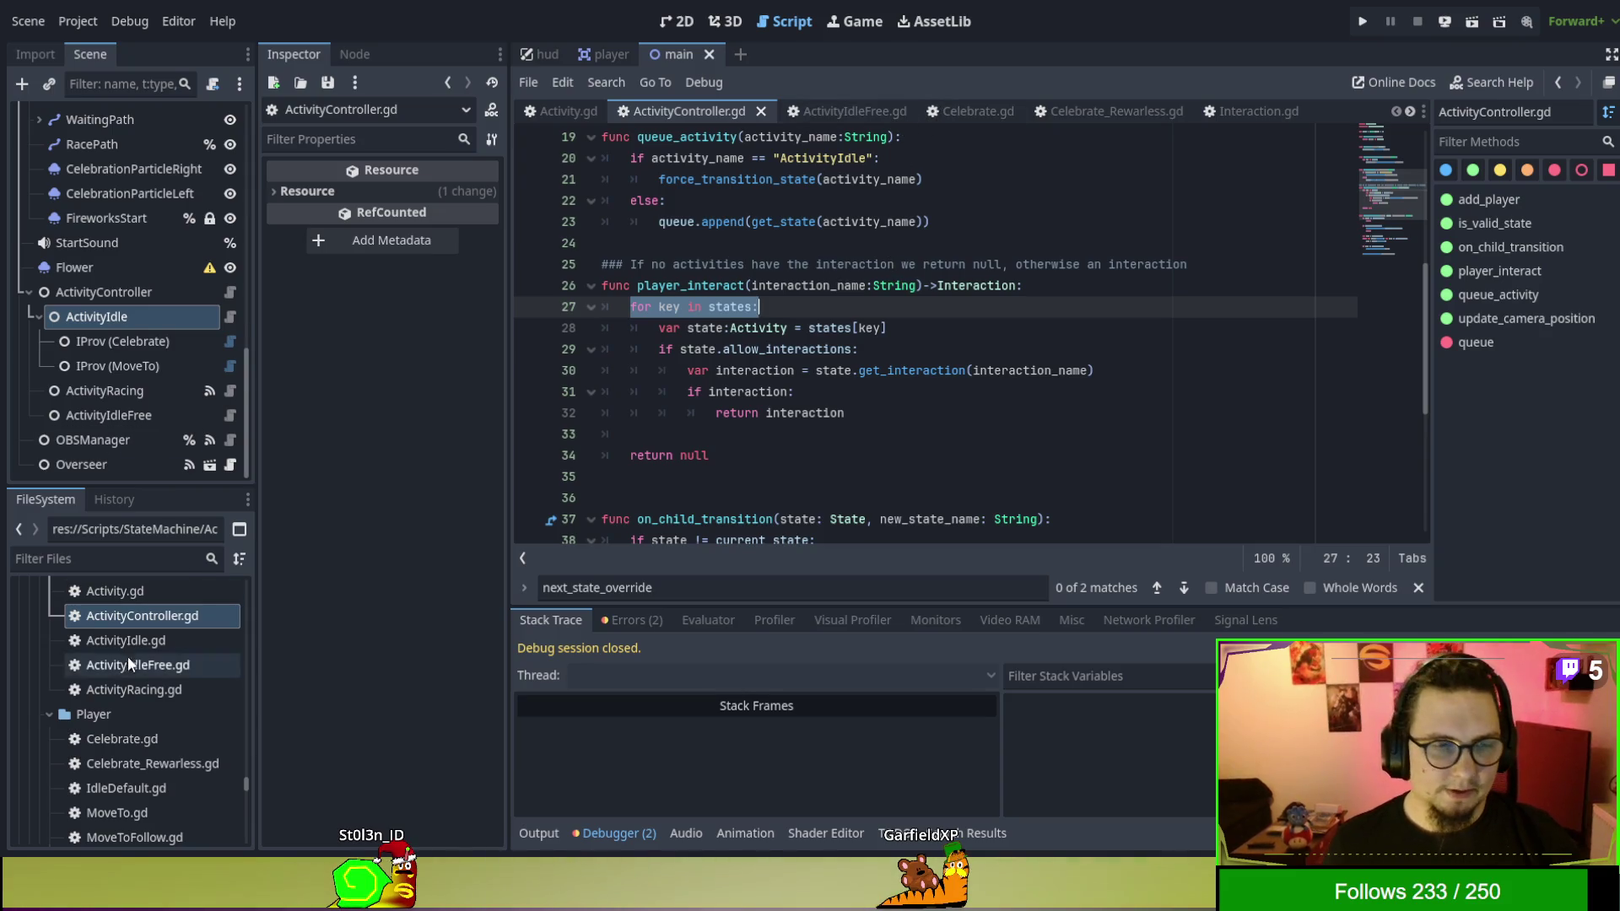
scroll(177, 673, down, 5)
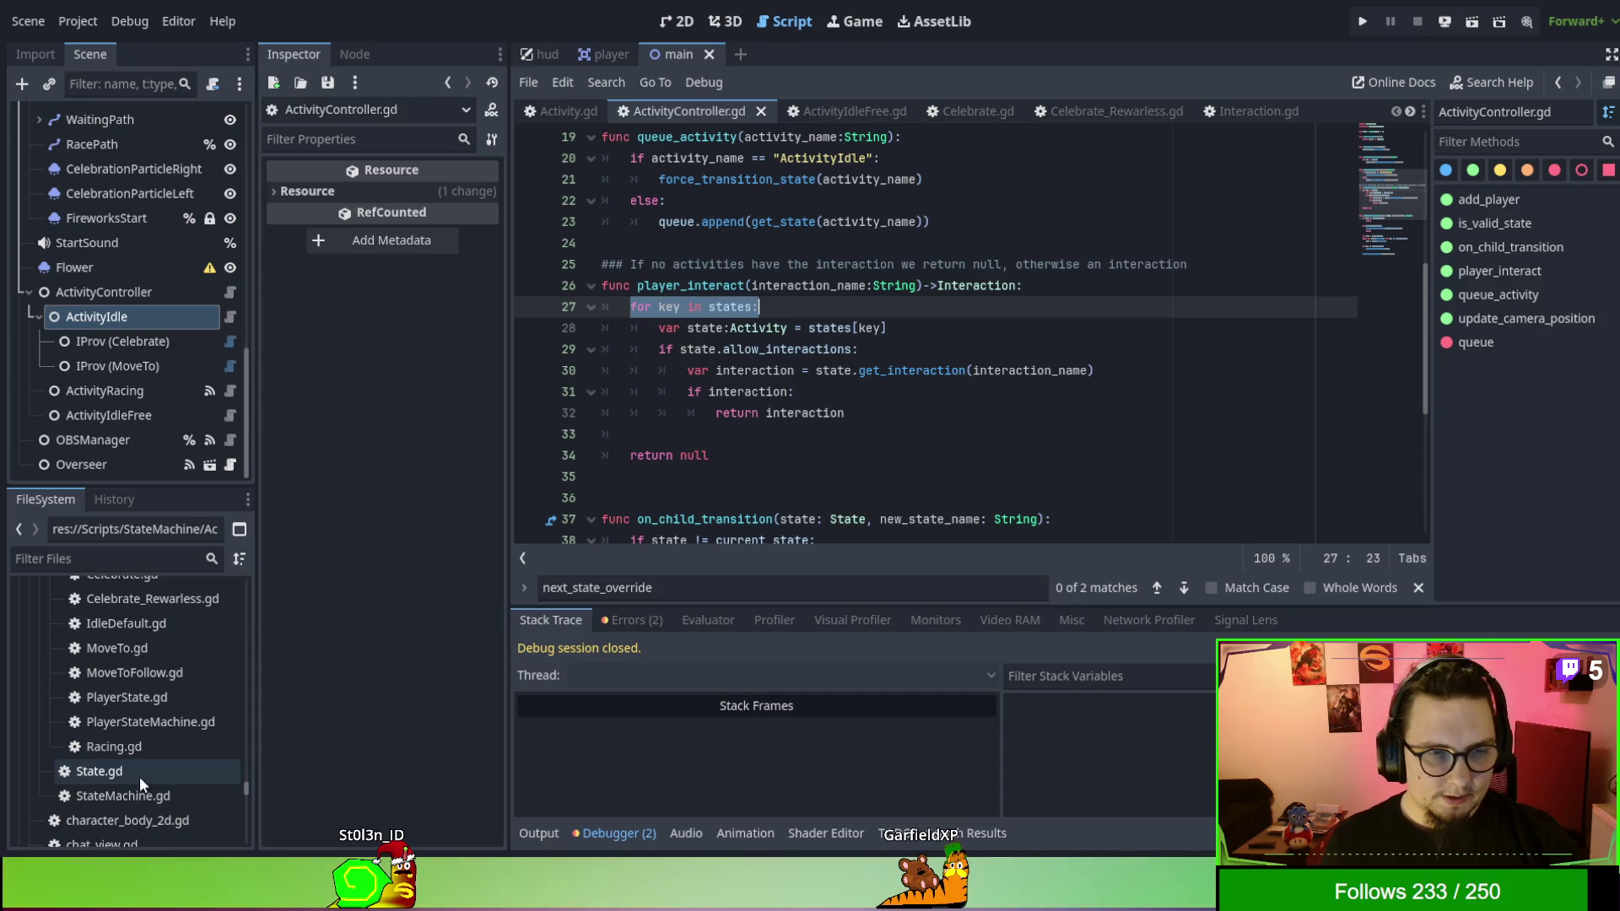
click(145, 788)
Check StateMachine's current_state, then comment out line 27's loop and replace states[key] with current_state.
double_click(145, 788)
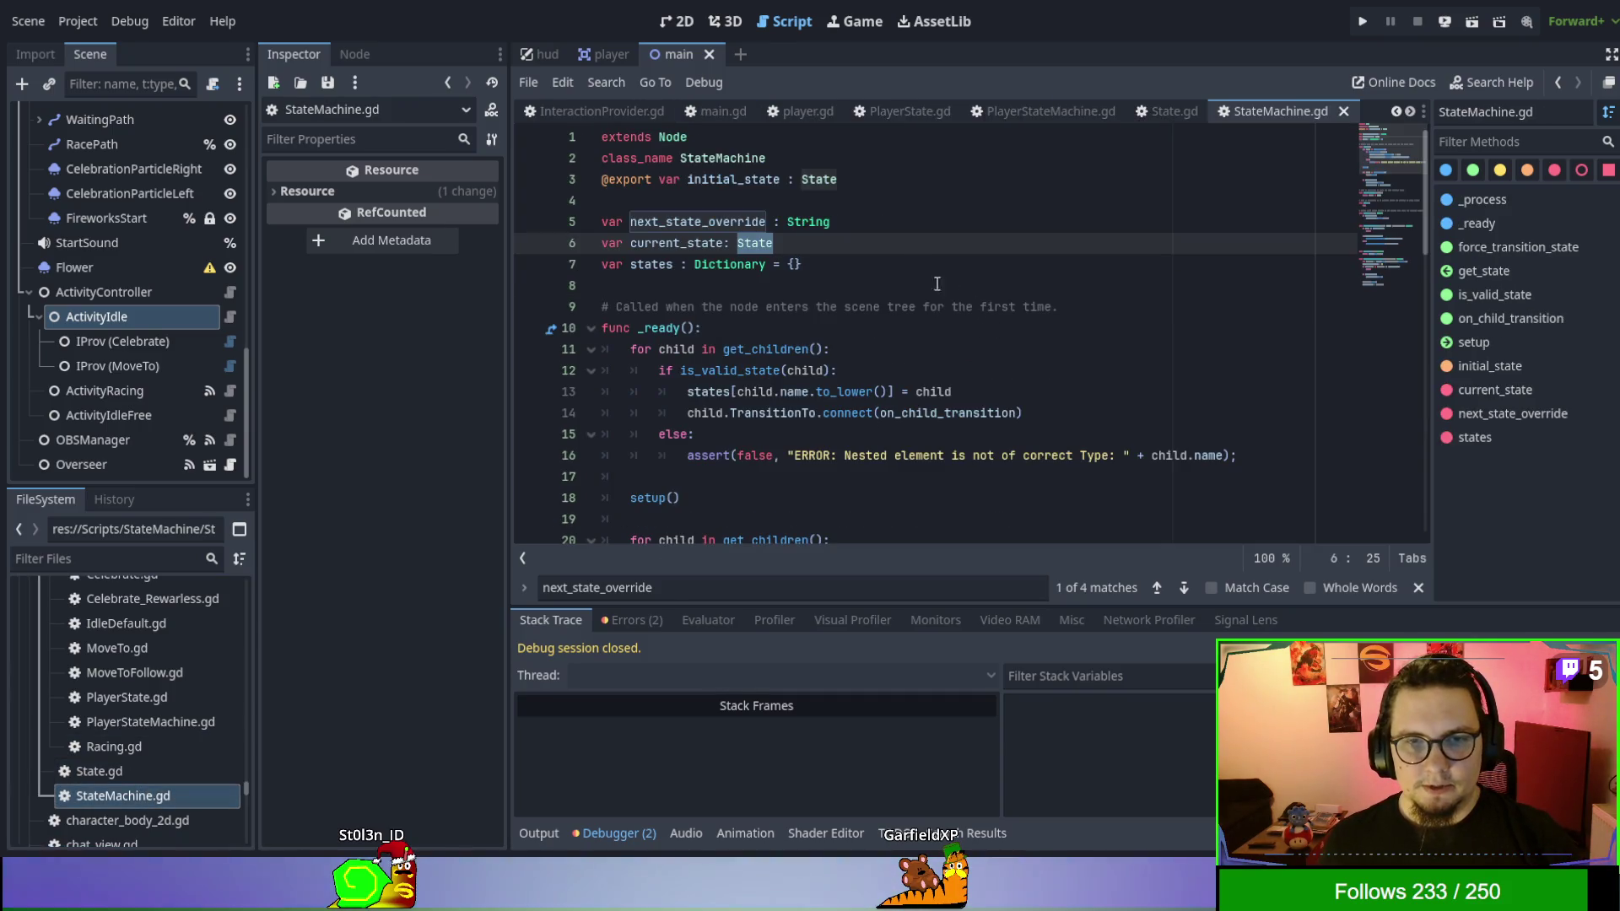
double_click(674, 243)
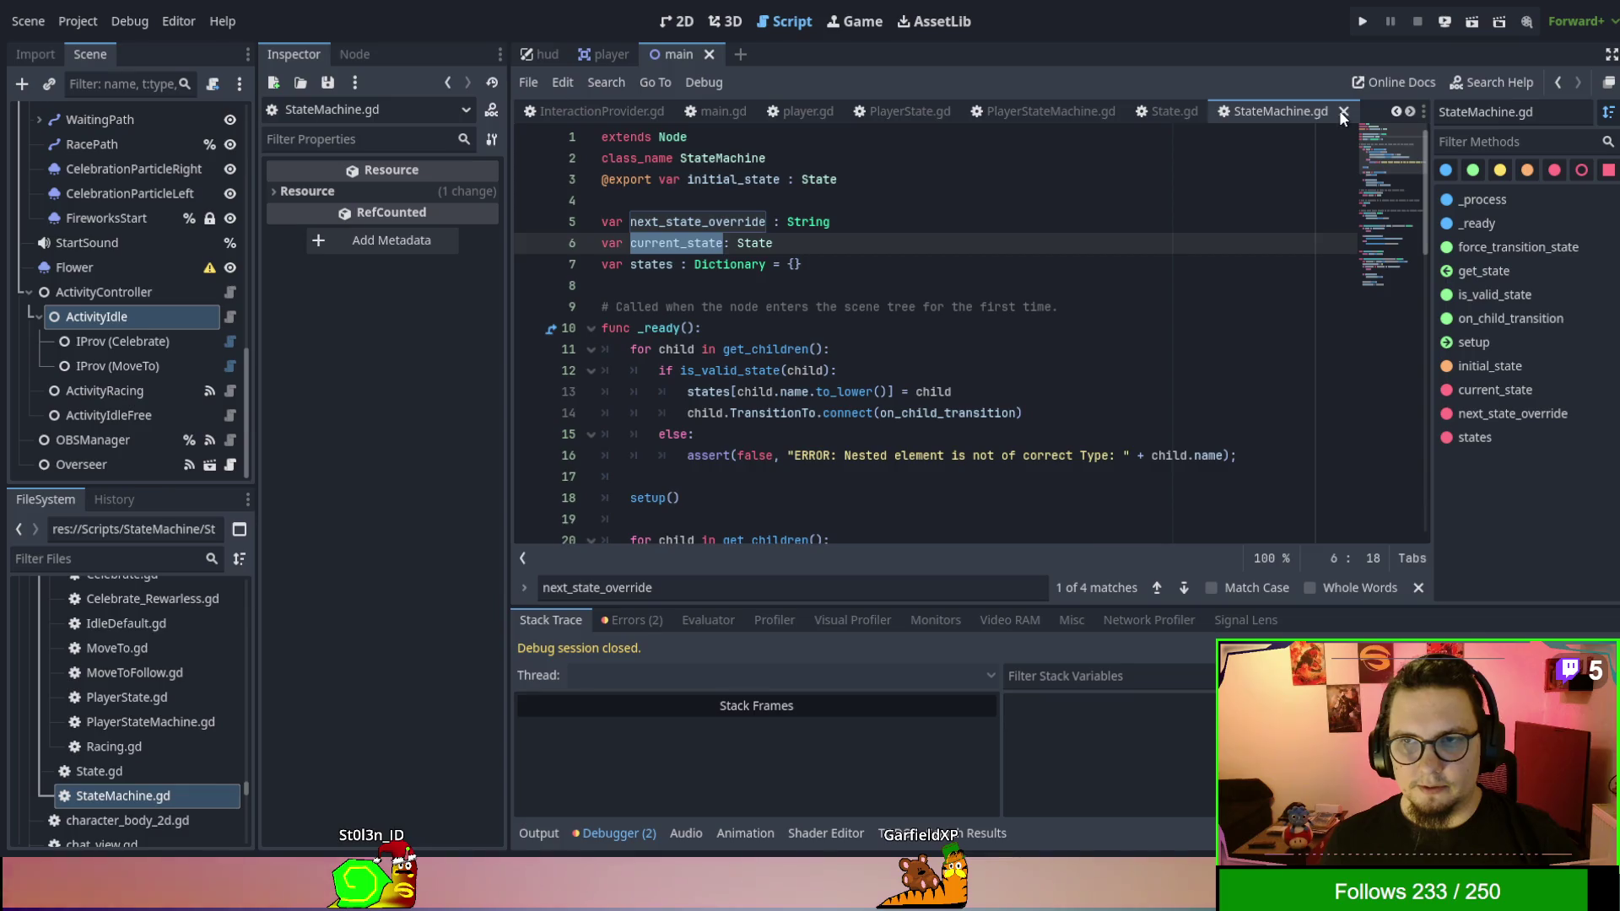
click(1343, 111)
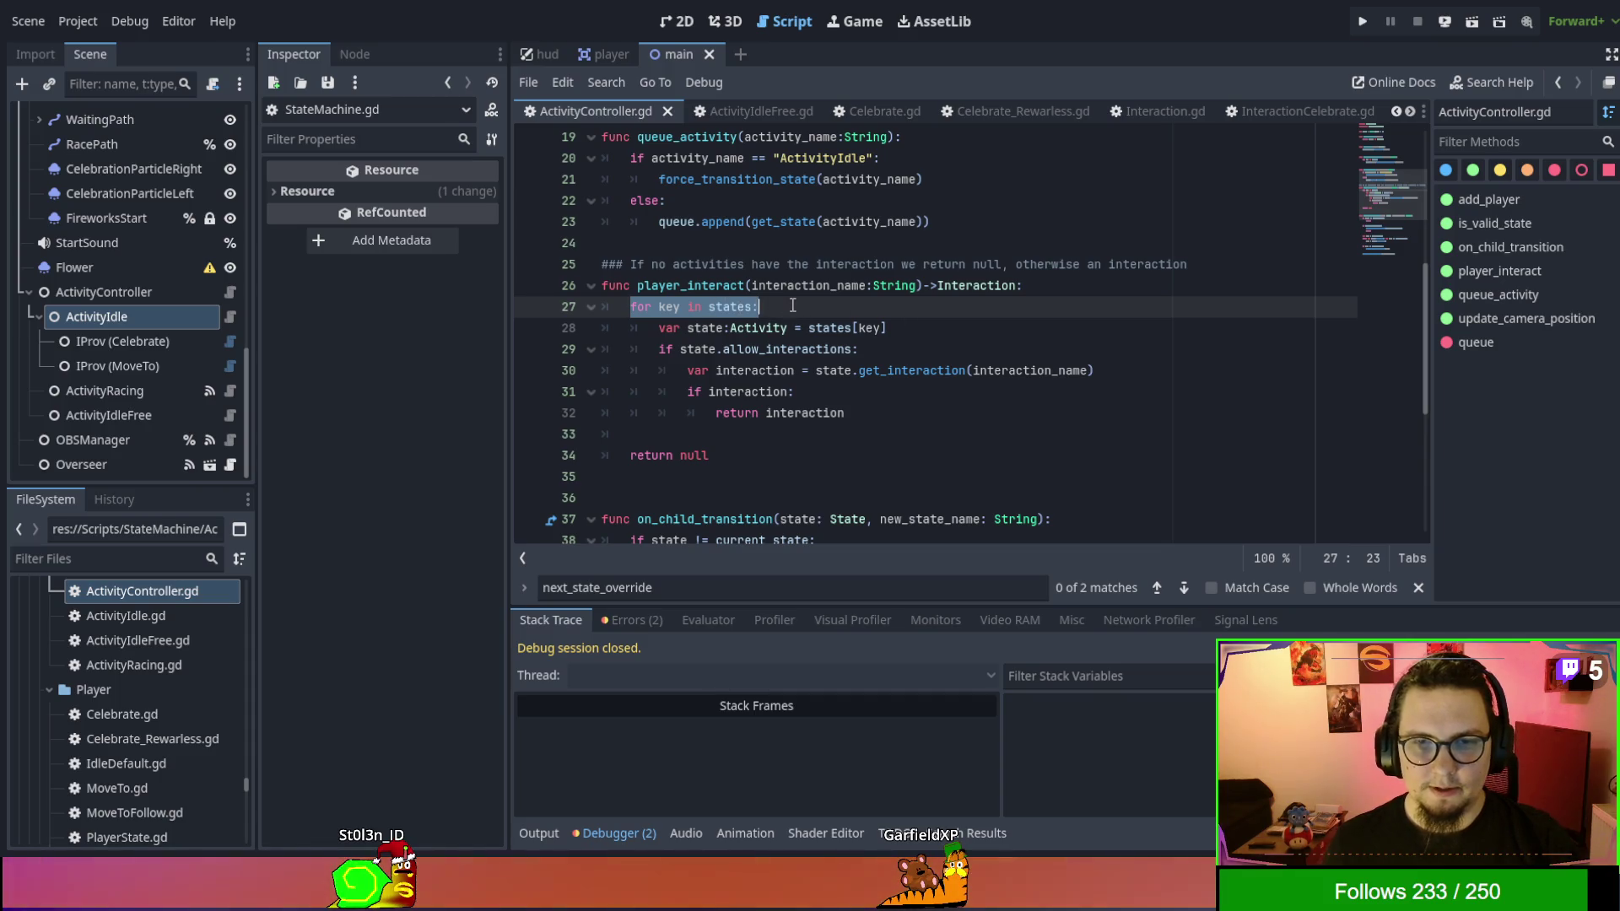
key(Escape)
text(#)
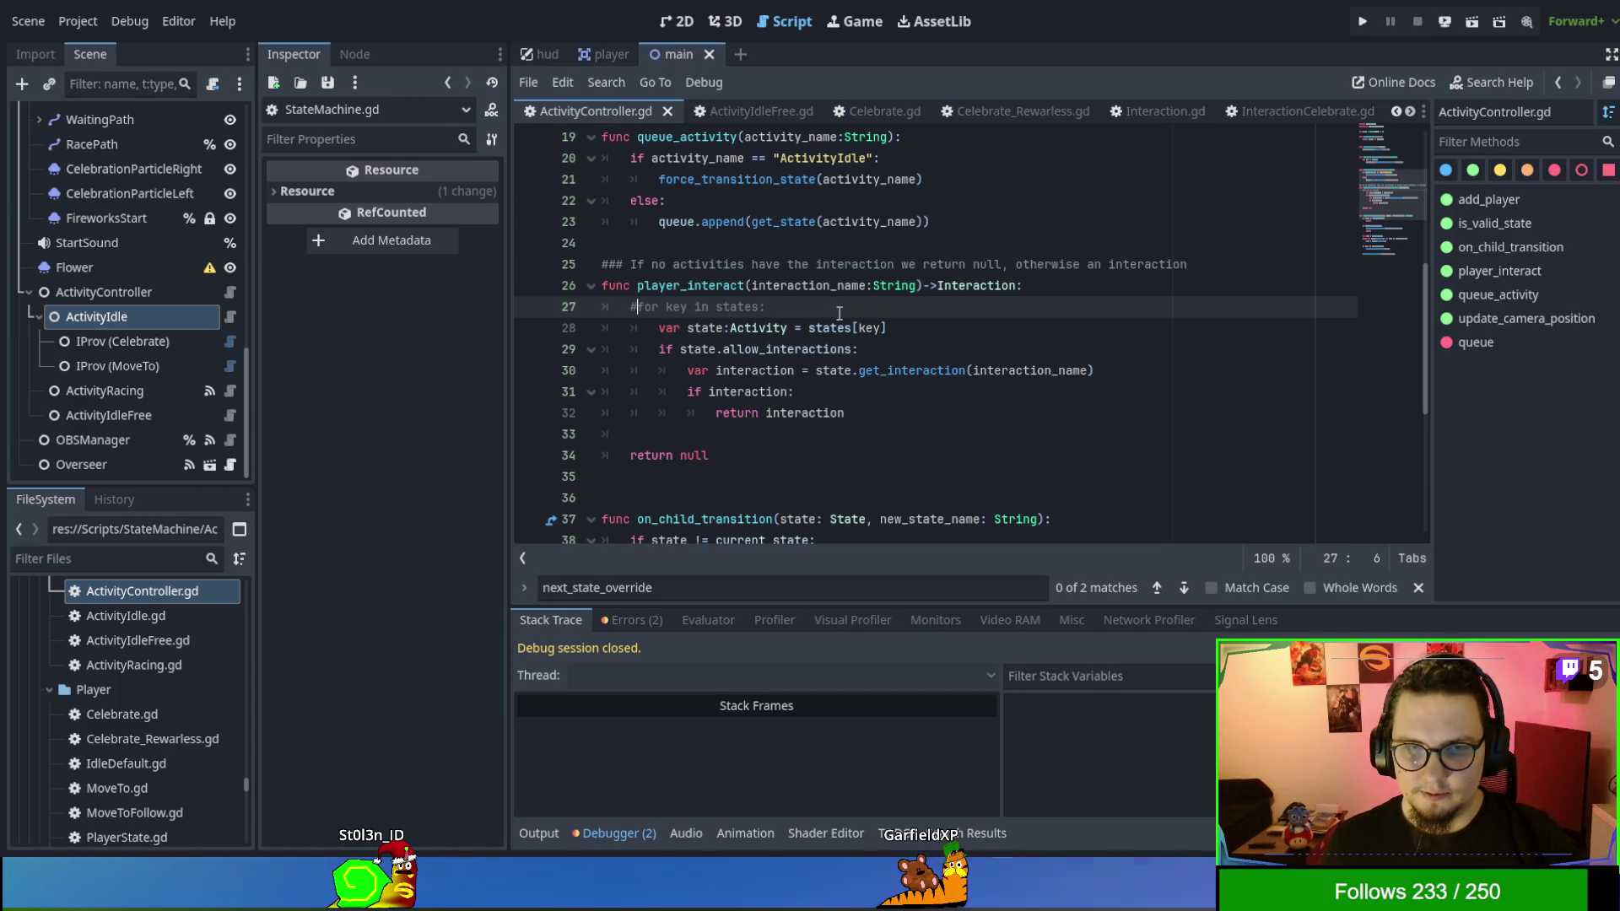
drag(909, 331, 808, 329)
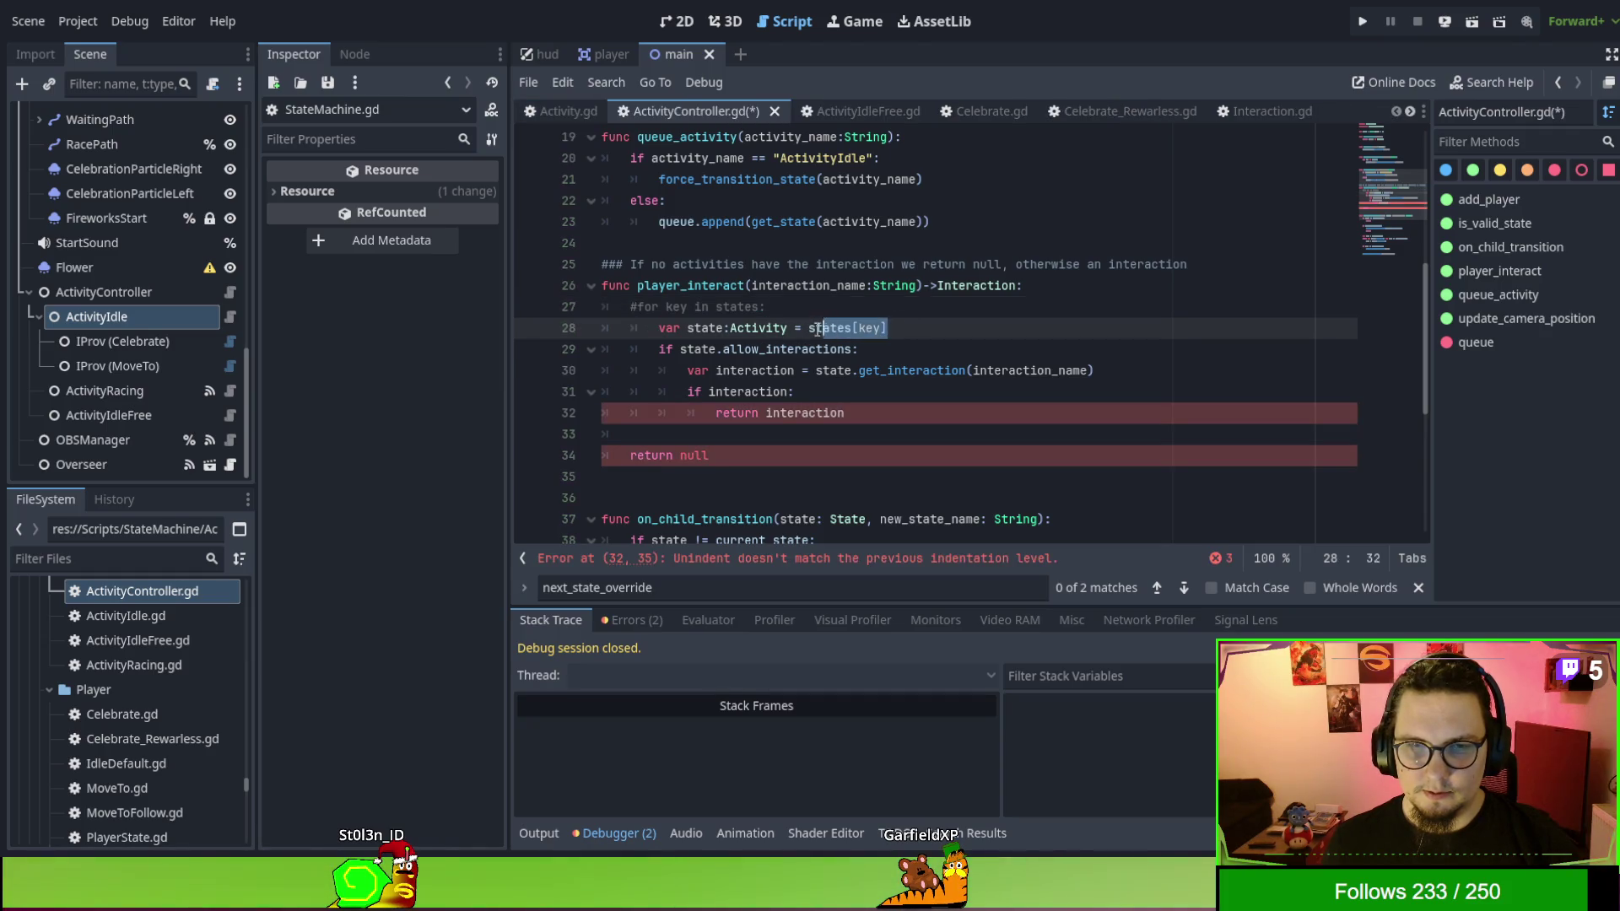
text(current_state)
Dedent the former loop body on lines 28–31, then save and run with F5.
click(831, 287)
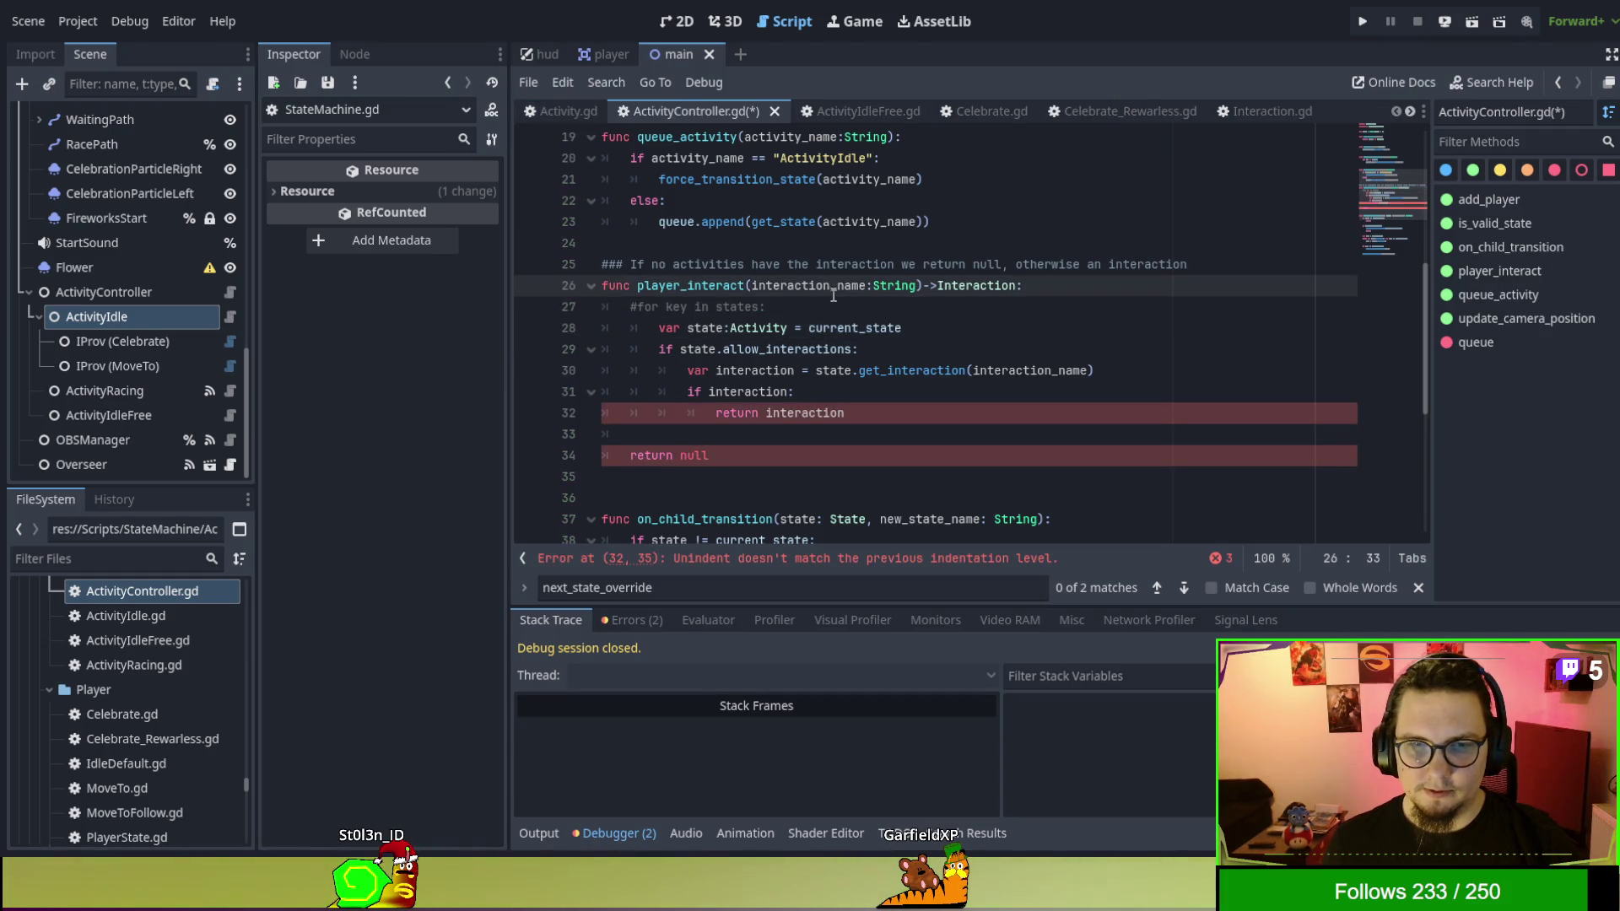
click(840, 311)
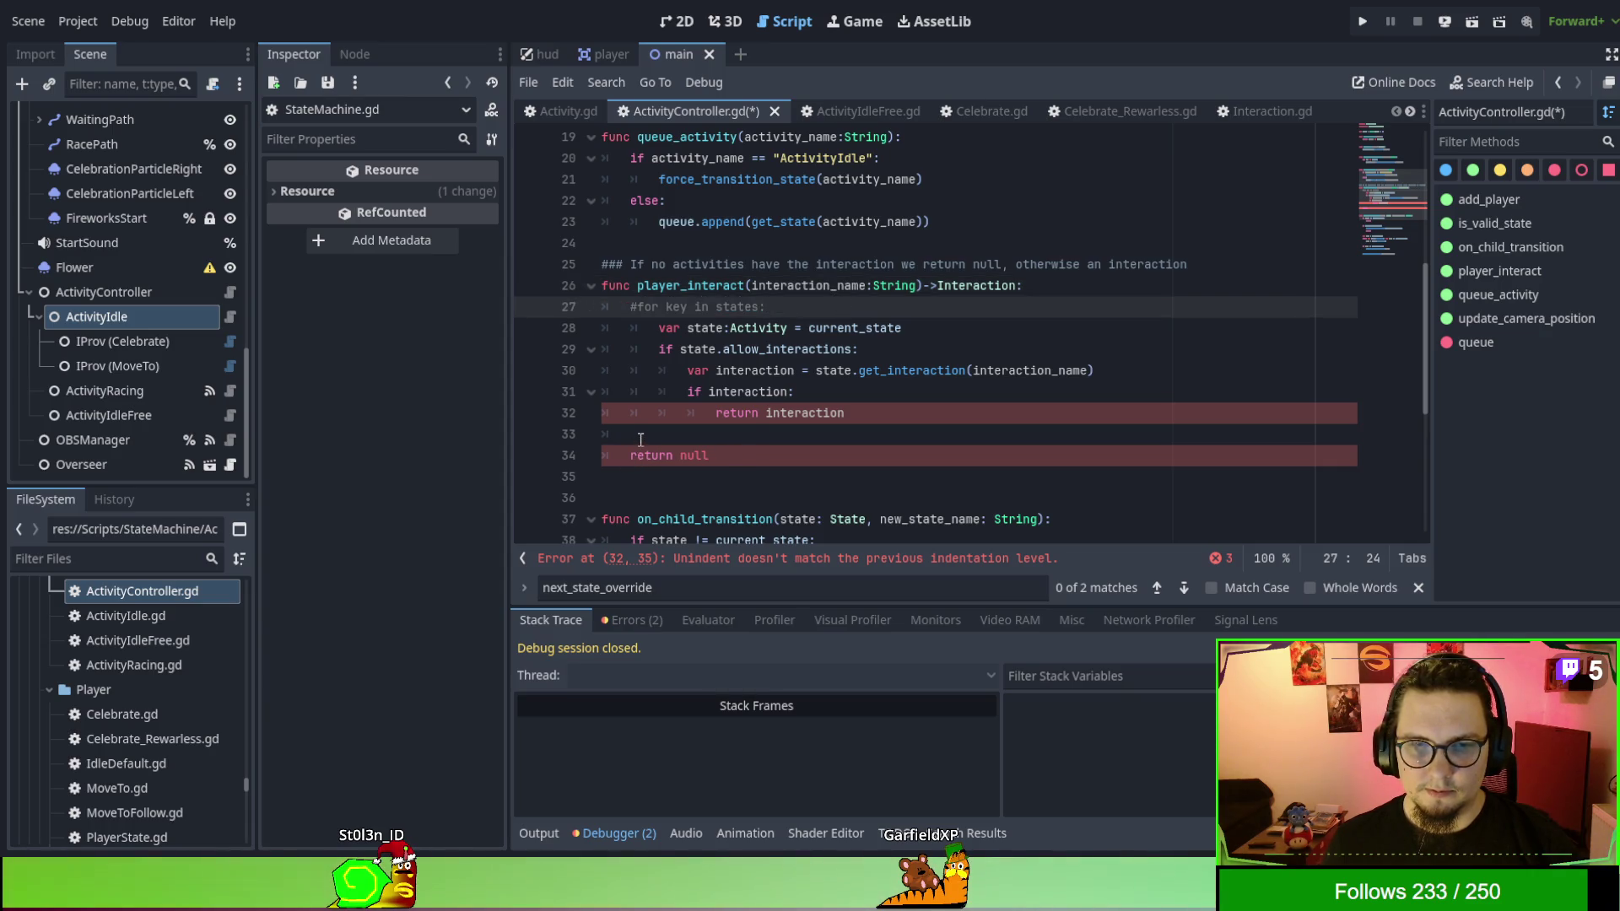
drag(784, 393, 754, 321)
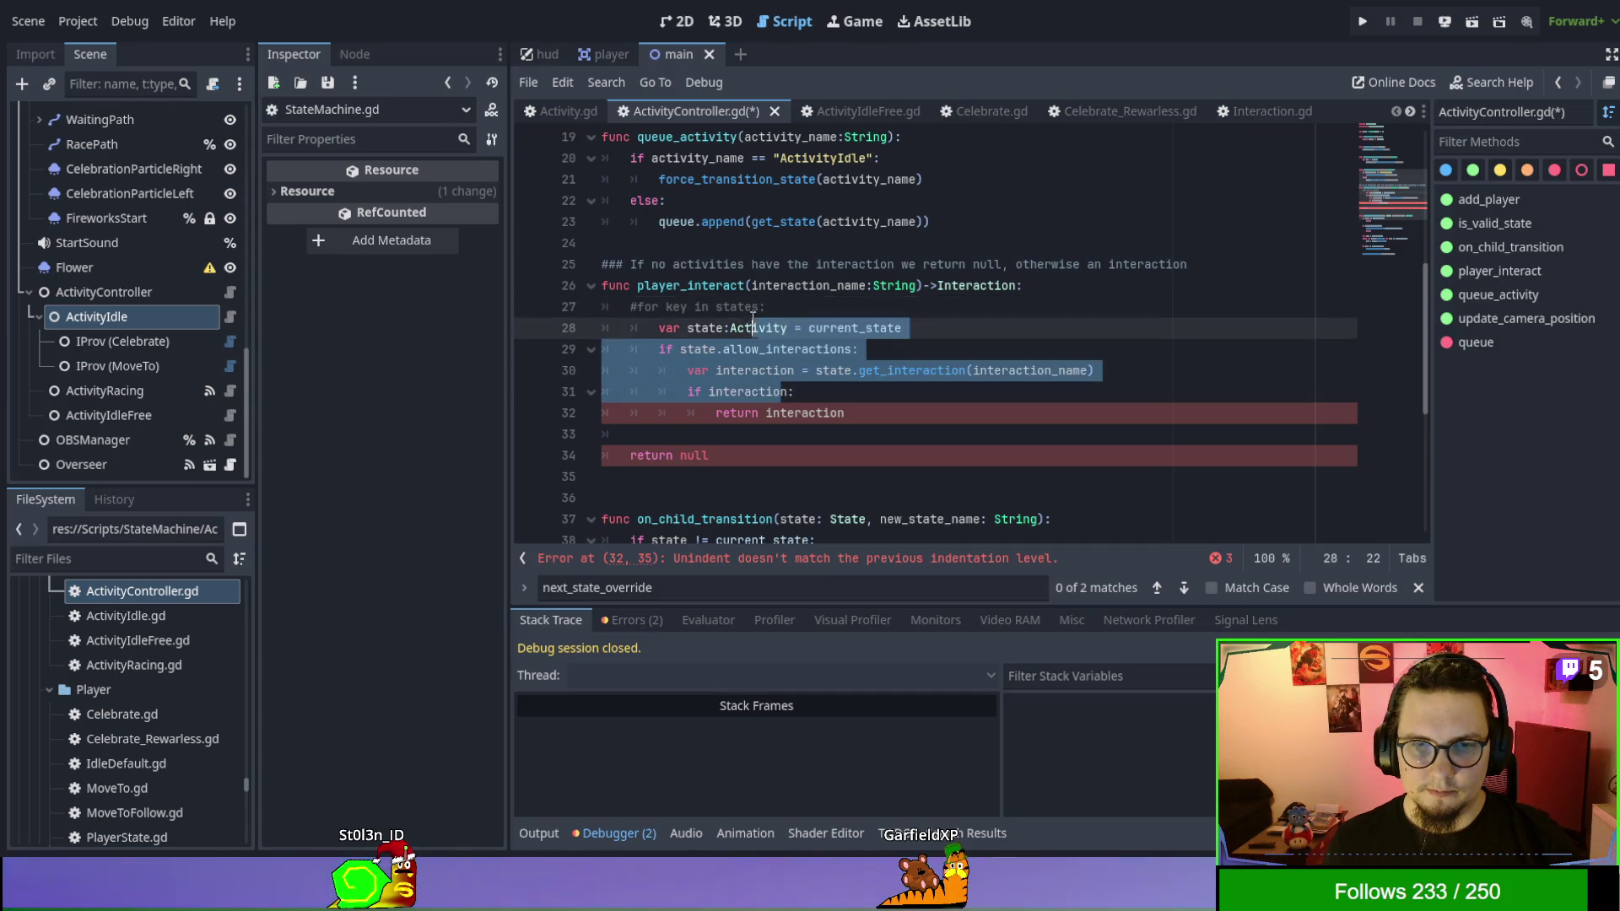
key(shift+Tab)
click(689, 329)
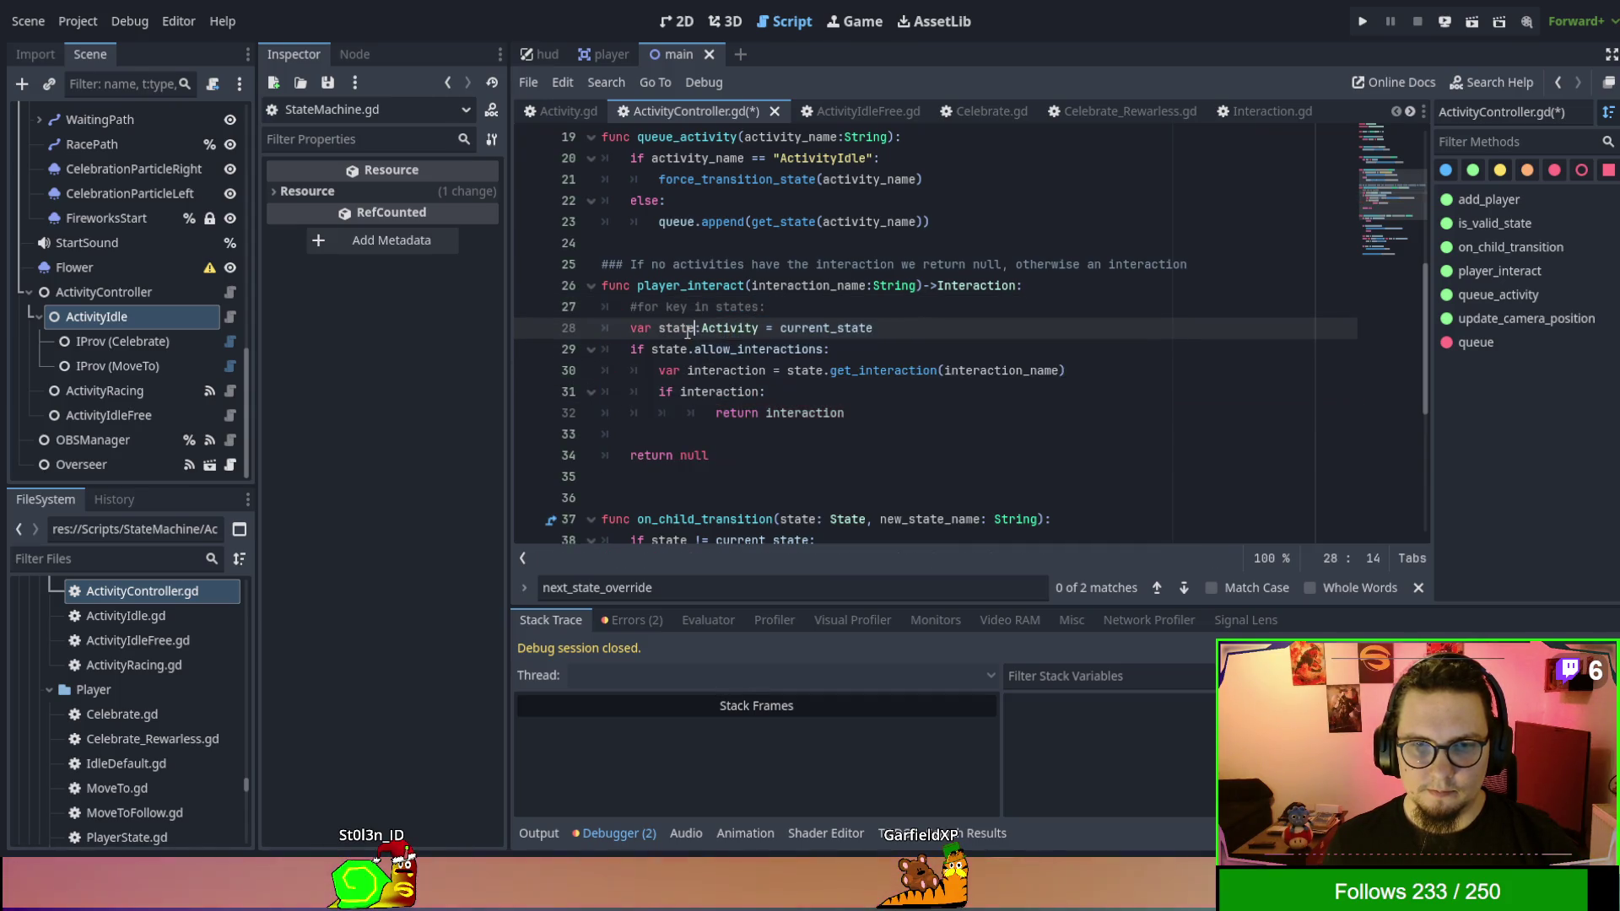
double_click(869, 328)
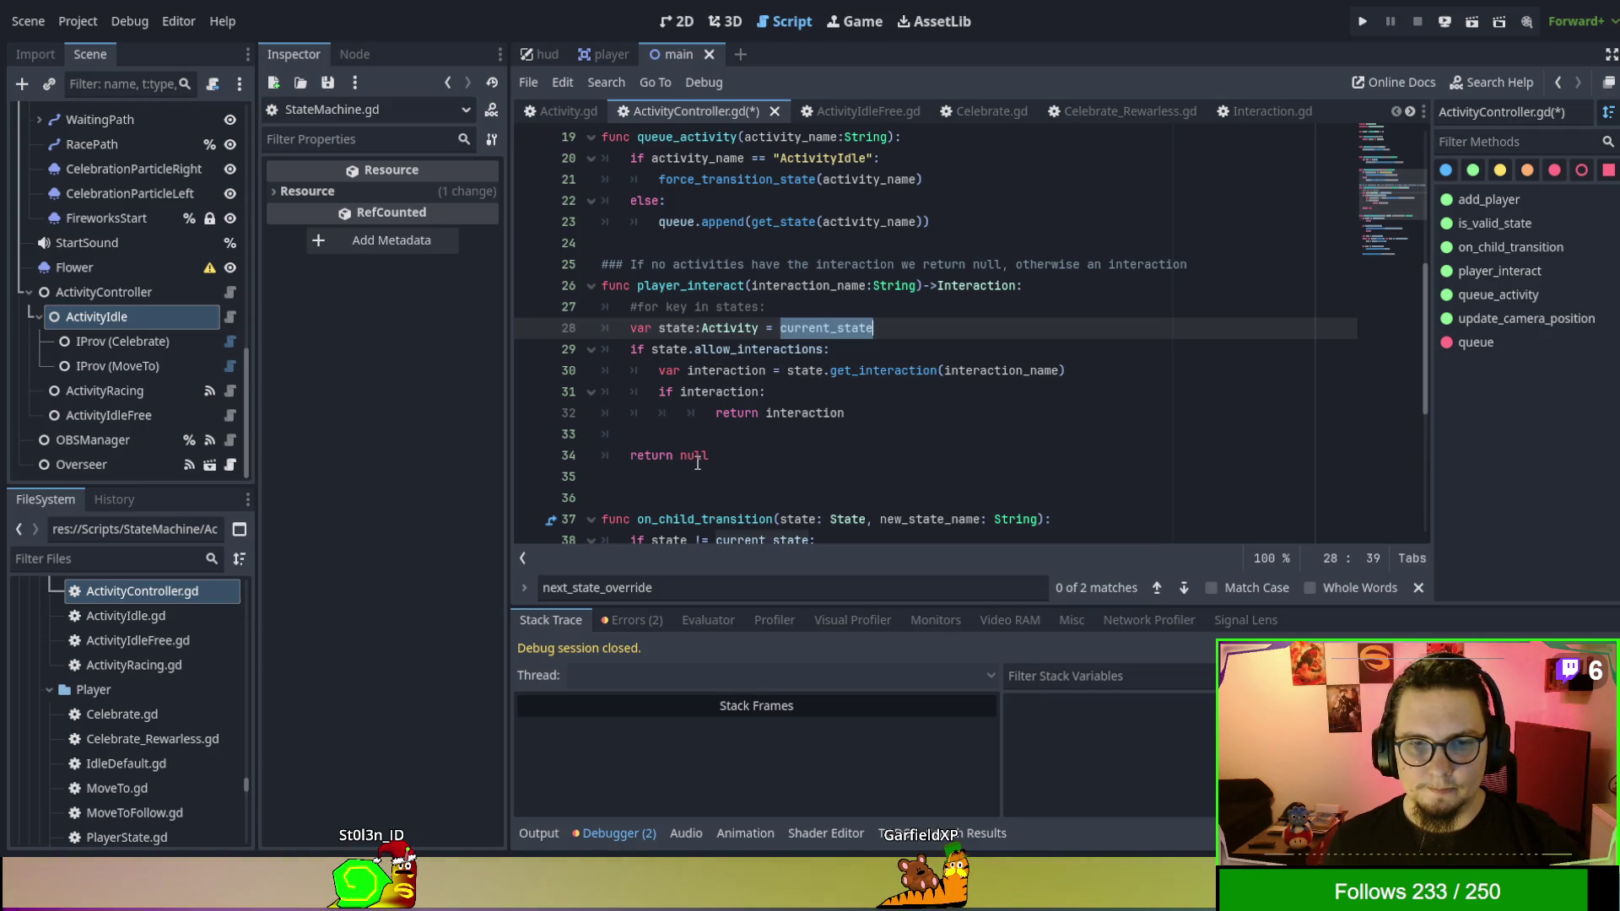
click(658, 434)
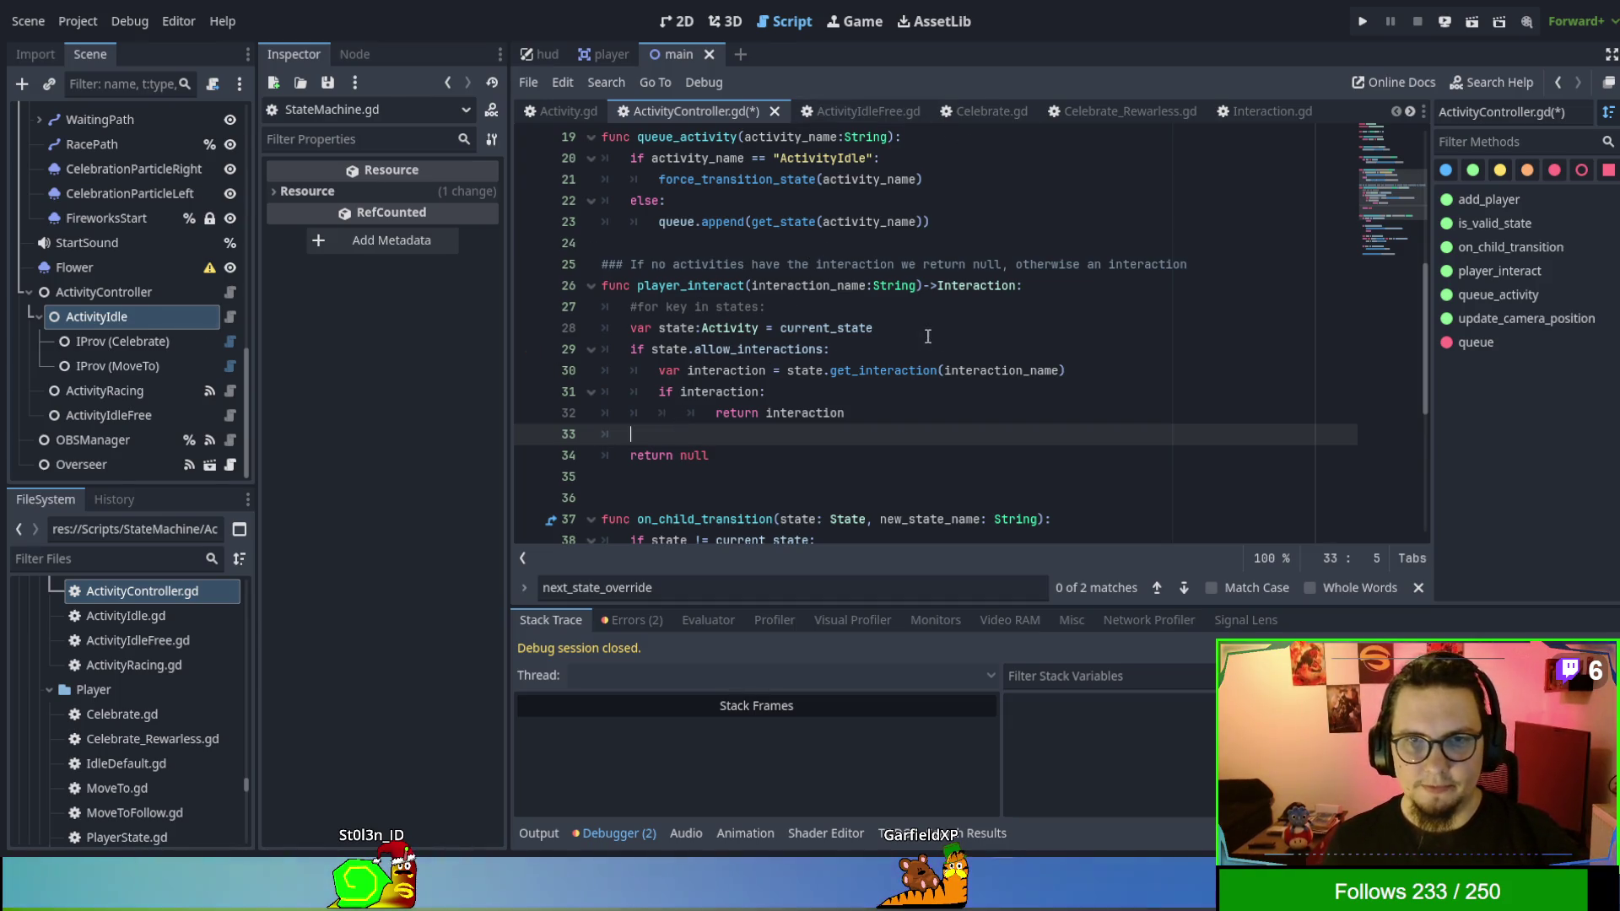
key(F5)
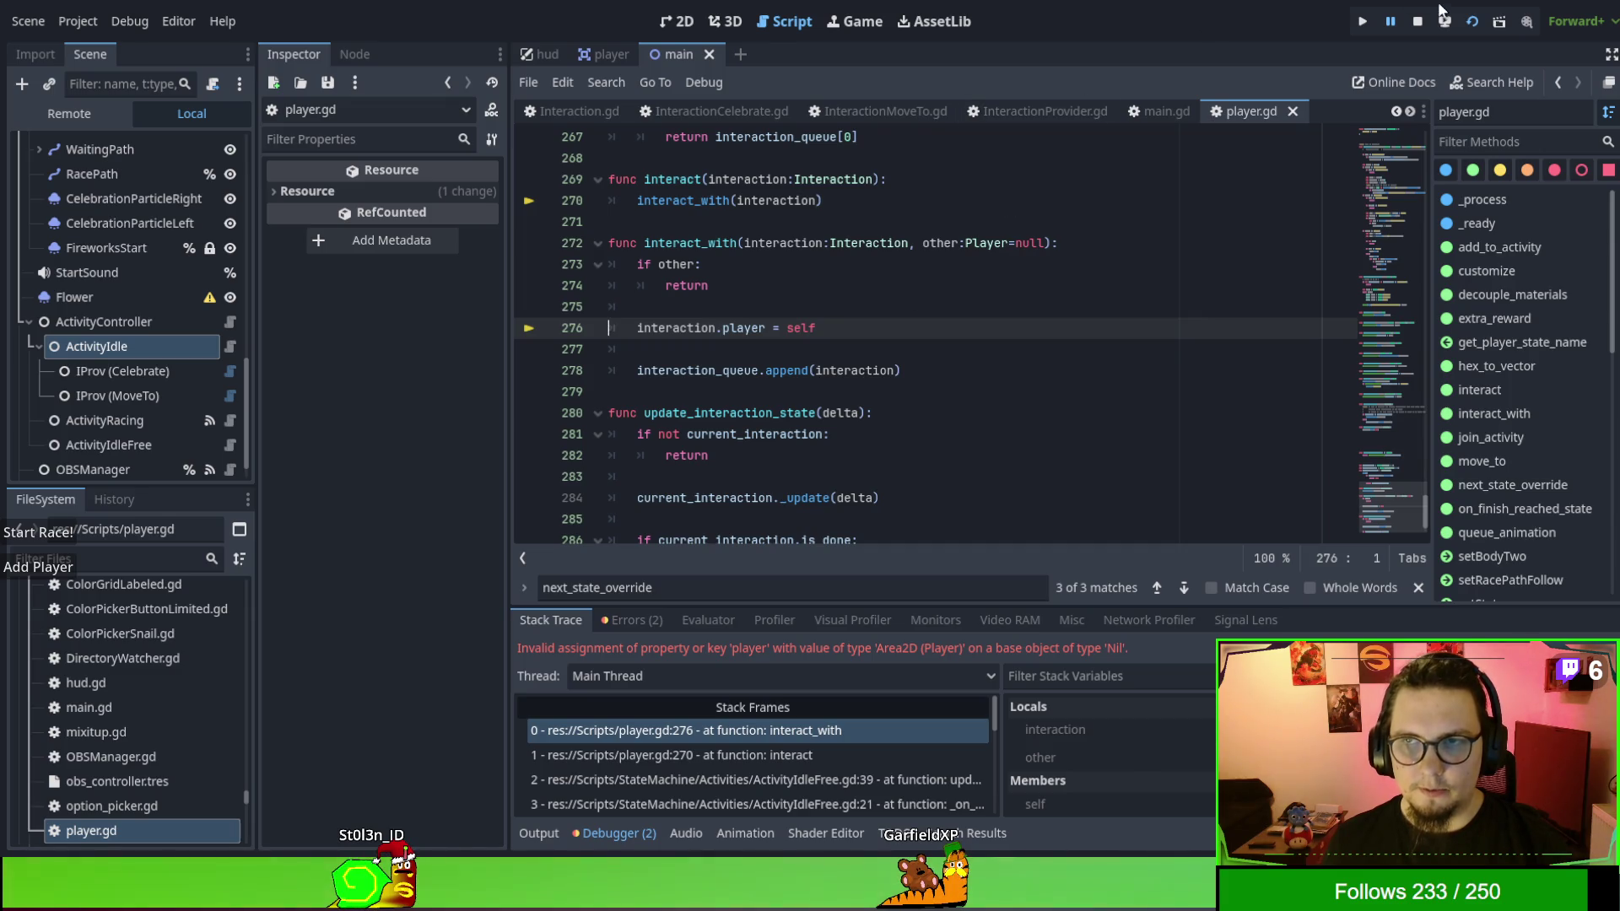
Stop the game, move IProv (MoveTo) under ActivityIdleFree in the Scene dock, and rerun.
click(1418, 22)
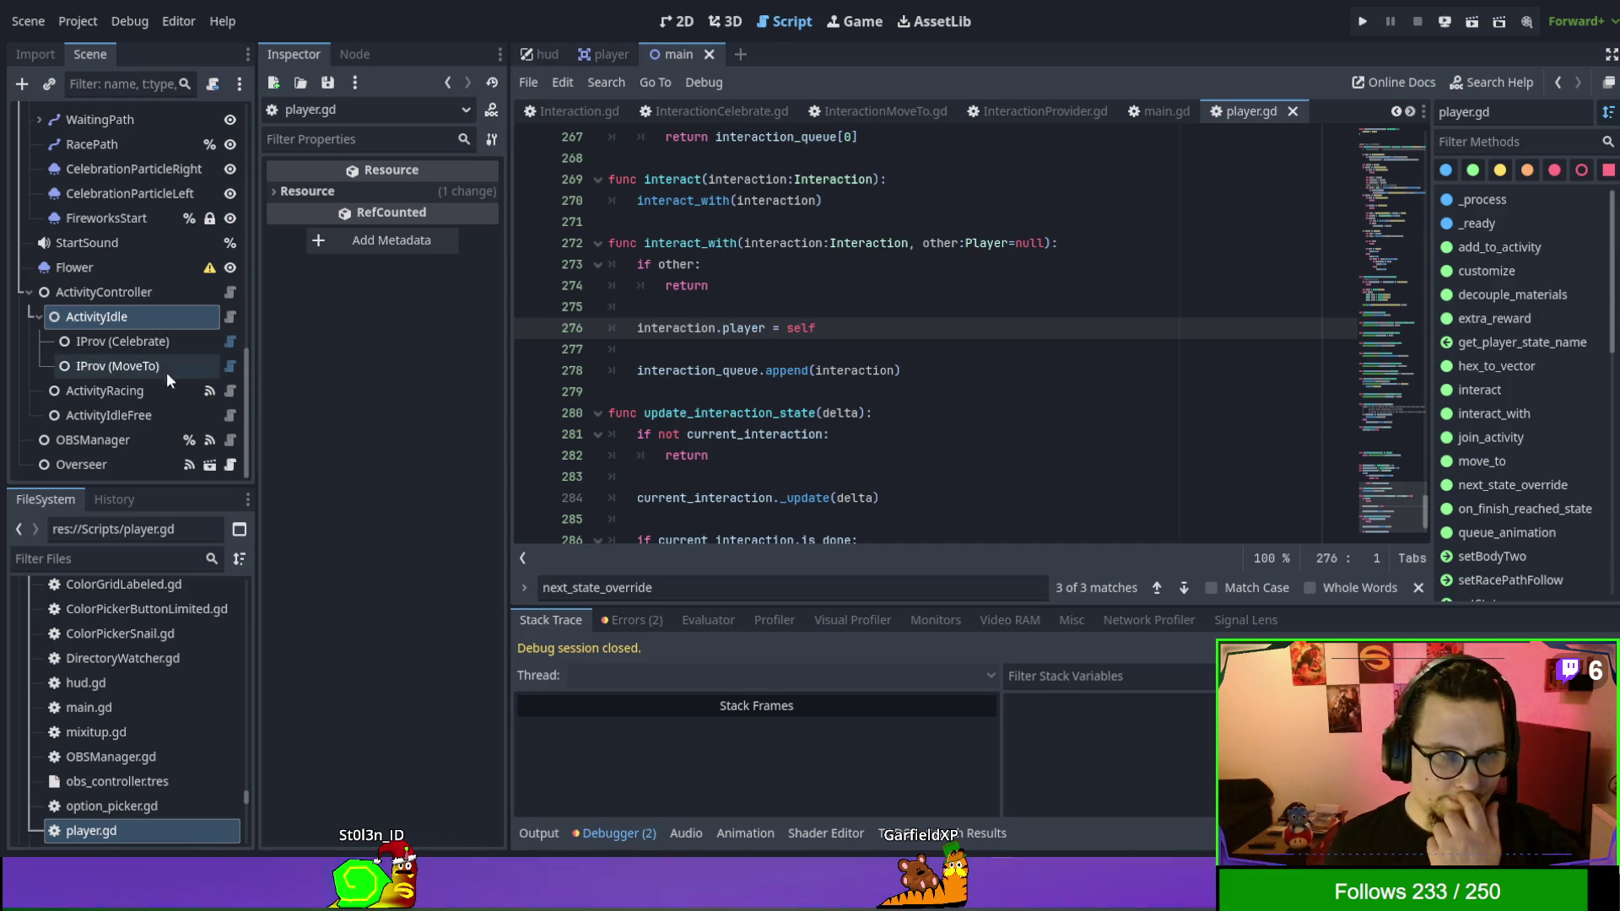
drag(143, 366, 133, 416)
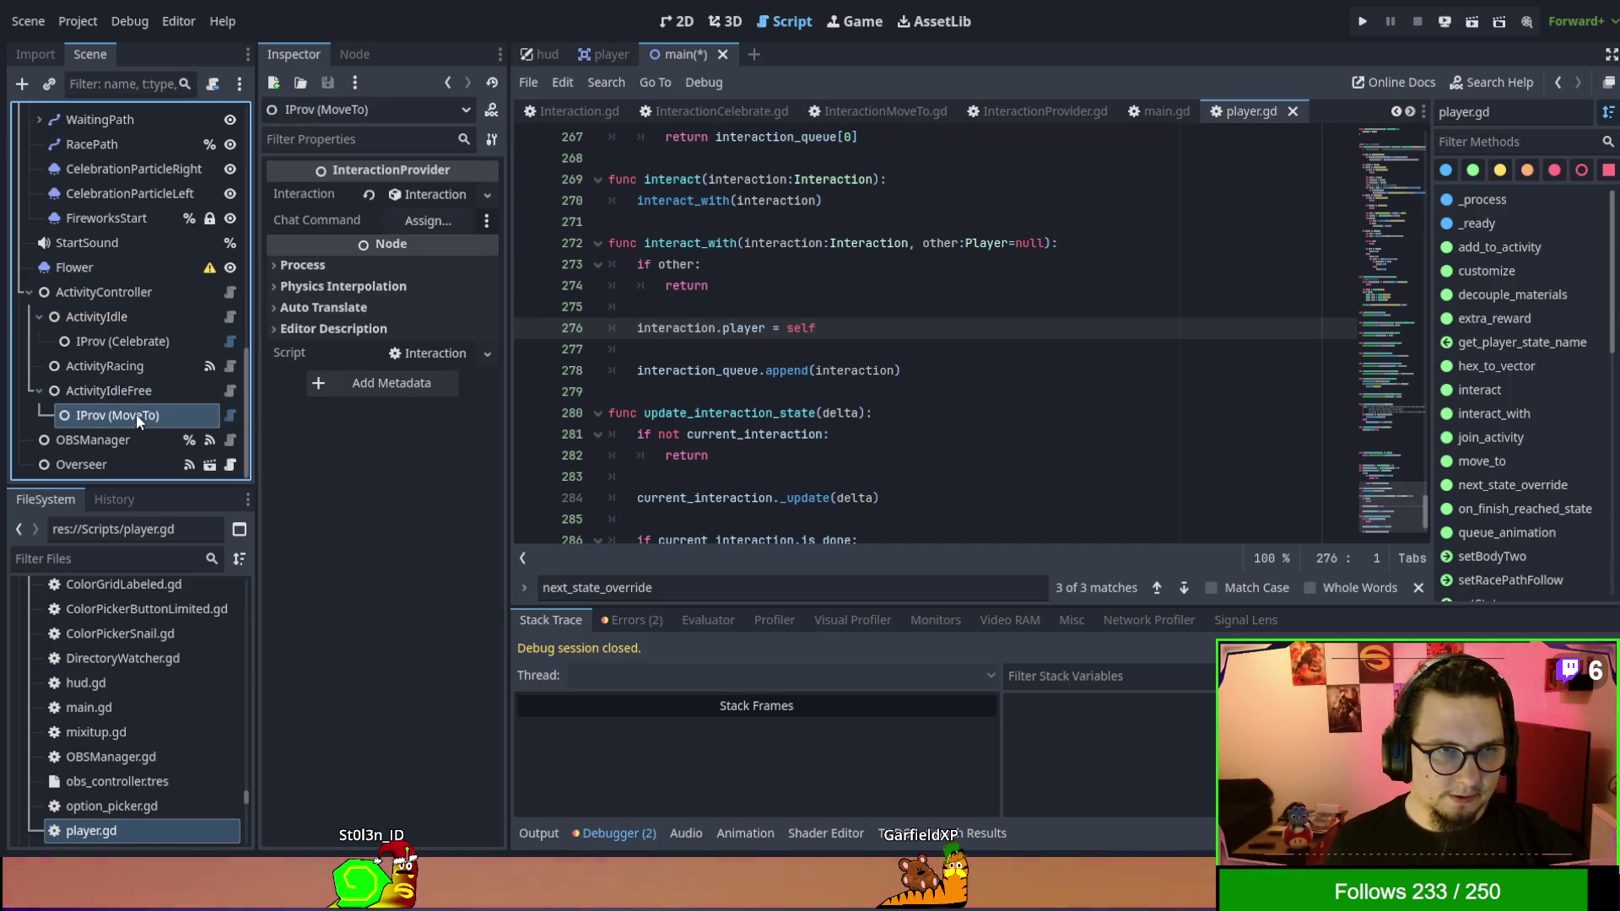
click(804, 357)
key(F5)
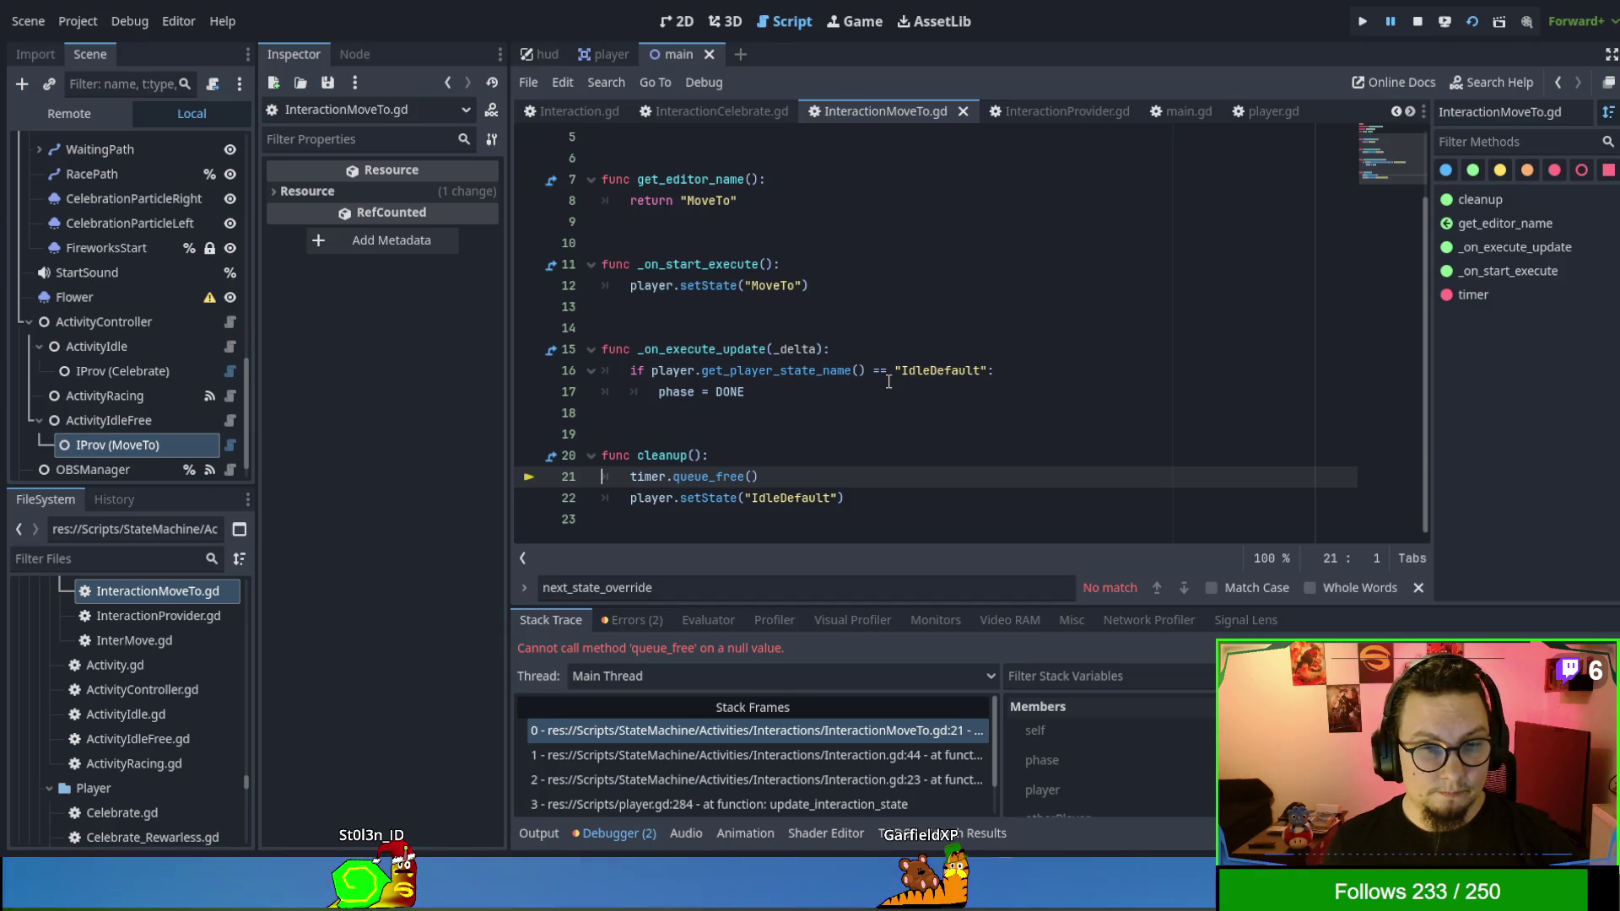
Remove the timer.queue_free() line from cleanup() in InteractionMoveTo.gd and rerun the game.
scroll(888, 382, up, 2)
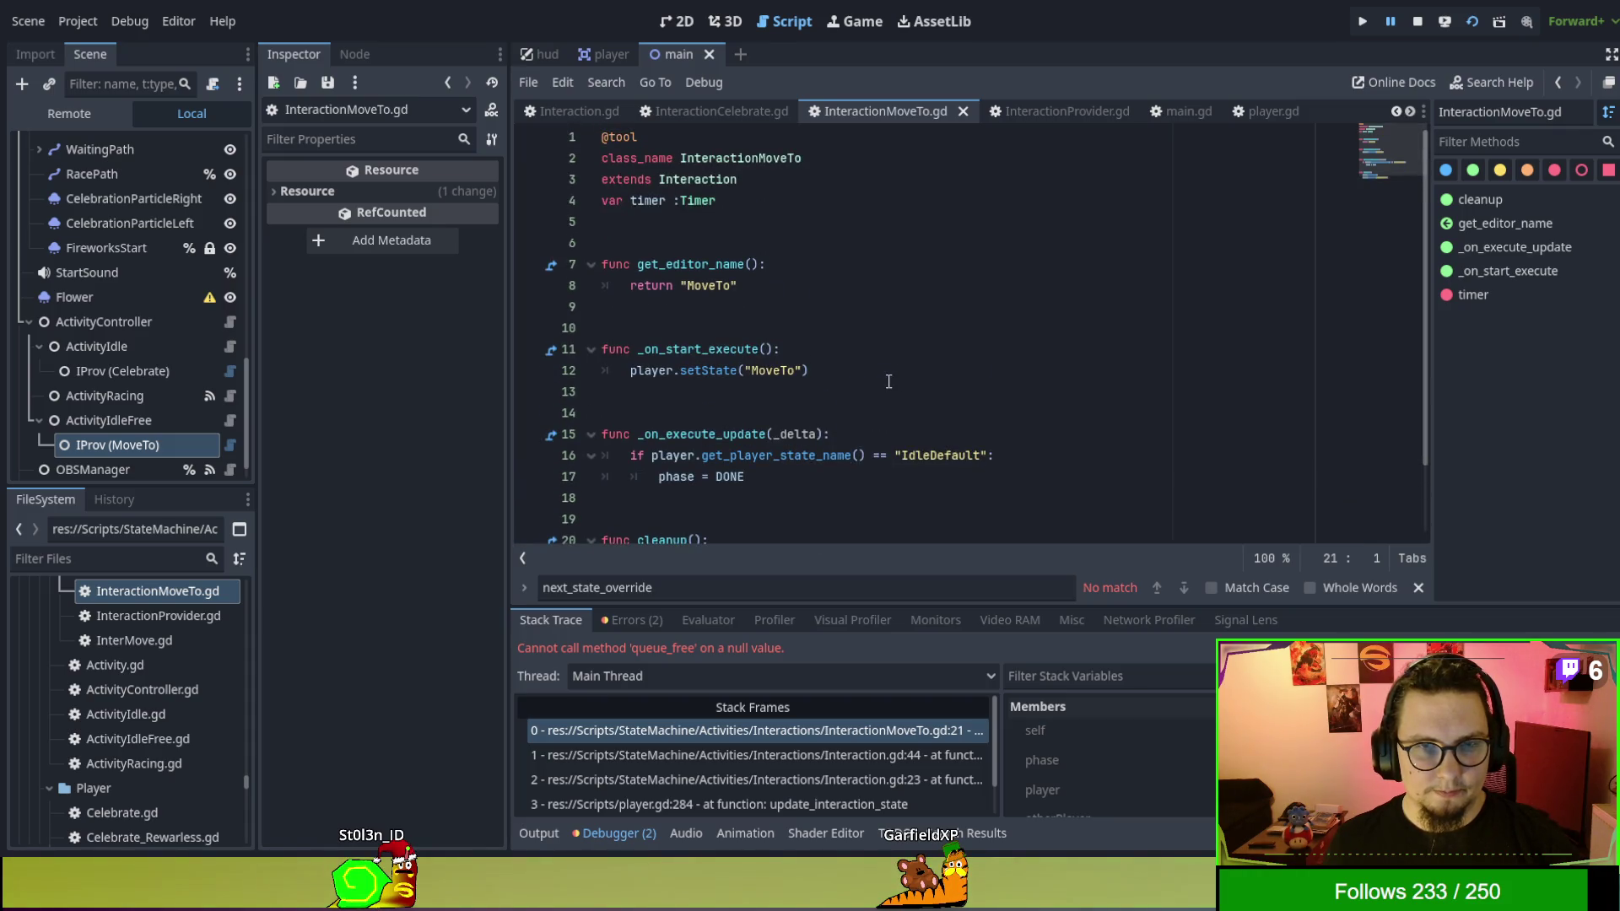
scroll(888, 381, down, 2)
click(802, 467)
key(shift+Up)
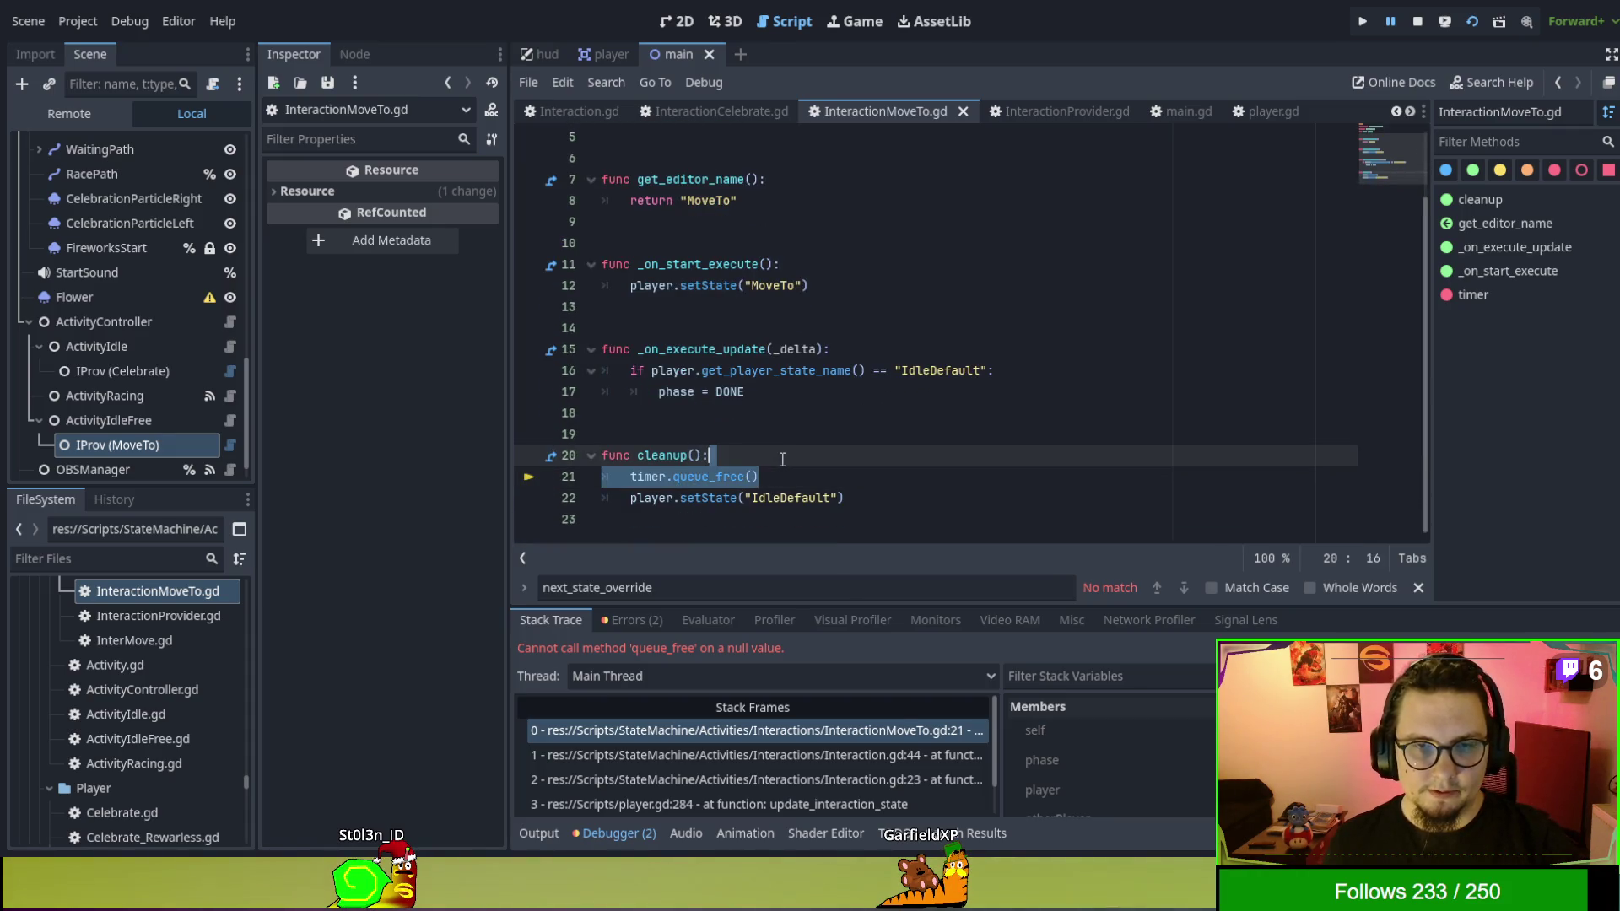
key(BackSpace)
scroll(826, 428, up, 2)
key(F5)
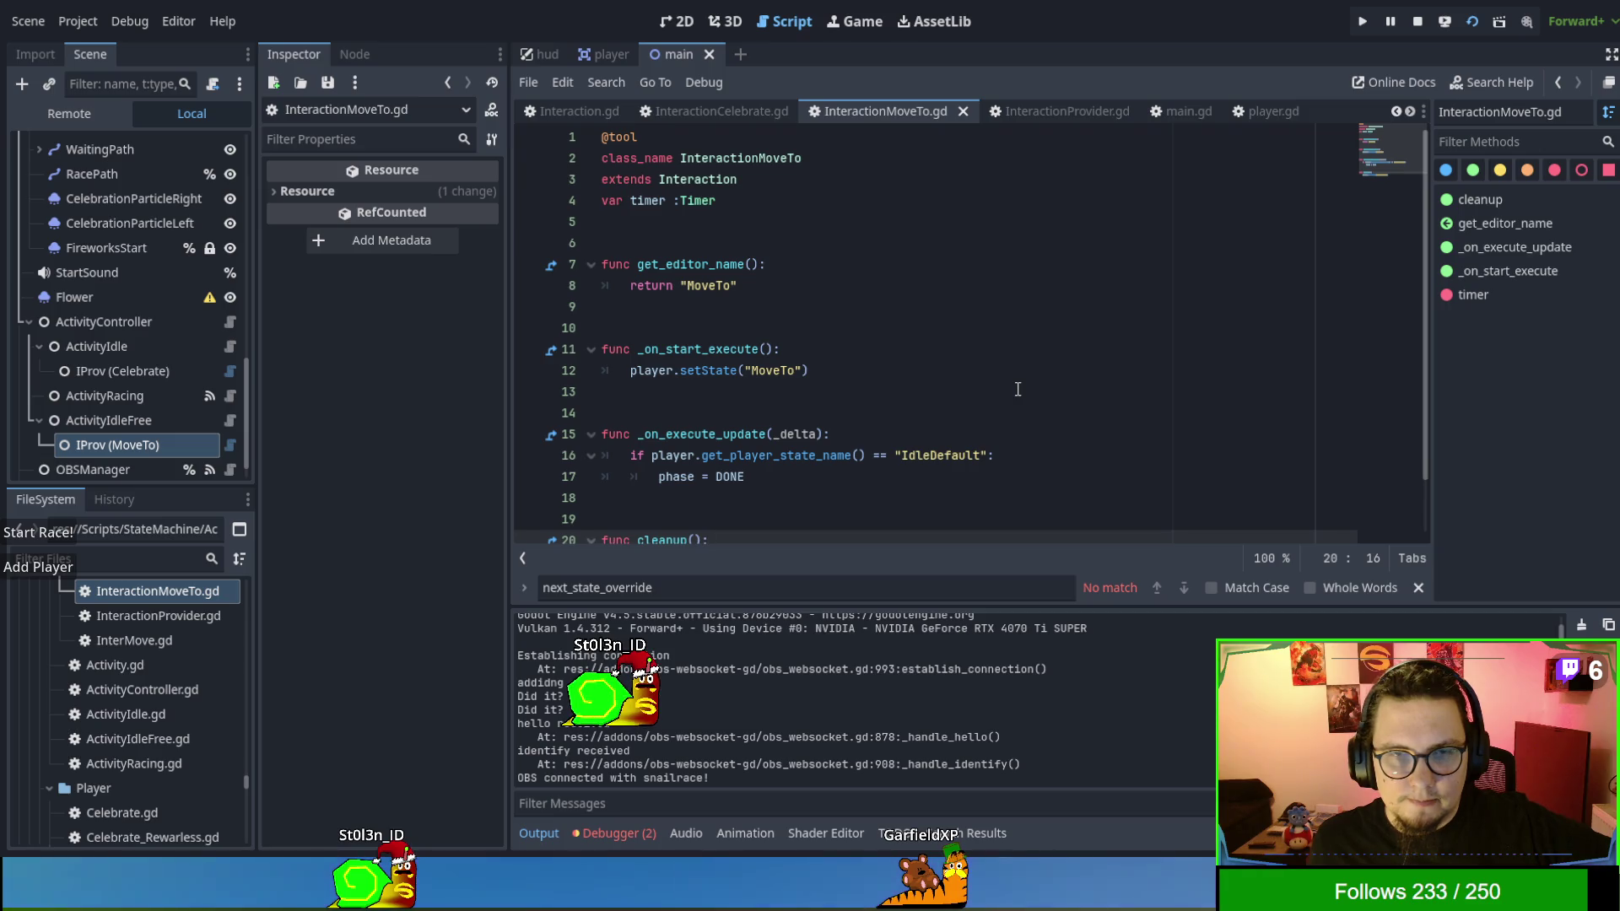
Review the InteractionProvider.gd script, then close it.
scroll(1017, 389, down, 1)
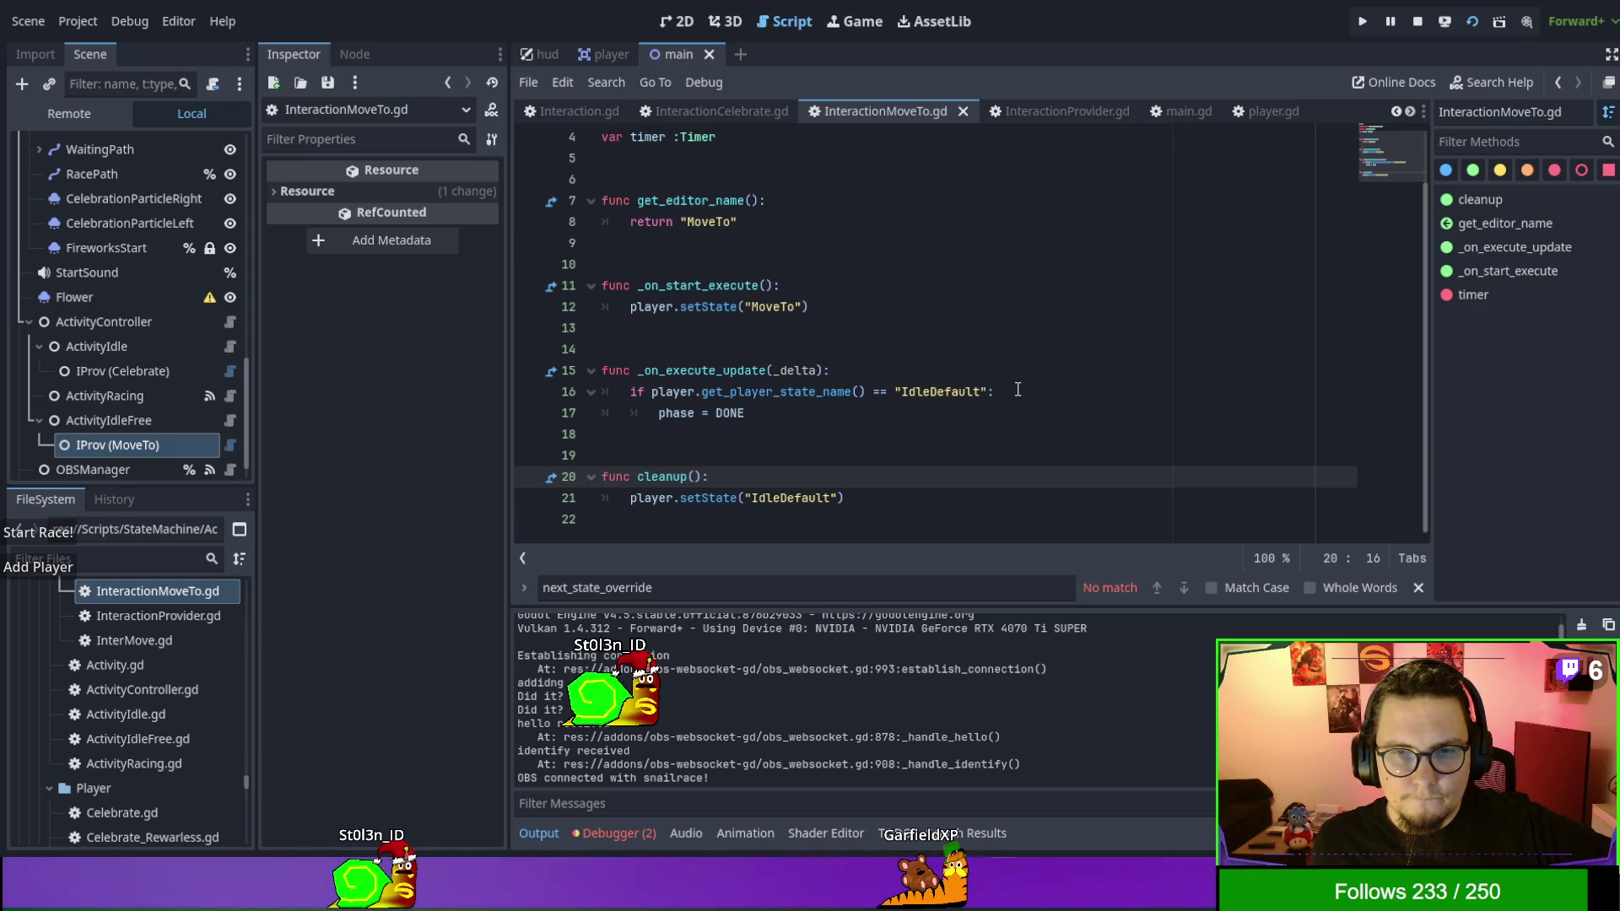
scroll(1018, 389, up, 1)
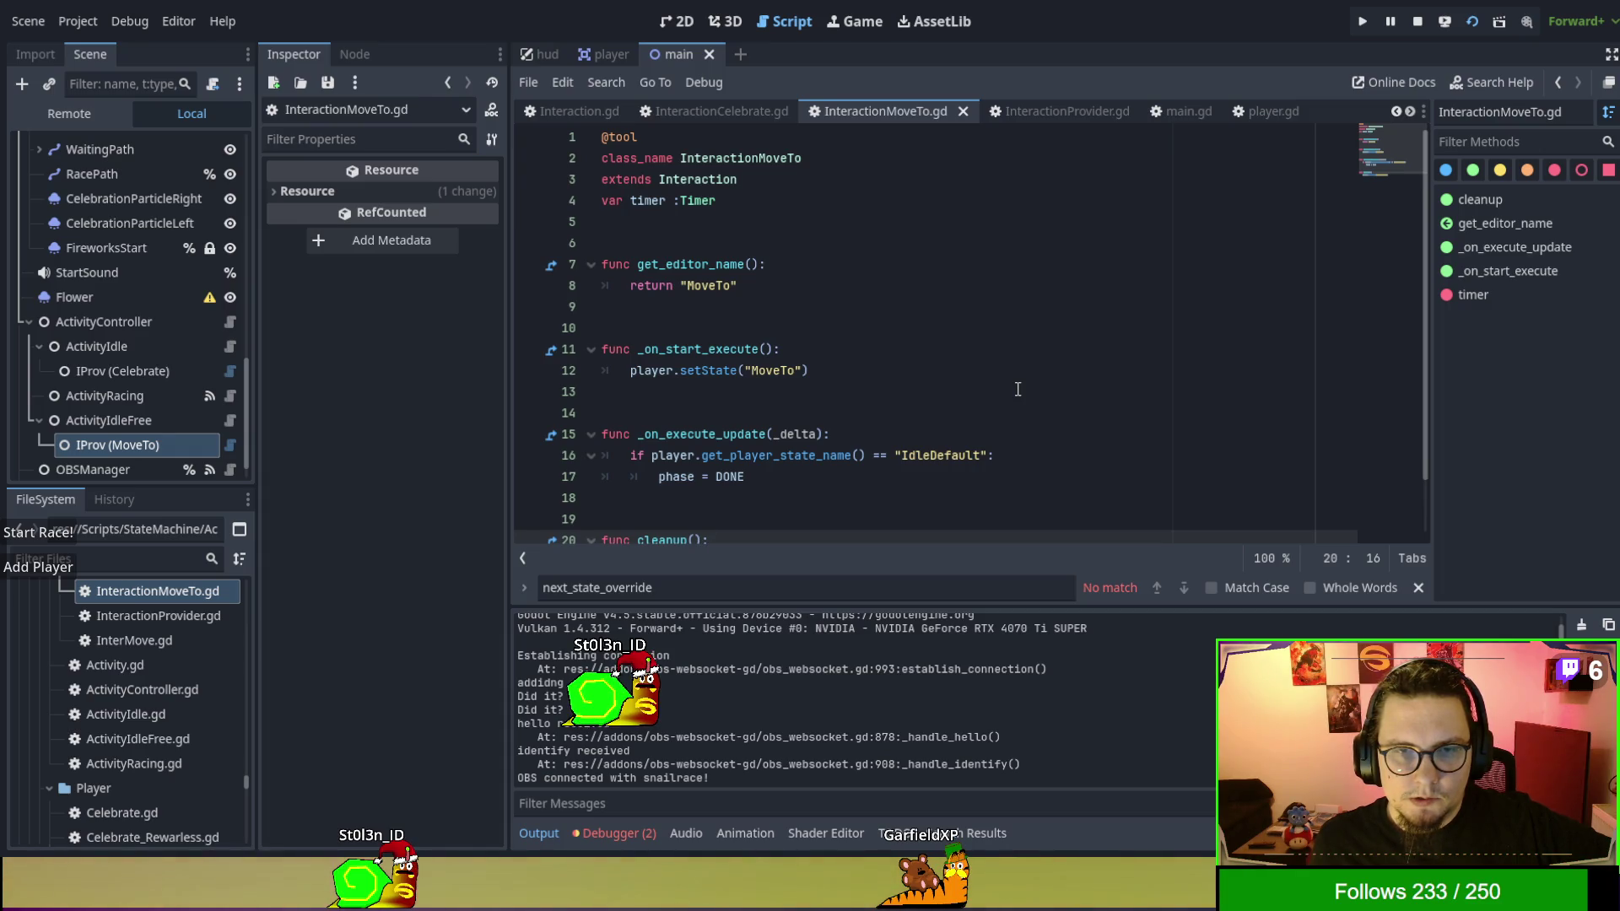
click(1032, 119)
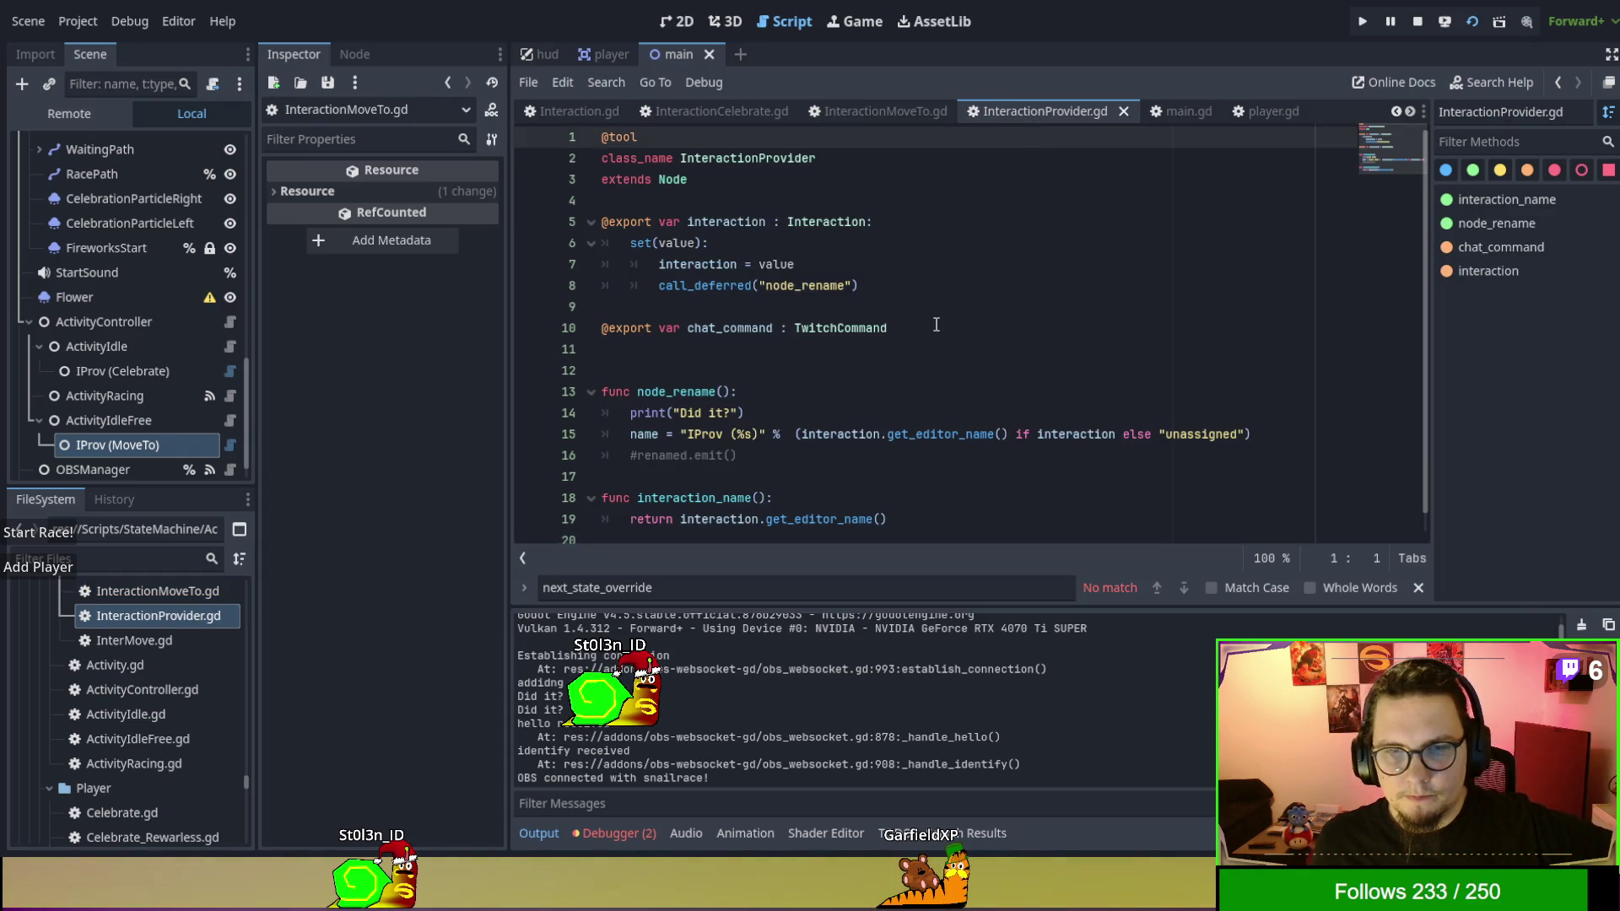
scroll(943, 316, down, 1)
scroll(948, 299, up, 1)
scroll(954, 282, down, 1)
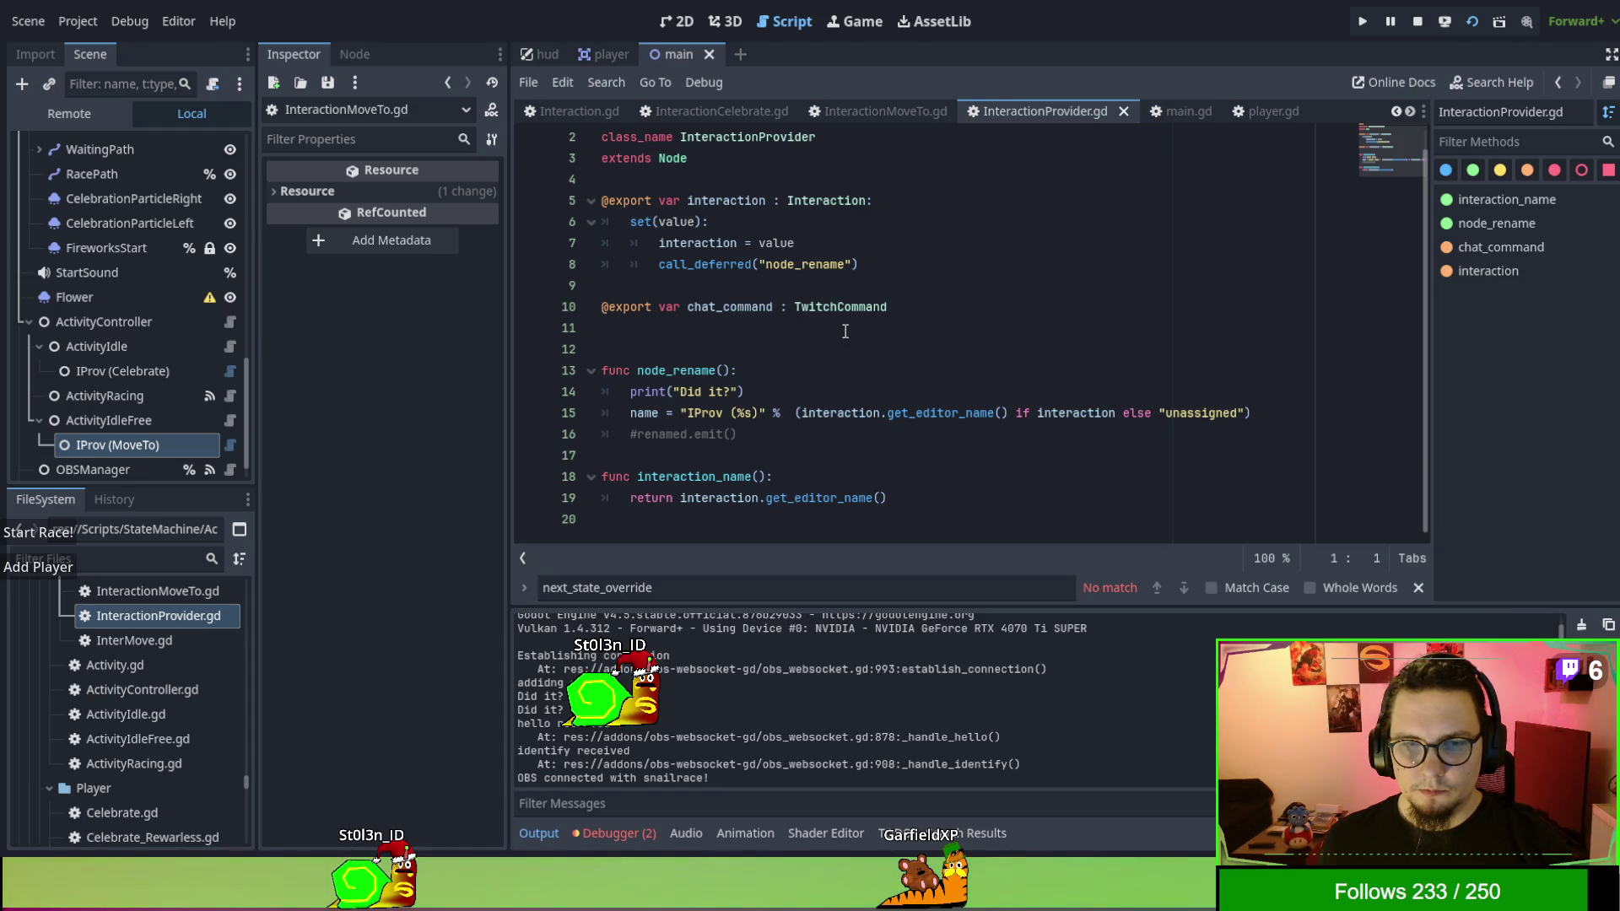
click(1122, 113)
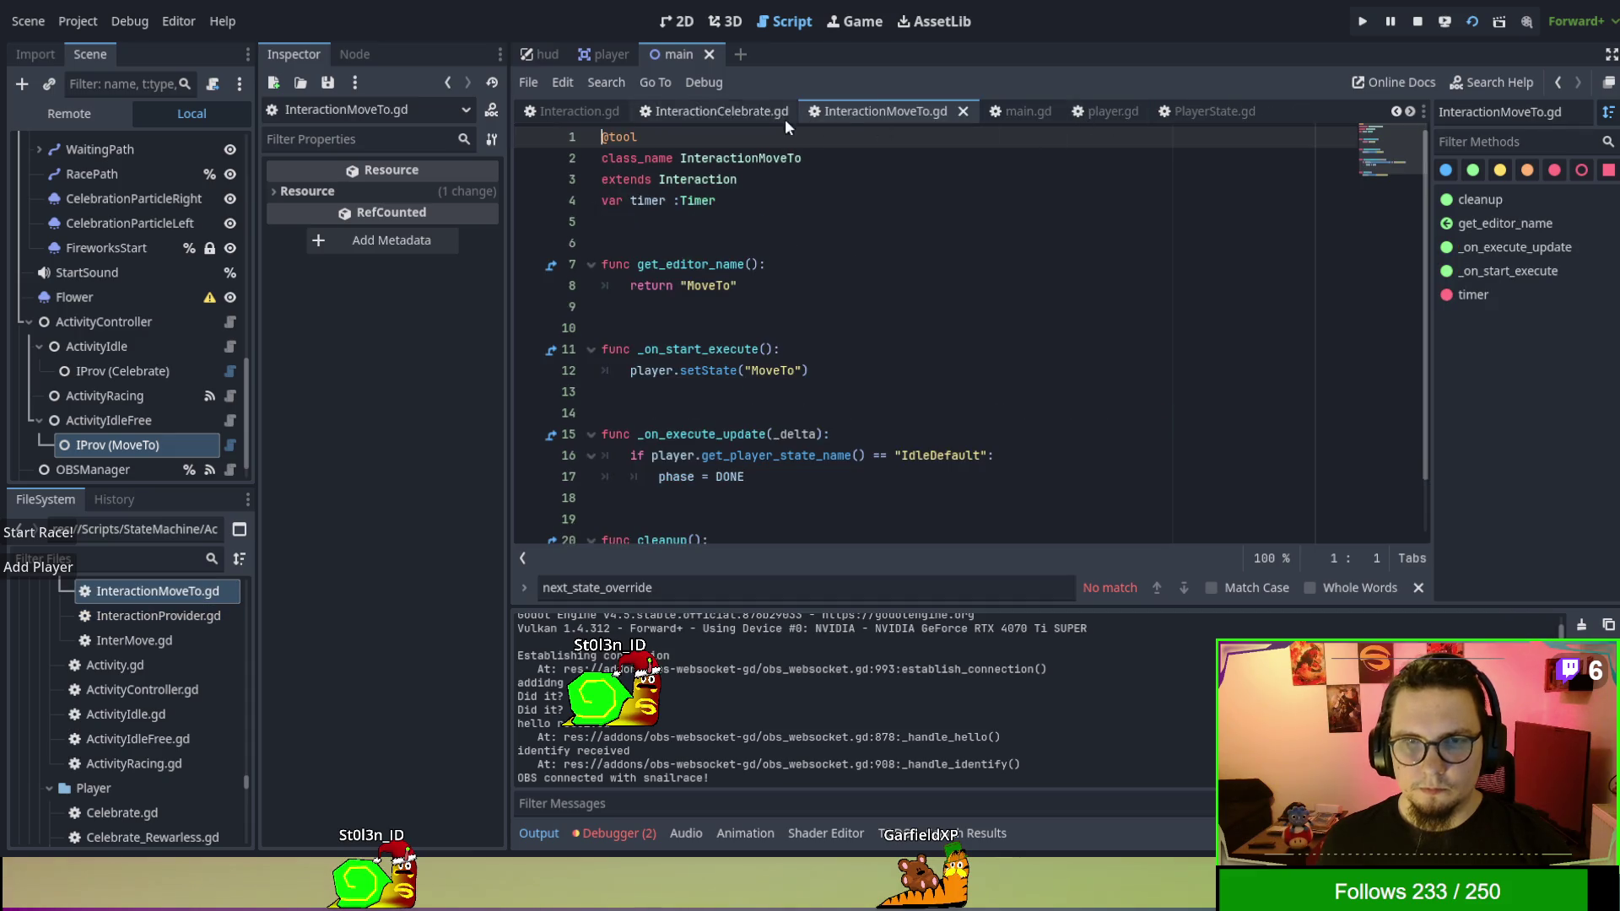
Glance at Interaction.gd, then add a breakpoint on line 16 of InteractionMoveTo.gd.
click(570, 110)
scroll(818, 313, up, 1)
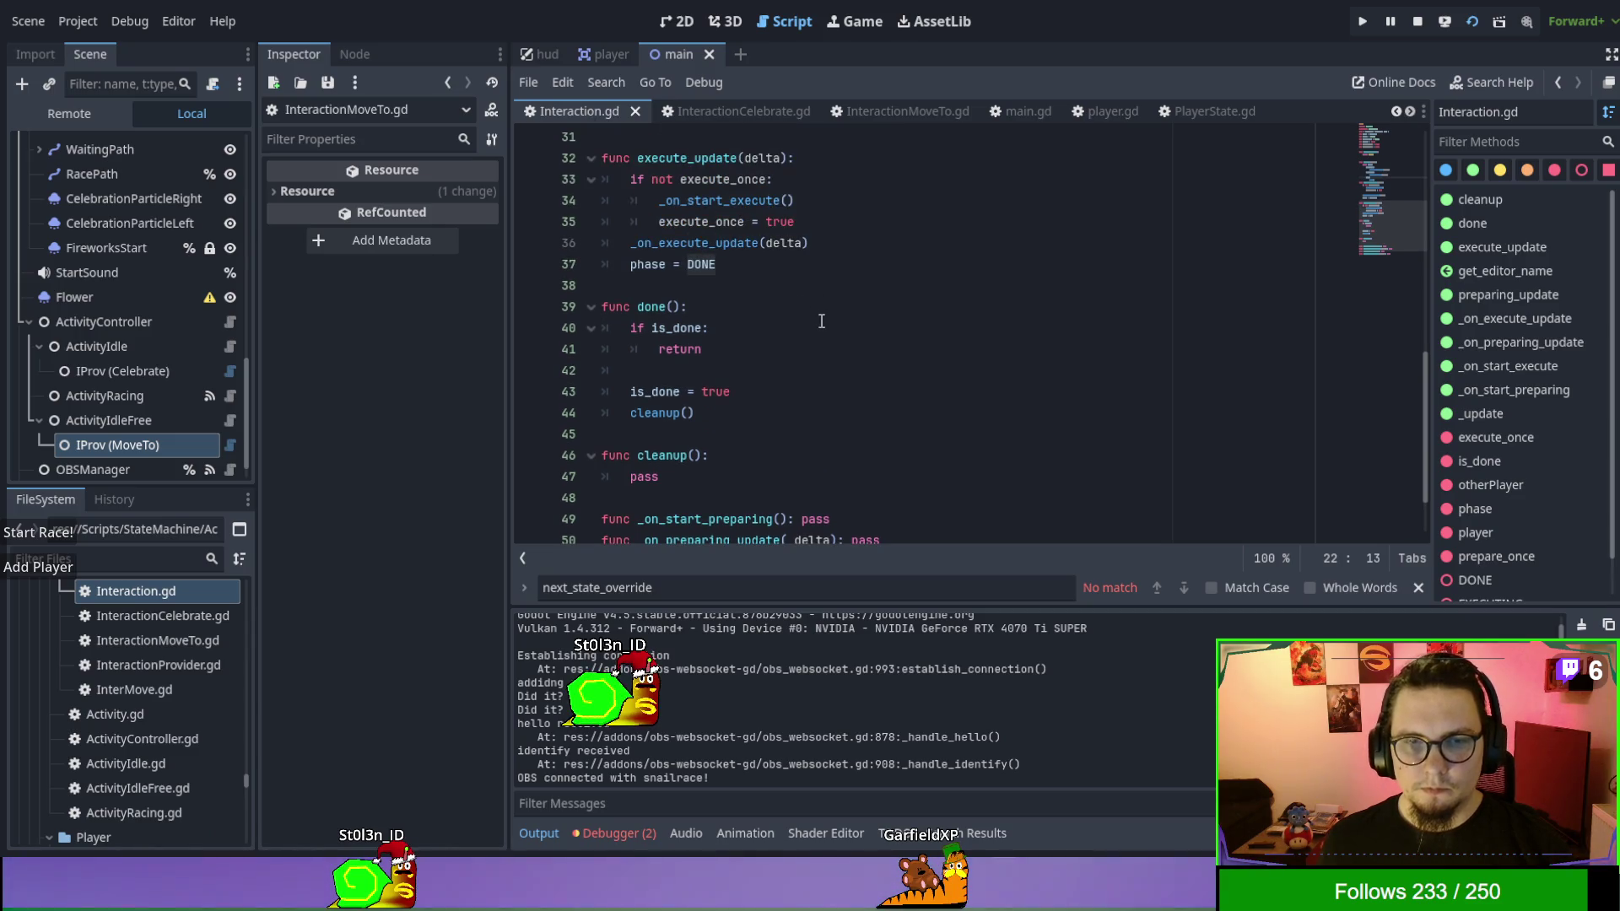
click(902, 112)
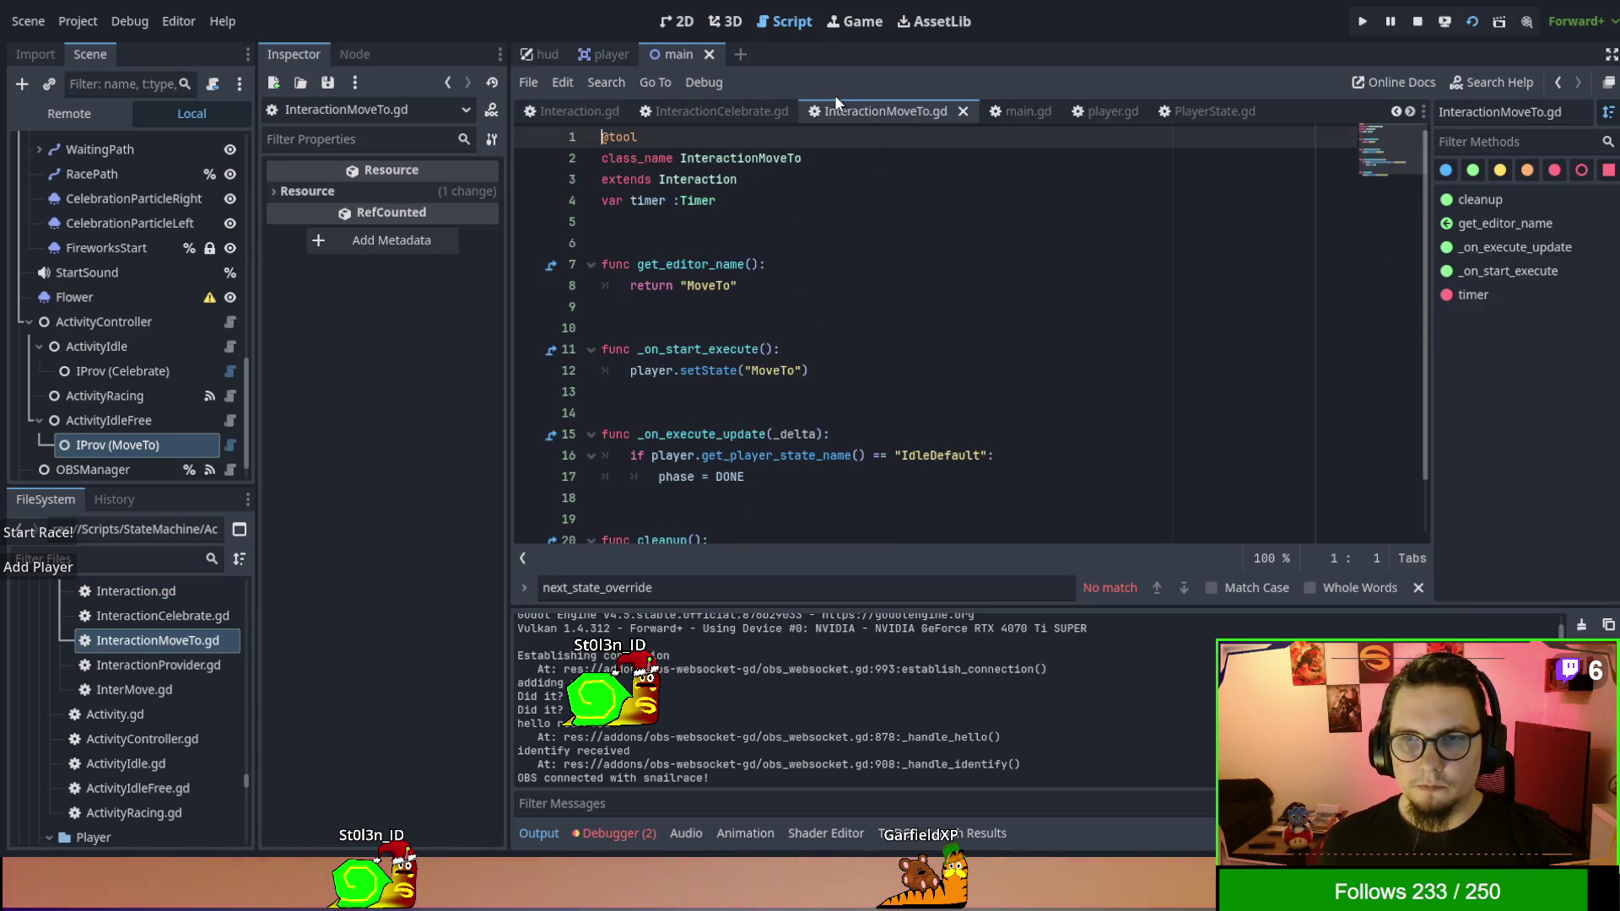
click(1027, 331)
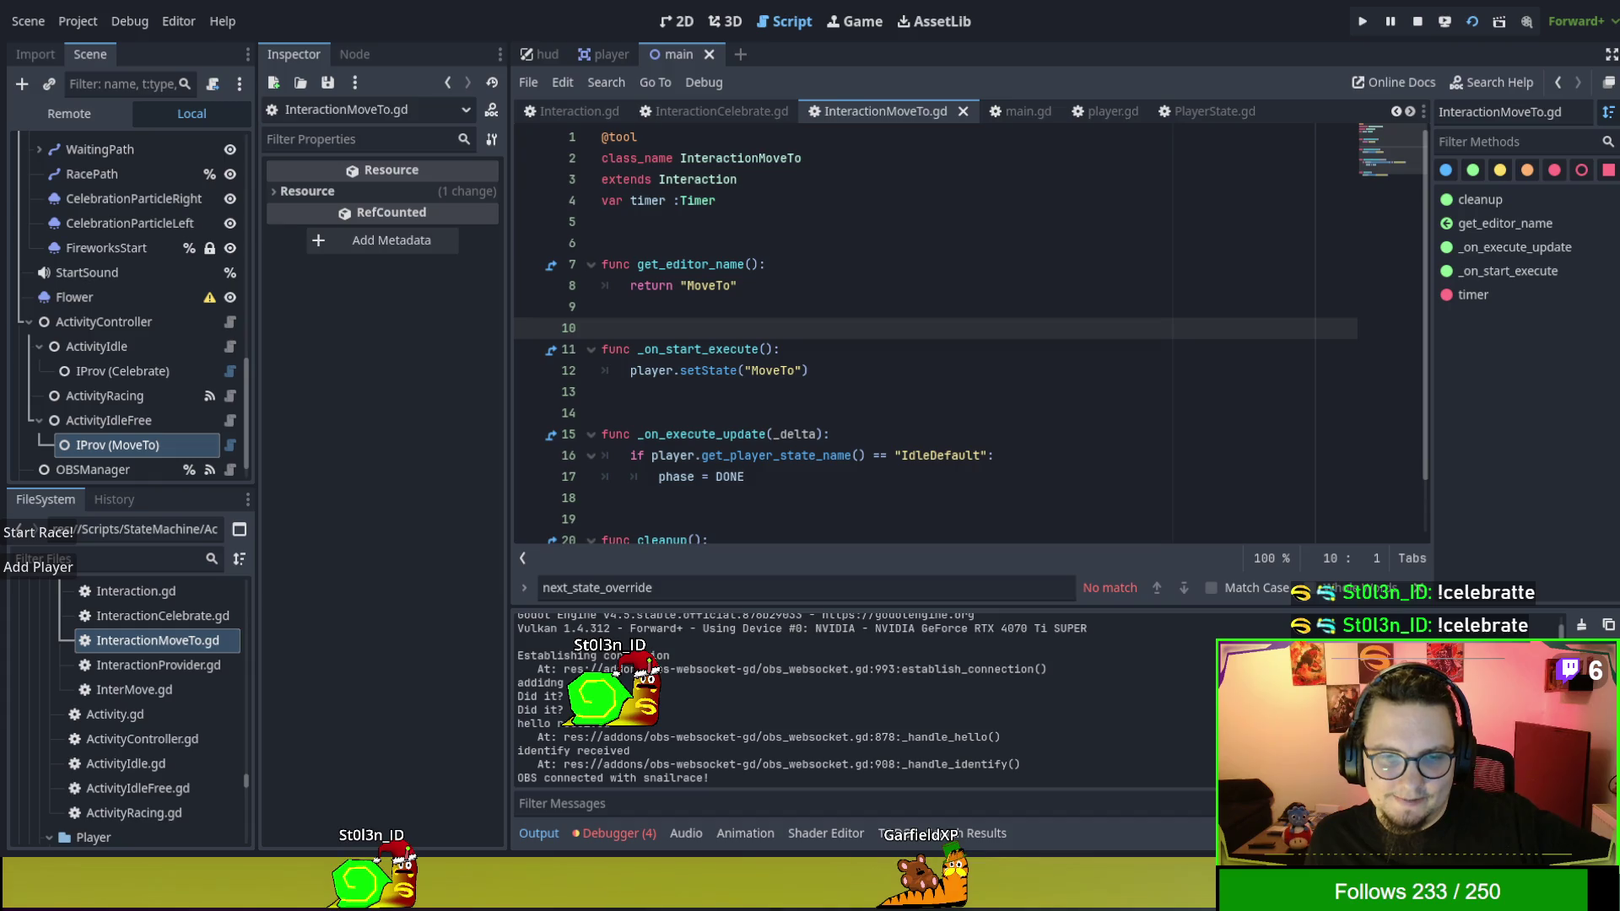
click(531, 456)
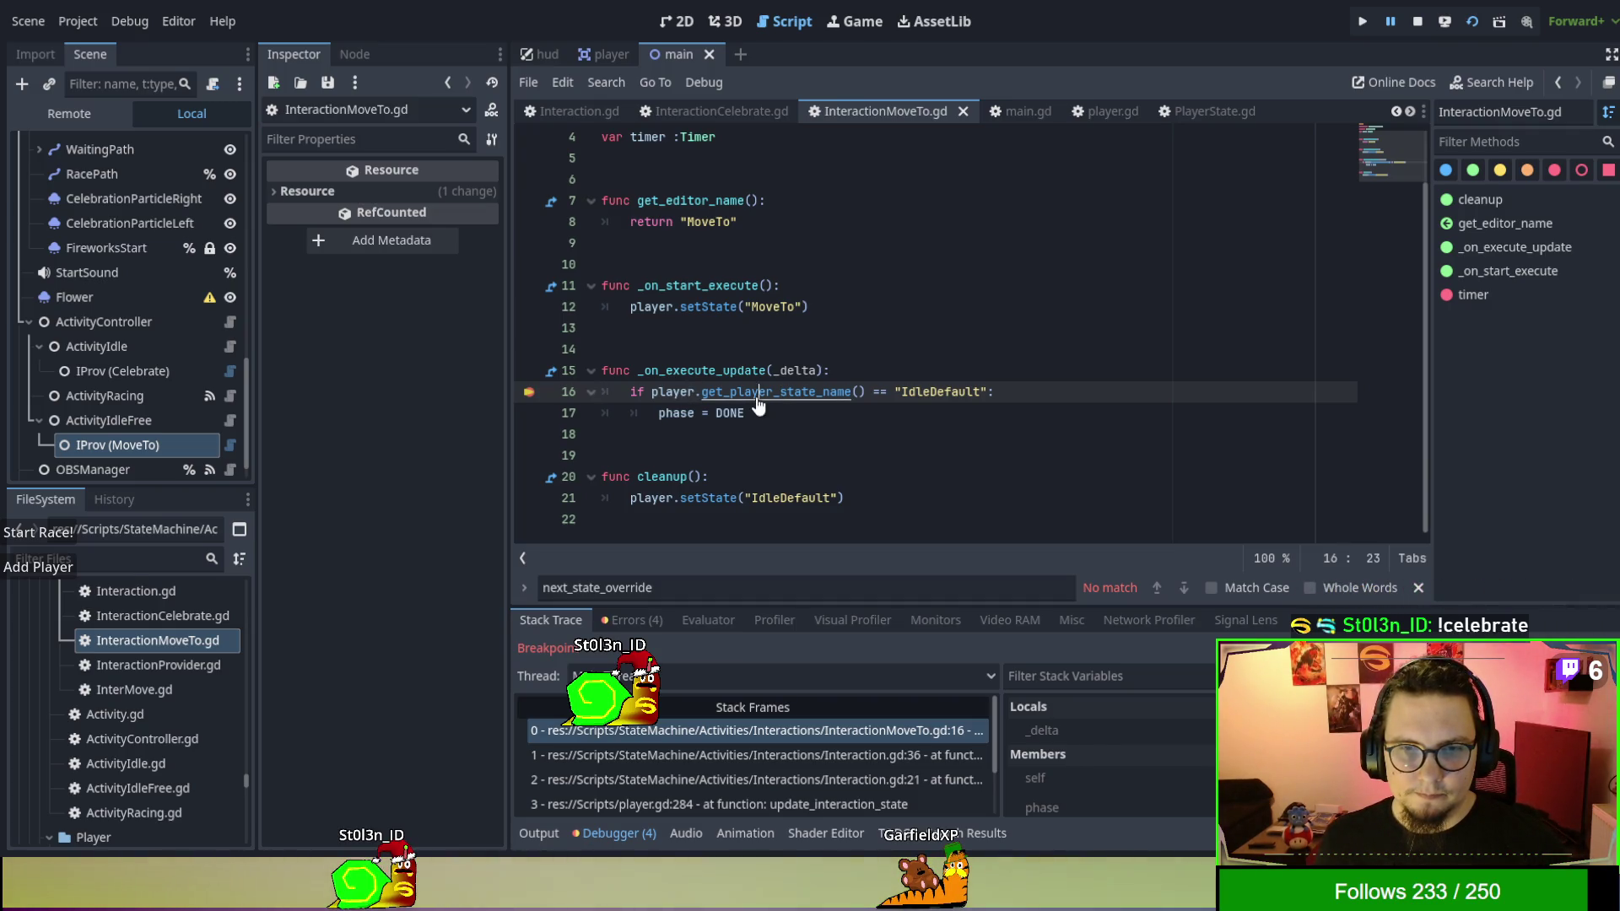
Breakpoint get_player_state_name's return line 256 in player.gd, continue twice with F12, return to InteractionMoveTo.gd.
ctrl+click(801, 392)
click(529, 349)
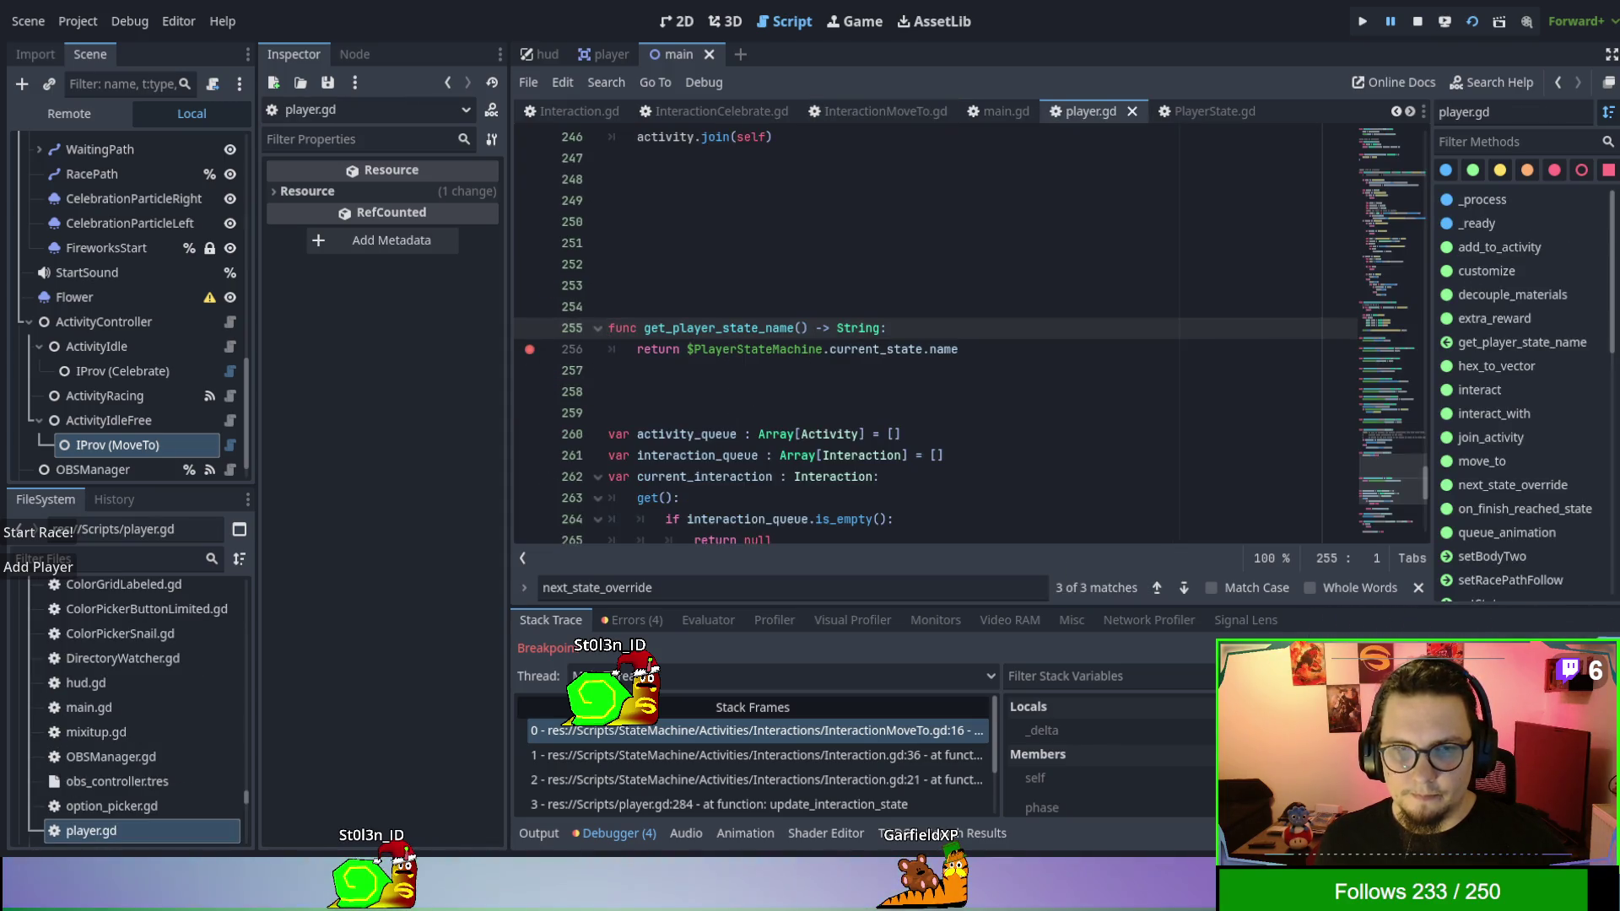
key(F12)
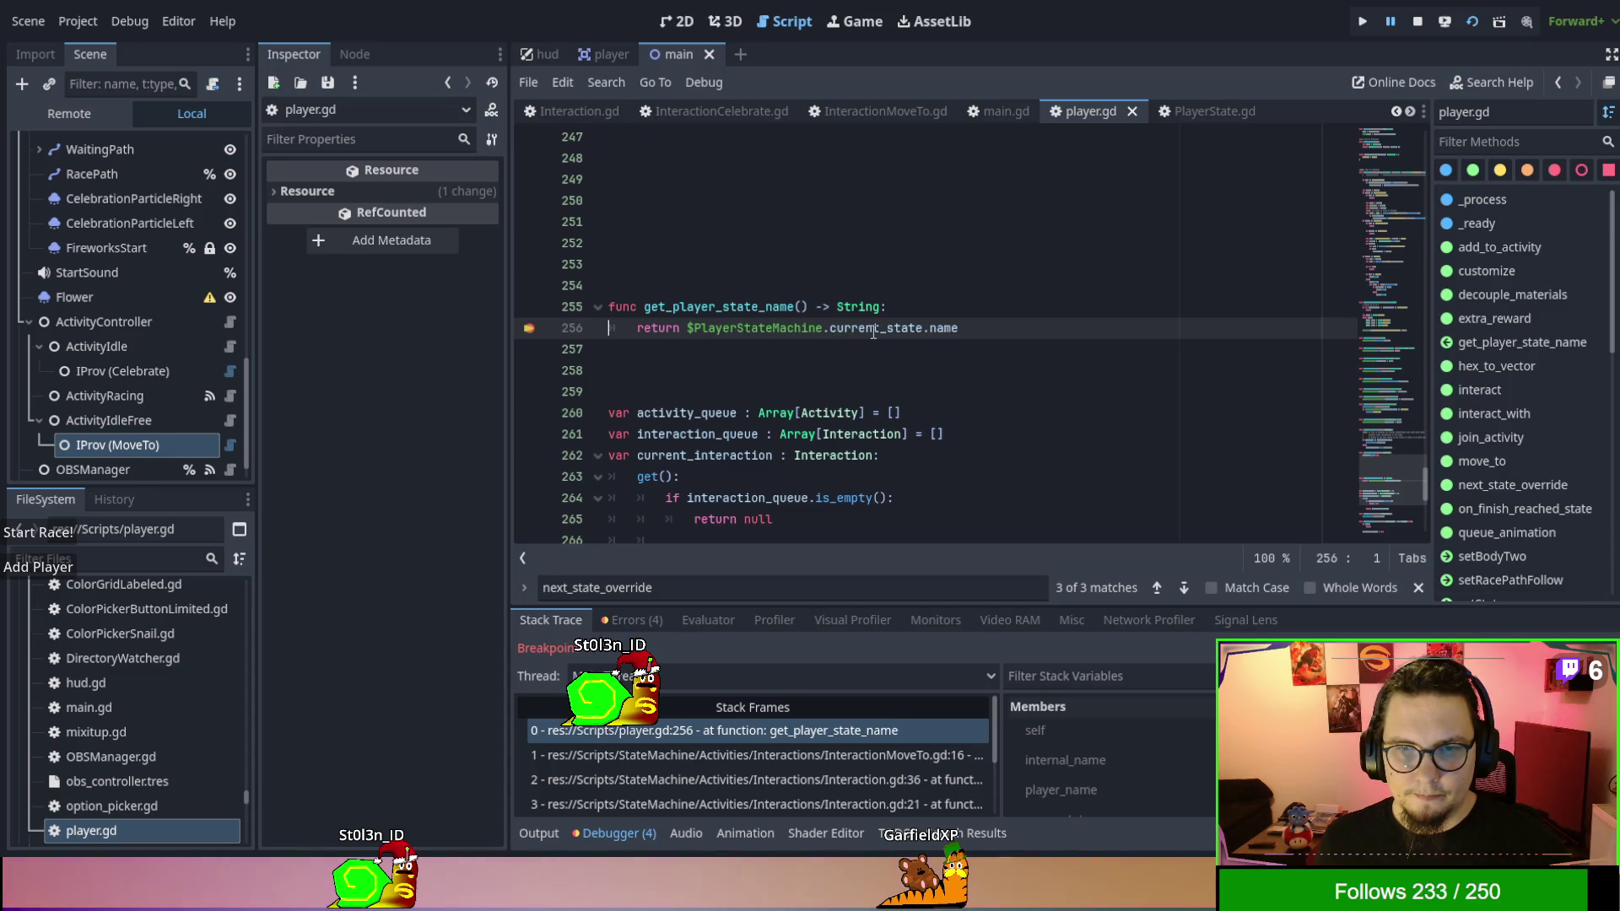
click(877, 367)
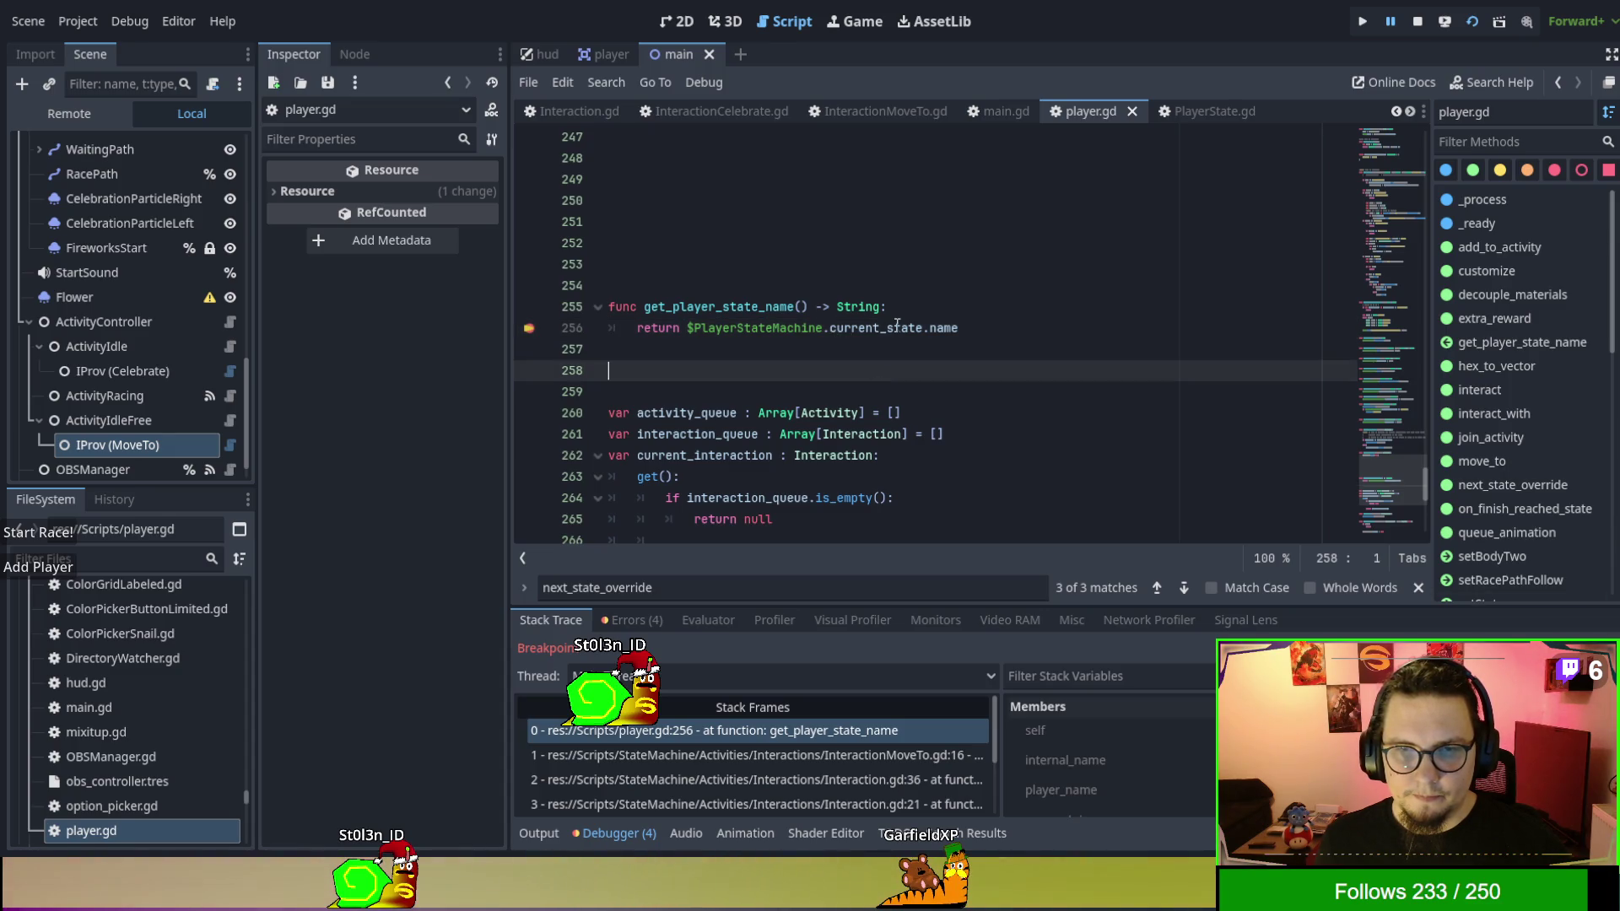
click(945, 327)
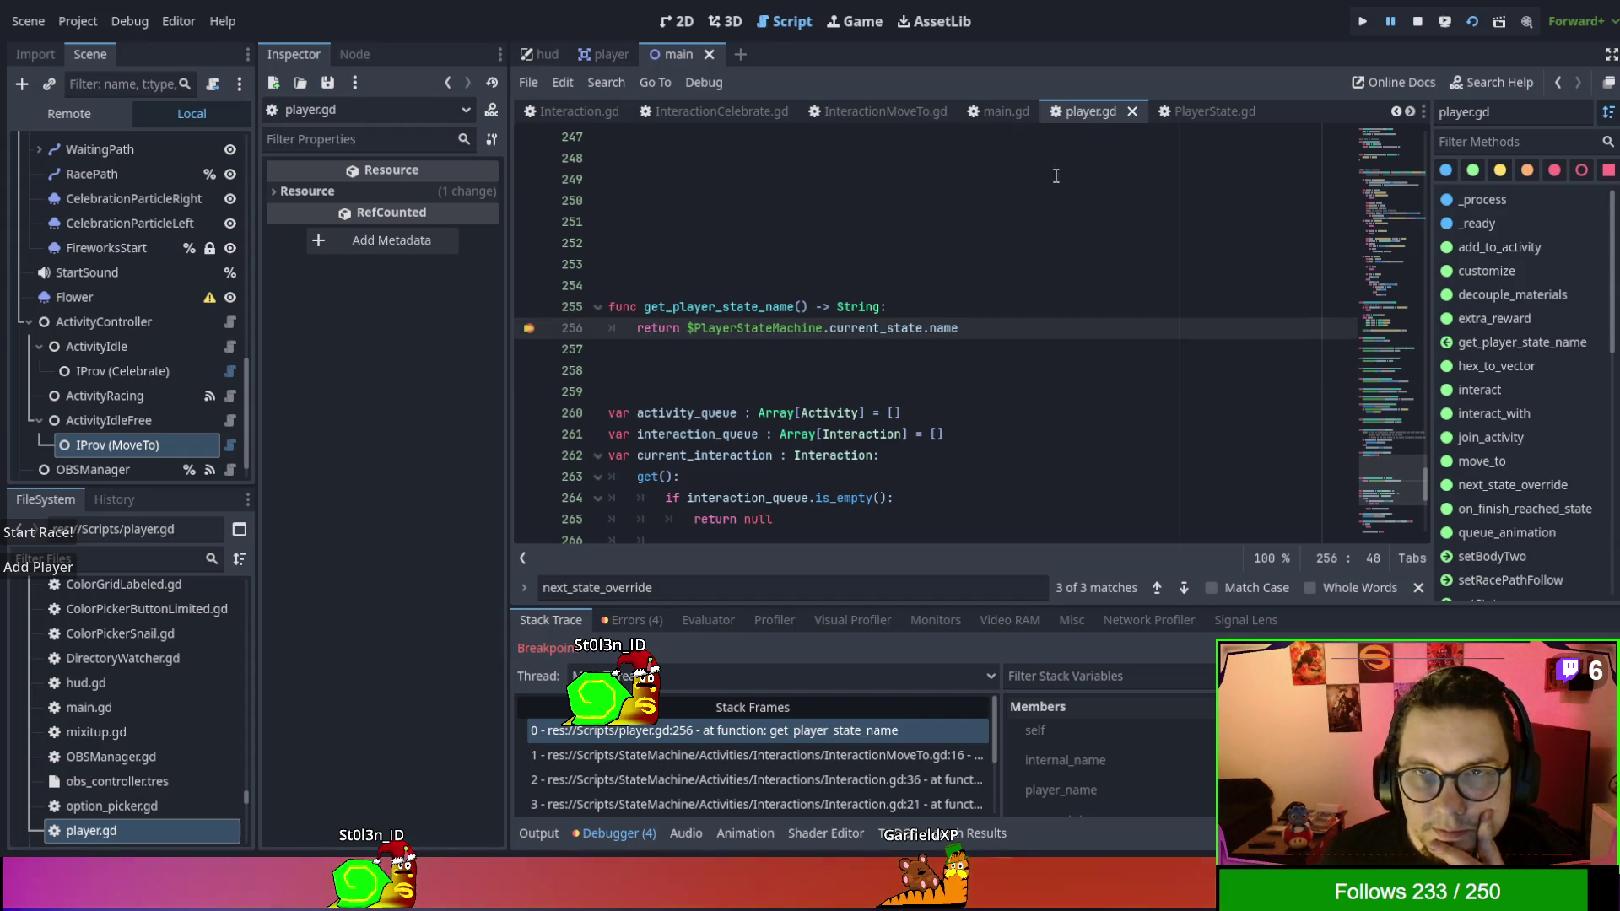
key(F12)
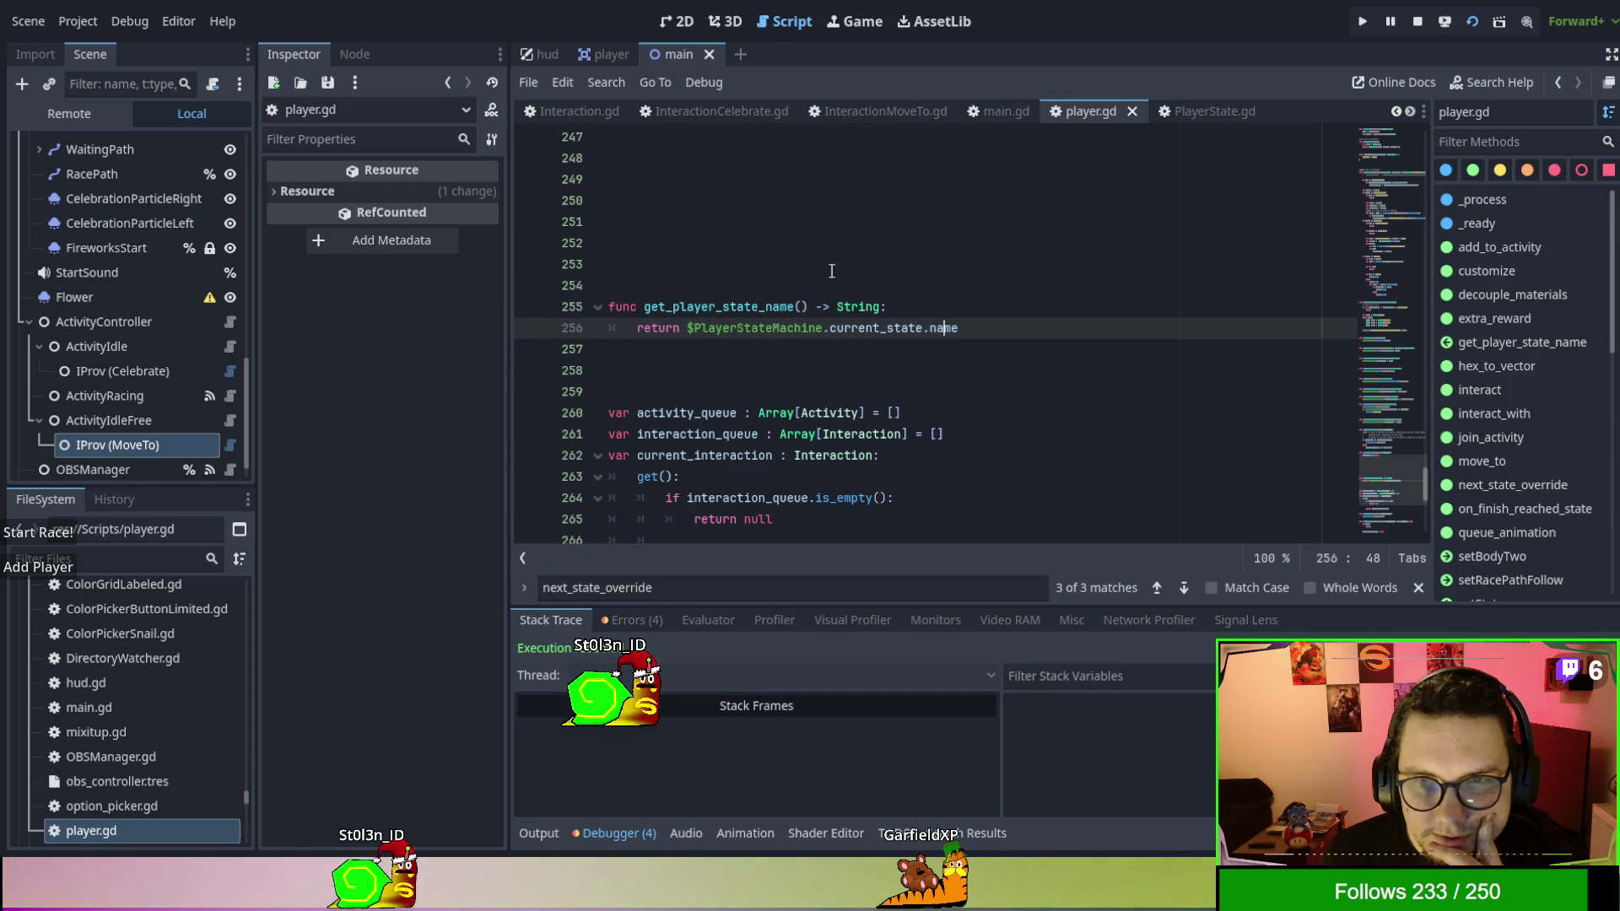
click(879, 110)
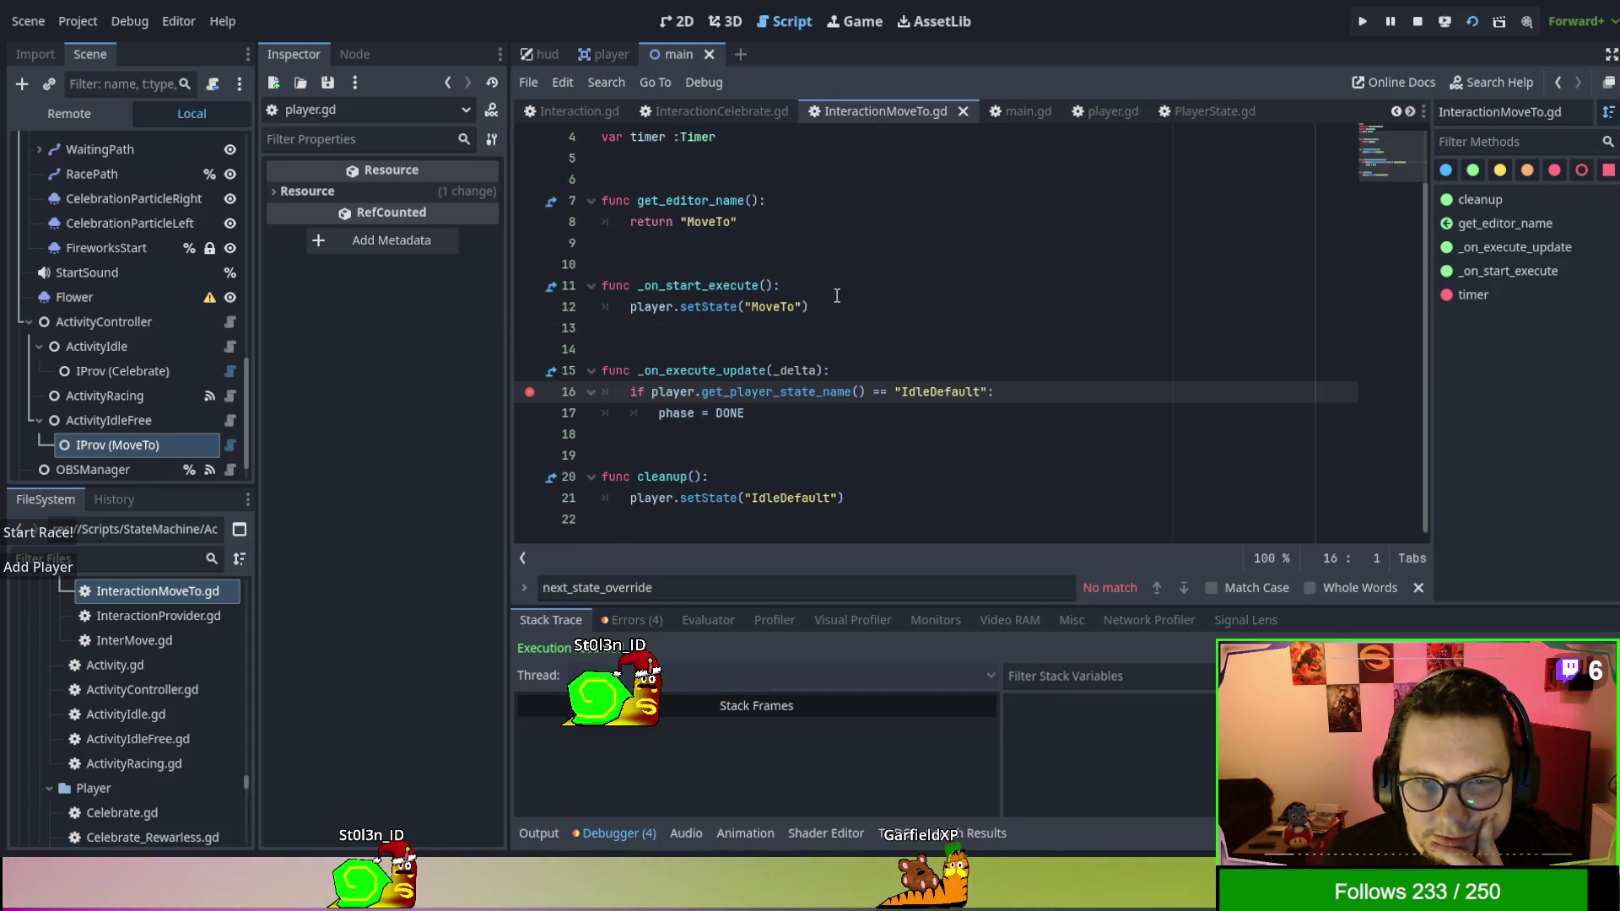
Move player.get_player_state_name() onto a new line 16 that assigns it to state_name.
click(865, 391)
shift+click(651, 391)
key(ctrl+x)
click(864, 367)
key(Return)
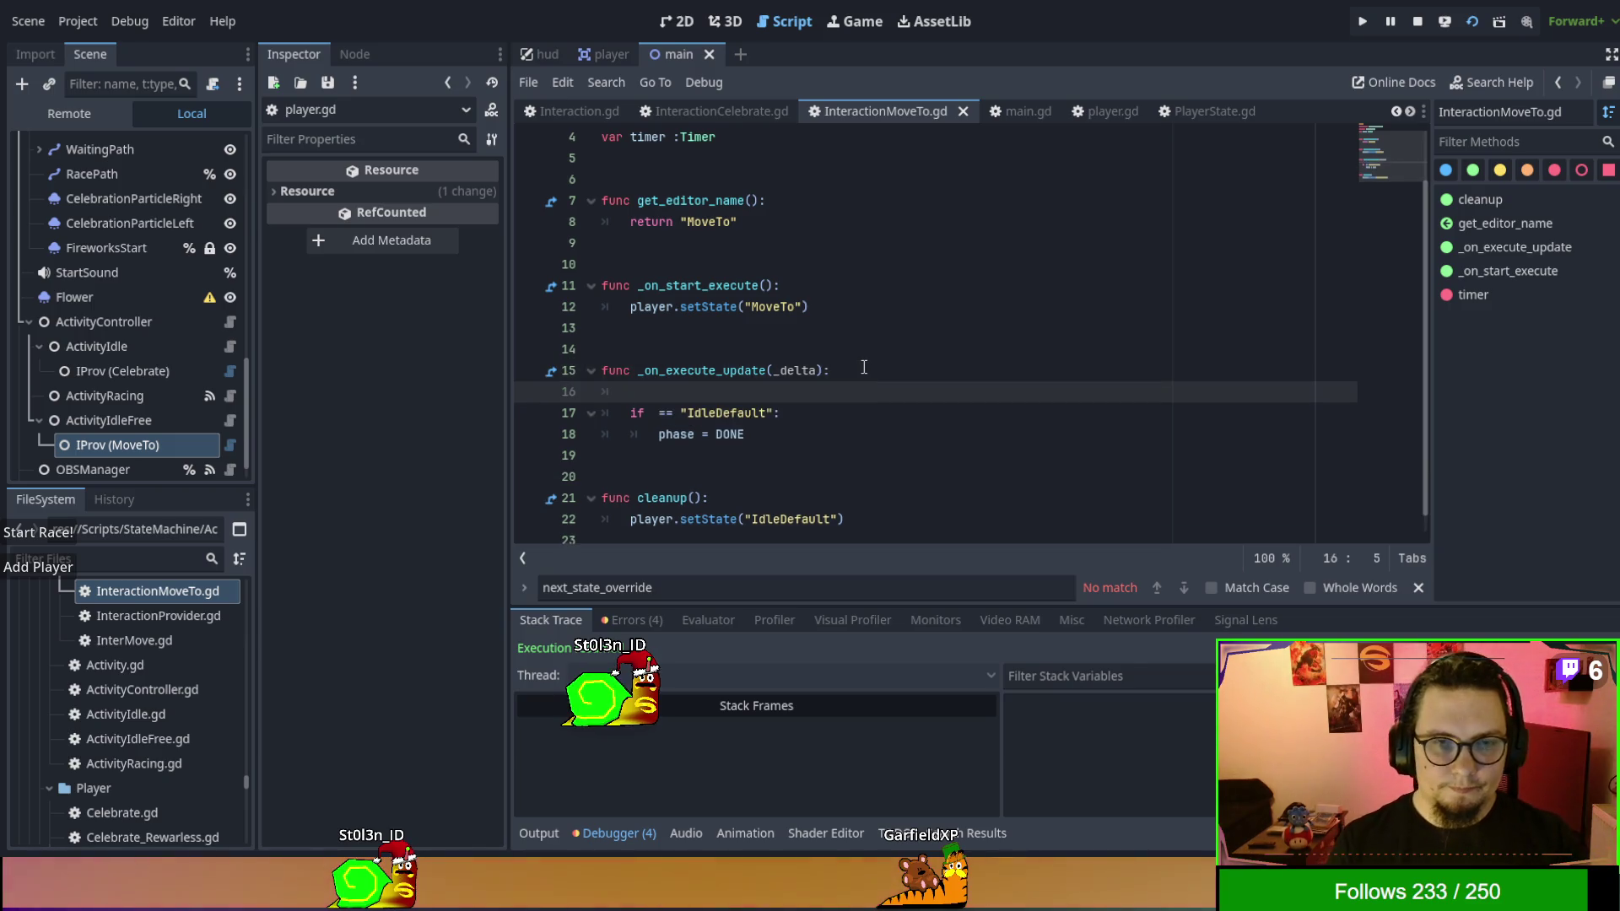
text(v)
text(ate_name)
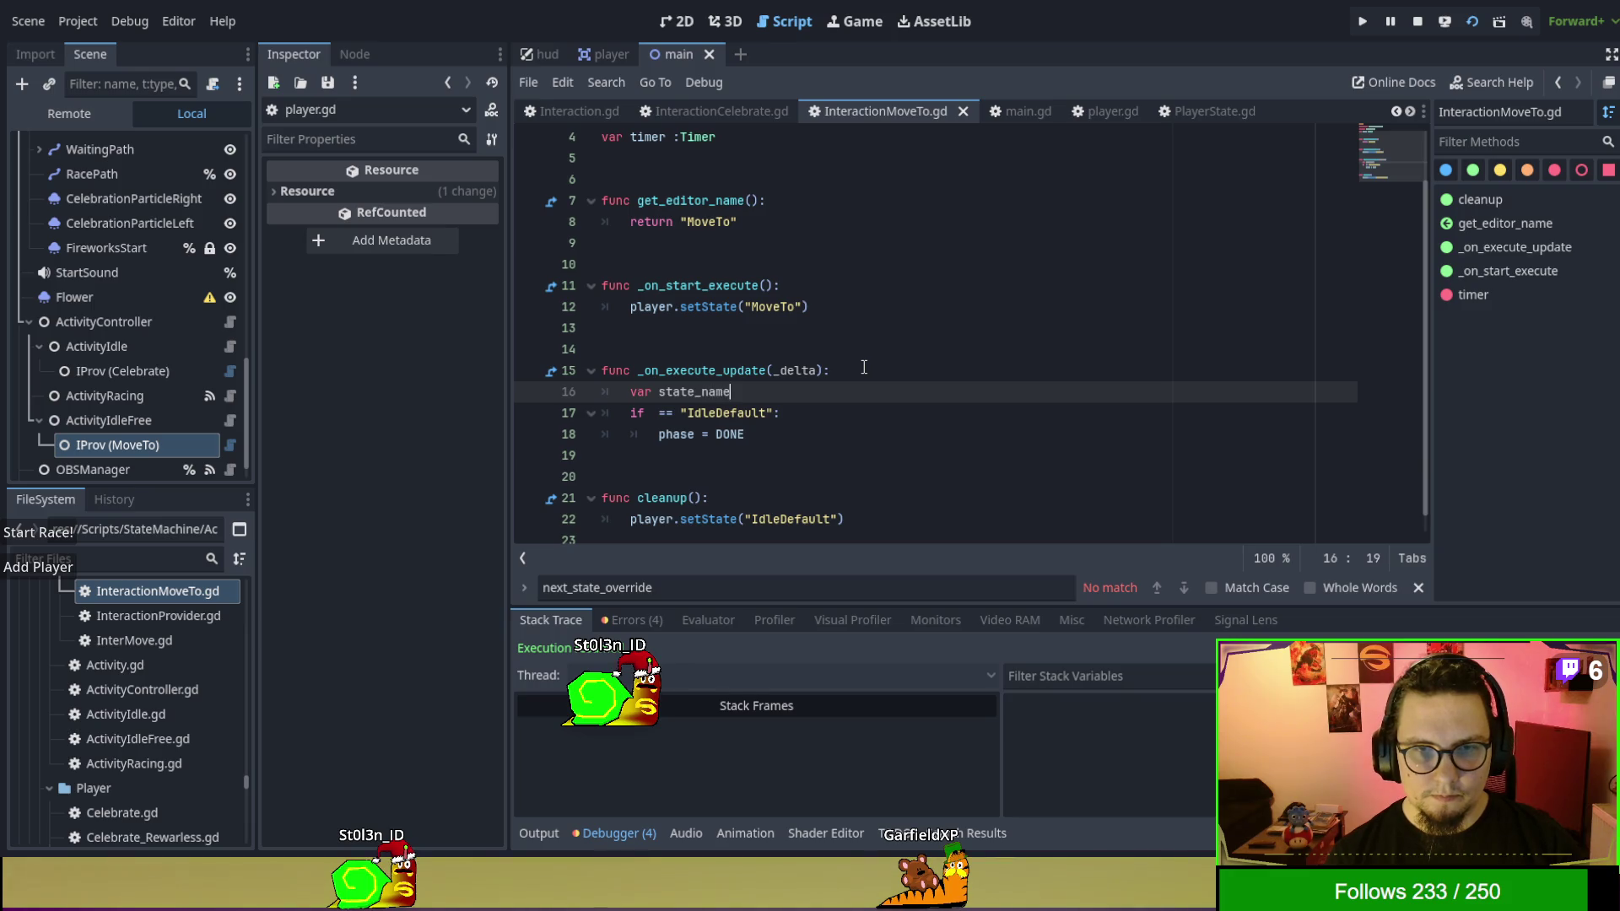
key(ctrl+v)
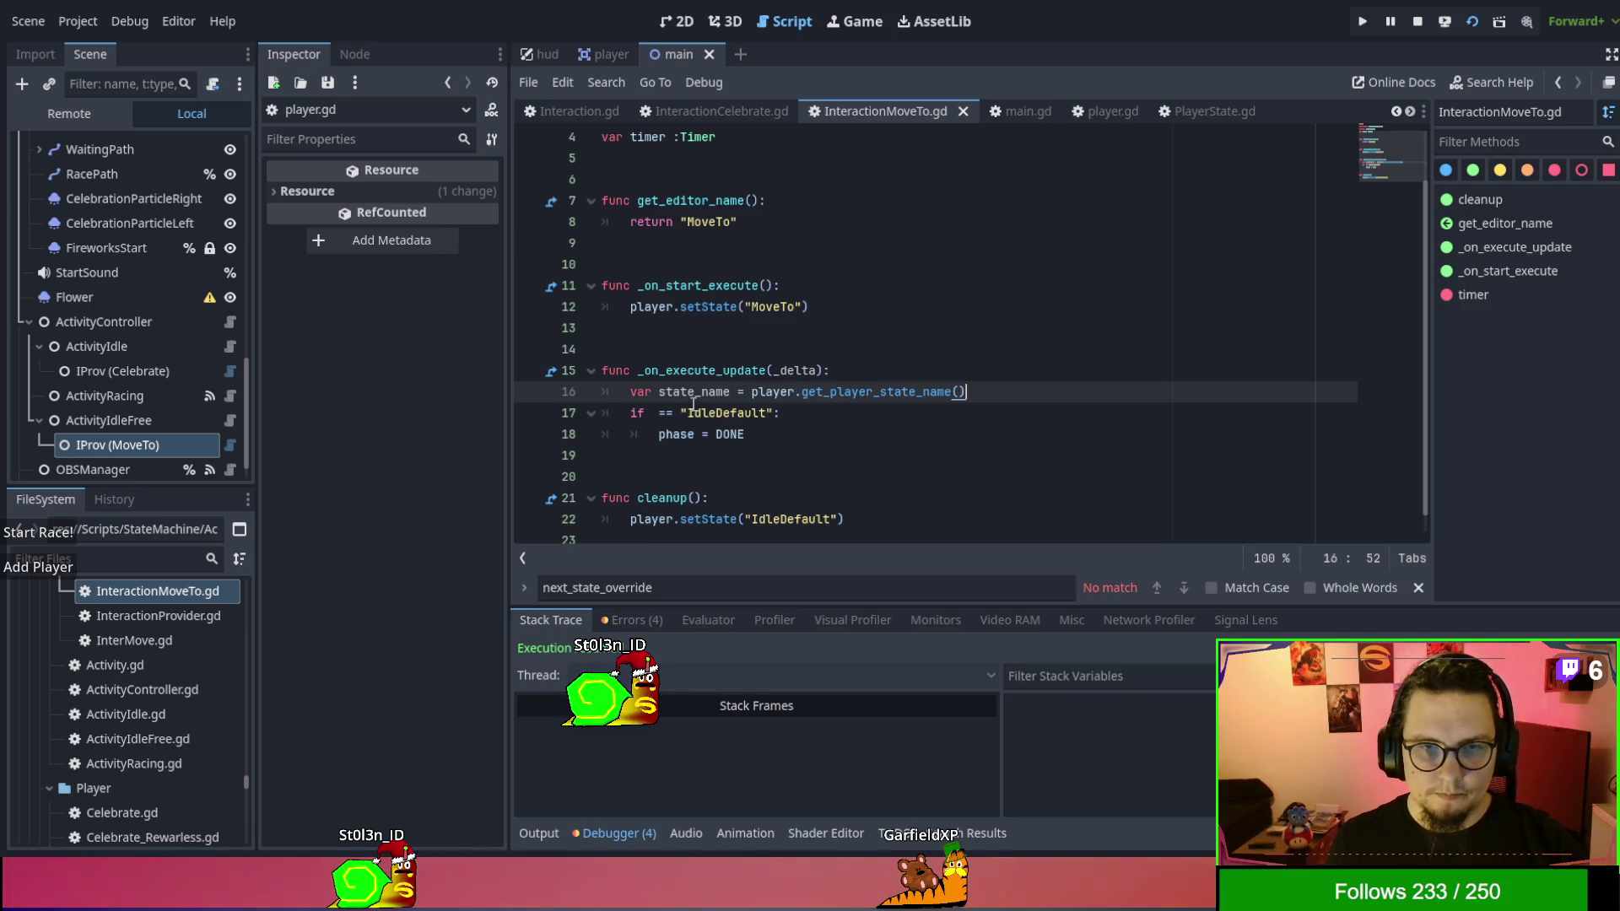
Use state_name in the line 17 IdleDefault check, breakpoint that line, and save and run.
double_click(690, 393)
key(ctrl+c)
click(649, 412)
key(ctrl+v)
click(607, 348)
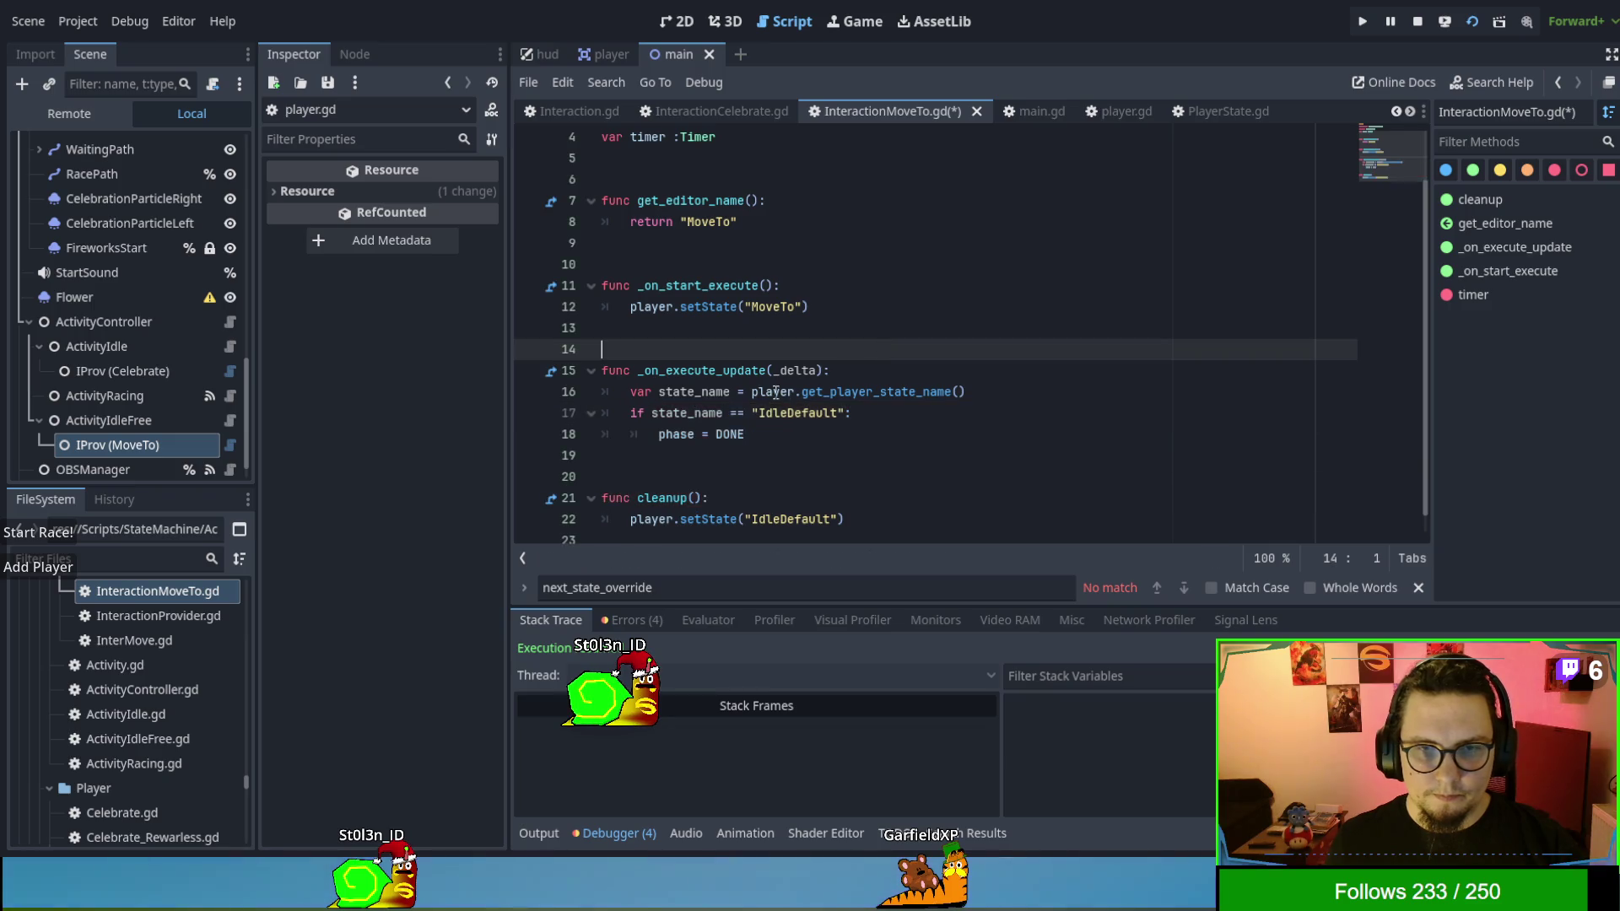
click(529, 413)
click(896, 414)
key(F5)
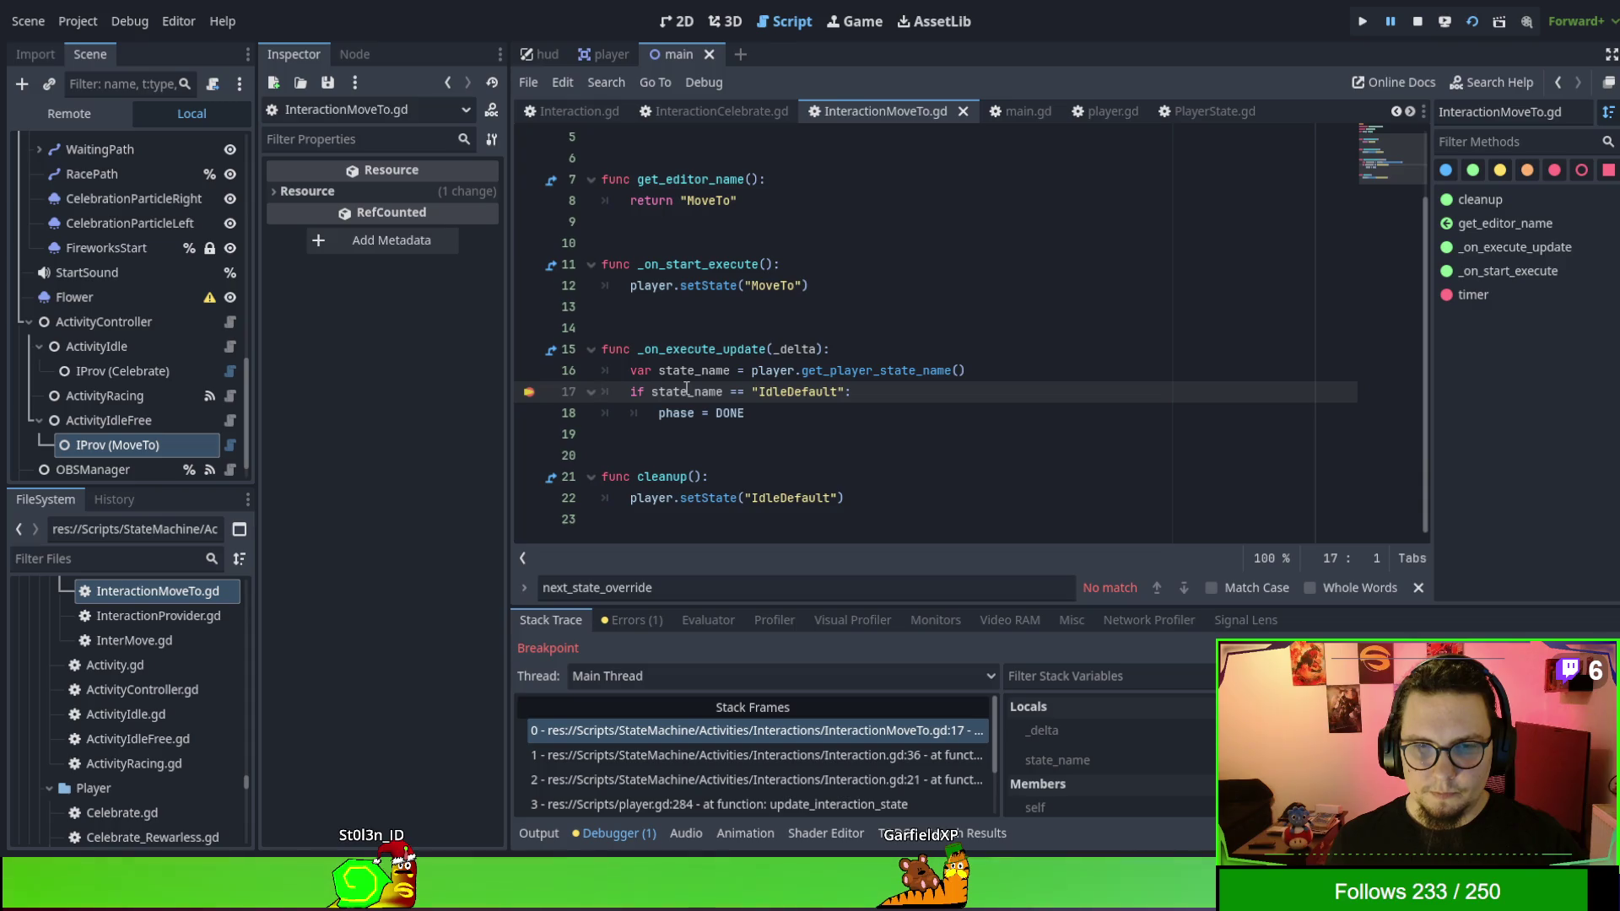
Continue past the line 17 breakpoint twice with F12, then stop the game.
key(F12)
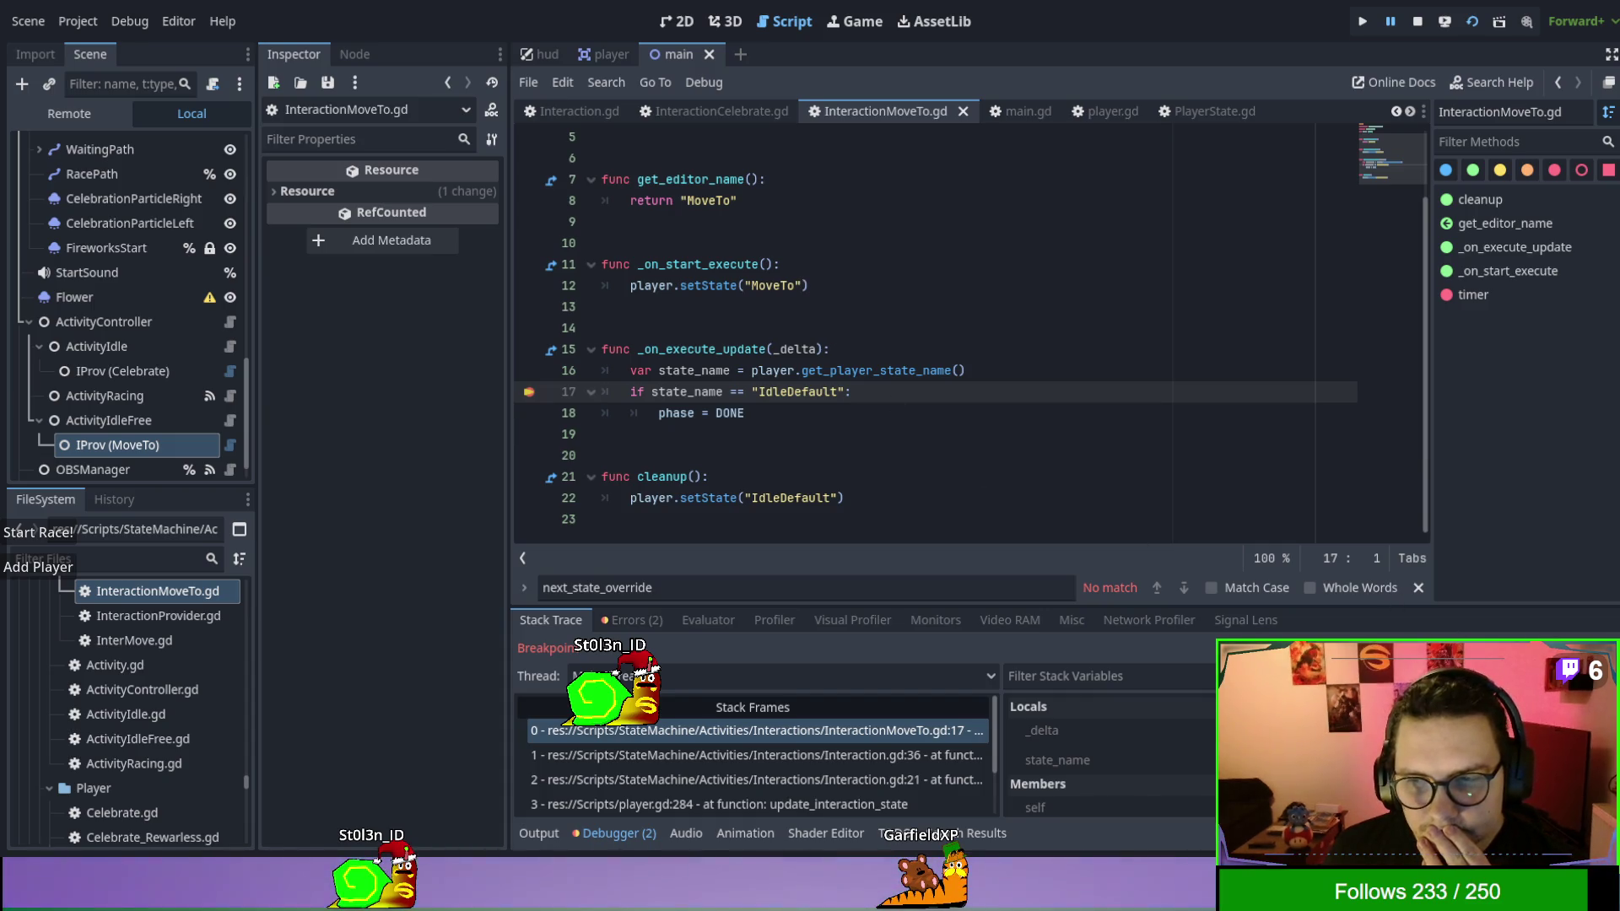
key(F12)
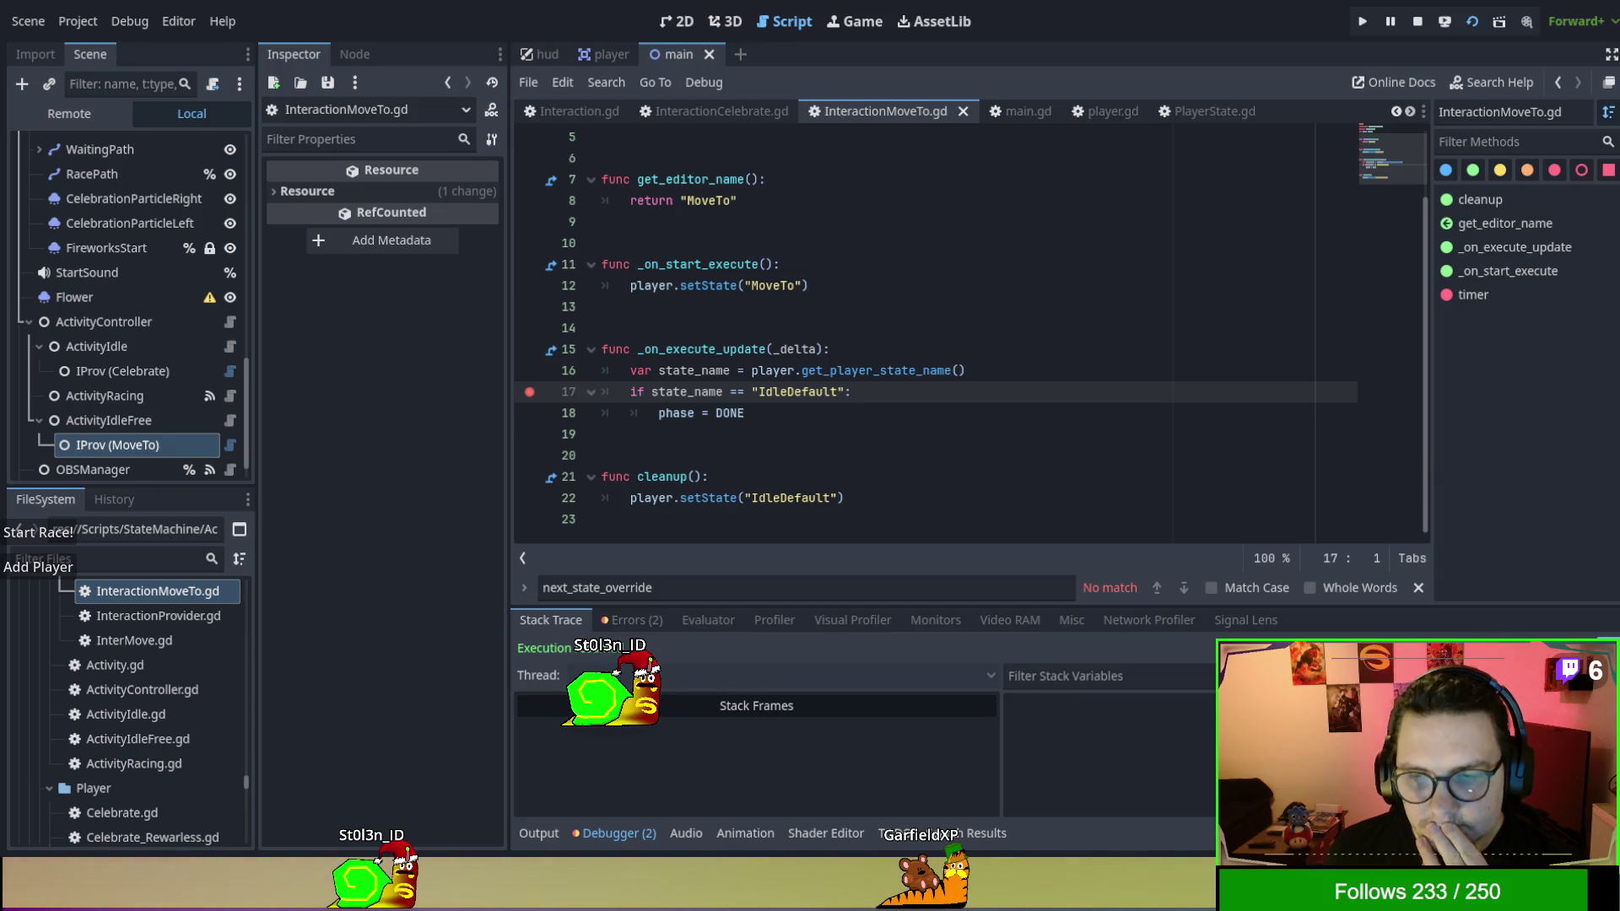
click(1412, 28)
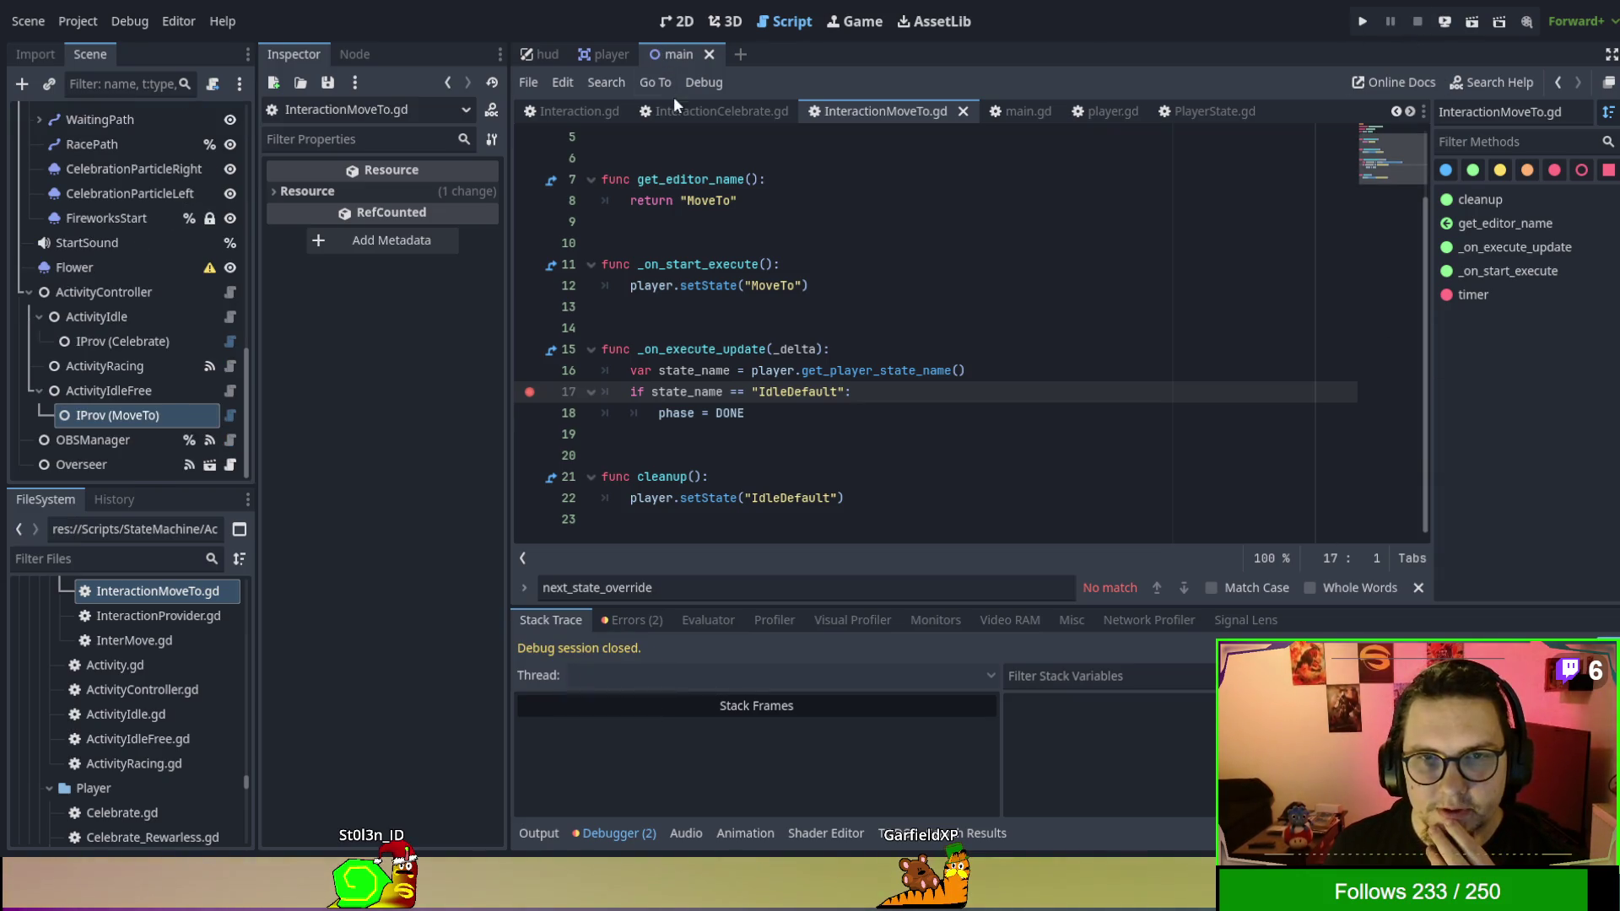
Review Interaction.gd's execute_update flow calling _on_start_execute and _on_execute_update.
click(557, 109)
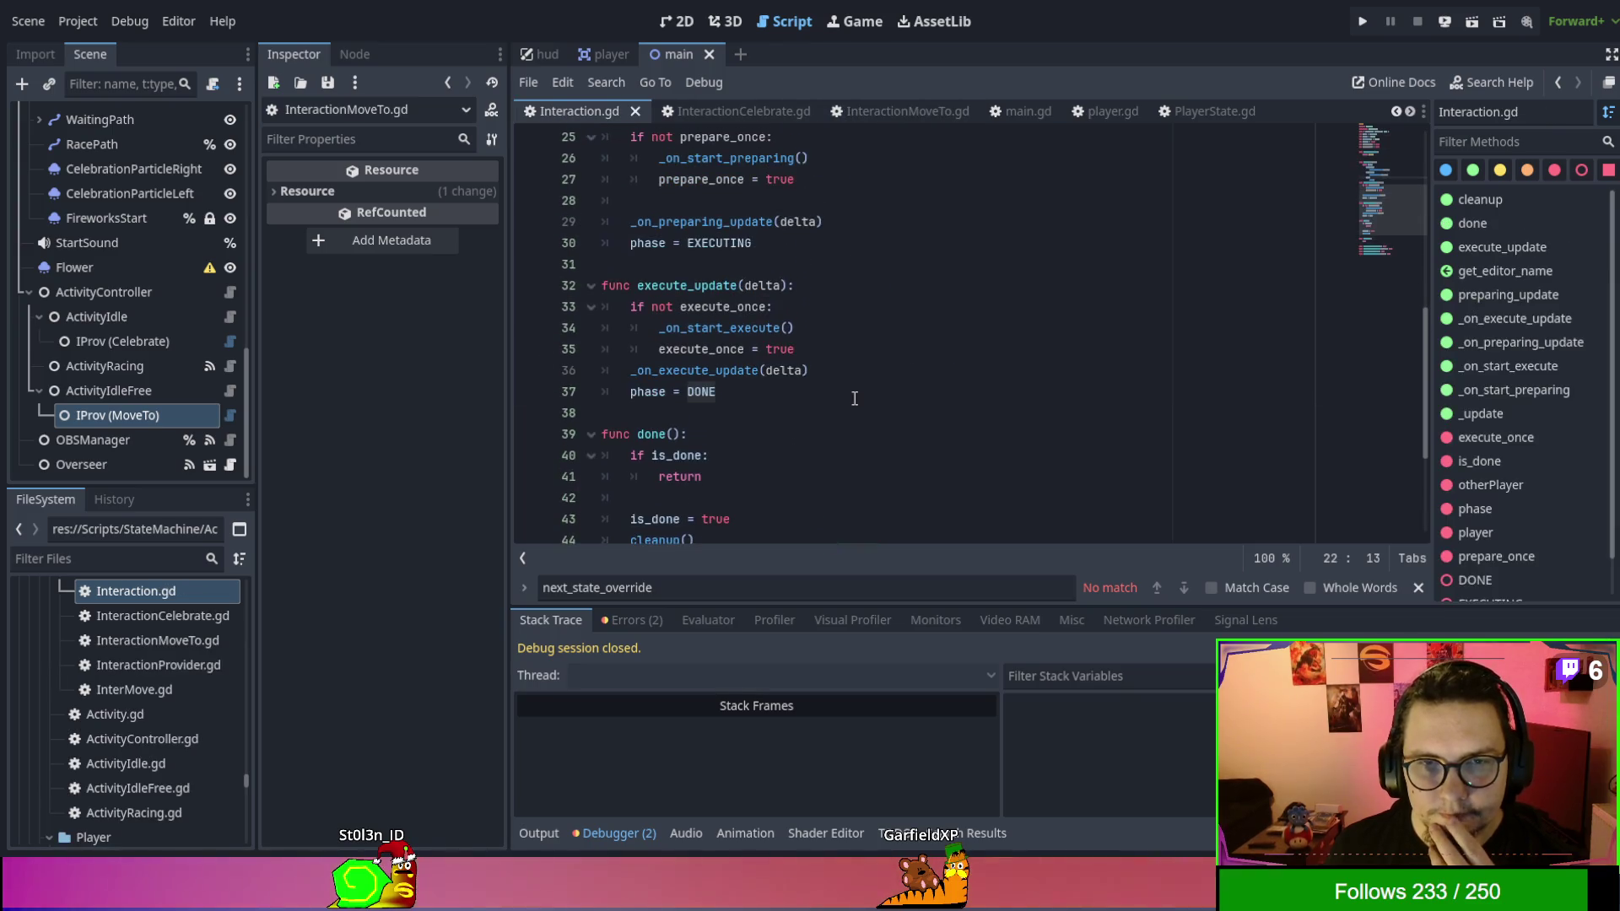
scroll(854, 398, up, 1)
scroll(853, 398, up, 2)
scroll(854, 398, down, 2)
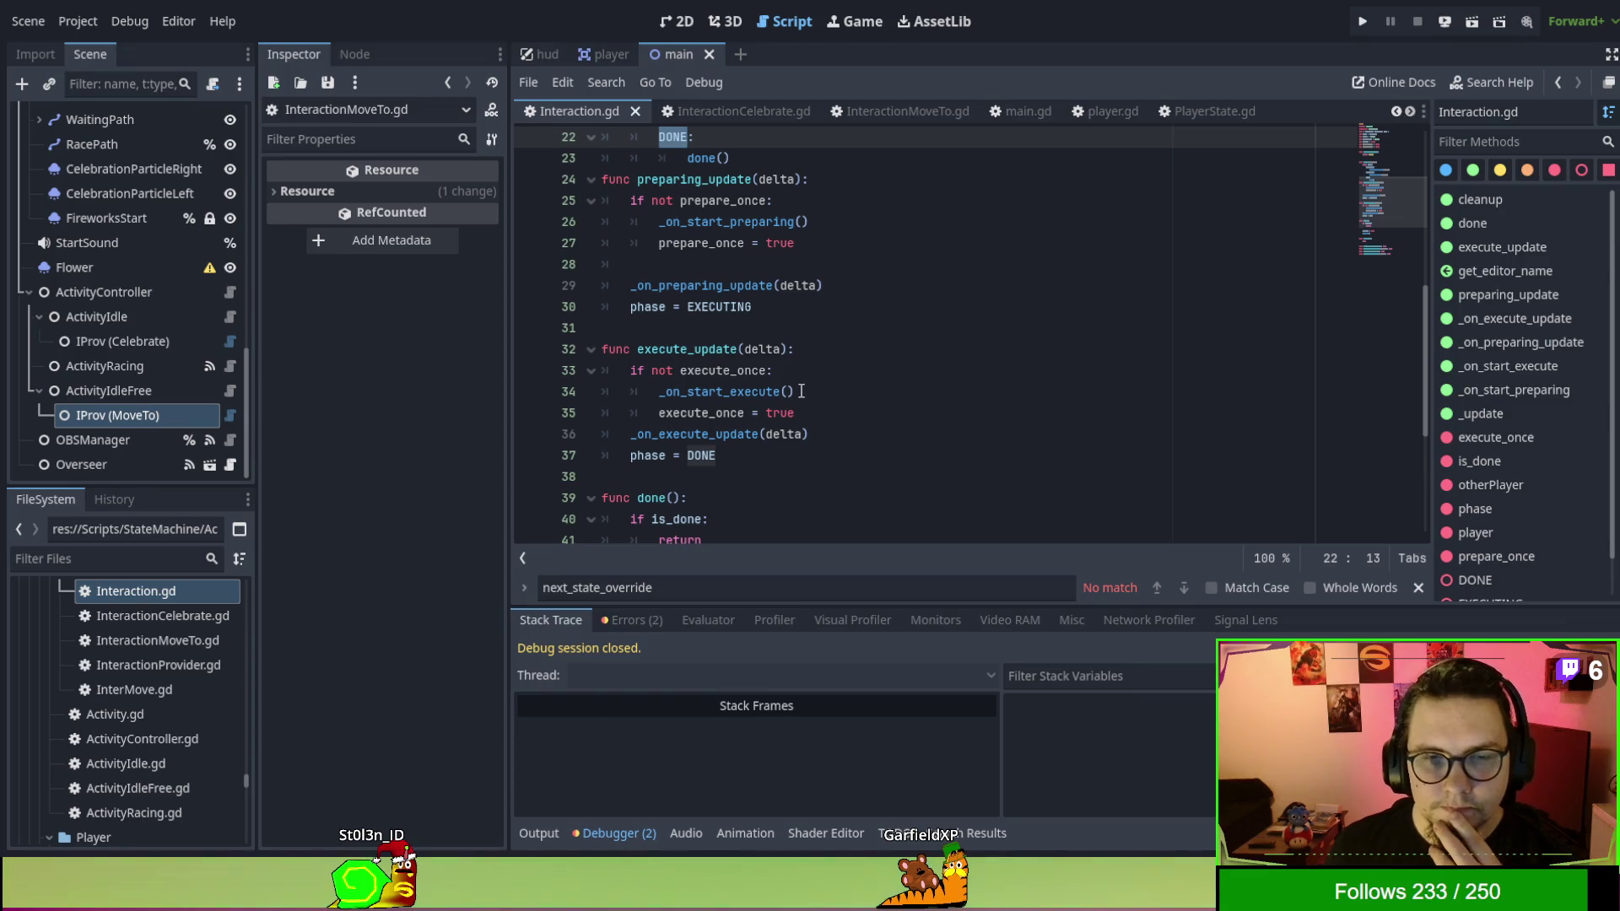
double_click(692, 435)
click(708, 370)
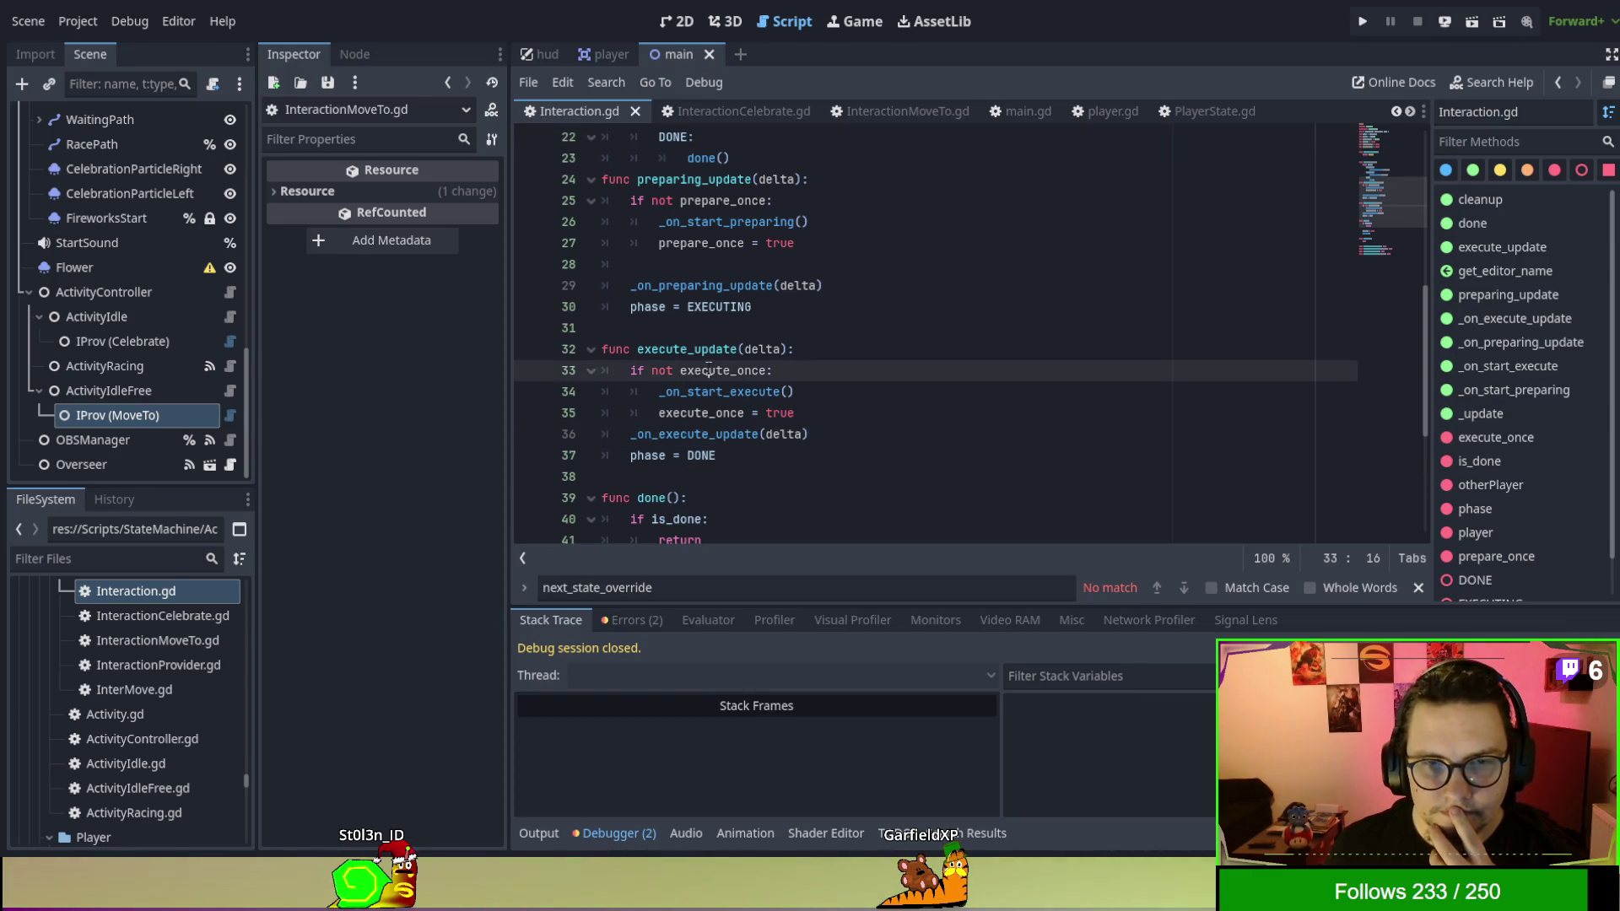
double_click(716, 393)
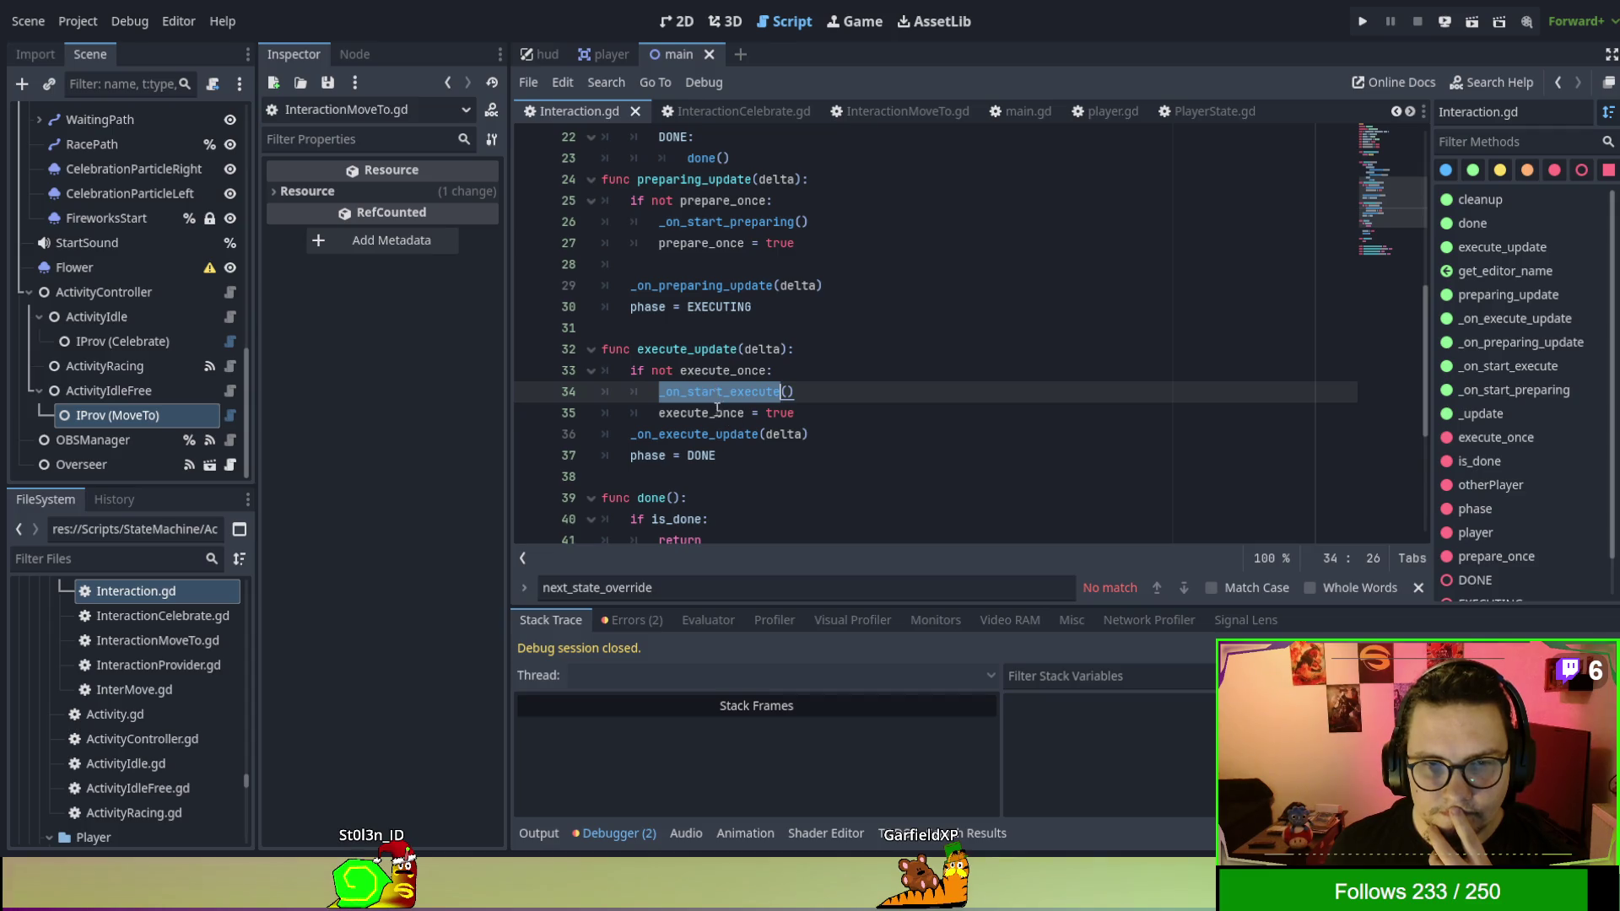
double_click(693, 435)
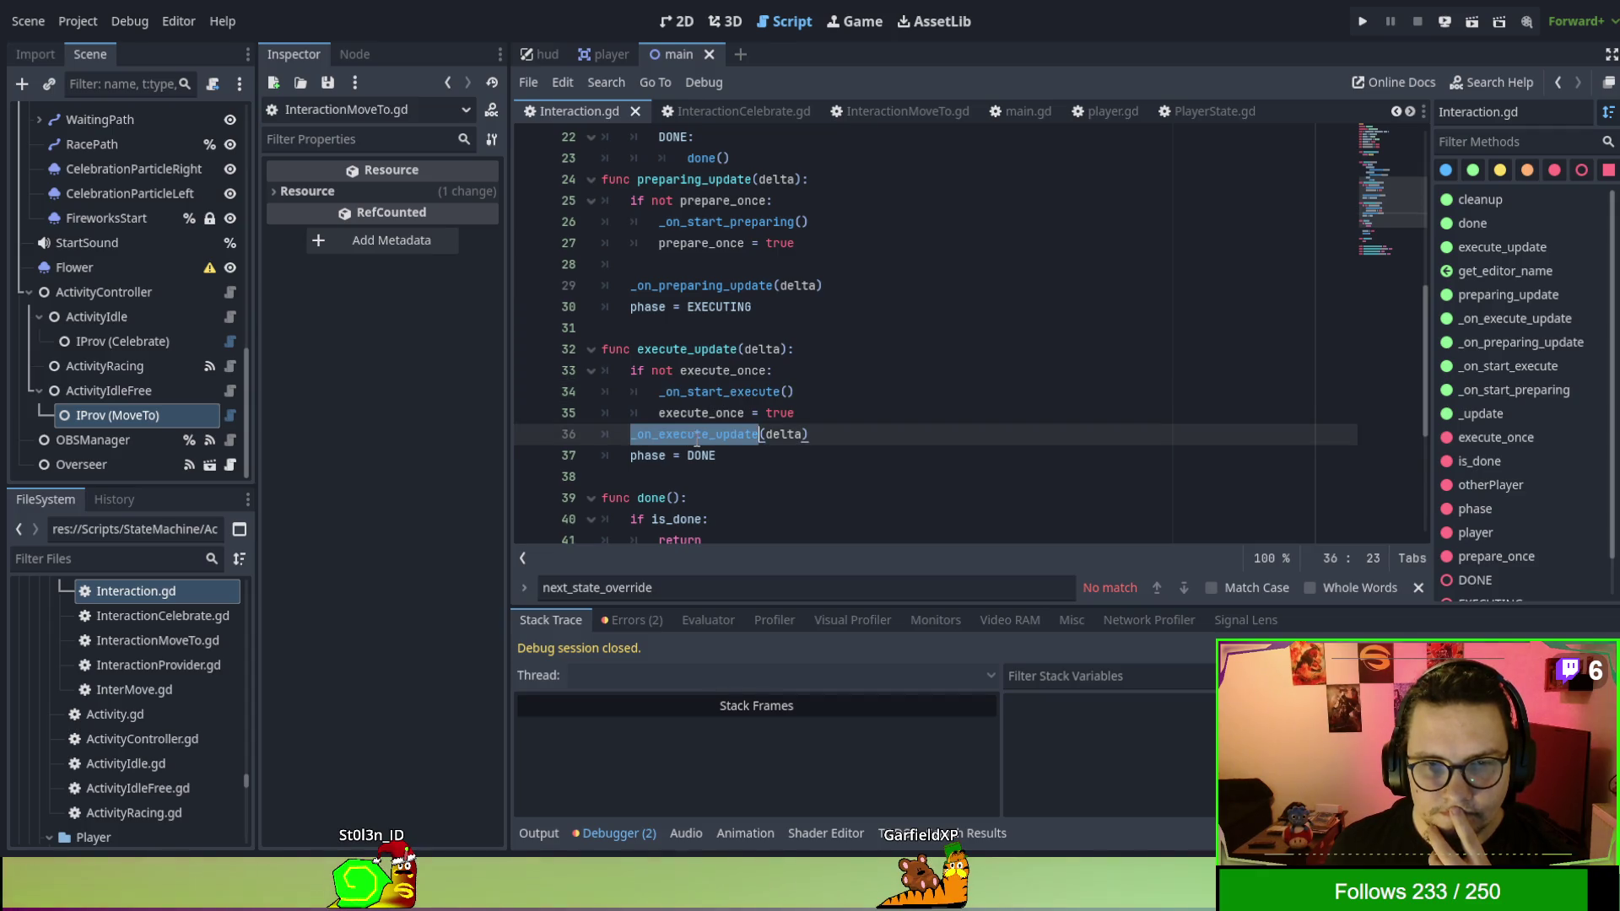
double_click(707, 350)
Trace back to the _update function on line 16, then view player.gd's get_player_state_name.
scroll(882, 438, up, 4)
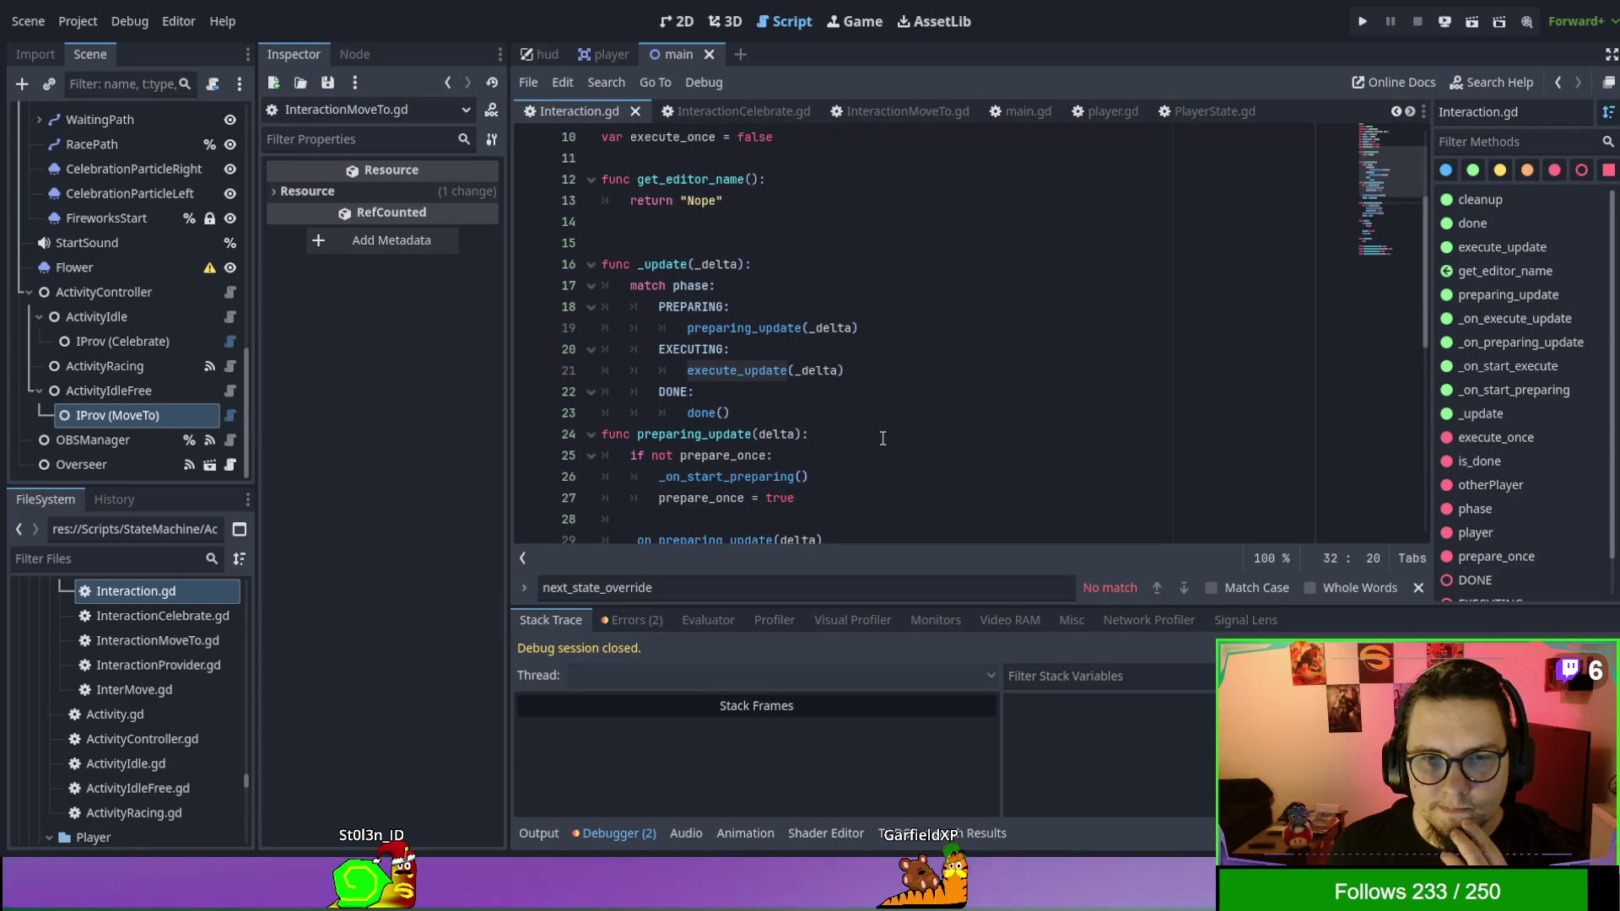
scroll(883, 438, up, 1)
double_click(665, 329)
key(ctrl+c)
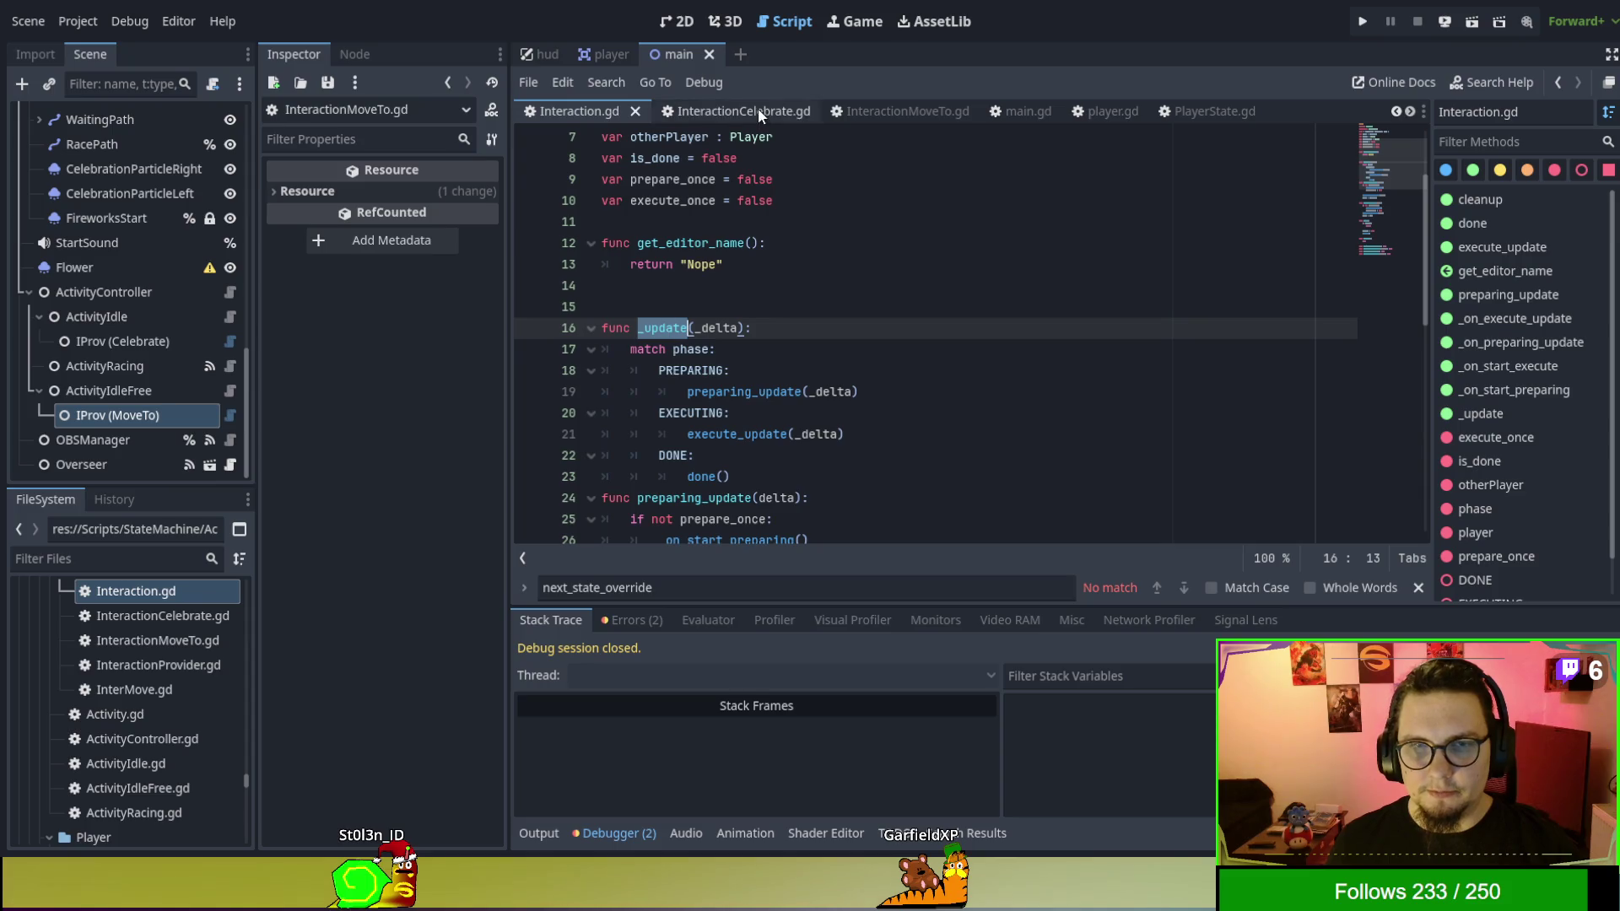
click(1096, 108)
click(1091, 305)
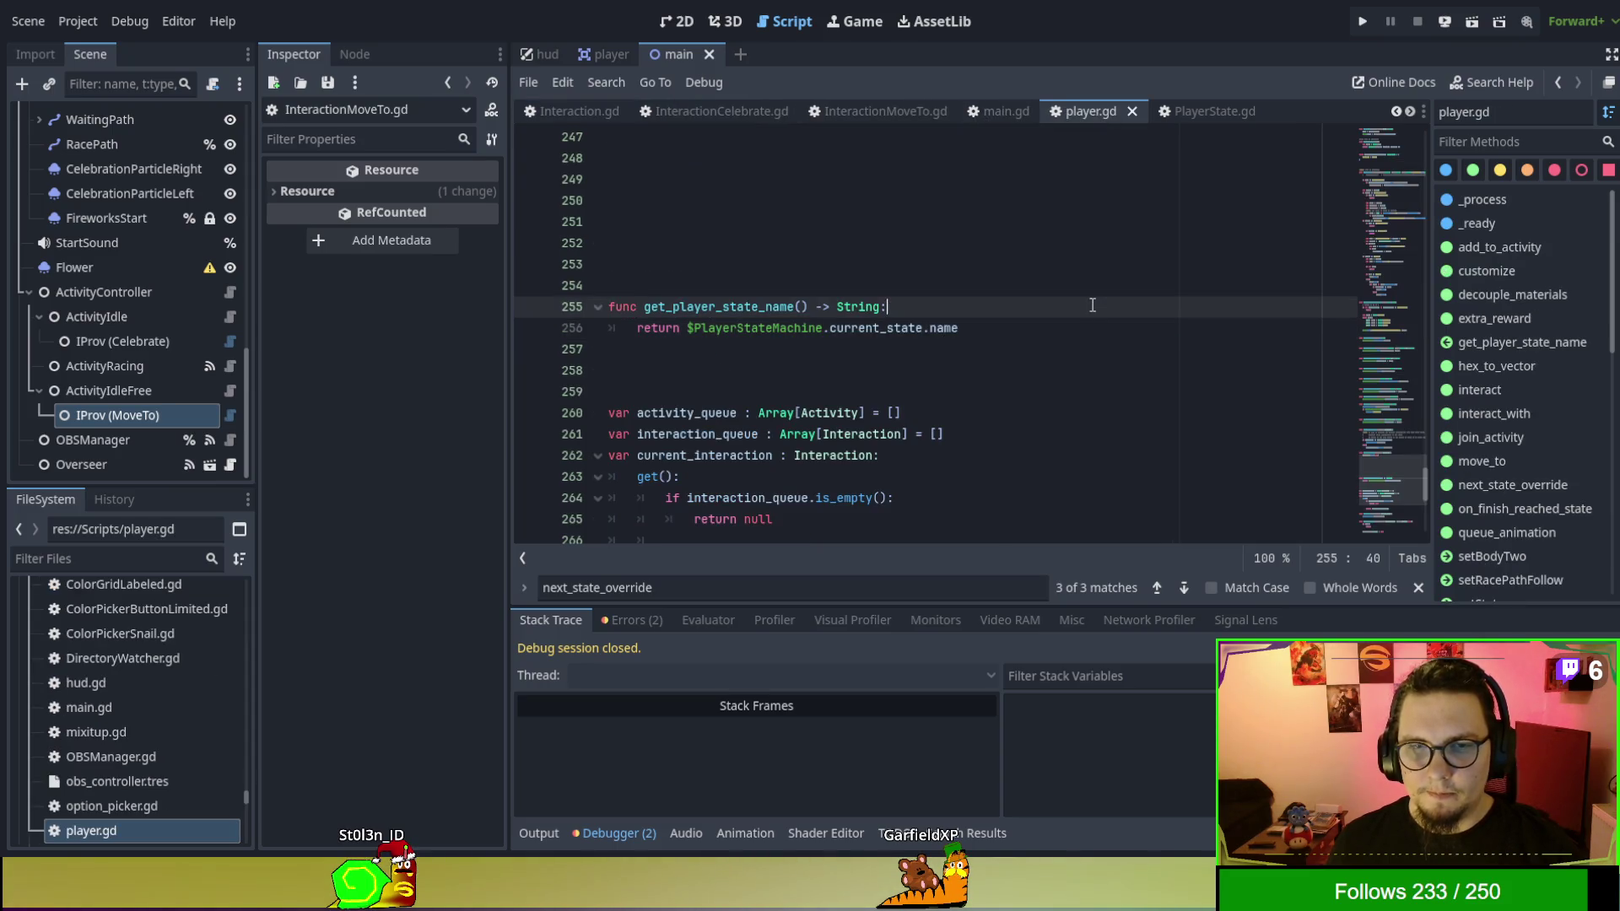
Search player.gd for _update and update_interaction_state, breakpoint line 287, and run the game.
key(ctrl+f)
key(ctrl+v)
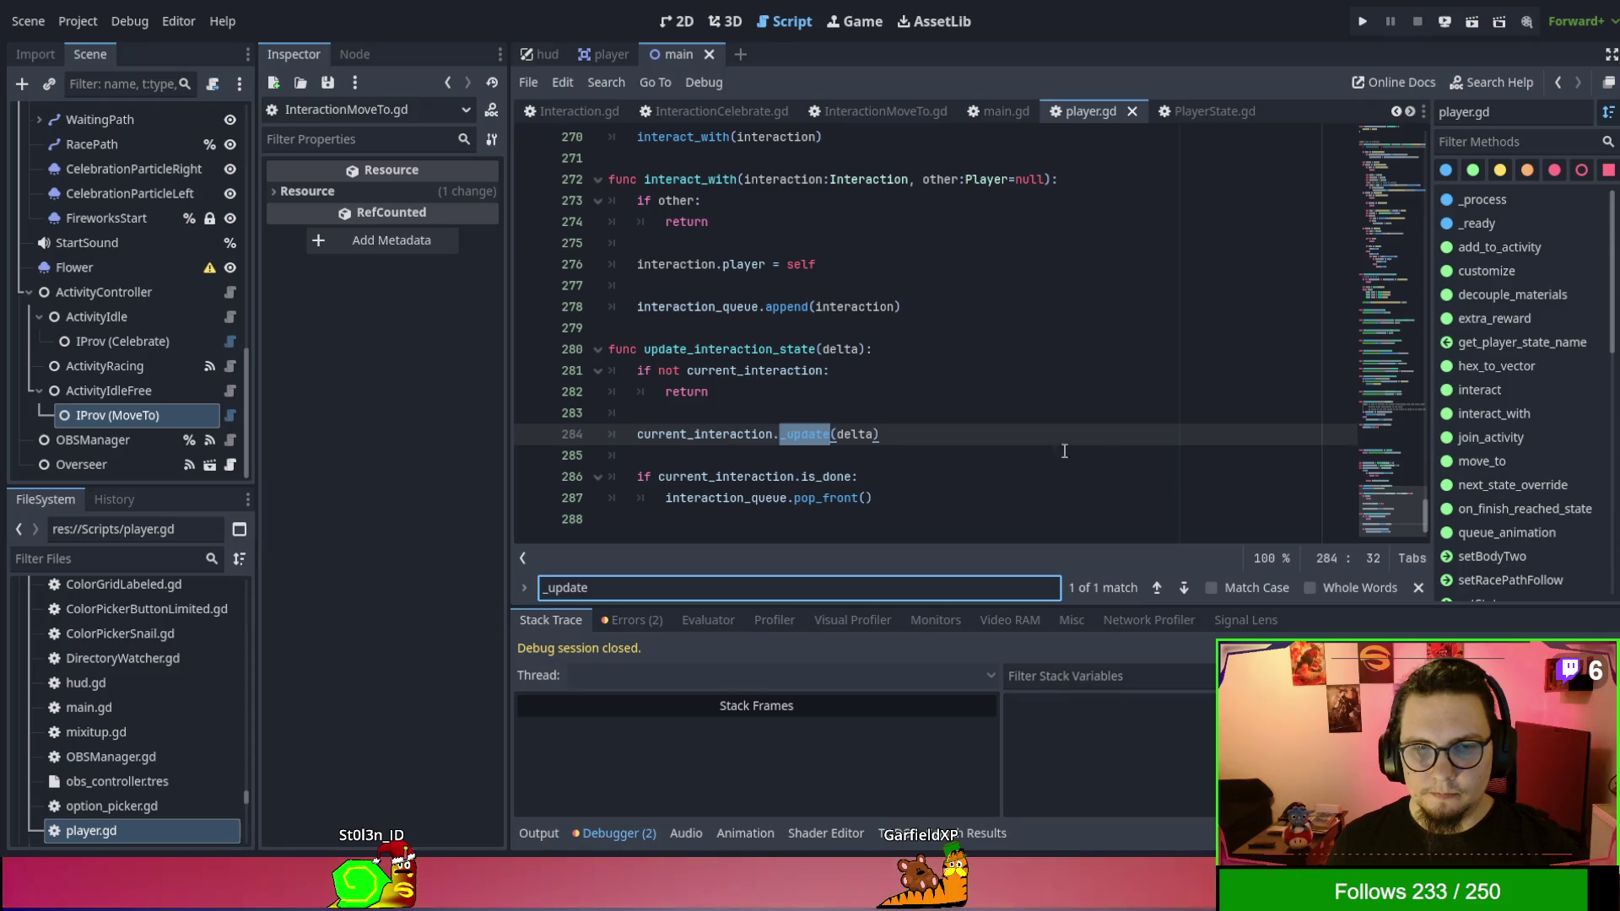
double_click(729, 349)
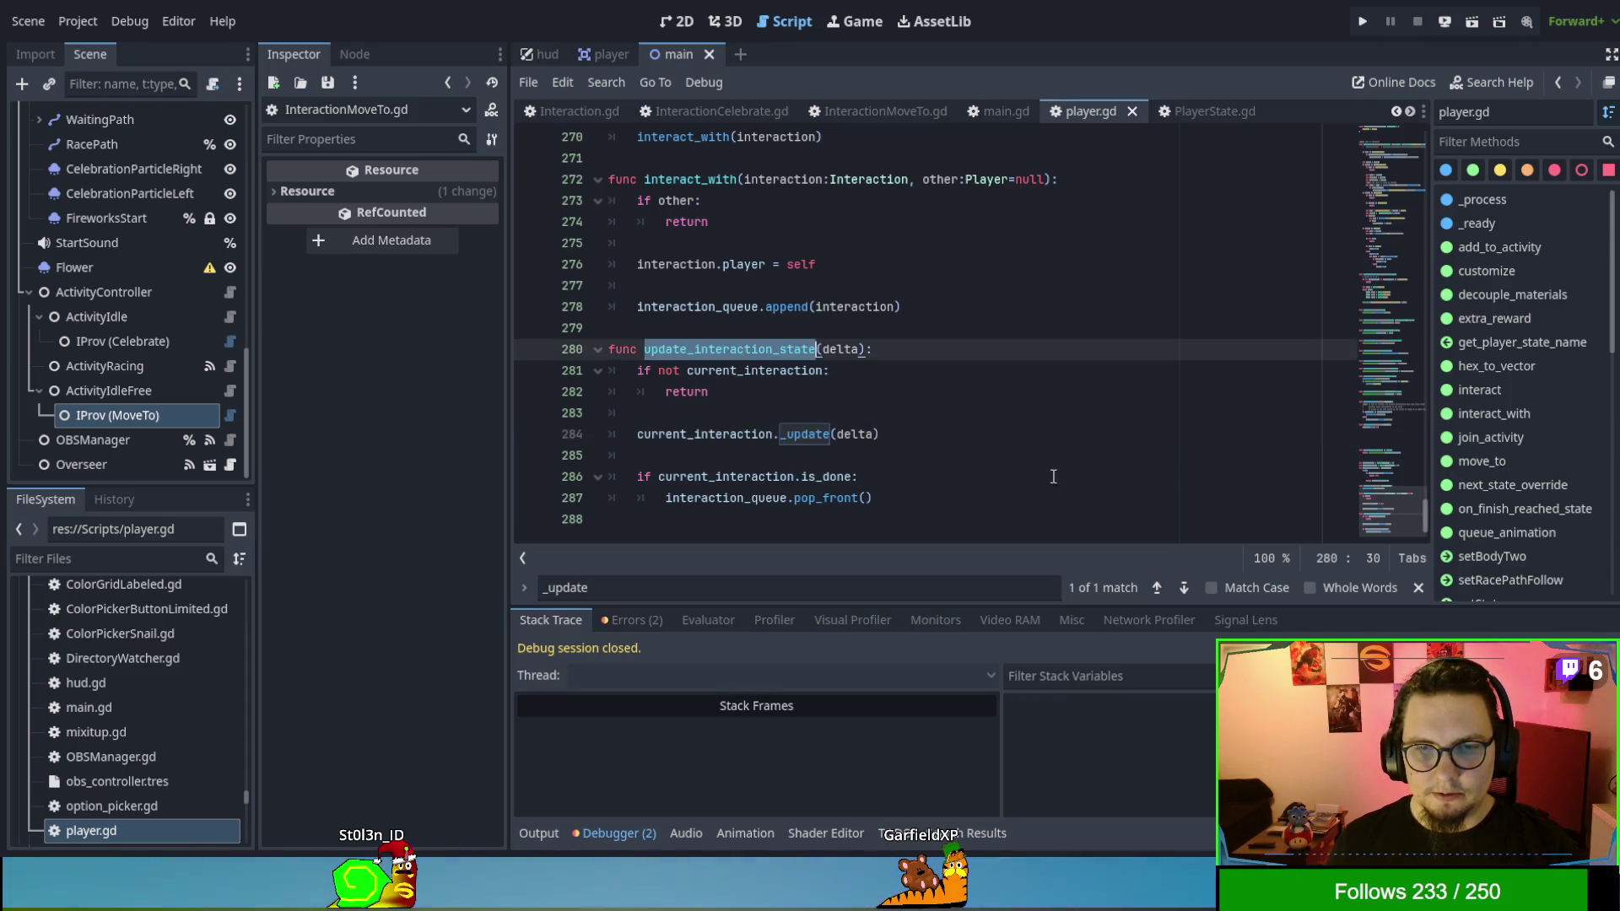
key(ctrl+f)
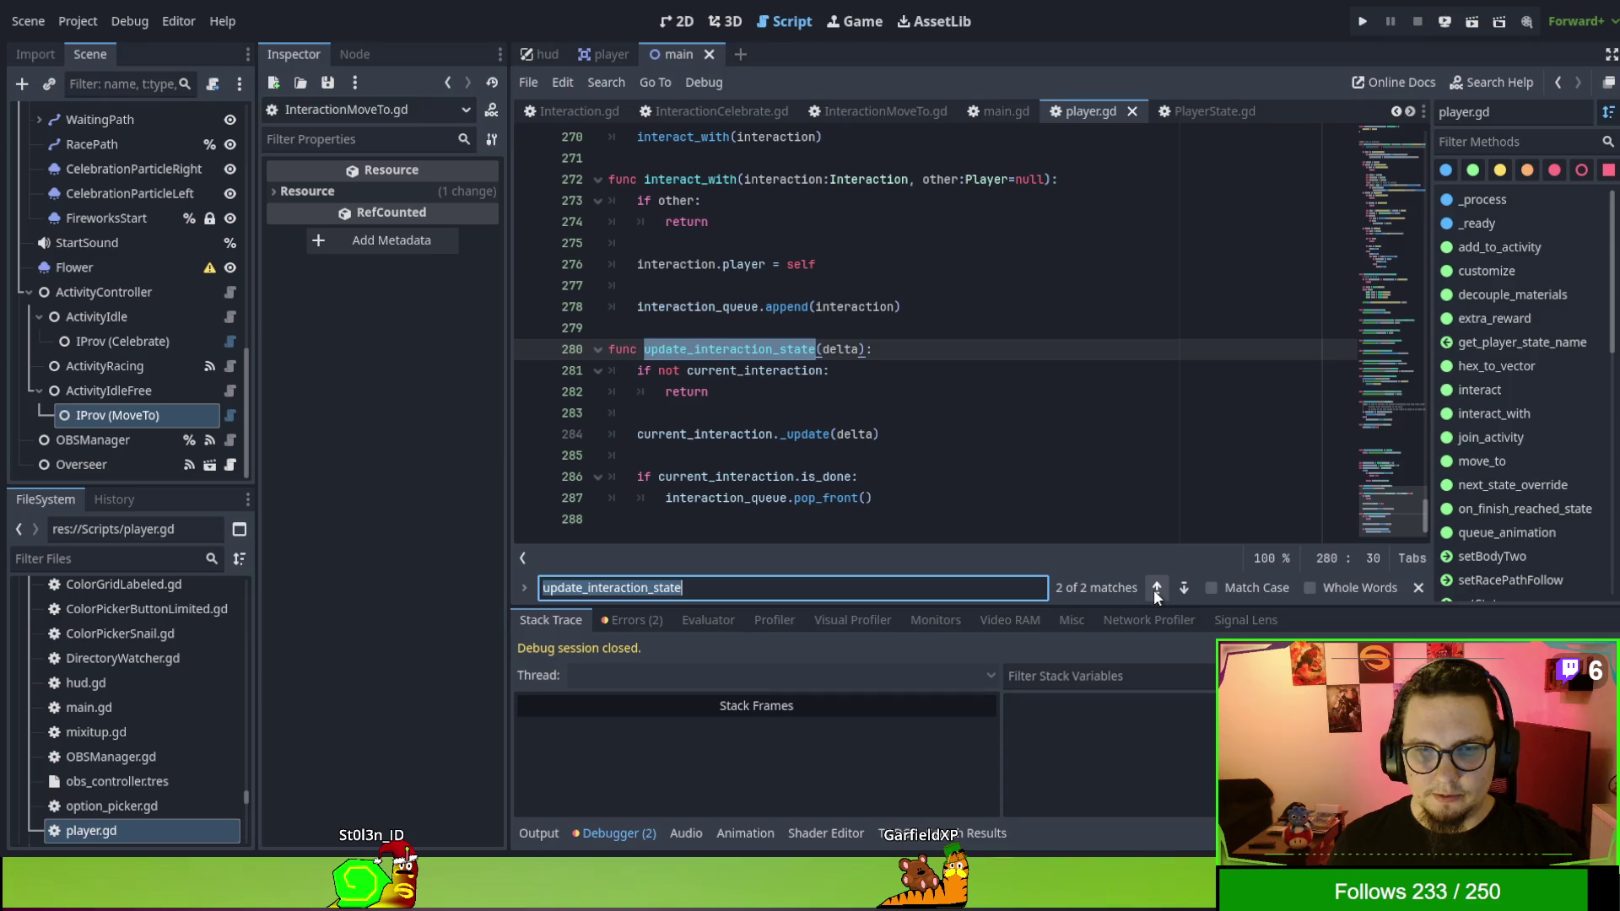
double_click(783, 370)
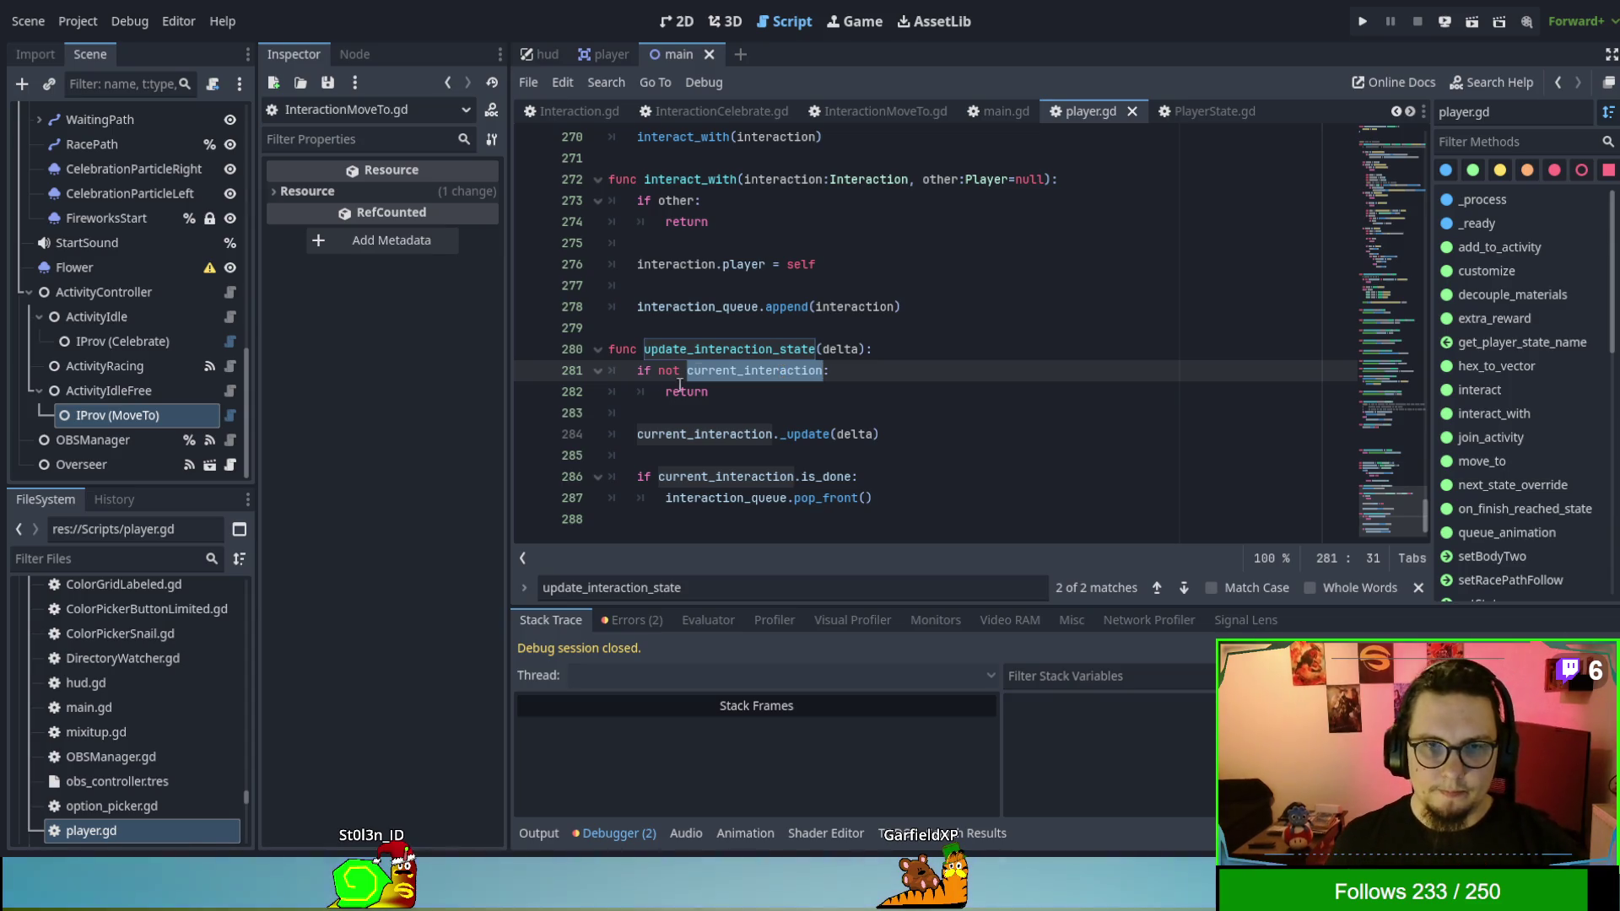
click(530, 497)
key(F5)
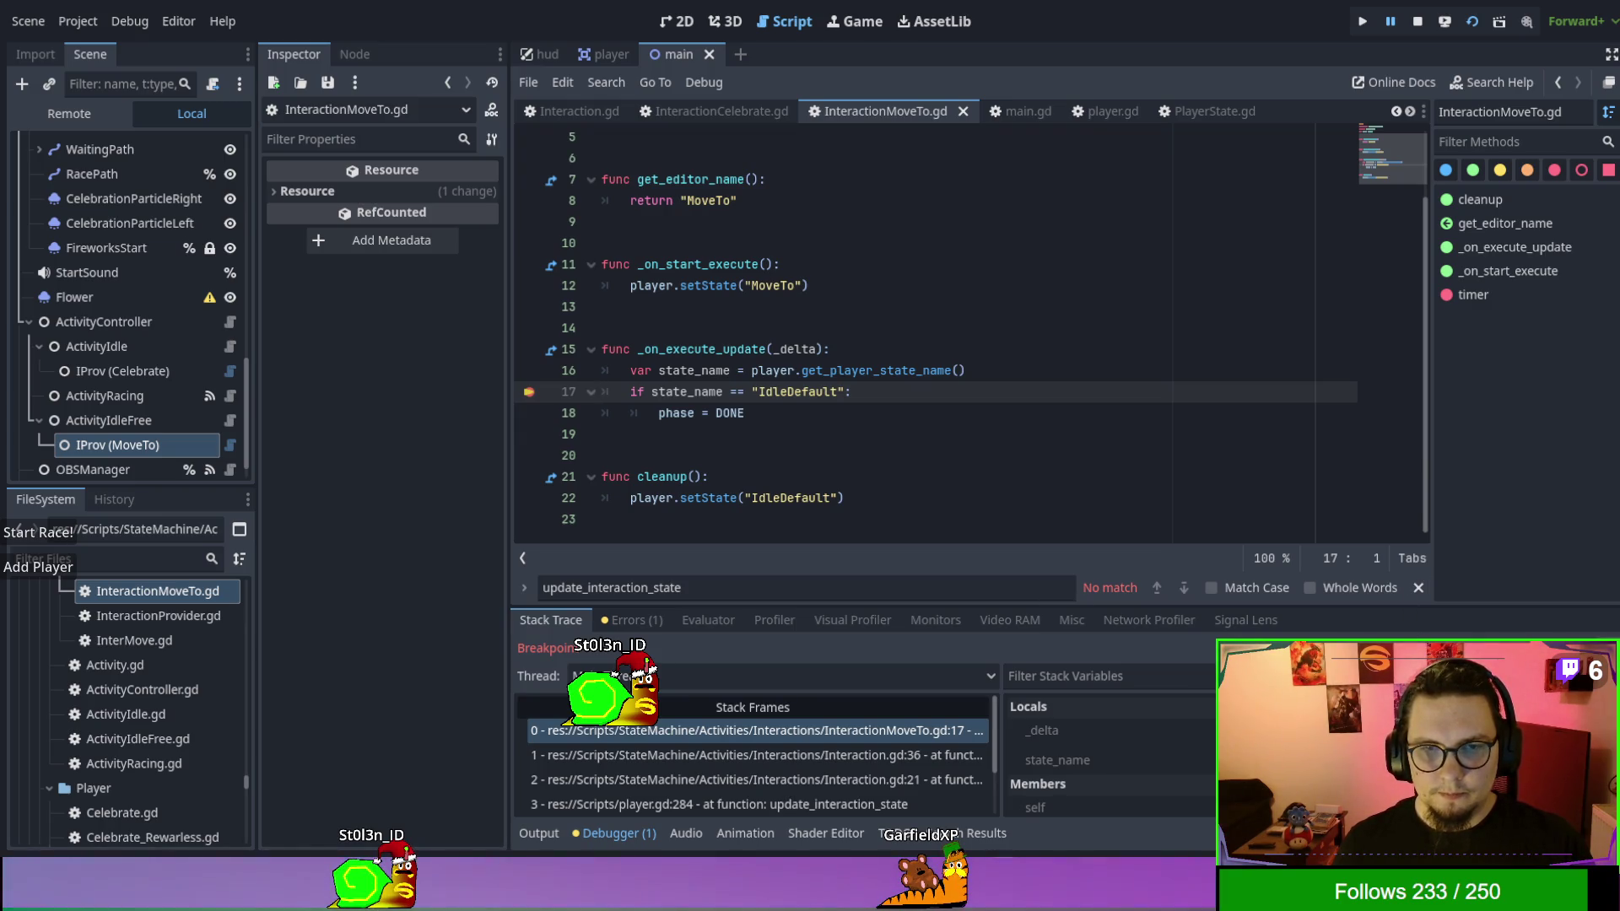
Resume past the player.gd line 287 breakpoint, stop the game, and move IProv (Celebrate) under ActivityIdleFree.
key(F12)
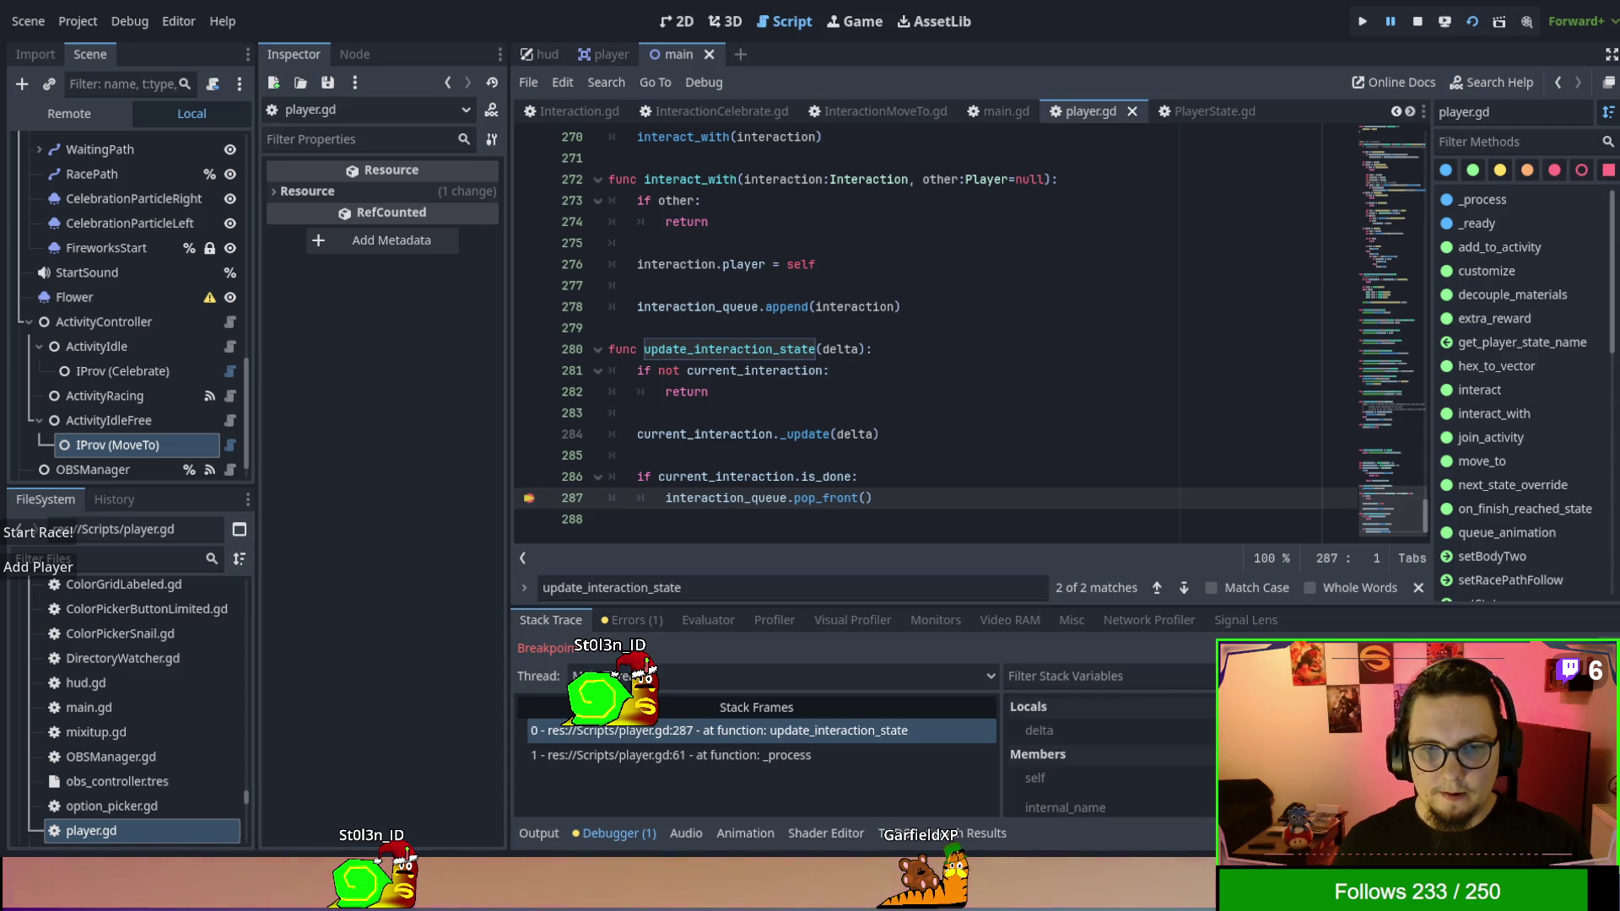
key(F12)
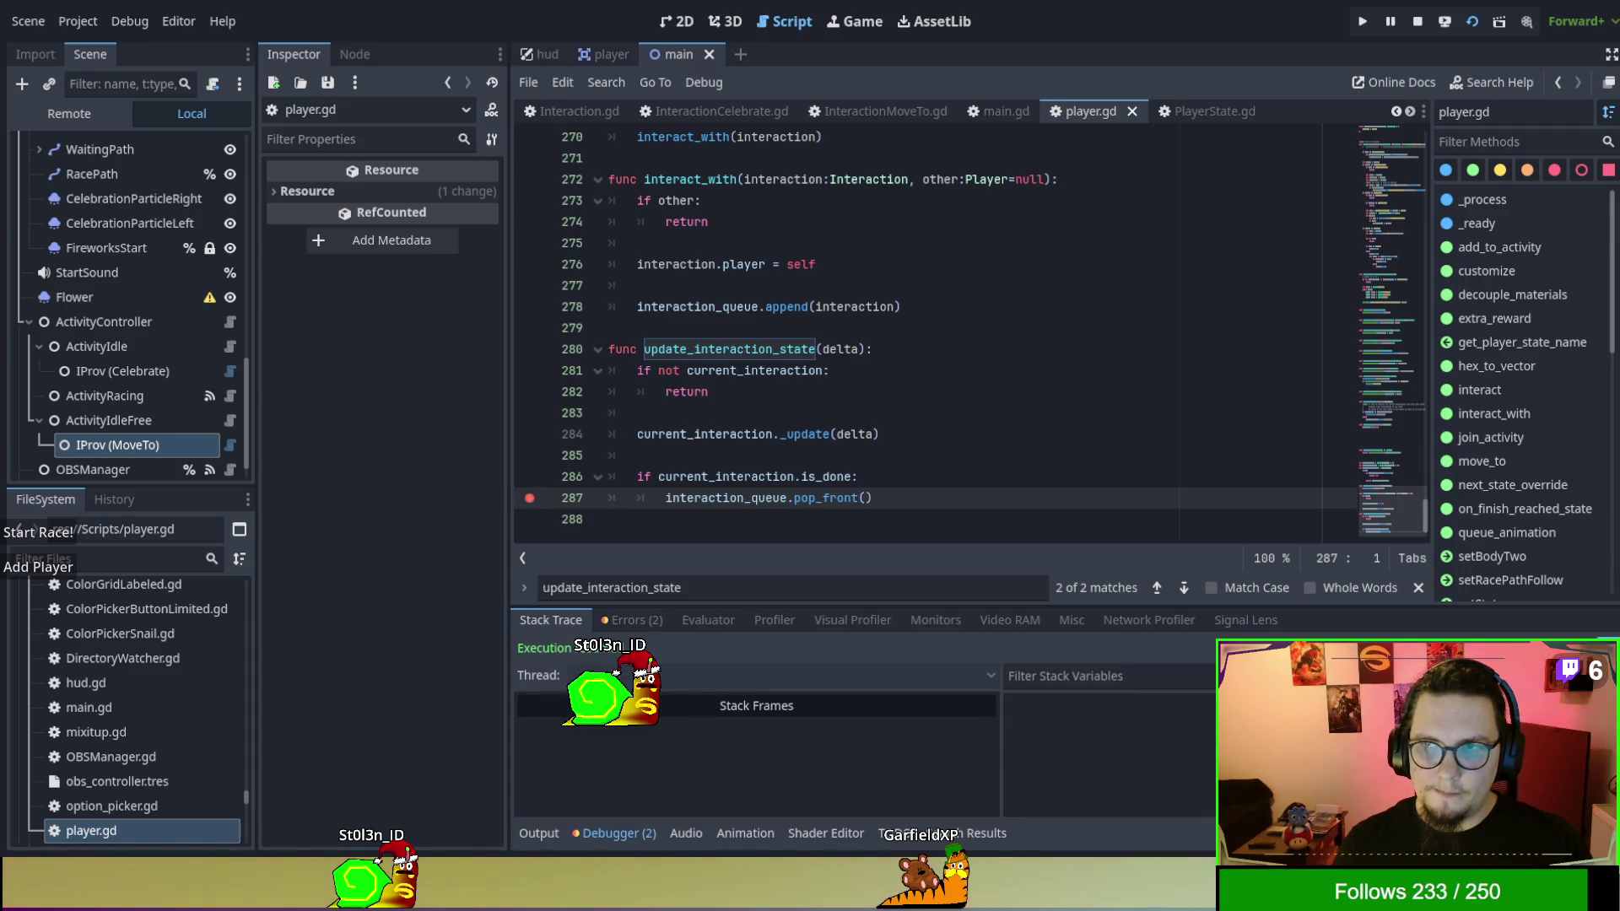
click(638, 285)
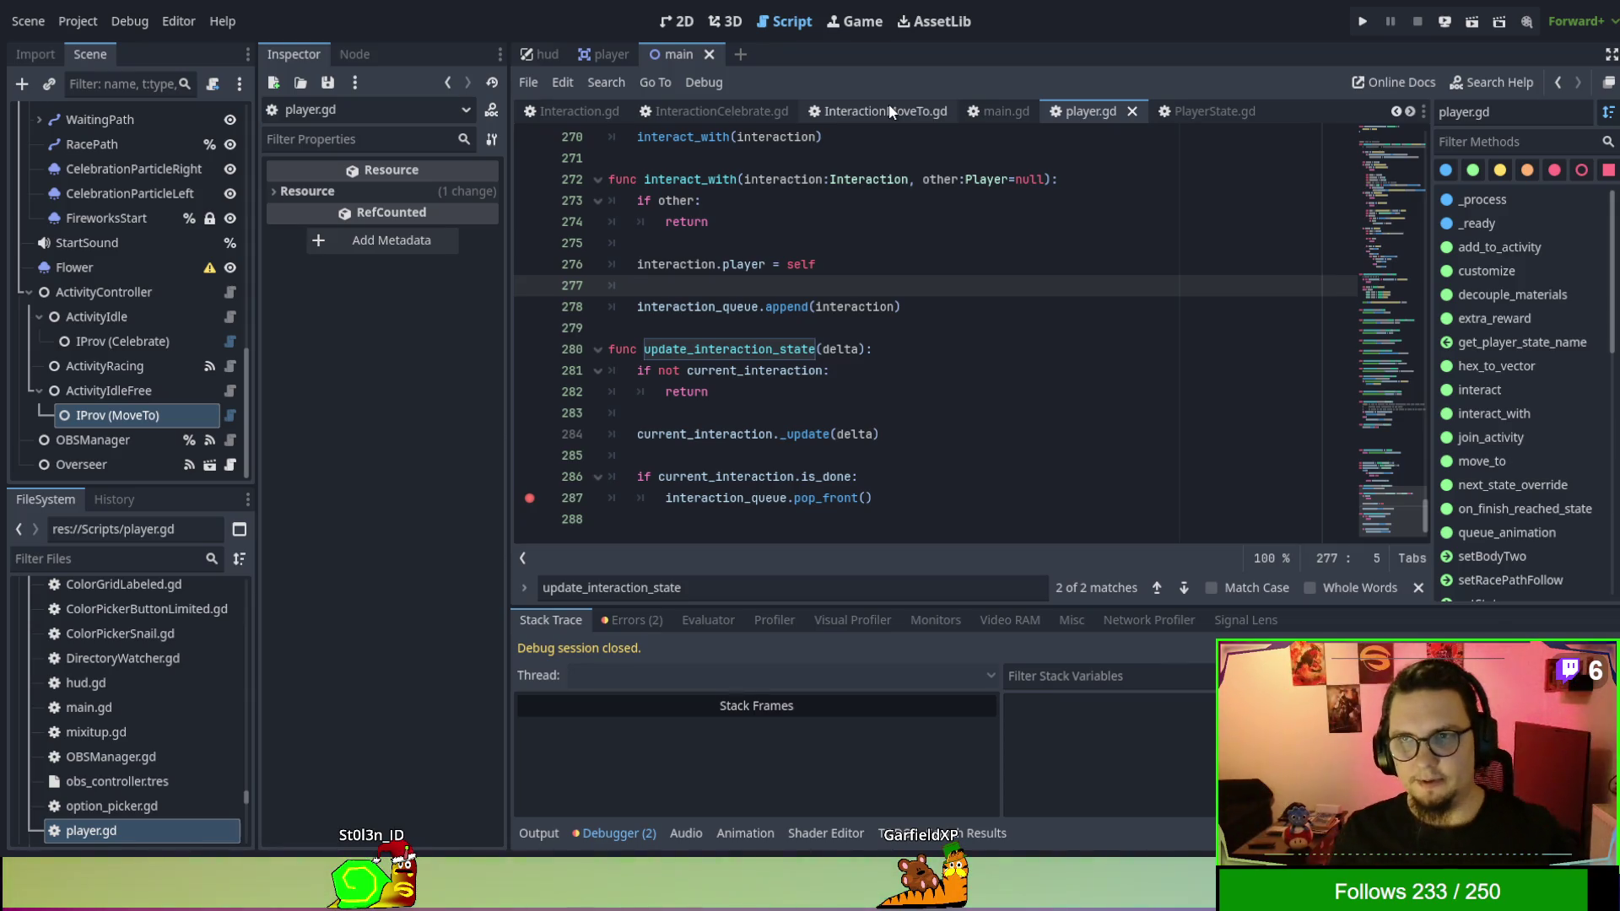
drag(171, 346, 142, 396)
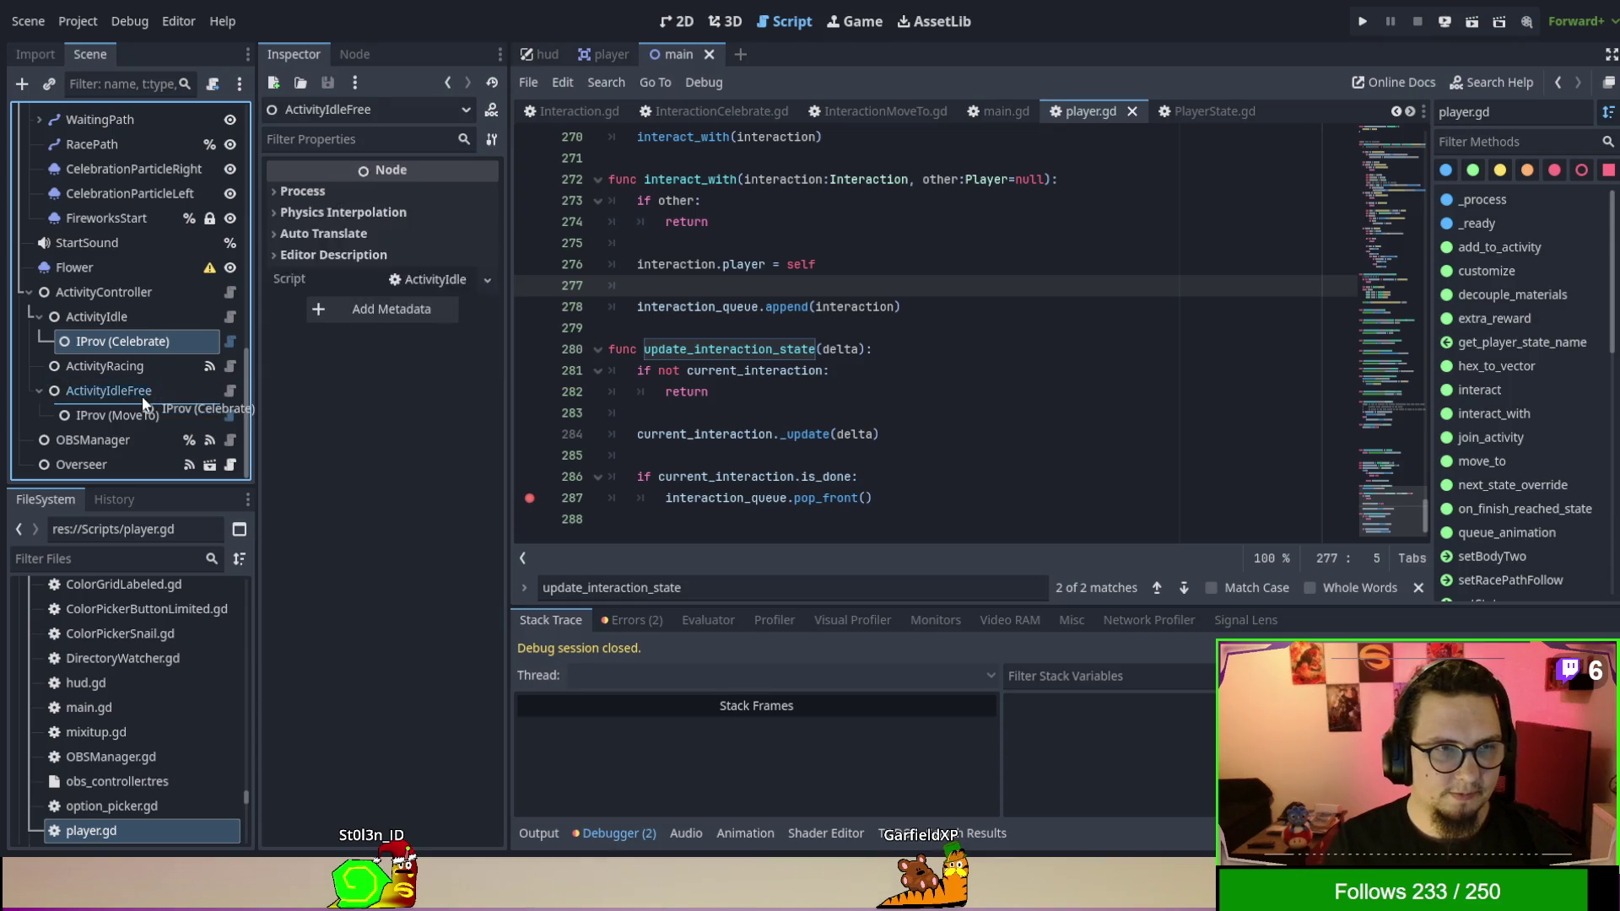
Save the scene and rerun the game, continuing past the line 287 breakpoint before stopping it.
click(1173, 274)
click(1358, 25)
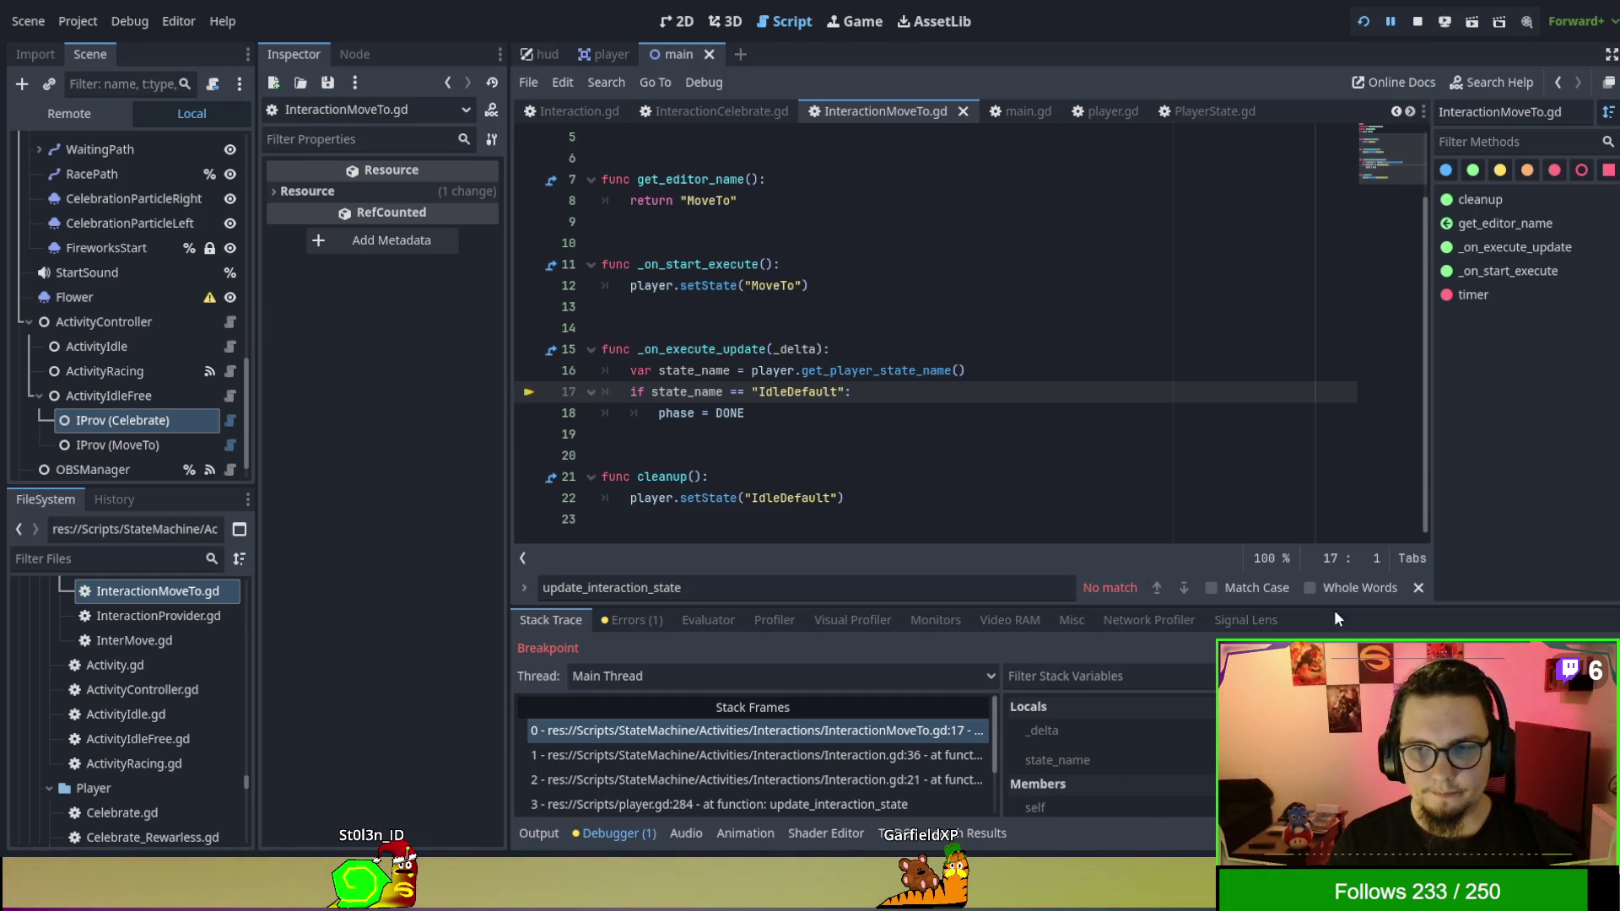
key(F12)
shift+click(531, 492)
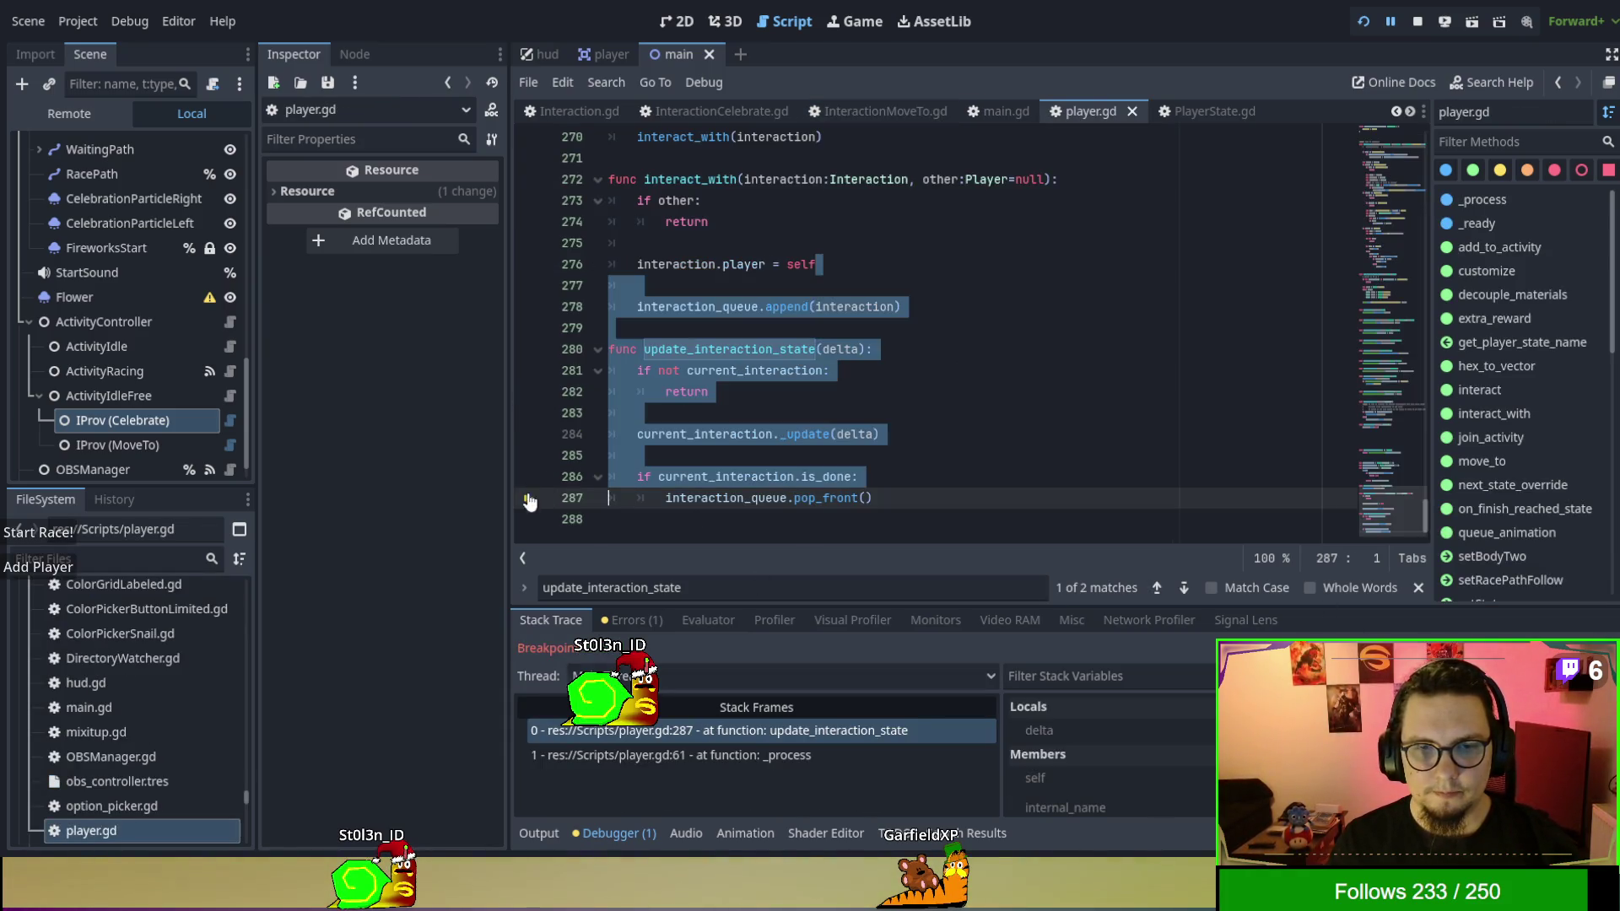
click(975, 462)
key(F12)
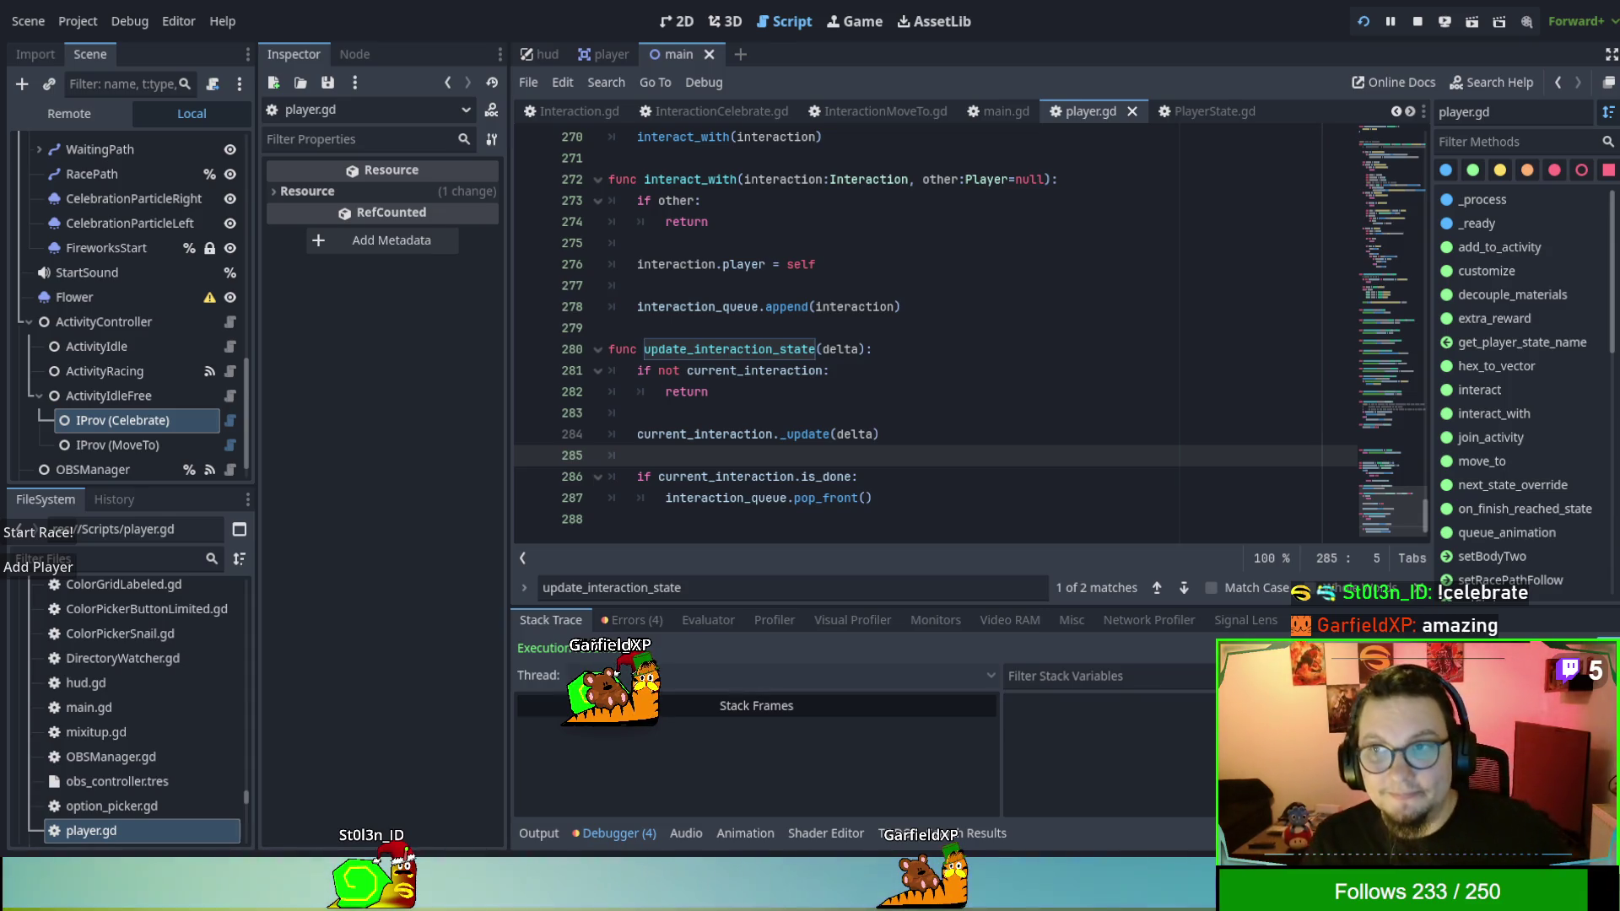
key(F8)
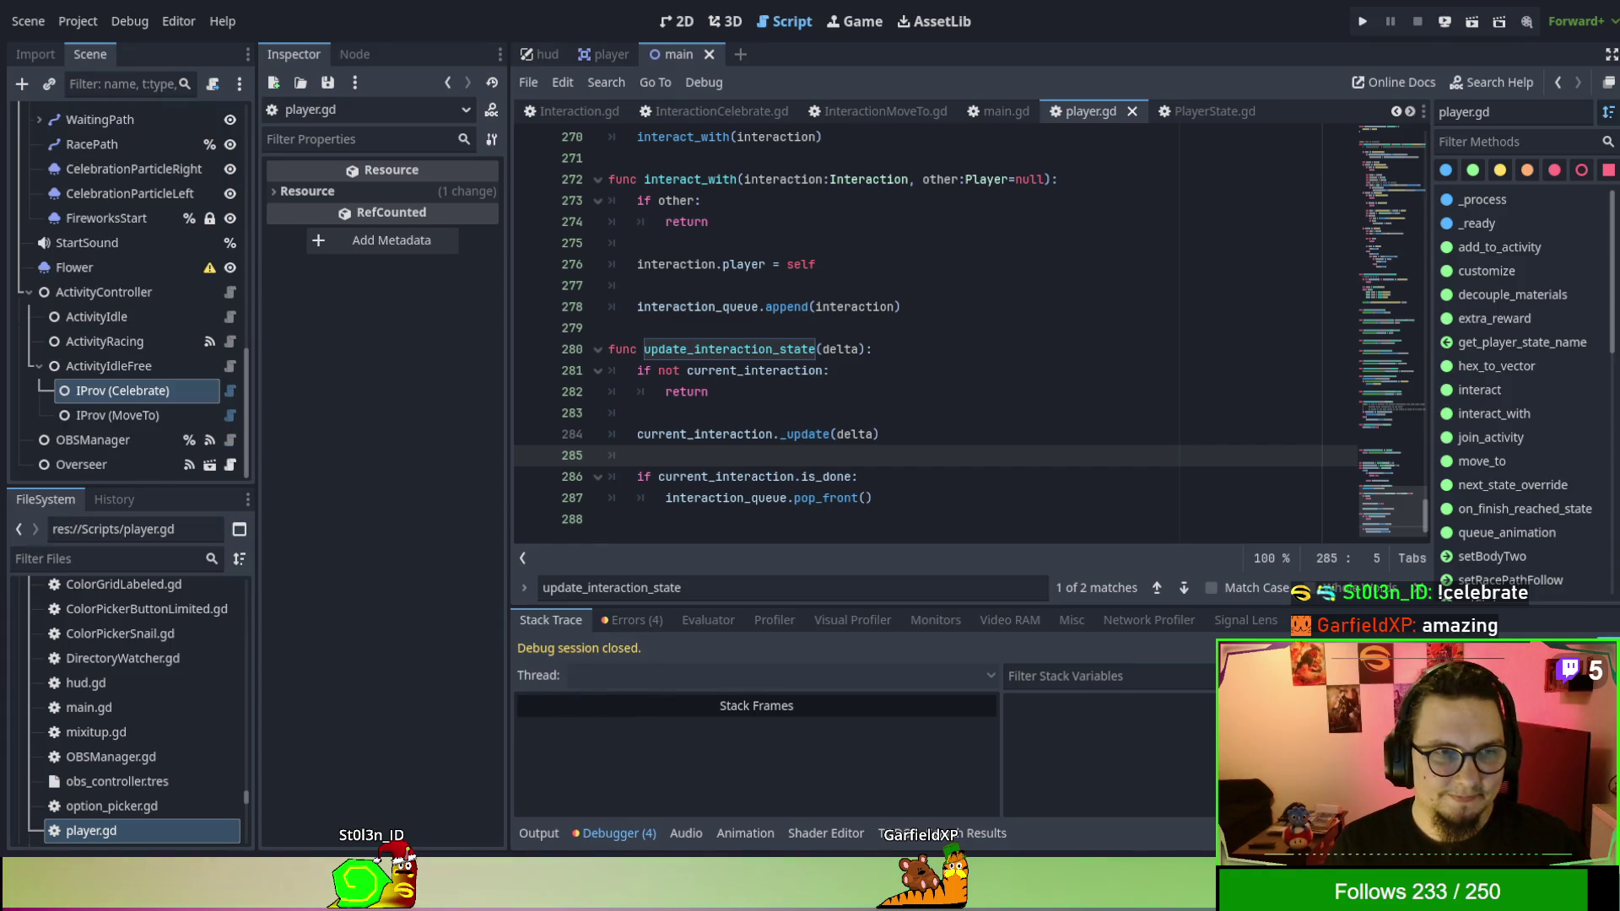
click(123, 389)
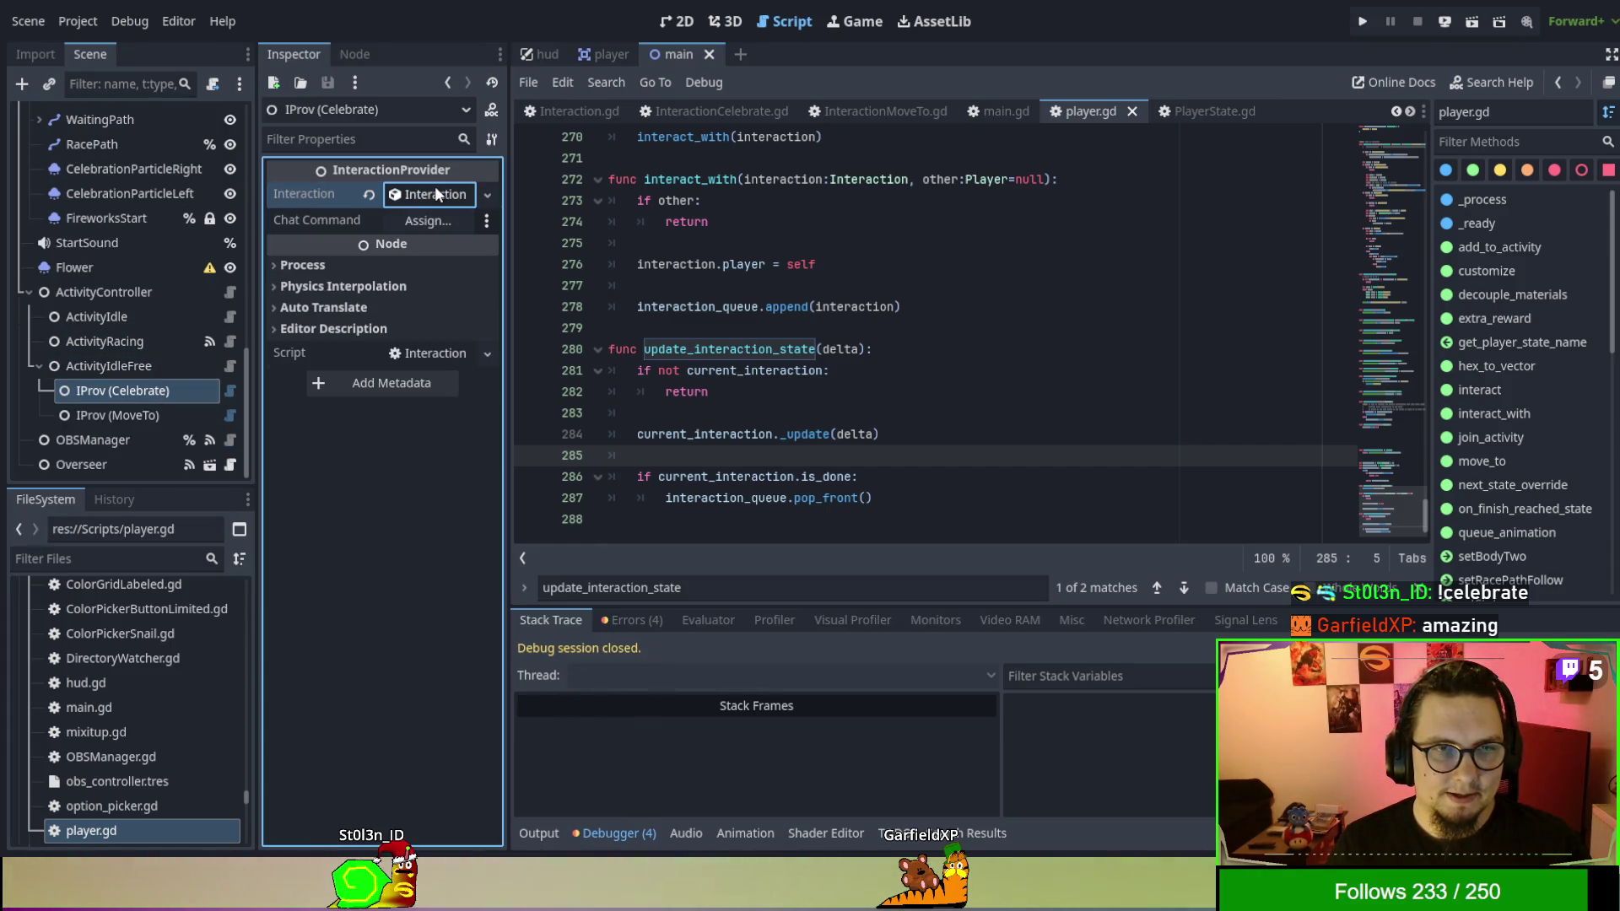
click(964, 313)
scroll(964, 372, up, 3)
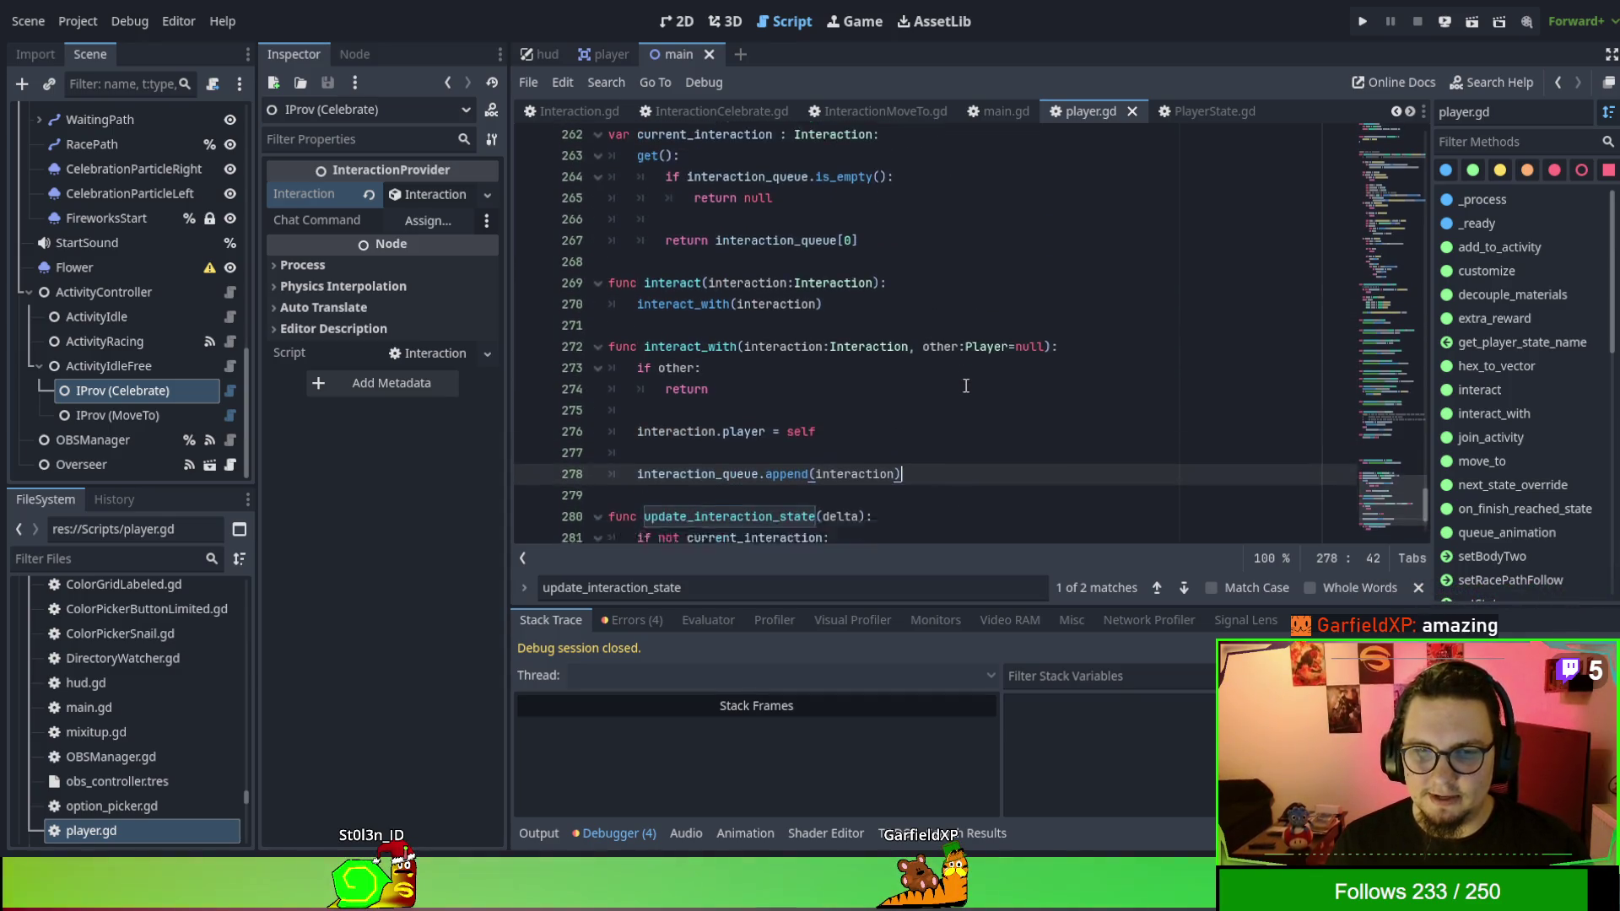
scroll(966, 386, down, 2)
scroll(965, 385, down, 1)
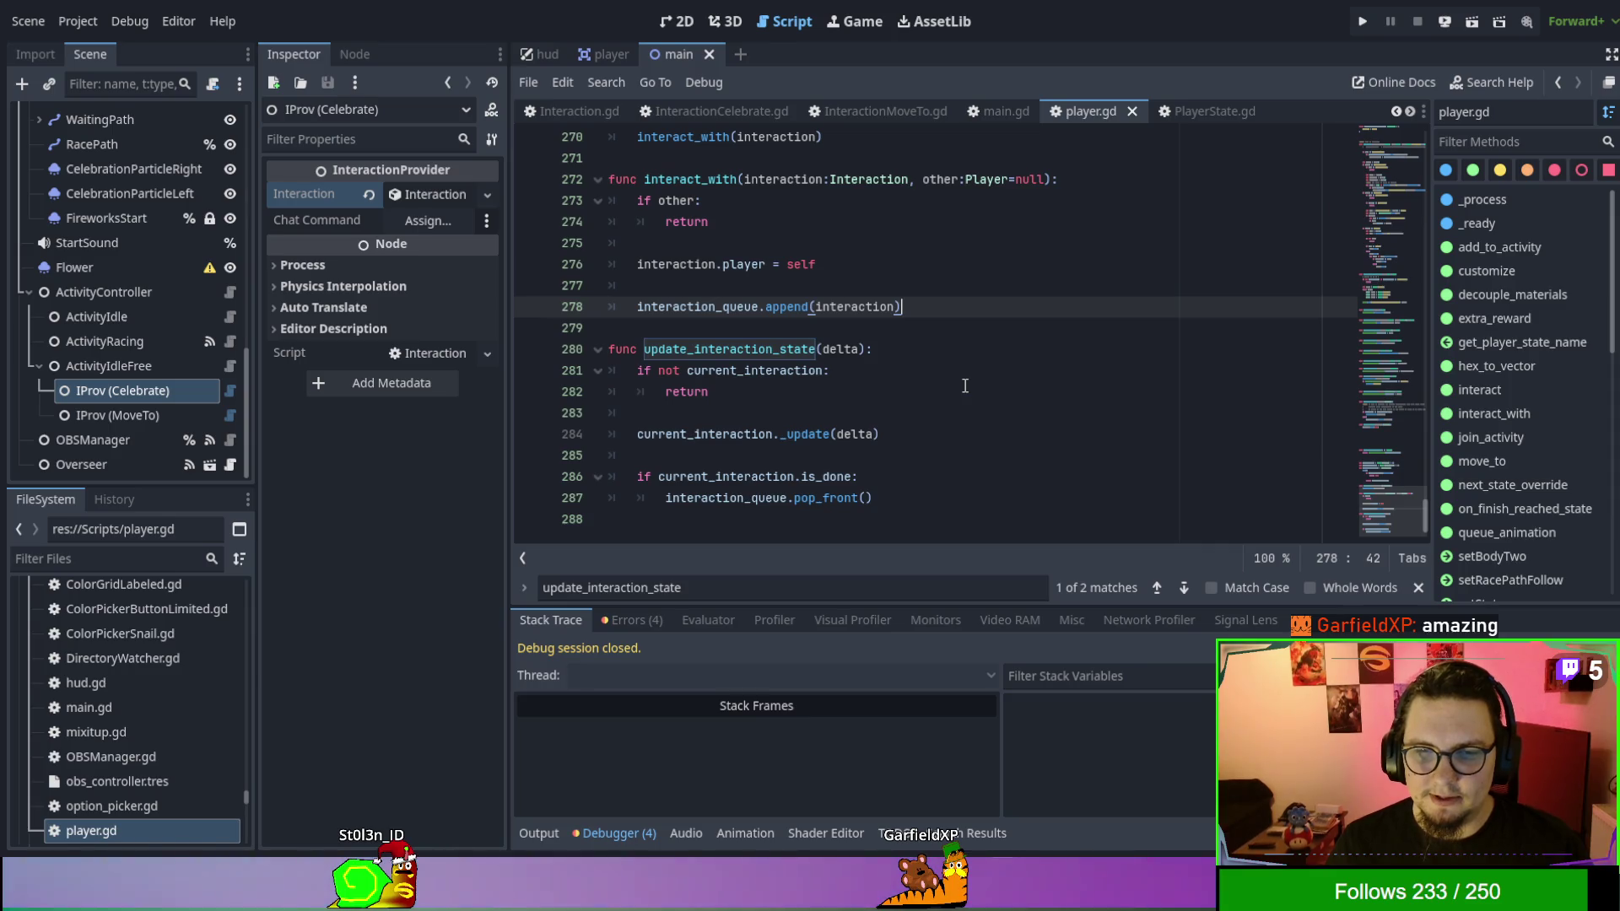
scroll(964, 384, up, 1)
scroll(963, 384, up, 4)
scroll(963, 383, up, 7)
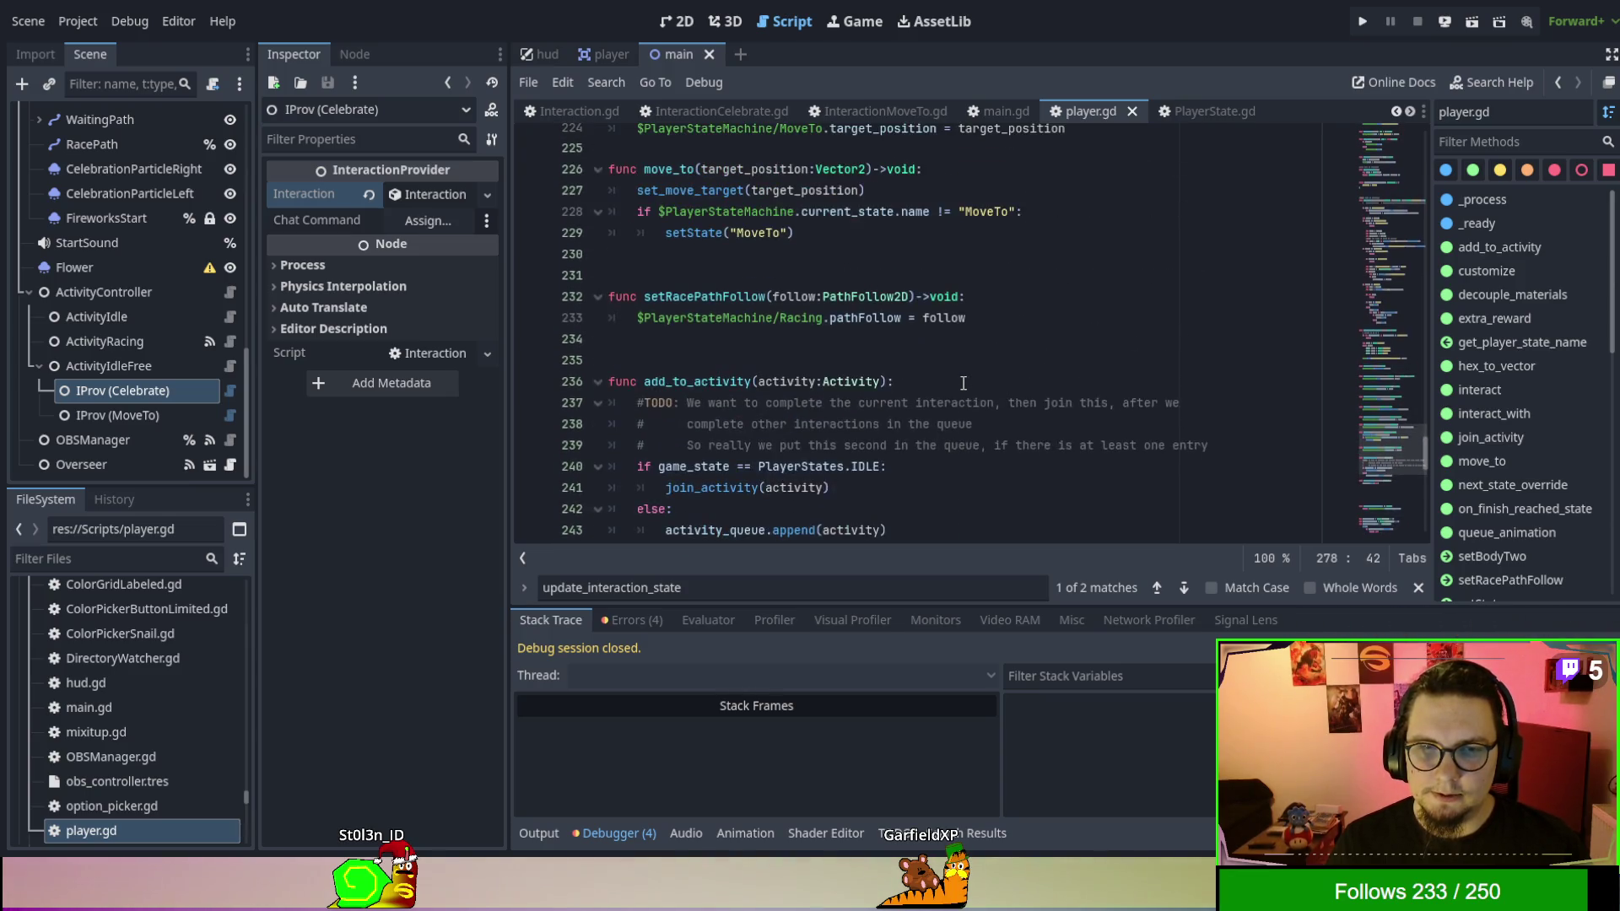
scroll(962, 383, down, 1)
scroll(963, 383, up, 7)
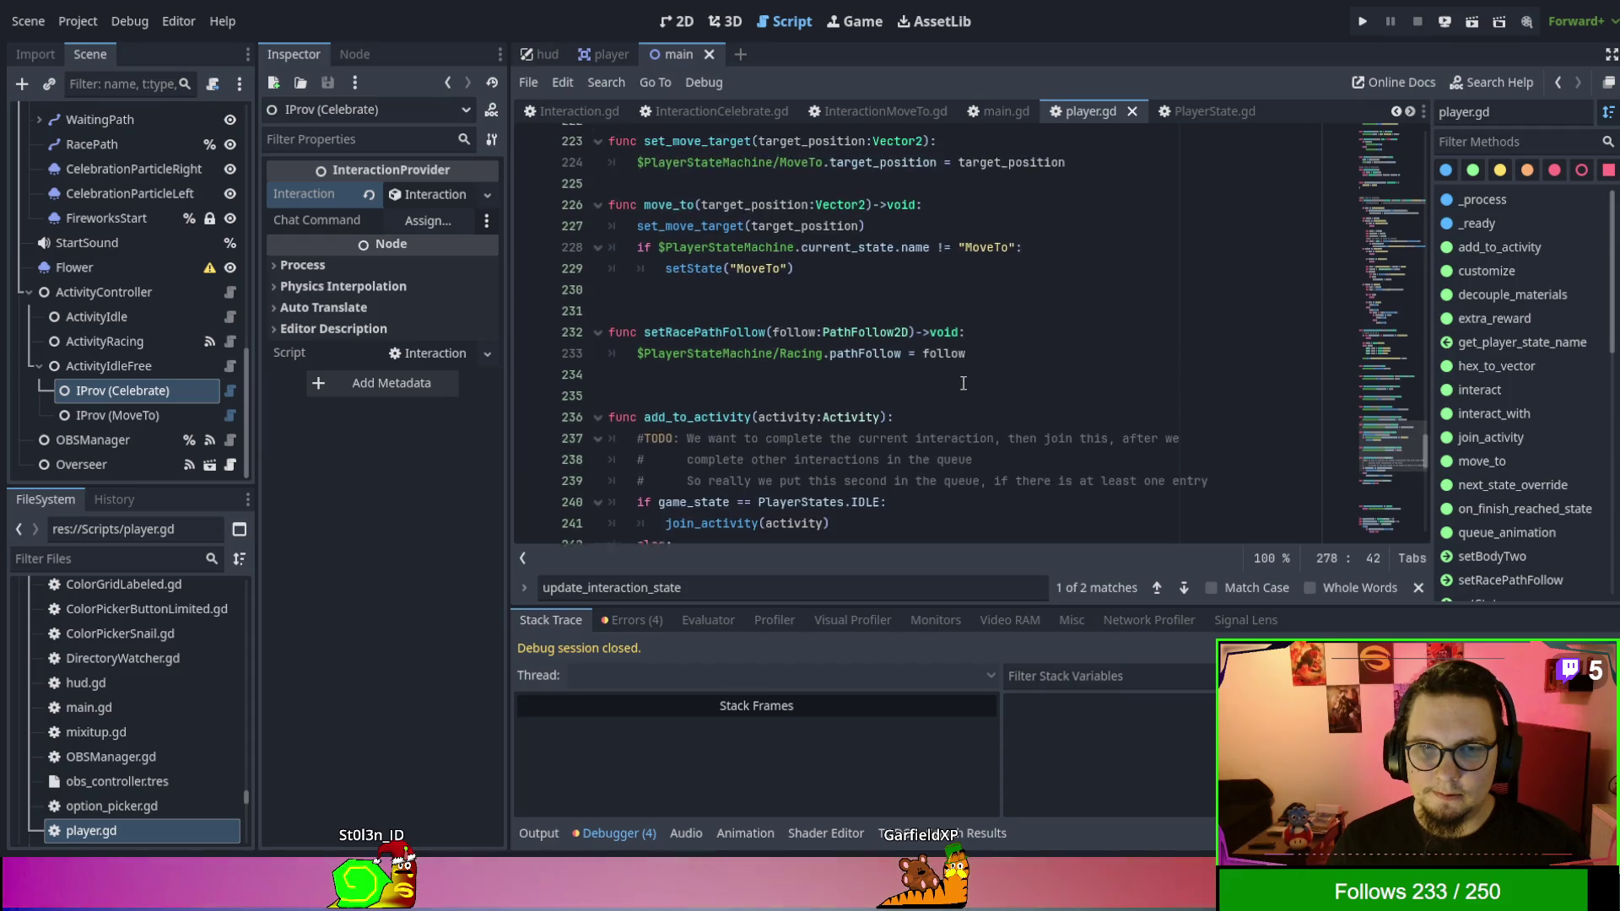
scroll(962, 383, up, 5)
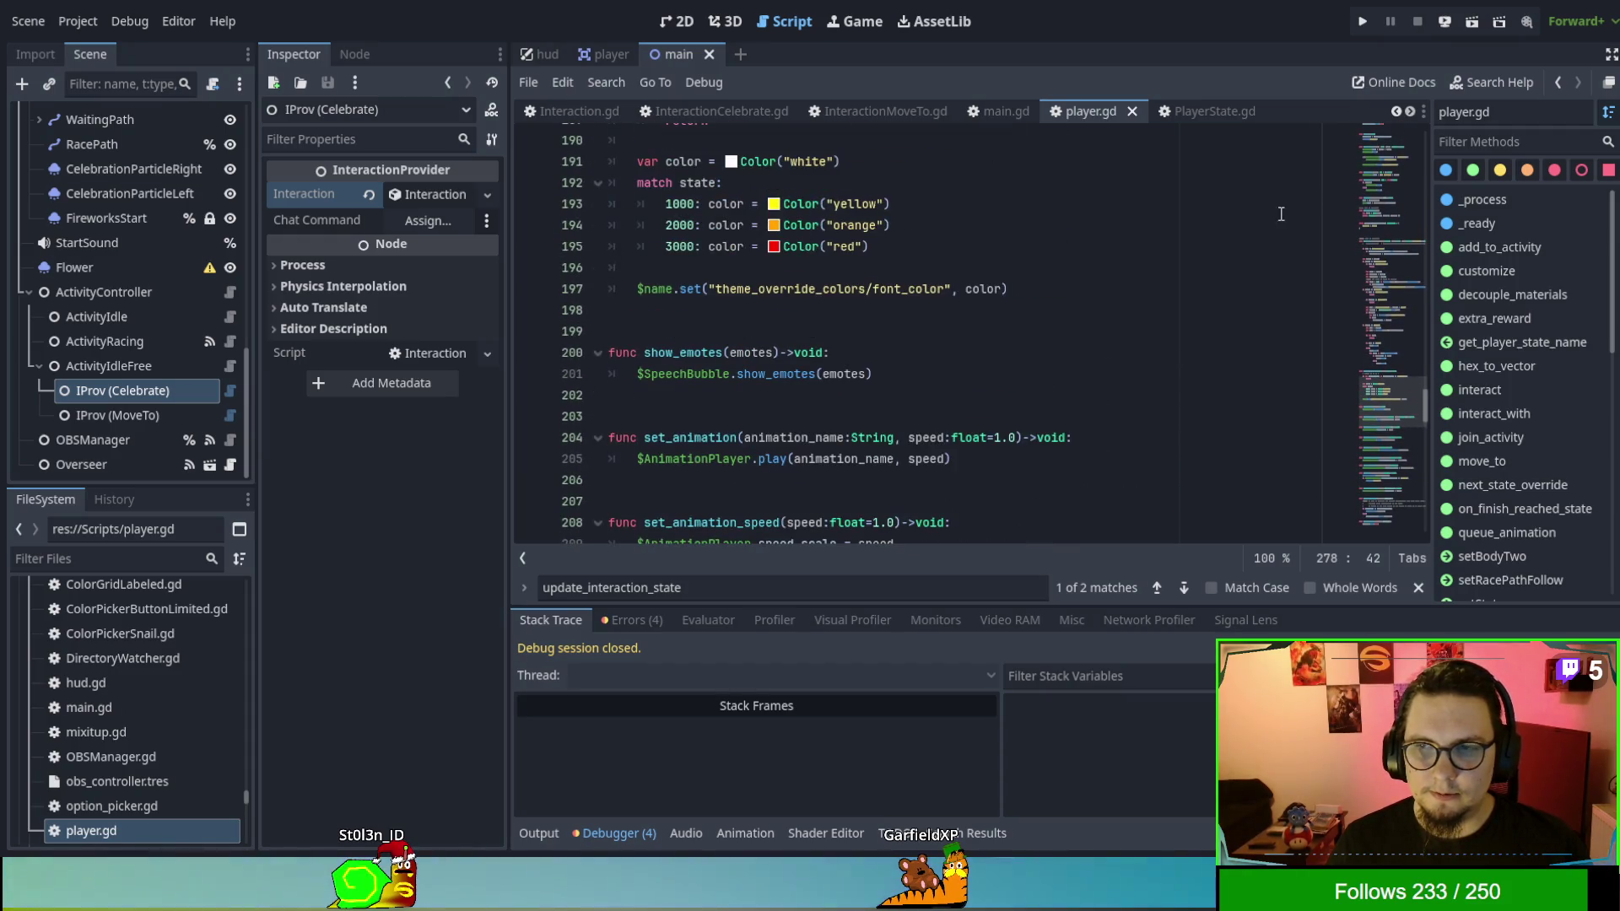
scroll(1109, 328, down, 1)
key(ctrl+f)
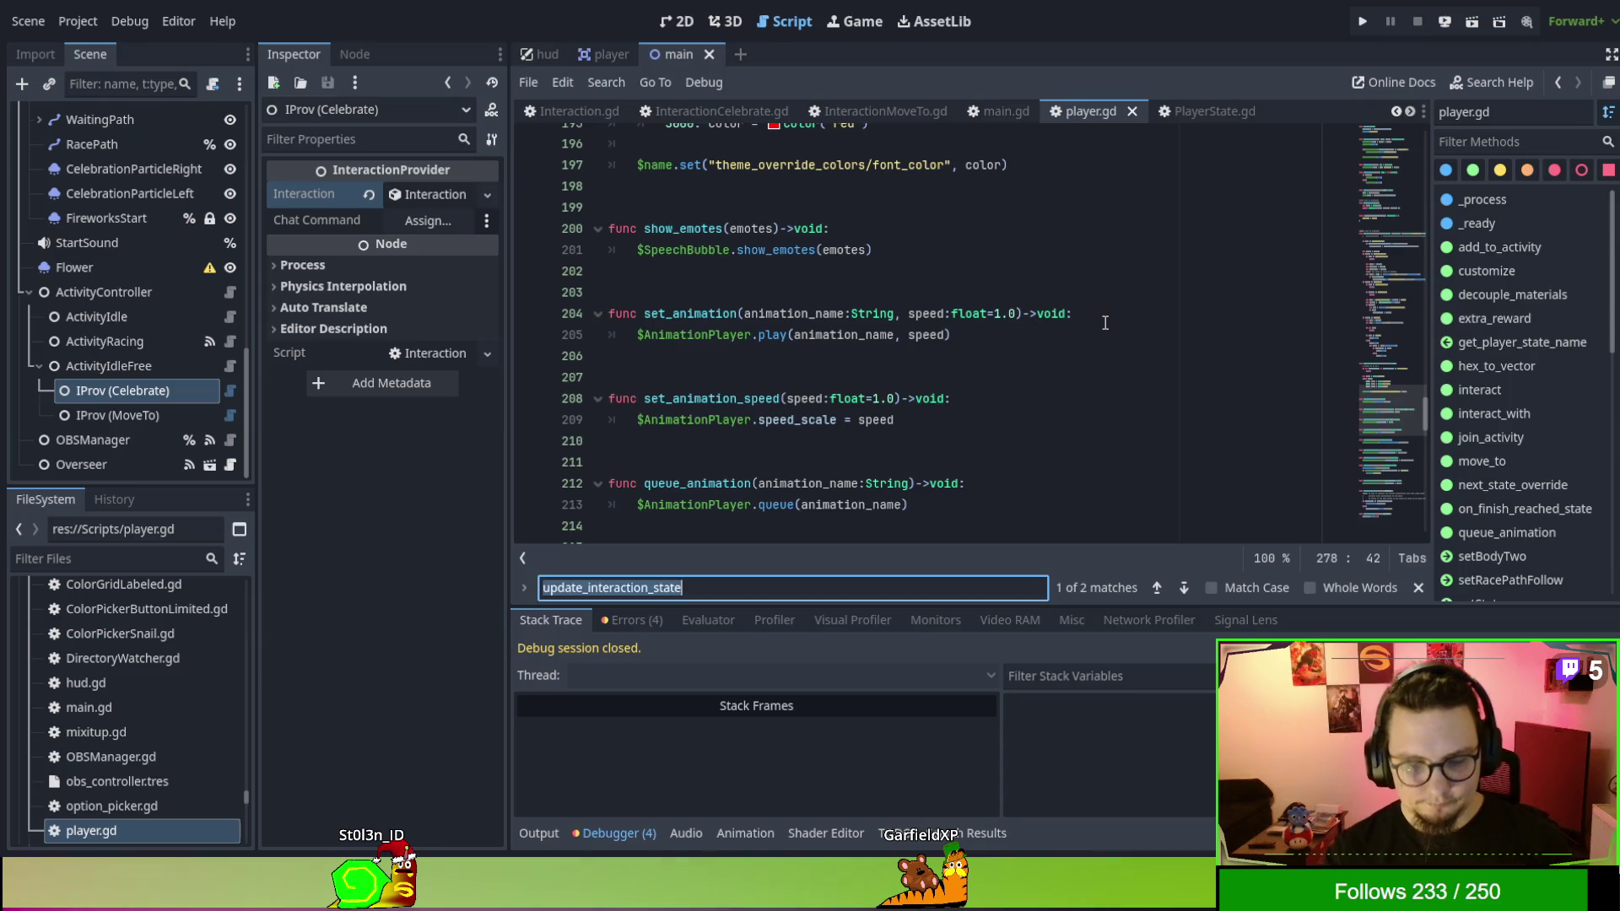
key(Return)
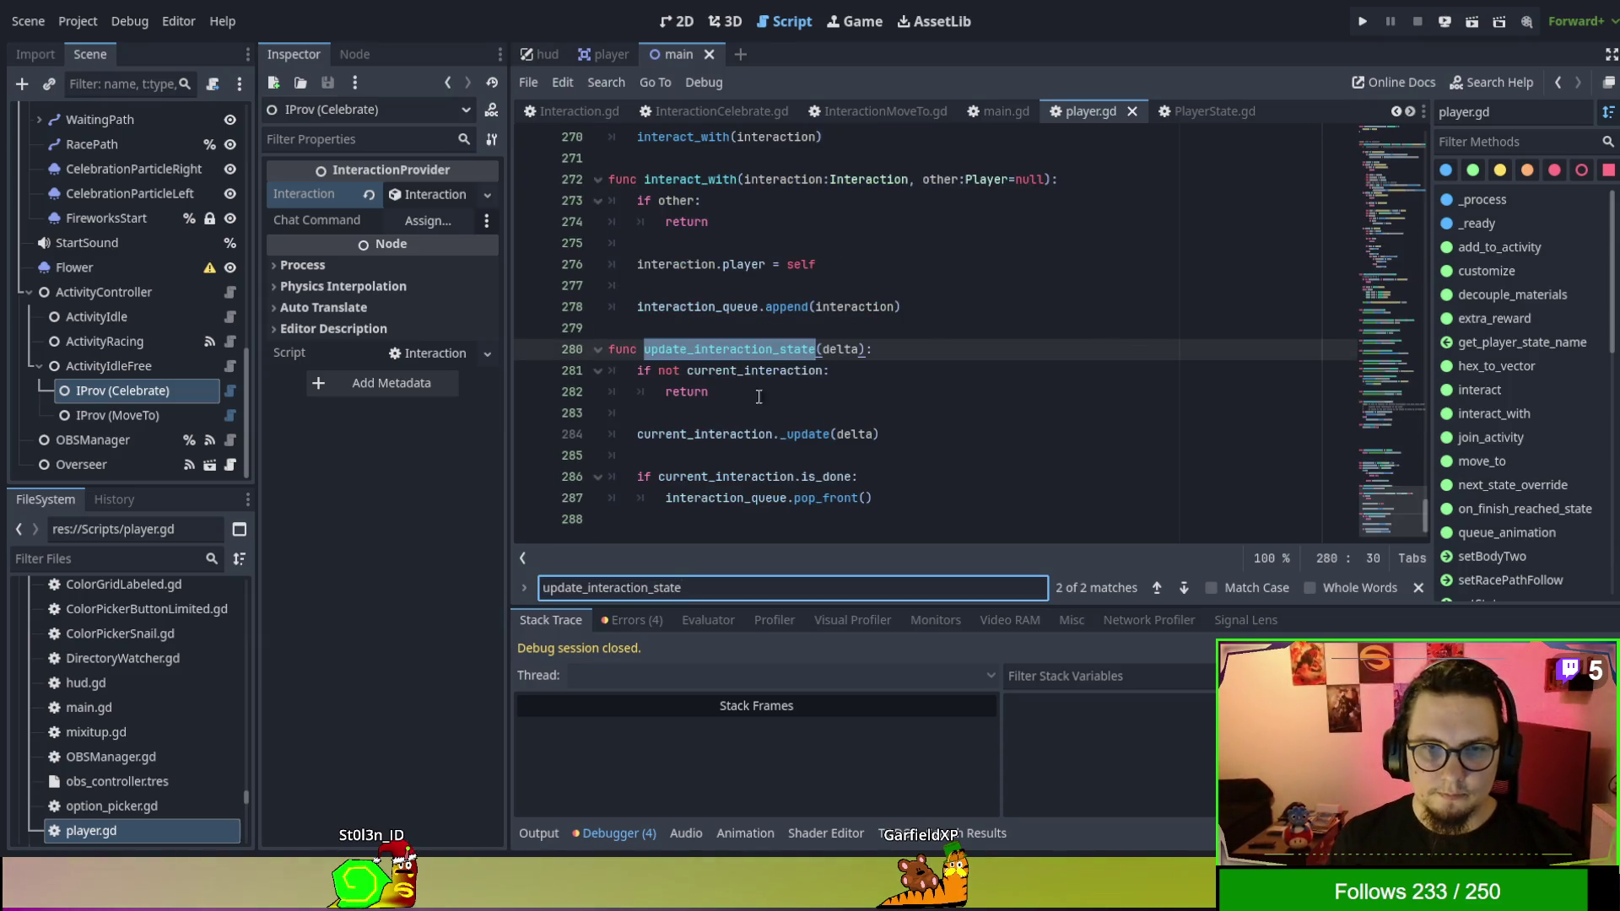
click(687, 349)
double_click(686, 348)
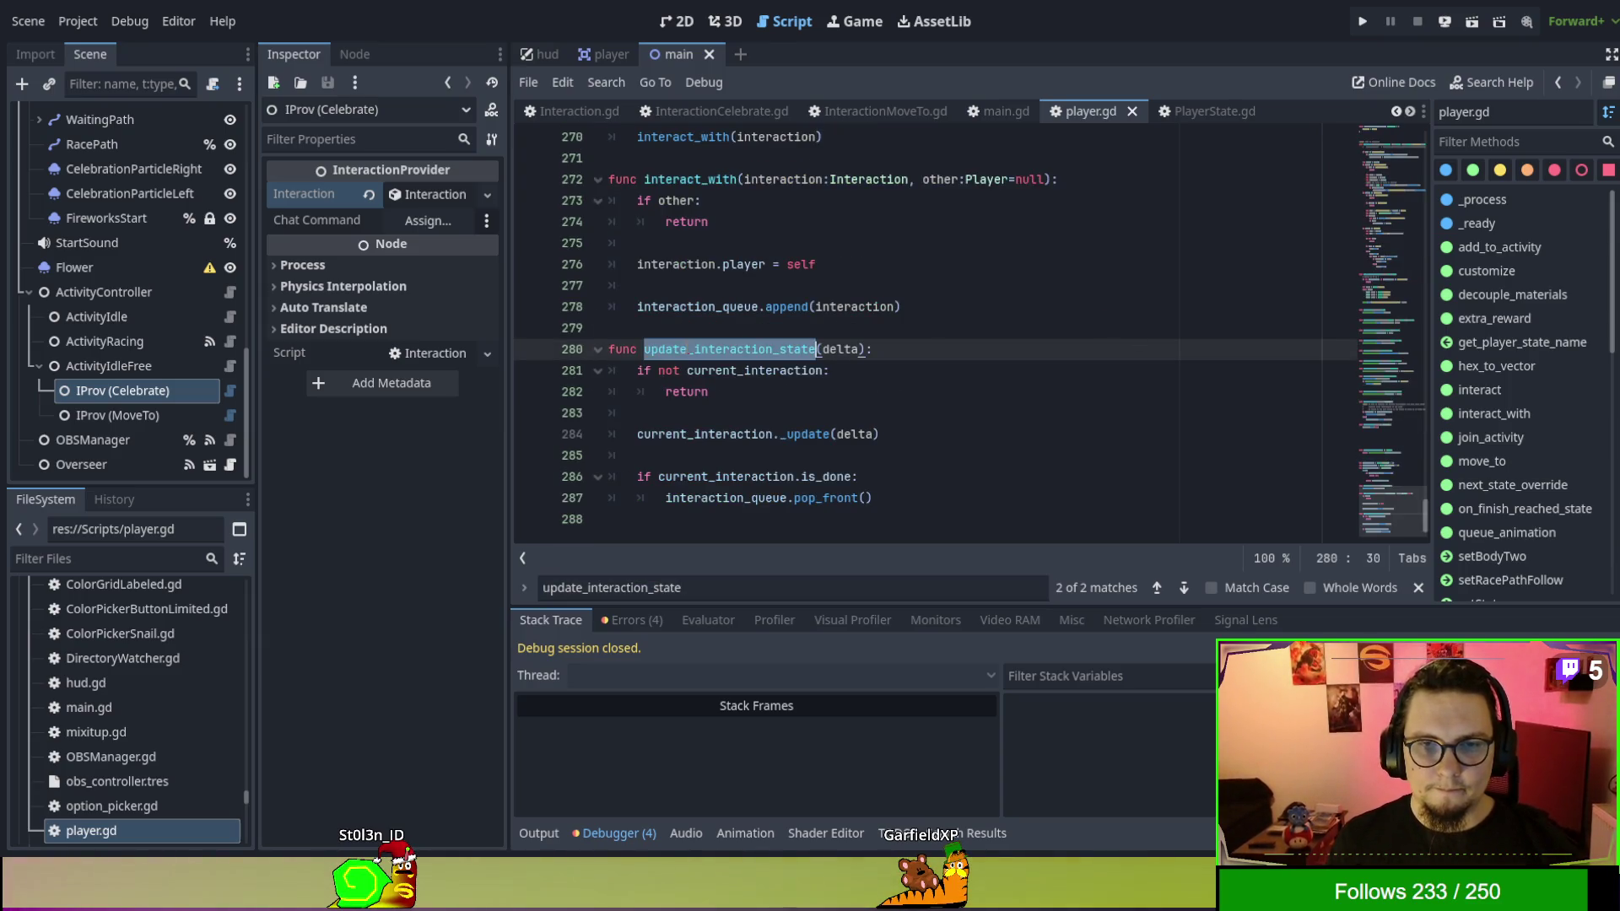
Move the update_interaction_state(delta) call from line 61 to a new line after z_index.
key(ctrl+f)
click(1158, 586)
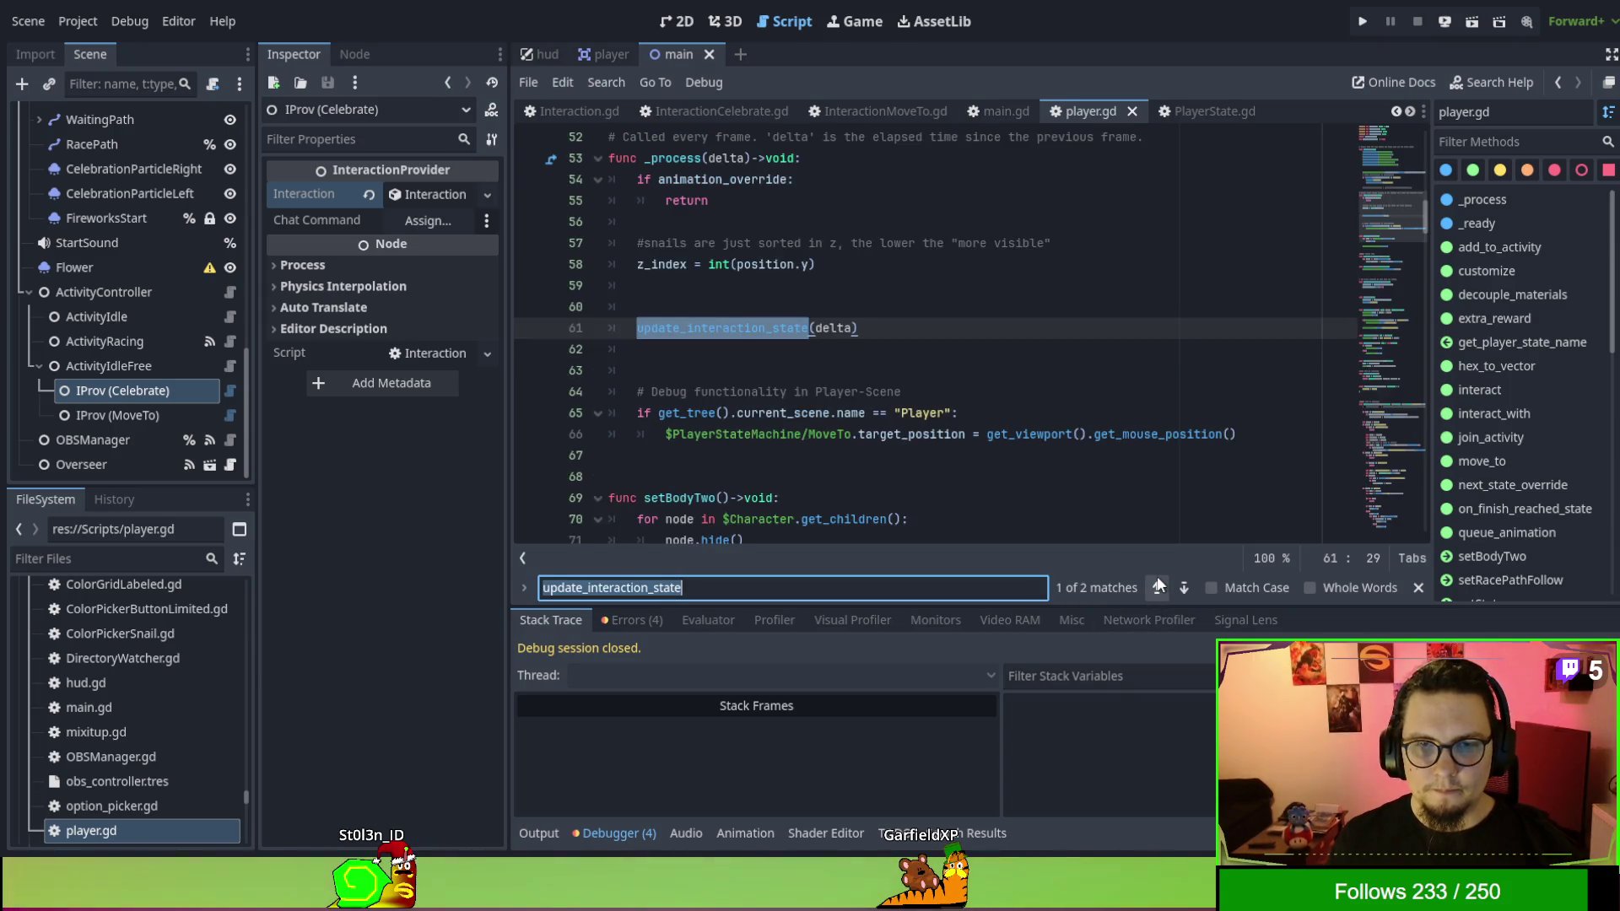
click(928, 325)
scroll(923, 363, up, 1)
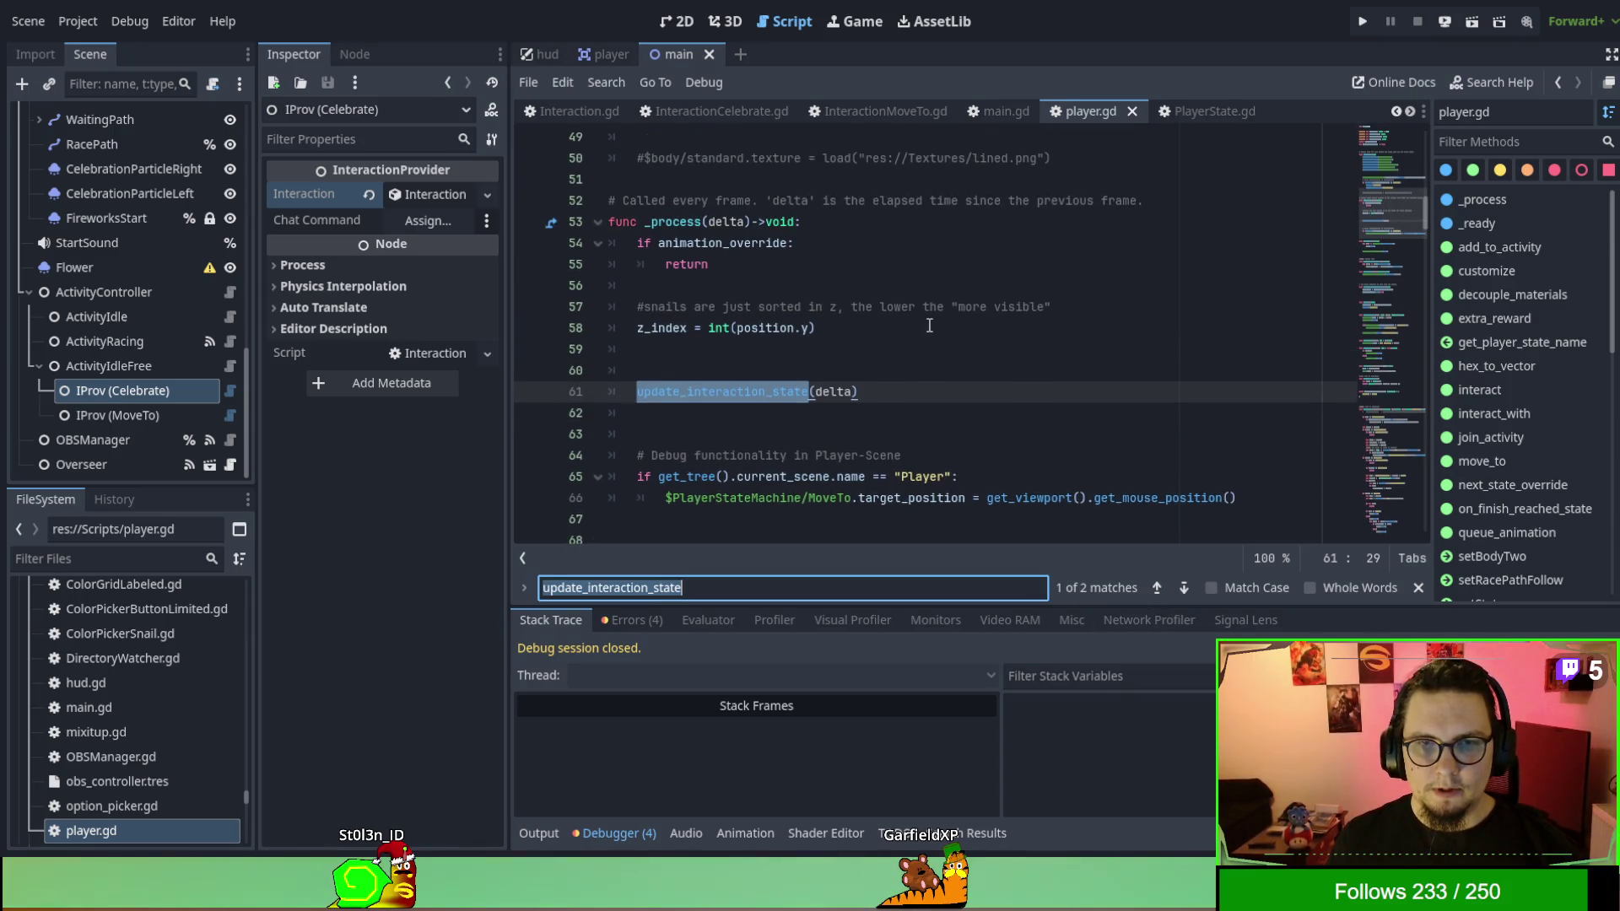
triple_click(914, 391)
key(ctrl+c)
key(BackSpace)
key(BackSpace)
click(860, 328)
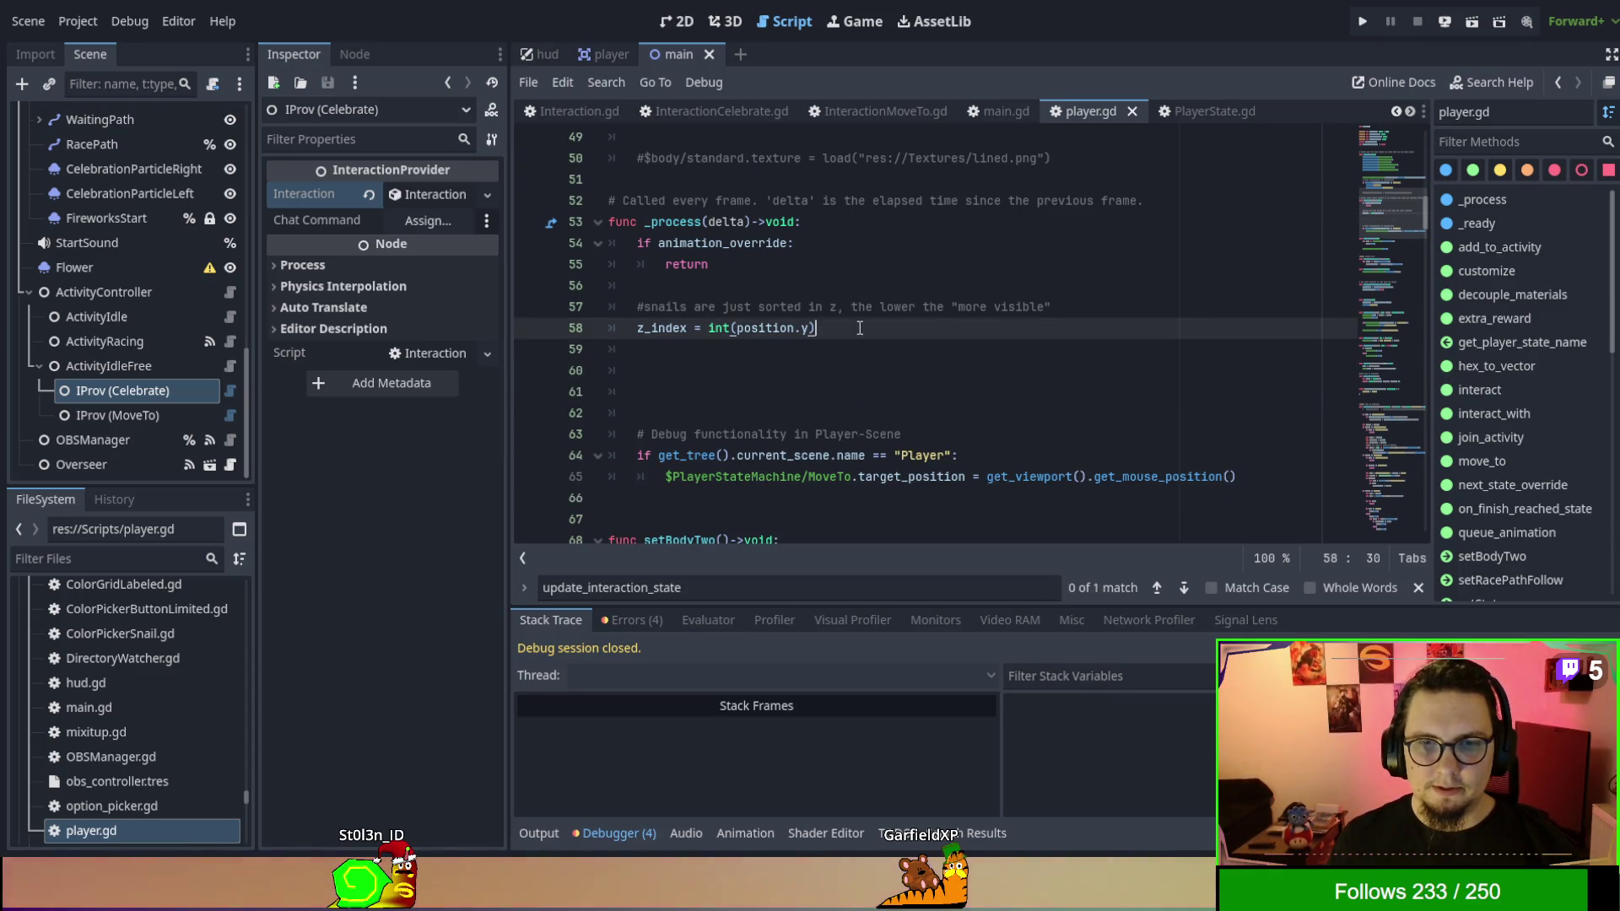
key(Return)
key(ctrl+v)
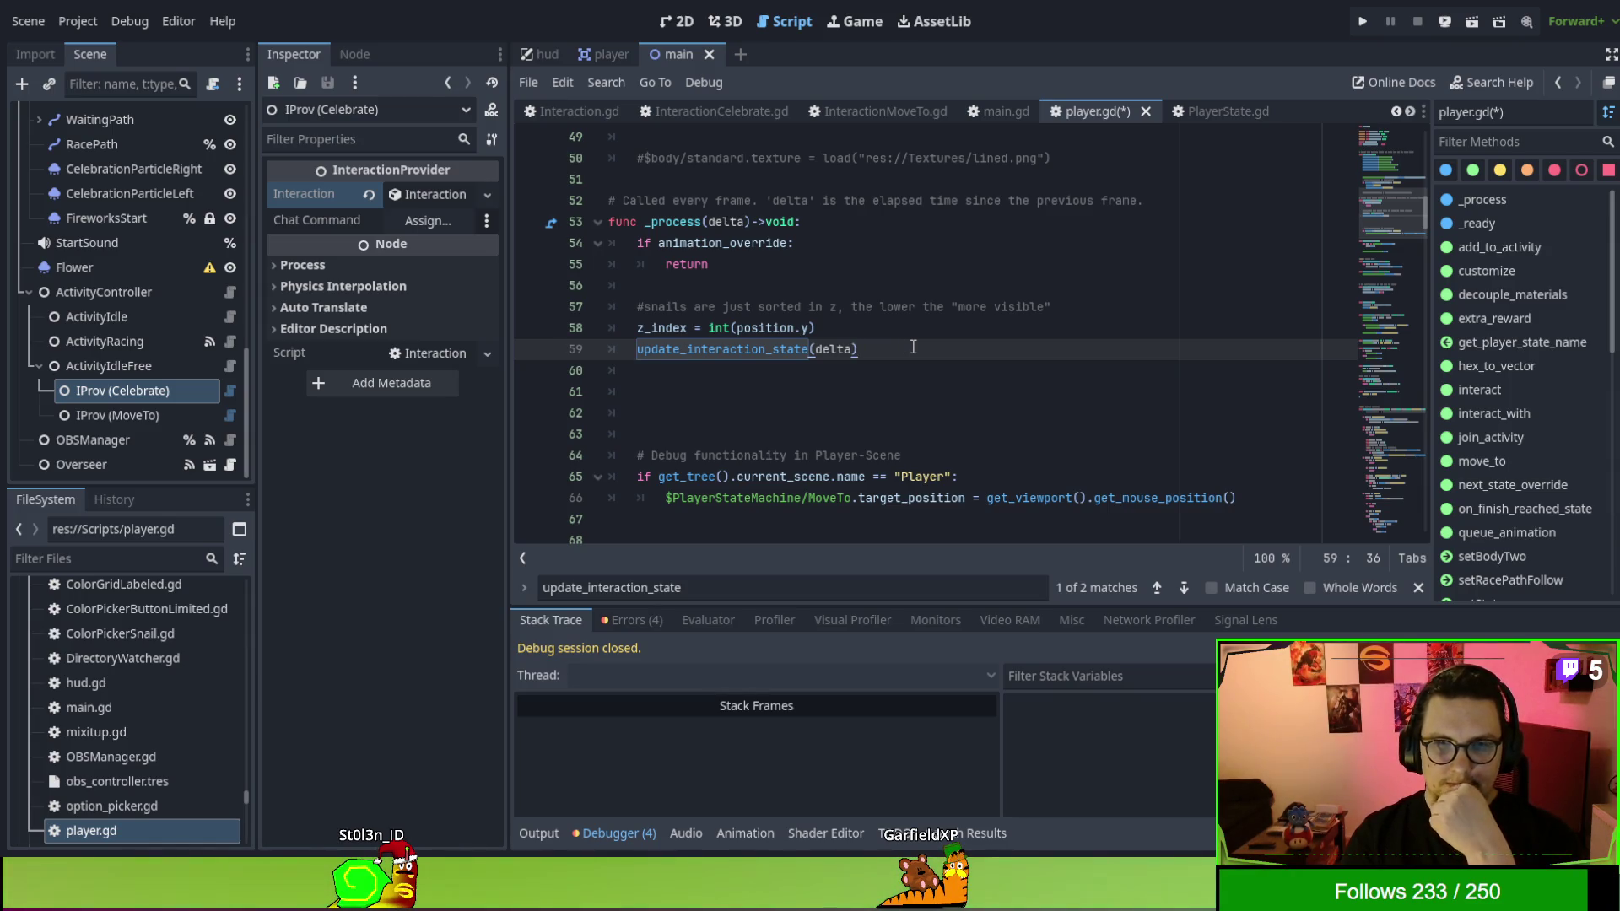
Find animation_override in player.gd, cycling through matches to its check on line 54.
scroll(878, 320, up, 9)
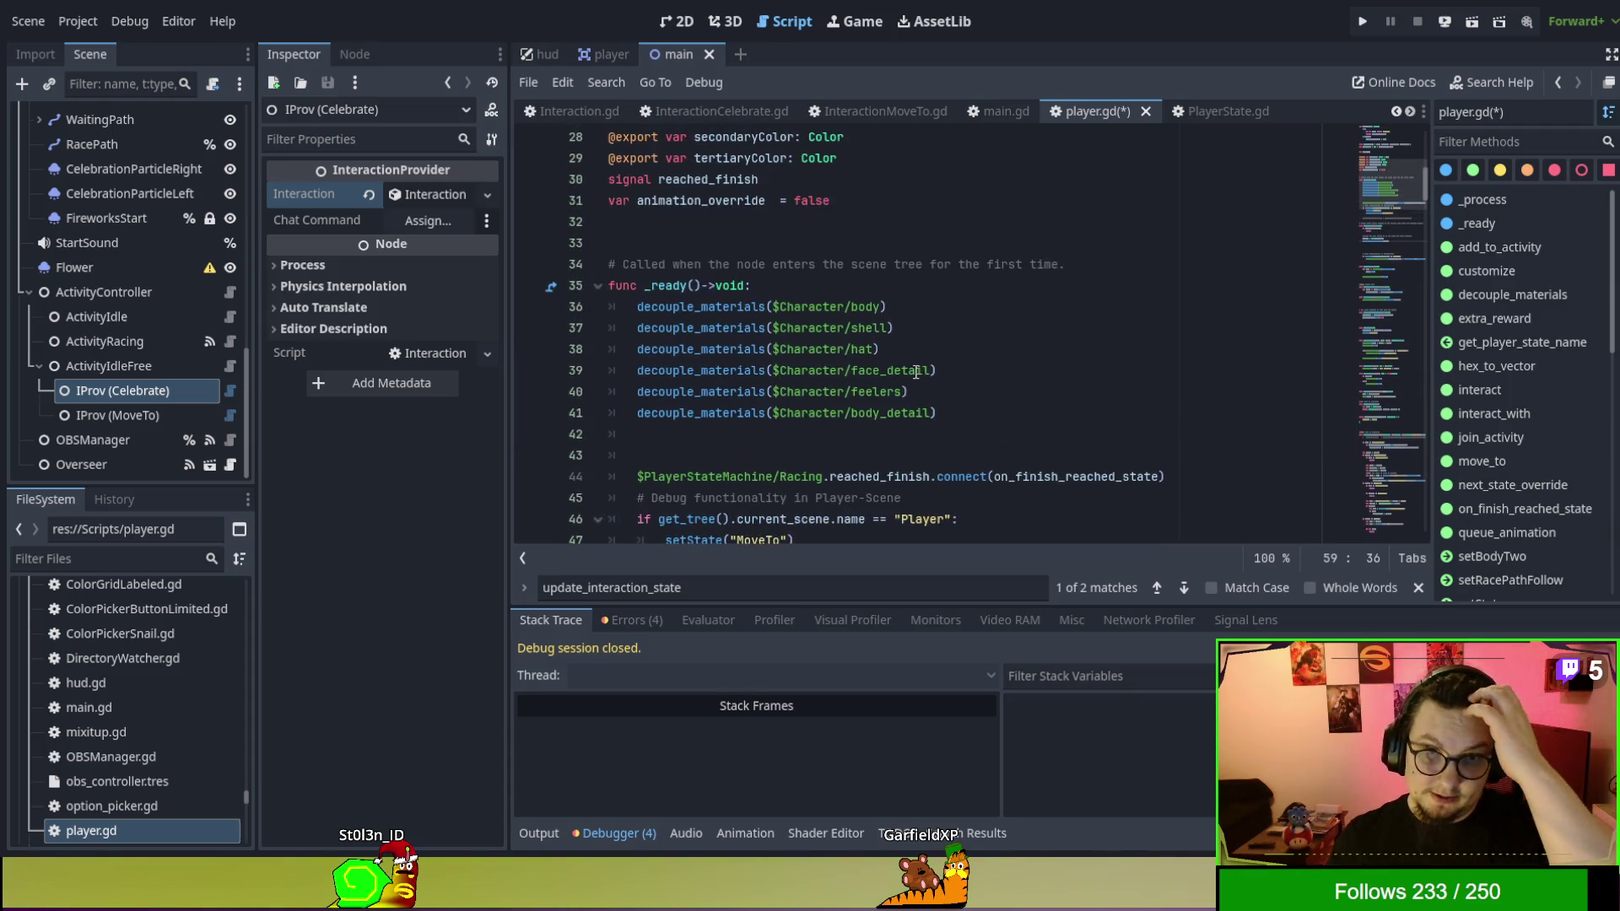
double_click(700, 327)
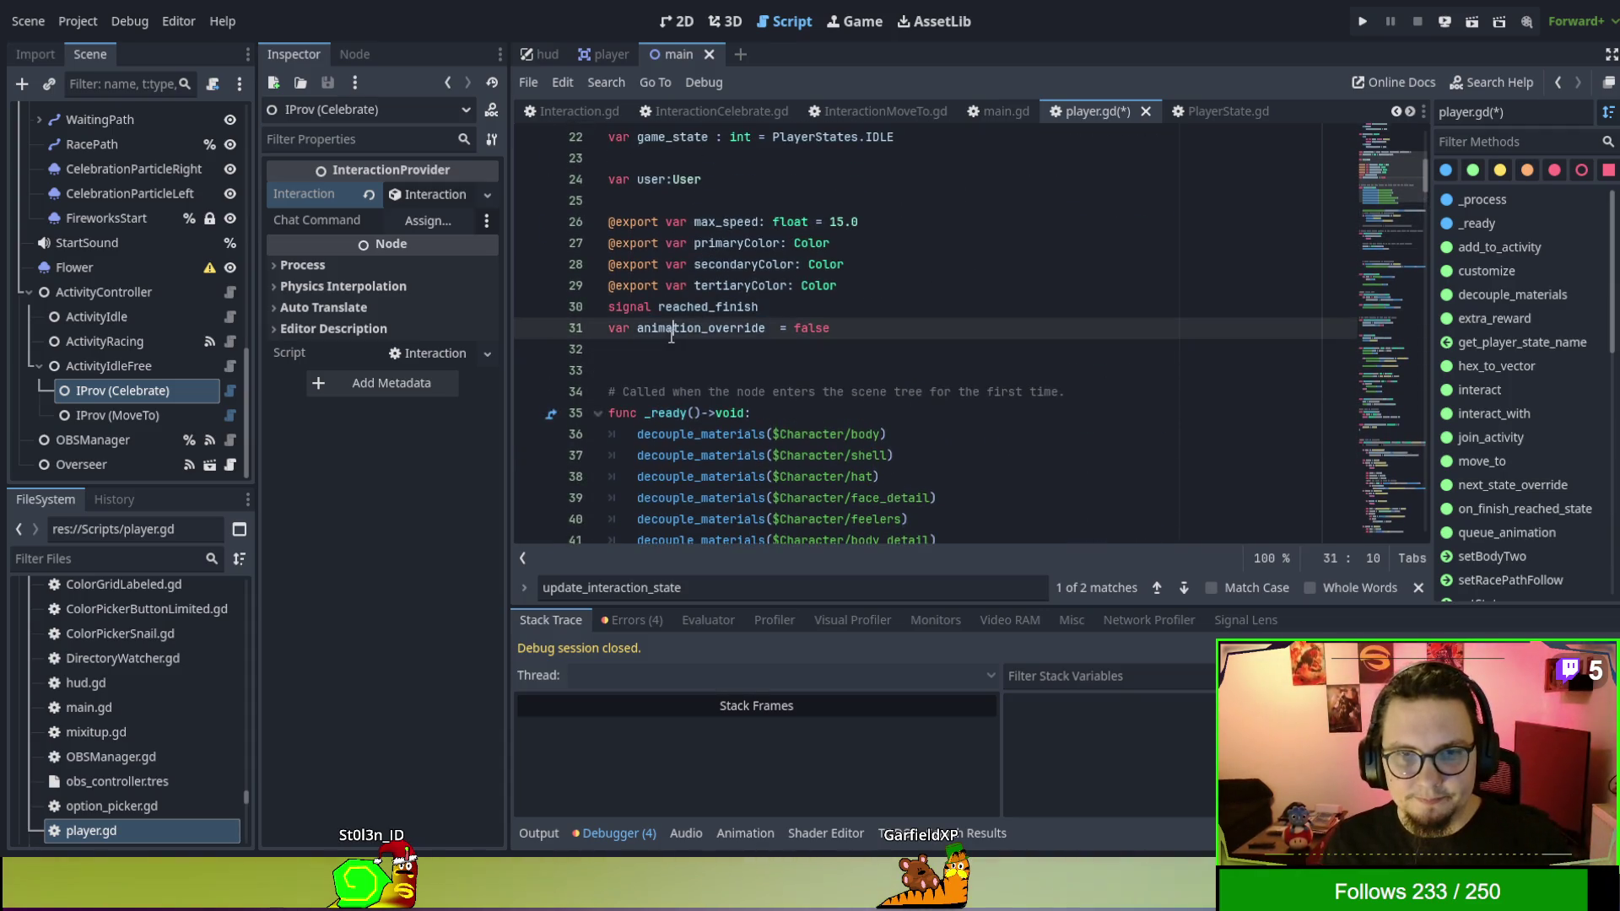
key(ctrl+f)
click(1183, 588)
click(1183, 588)
click(1183, 588)
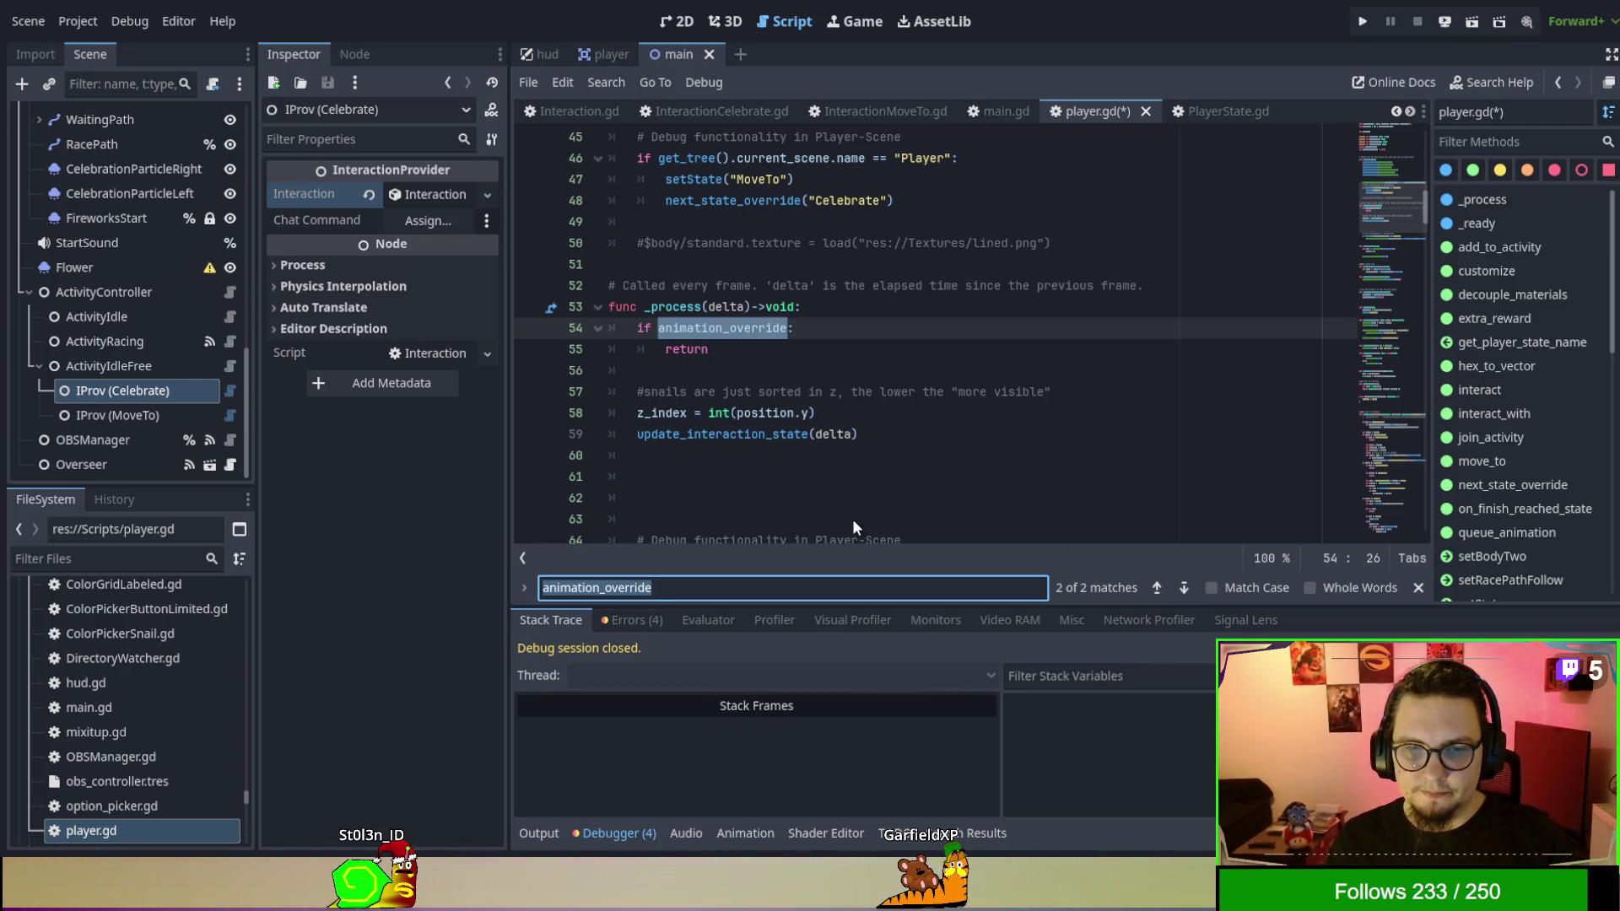
Search the whole project for animation_override, finding five matches in three files.
key(ctrl+shift+f)
key(Return)
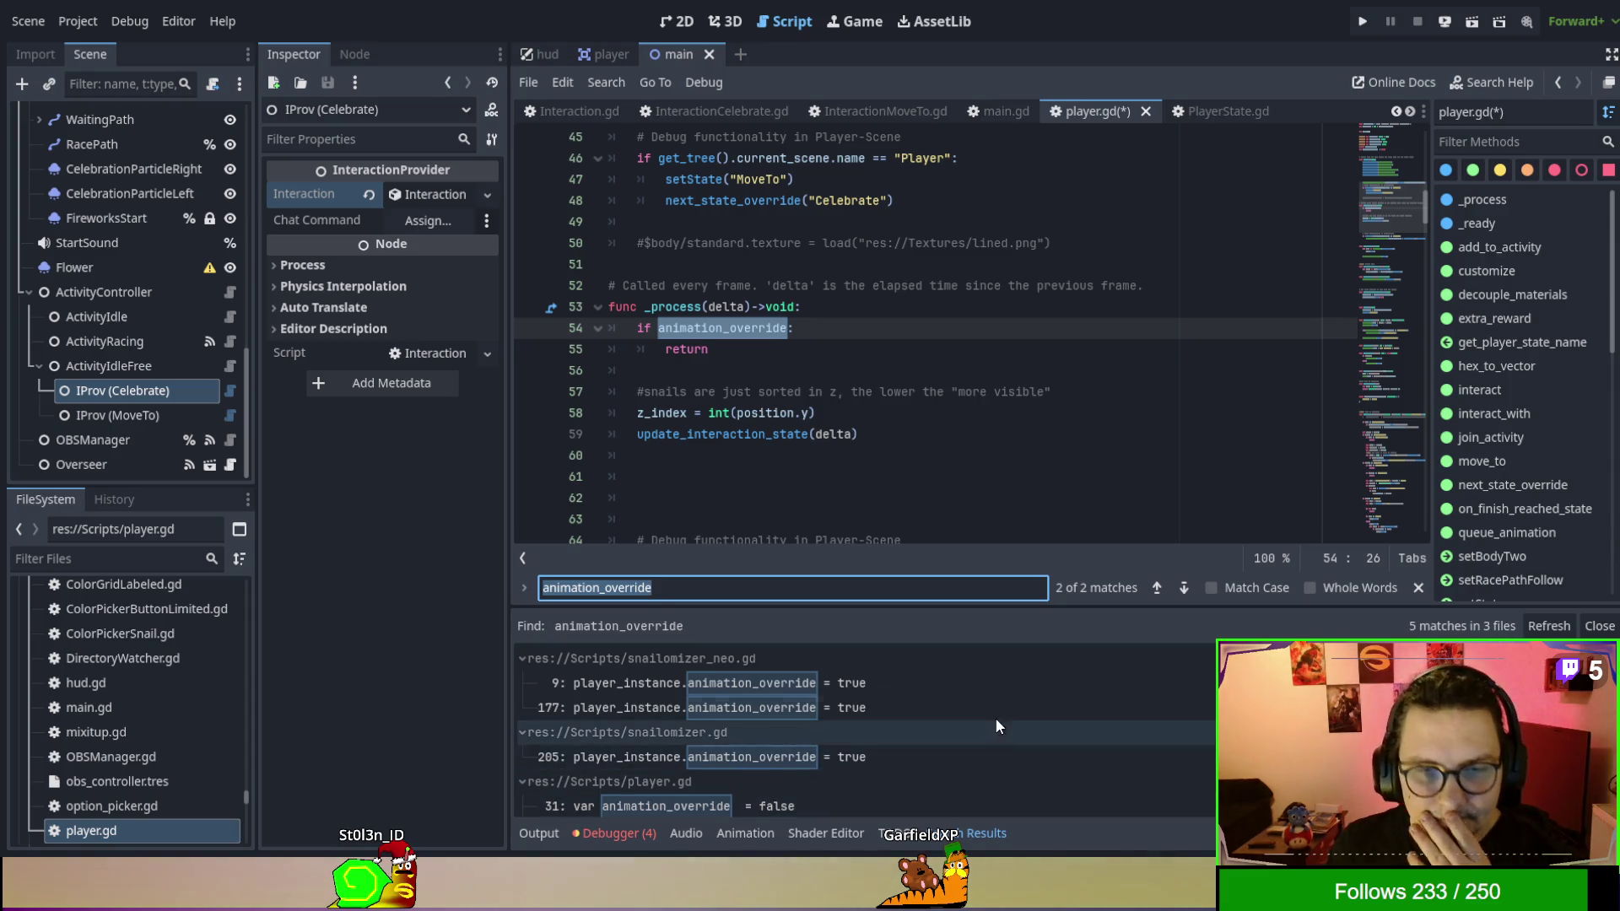
scroll(984, 671, down, 1)
scroll(1000, 711, down, 1)
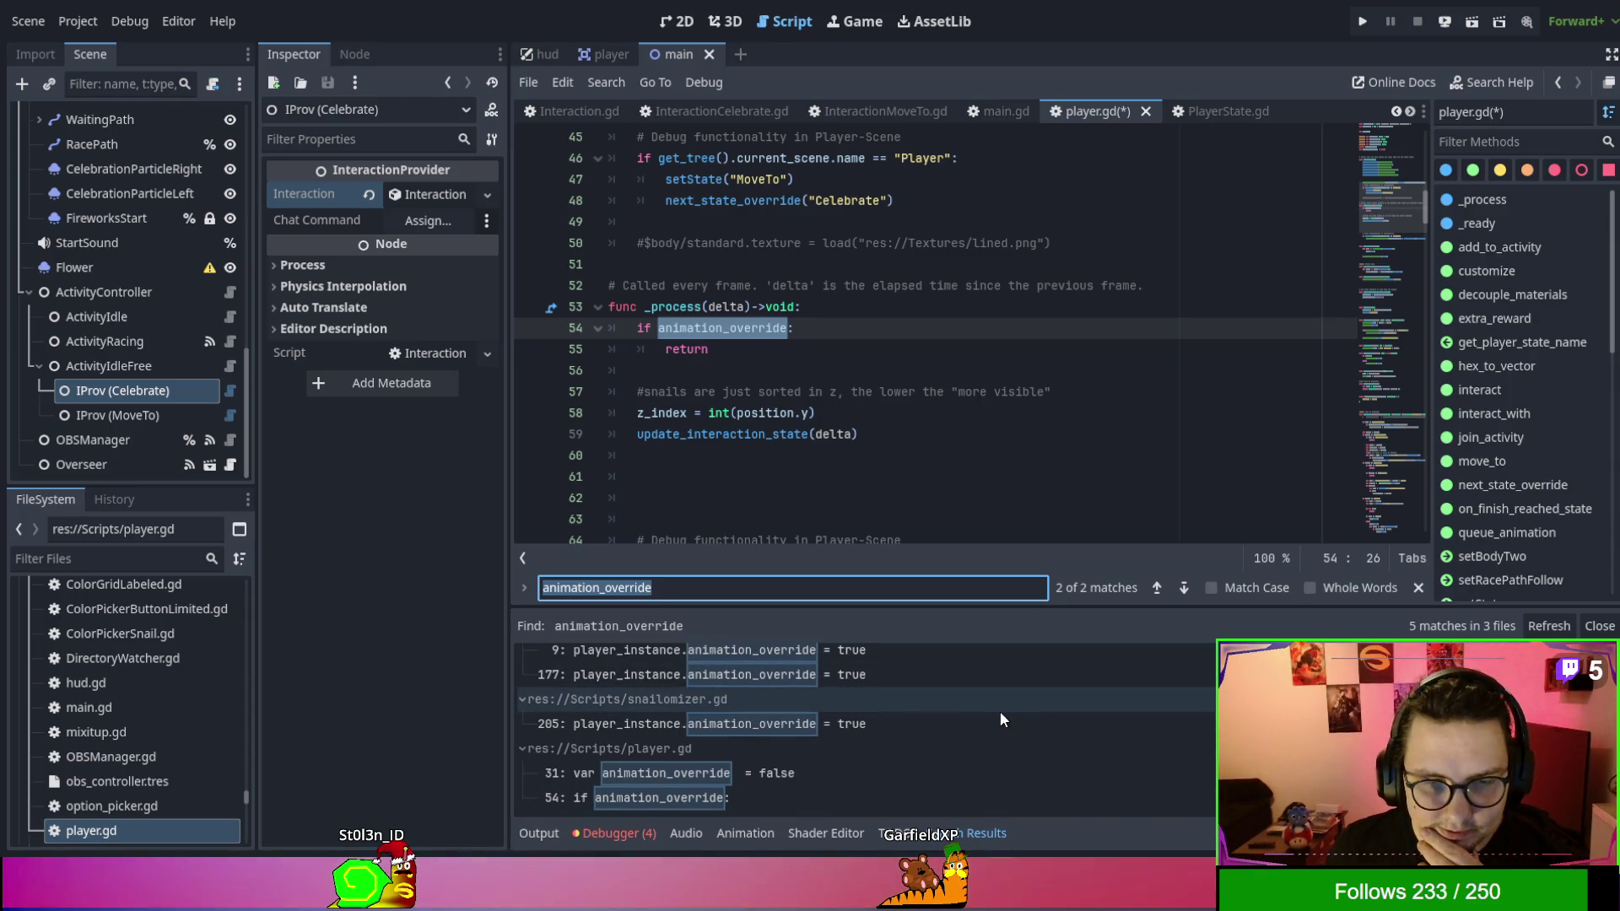
click(1419, 589)
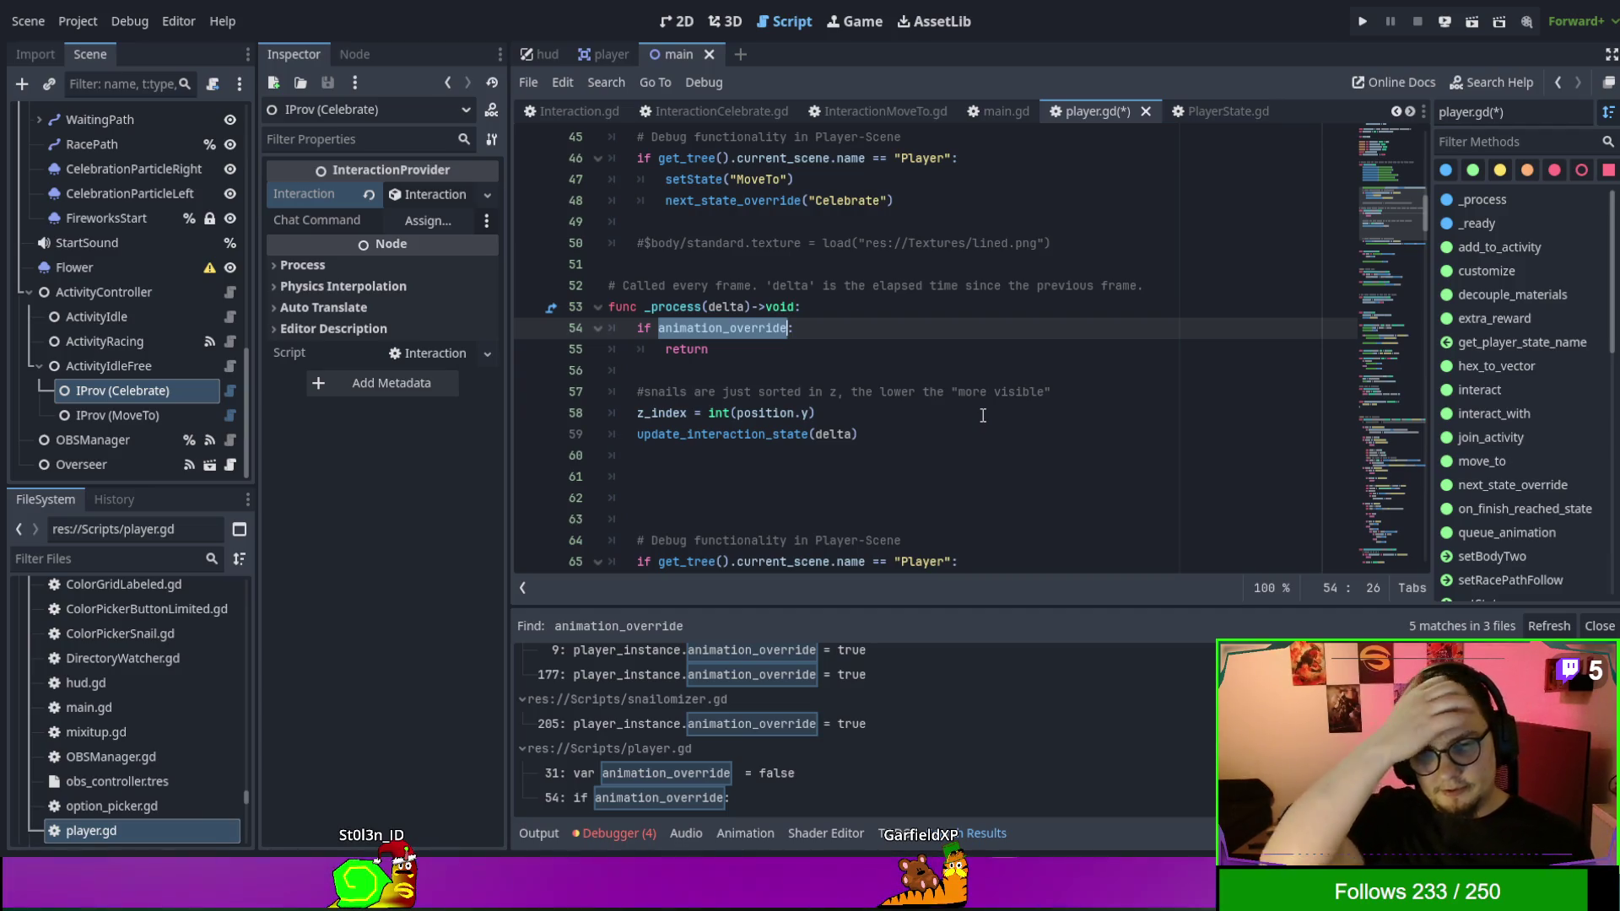
scroll(987, 420, down, 1)
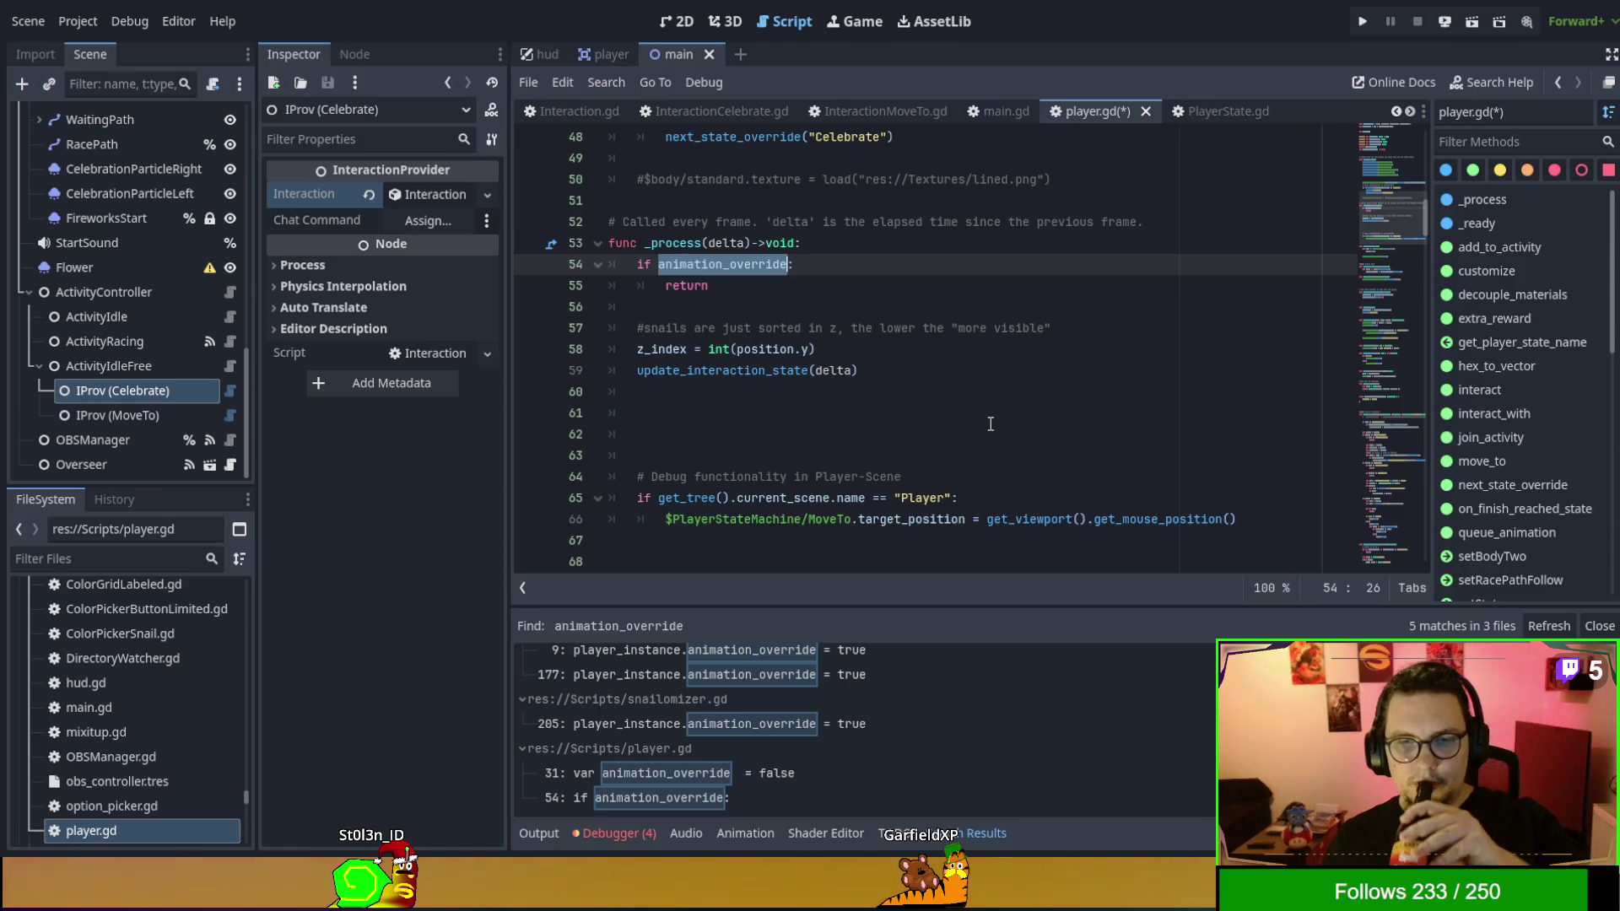
scroll(990, 424, down, 1)
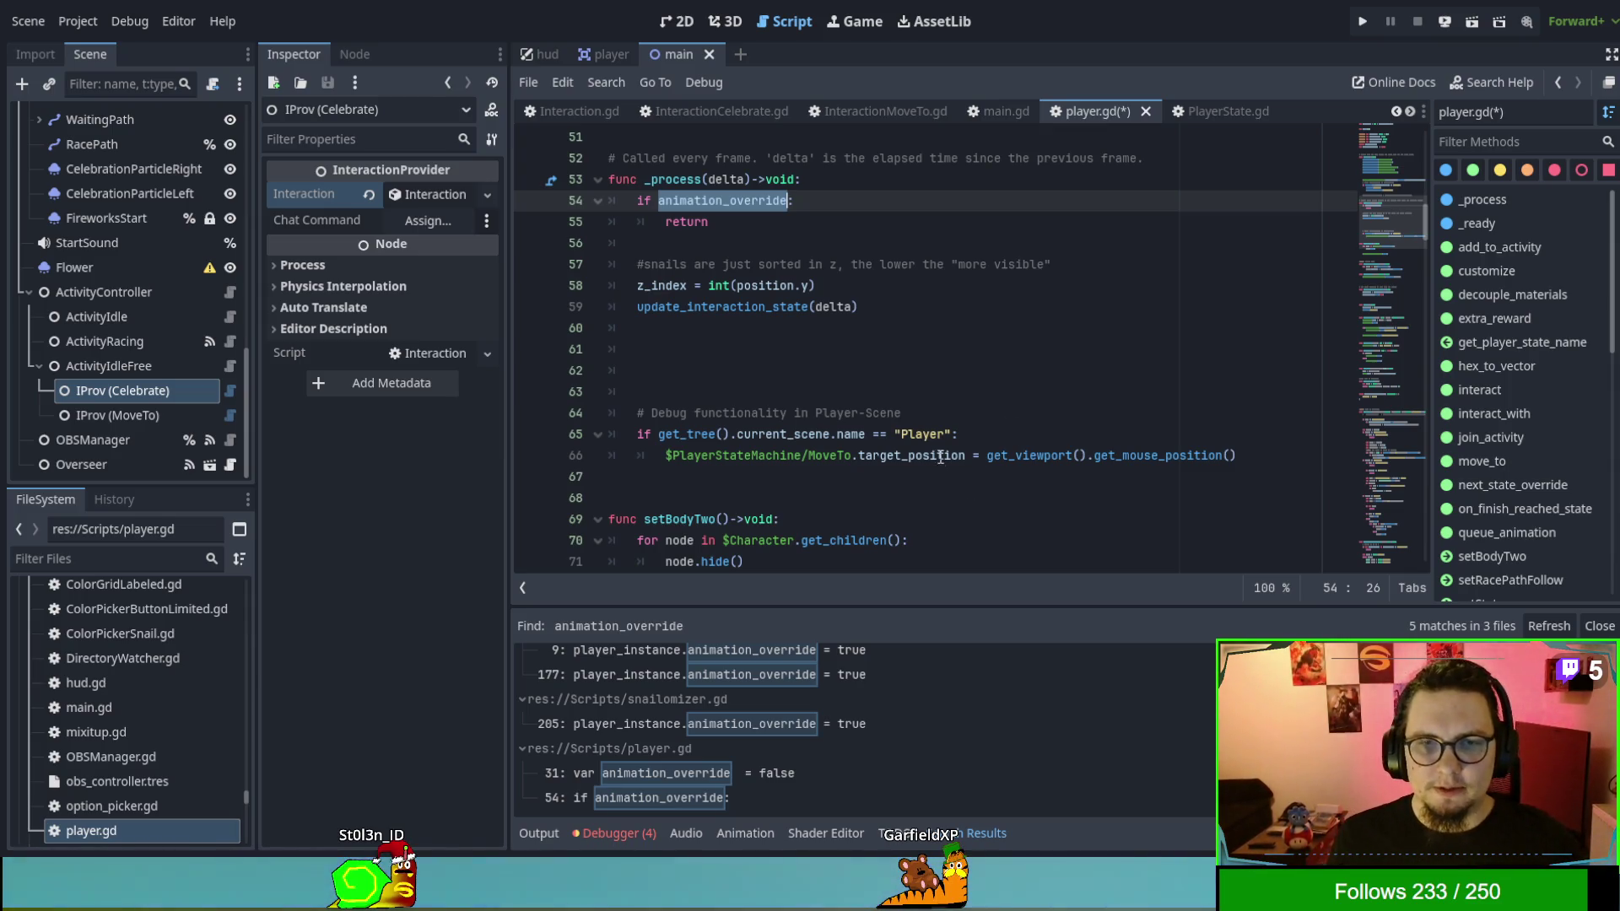
Jump to the update_interaction_state definition, then switch to the main.gd script.
double_click(742, 308)
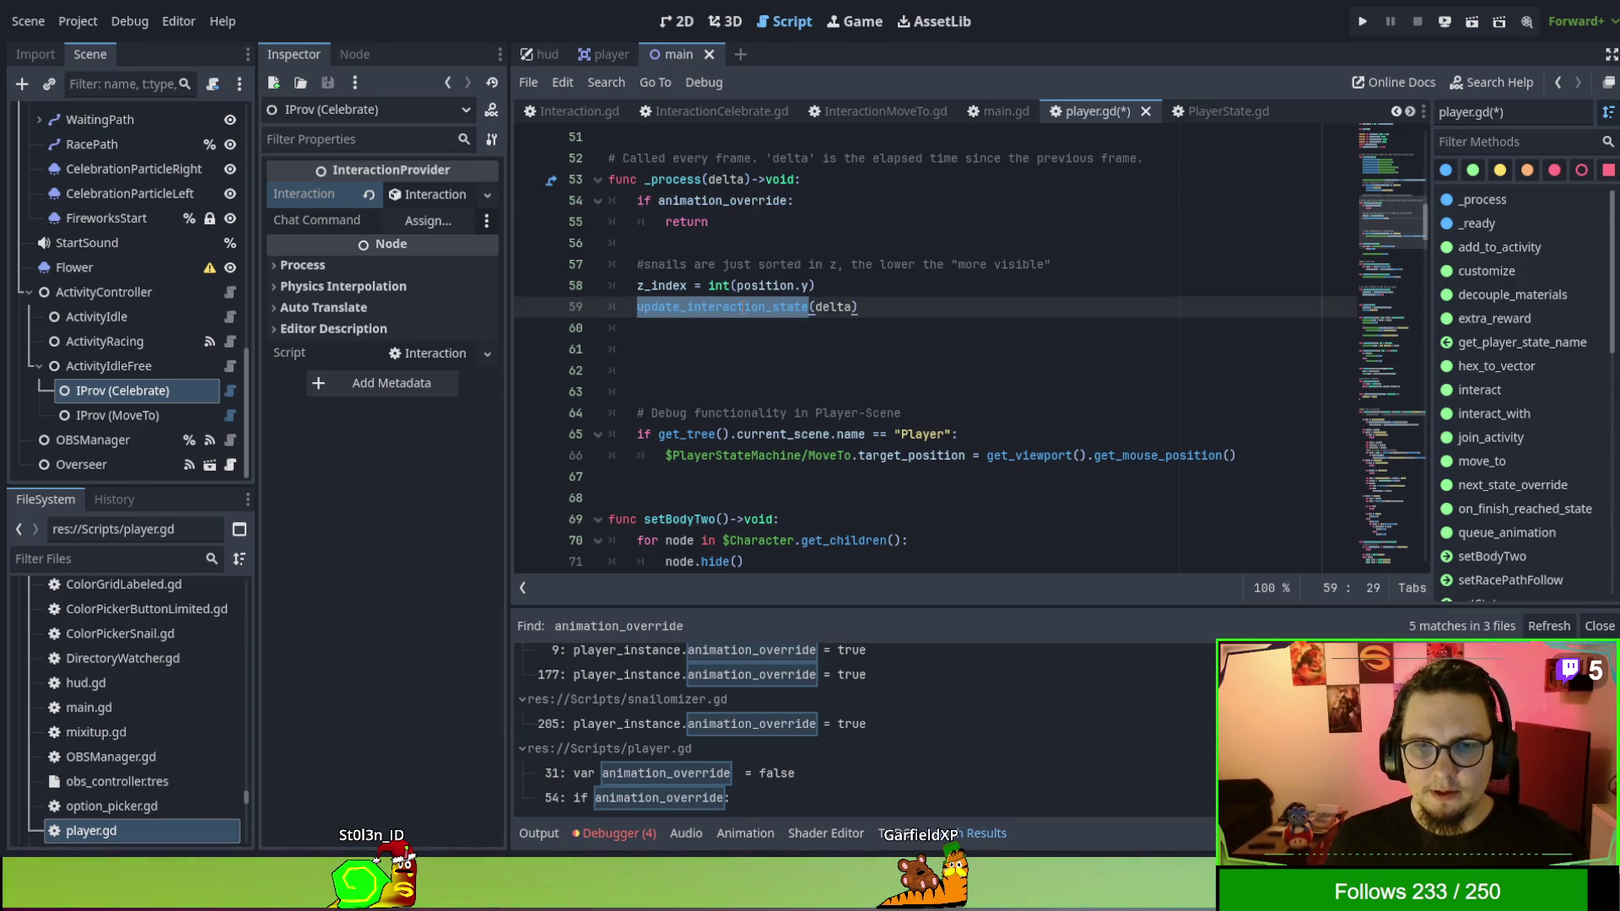
ctrl+click(743, 308)
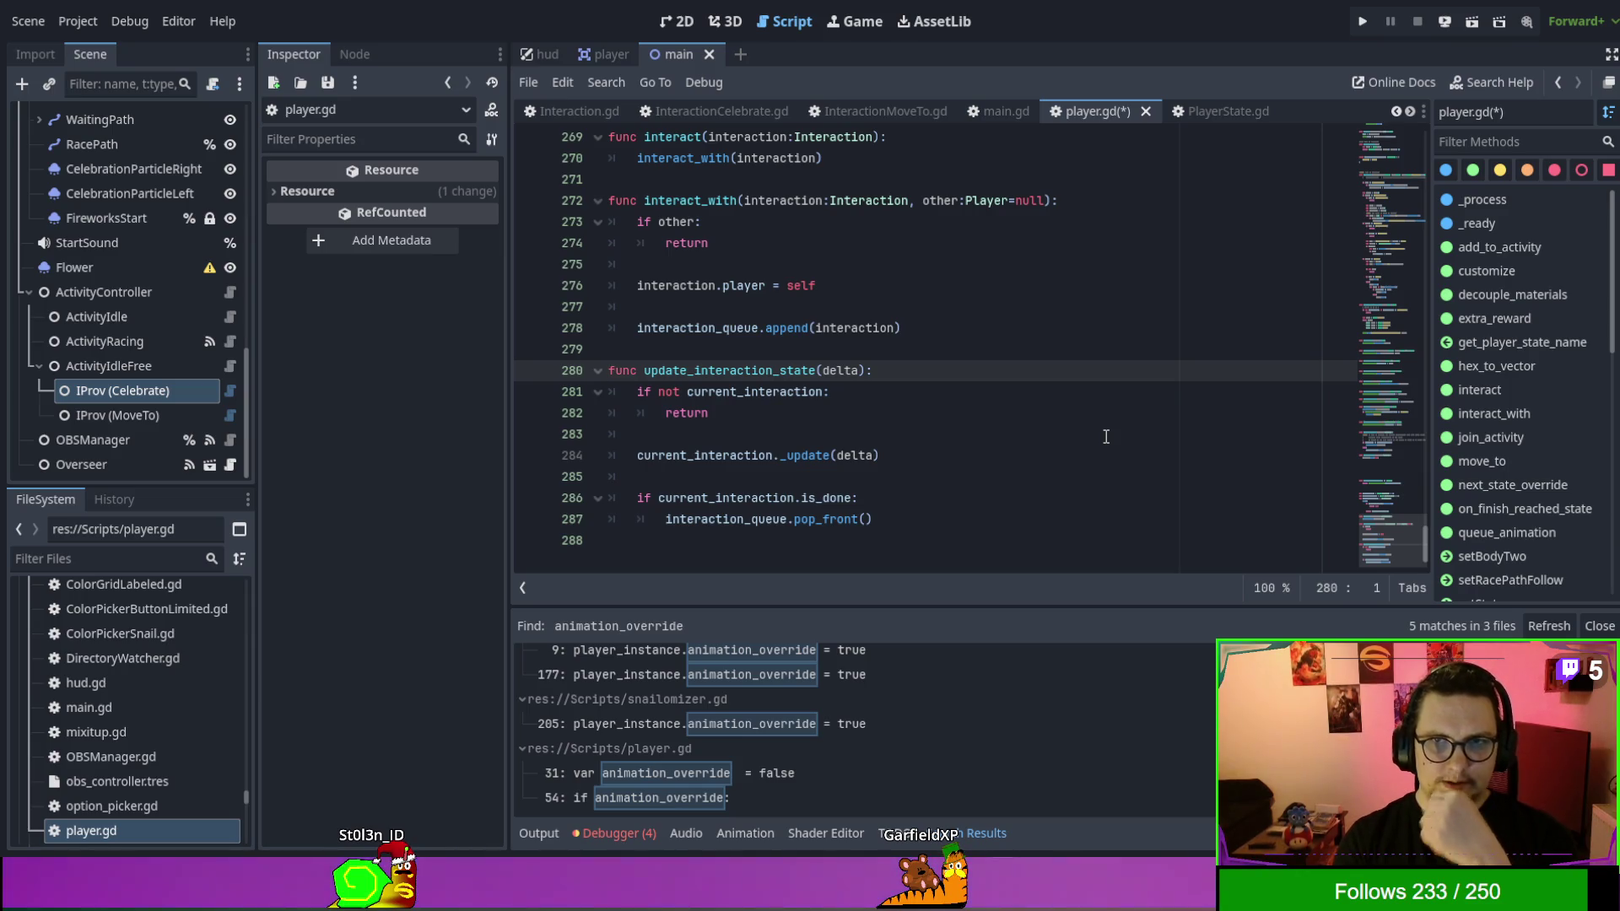
click(995, 103)
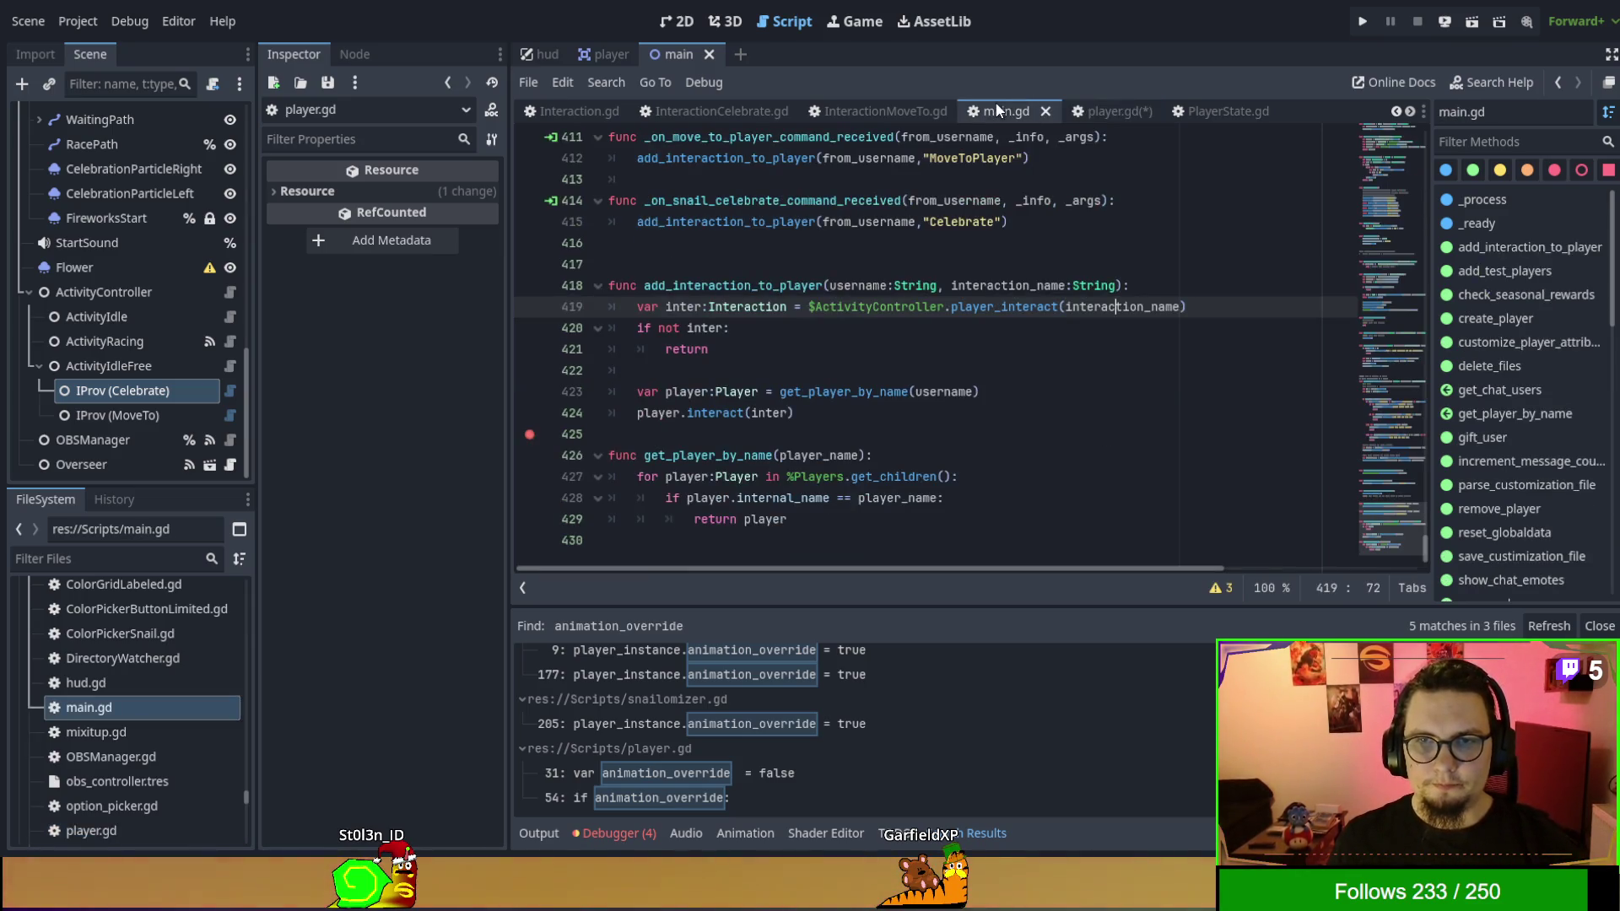
Confirm main.gd's _process on line 46 only contains pass, then return to player.gd.
scroll(810, 259, up, 10)
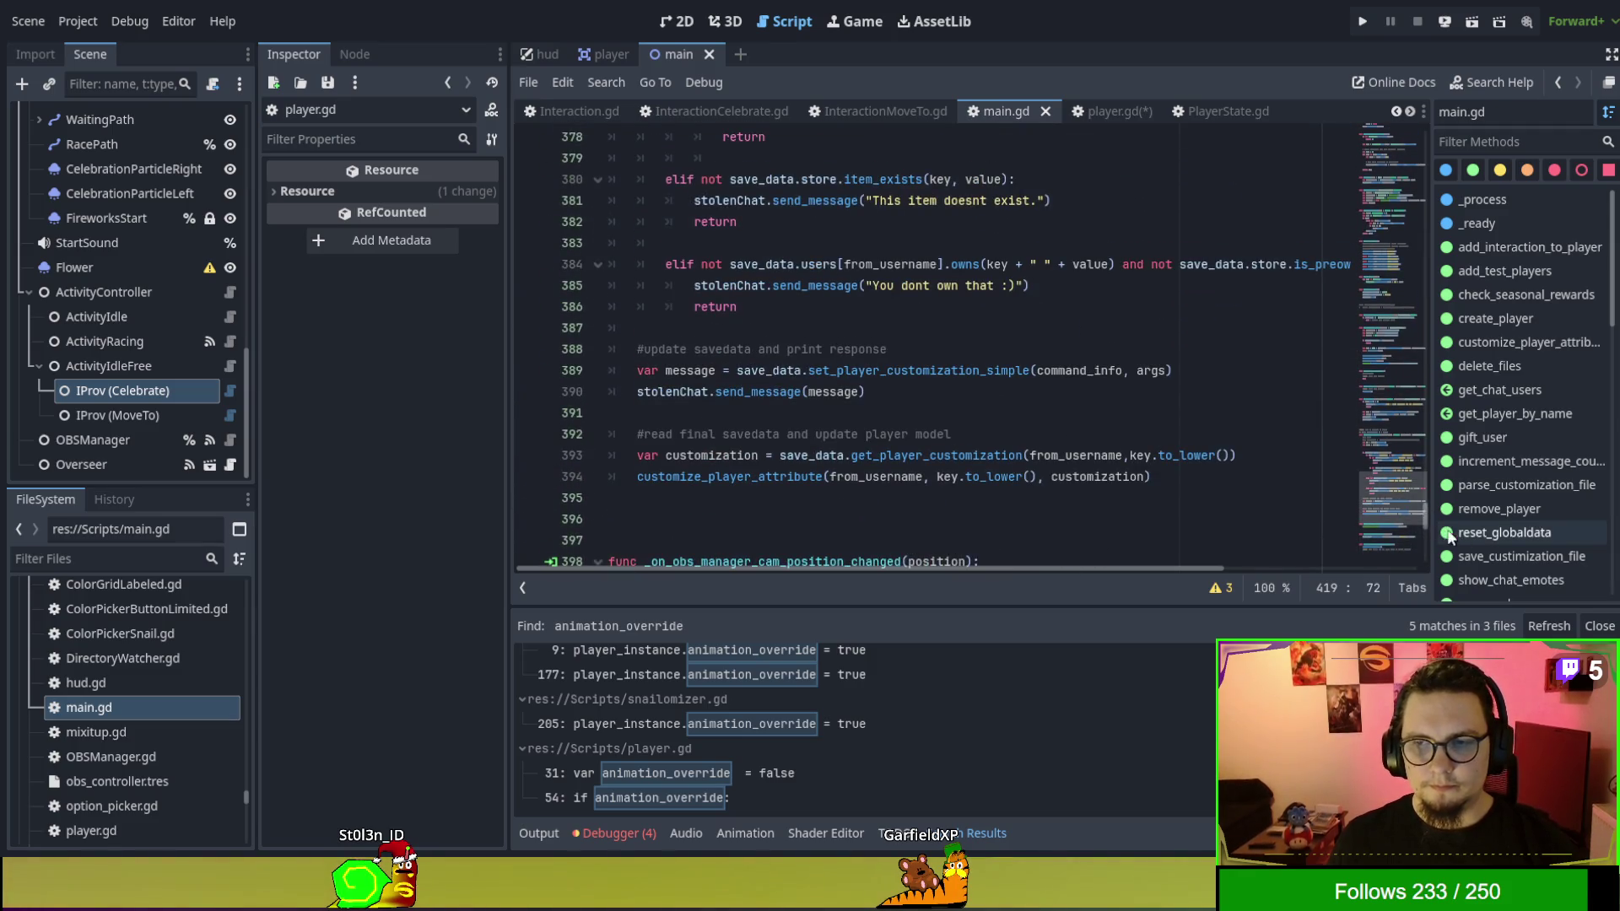
drag(1422, 514, 1409, 120)
scroll(1066, 328, down, 7)
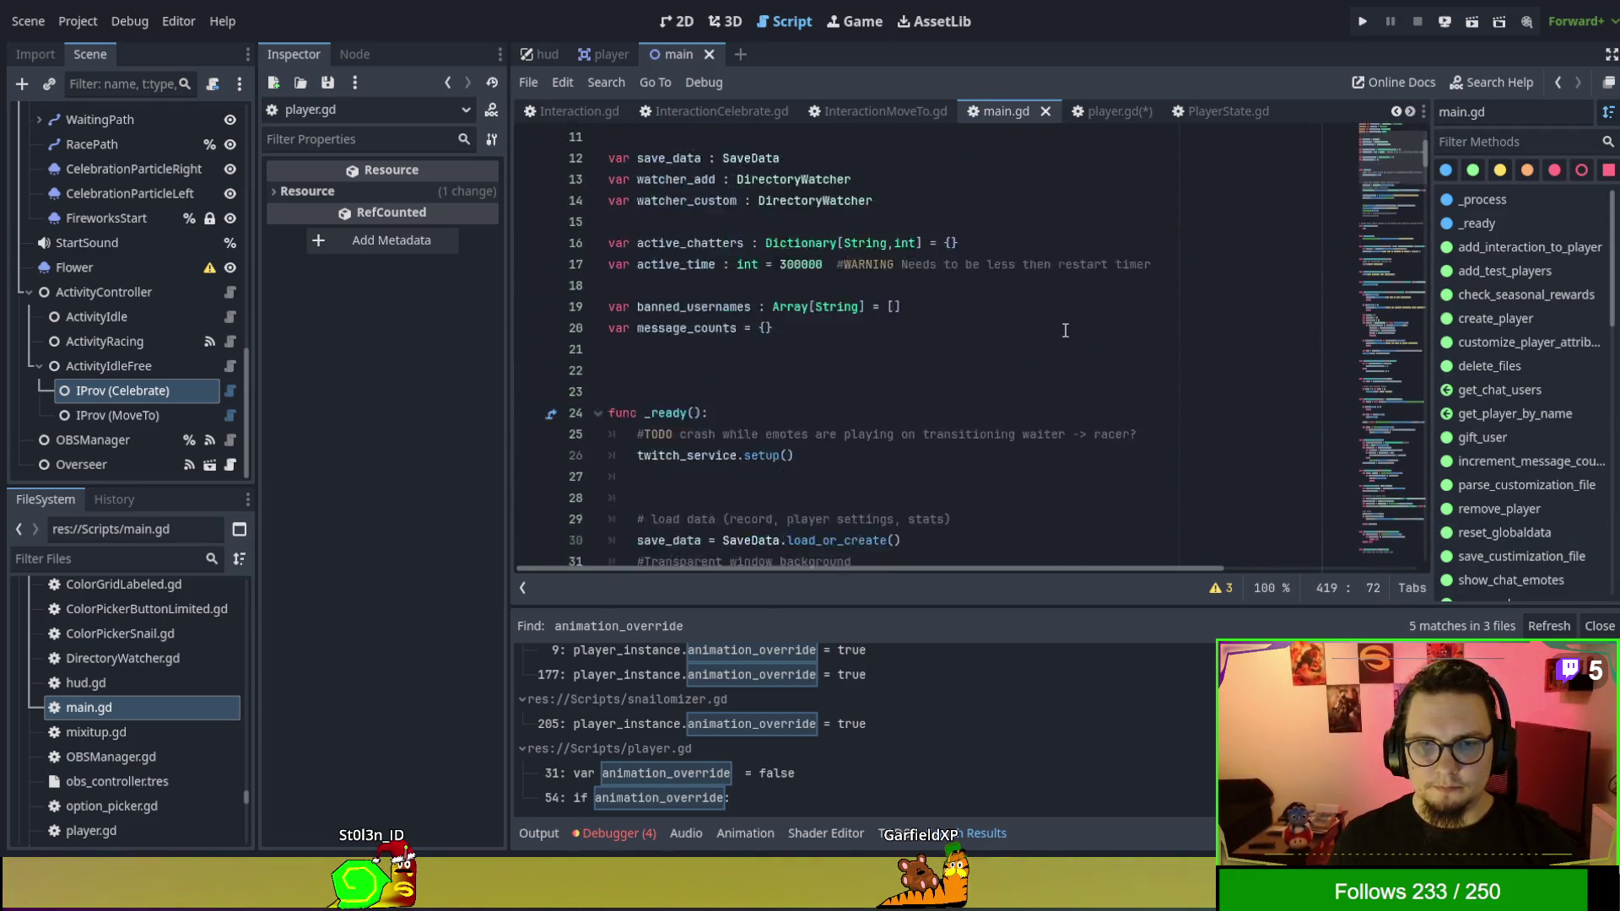
scroll(1065, 328, down, 9)
scroll(645, 202, up, 2)
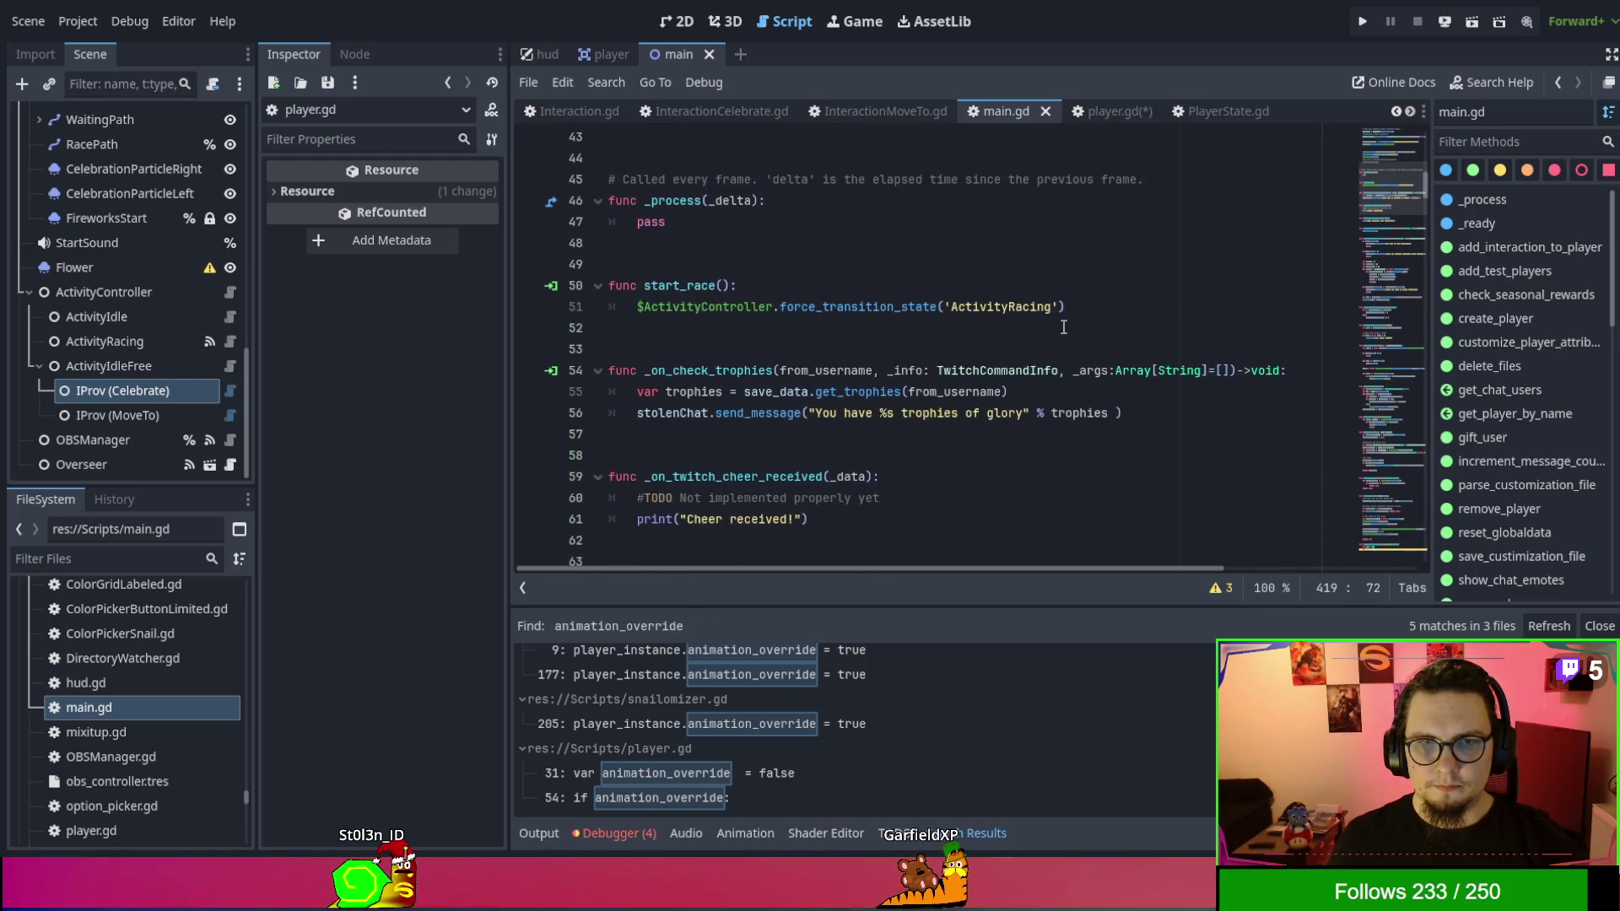
double_click(645, 203)
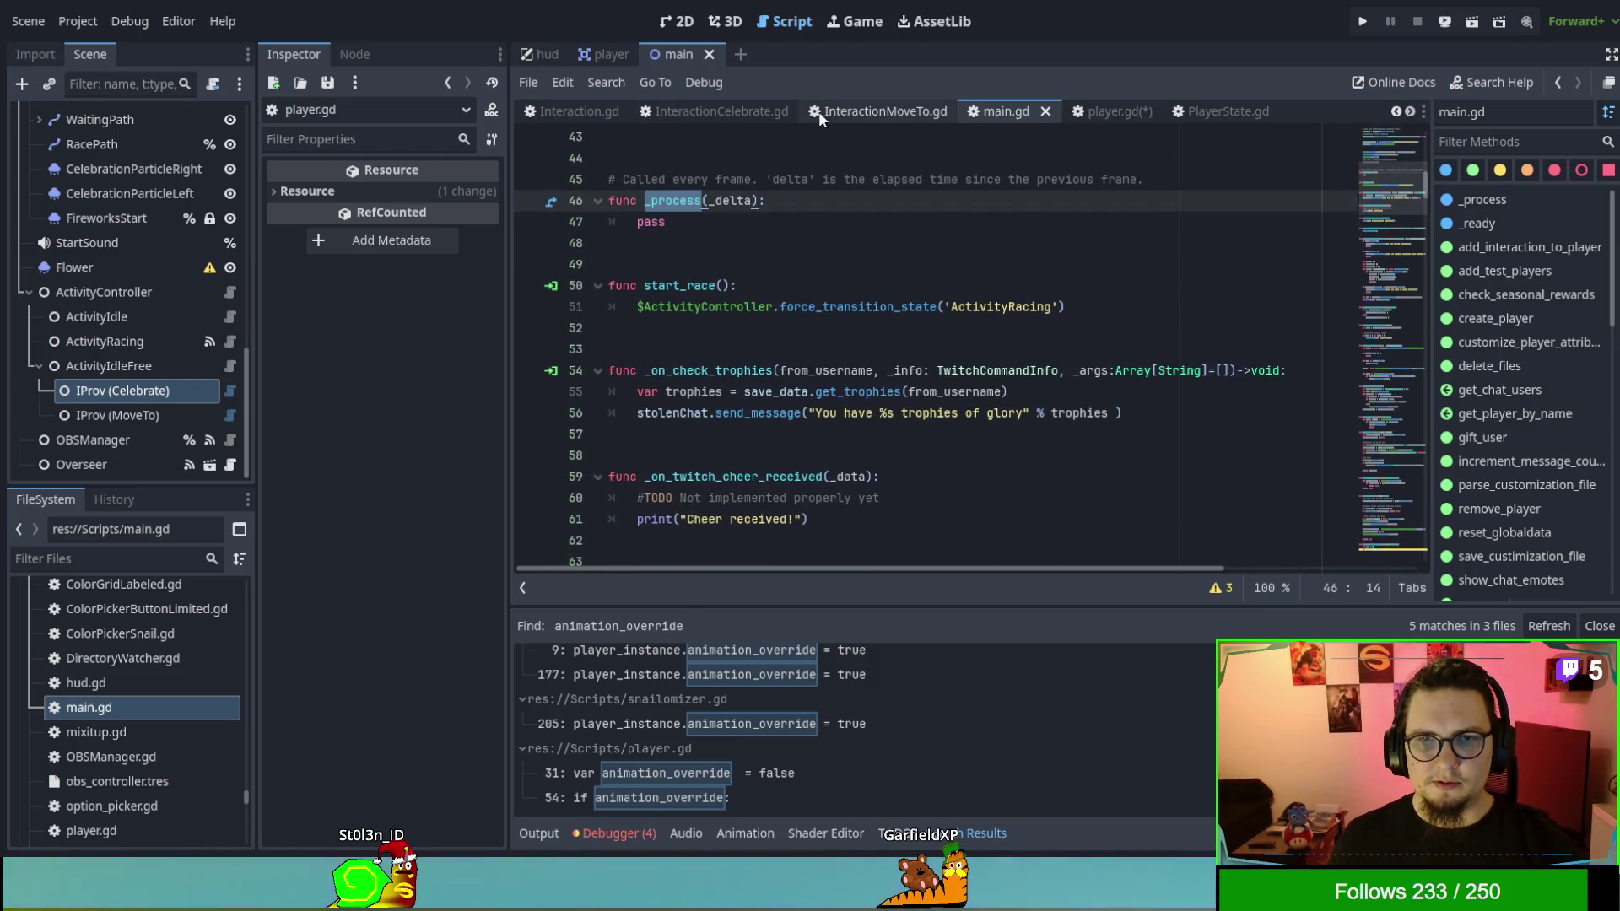
click(1120, 111)
scroll(1371, 335, up, 10)
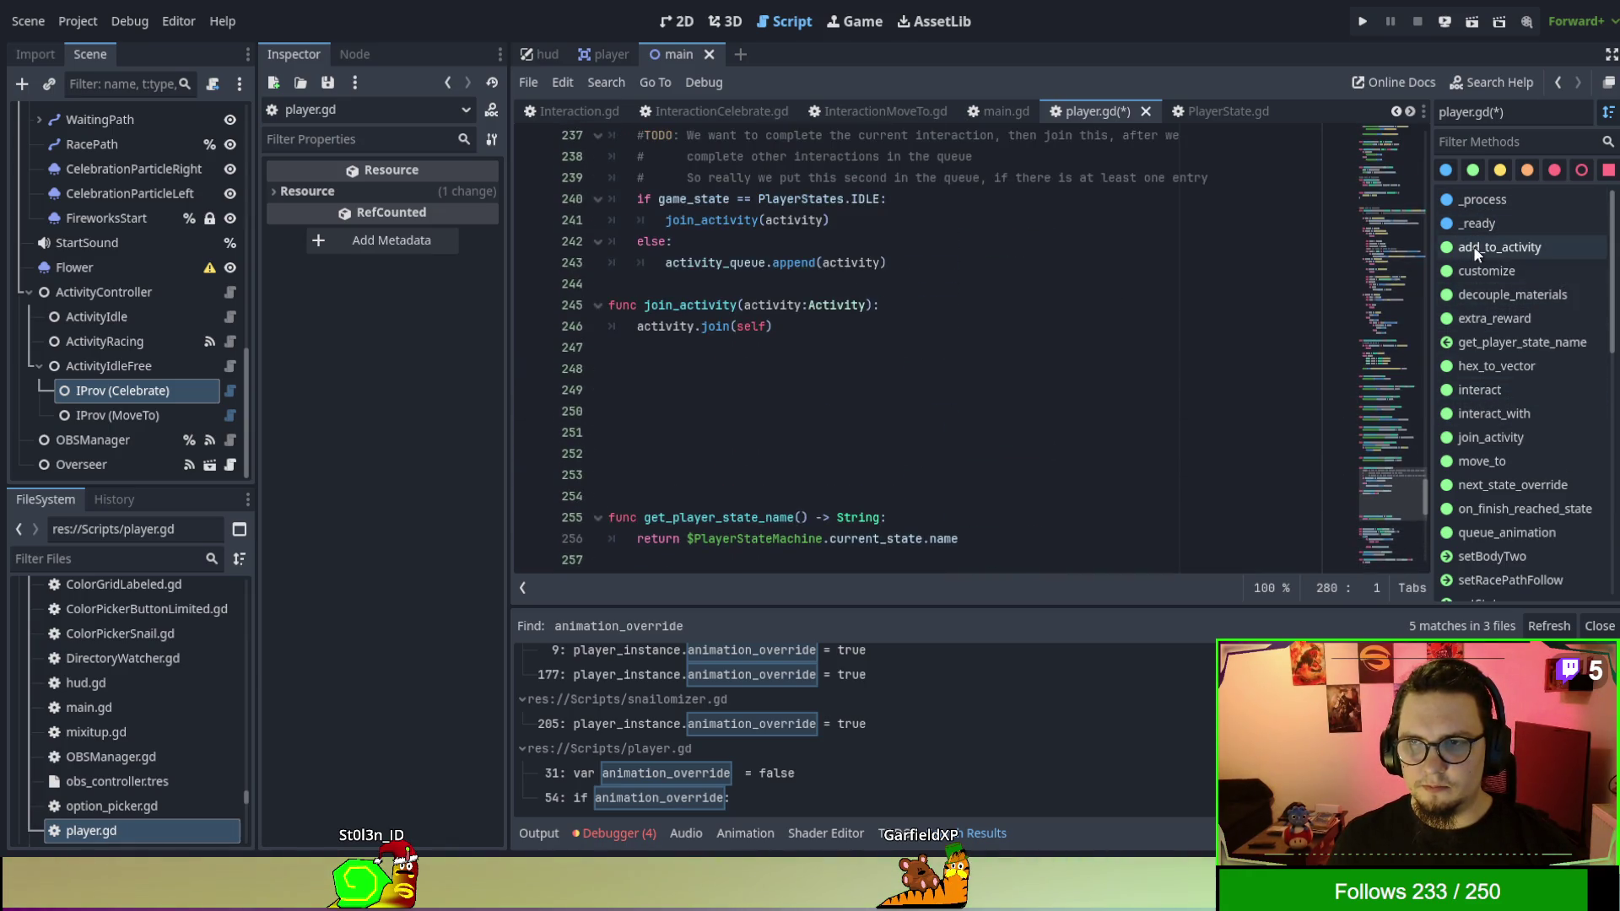
drag(1429, 478, 1434, 130)
scroll(1141, 290, down, 5)
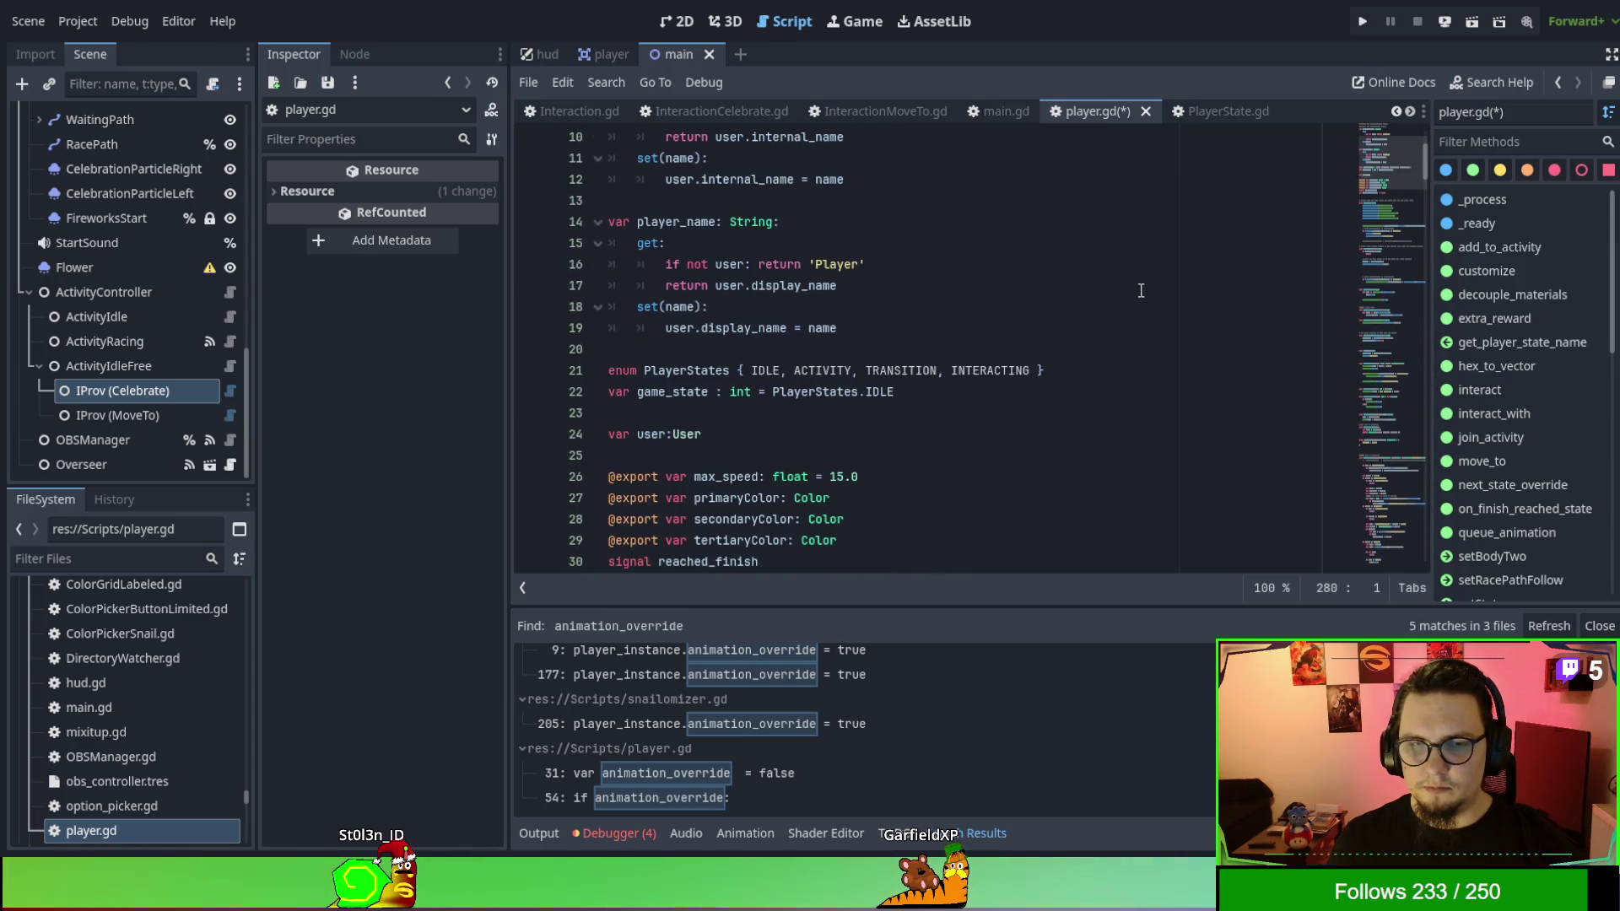
scroll(1141, 291, down, 8)
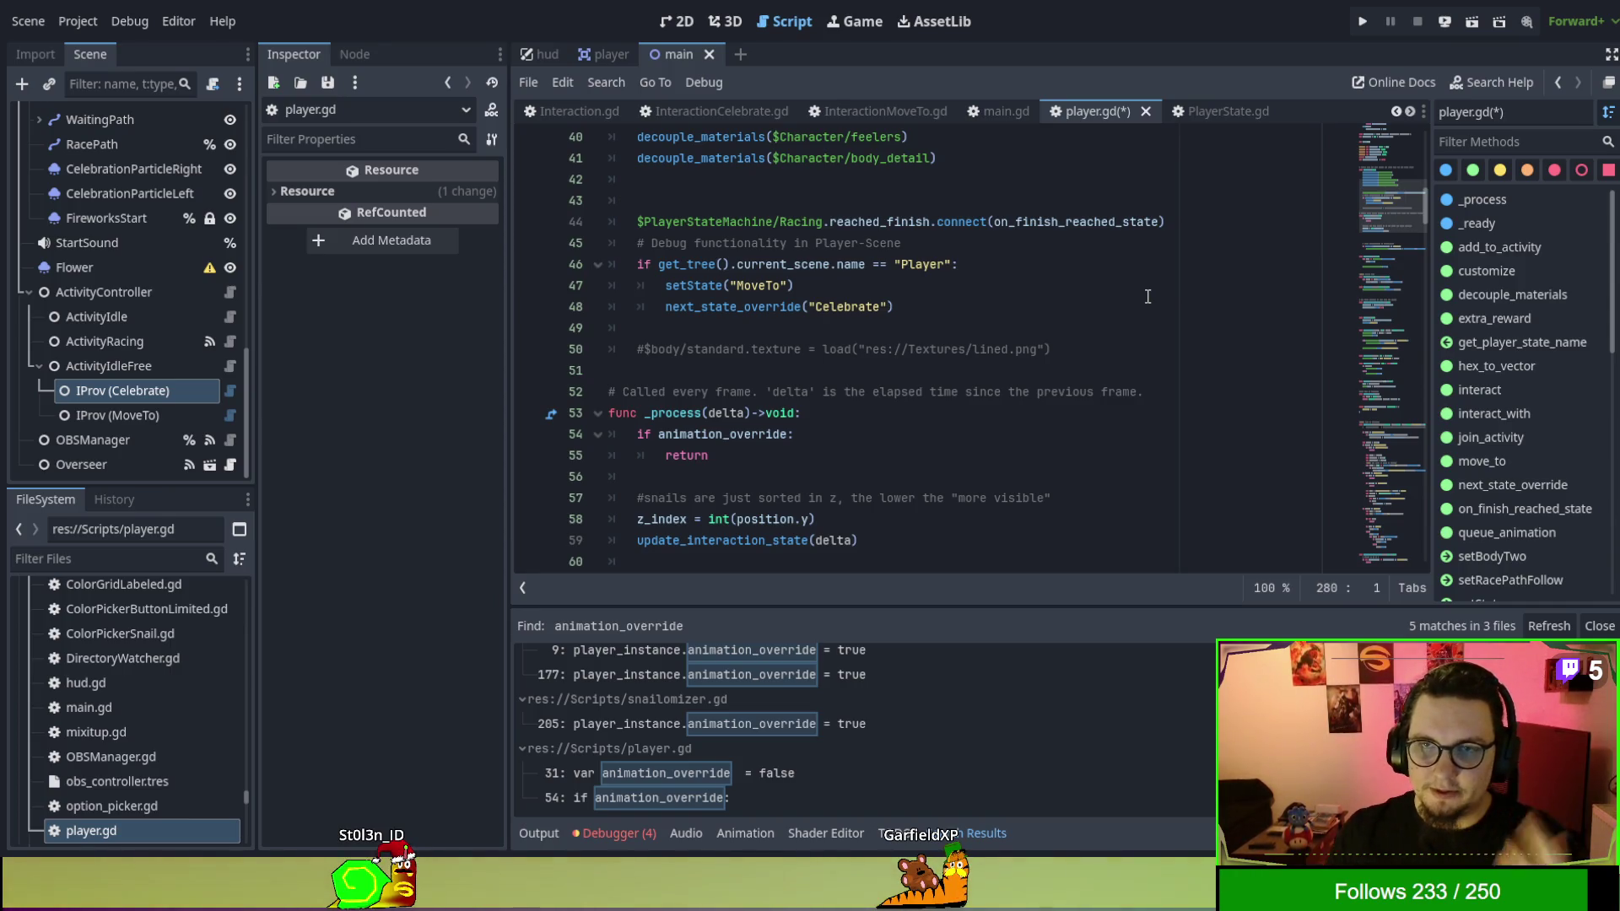
drag(1420, 199, 1417, 585)
double_click(725, 517)
double_click(727, 498)
double_click(817, 496)
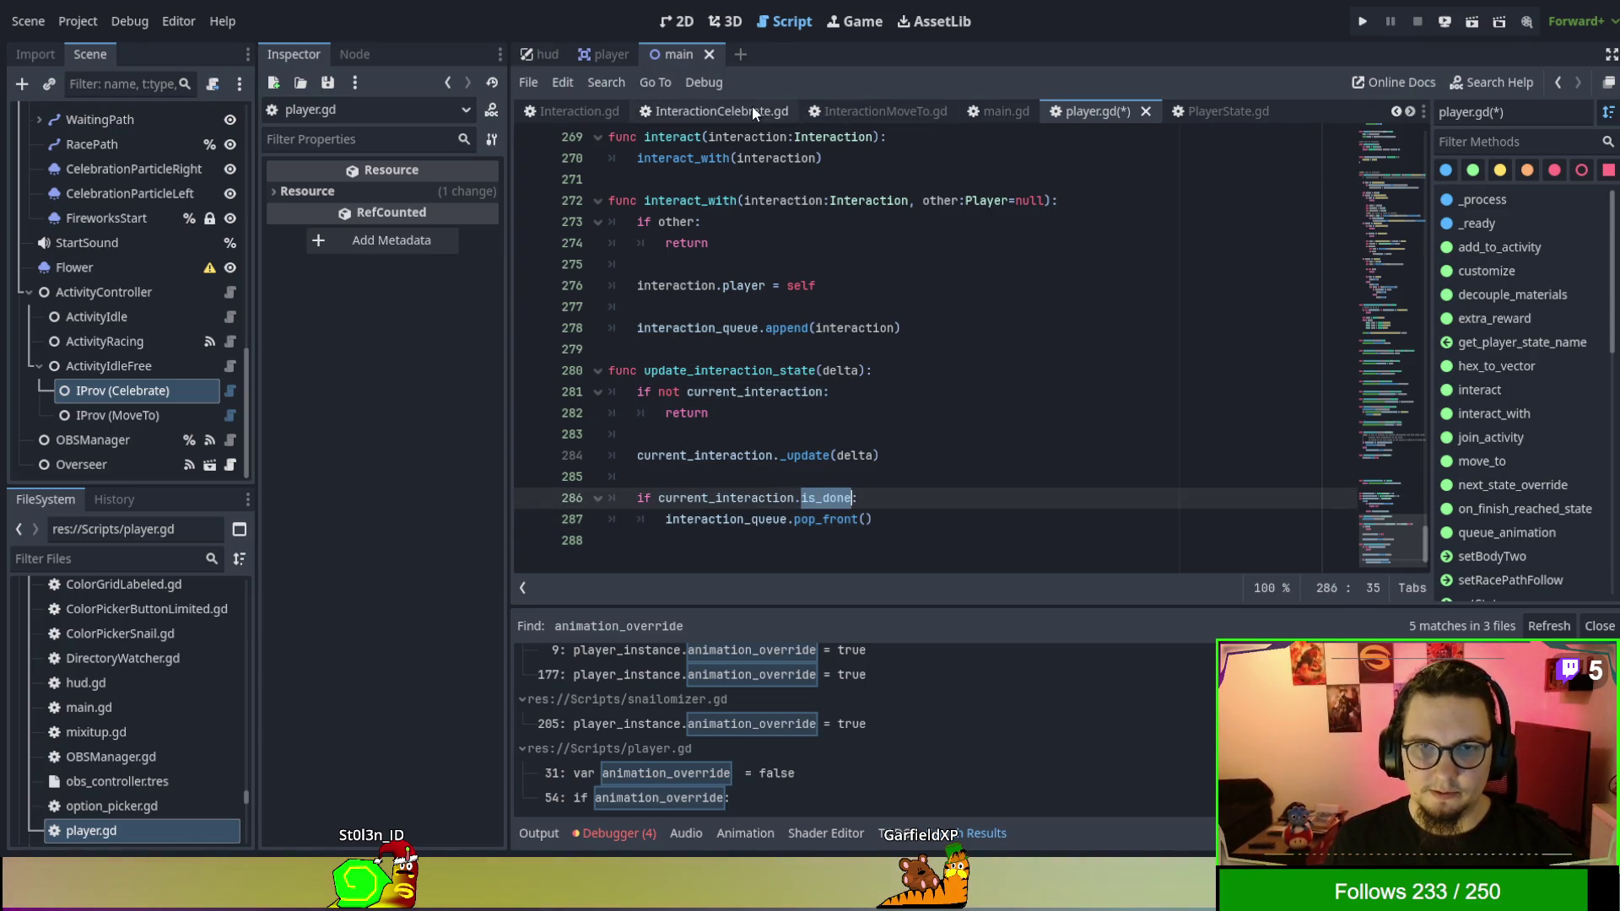
click(888, 110)
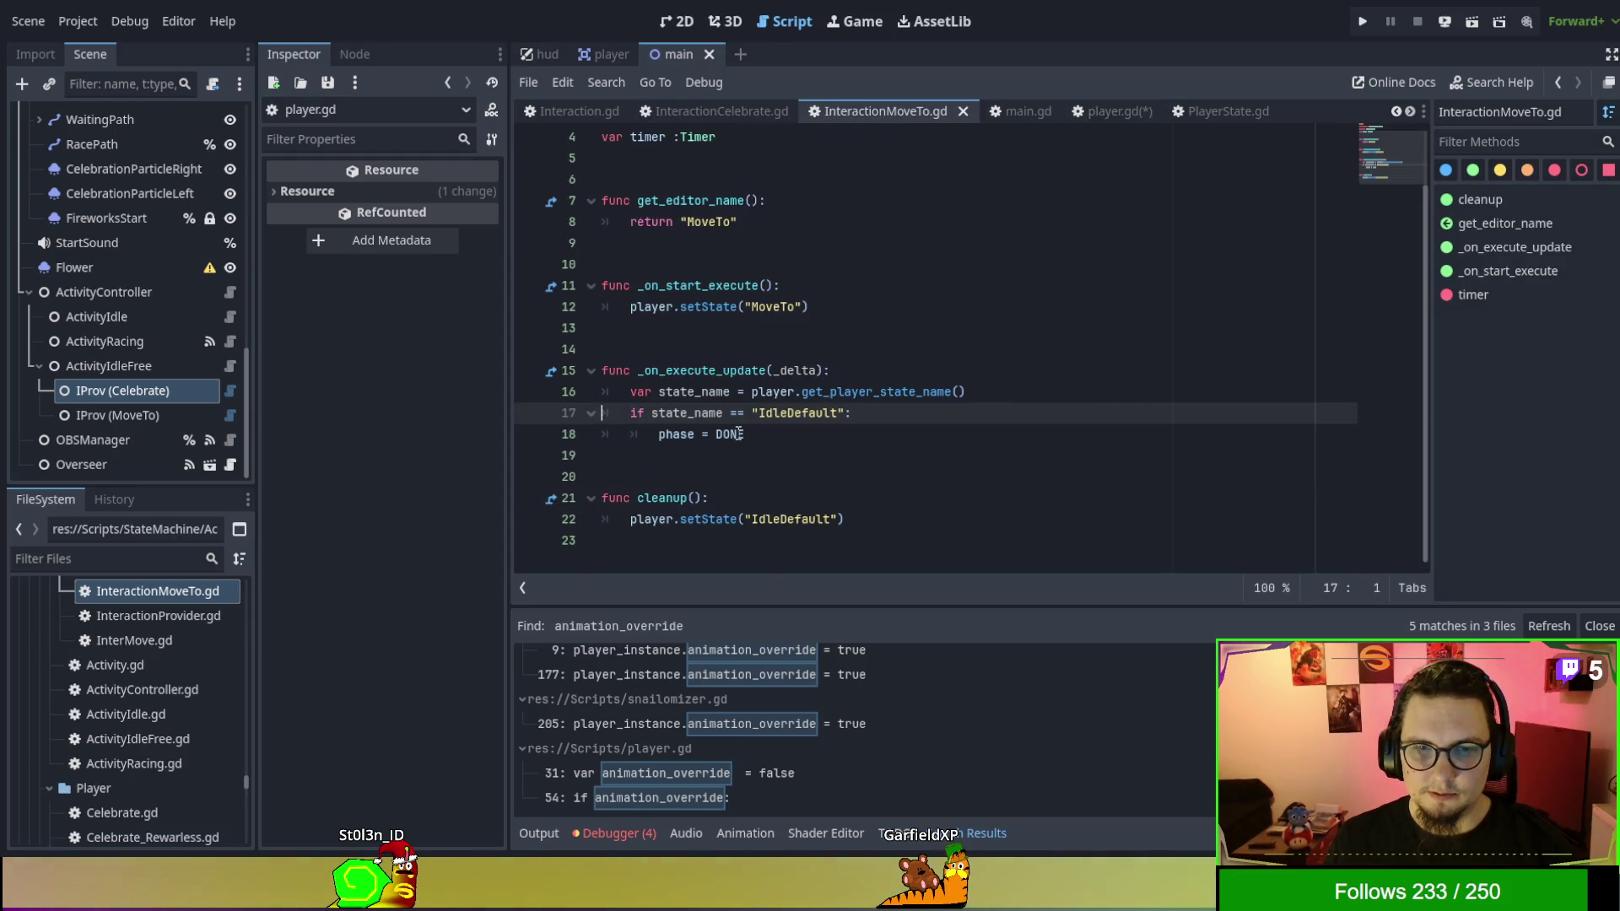
Highlight the state_name, player and MoveTo references in the state transition code.
double_click(713, 415)
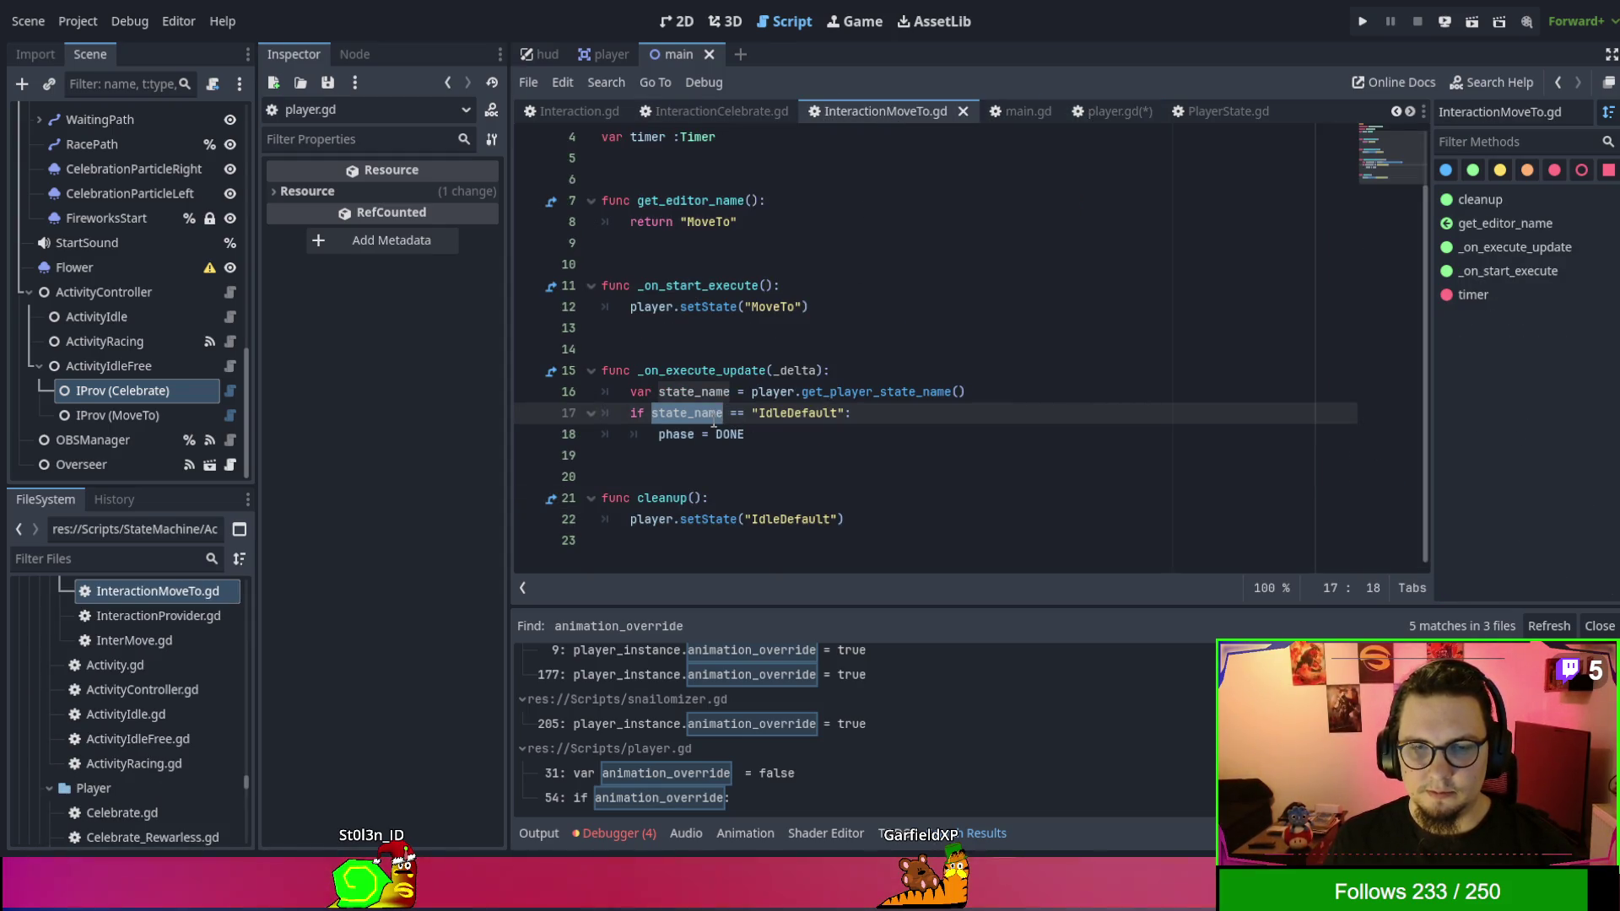
double_click(649, 307)
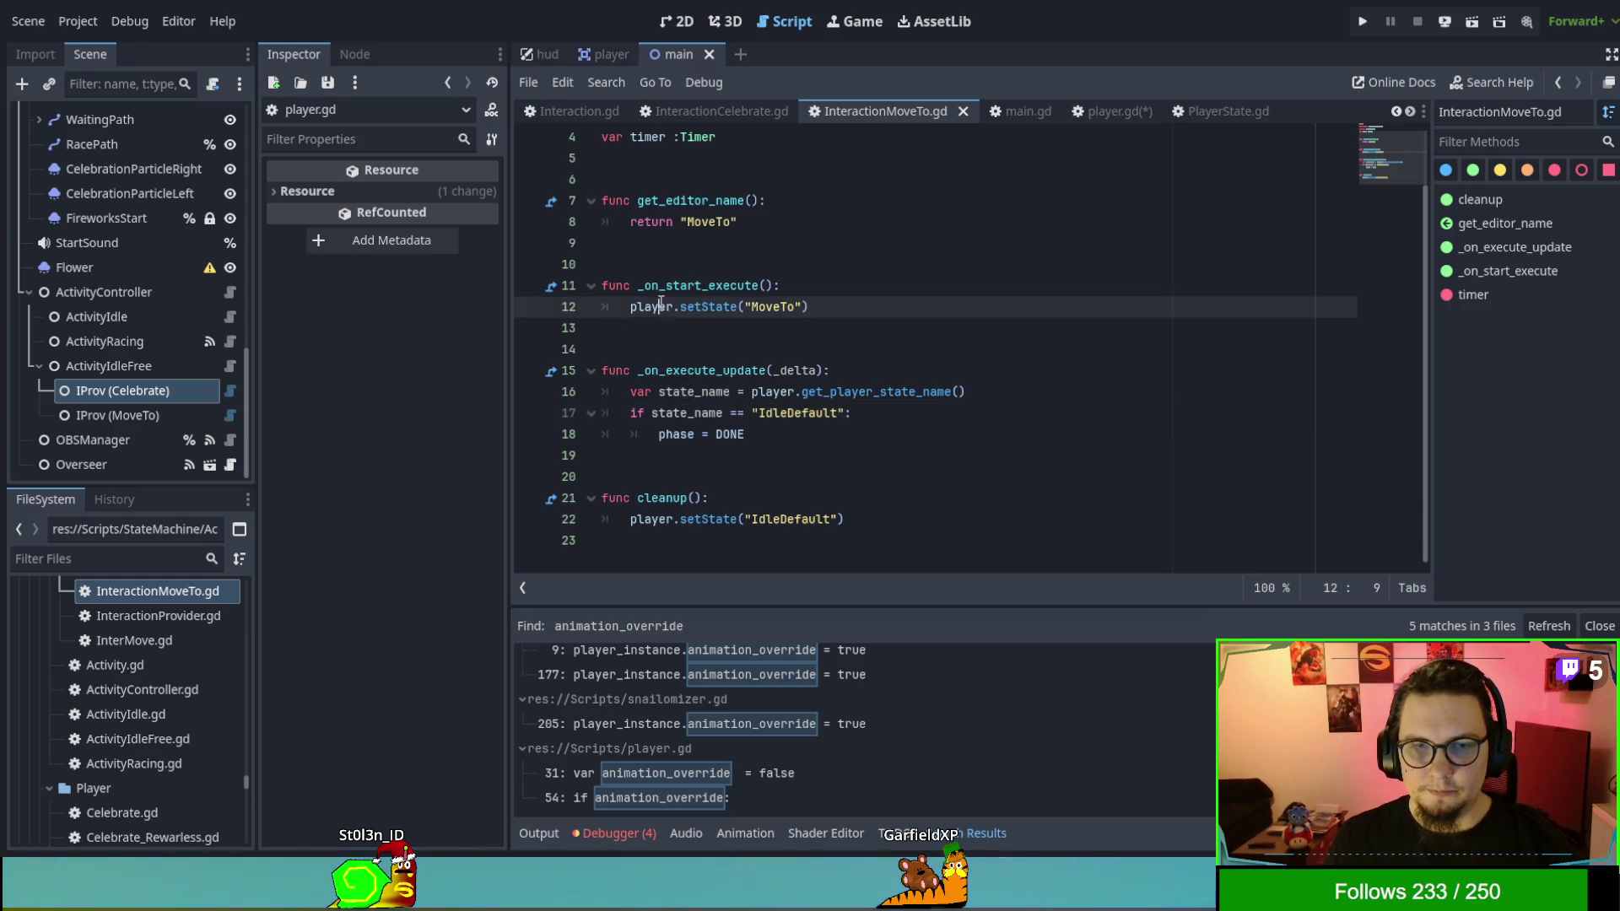
double_click(775, 304)
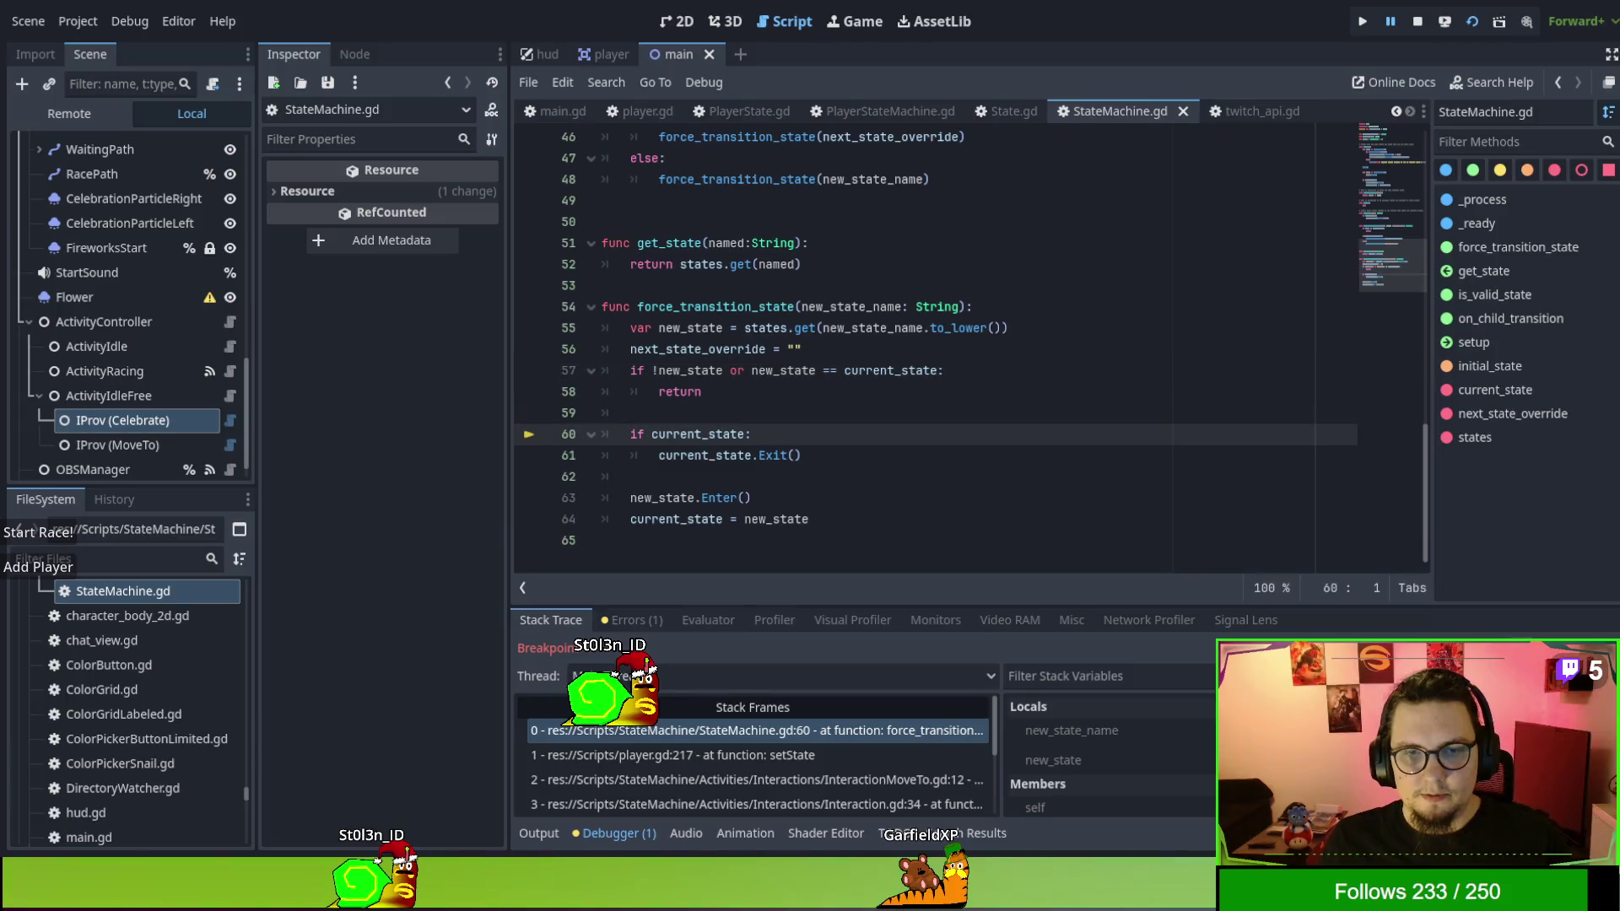
Step into Exit, Enter and set_animation, inspect new_state in Locals, then continue to Interaction.gd.
key(F11)
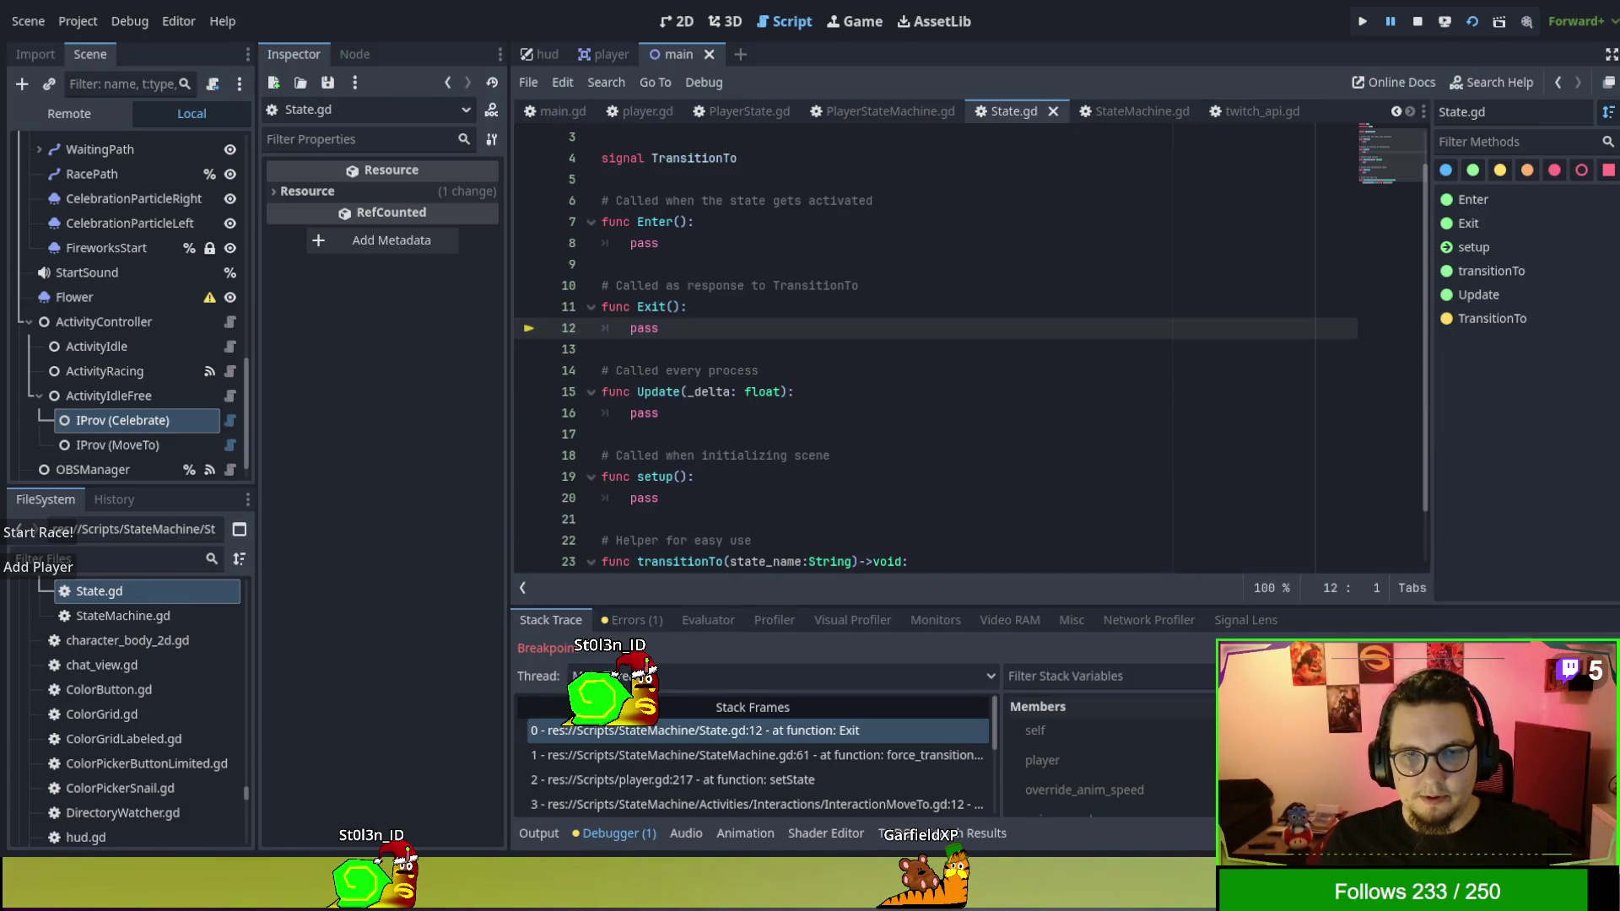
key(F11)
key(F11)
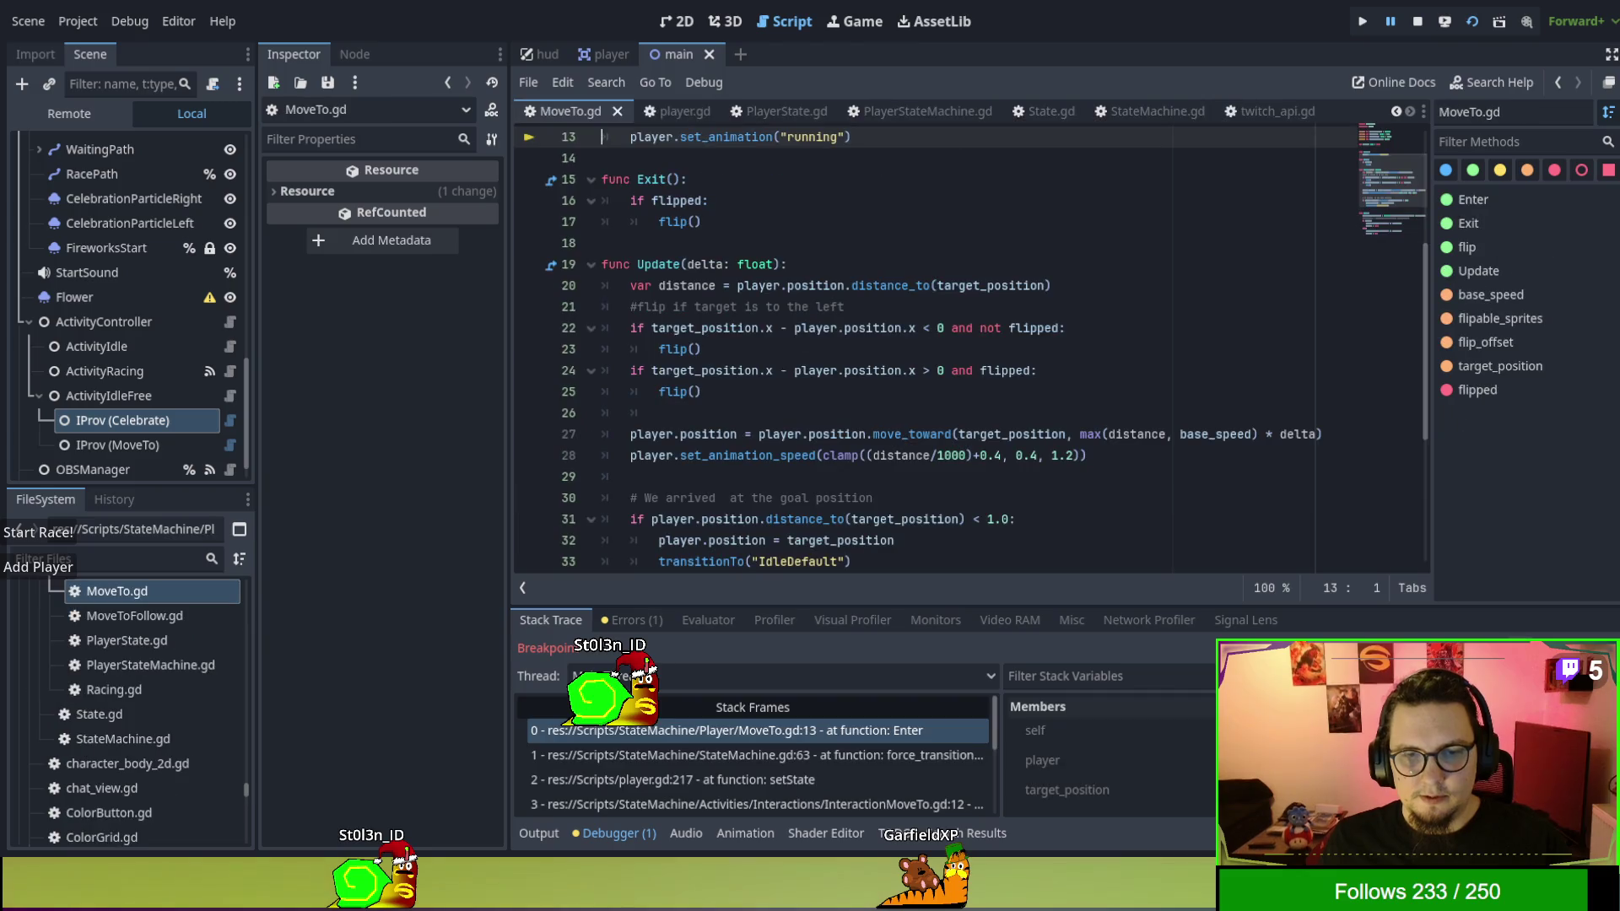
key(F11)
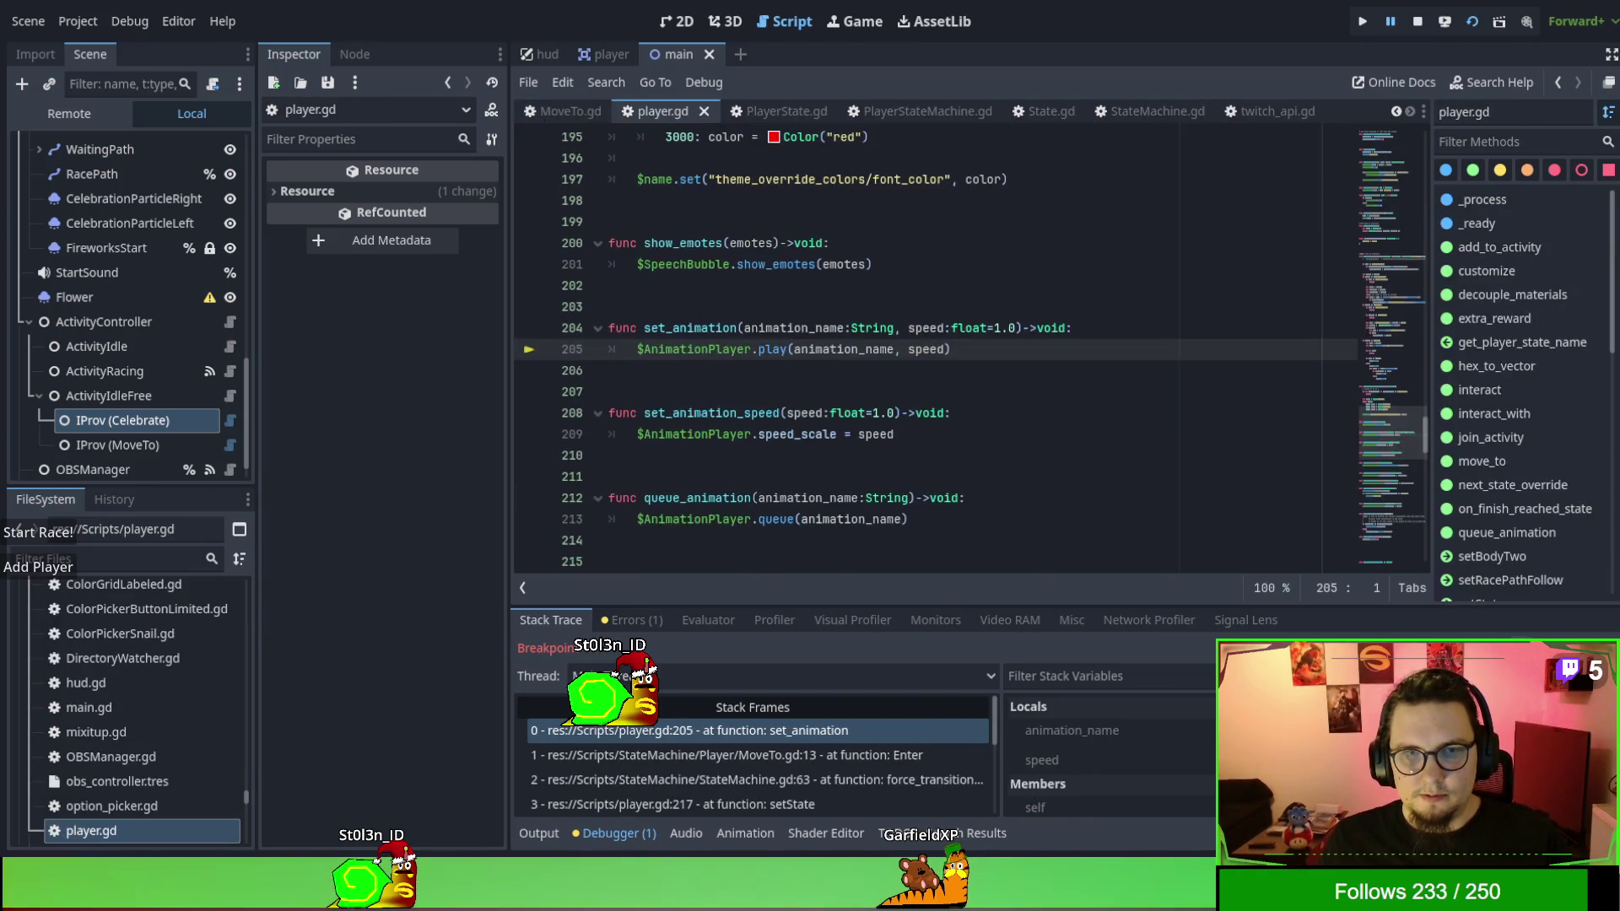
key(F11)
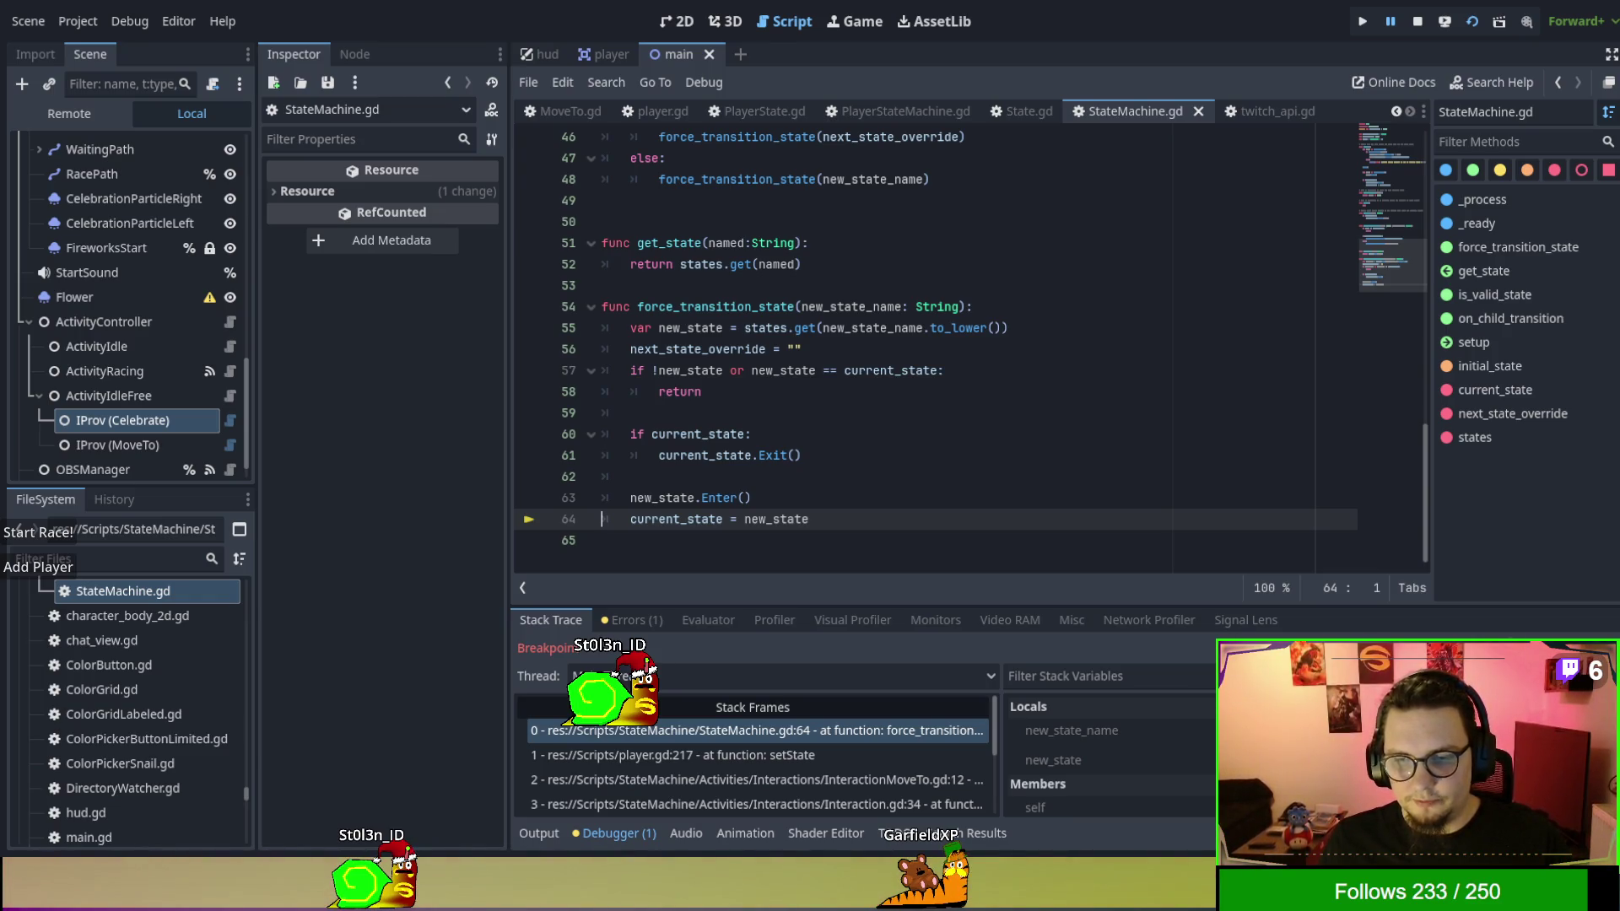
click(1052, 760)
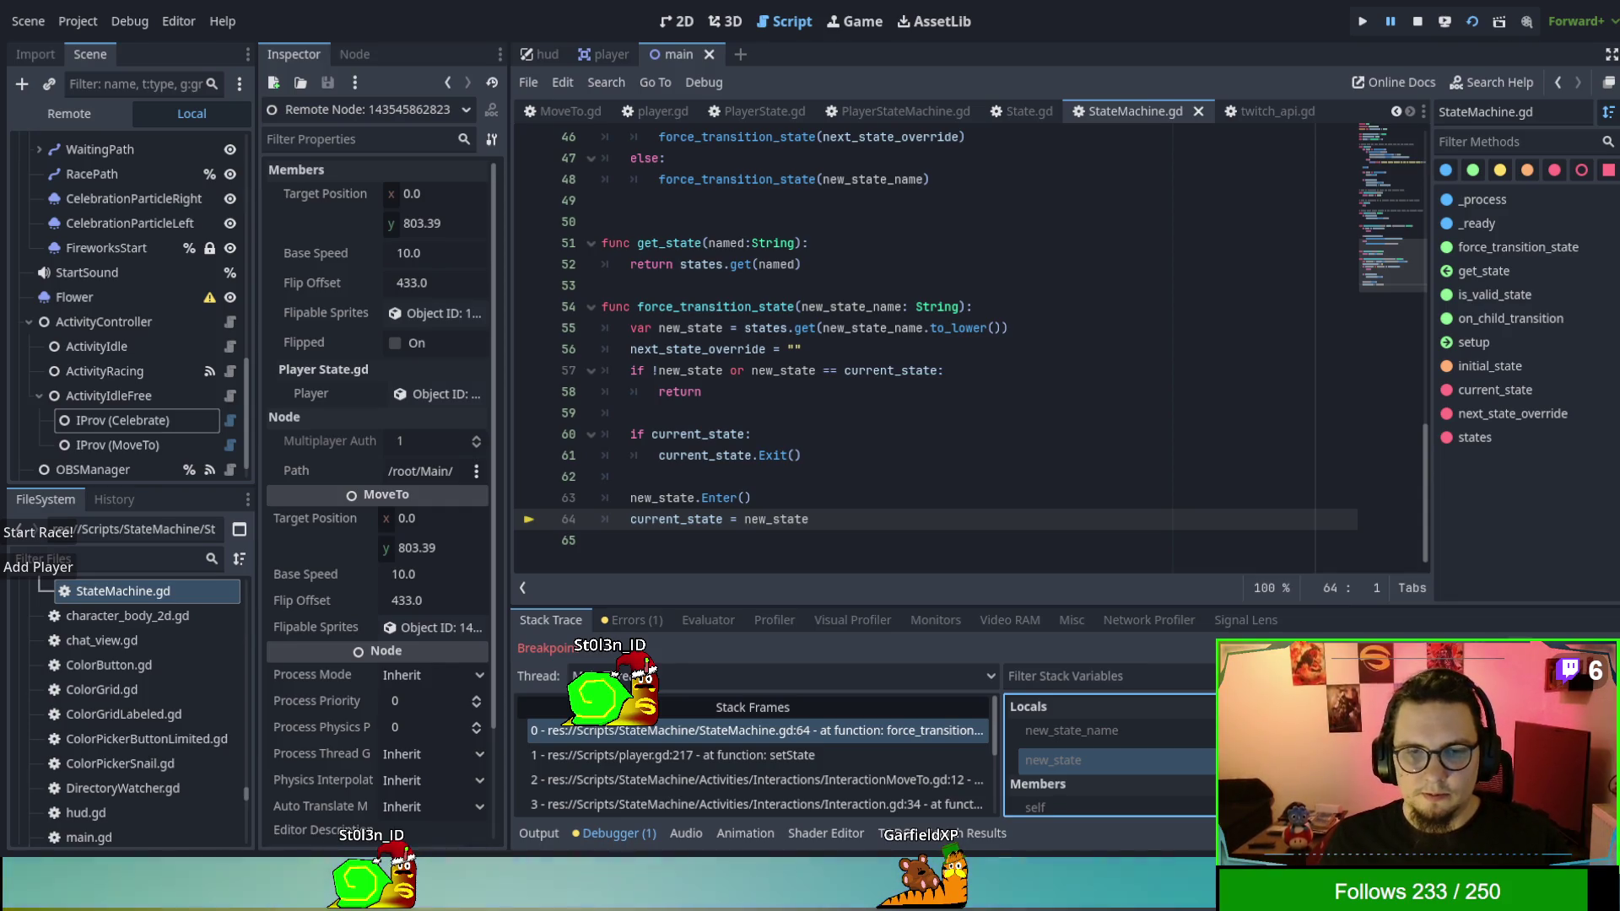
key(F12)
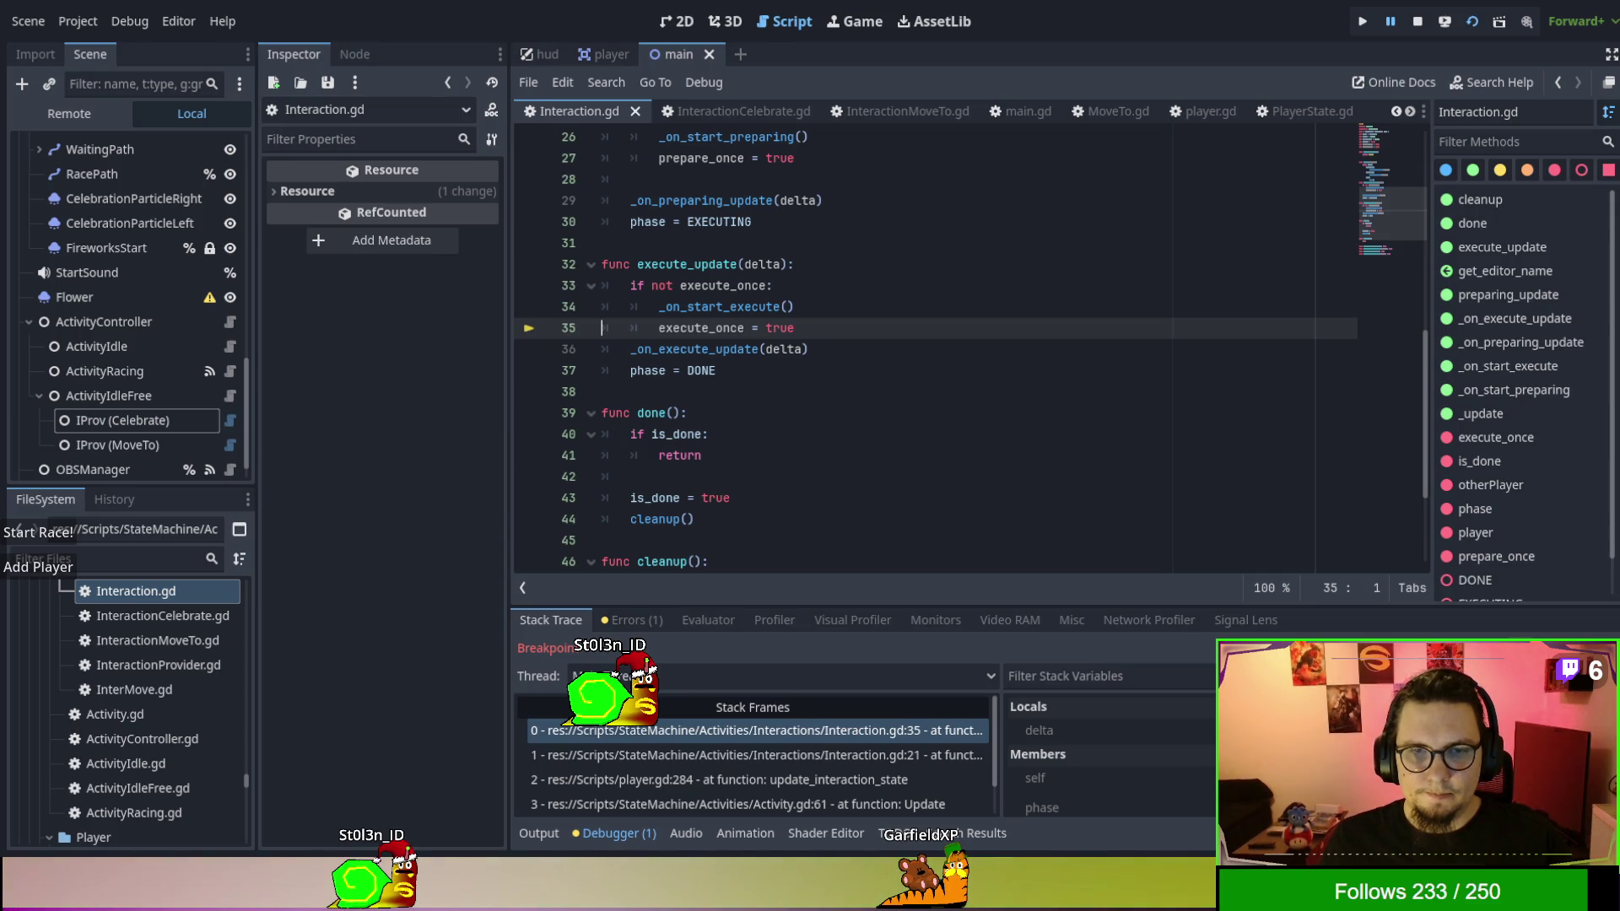
Step through InteractionMoveTo's update and get_player_state_name, back out to execute_update in Interaction.gd.
key(F10)
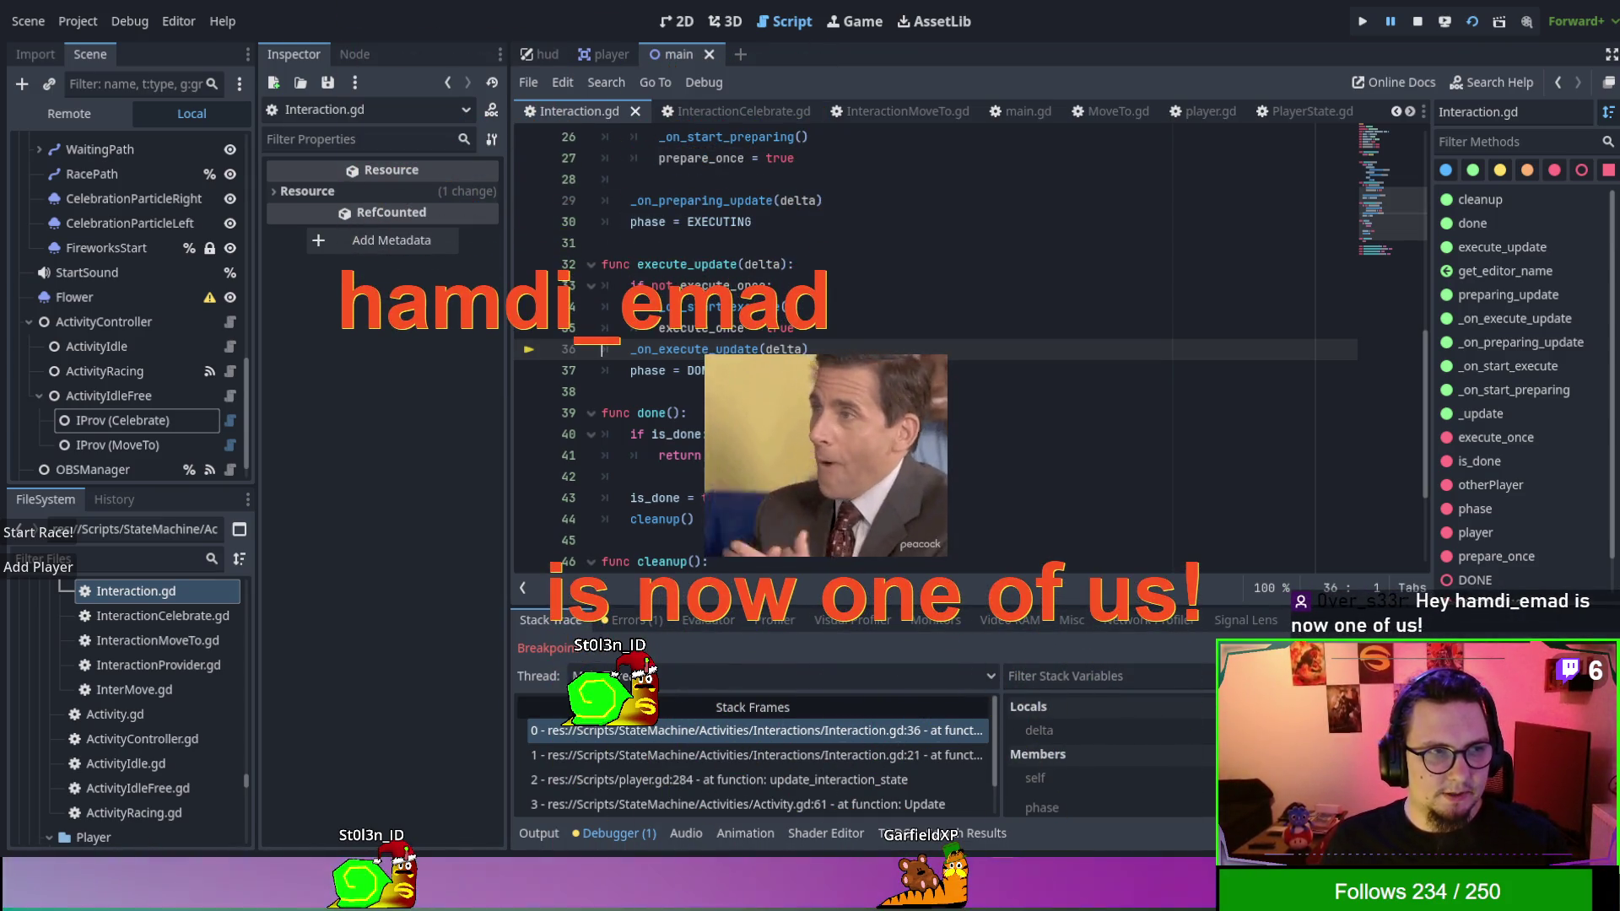
key(F11)
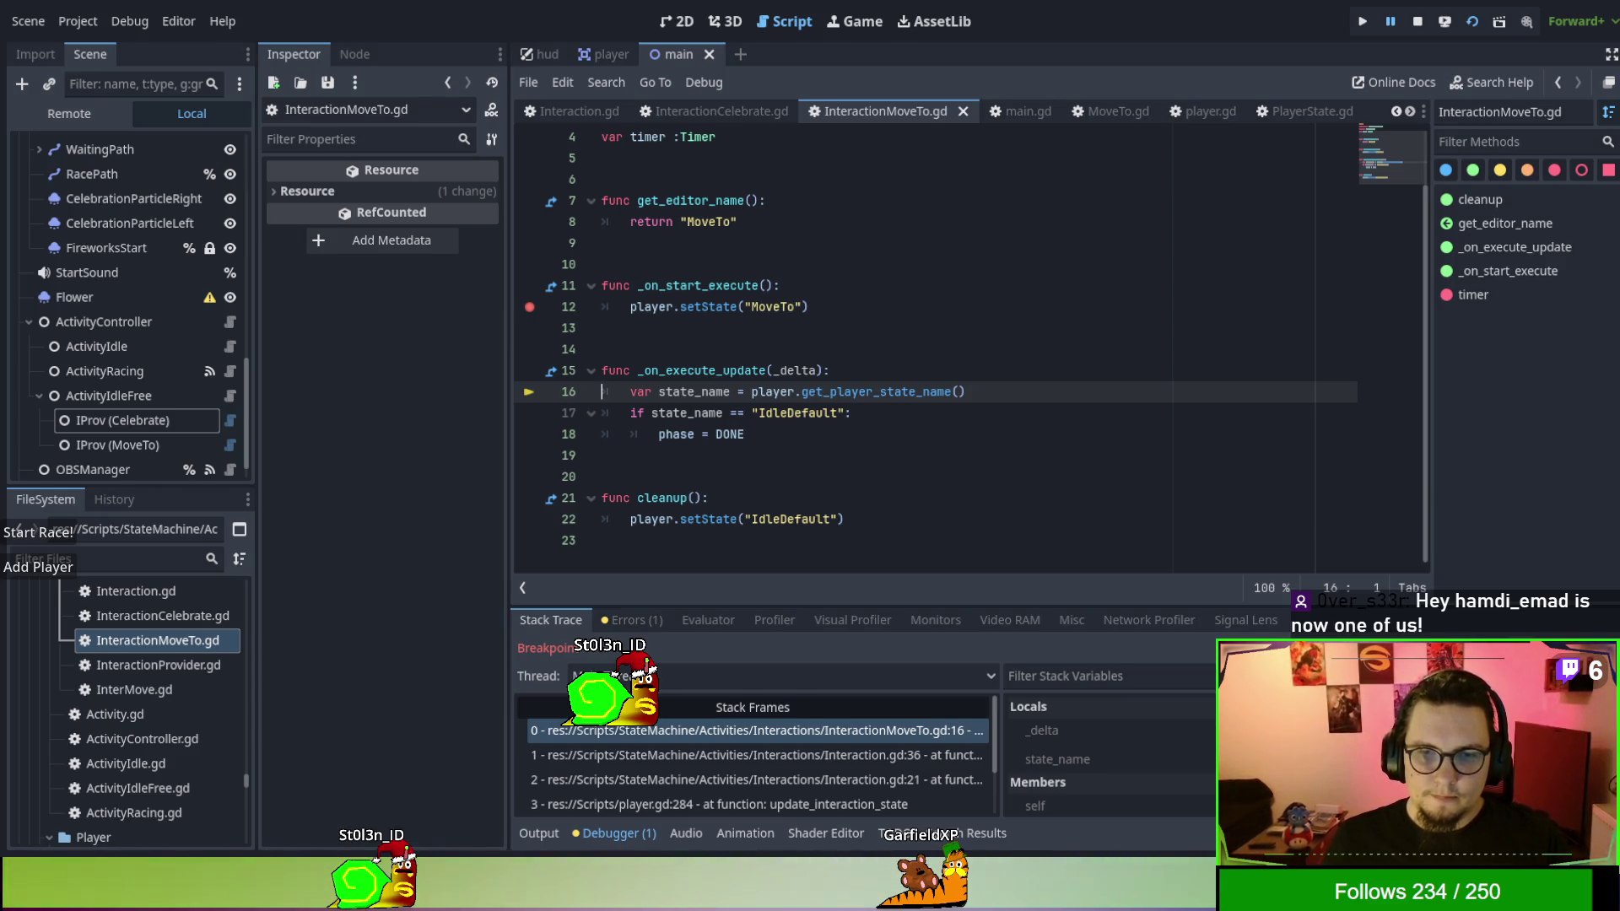
key(F11)
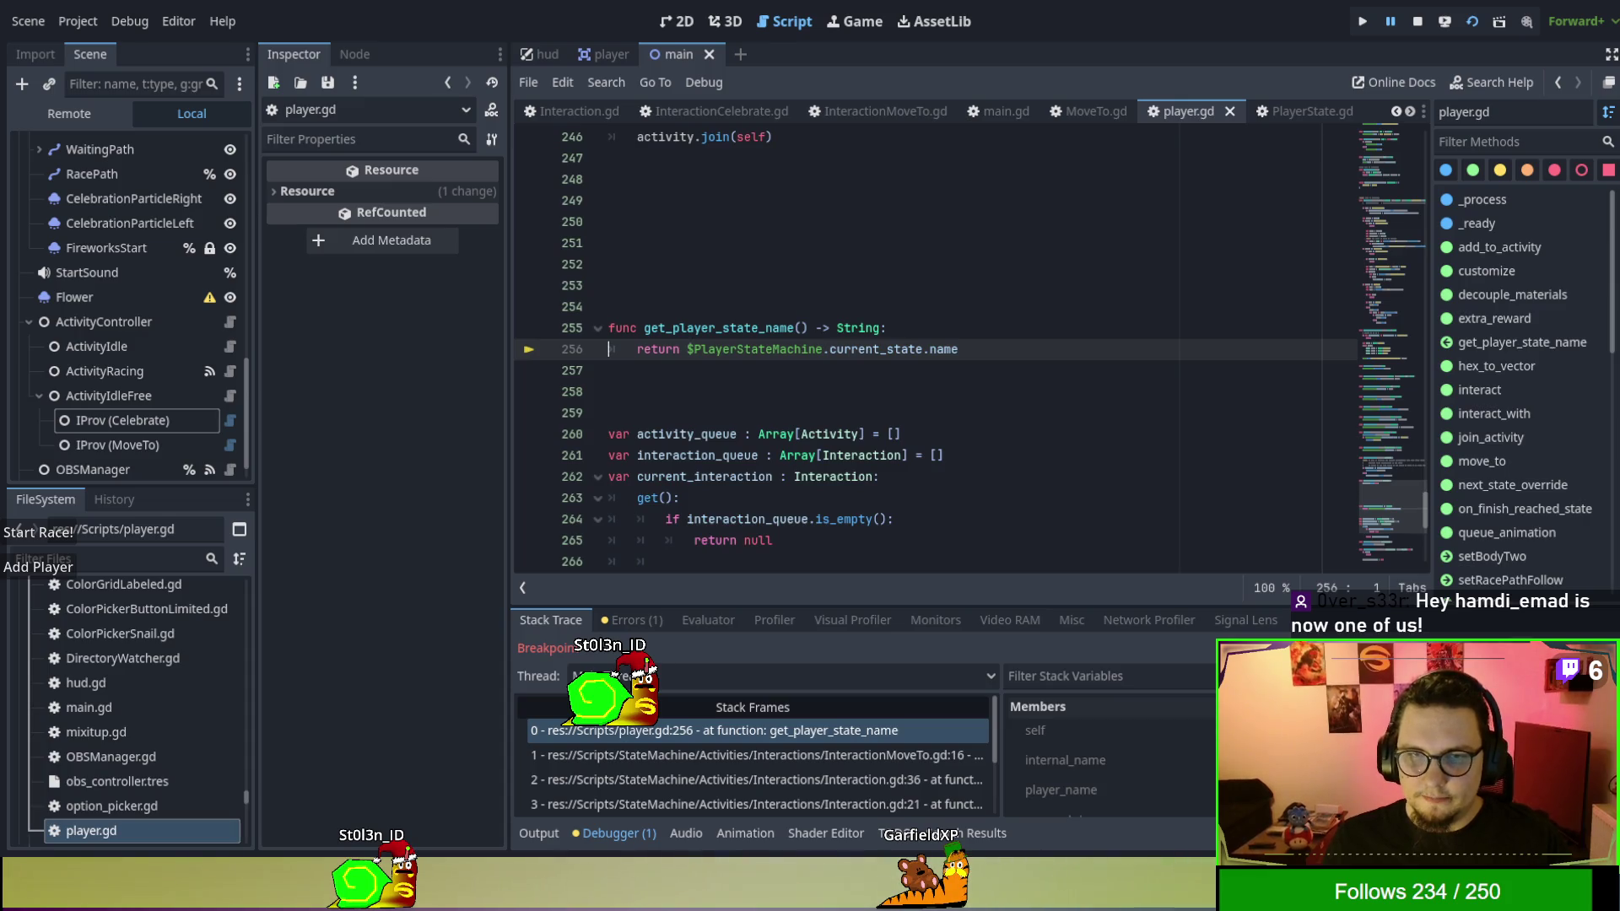
key(F10)
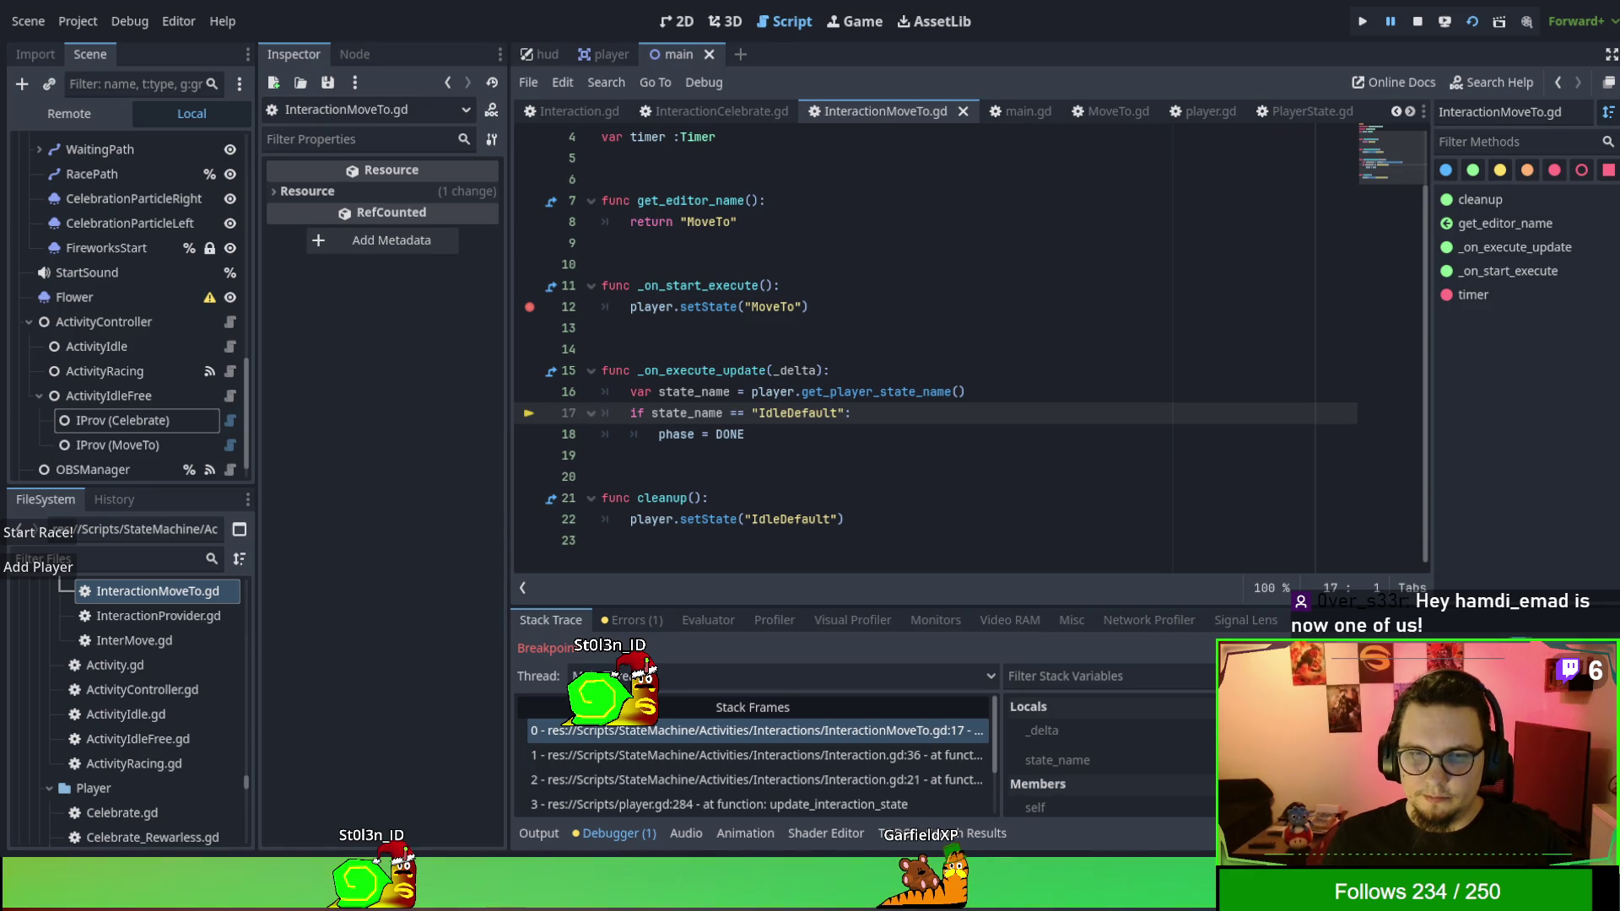
key(F10)
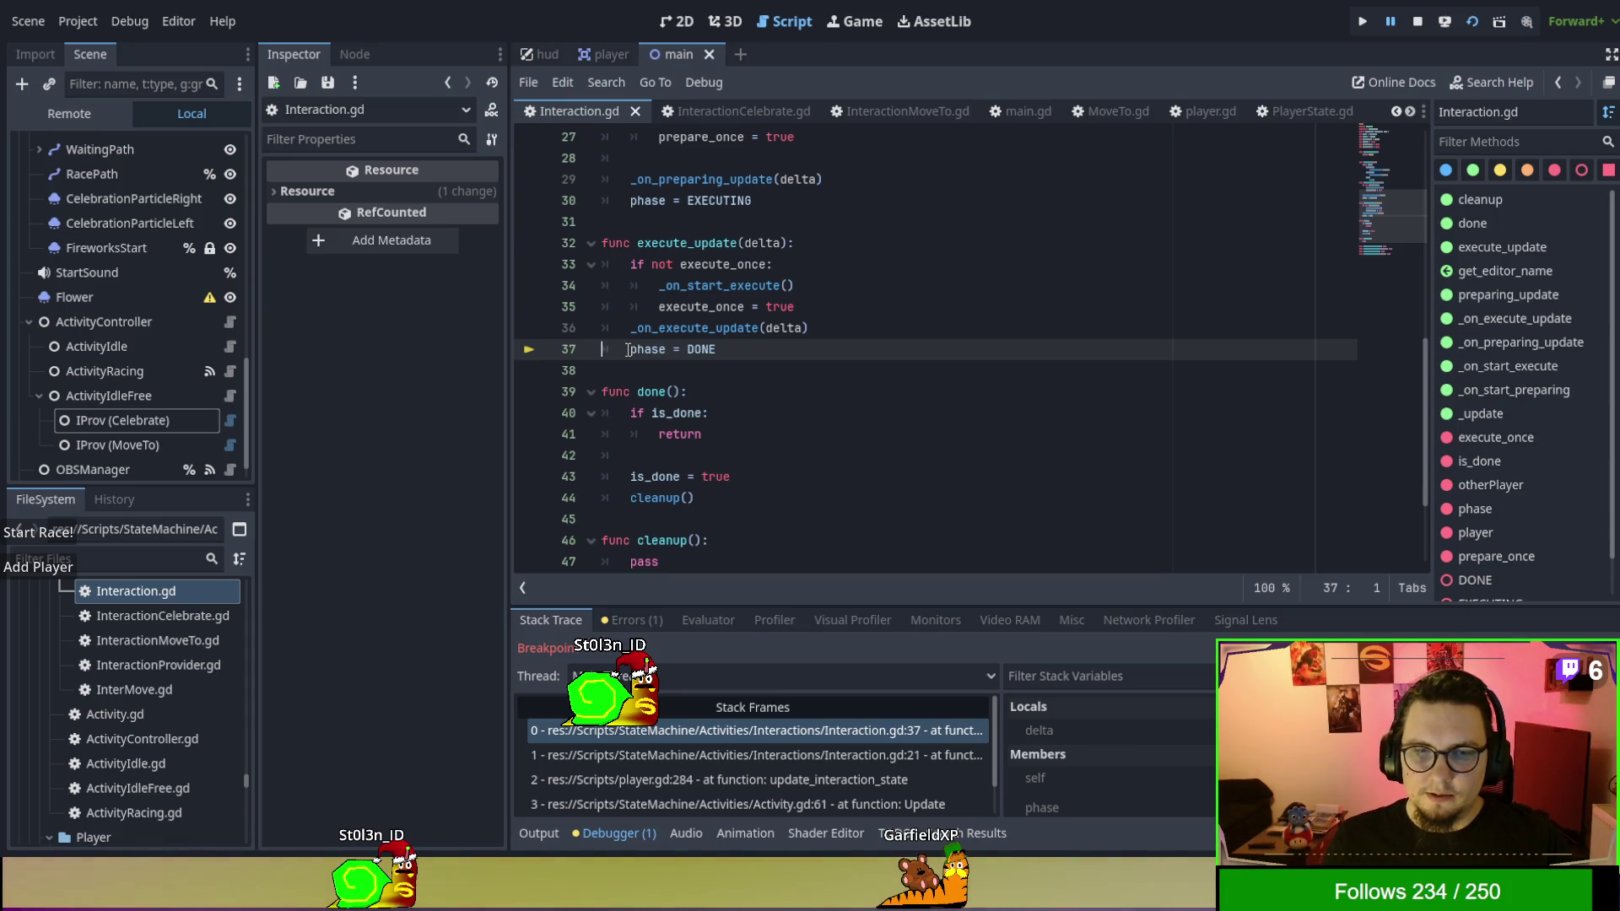
Delete the phase = DONE statement on line 37 of Interaction.gd, then save and rerun the game.
drag(627, 349, 799, 346)
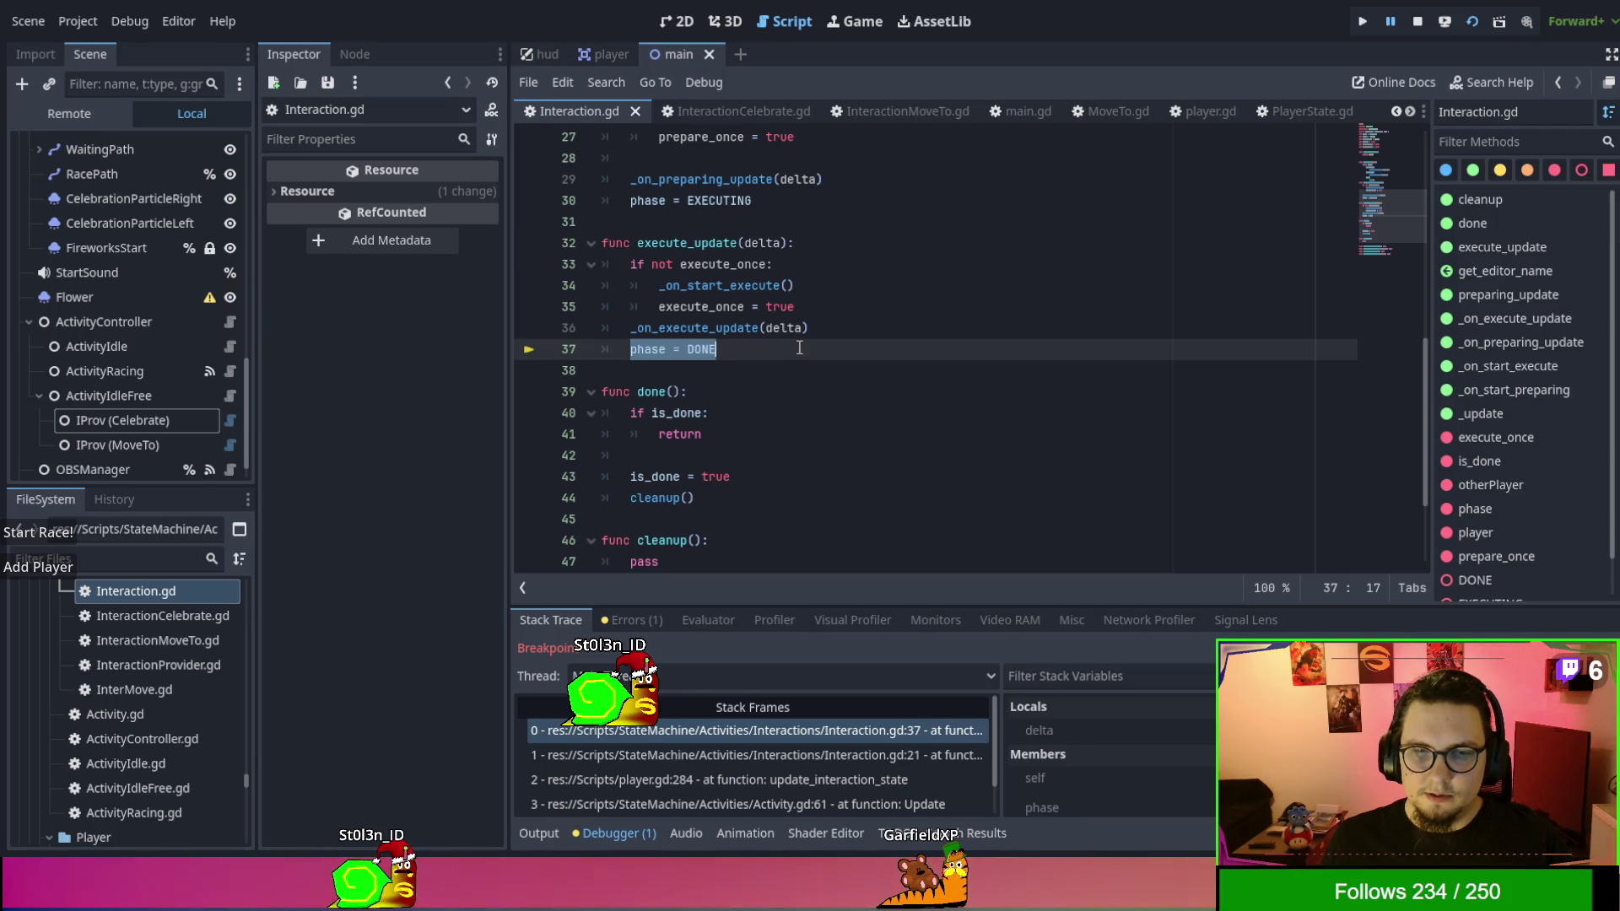
key(BackSpace)
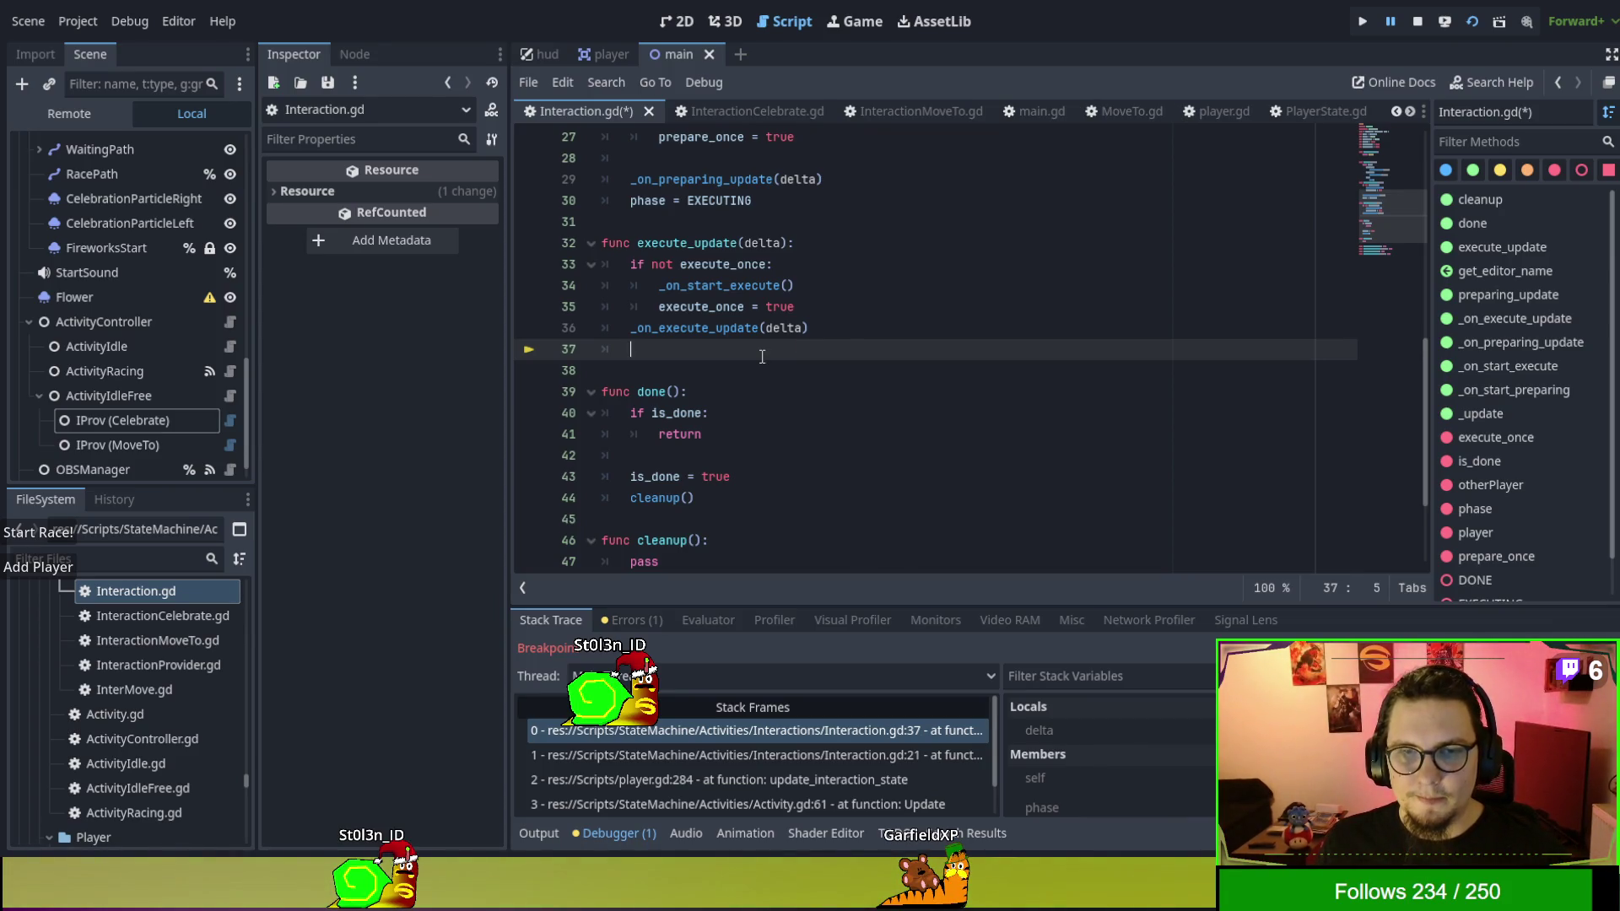
key(ctrl+z)
key(BackSpace)
scroll(810, 382, down, 2)
scroll(815, 415, down, 1)
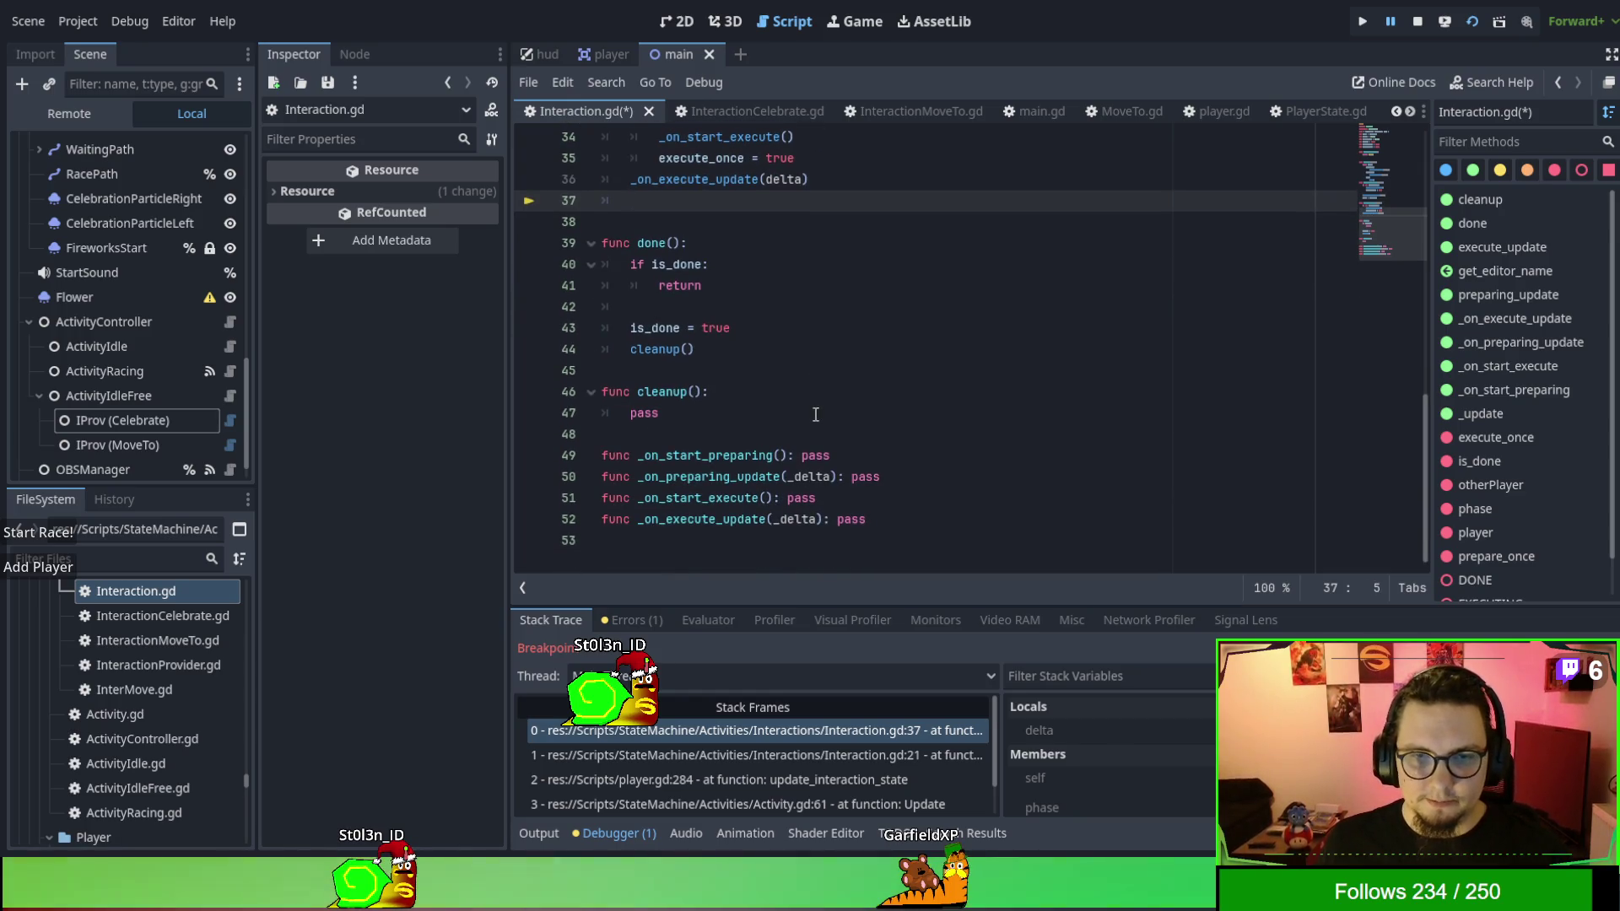
scroll(877, 489, up, 2)
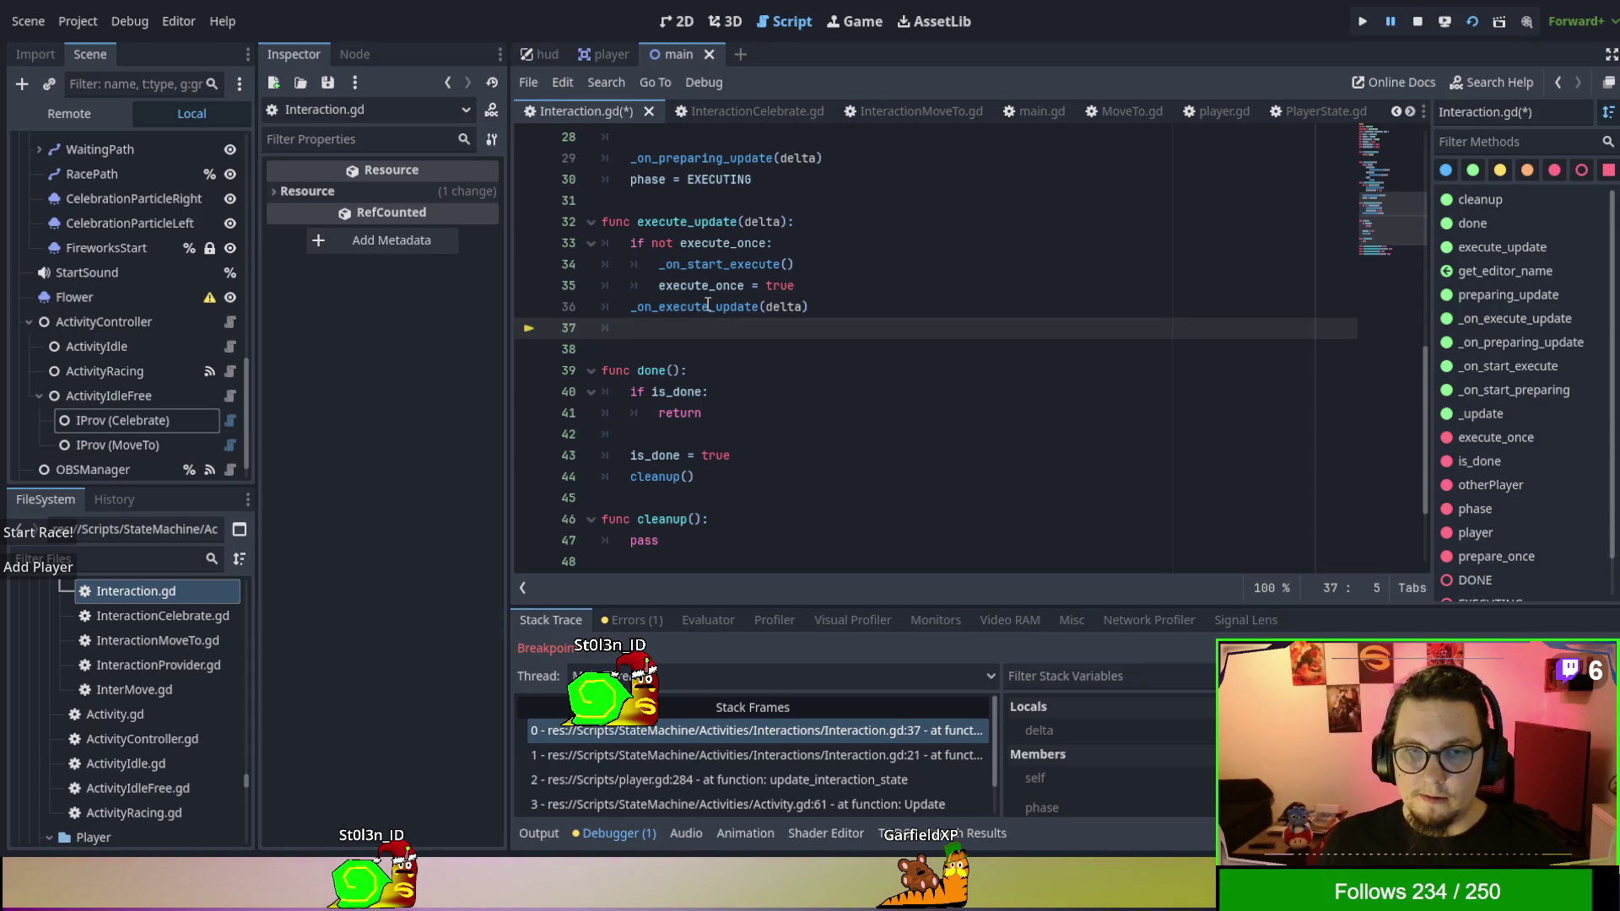
scroll(852, 445, down, 2)
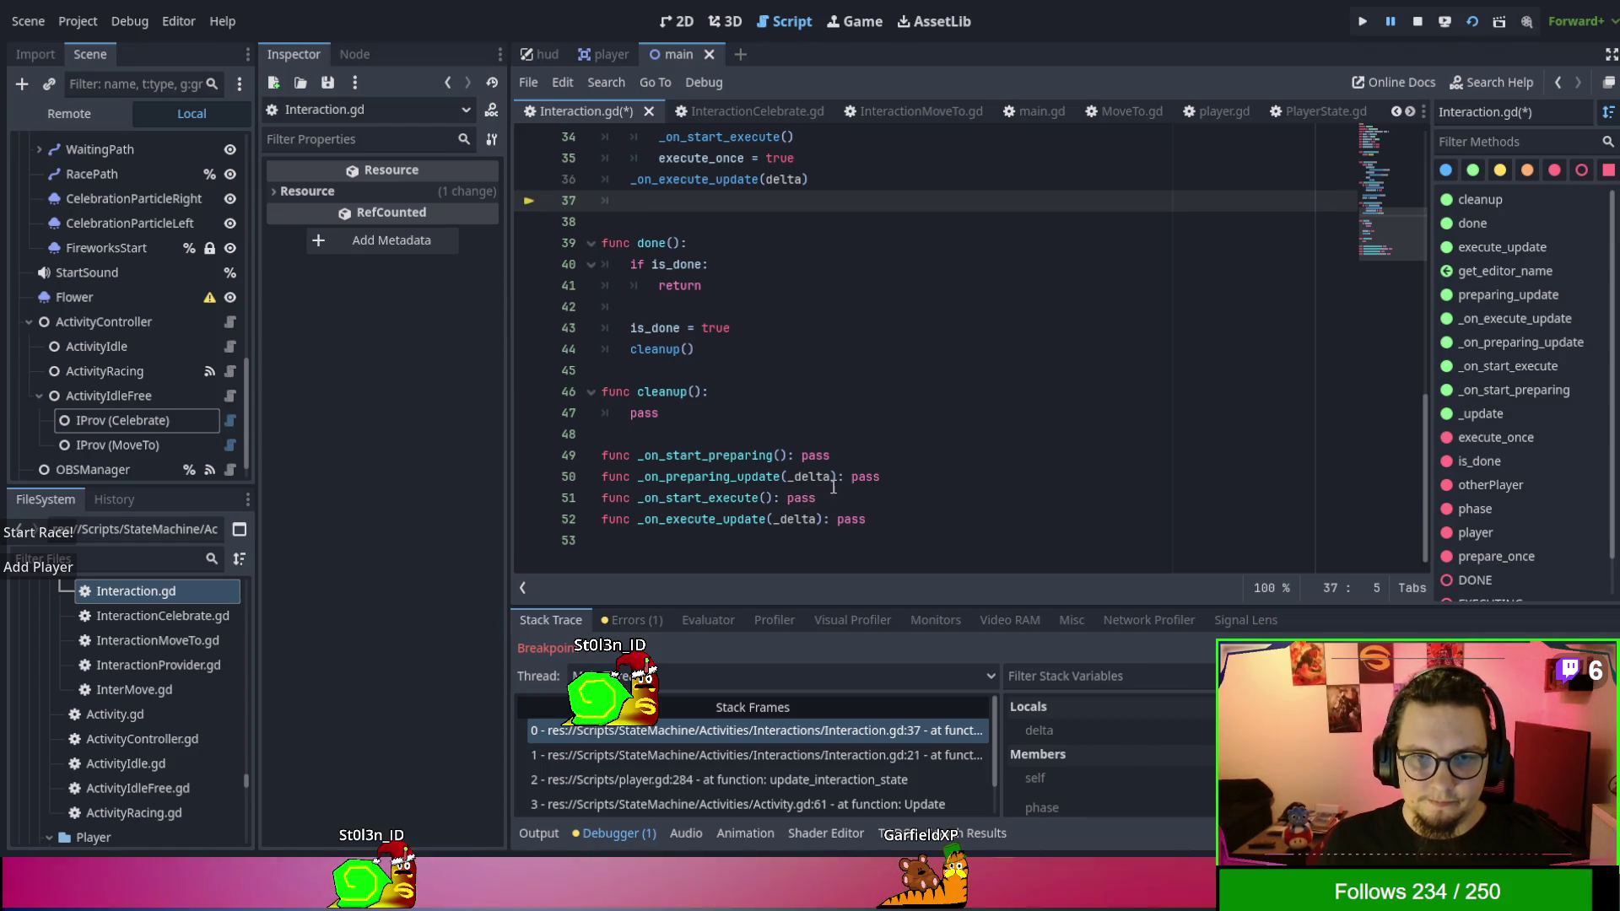
scroll(852, 490, up, 1)
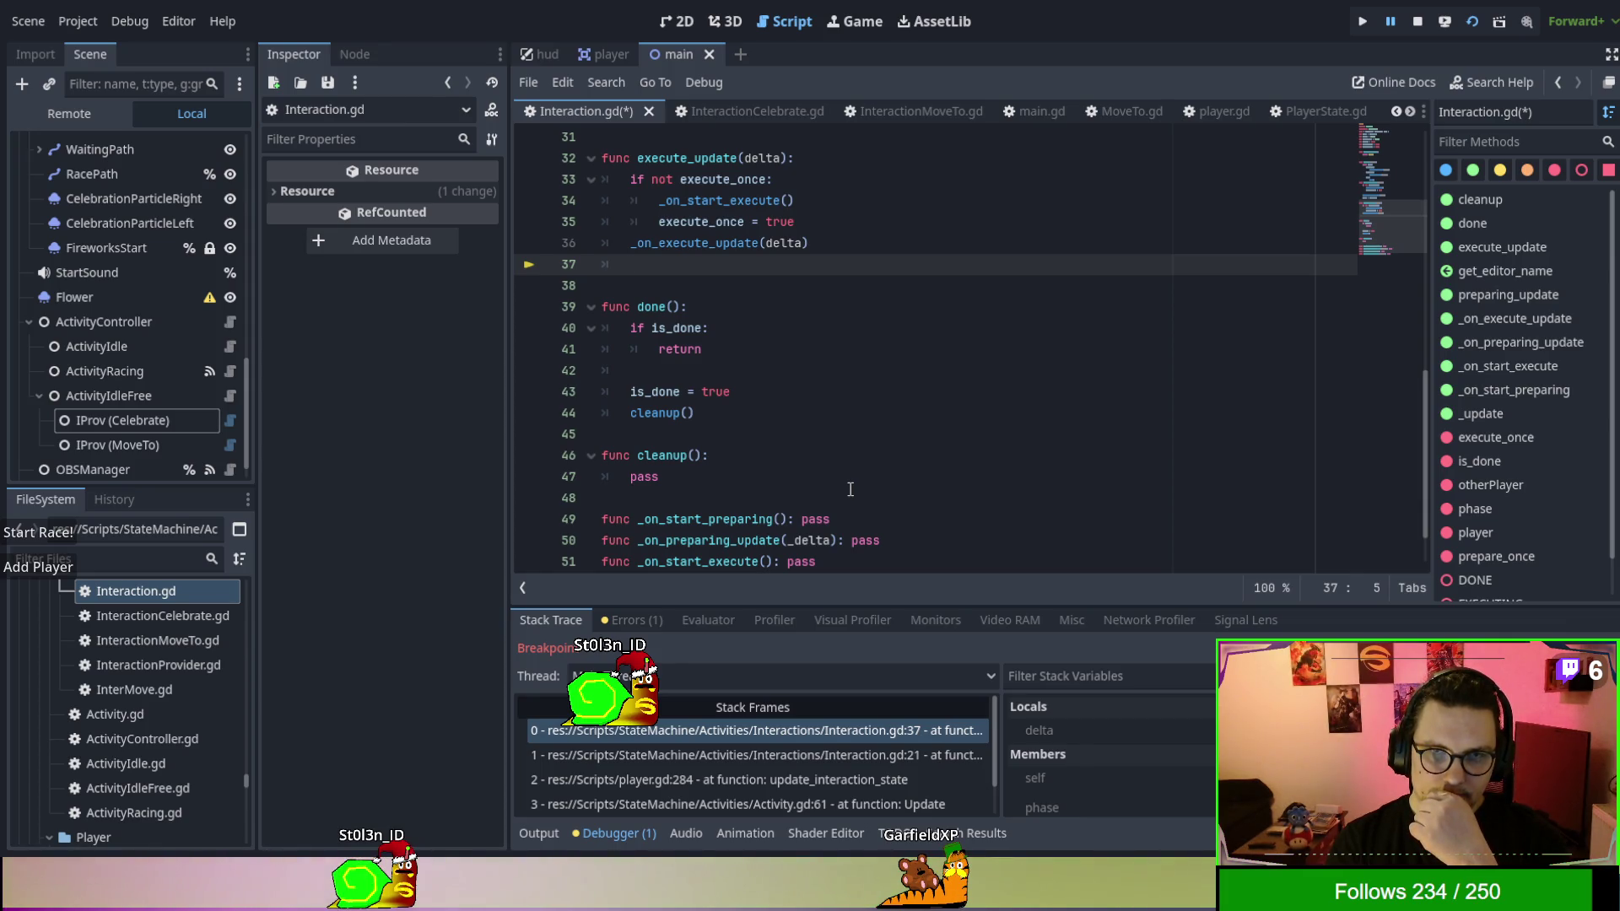
key(F5)
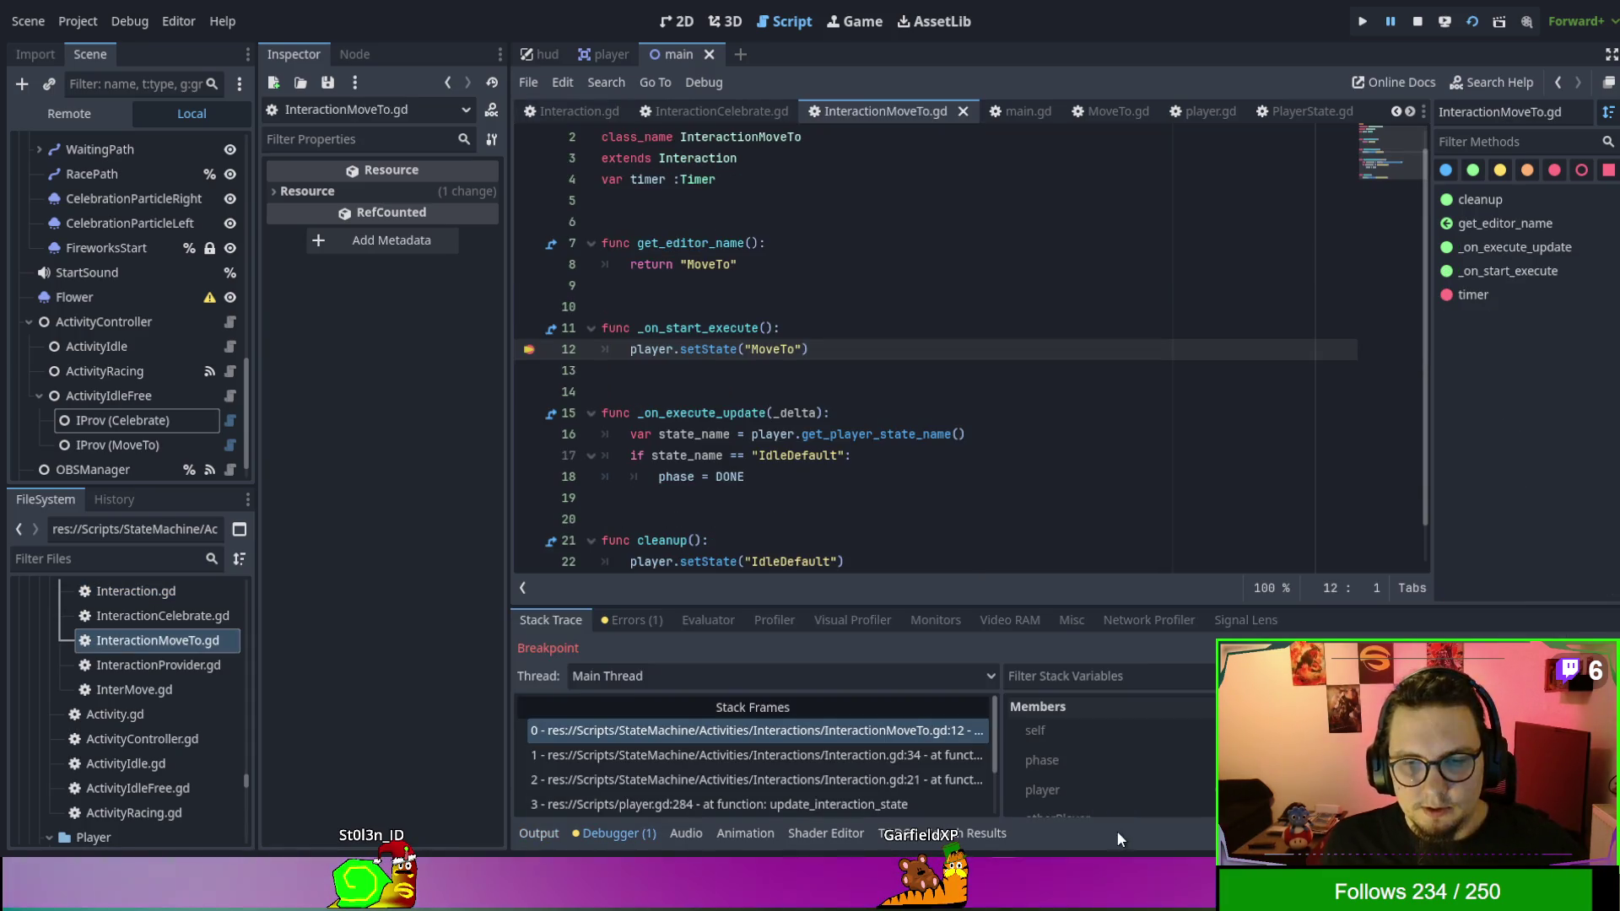
Remove the line 12 breakpoint, resume, and jump to main.gd's Nil 'interact' error at line 424.
key(F9)
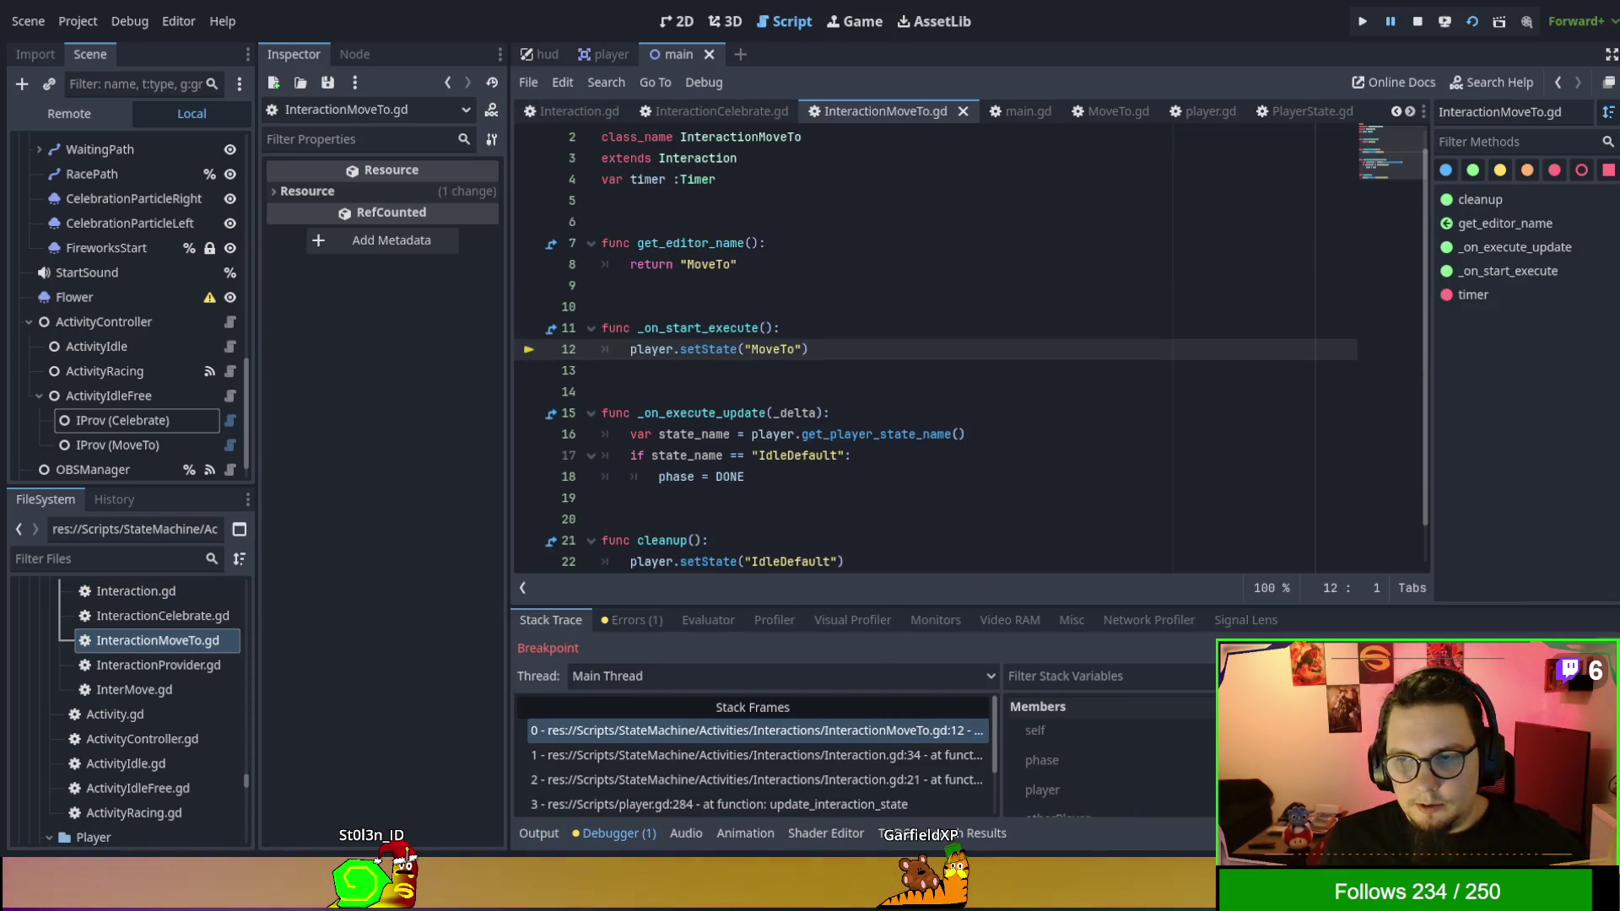
key(F12)
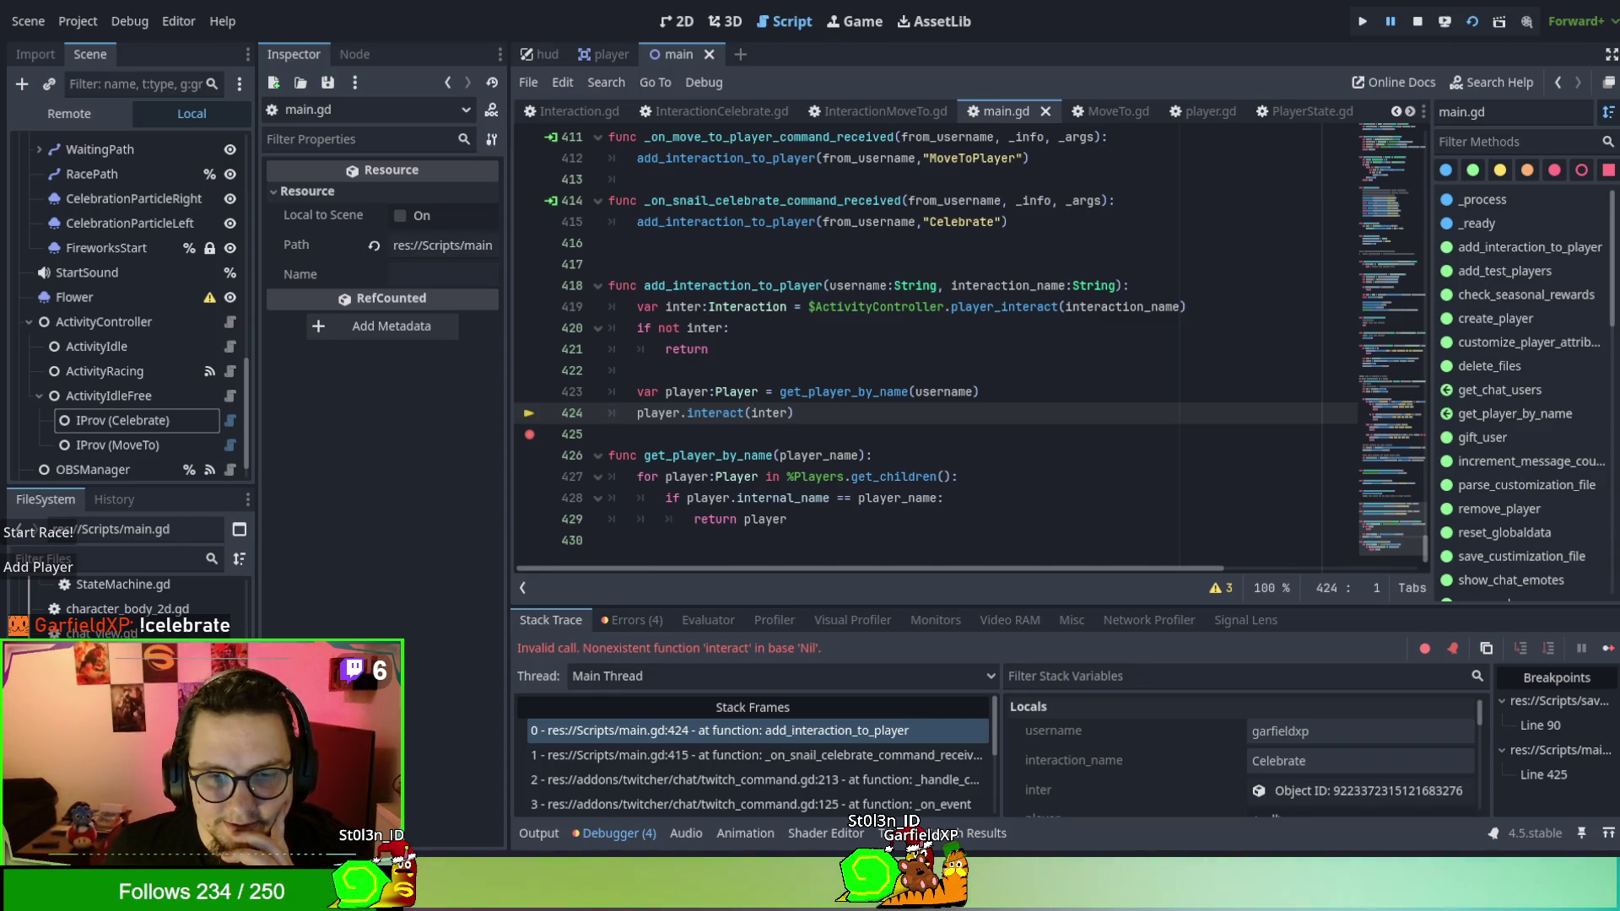
click(761, 762)
click(767, 802)
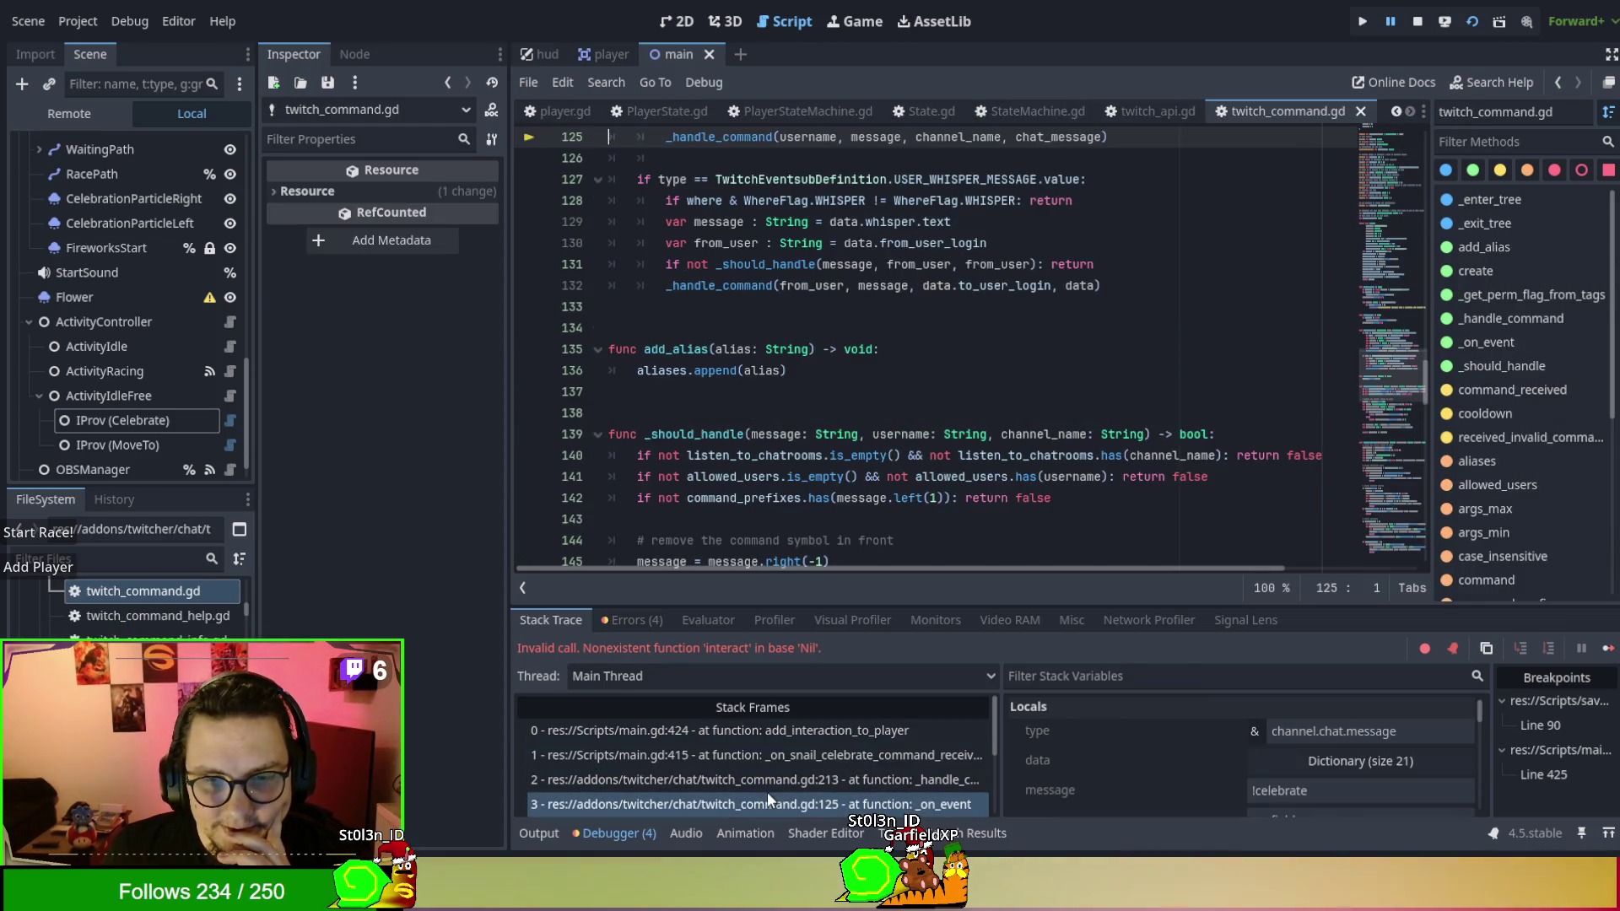
scroll(906, 396, up, 4)
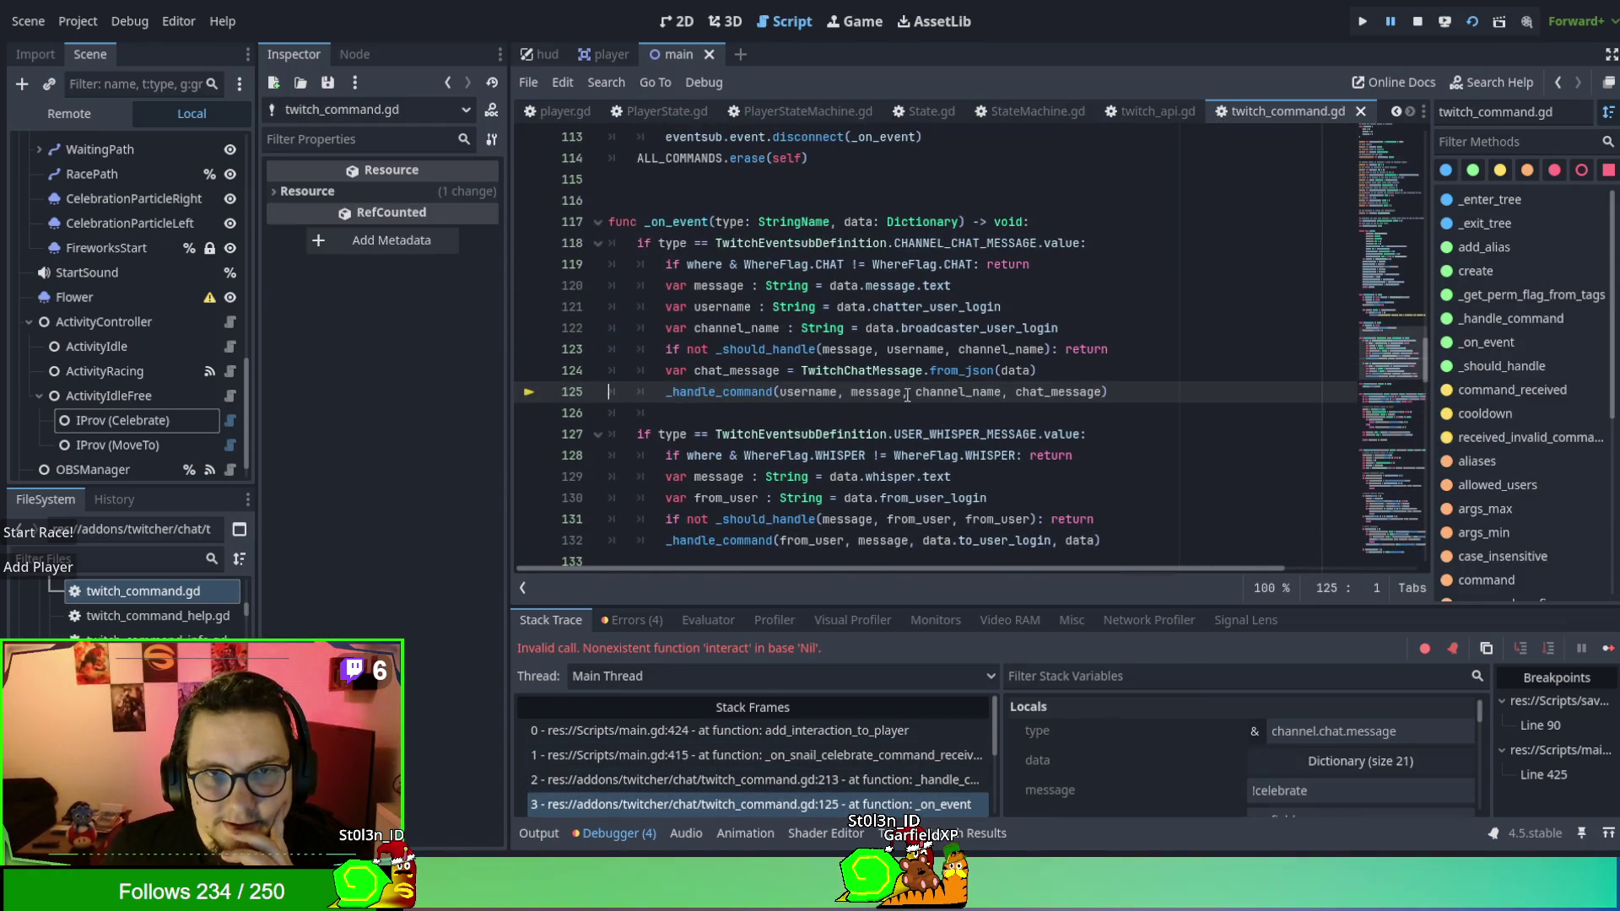
click(859, 786)
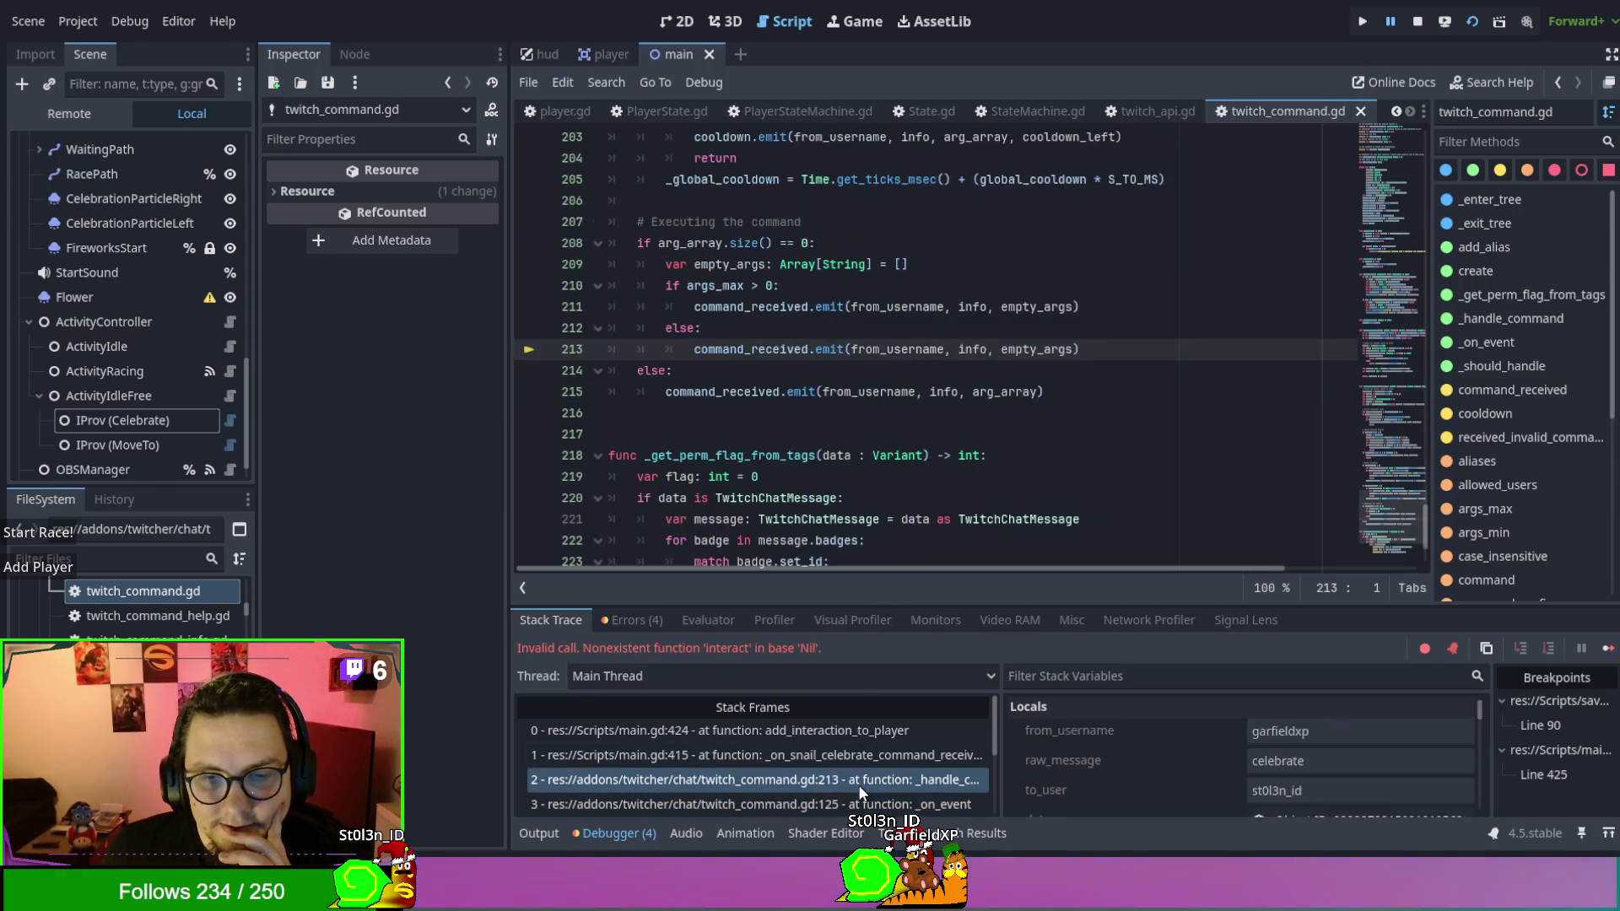
click(848, 757)
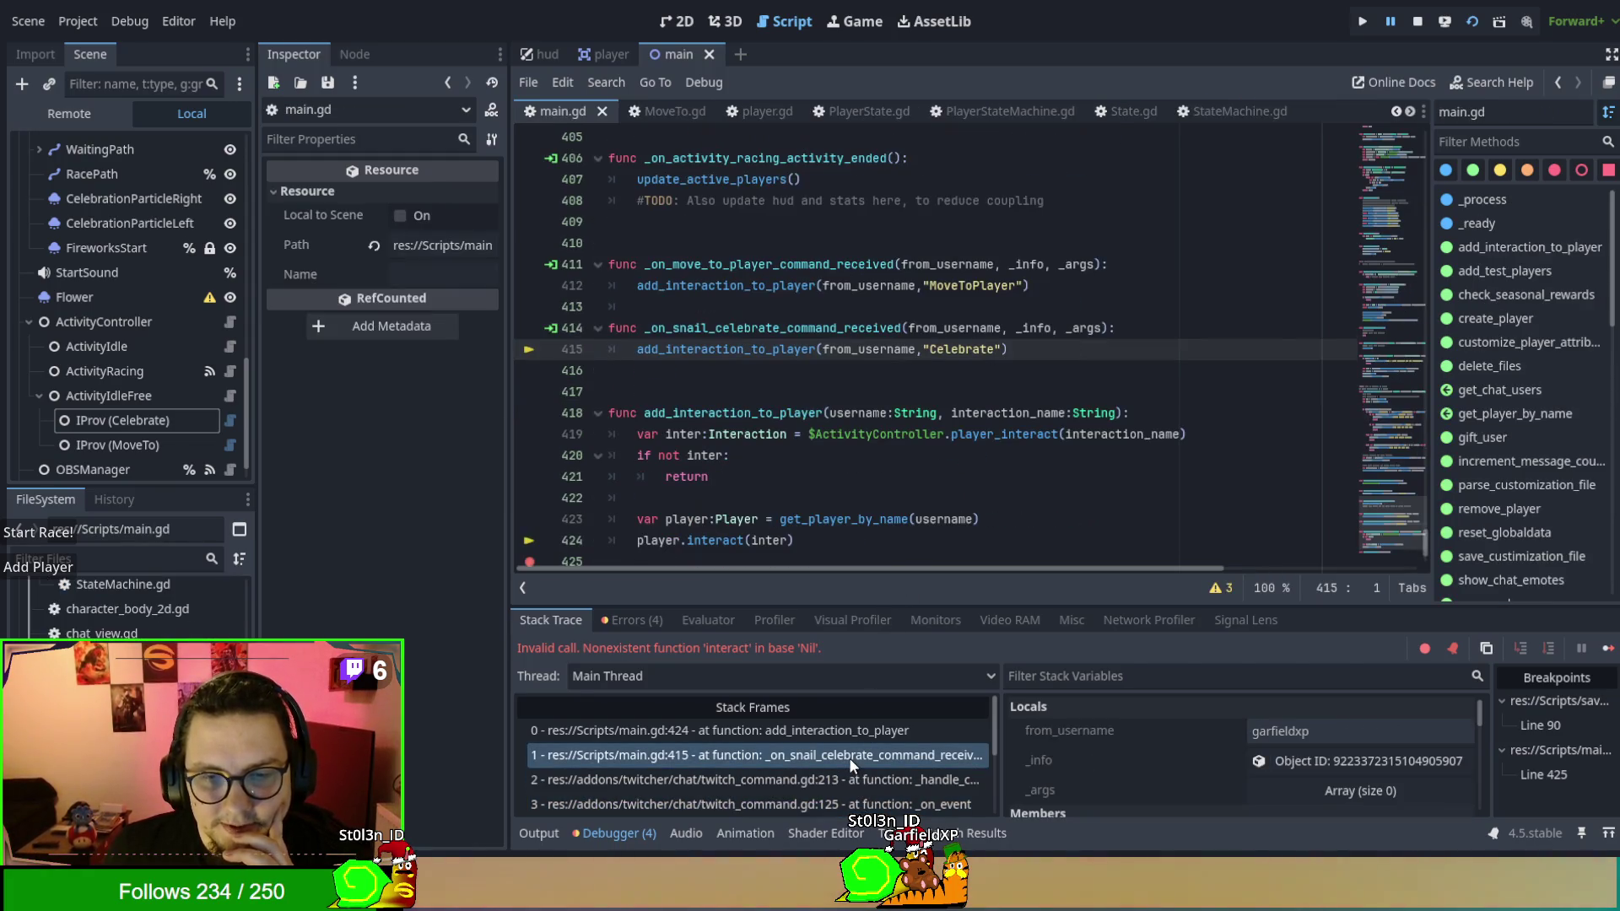
double_click(748, 350)
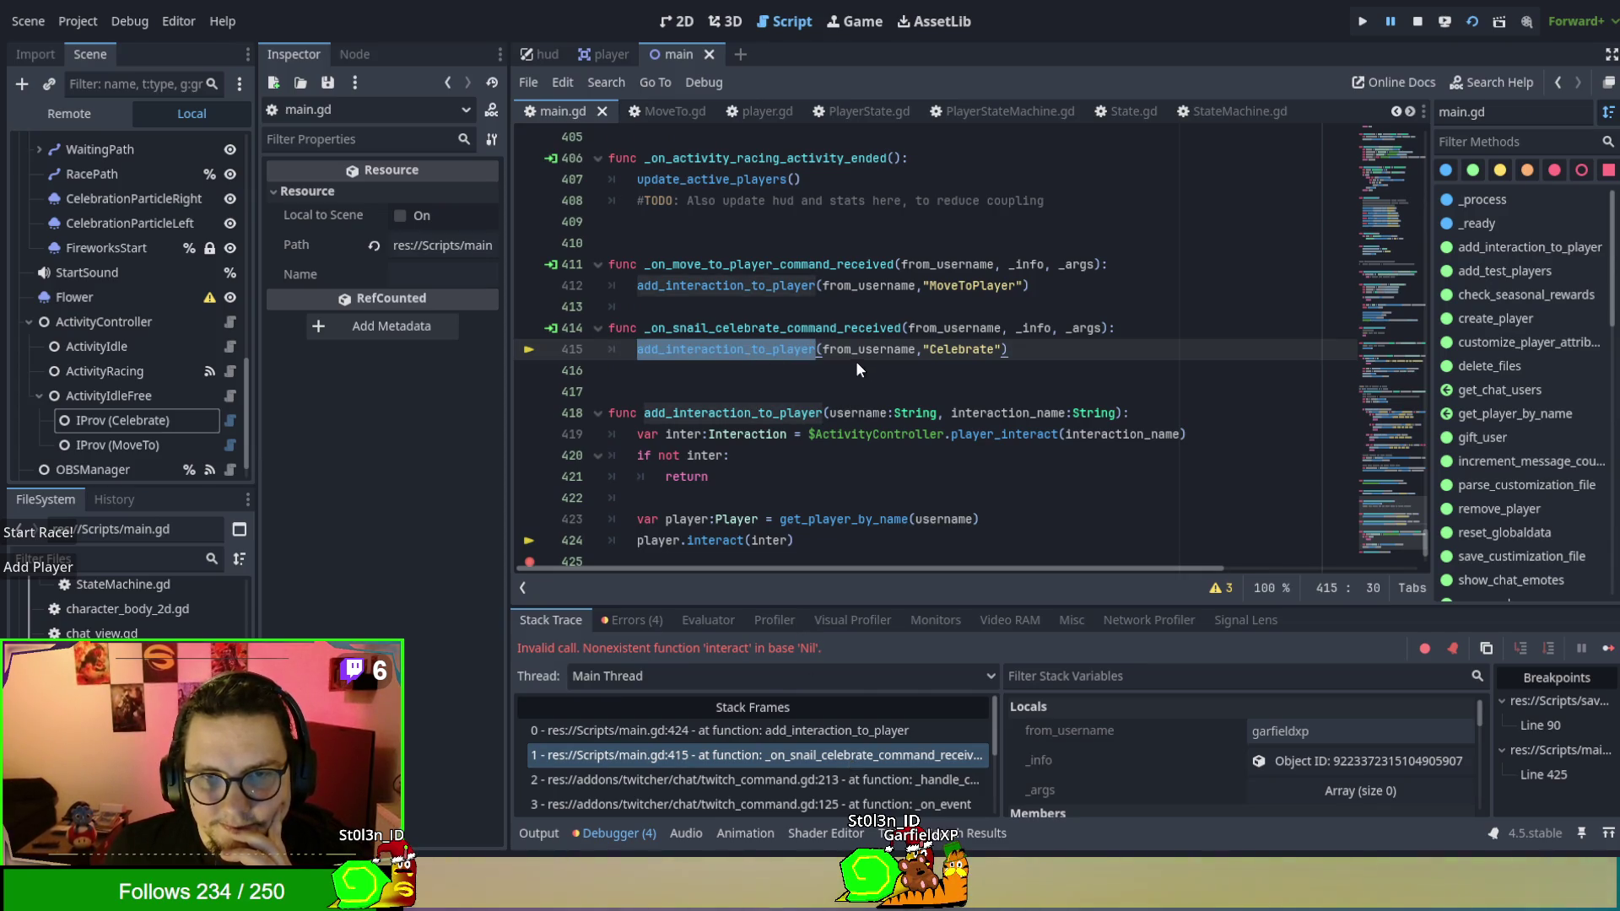
double_click(673, 287)
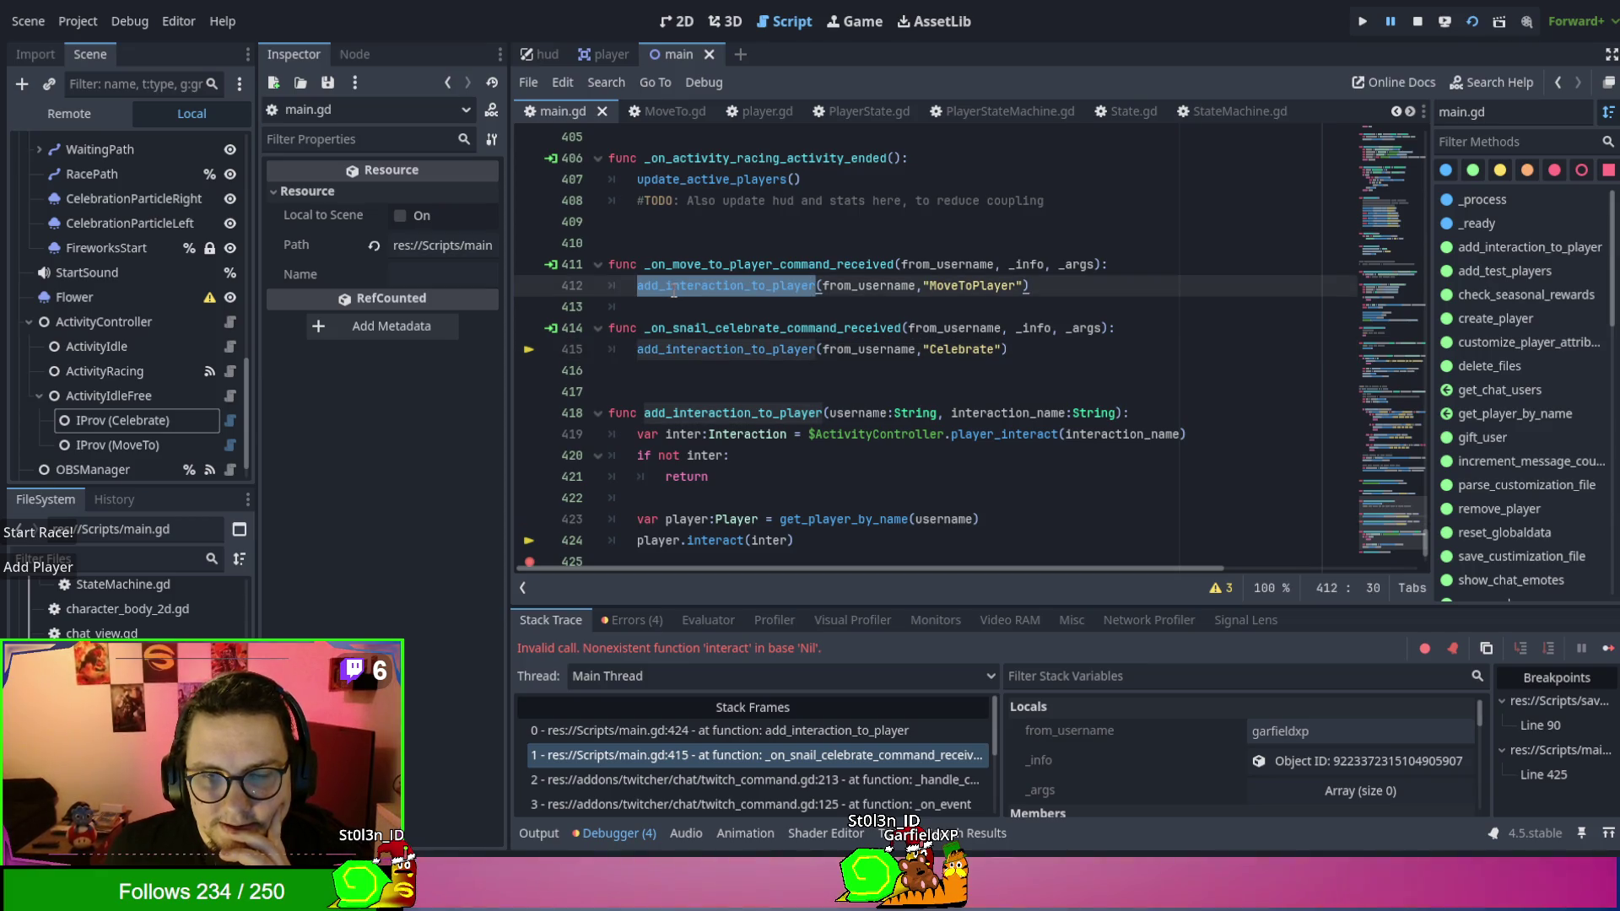
click(708, 455)
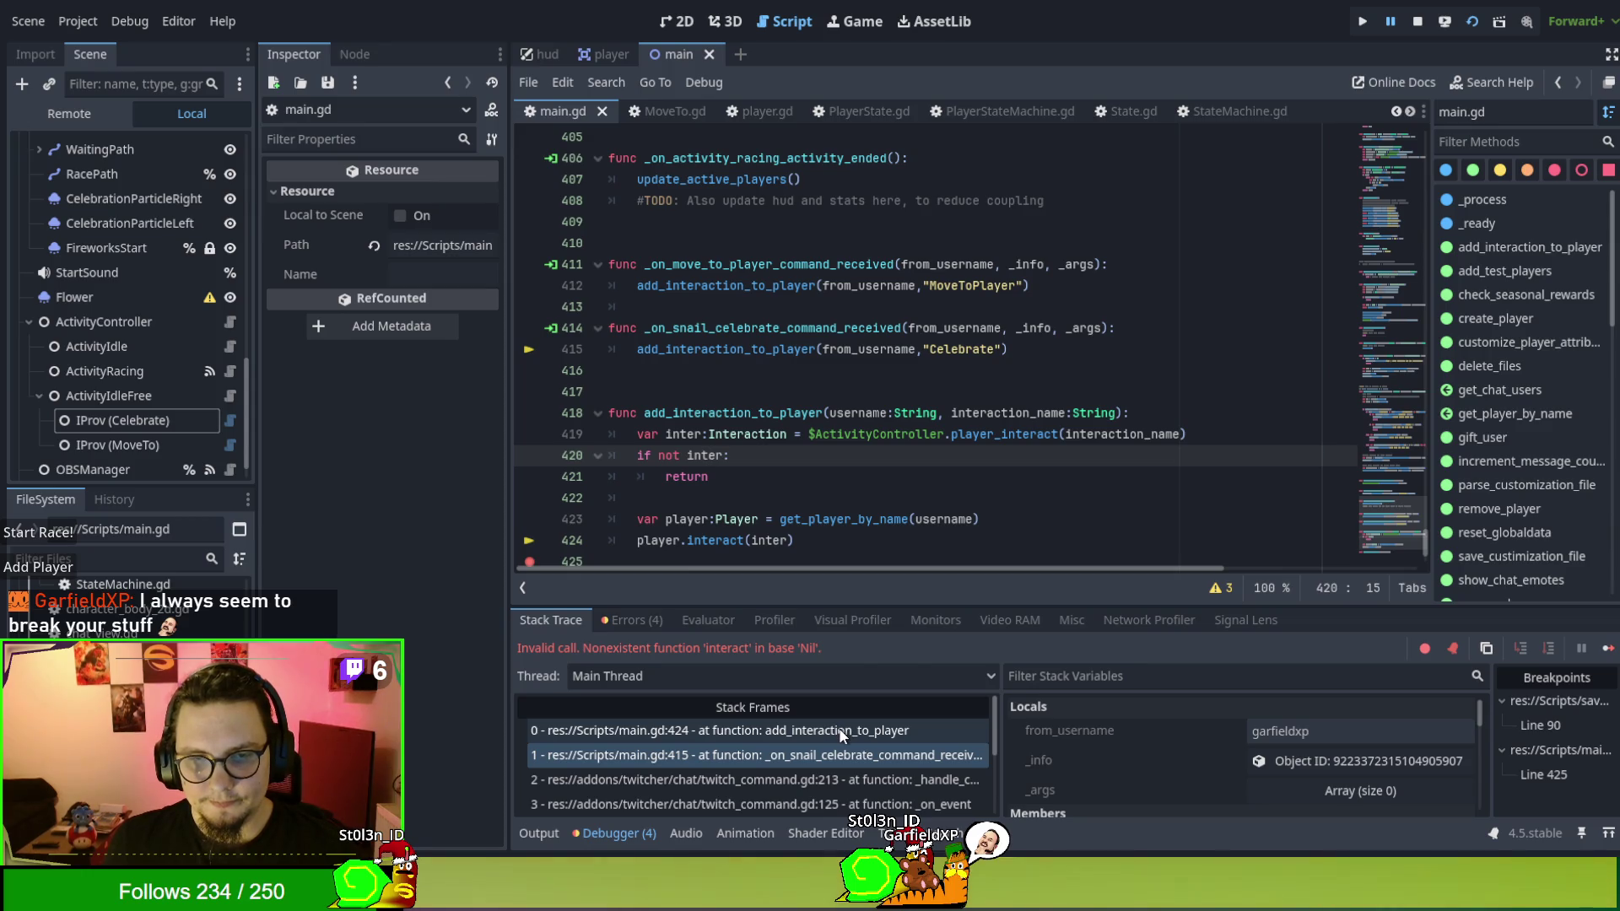
double_click(689, 519)
scroll(978, 432, down, 1)
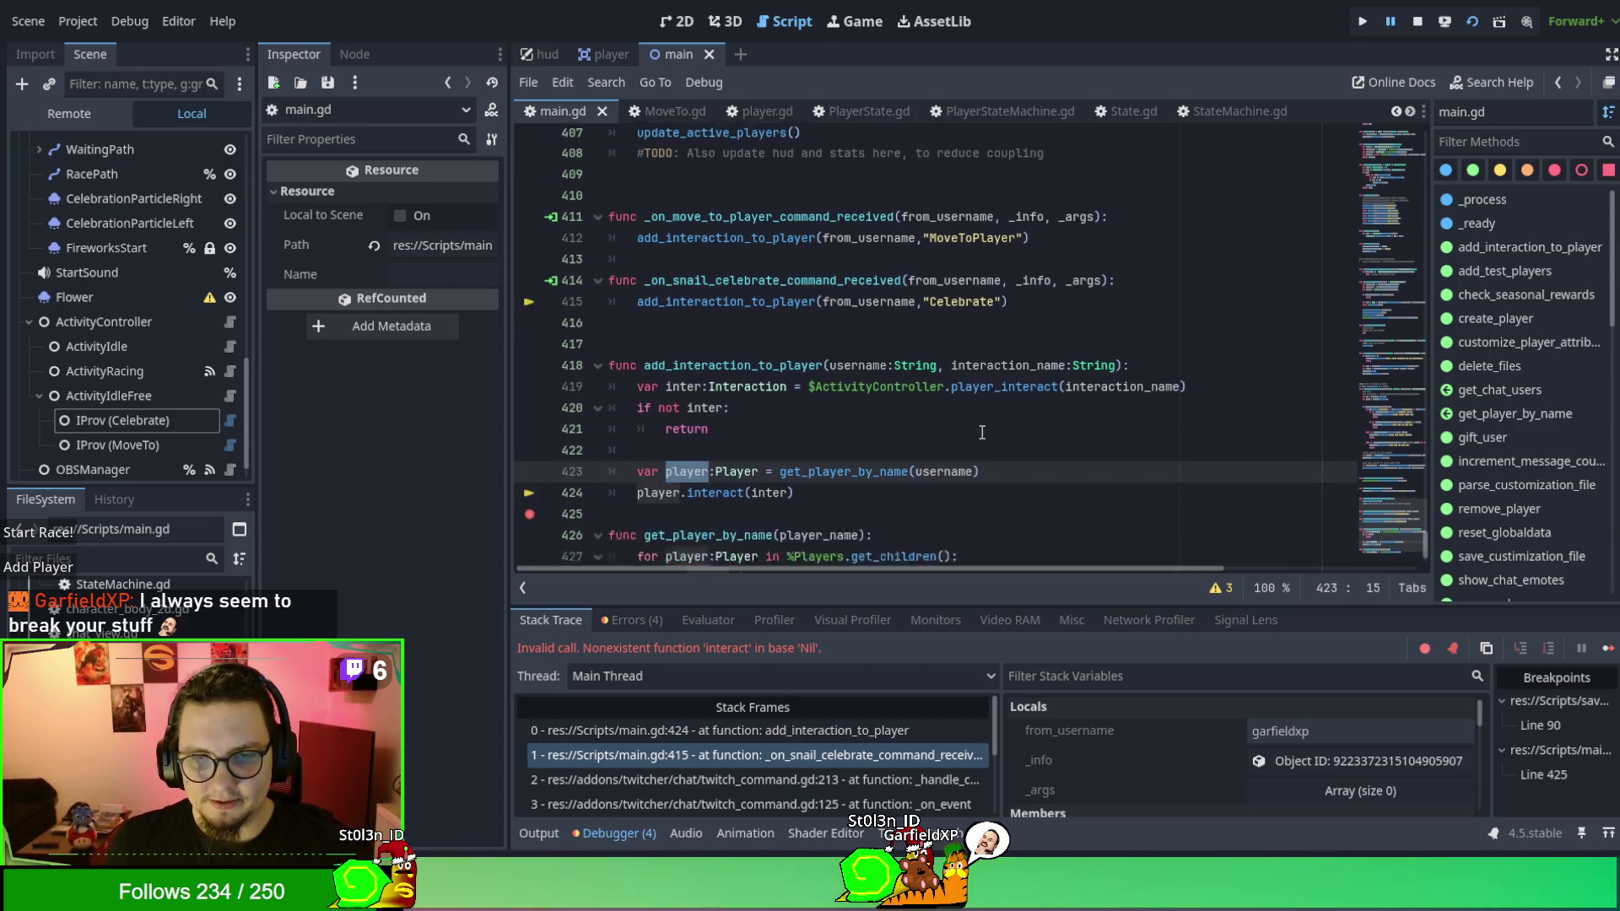
double_click(832, 456)
scroll(836, 453, down, 1)
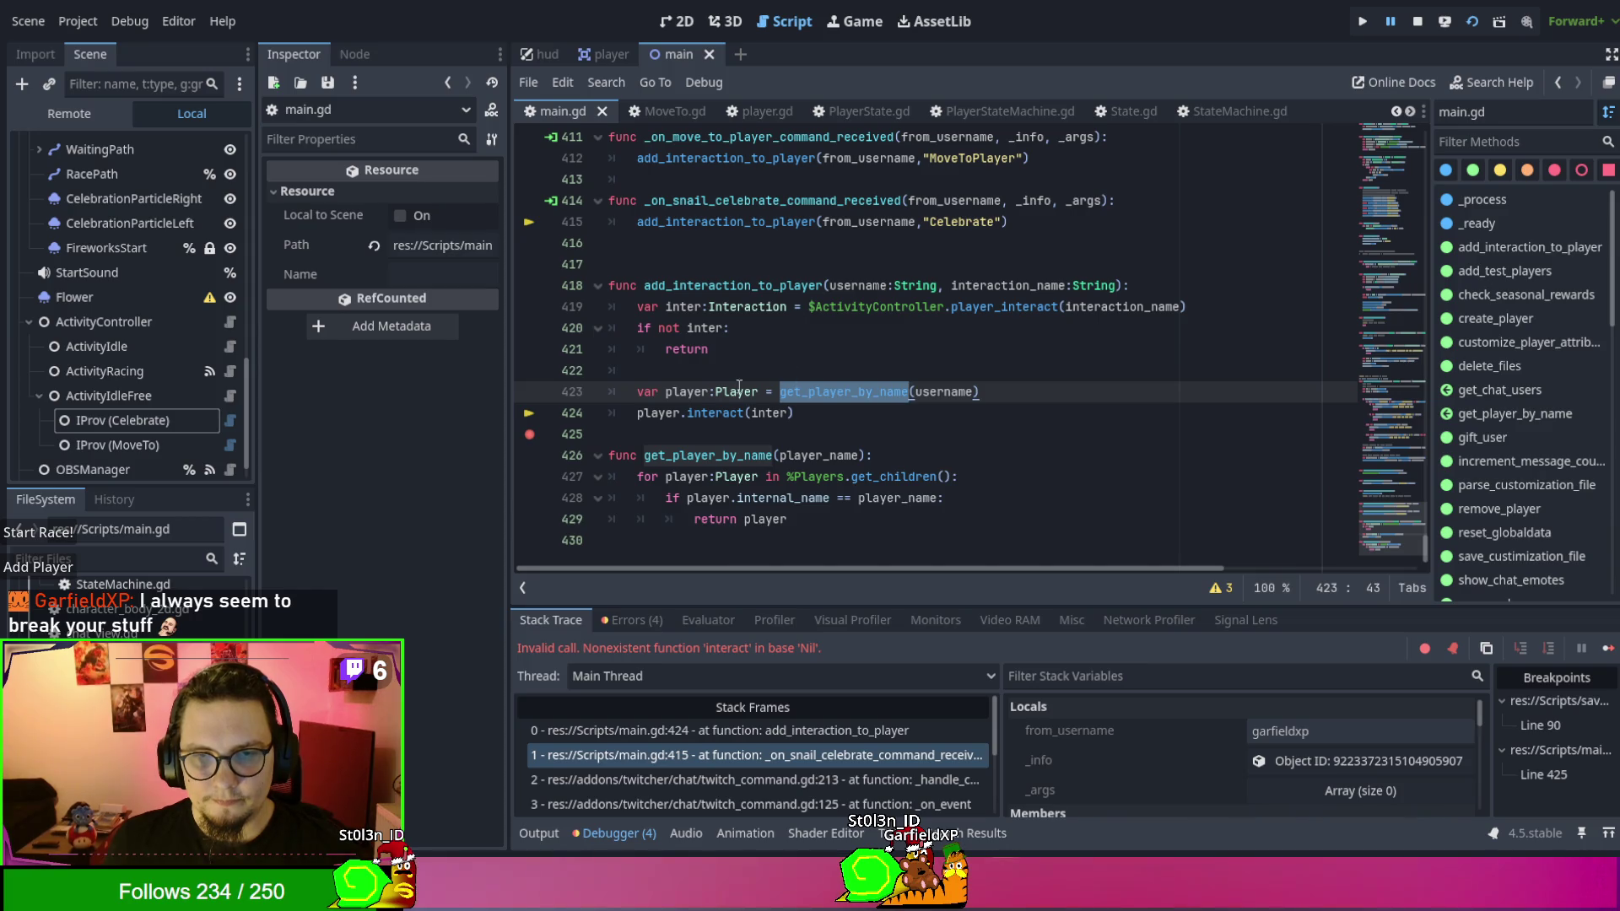
Type 'return' on line 430, closing get_player_by_name after its player-search loop.
click(684, 394)
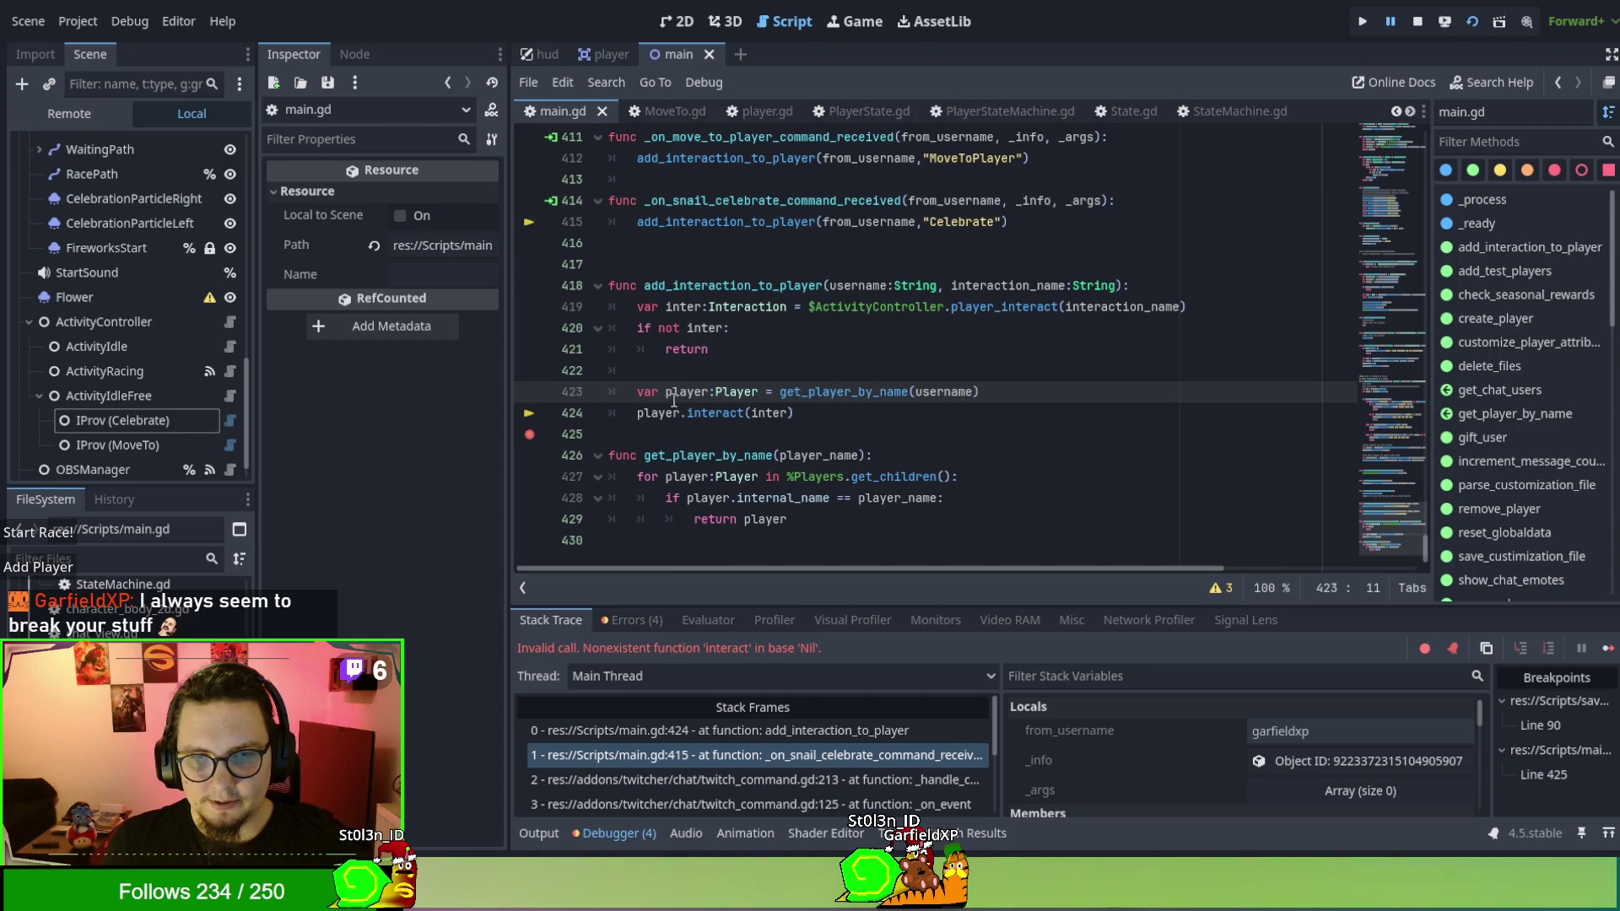
click(797, 552)
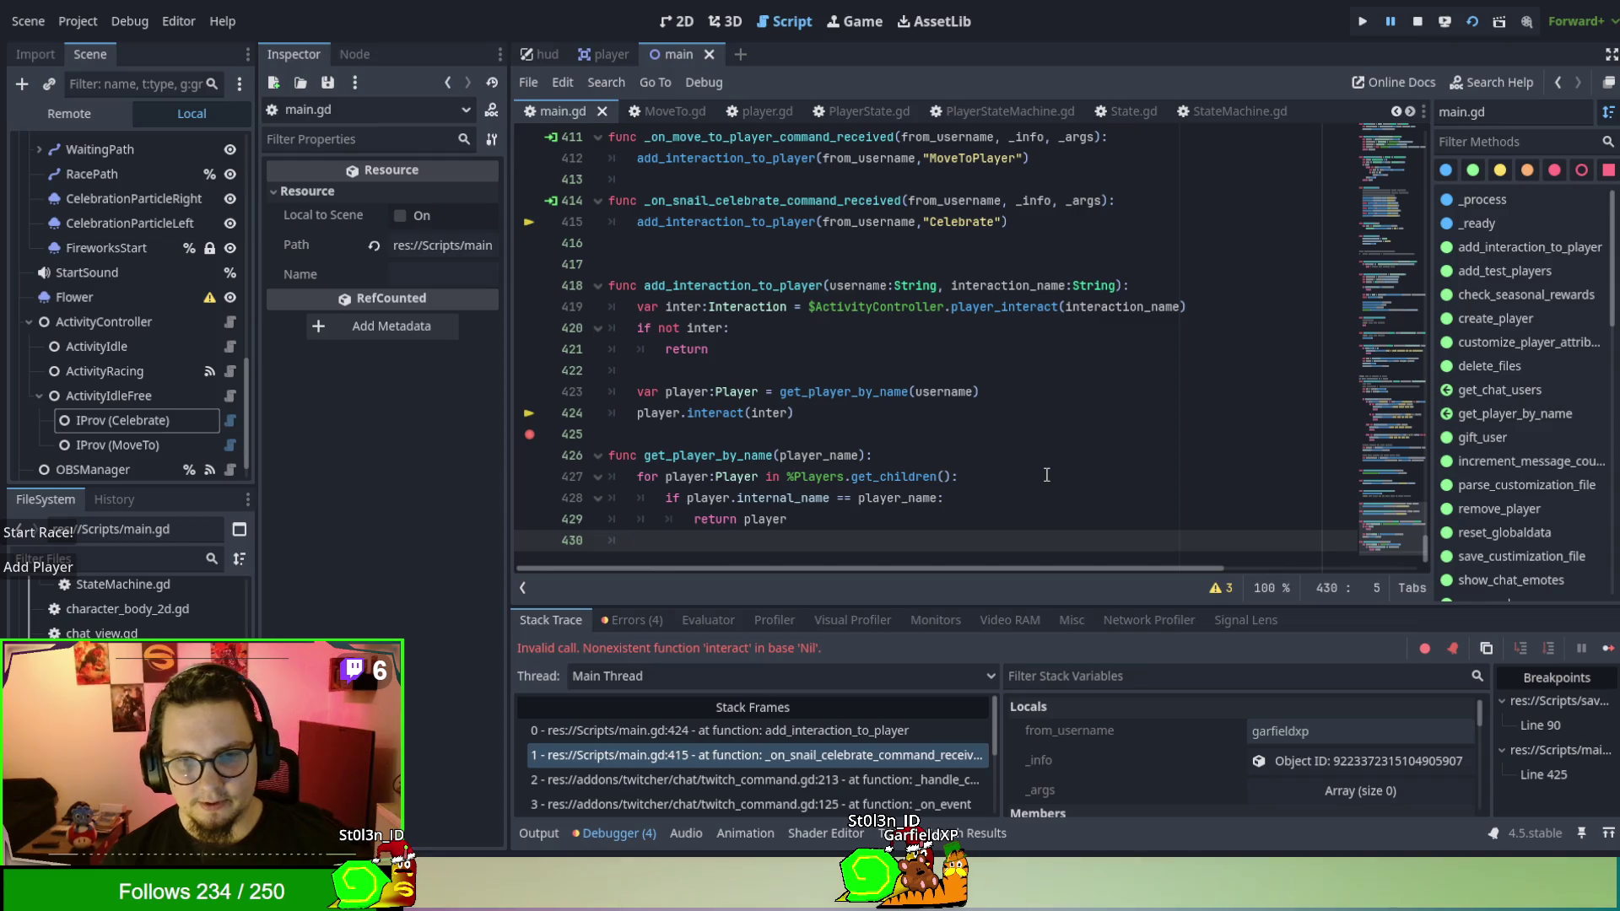
text(return)
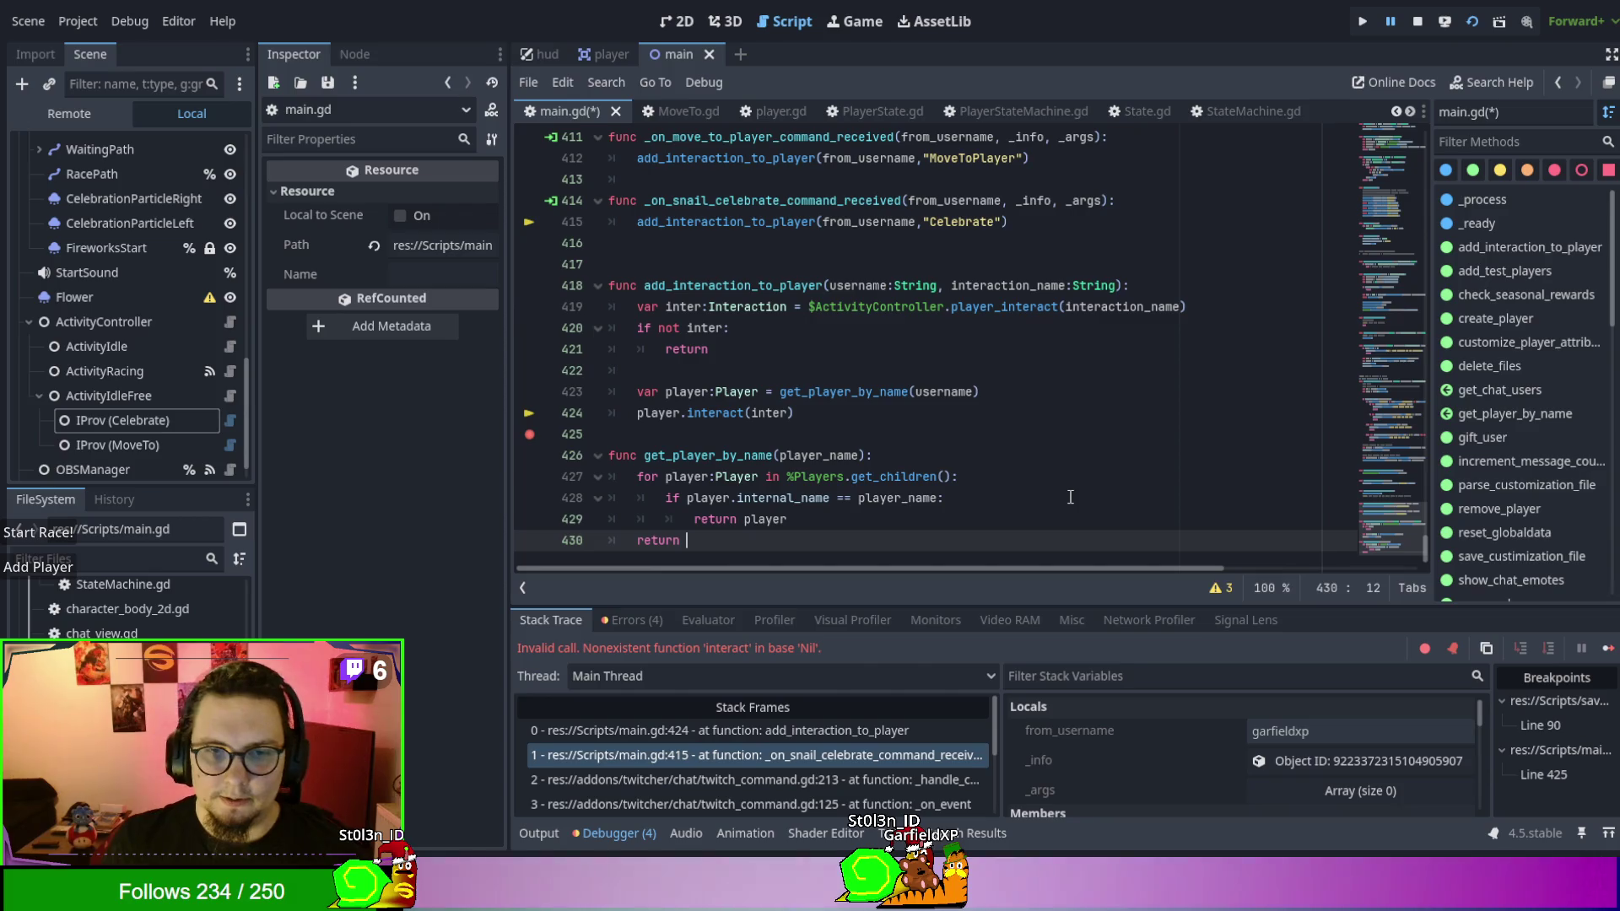
scroll(839, 409, up, 2)
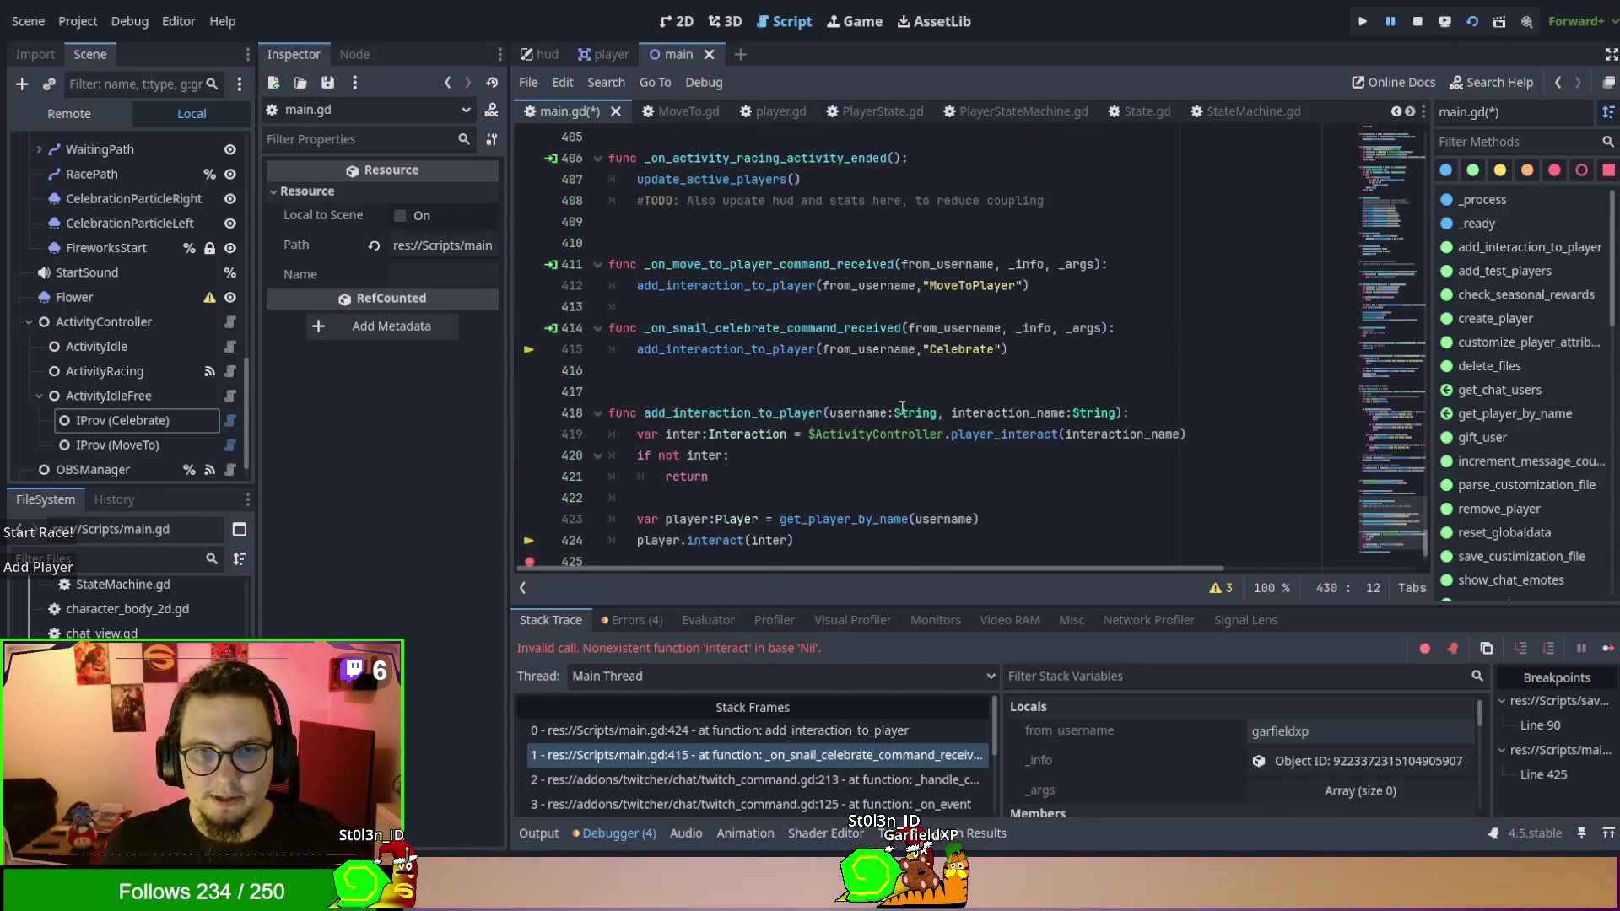
scroll(903, 408, up, 7)
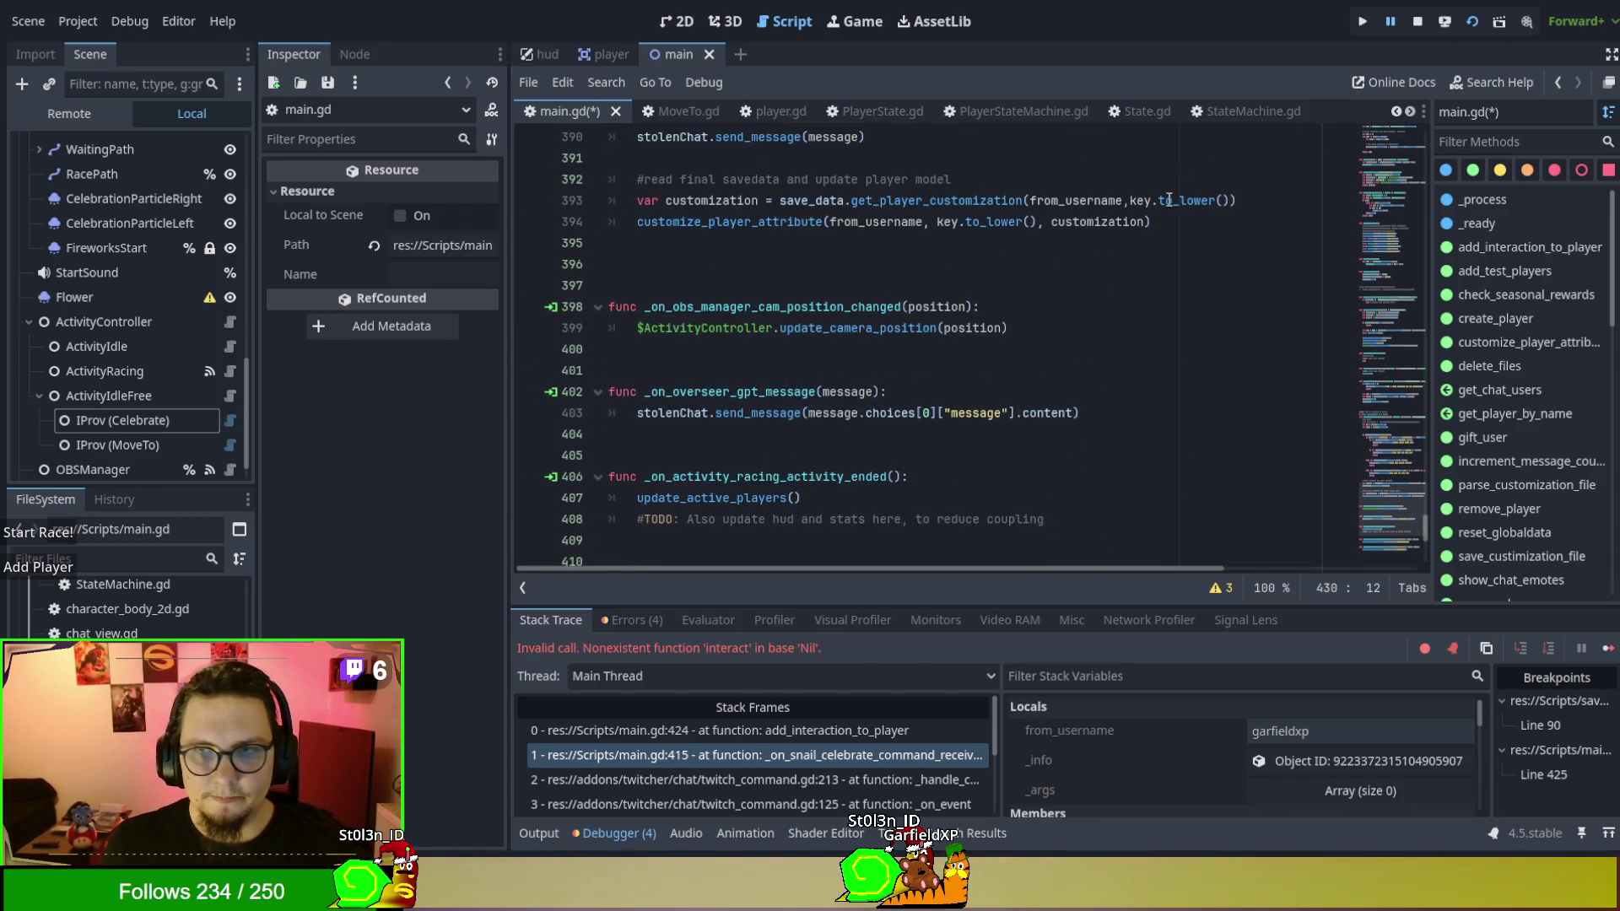
Stop the debug session and jump to create_player by filtering methods for 'create'.
click(1417, 21)
scroll(878, 321, up, 9)
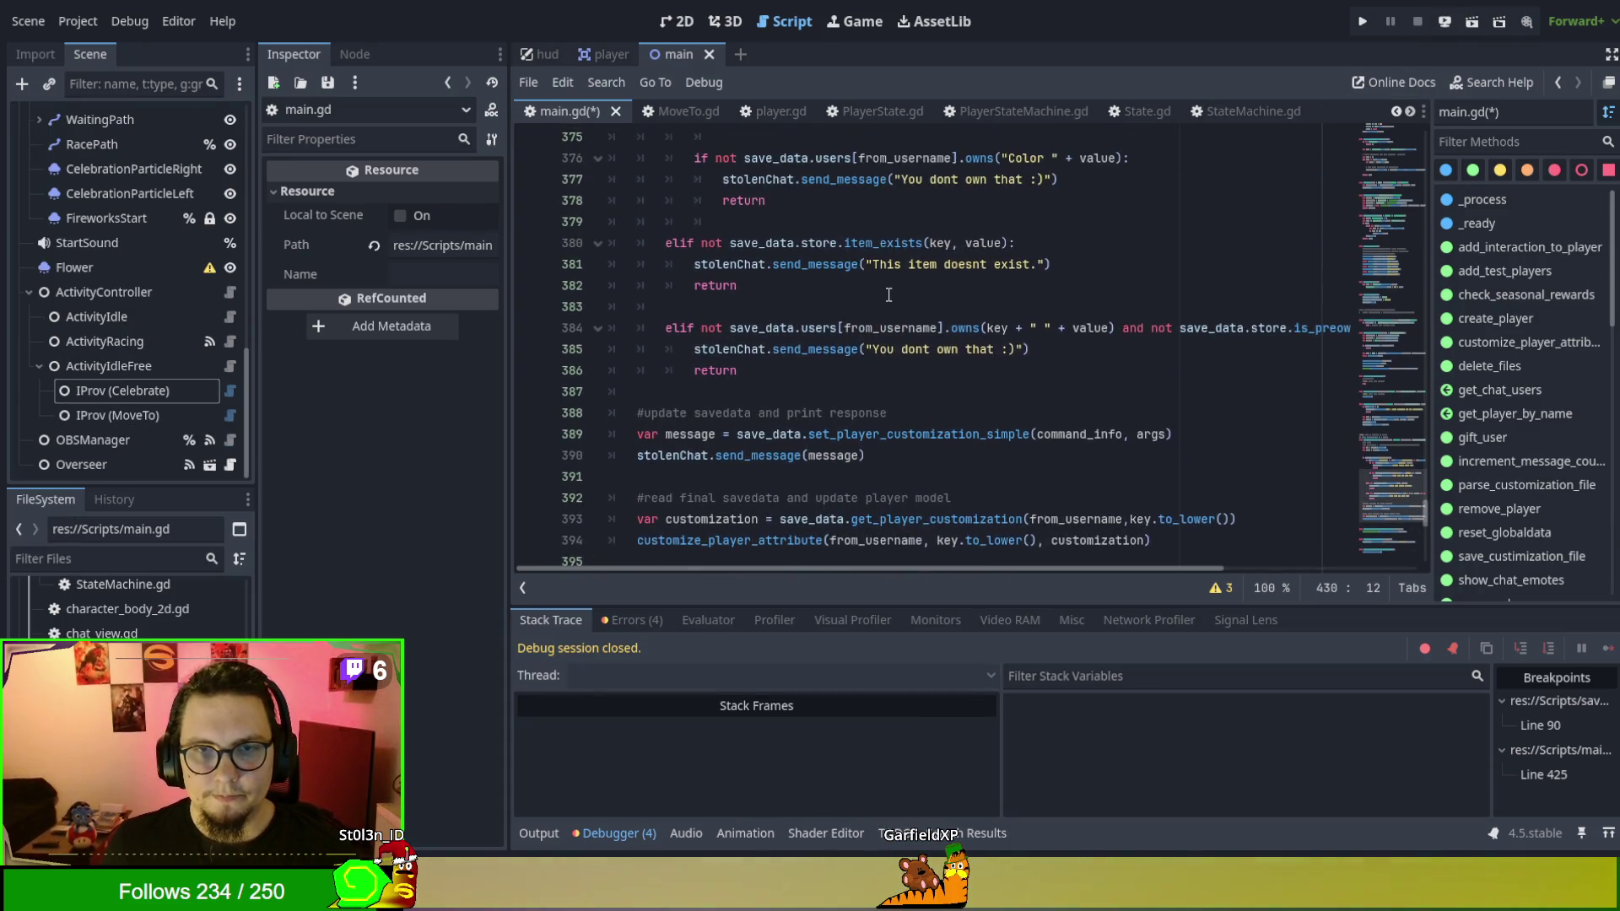
click(1482, 149)
text(create)
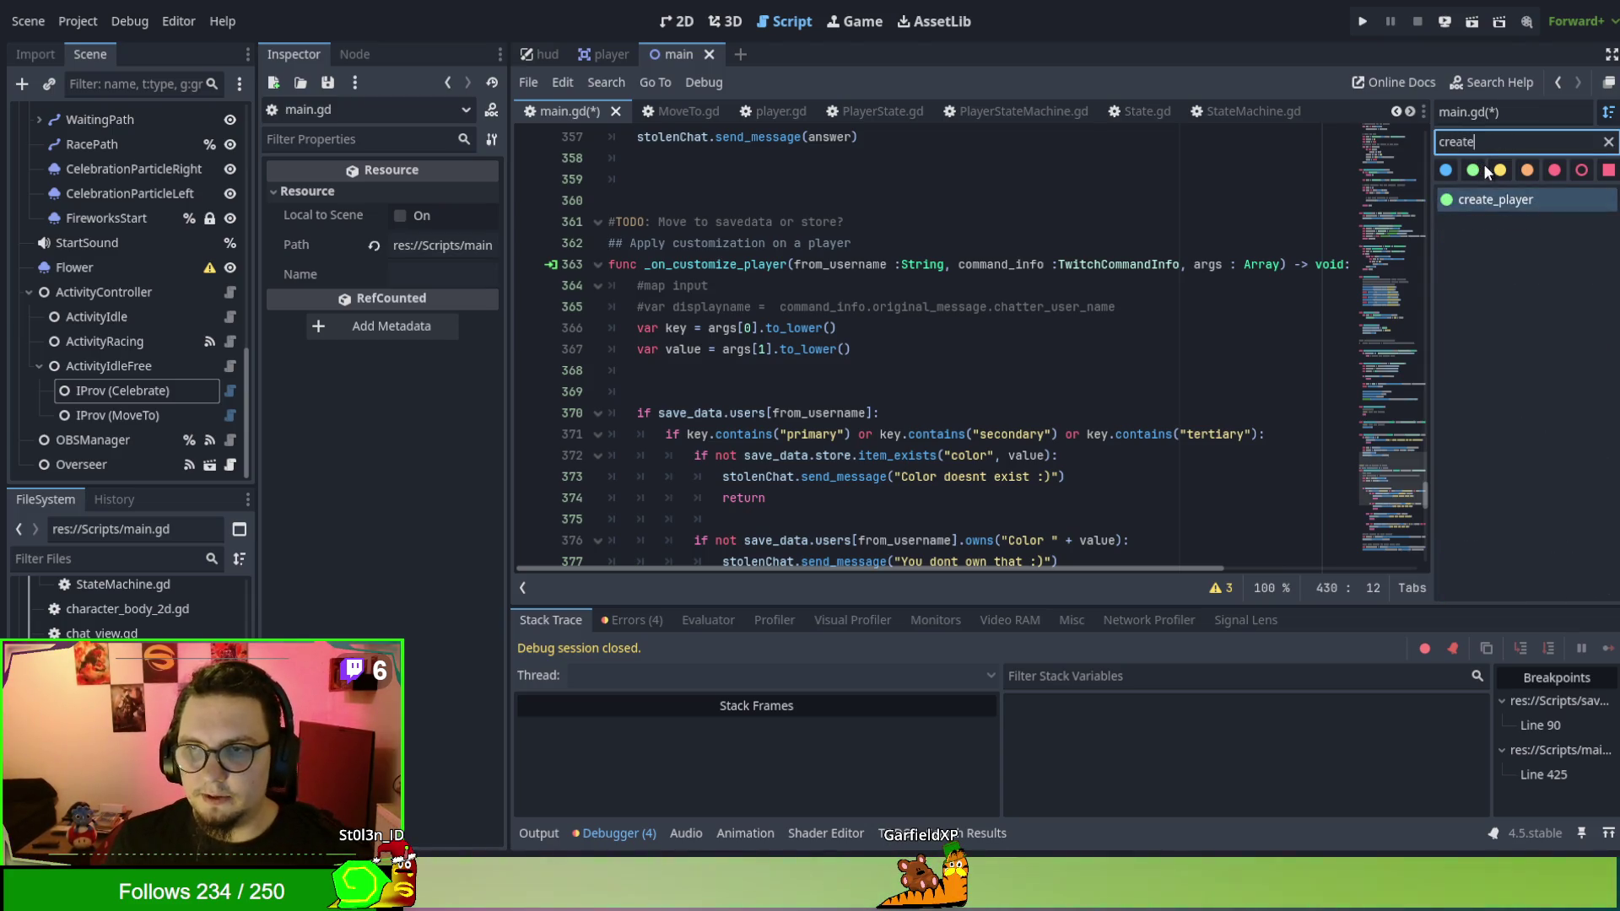
click(1506, 204)
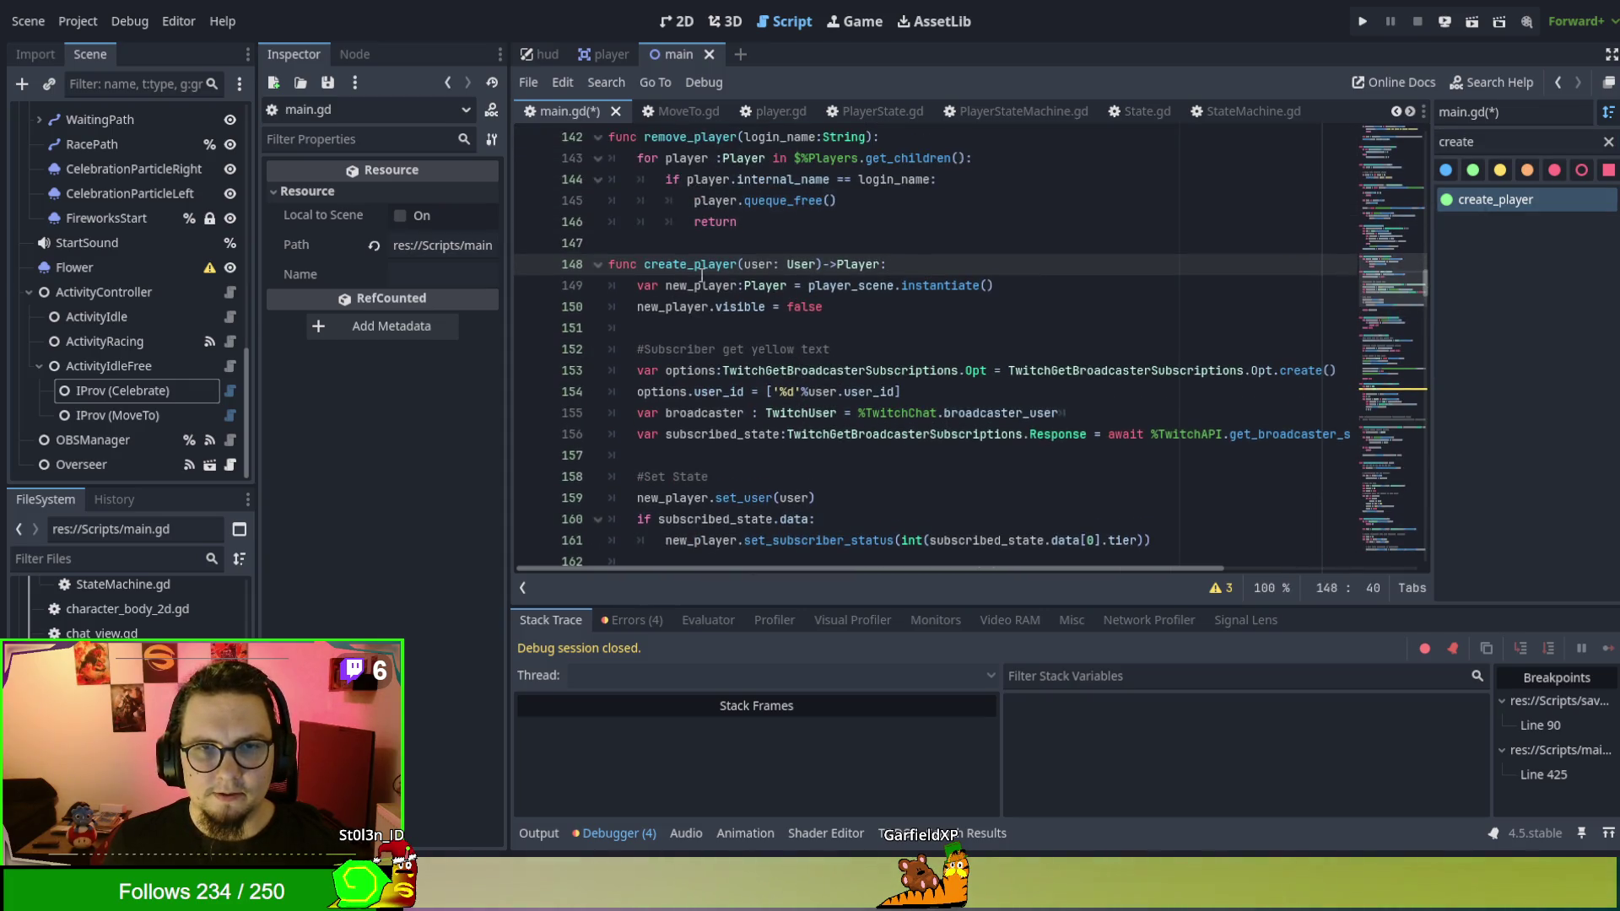
Find create_player's usage and select spawn_player, which creates and adds the player.
double_click(697, 268)
key(ctrl+f)
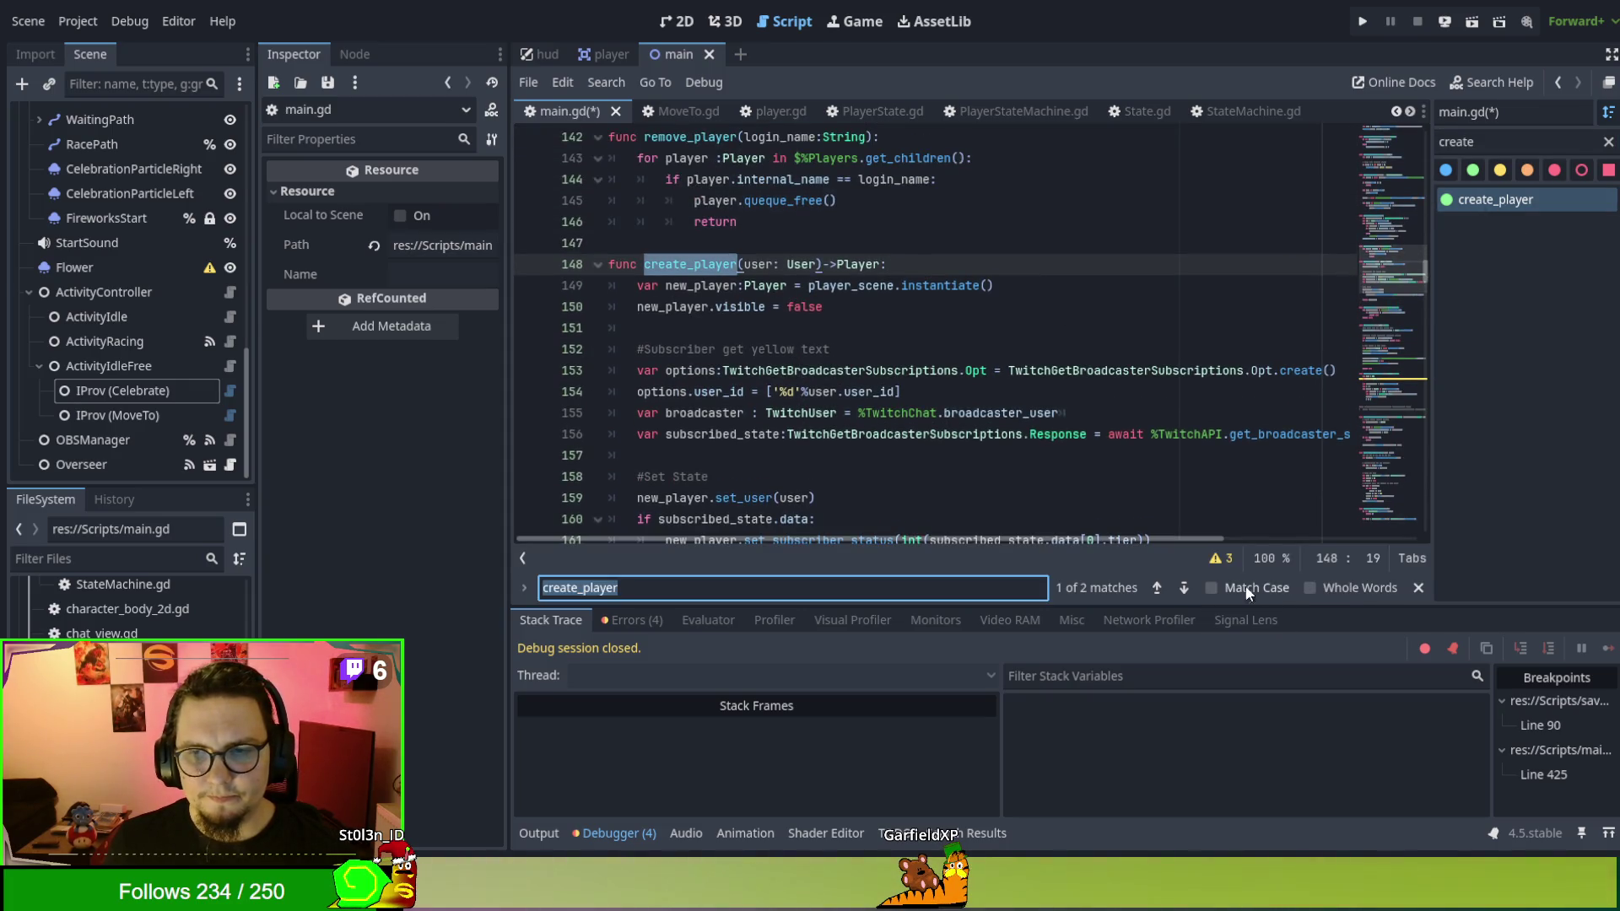
click(1184, 589)
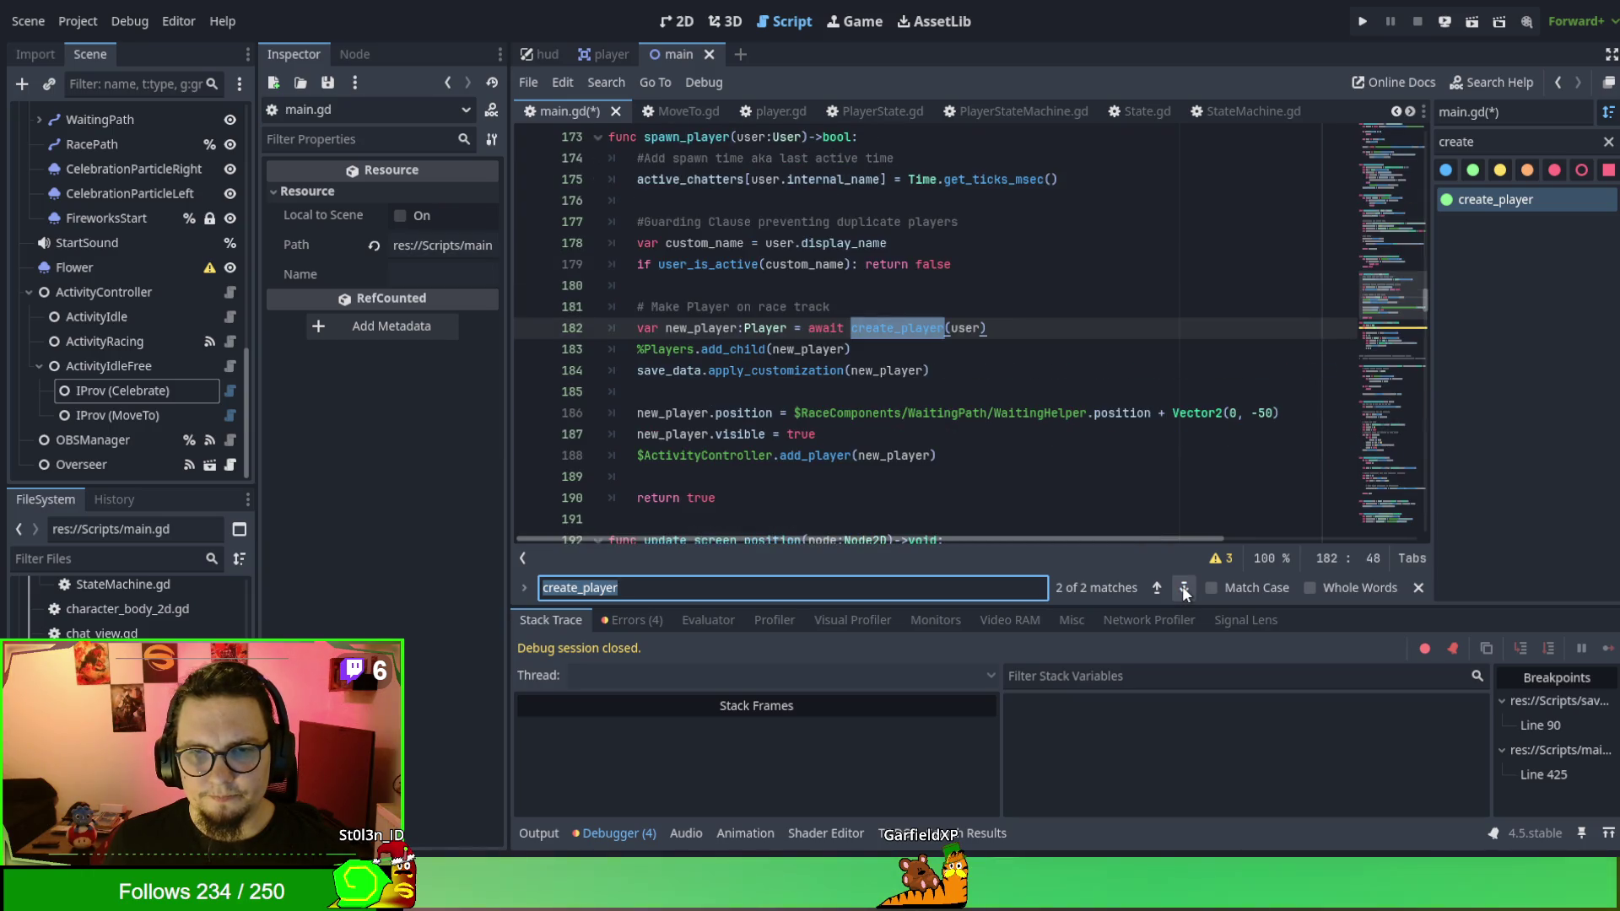
click(1055, 334)
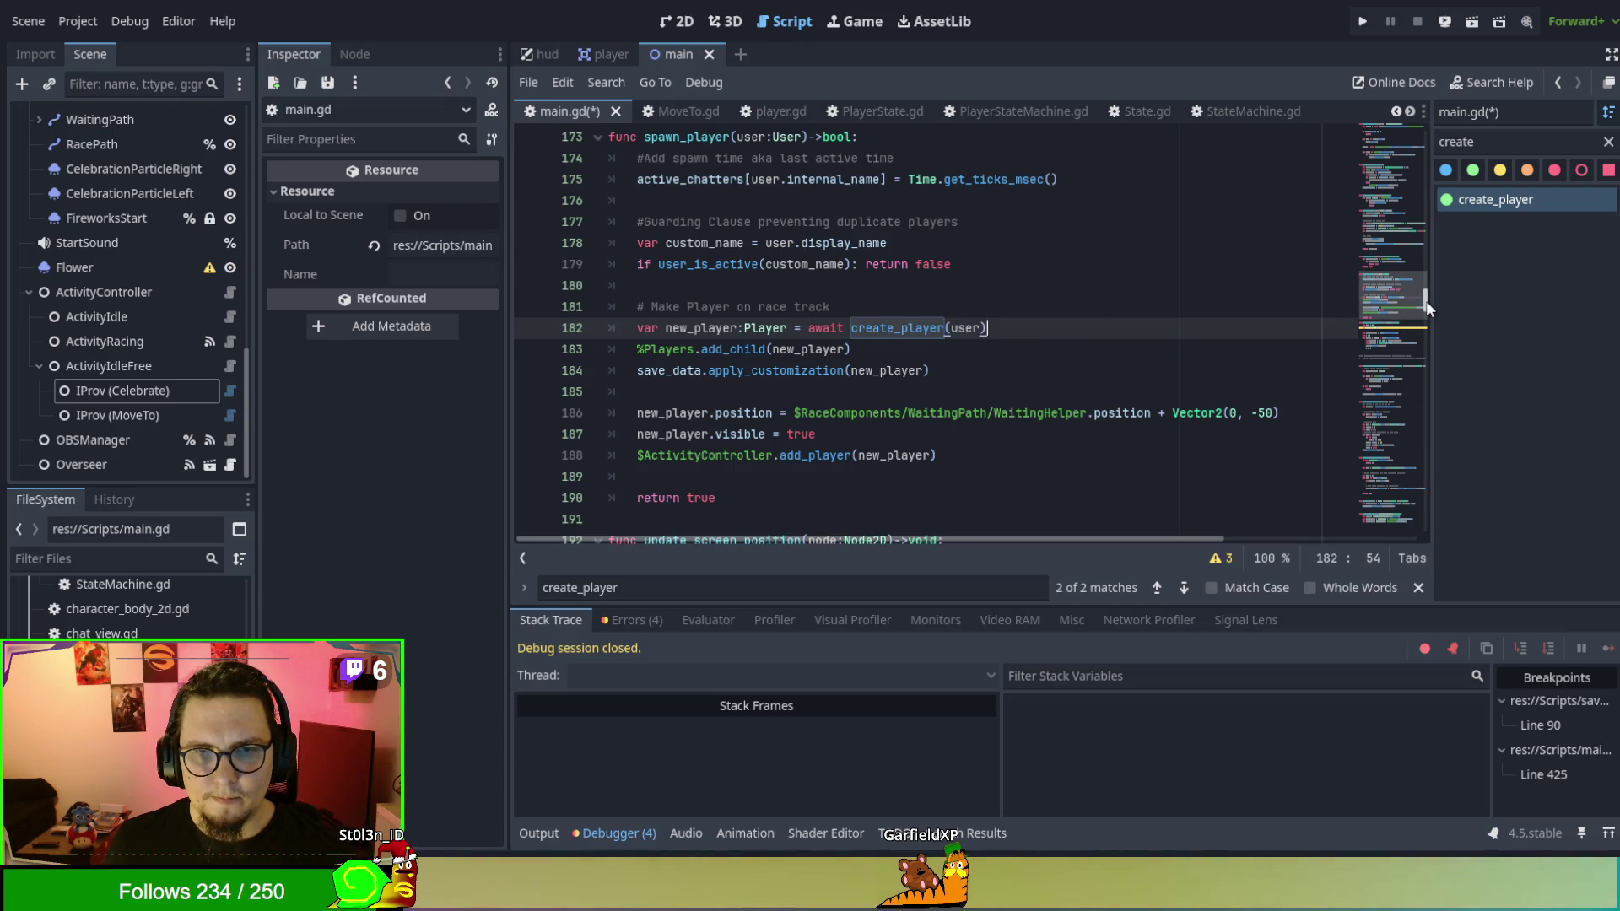
click(857, 356)
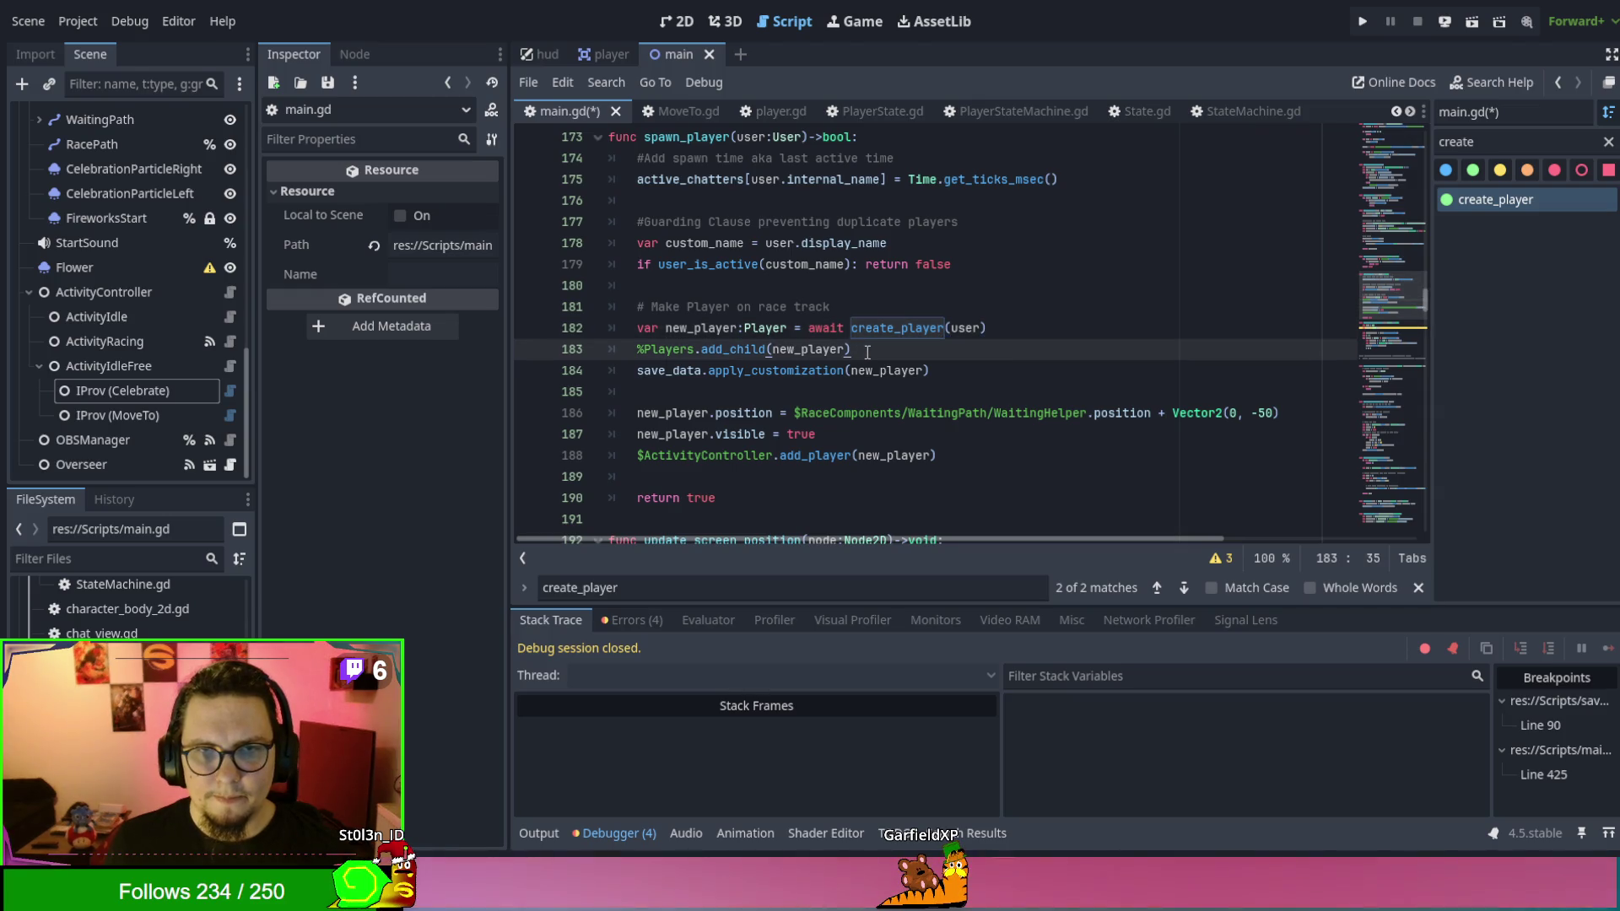
double_click(686, 136)
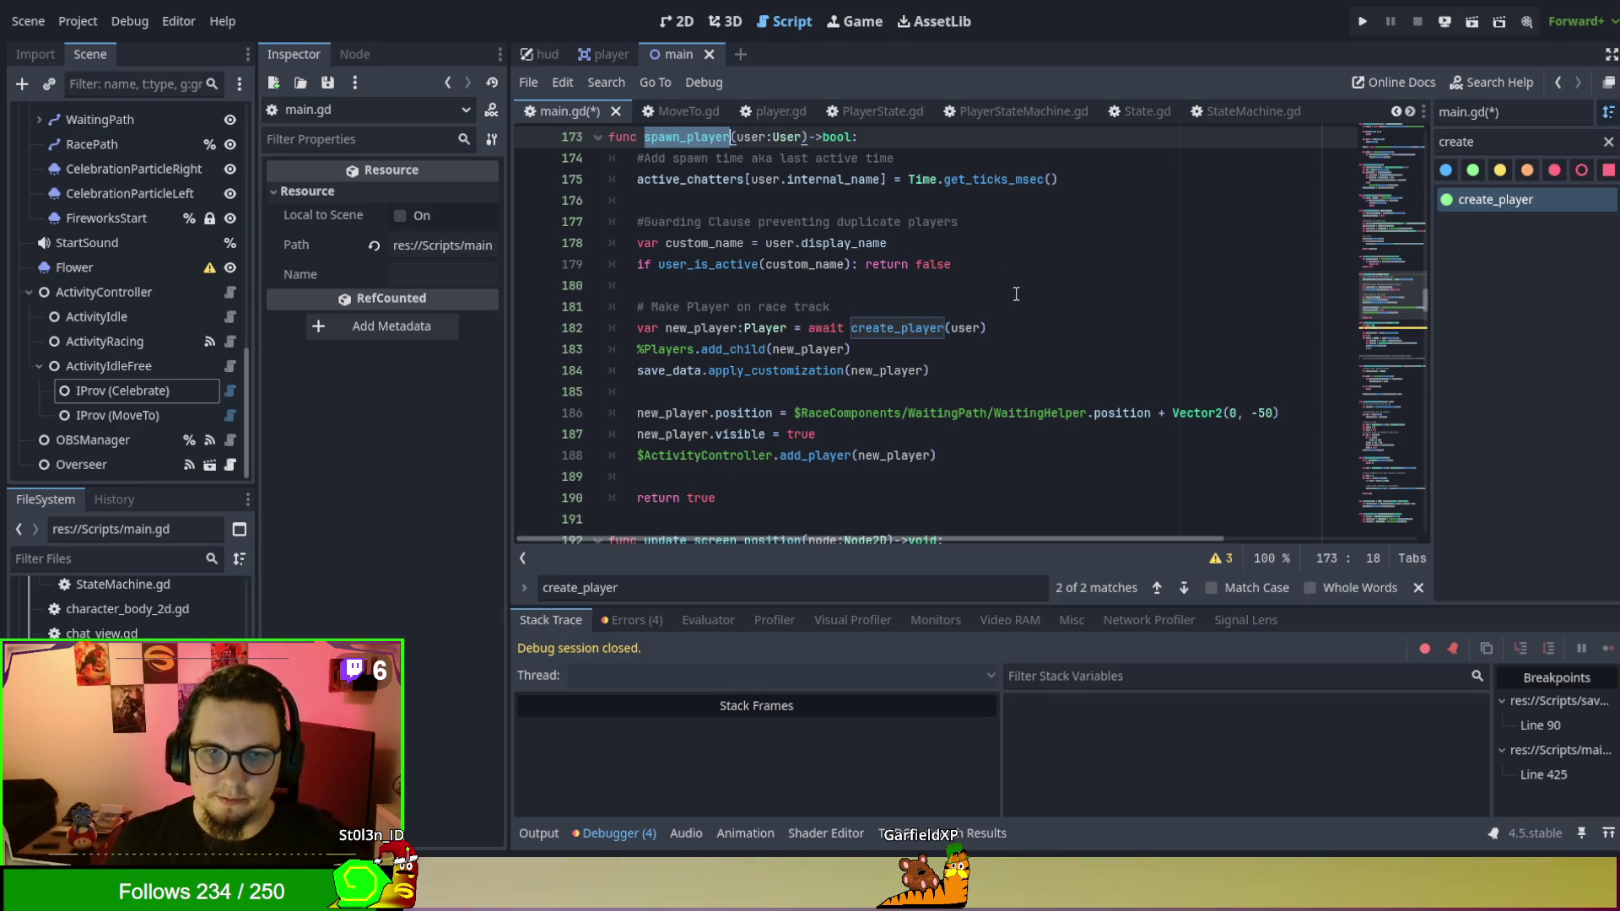
drag(1425, 304, 1438, 565)
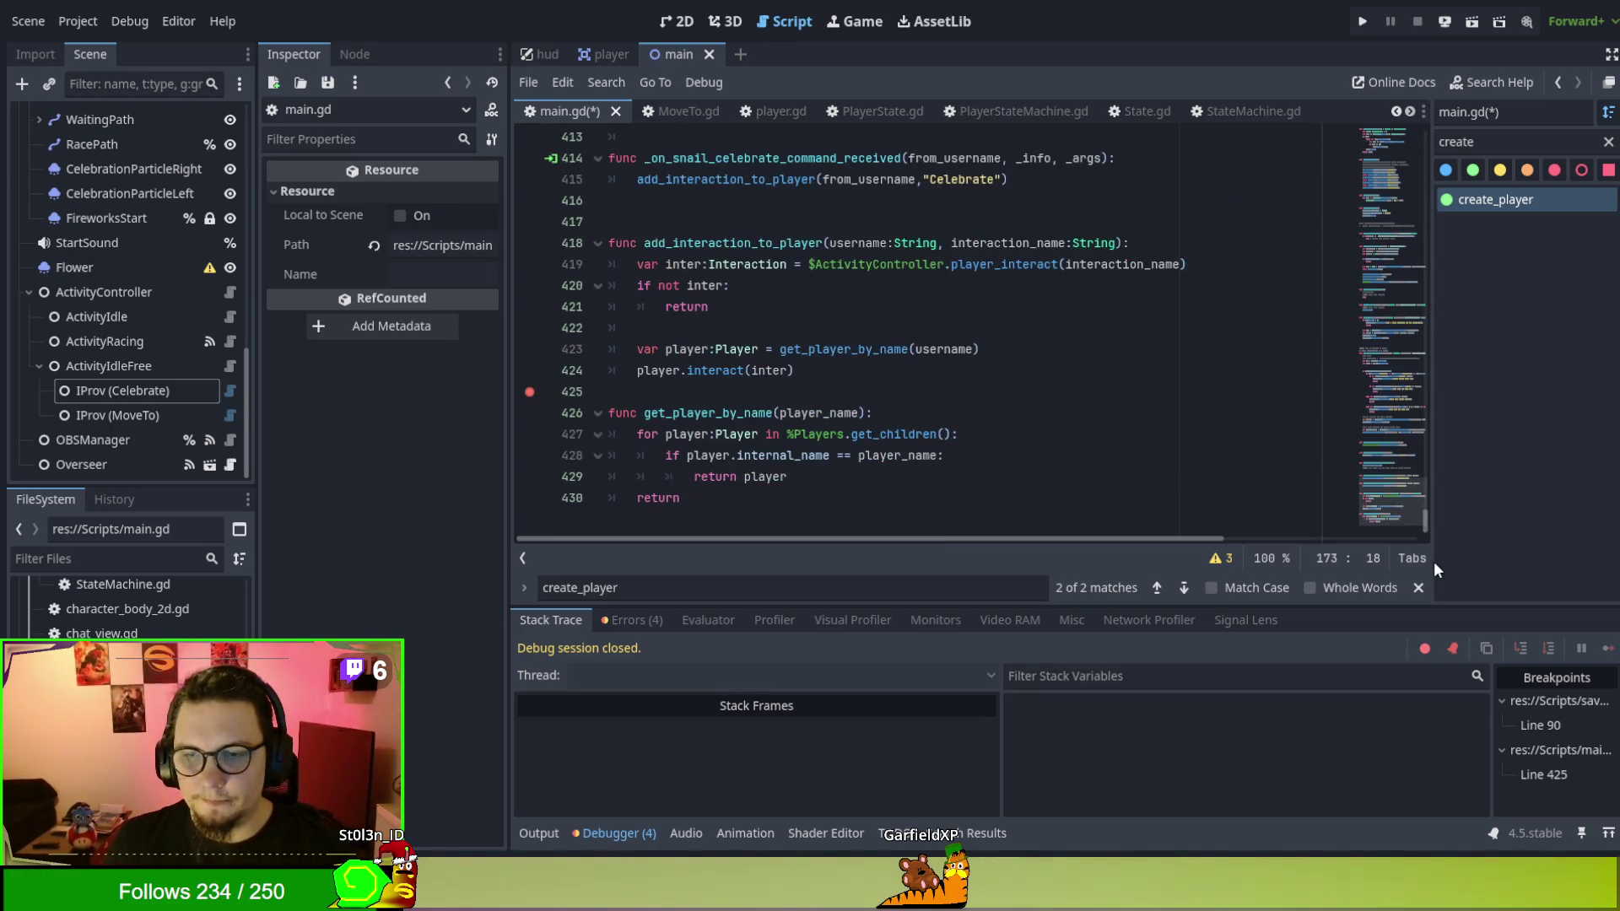
Add 'return spawn_player()' at the end of get_player_by_name.
click(801, 497)
text(spawn_player)
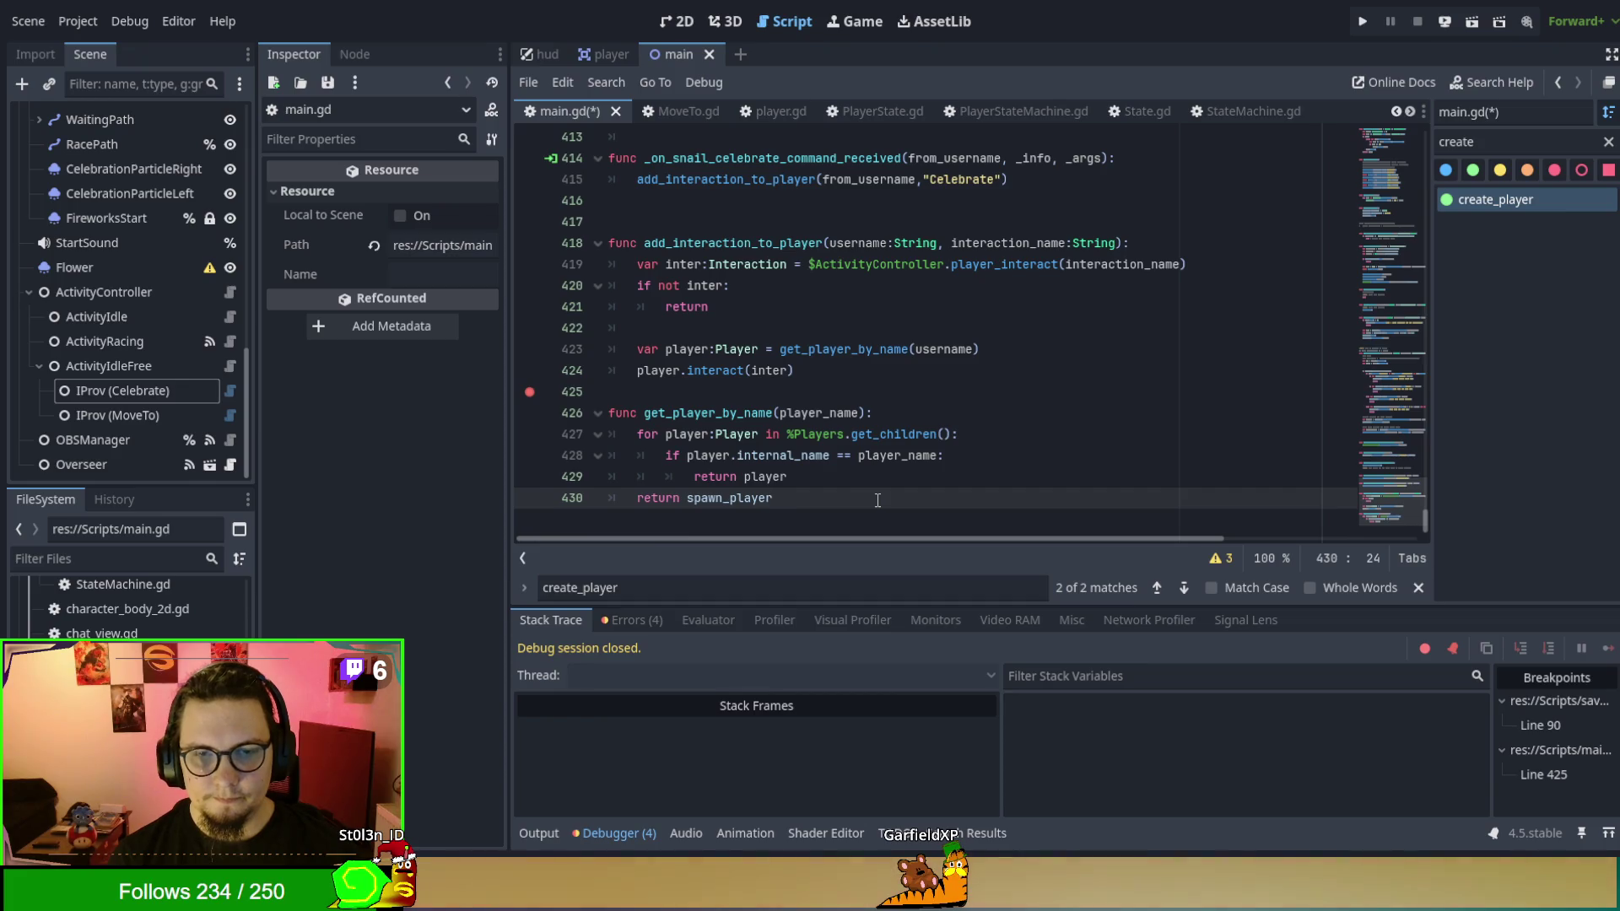
text(()
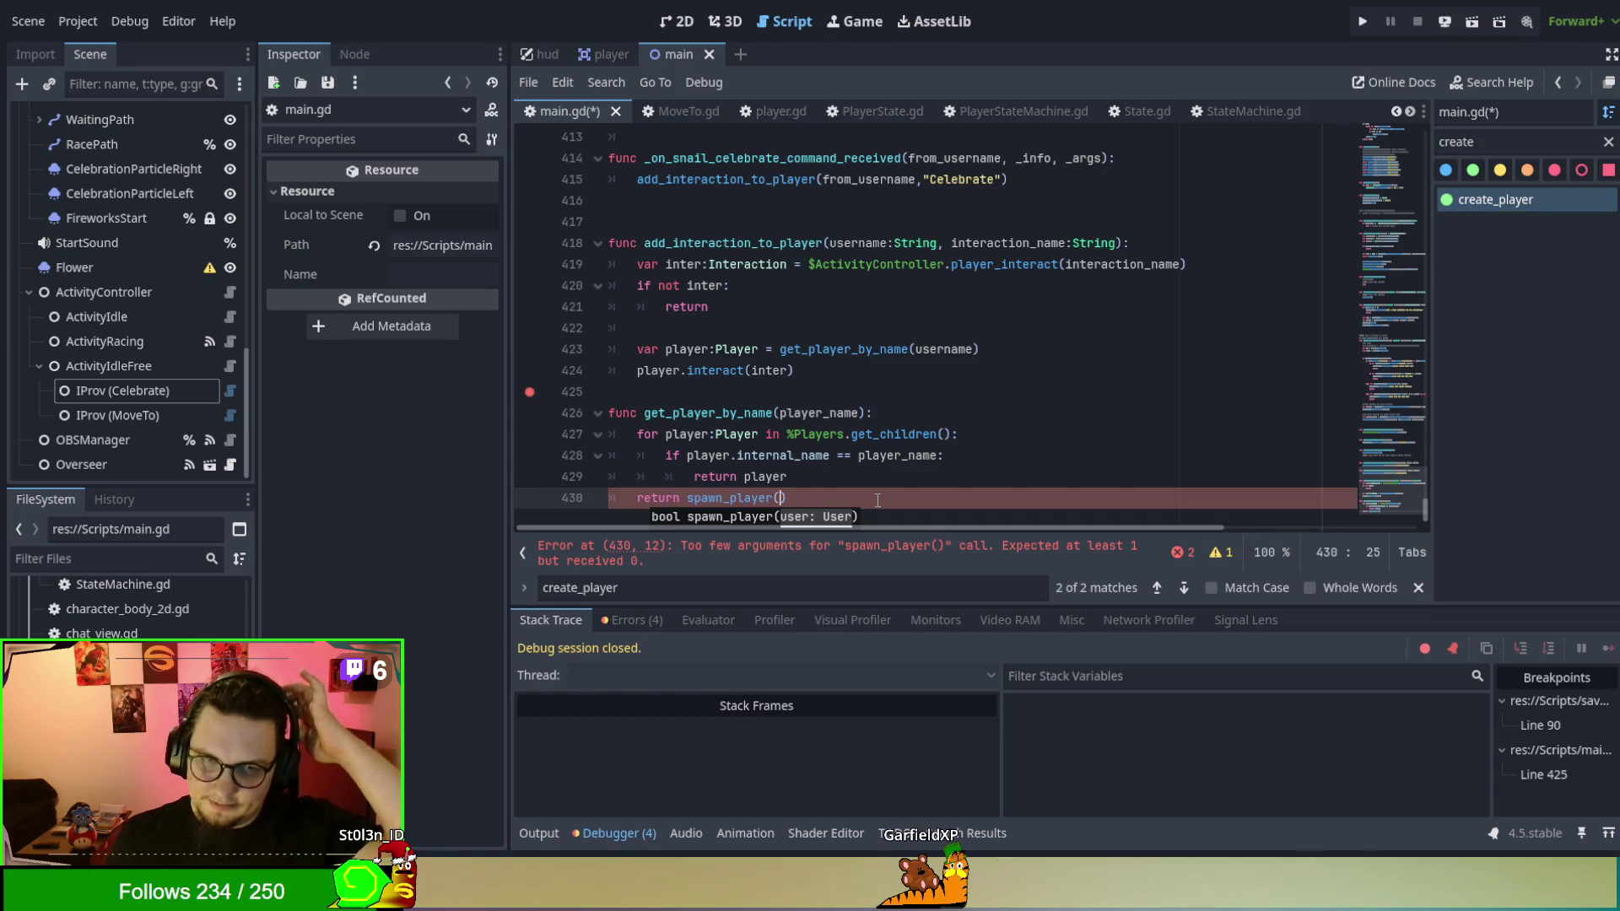
key(BackSpace)
key(BackSpace)
key(BackSpace)
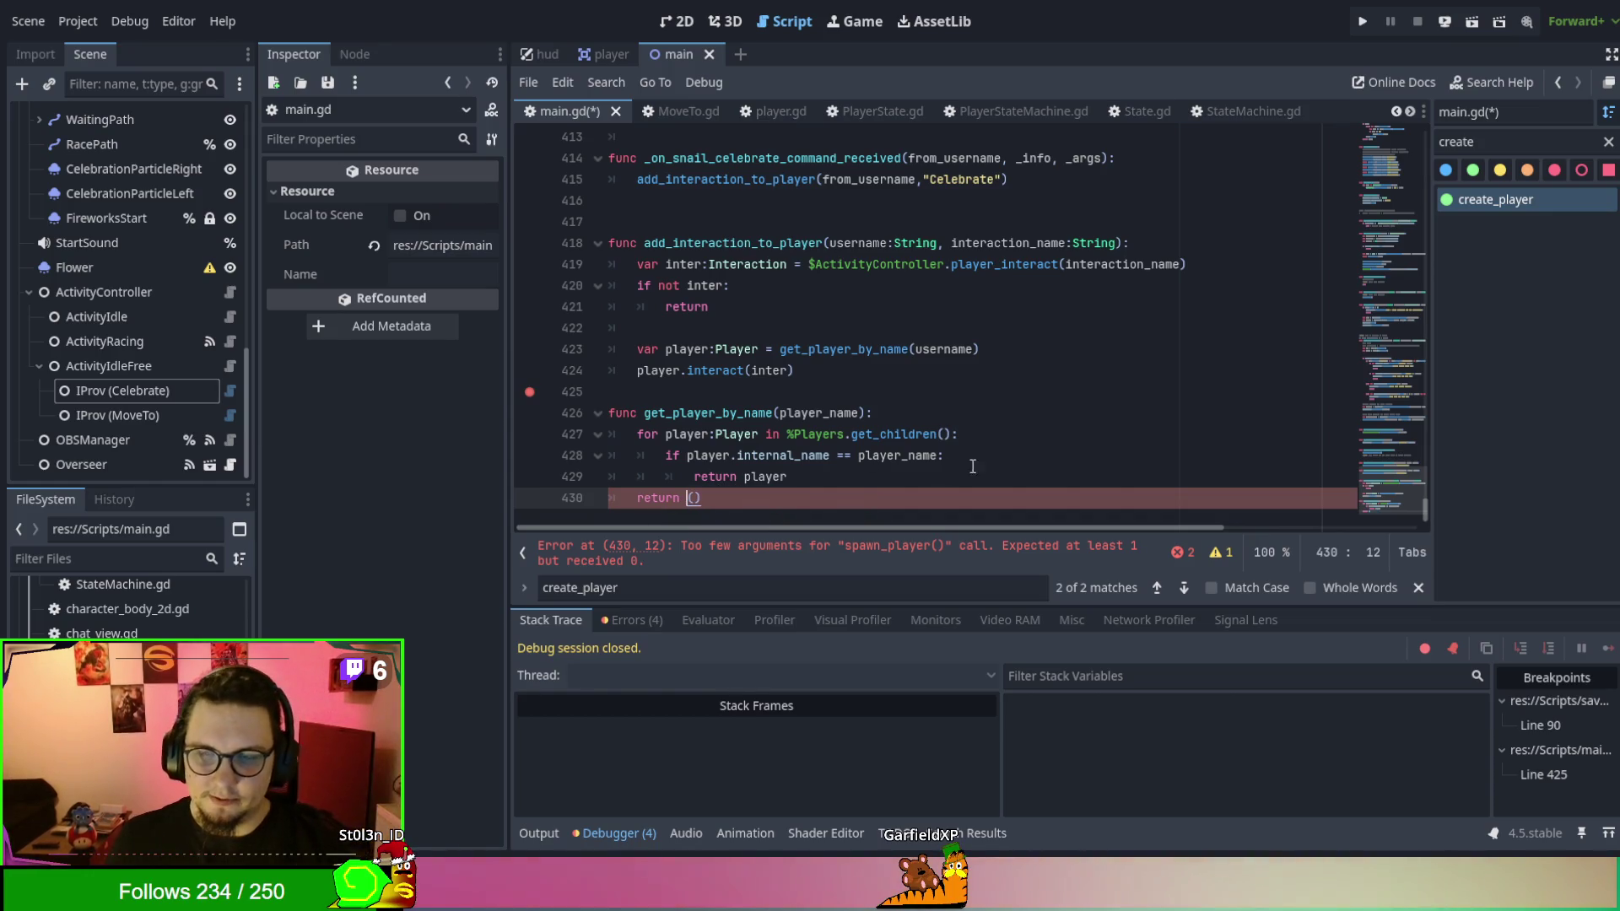
Try the method filter and script search with 'save', 'save_o', 'create_' and 'load_'.
double_click(1482, 140)
text(save)
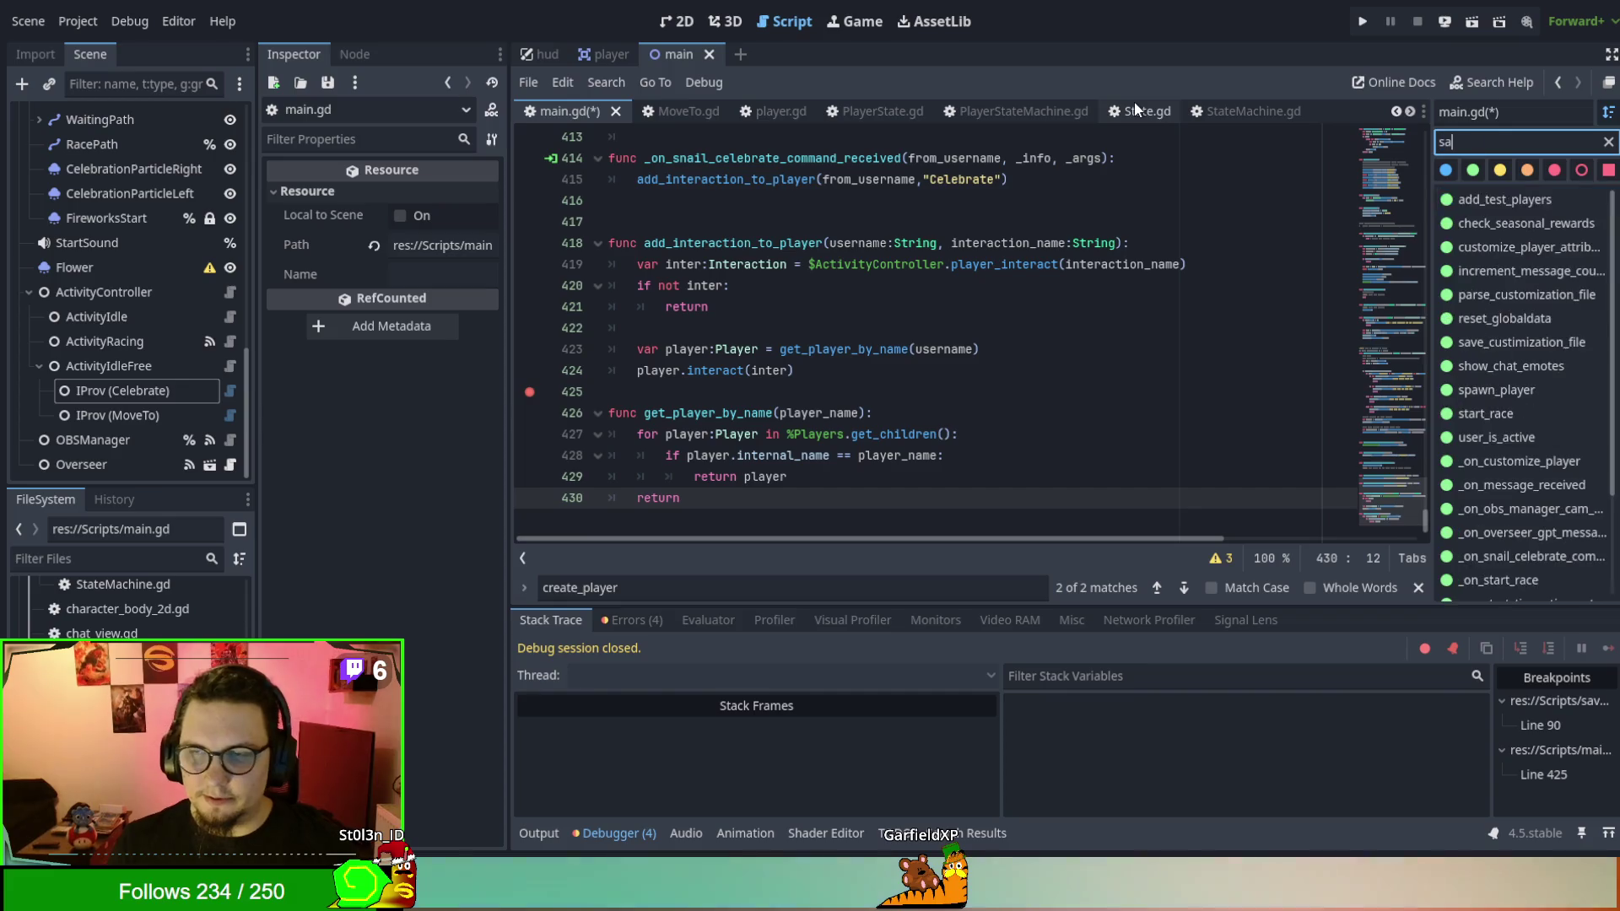
key(BackSpace)
key(BackSpace)
key(BackSpace)
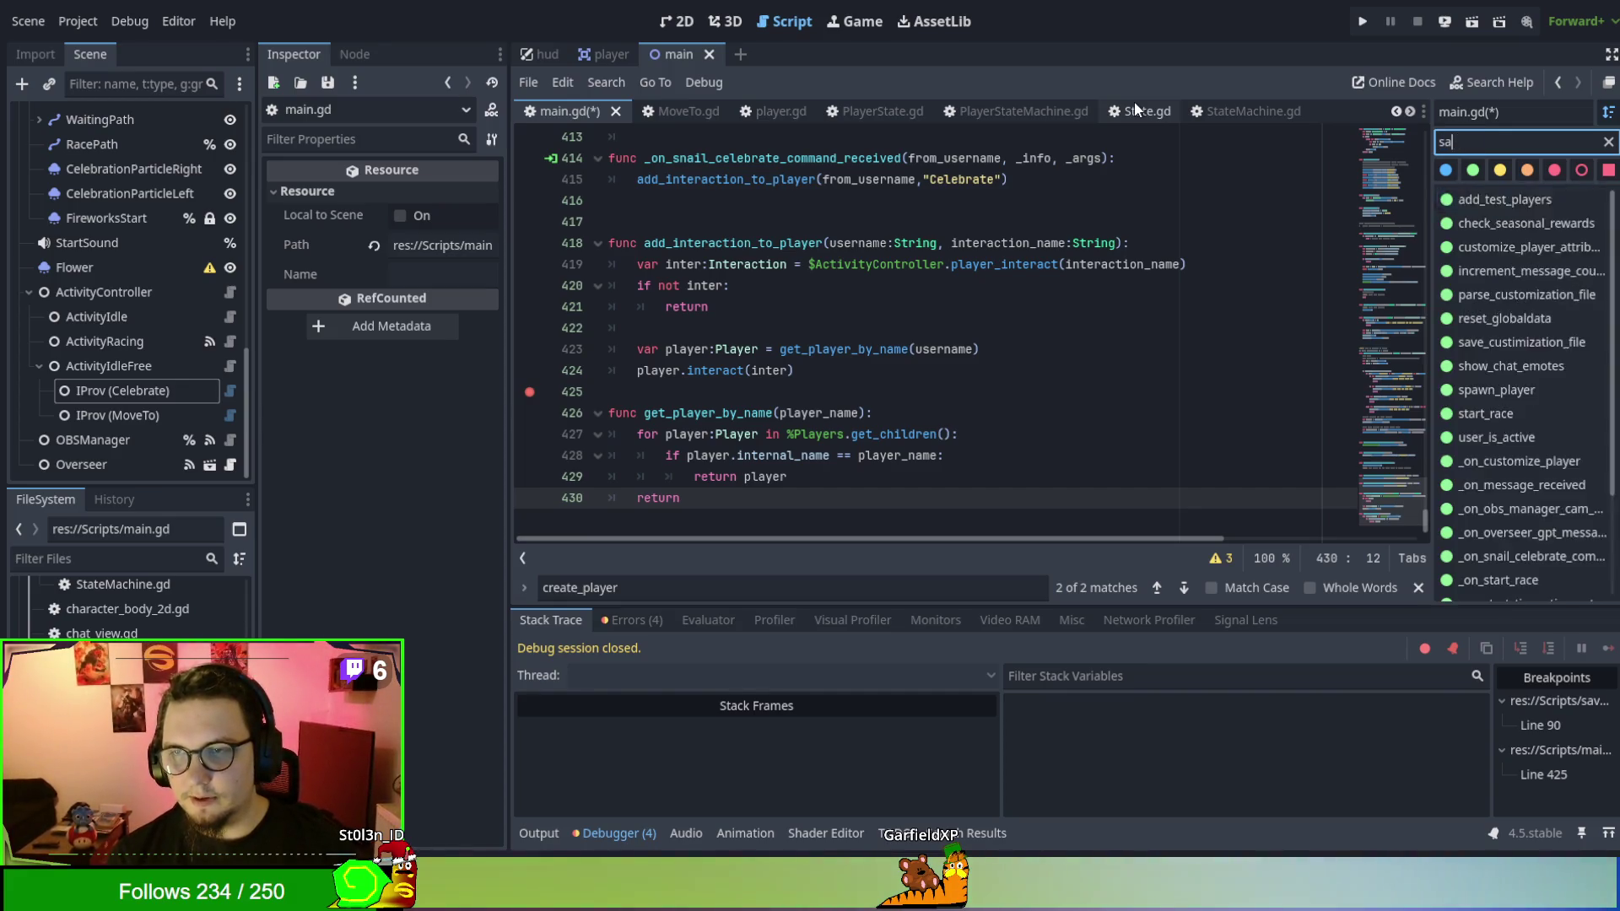
key(ctrl+f)
text(save_o)
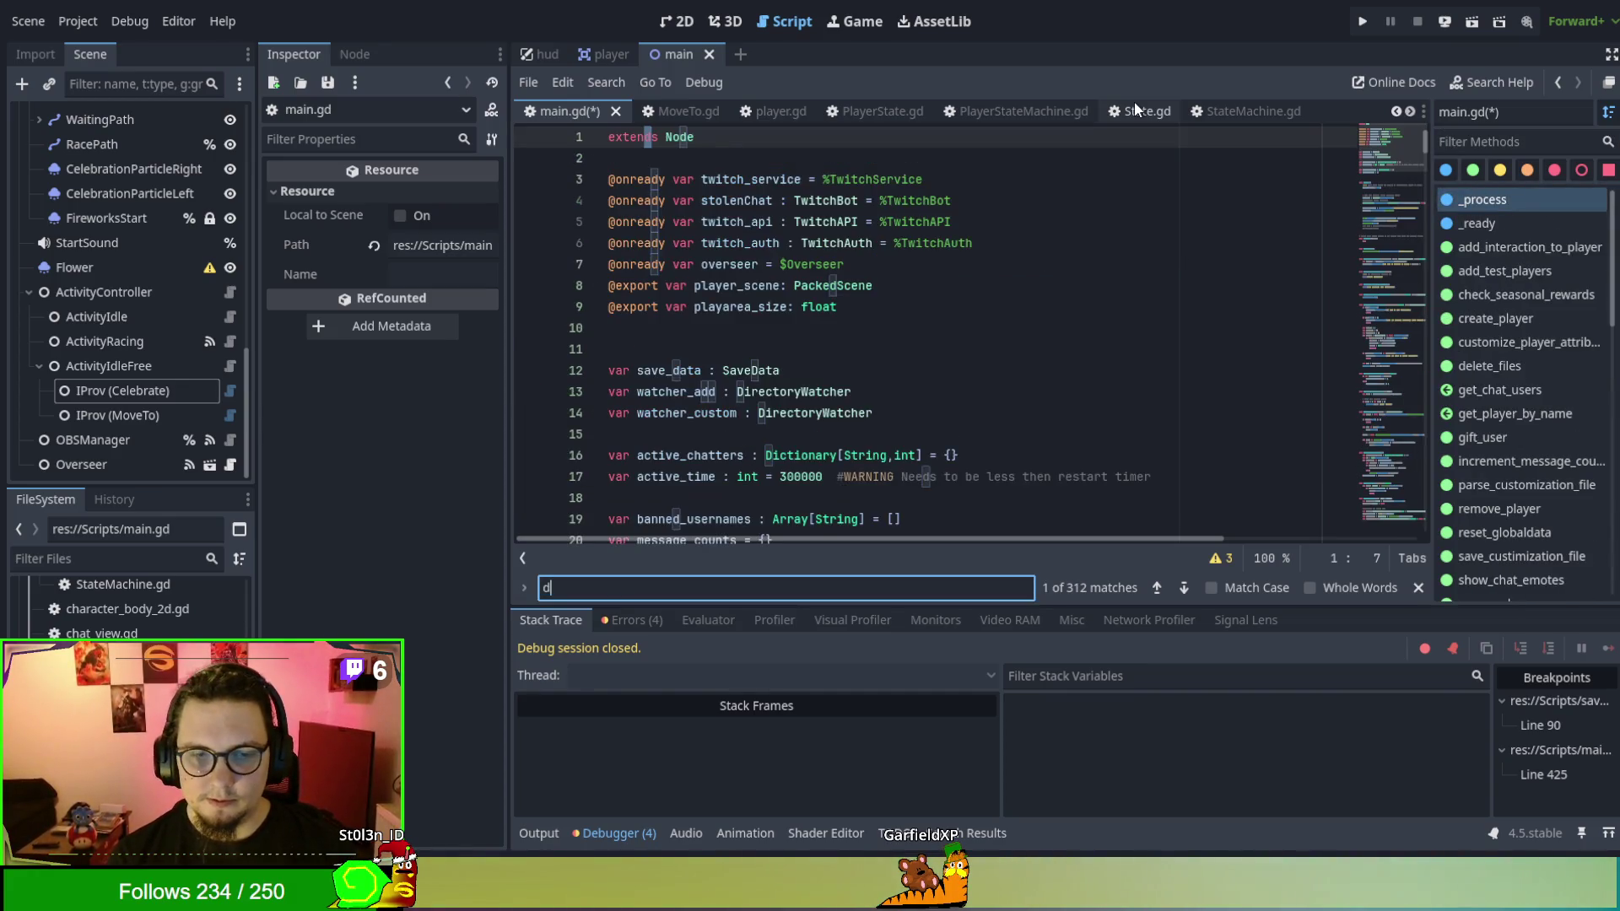
key(BackSpace)
key(BackSpace)
key(BackSpace)
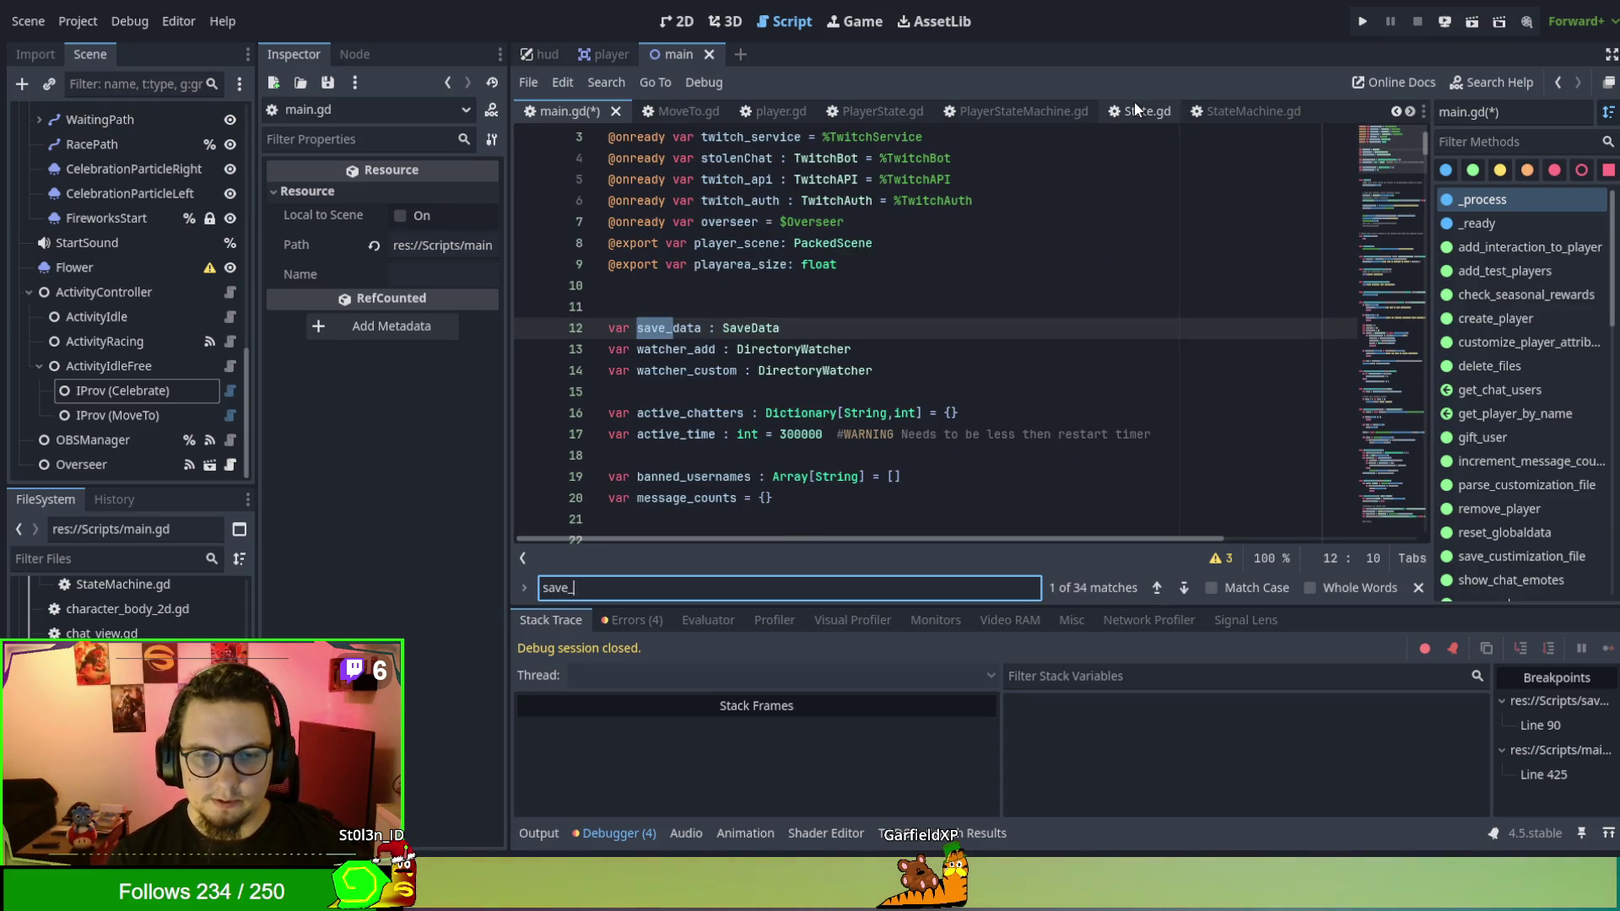
text(create_)
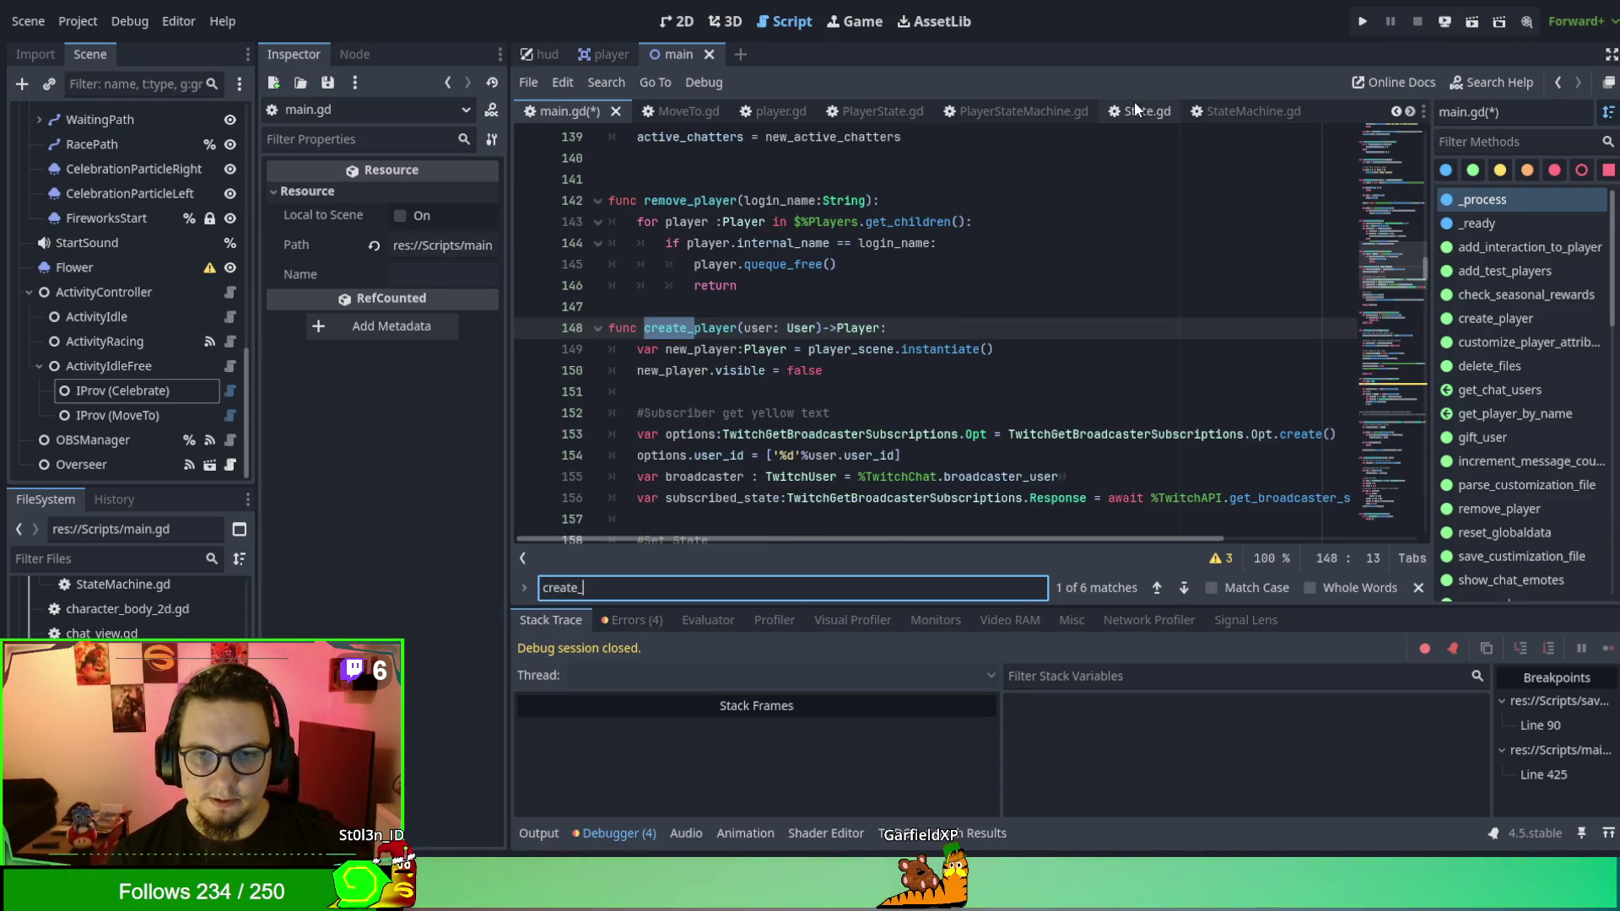
key(BackSpace)
key(BackSpace)
key(BackSpace)
text(load)
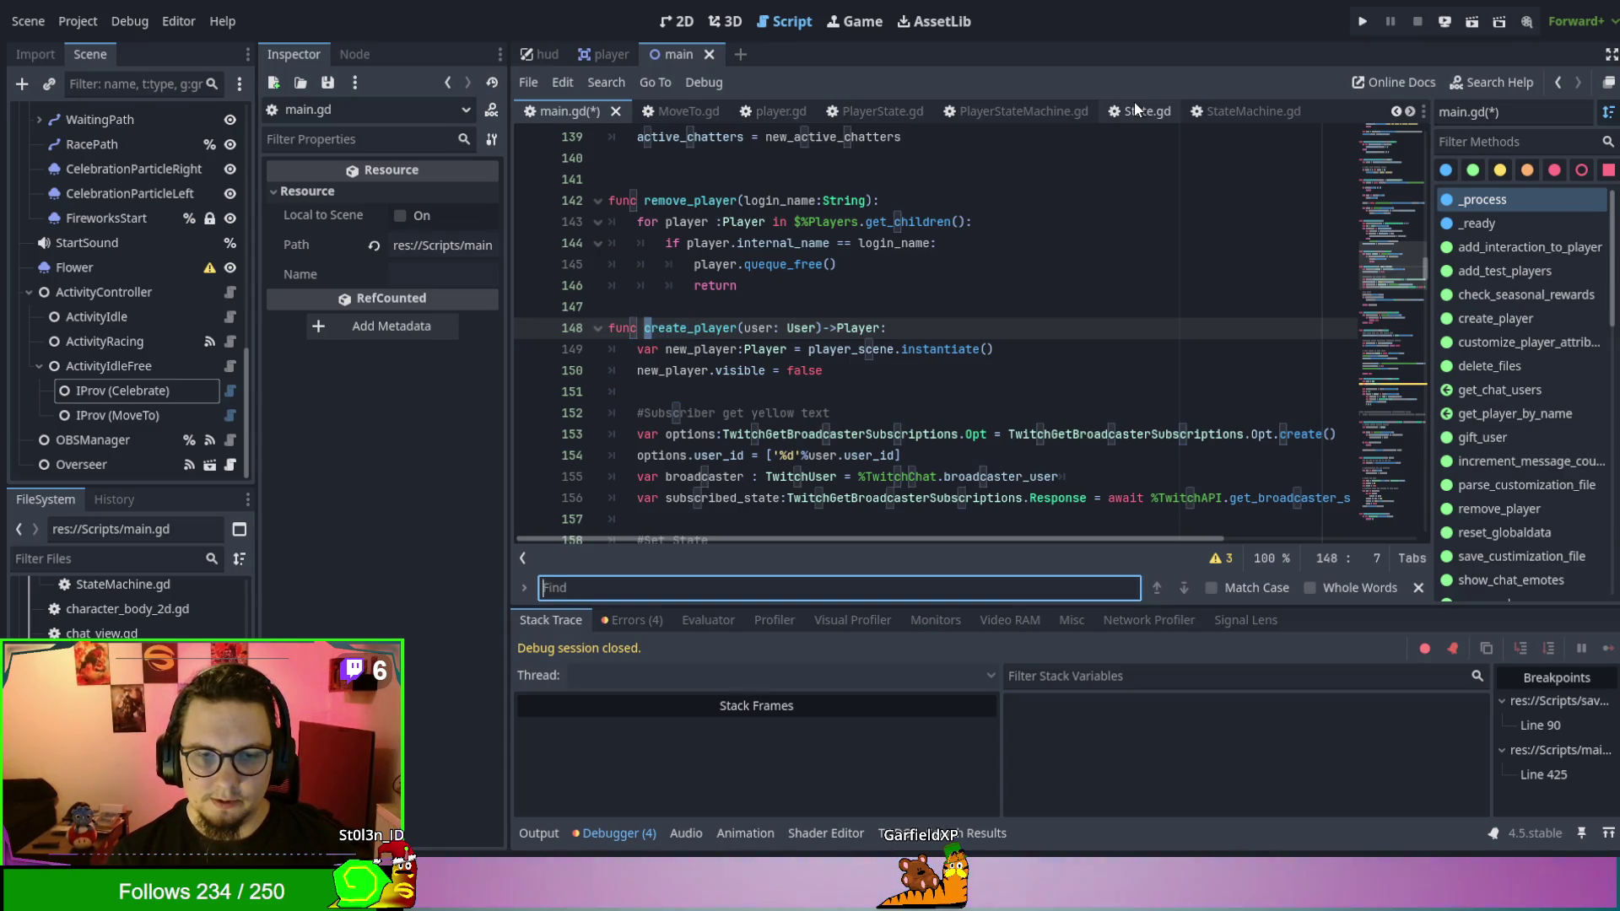
text(_)
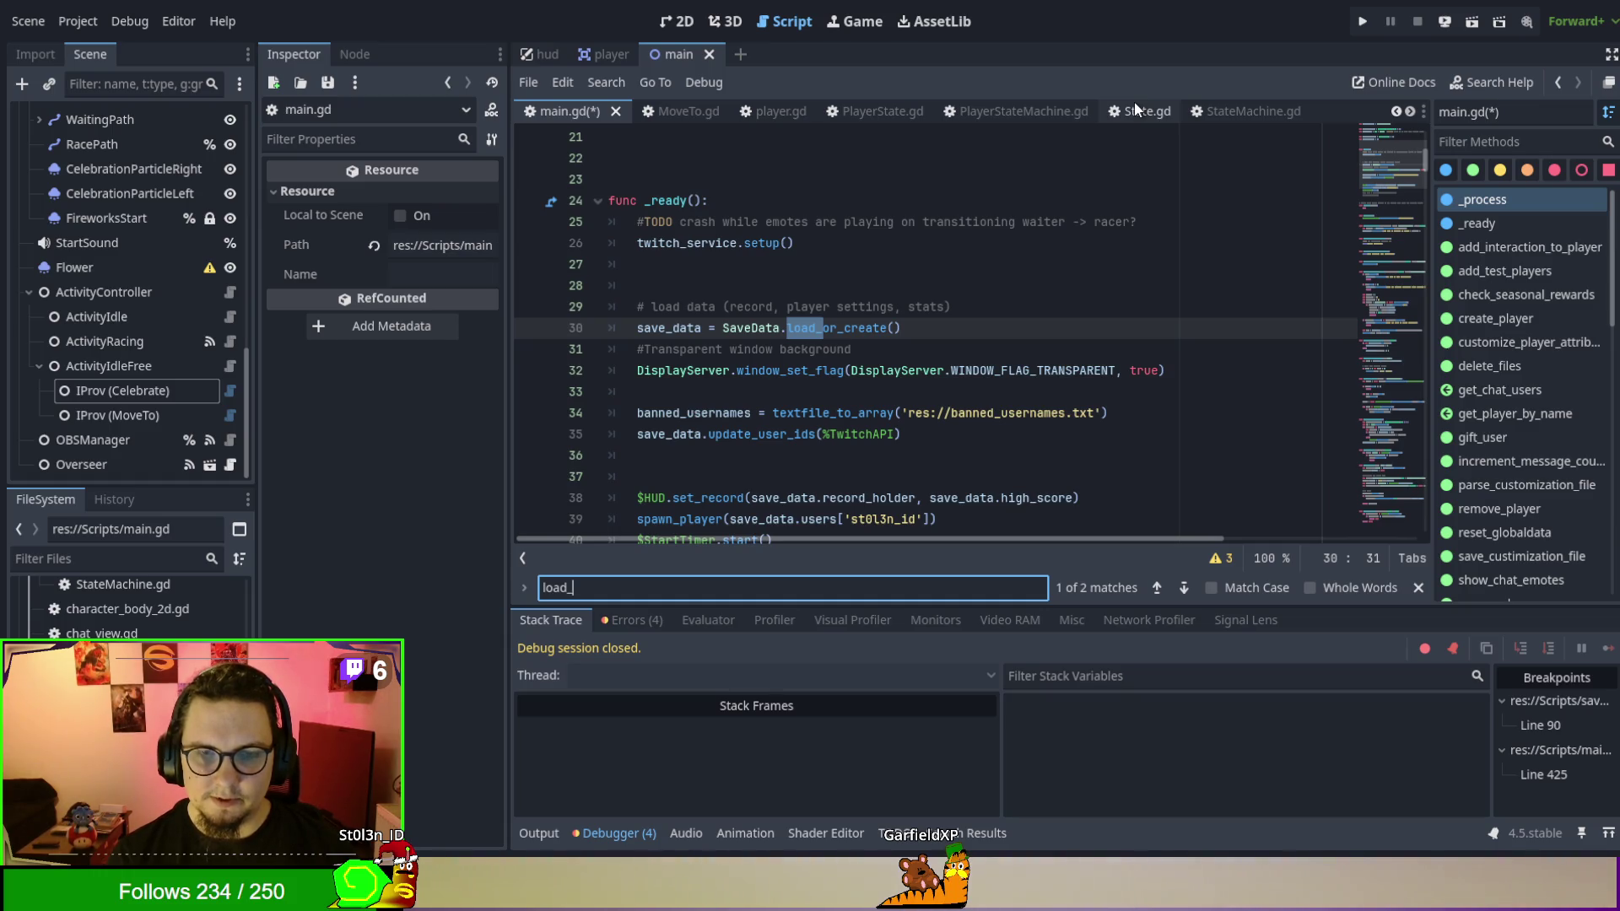
Search 'spaw' to inspect the spawn_player definition, then return to its call in get_player_by_name.
key(ctrl+a)
text(spaw)
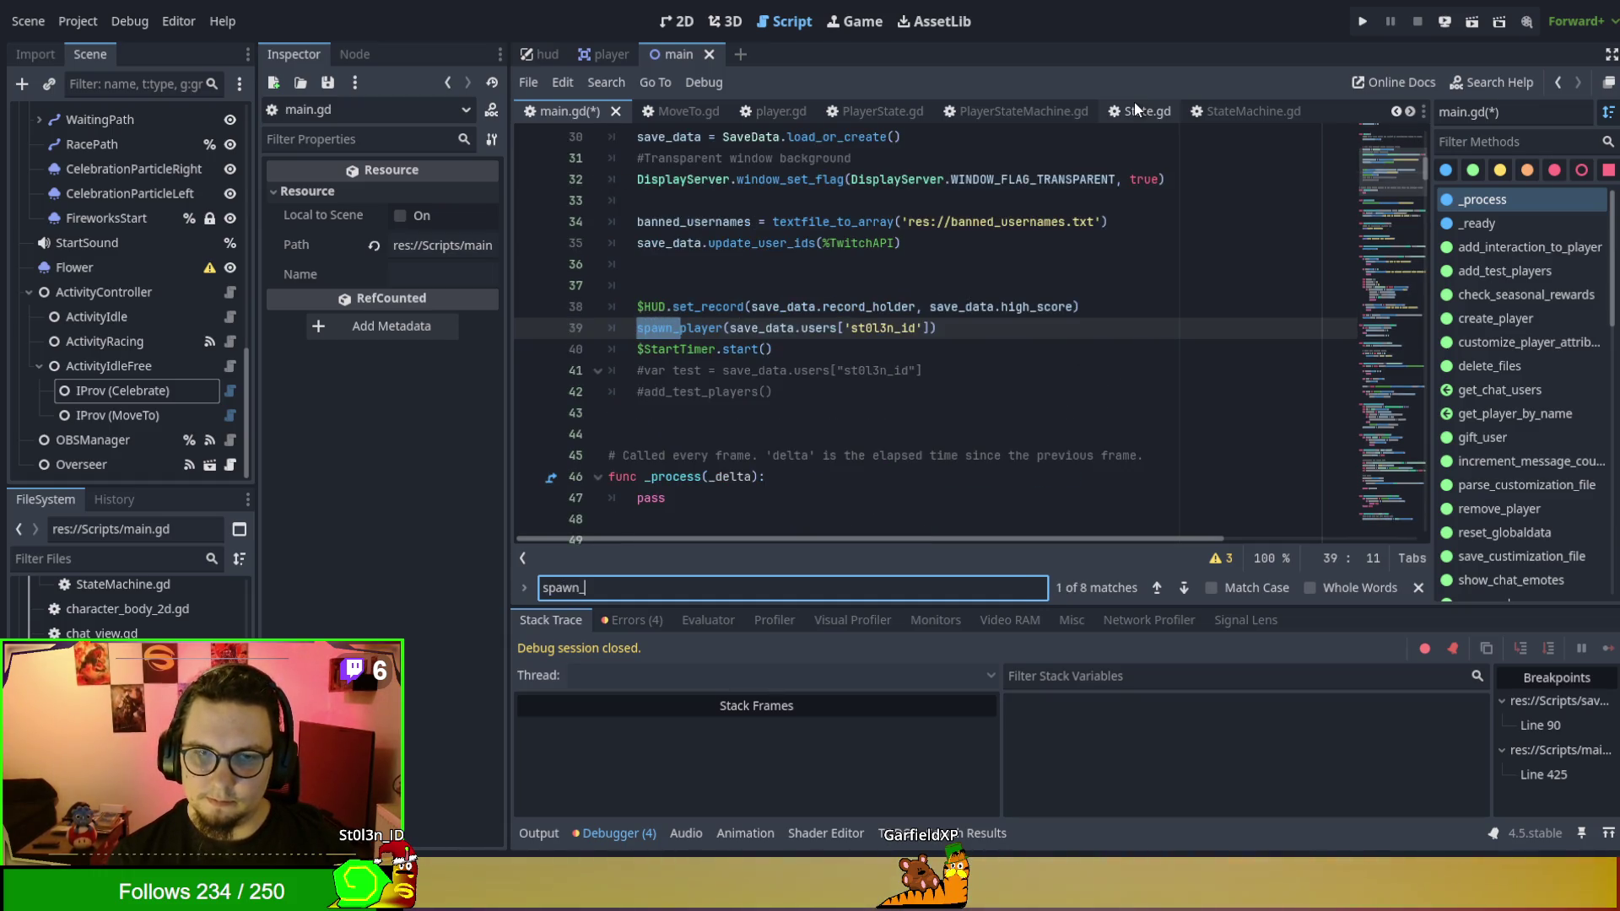
scroll(791, 435, up, 1)
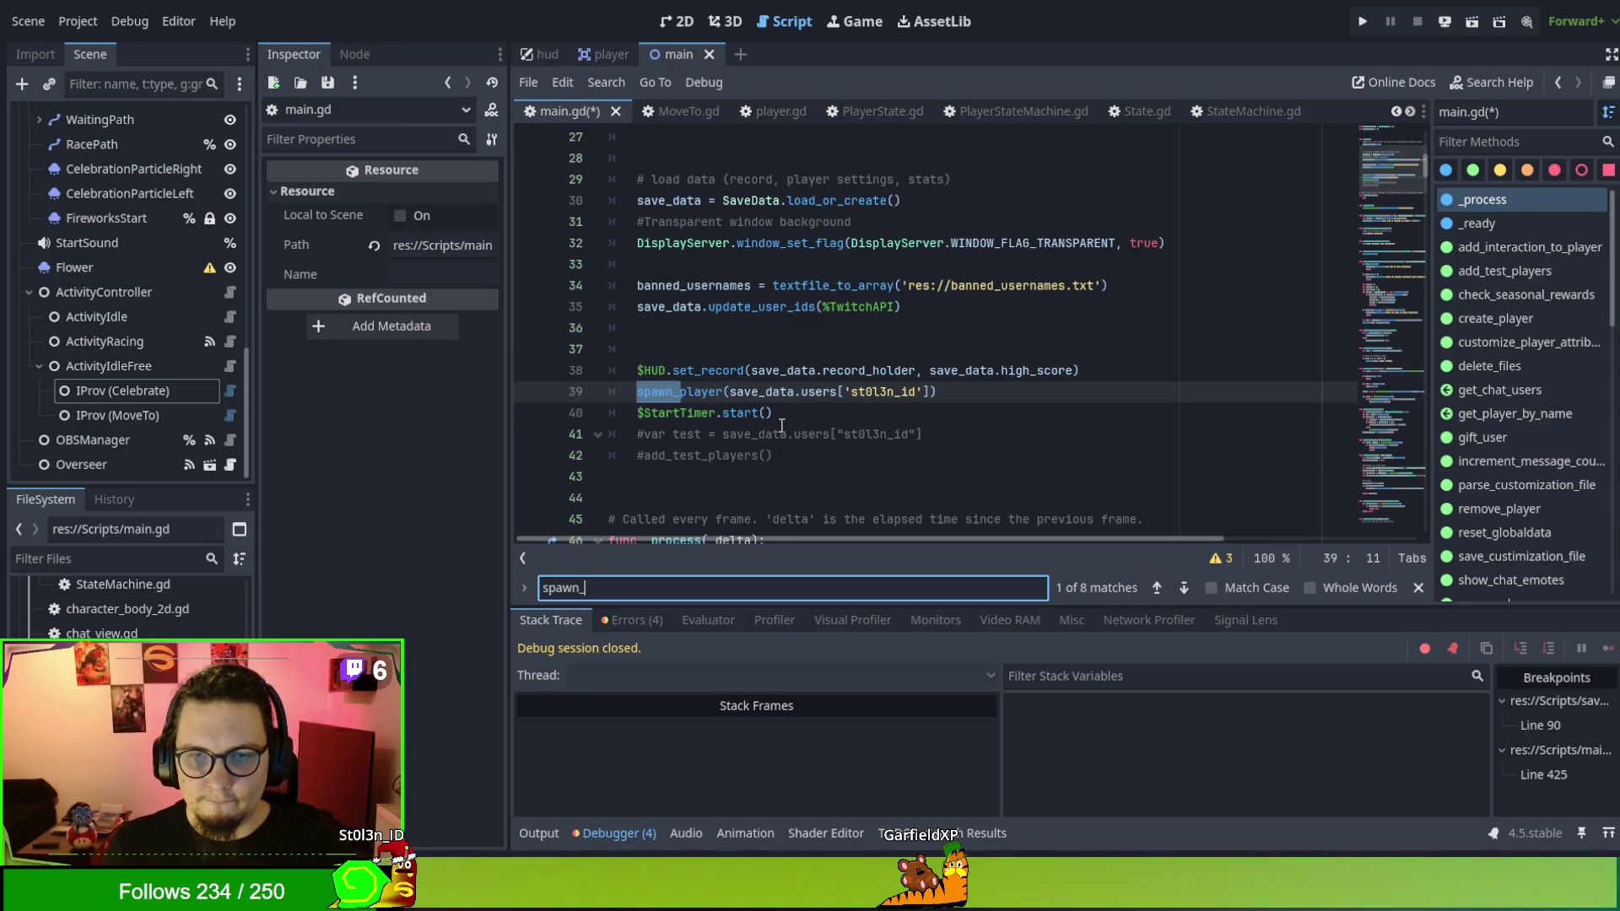
scroll(782, 424, up, 1)
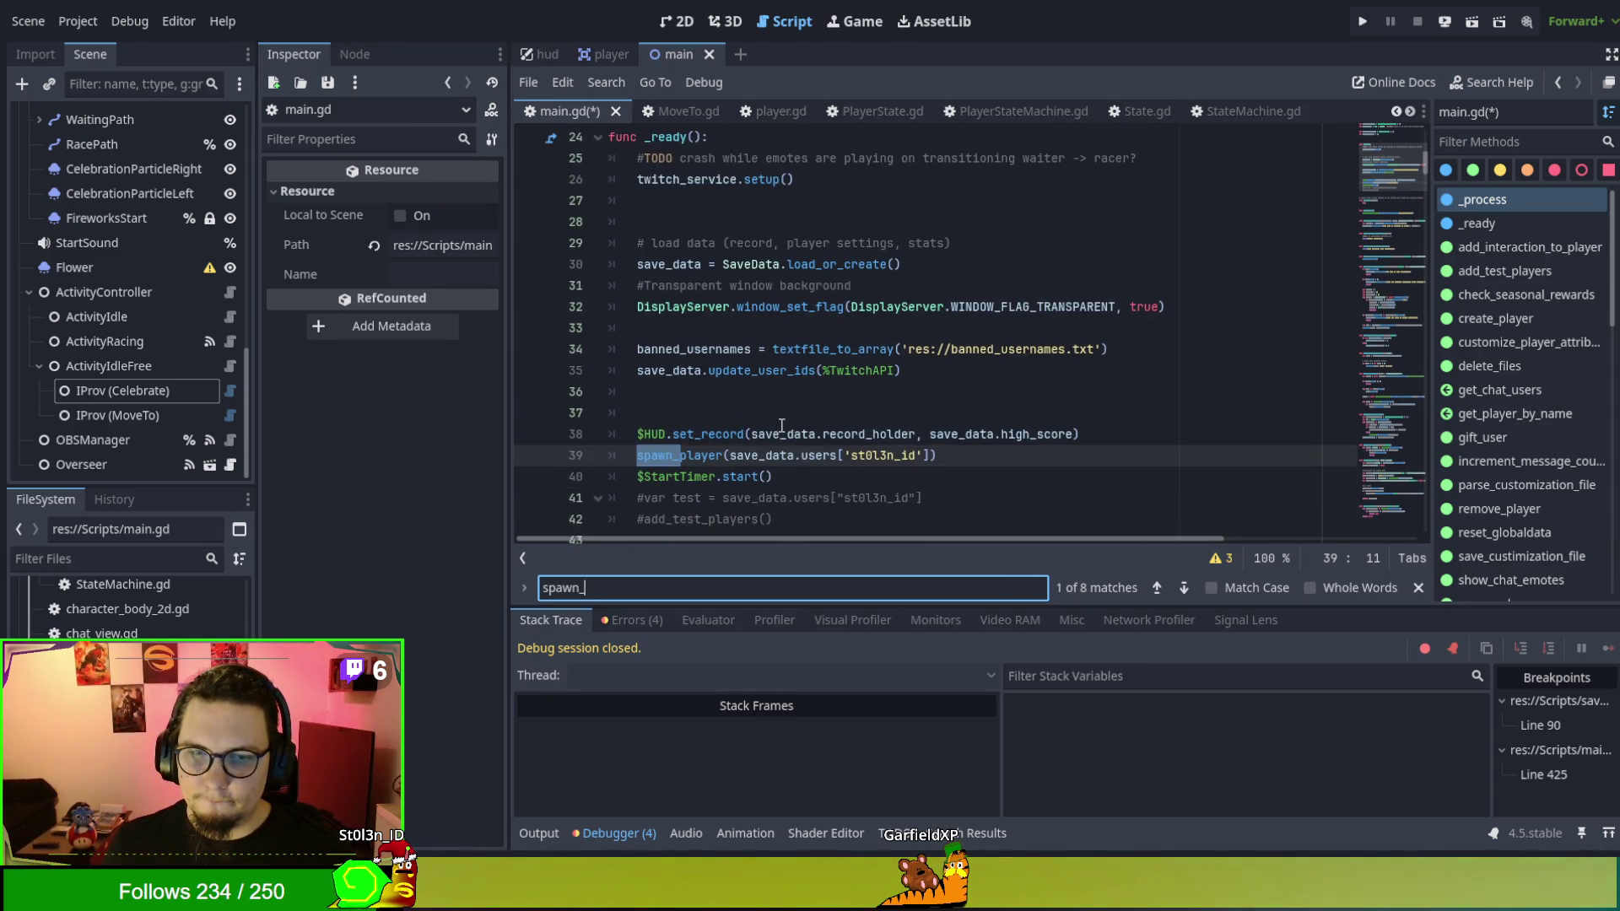
ctrl+click(691, 456)
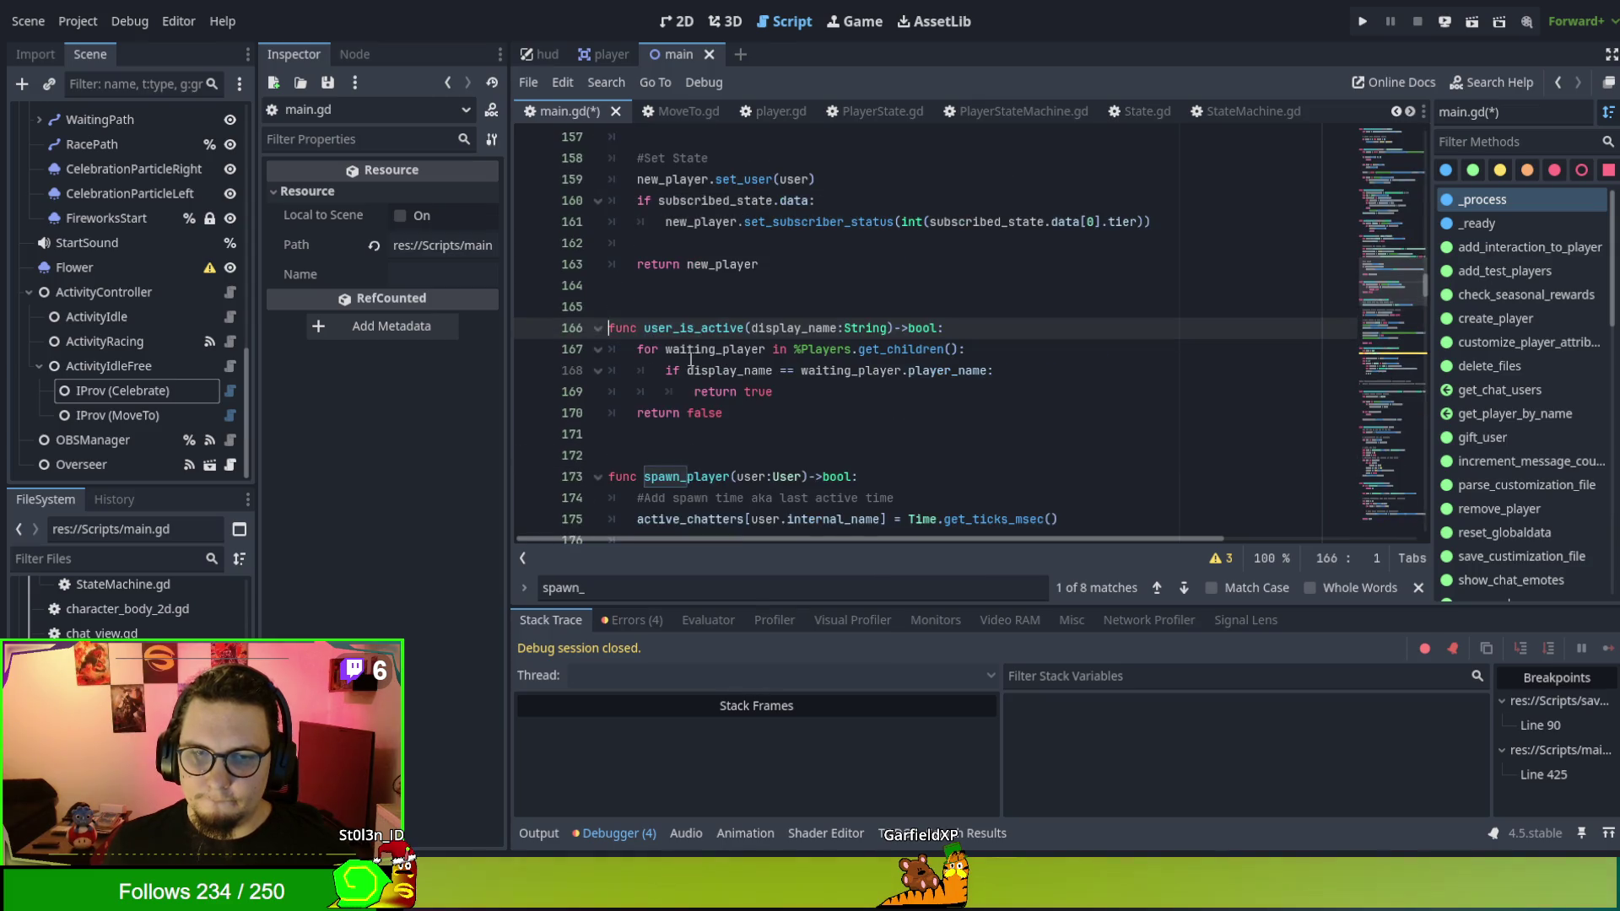
key(alt+Left)
key(ctrl+f)
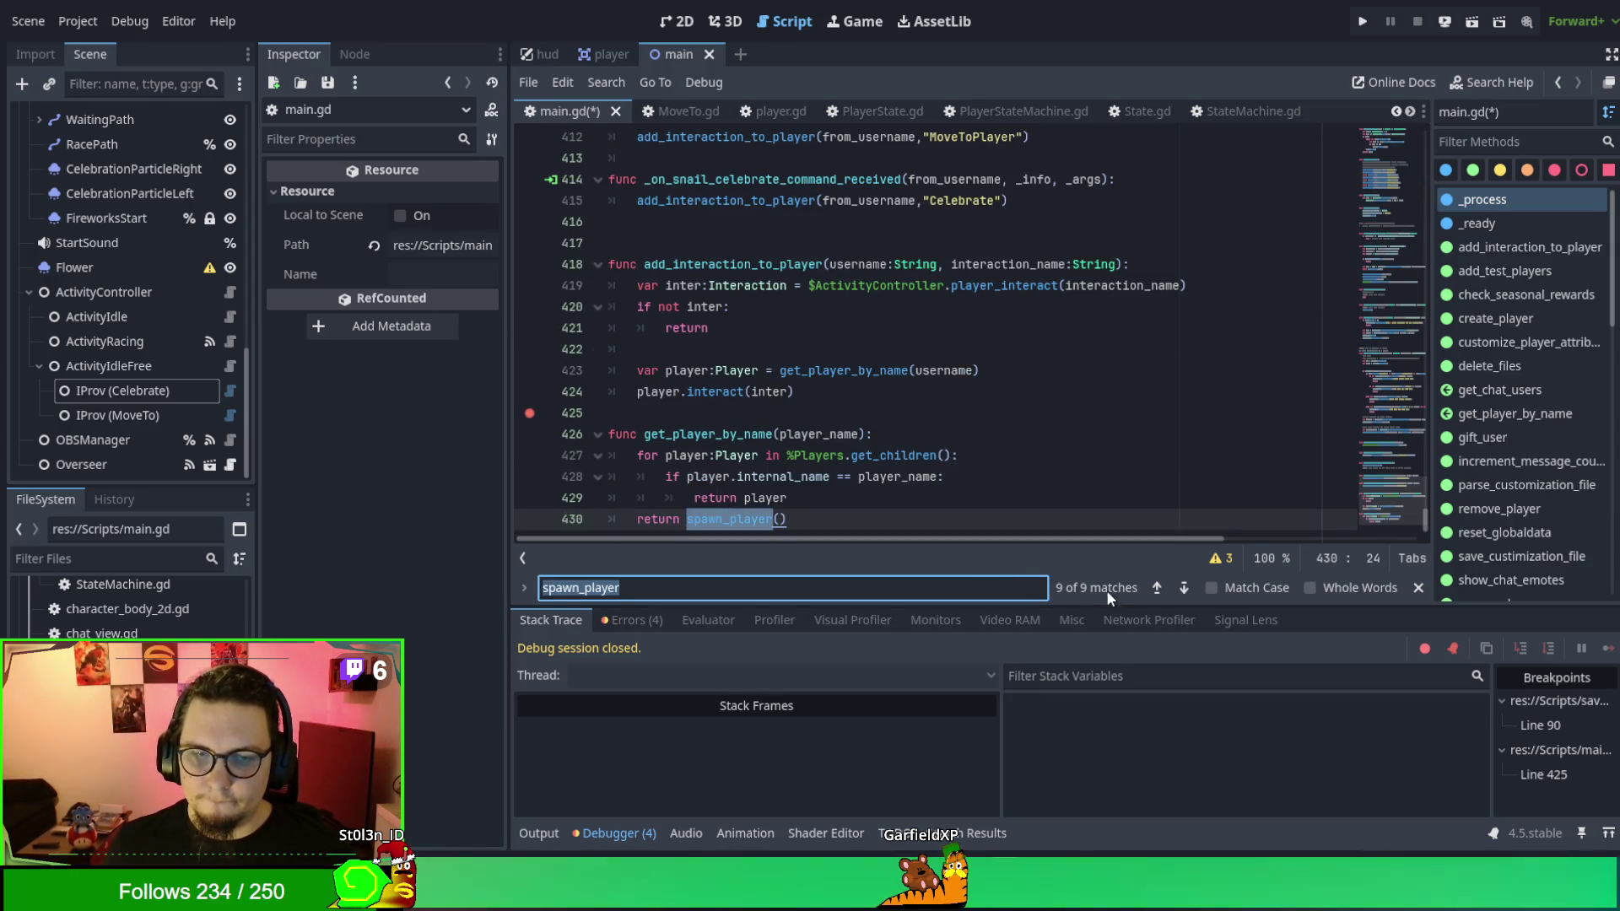
click(1183, 588)
Search 'spawn_' and step through all nine matches to review each spawn_player call.
text(spawn_)
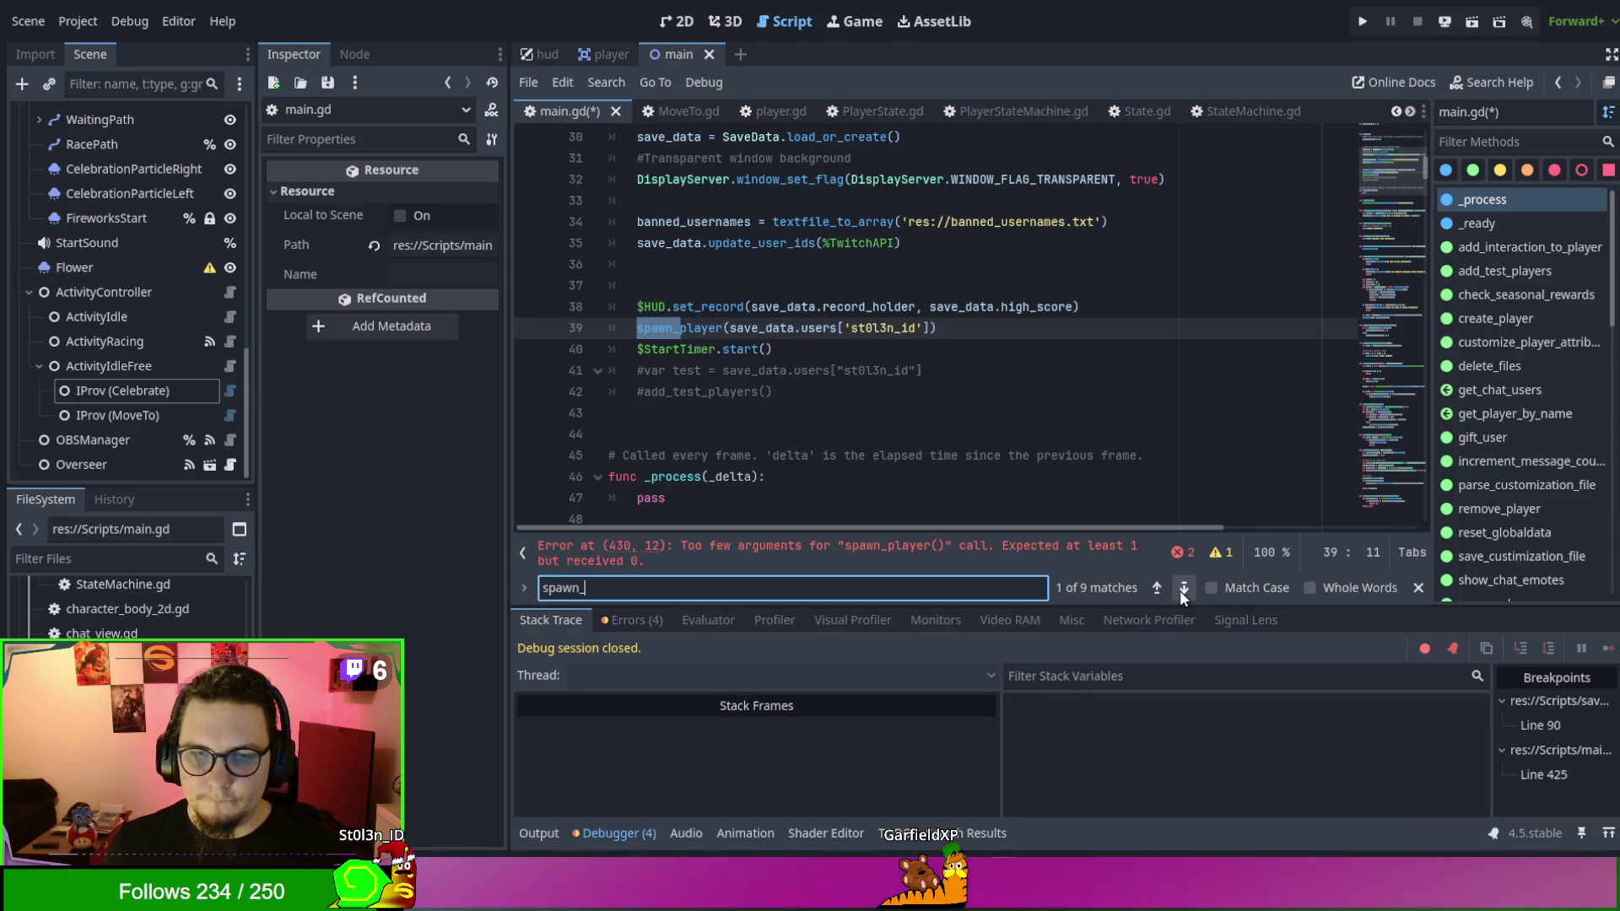
scroll(843, 379, up, 1)
click(773, 456)
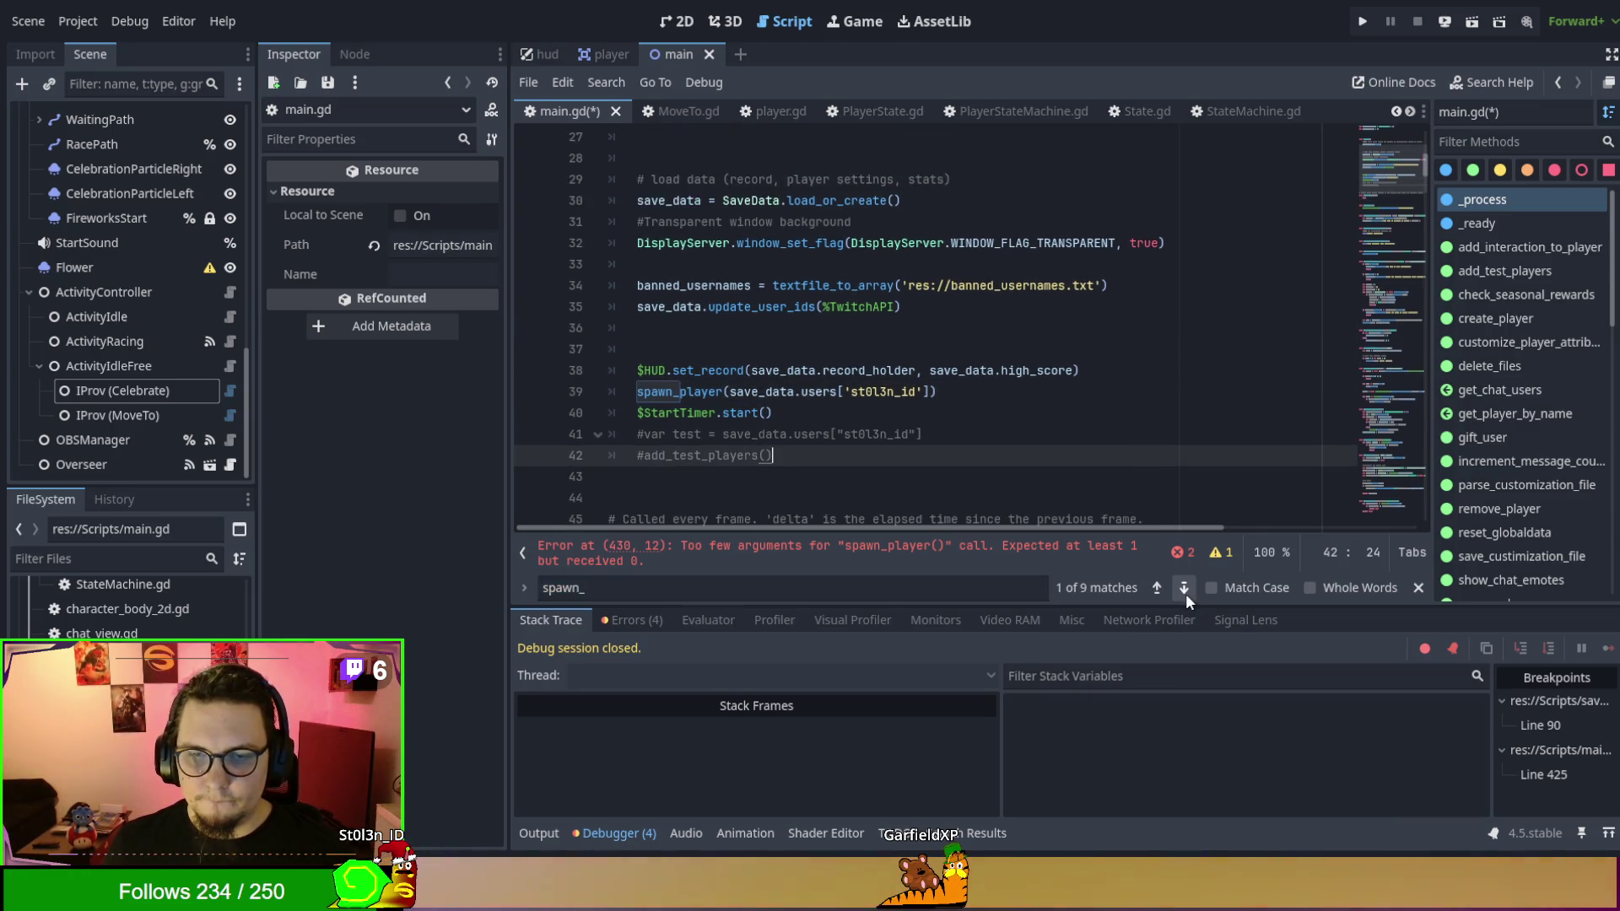
click(1189, 589)
click(1188, 588)
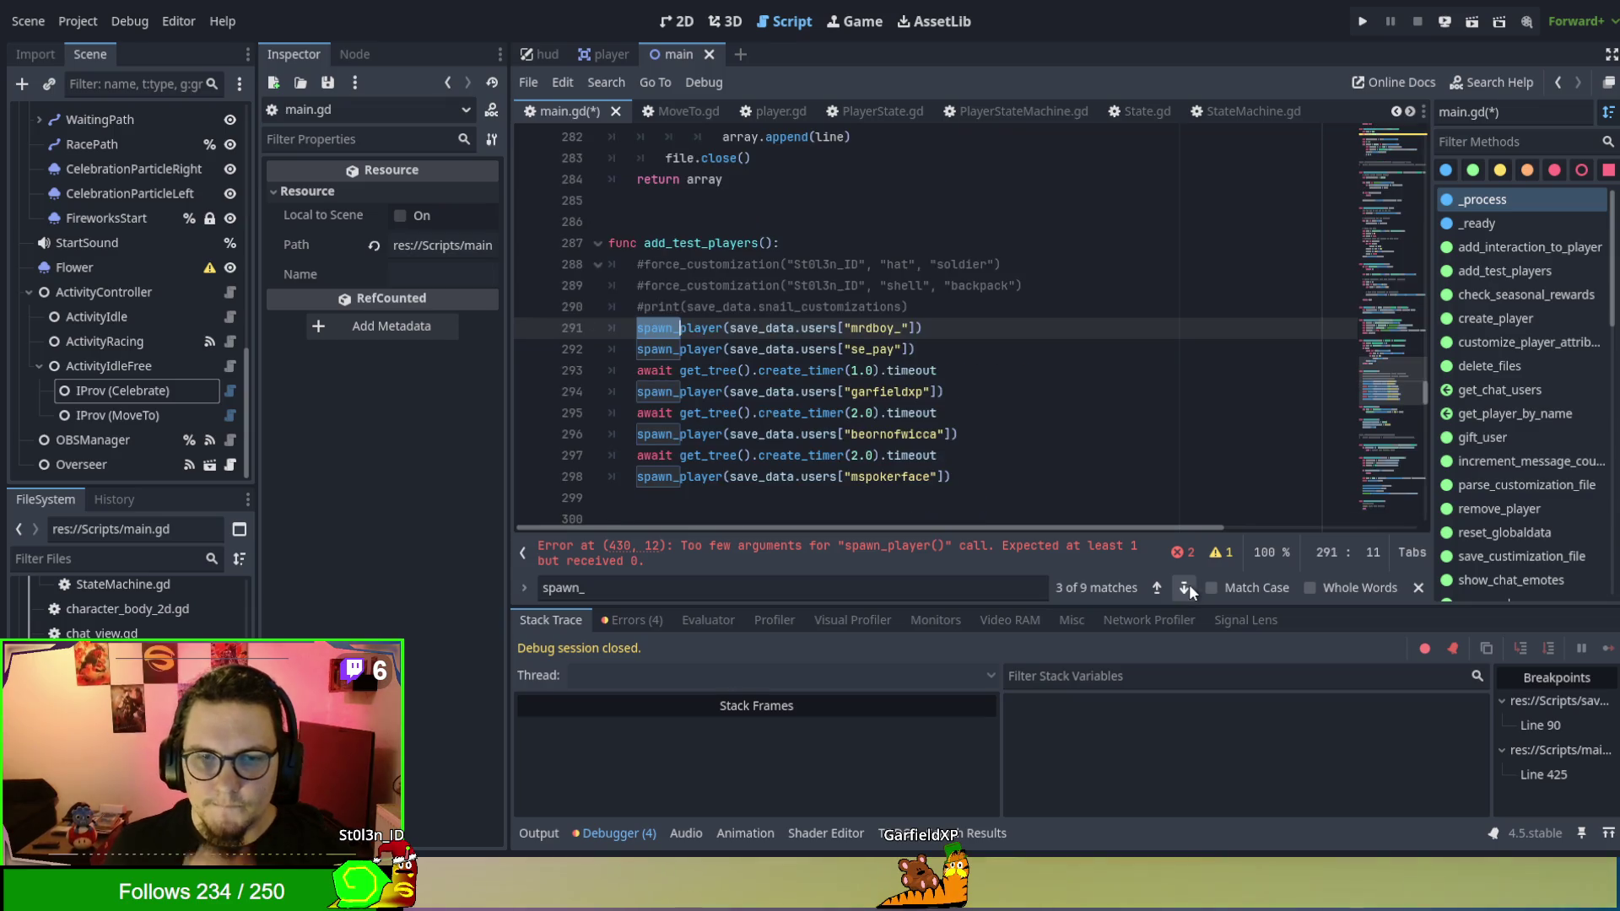
click(1186, 587)
click(1186, 587)
click(1186, 588)
click(1186, 588)
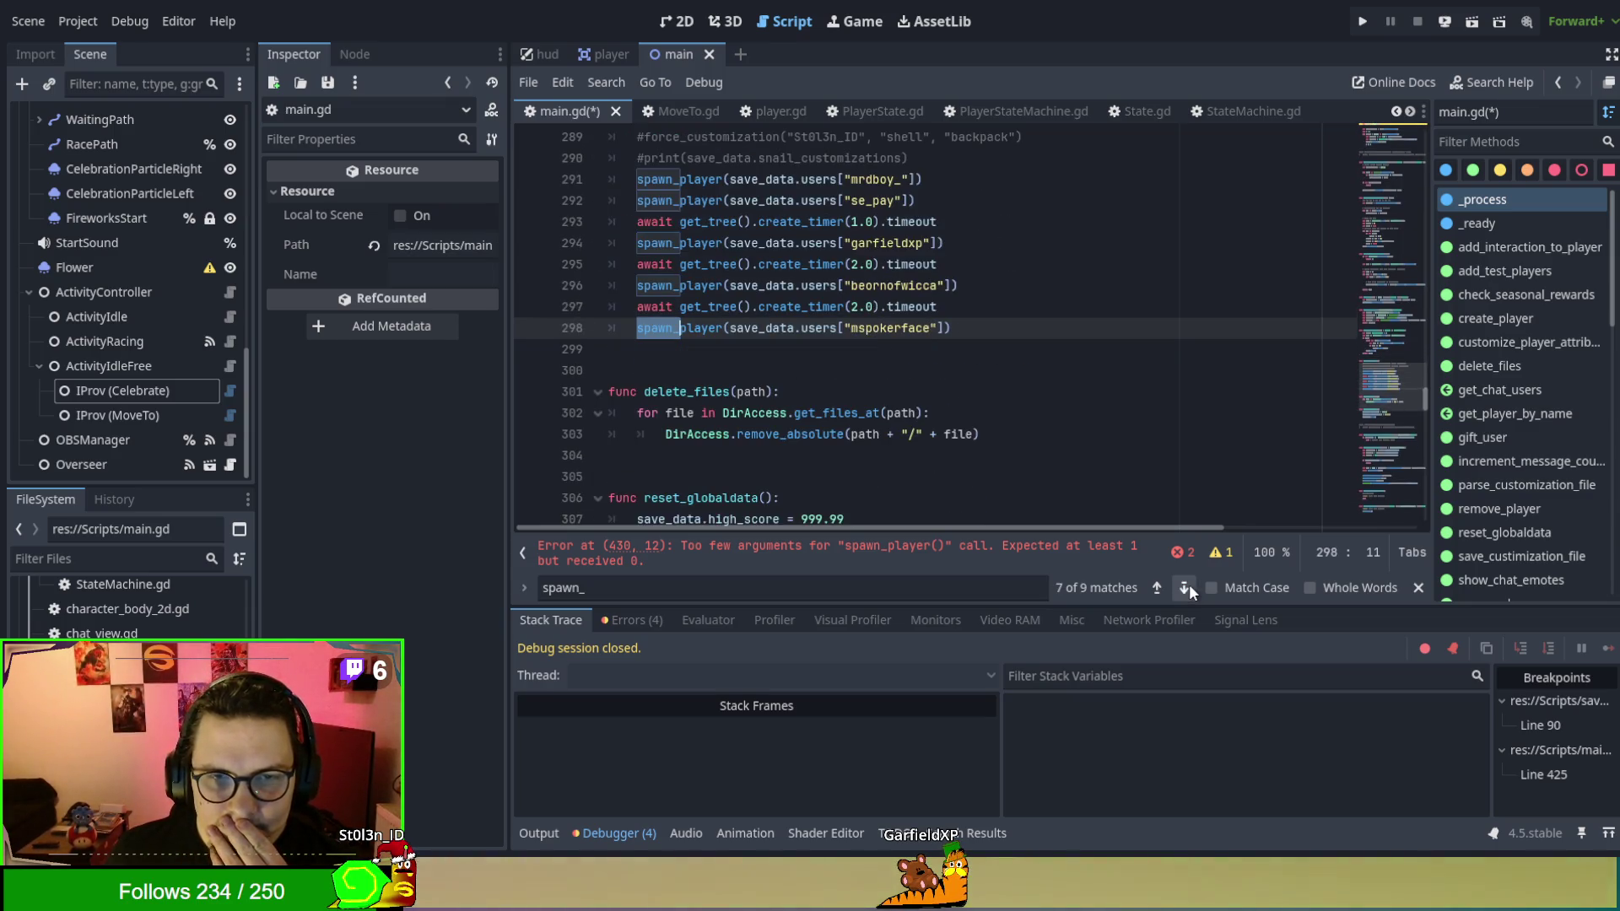
click(1186, 588)
click(1185, 588)
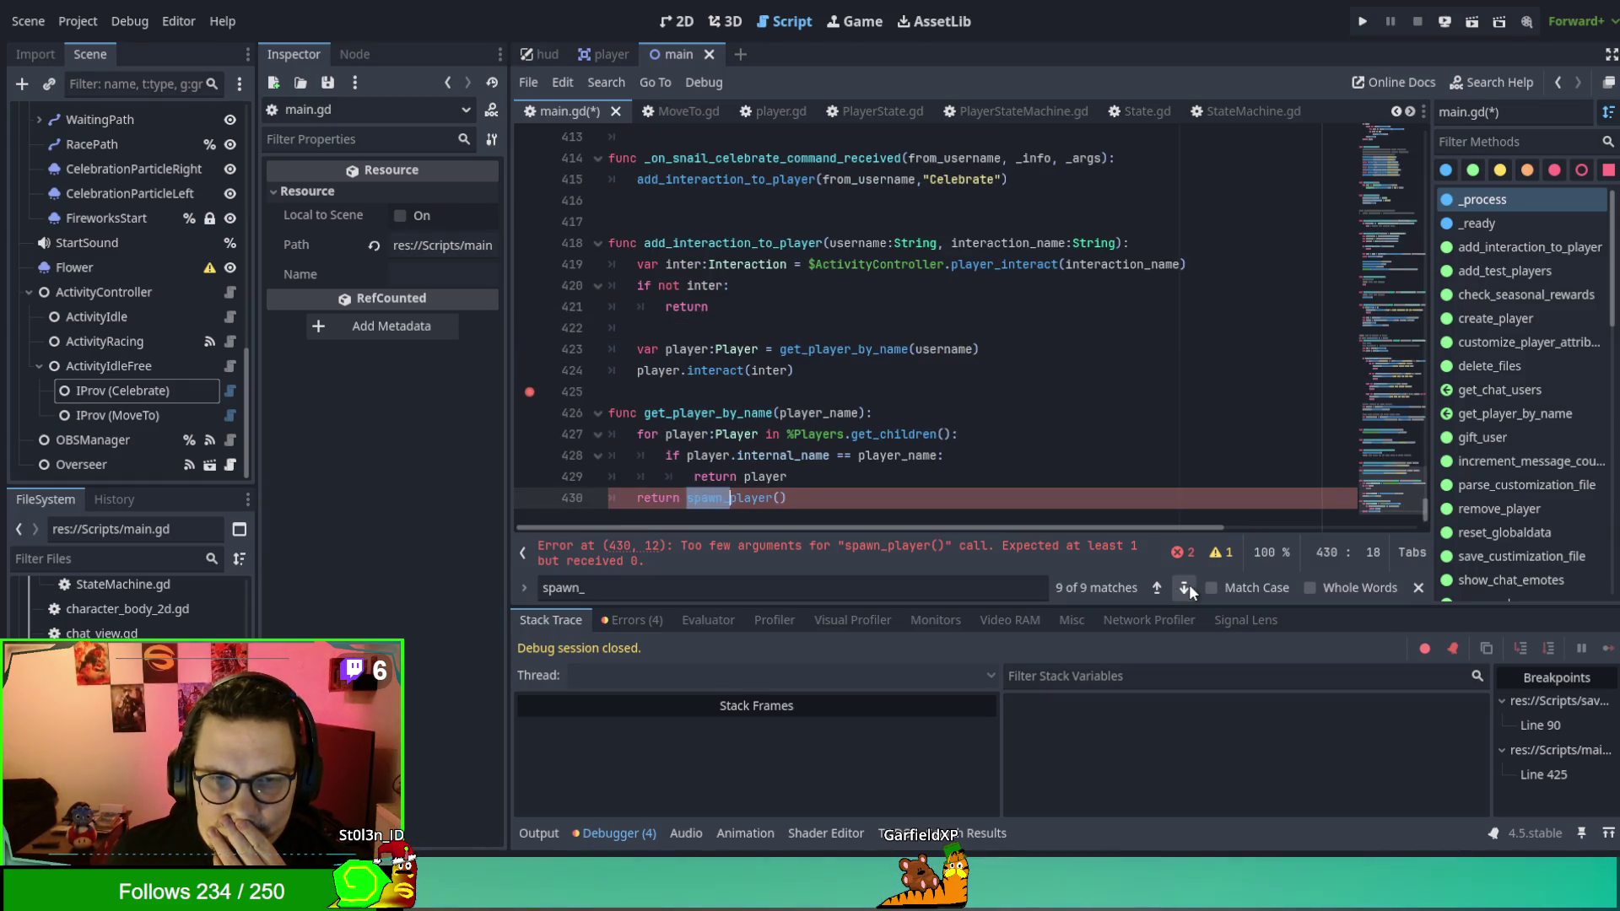
click(1186, 588)
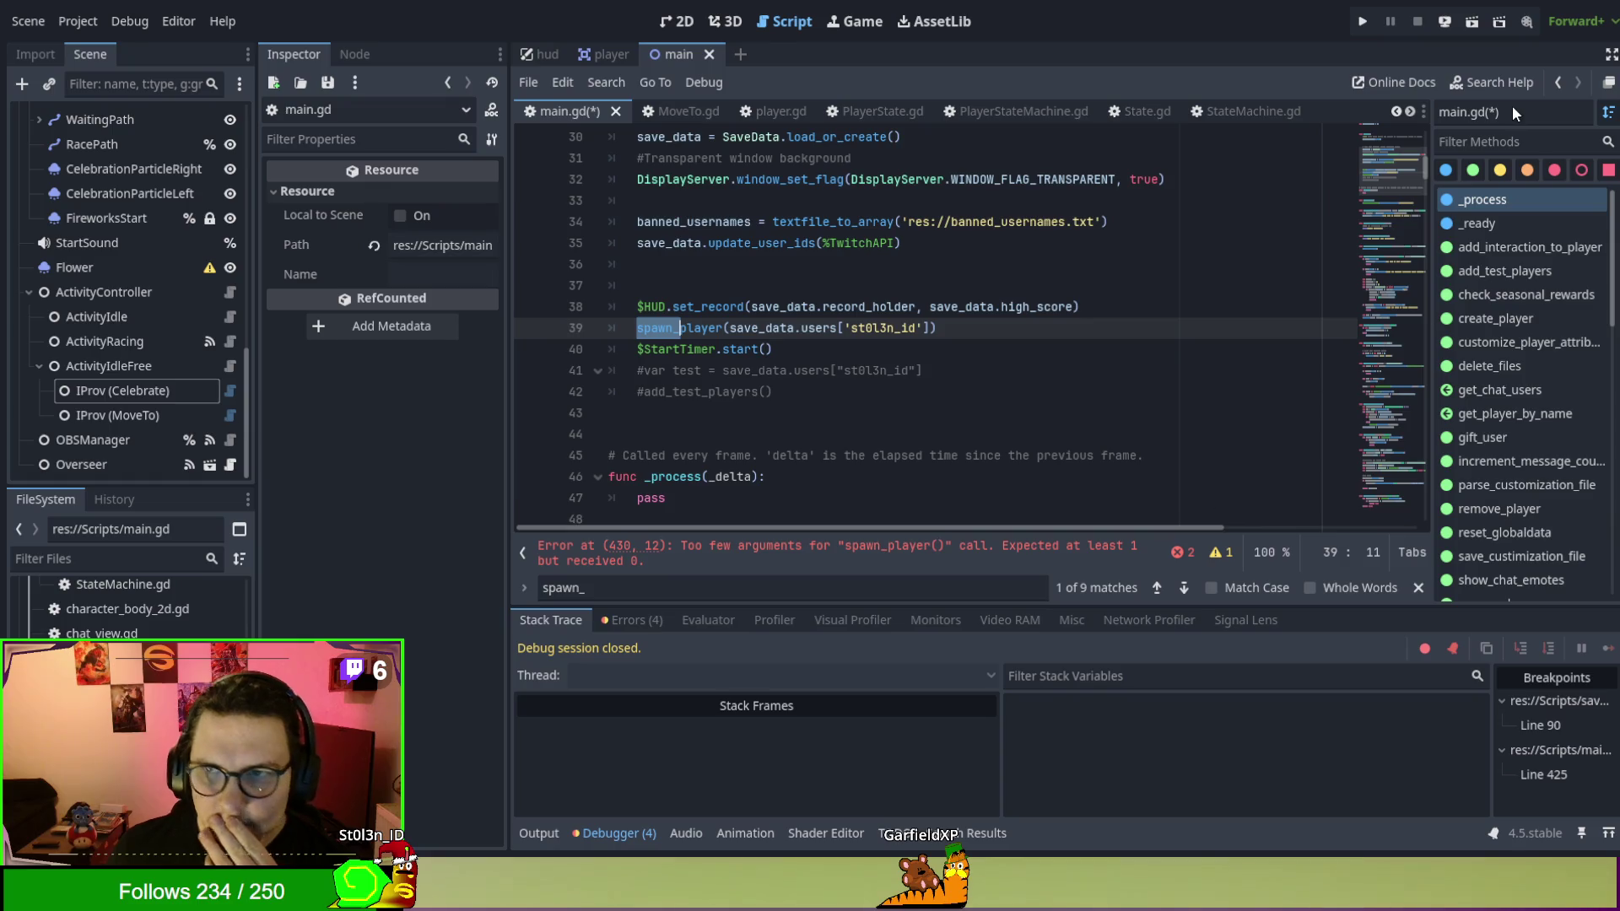
click(1517, 137)
Jump to _on_message_received and select its chat-message block, lines 322–330.
text(_on_mess)
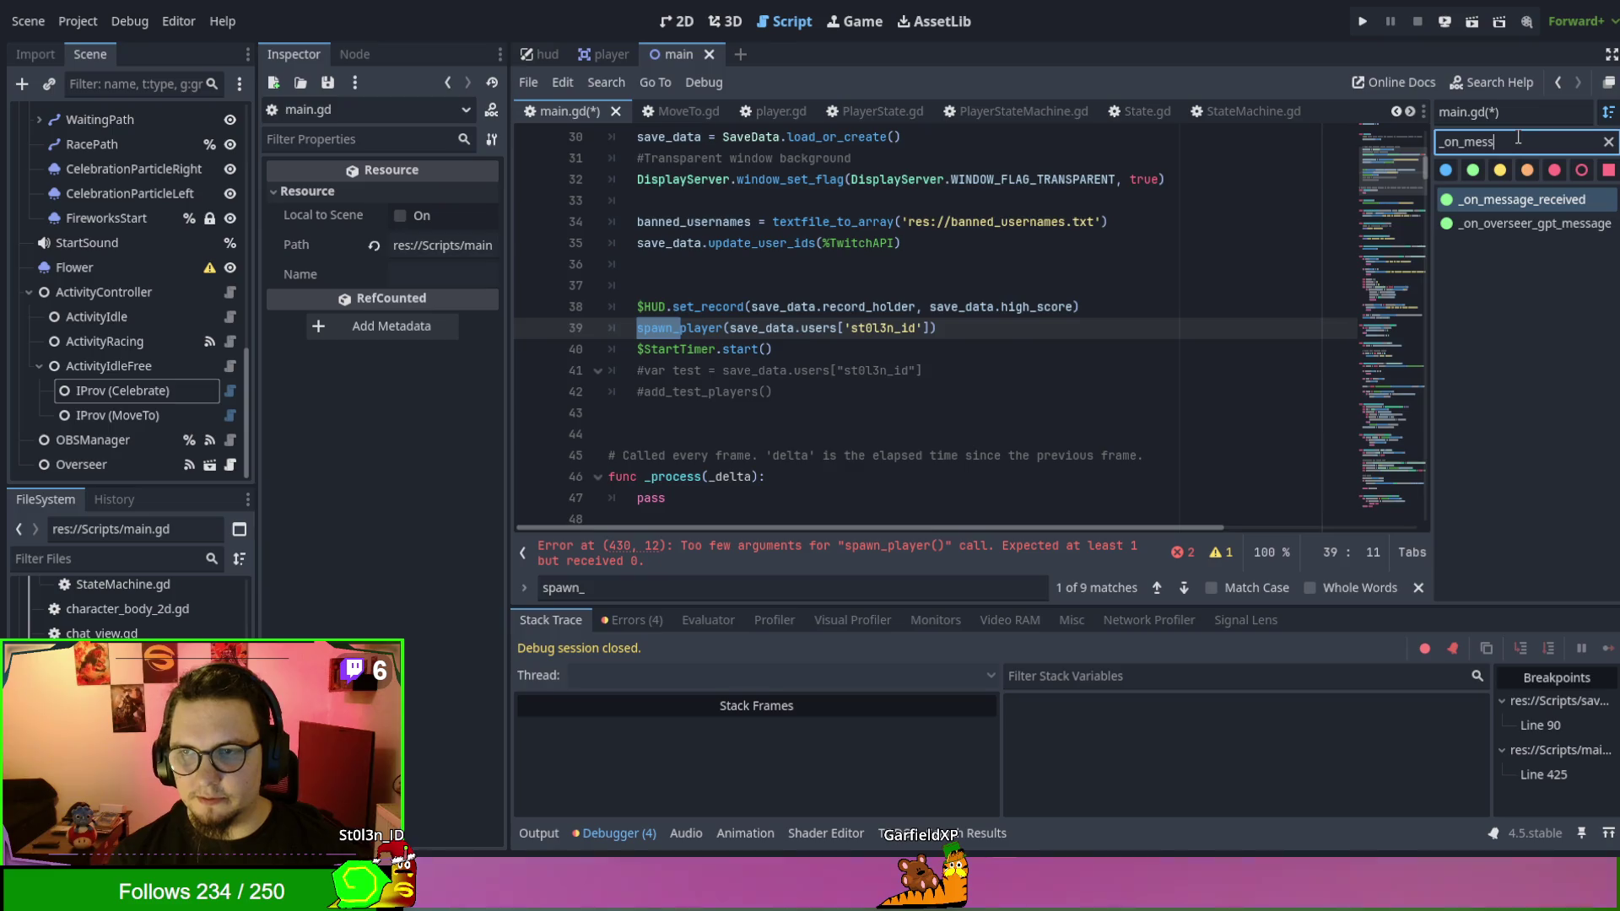
key(Return)
scroll(808, 341, up, 1)
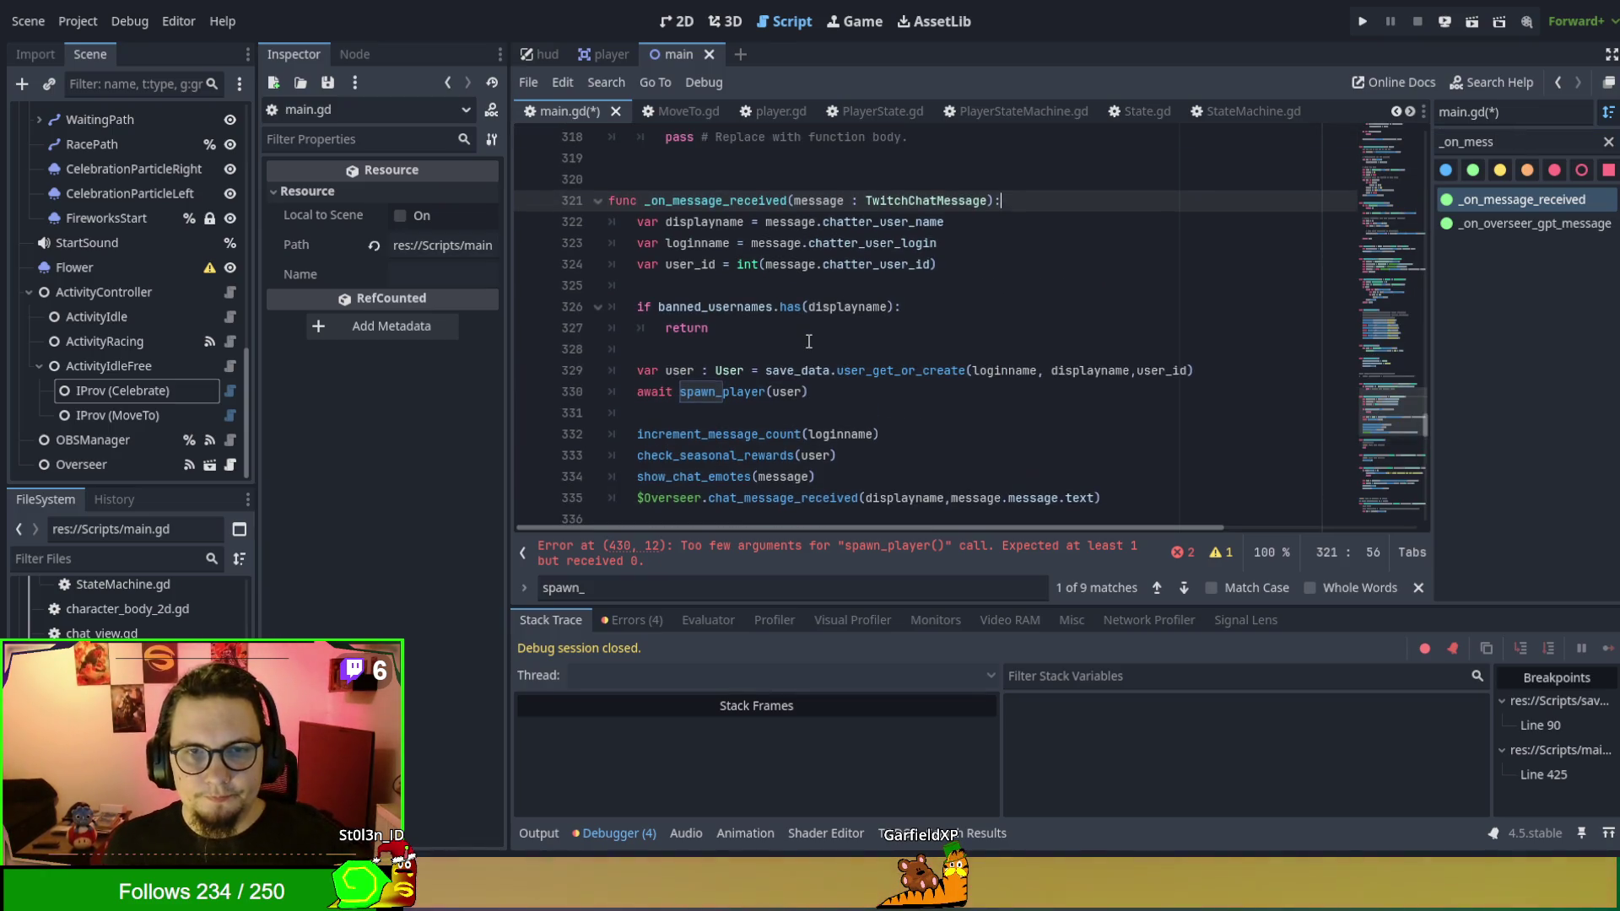
double_click(748, 388)
key(shift+Home)
key(shift+Up)
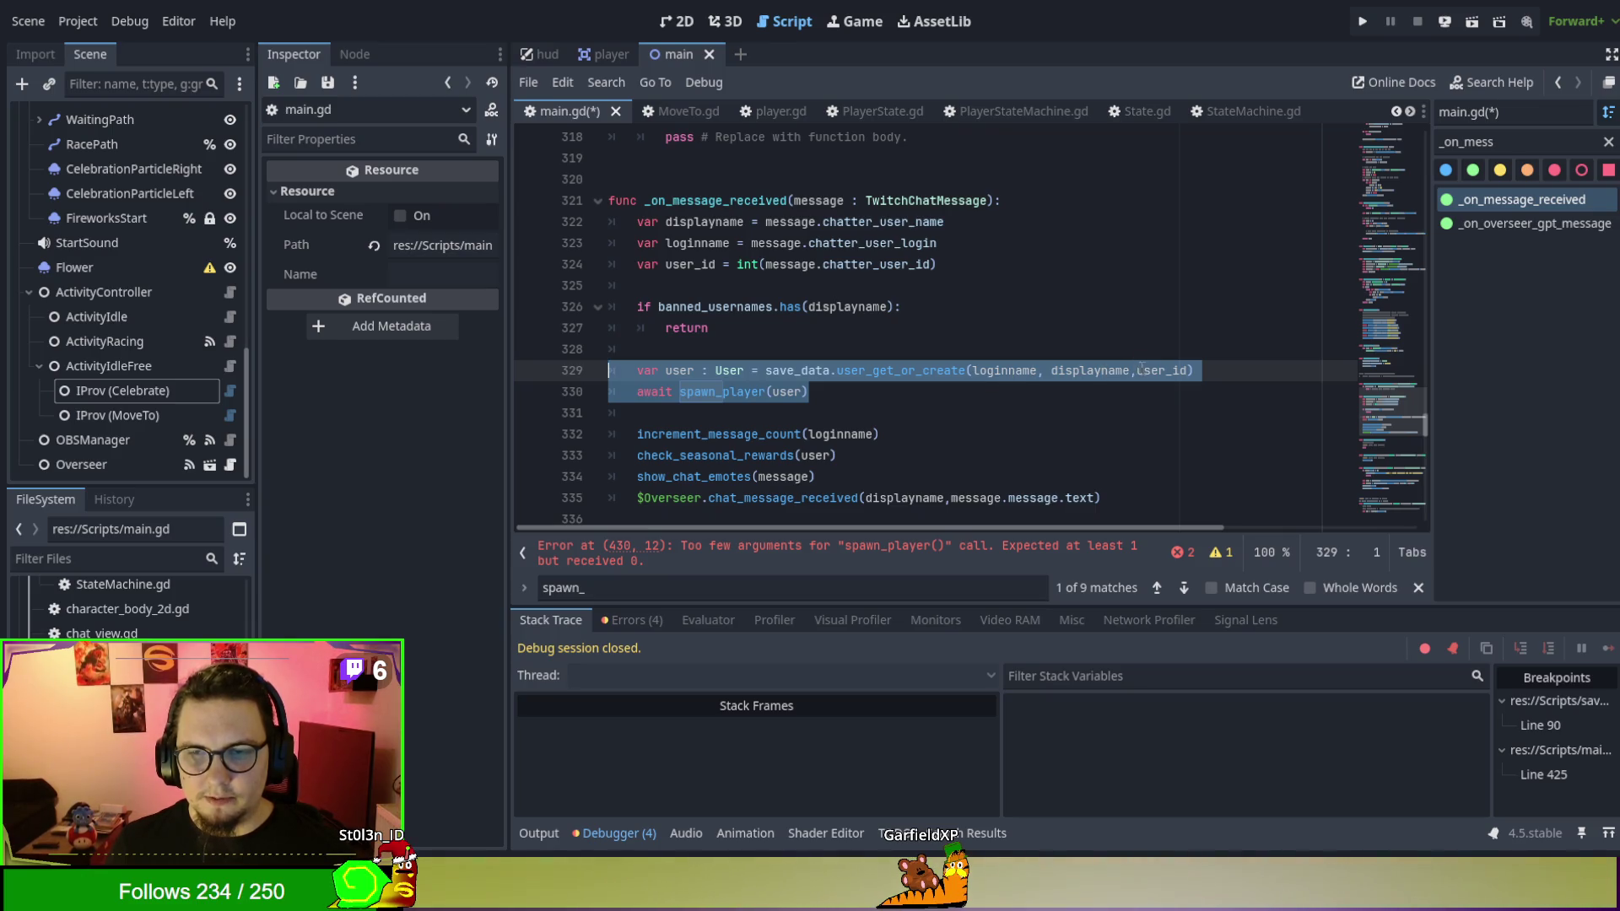
mouse_move(867, 399)
mouse_down()
mouse_move(809, 392)
mouse_move(502, 217)
mouse_up()
Paste the block over 'return spawn_player()' in get_player_by_name and add a blank line after 'return player'.
scroll(1043, 436, down, 2)
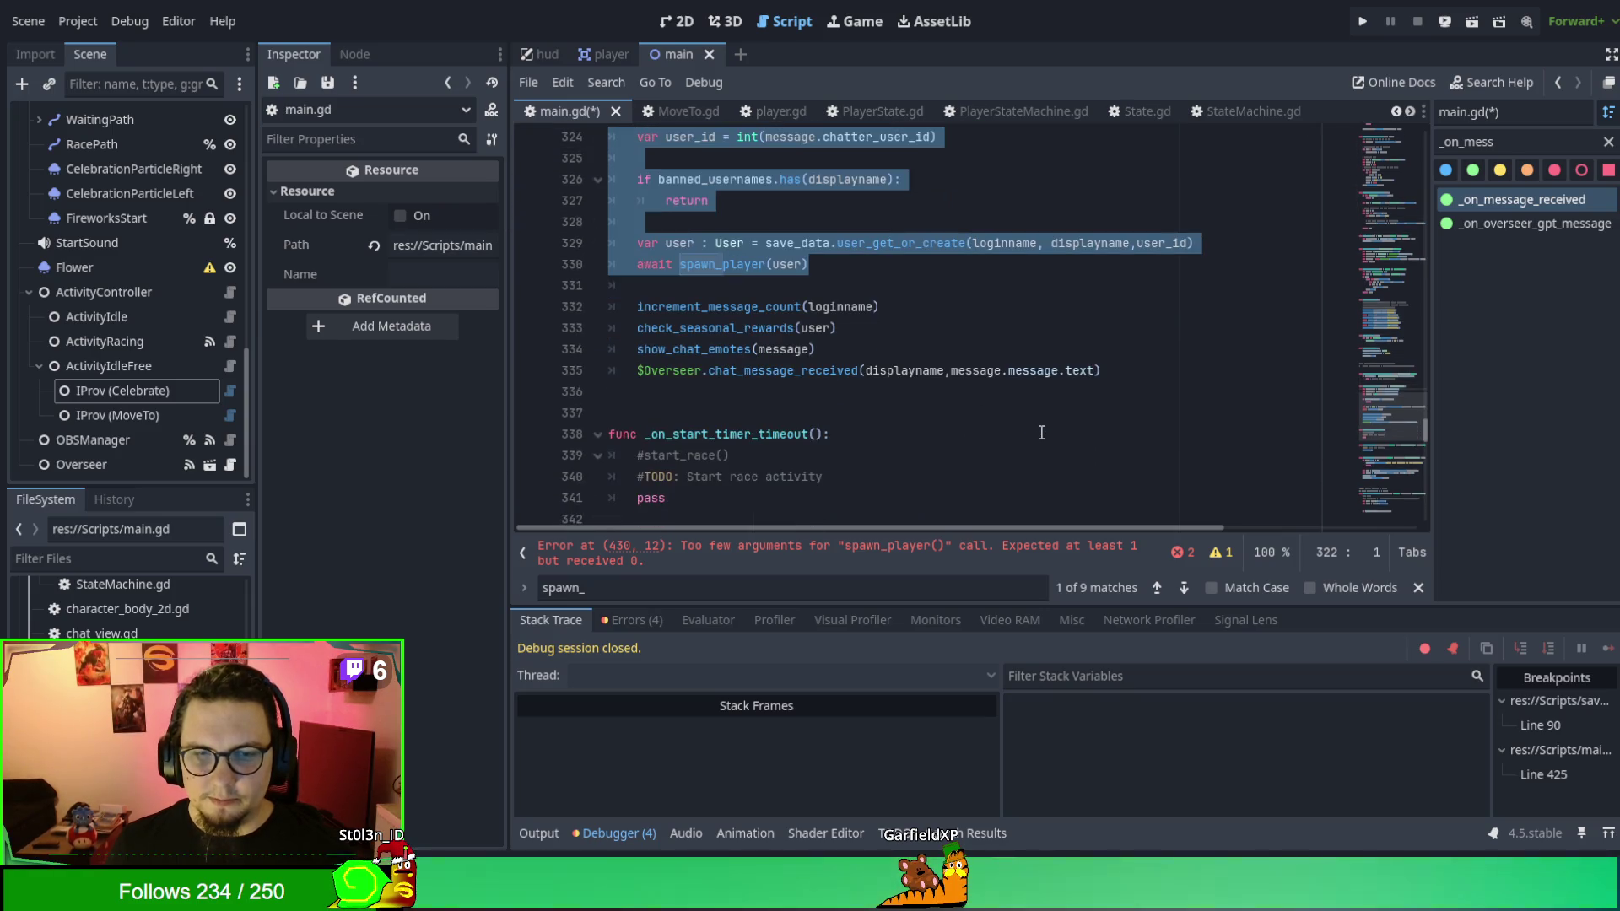
scroll(1042, 434, down, 8)
scroll(1041, 431, down, 18)
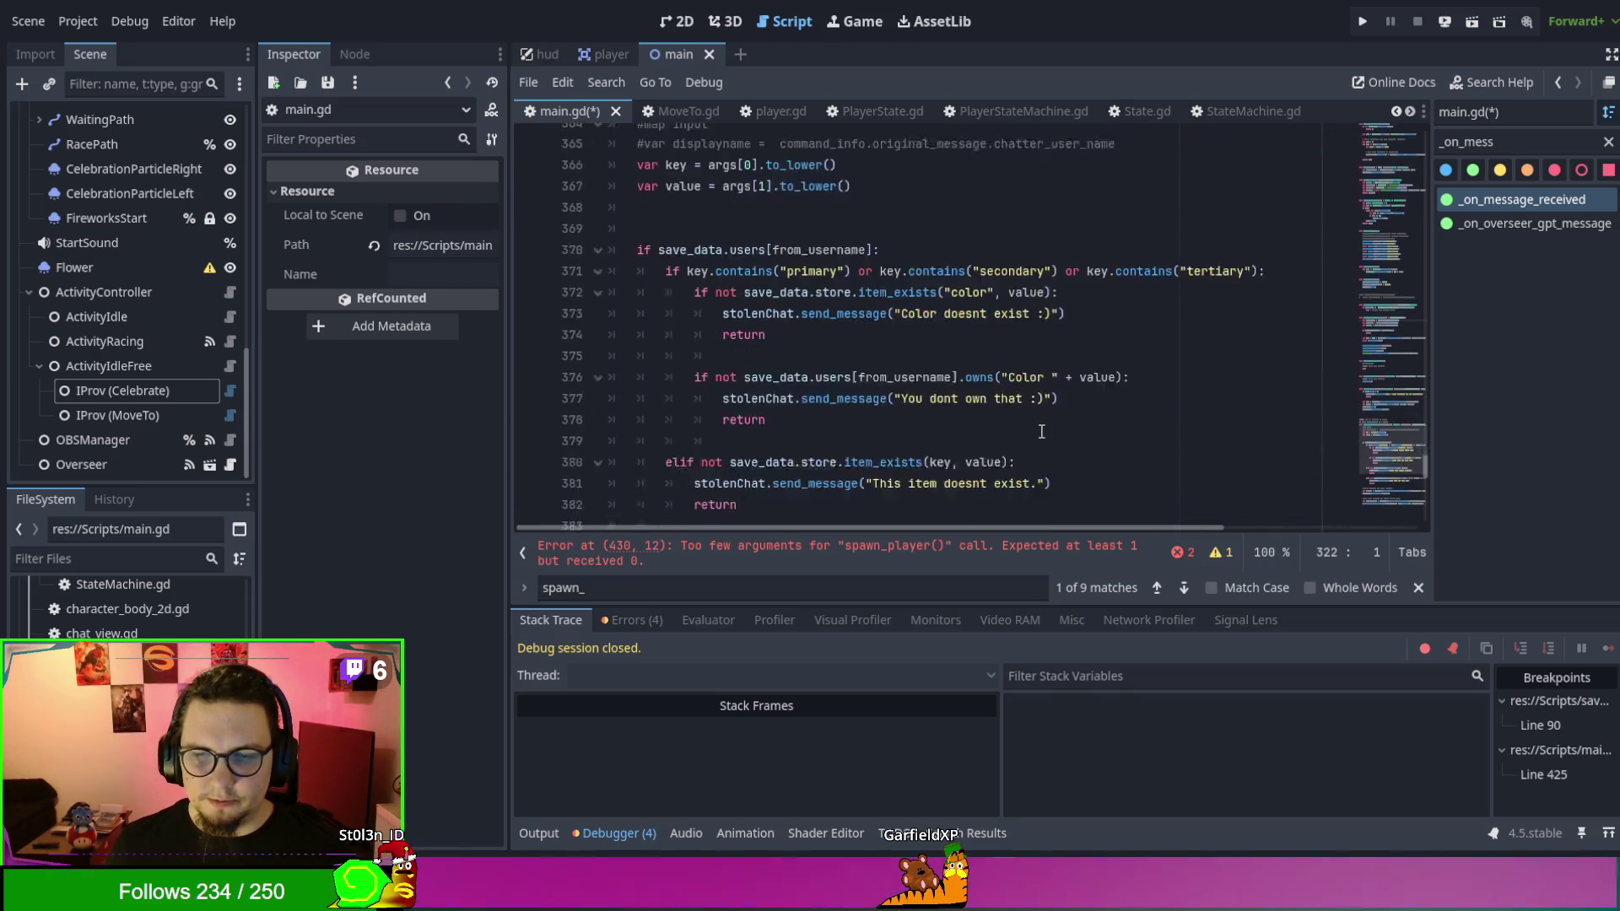
scroll(1041, 431, down, 4)
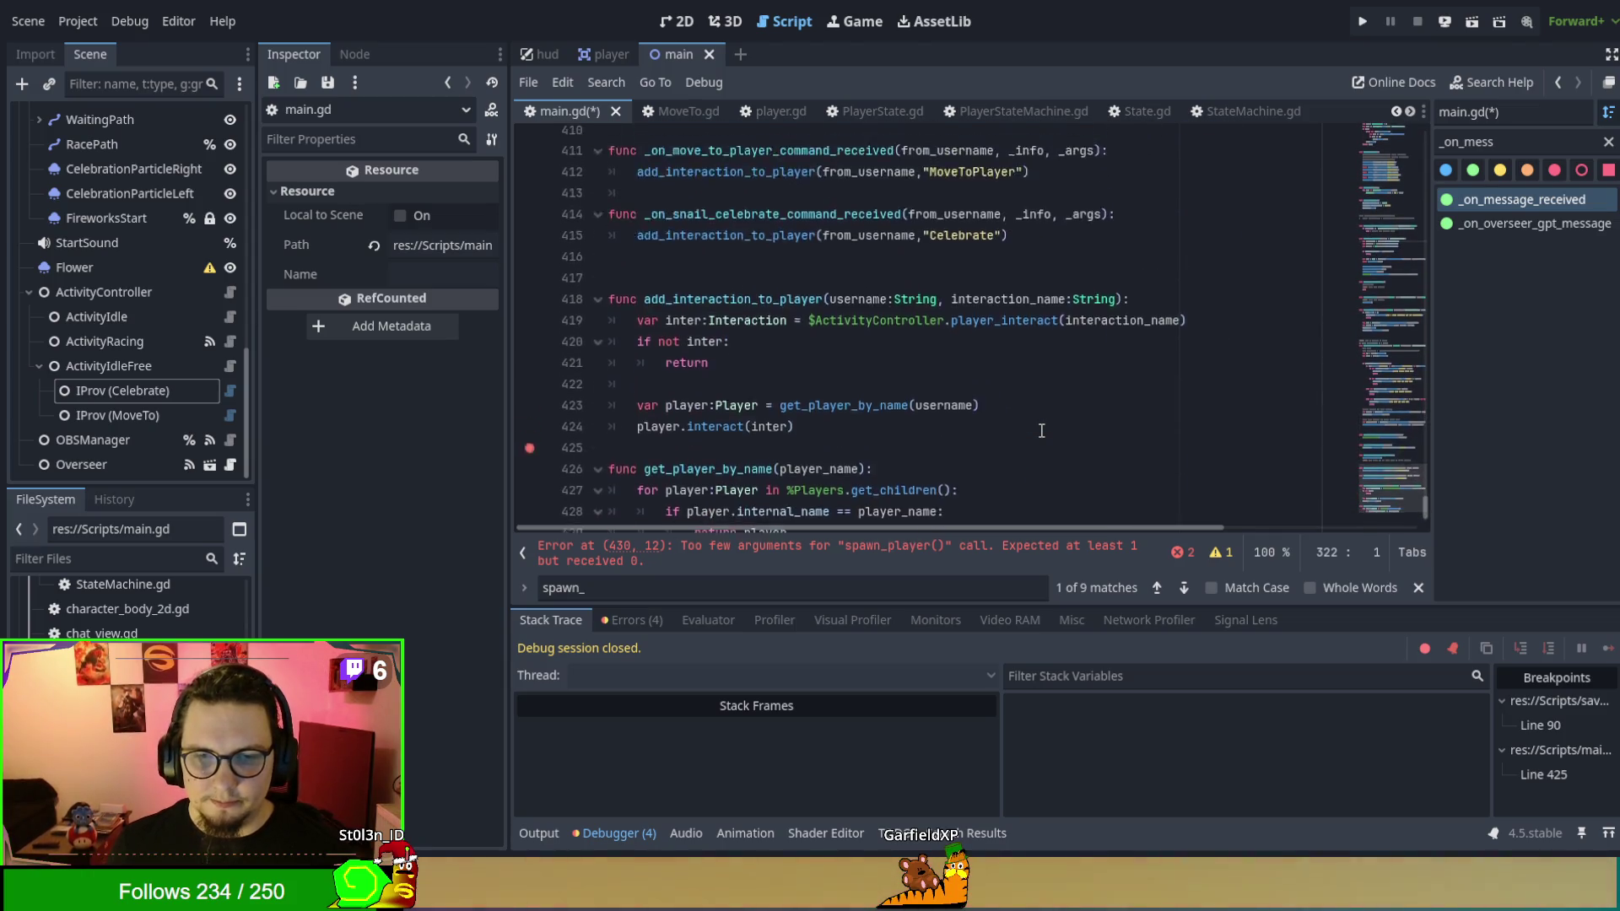
key(ctrl+z)
key(ctrl+z)
key(ctrl+z)
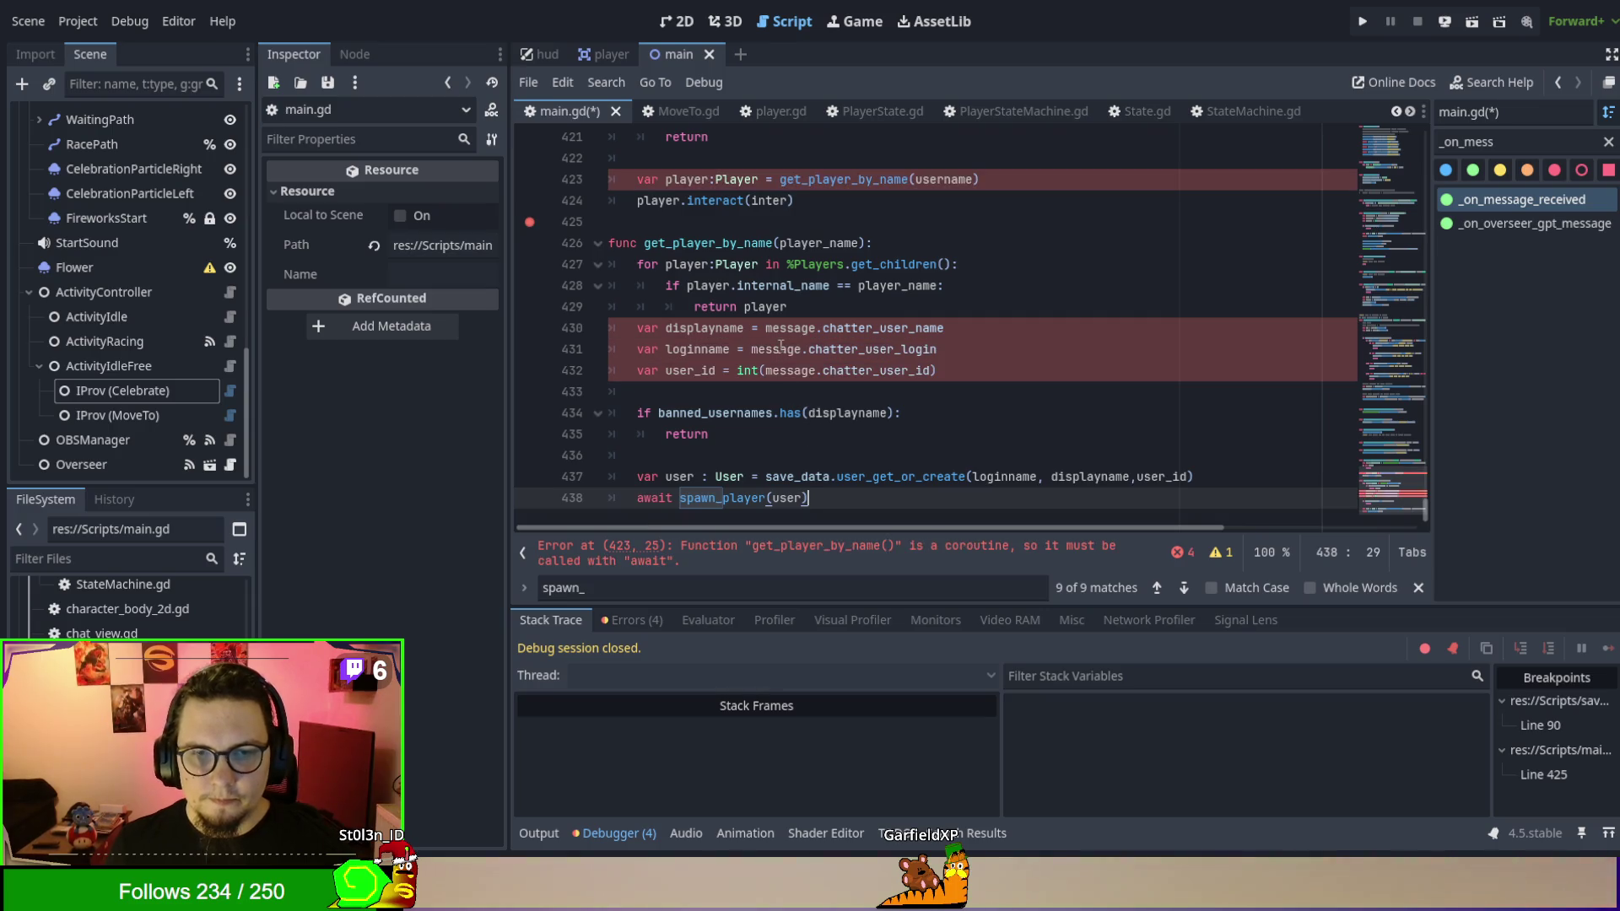
click(860, 295)
key(Down)
key(Return)
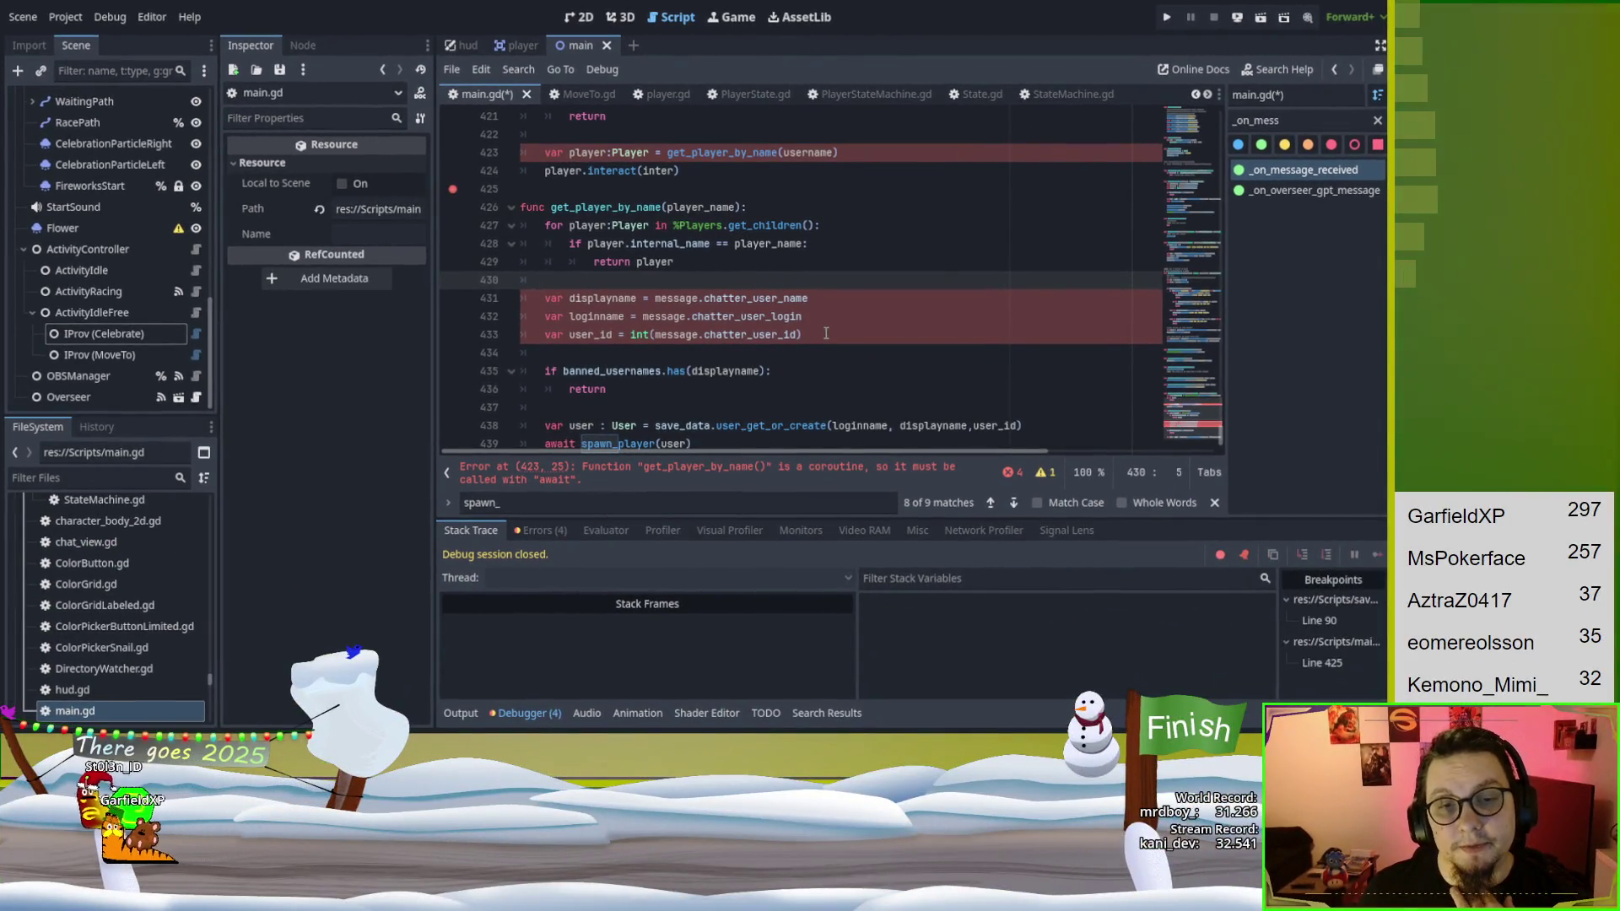
Filter methods for 'get' and jump to the get_chat_users function.
drag(826, 334, 541, 301)
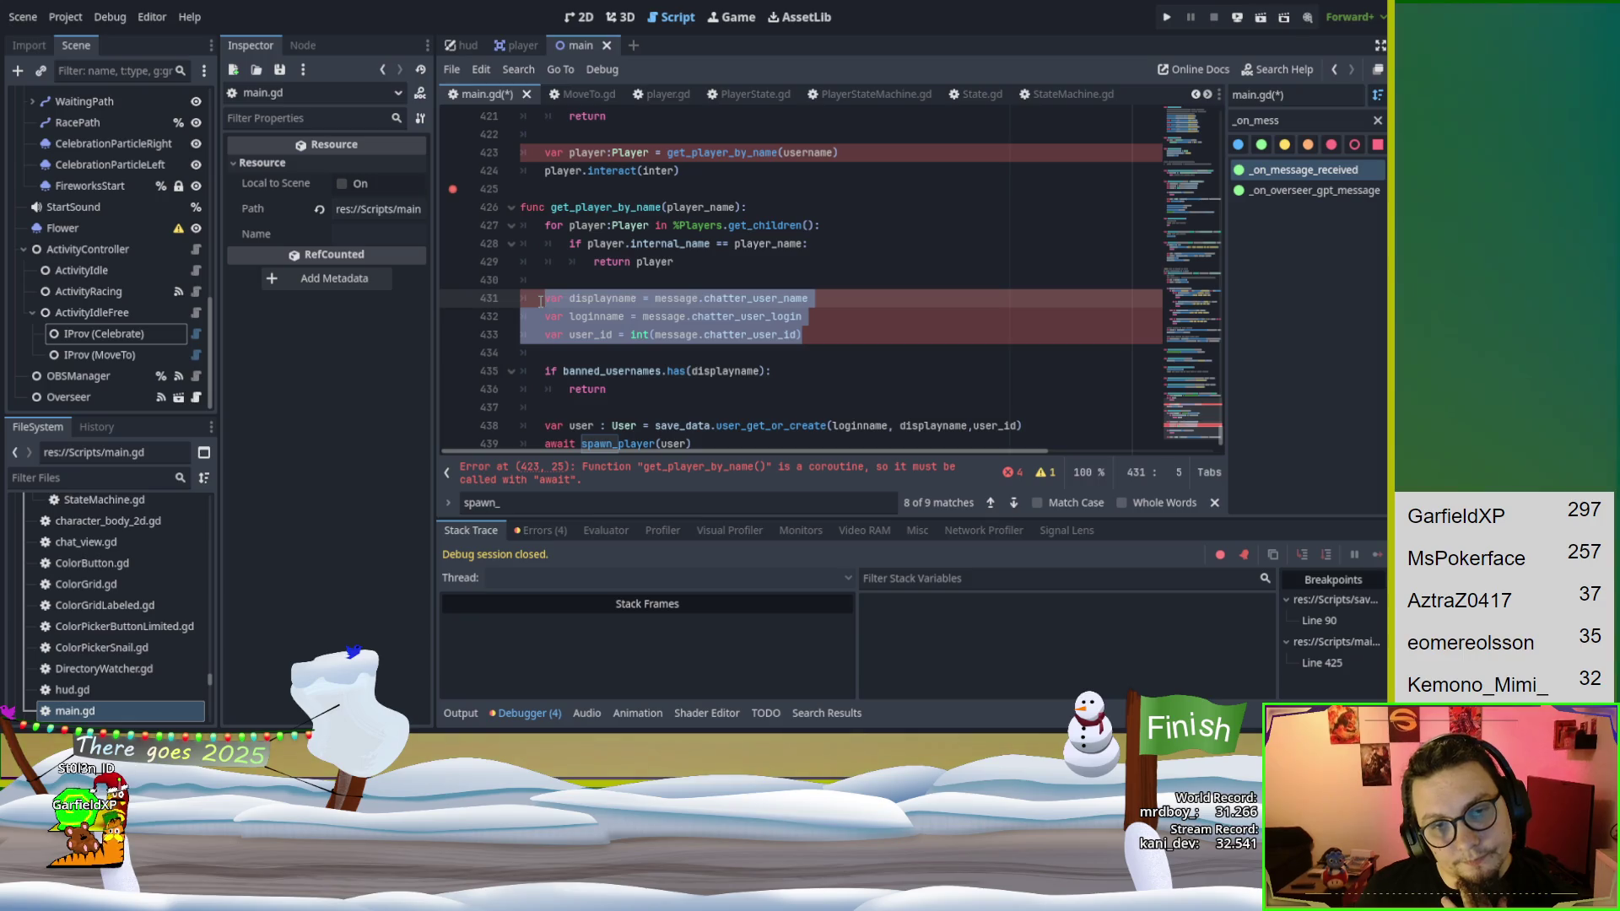
key(Up)
click(1261, 121)
text(get)
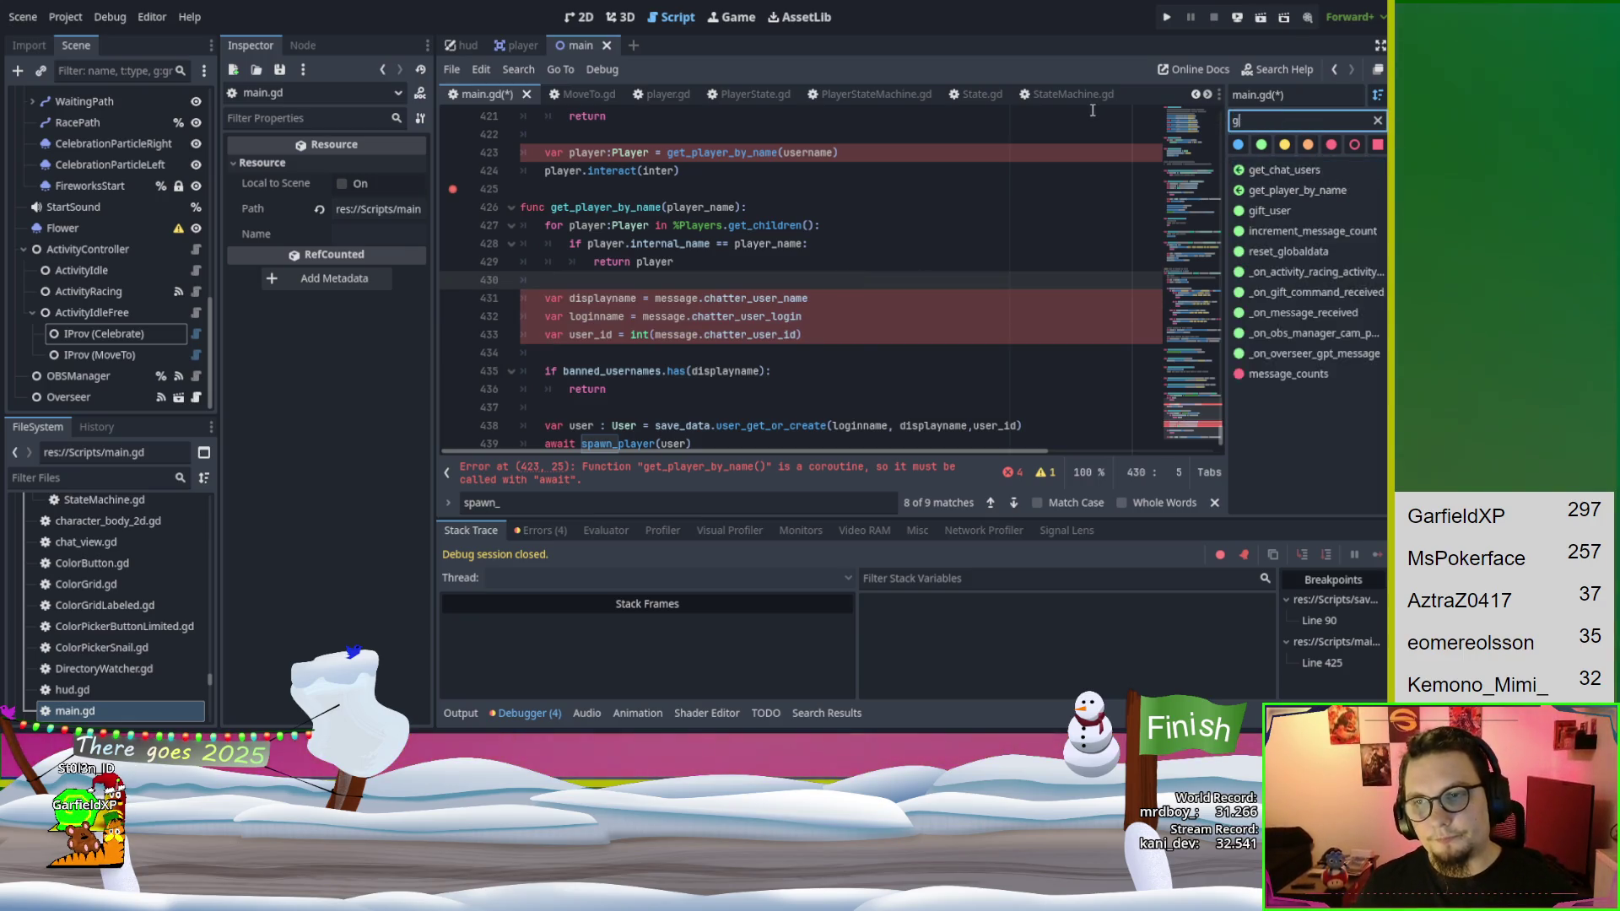
click(1296, 175)
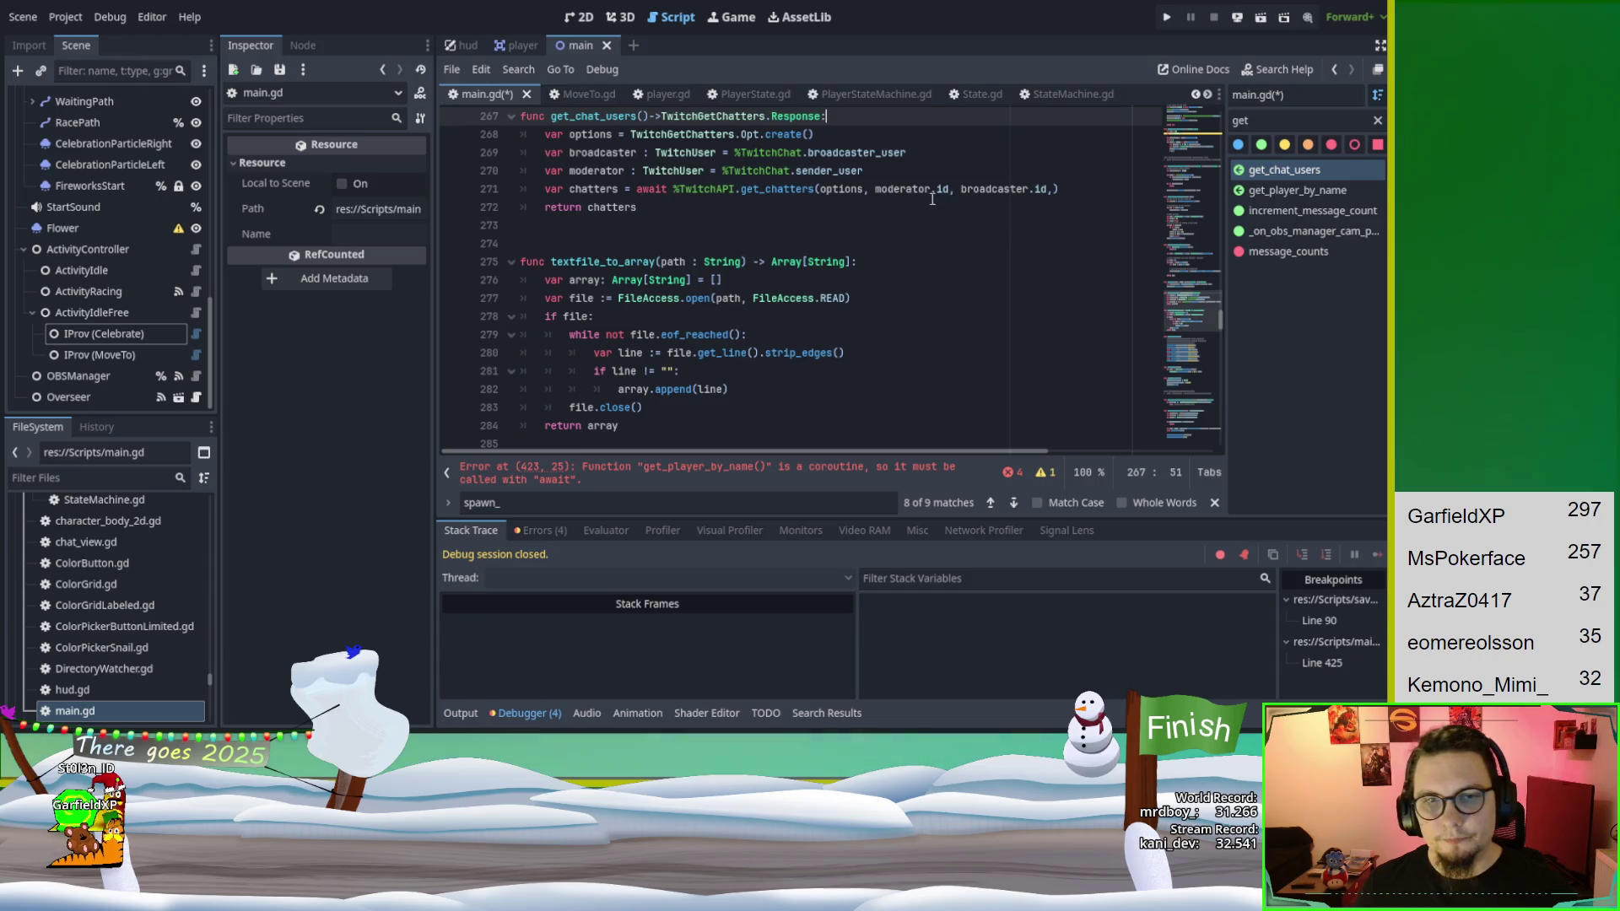
Search for get_chat_users calls, reaching the gift command handler at line 84.
key(ctrl+f)
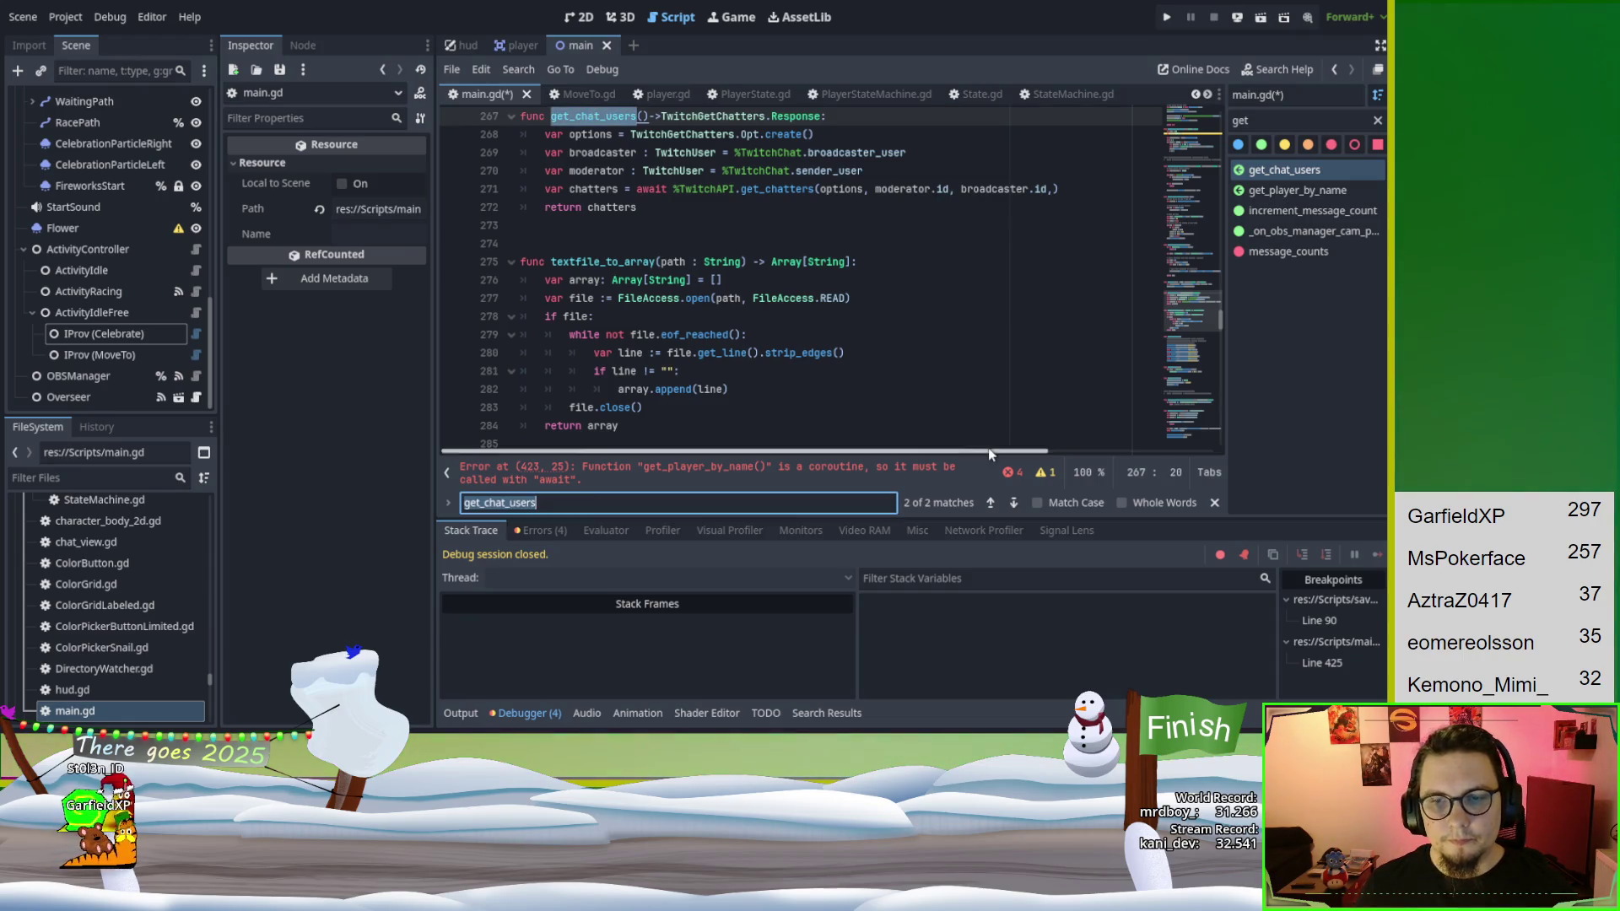
click(1013, 502)
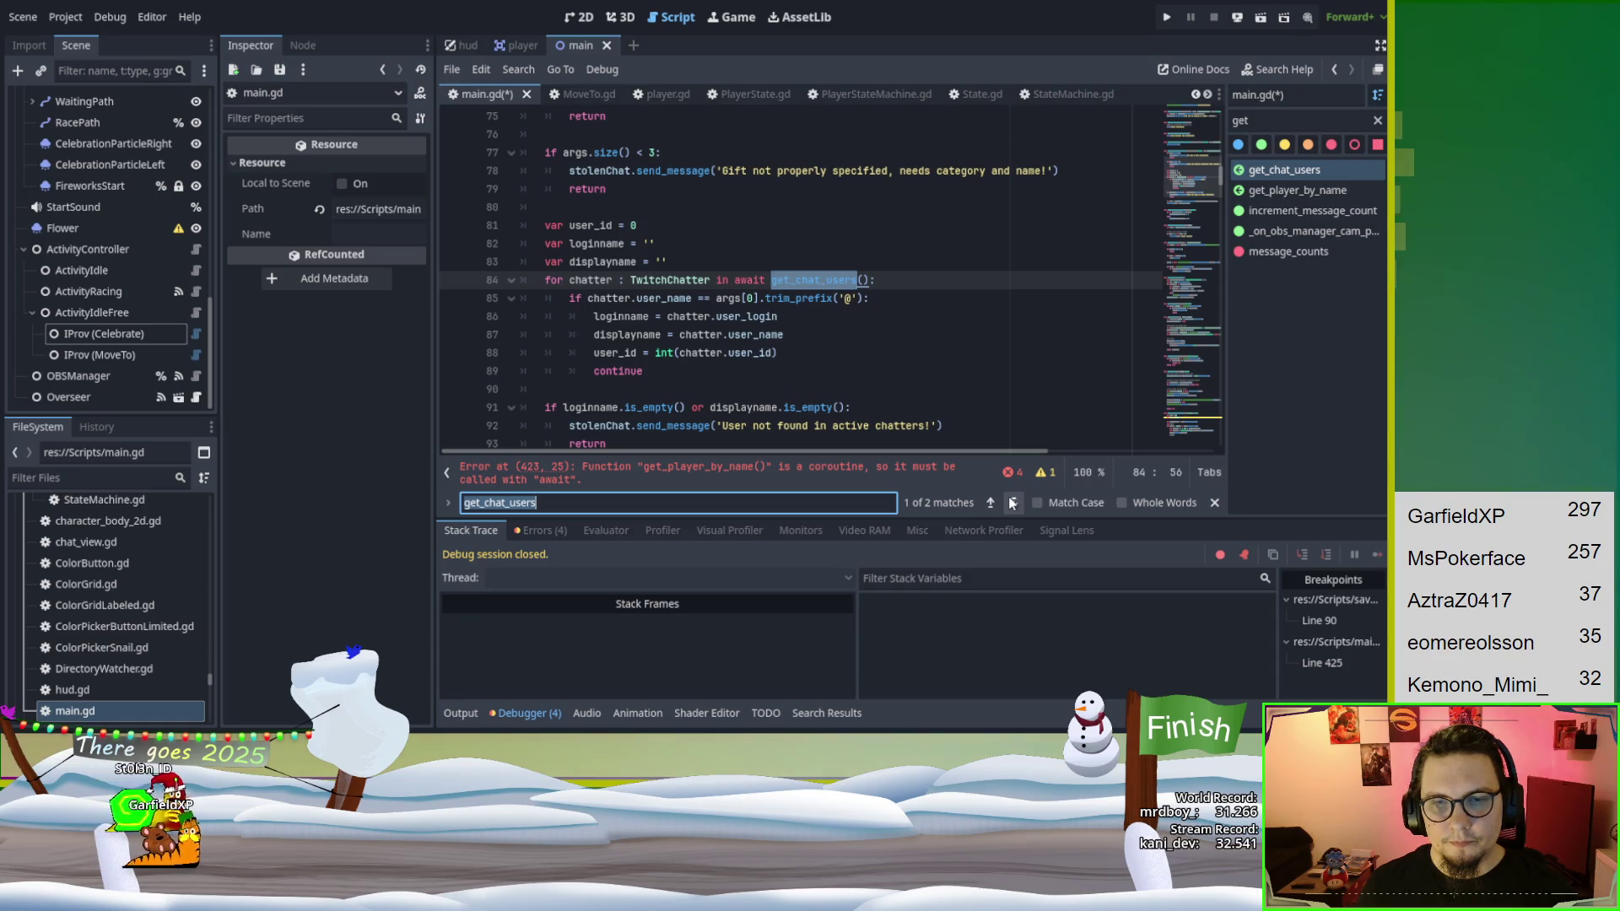
click(1012, 502)
click(1012, 503)
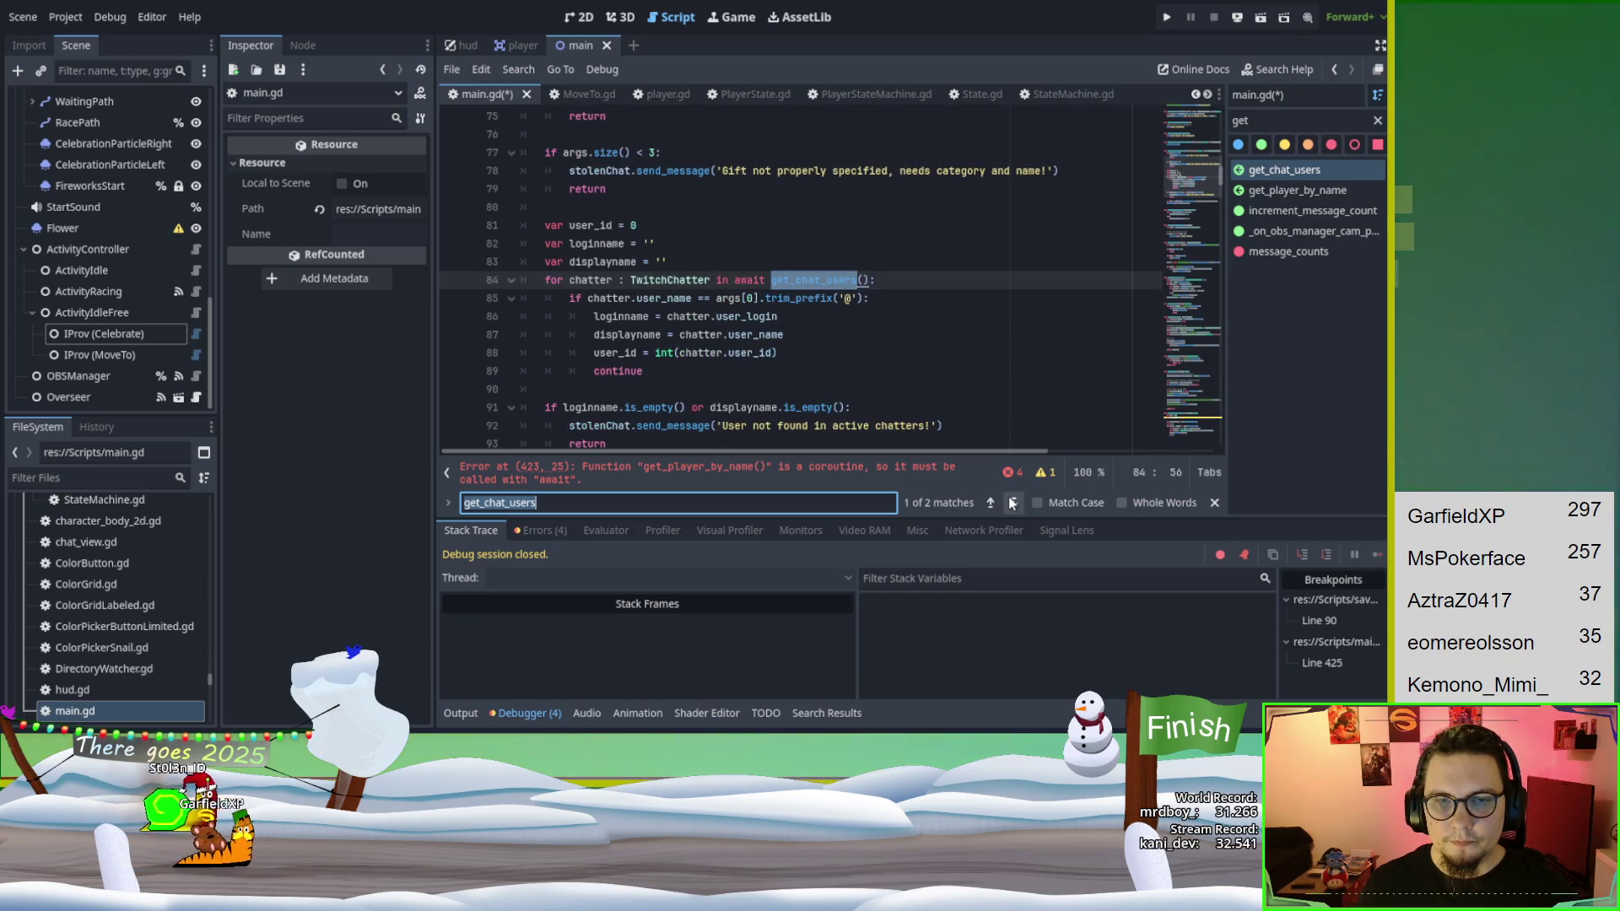
scroll(940, 399, up, 2)
scroll(940, 400, down, 1)
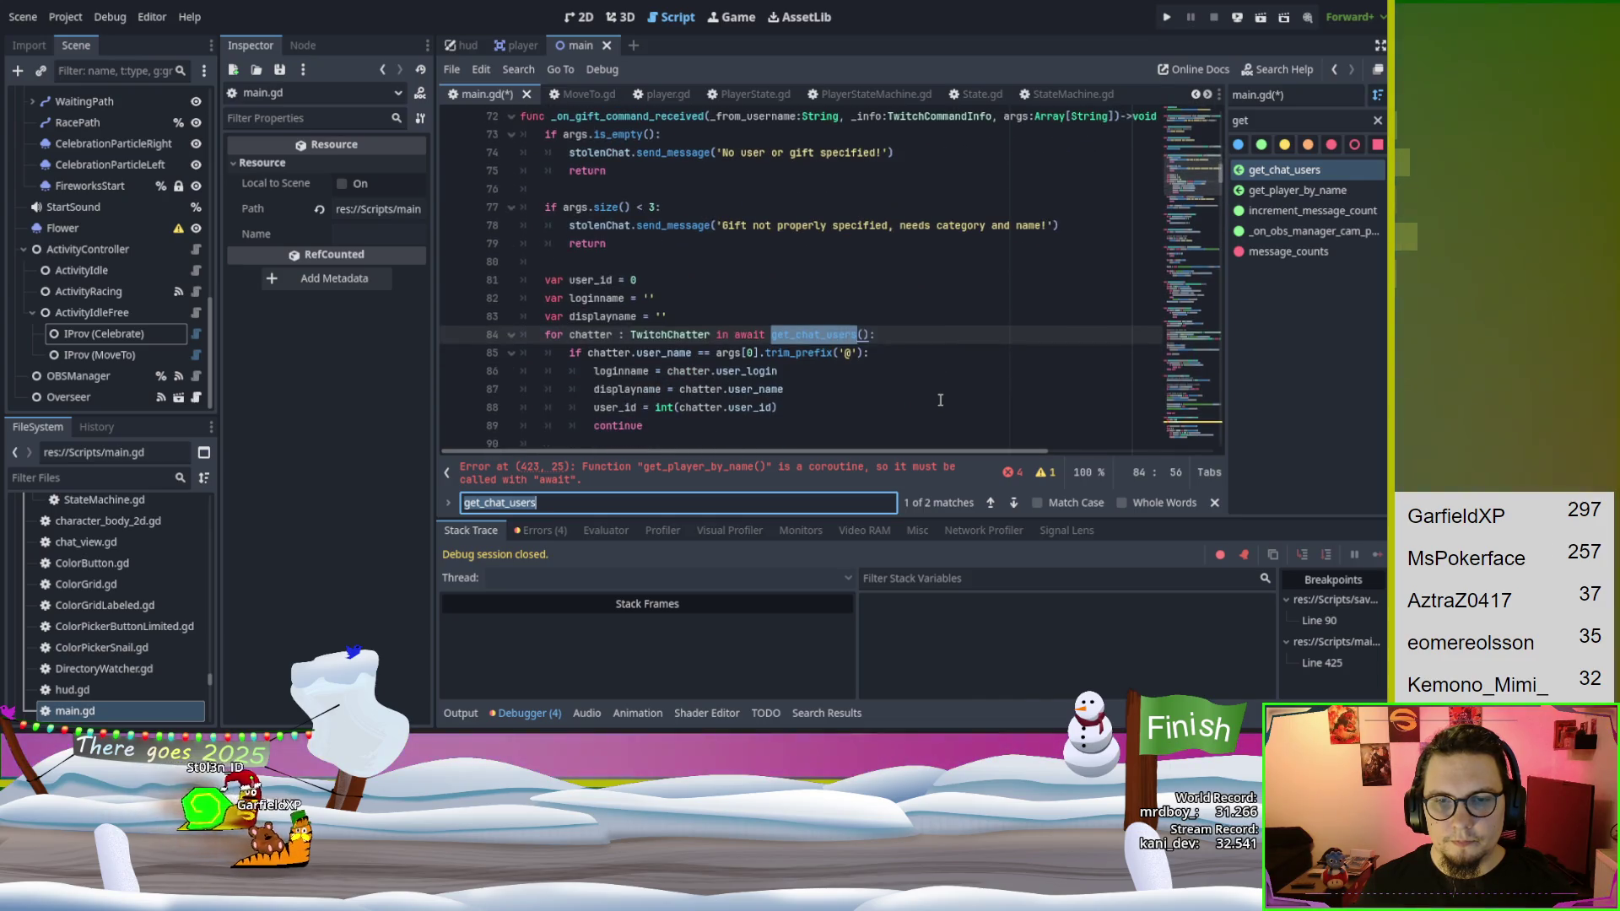
scroll(939, 400, down, 1)
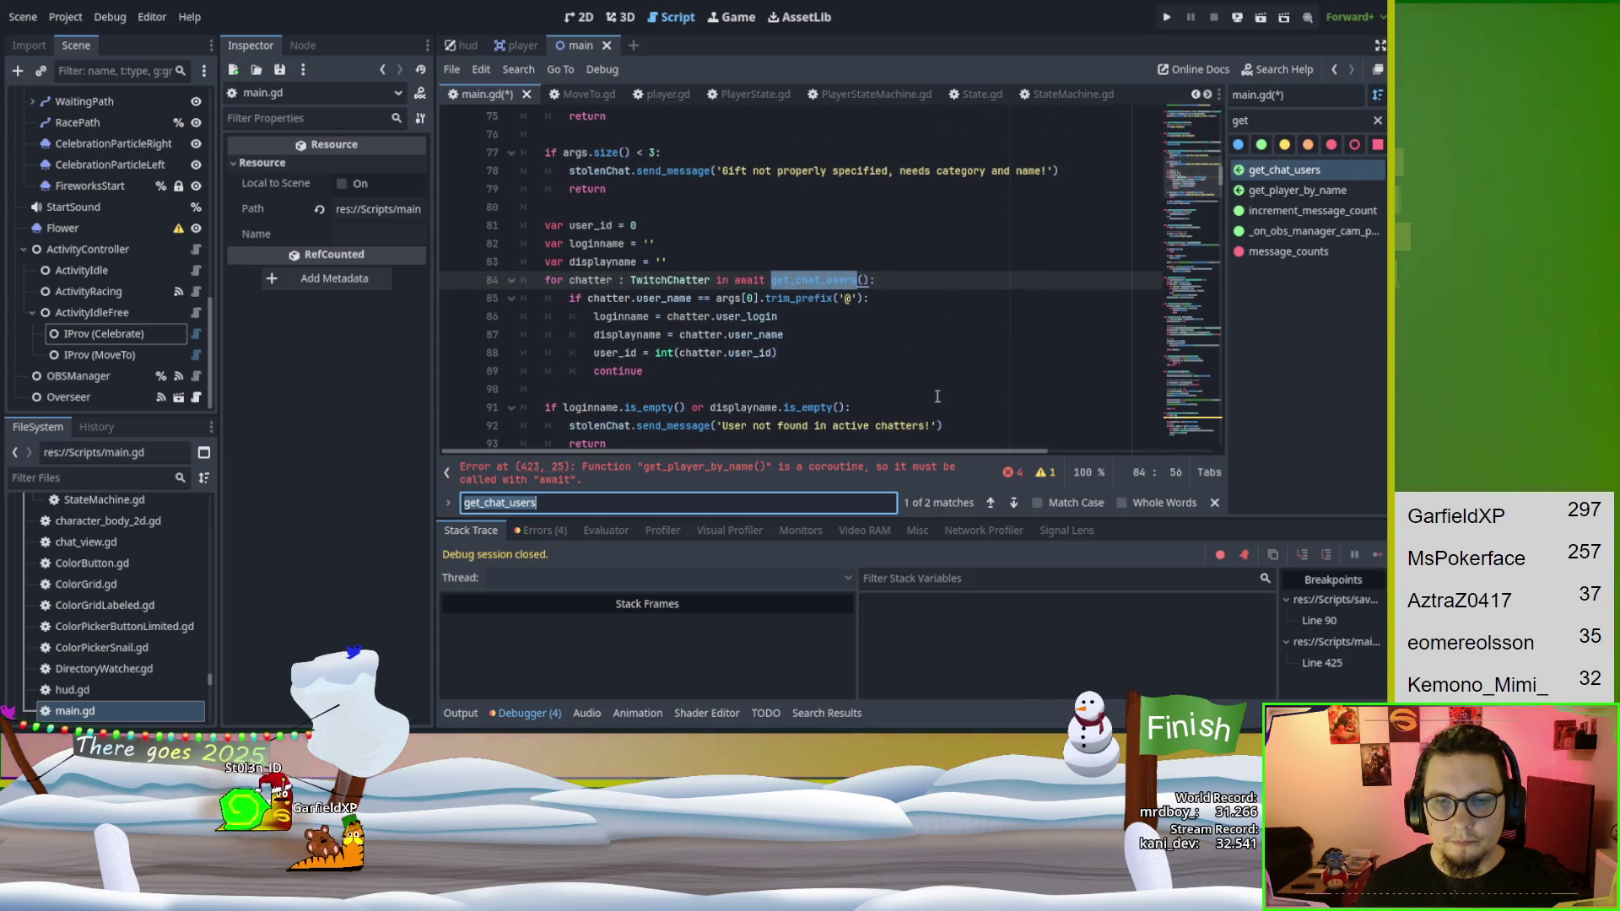
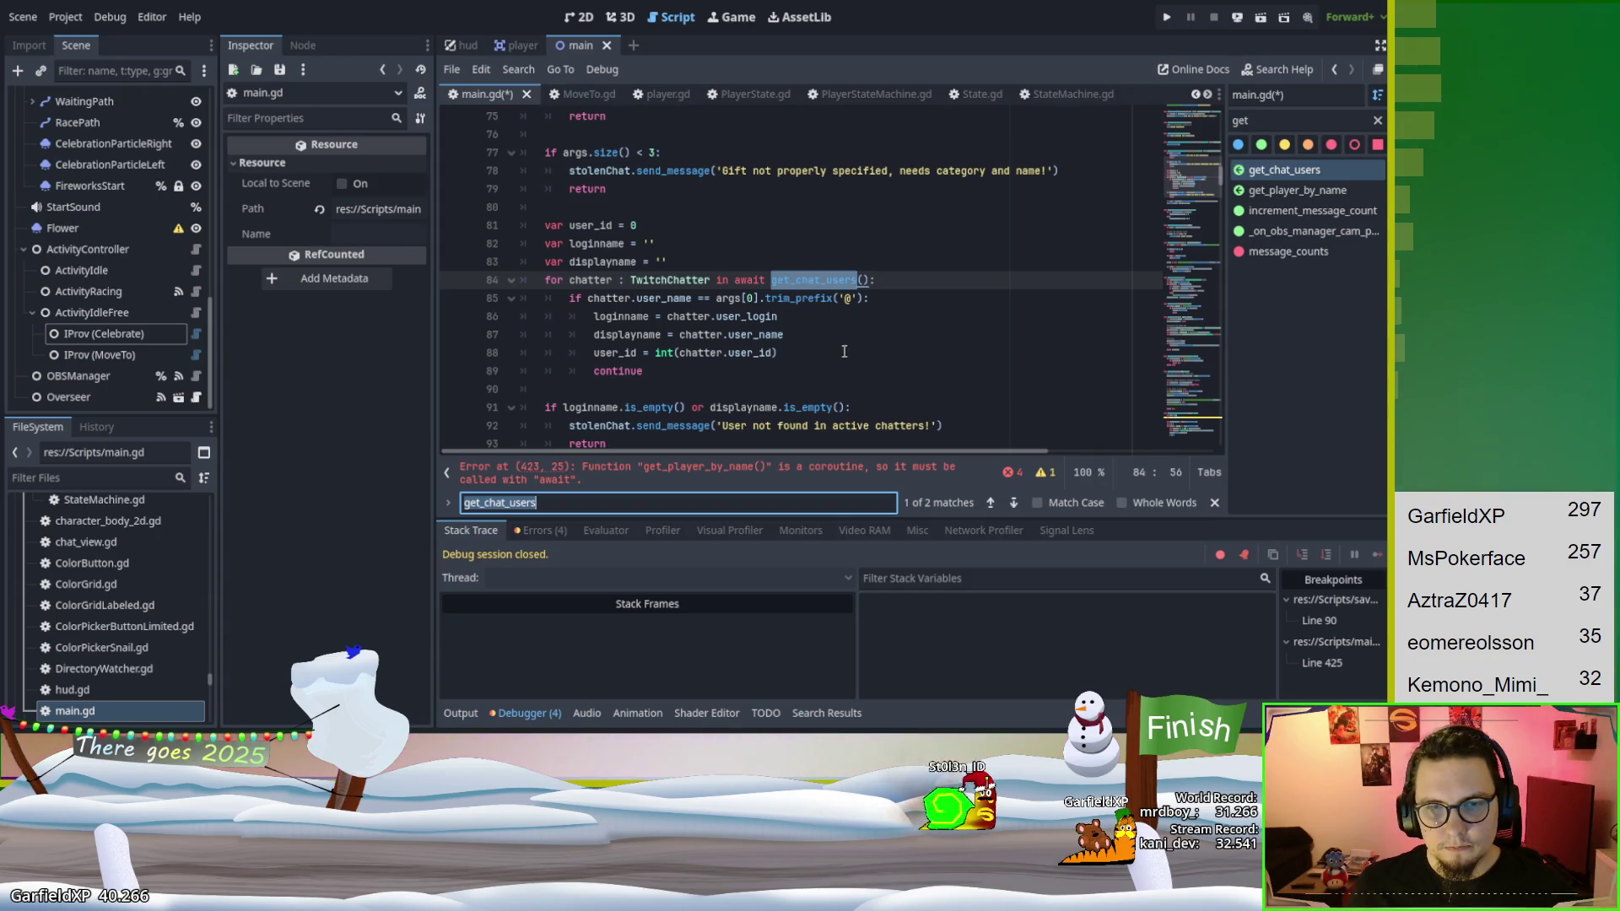
Replace get_player_by_name's message-based name and id lines with the chatter loop copied from lines 85–89.
drag(835, 371, 491, 277)
key(ctrl+c)
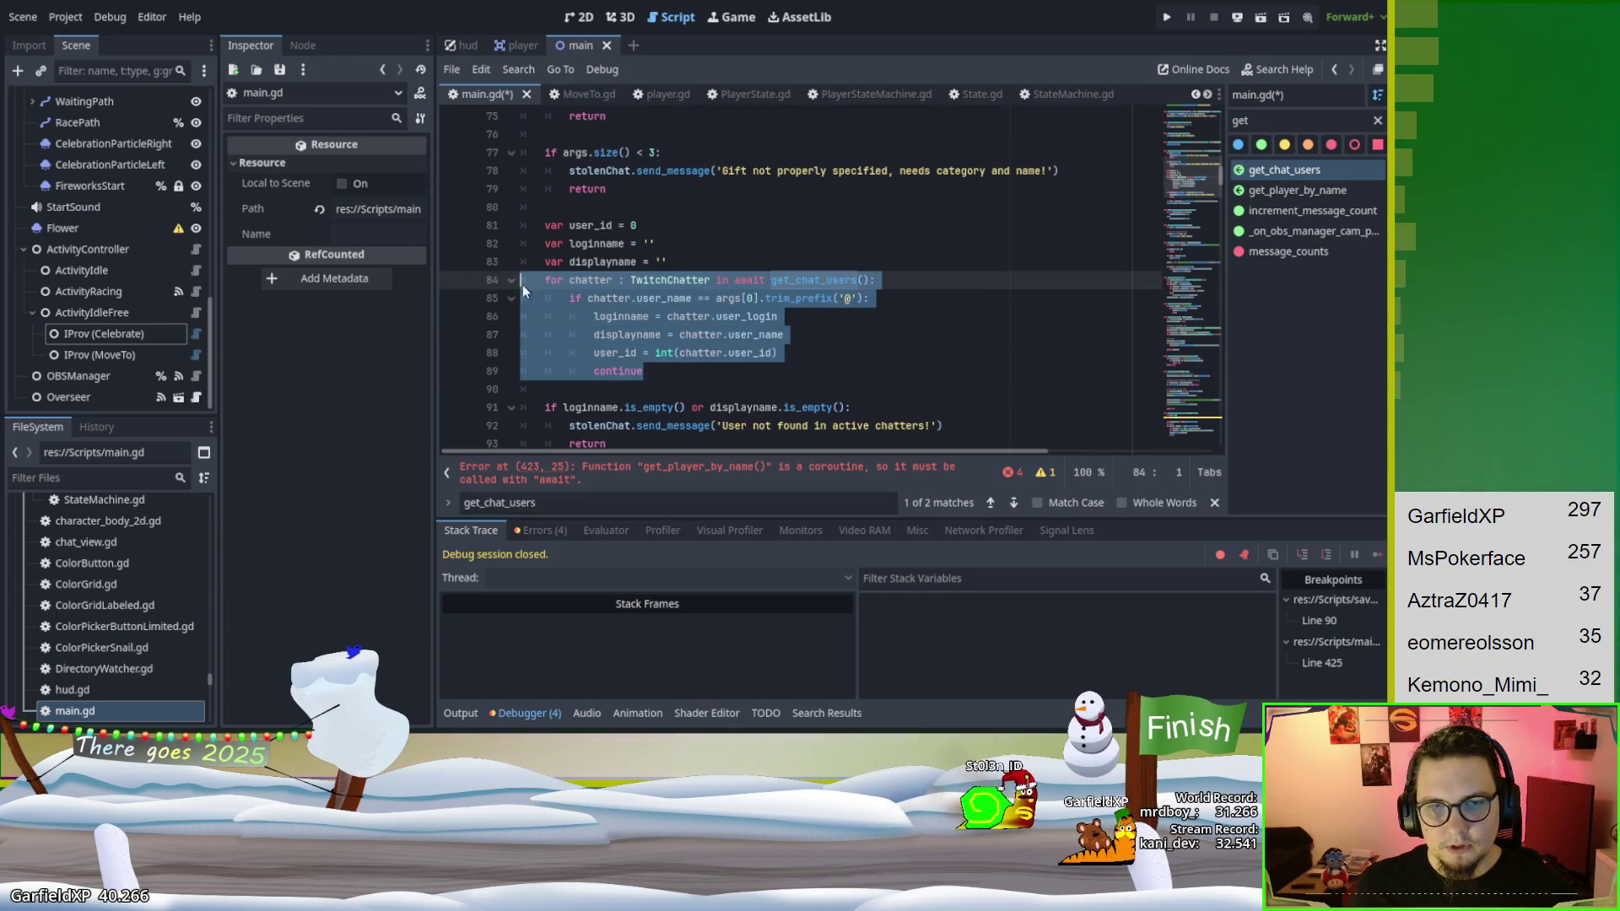
drag(1218, 184, 1215, 413)
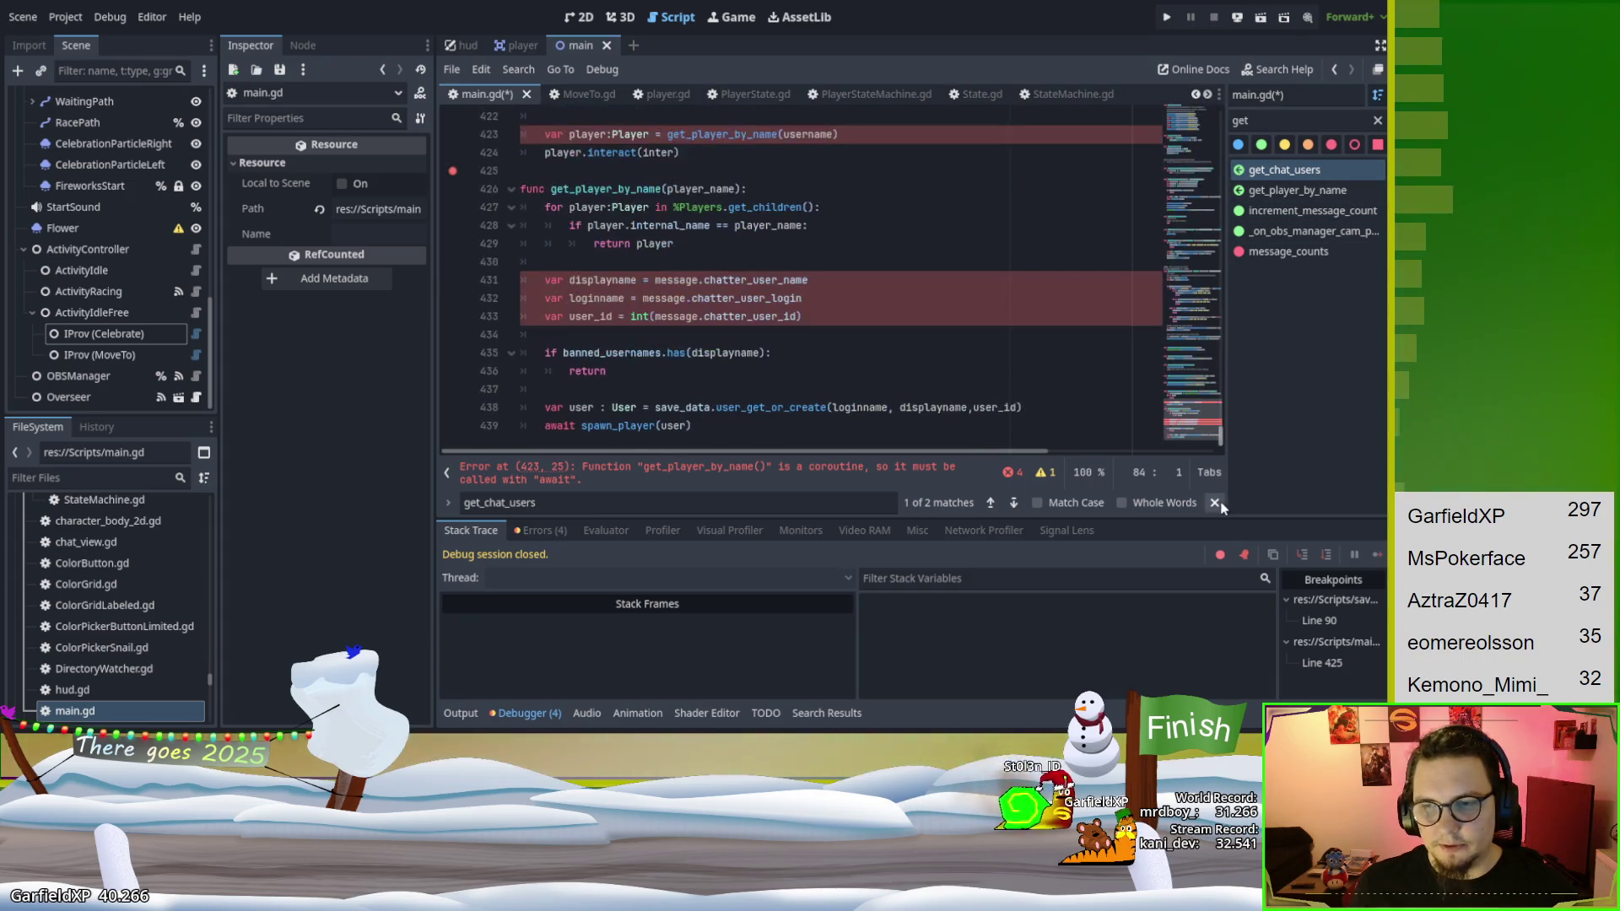
click(744, 433)
click(731, 337)
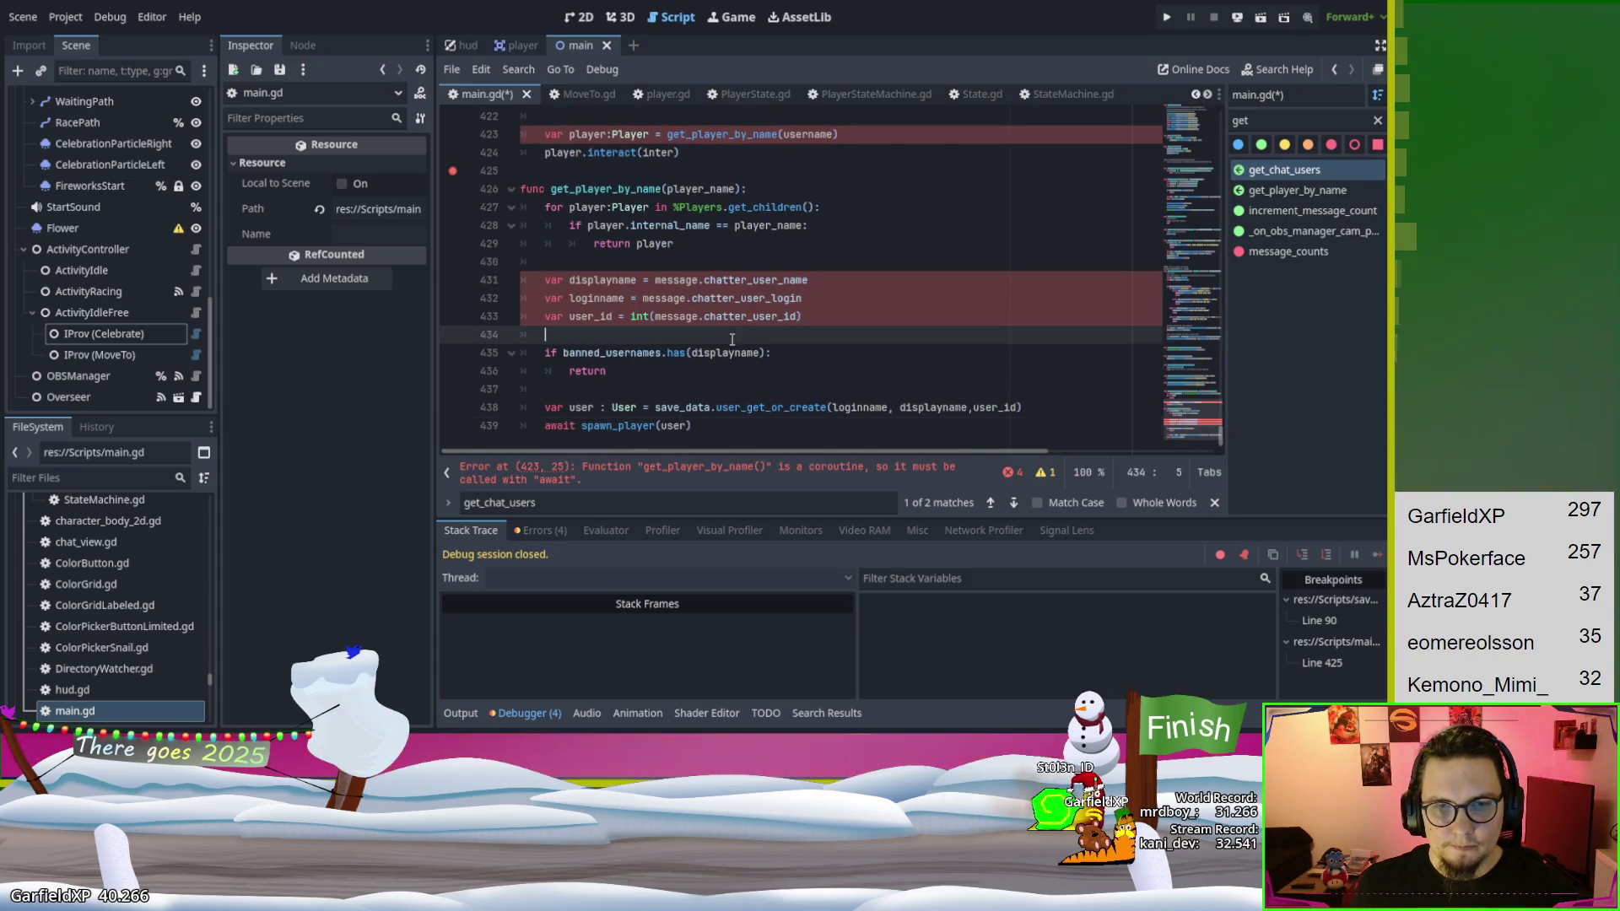
key(shift+Up)
key(shift+Up)
key(shift+Up)
key(ctrl+v)
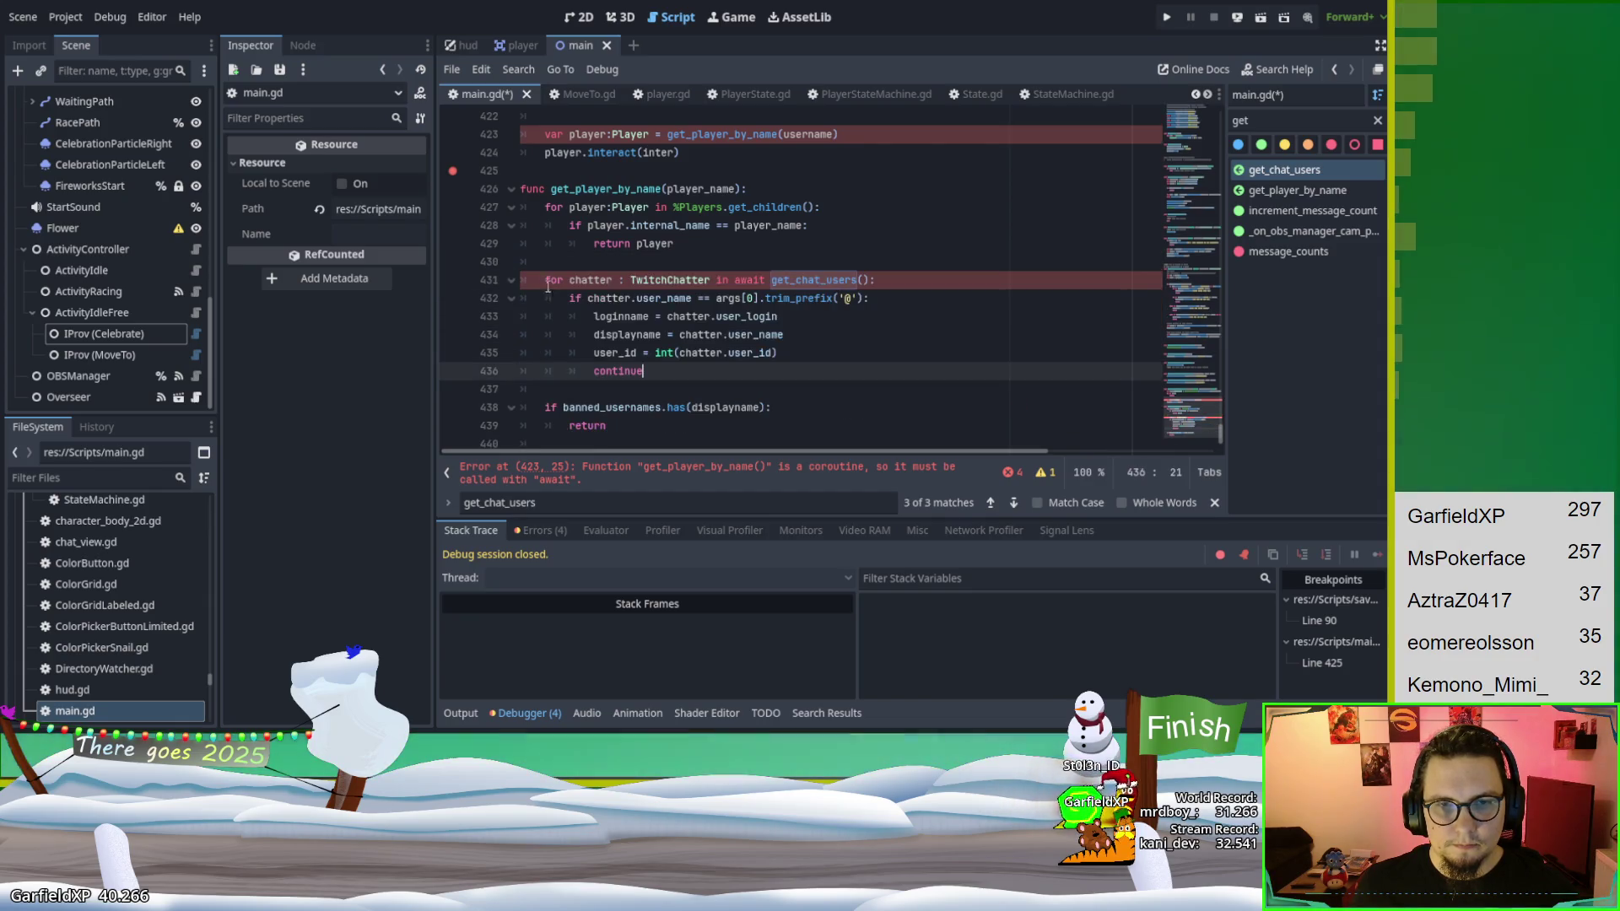
In the pasted loop, compare chatter.user_name against player_name instead of args[0].trim_prefix('@').
click(614, 286)
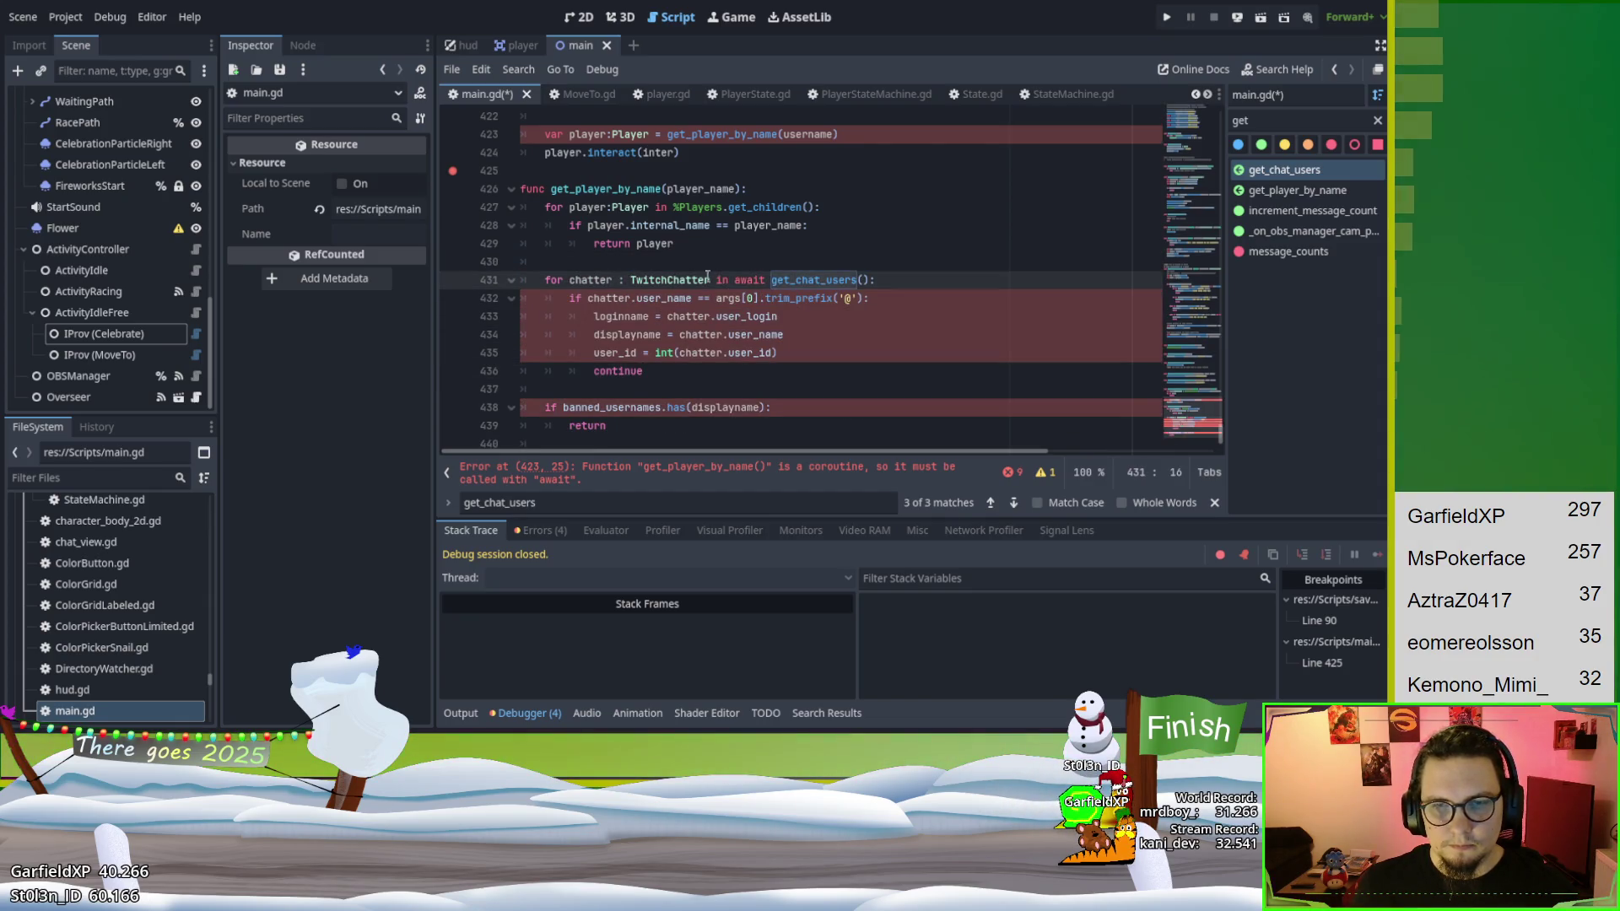
click(612, 298)
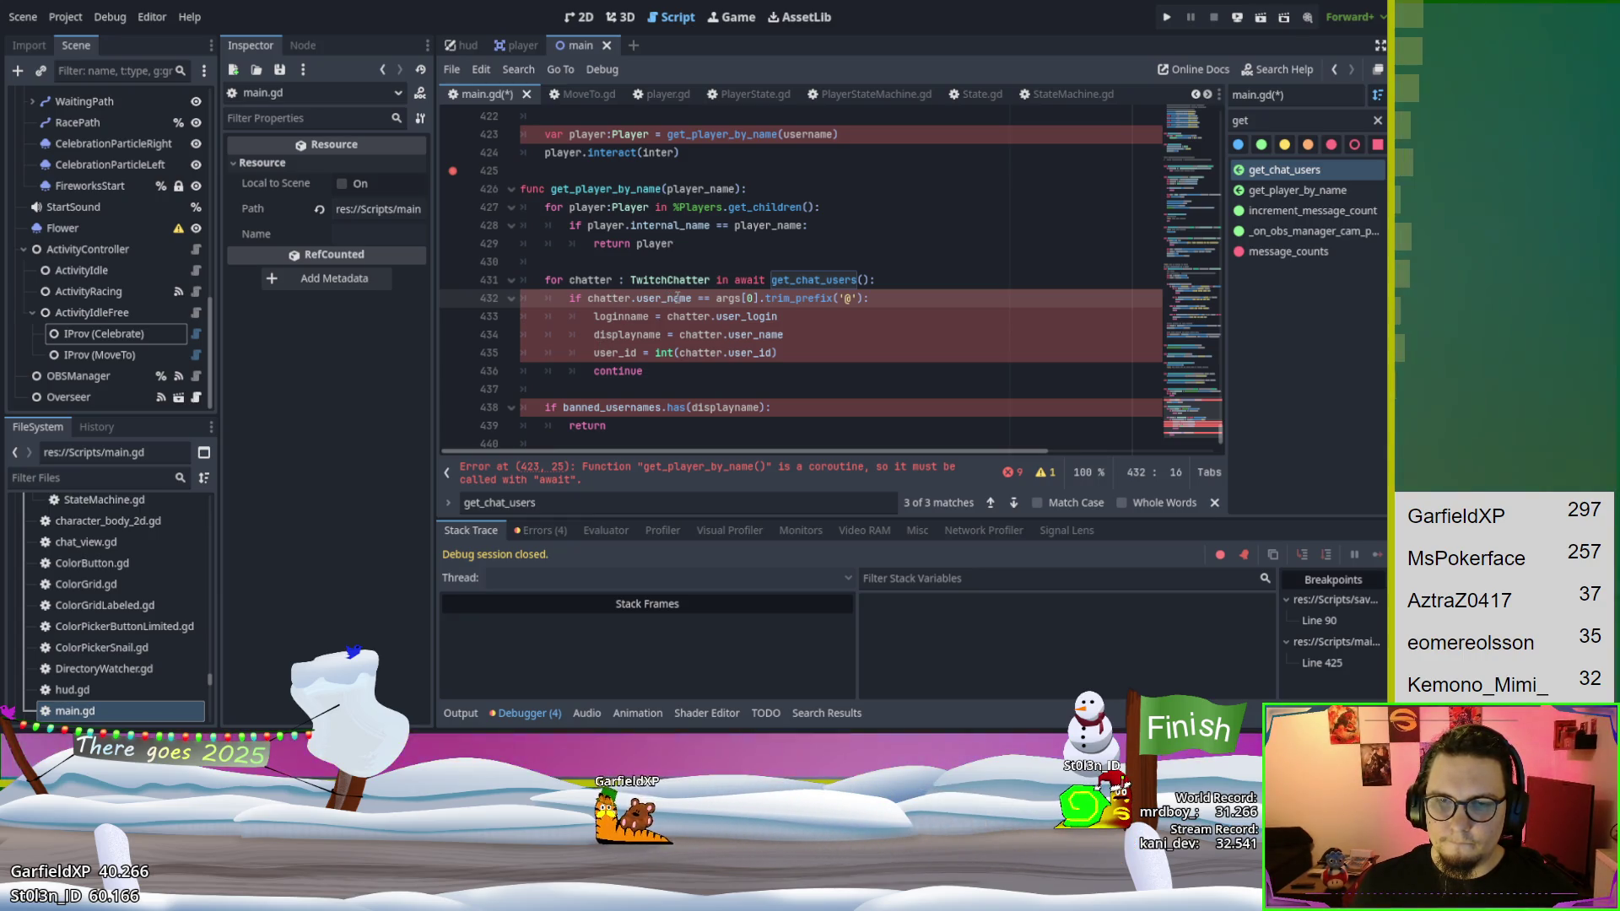
key(Up)
key(Up)
key(Up)
key(End)
key(Left)
key(Left)
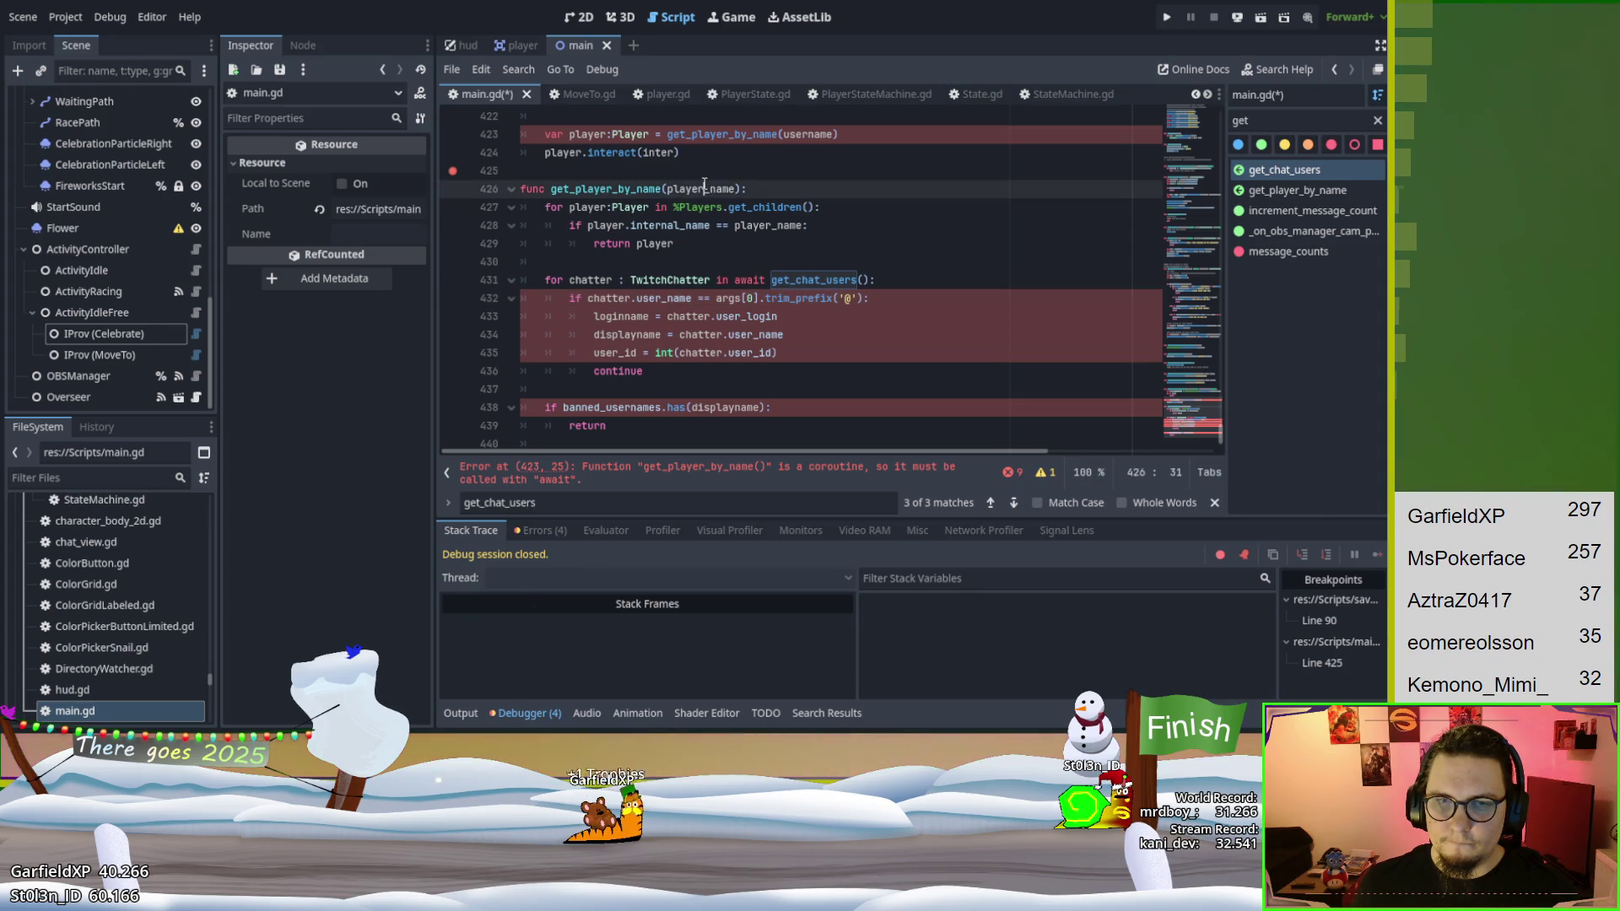
drag(716, 299, 858, 299)
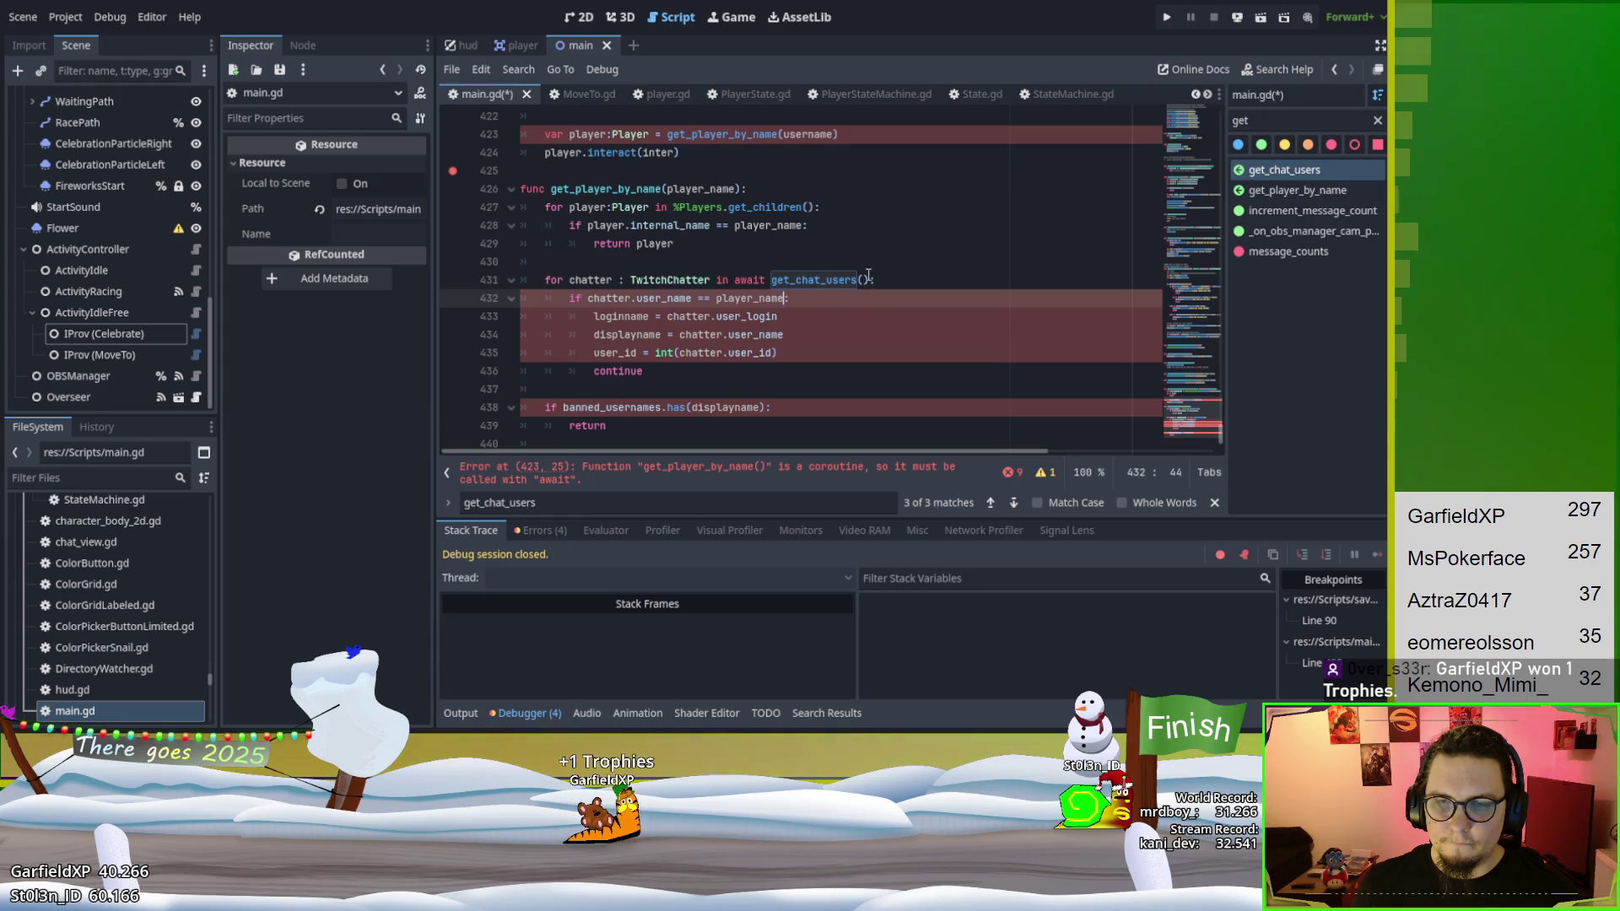
click(832, 244)
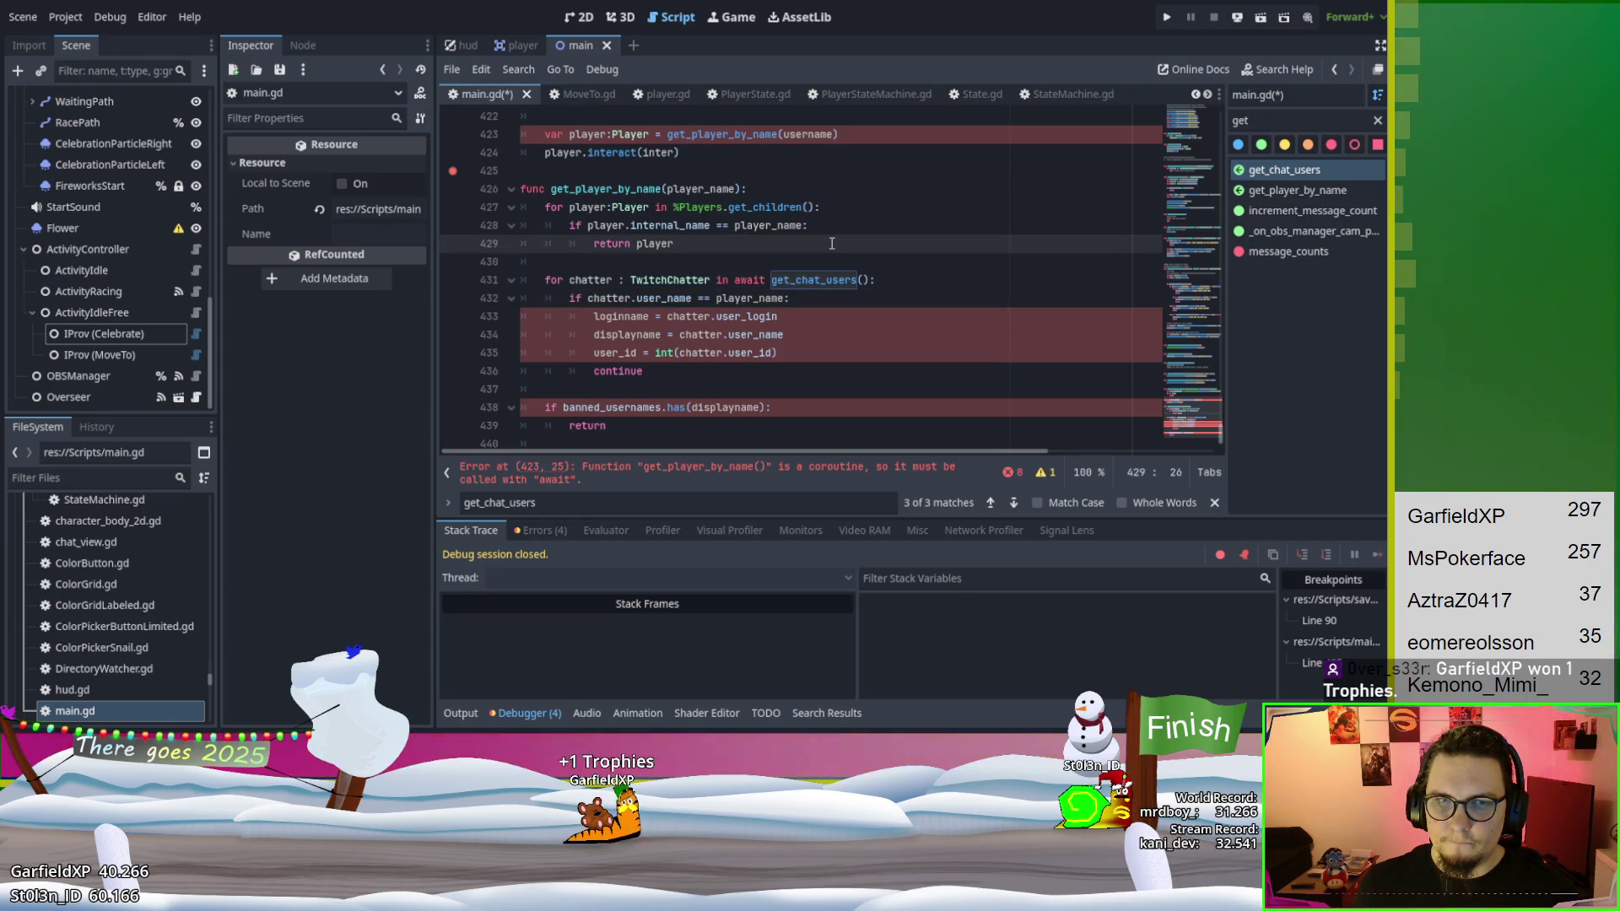
Delete the if banned_usernames…return check from get_player_by_name.
double_click(591, 189)
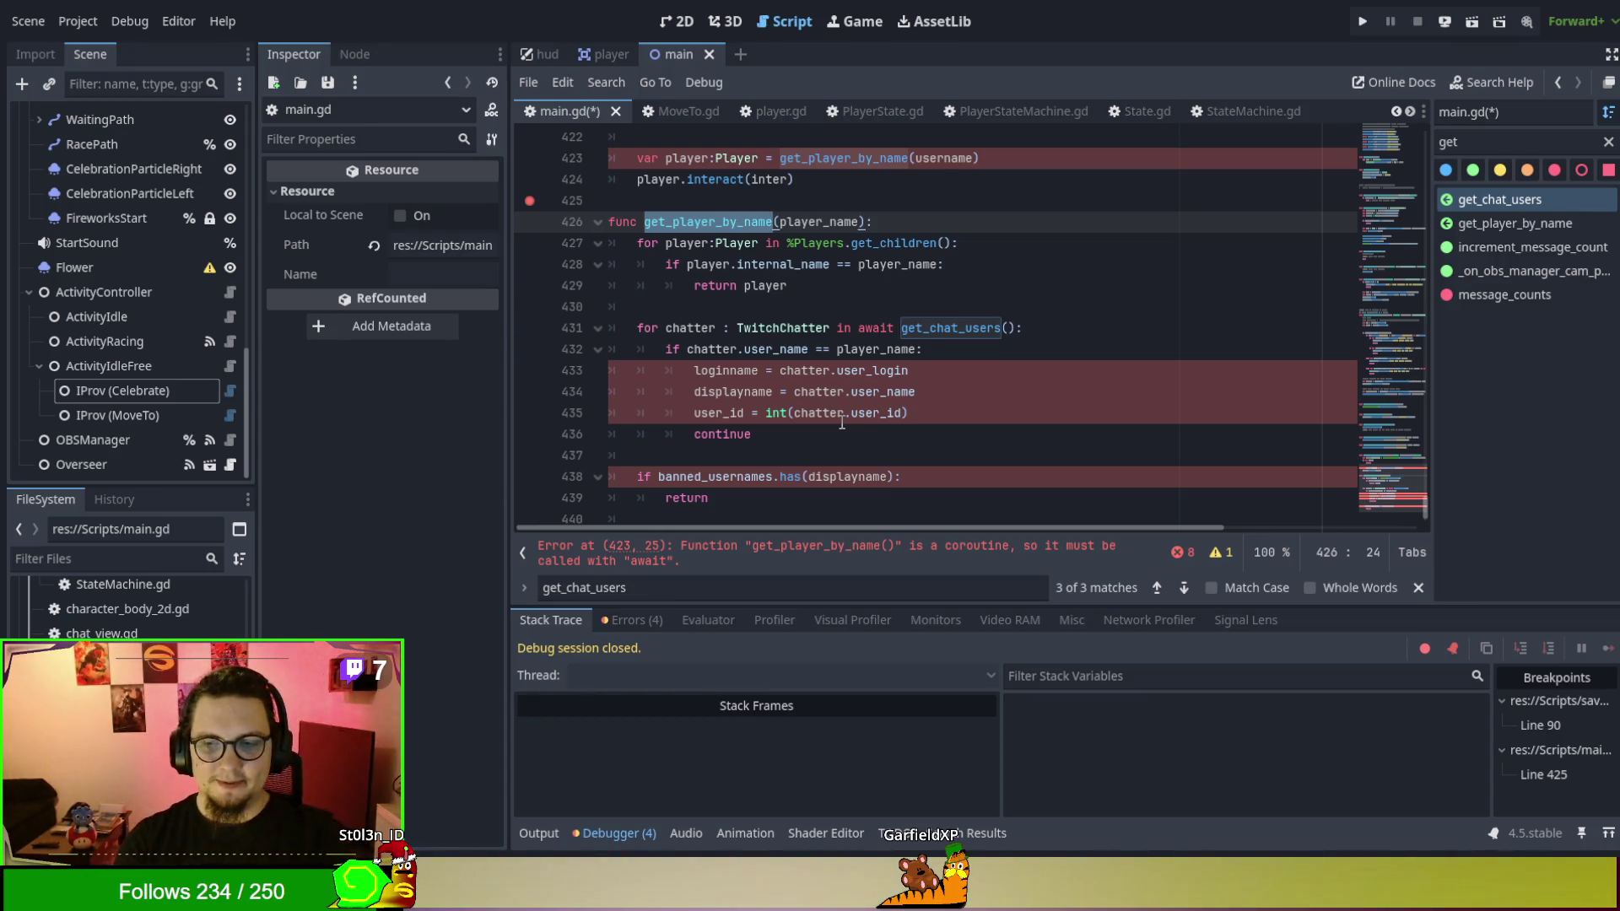
click(840, 418)
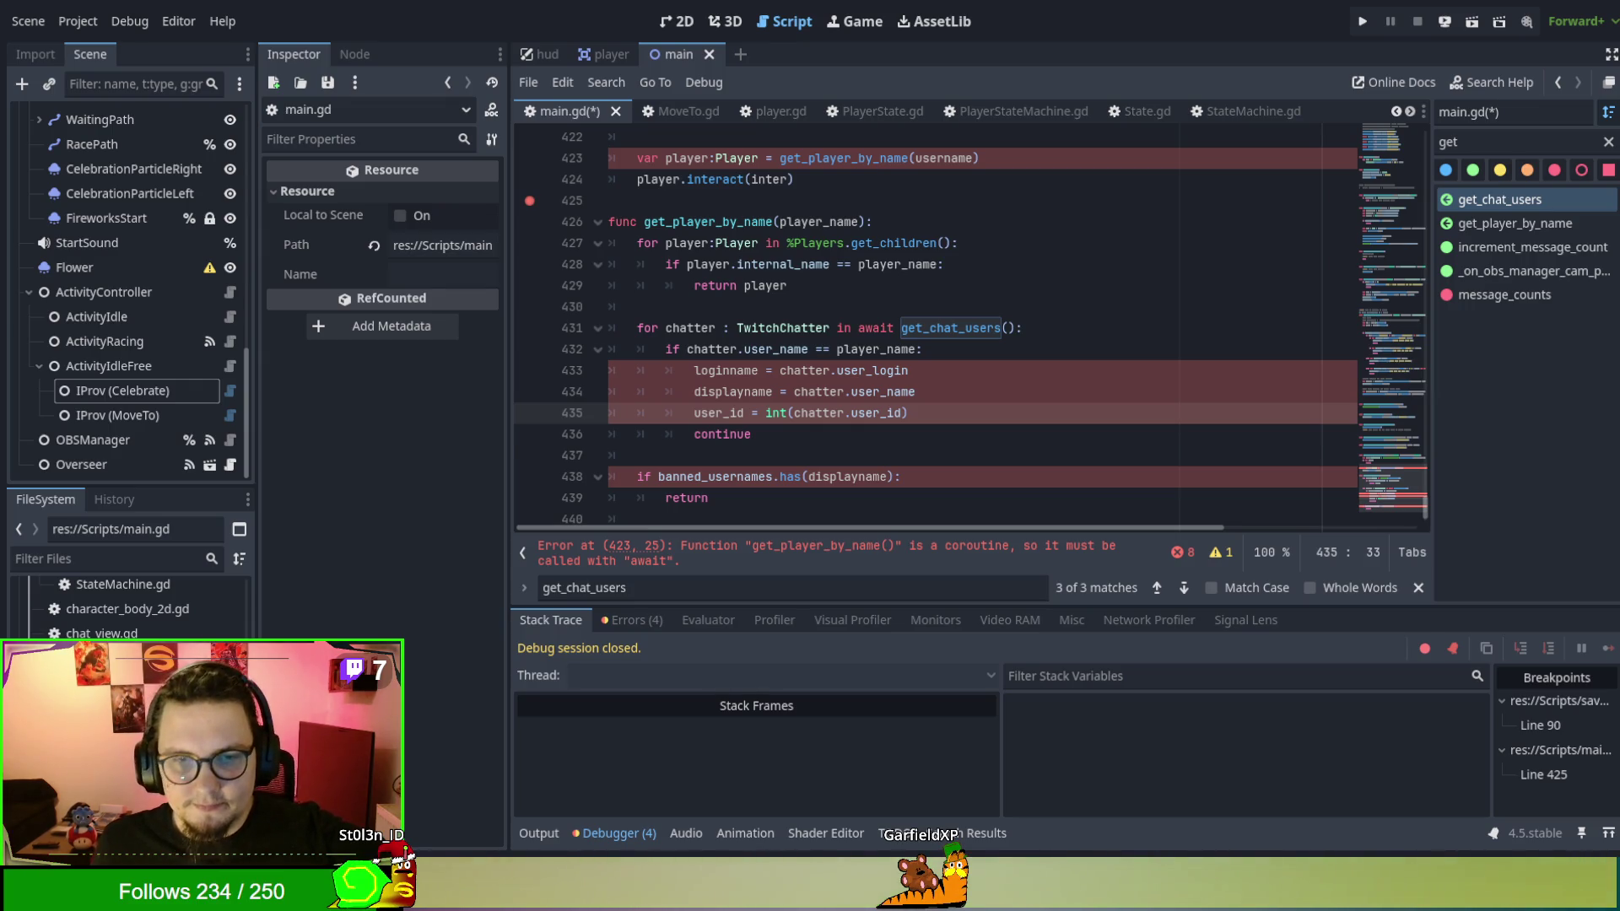
double_click(715, 477)
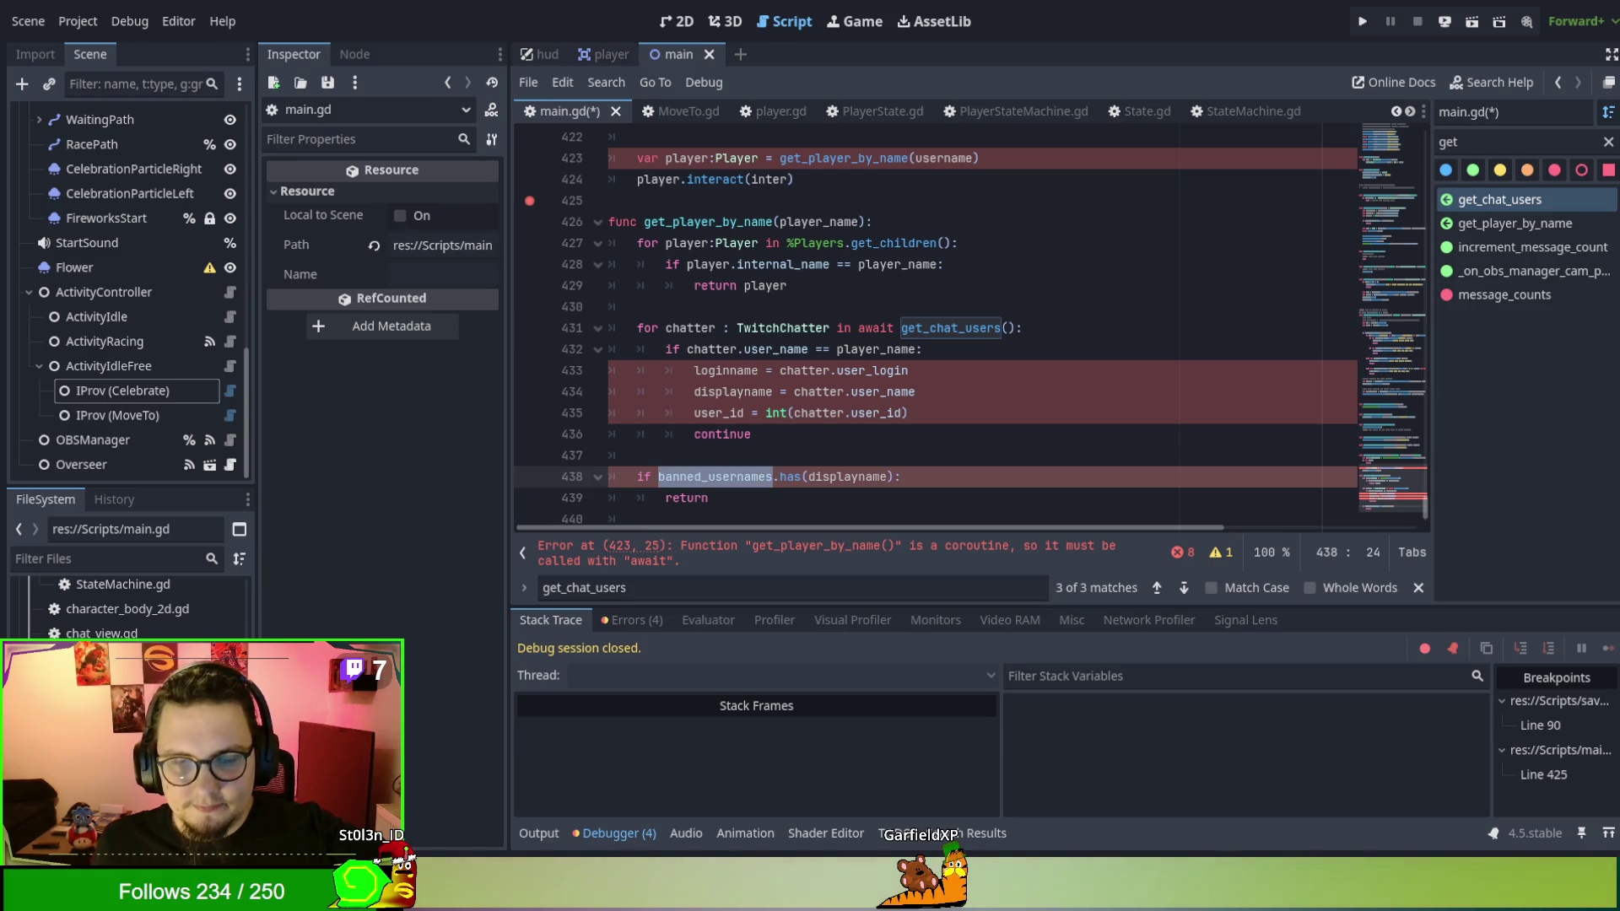
click(757, 477)
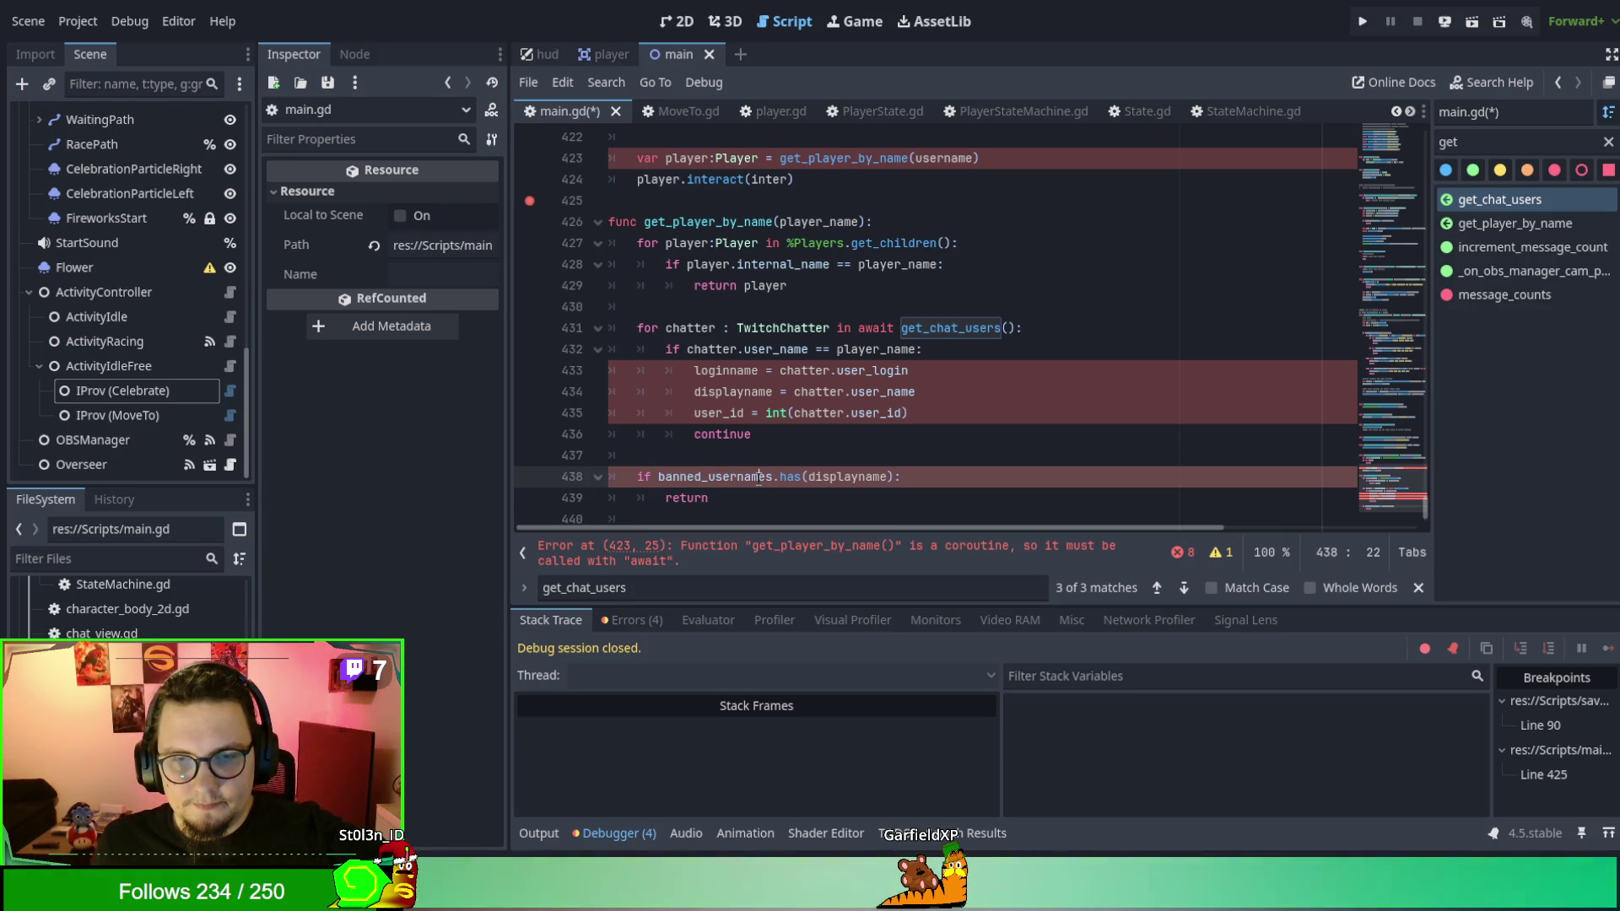
drag(757, 518, 751, 498)
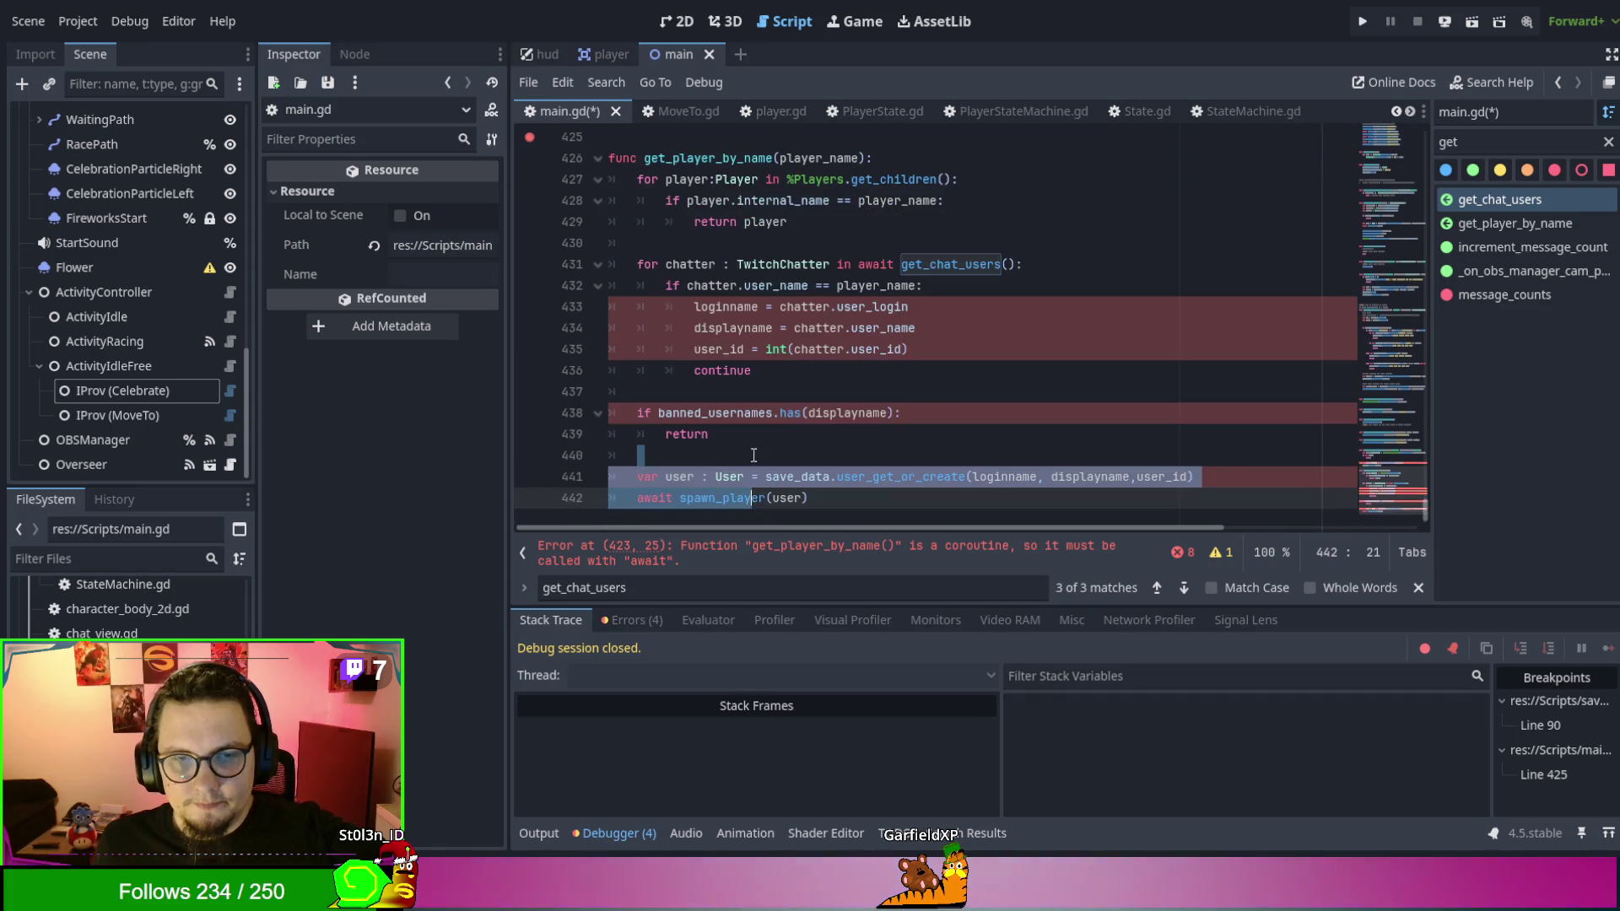
key(BackSpace)
key(BackSpace)
scroll(777, 443, up, 1)
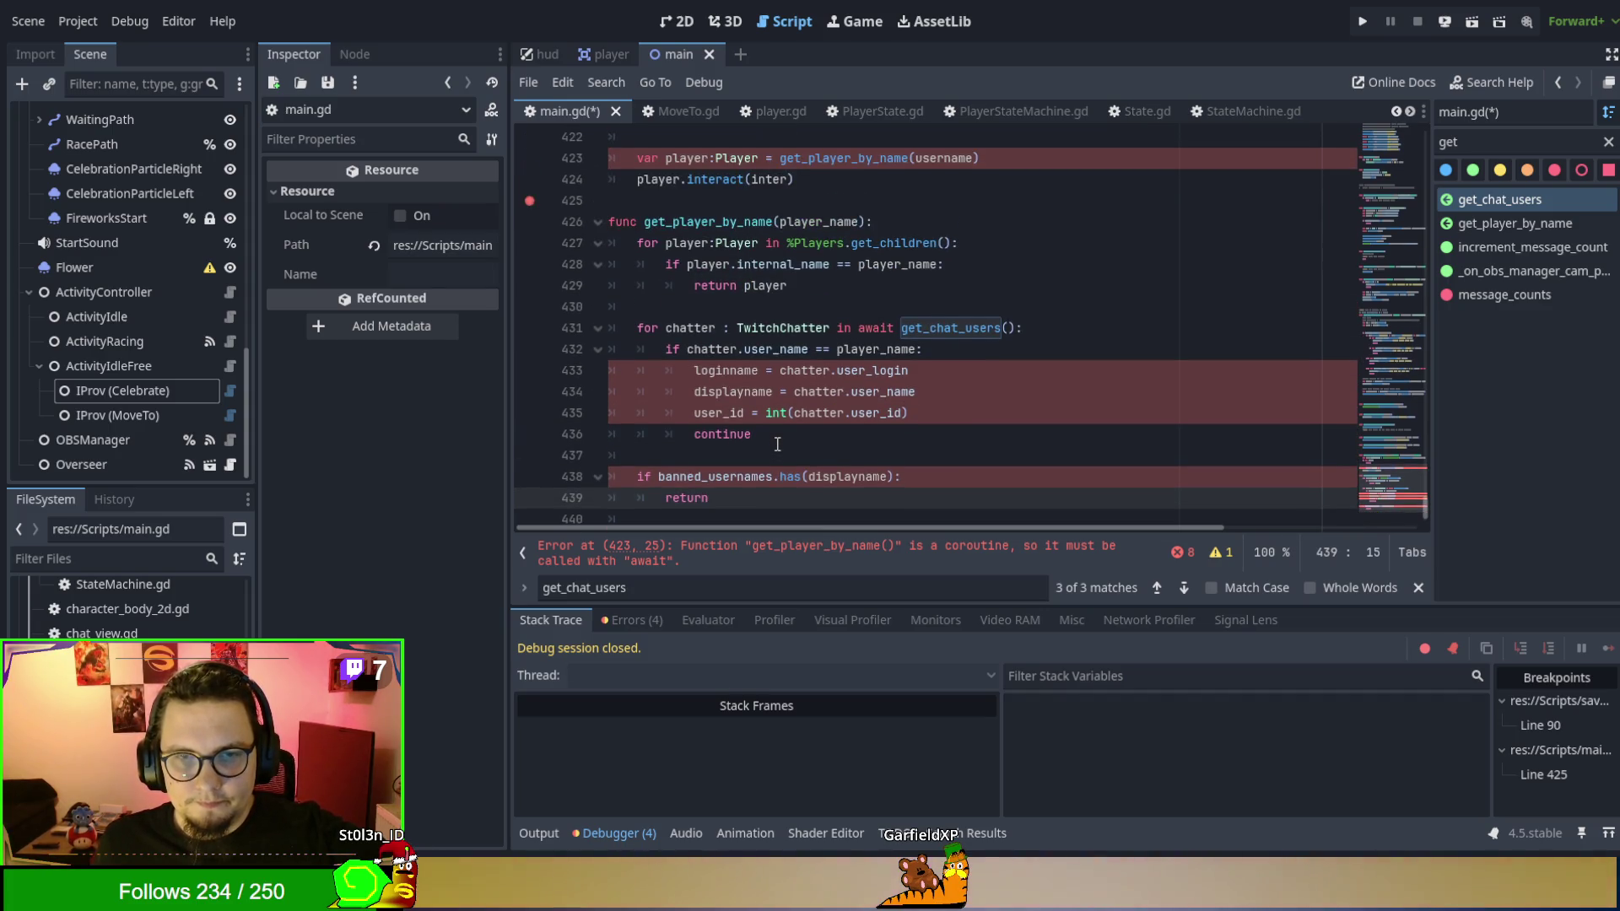
scroll(774, 439, down, 1)
drag(766, 431, 765, 387)
key(BackSpace)
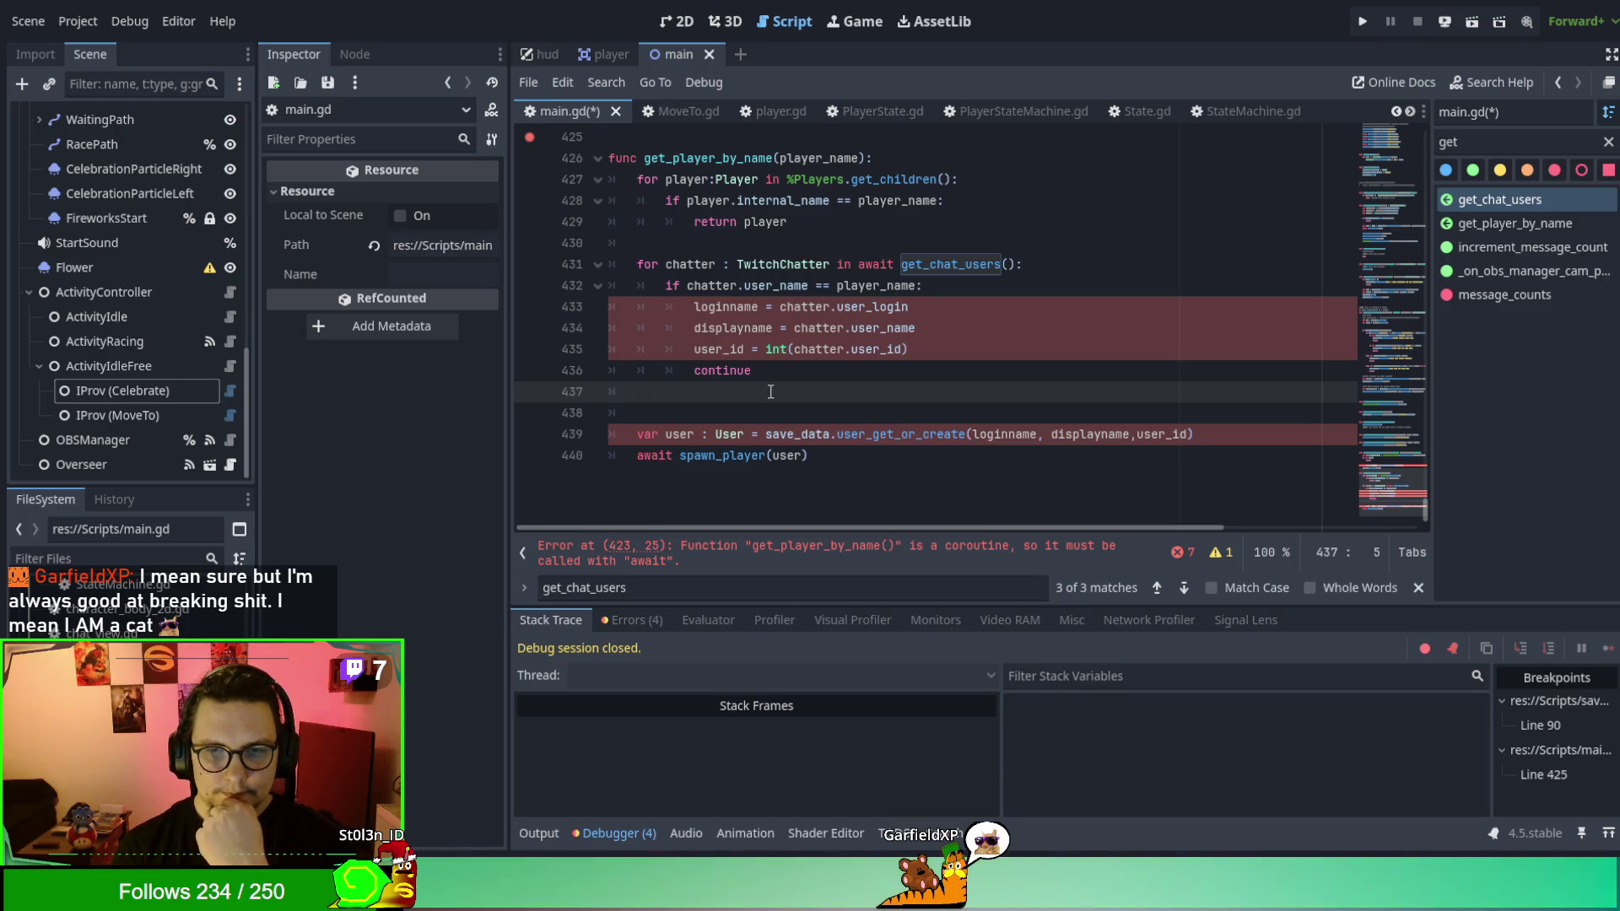
Tidy the blank lines after the first chatter loop.
scroll(770, 391, up, 2)
click(731, 412)
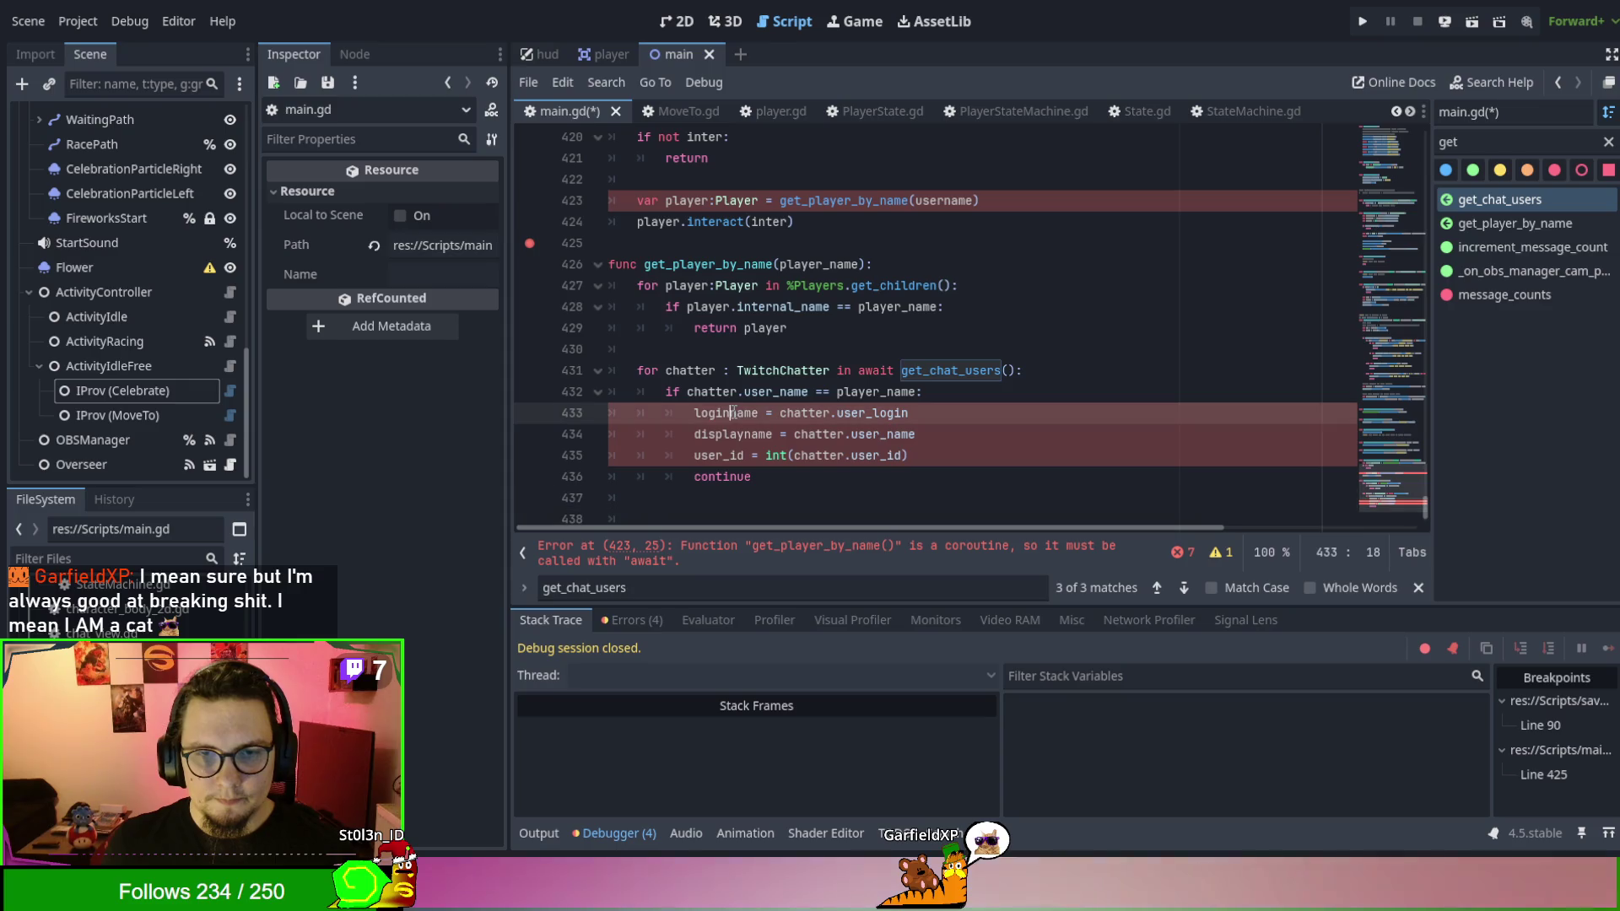
click(719, 357)
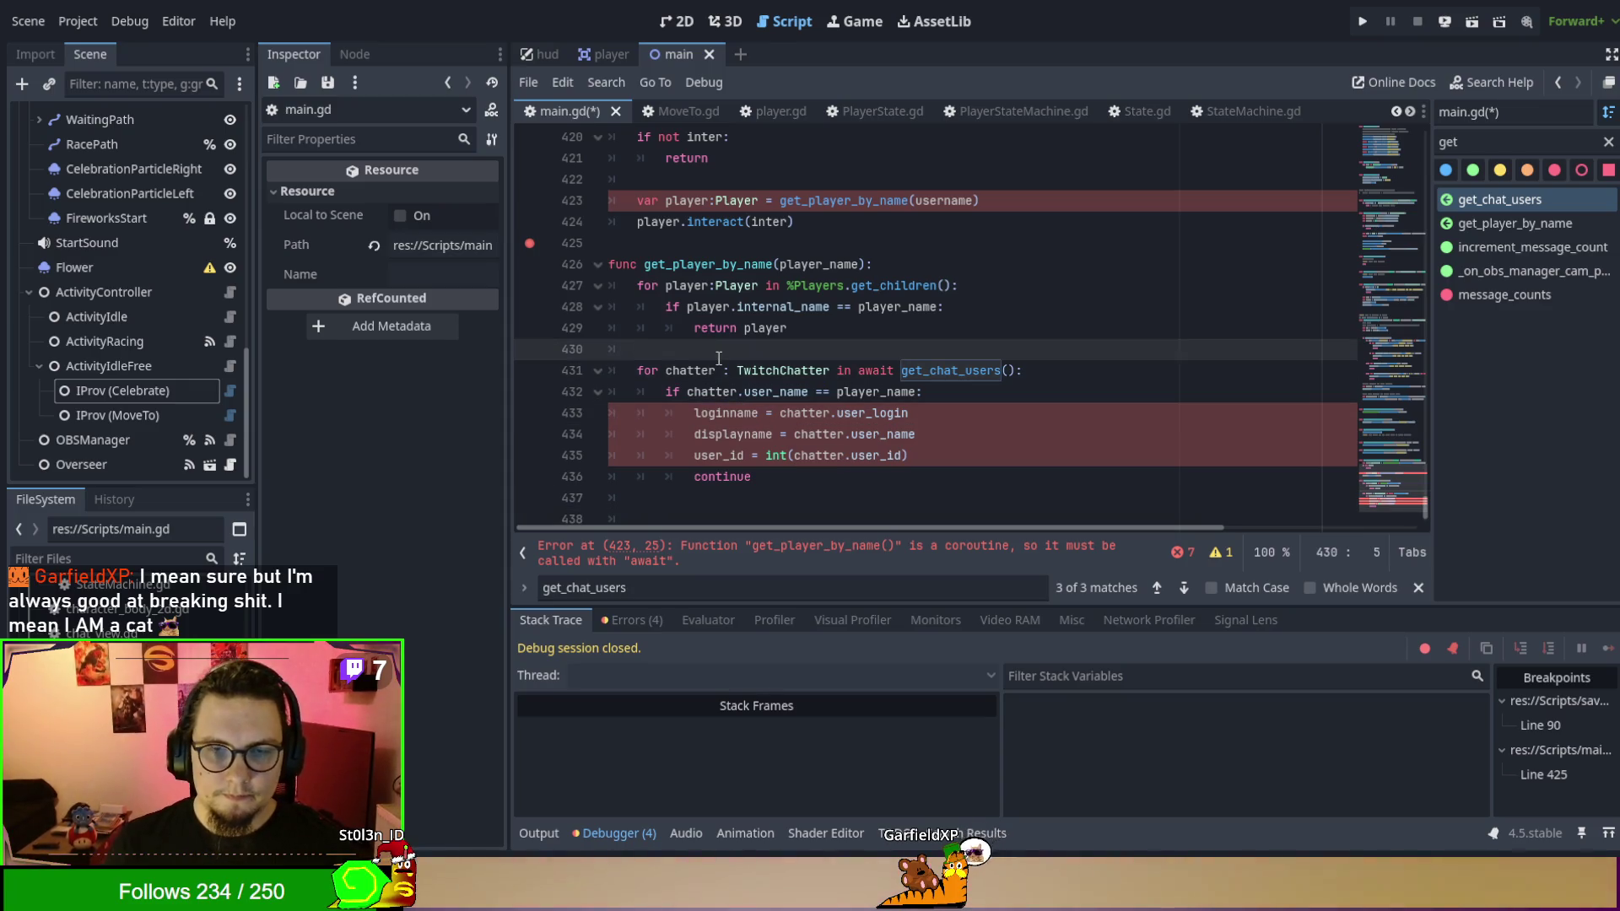
key(Return)
key(Return)
key(Up)
key(BackSpace)
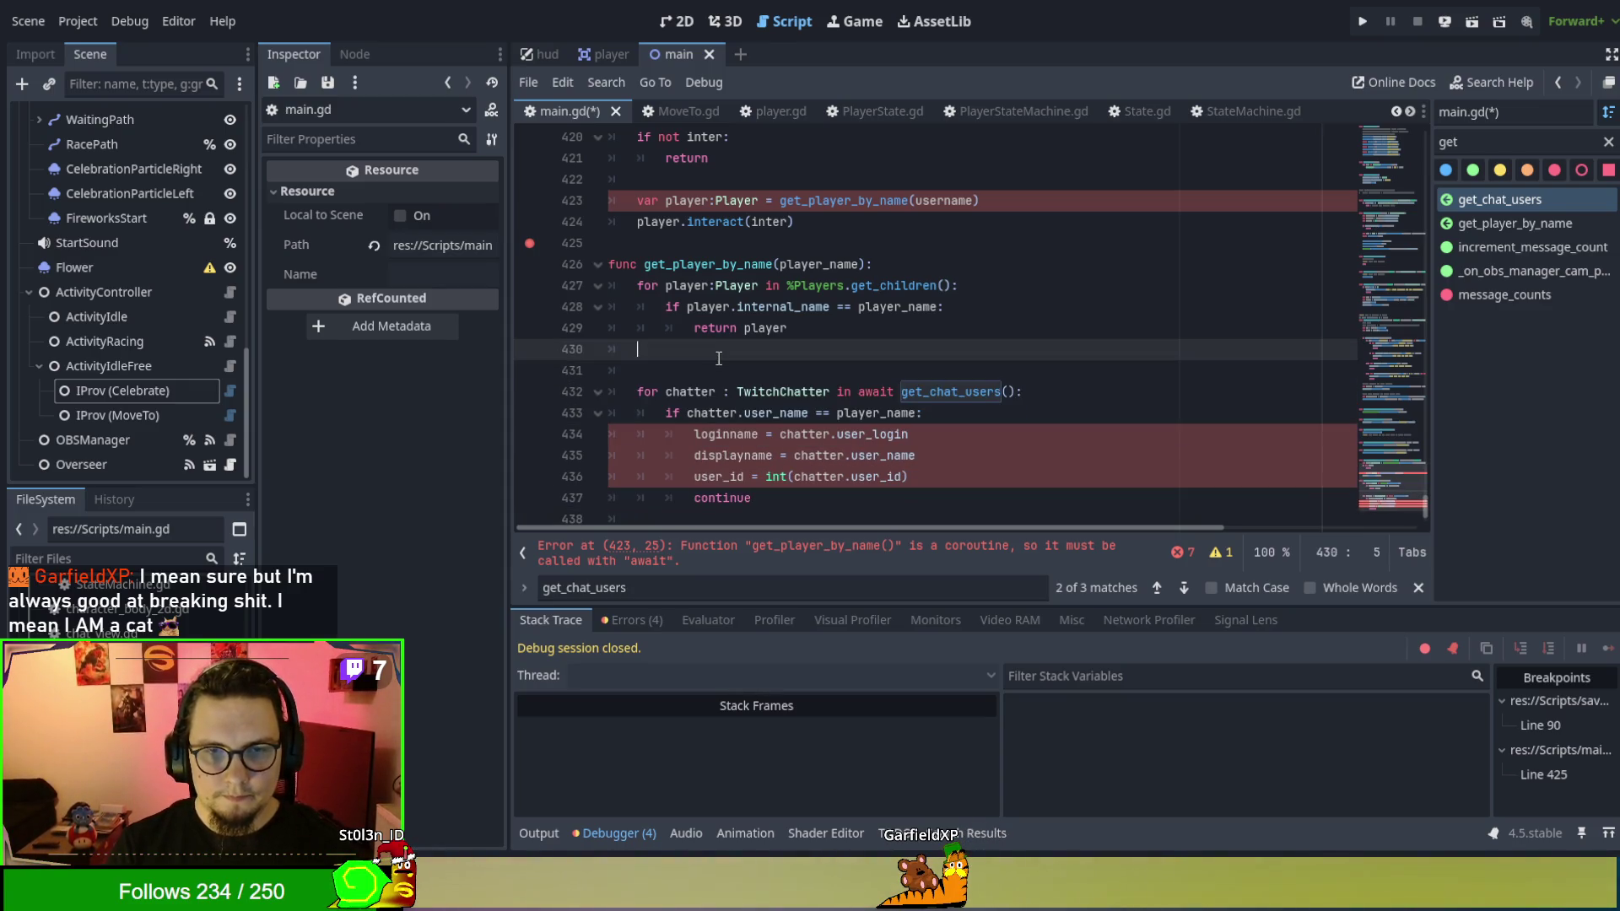
Cut the var user and await spawn_player lines from the end of the function.
scroll(718, 358, down, 2)
drag(835, 500, 843, 456)
click(1222, 455)
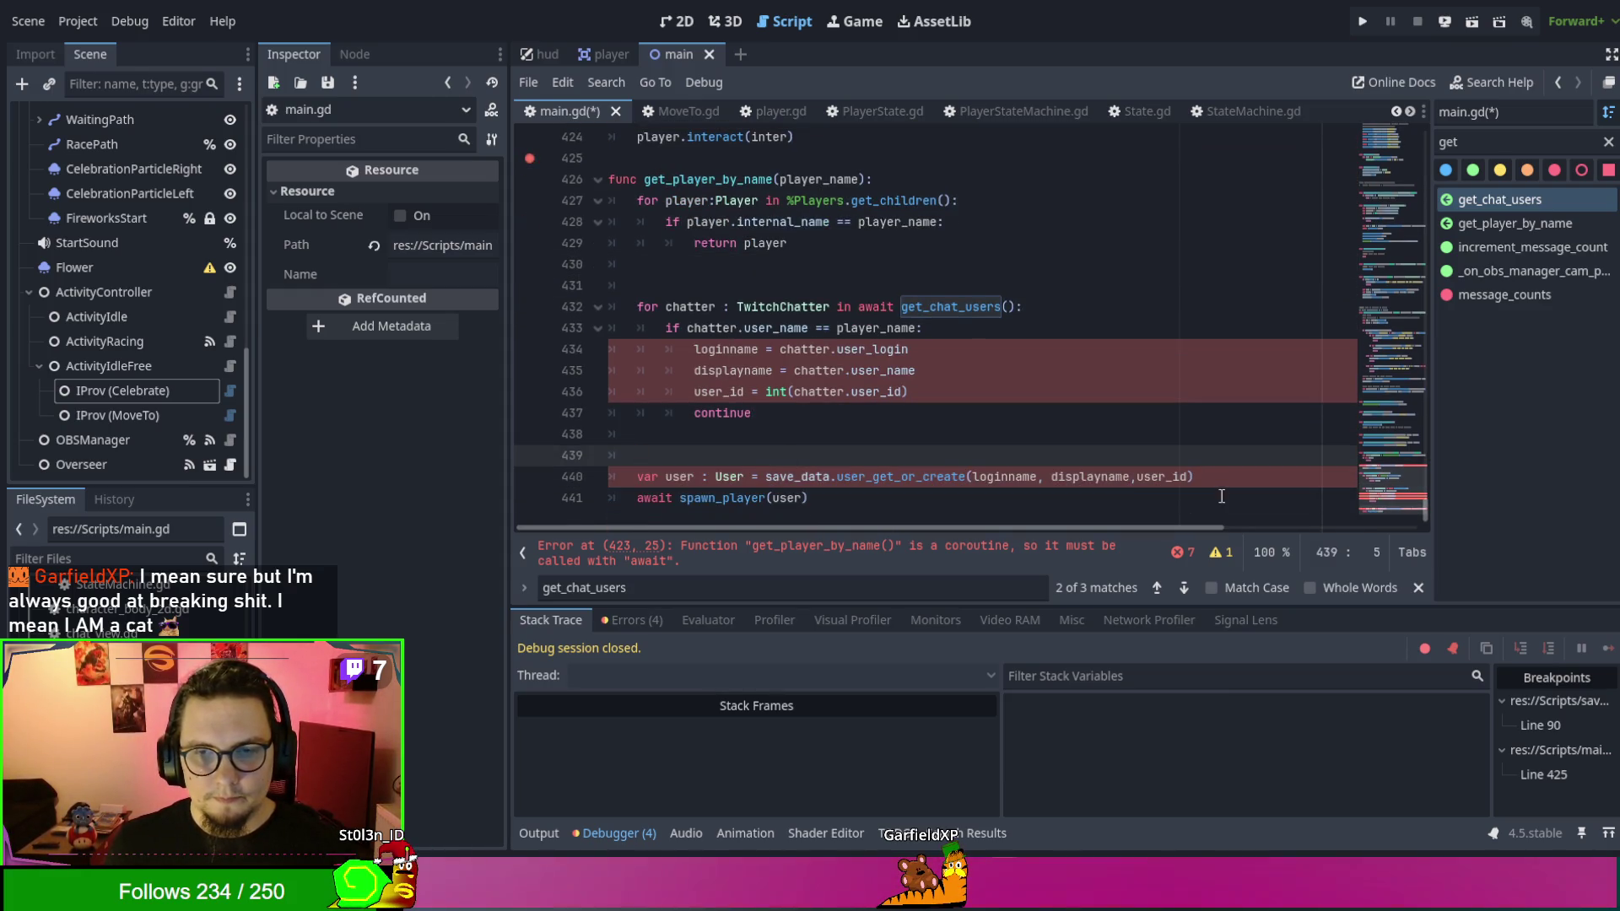
shift+click(967, 500)
key(ctrl+x)
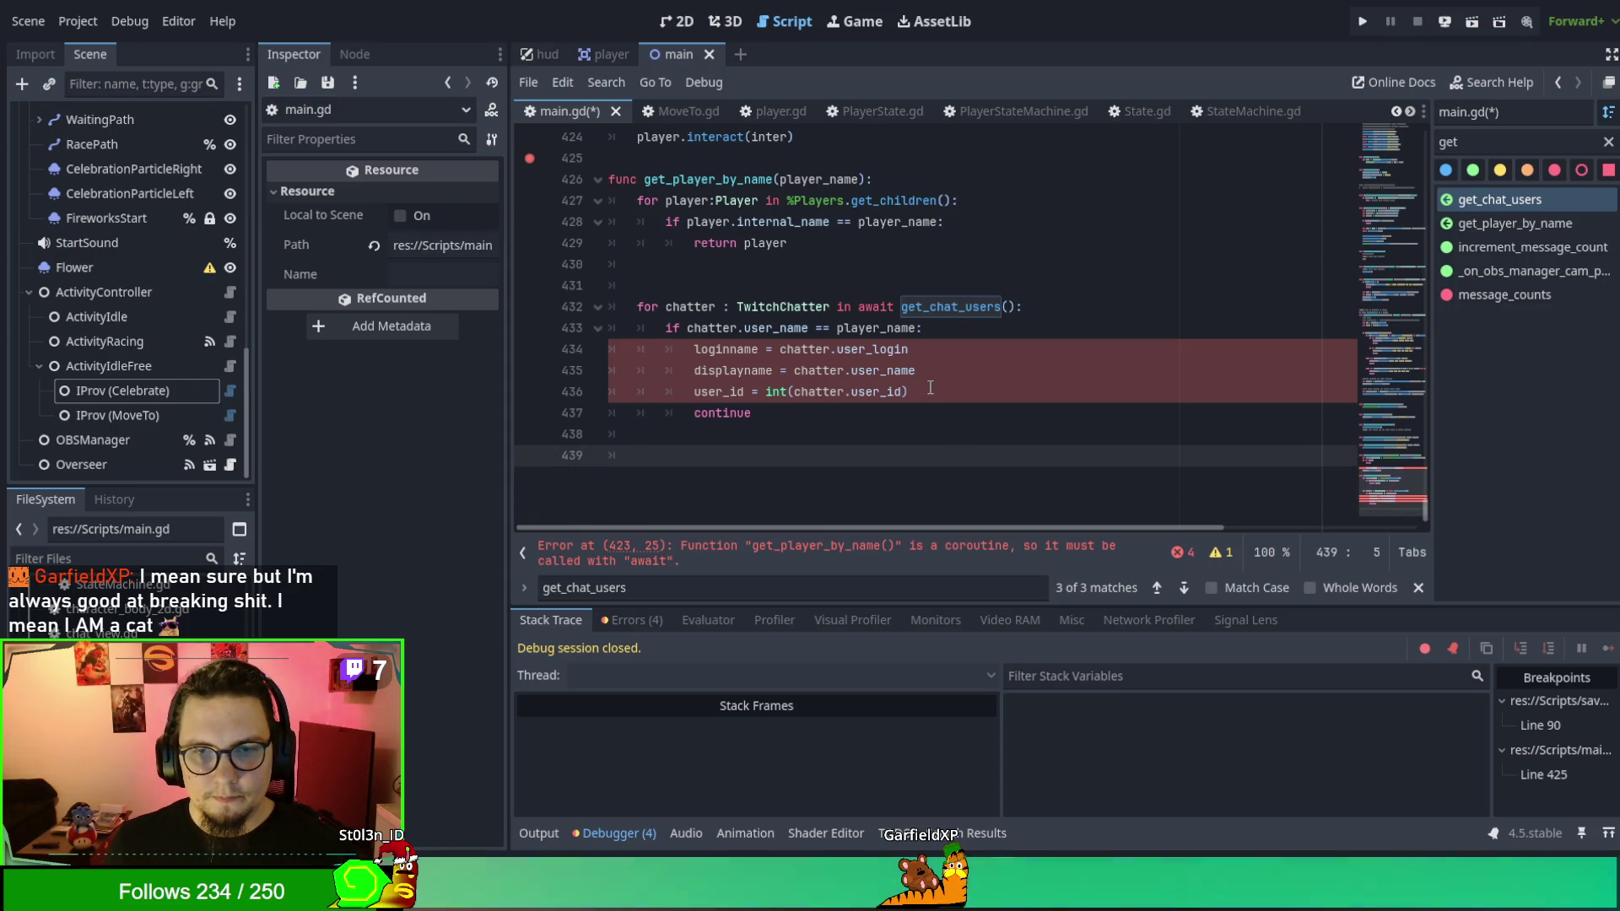
Paste and indent the user lines under user_id, and declare loginname, displayname and user_id with var.
click(931, 387)
key(ctrl+v)
shift+click(632, 415)
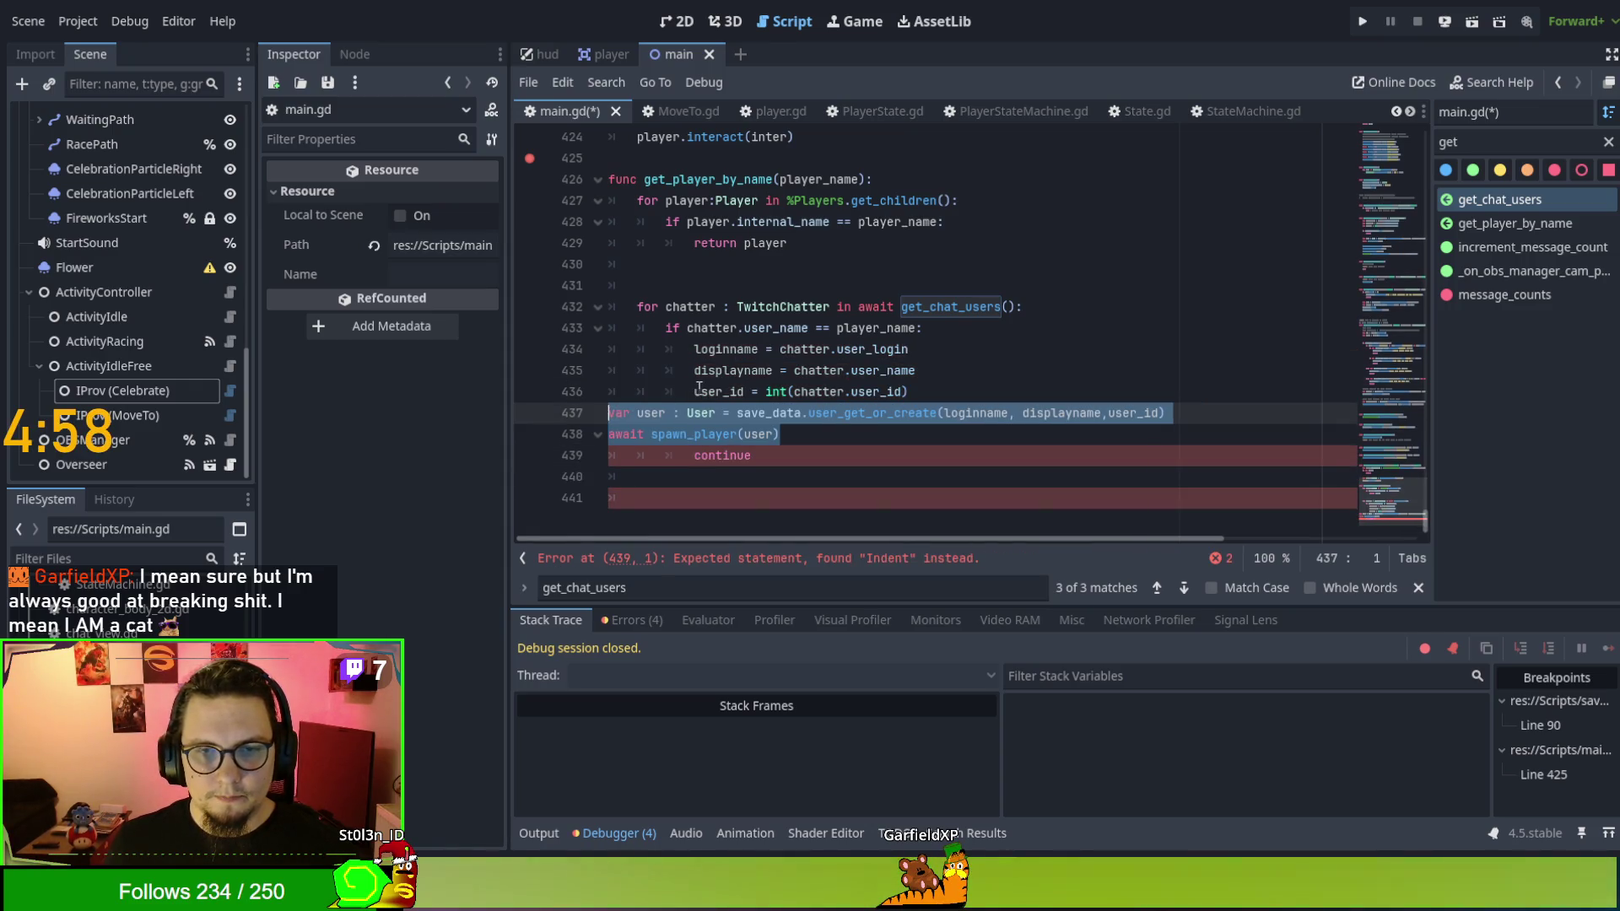
key(Tab)
key(Tab)
click(693, 351)
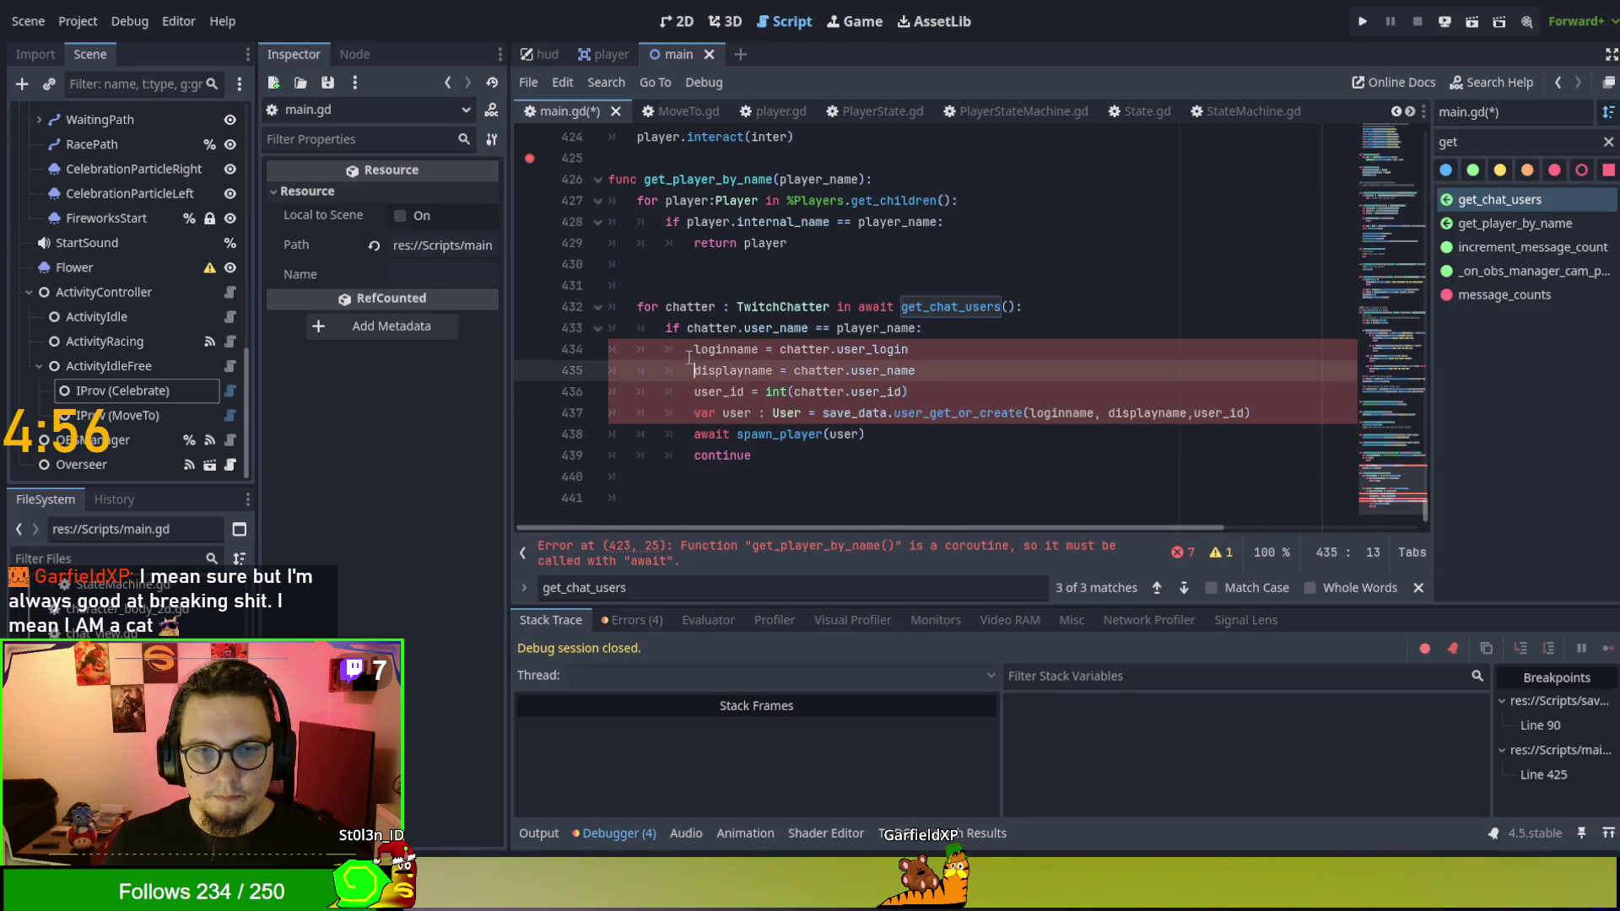
text(var)
click(693, 371)
text(var)
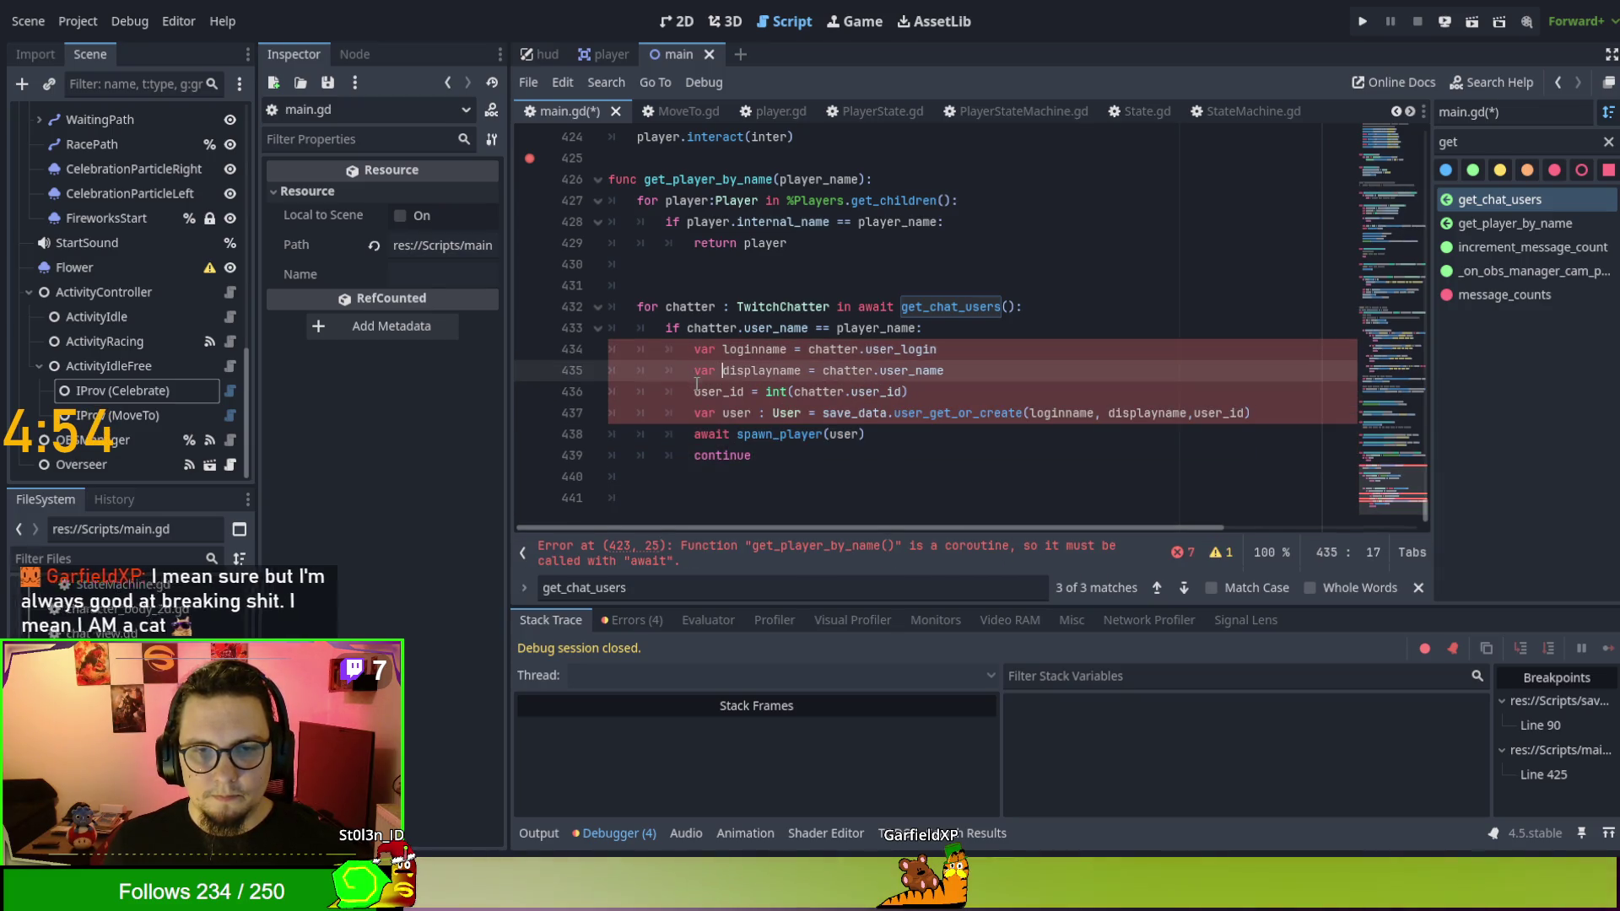
click(694, 392)
text(var)
Change await spawn_player(user) to return spawn_player(user) in the matching branch.
click(1104, 463)
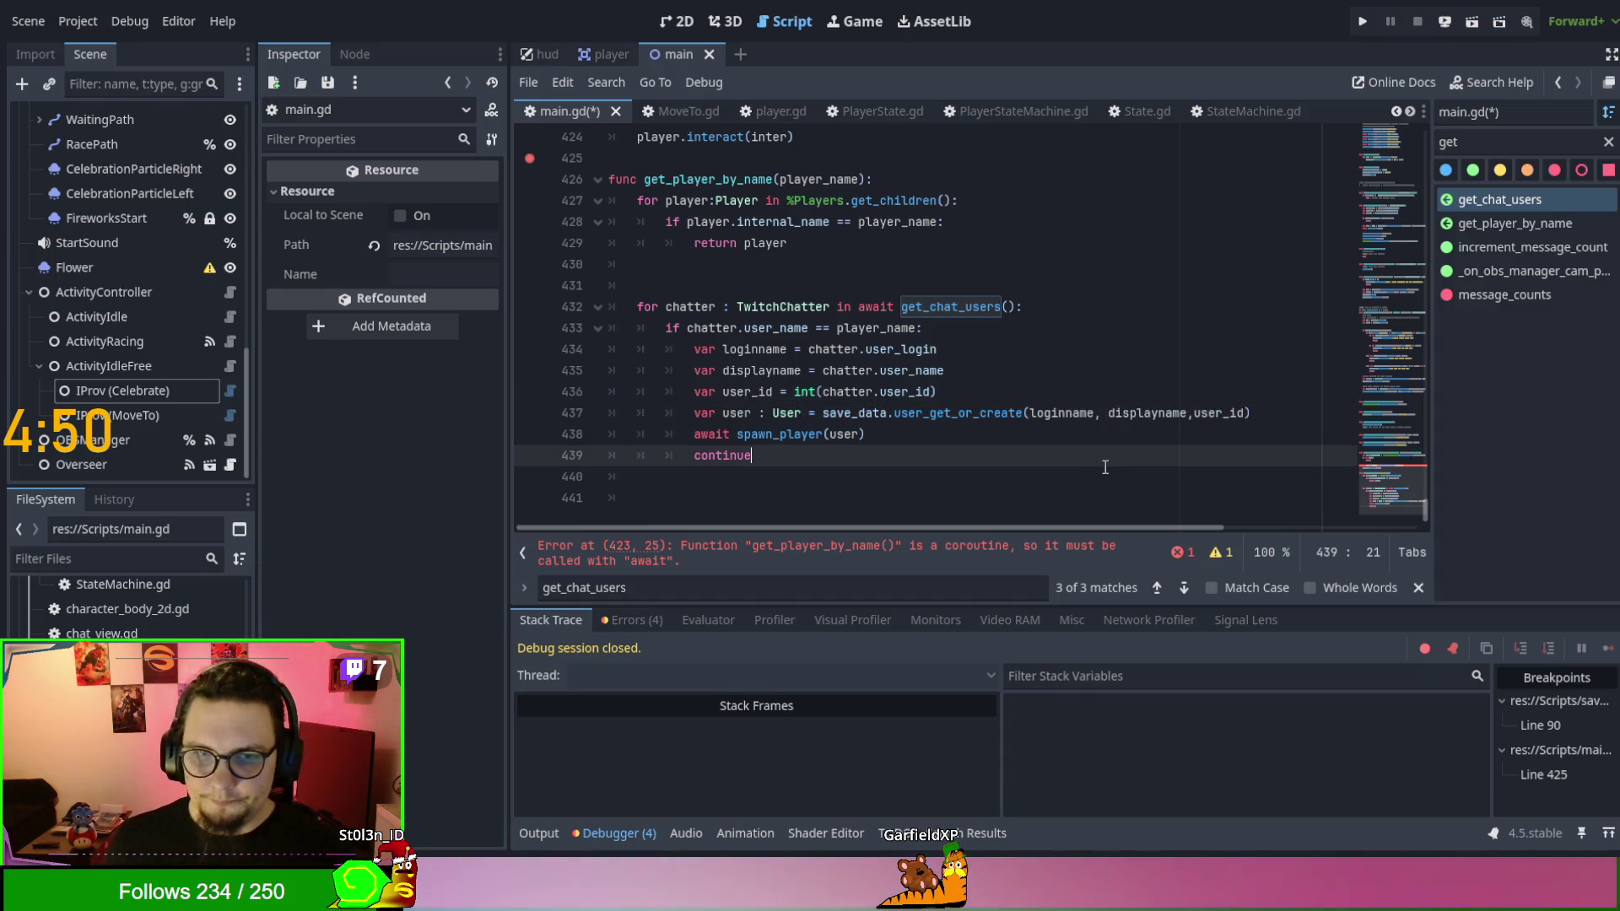
double_click(779, 435)
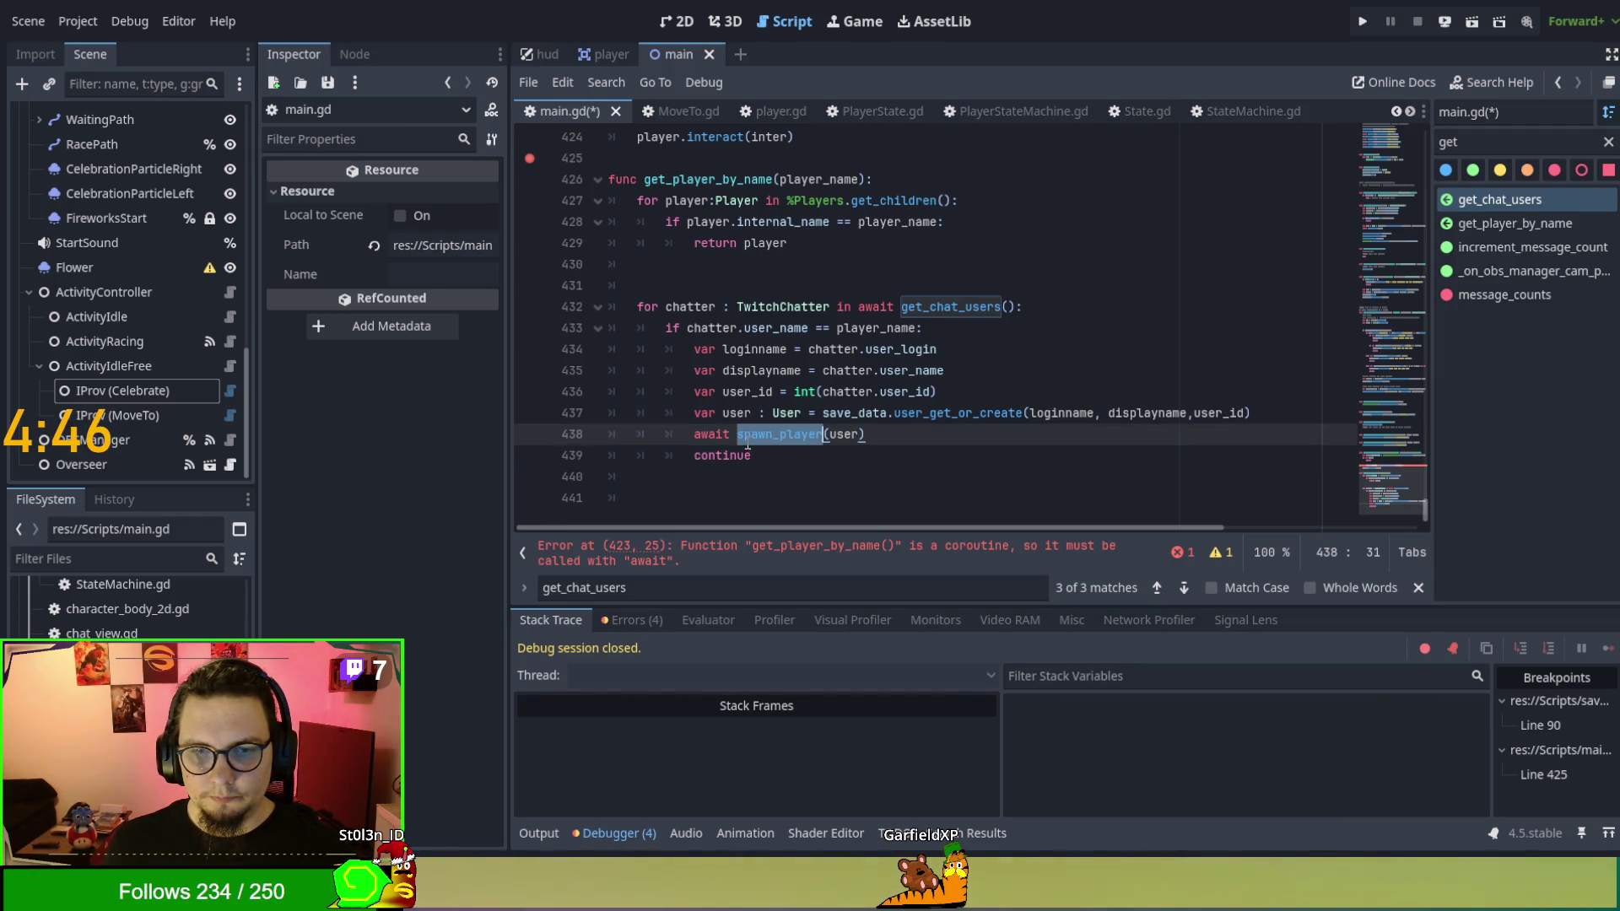
double_click(728, 456)
text(return)
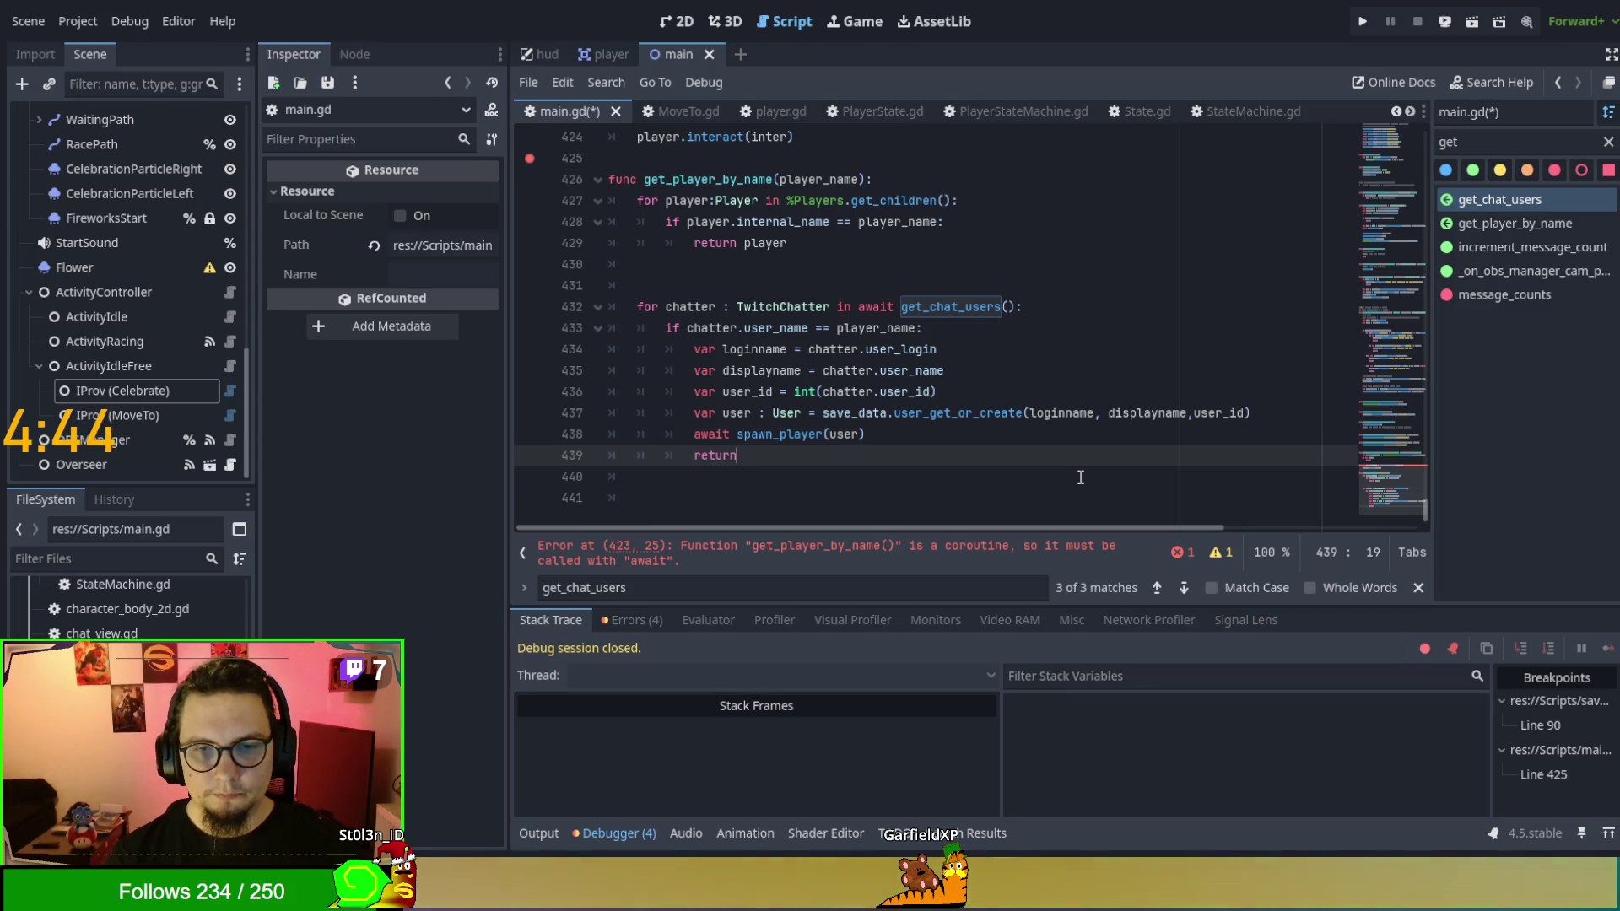
key(BackSpace)
key(BackSpace)
key(BackSpace)
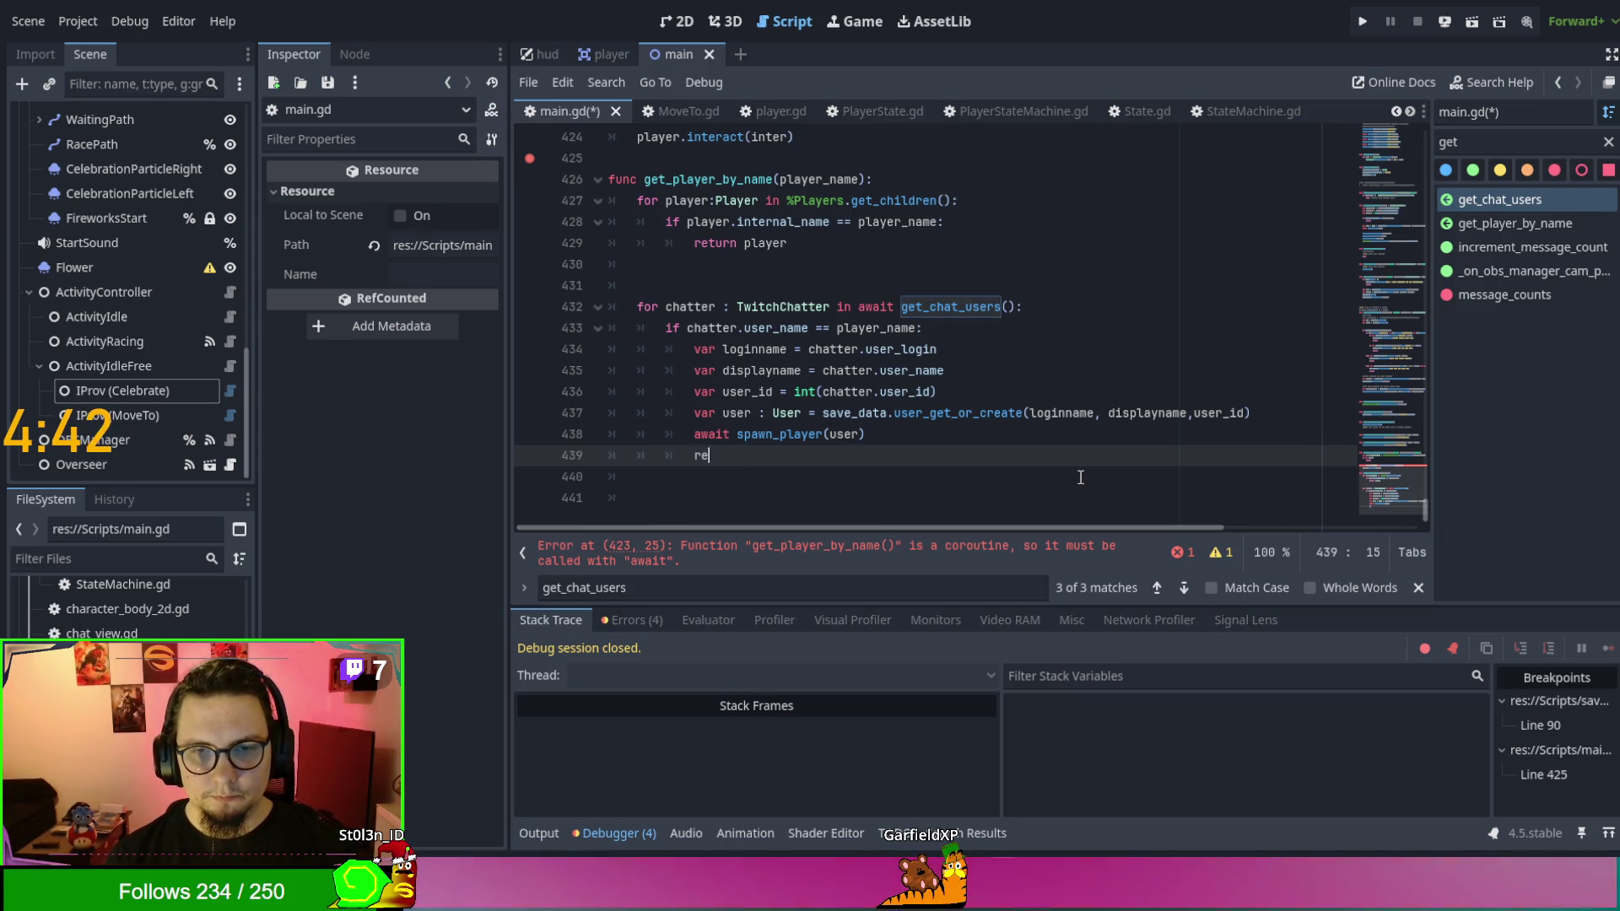
key(Up)
key(ctrl+shift+Right)
text(return)
key(Escape)
key(Down)
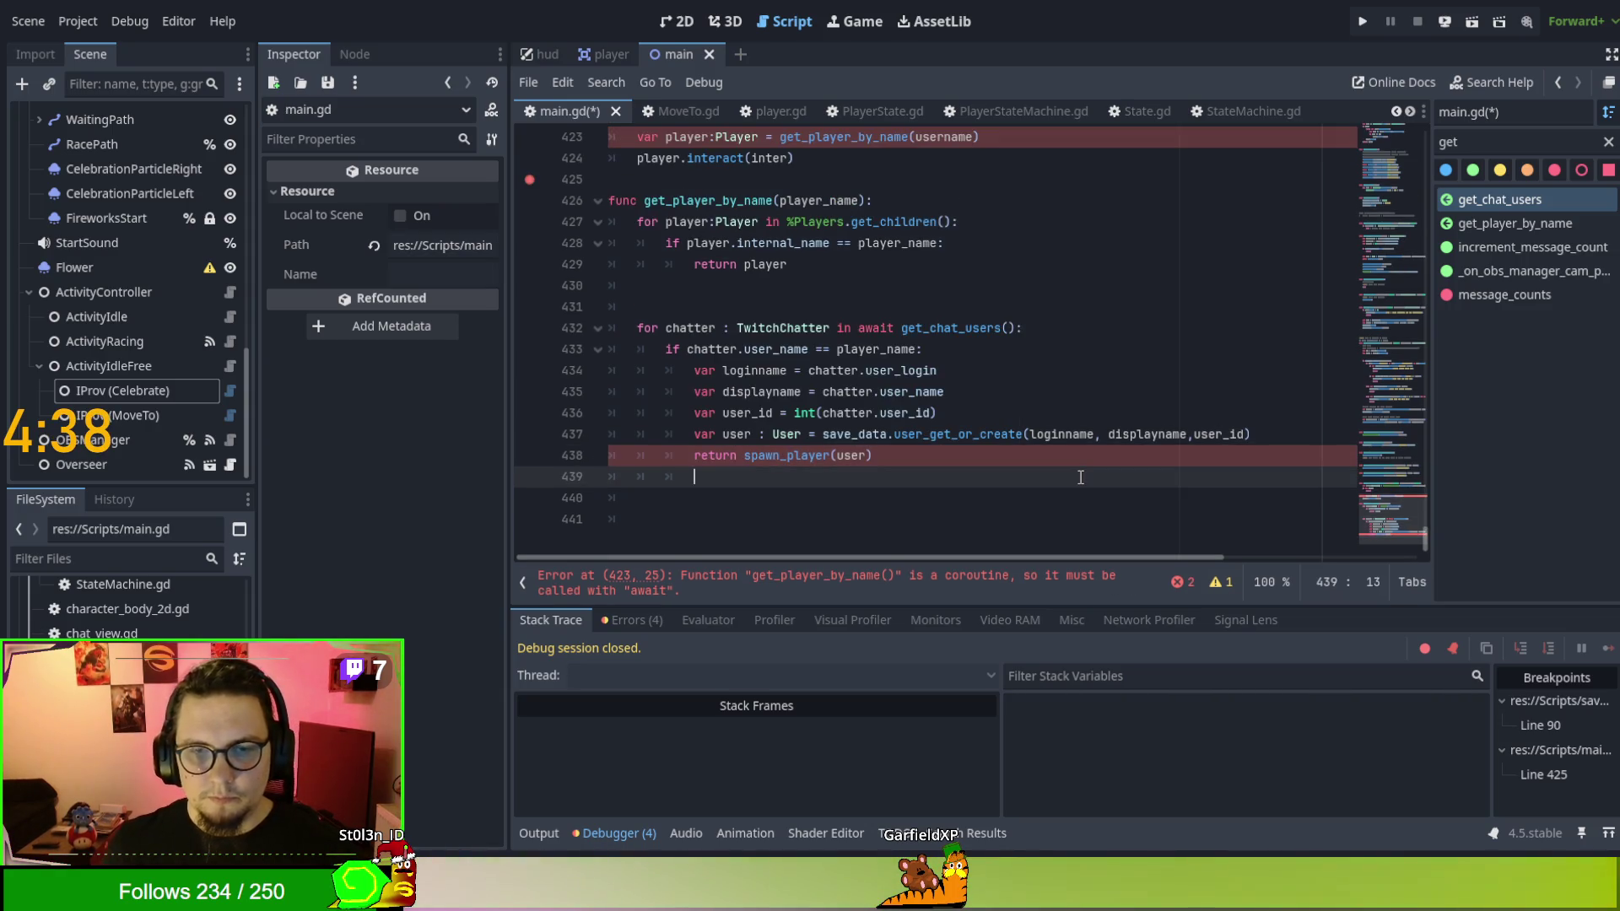
ctrl+click(781, 459)
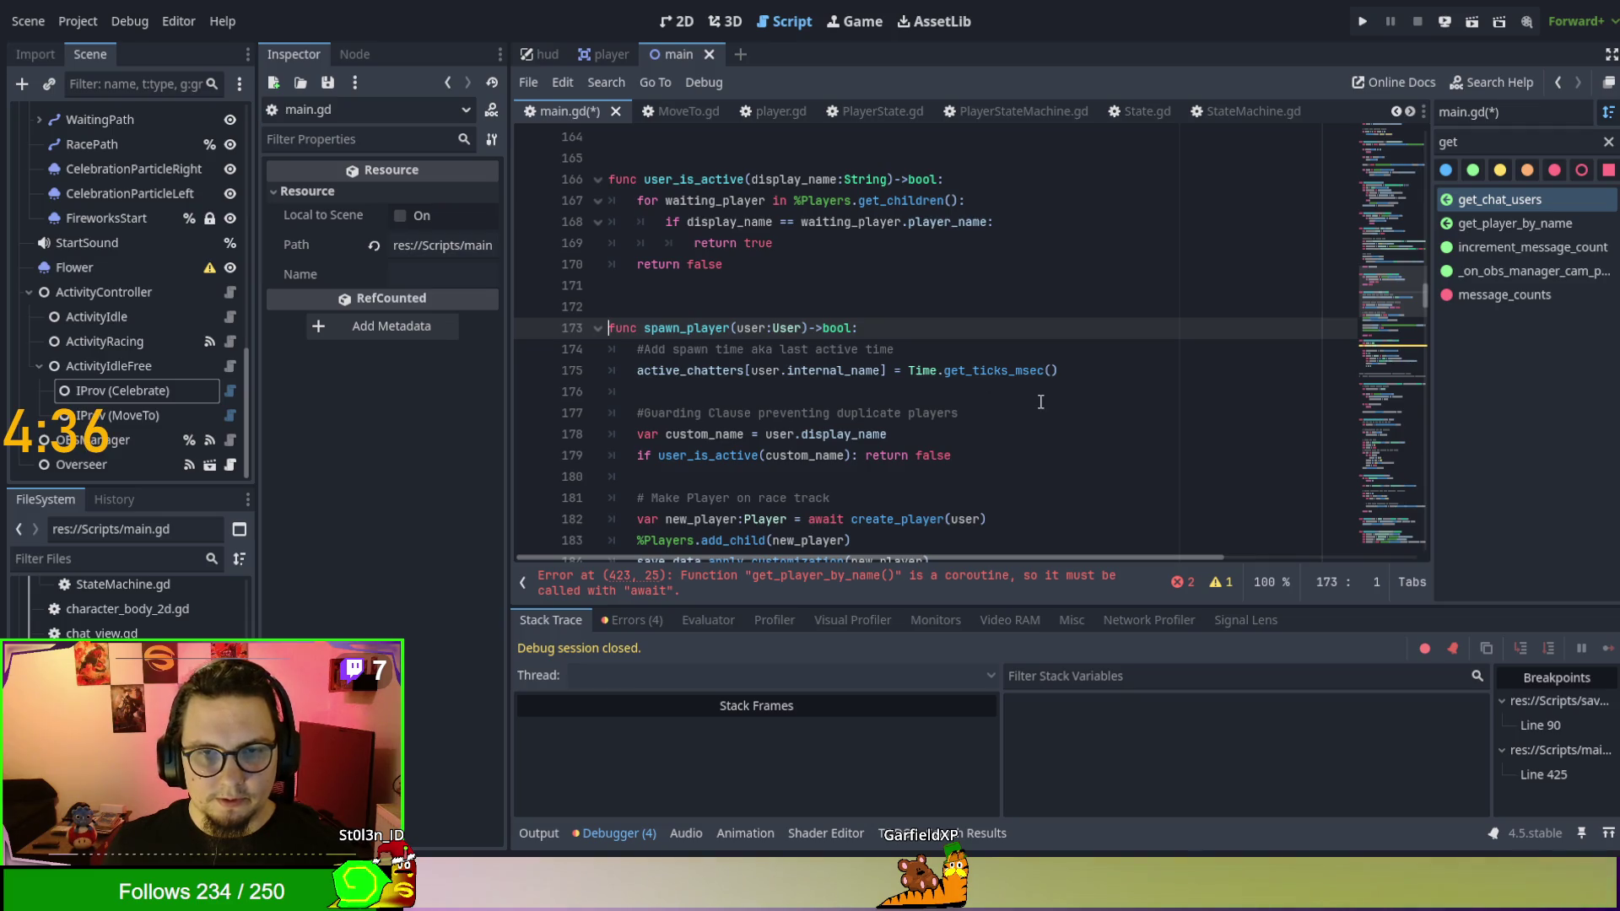
Drop return before spawn_player(user) and paste the %Players lookup loop from lines 427–429 after it.
scroll(1043, 405, down, 3)
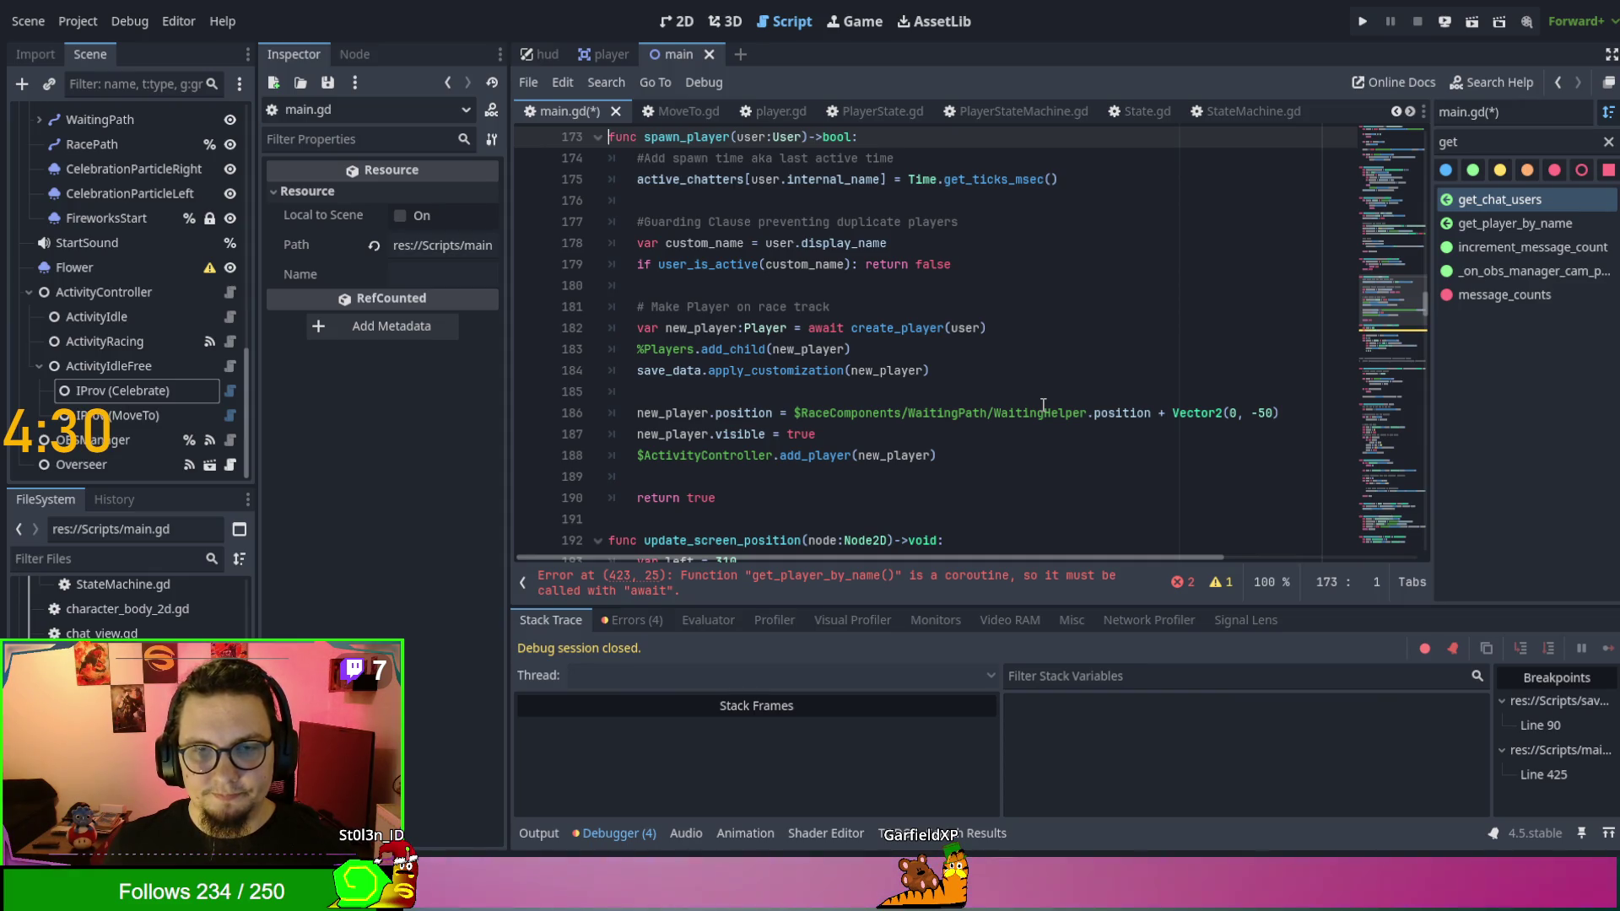
key(alt+Left)
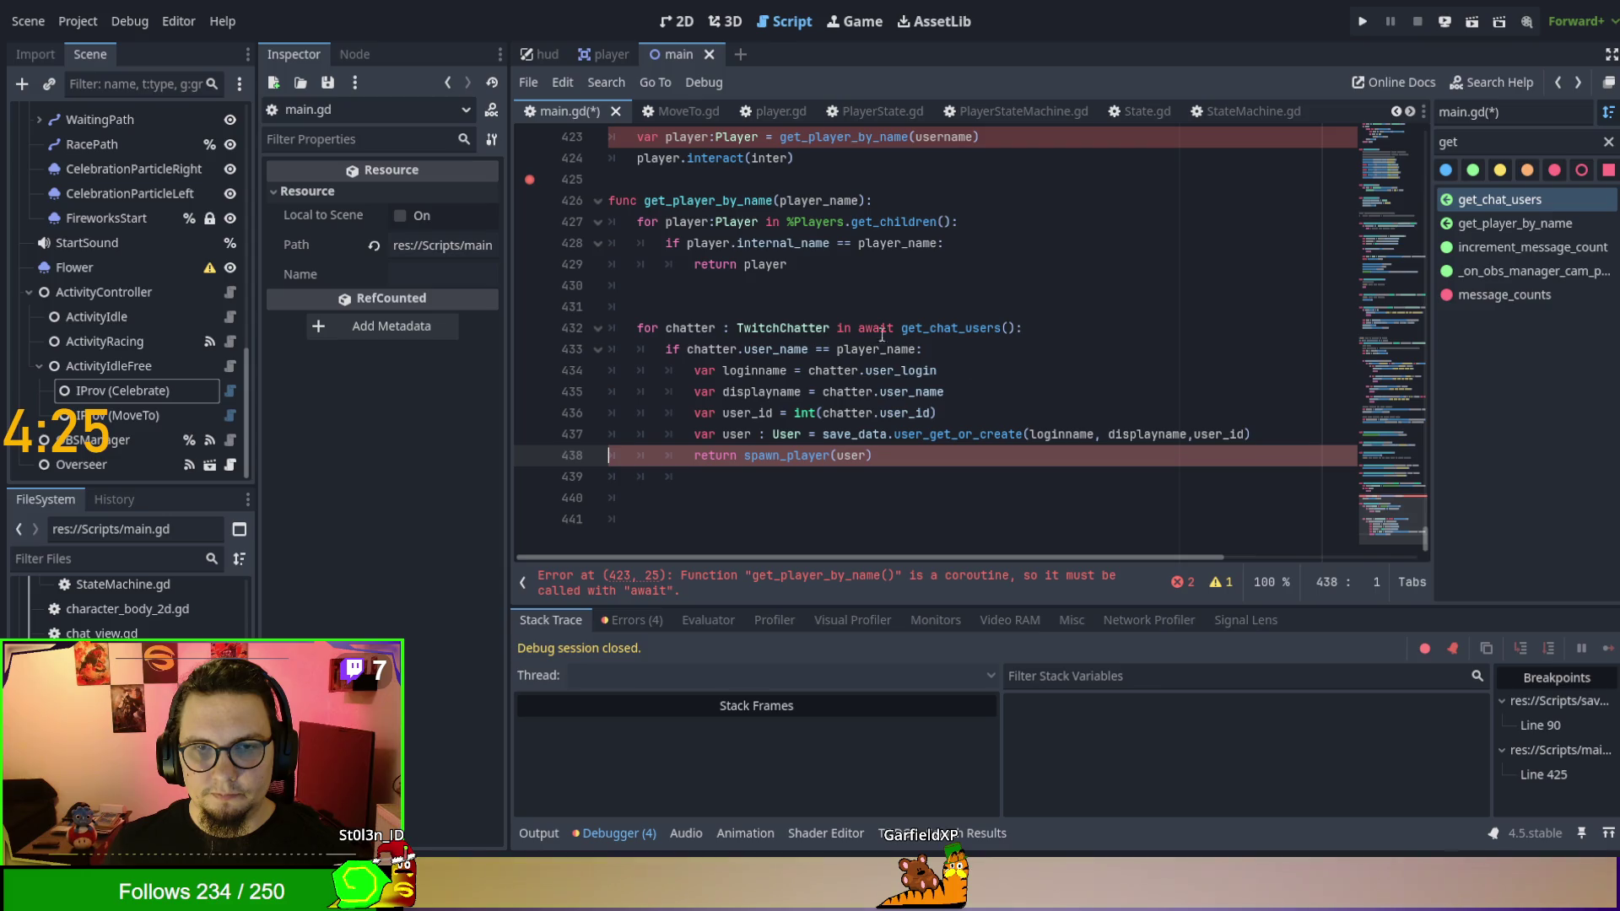
mouse_move(788, 265)
mouse_down()
mouse_move(624, 202)
mouse_move(629, 225)
mouse_up()
key(ctrl+c)
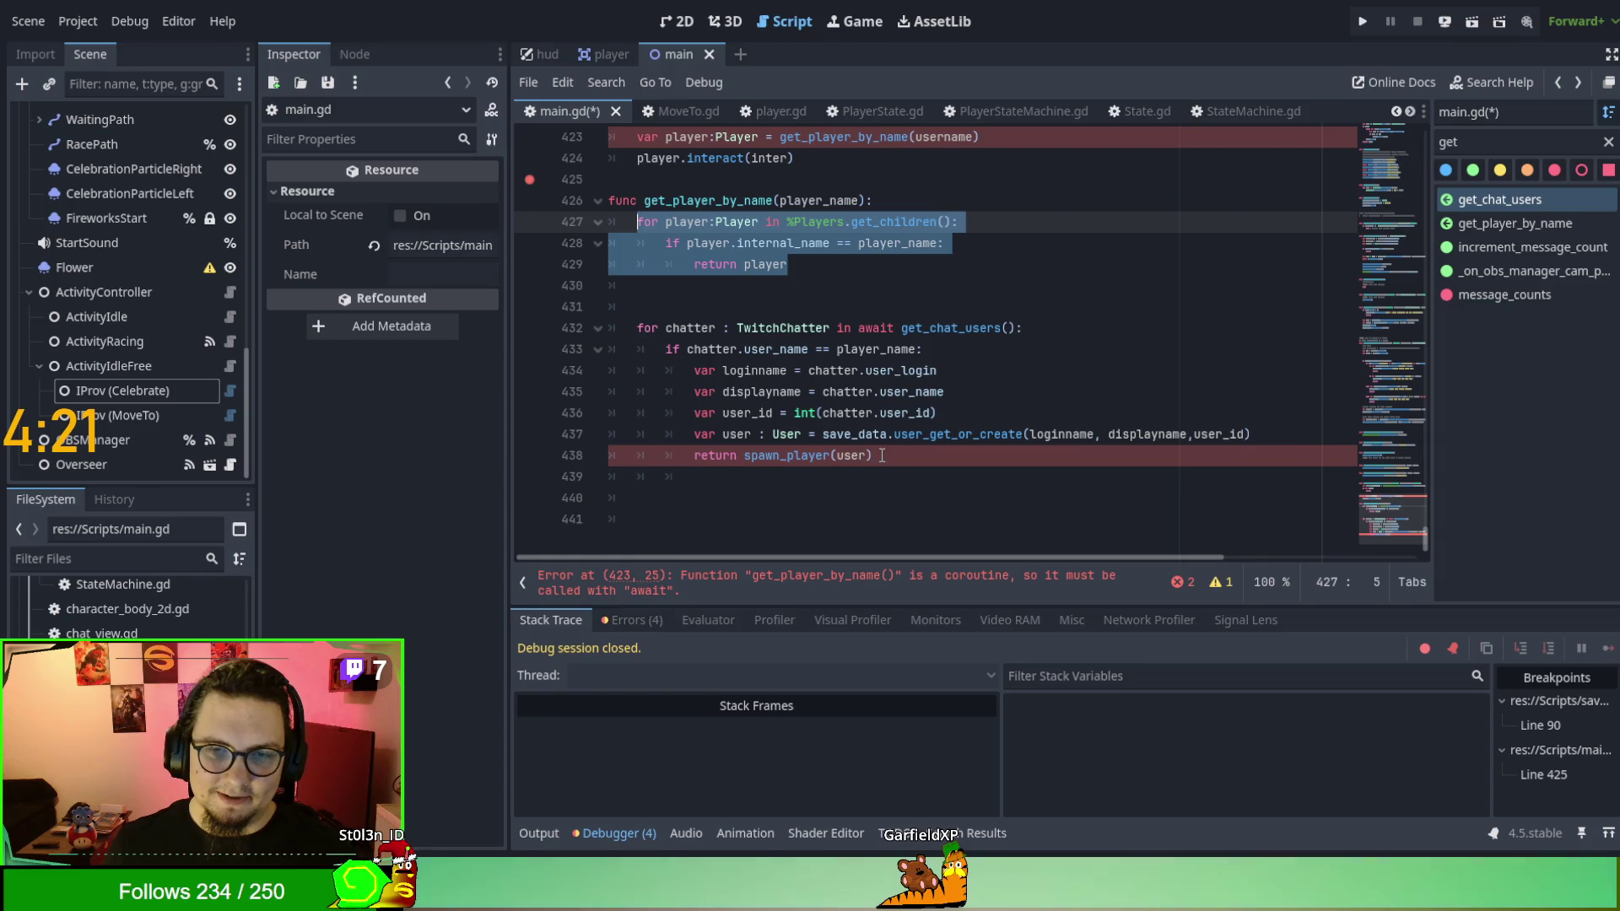
double_click(715, 454)
key(Delete)
key(Delete)
click(848, 456)
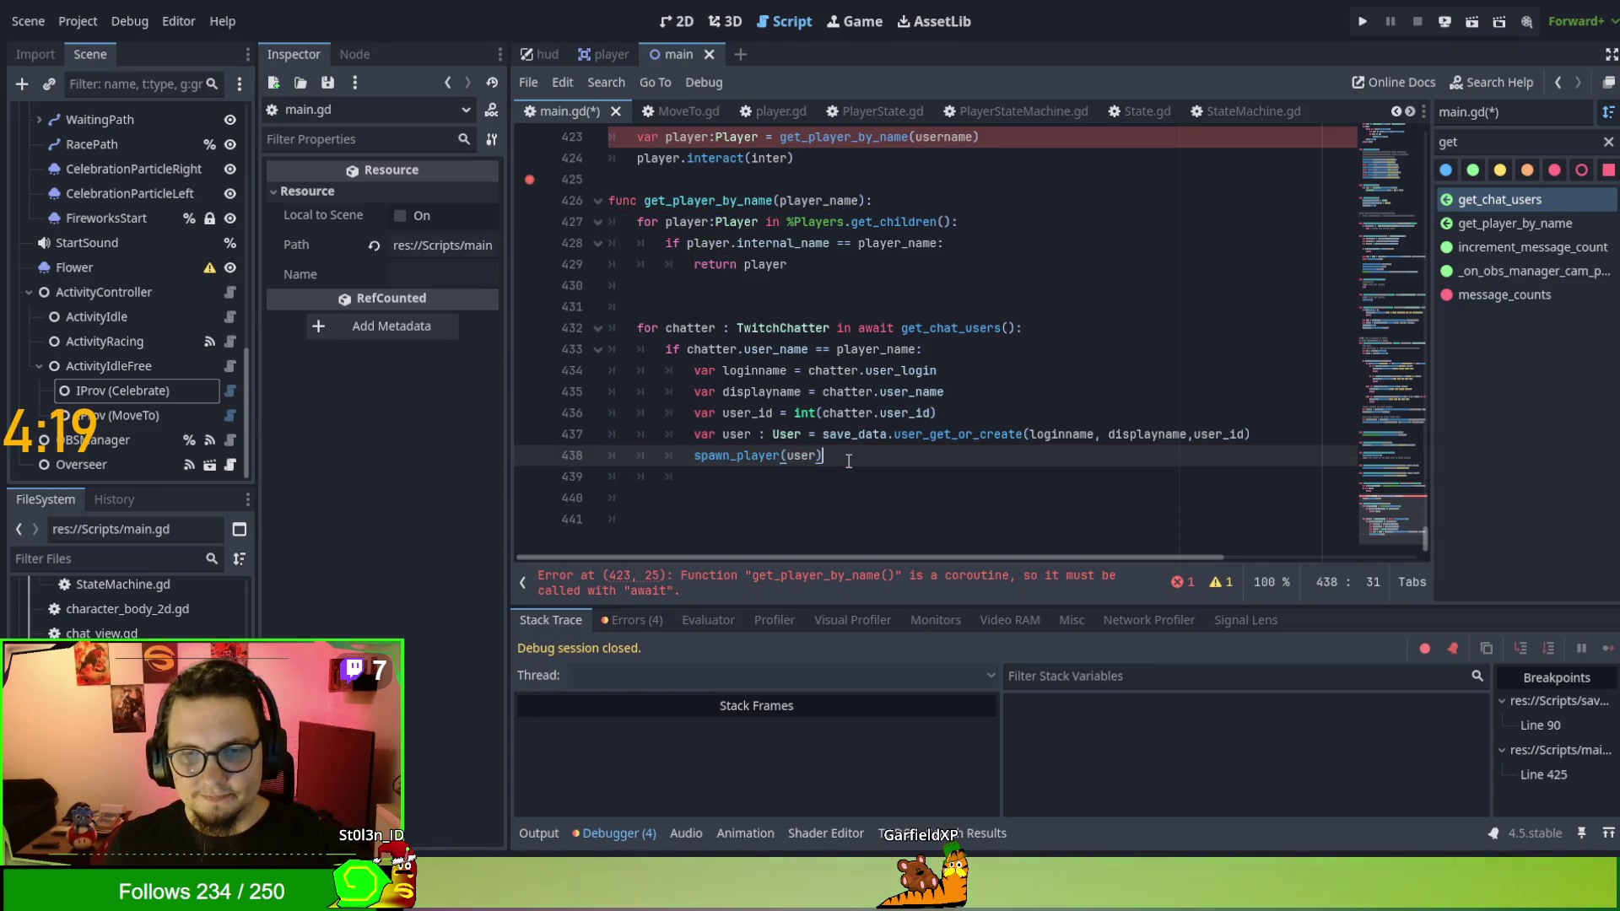
key(ctrl+v)
Put the pasted loop on its own line and indent its body under the for-loop.
click(822, 455)
key(Return)
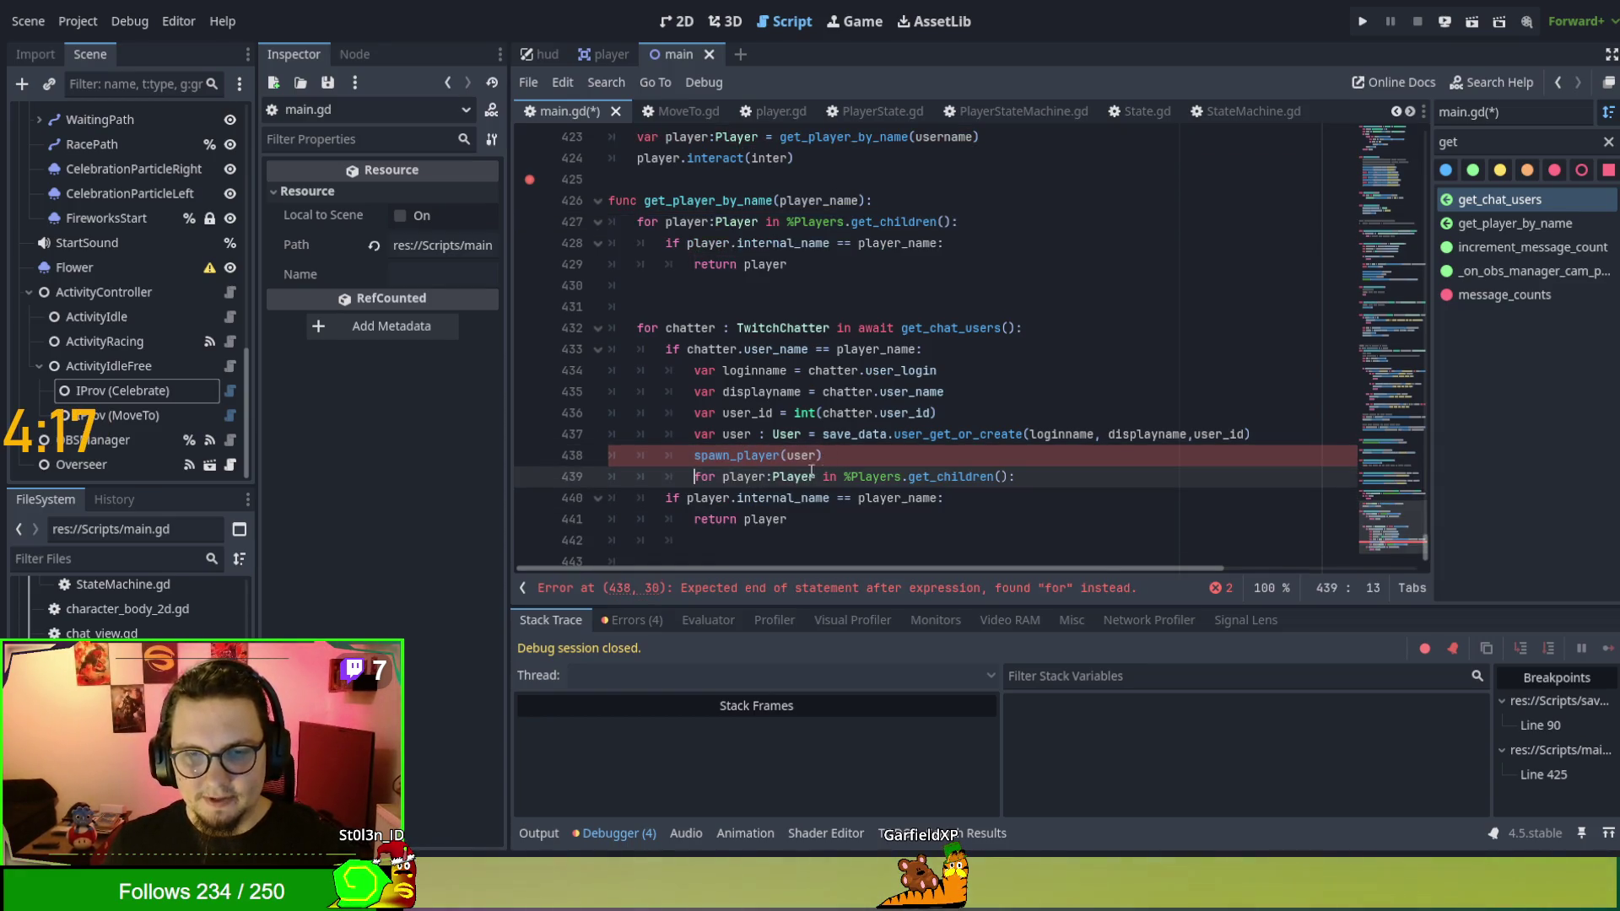
mouse_move(683, 496)
mouse_down()
mouse_move(675, 540)
mouse_move(759, 519)
mouse_up()
key(Tab)
click(673, 433)
key(Tab)
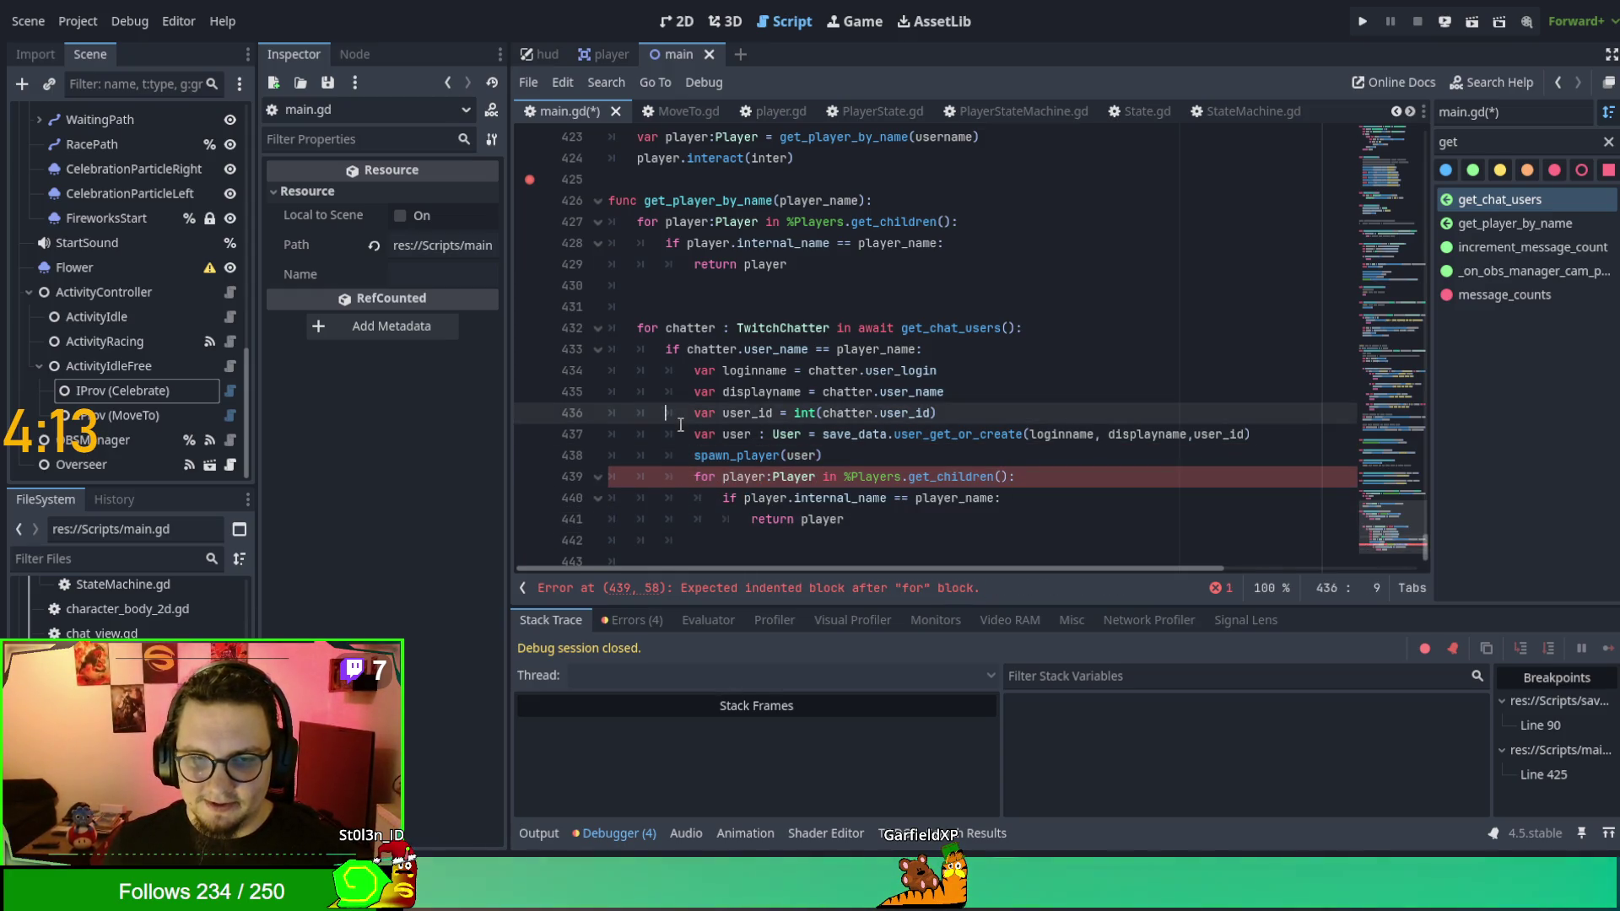
scroll(784, 498, down, 1)
scroll(785, 379, up, 2)
scroll(781, 283, up, 1)
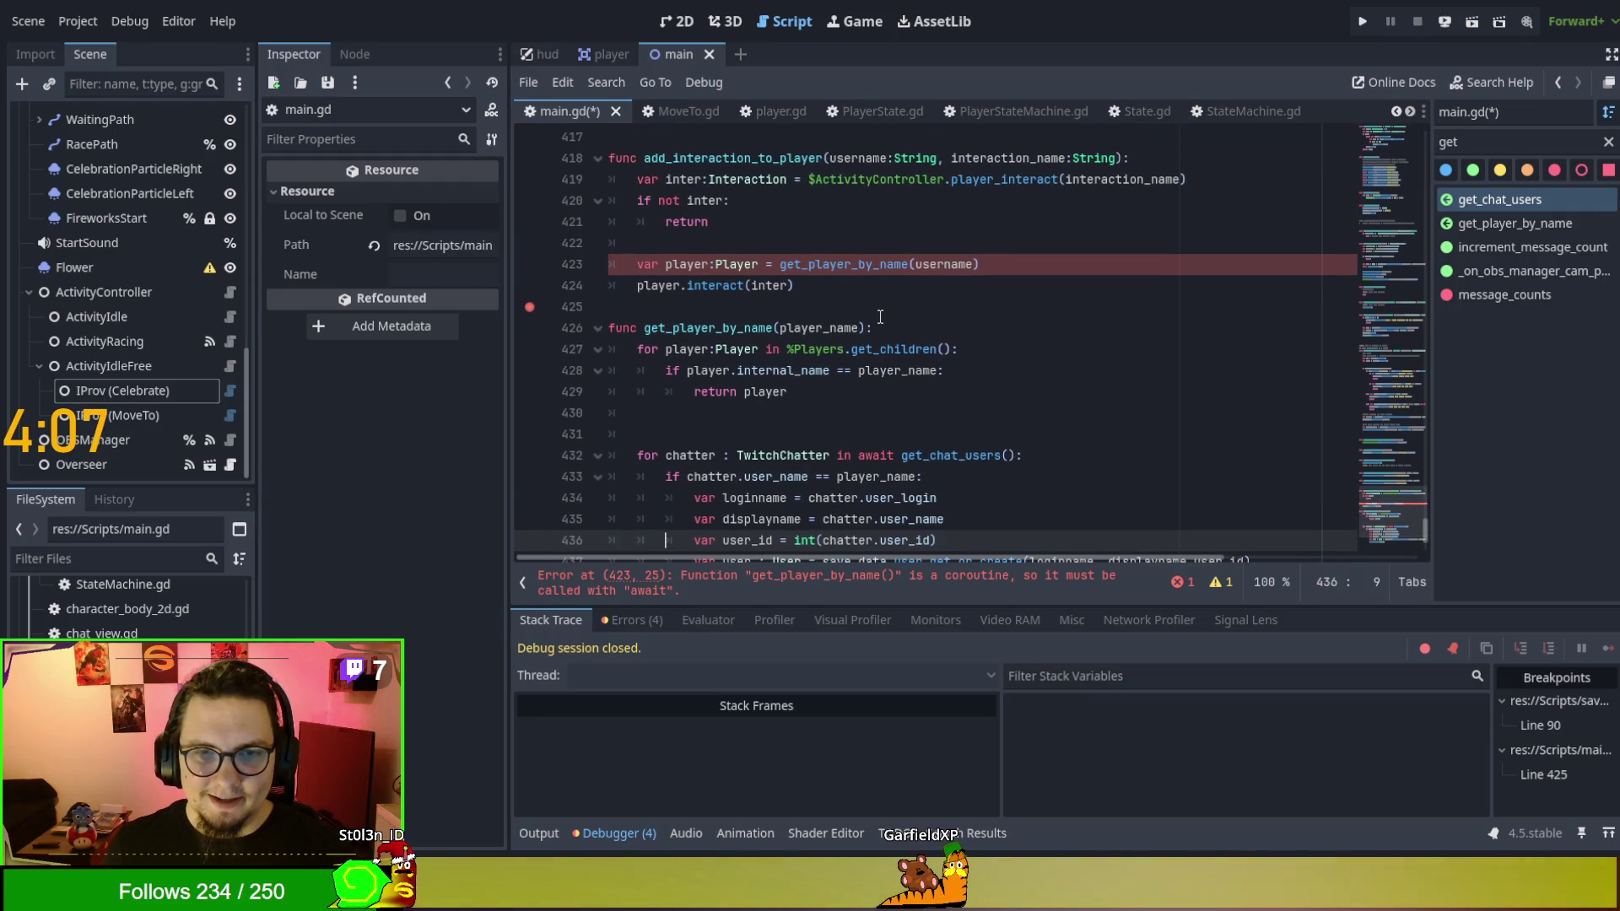
scroll(844, 320, up, 5)
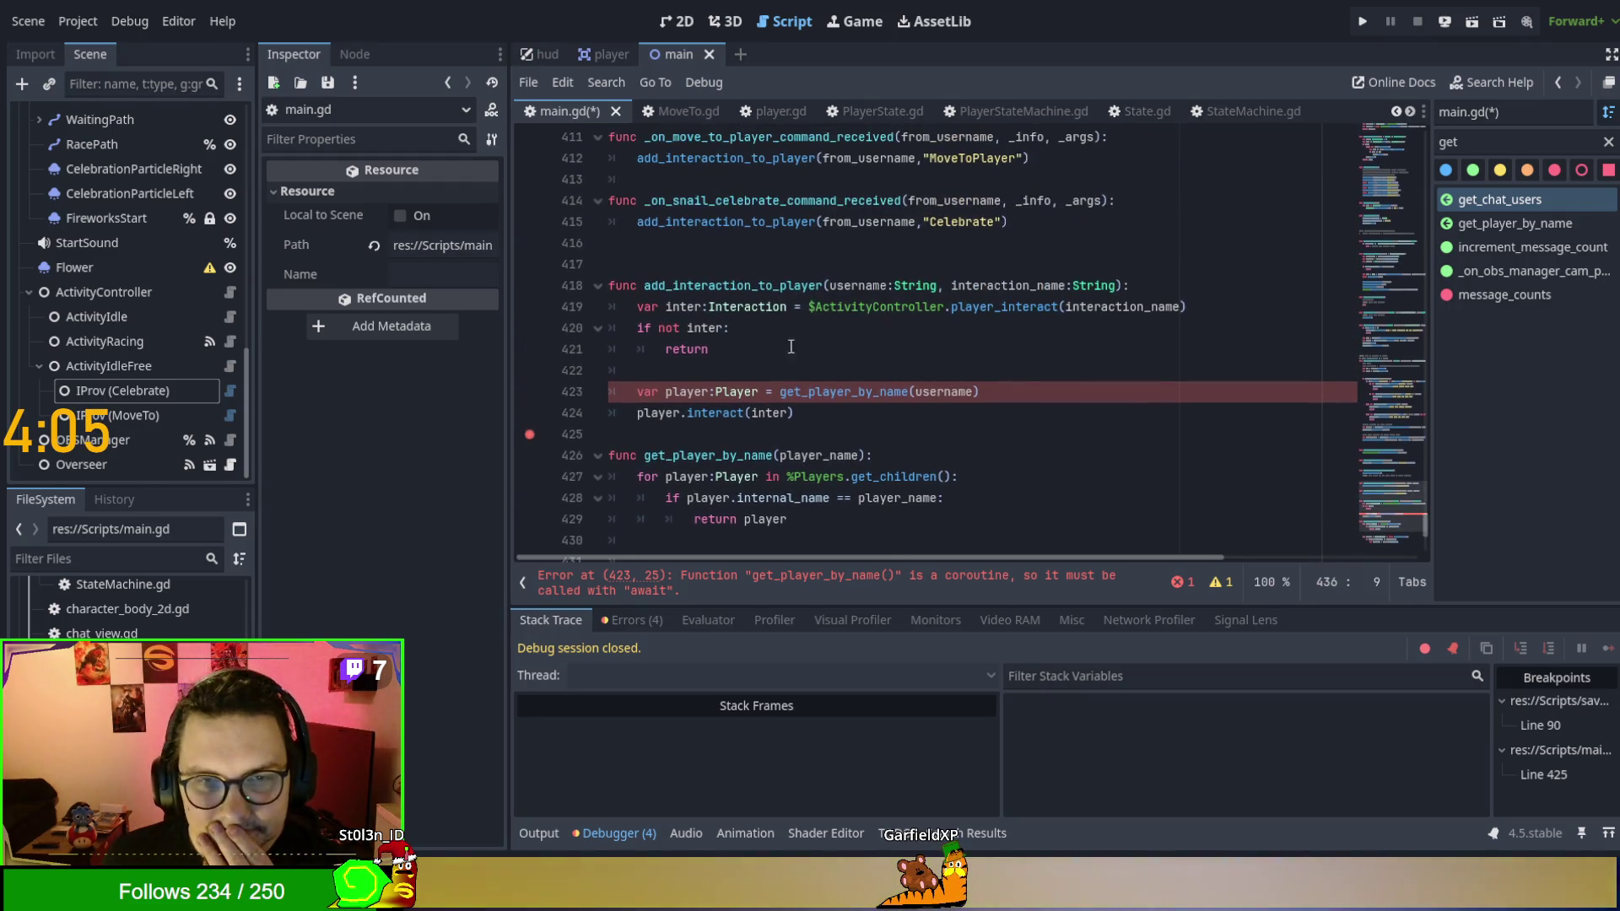
scroll(785, 329, down, 2)
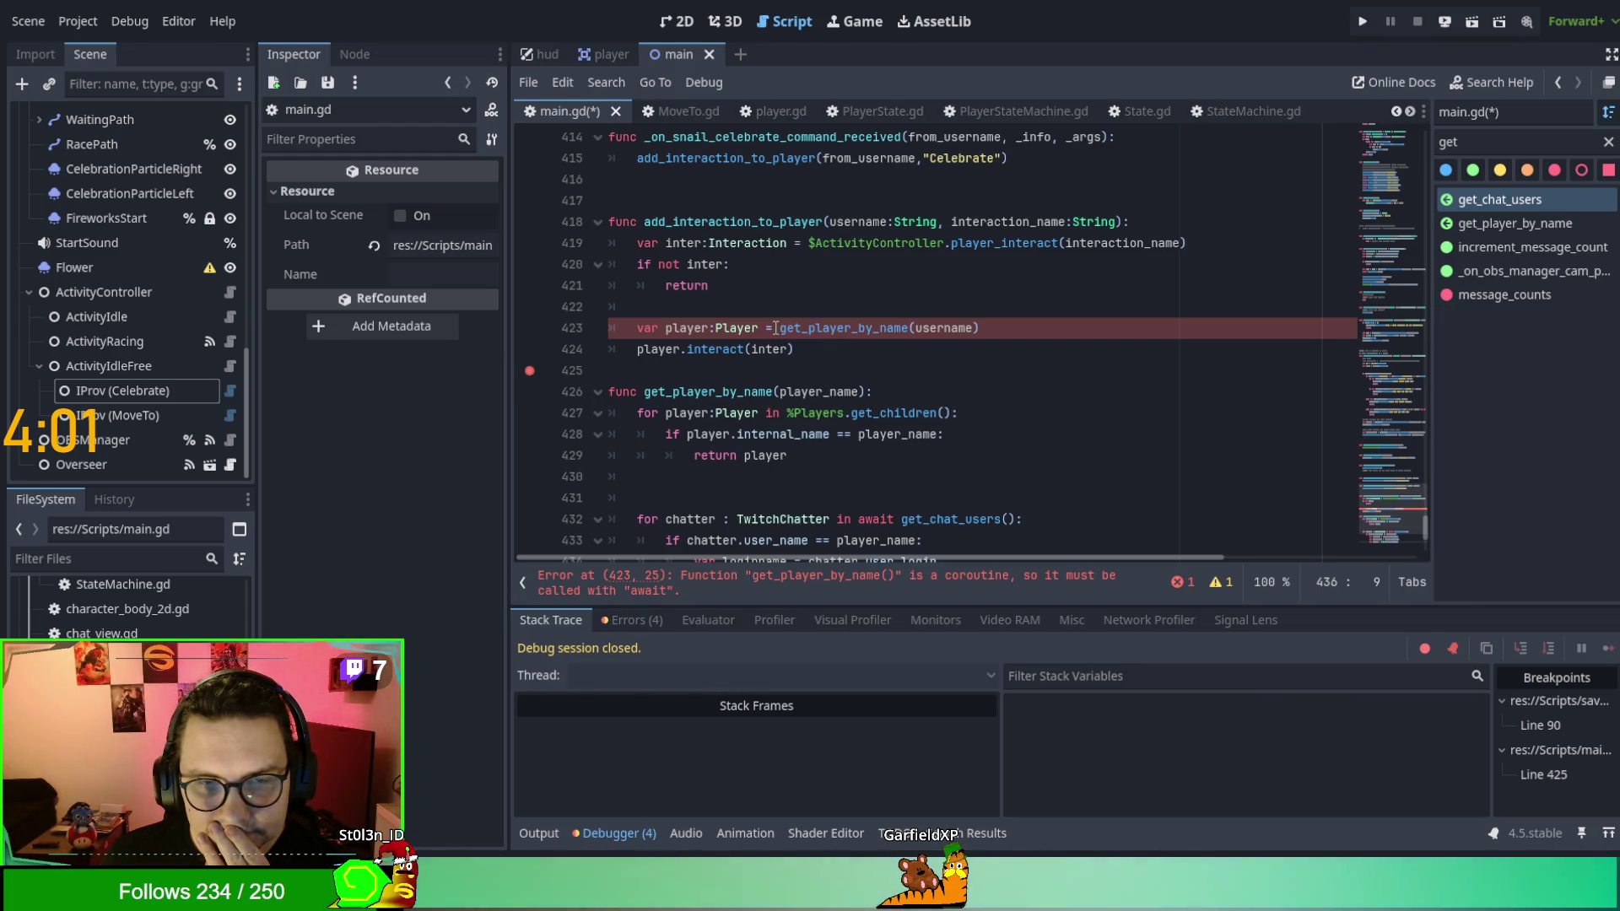
Add await before get_player_by_name on line 423.
click(775, 328)
text(await)
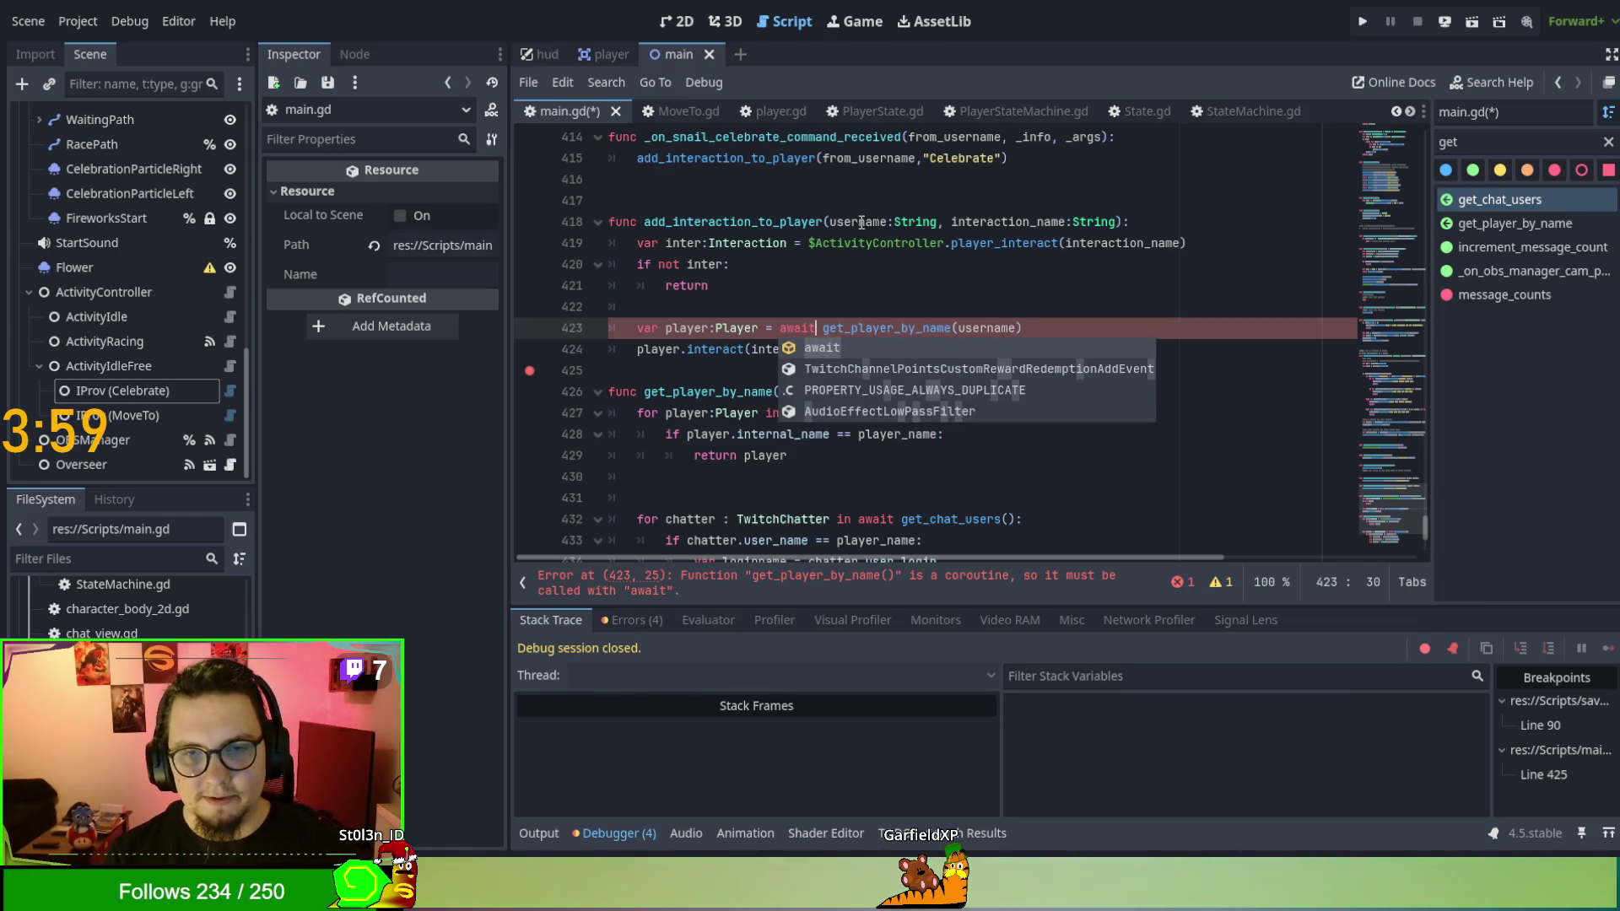
double_click(861, 222)
Remove the line 425 breakpoint, then save main.gd and run the project with F5.
click(915, 371)
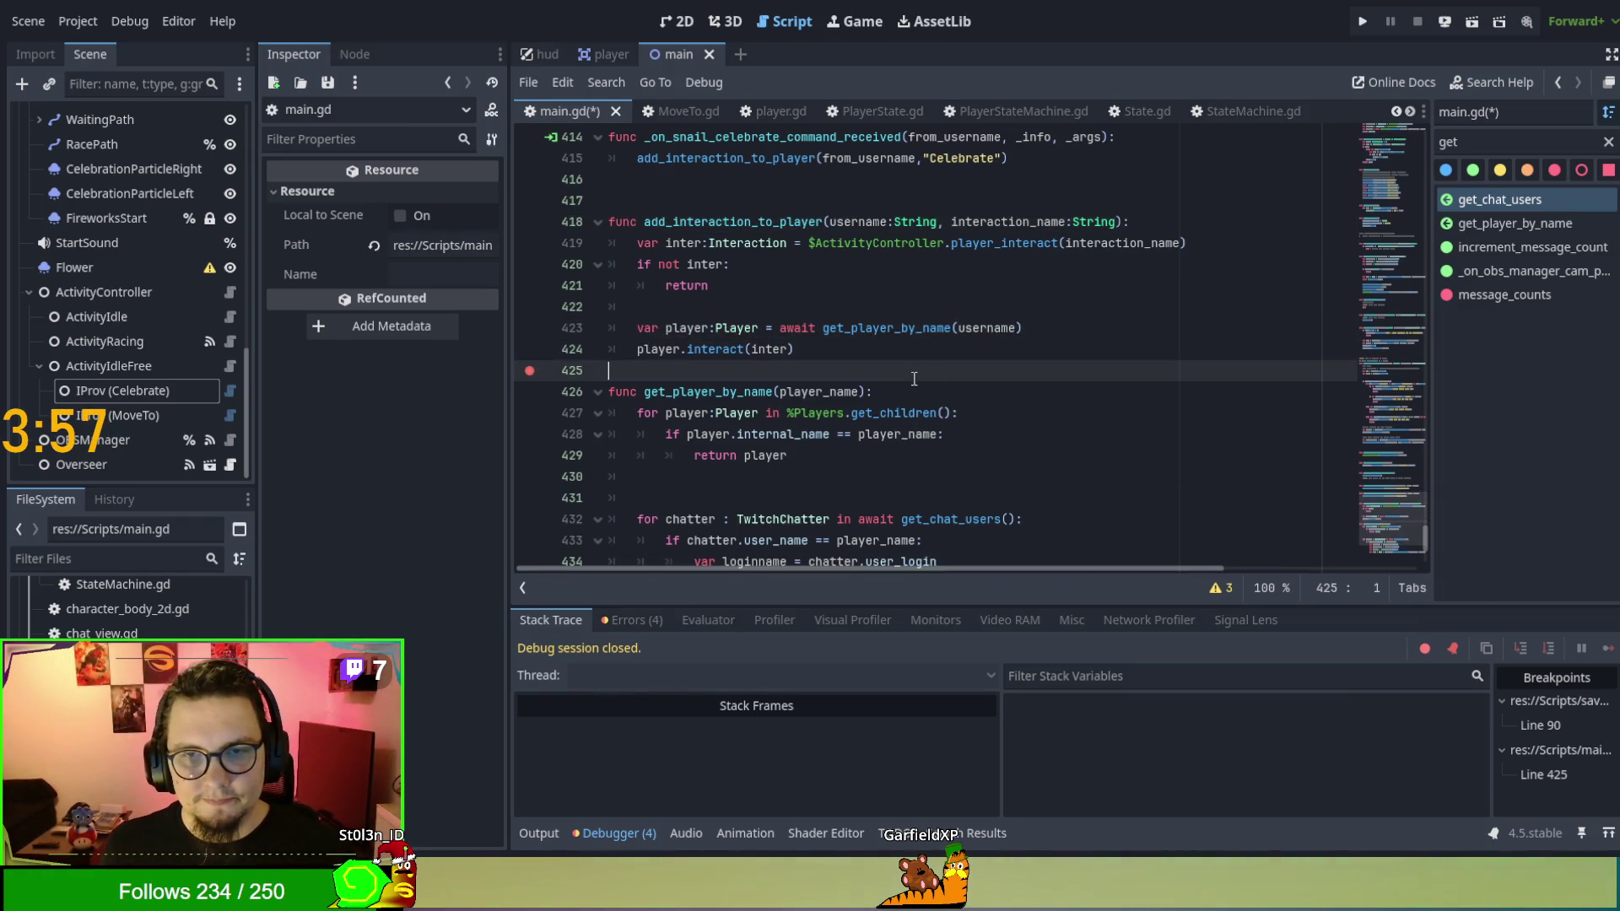
click(529, 371)
scroll(1100, 382, down, 1)
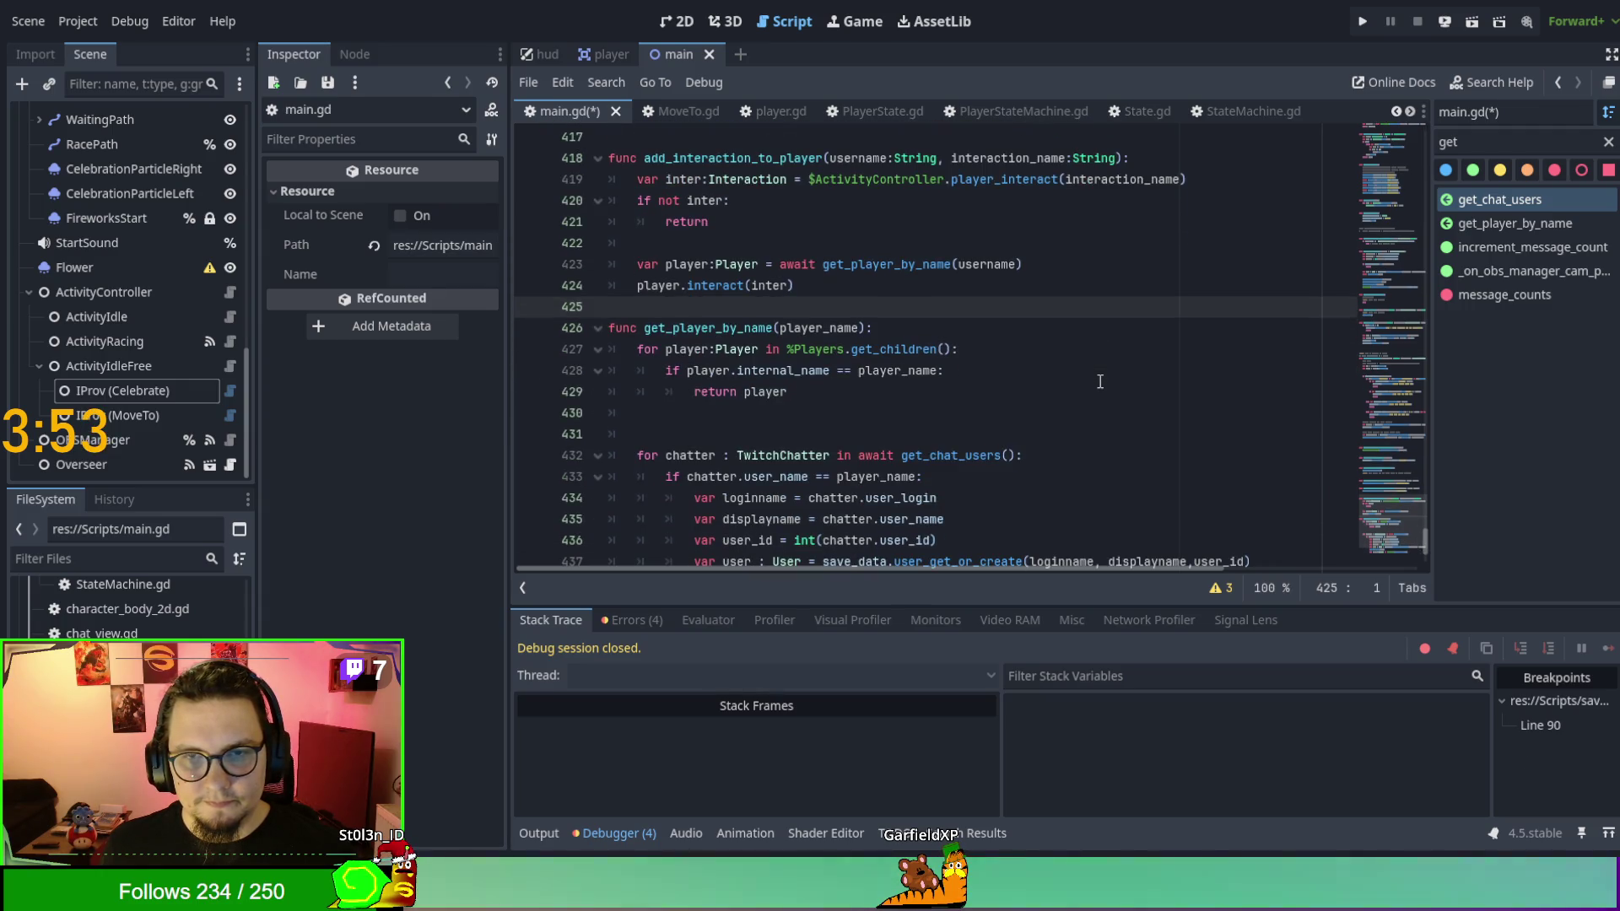
scroll(1100, 382, down, 3)
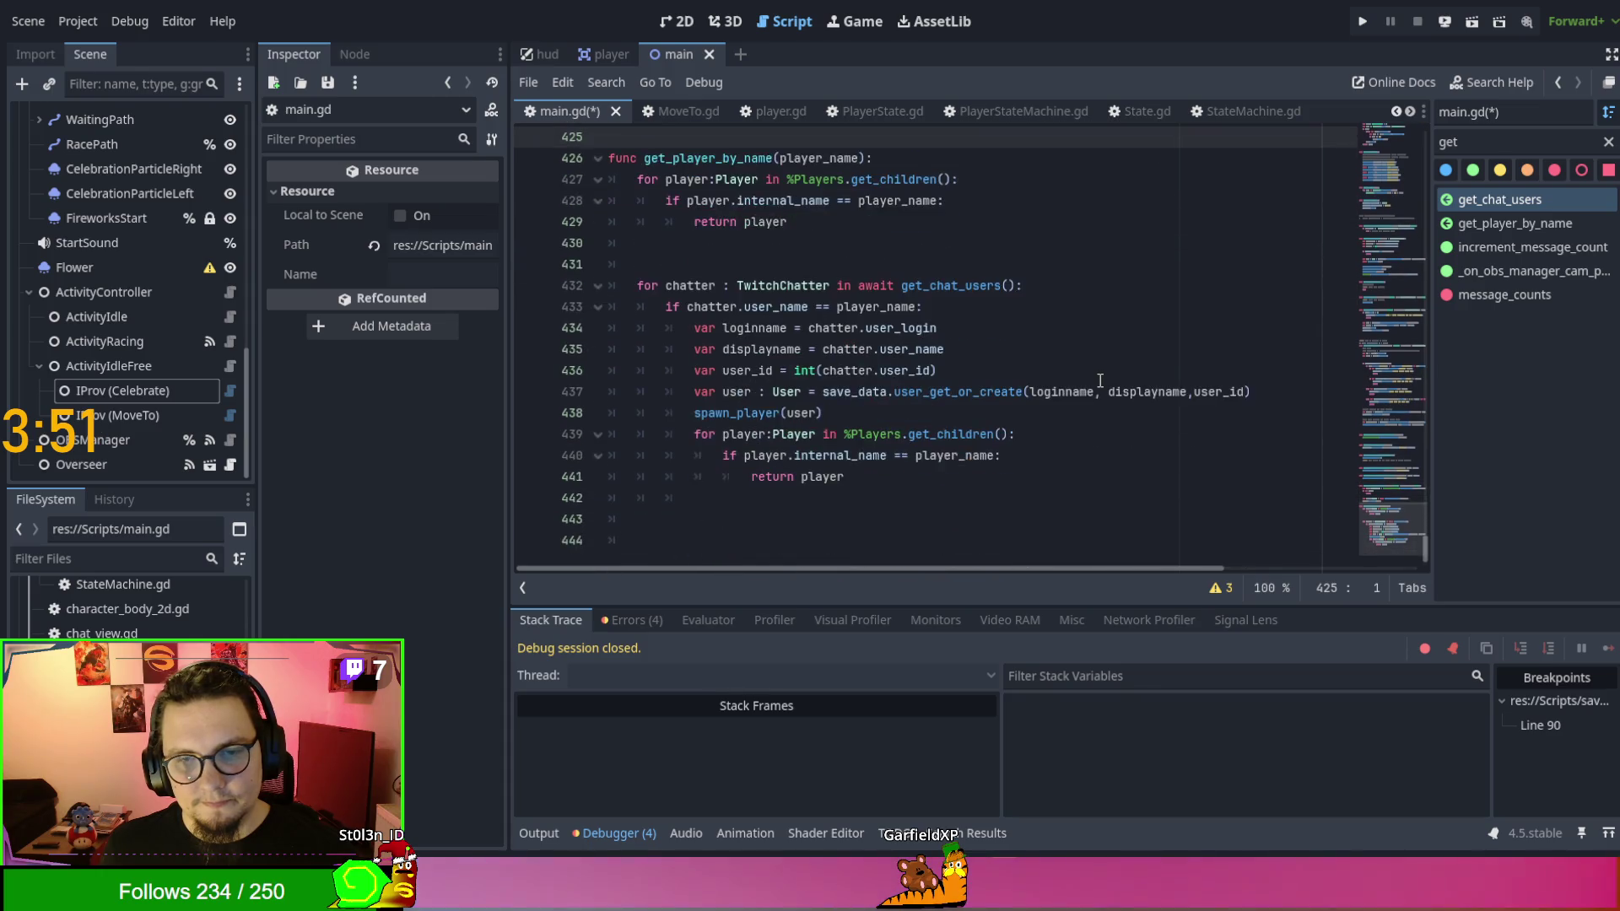
scroll(1100, 382, up, 1)
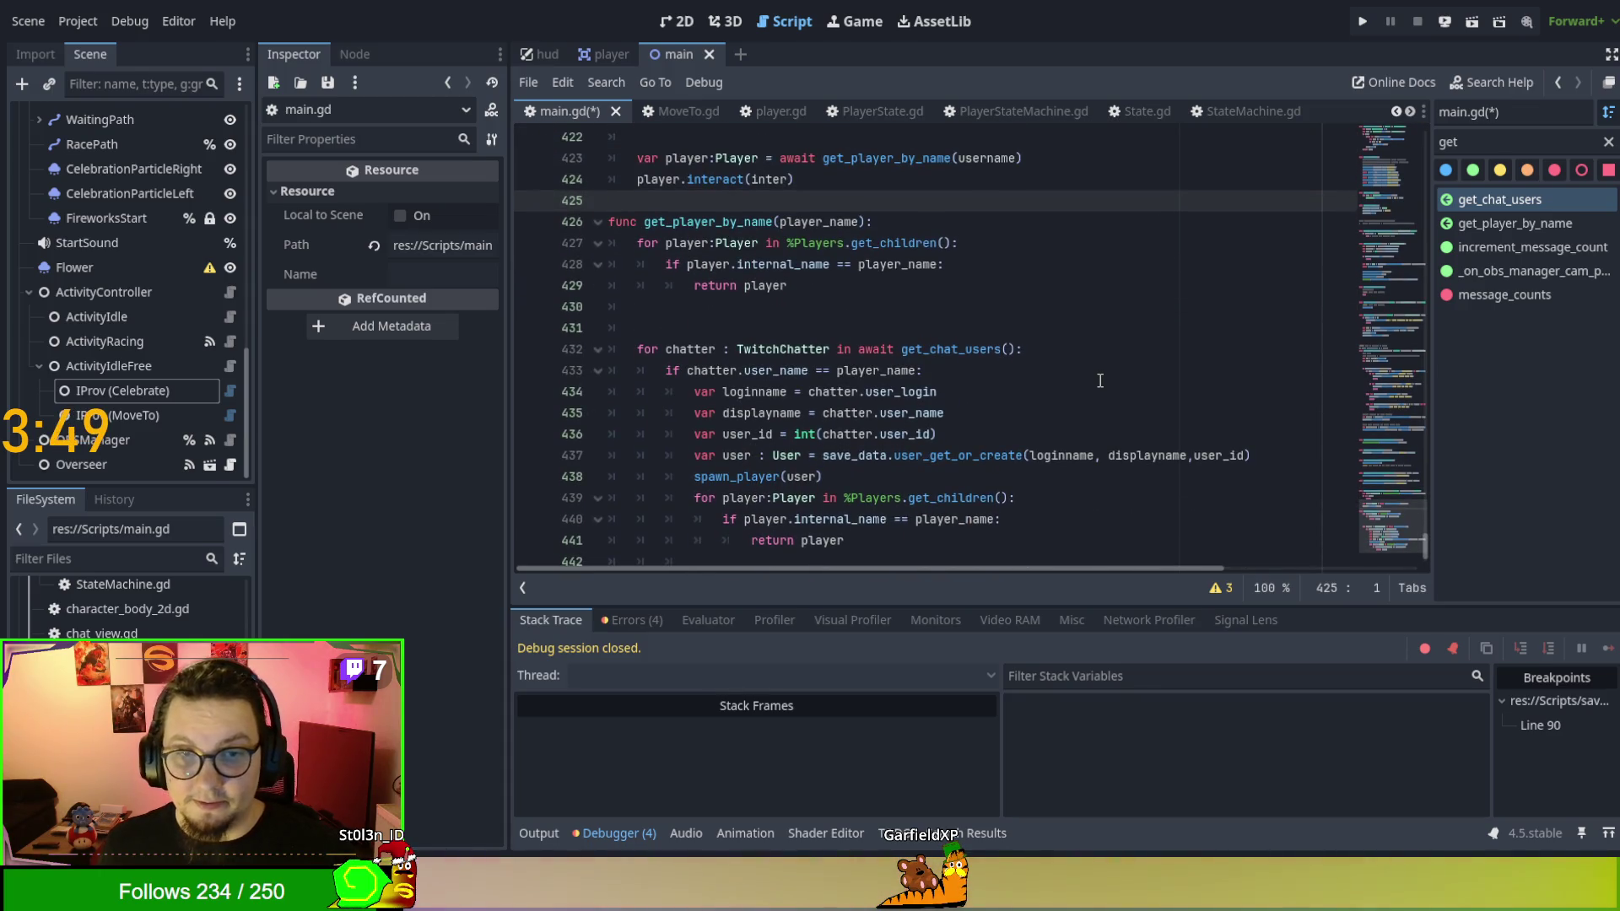
key(F5)
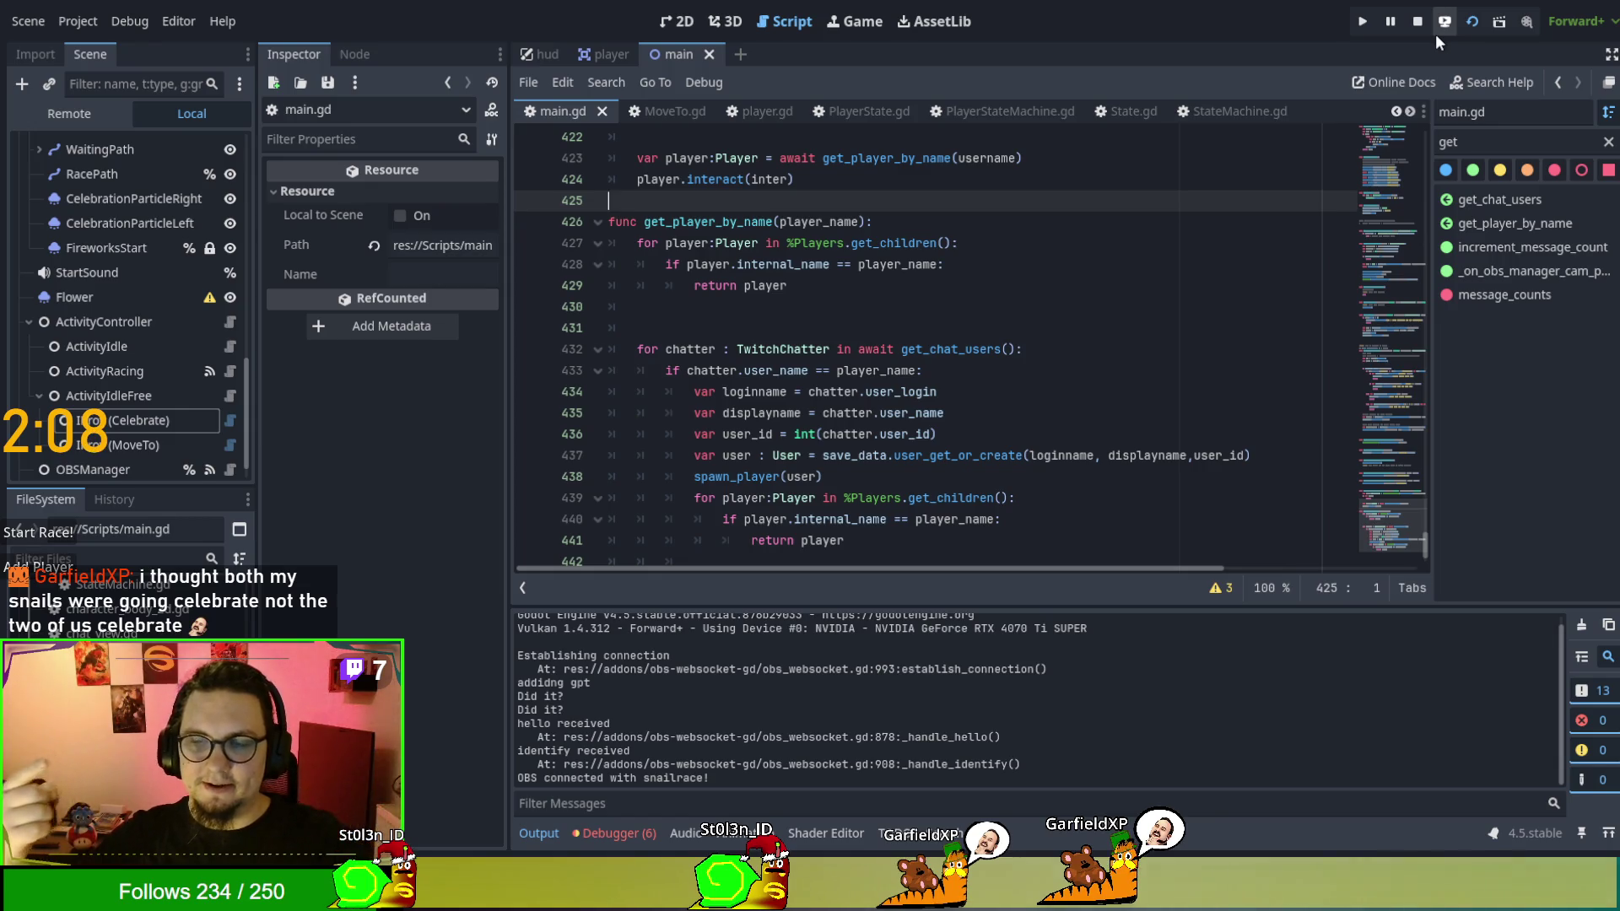
scroll(104, 397, down, 1)
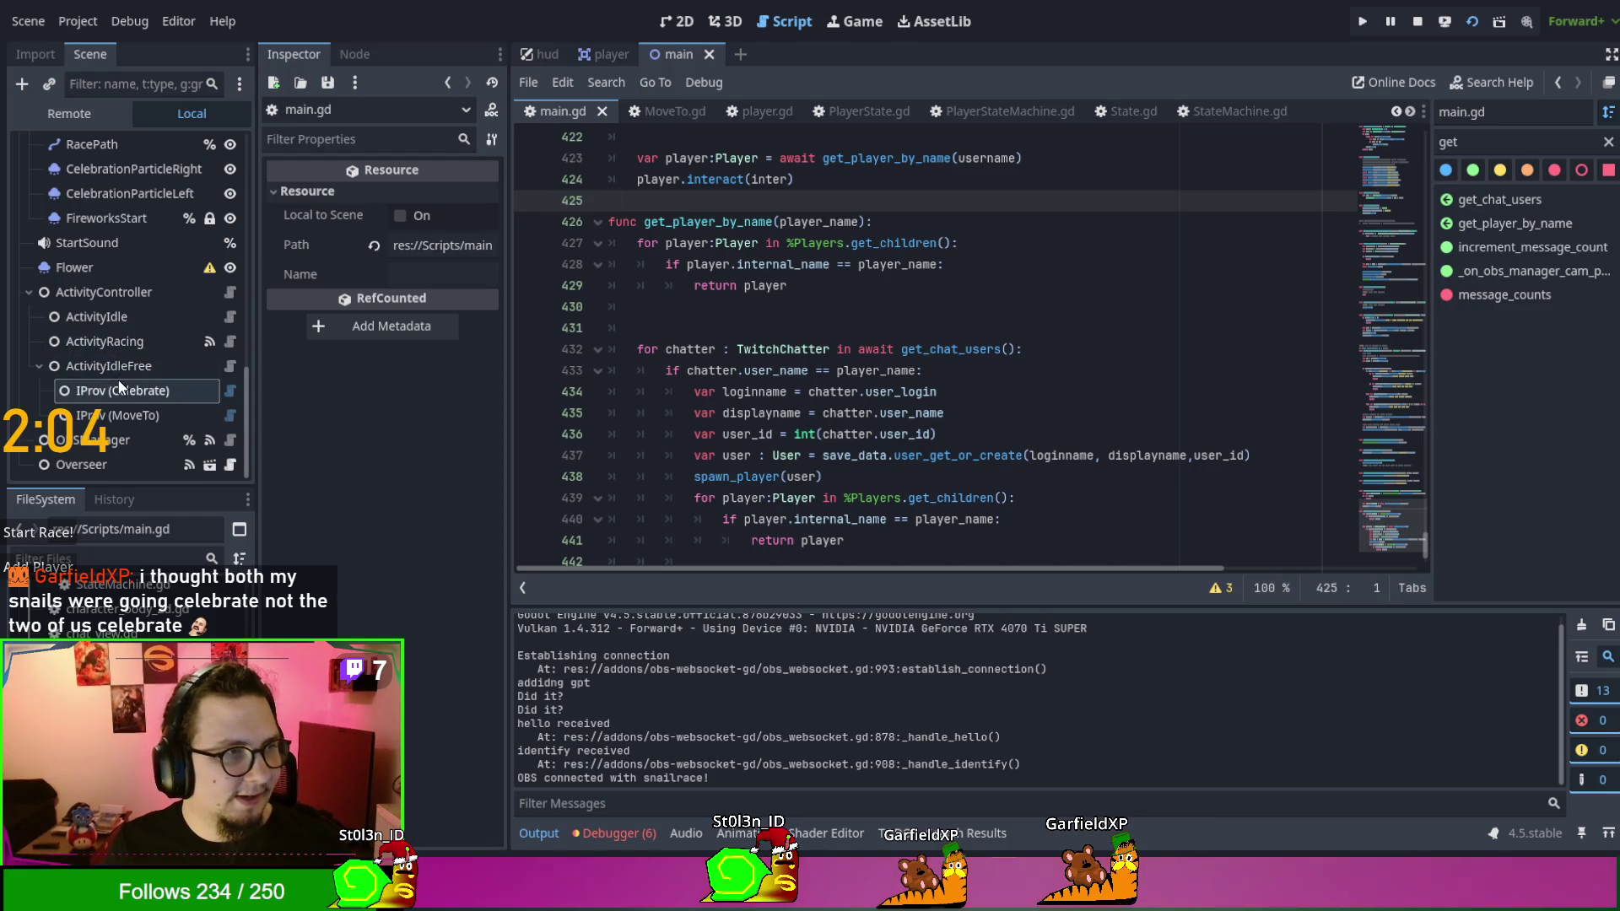
Inspect the IProv (Celebrate) and IProv (MoveTo) providers under ActivityIdleFree in the Scene tree.
click(123, 371)
click(133, 398)
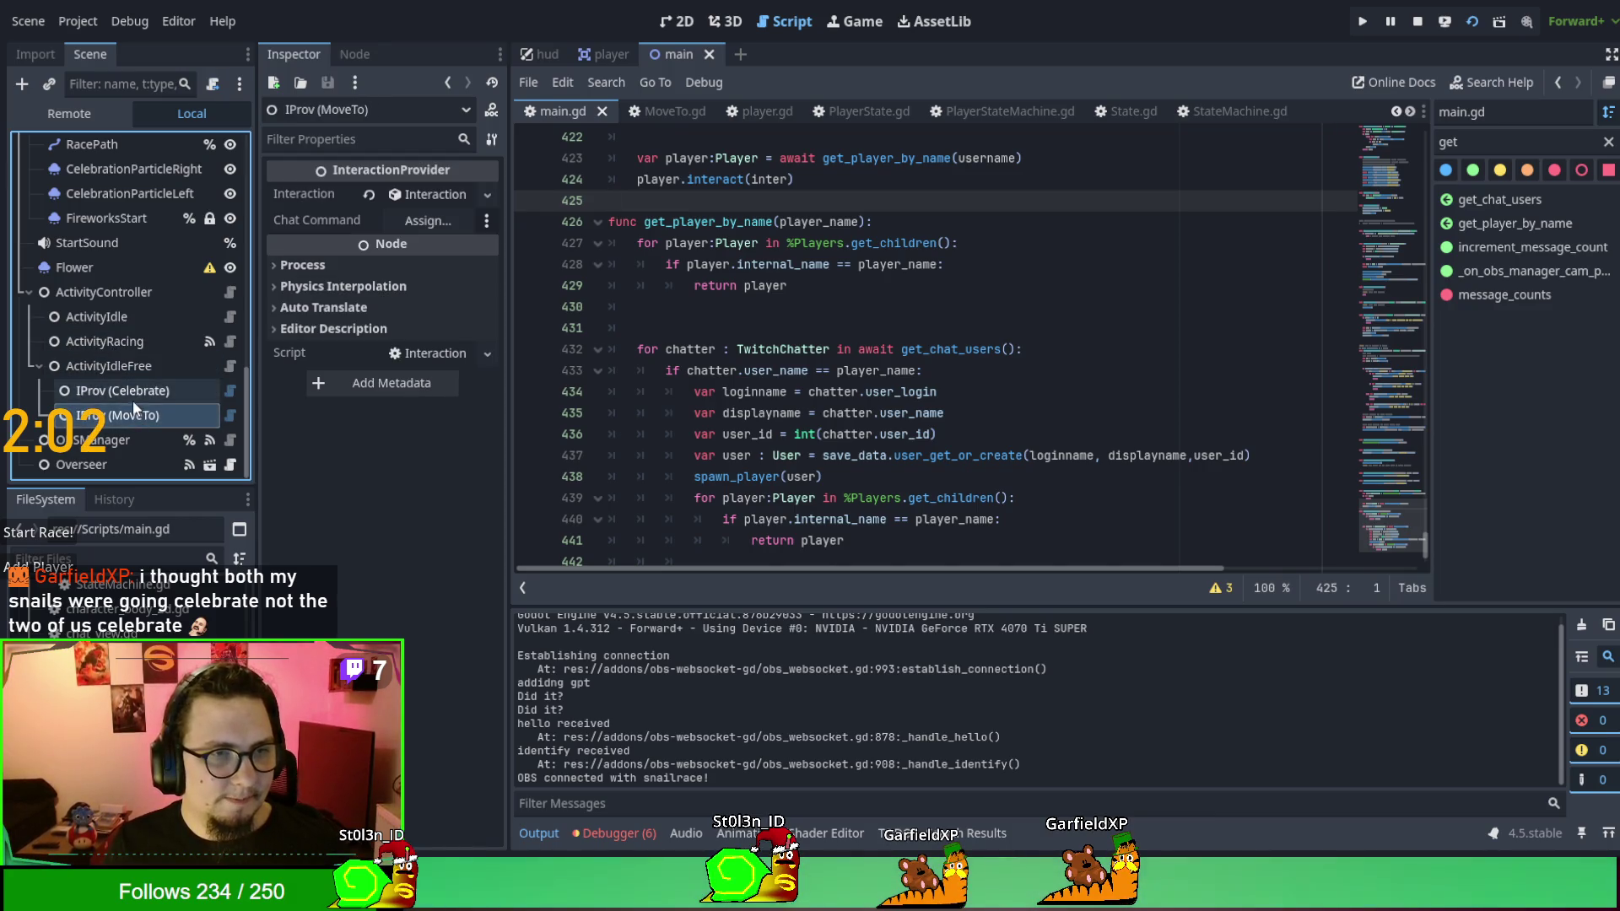
drag(110, 410, 112, 400)
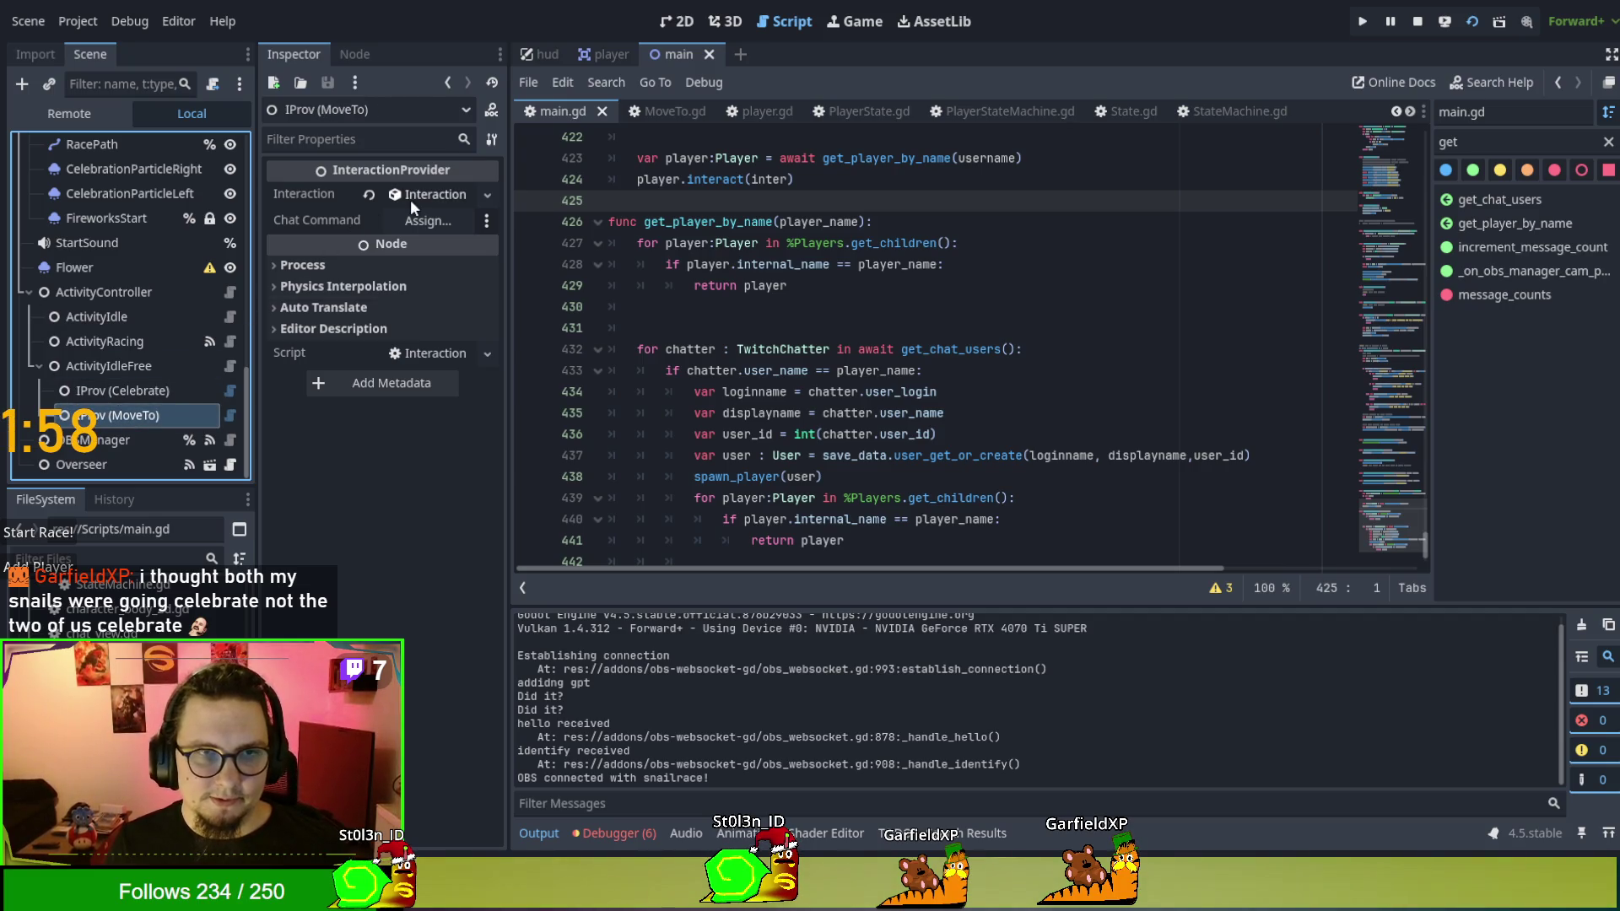
click(145, 373)
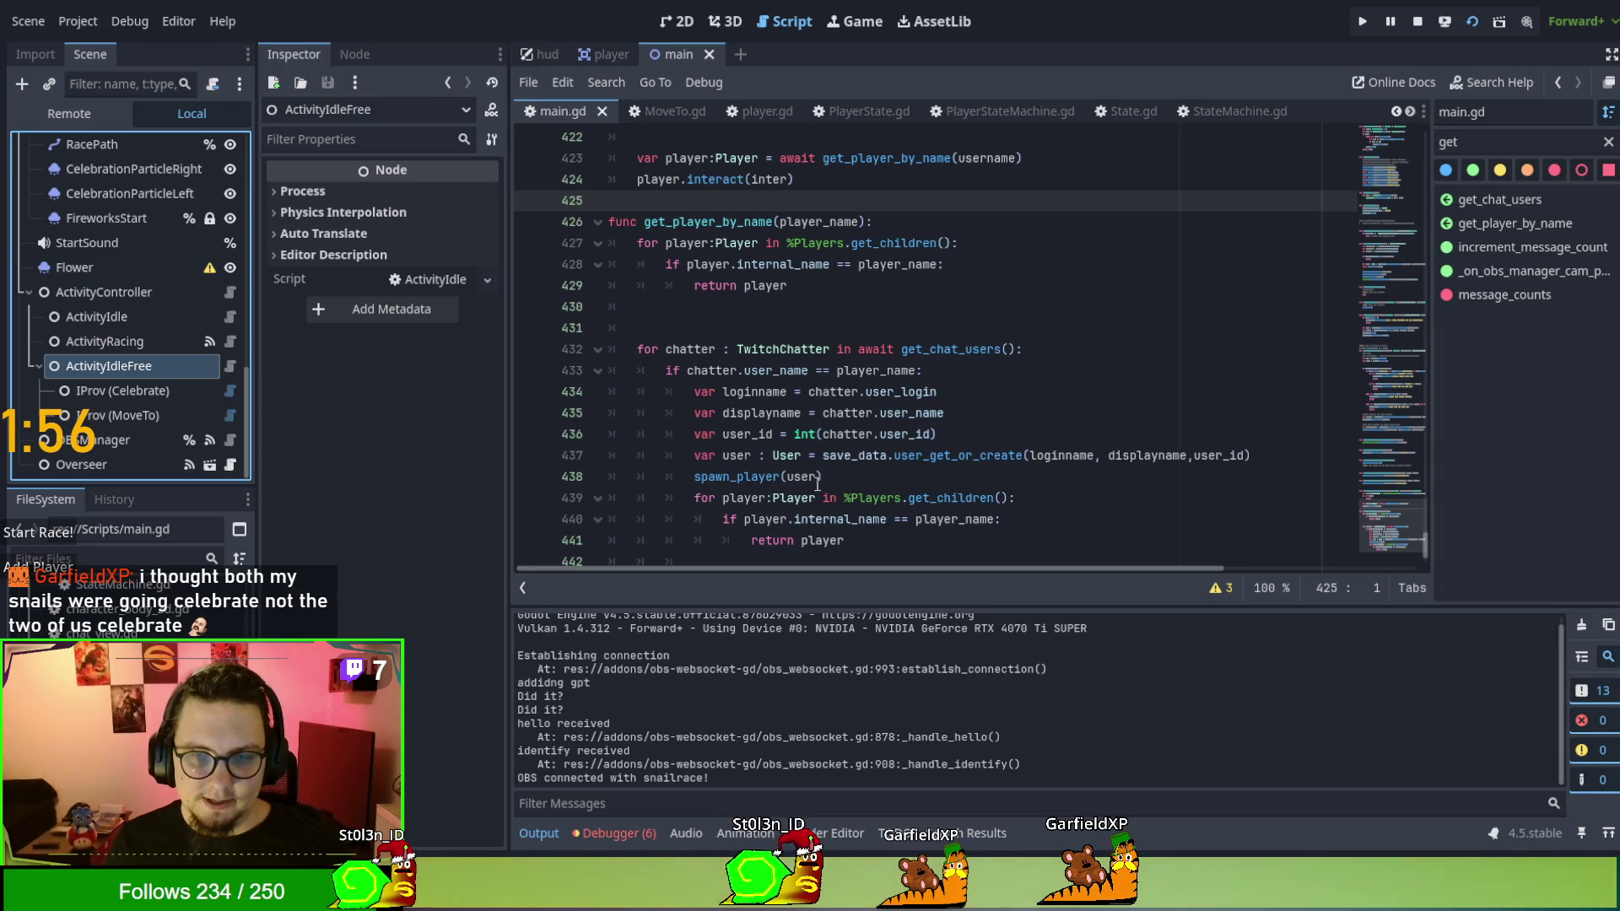
Restart the project with F5 and start a race in the game.
click(1270, 350)
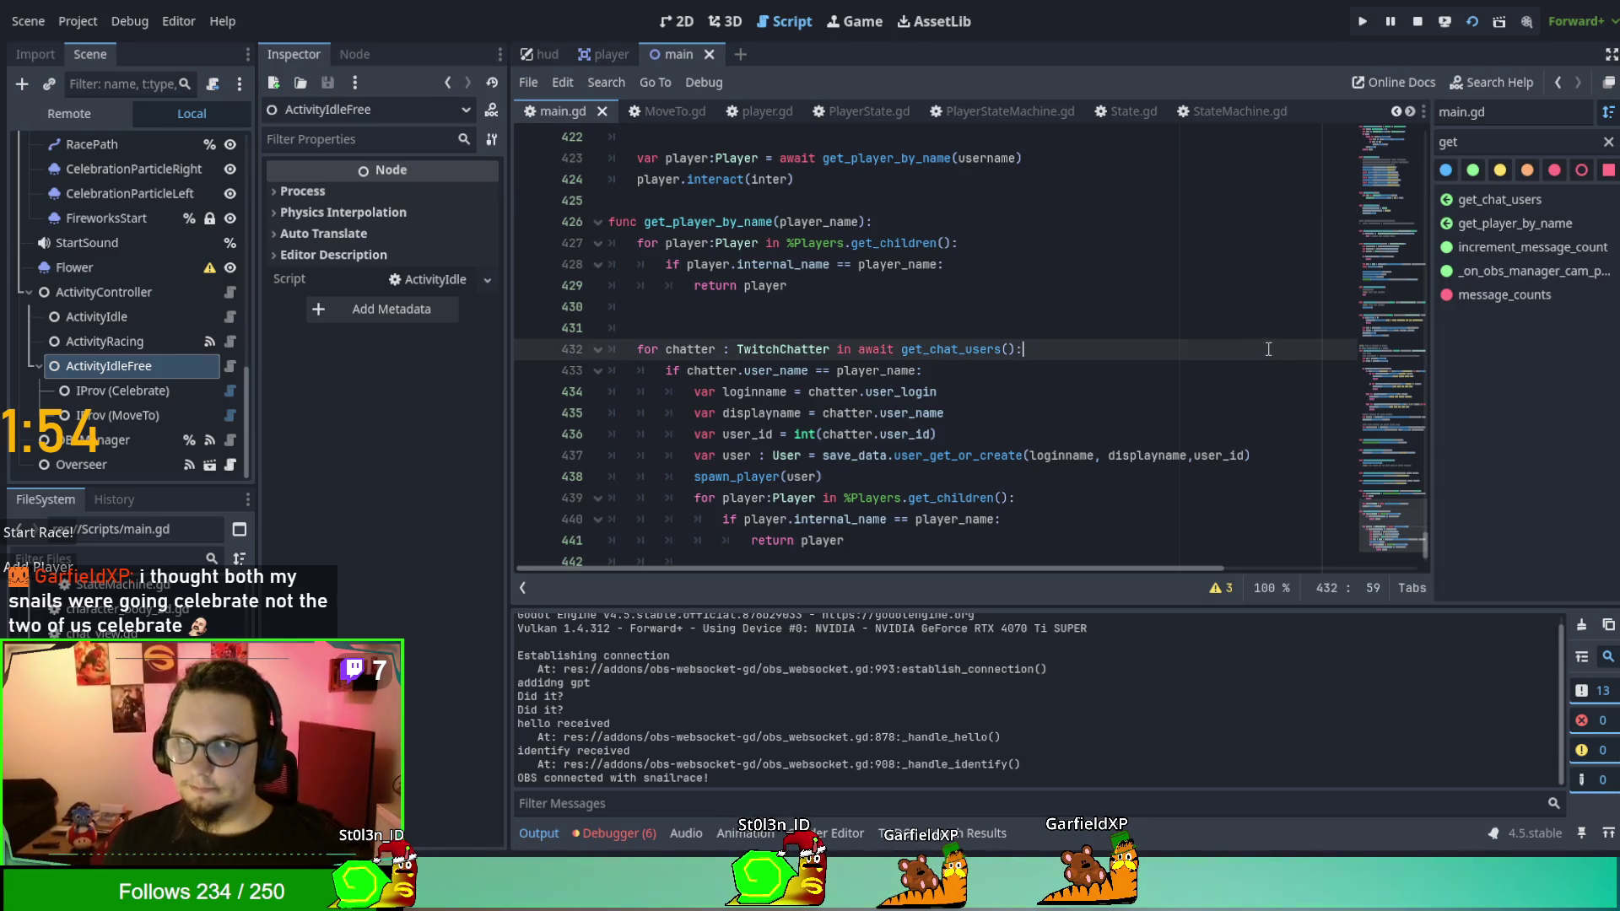
key(F5)
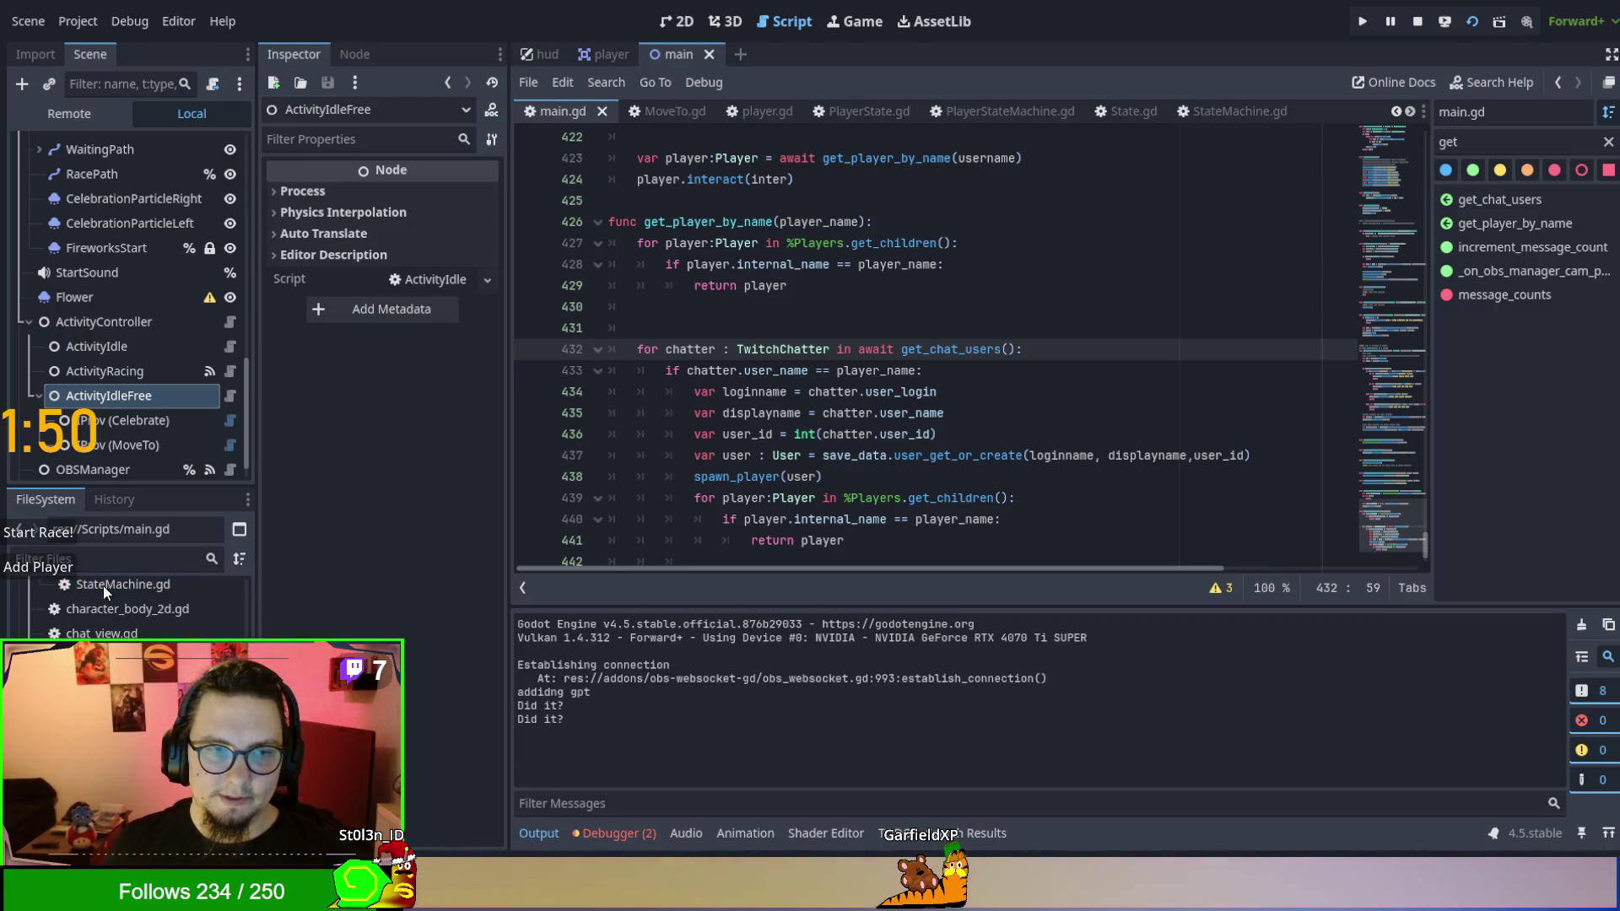
click(57, 537)
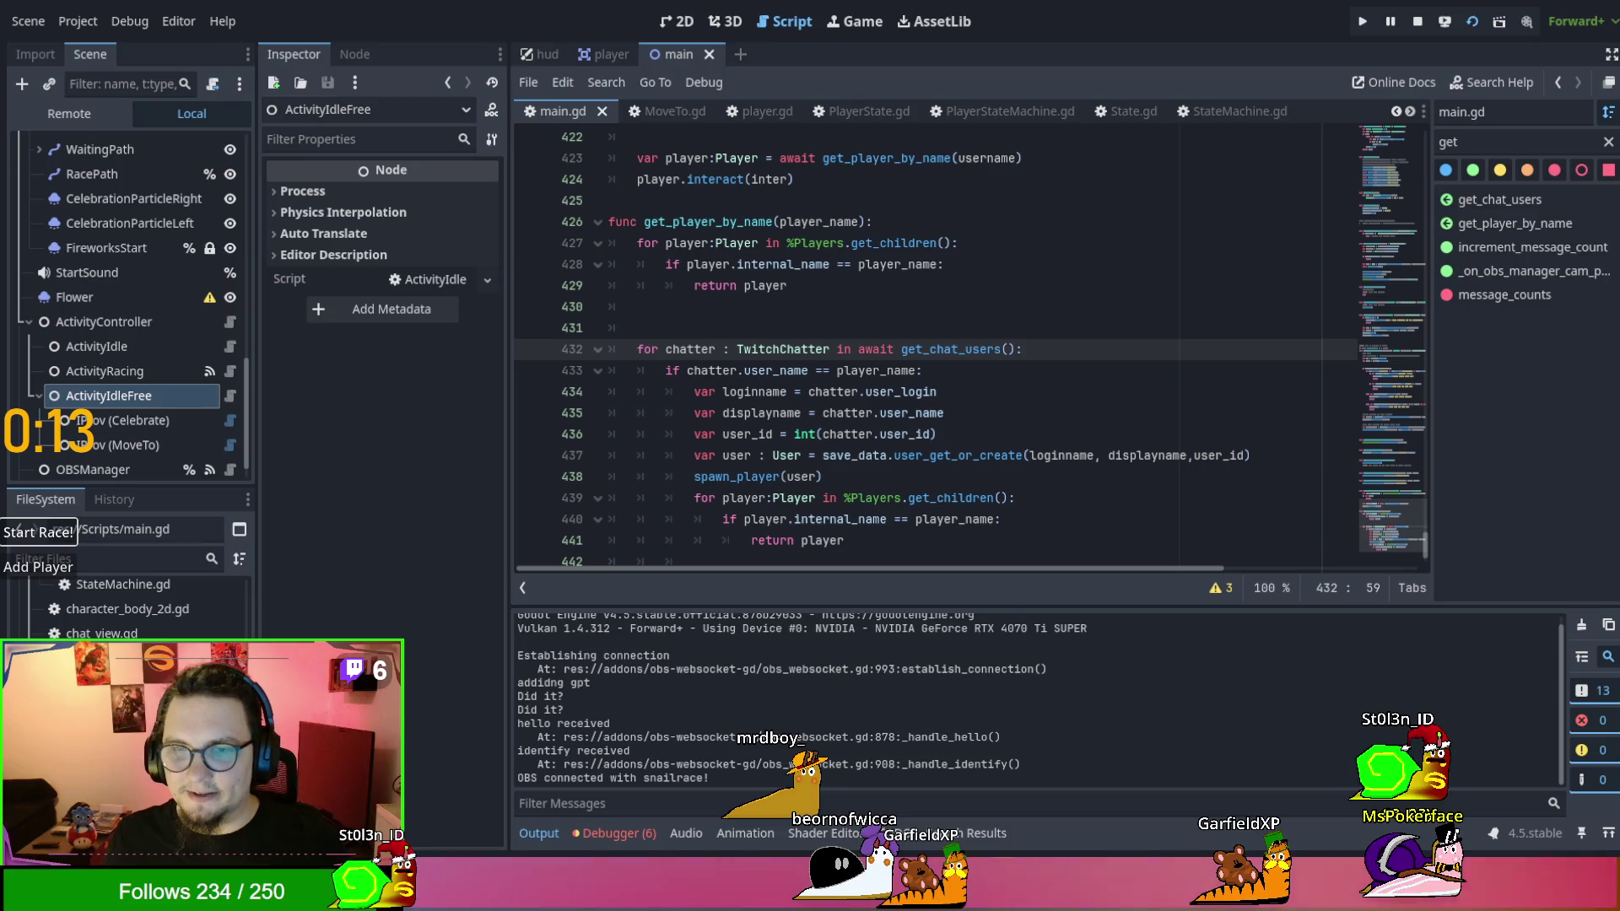
Stop the running game with F8 and launch it again with F5.
key(F8)
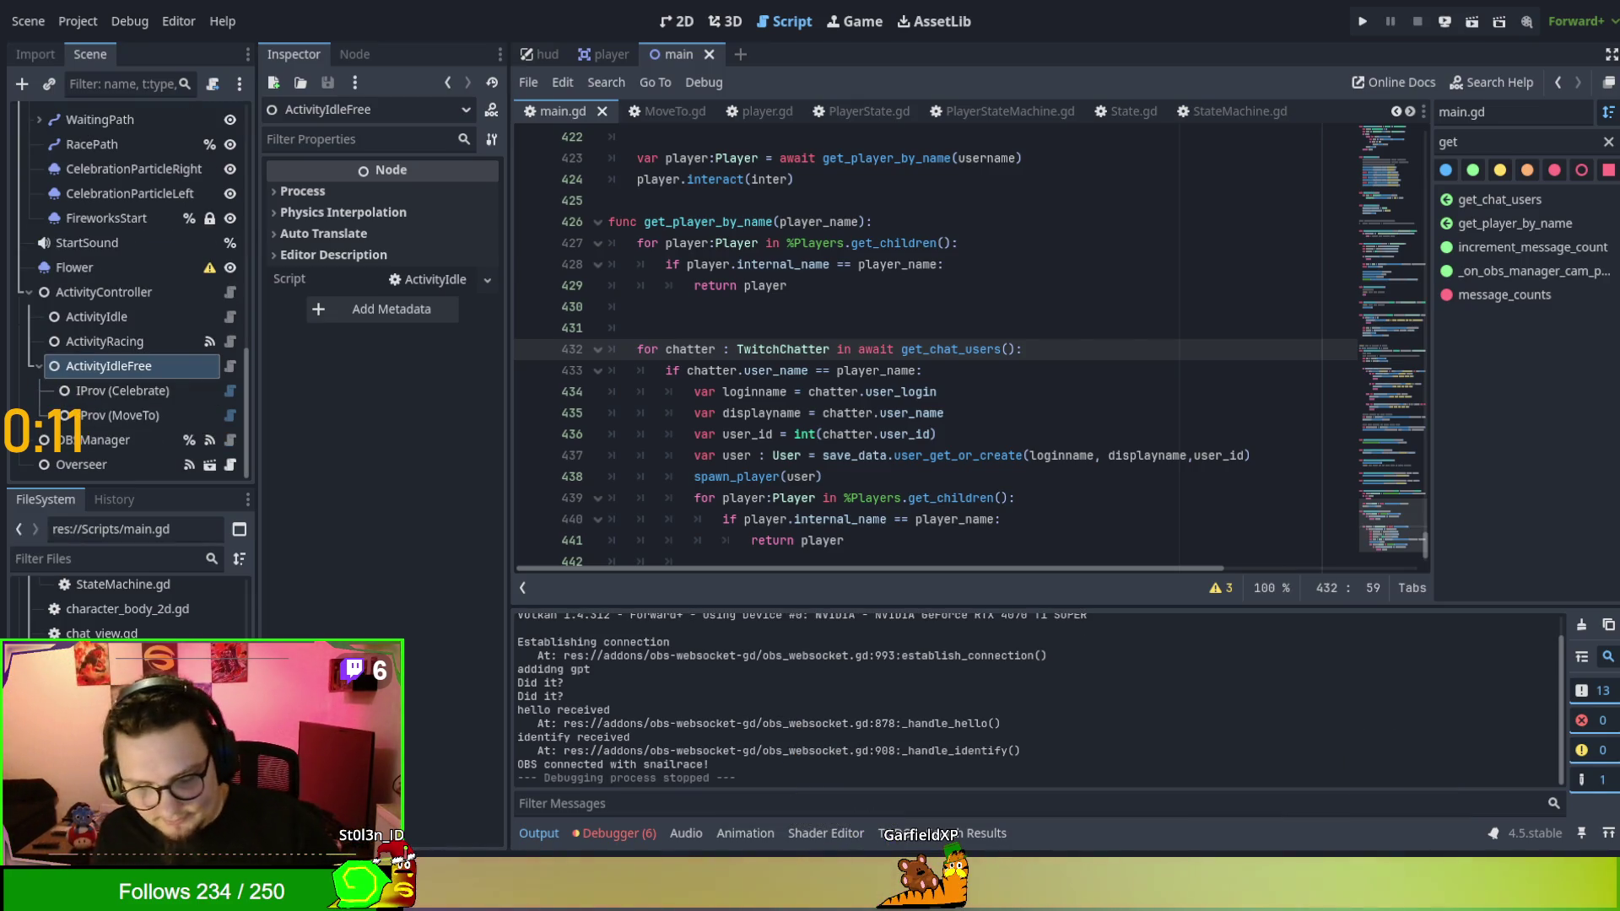
key(Up)
key(Up)
key(Up)
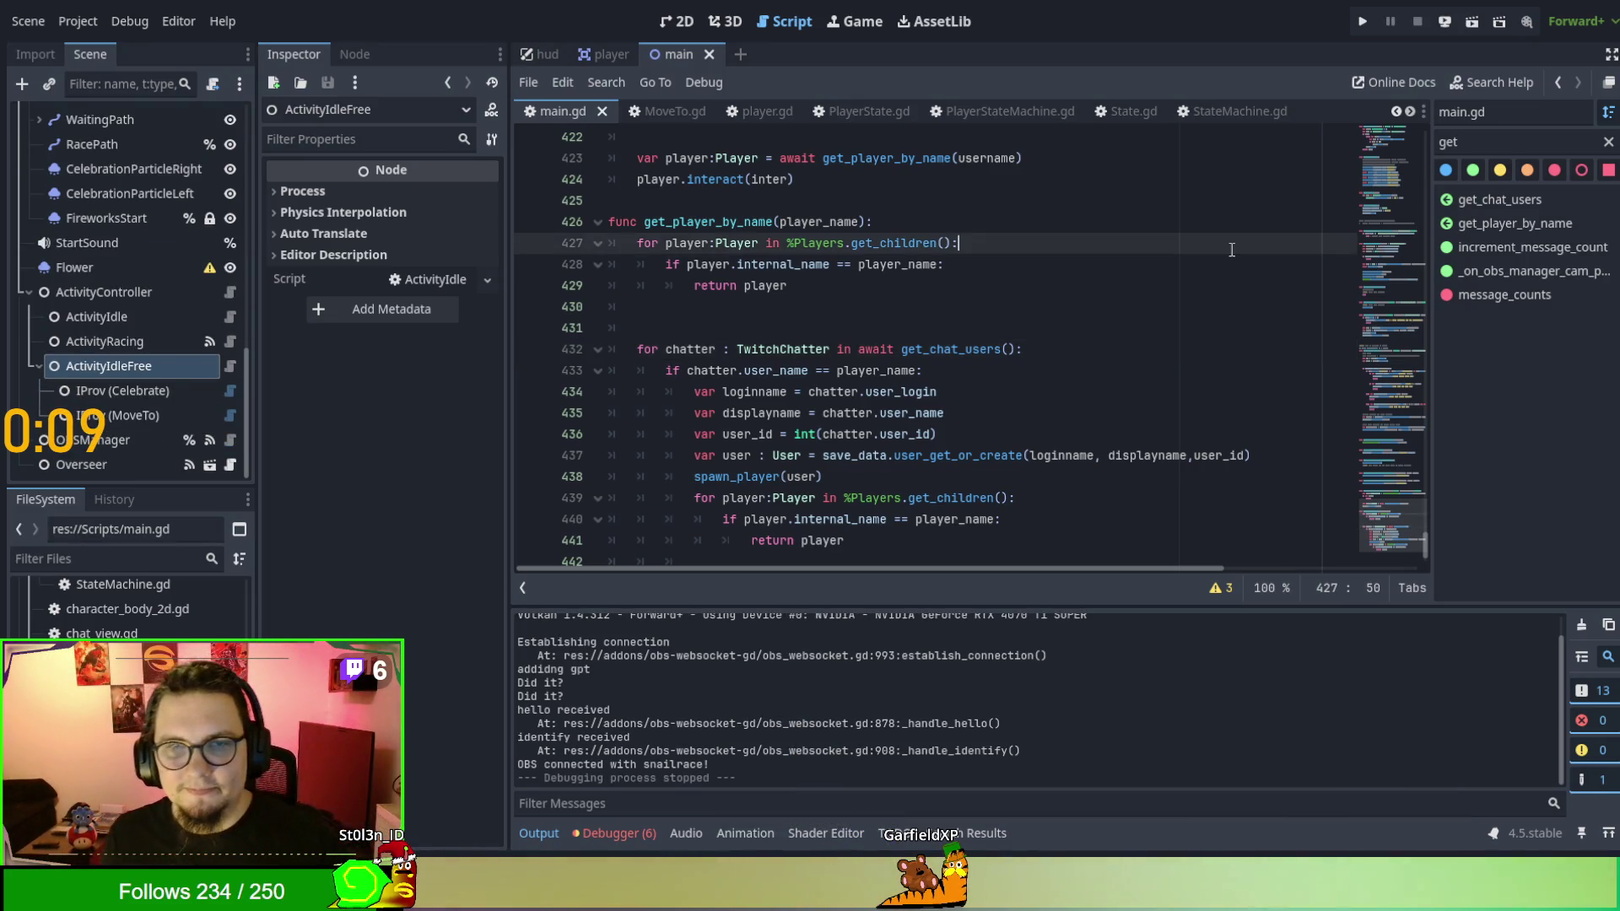
key(F5)
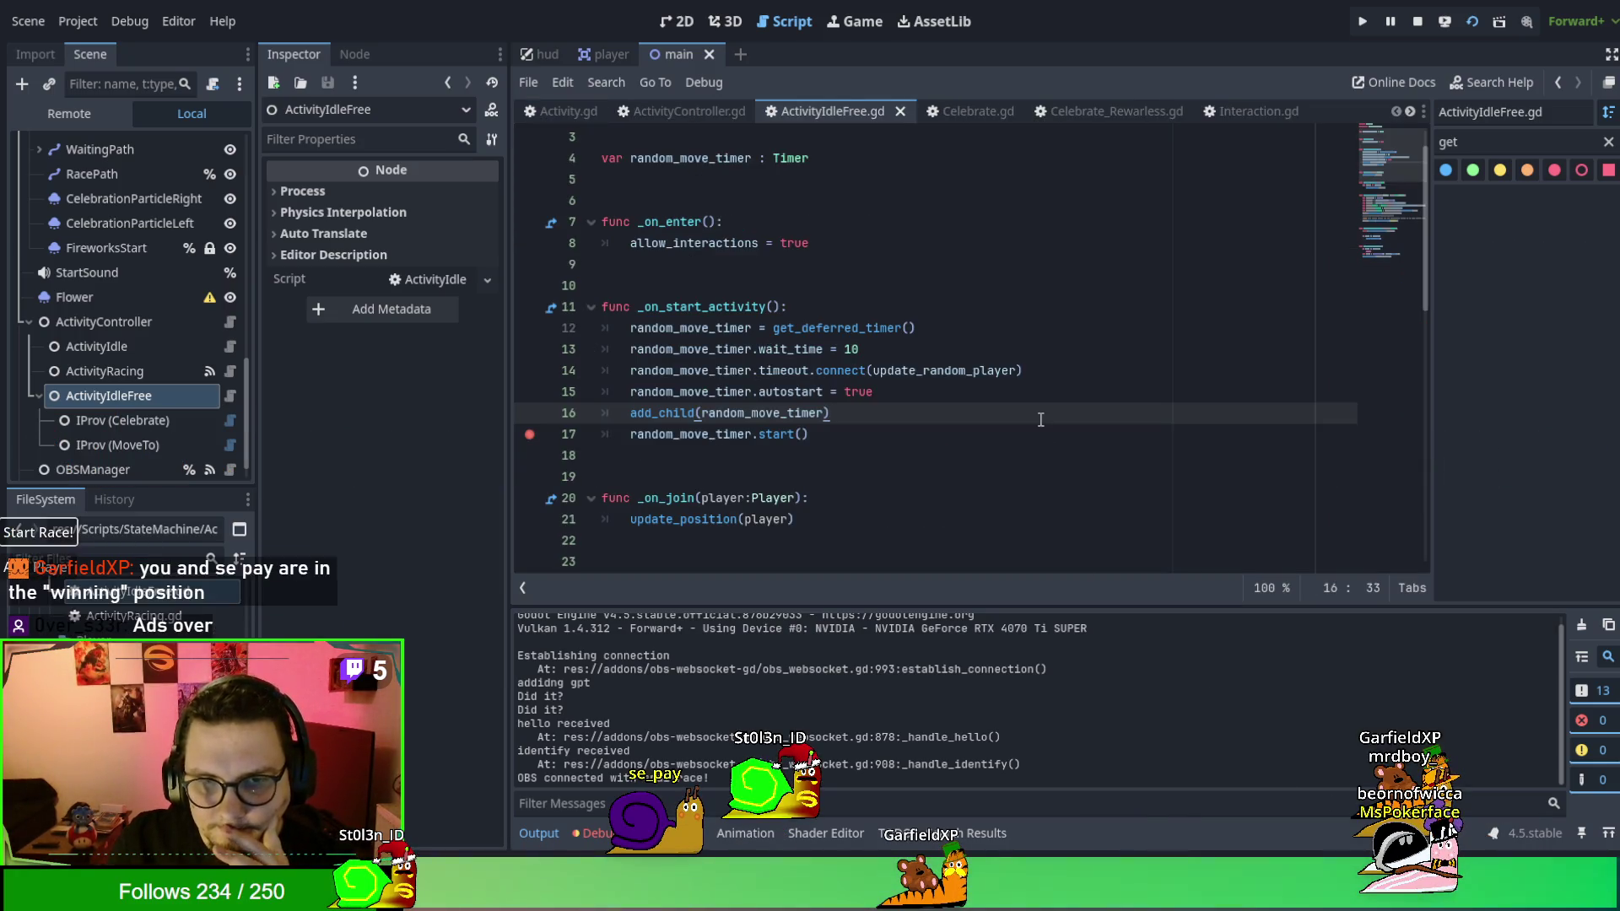
Add a breakpoint on line 21's update_position call in ActivityIdleFree.gd and rerun the project.
scroll(1040, 420, up, 1)
scroll(1041, 417, down, 3)
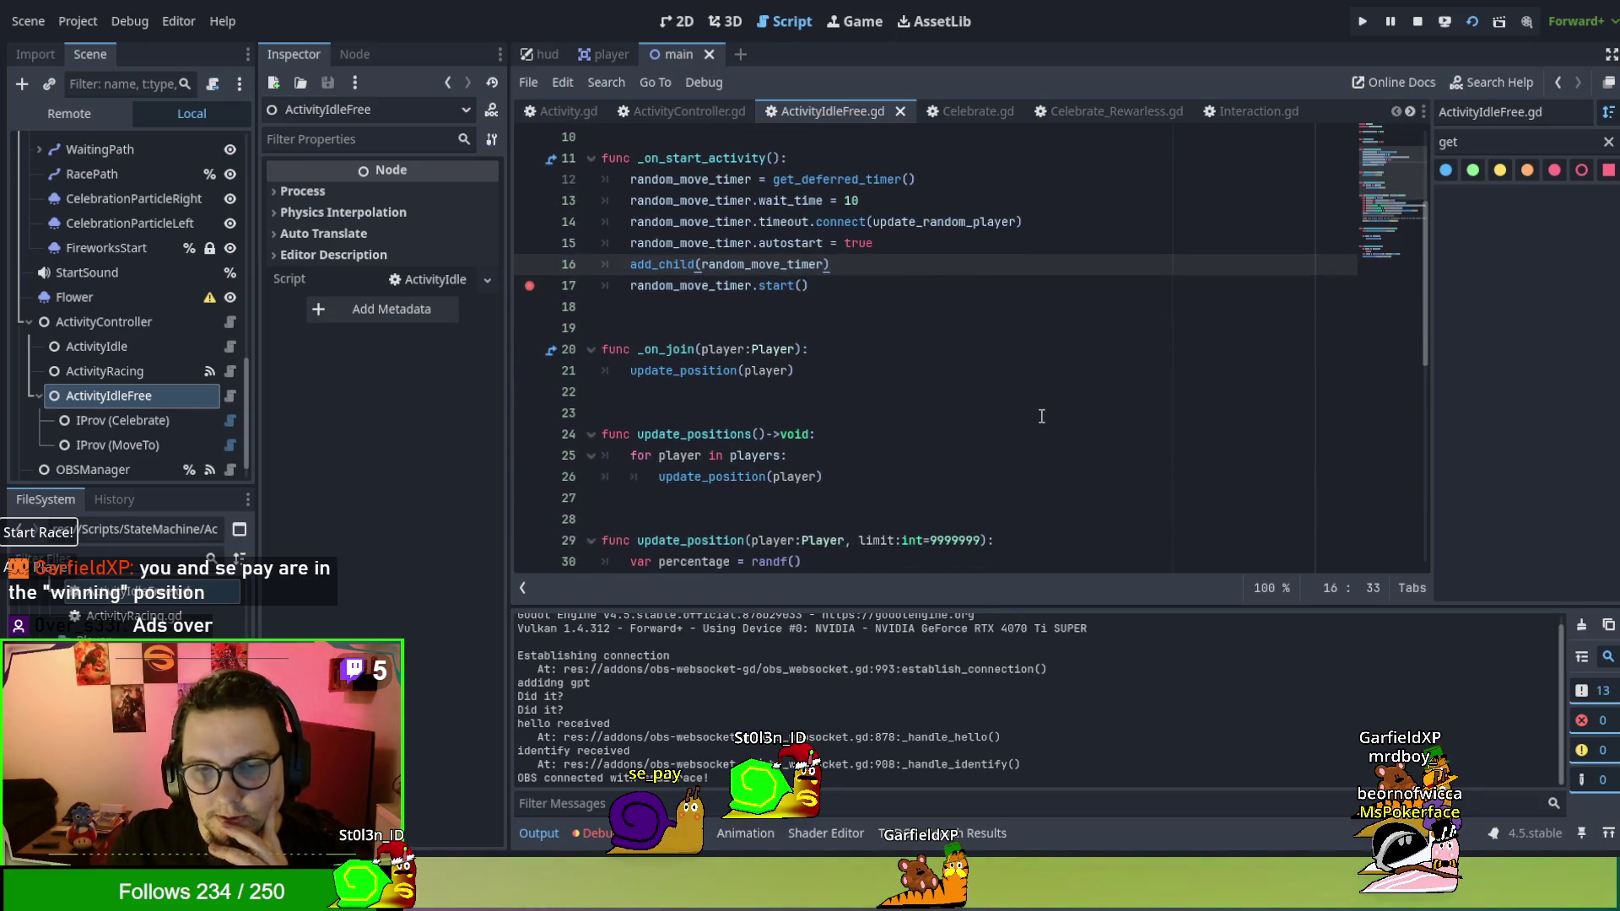
click(666, 371)
double_click(668, 349)
click(679, 371)
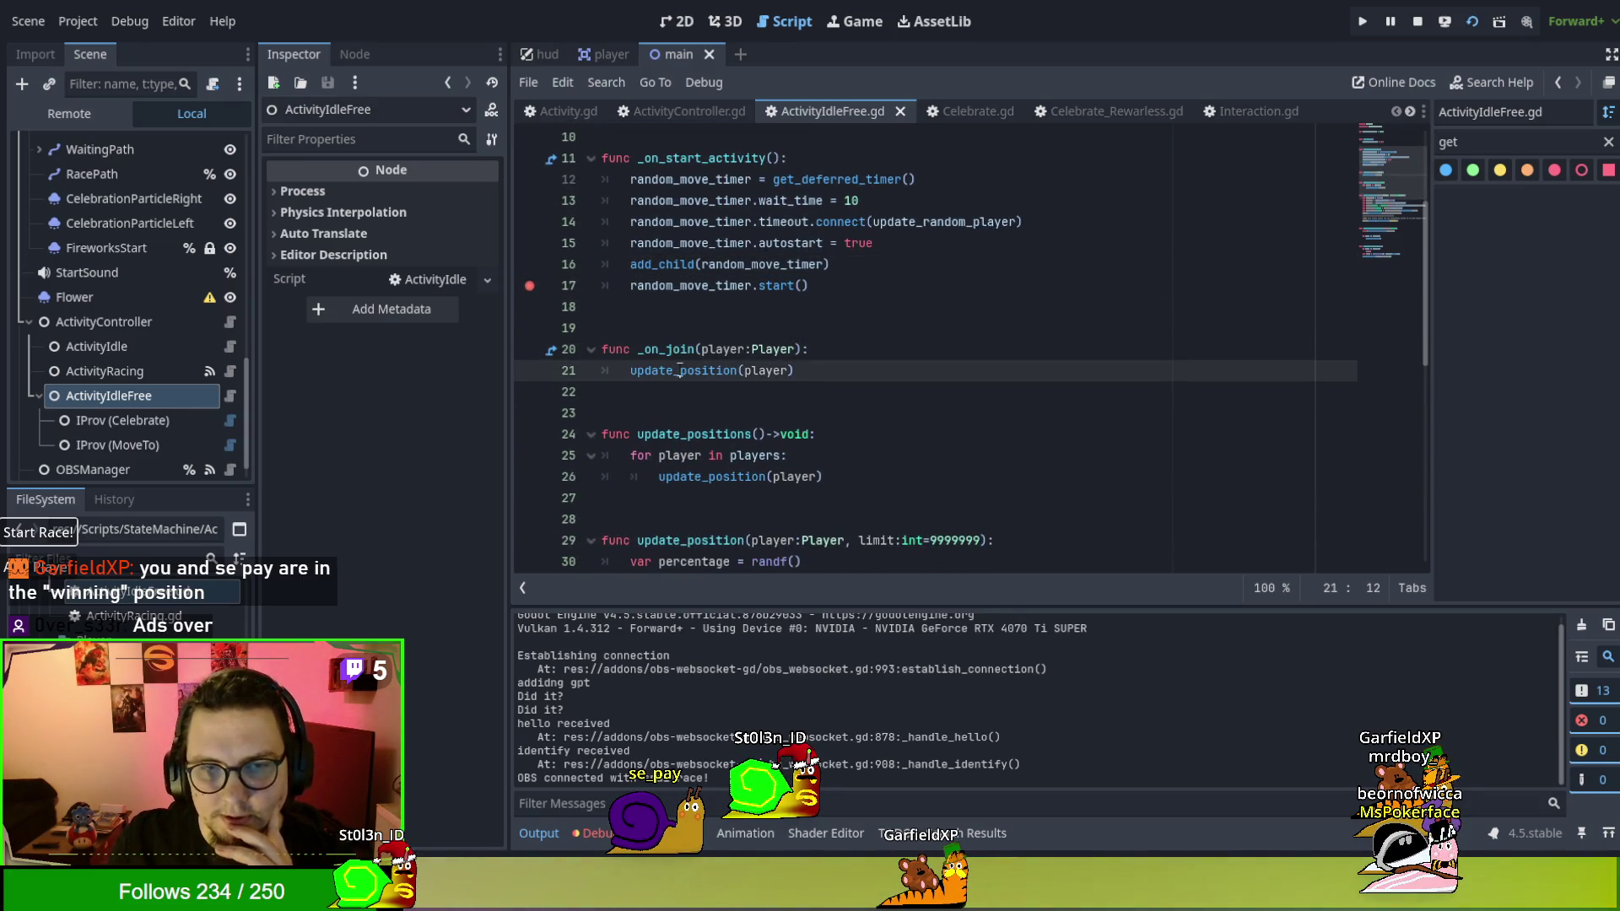
click(534, 375)
click(770, 329)
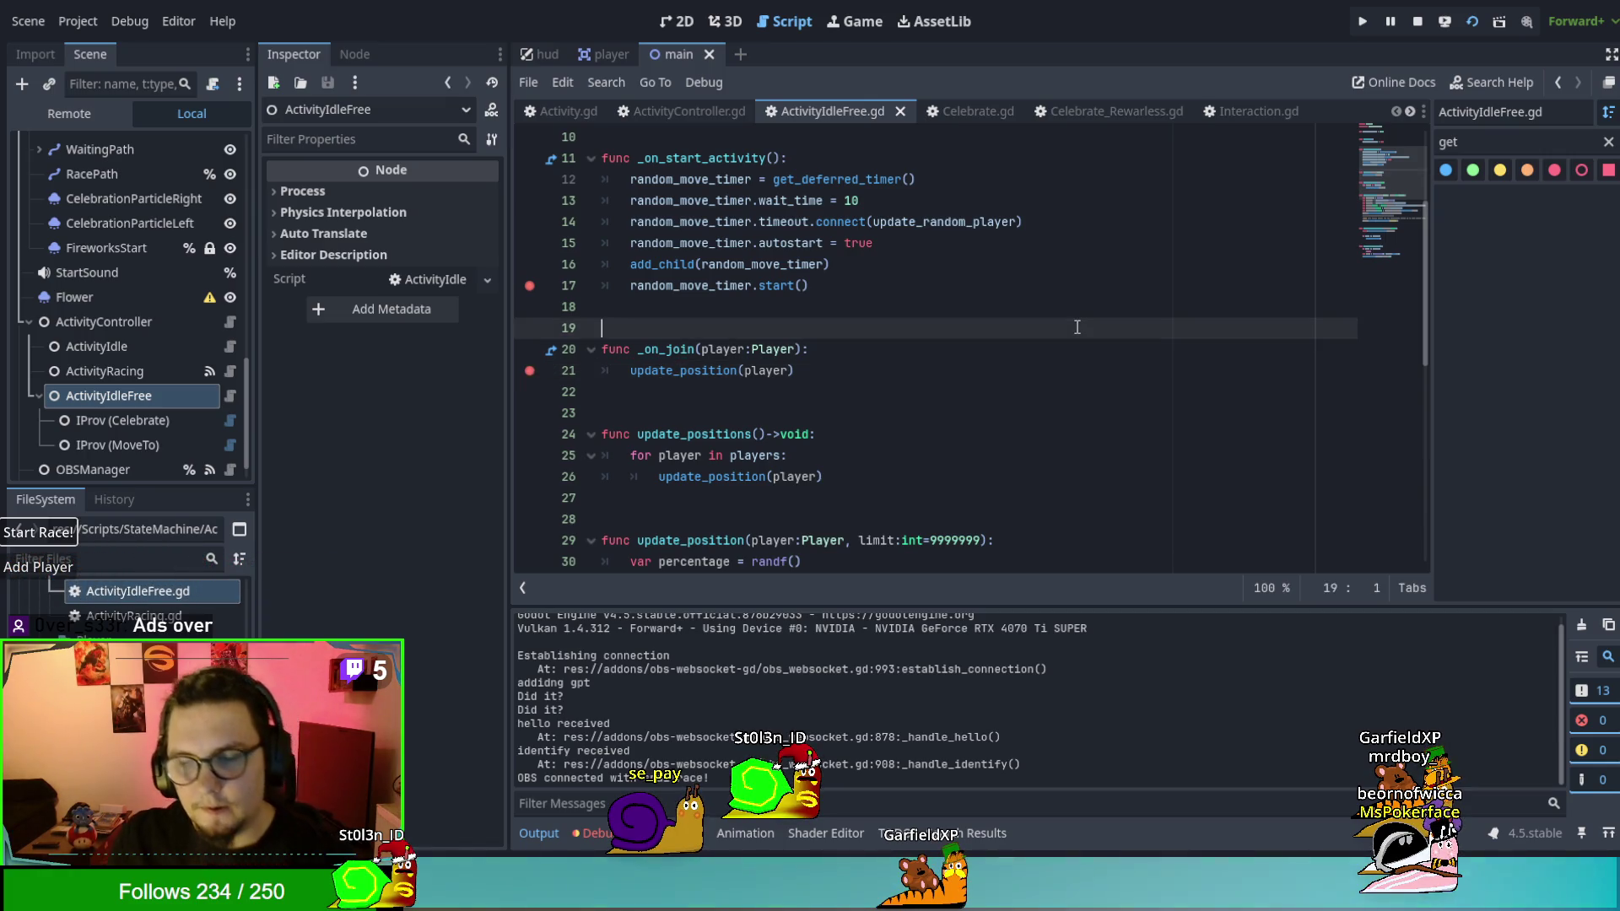
key(F5)
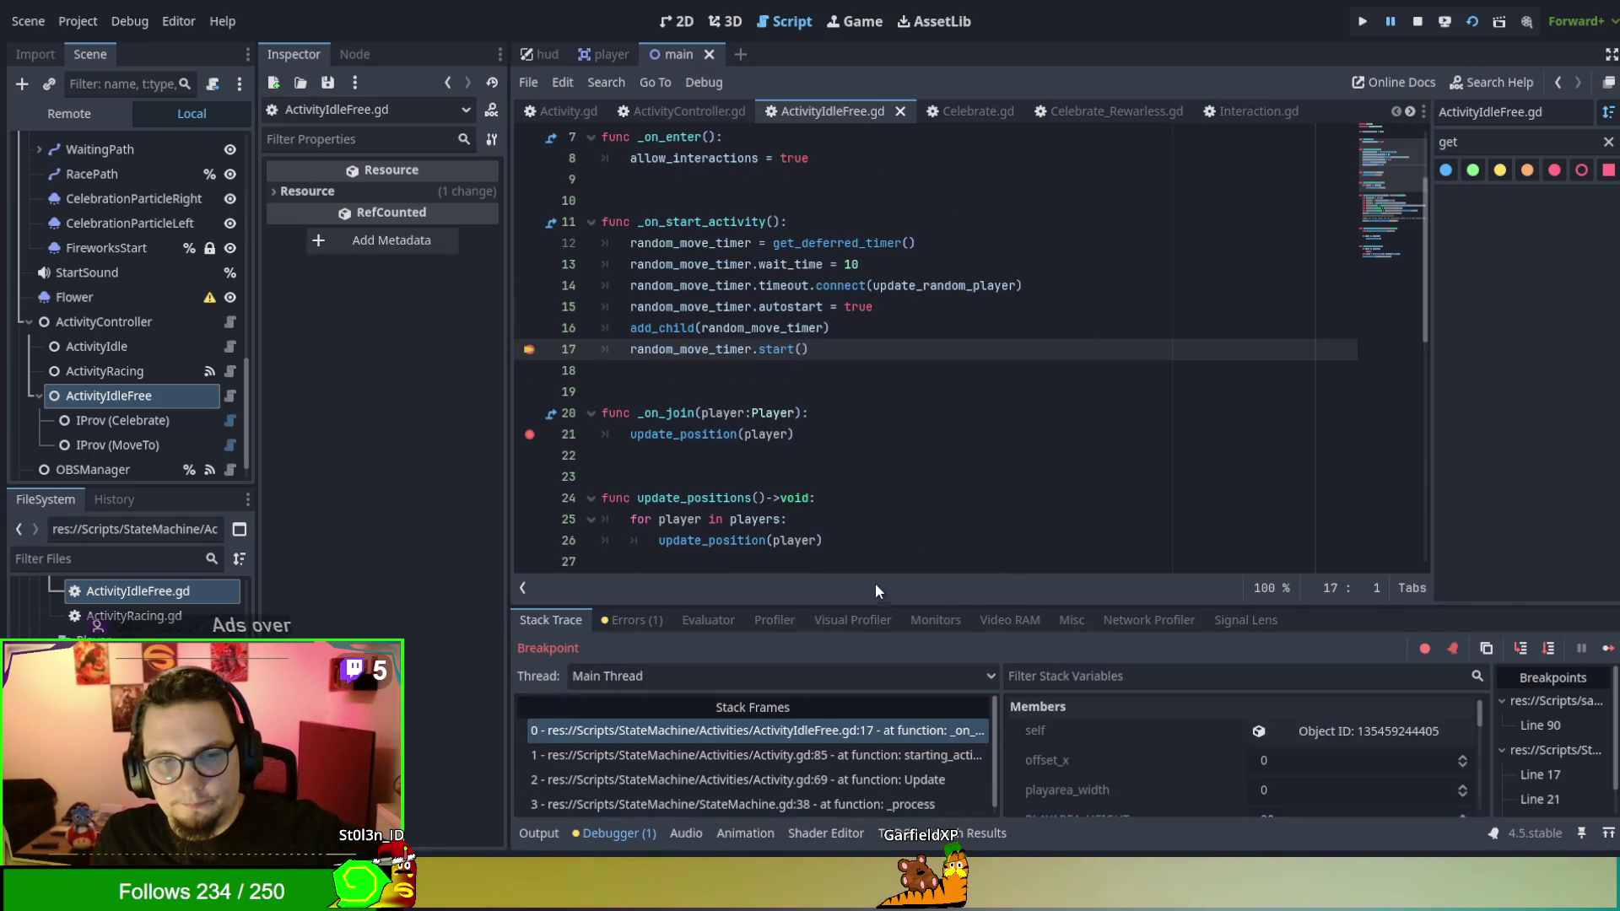
Continue repeatedly past the line 21 and line 39 breakpoints until the game resumes.
click(1607, 651)
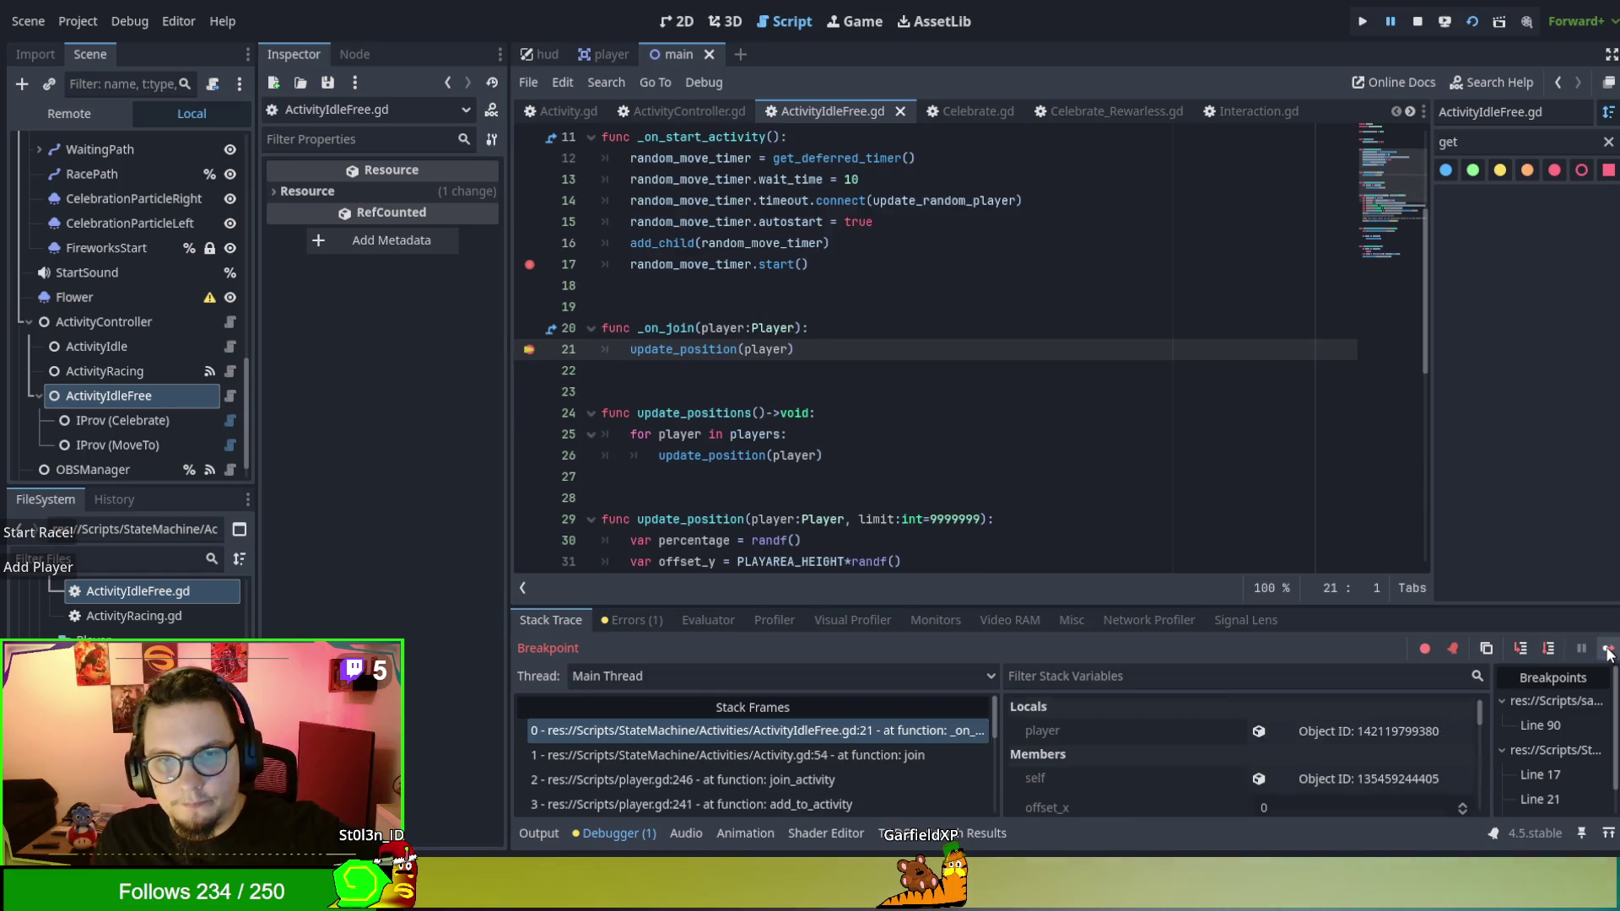
click(1607, 652)
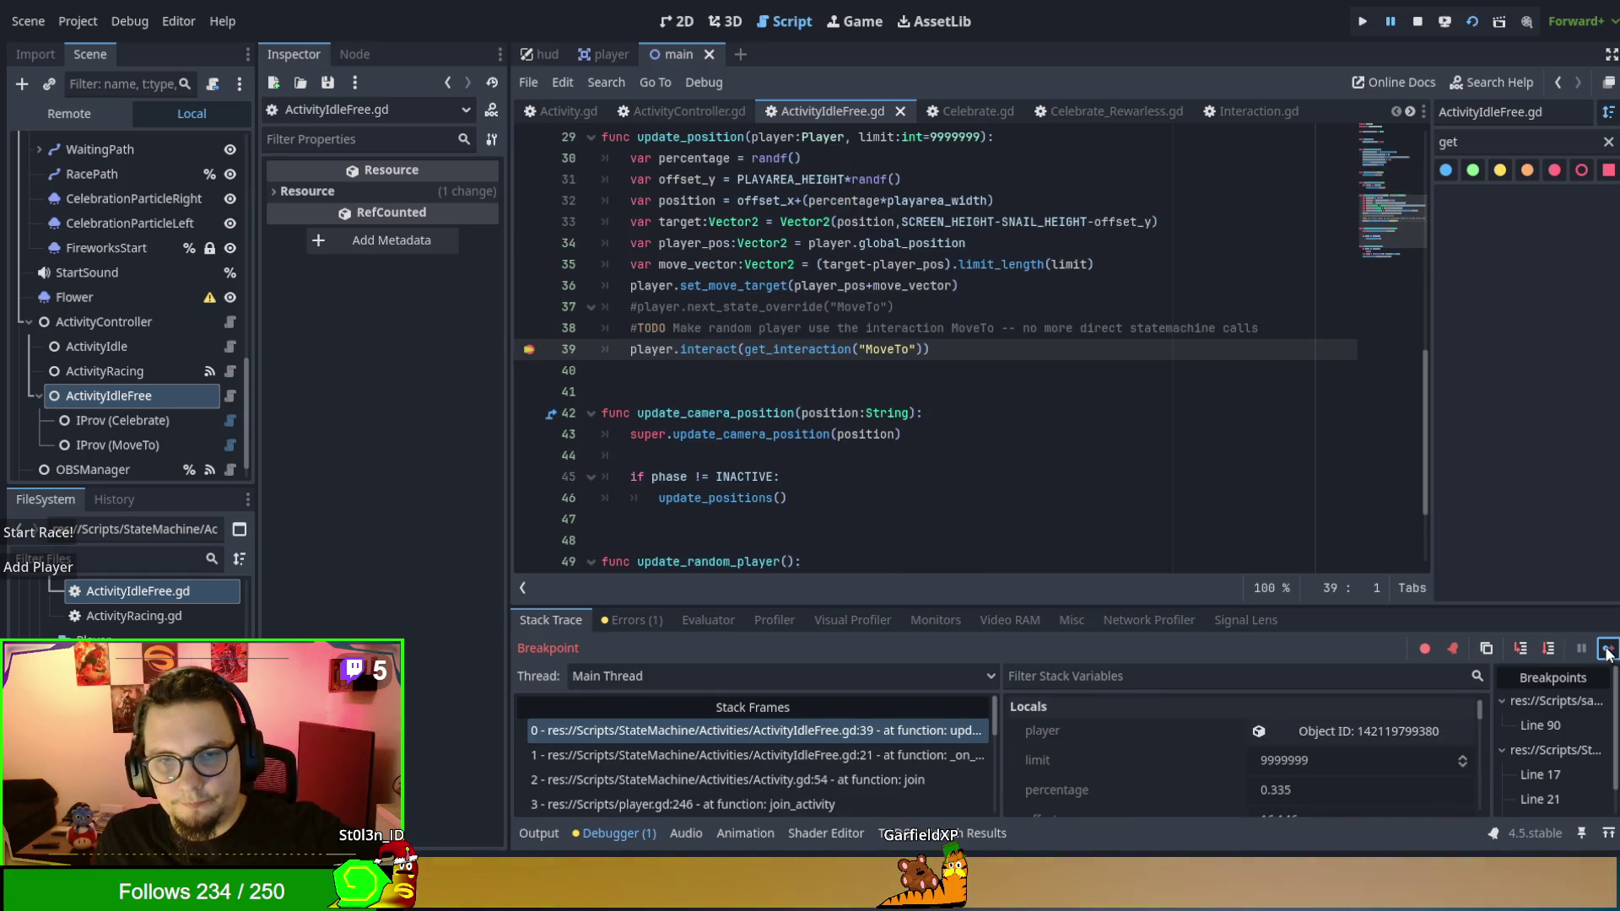
click(1606, 651)
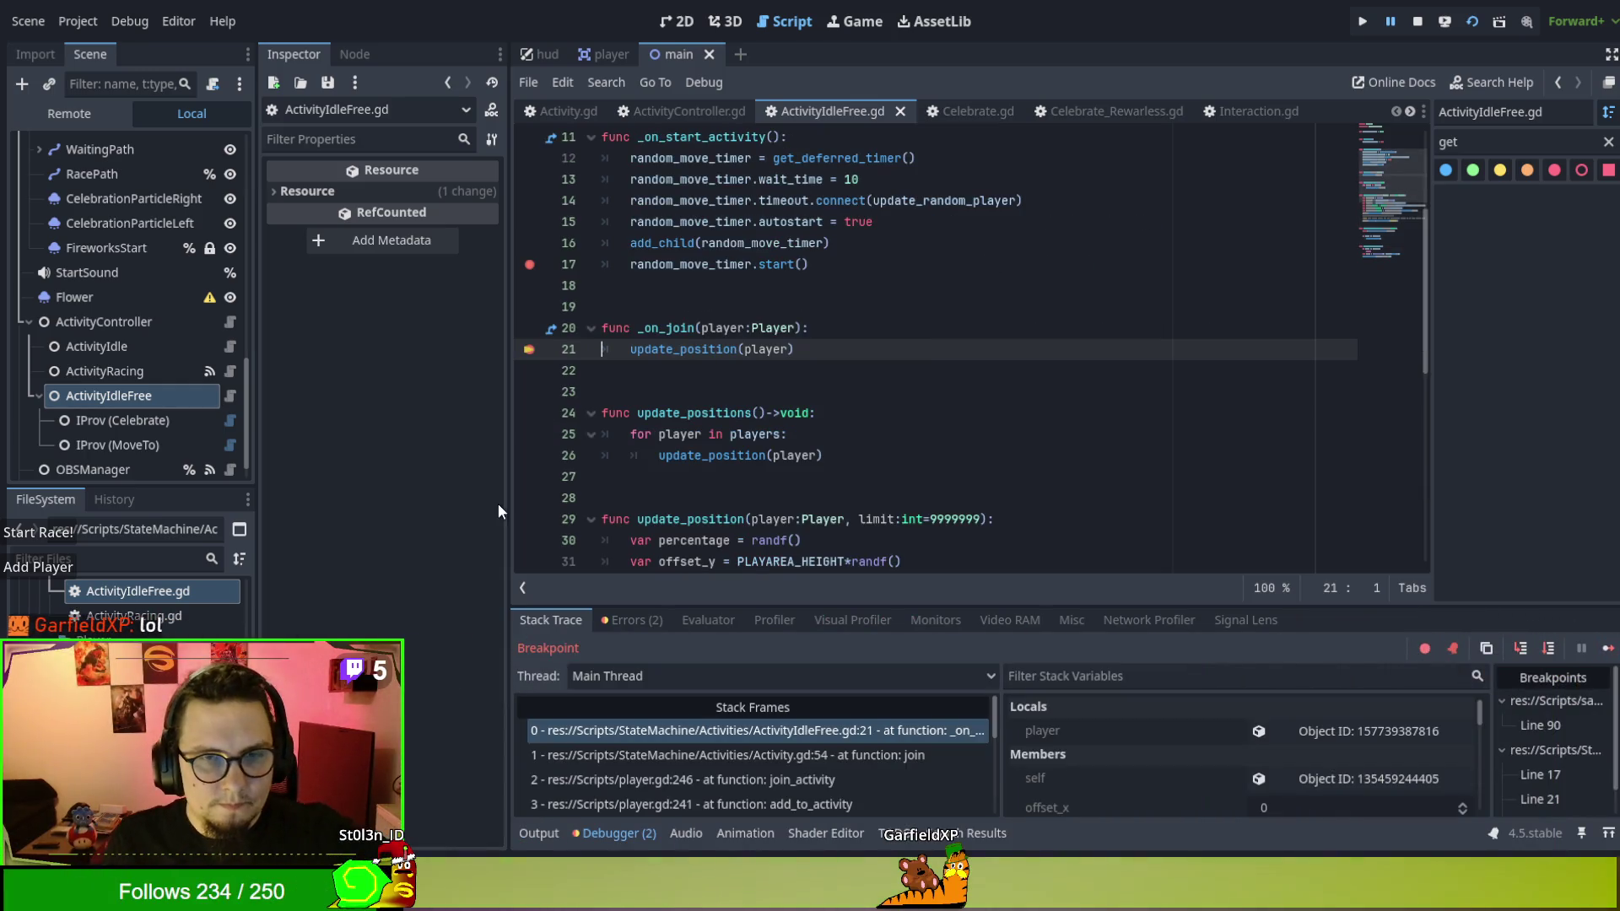
click(1608, 649)
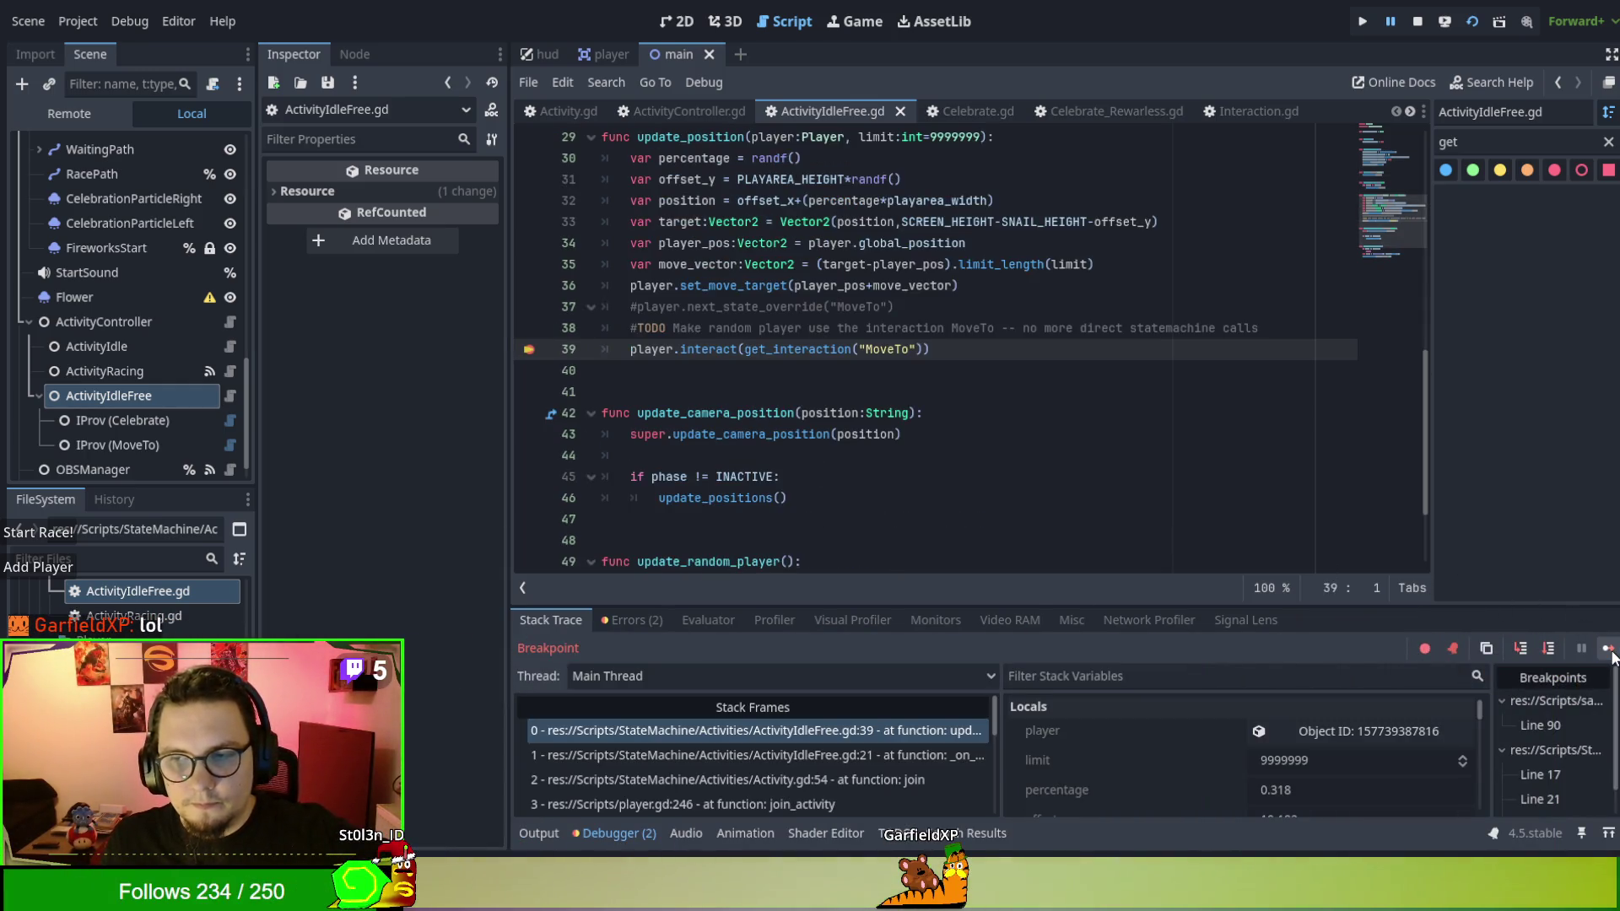
click(1608, 650)
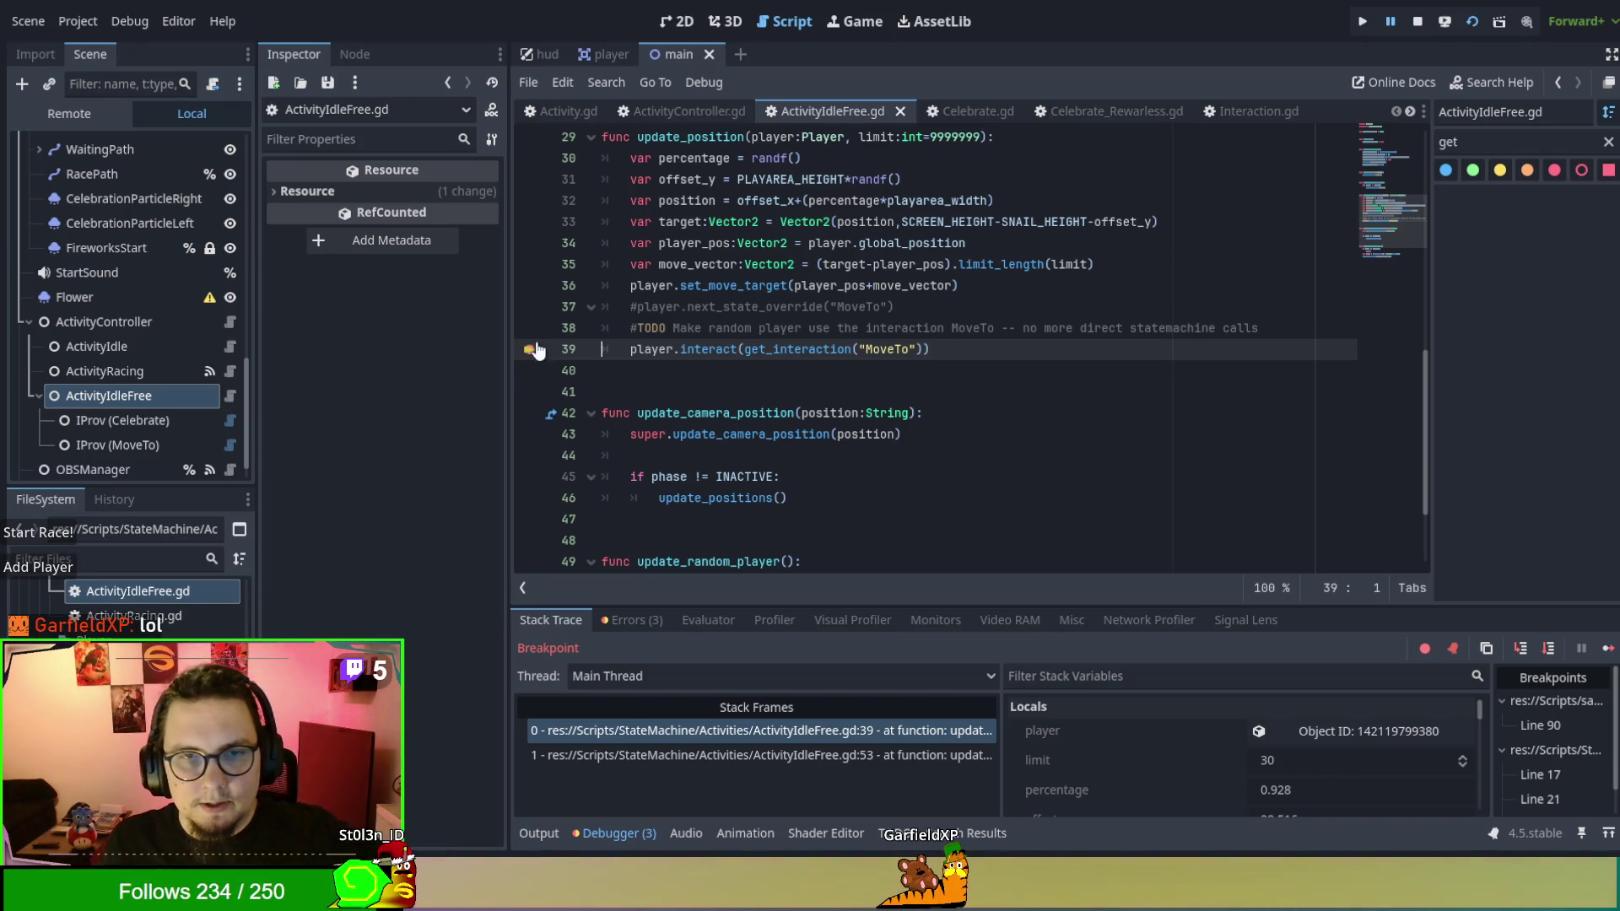
scroll(599, 358, up, 2)
scroll(557, 342, down, 2)
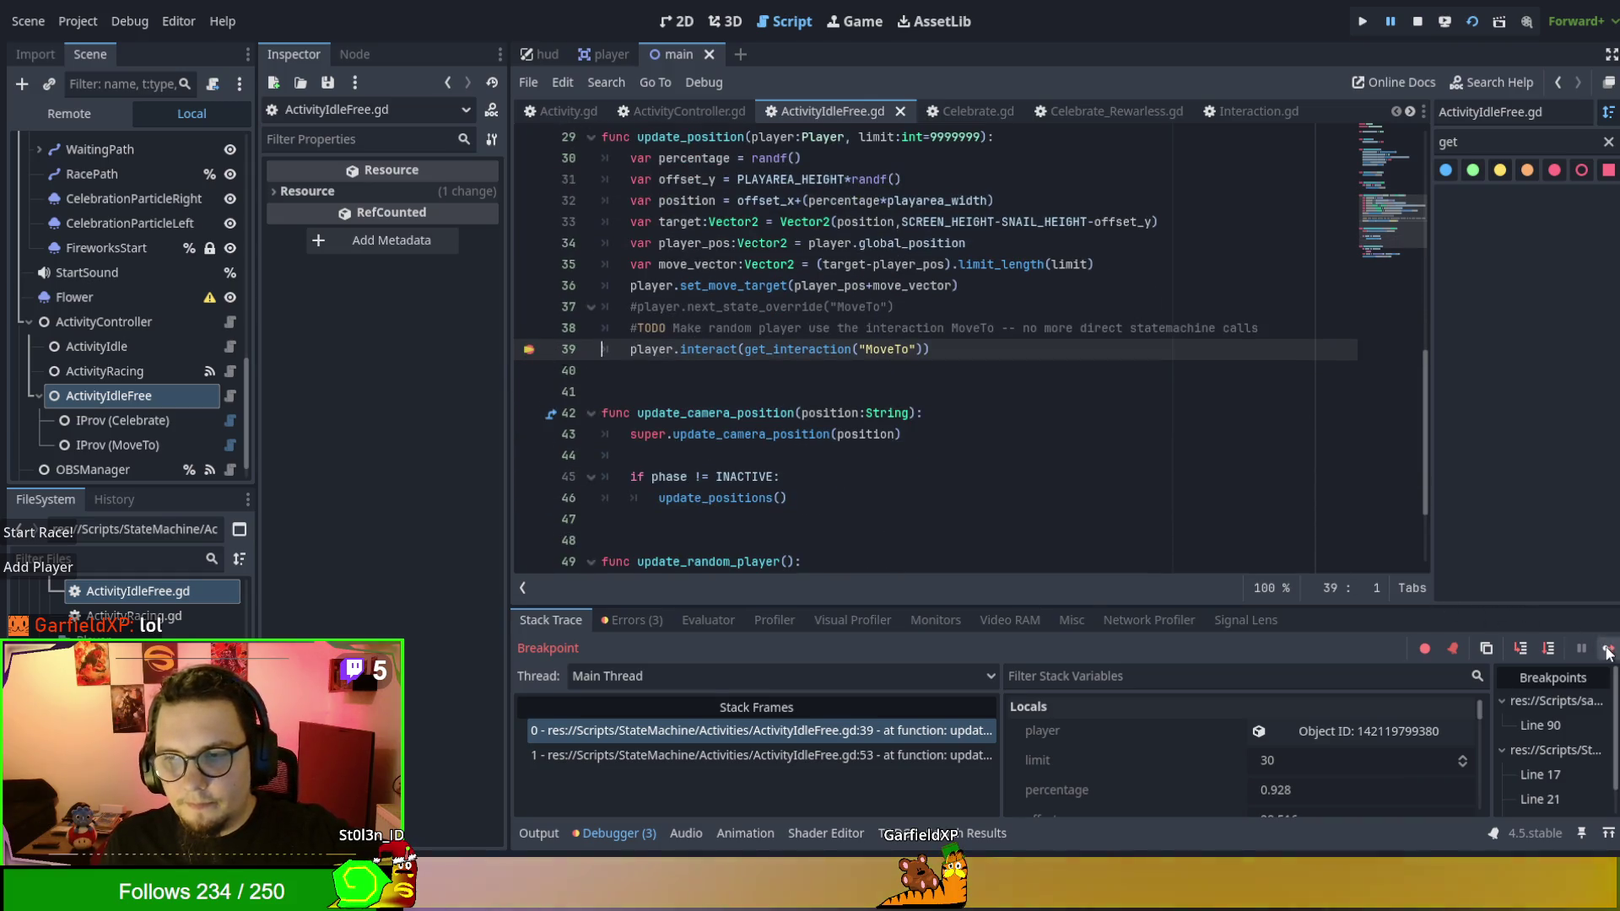
click(1607, 648)
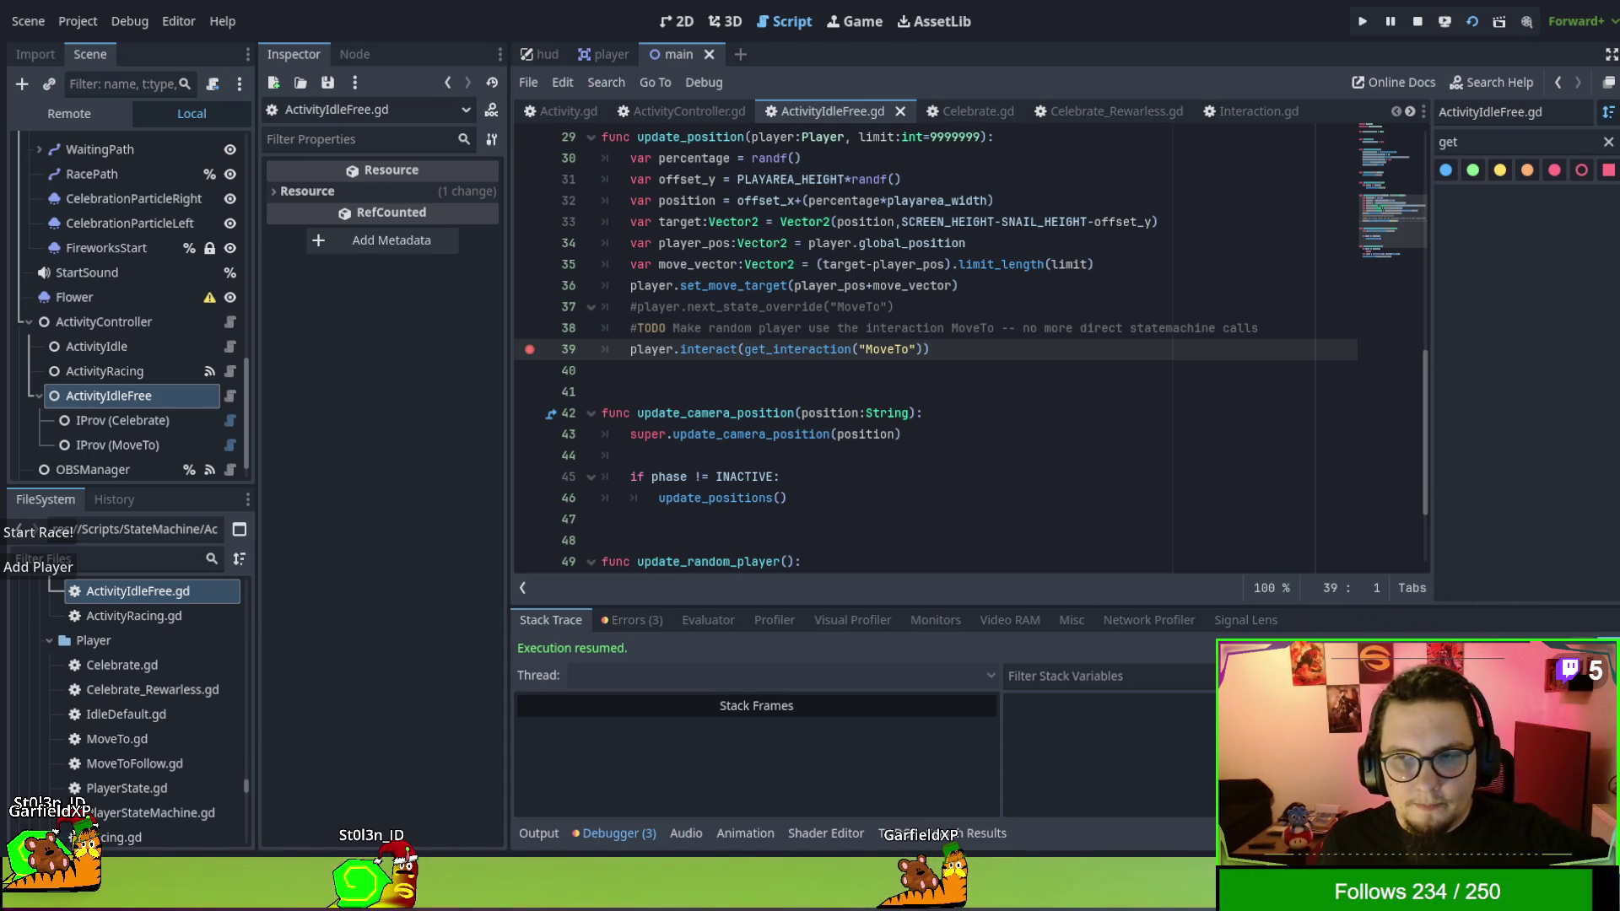
Resume with F12, start the snail race, review ActivityIdleFree.gd, then open ActivityController.gd.
key(F12)
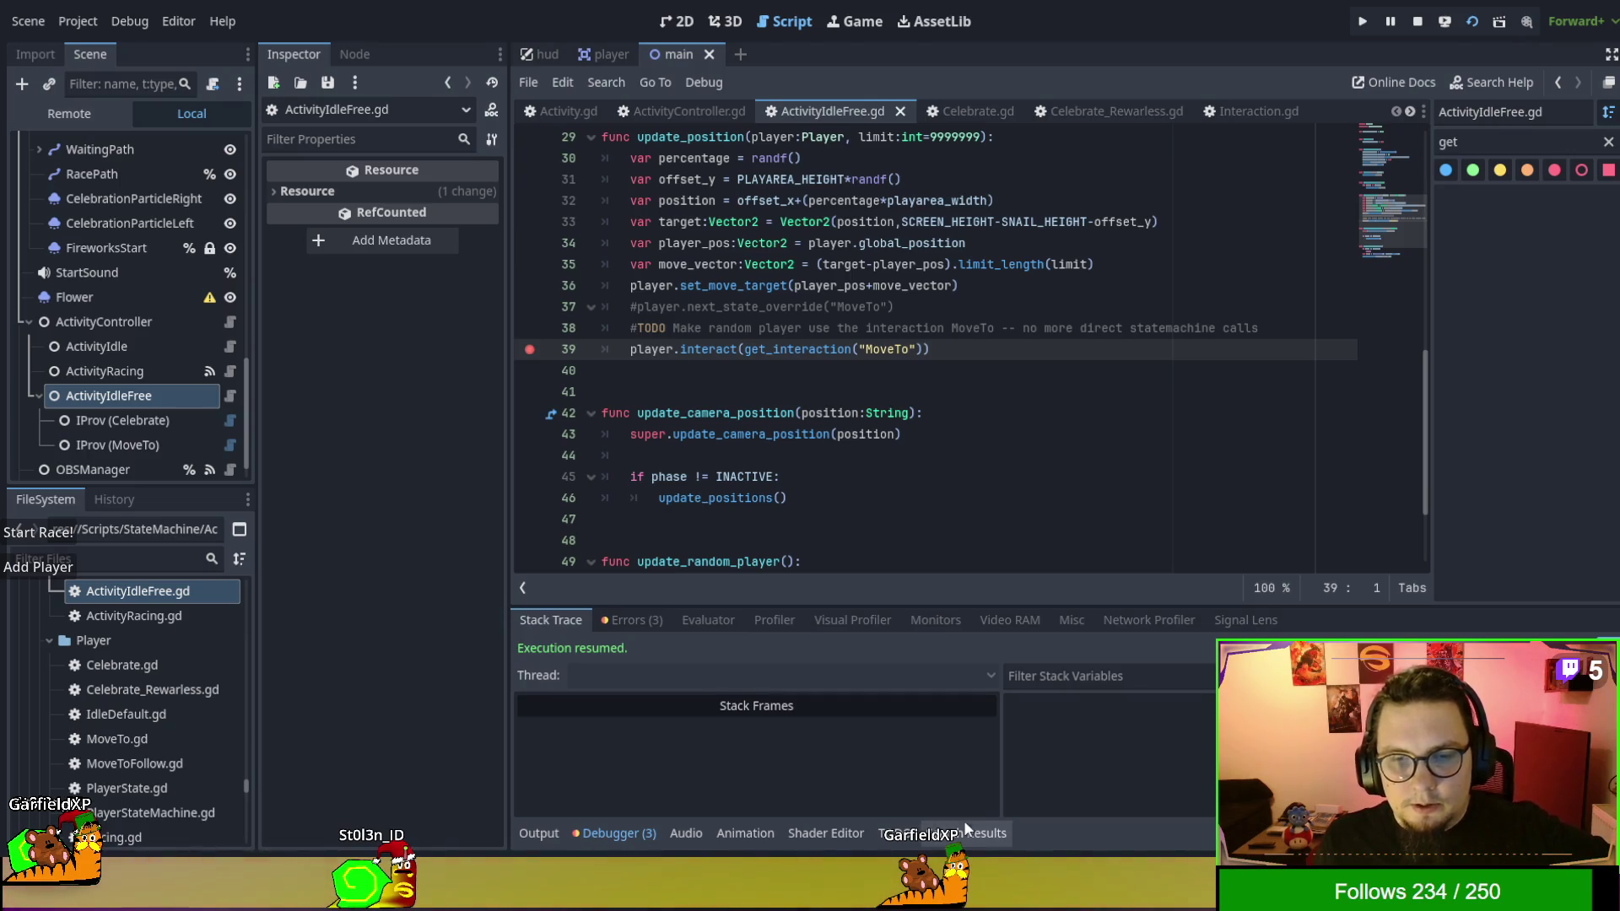
click(39, 533)
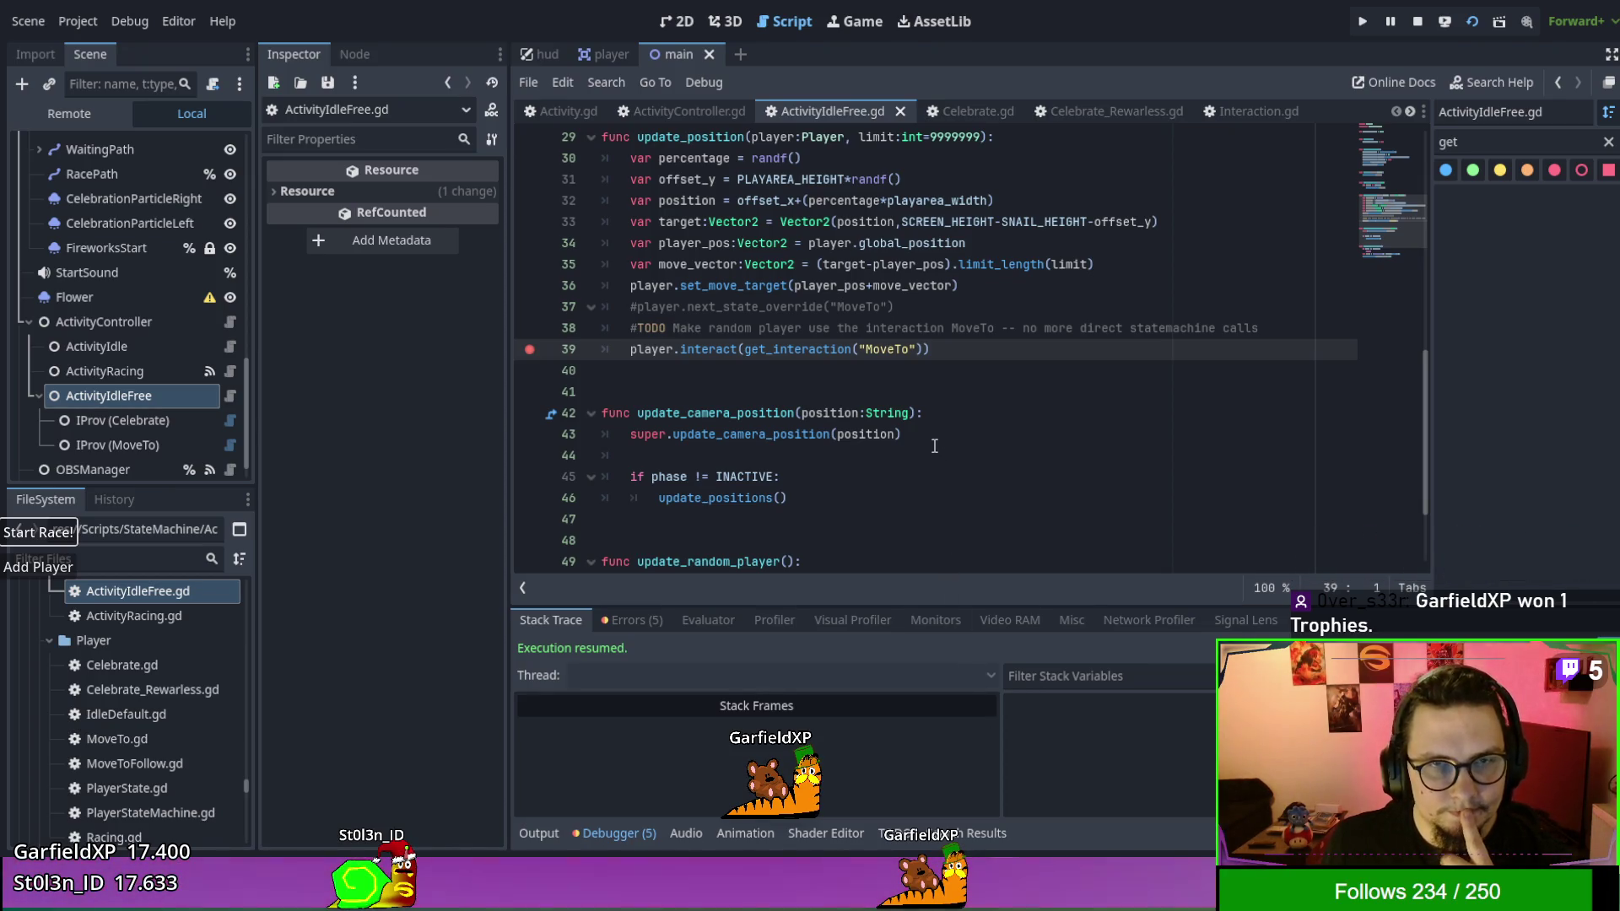
scroll(935, 445, up, 2)
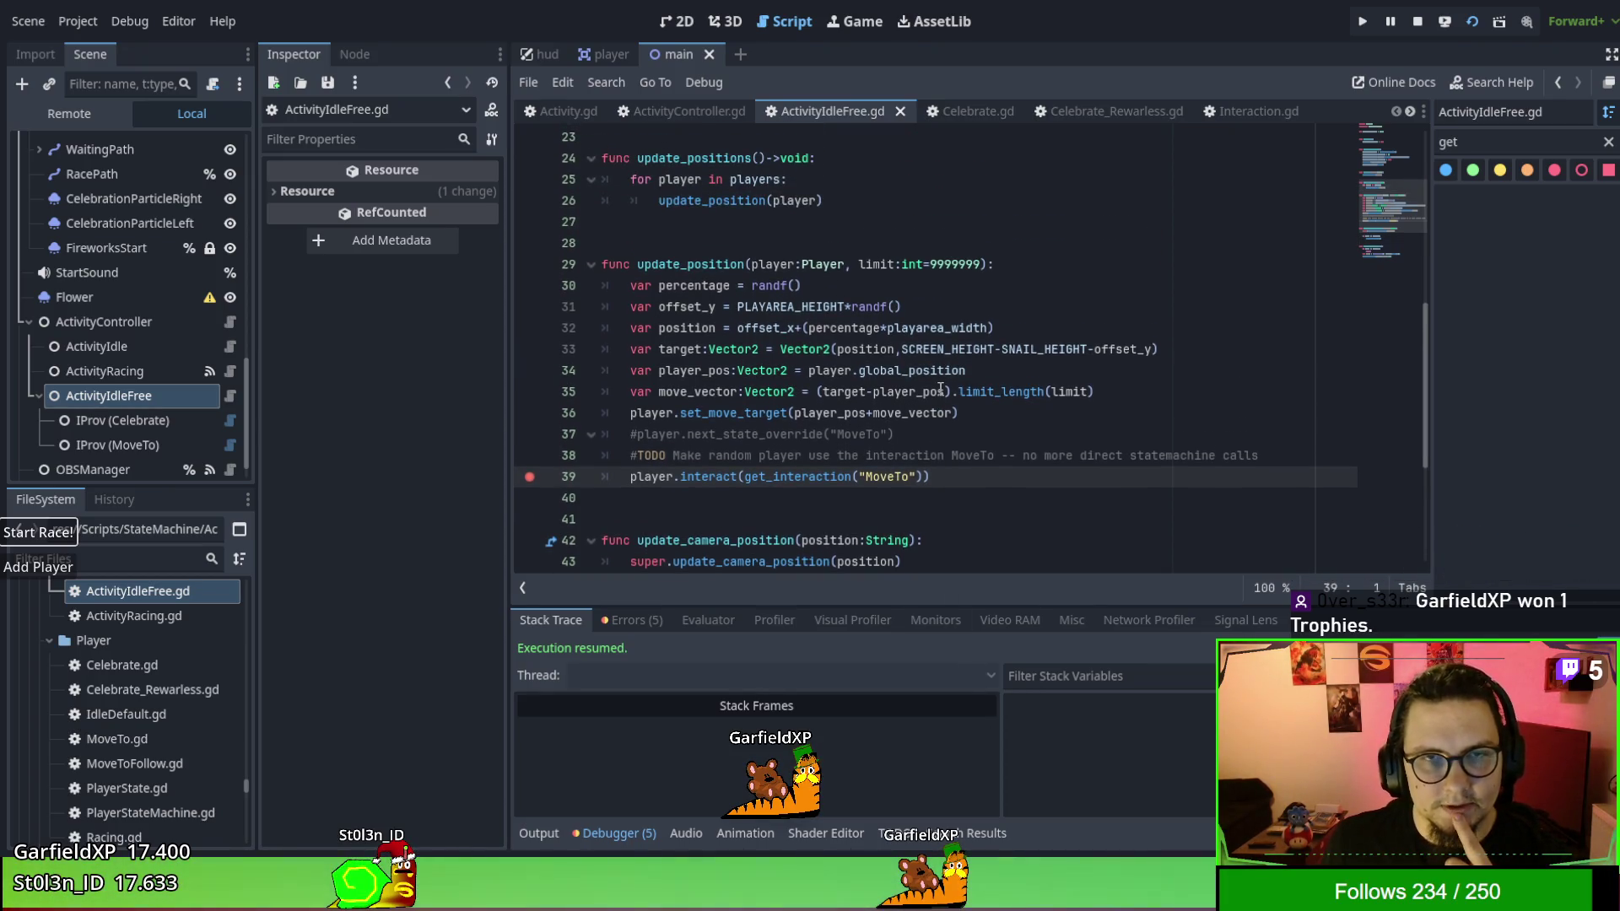
scroll(958, 340, up, 2)
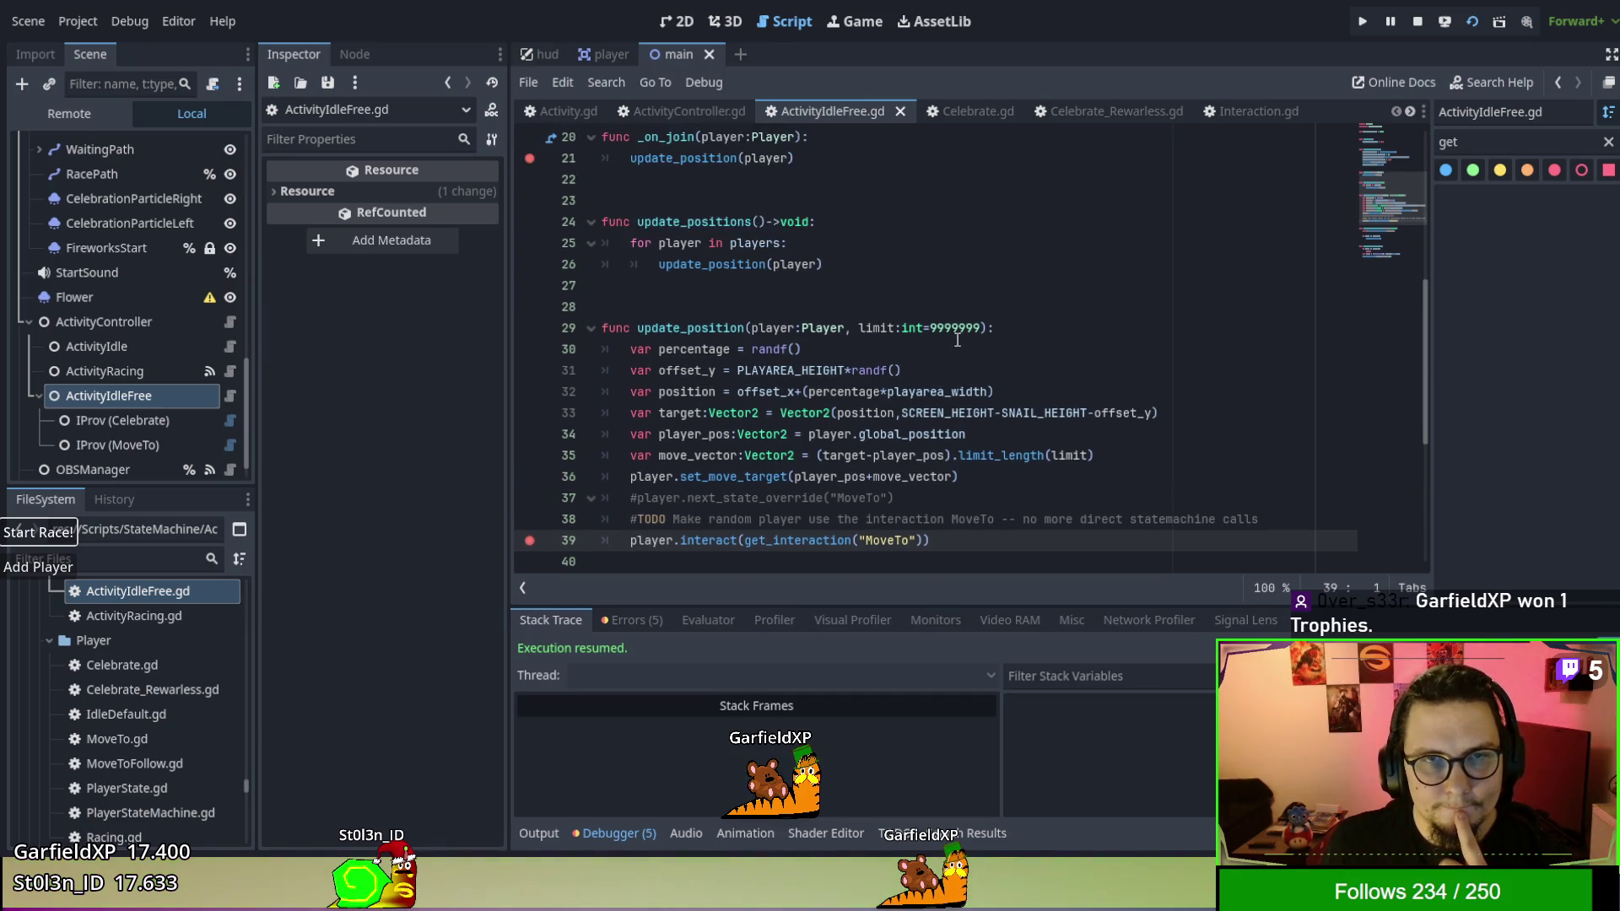
scroll(958, 339, up, 3)
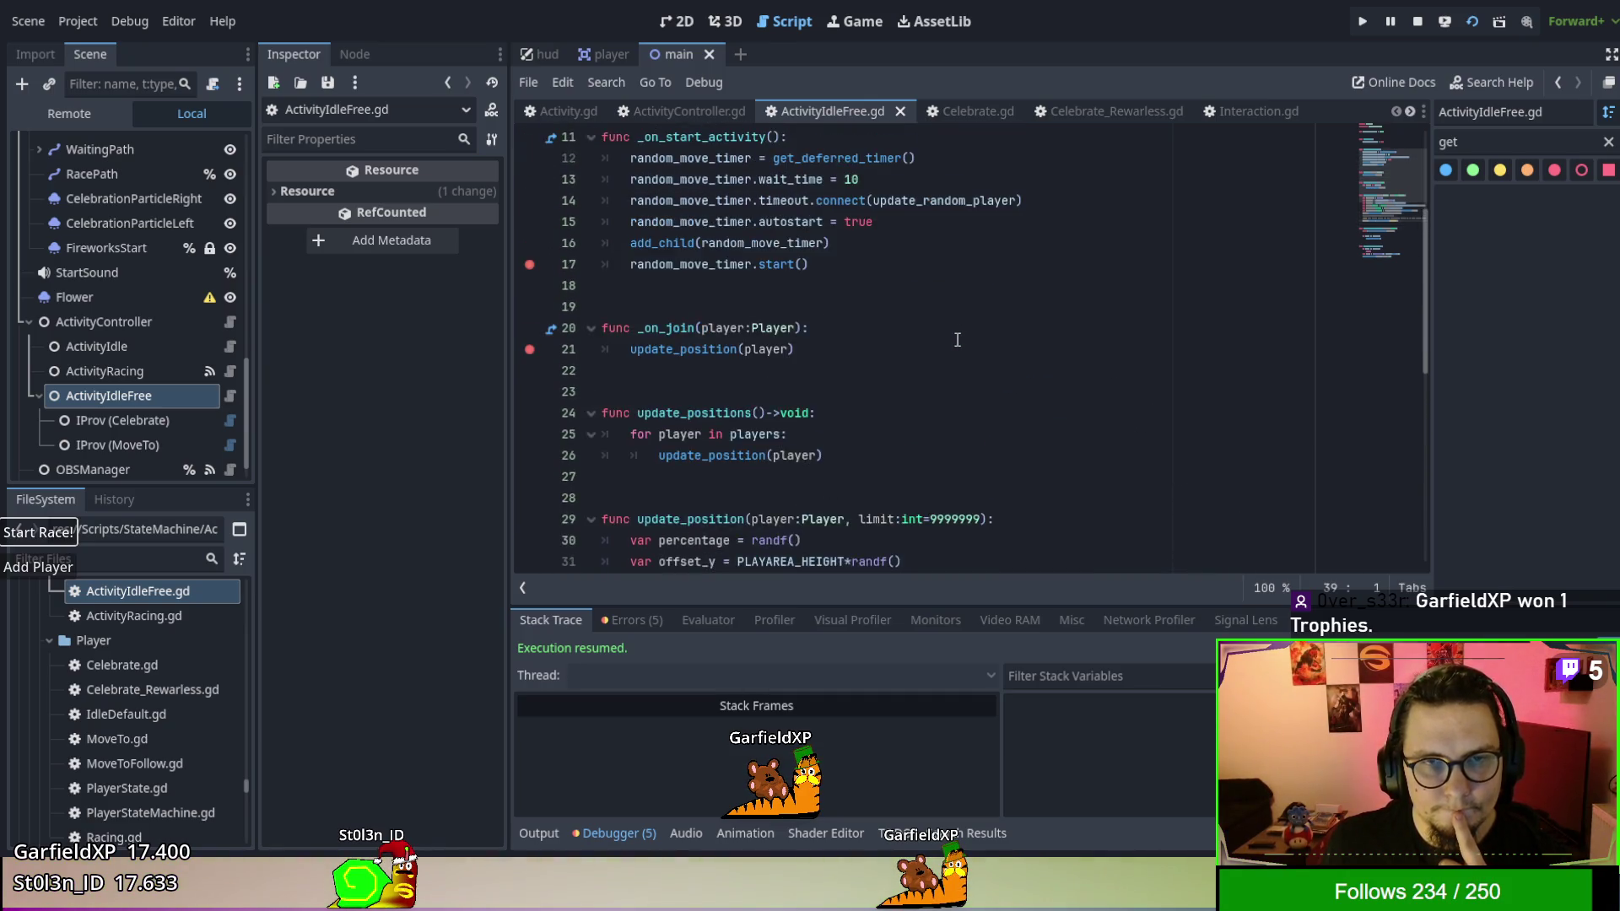
scroll(957, 340, down, 3)
scroll(958, 339, down, 3)
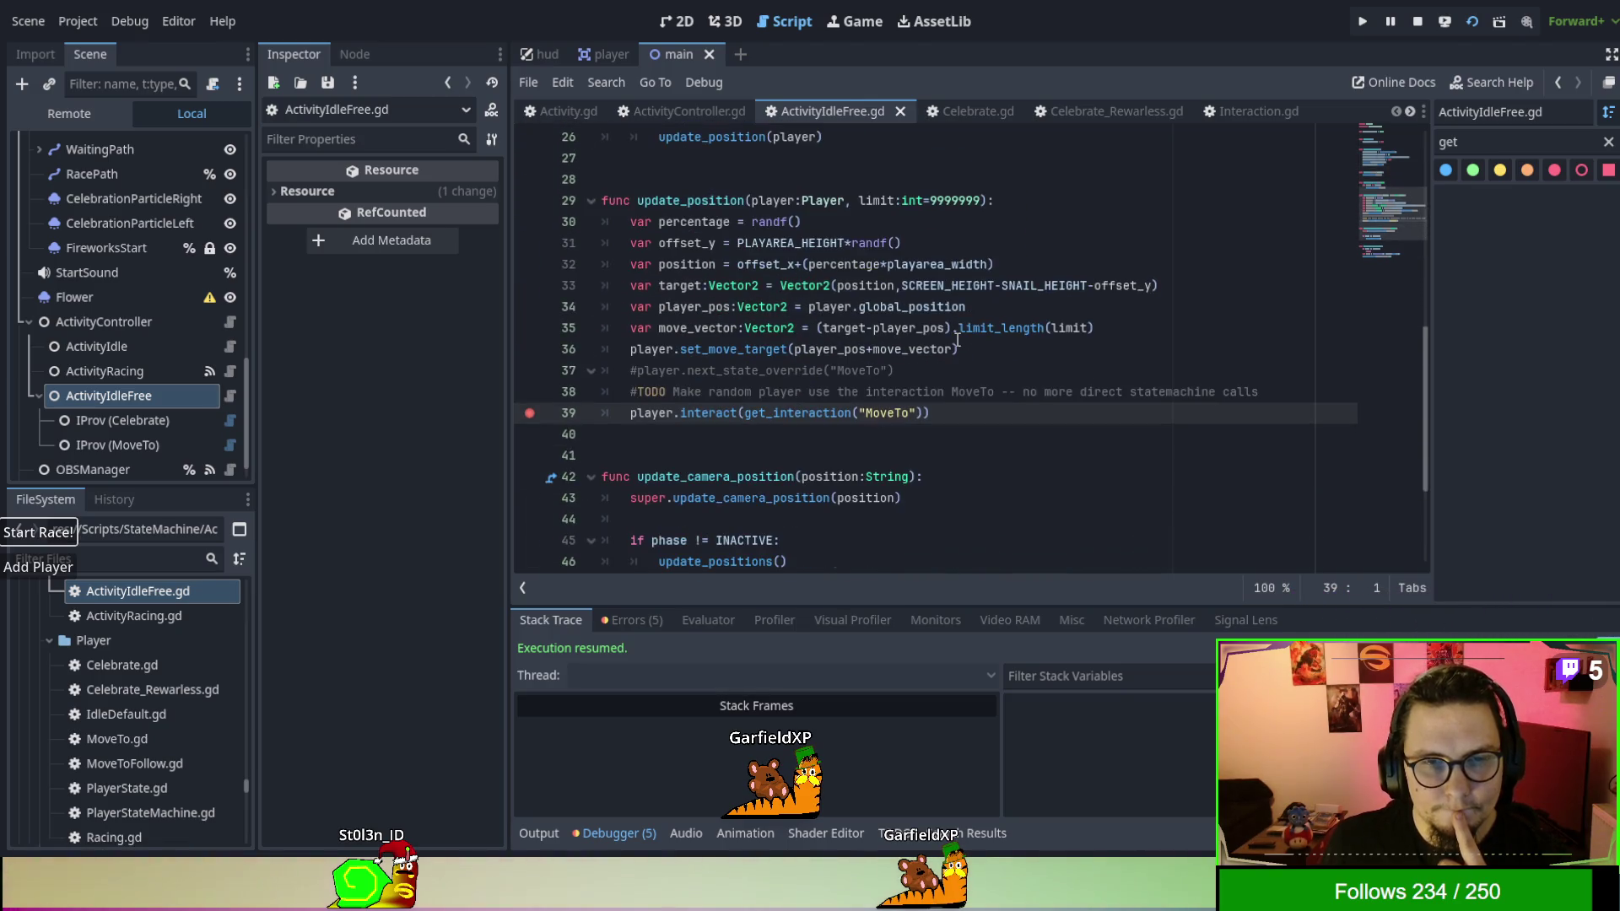
click(683, 110)
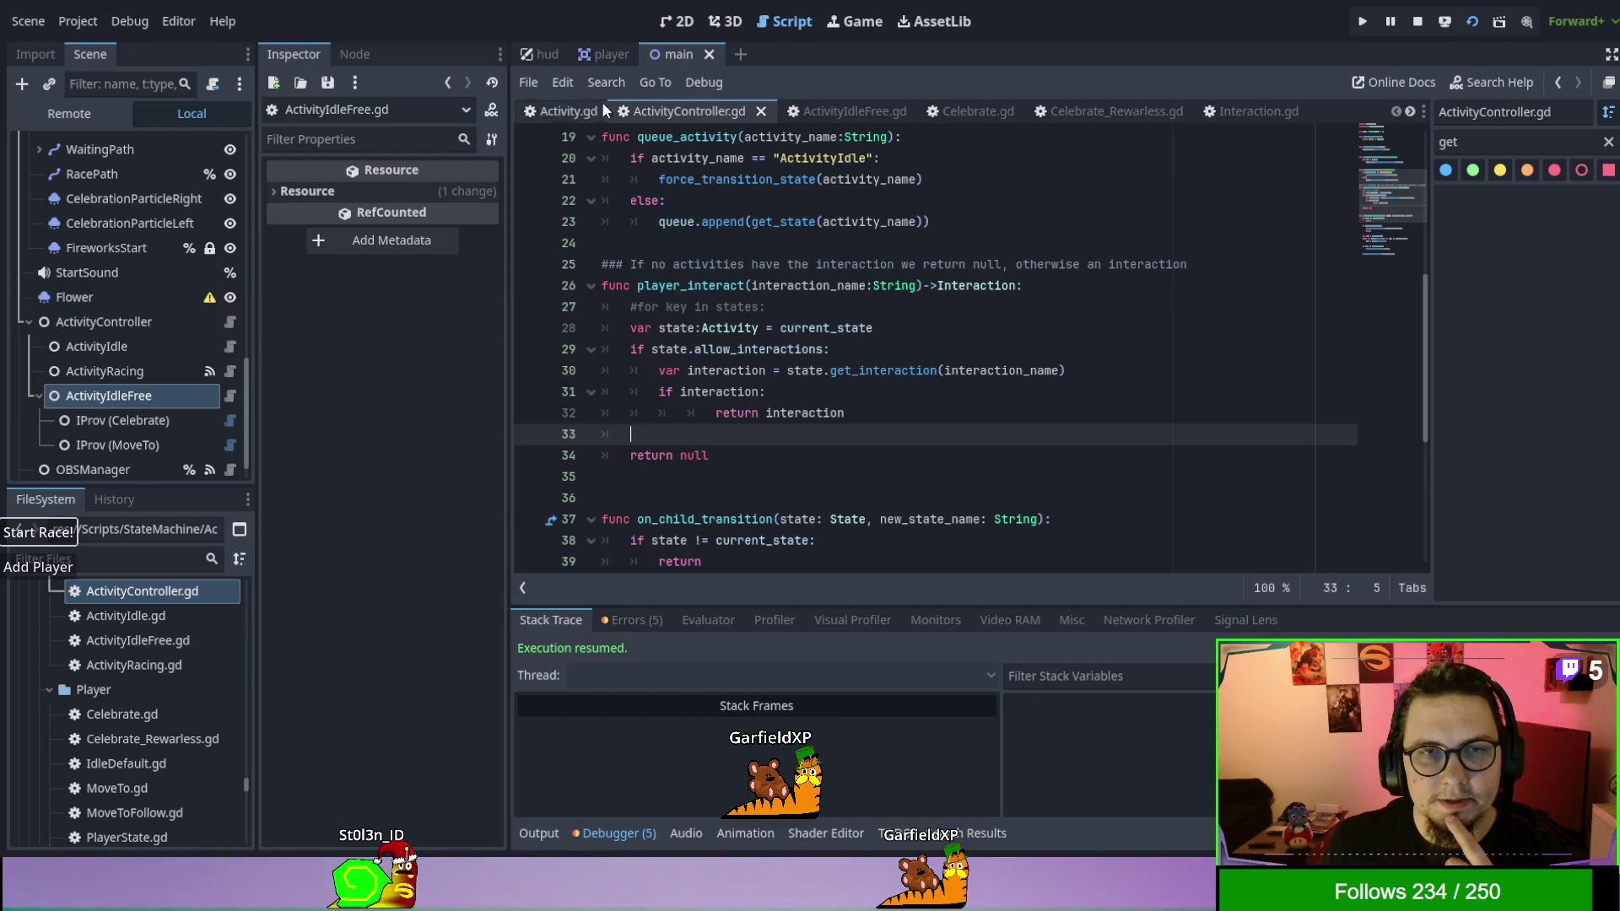
click(557, 103)
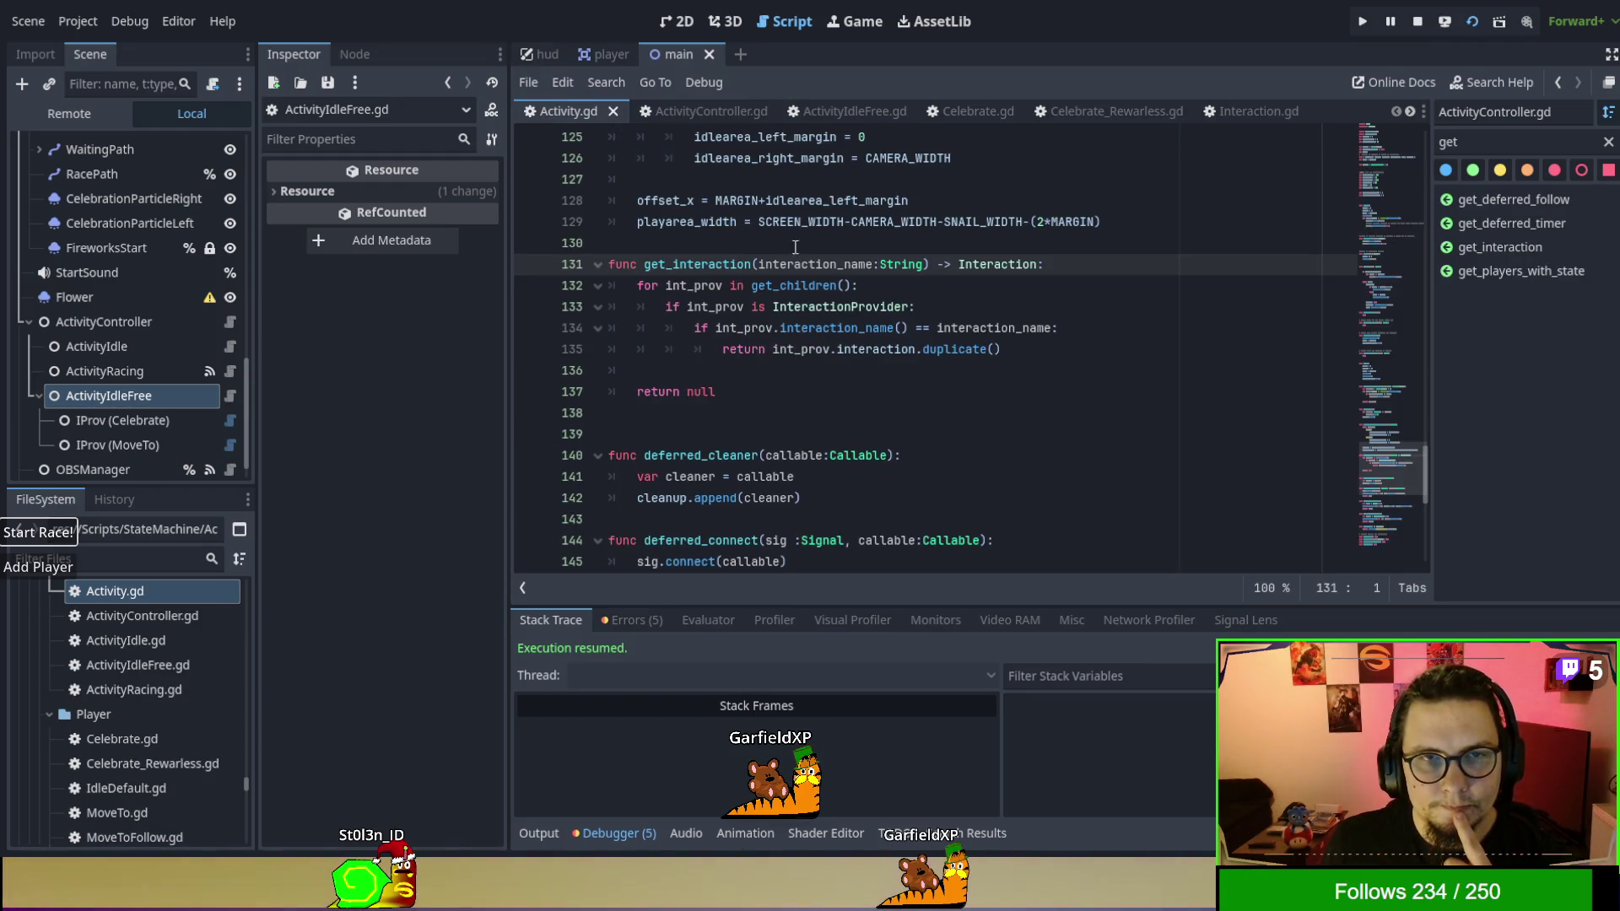
click(671, 118)
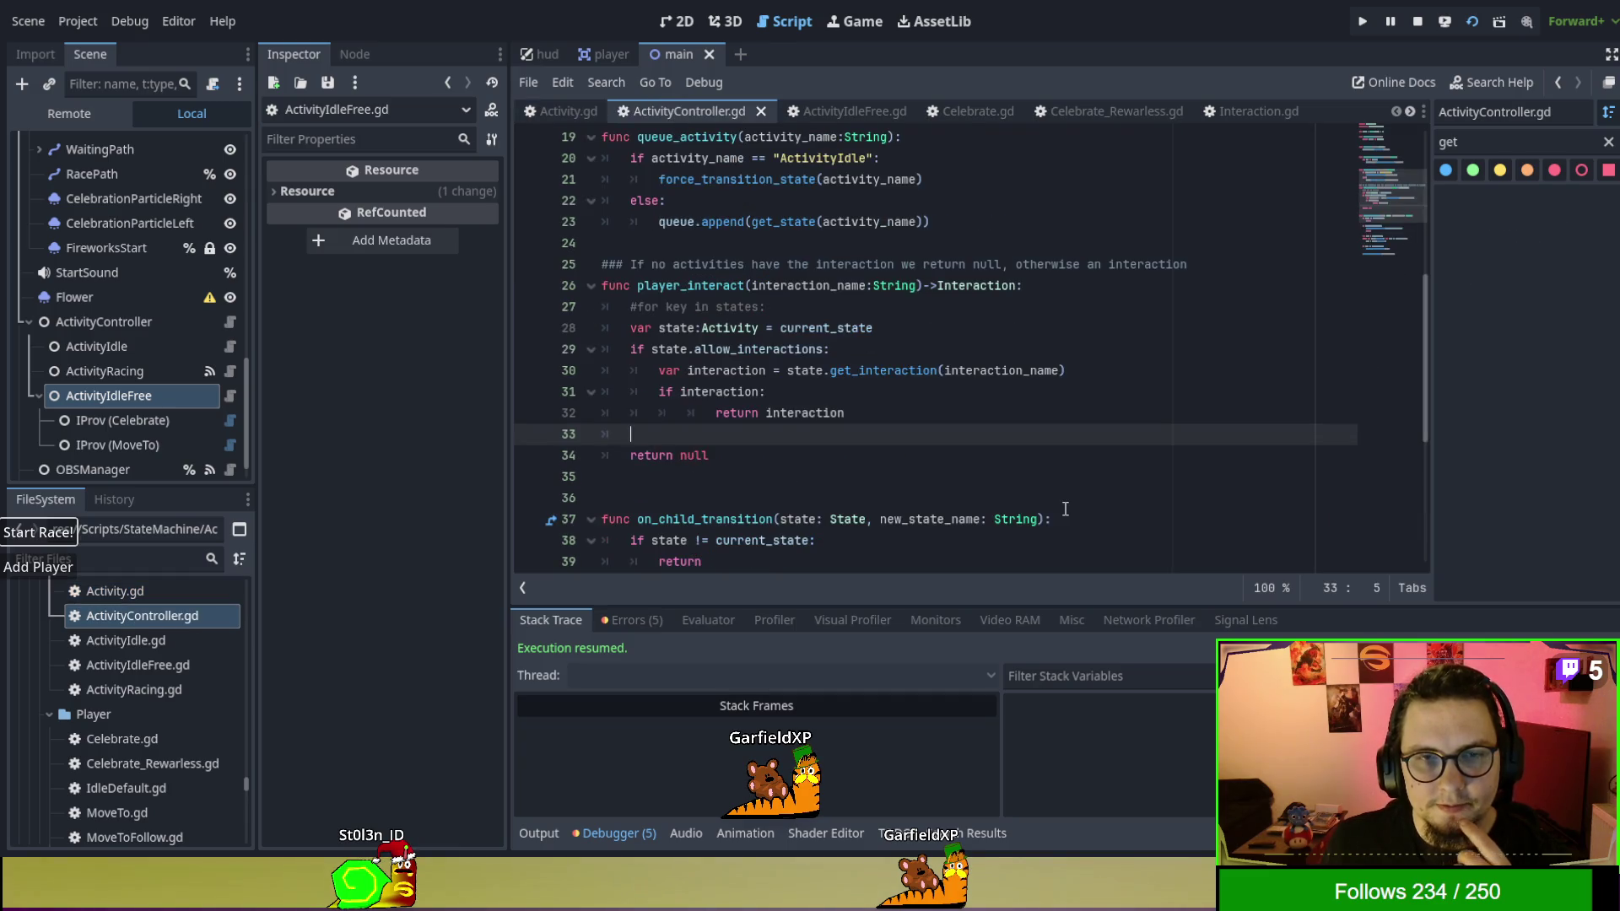
scroll(1063, 506, up, 1)
scroll(1063, 505, up, 5)
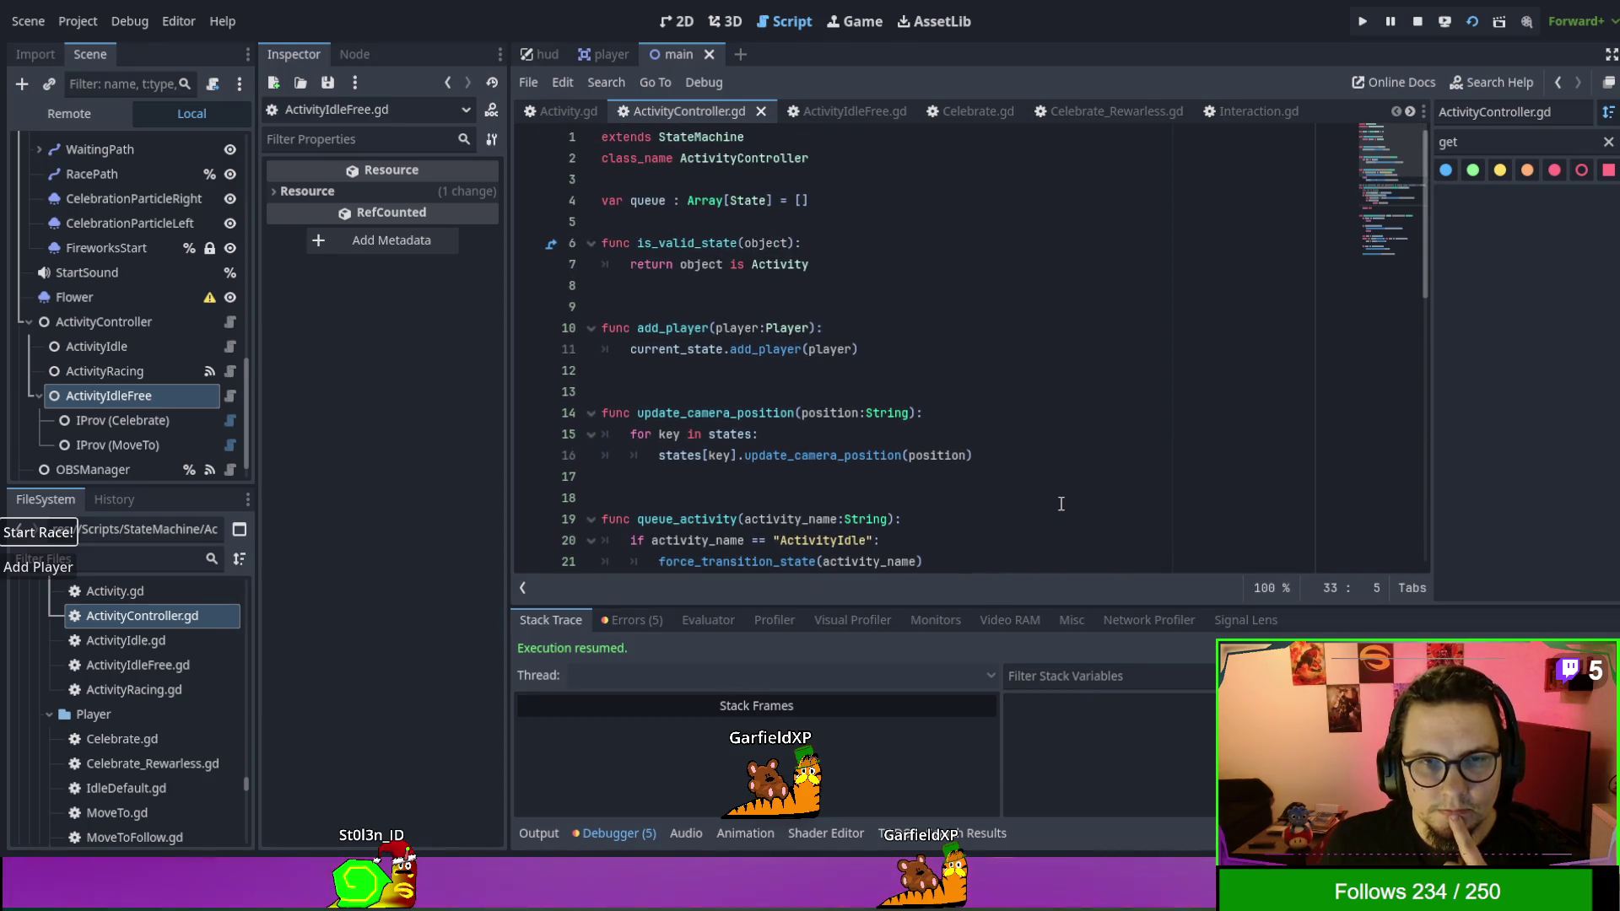
scroll(1061, 503, down, 9)
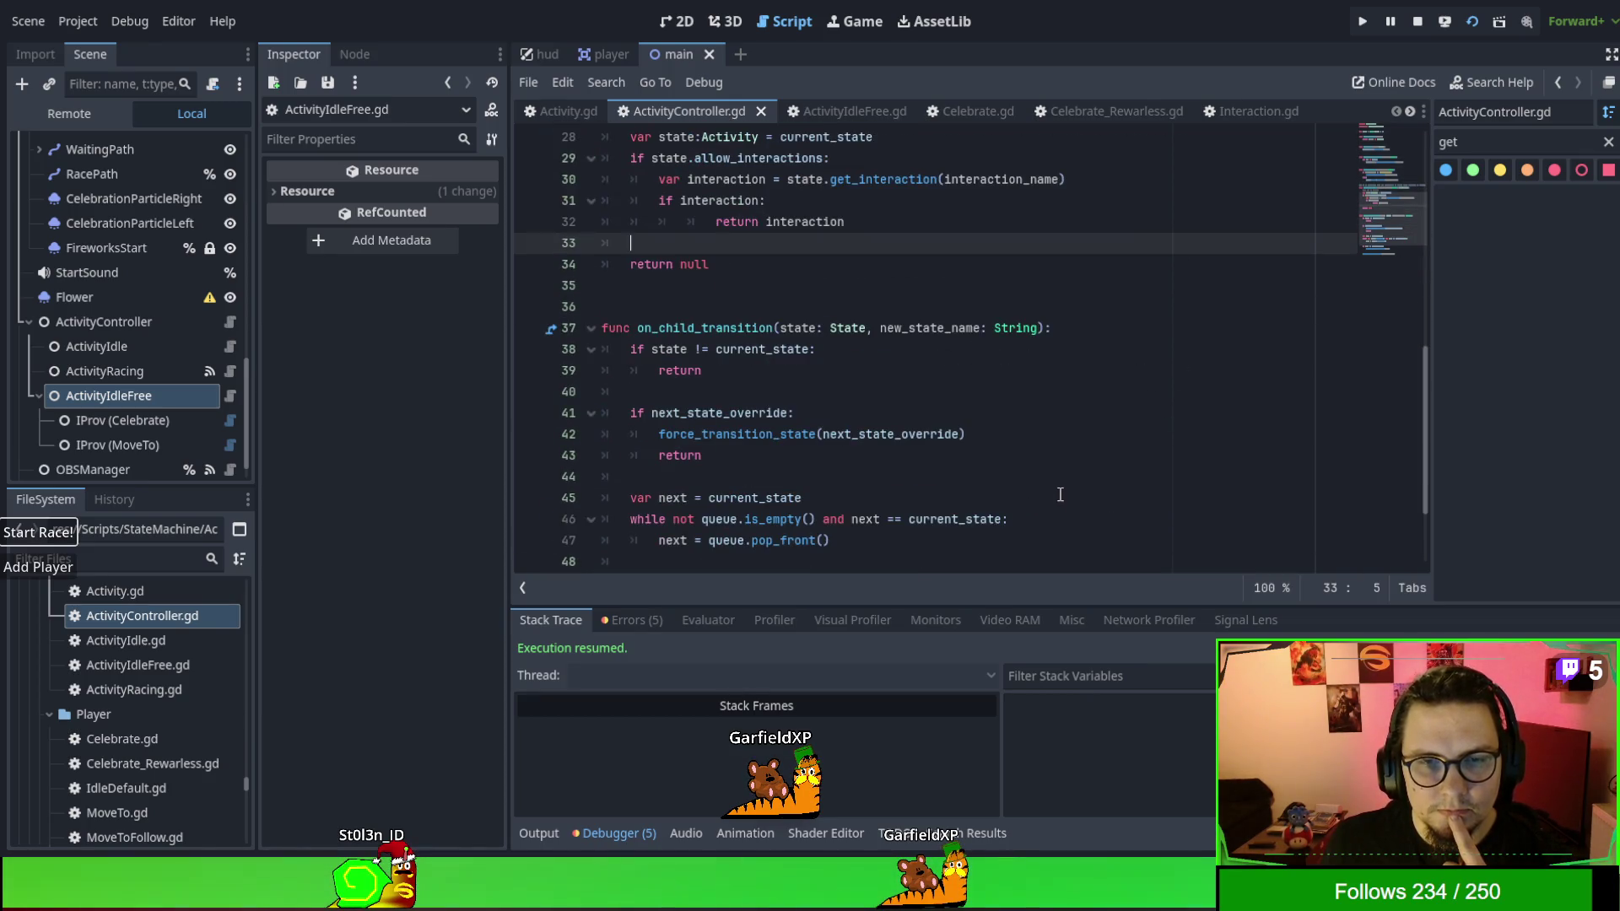
scroll(1060, 494, down, 2)
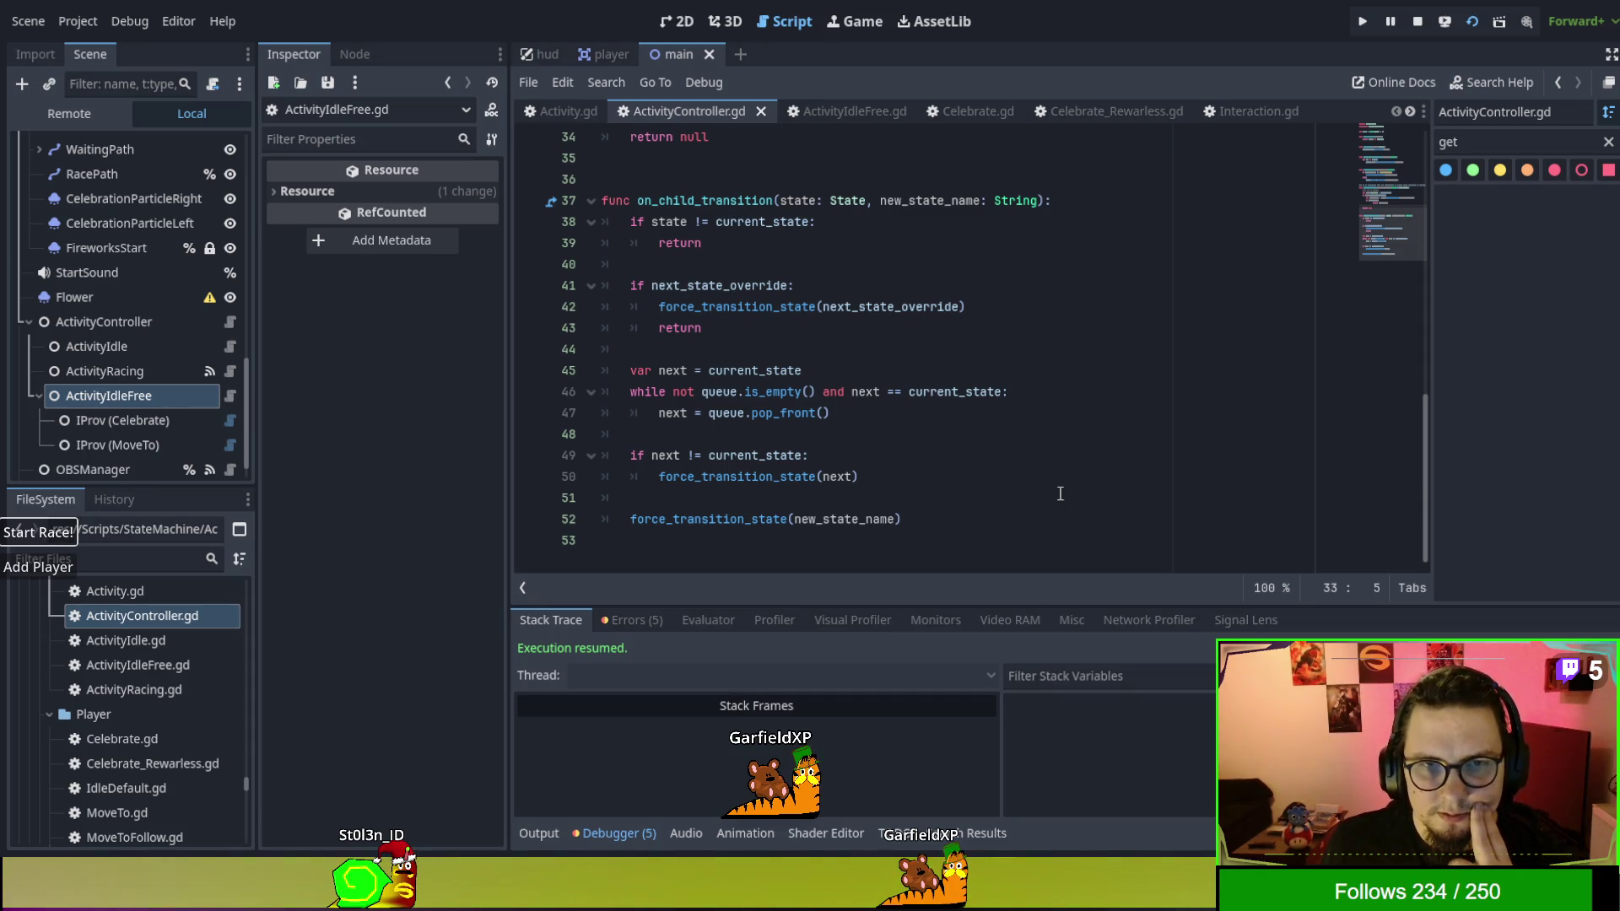
scroll(1060, 493, up, 9)
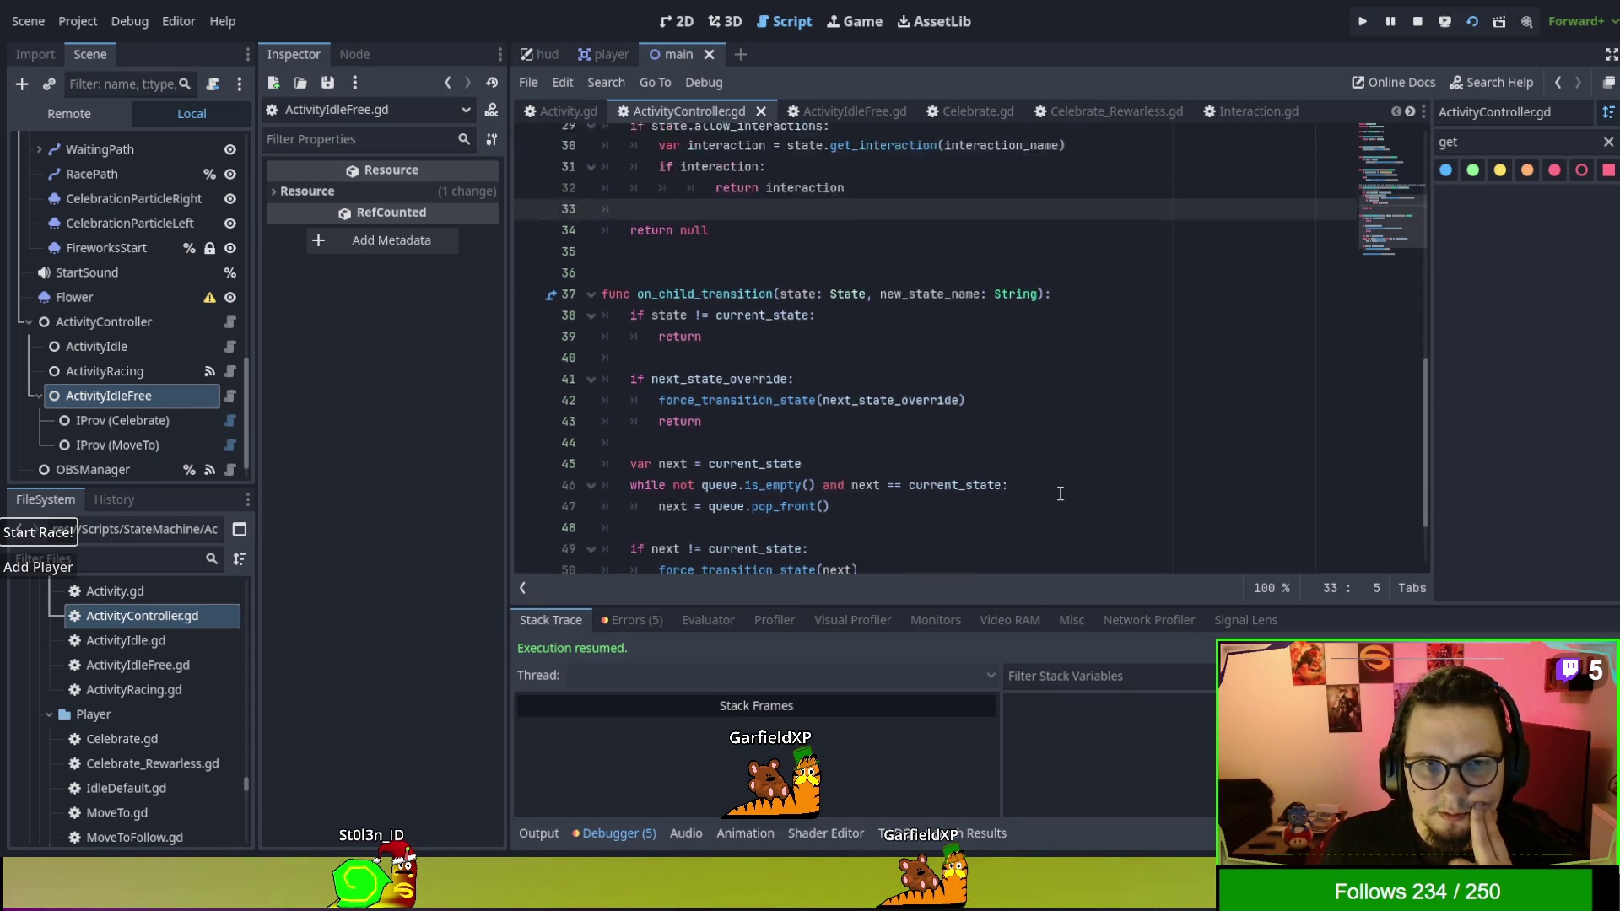
click(567, 112)
scroll(1088, 458, up, 2)
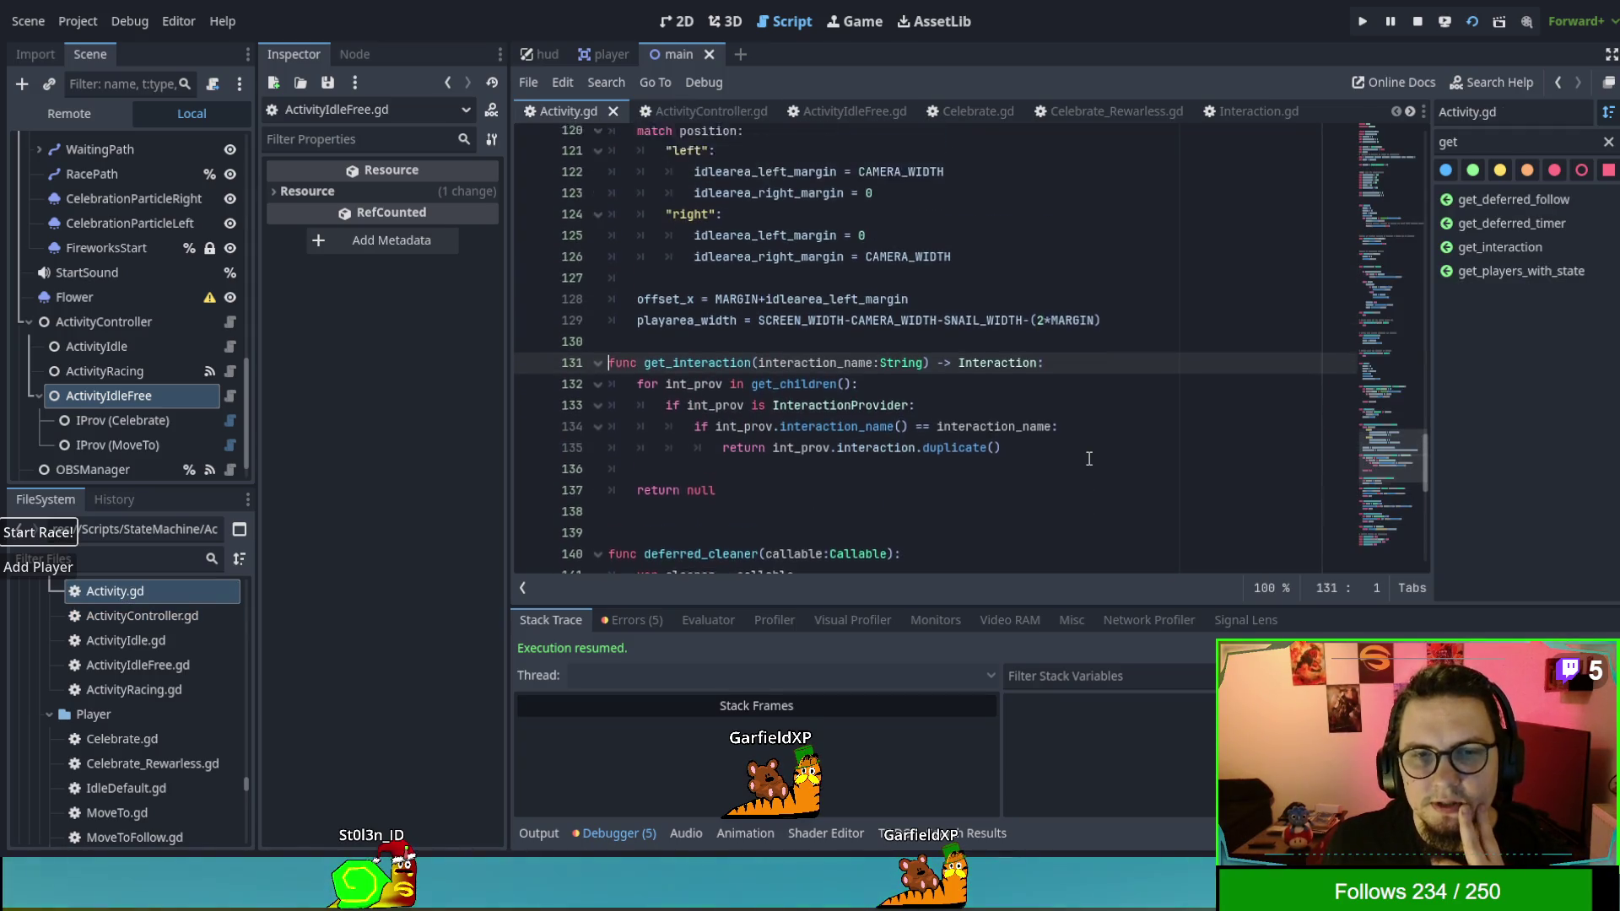
scroll(1088, 458, up, 10)
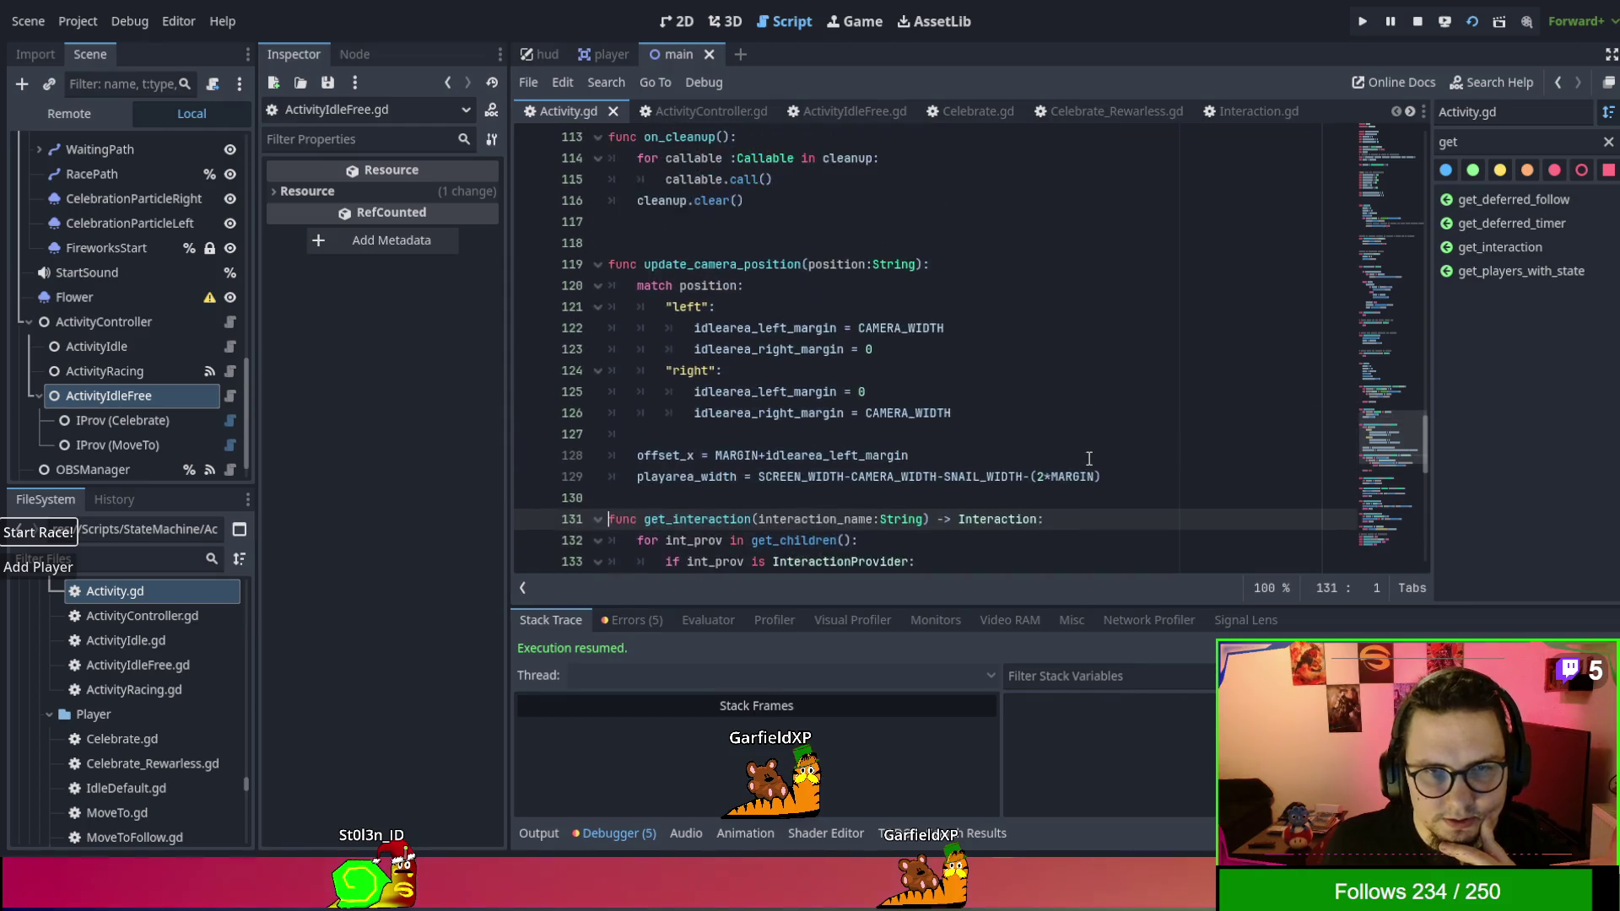
scroll(1088, 459, up, 1)
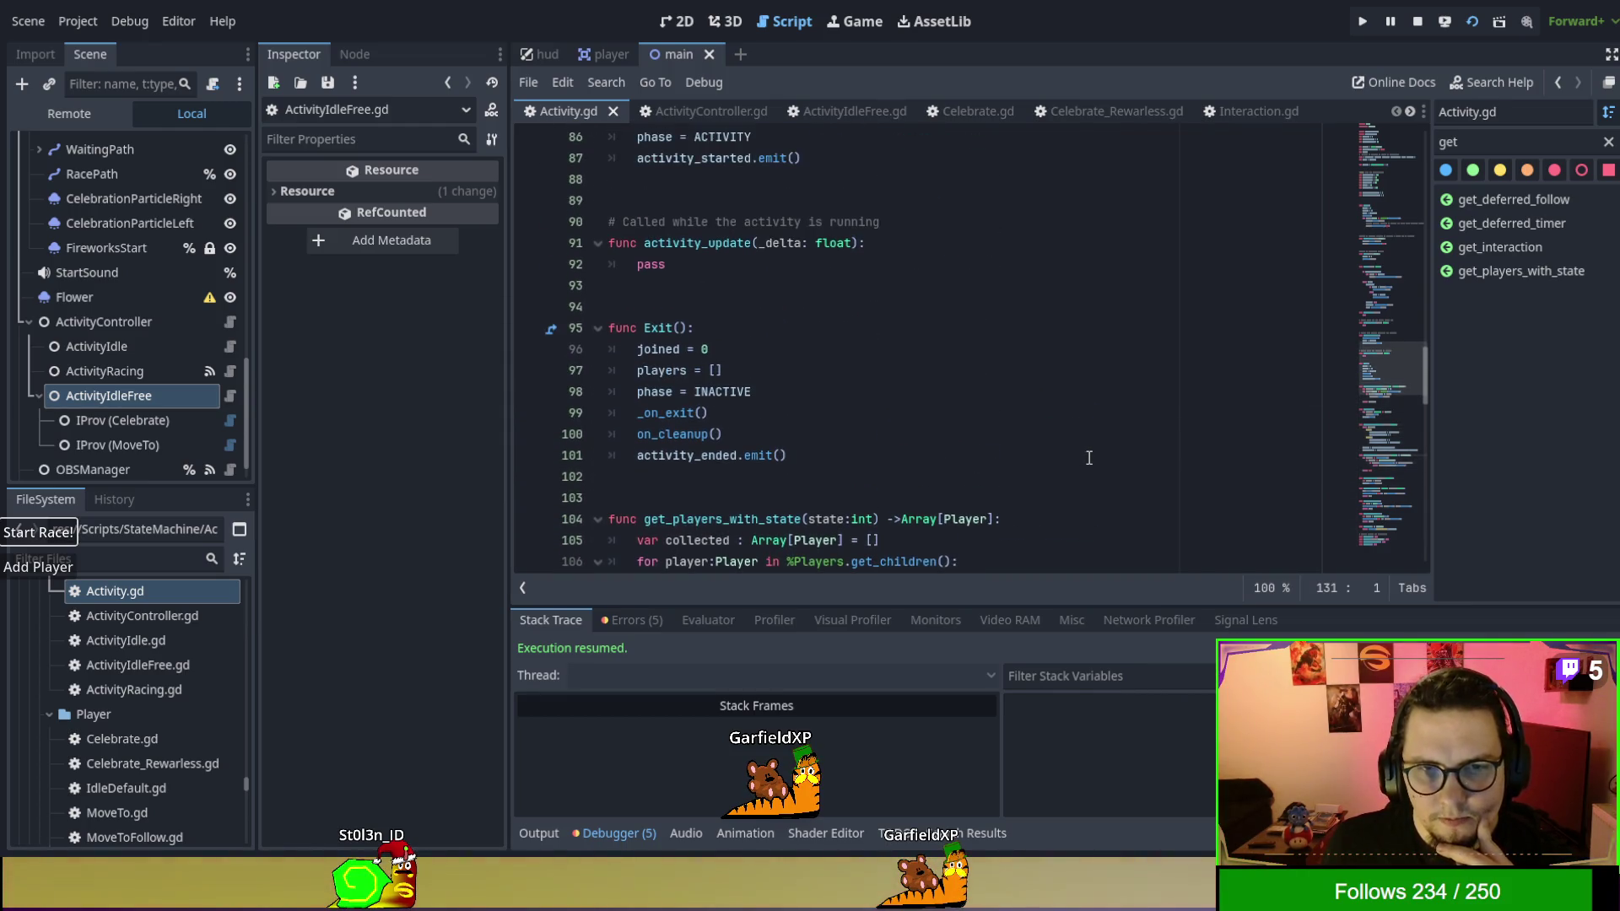
scroll(1088, 458, up, 1)
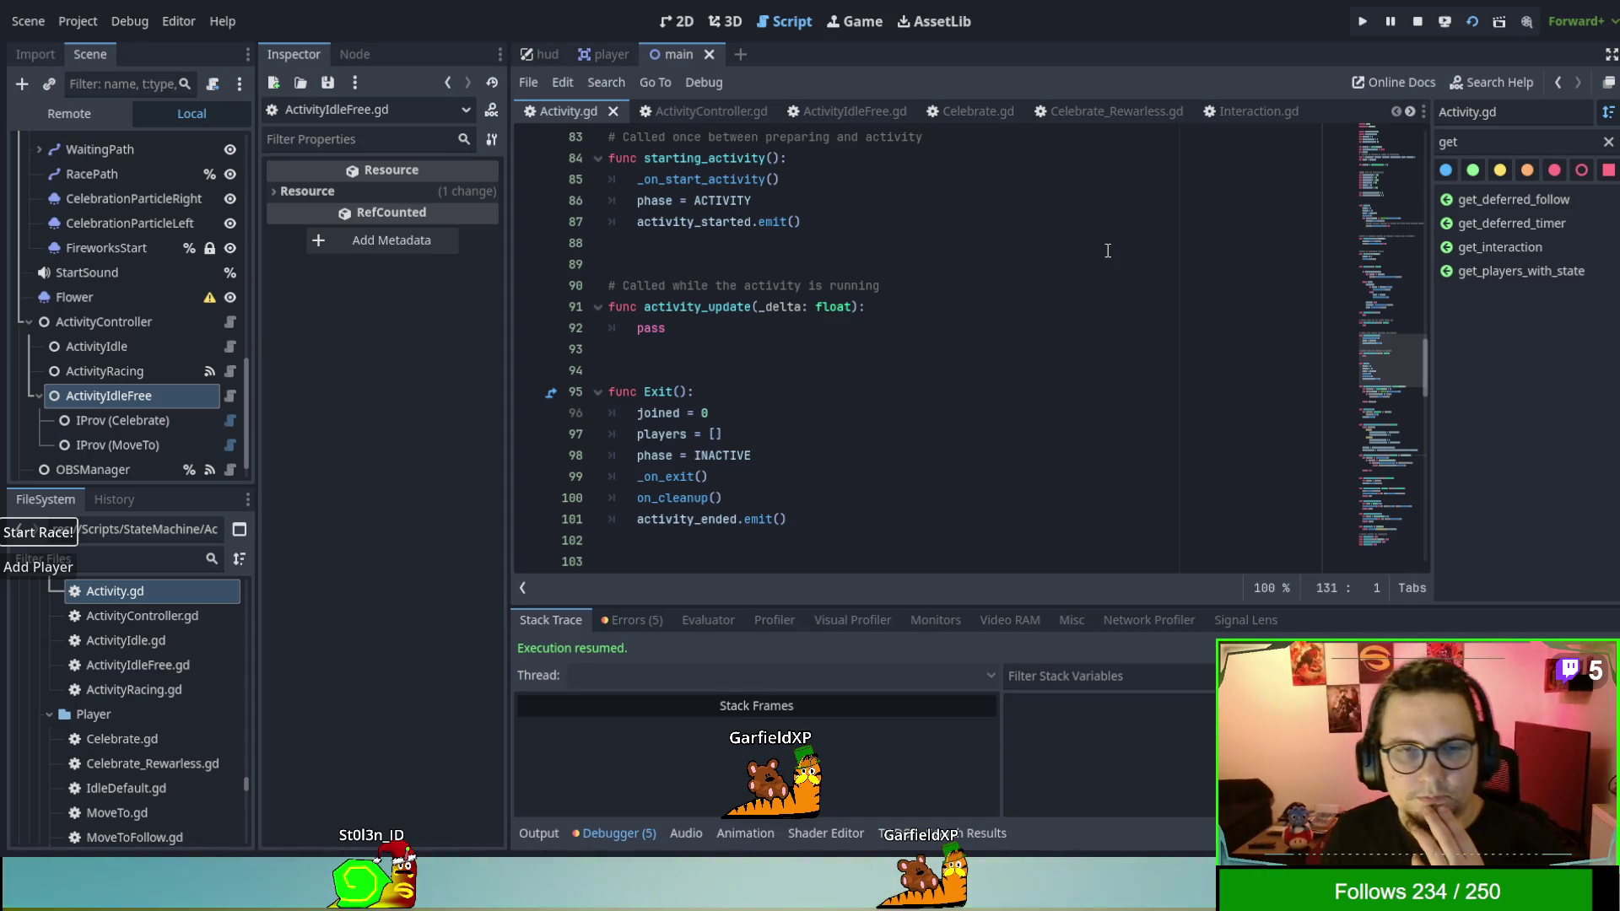
scroll(911, 394, up, 3)
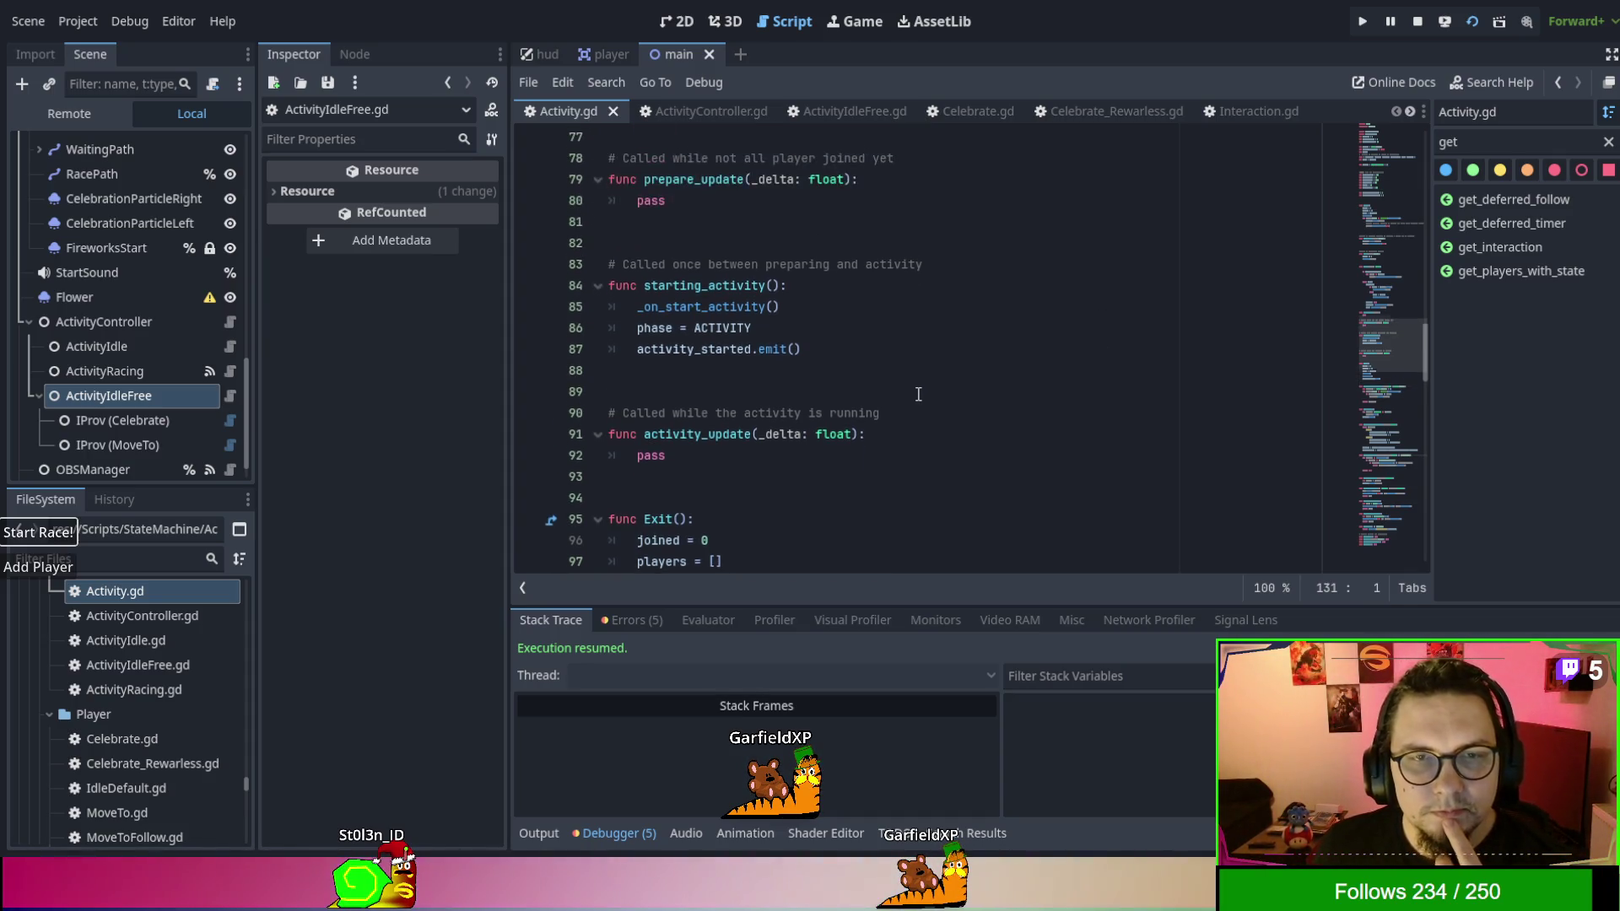
double_click(737, 348)
scroll(1002, 448, up, 5)
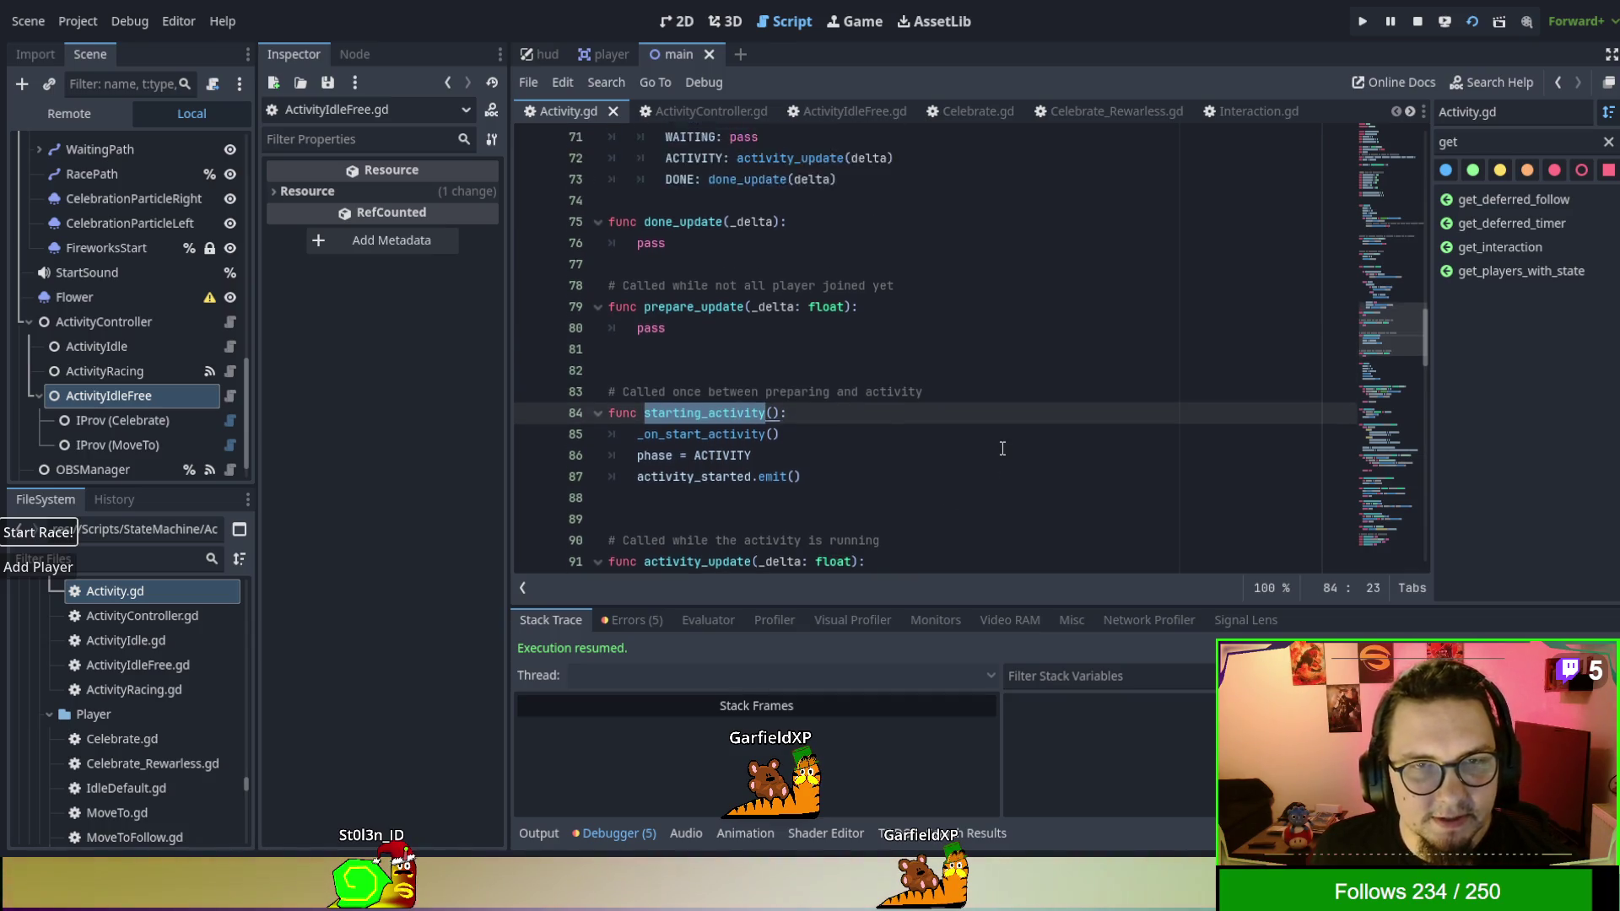
scroll(1002, 448, up, 2)
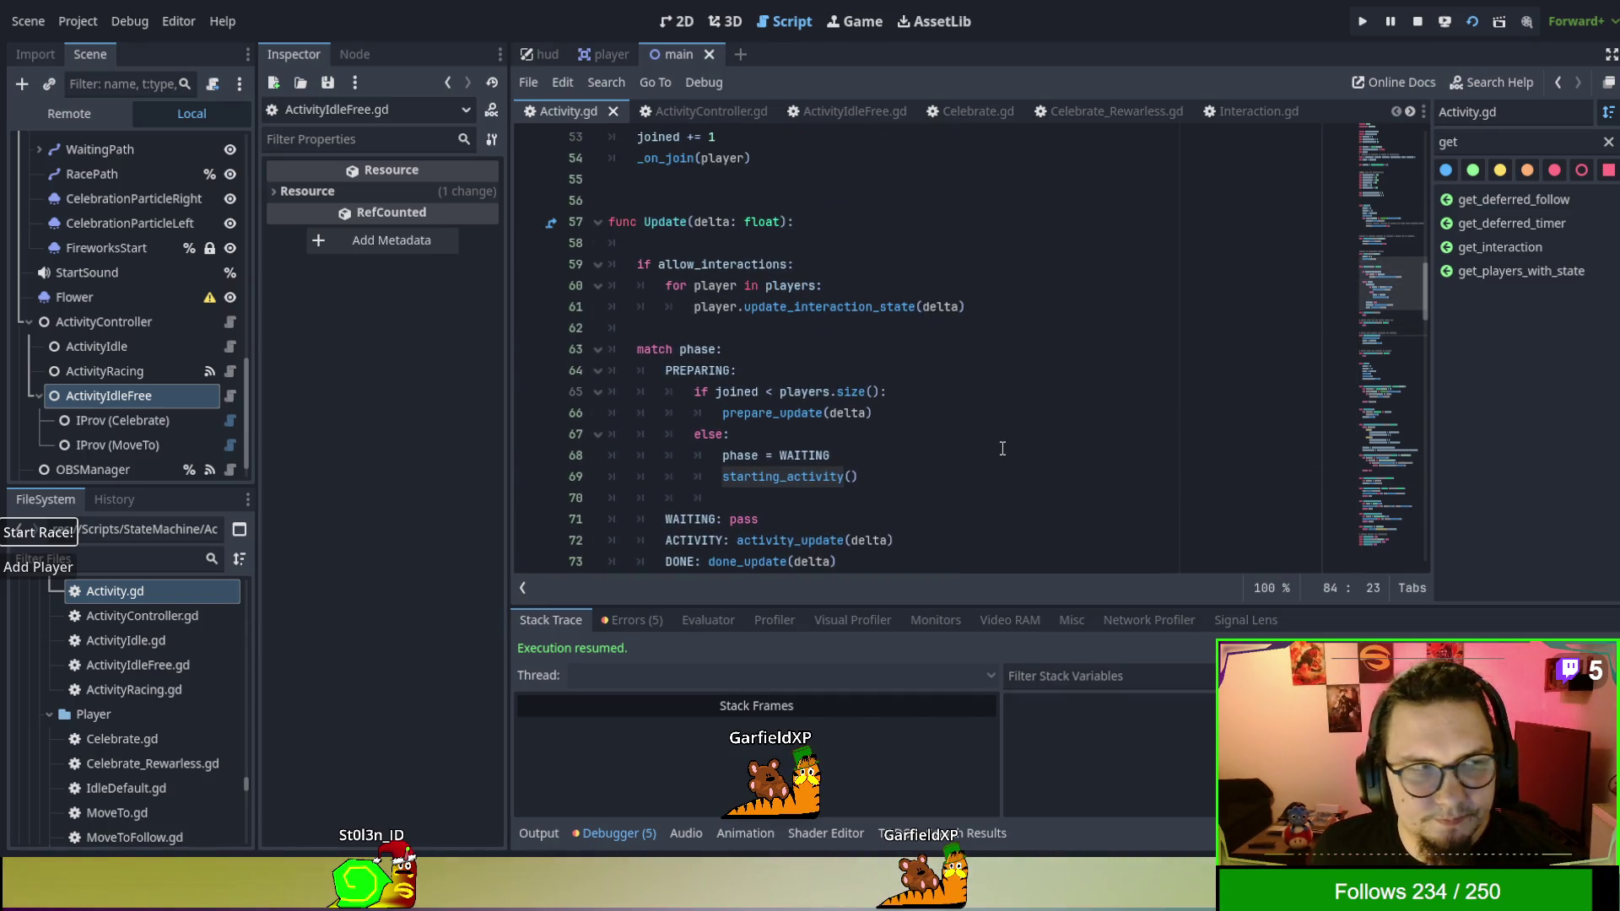
click(862, 118)
scroll(911, 354, up, 6)
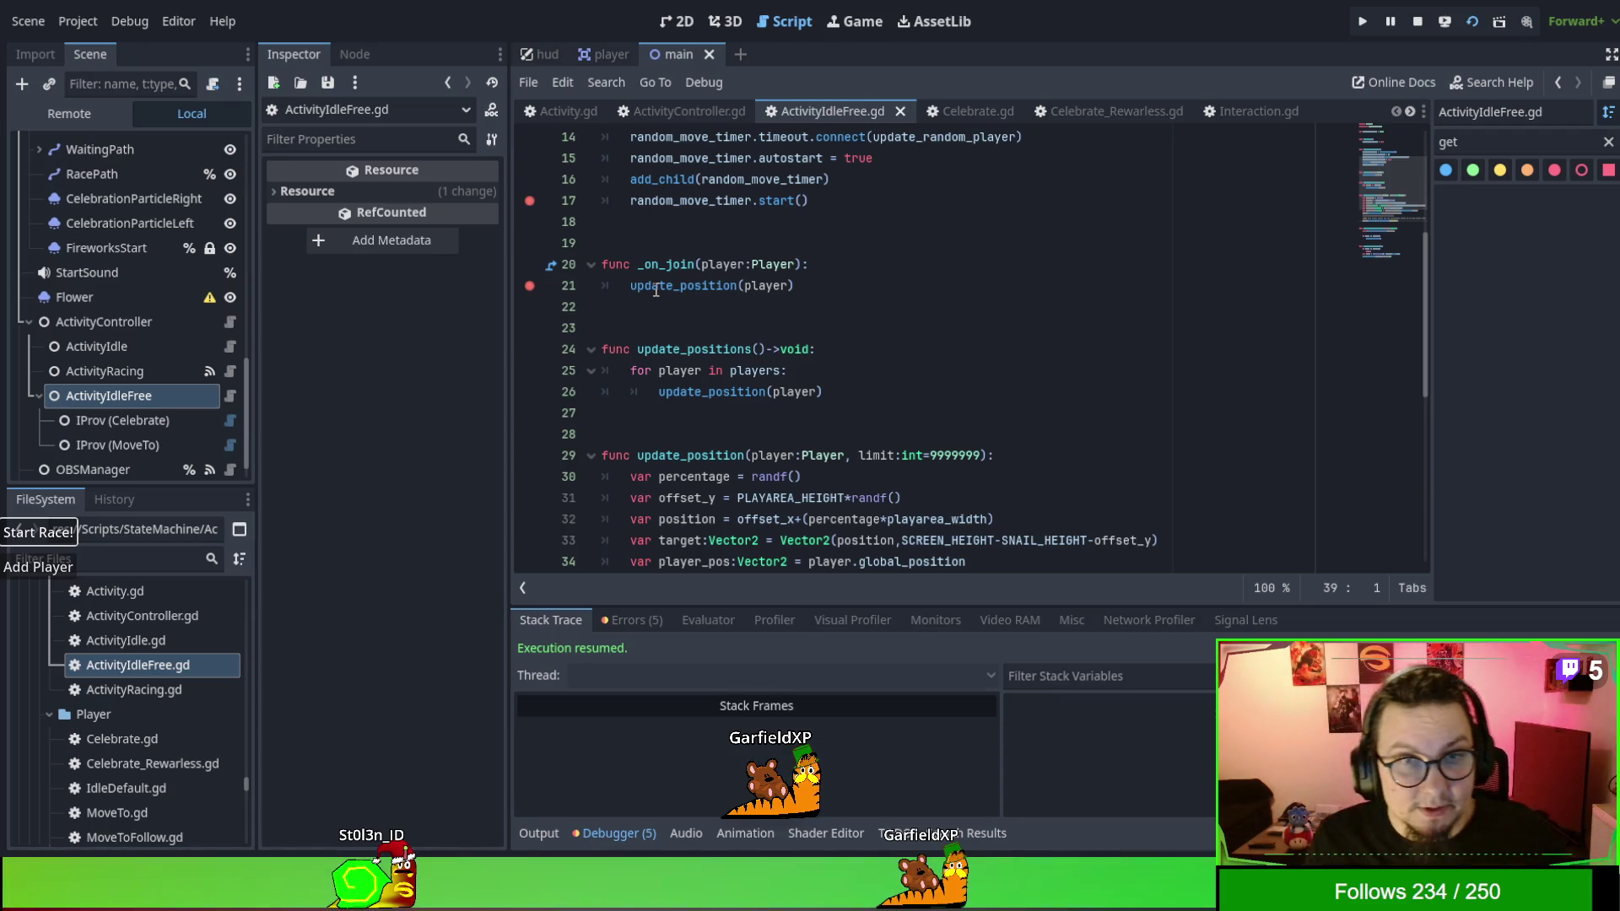
Select _on_join on line 20, then browse the Interaction.gd and InteractionCelebrate.gd scripts.
double_click(640, 268)
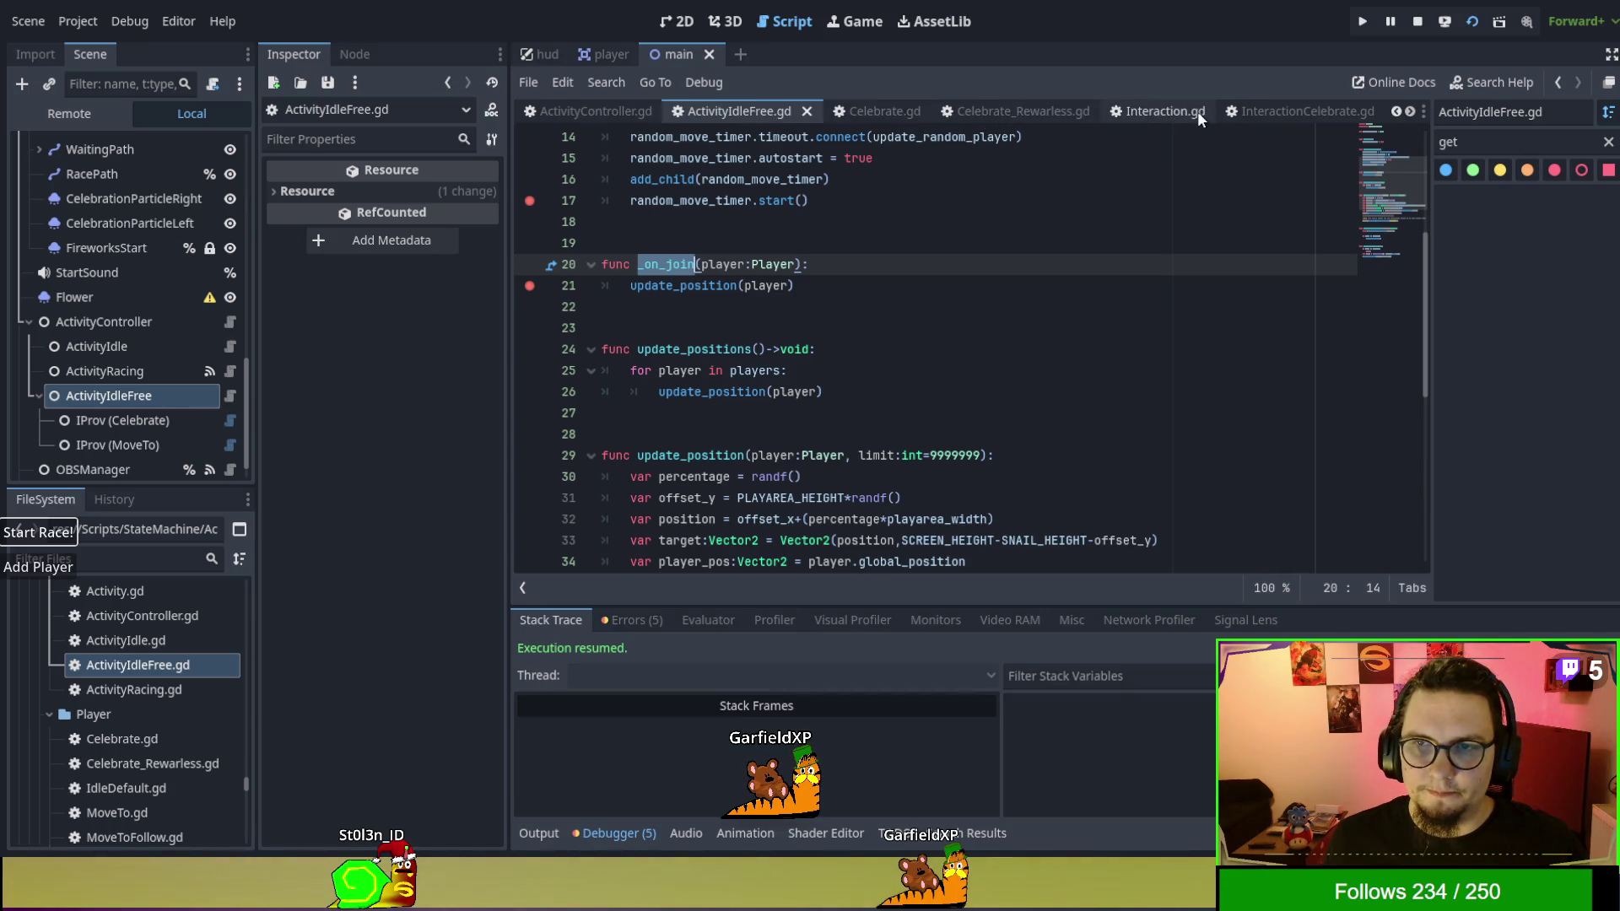
click(1147, 105)
scroll(1052, 282, down, 1)
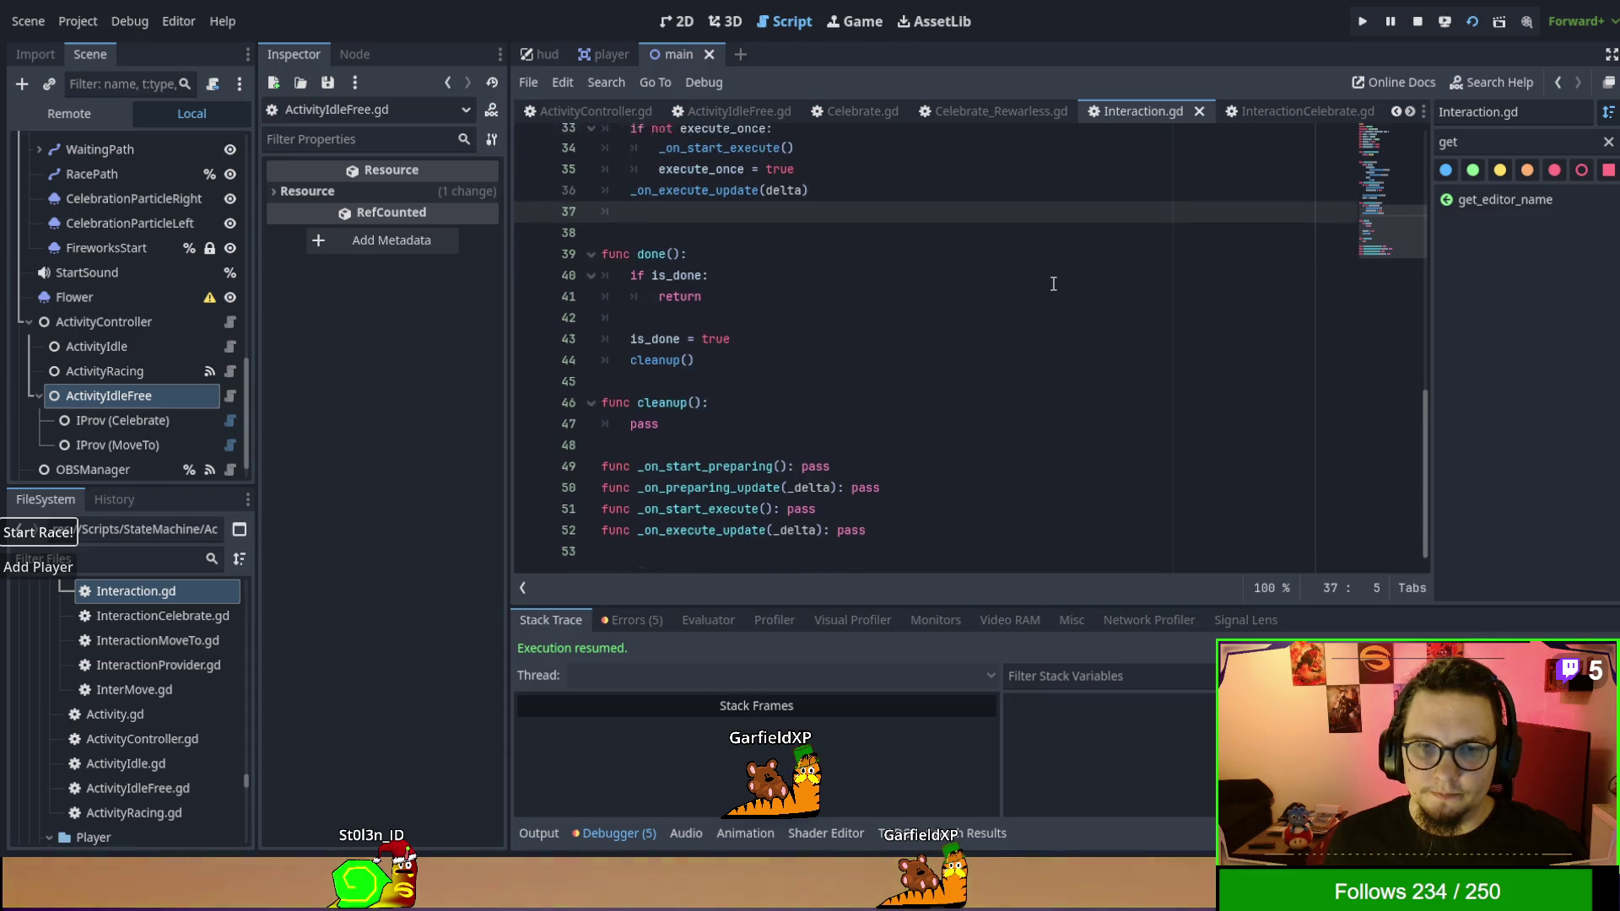
scroll(1053, 283, up, 3)
click(1258, 107)
scroll(1257, 107, down, 4)
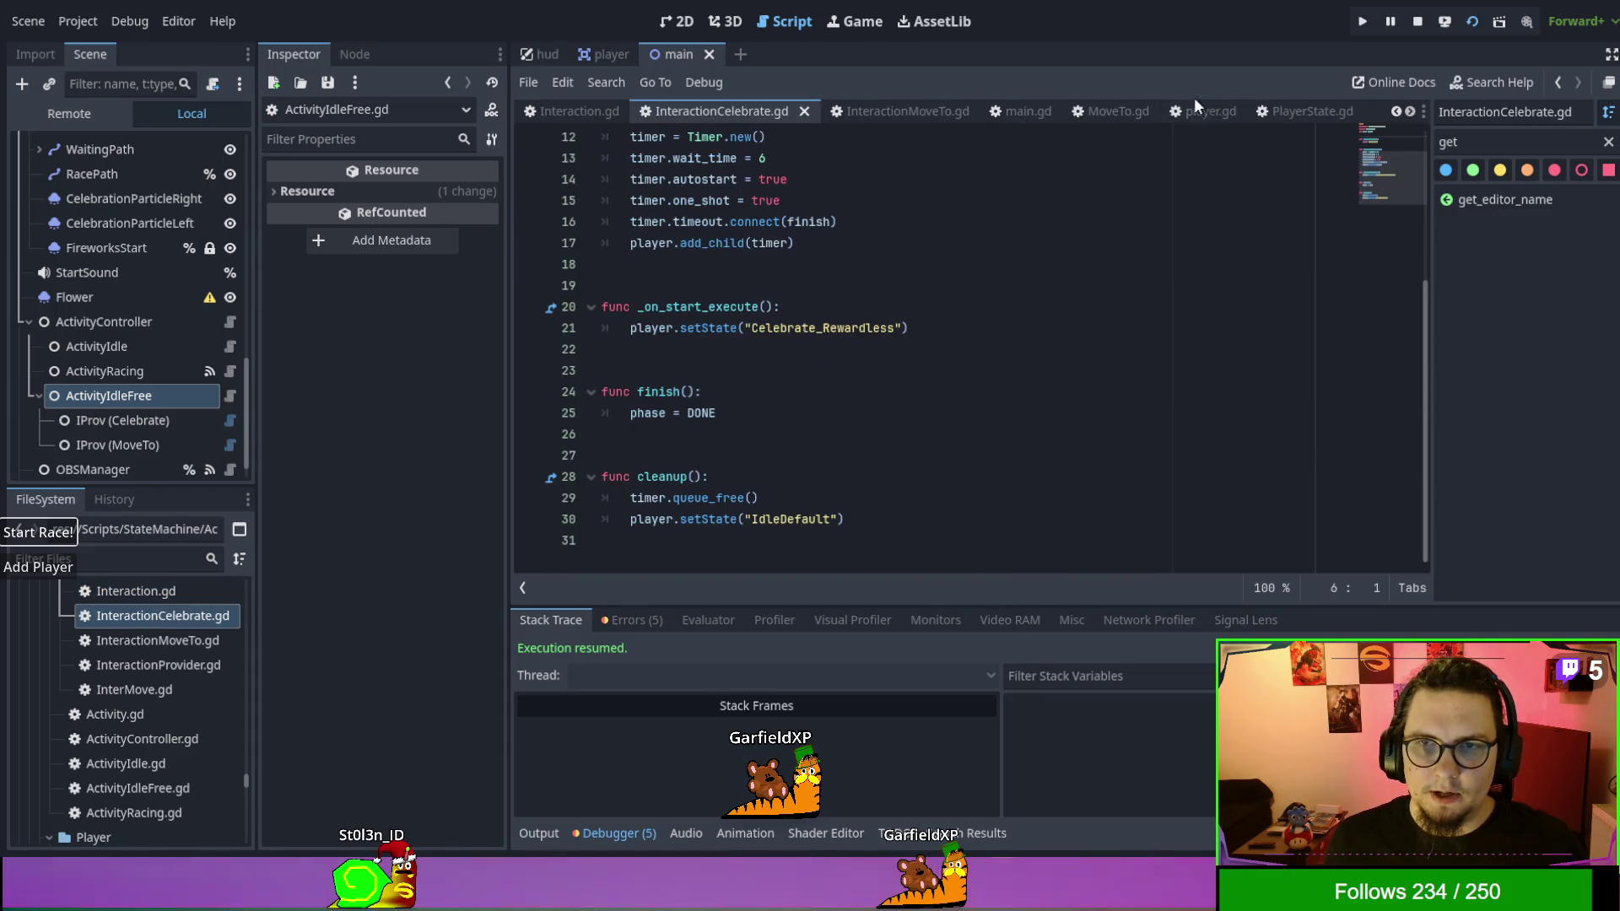
Open player.gd and put the caret after the early return in interact_with.
click(1156, 103)
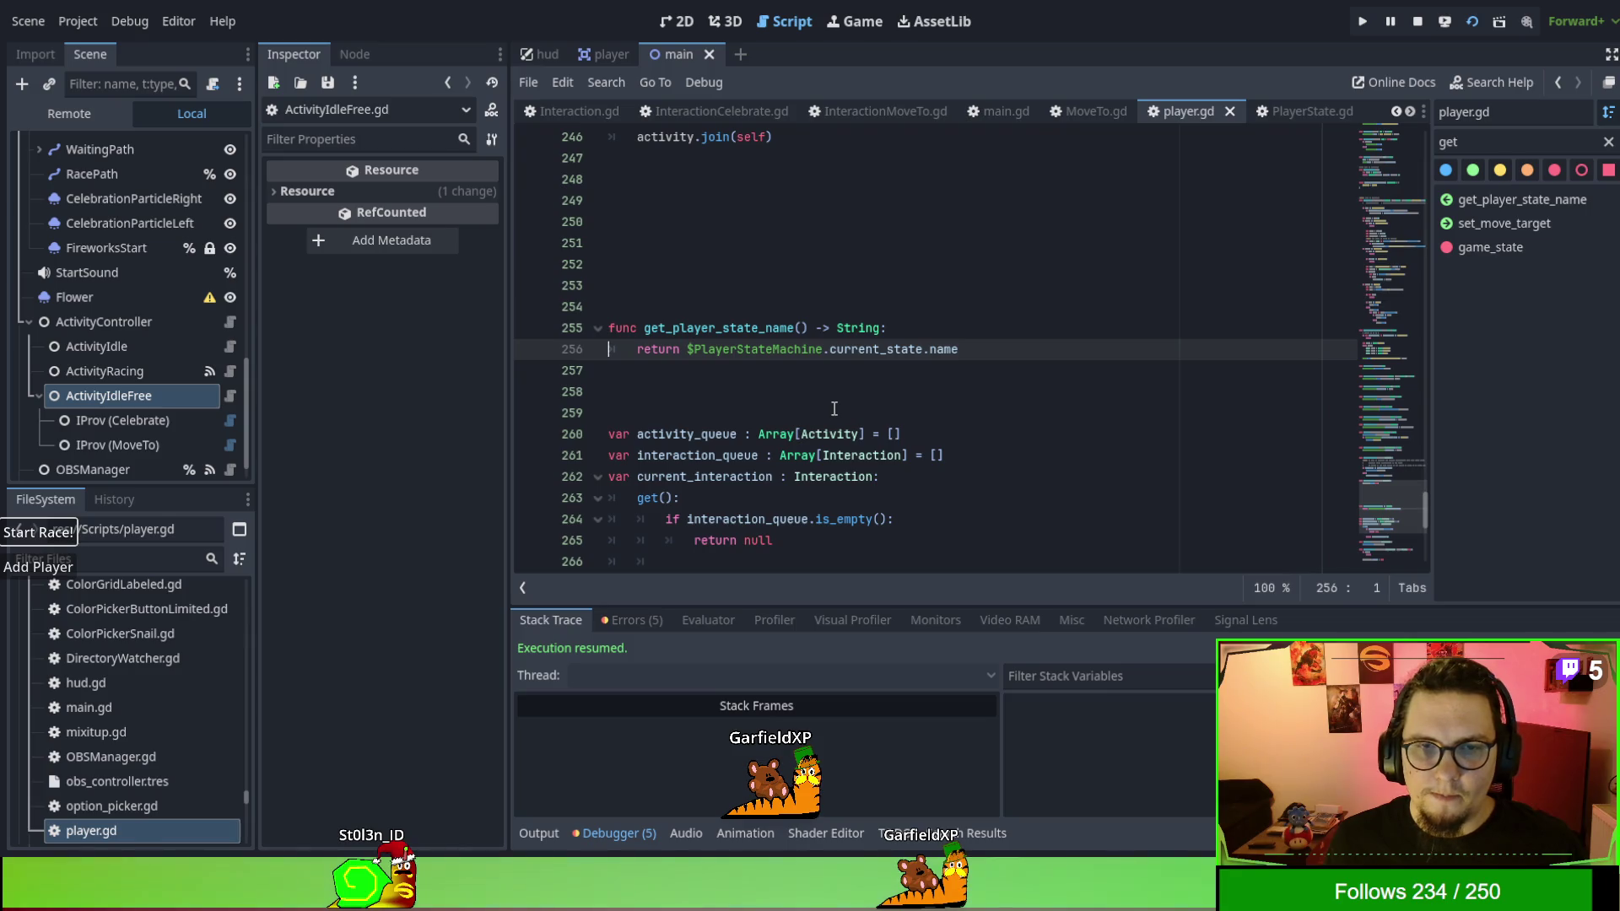
scroll(833, 409, down, 4)
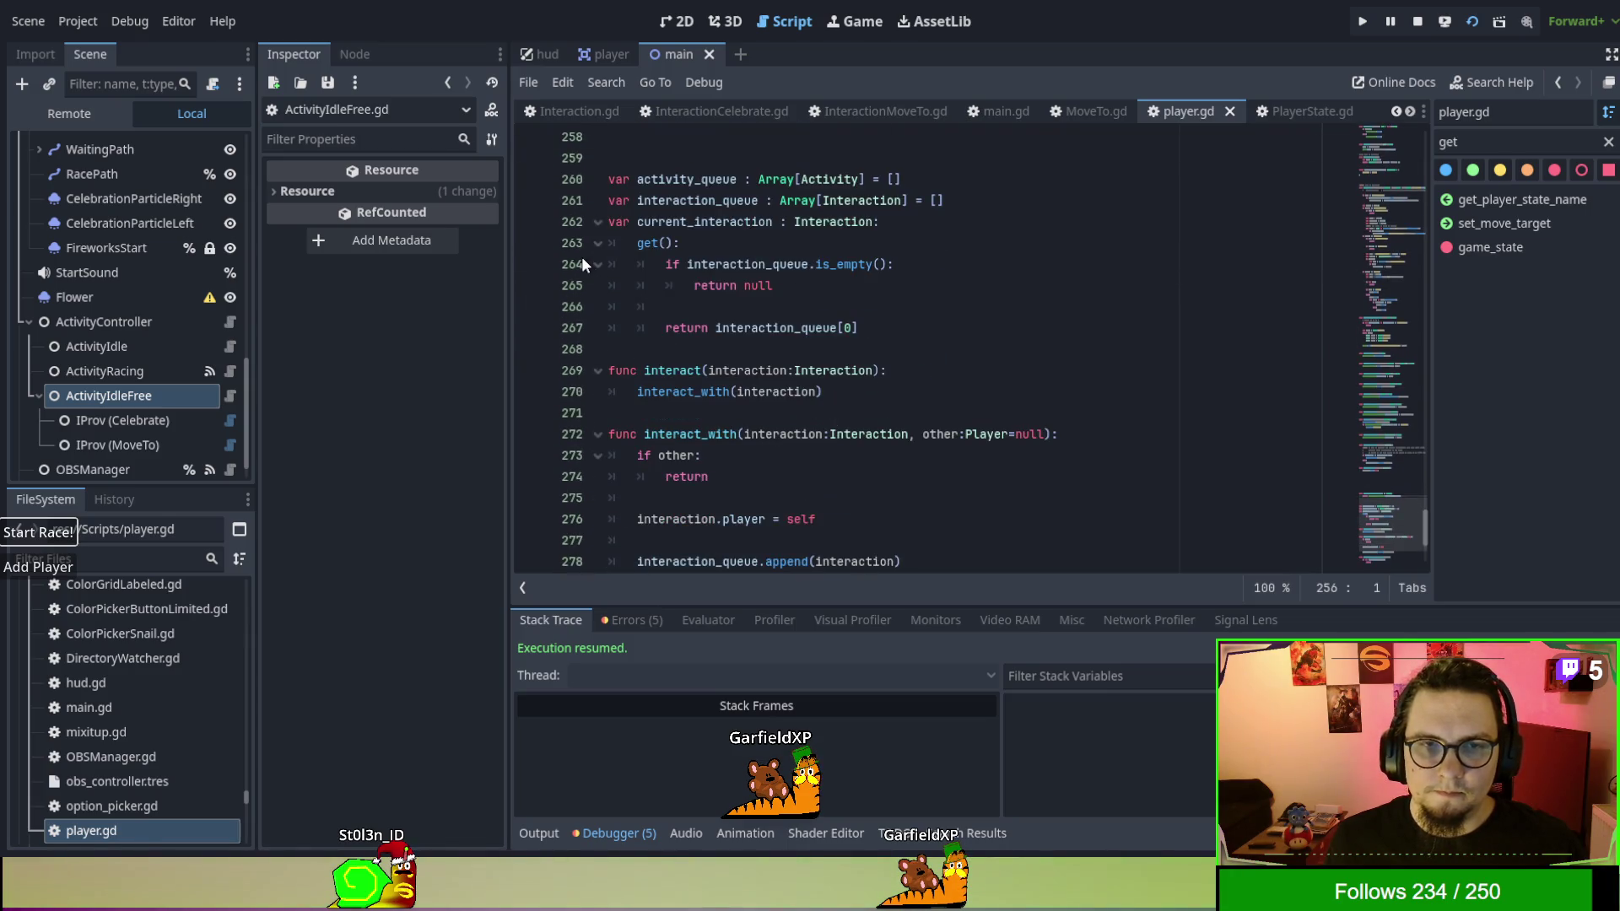
scroll(594, 302, down, 1)
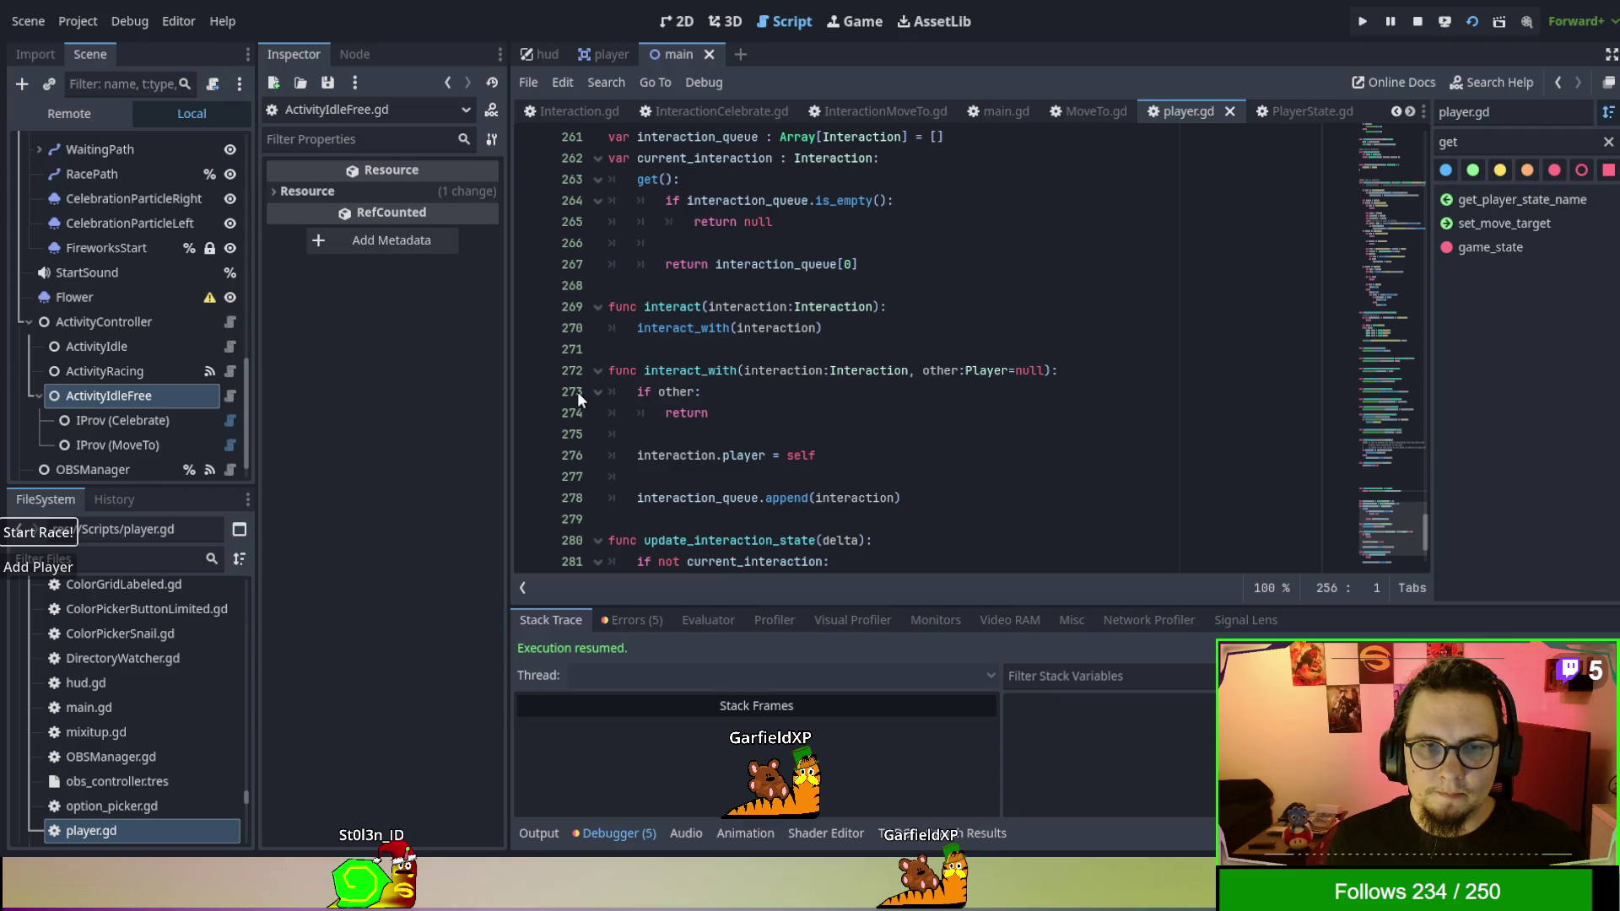
click(541, 400)
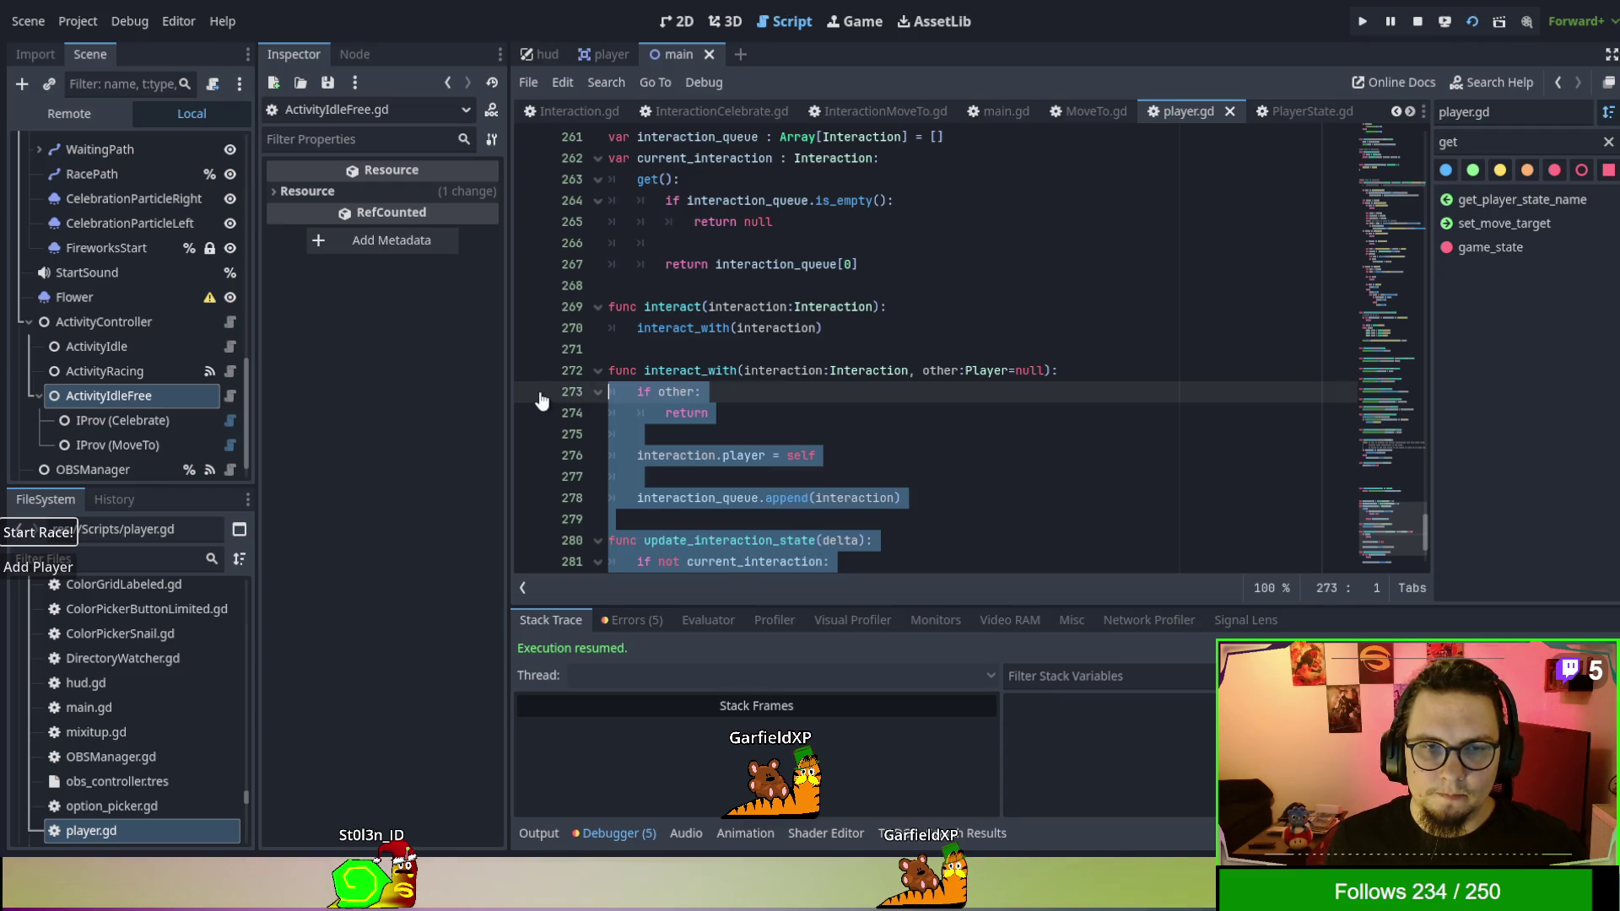
click(716, 418)
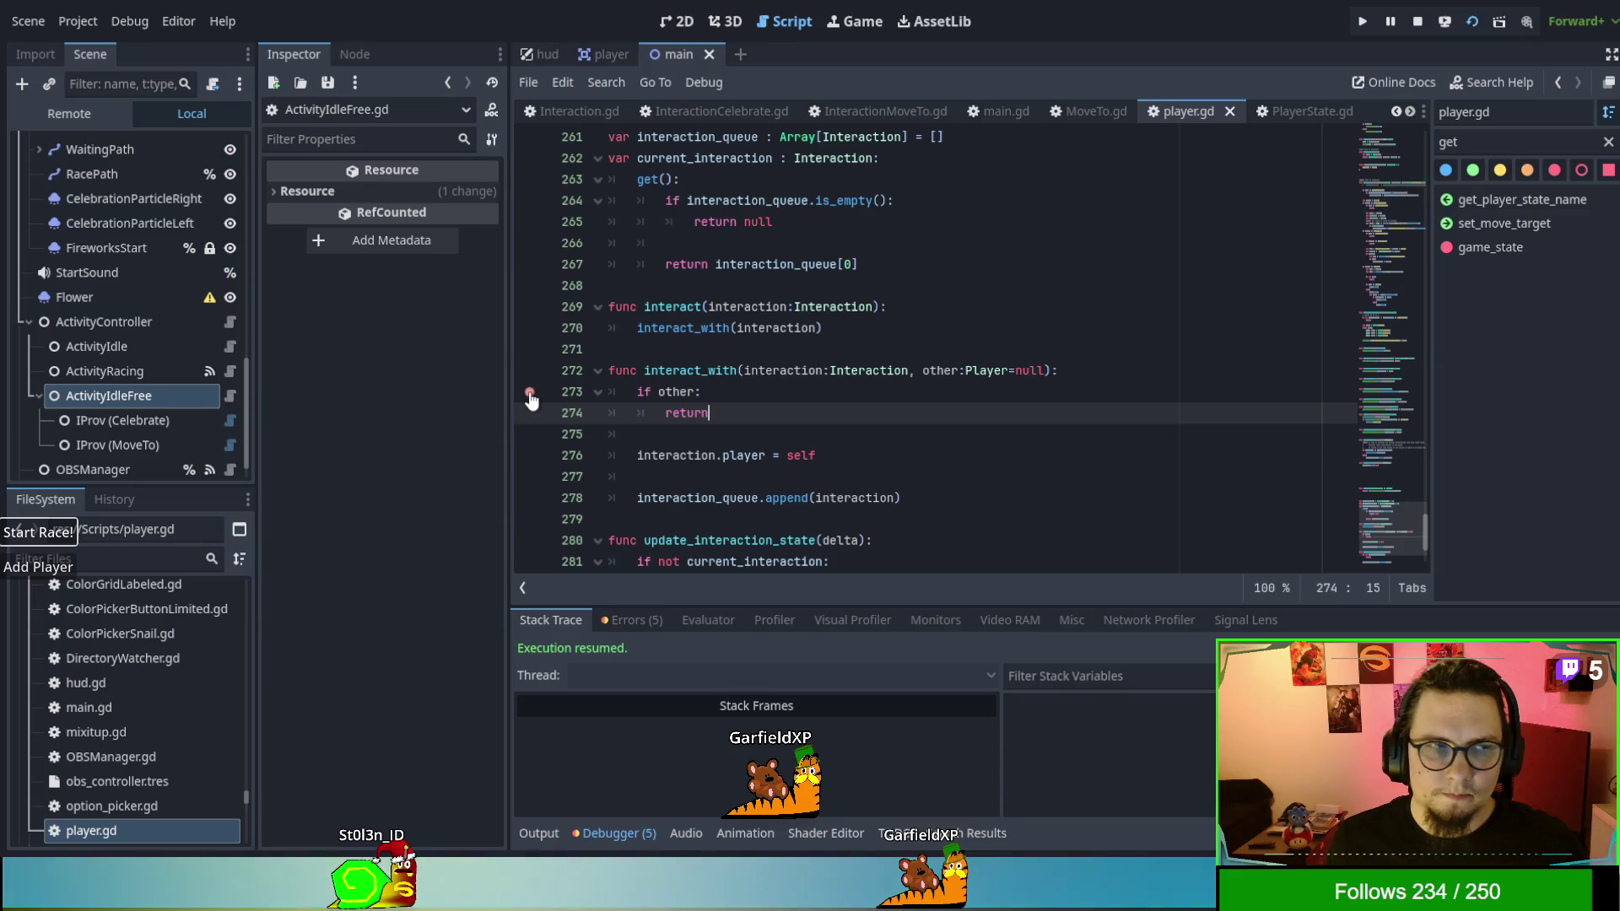
Show the running game's Remote scene tree with the Main node expanded.
click(78, 121)
click(29, 194)
scroll(69, 244, down, 1)
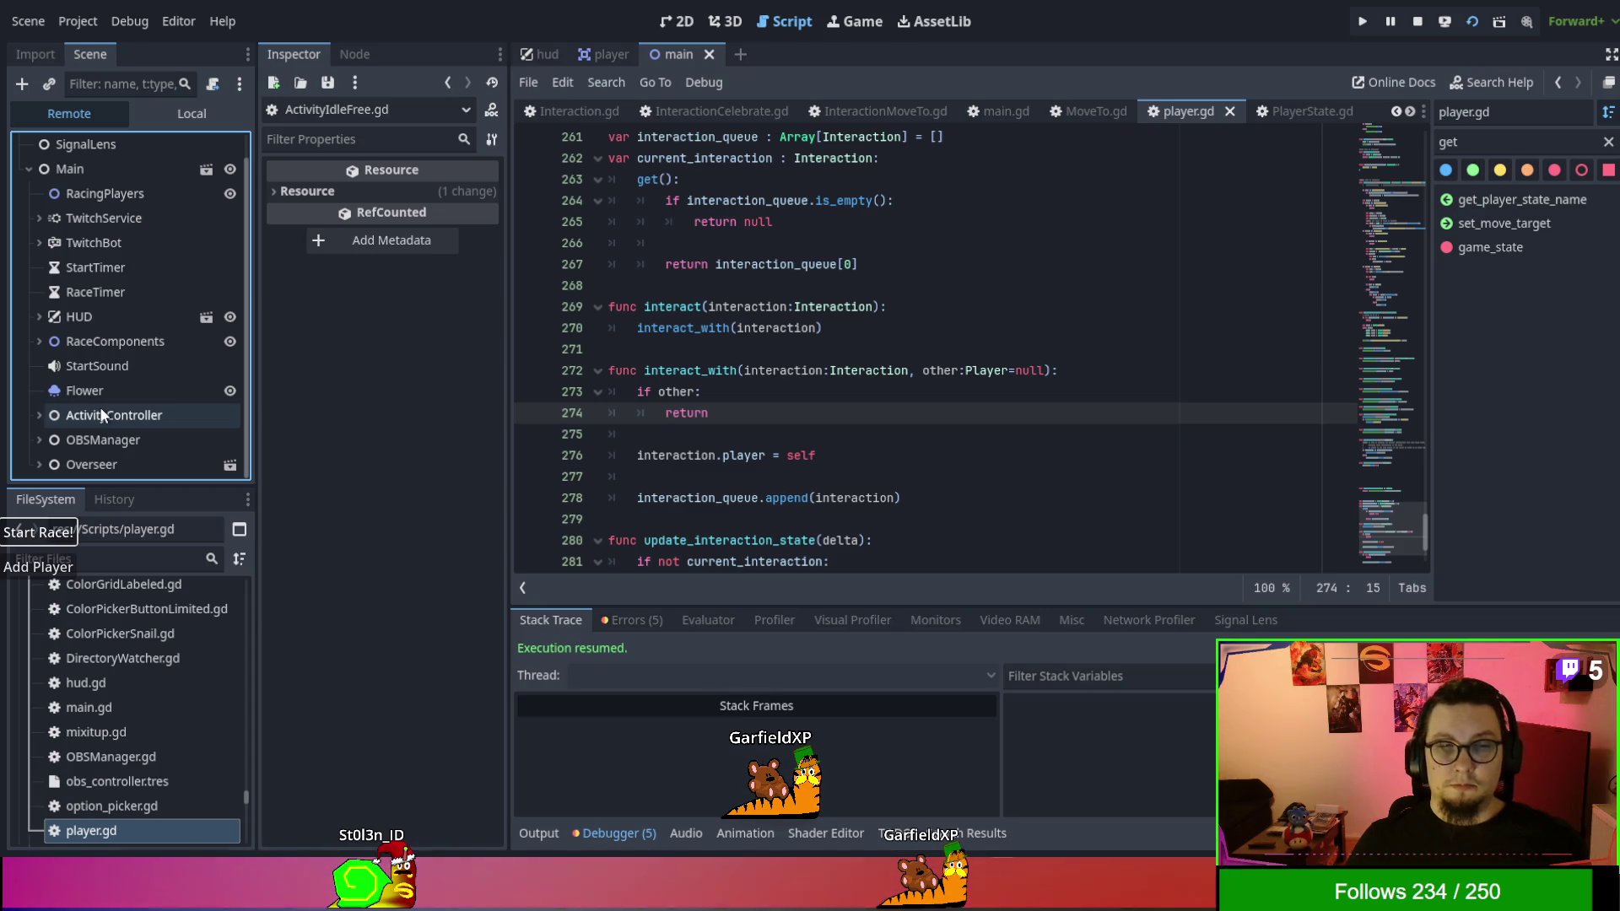
Inspect the live RacingPlayers node, then the local scene's Players node.
click(80, 196)
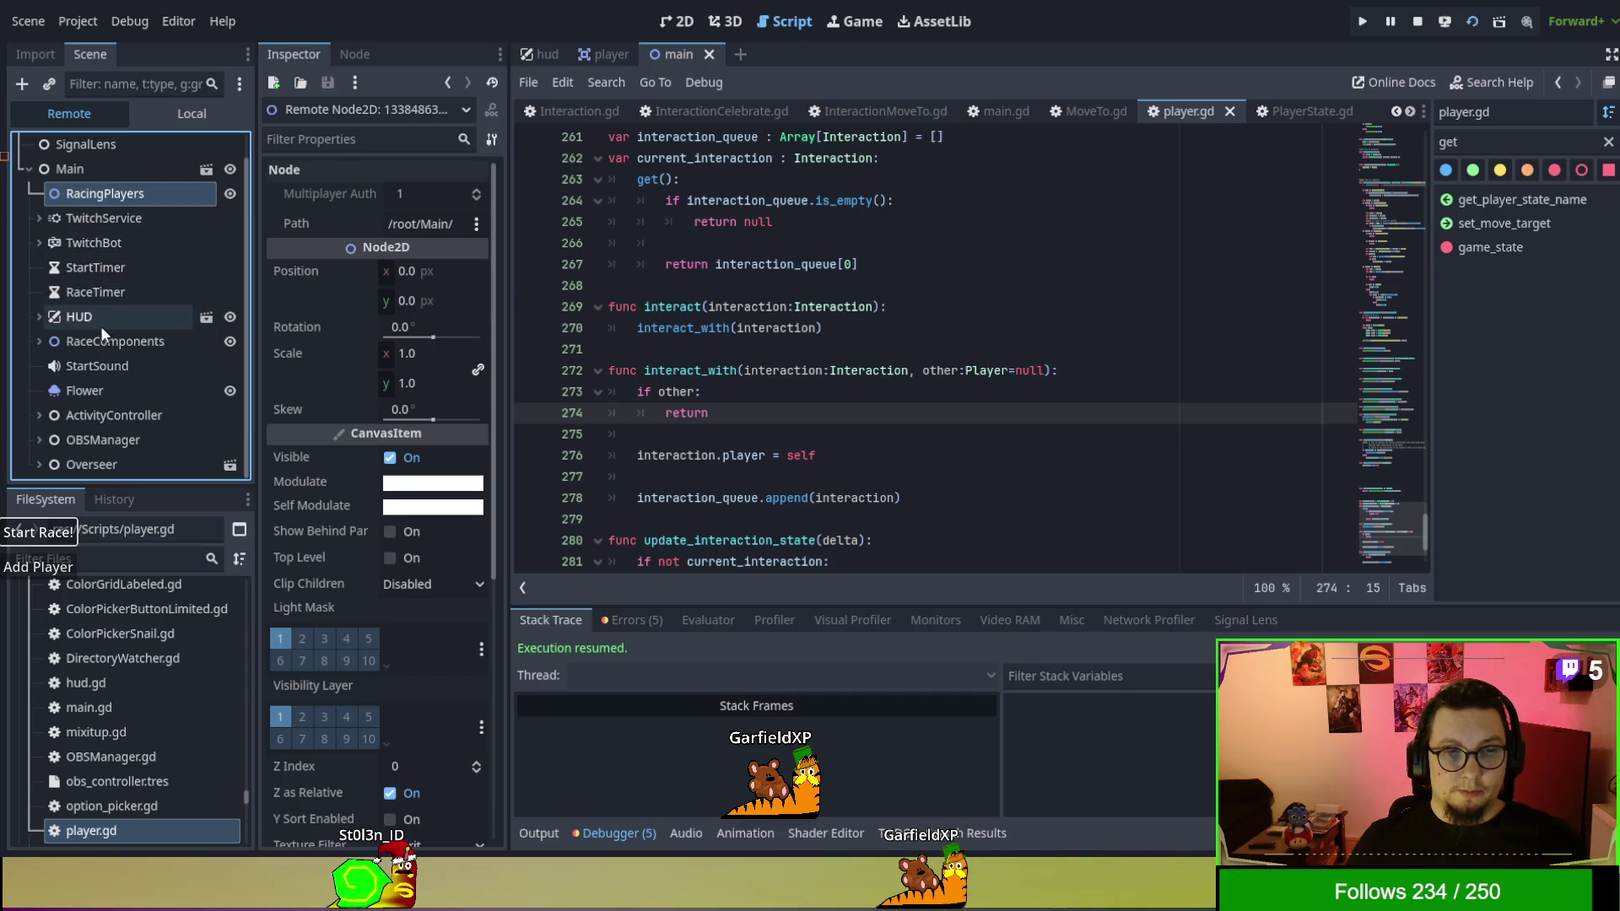
click(146, 114)
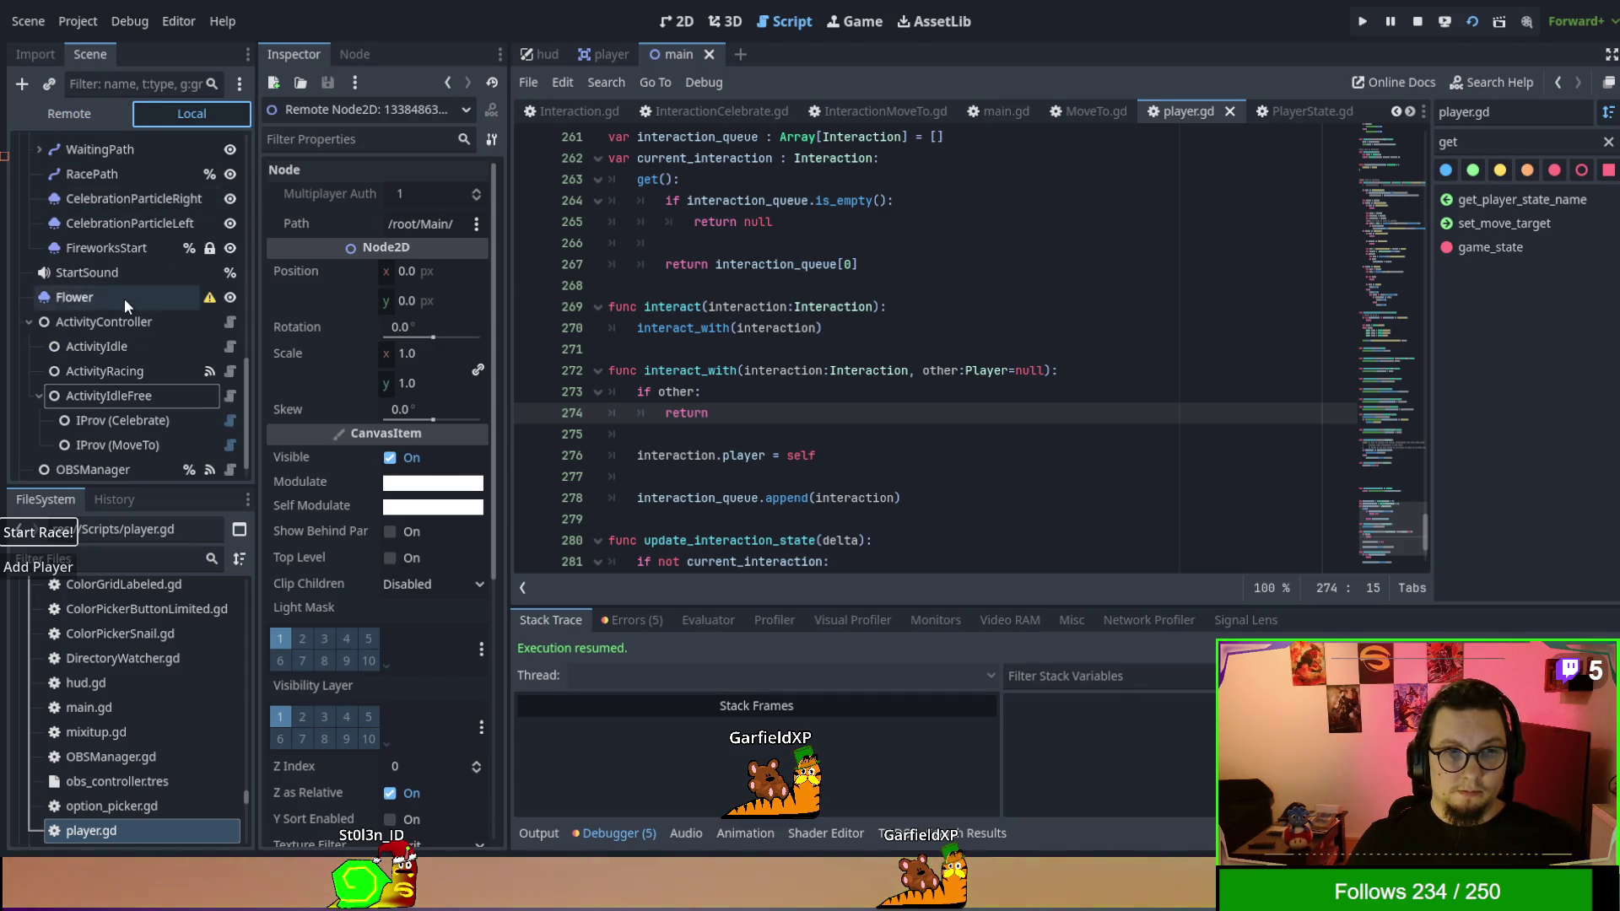
scroll(124, 298, down, 15)
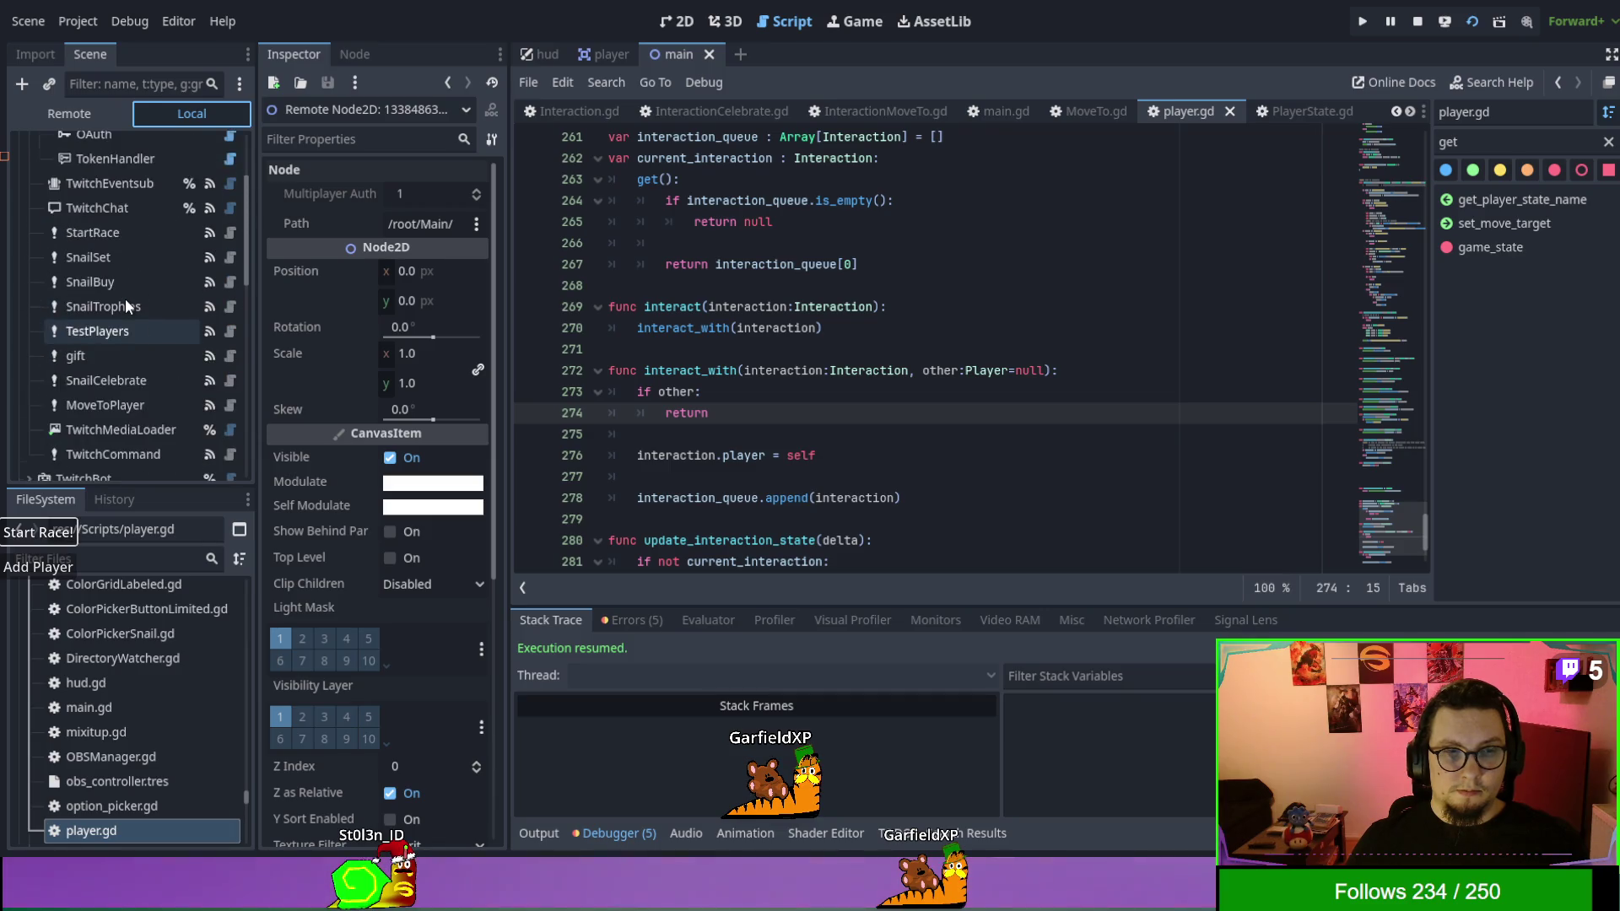
scroll(125, 298, down, 5)
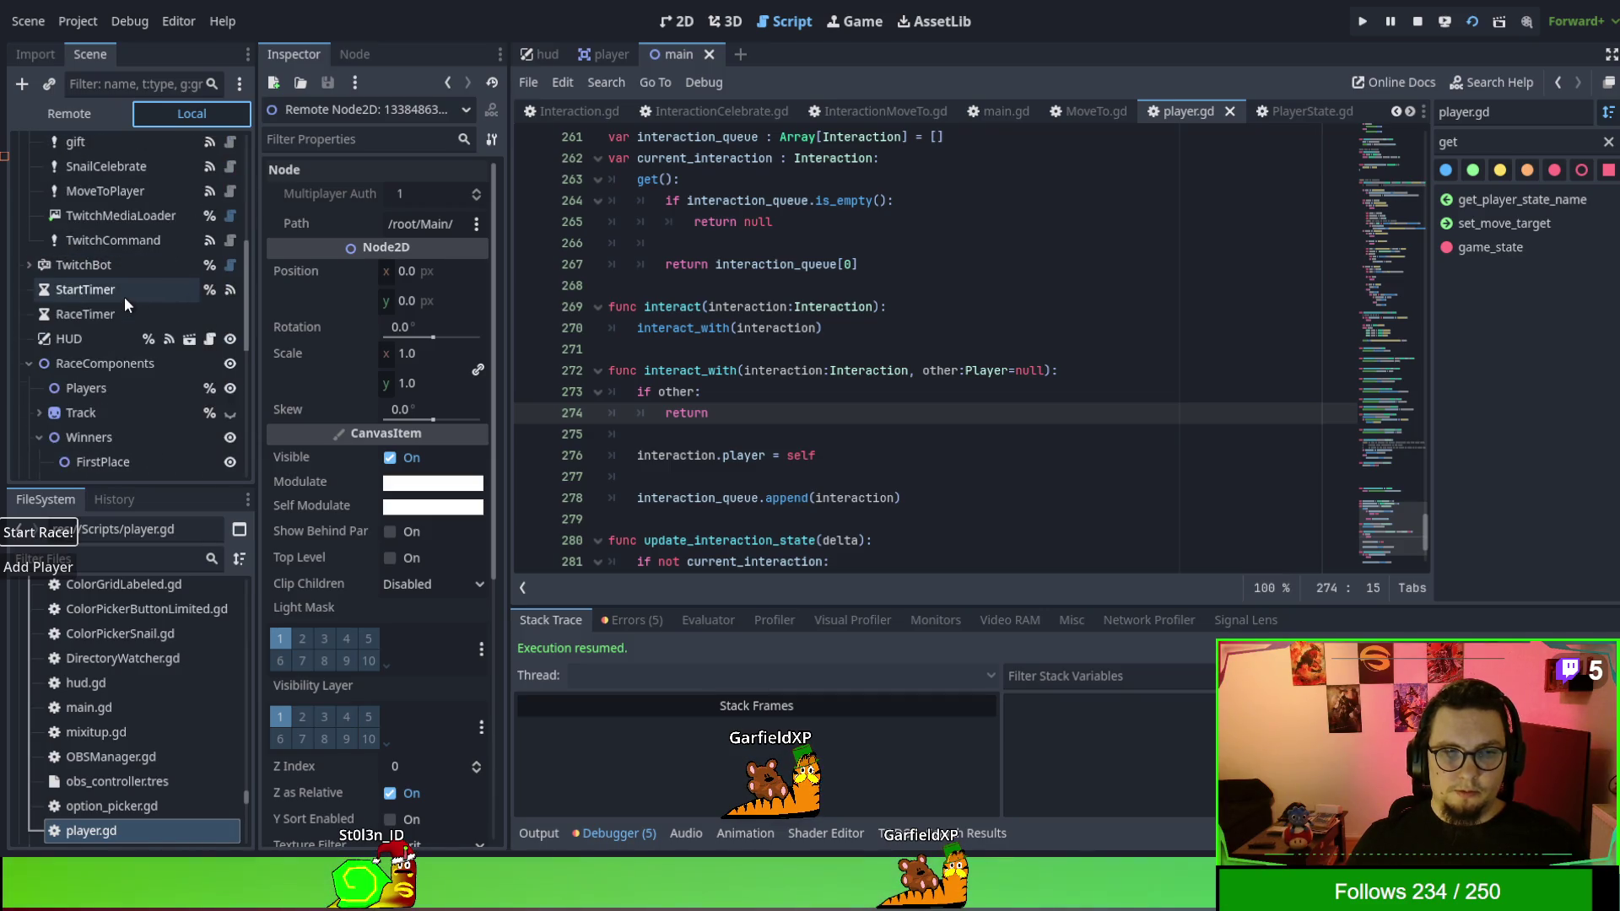
scroll(124, 296, up, 5)
click(27, 195)
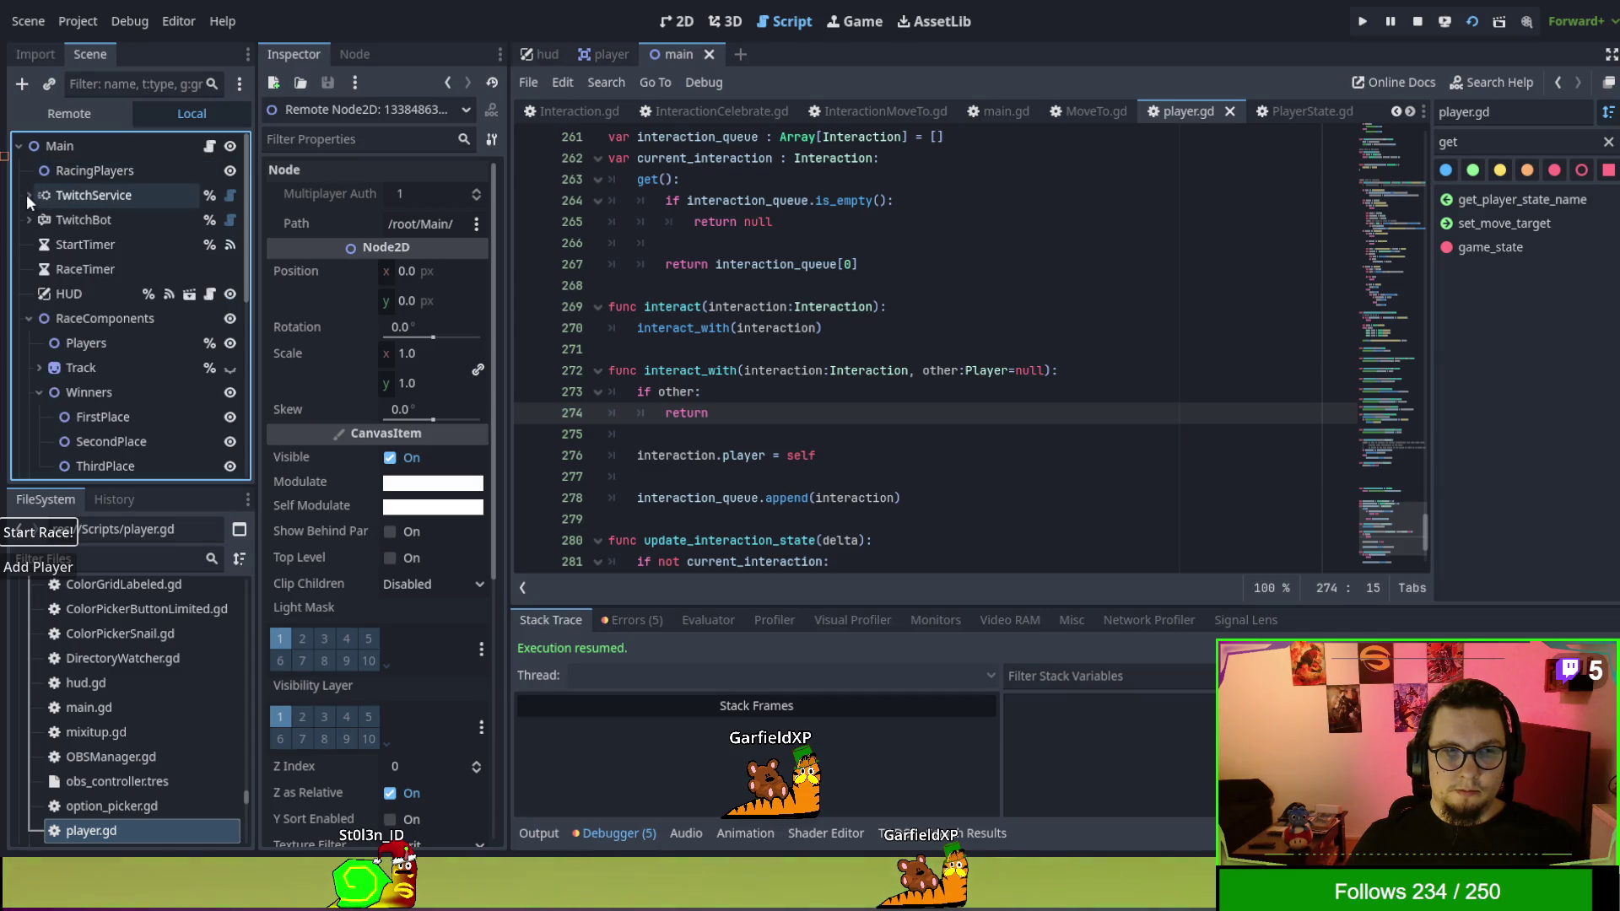
click(76, 345)
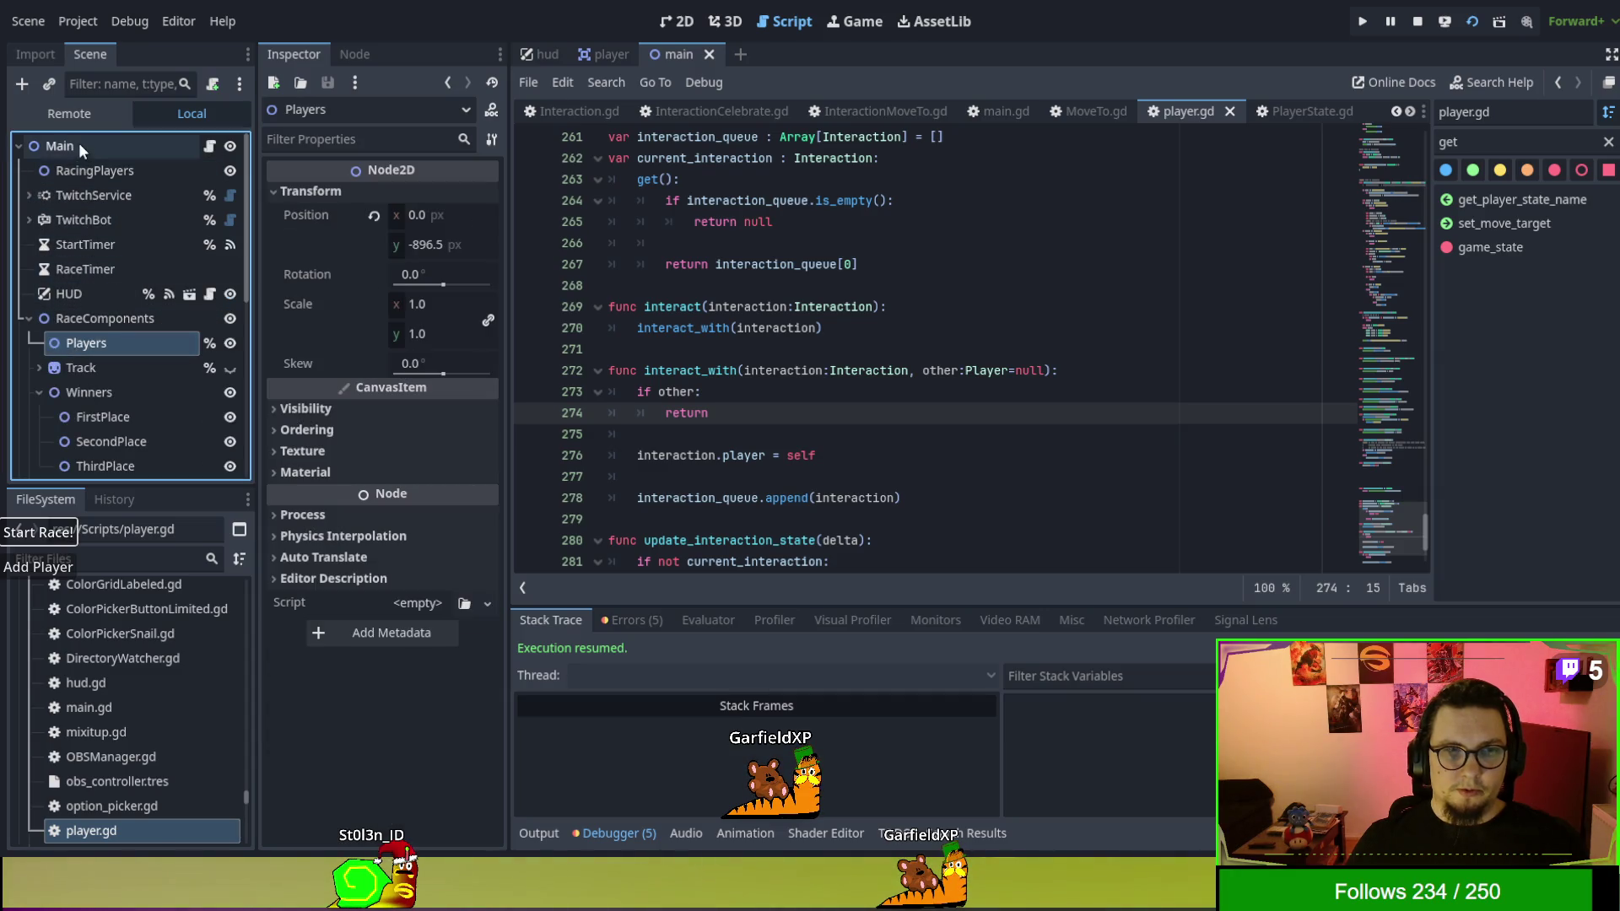
In the live tree, expand RaceComponents > Players and inspect the running Player's properties.
click(69, 115)
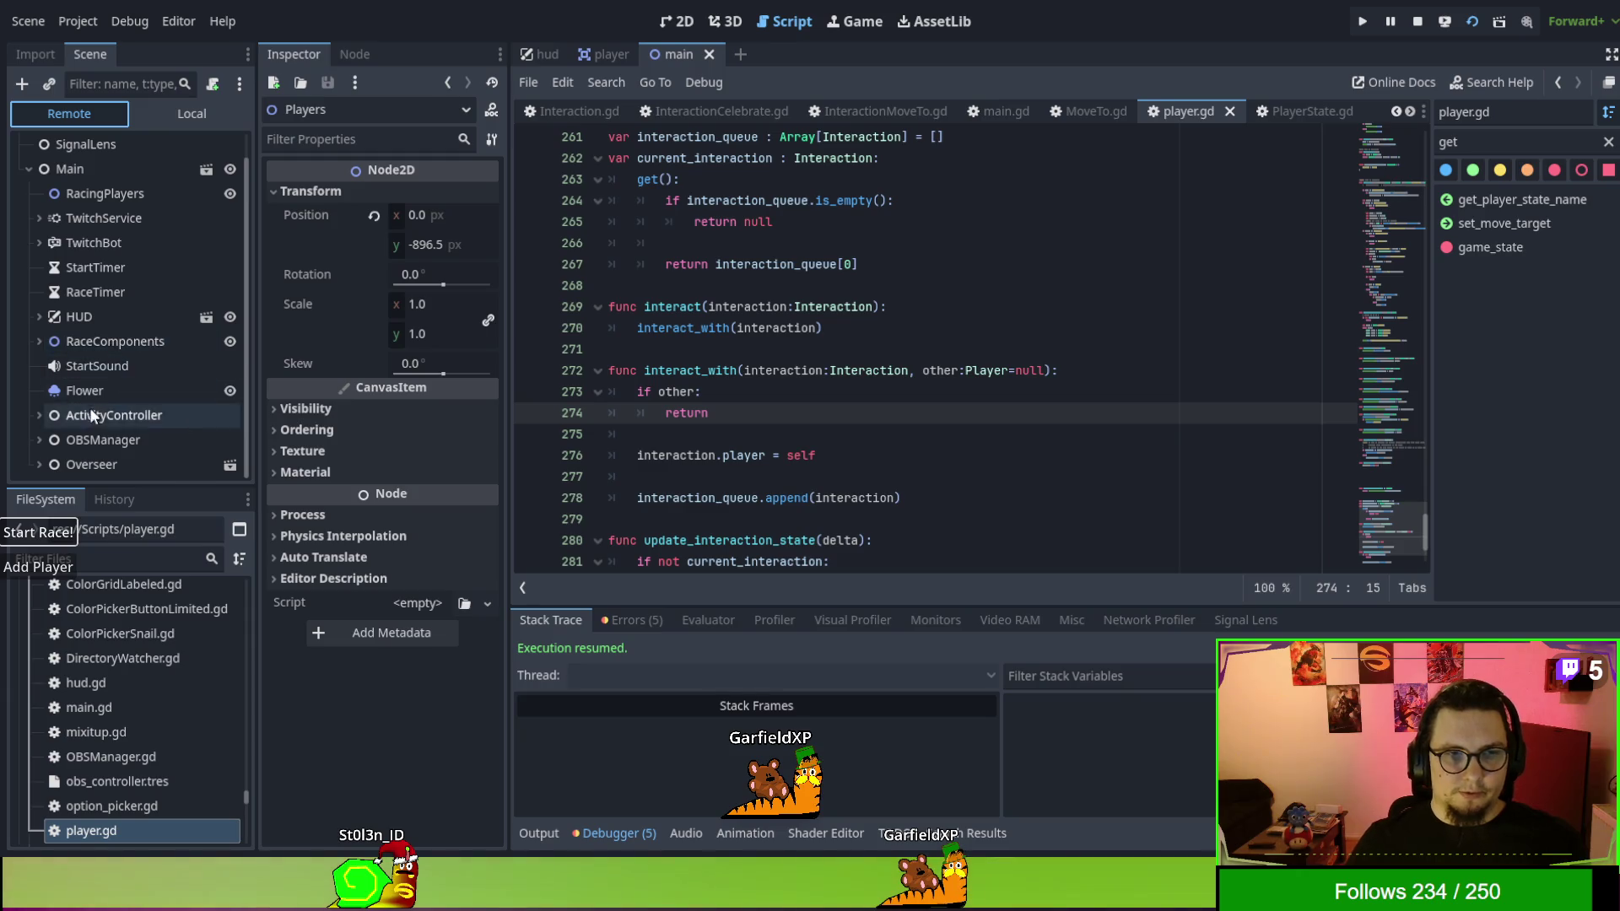
click(40, 341)
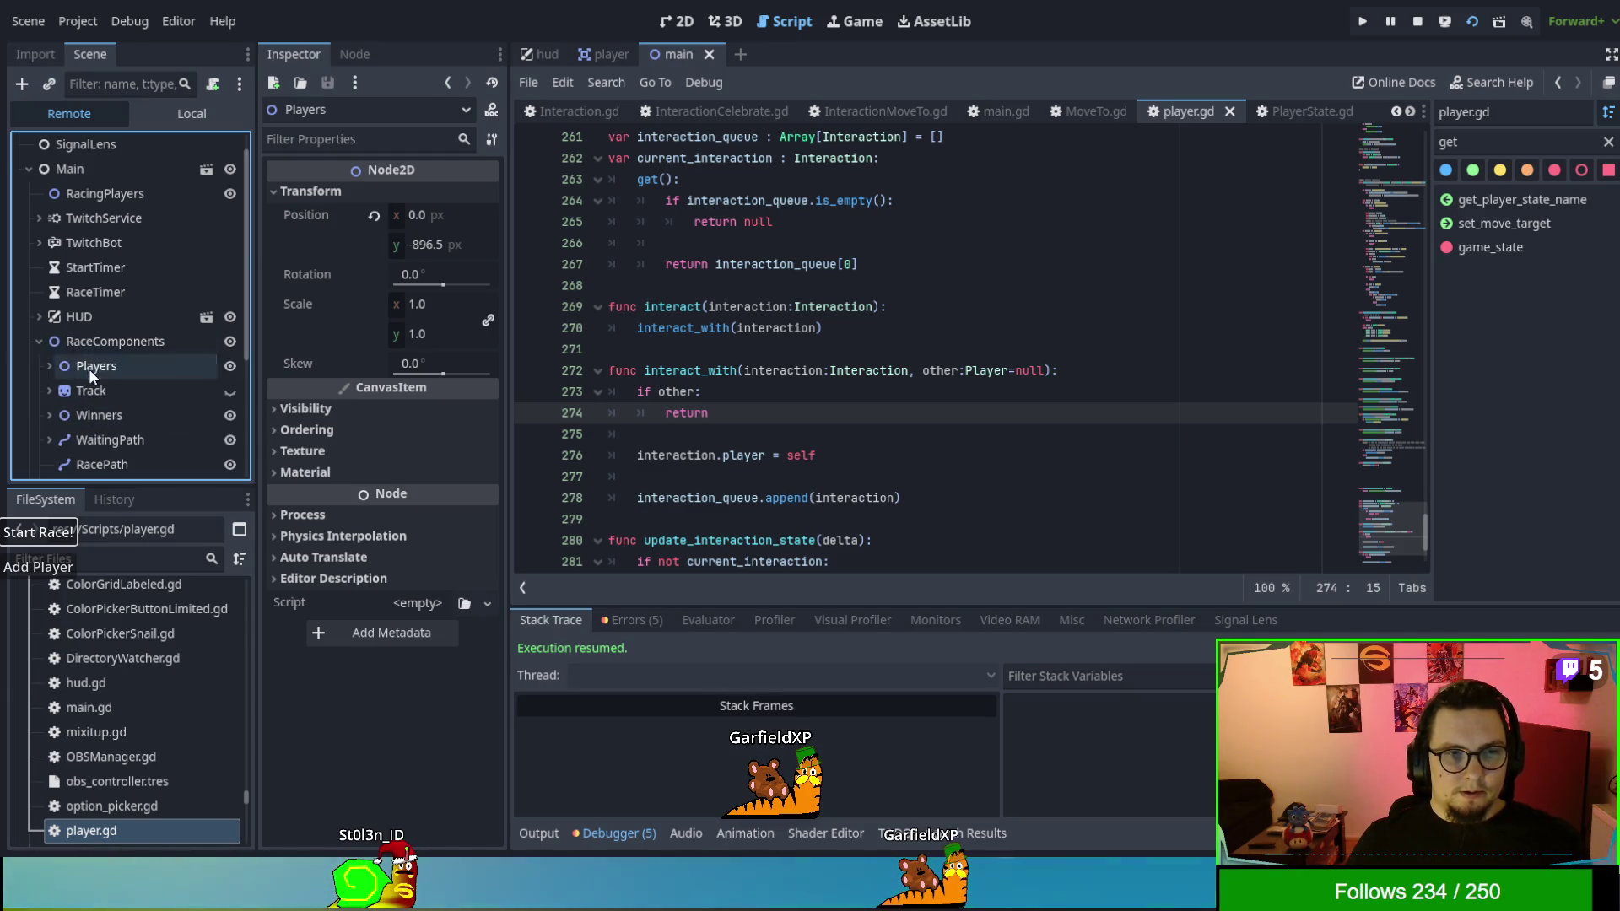
click(91, 366)
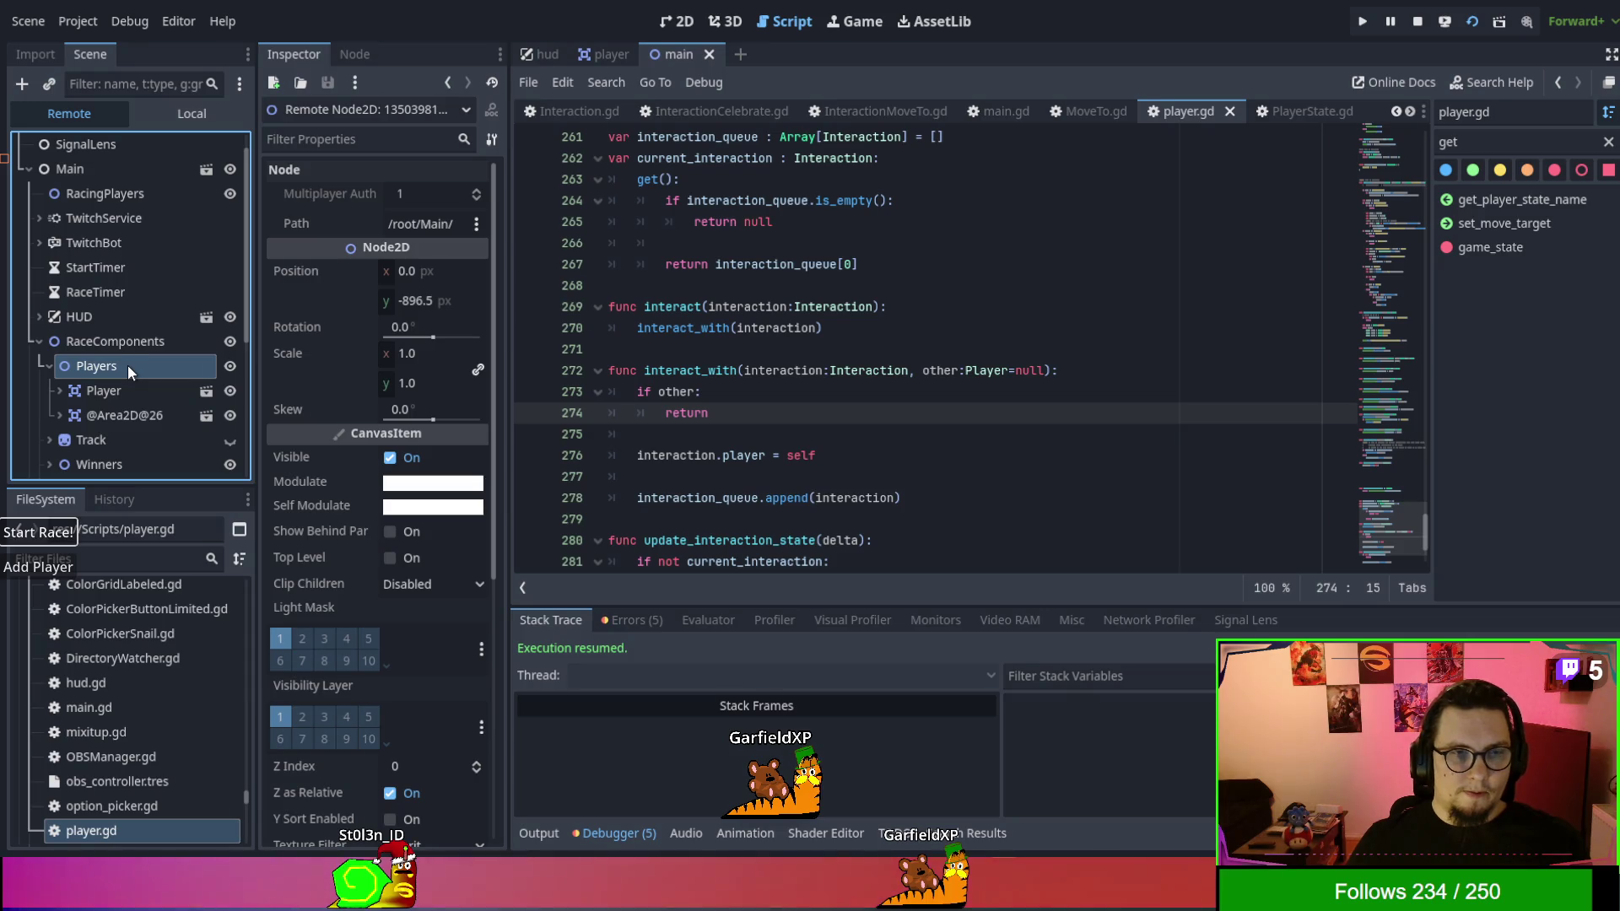
click(100, 394)
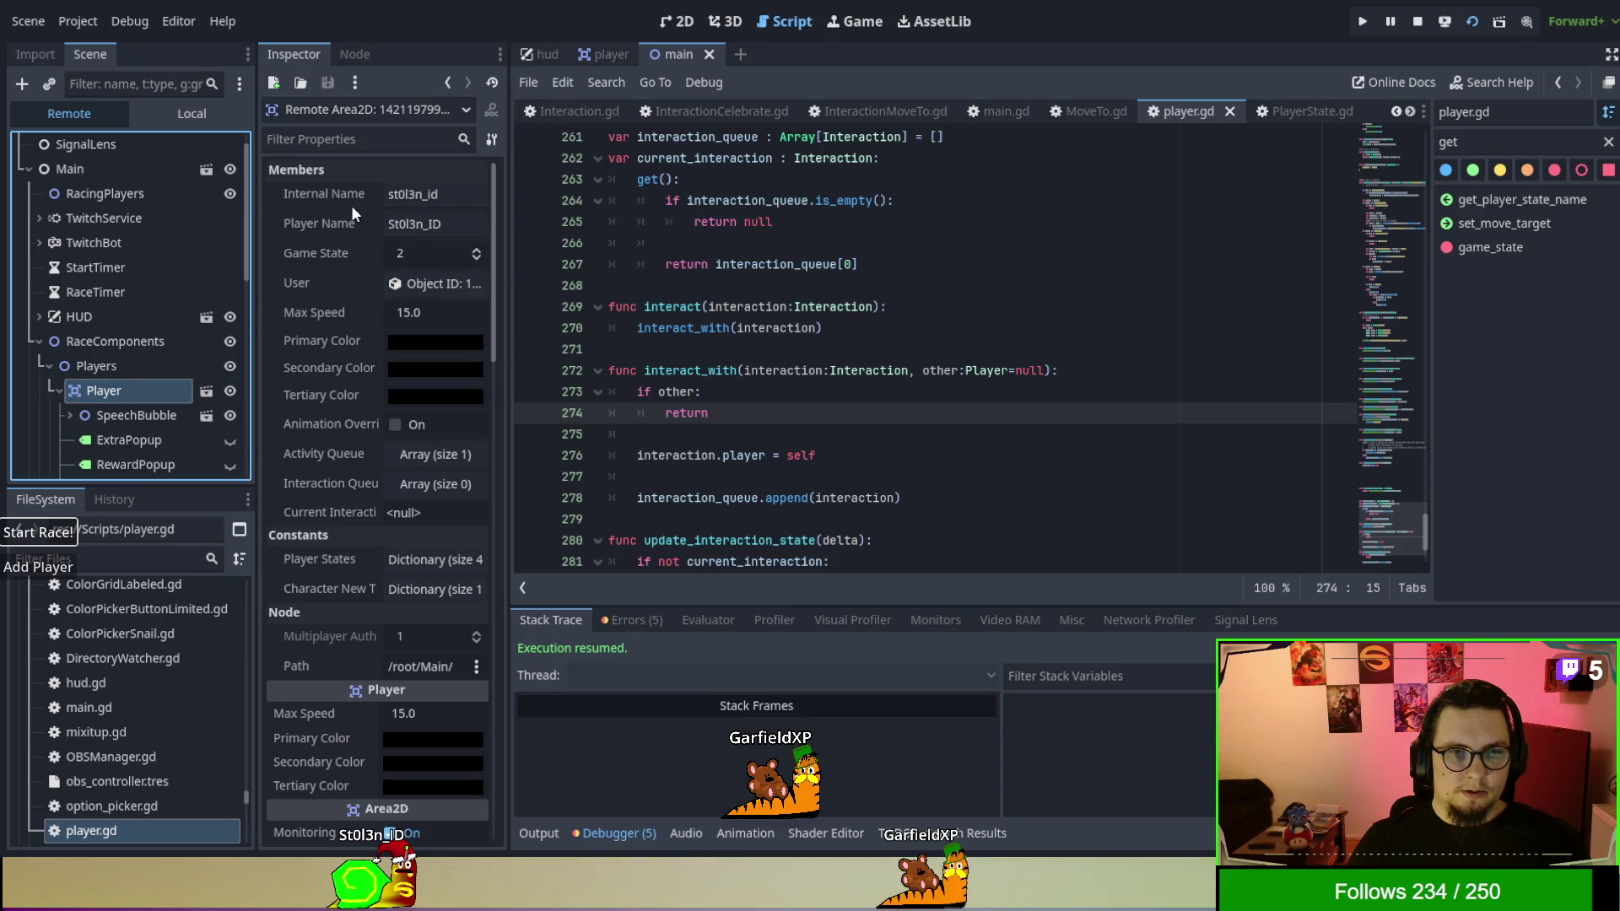
scroll(823, 301, up, 3)
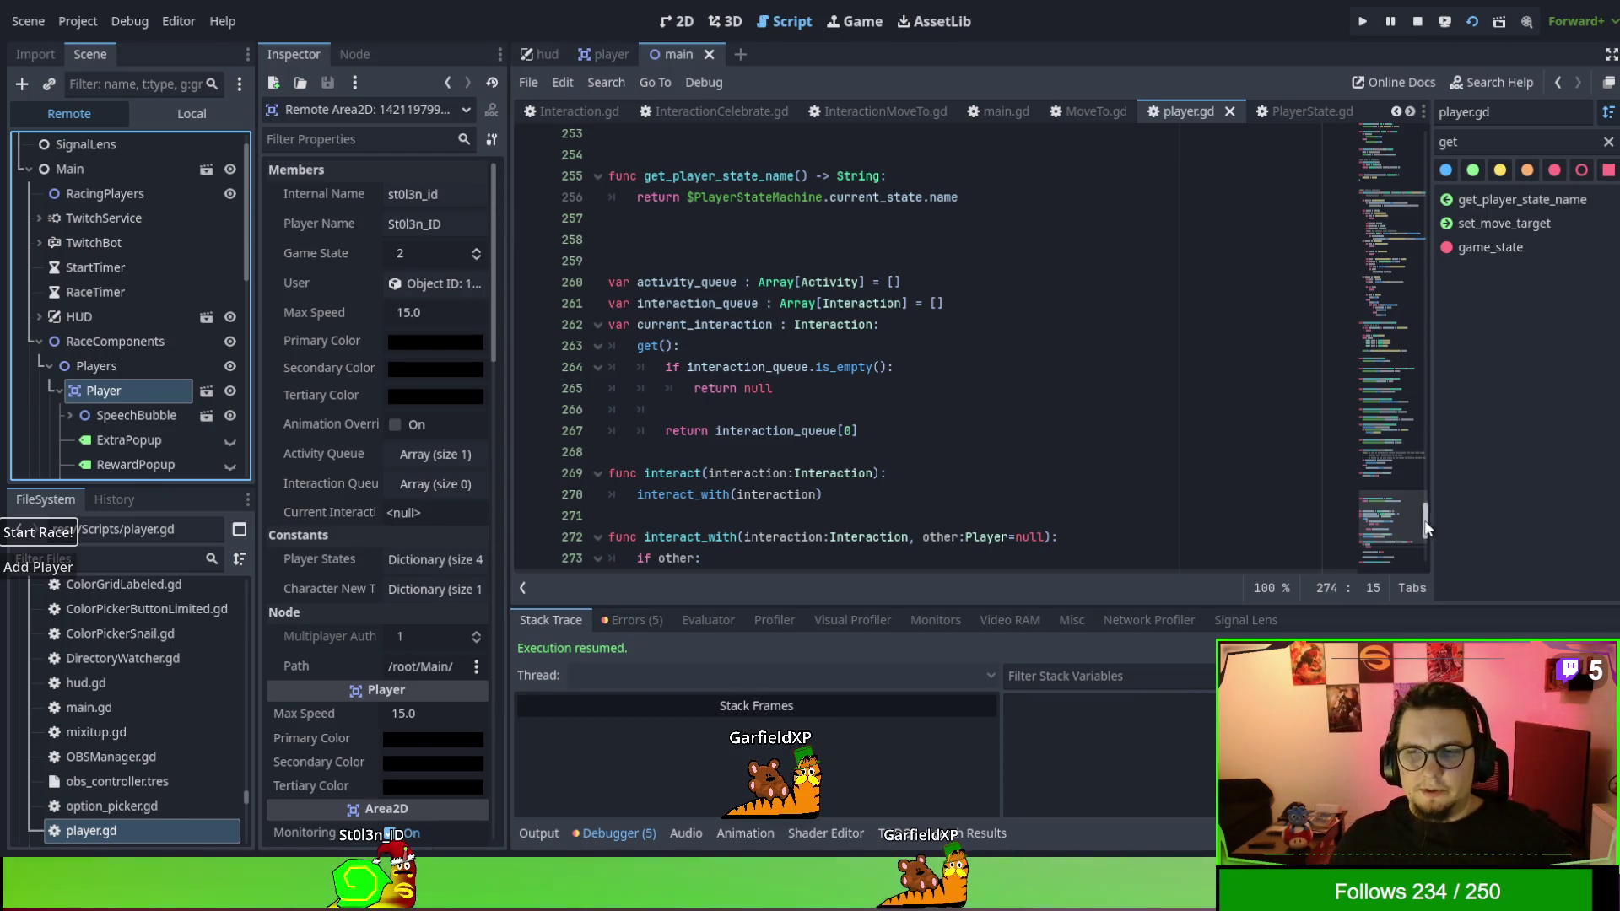
mouse_move(1429, 520)
mouse_down()
mouse_move(1435, 120)
mouse_move(1437, 161)
mouse_up()
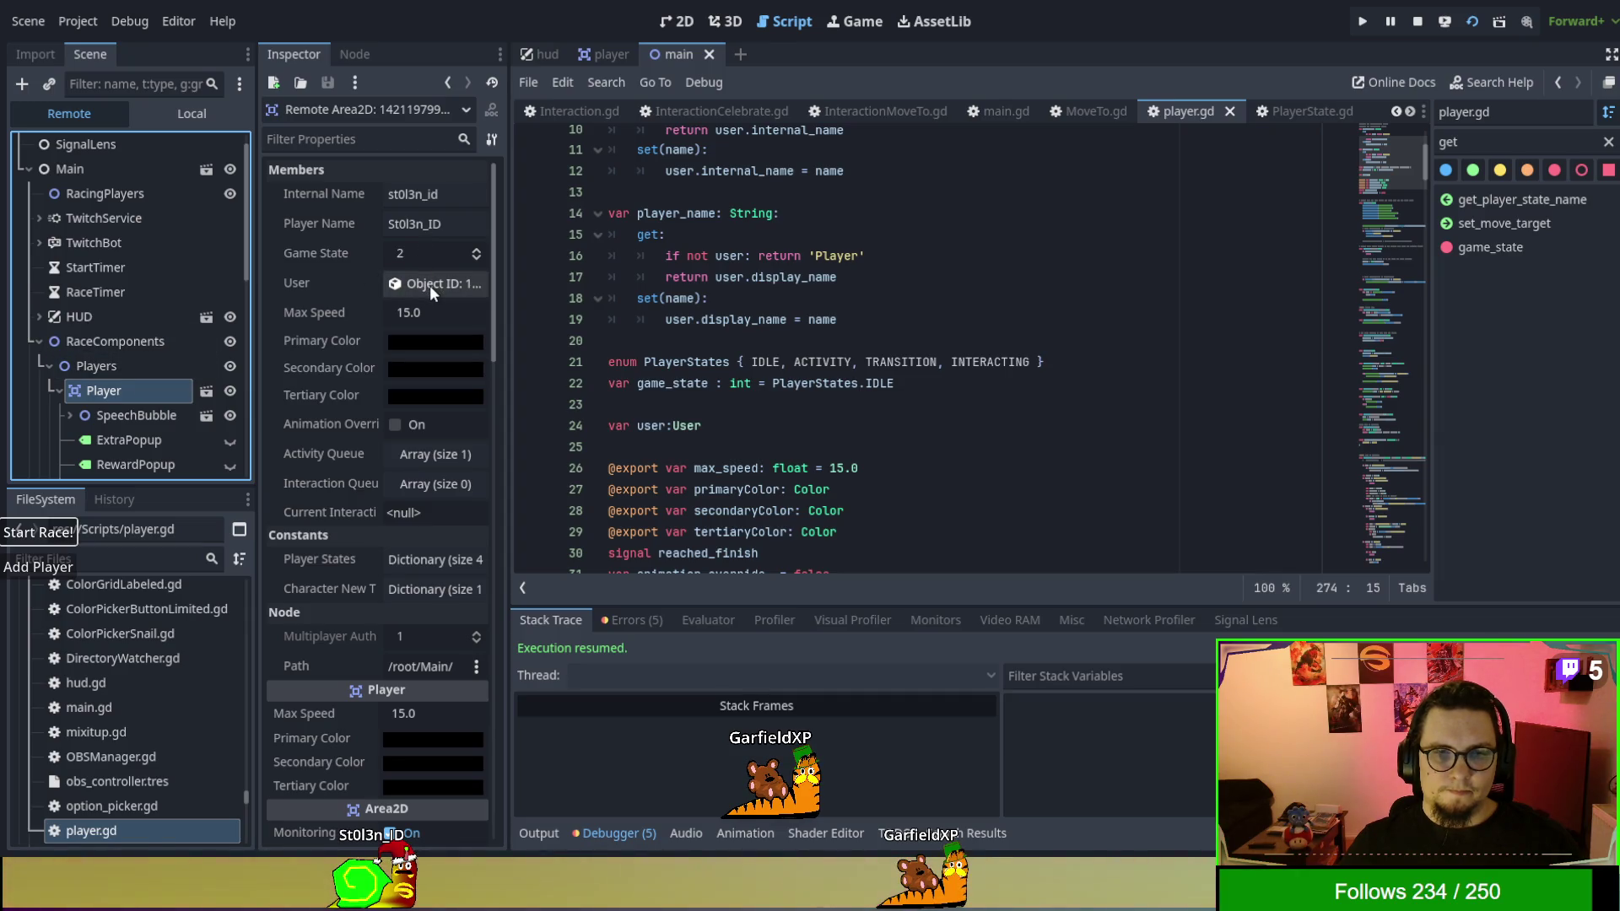
Inspect the queued ActivityIdleFree in the player's Activity Queue, then stop the game.
click(428, 459)
click(427, 515)
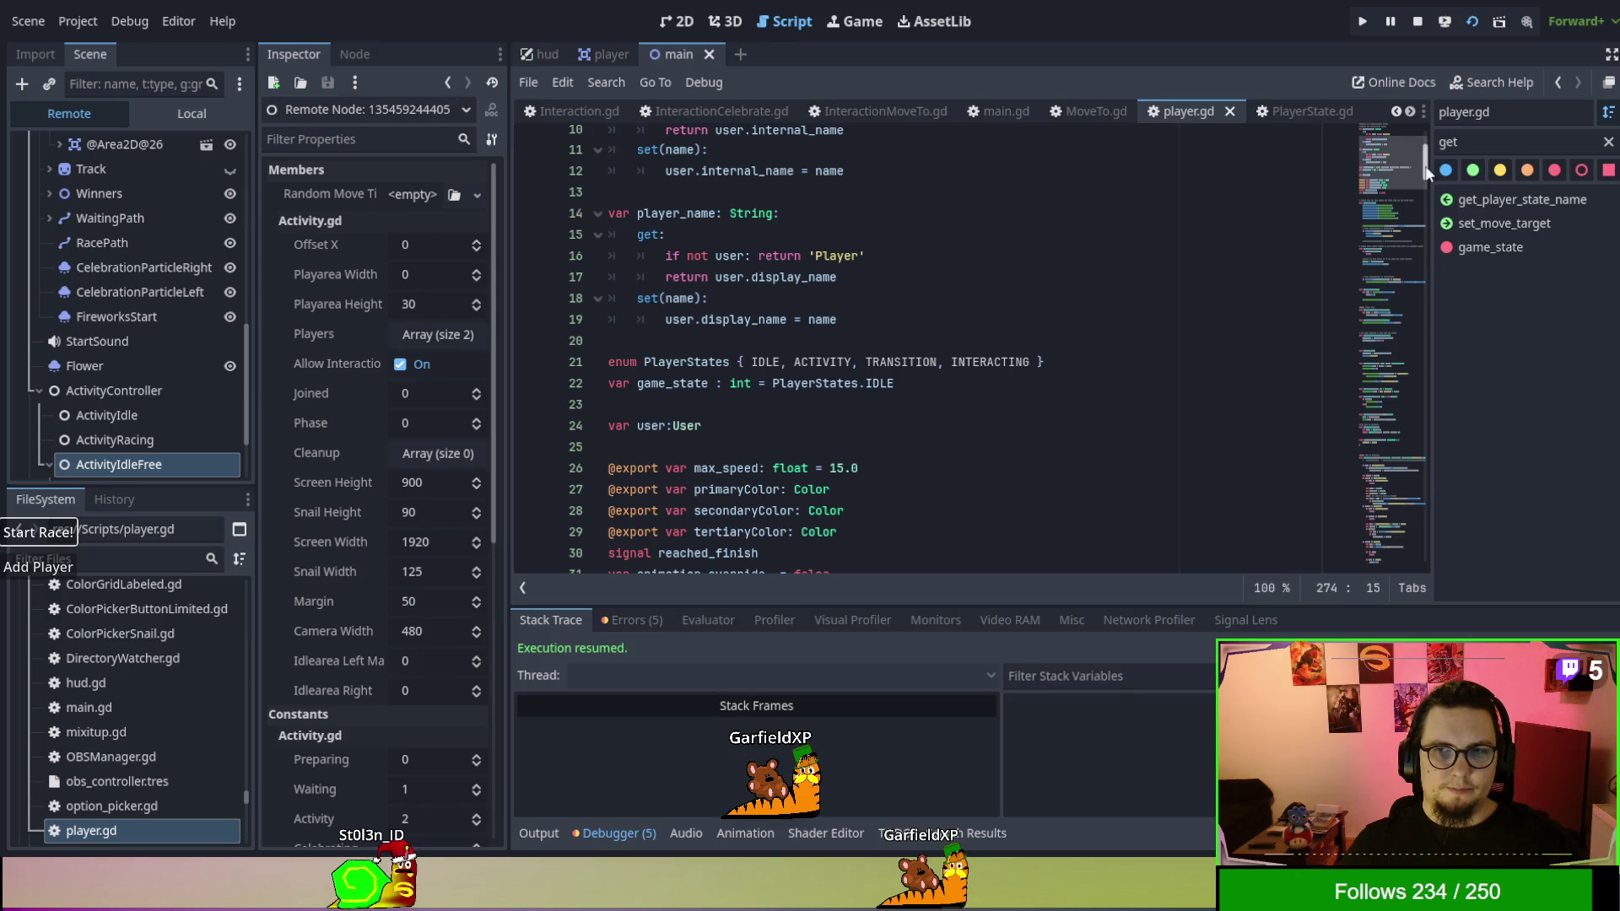
drag(1426, 169, 1469, 568)
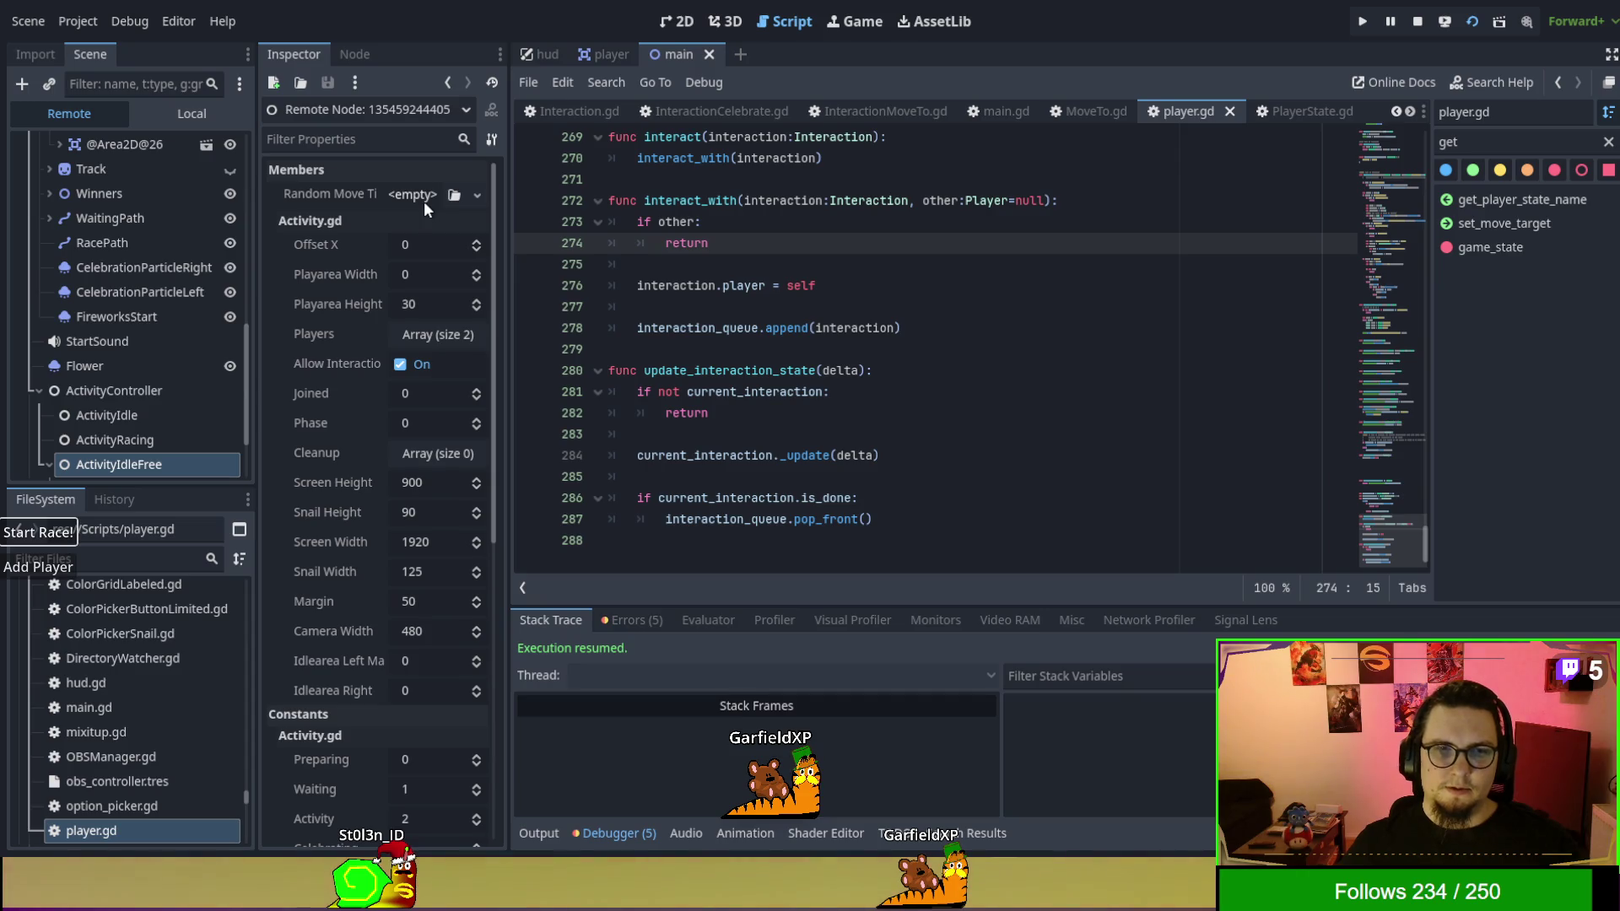
click(1419, 22)
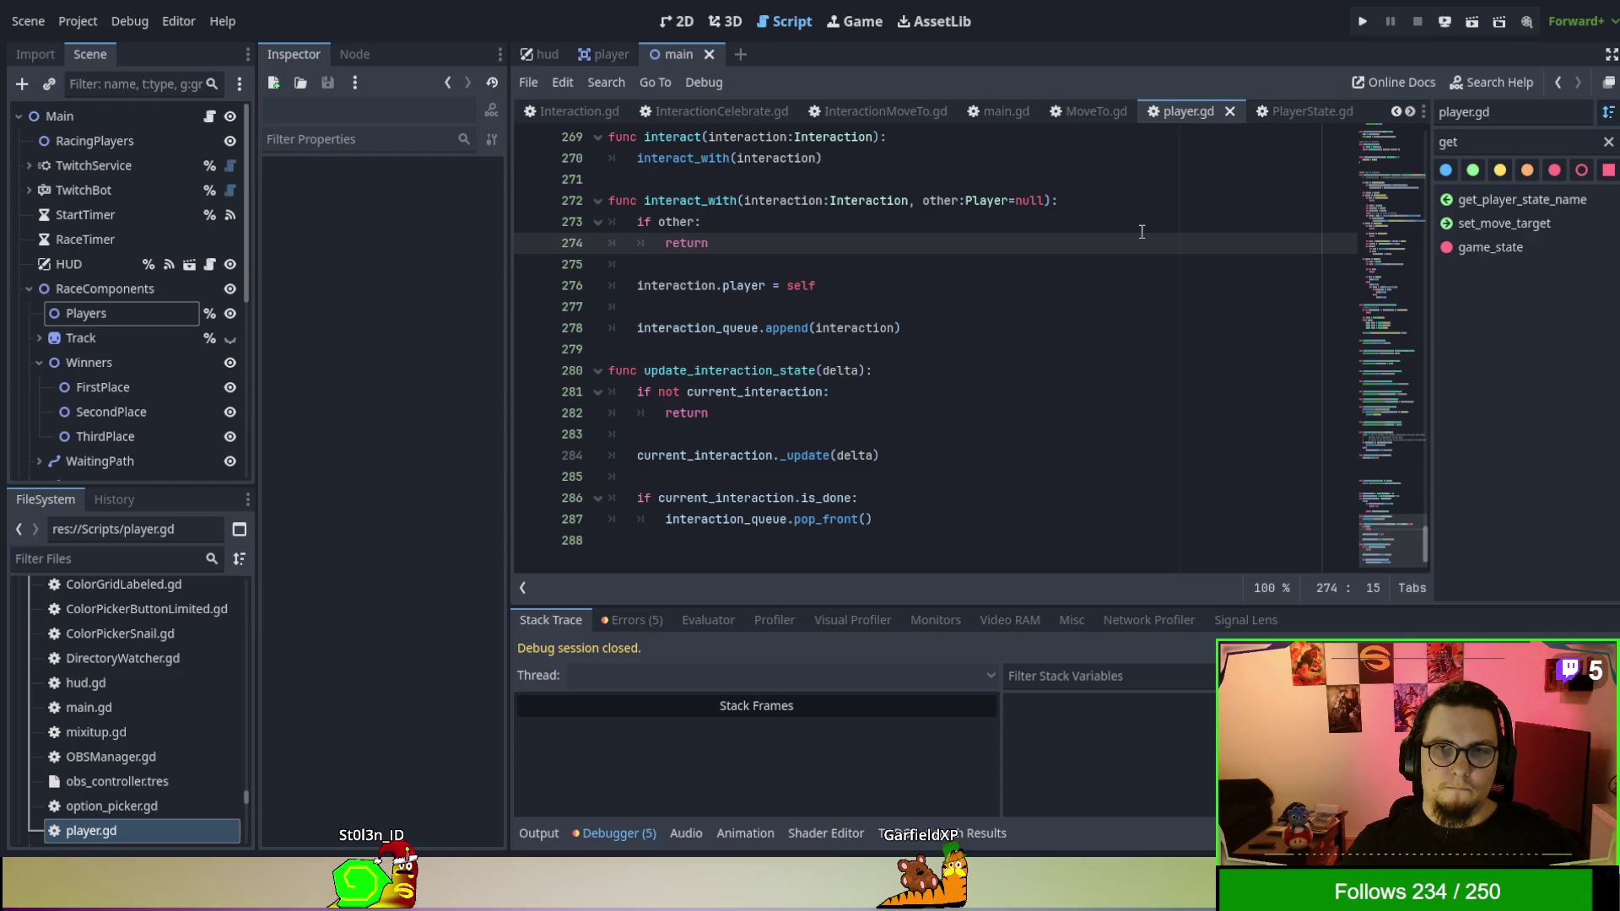
Open InteractionMoveTo.gd and delete the unused timer variable line.
click(1089, 110)
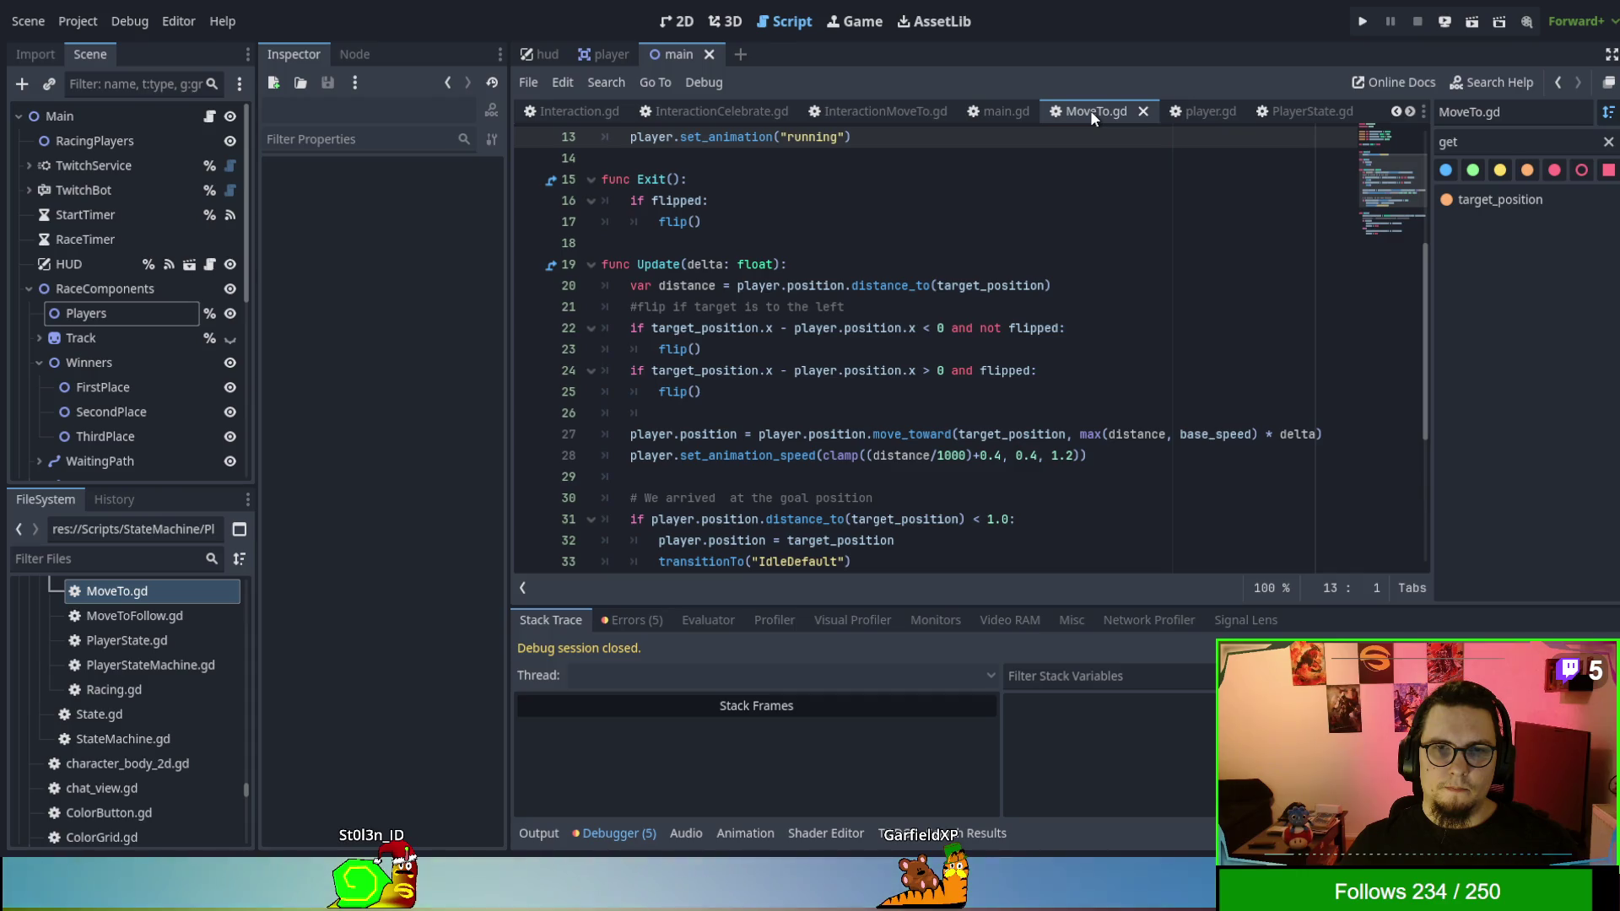
click(882, 110)
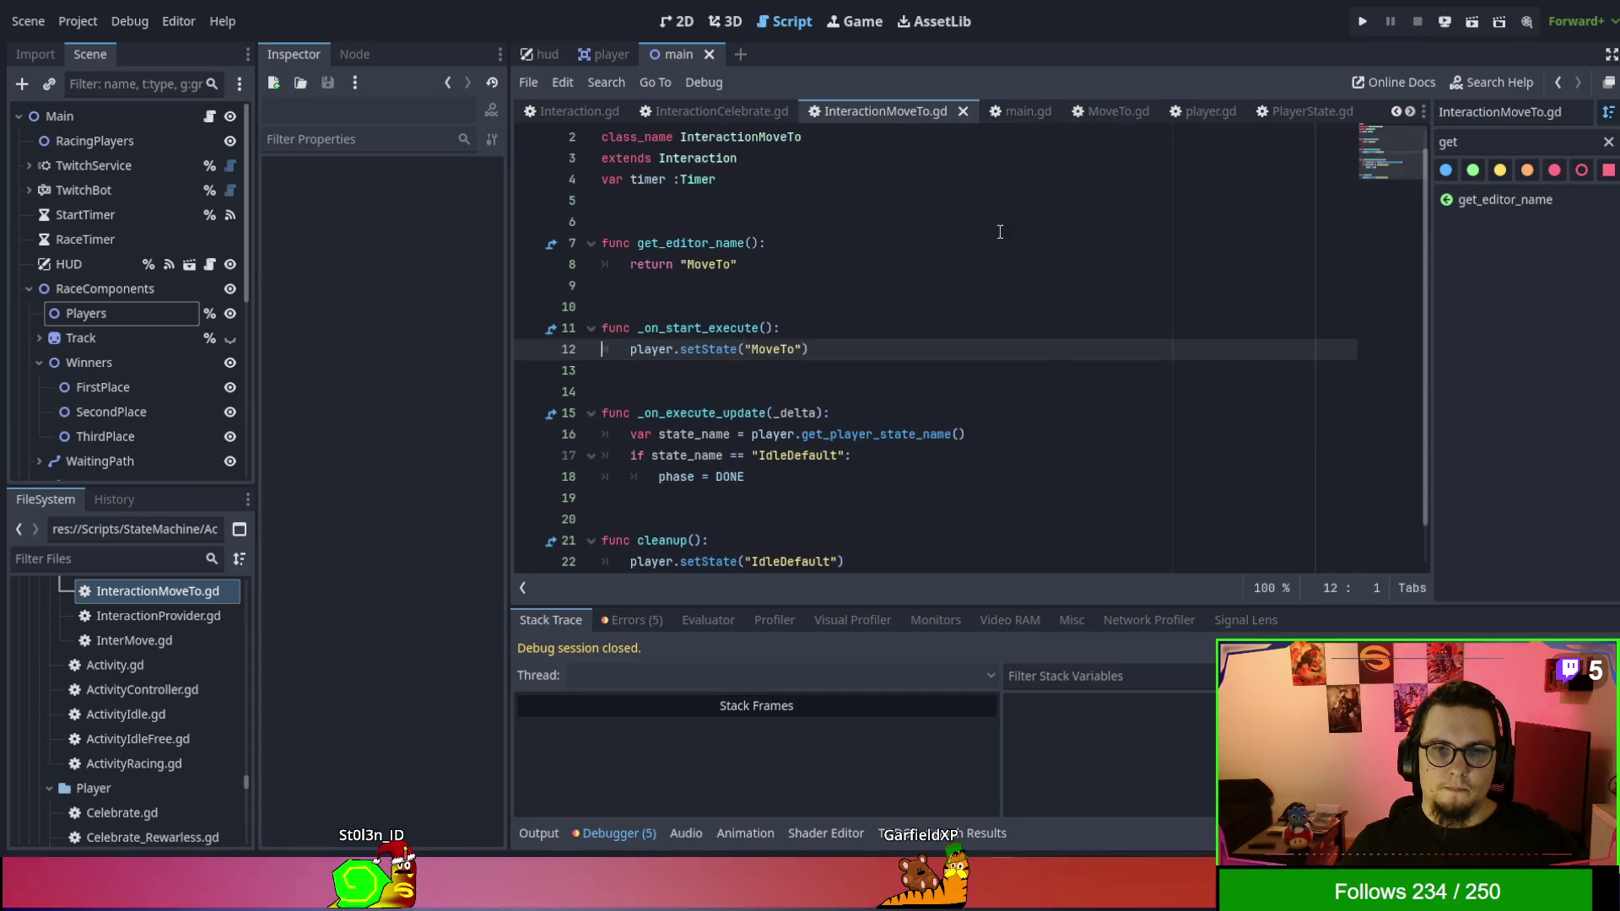
scroll(1050, 361, down, 1)
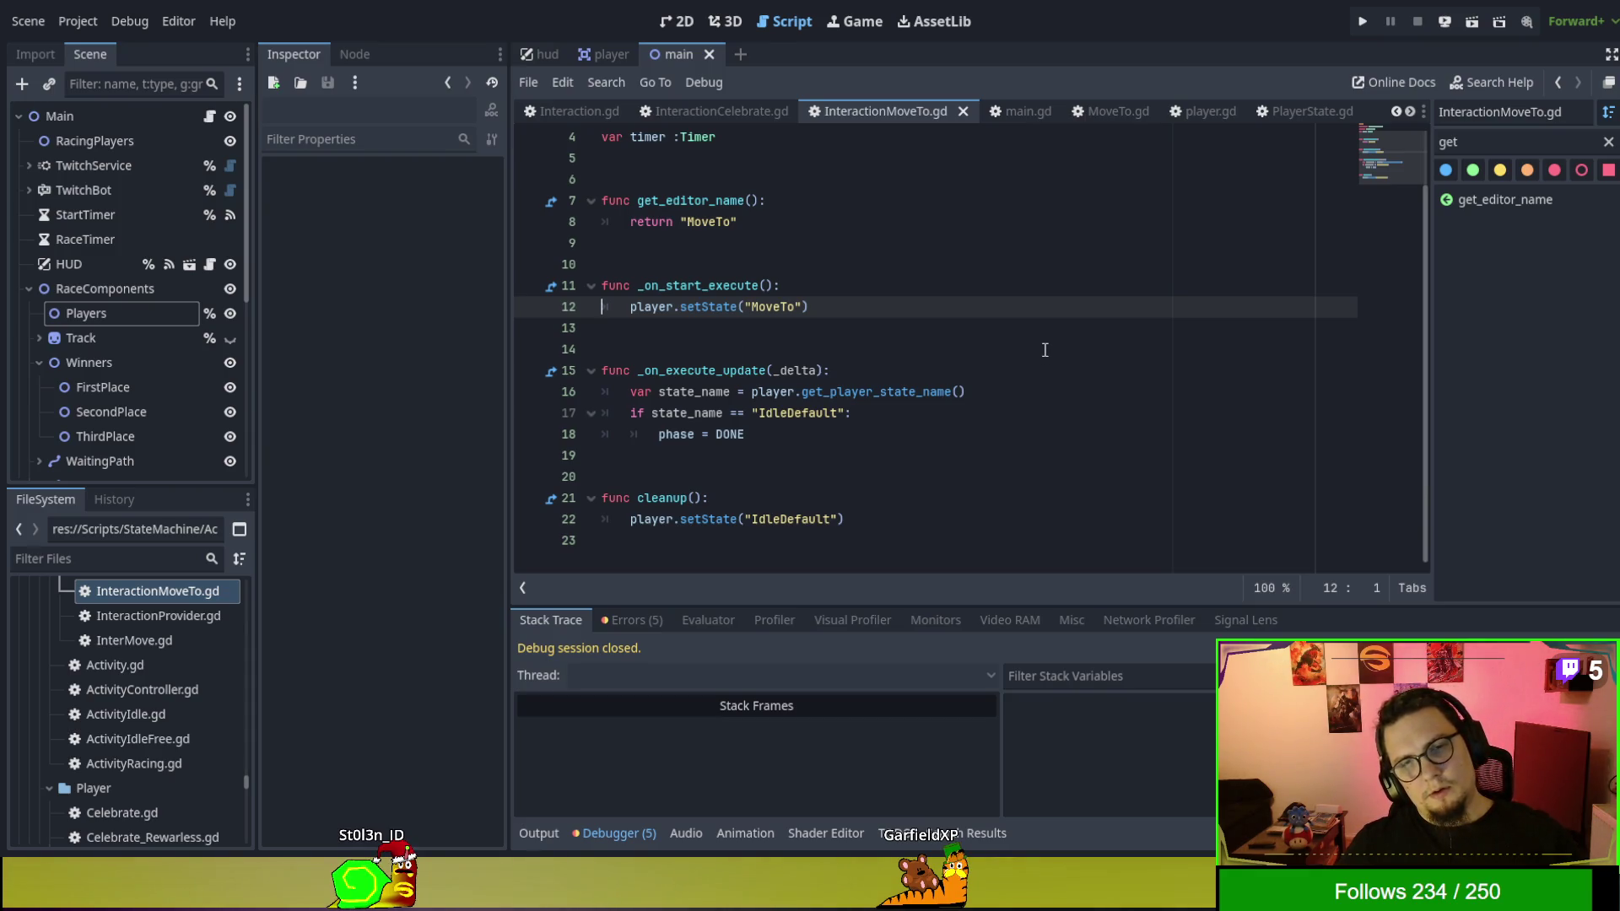
scroll(1045, 350, up, 1)
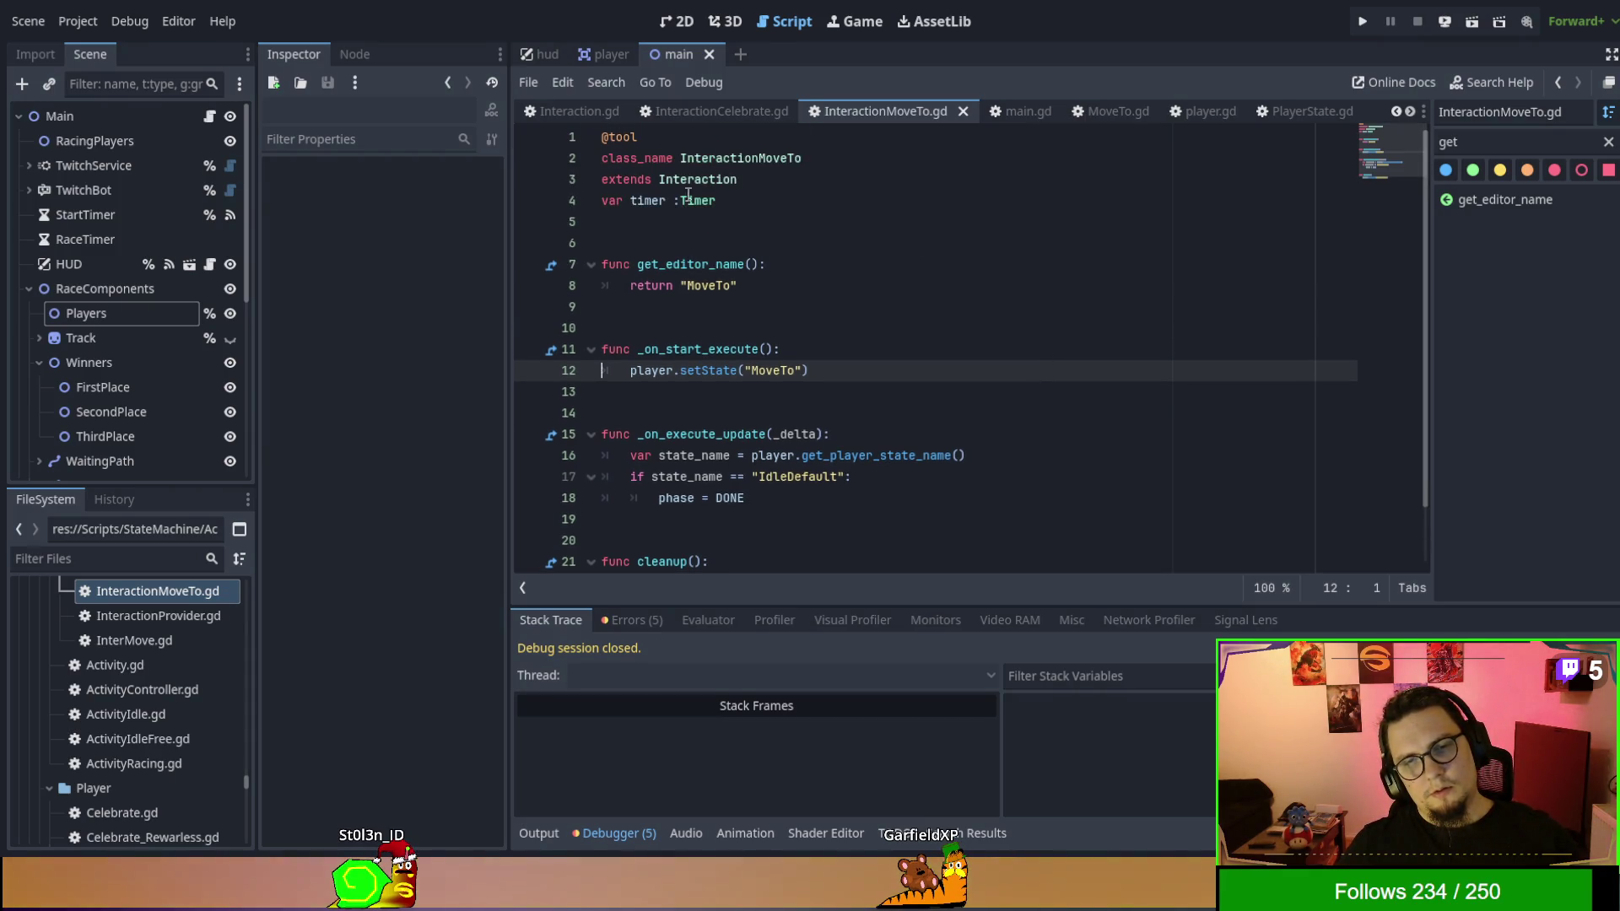
drag(716, 200, 540, 199)
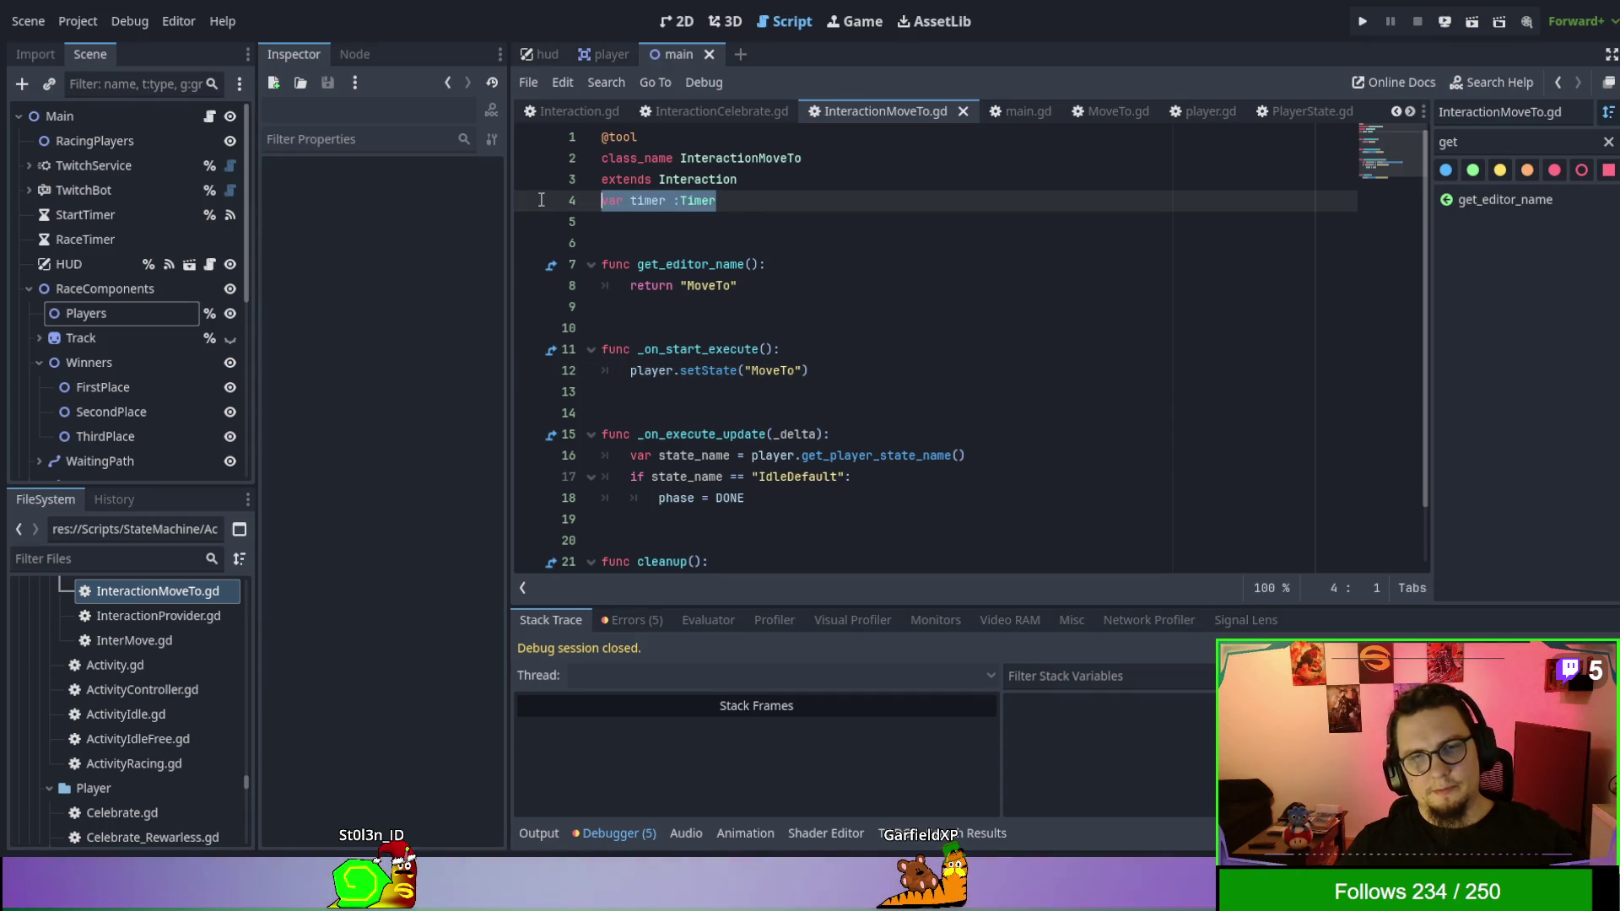
key(BackSpace)
key(BackSpace)
scroll(759, 321, down, 1)
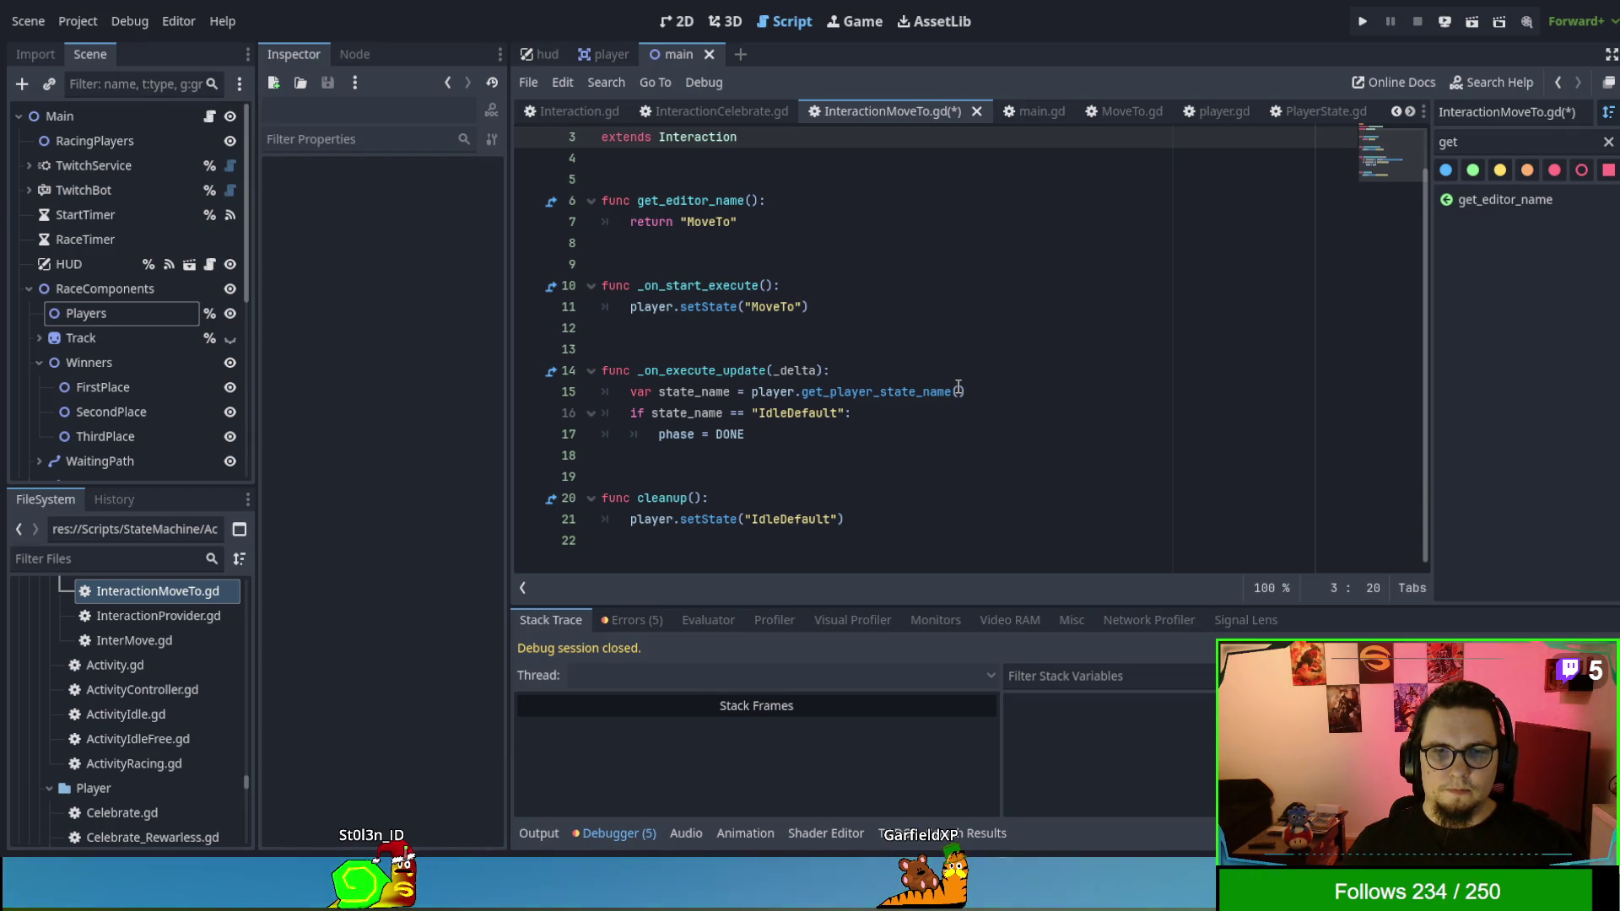
Leave a breakpoint only on line 17, then save and run the game with F5.
double_click(793, 412)
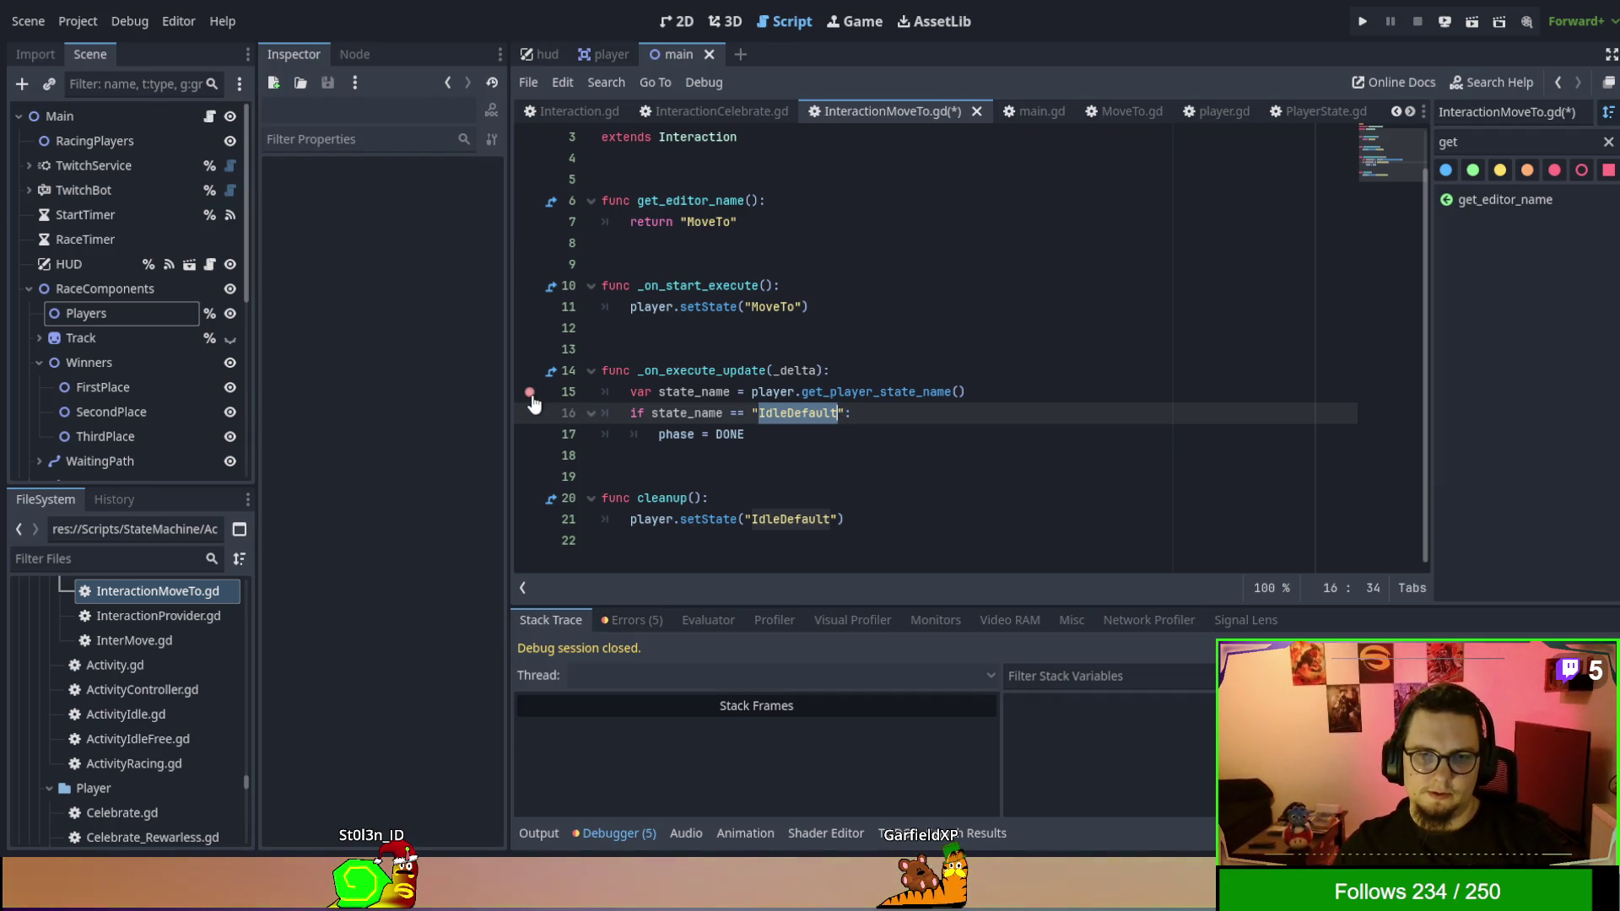
shift+click(544, 434)
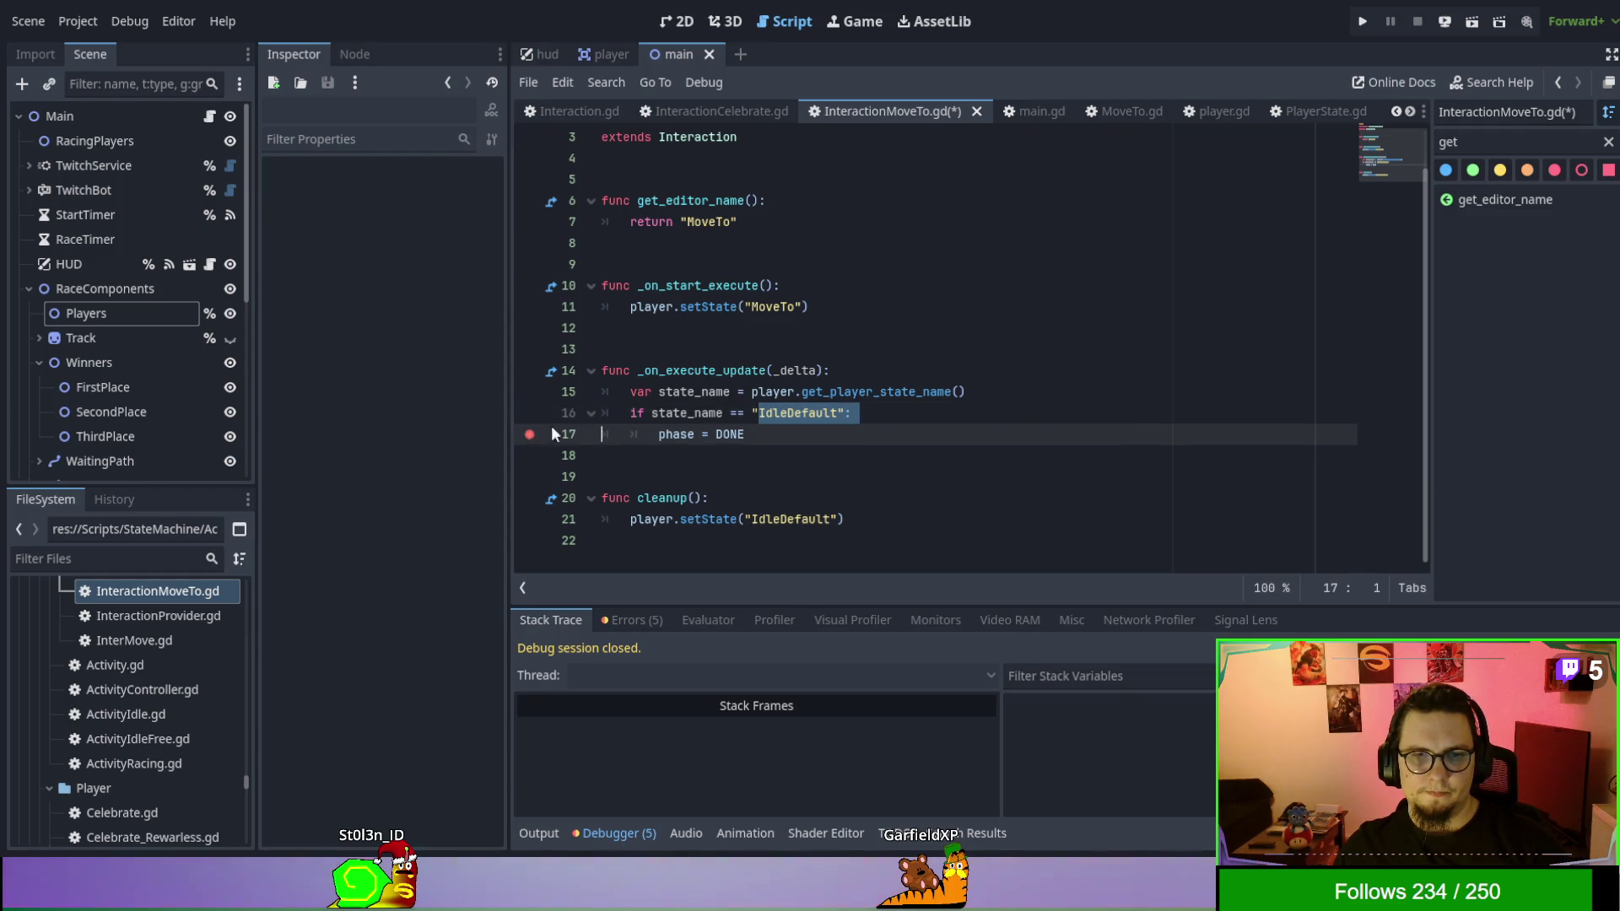
click(533, 414)
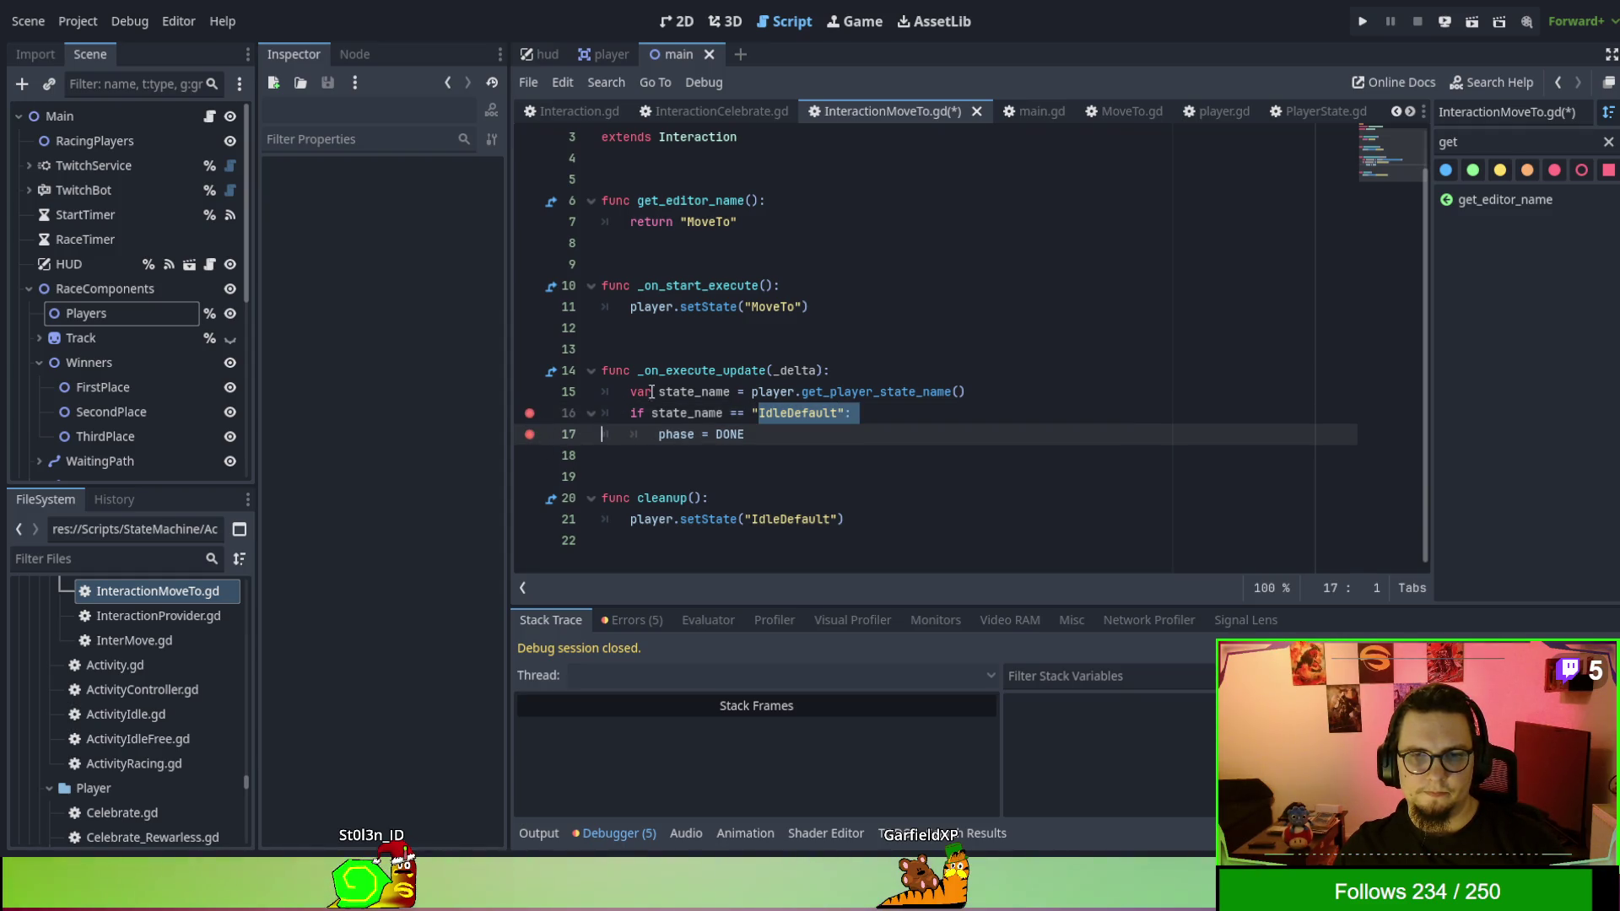
click(987, 285)
shift+click(525, 413)
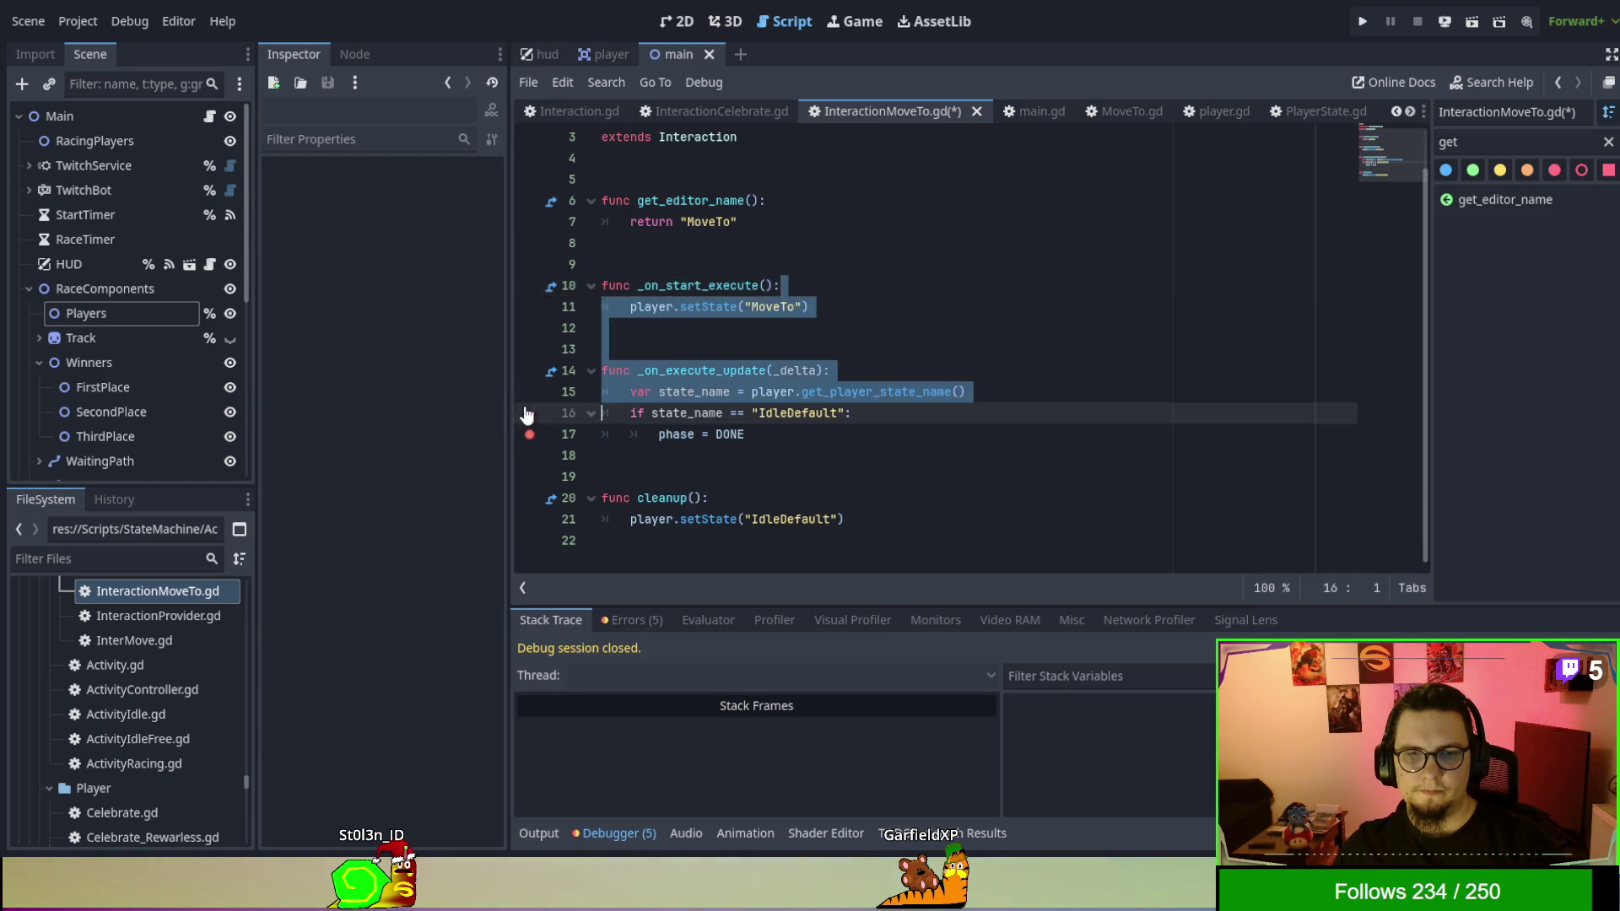
click(743, 347)
key(F5)
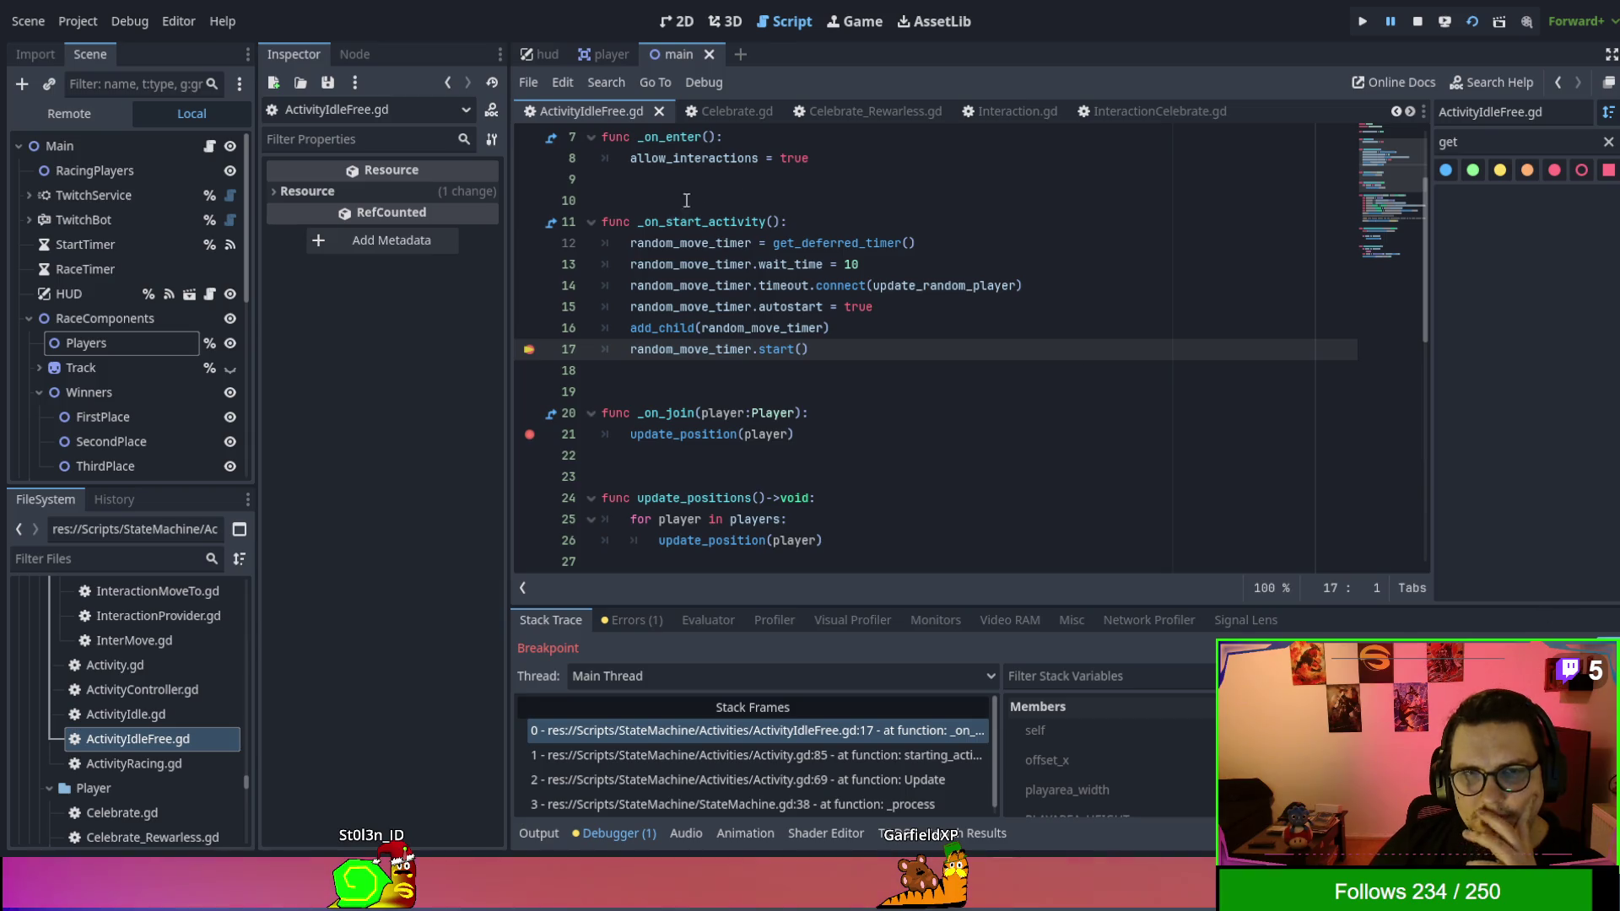
Stop the running debug session.
click(1417, 22)
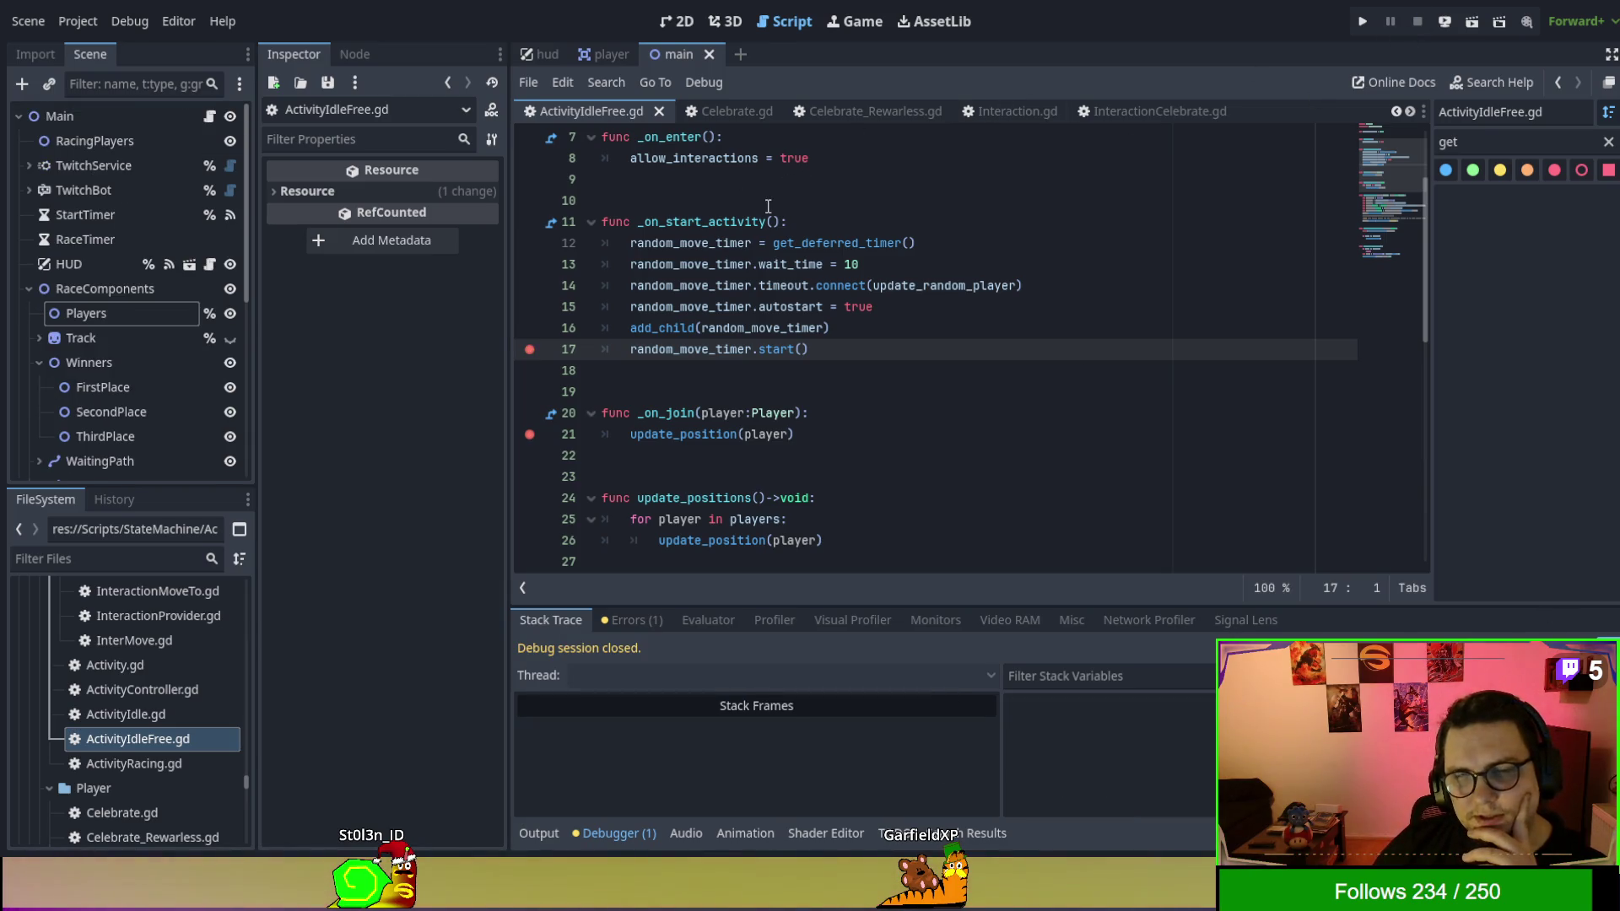
scroll(683, 177, up, 2)
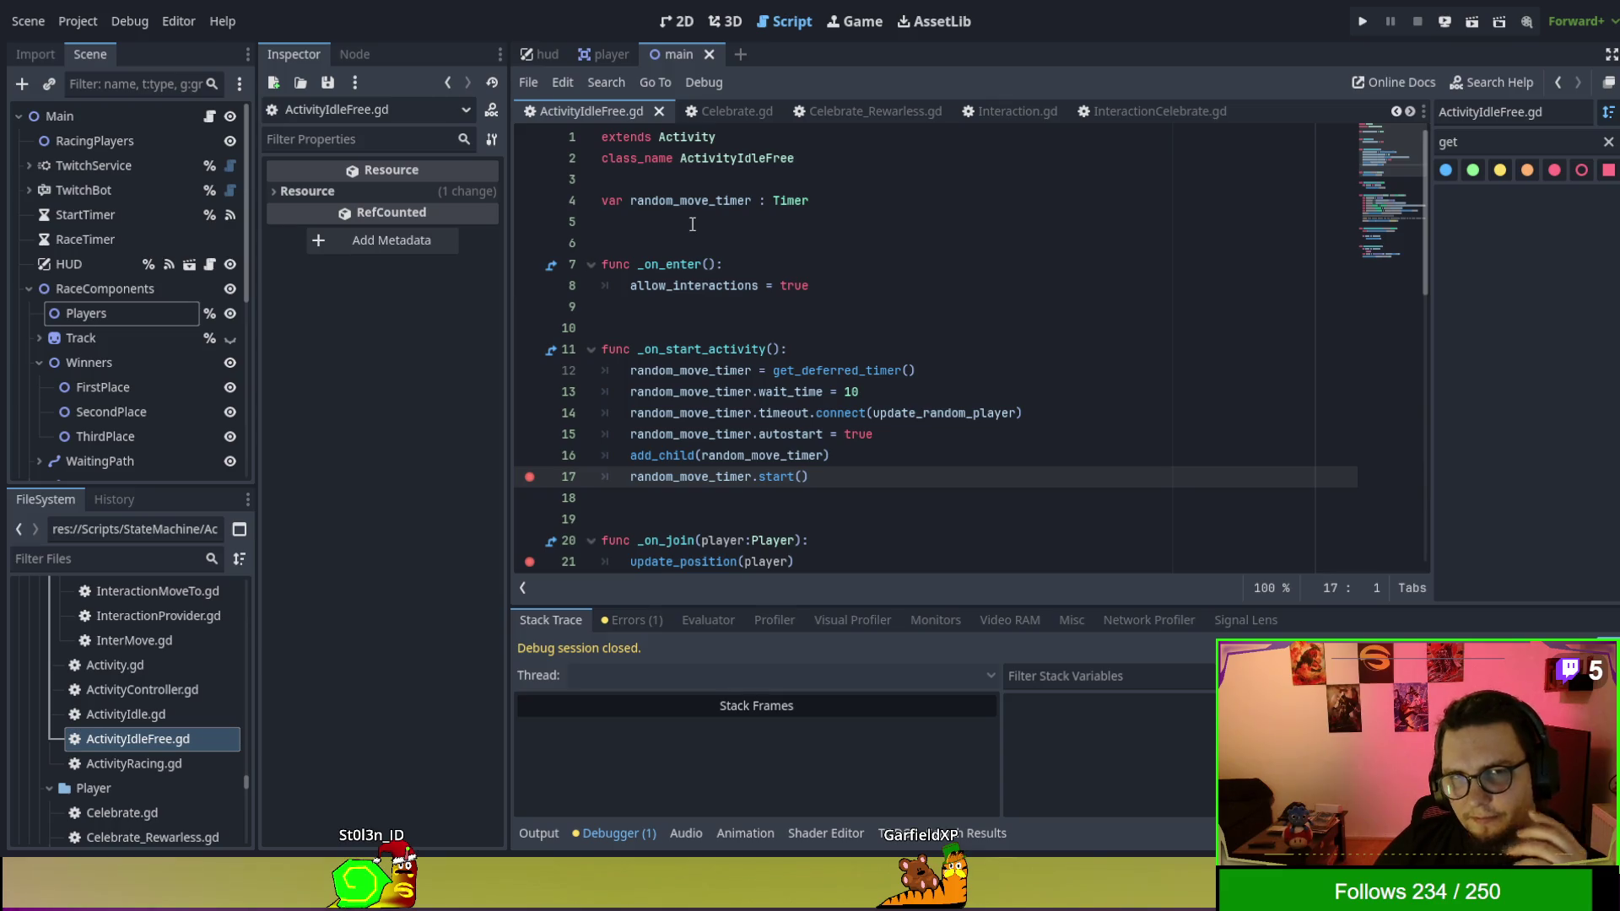
scroll(752, 113, up, 2)
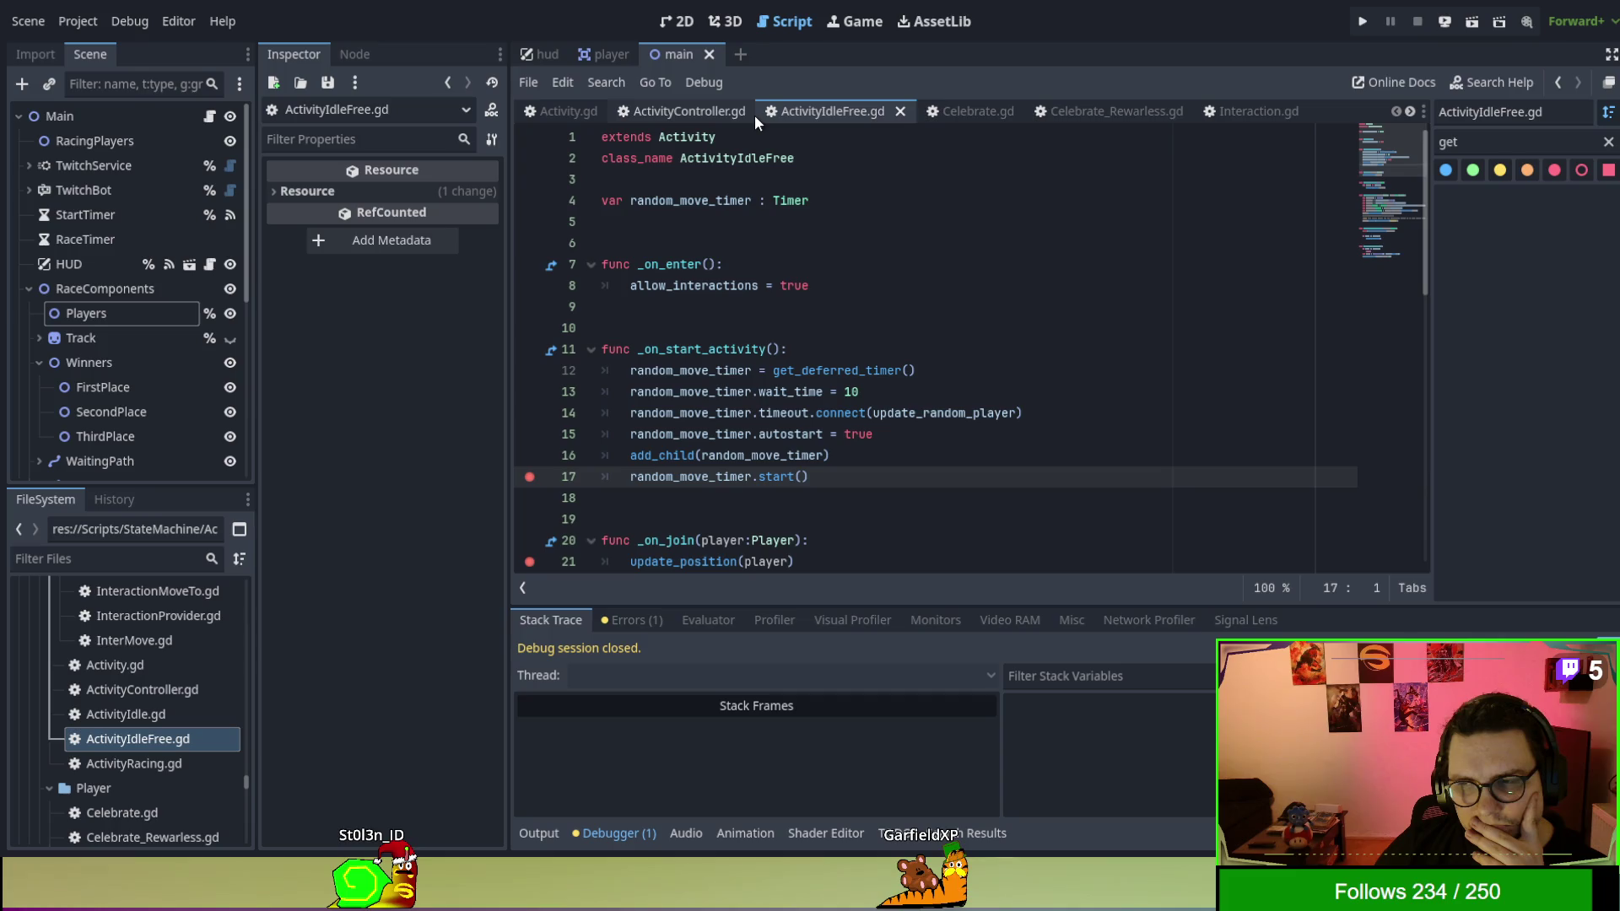
Review on_child_transition in ActivityController.gd and filter the FileSystem by 'state'.
click(670, 113)
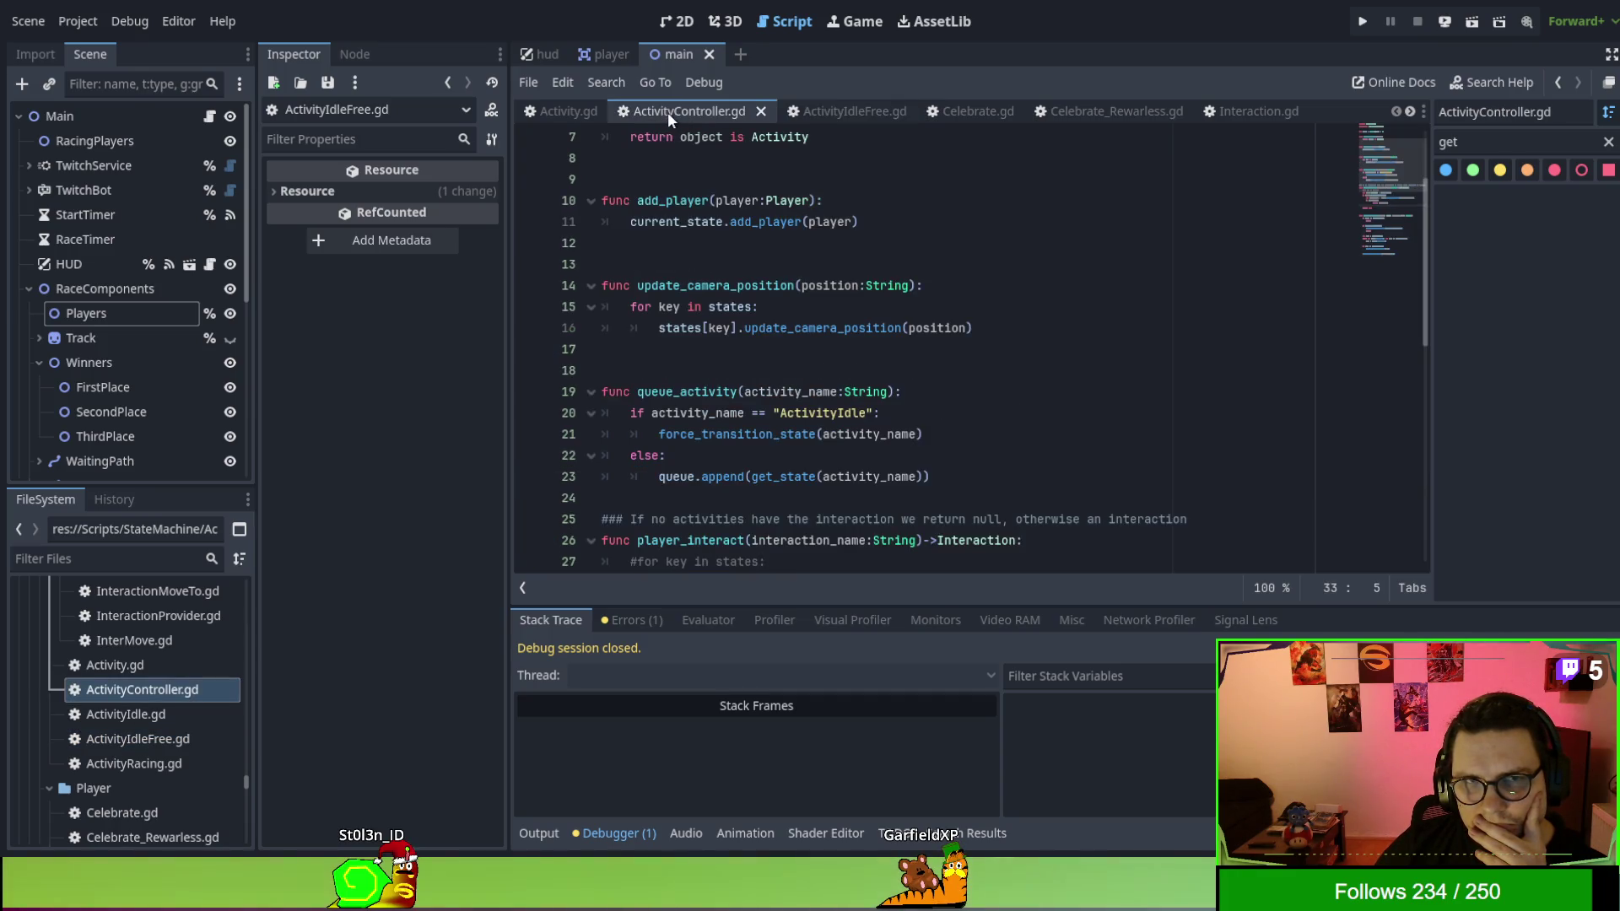
scroll(771, 310, up, 2)
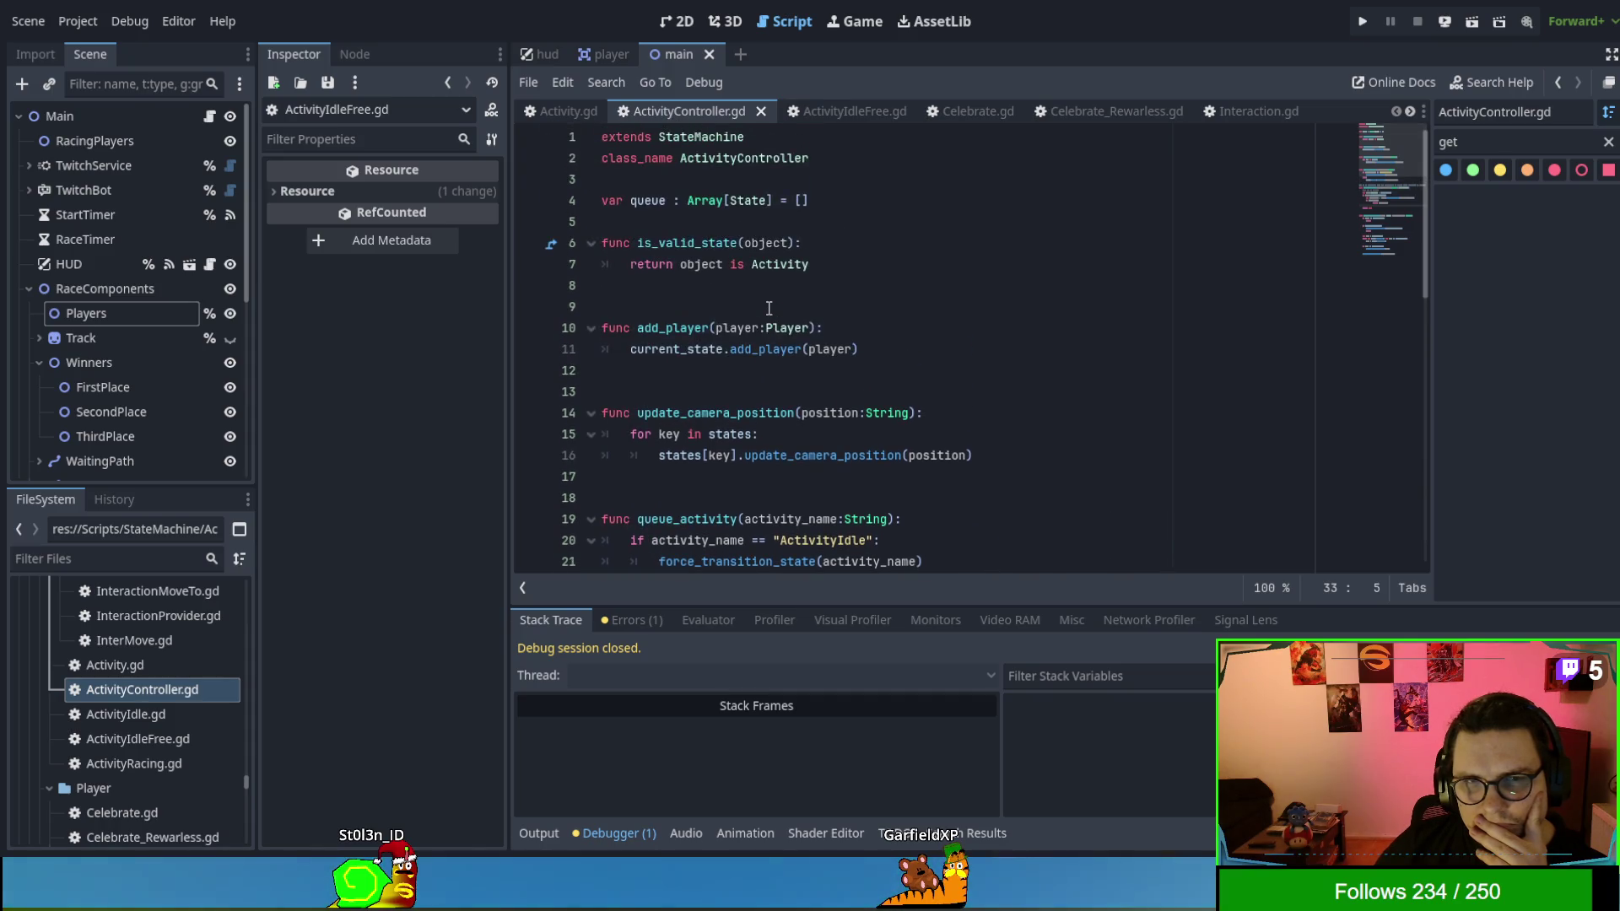
scroll(767, 307, down, 6)
scroll(766, 307, down, 5)
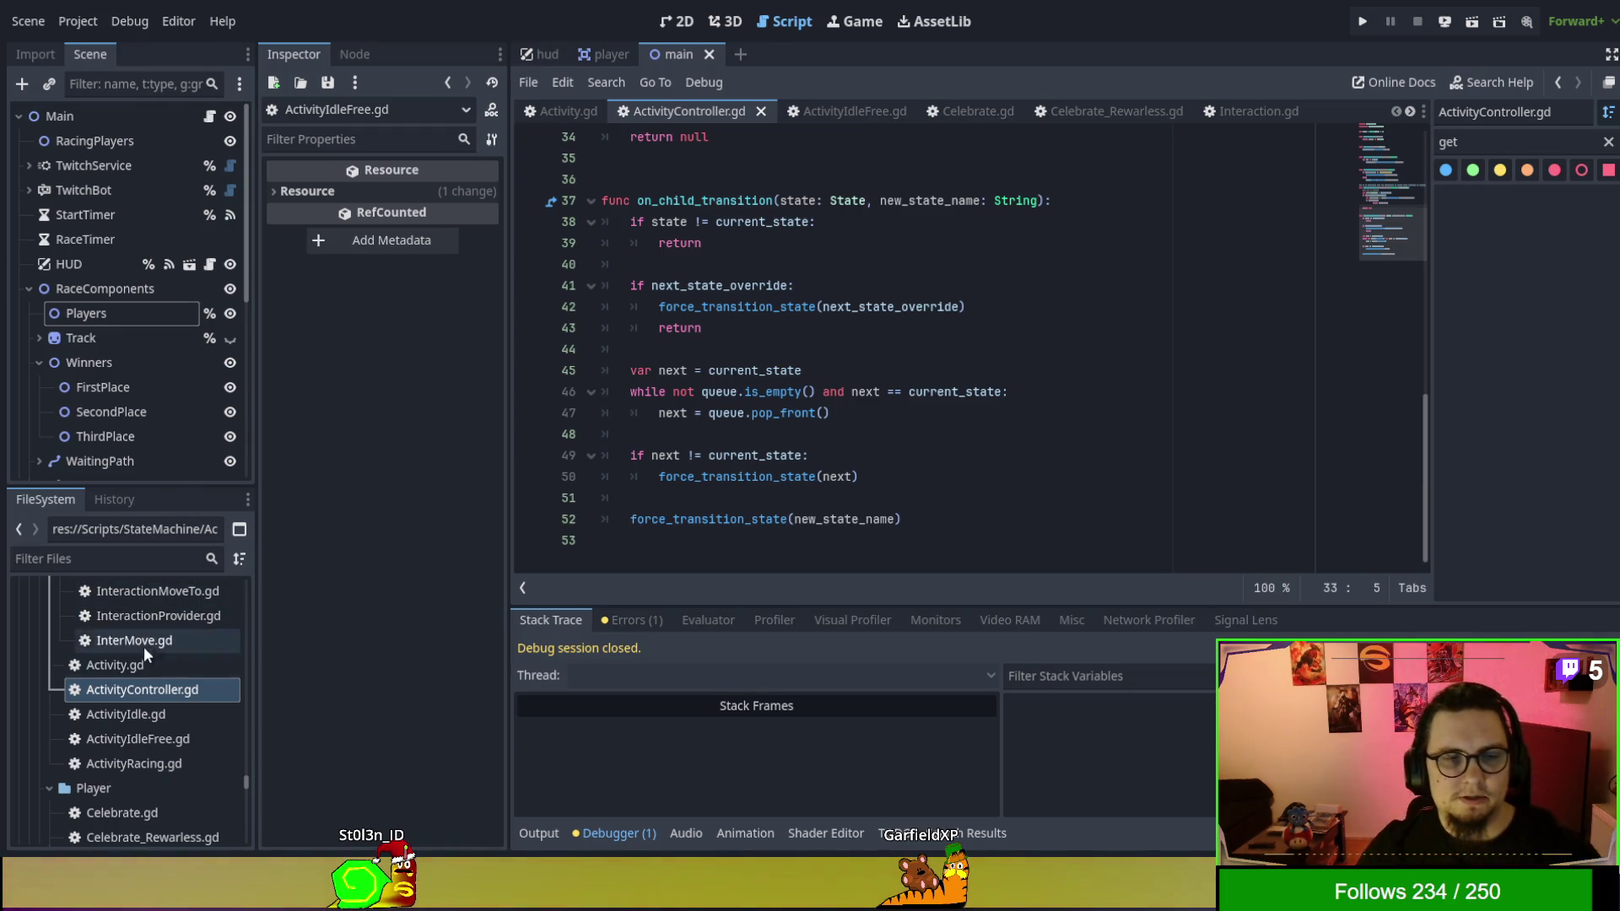
click(112, 559)
text(state)
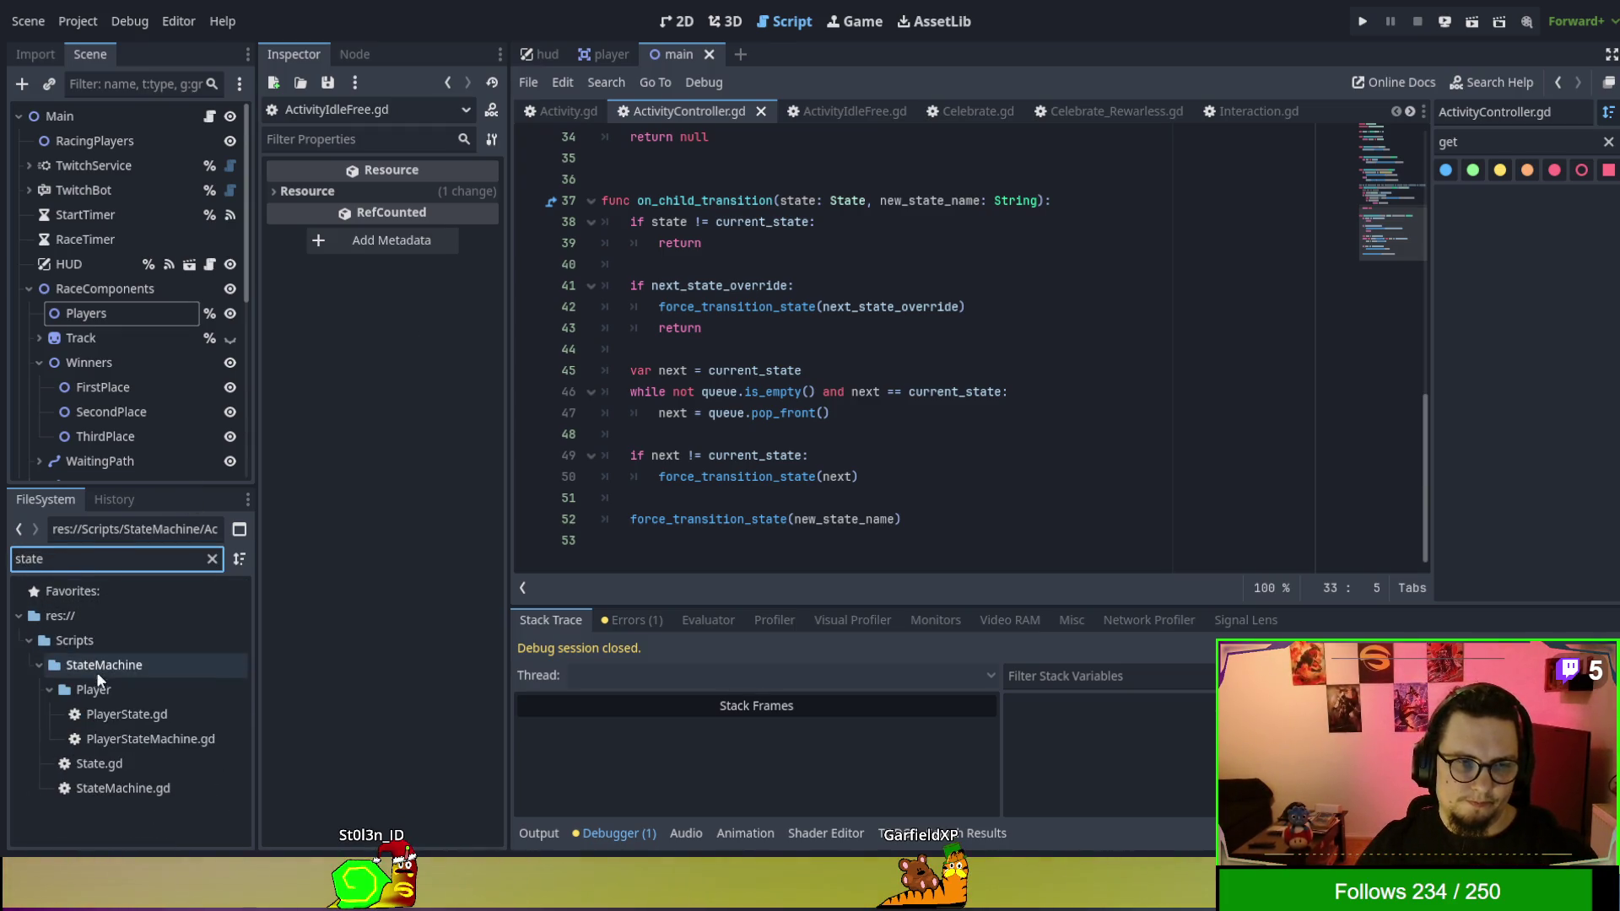
Open StateMachine.gd and highlight every current_state use in force_transition_state.
double_click(128, 788)
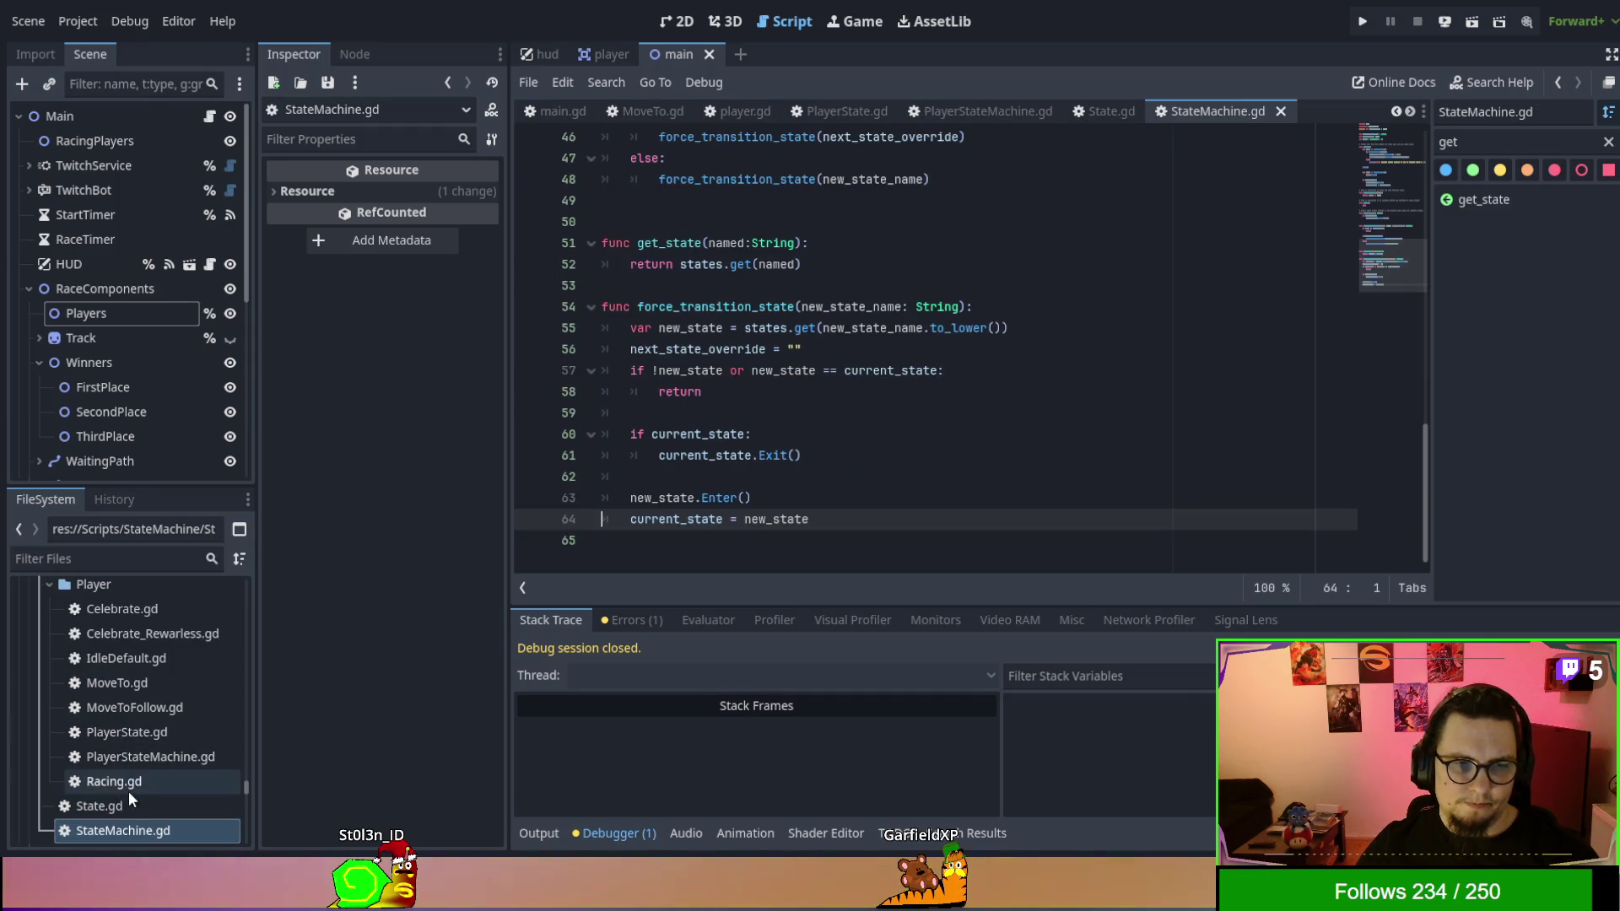
scroll(1071, 436, up, 2)
scroll(1073, 438, up, 2)
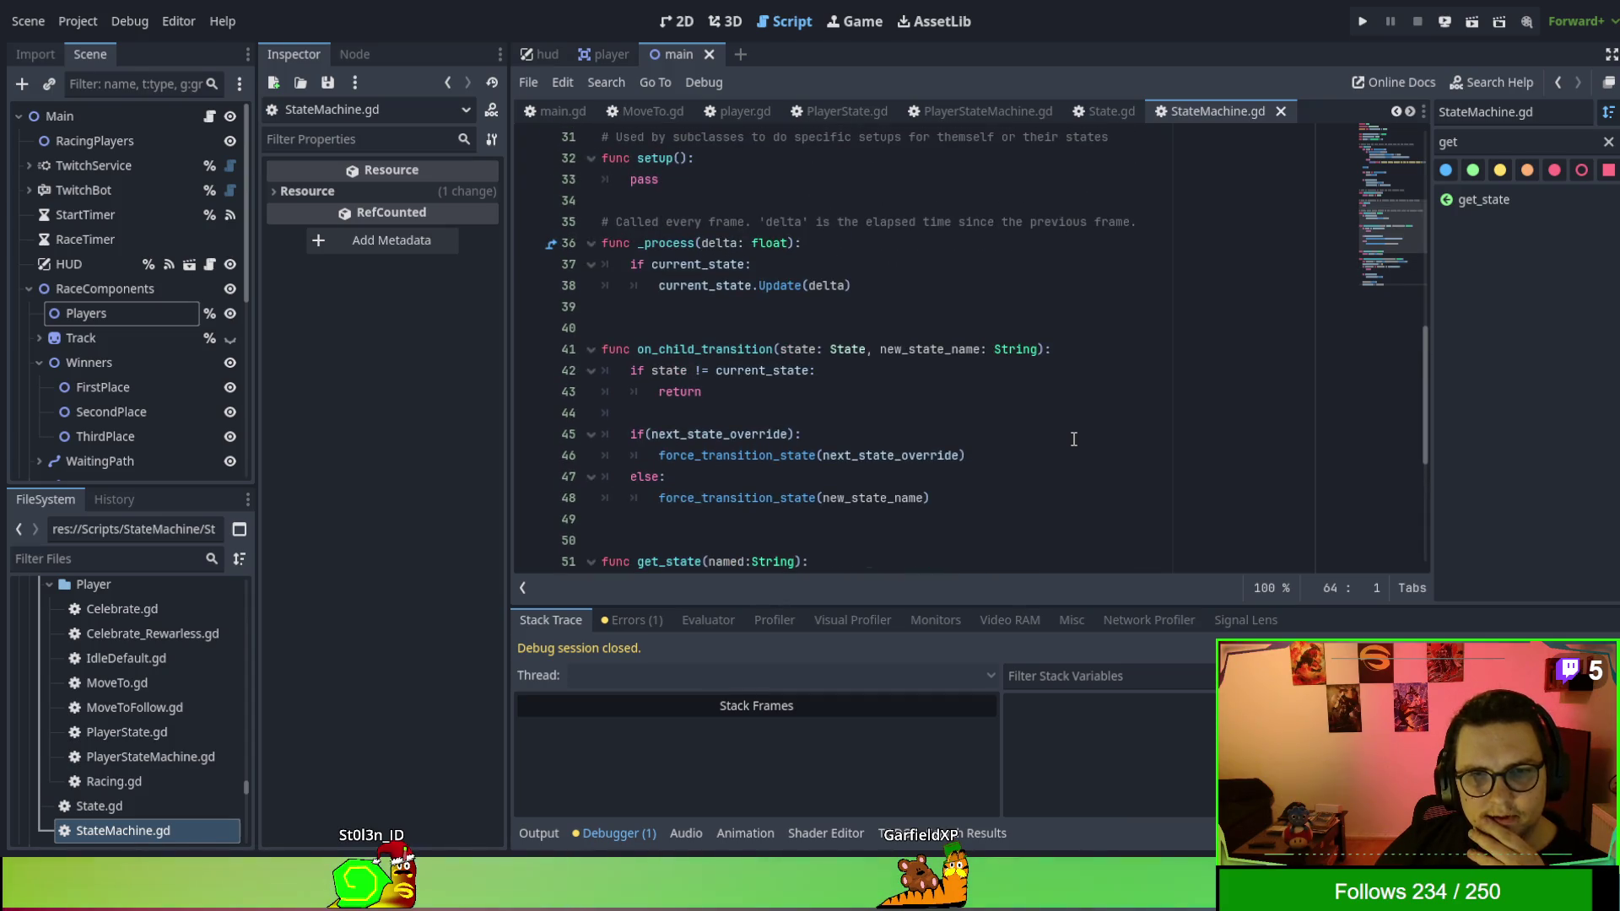
scroll(1073, 439, up, 2)
scroll(1074, 440, down, 6)
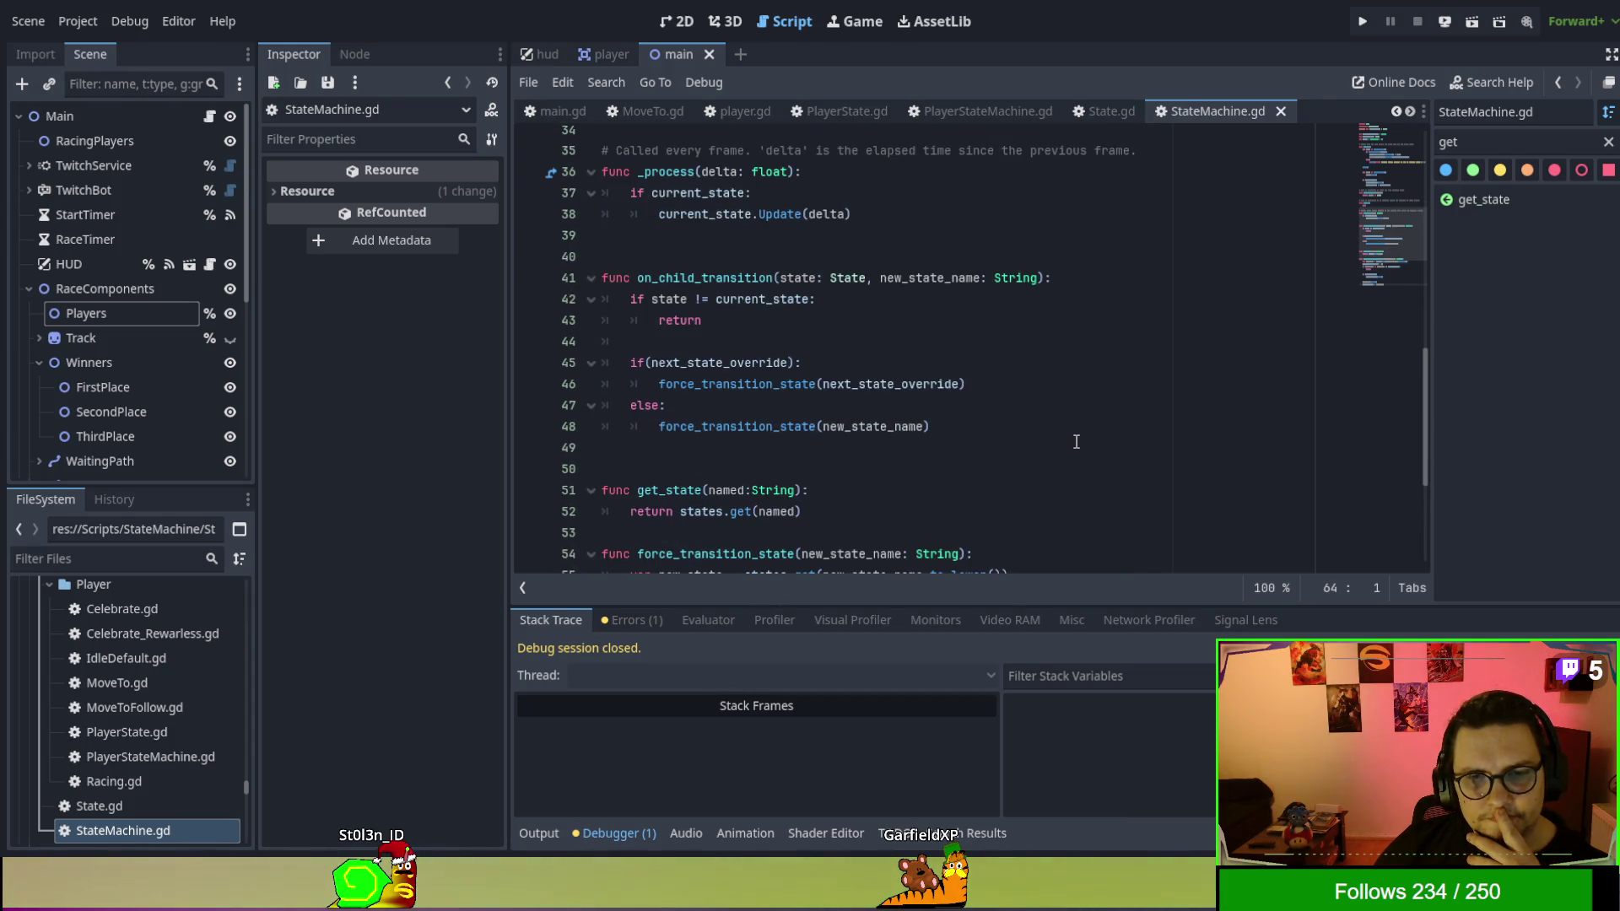
scroll(1074, 441, down, 1)
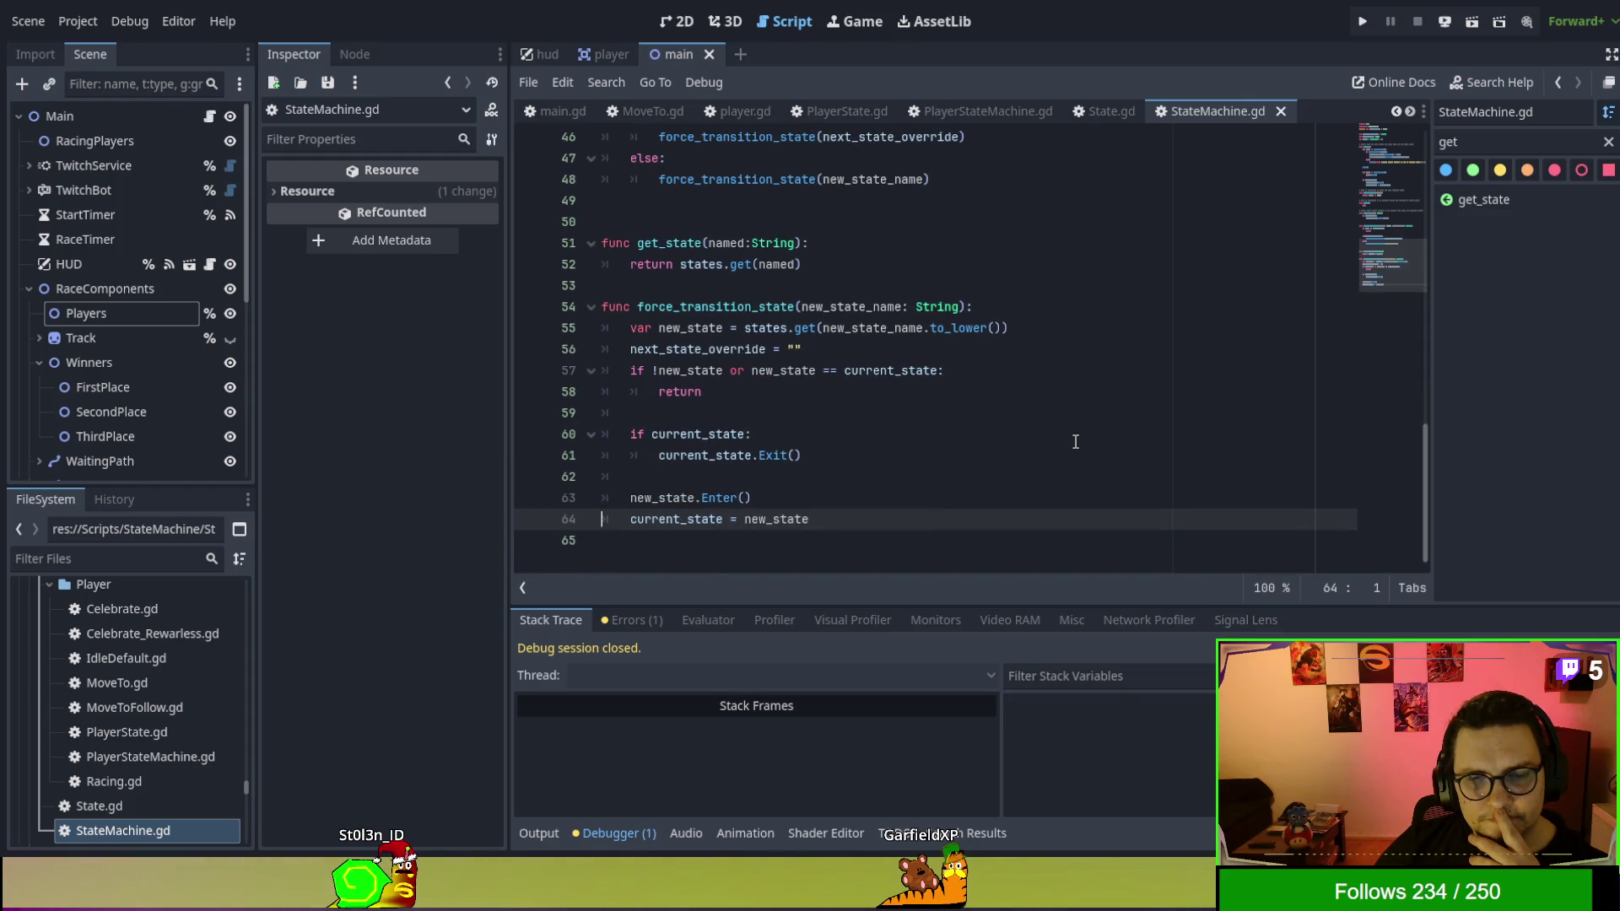
click(1075, 439)
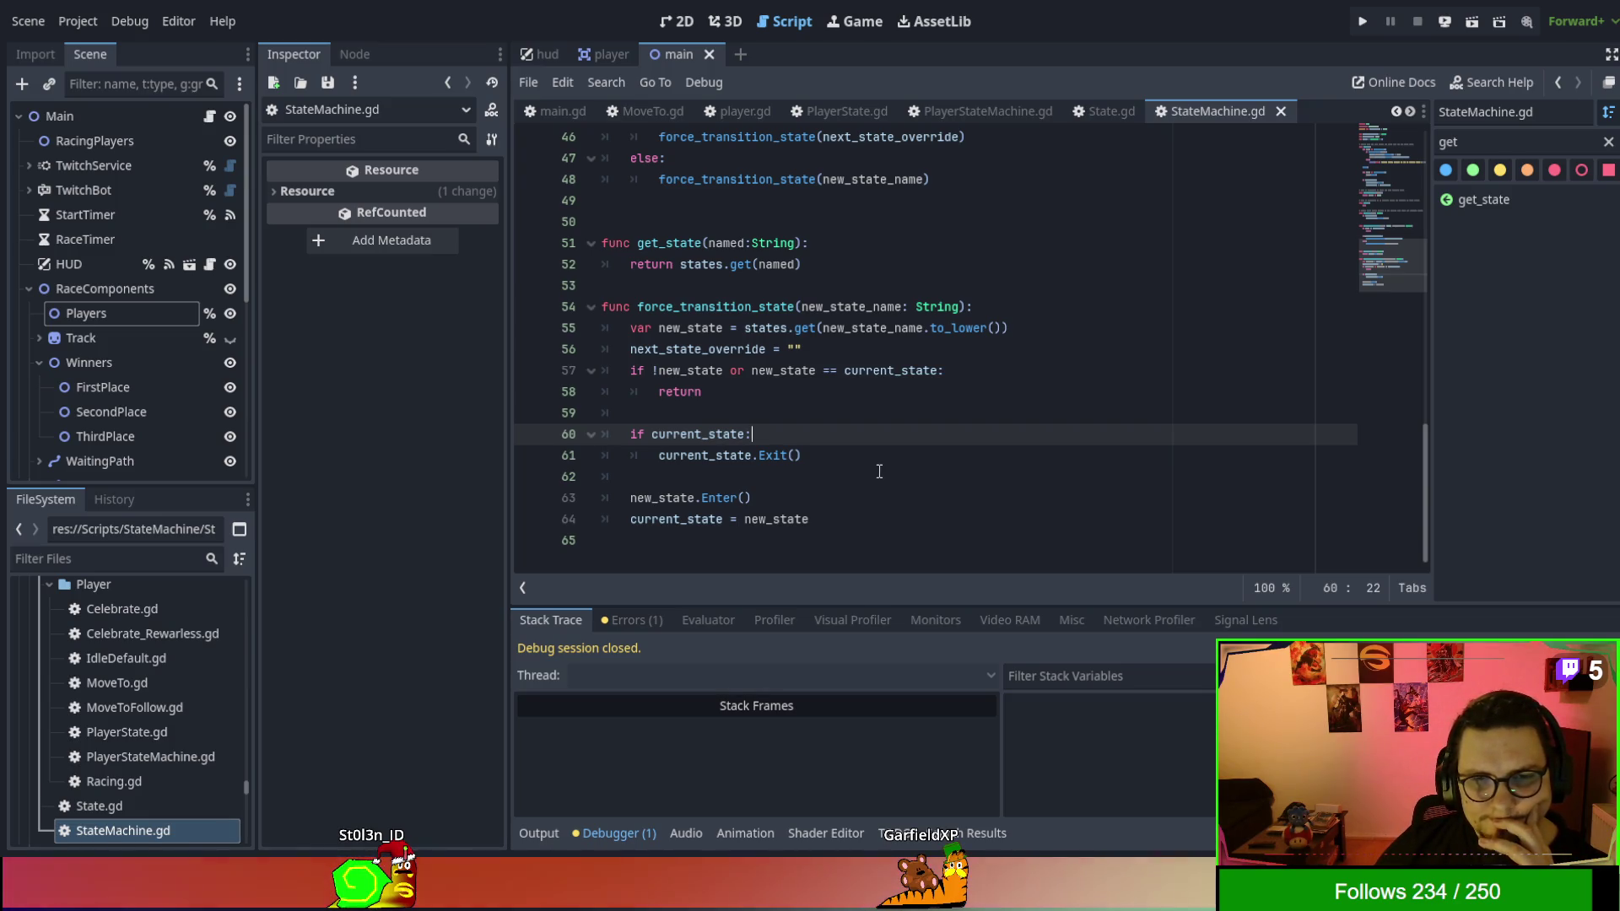
double_click(672, 432)
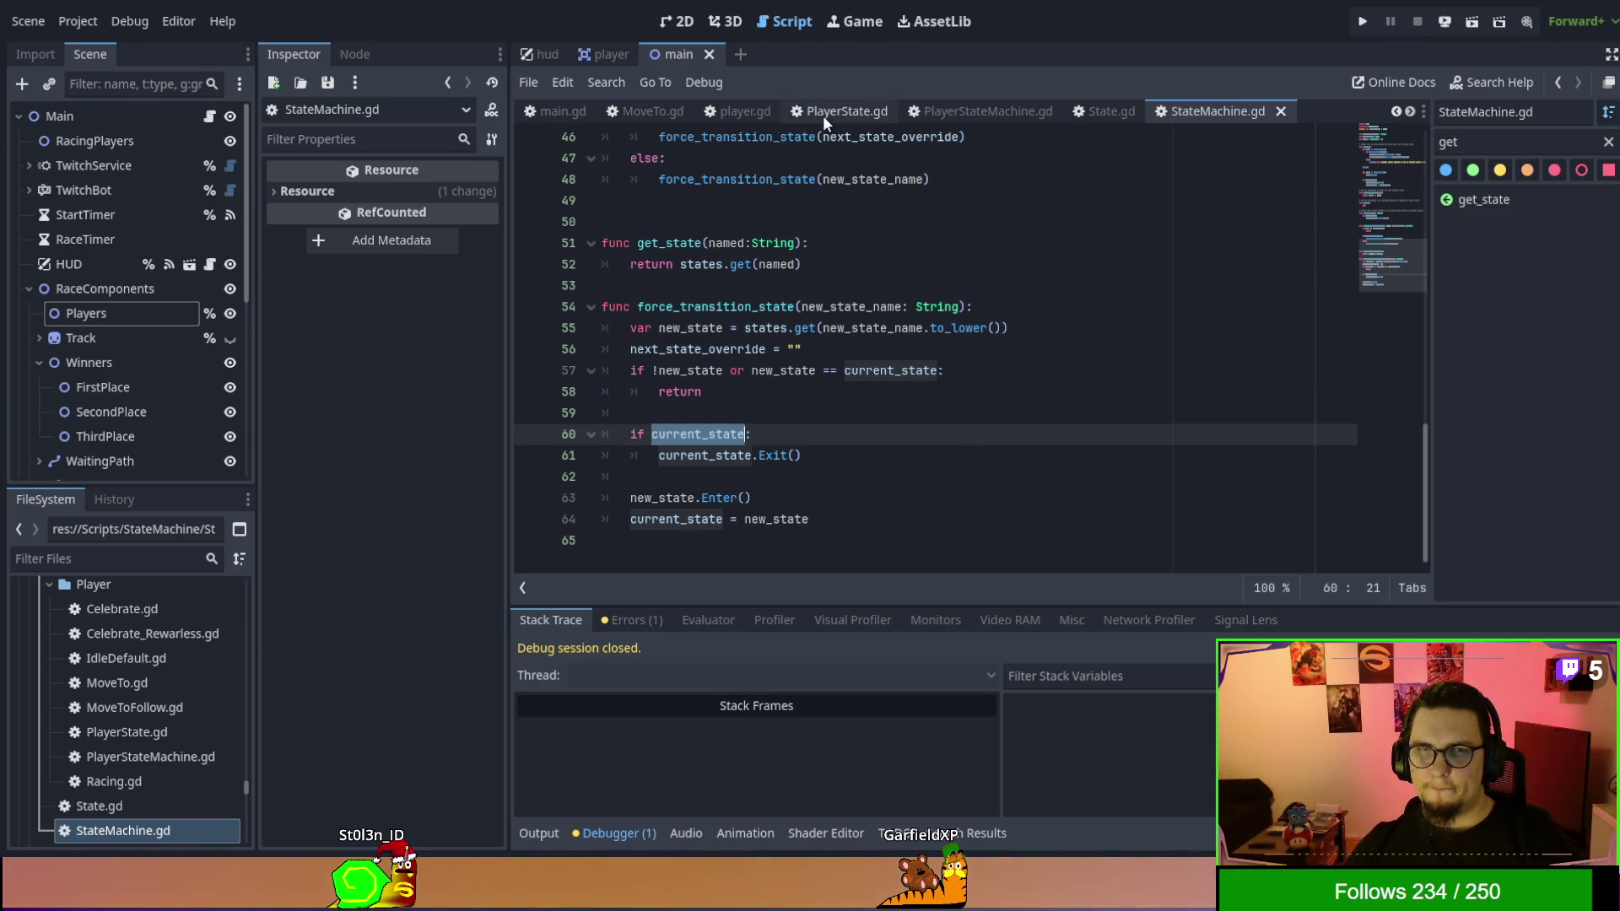
Skim the rest of StateMachine.gd, then open ActivityRacing.gd from FileSystem.
scroll(1108, 118, down, 2)
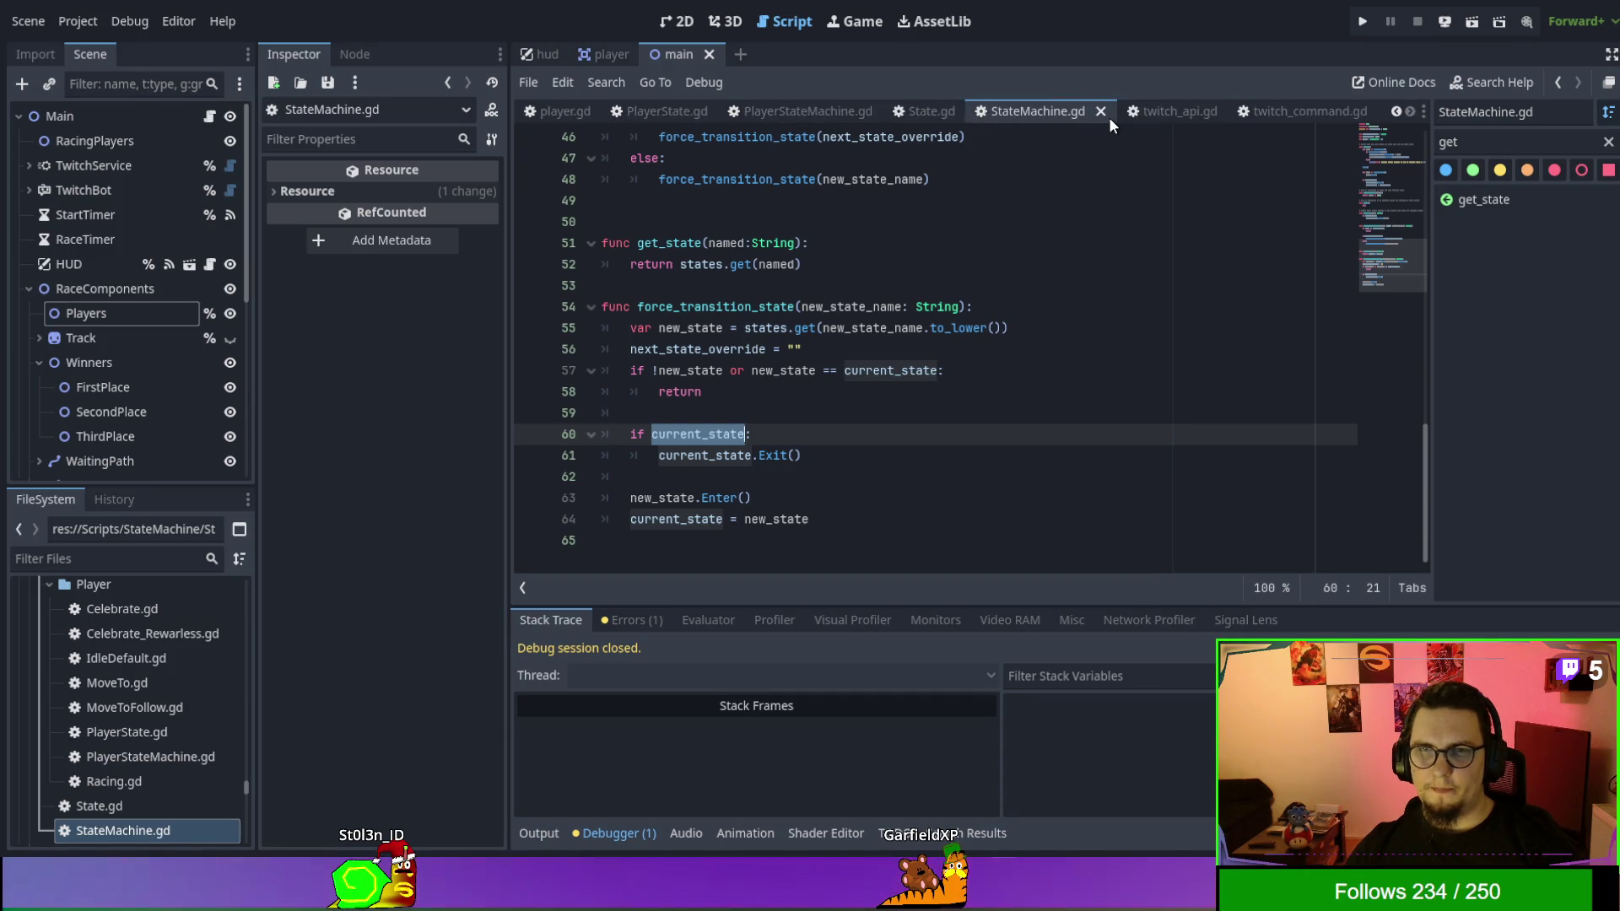
scroll(1106, 115, down, 5)
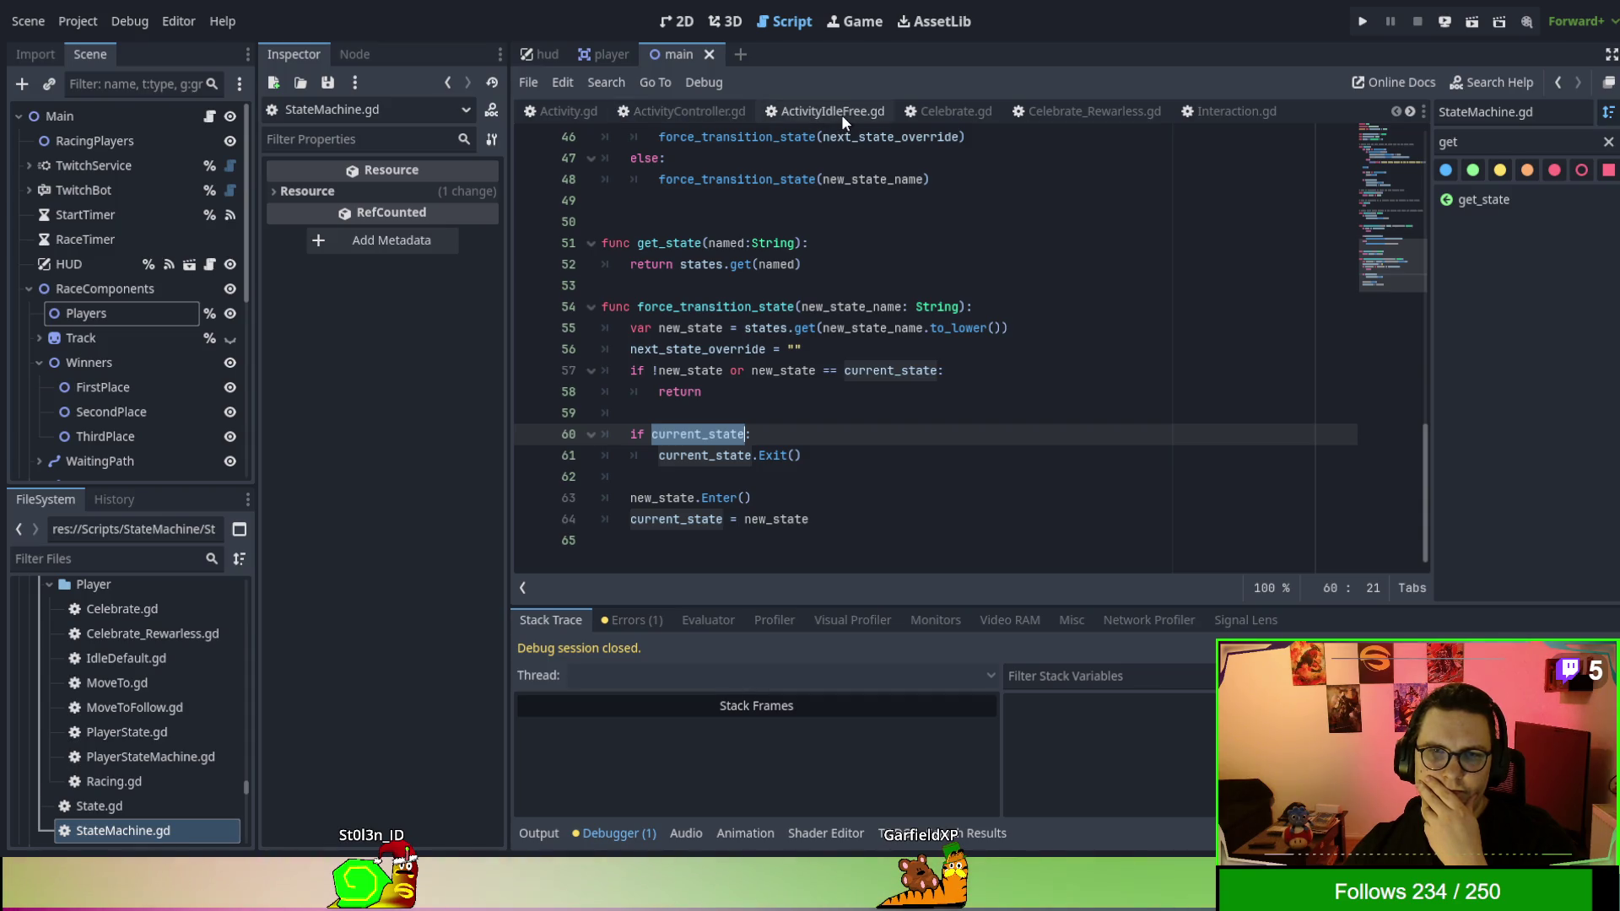
scroll(100, 730, up, 3)
scroll(98, 731, up, 5)
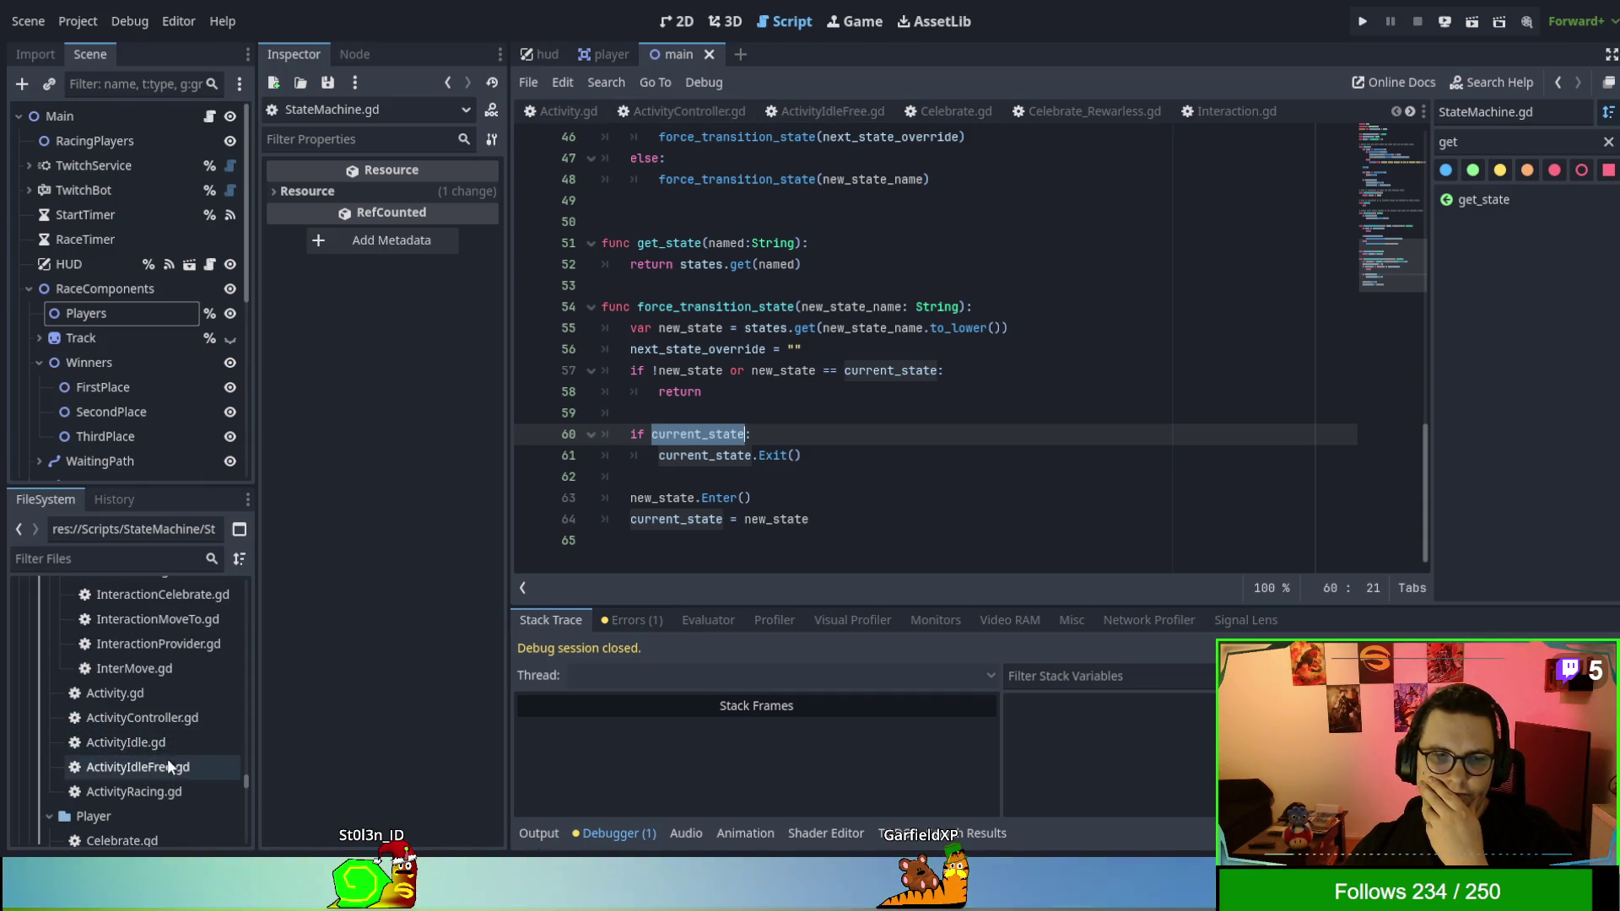
double_click(165, 793)
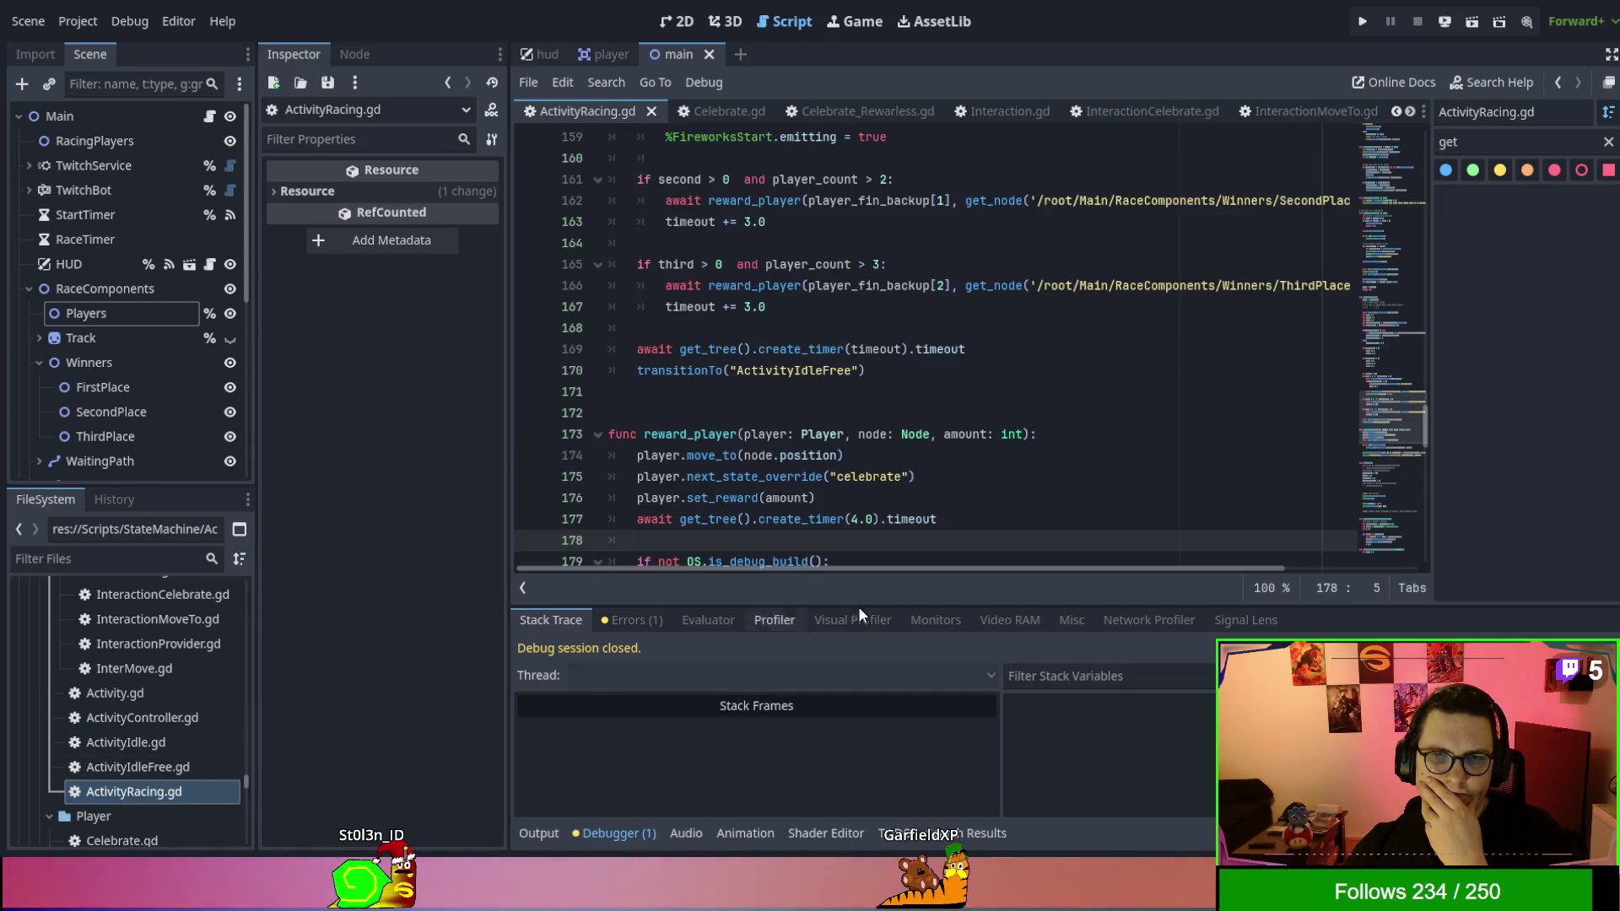
scroll(1114, 426, down, 7)
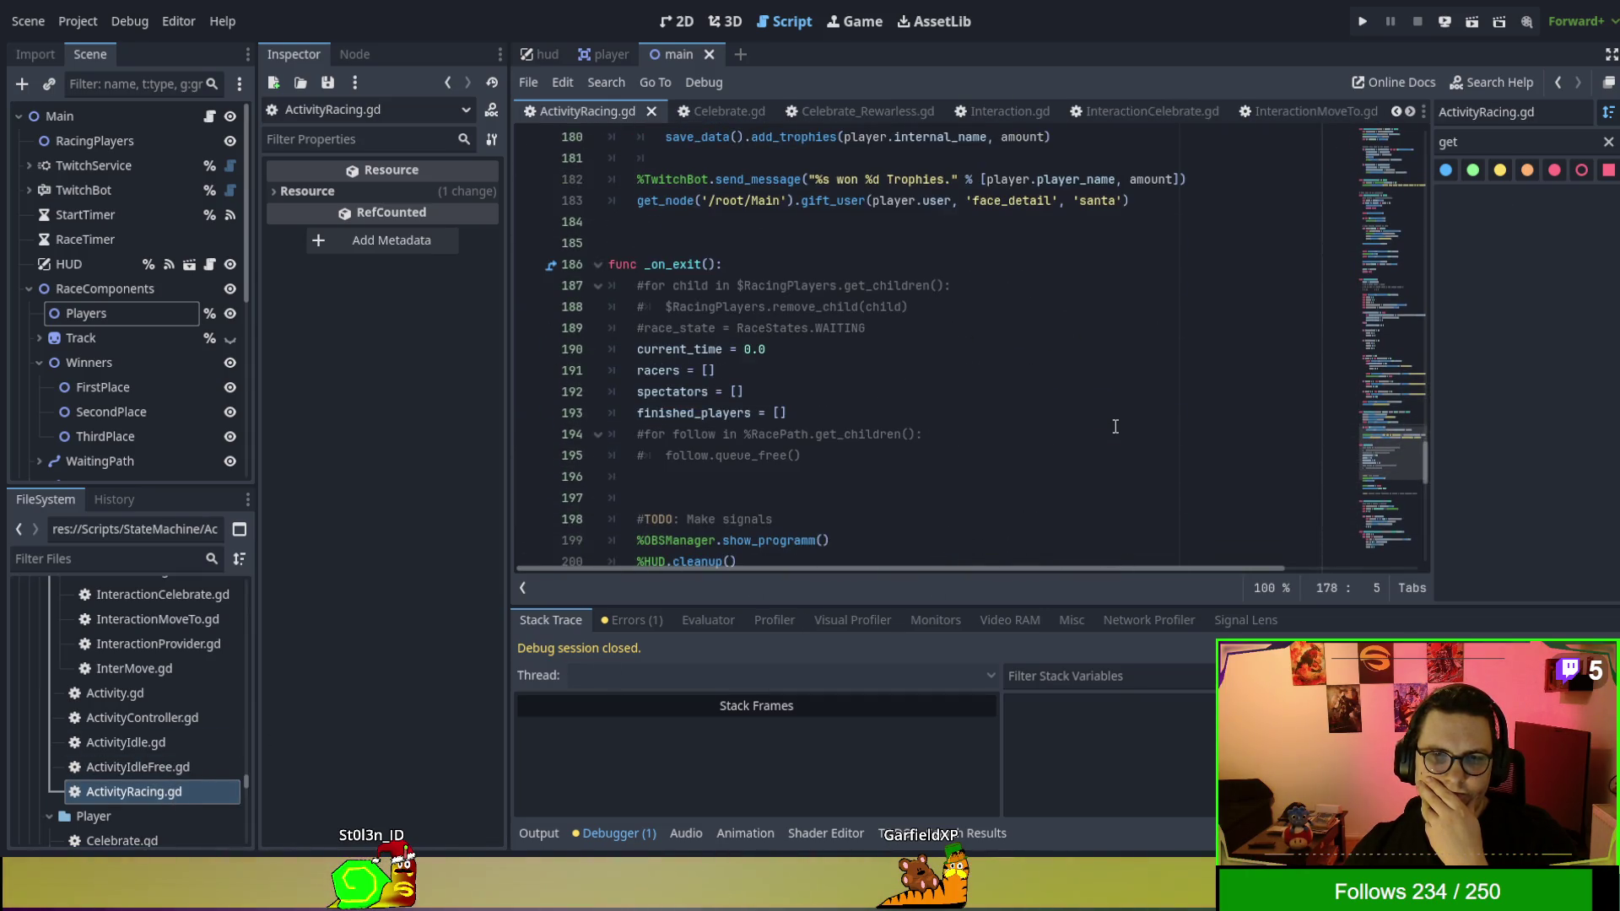
scroll(1114, 426, up, 1)
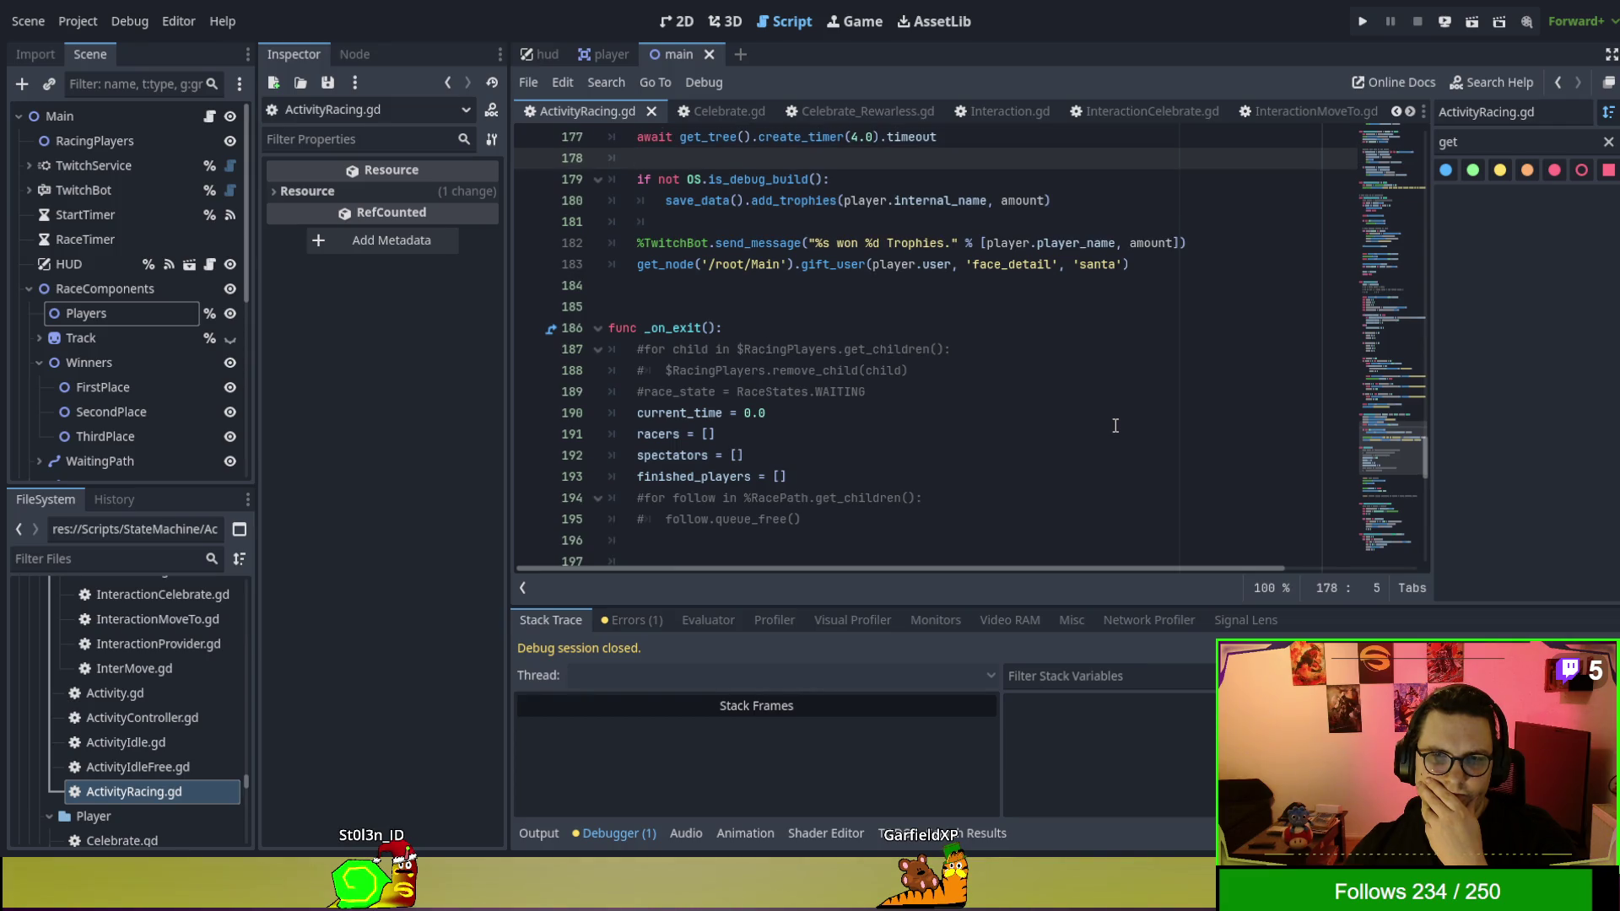
scroll(1114, 426, down, 1)
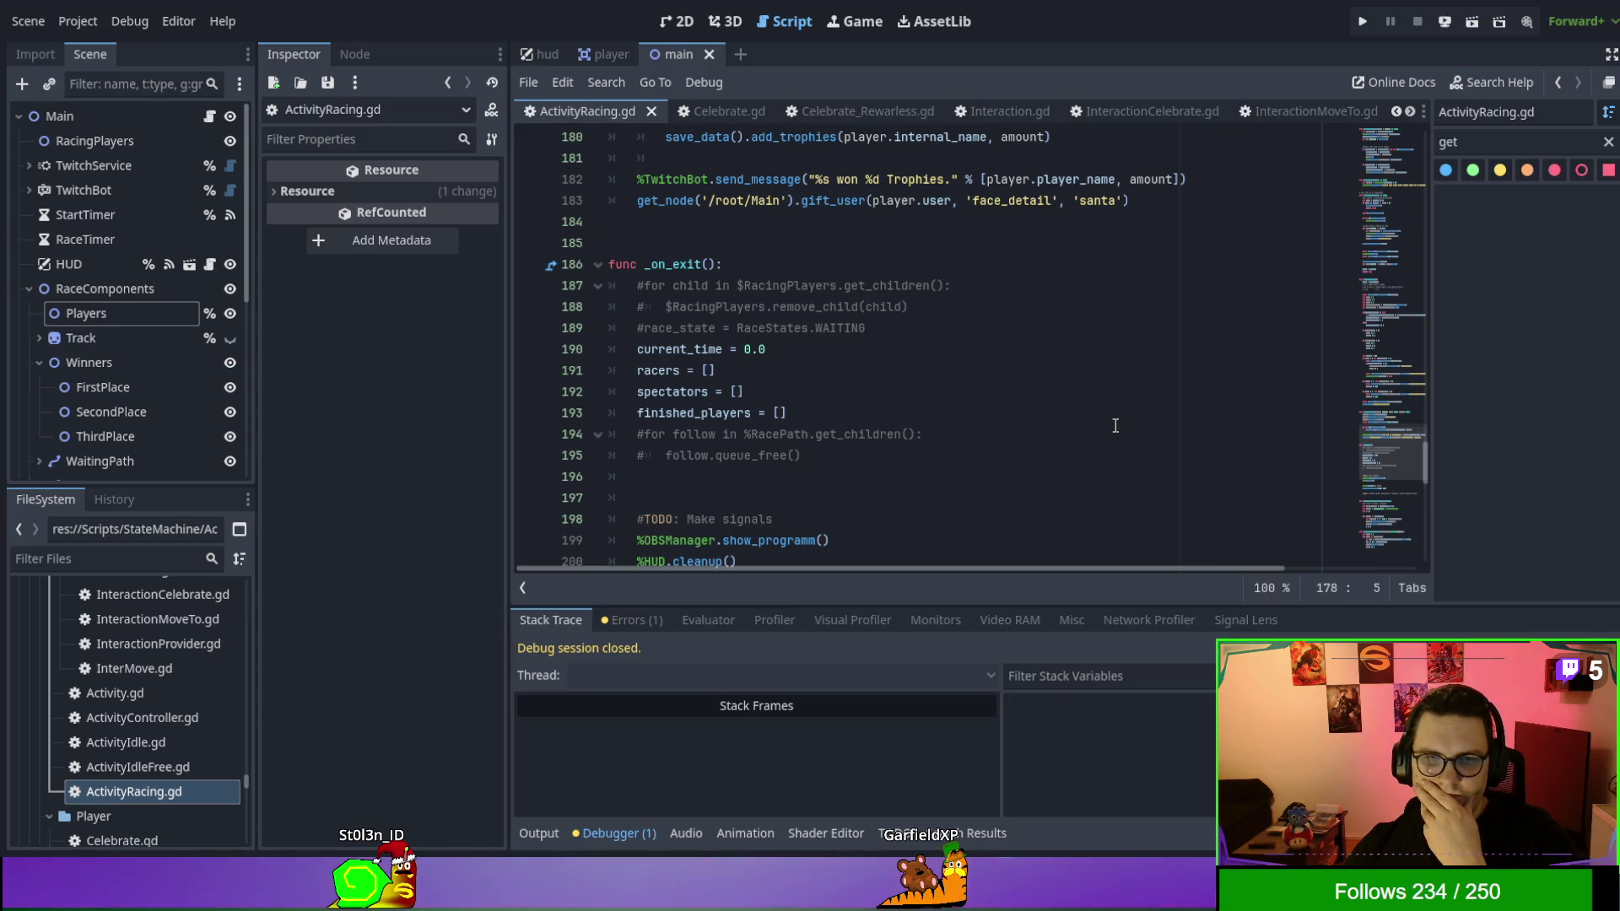
scroll(1115, 426, down, 1)
scroll(1114, 426, down, 1)
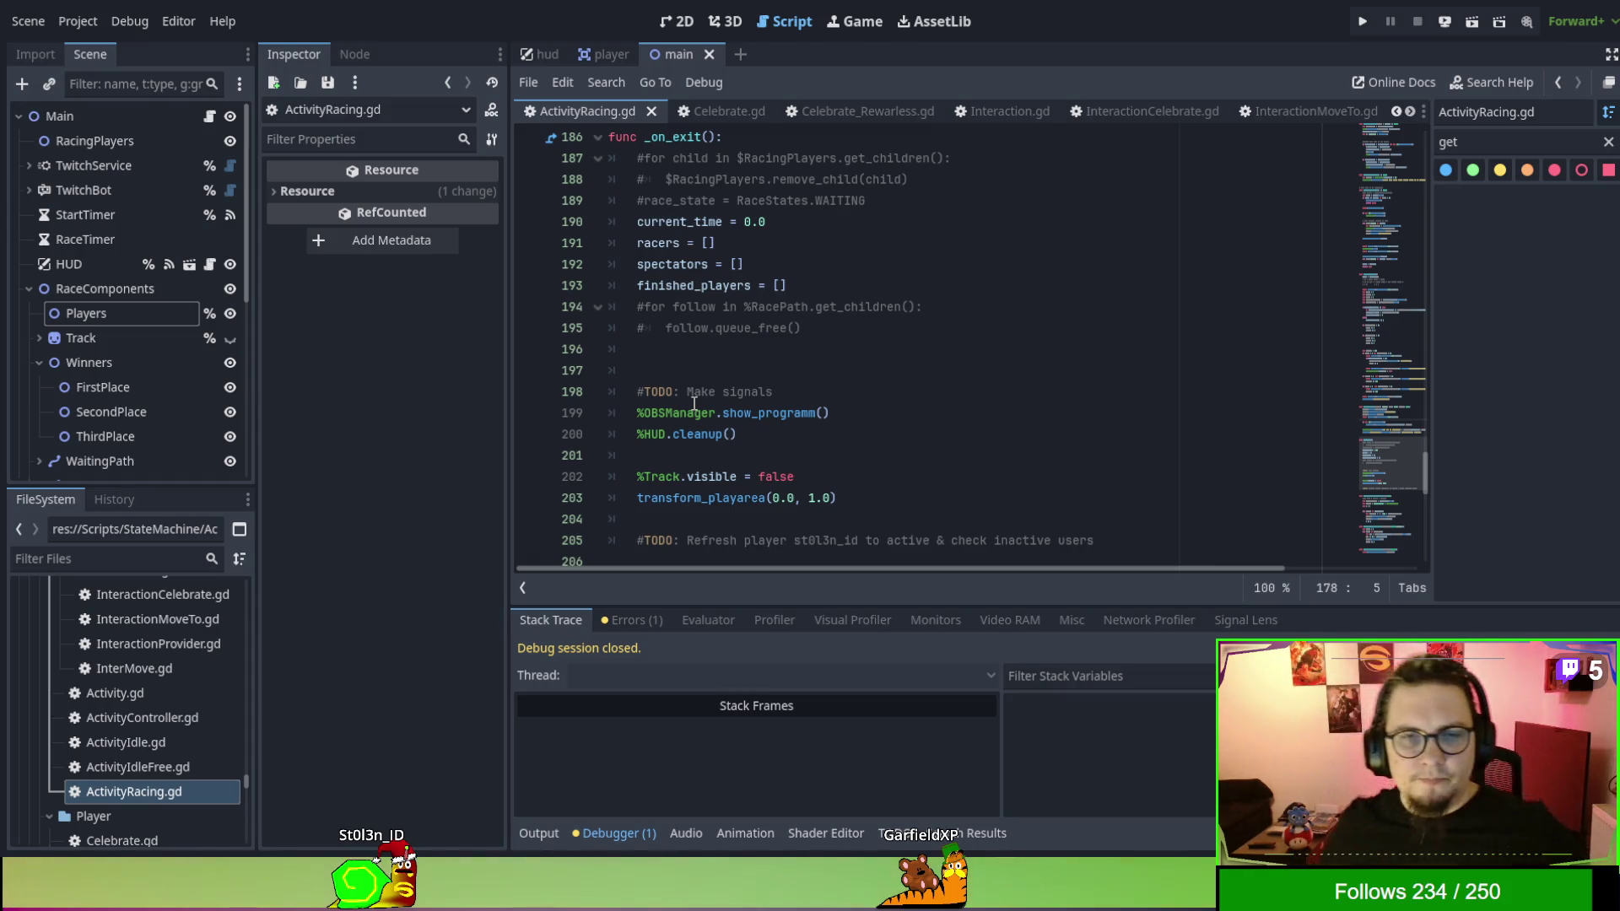
scroll(694, 403, down, 2)
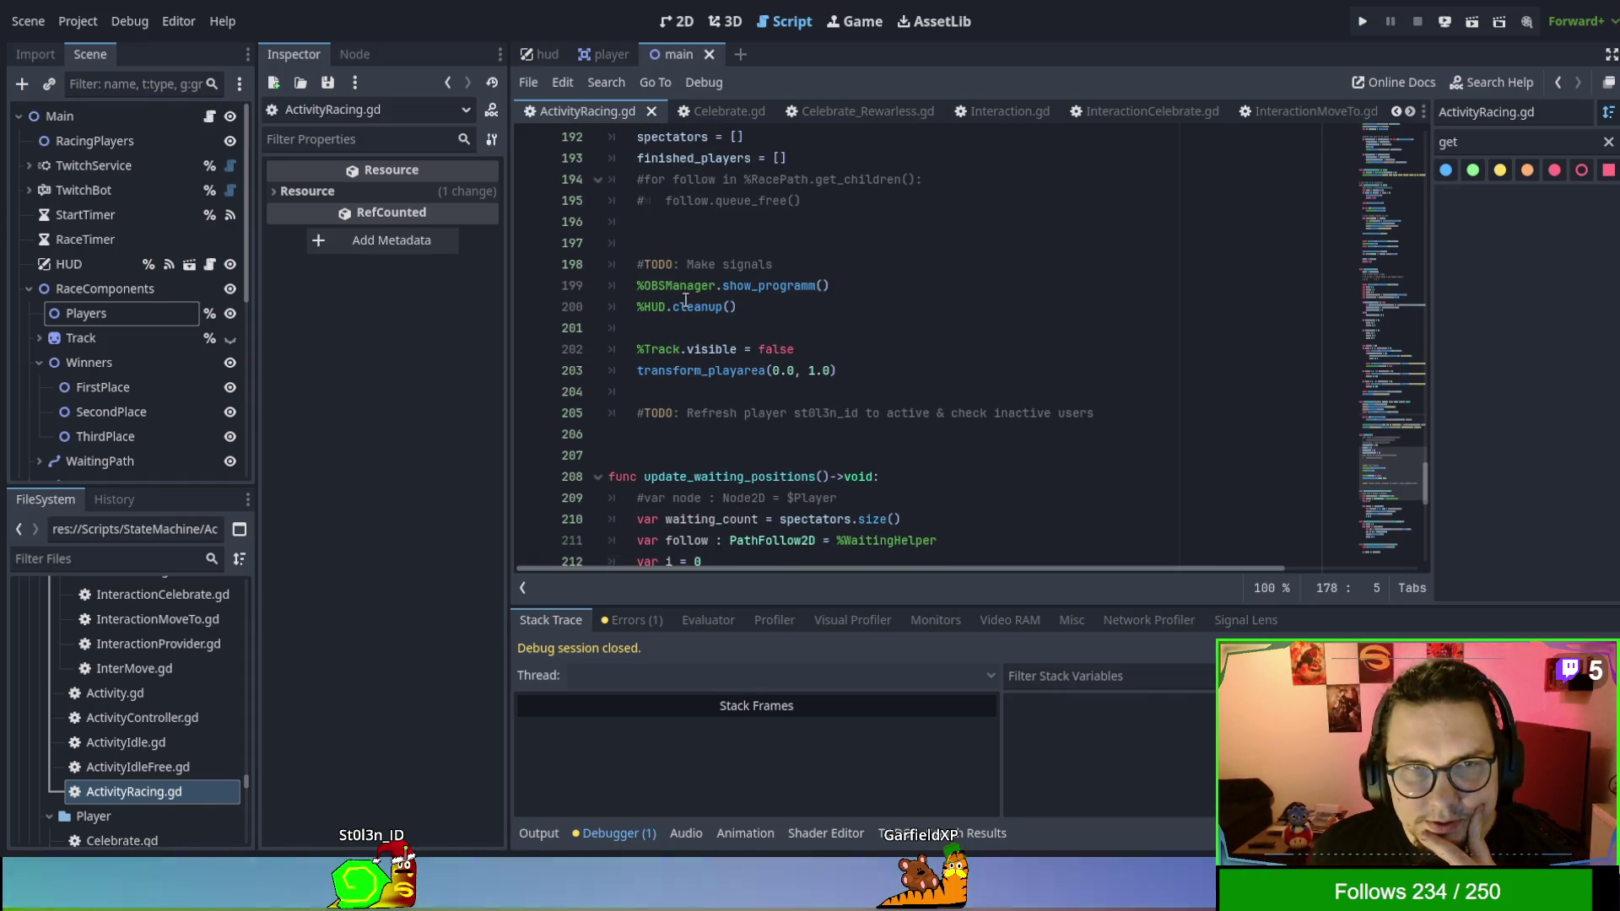
scroll(709, 111, up, 2)
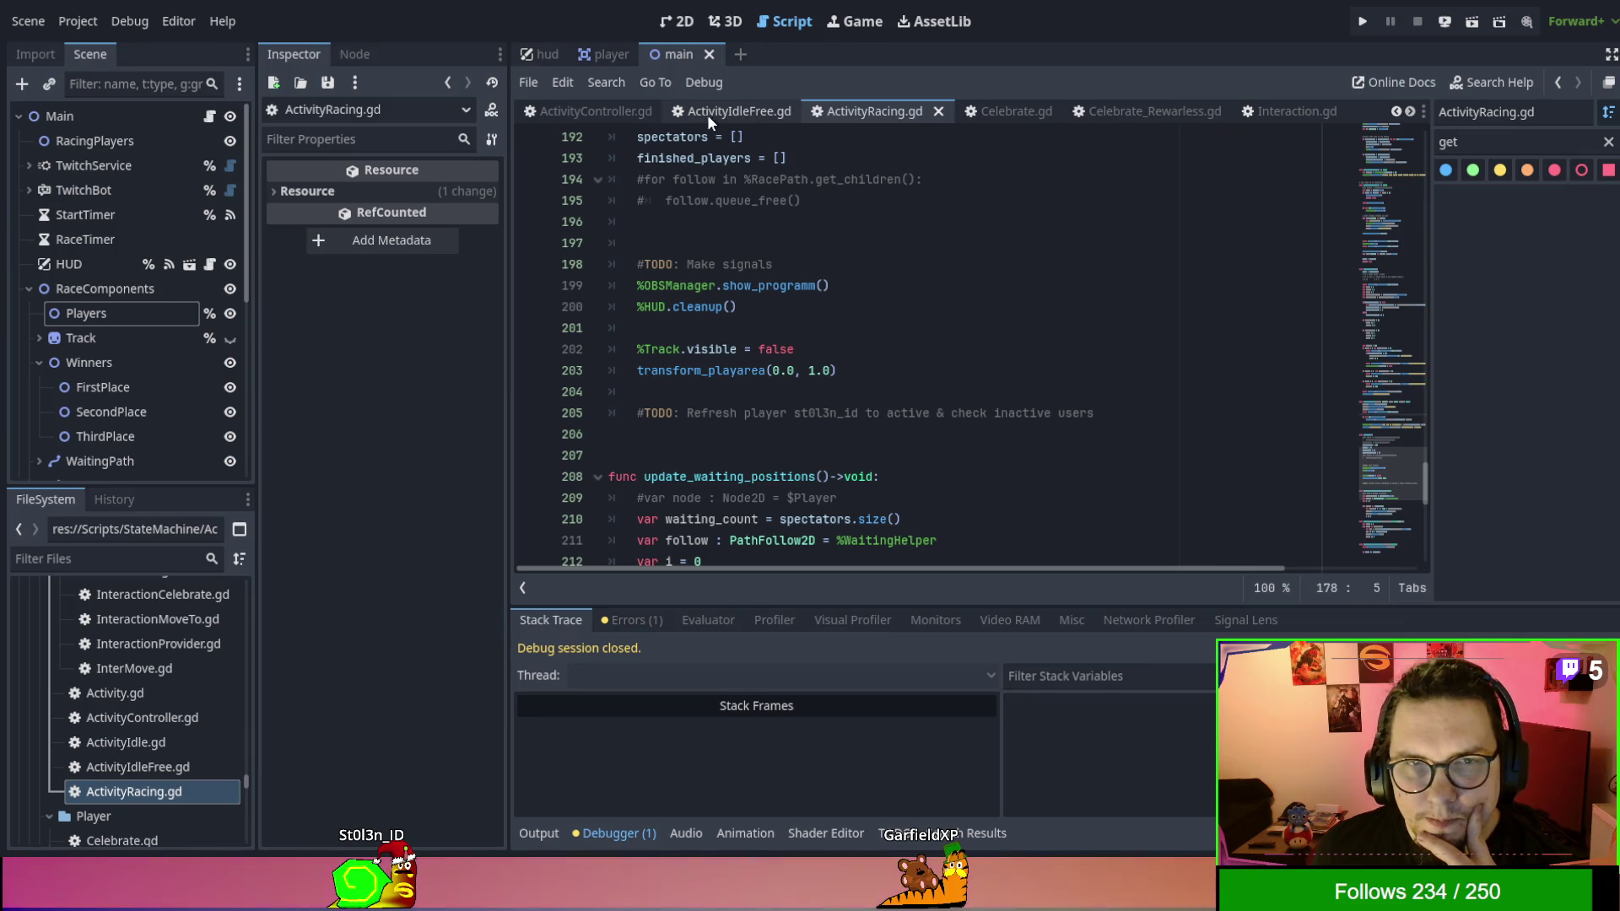
click(715, 111)
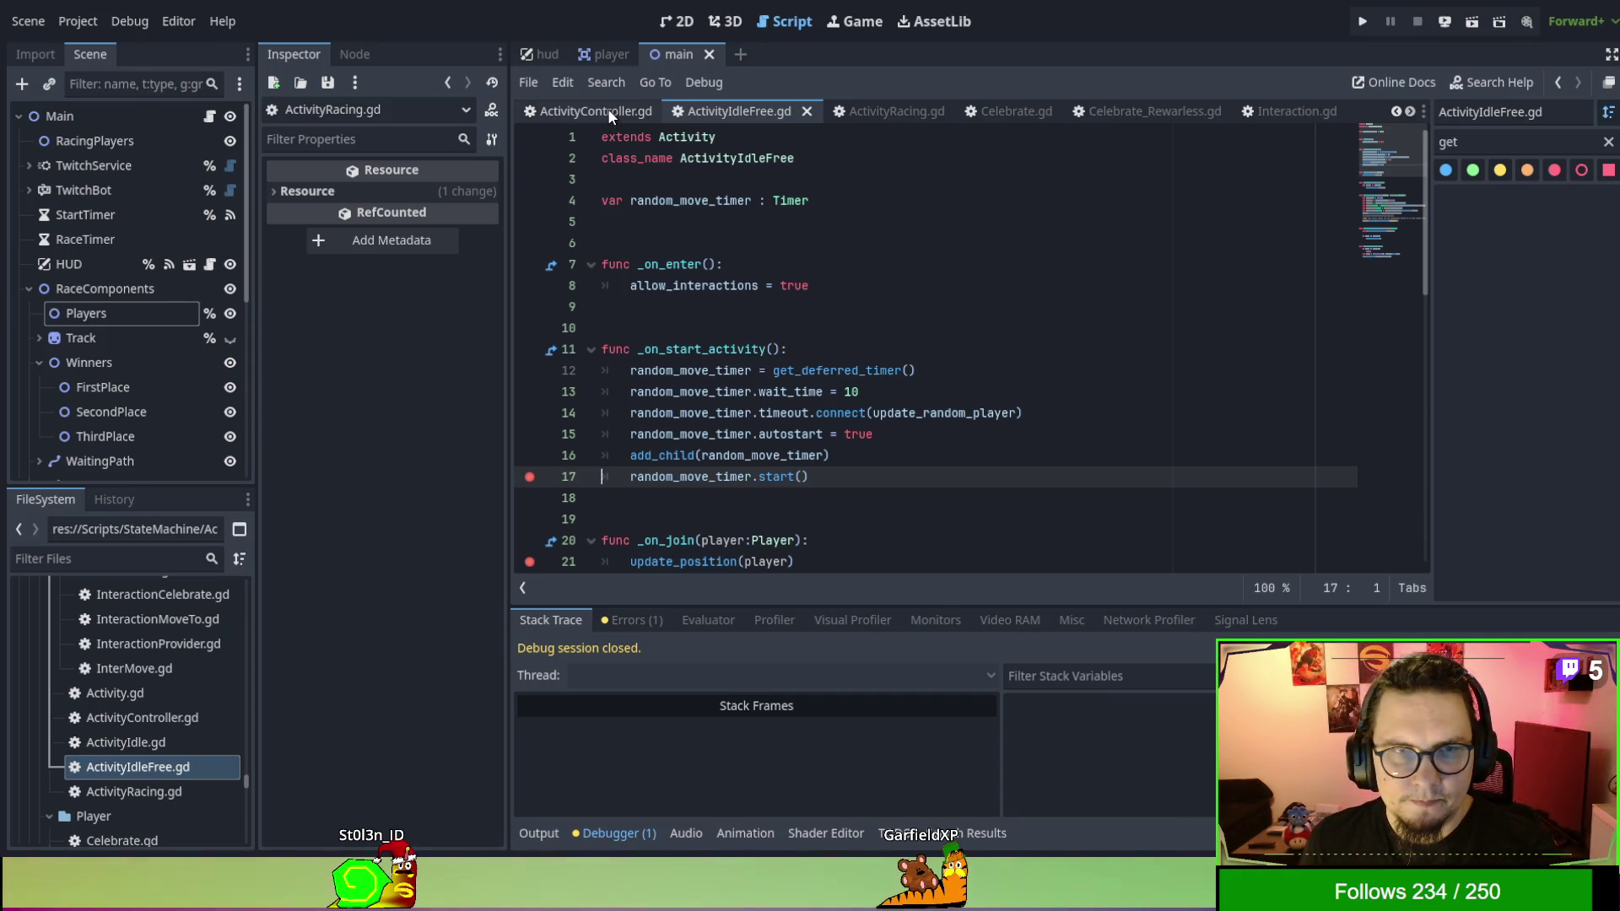
scroll(766, 363, down, 6)
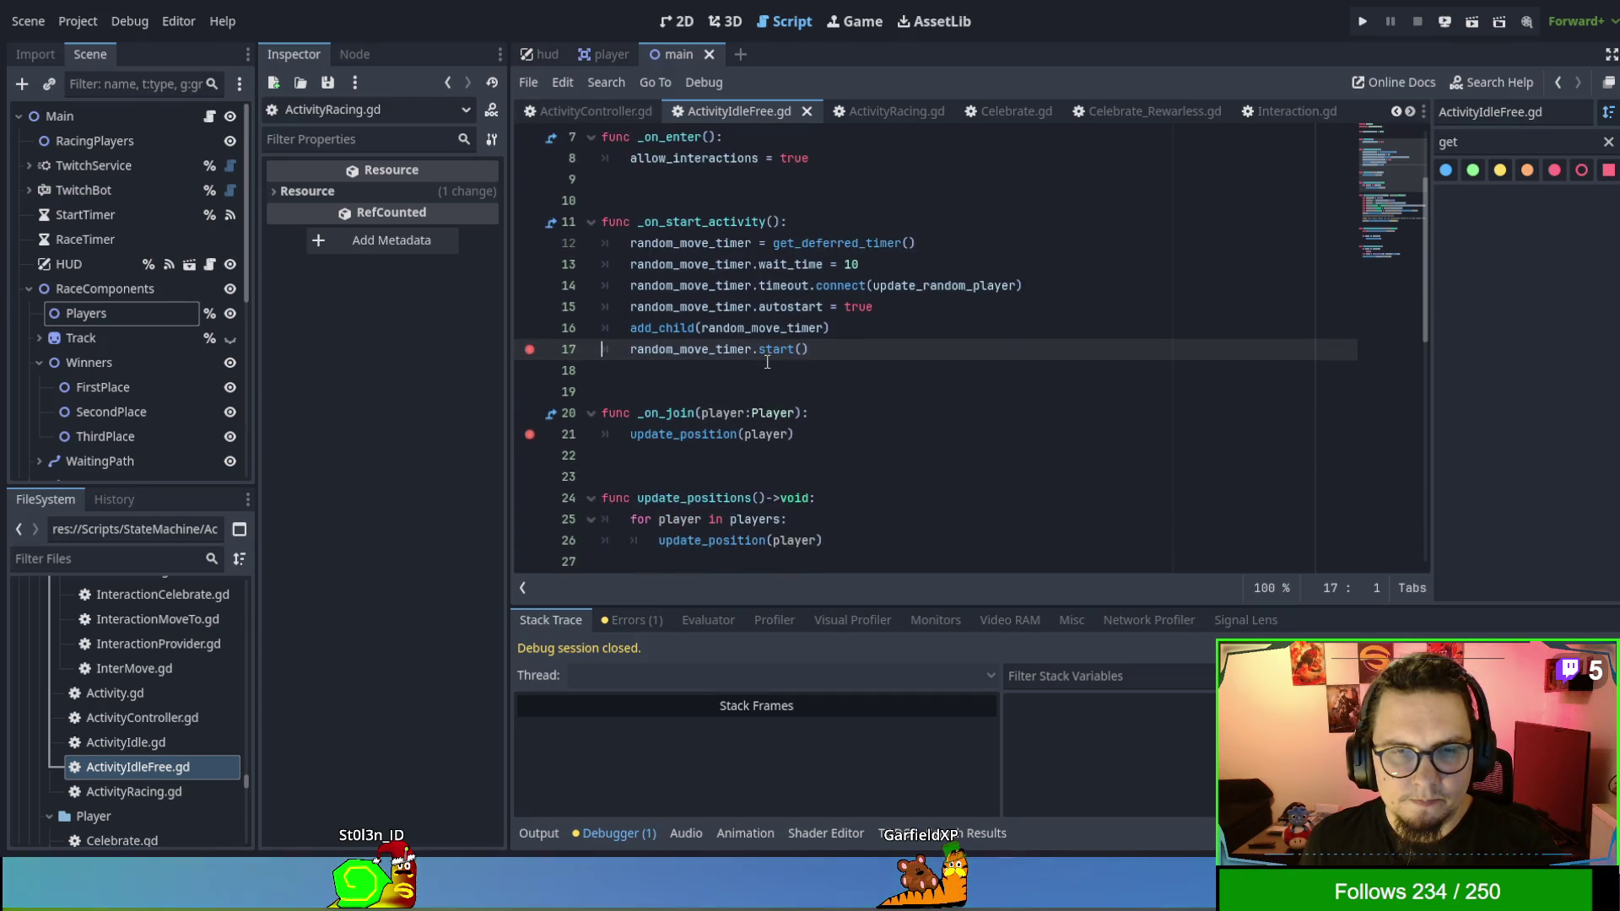
scroll(767, 362, down, 4)
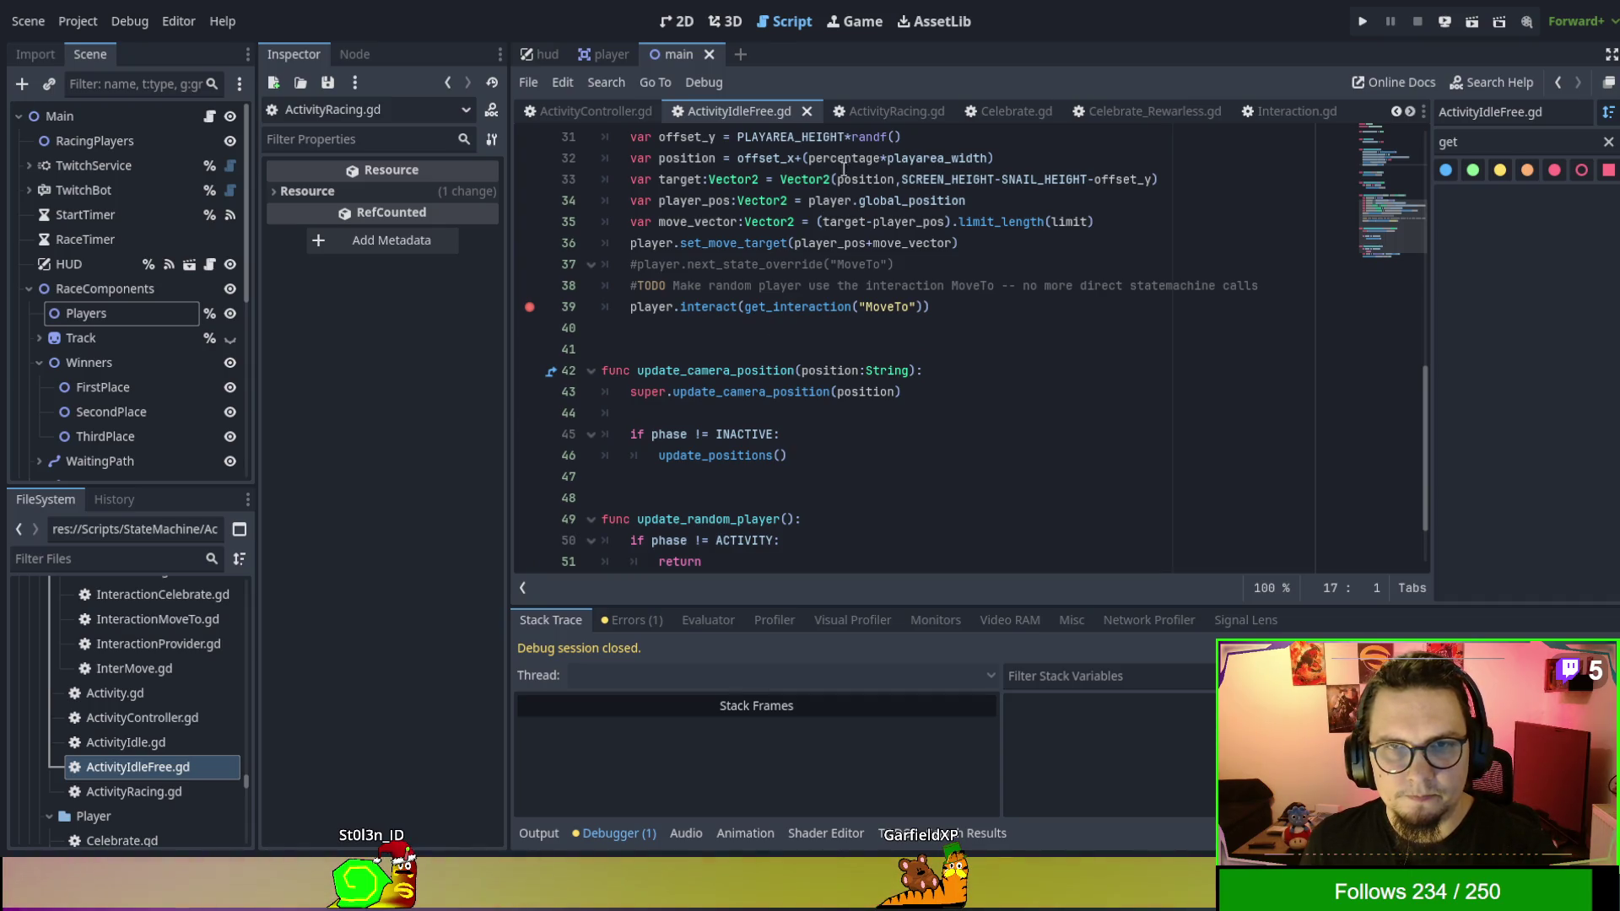
click(871, 112)
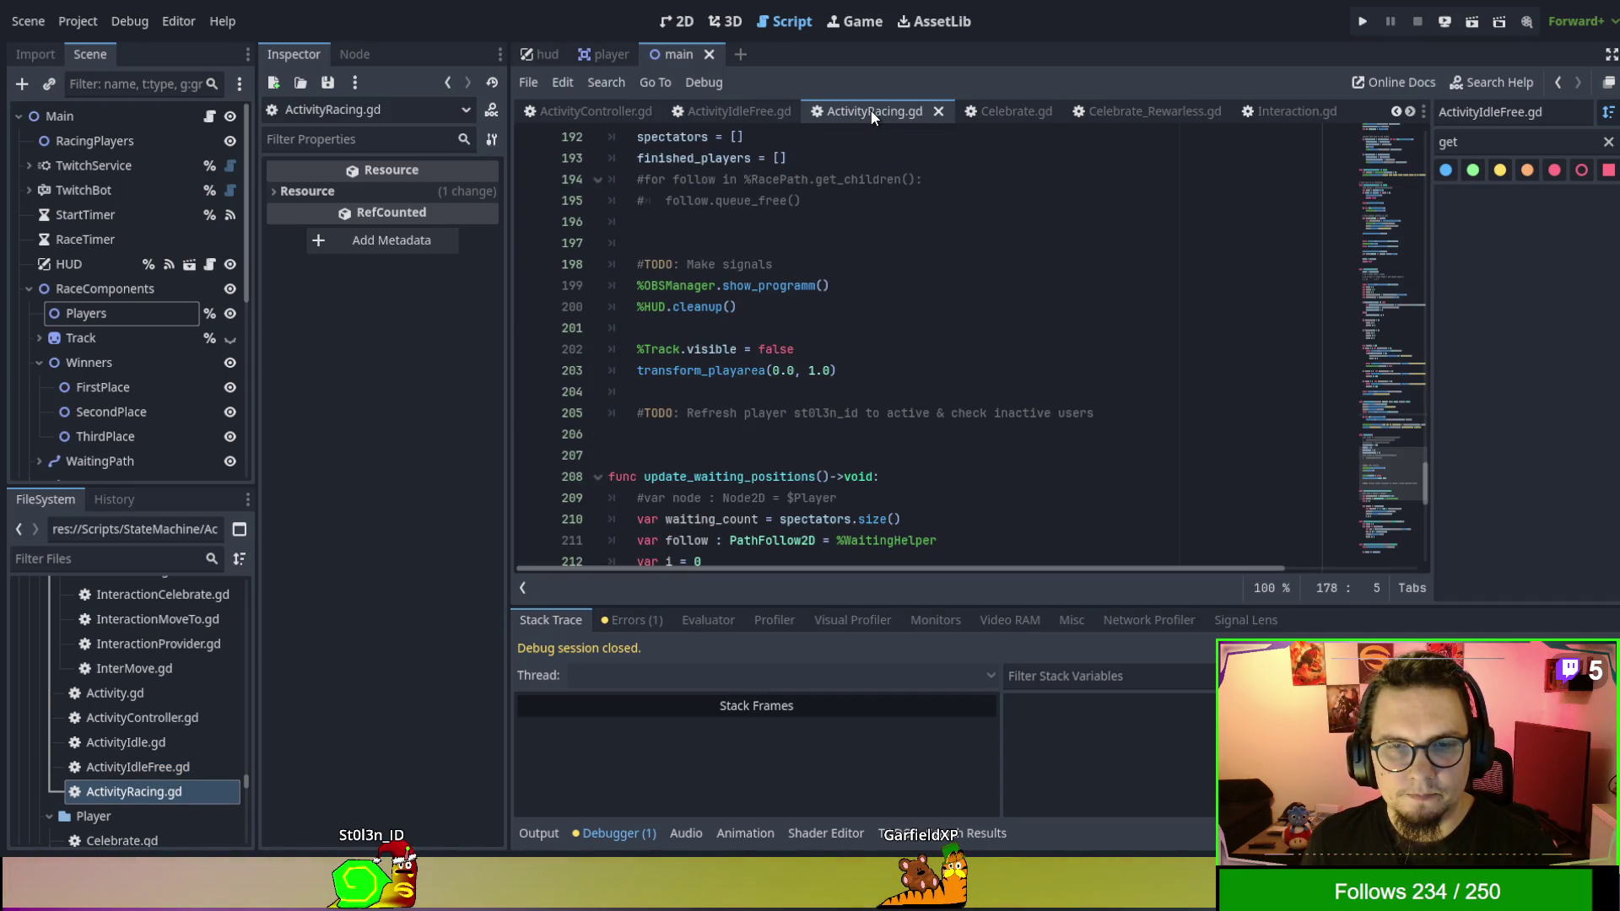
Search ActivityRacing.gd for transform_playarea, stepping to its call on line 203.
scroll(857, 300, down, 3)
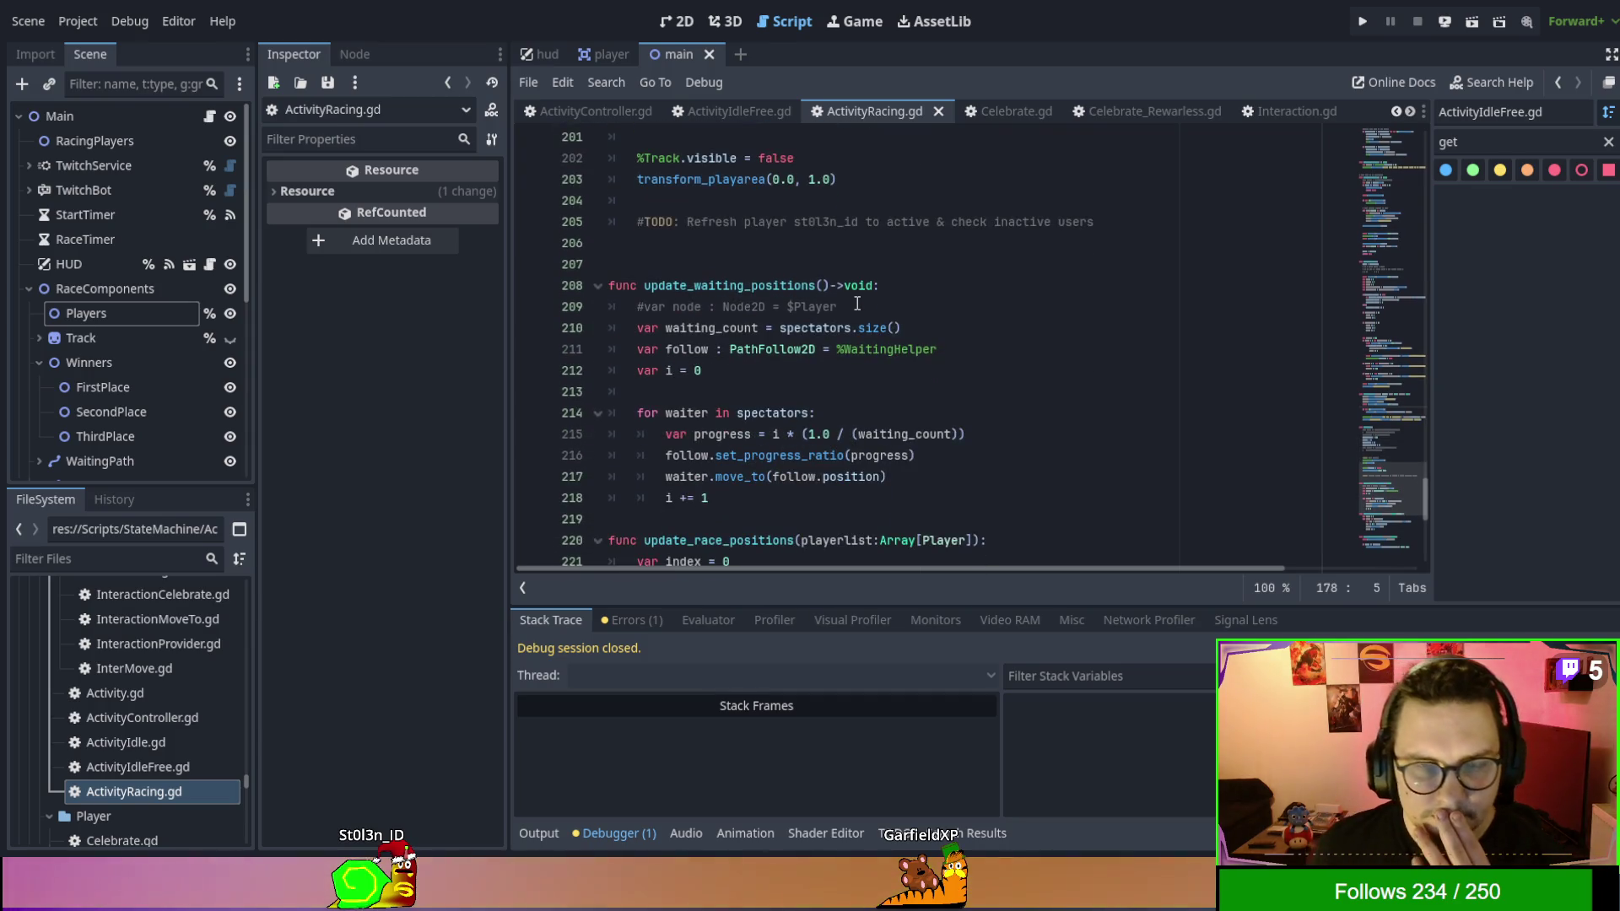
scroll(857, 302, down, 8)
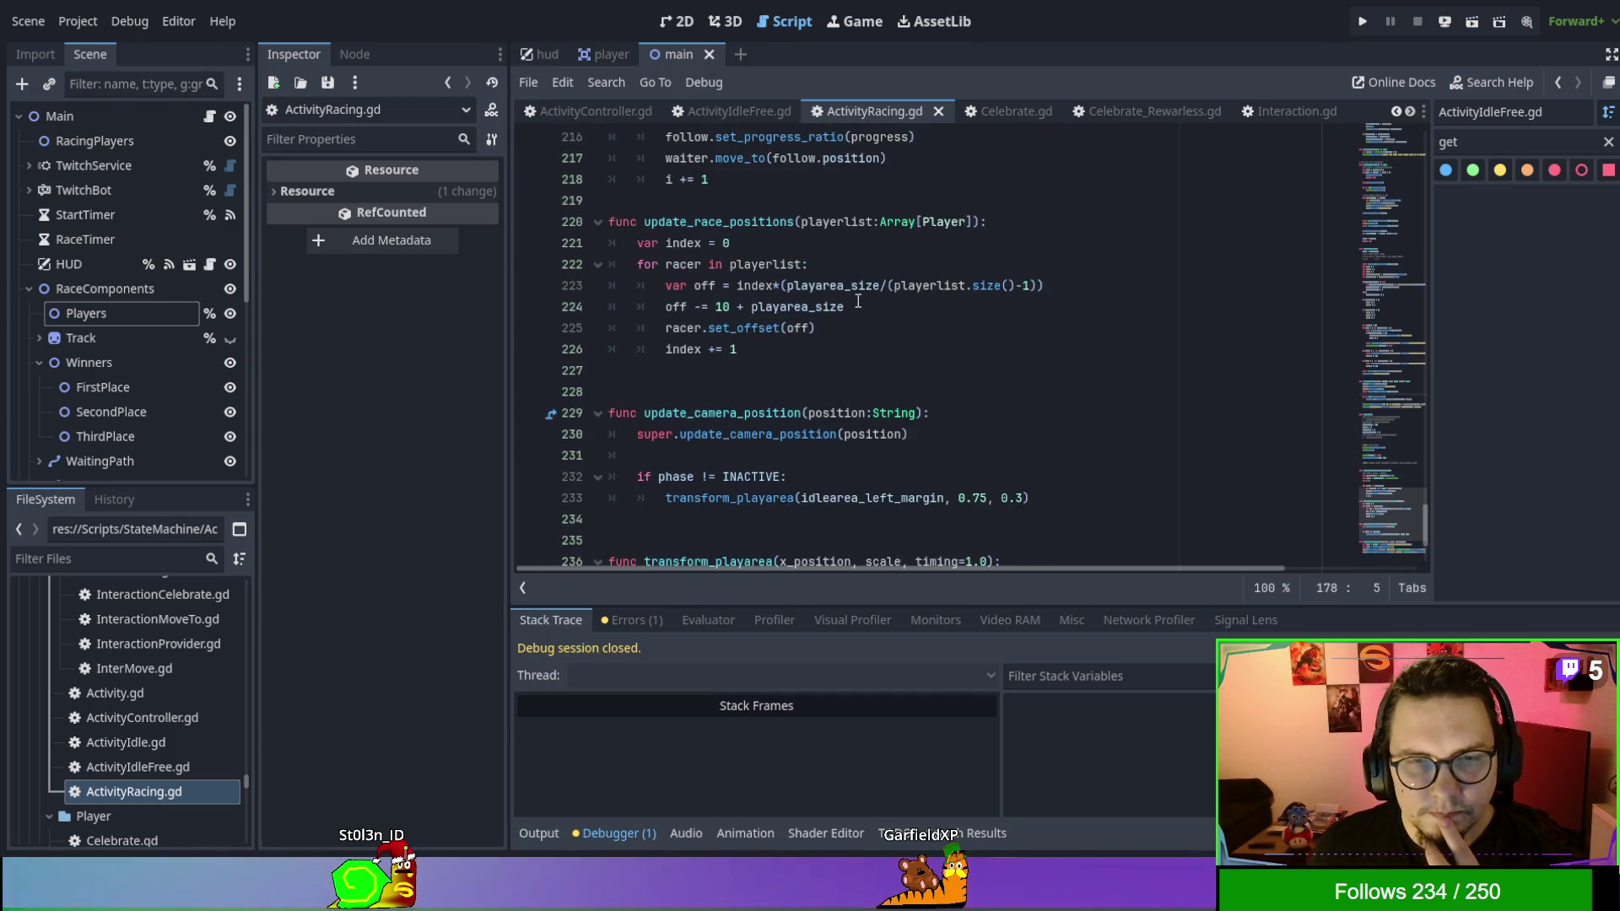
scroll(858, 301, up, 7)
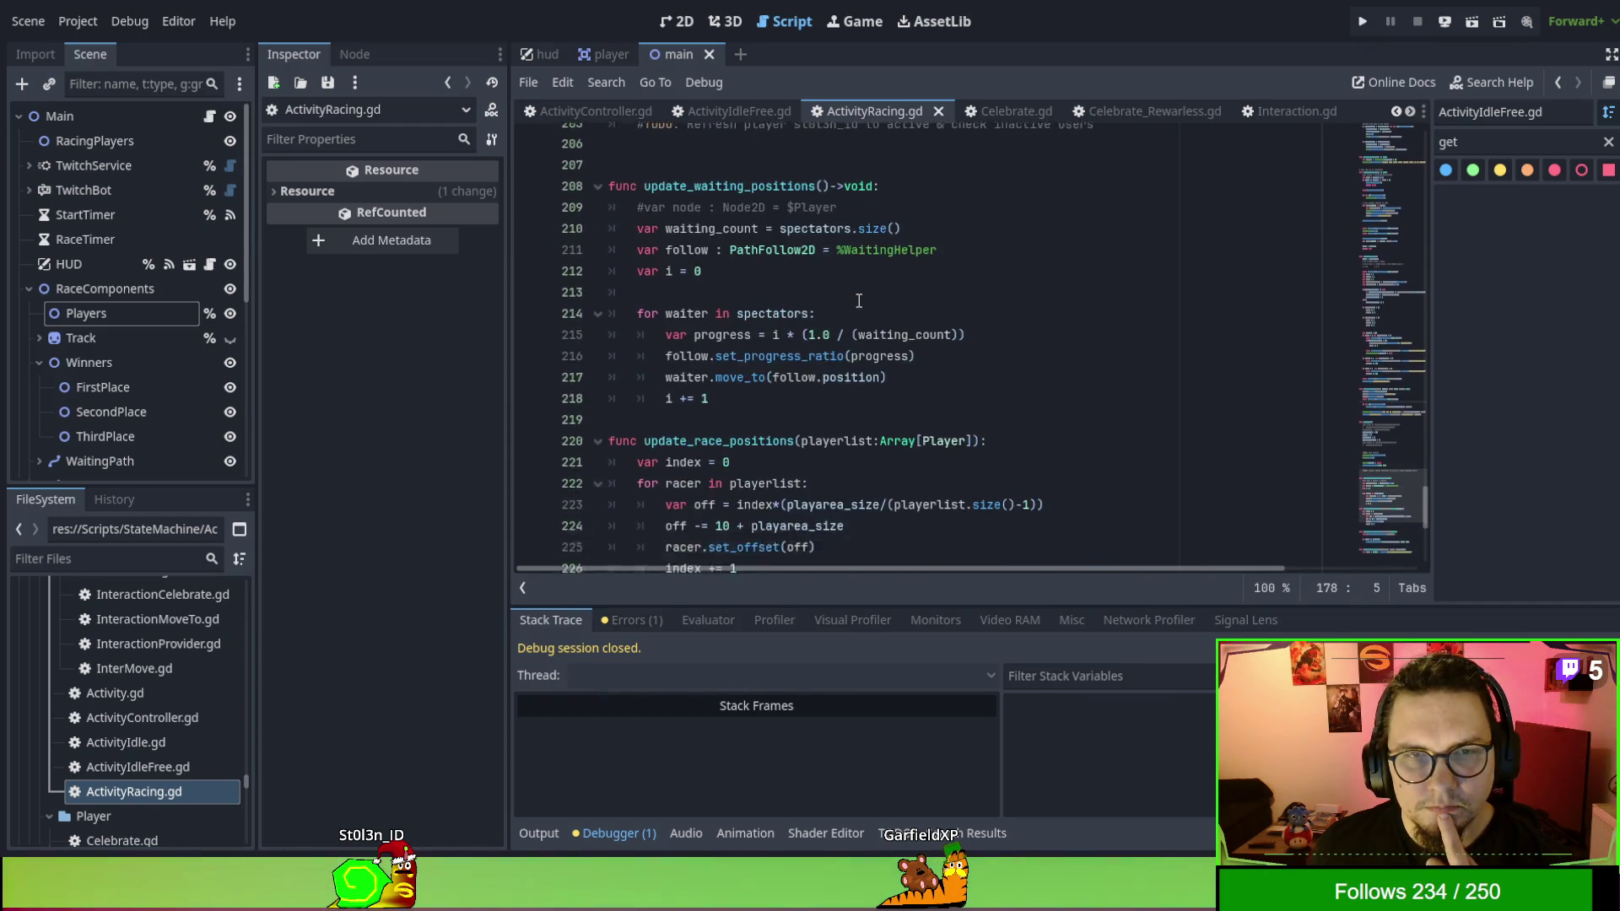
scroll(859, 301, down, 7)
double_click(756, 375)
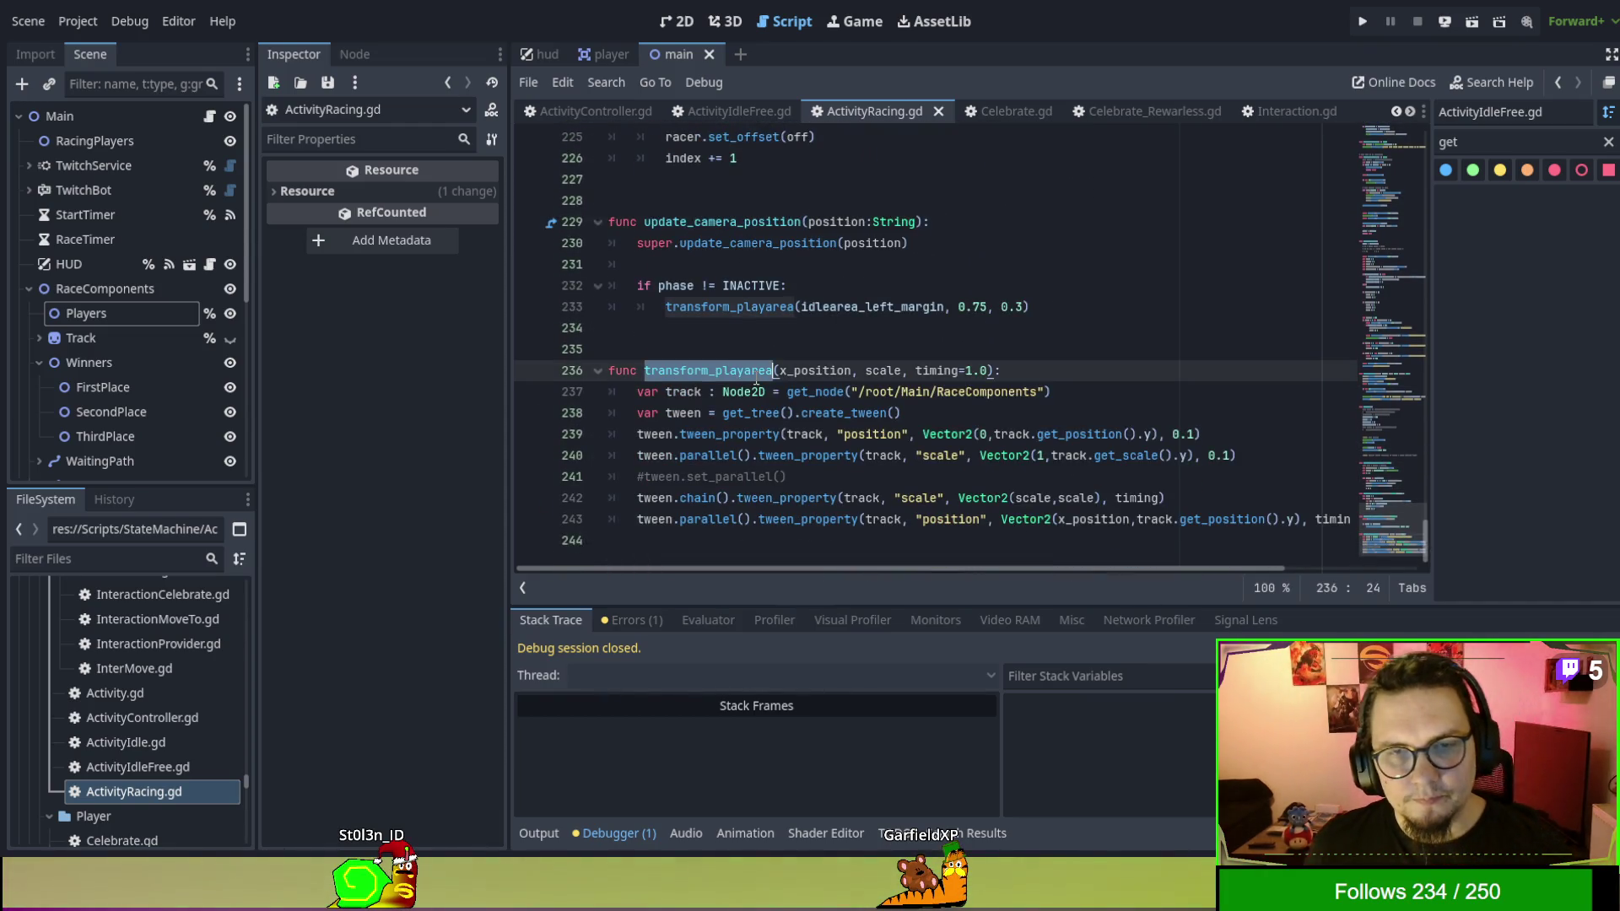
key(ctrl+f)
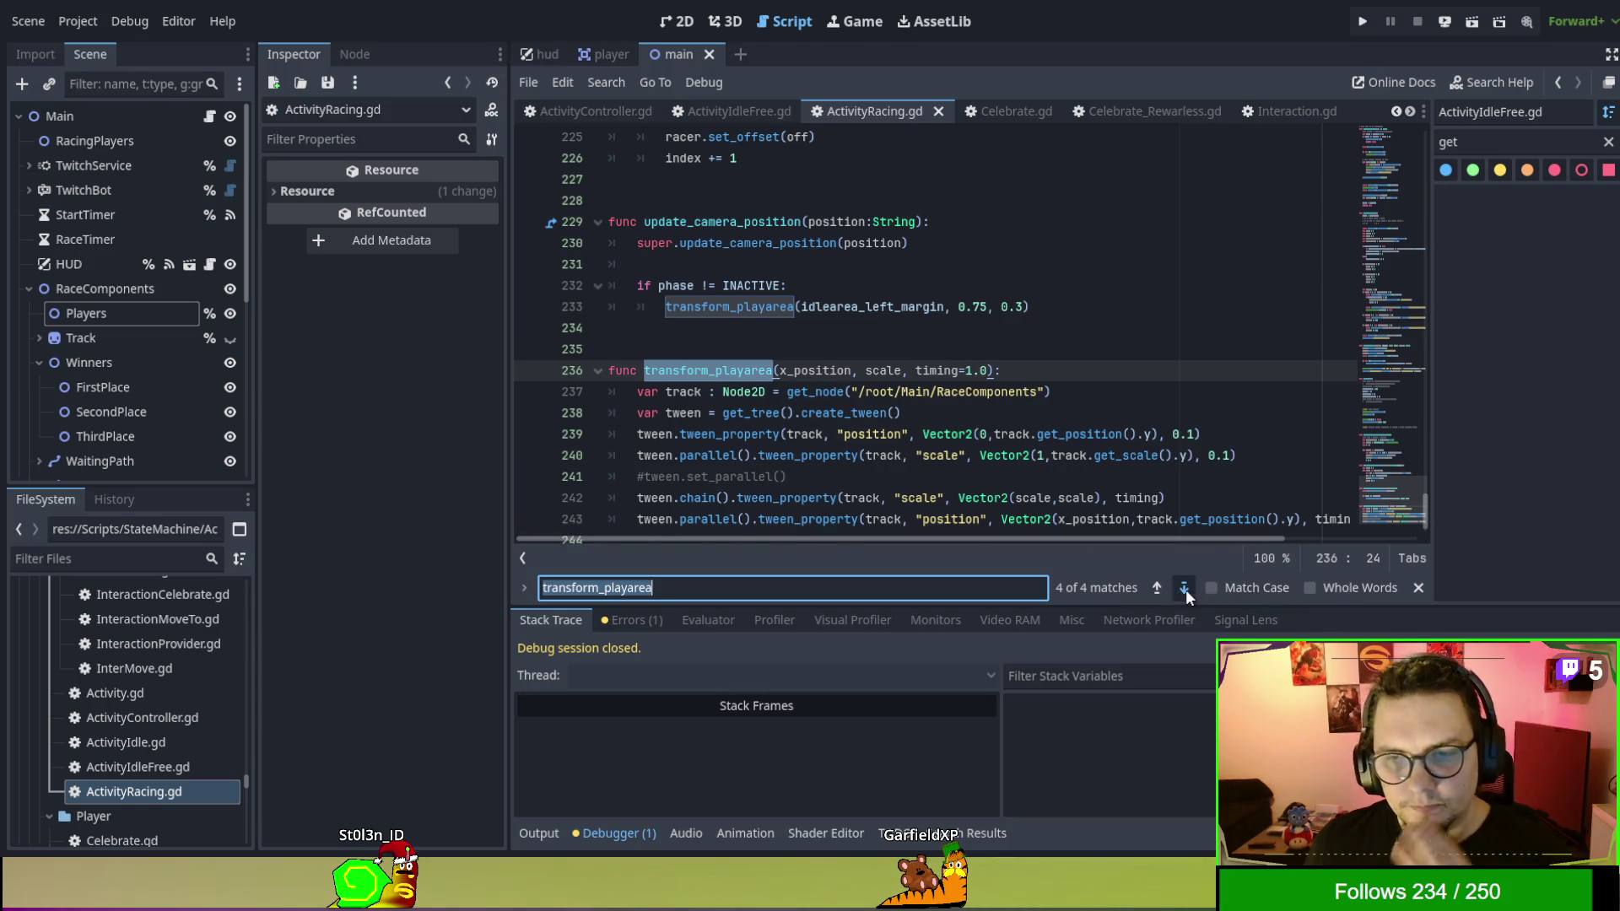
click(1185, 589)
click(1186, 589)
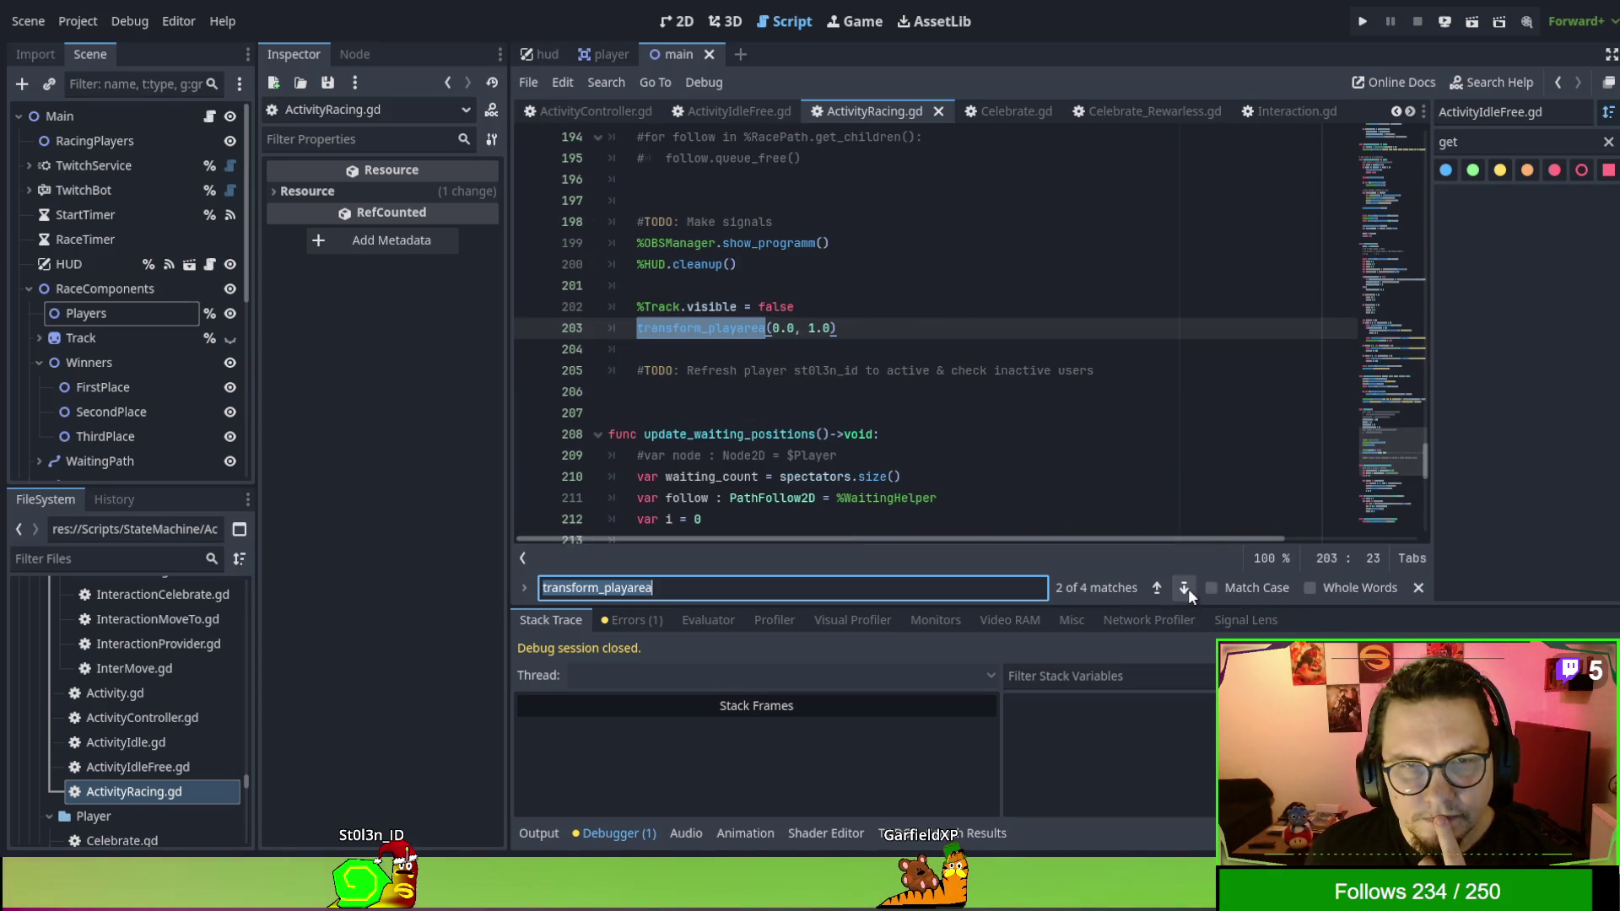
scroll(1192, 443, up, 3)
scroll(1192, 443, down, 2)
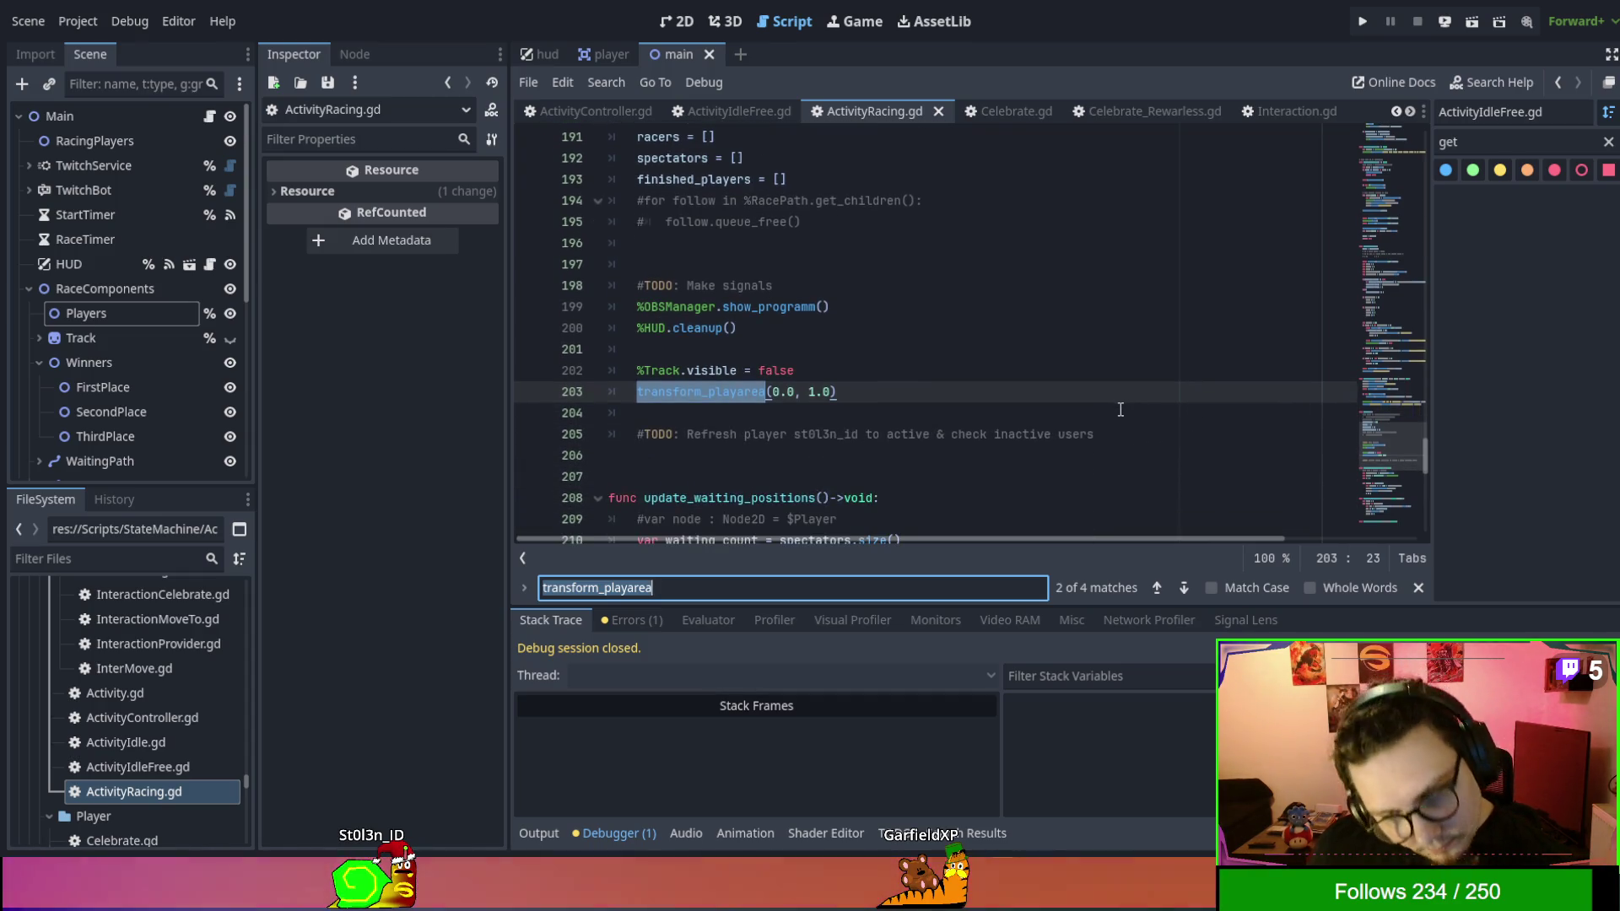
Look over ActivityIdleFree.gd, then return to ActivityController.gd.
click(694, 120)
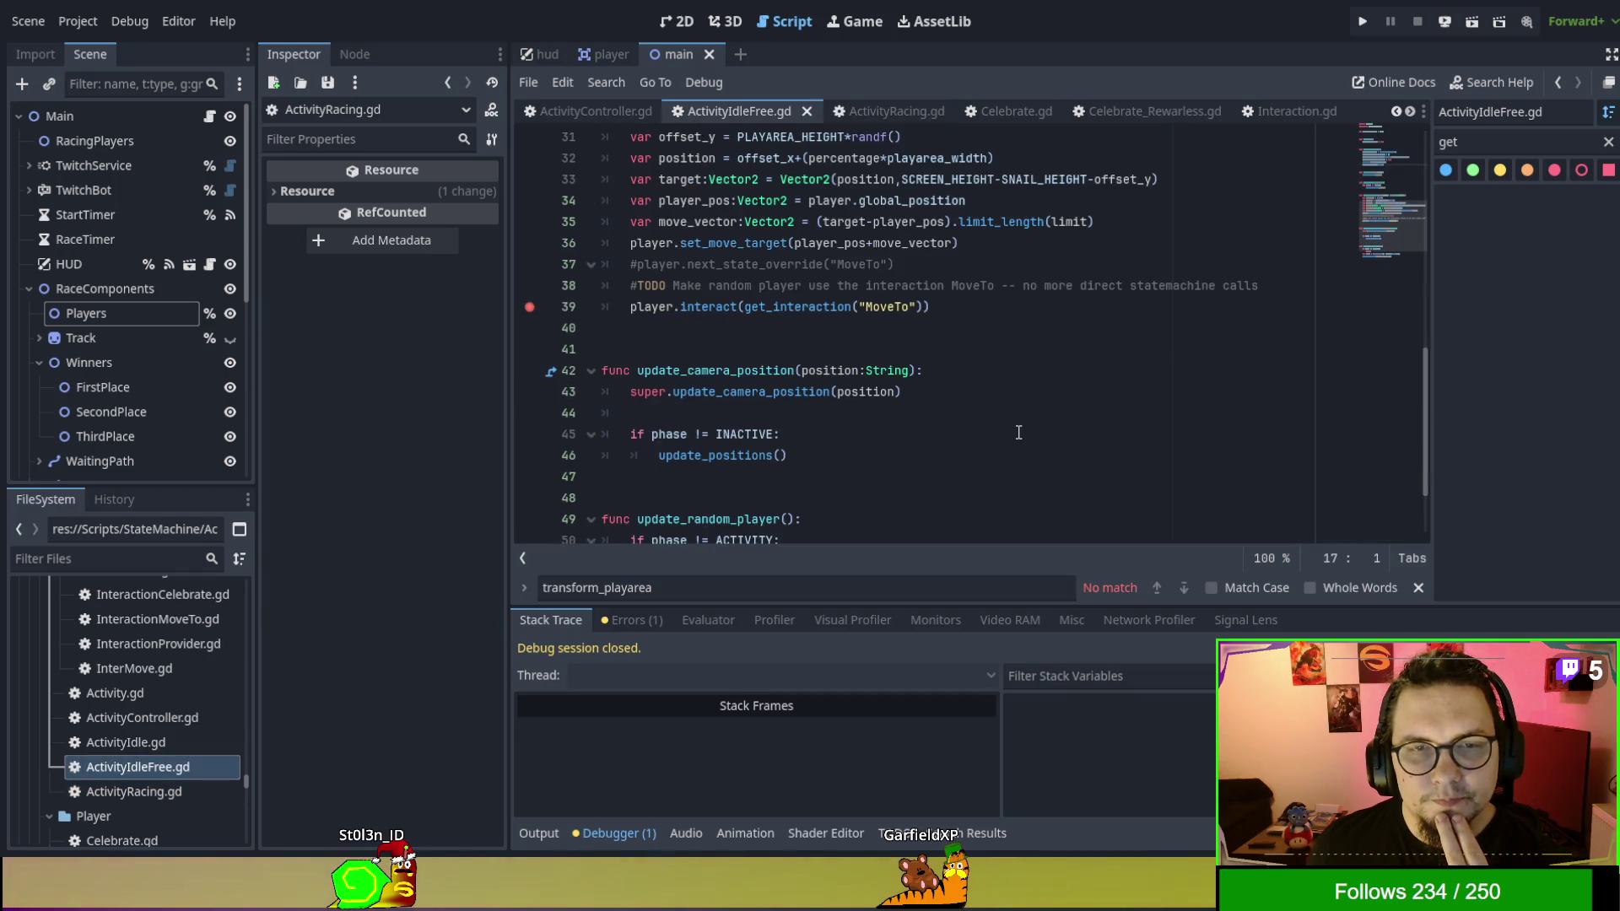
scroll(1018, 432, up, 3)
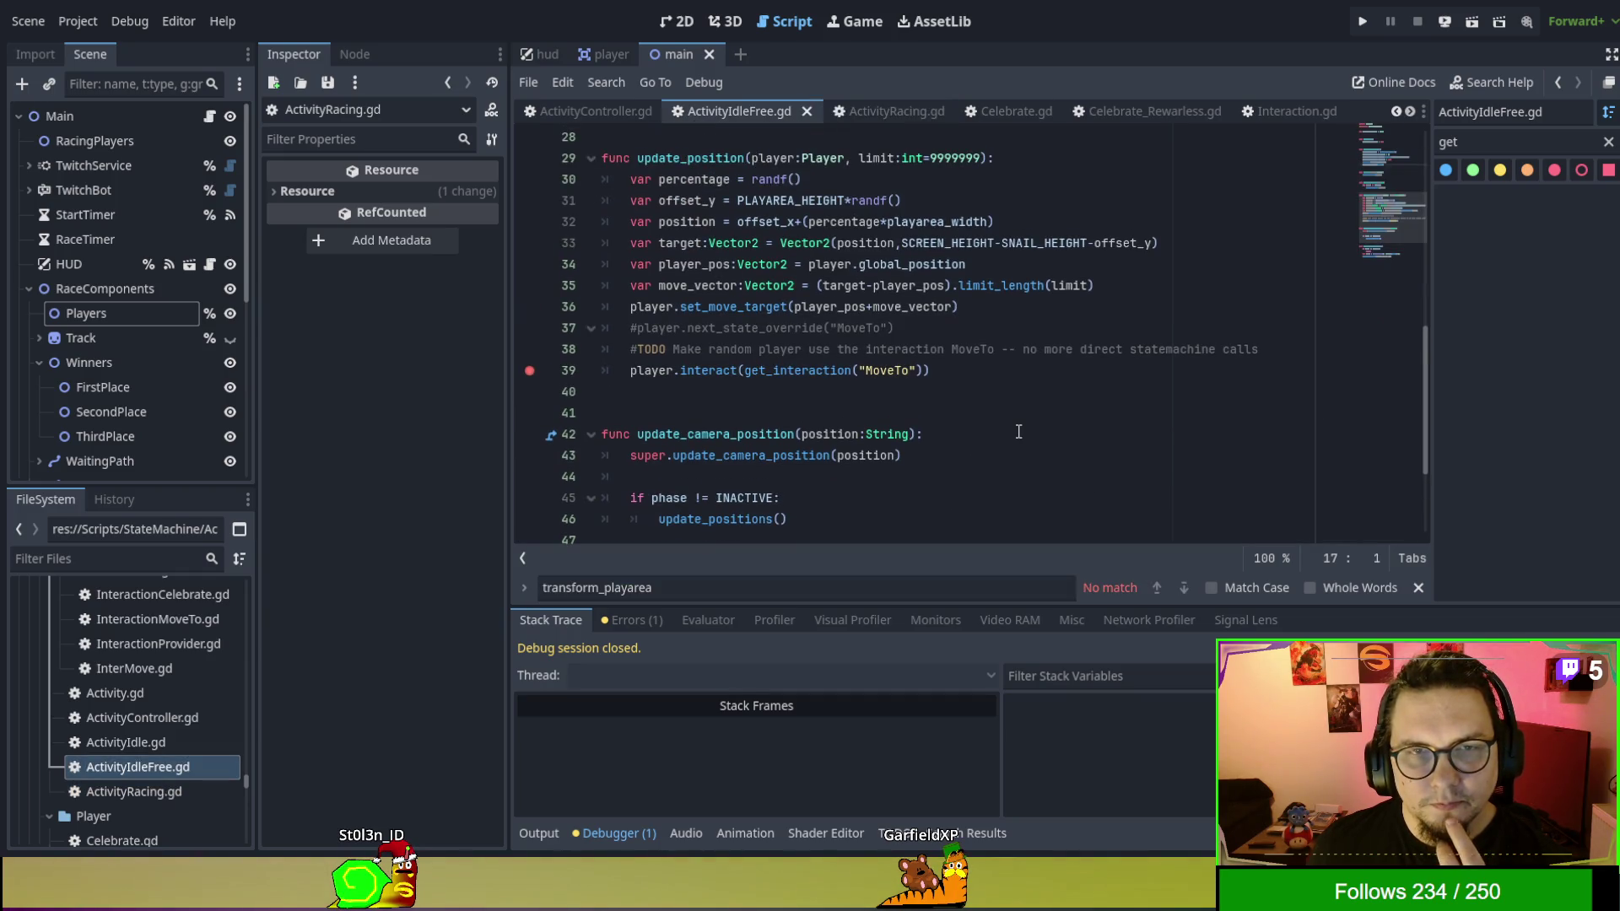
click(596, 111)
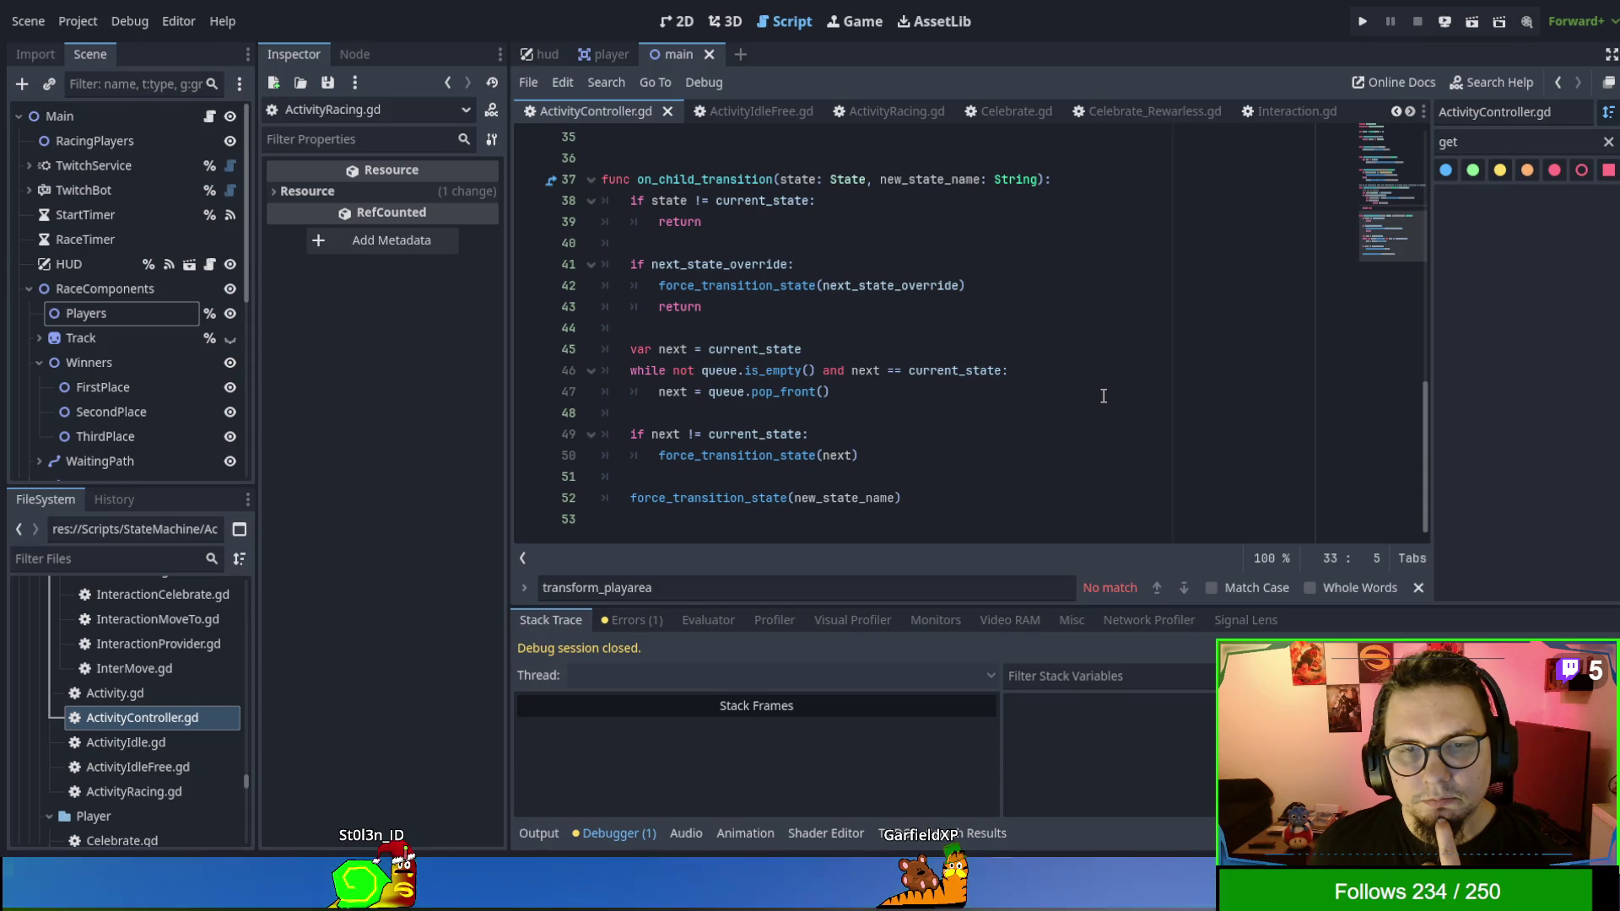
Scroll ActivityController.gd to the top to review its StateMachine extension and State queue.
scroll(1103, 396, up, 5)
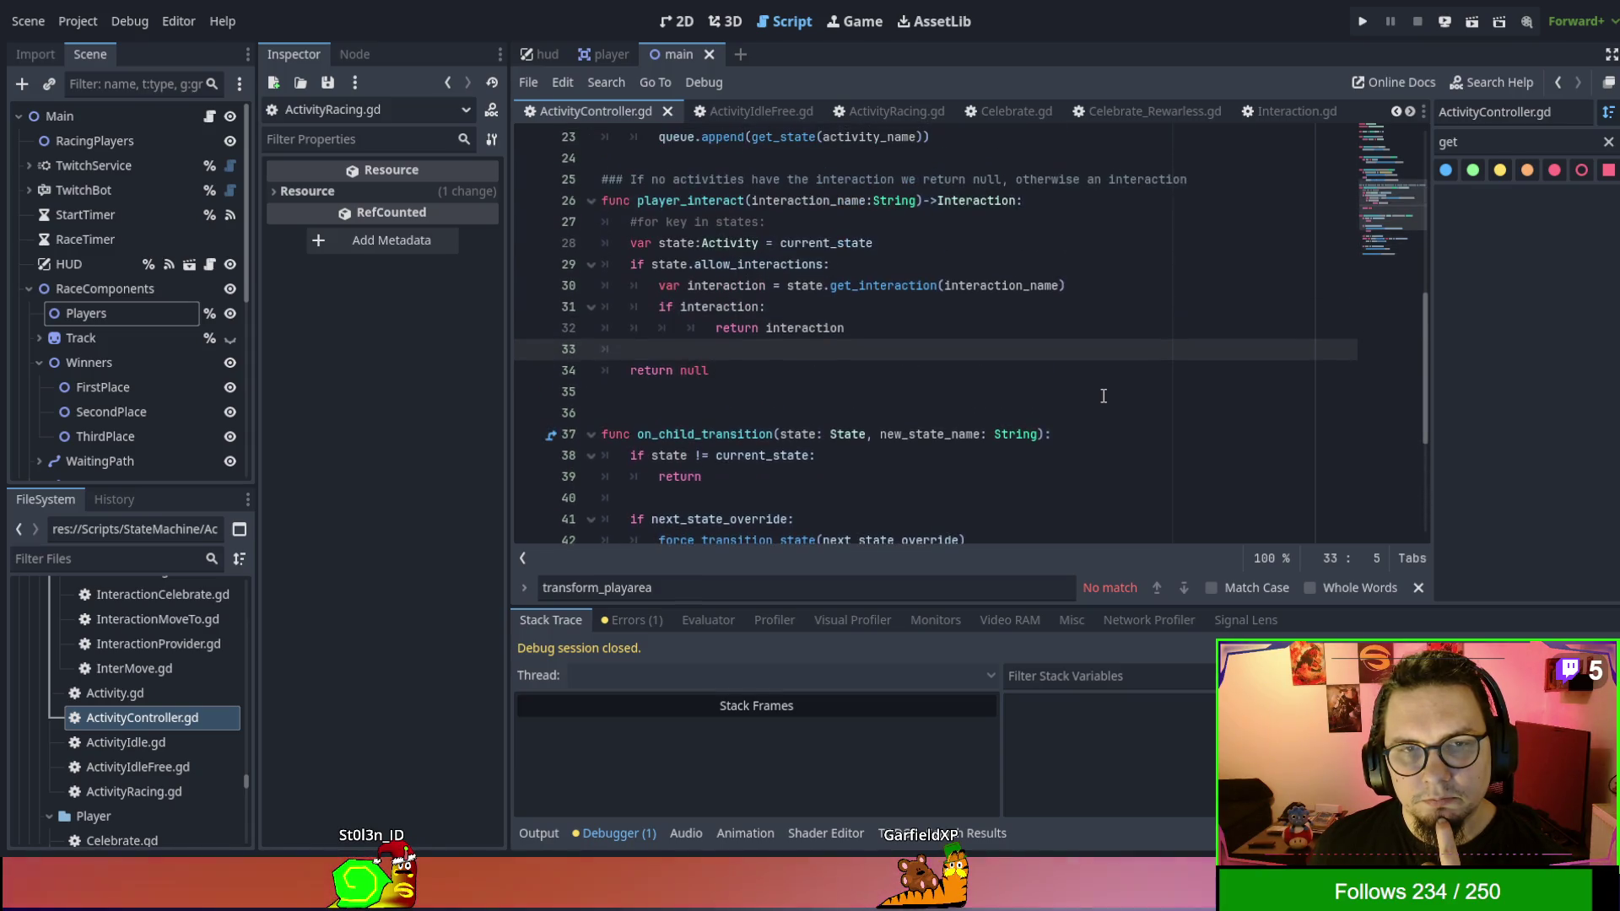
scroll(1103, 395, up, 1)
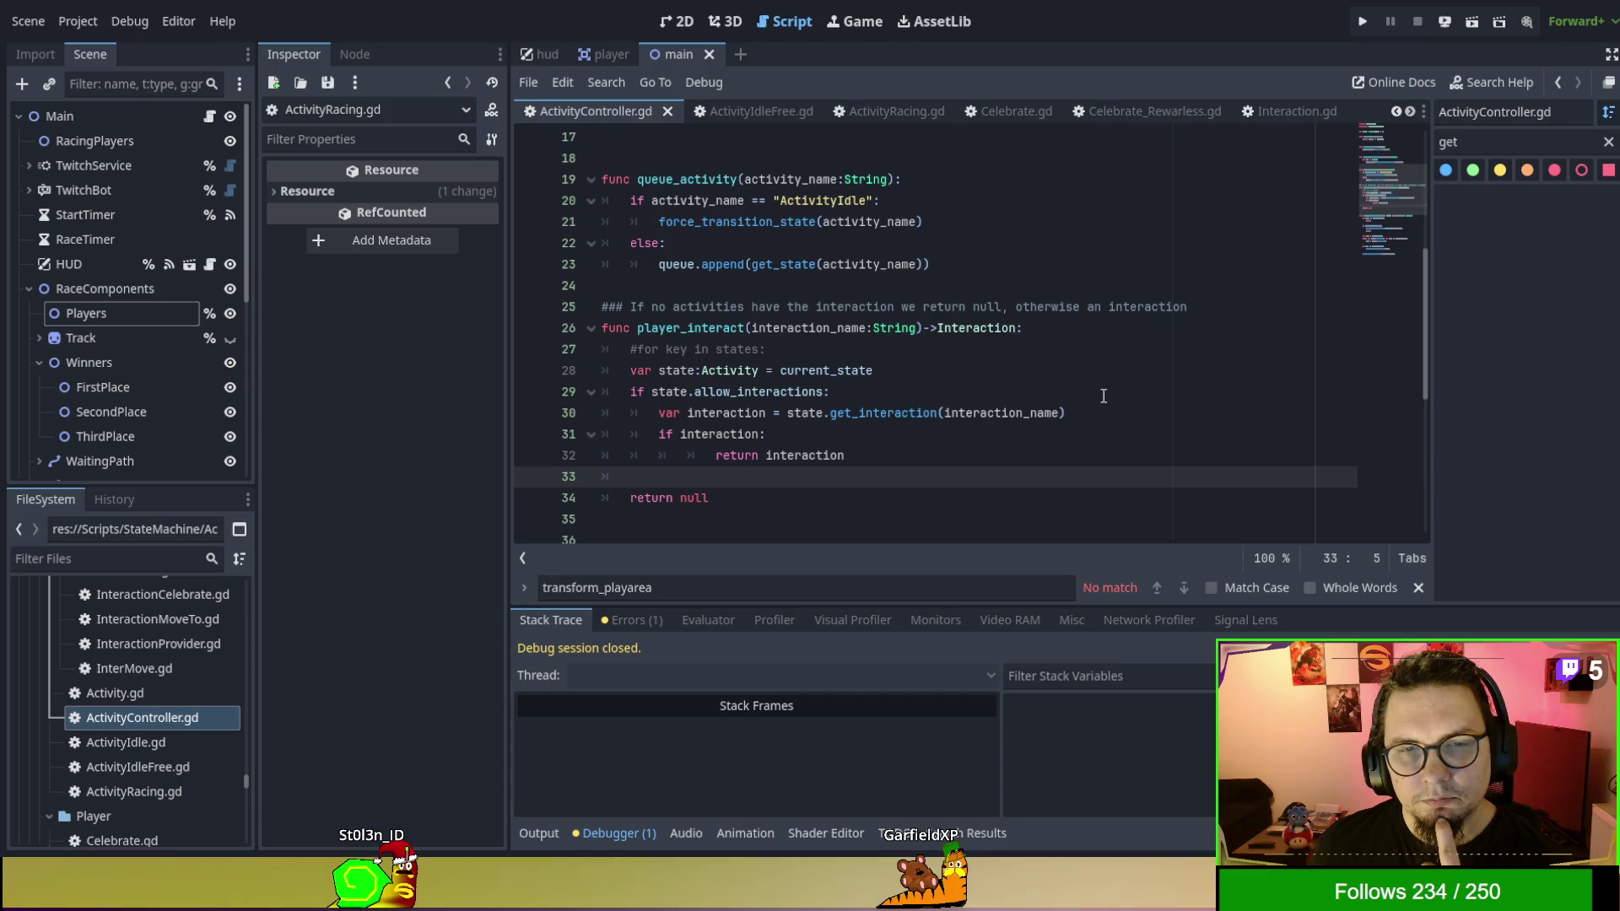
scroll(1102, 396, up, 3)
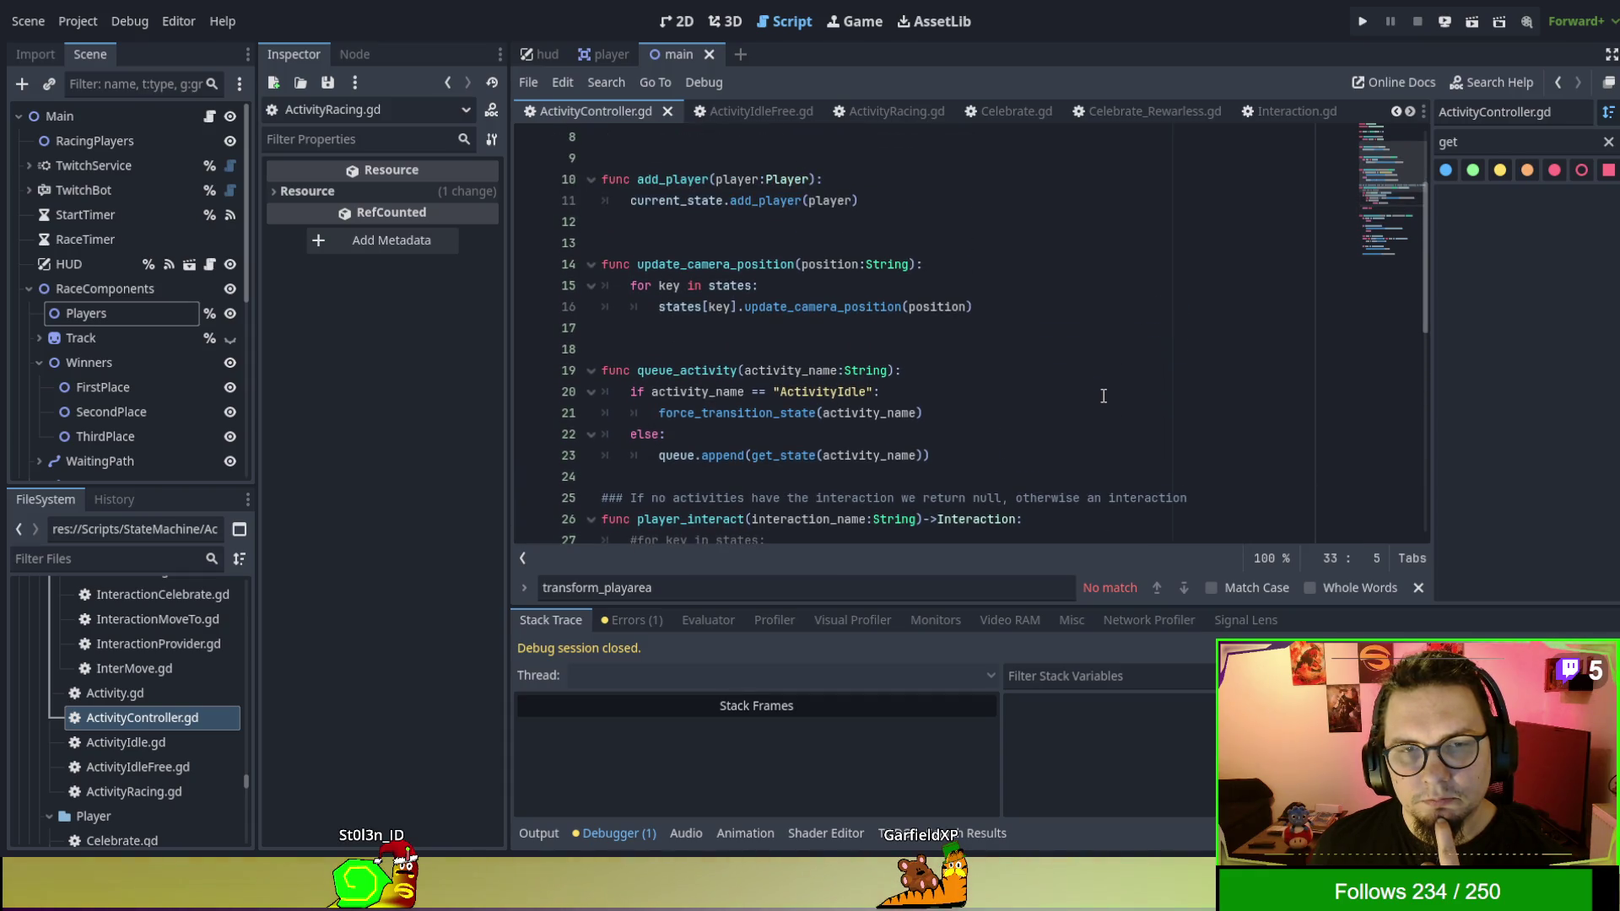
scroll(1103, 395, up, 3)
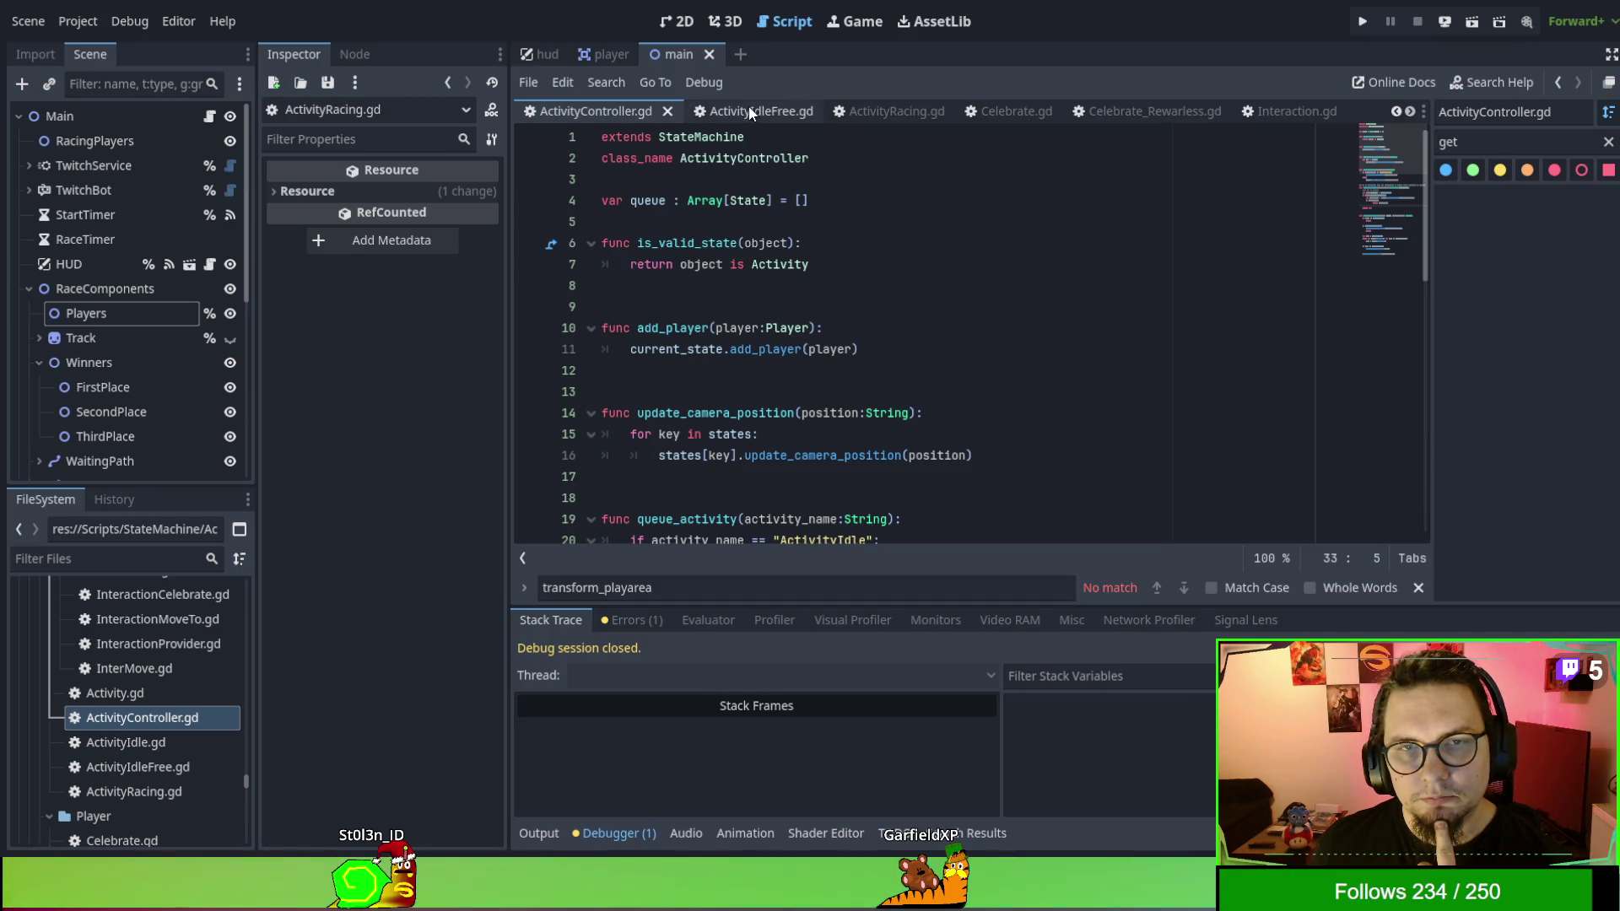
scroll(750, 109, down, 2)
scroll(751, 109, down, 1)
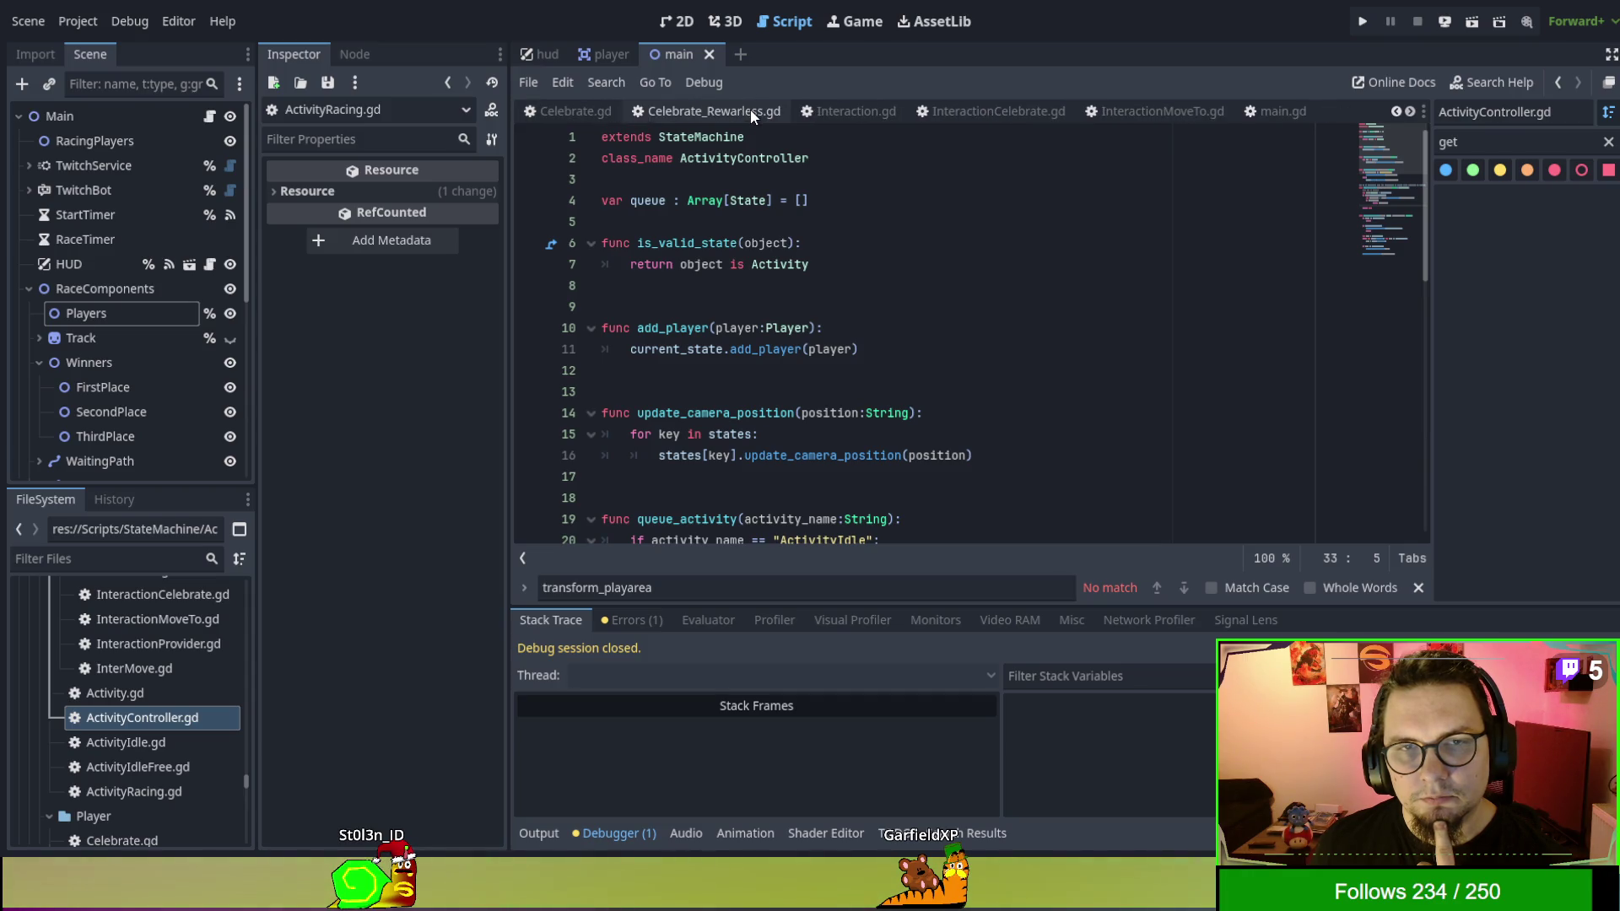
Inspect the celebration_timeout timer callback in Celebrate_Rewarless.gd, then close that script.
click(751, 110)
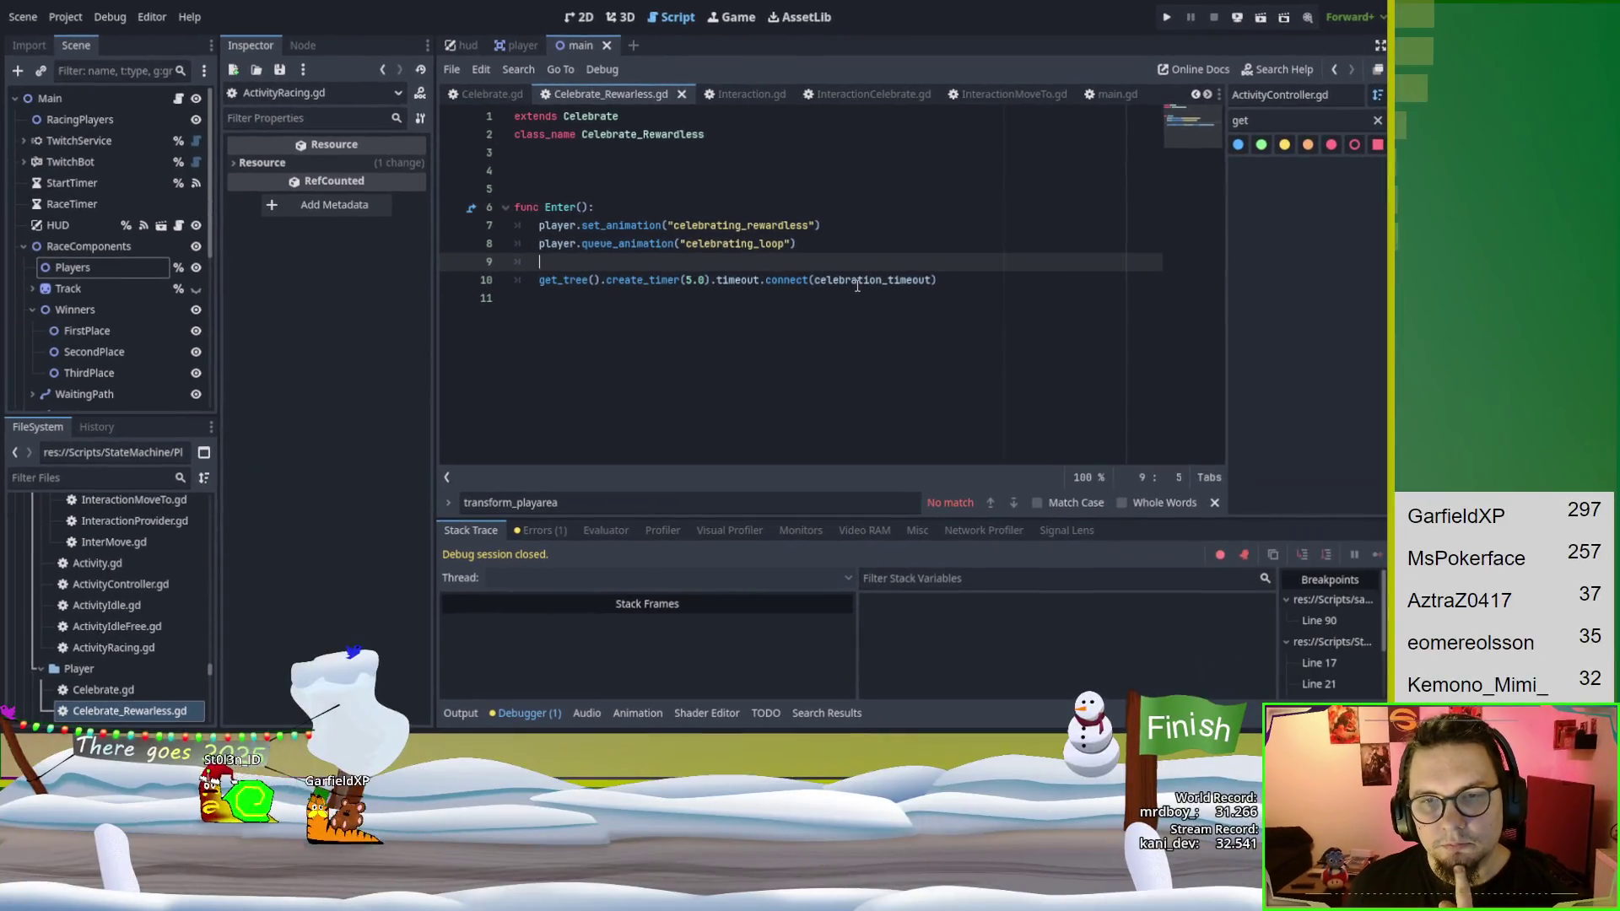
click(1004, 334)
double_click(857, 280)
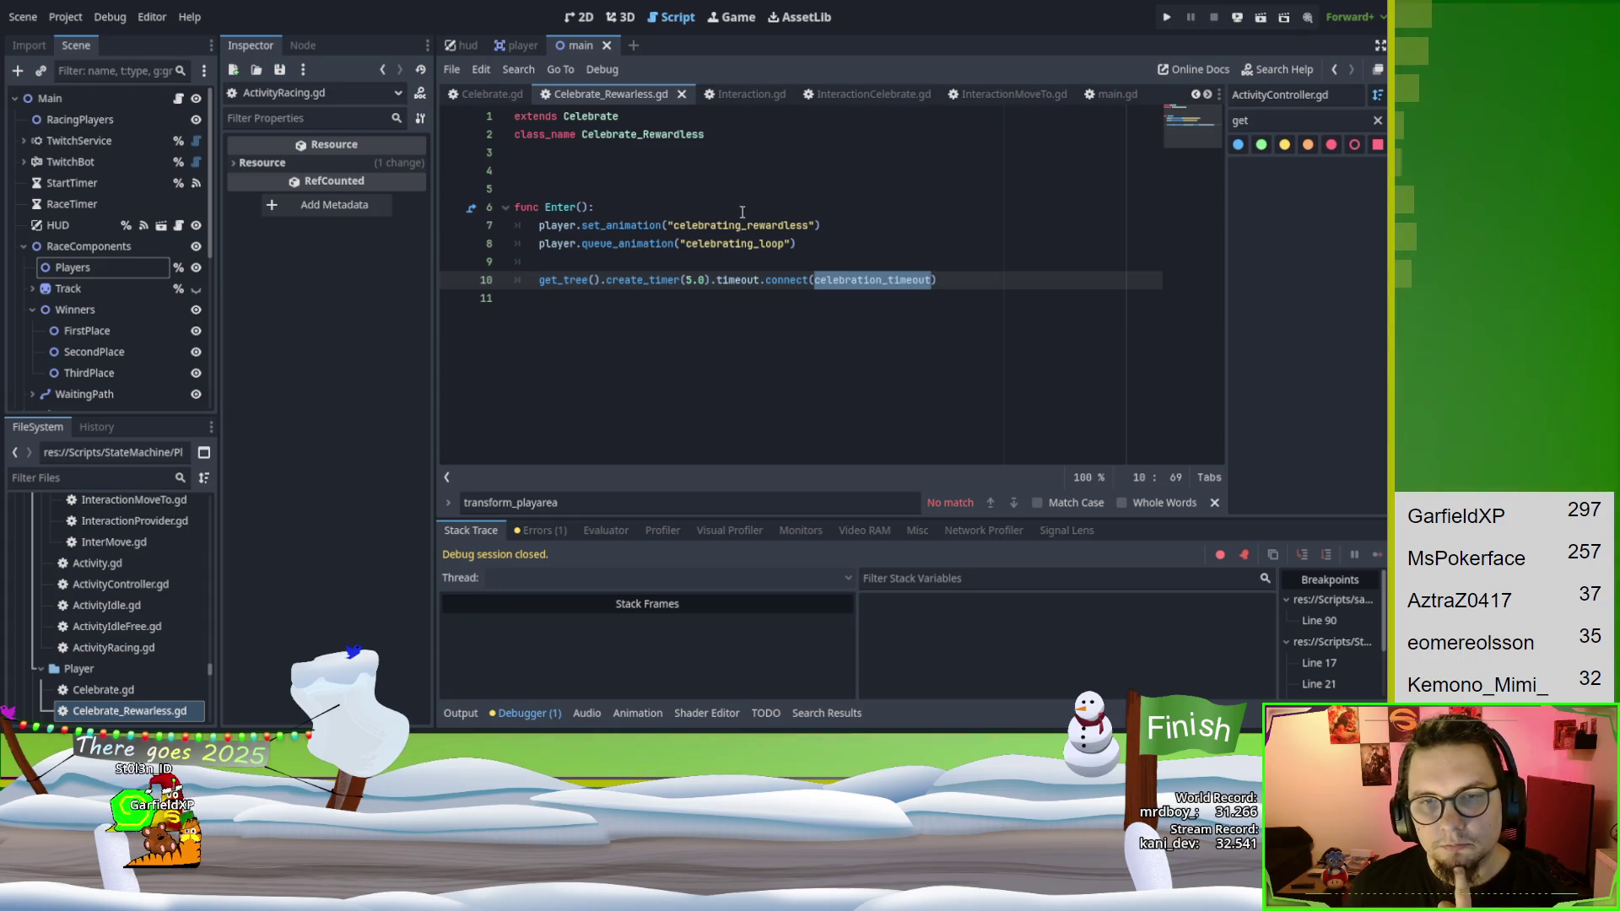
click(751, 93)
click(665, 99)
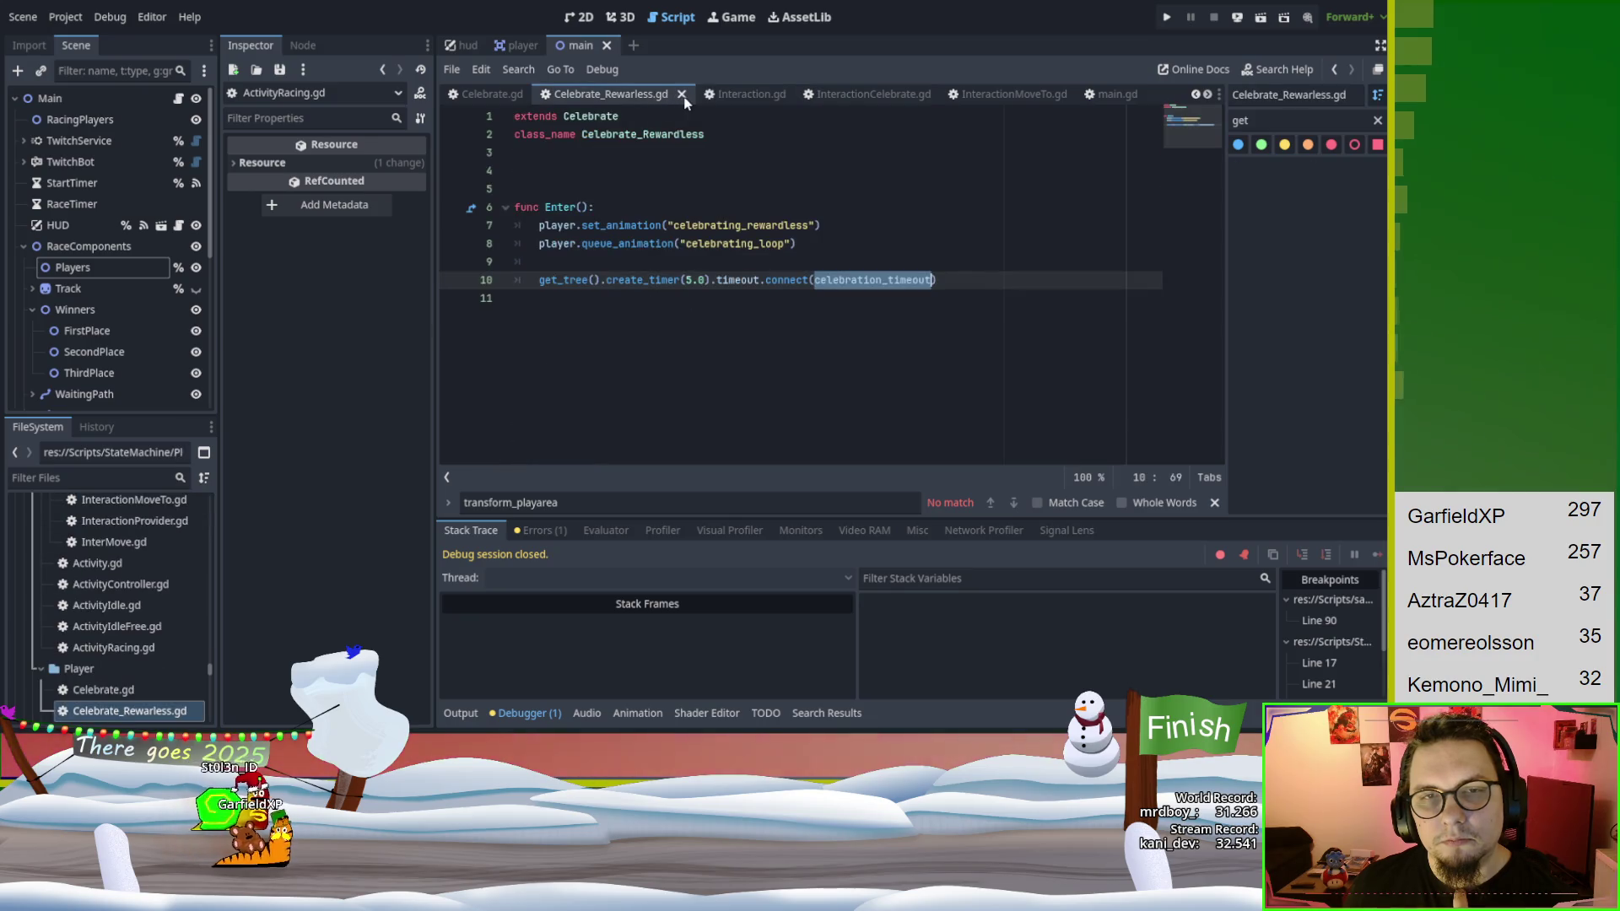
click(683, 95)
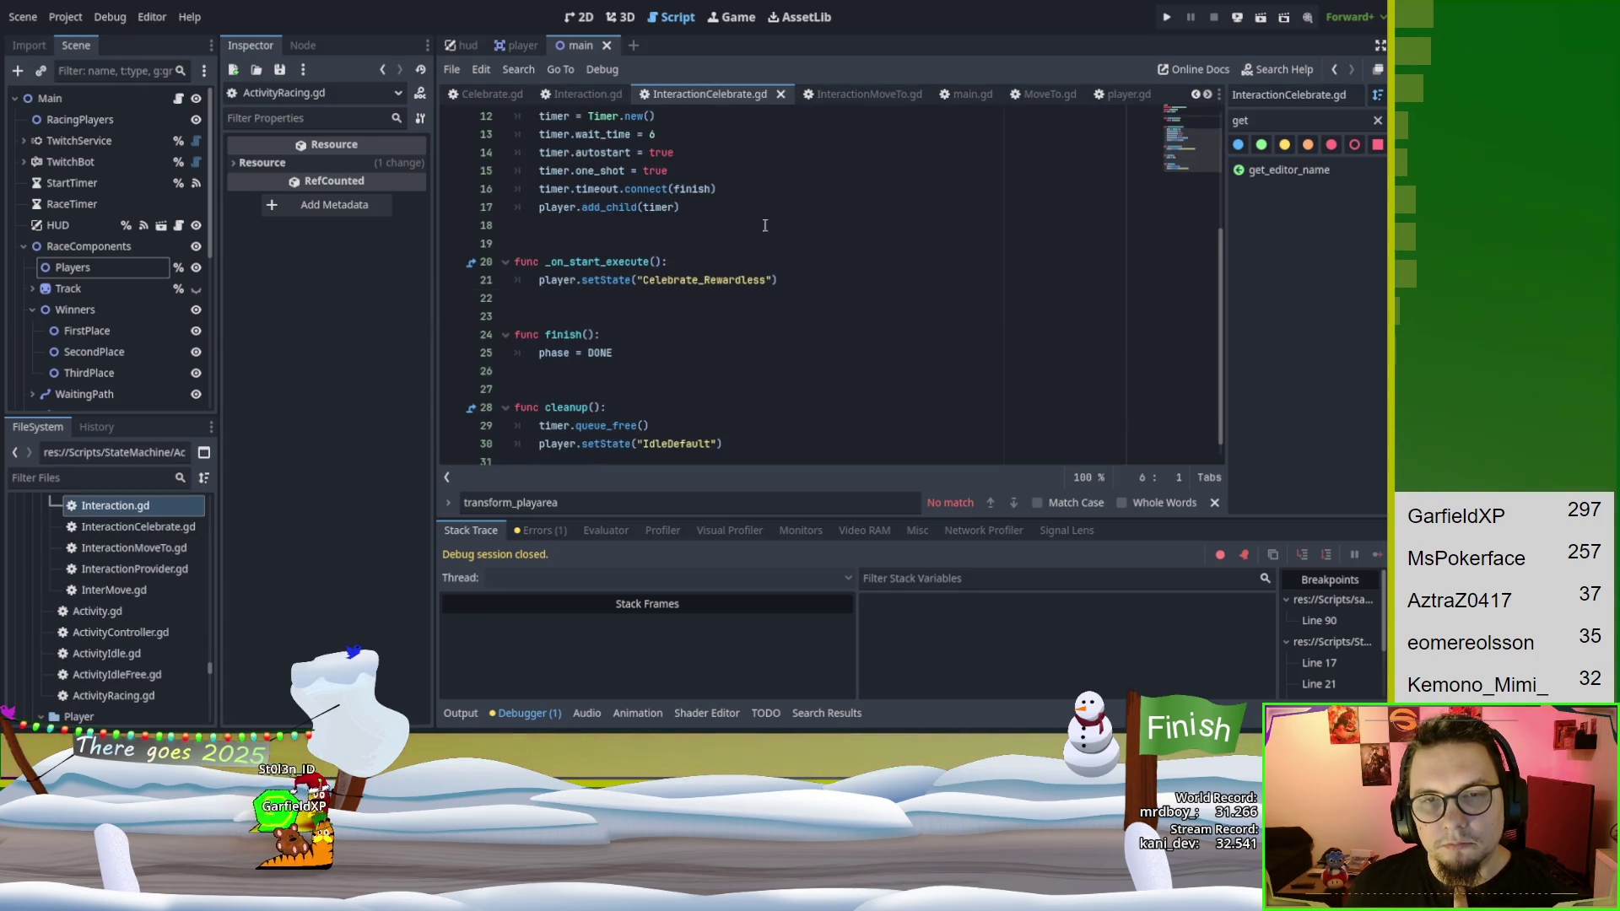
Close InteractionCelebrate.gd, skim InteractionMoveTo.gd, and bring up main.gd's get_player_by_name.
scroll(808, 294, down, 1)
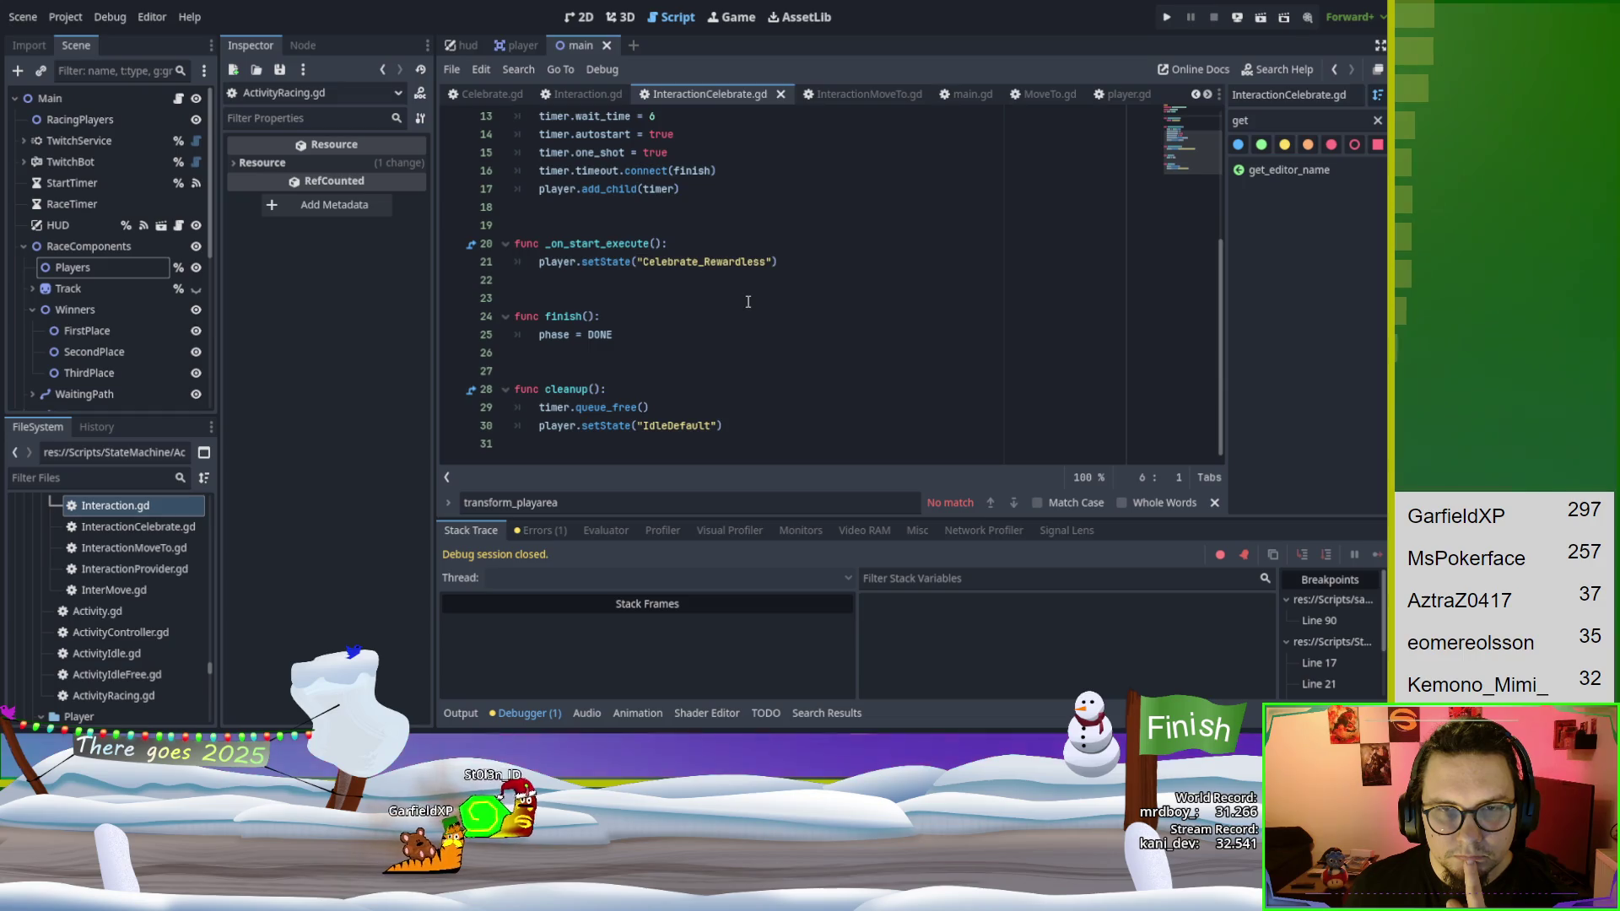
scroll(747, 301, up, 3)
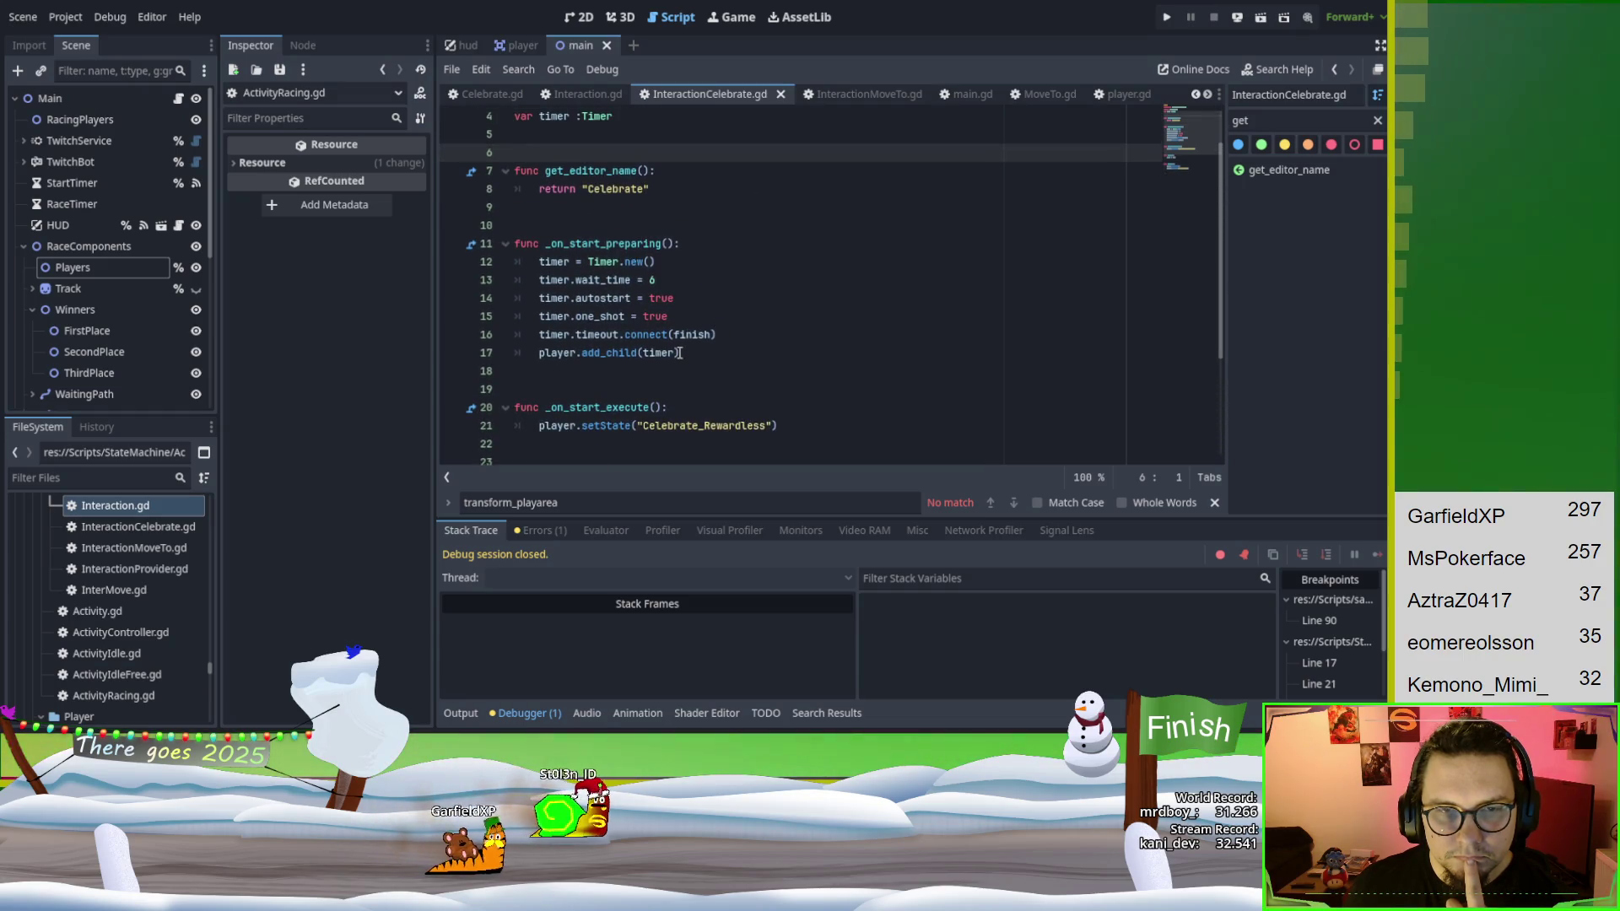
scroll(679, 352, up, 1)
scroll(680, 352, down, 4)
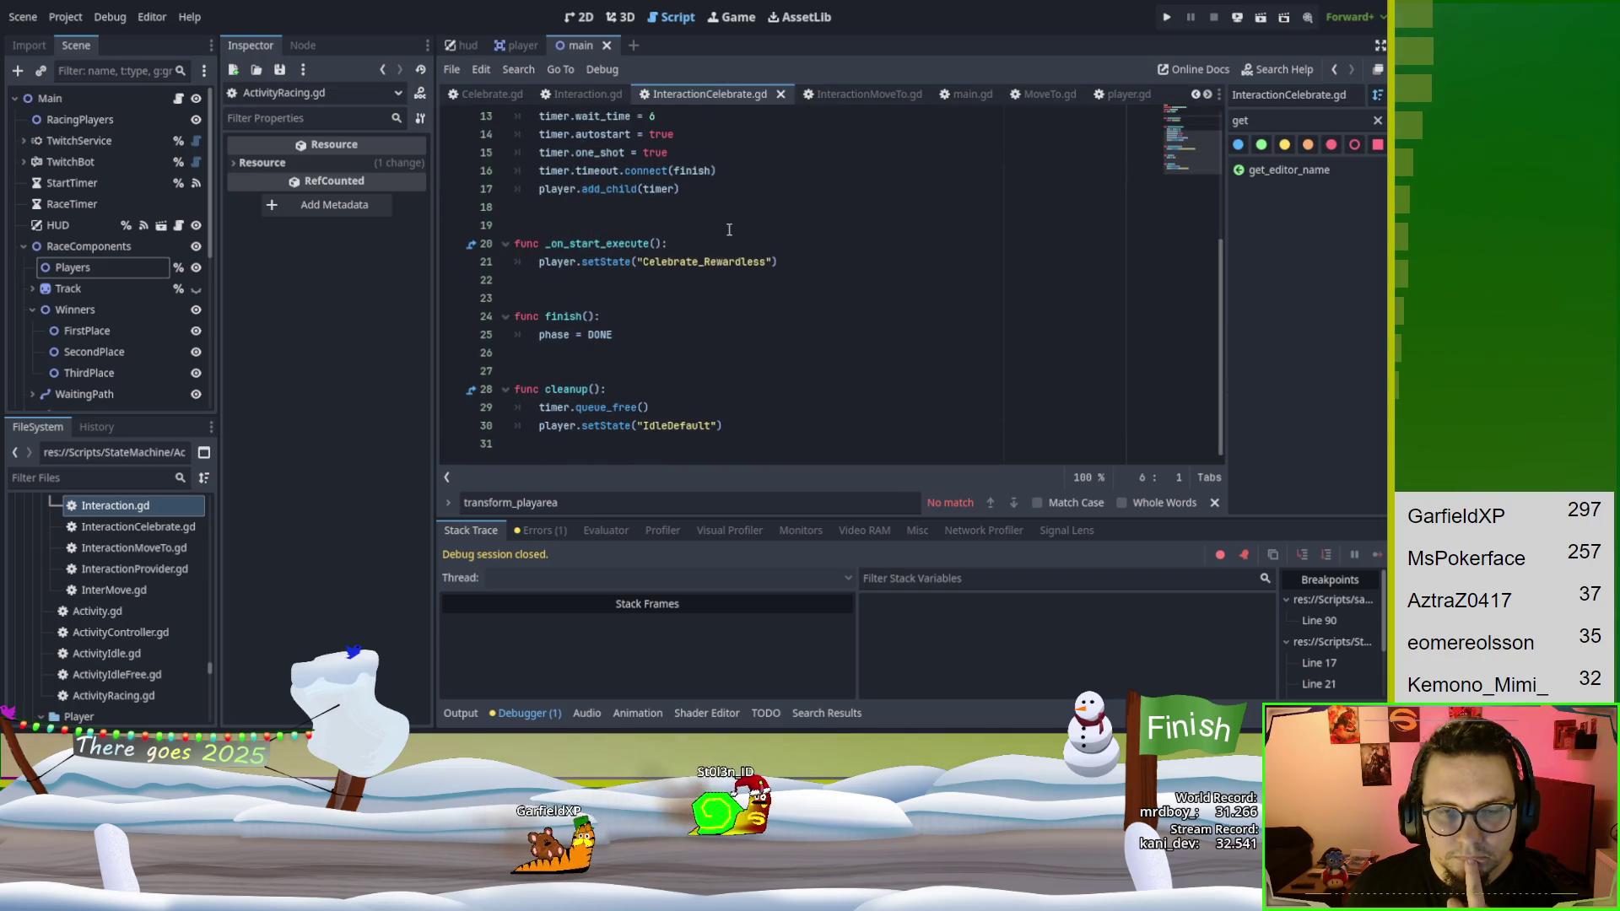
click(780, 94)
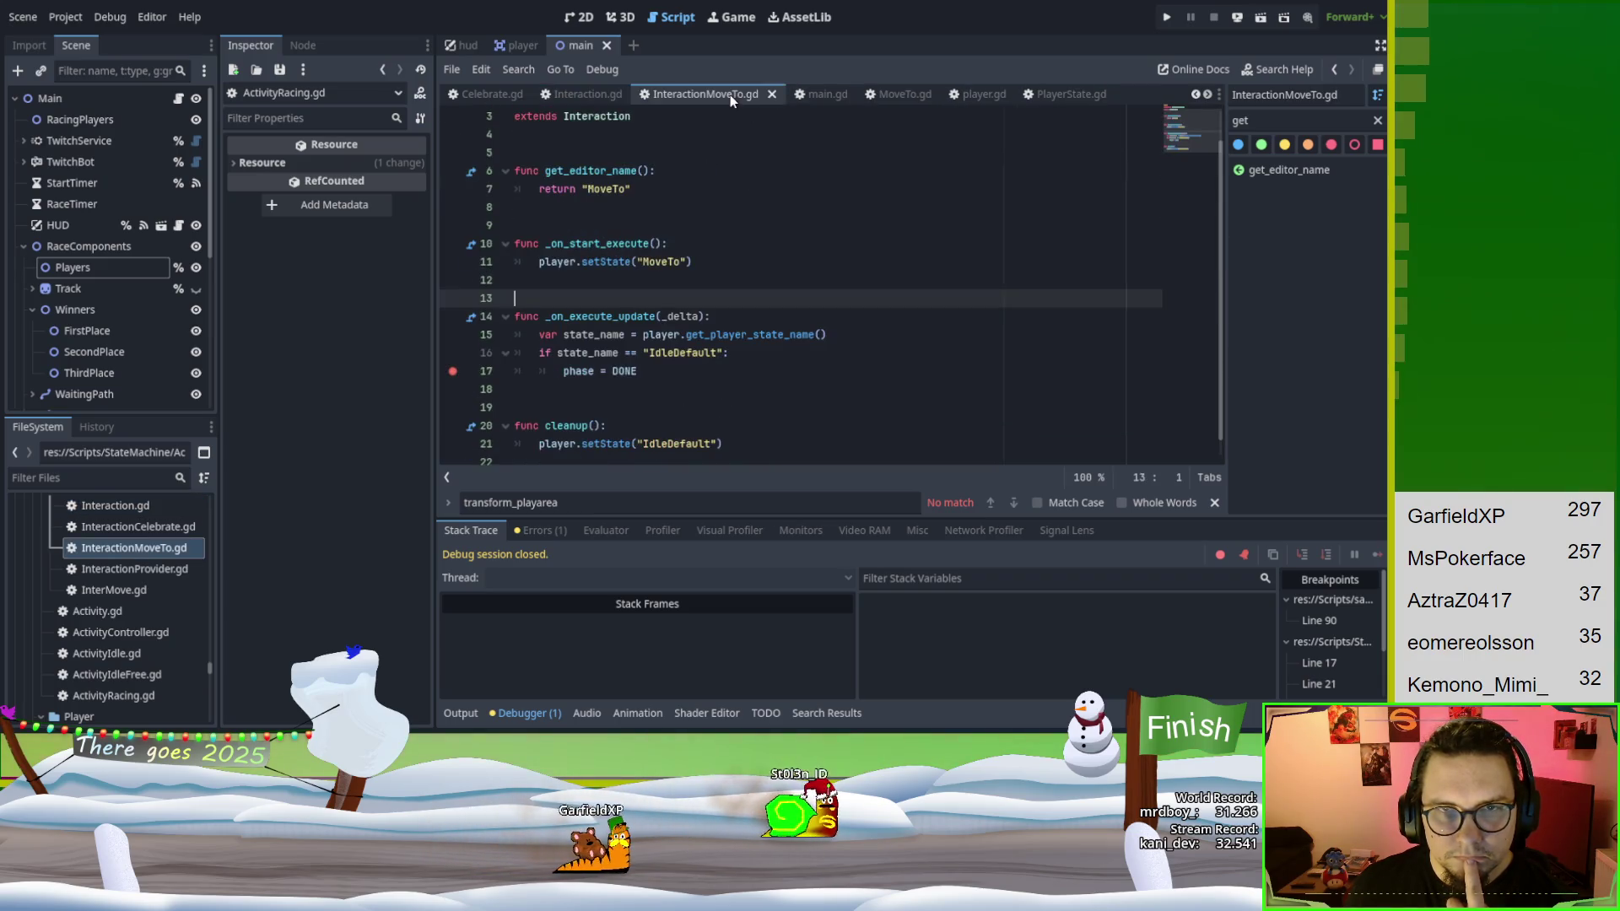
scroll(758, 229, down, 1)
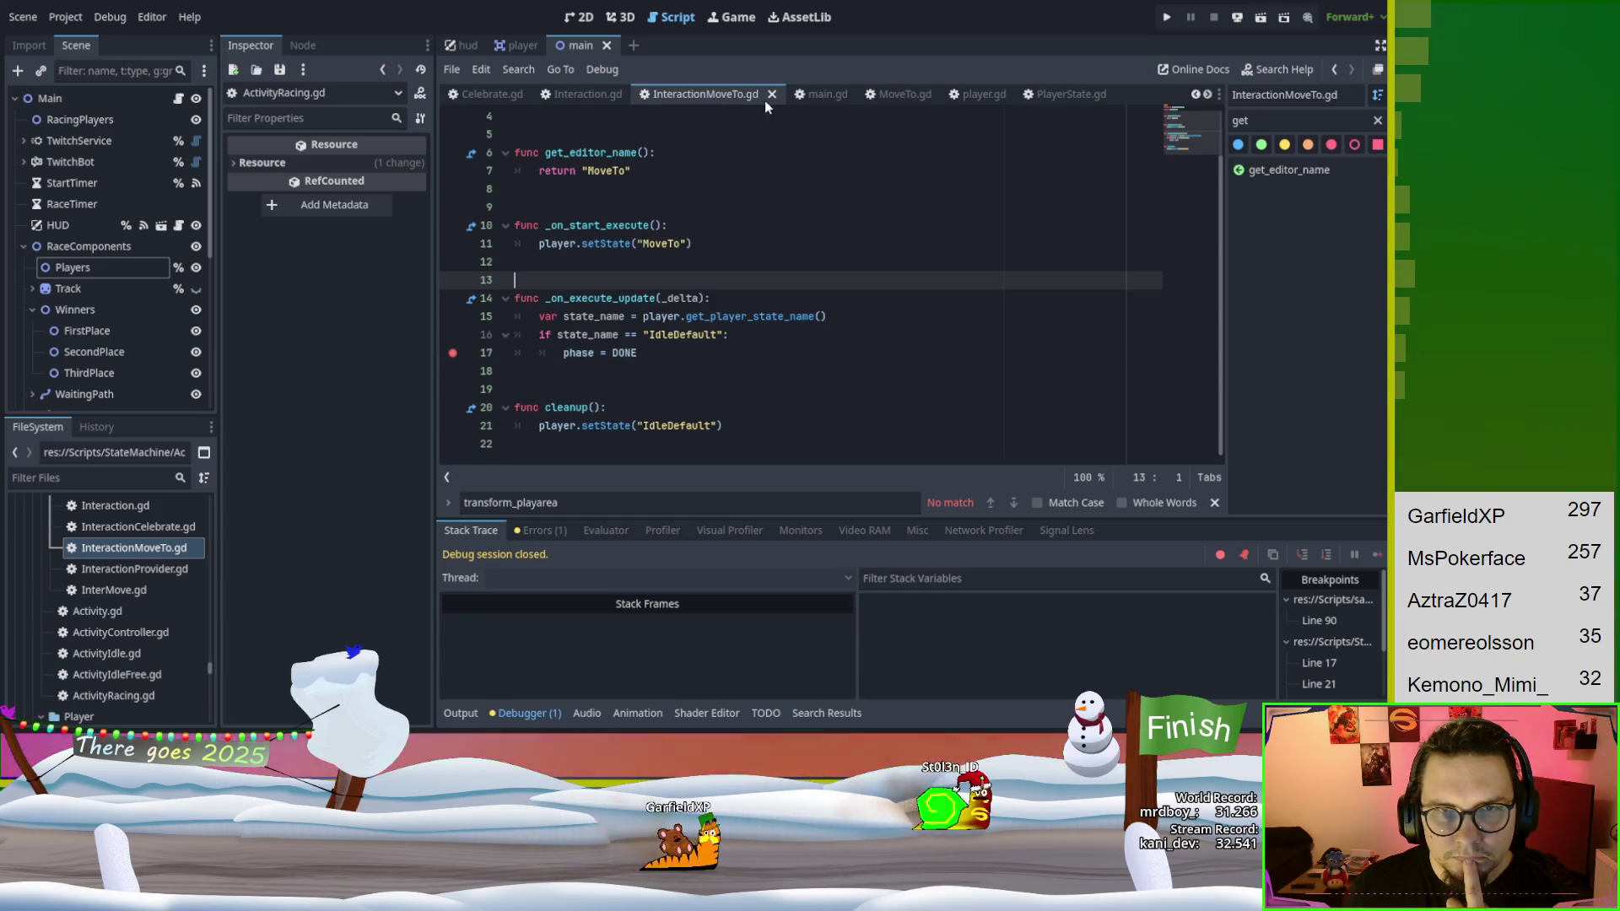
click(808, 98)
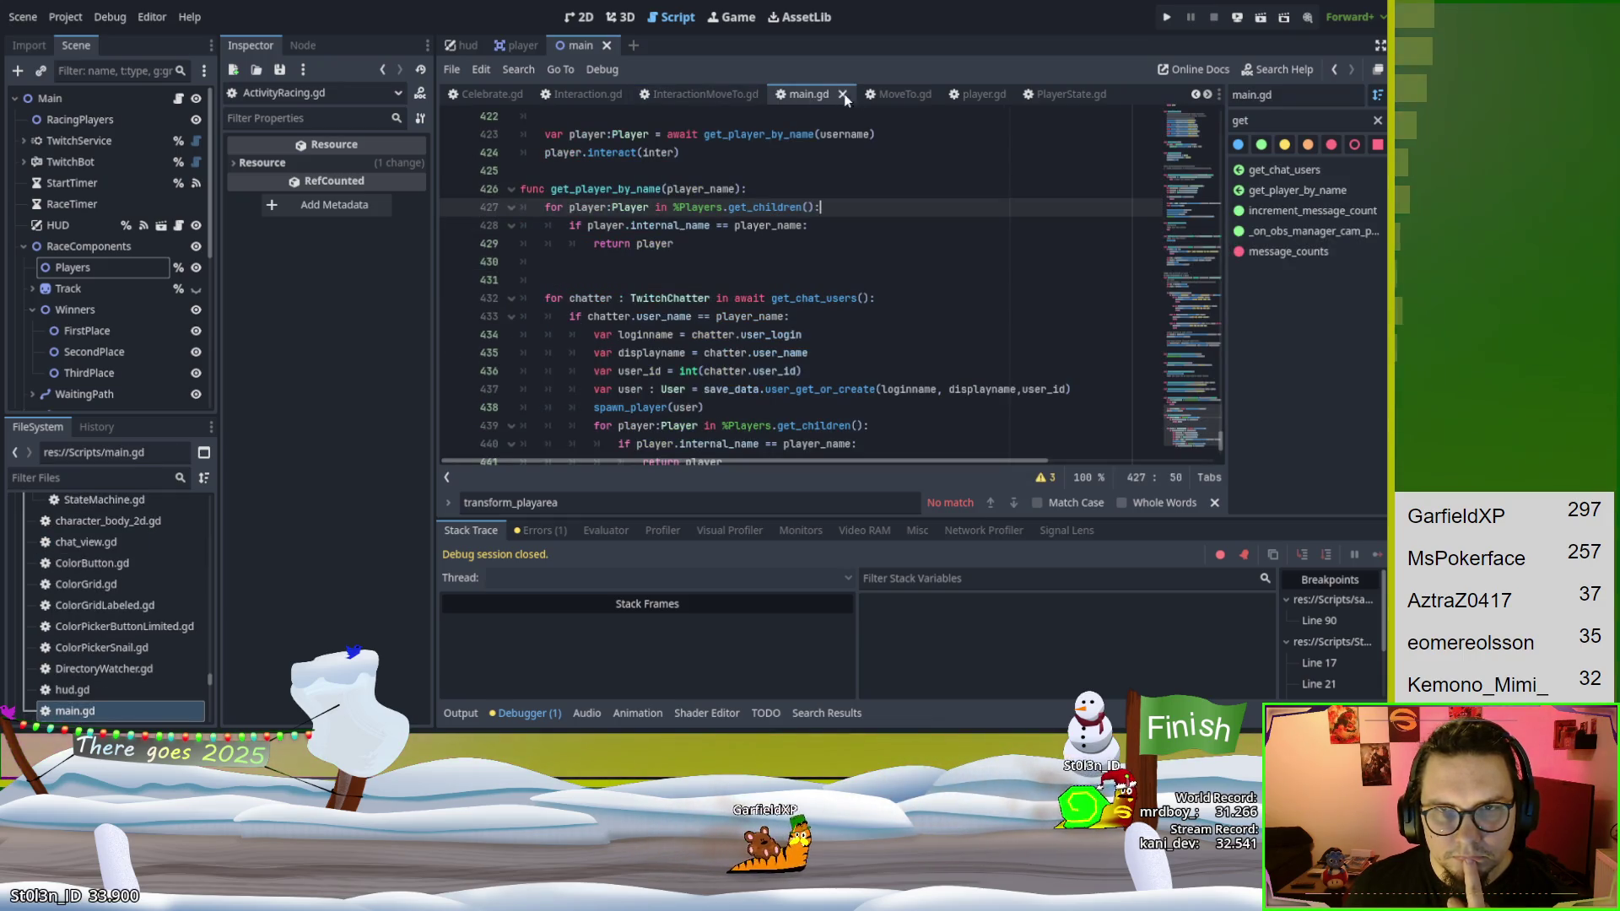
Skim ActivityController.gd's State queue and add_player, then open StateMachine.gd from FileSystem.
scroll(683, 97, up, 4)
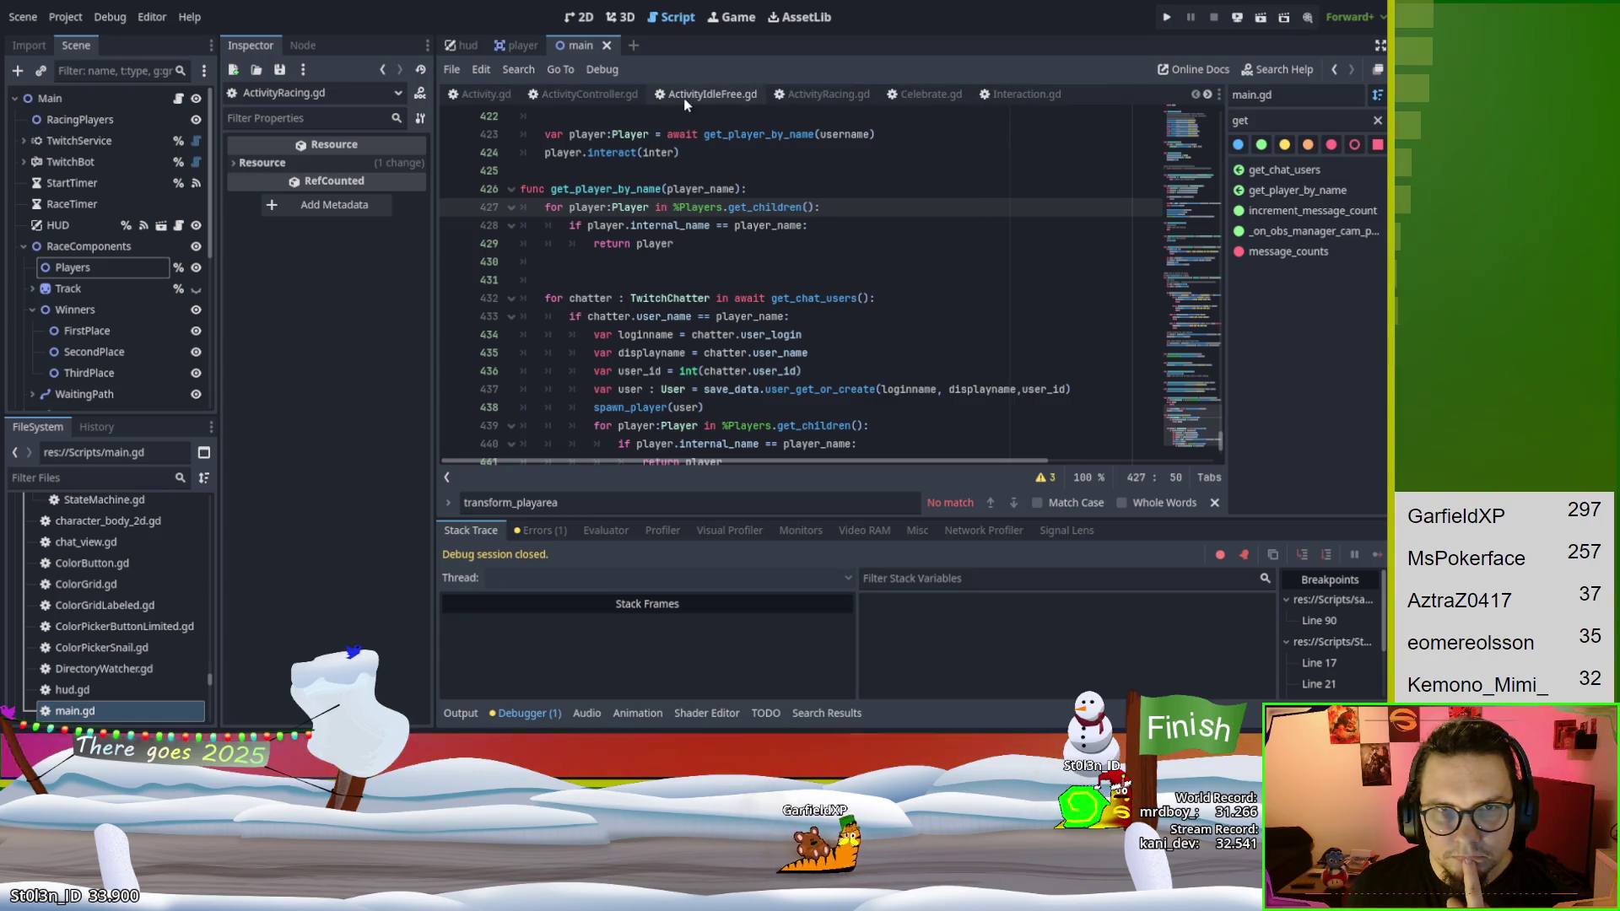
click(613, 108)
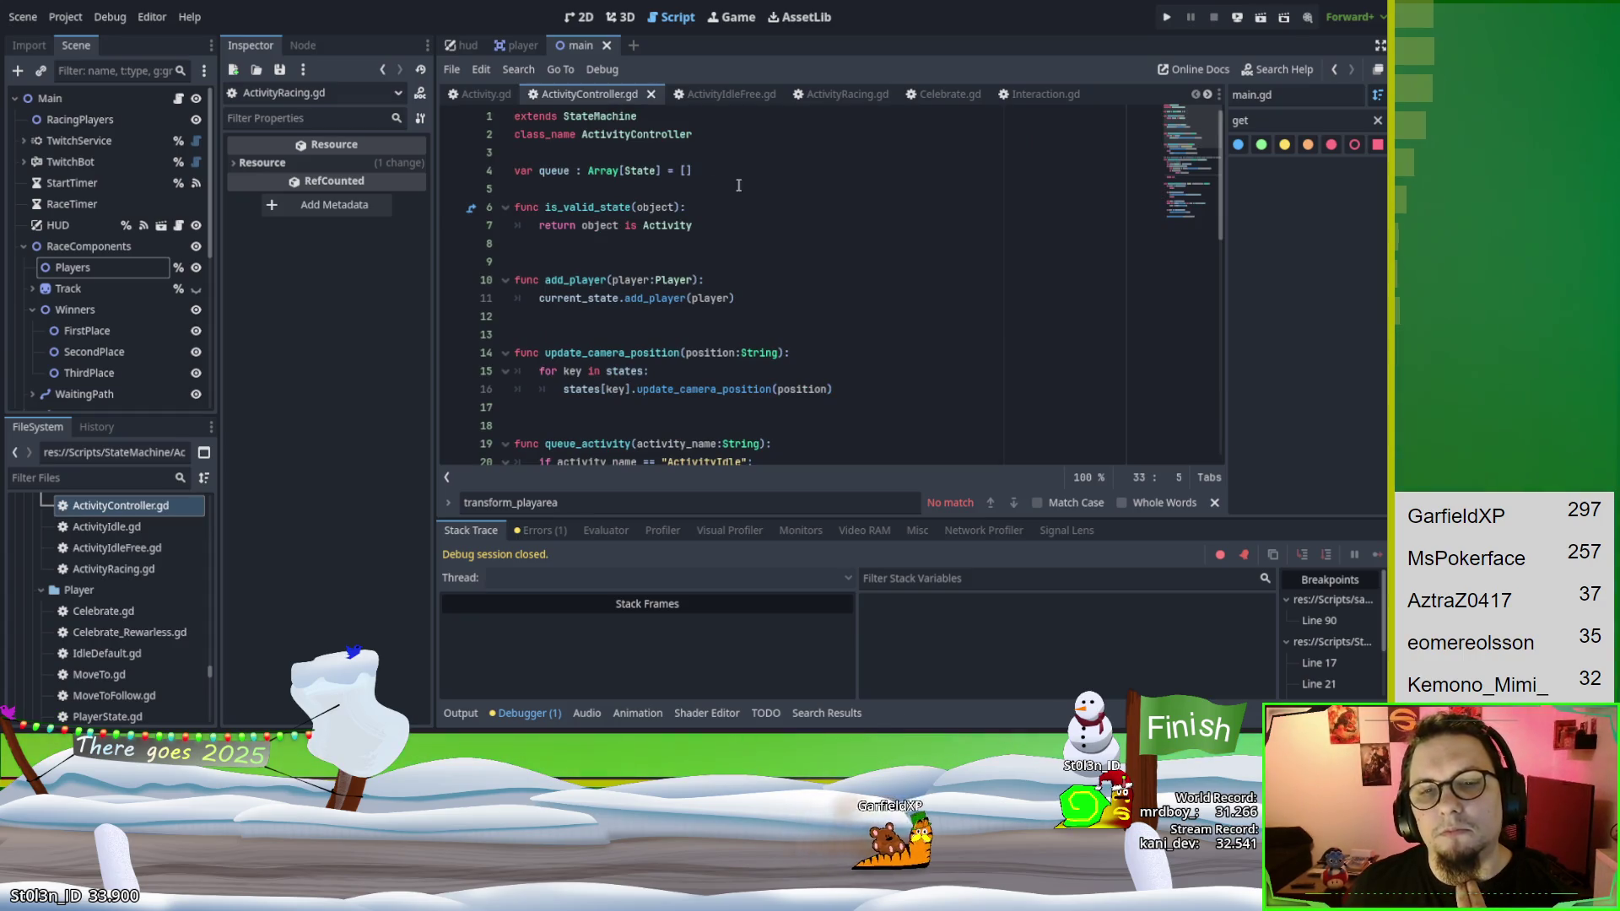
scroll(794, 277, down, 10)
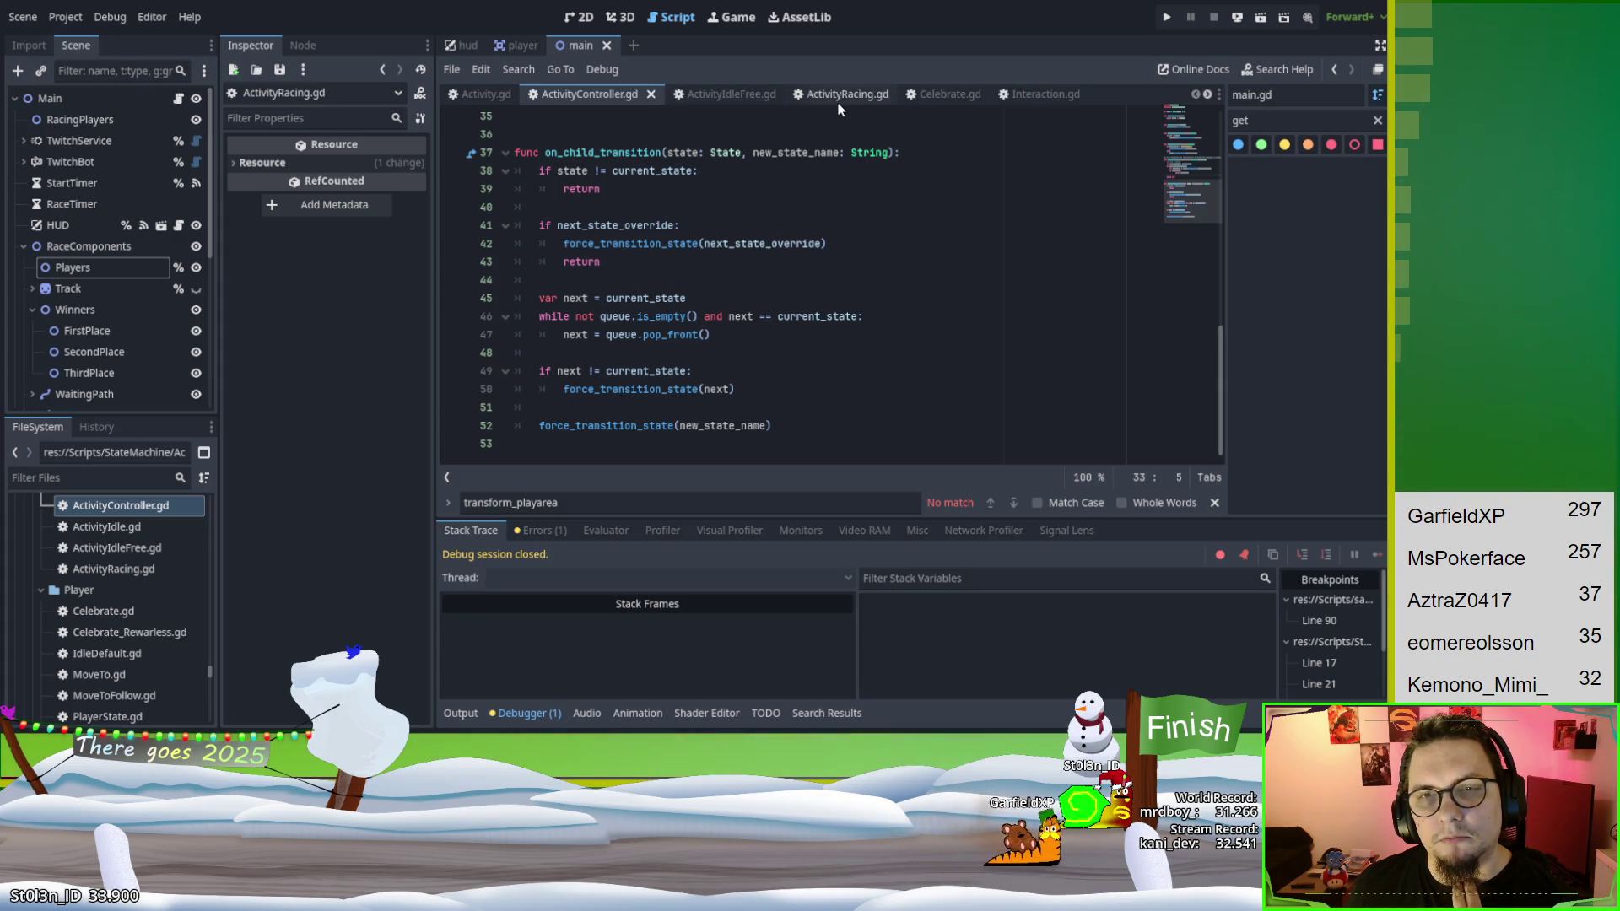
scroll(704, 244, up, 4)
scroll(704, 244, up, 8)
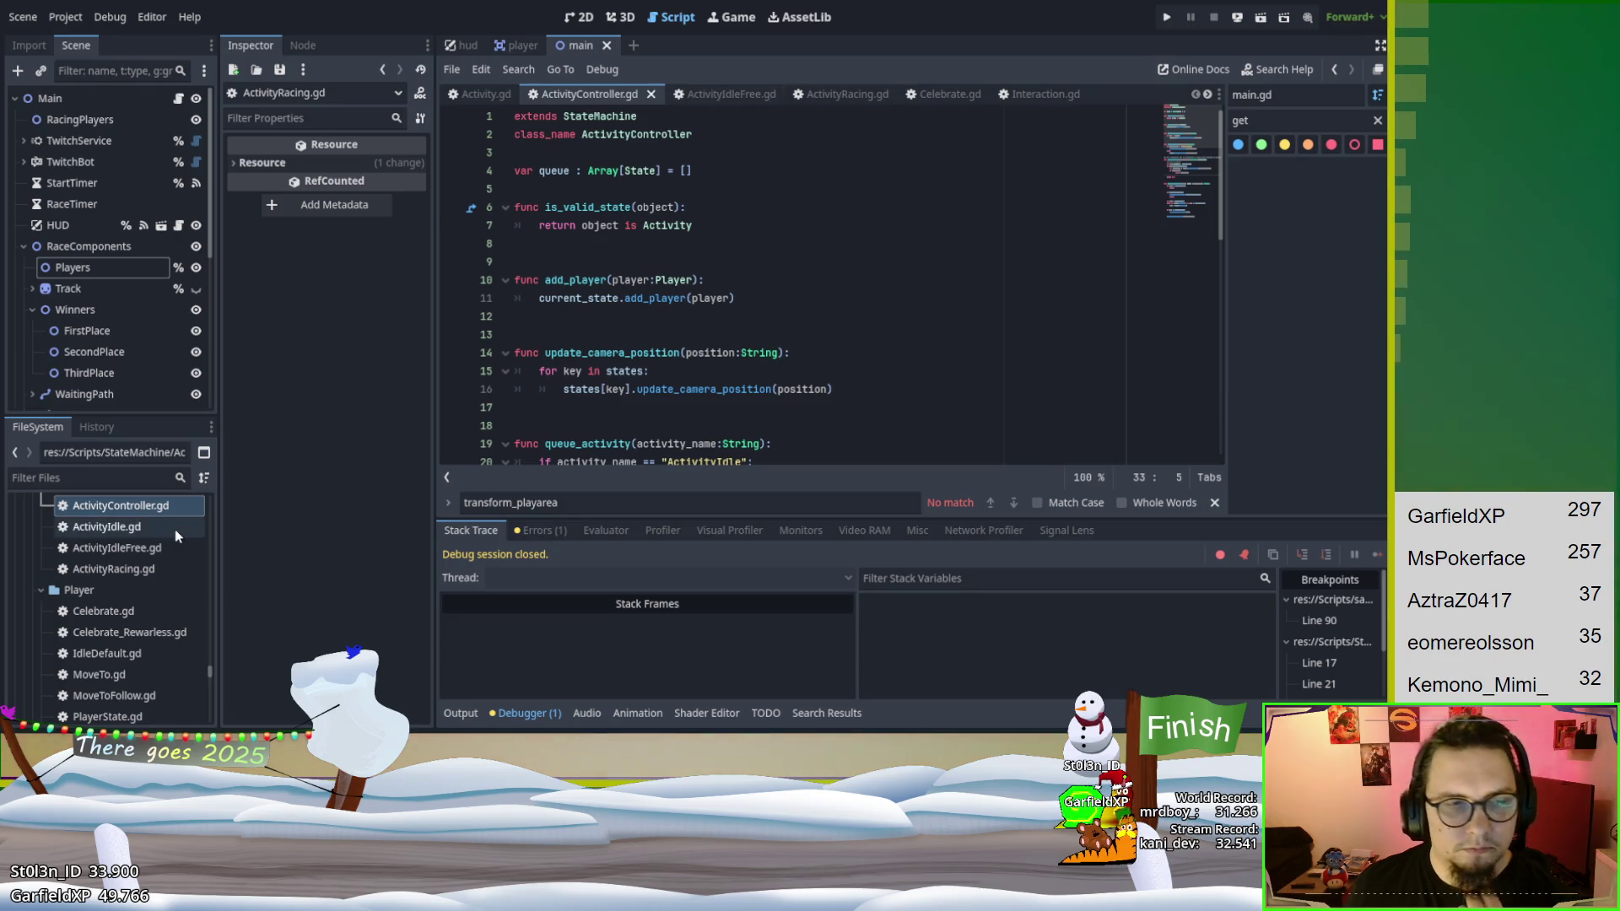
scroll(139, 629, down, 3)
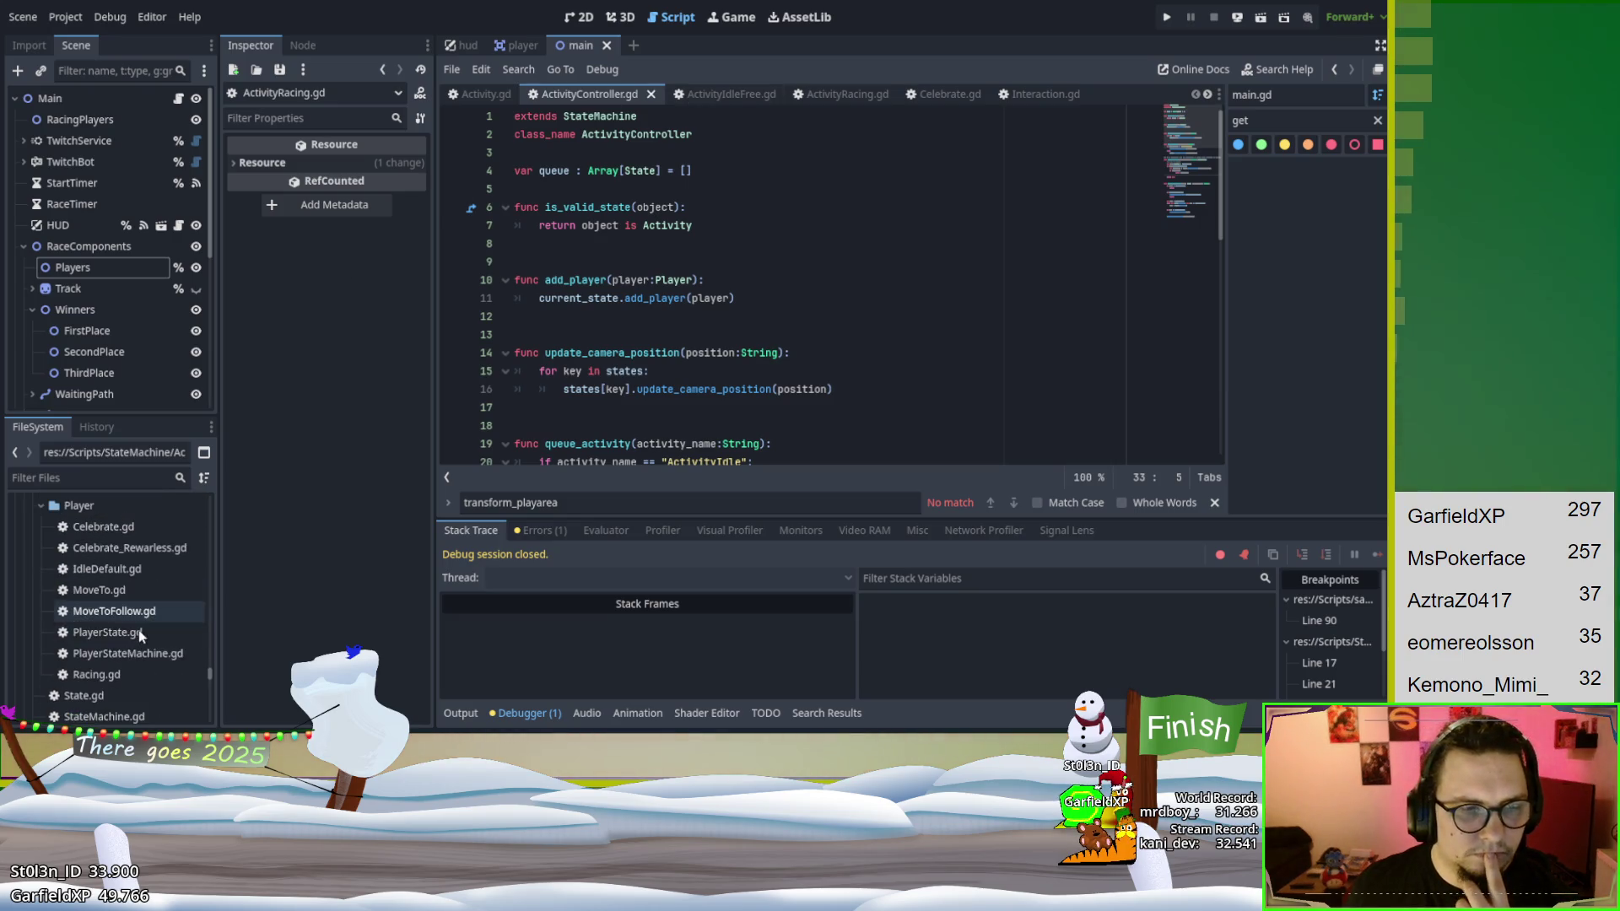
double_click(148, 715)
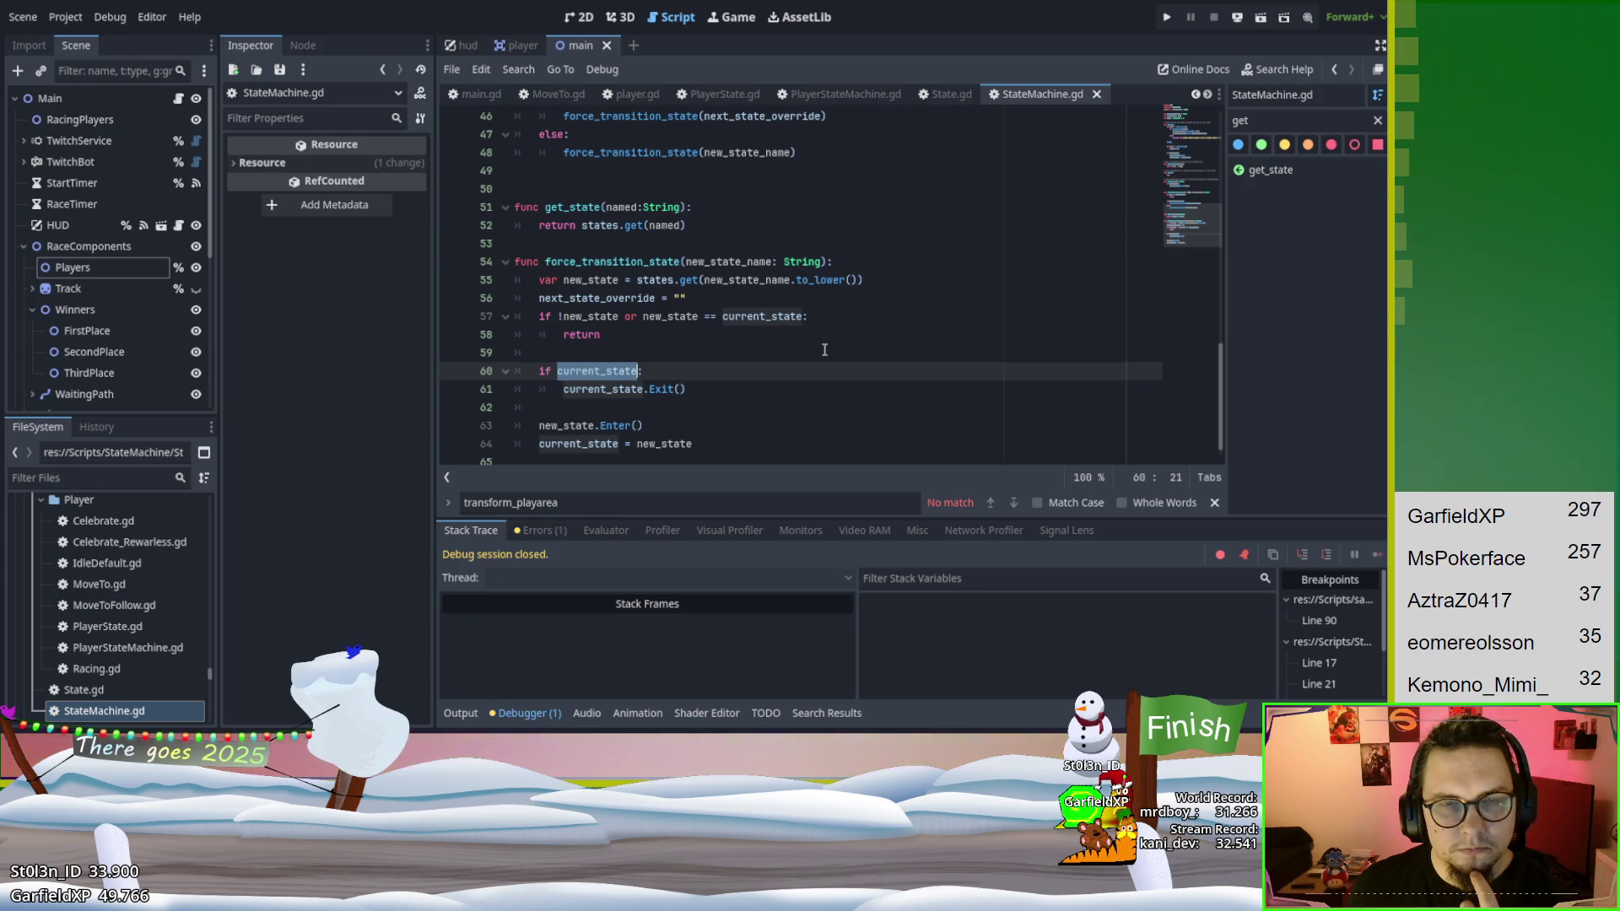
scroll(825, 351, up, 10)
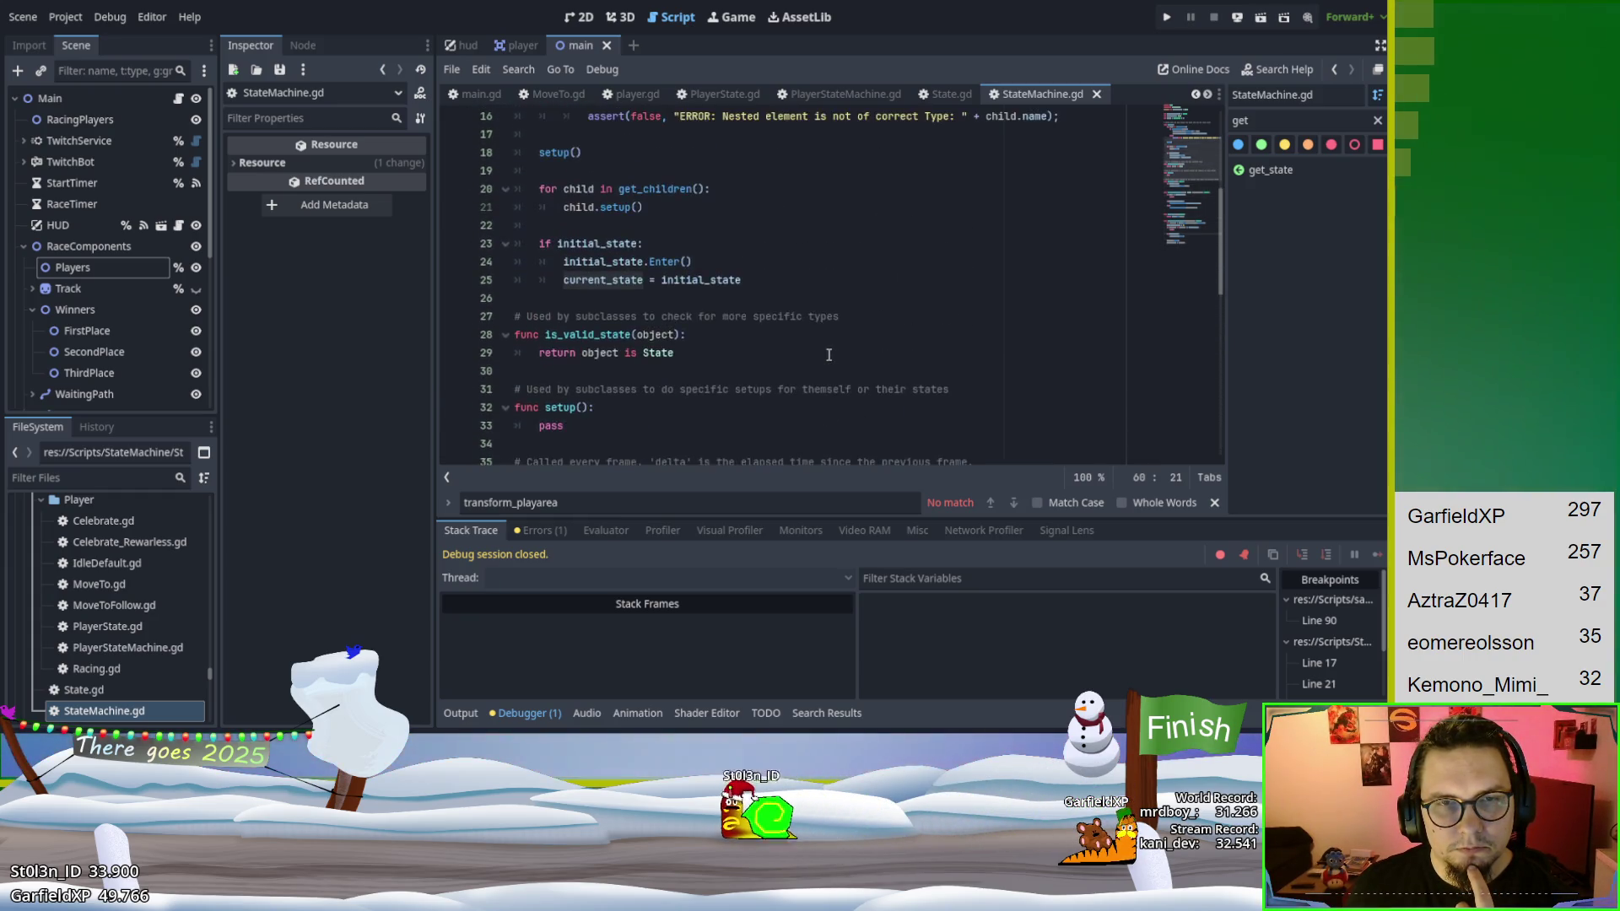
scroll(828, 354, up, 5)
scroll(829, 355, down, 4)
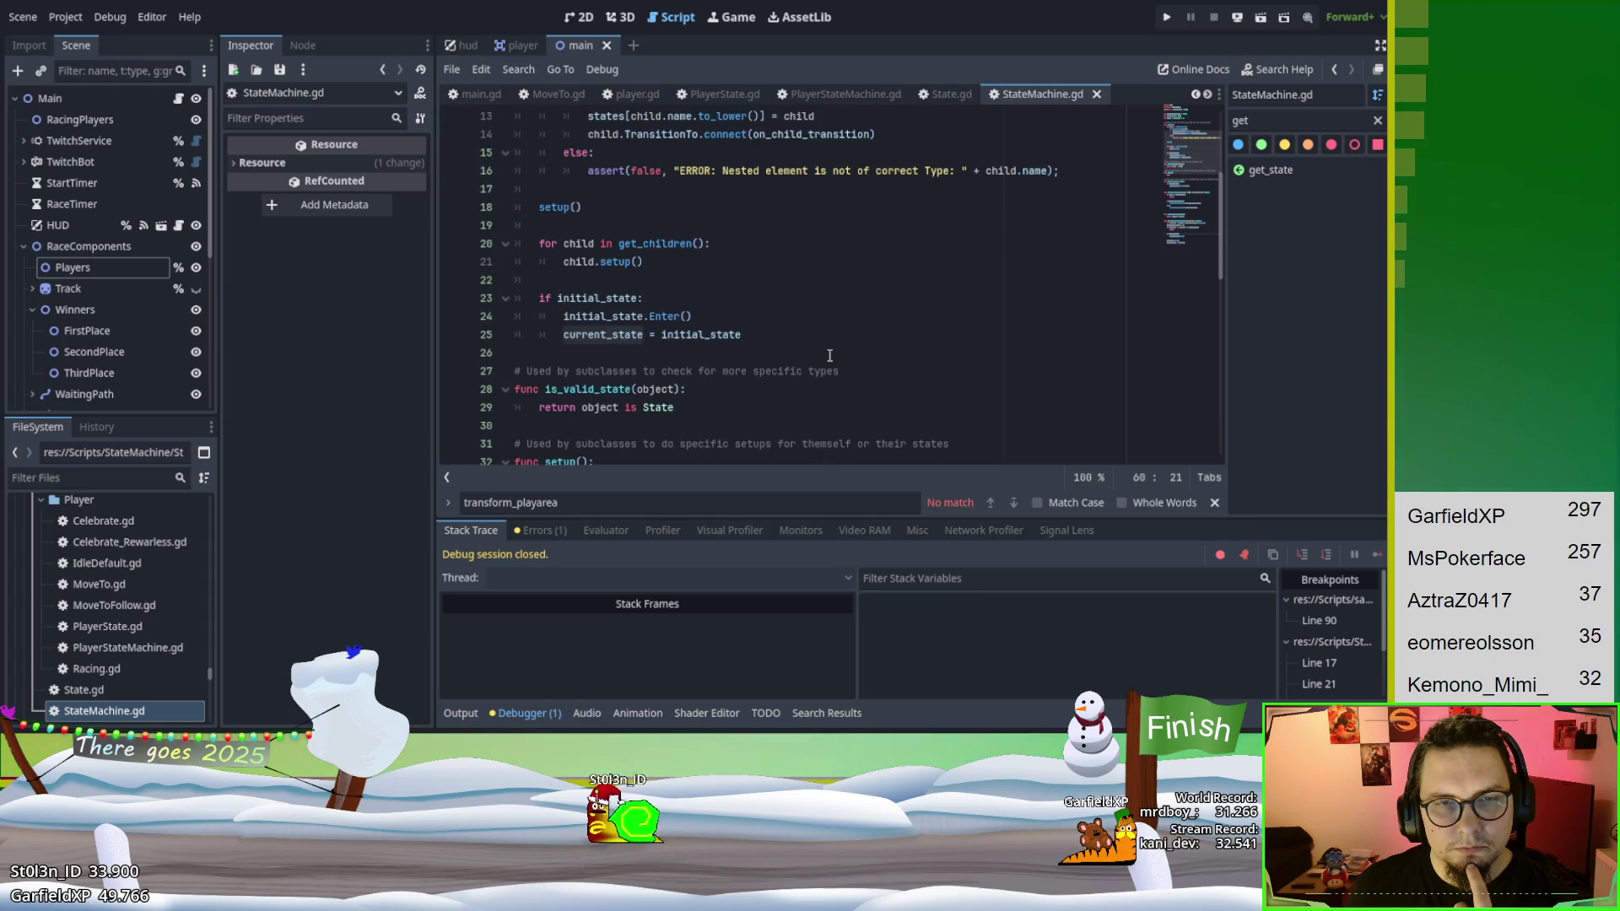
scroll(829, 355, up, 4)
scroll(830, 355, down, 4)
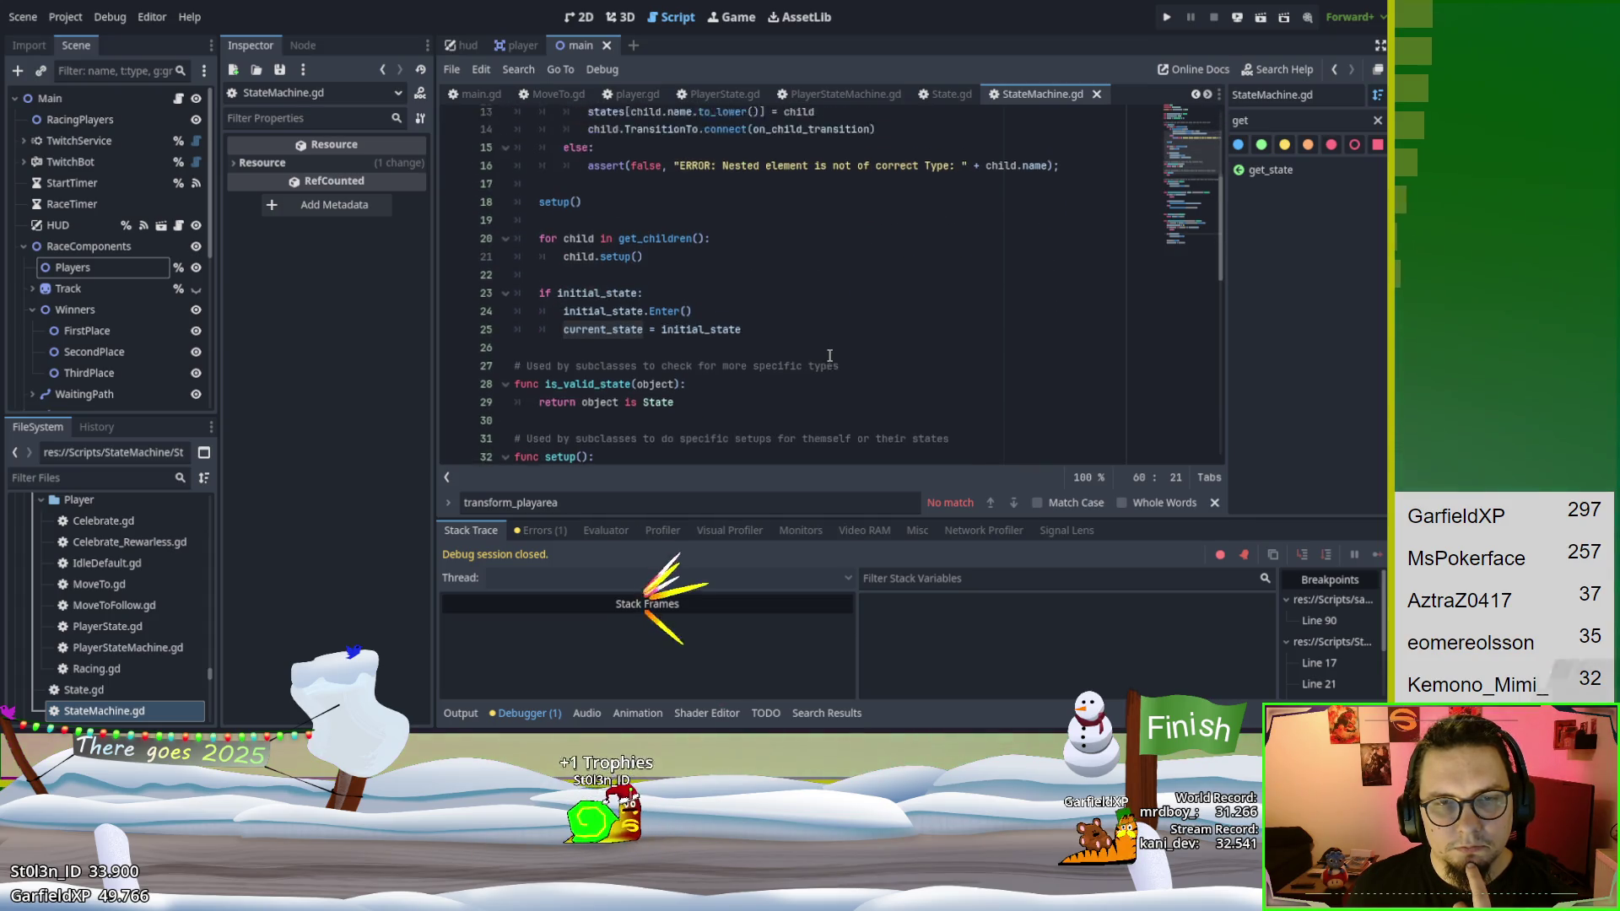
scroll(830, 355, down, 8)
scroll(829, 355, down, 3)
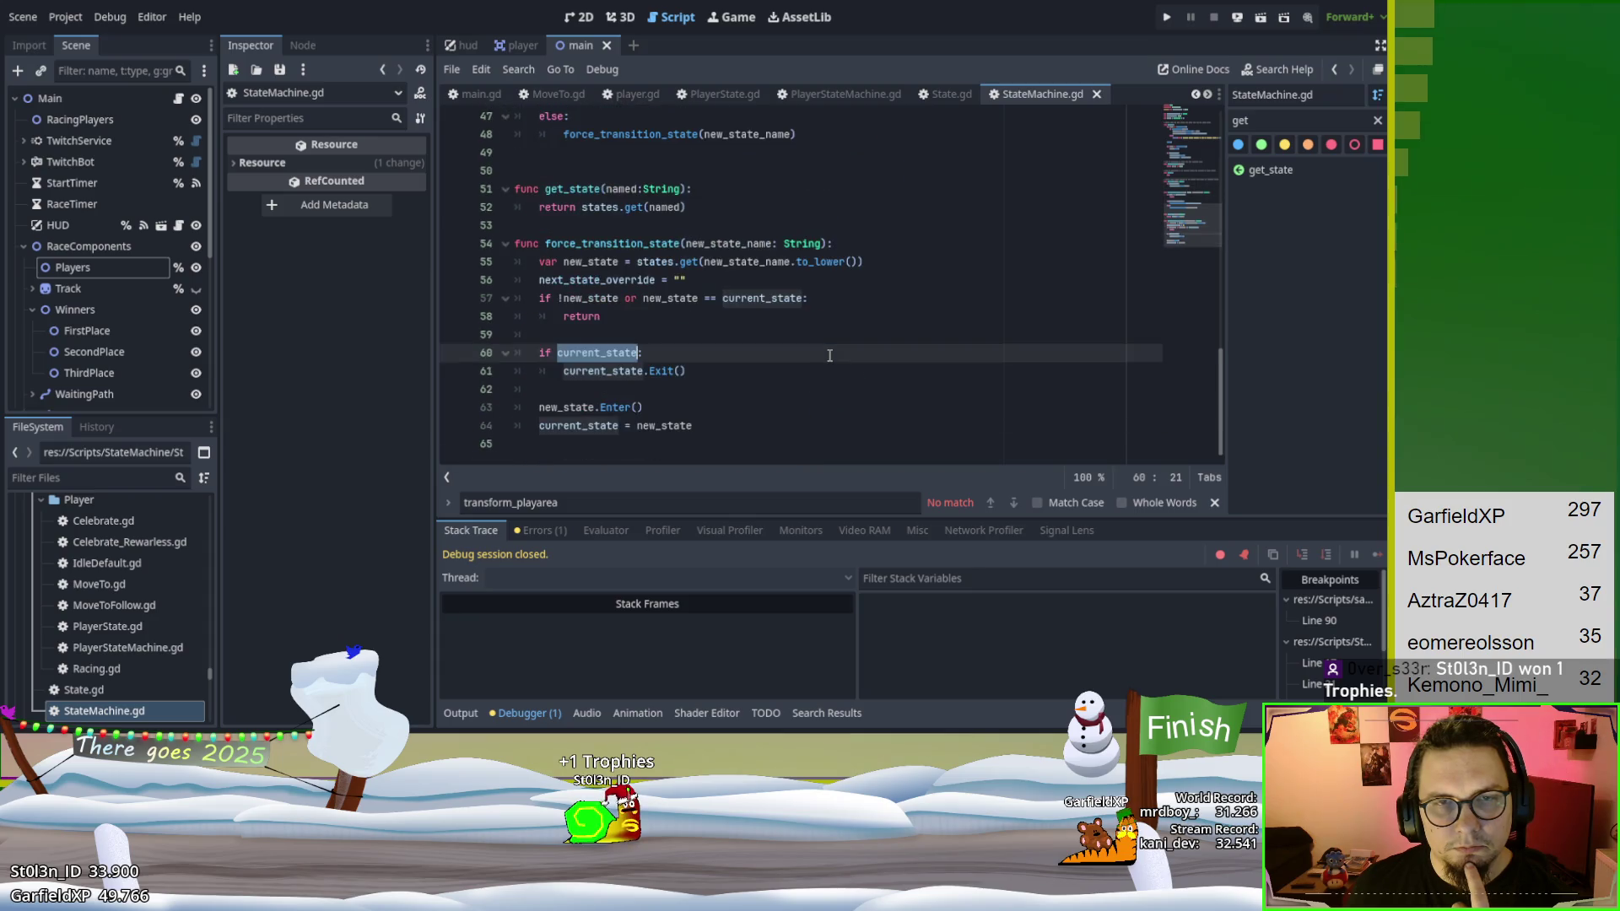
scroll(829, 355, up, 15)
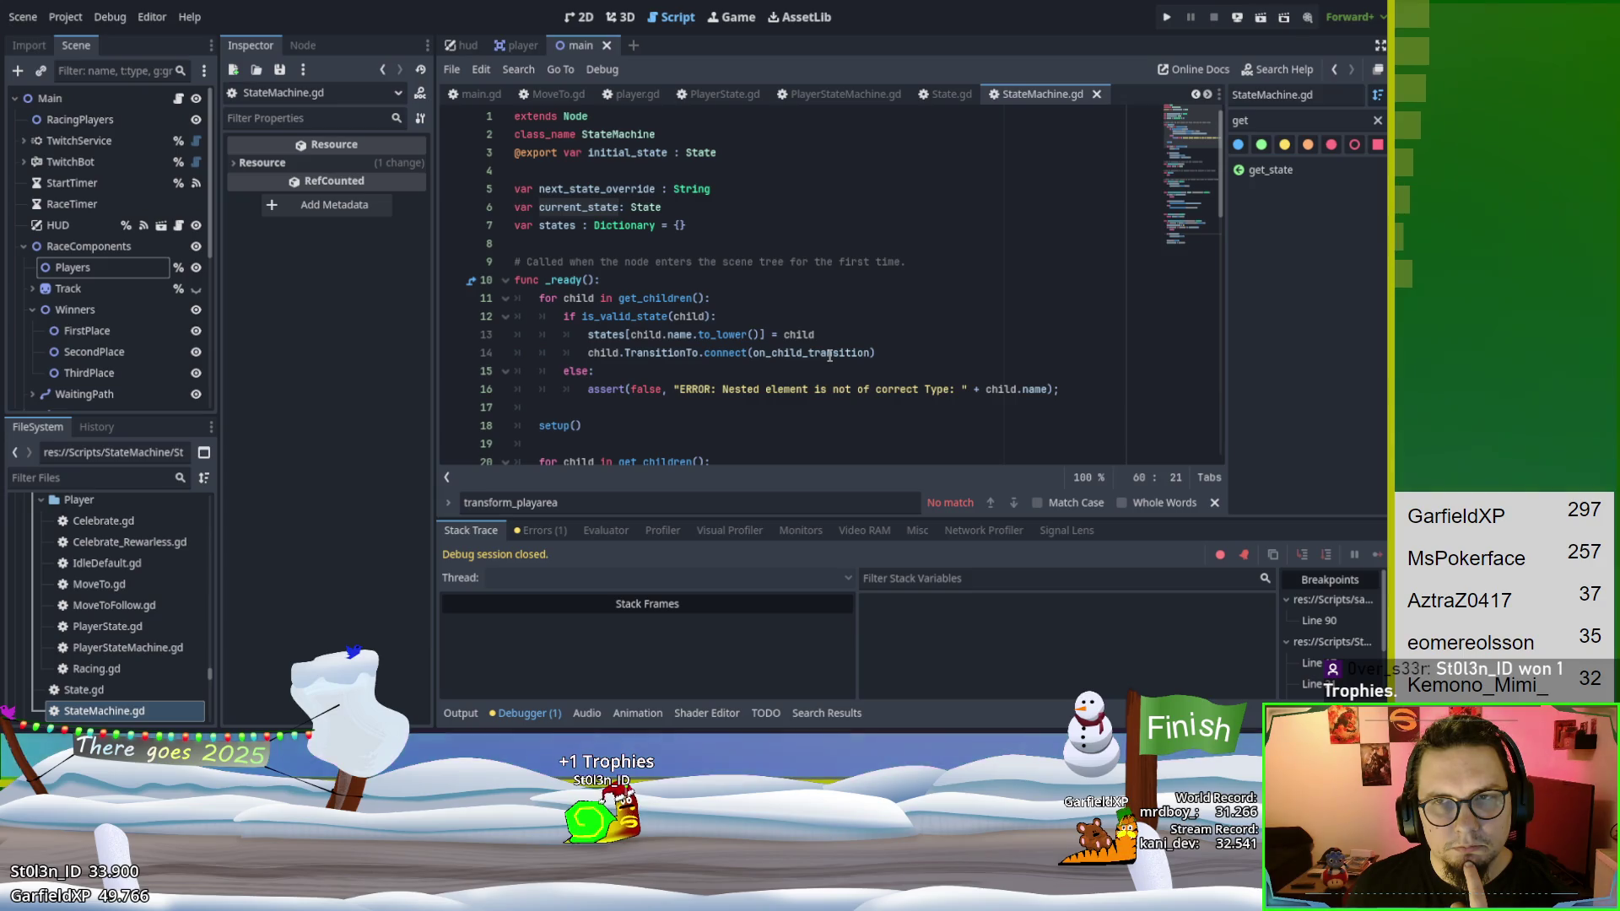
scroll(829, 355, down, 6)
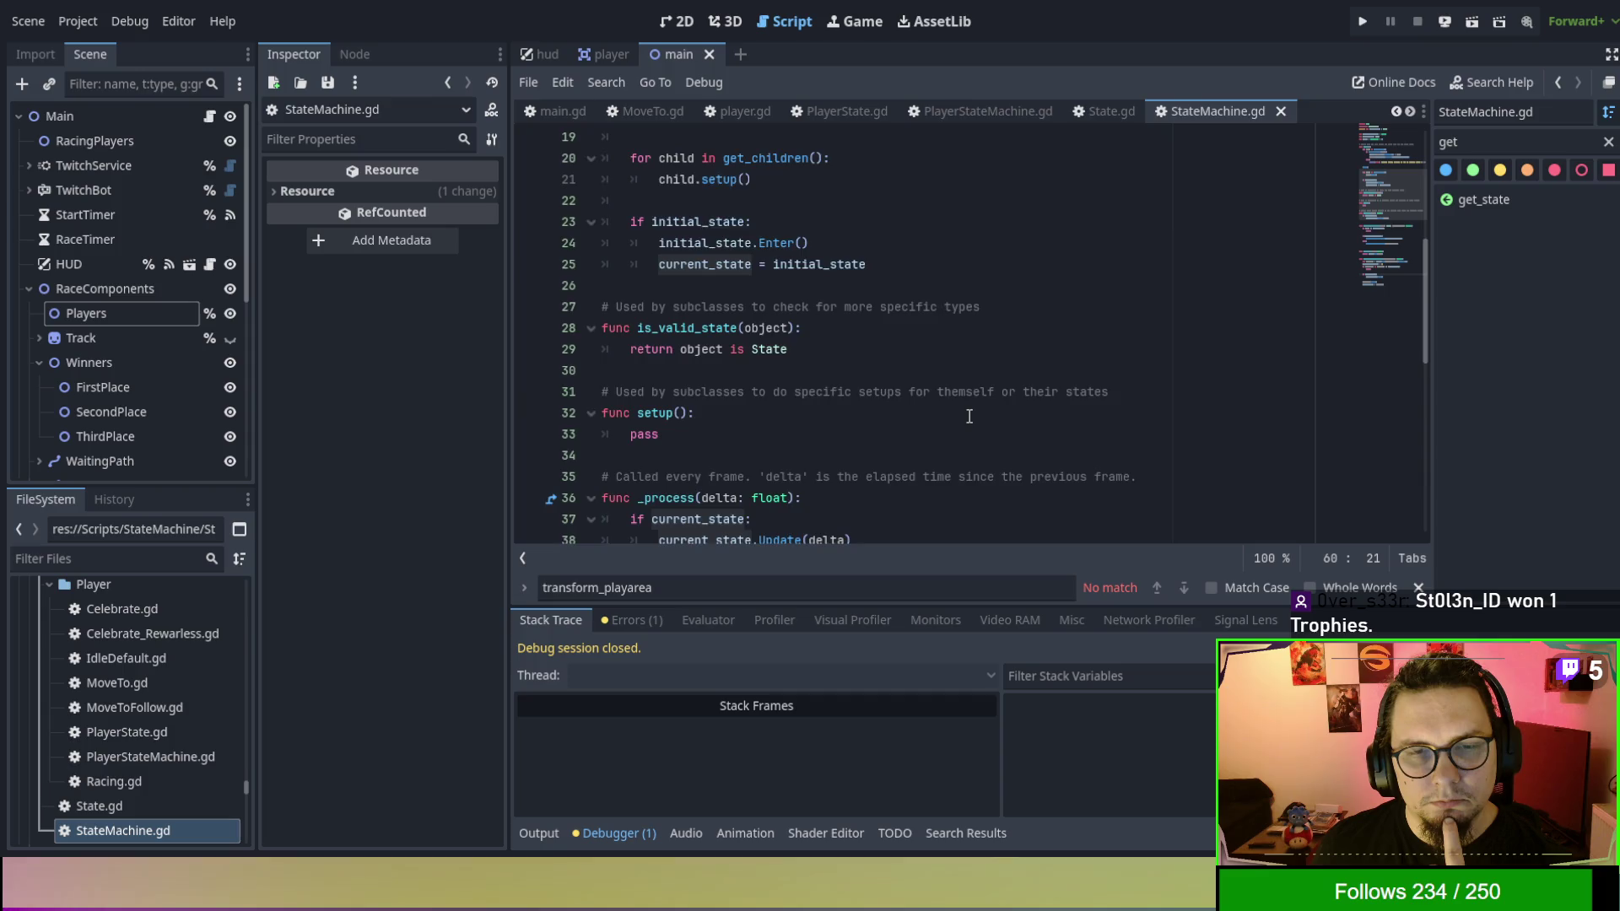
scroll(969, 417, down, 3)
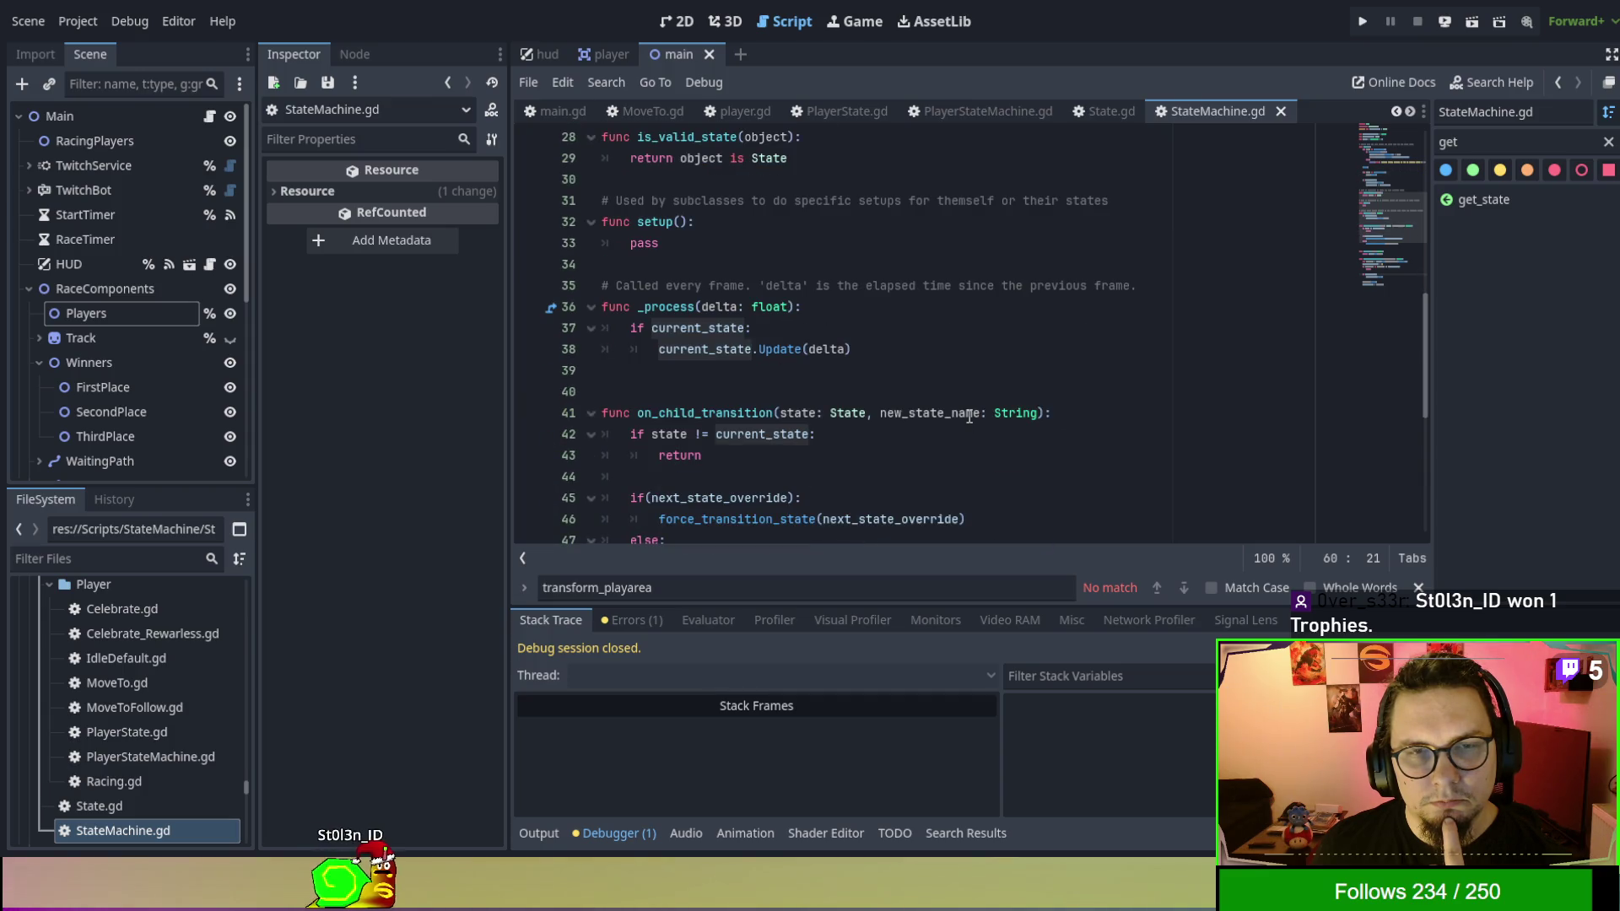
scroll(969, 416, up, 5)
scroll(969, 417, up, 4)
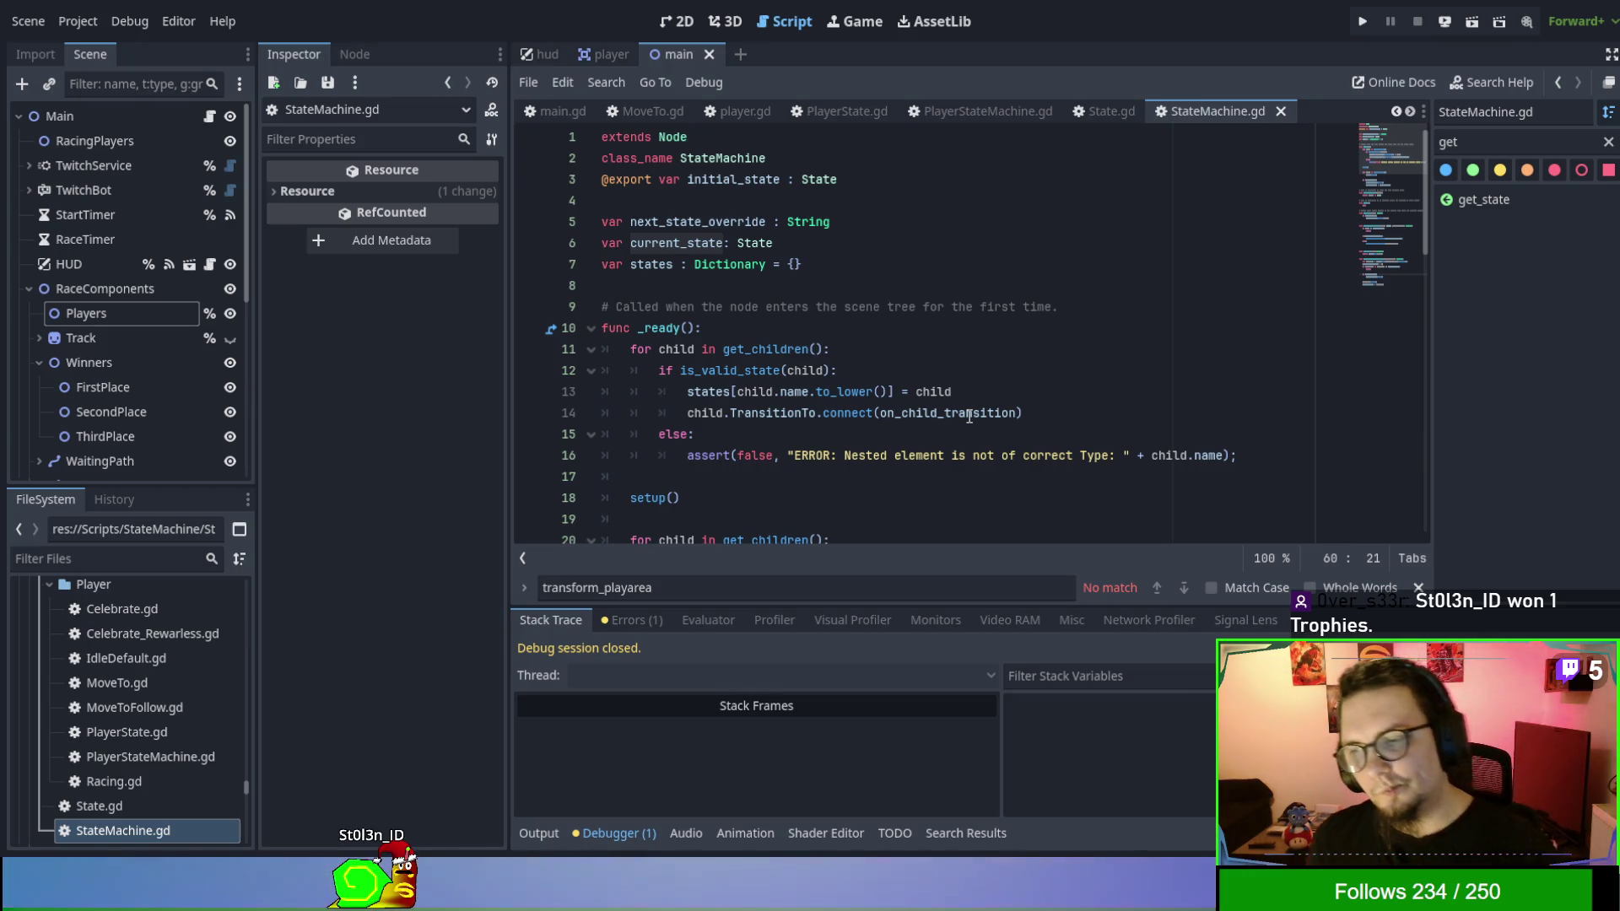
scroll(970, 414, down, 1)
scroll(770, 372, down, 1)
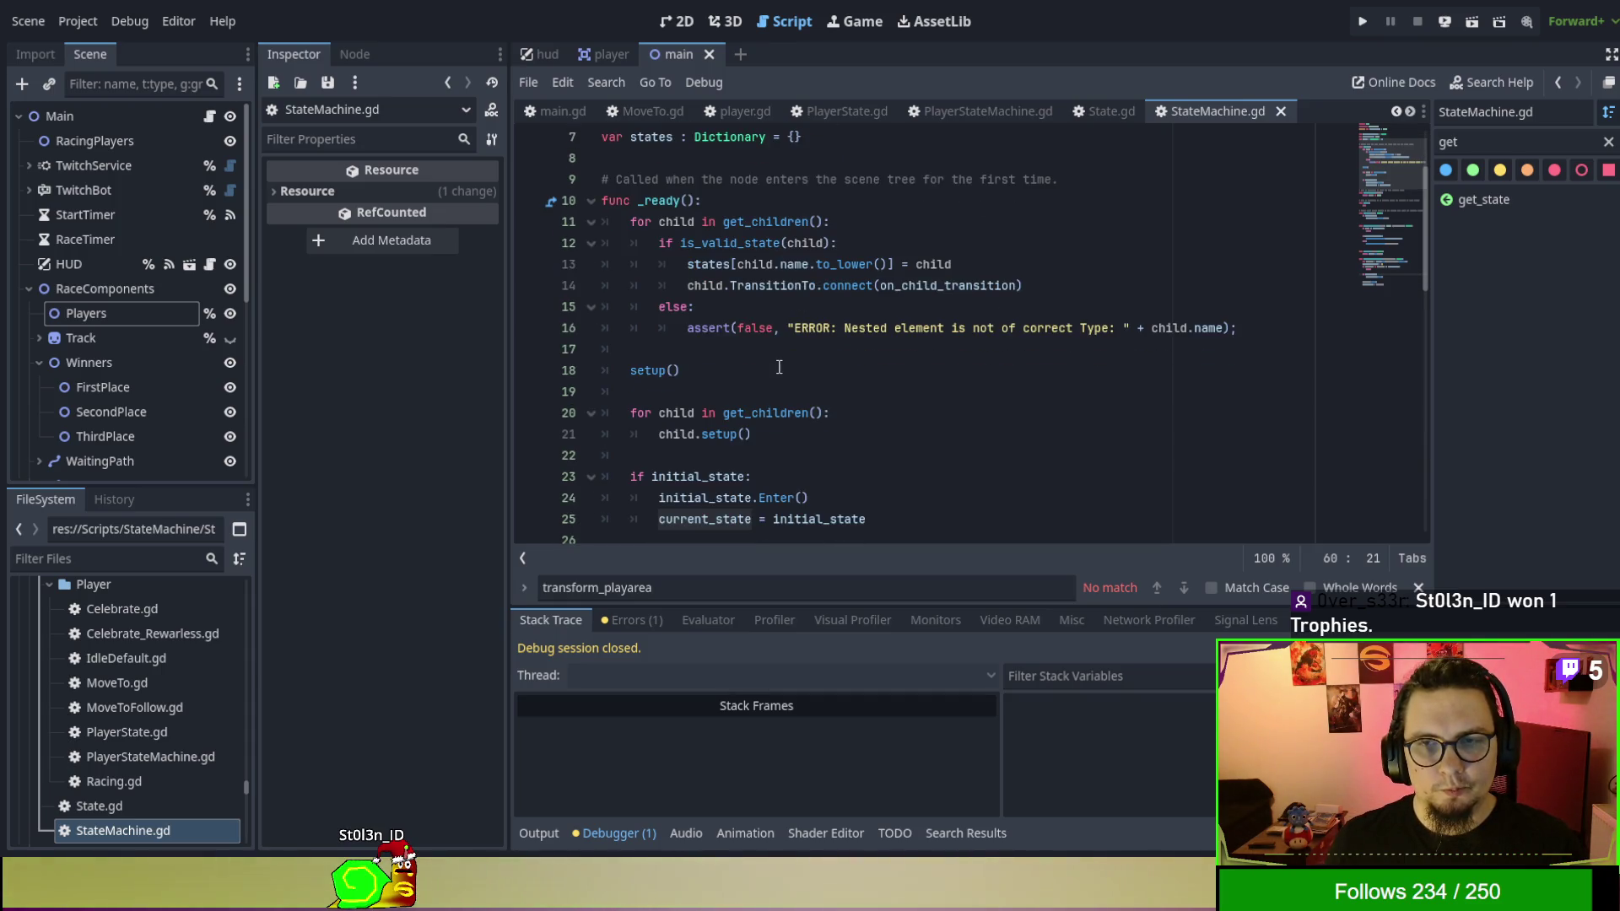
scroll(778, 368, down, 6)
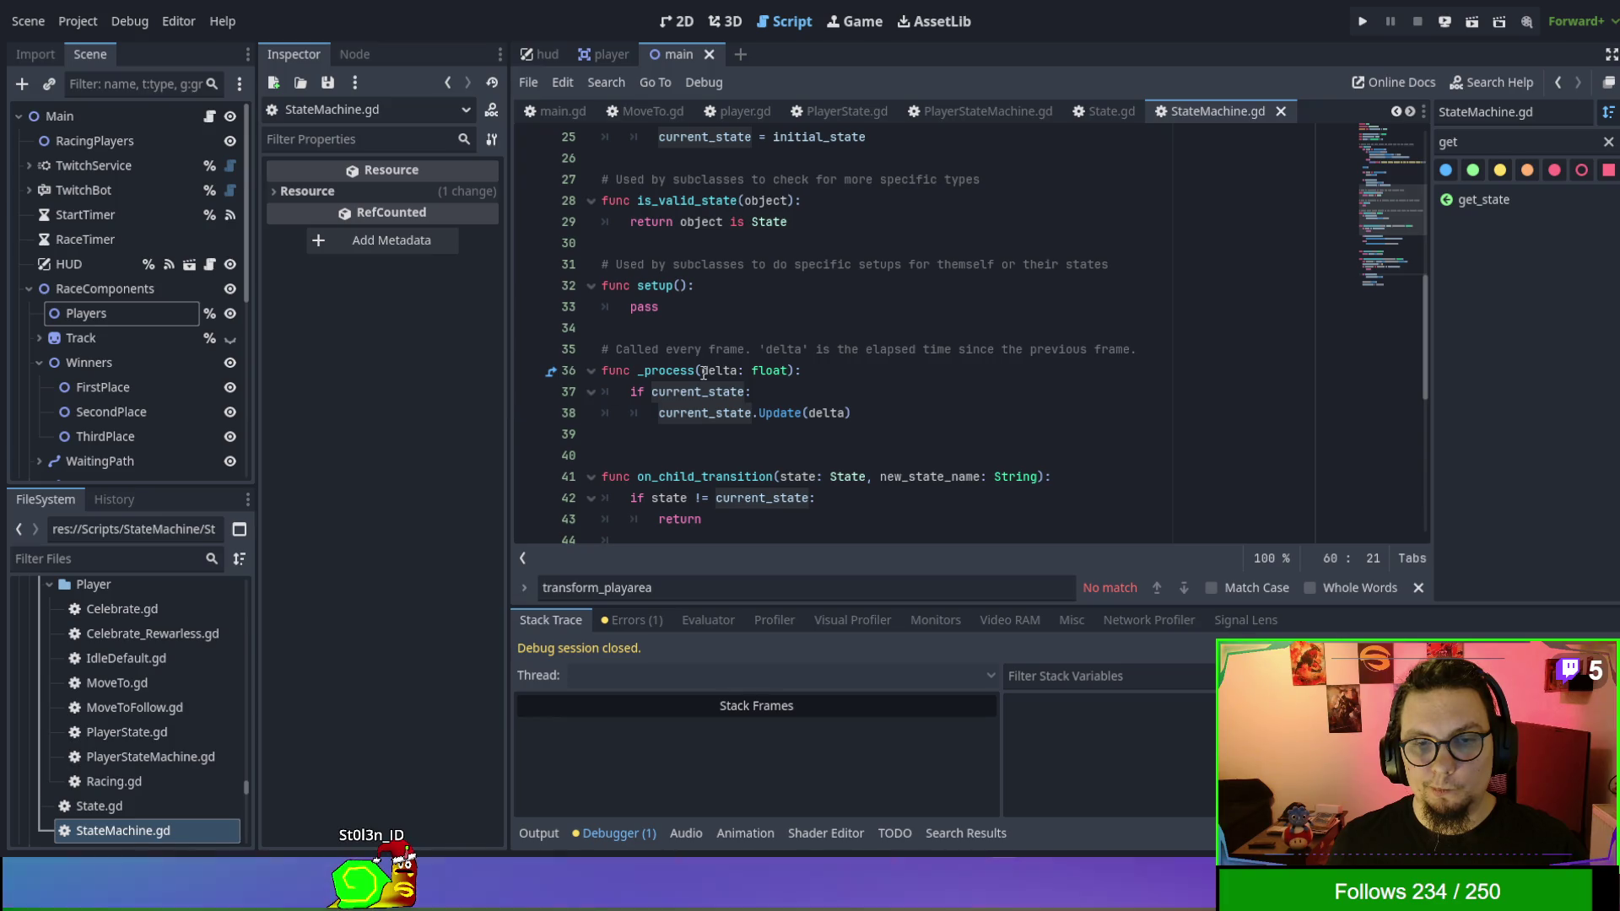
Close StateMachine.gd and scroll through the script left open.
click(1279, 110)
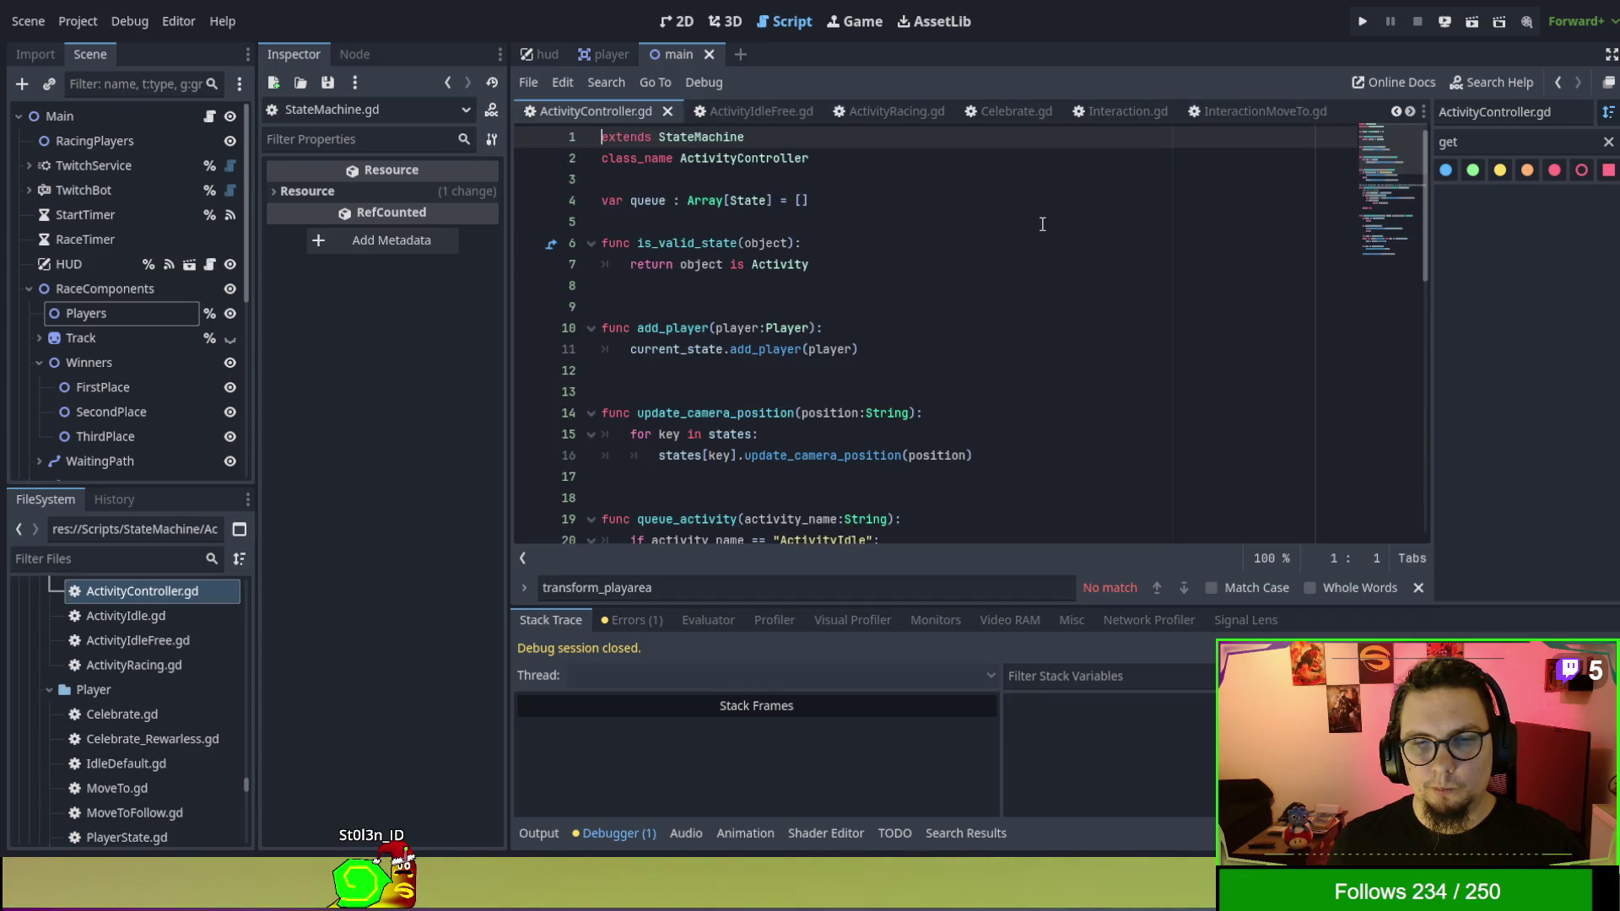
scroll(1041, 224, down, 4)
scroll(1043, 225, down, 3)
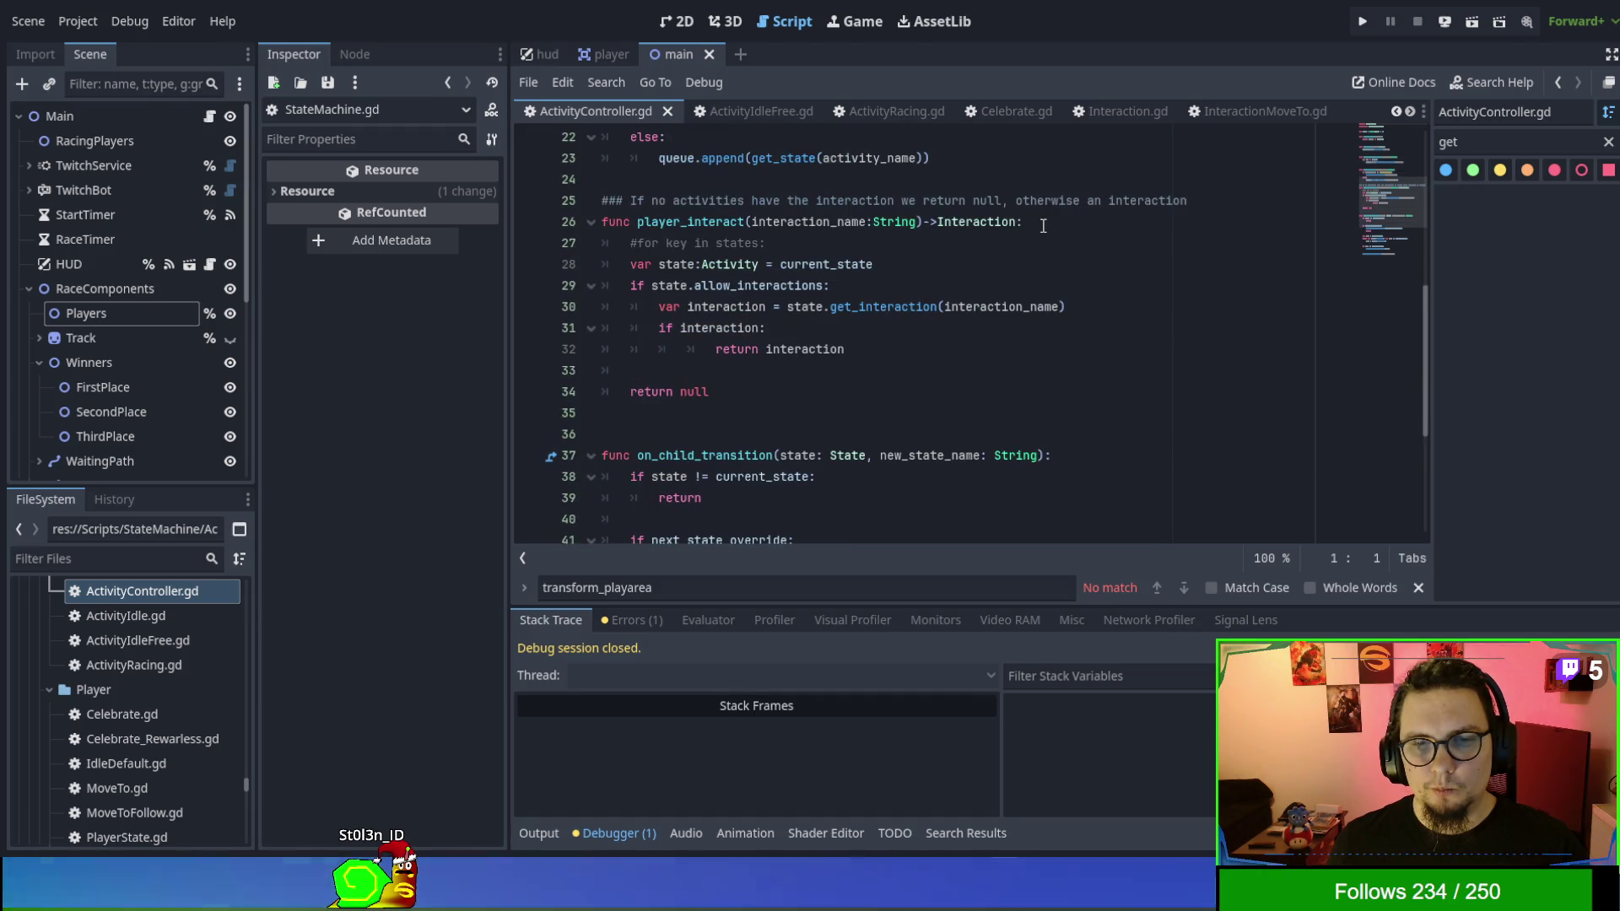
scroll(1042, 225, down, 3)
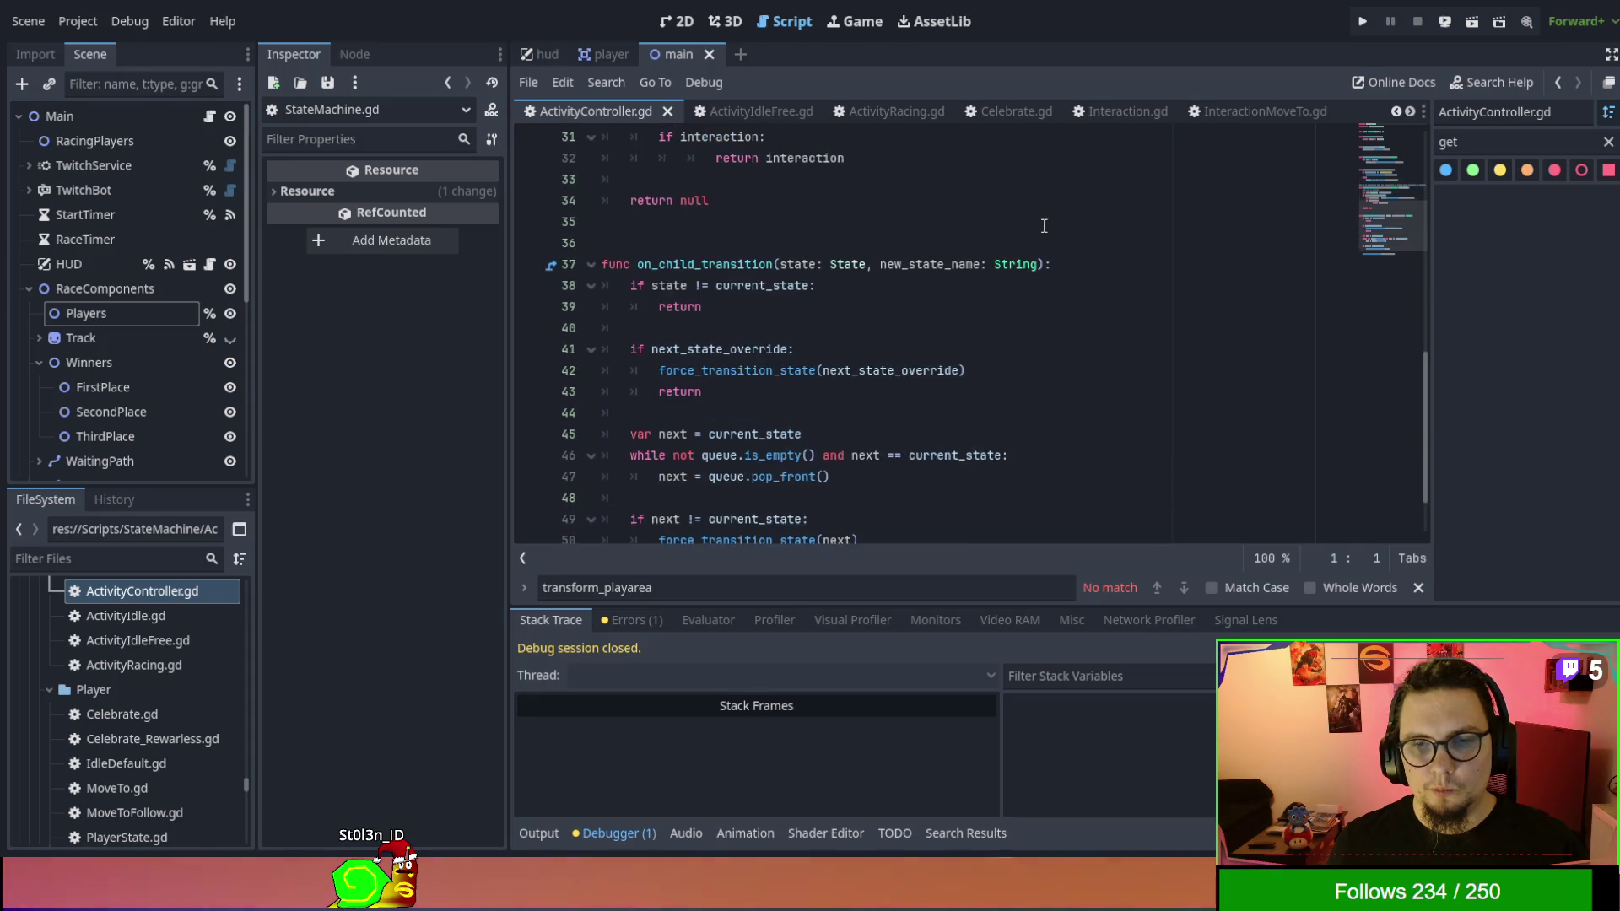
scroll(1043, 225, down, 1)
scroll(1044, 226, down, 1)
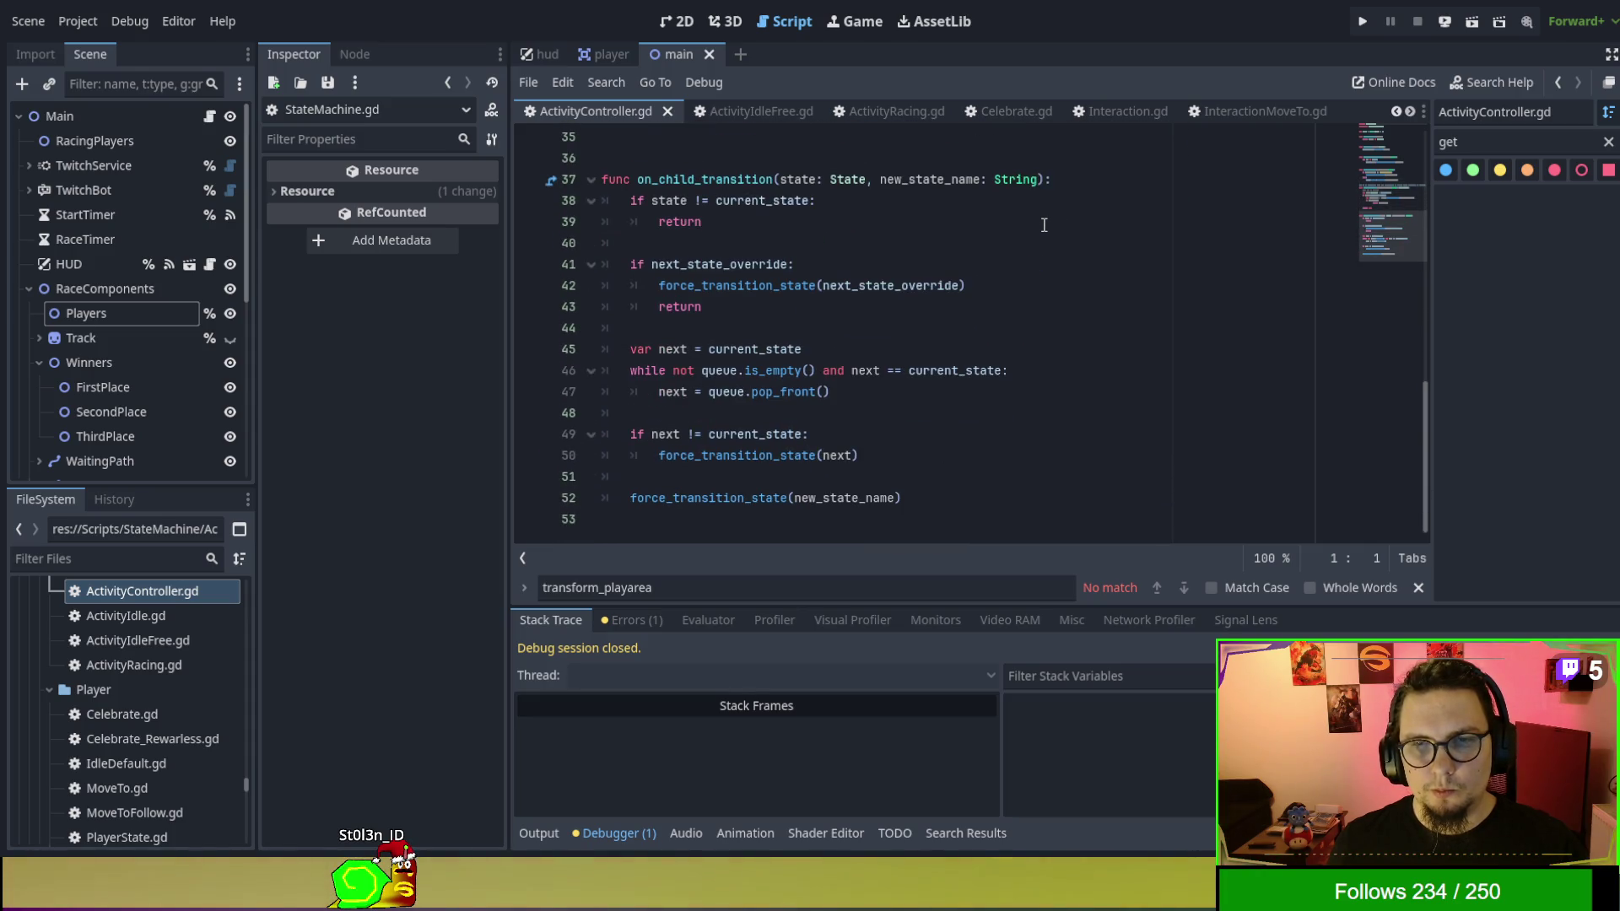
scroll(793, 122, up, 1)
scroll(855, 327, up, 3)
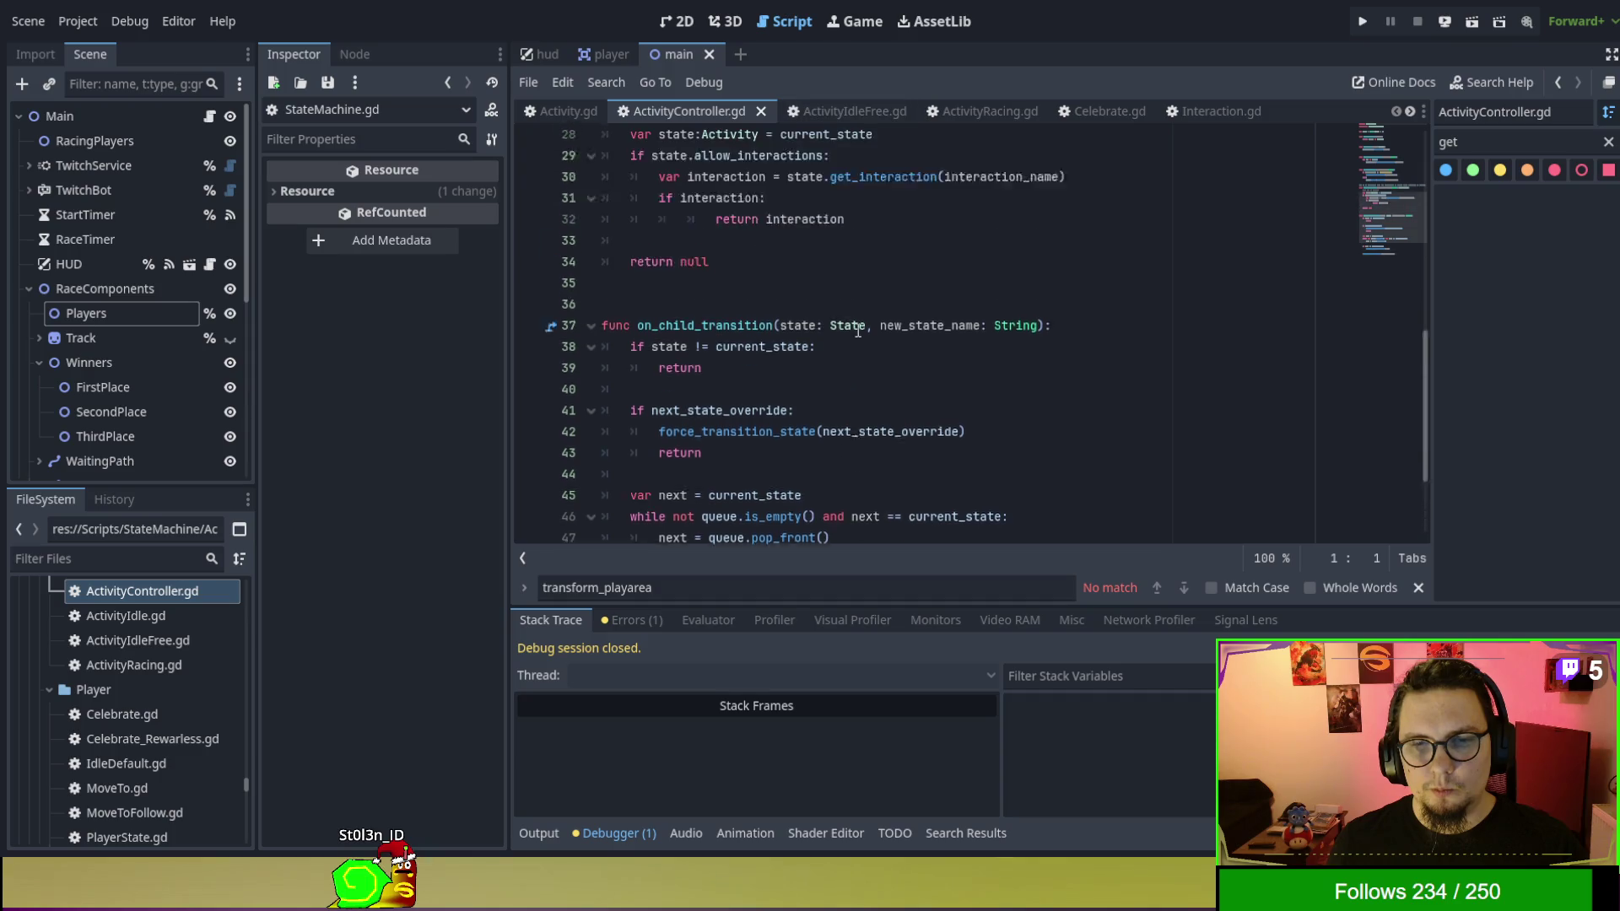
scroll(855, 327, up, 1)
scroll(854, 327, up, 5)
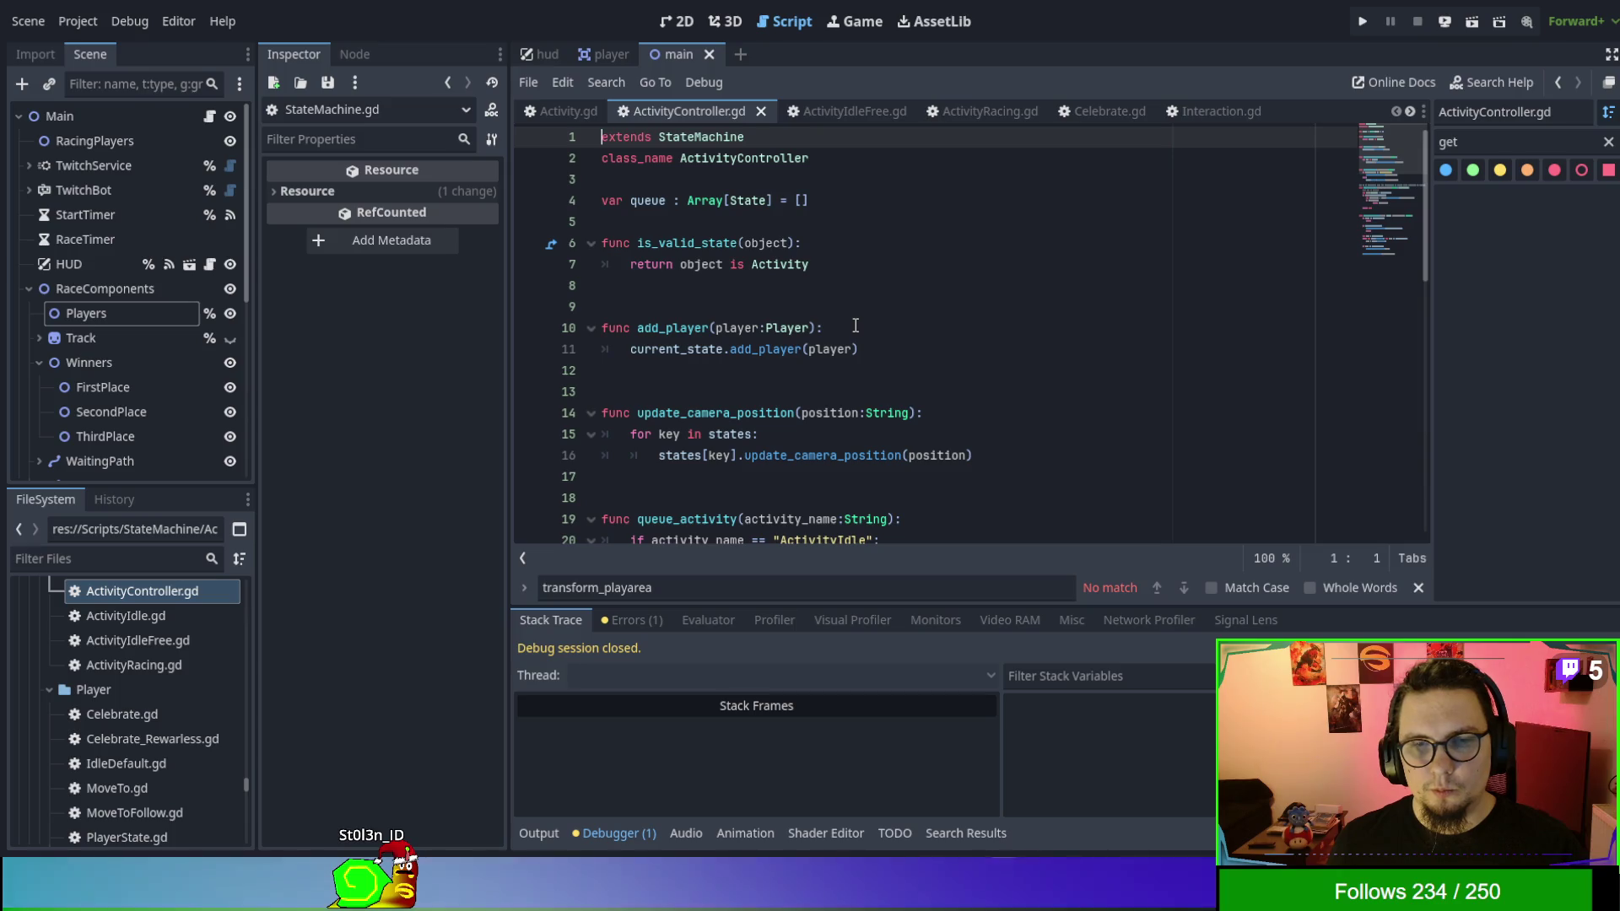
Glance at Activity.gd, then return to ActivityController.gd at the player_interact line and start a search.
click(560, 111)
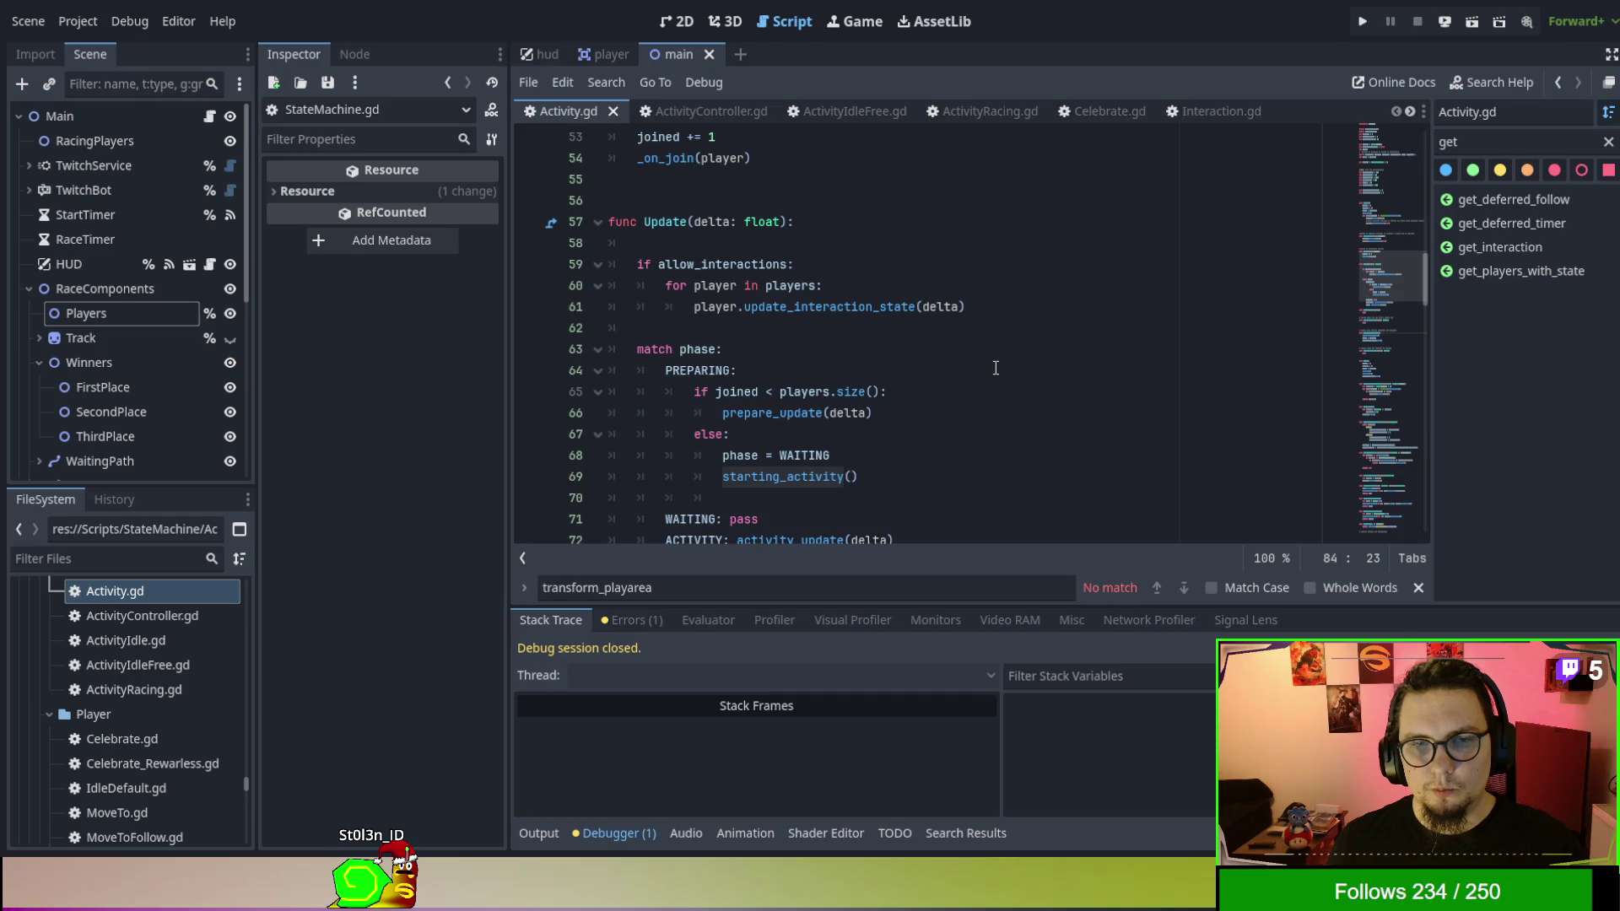
click(734, 112)
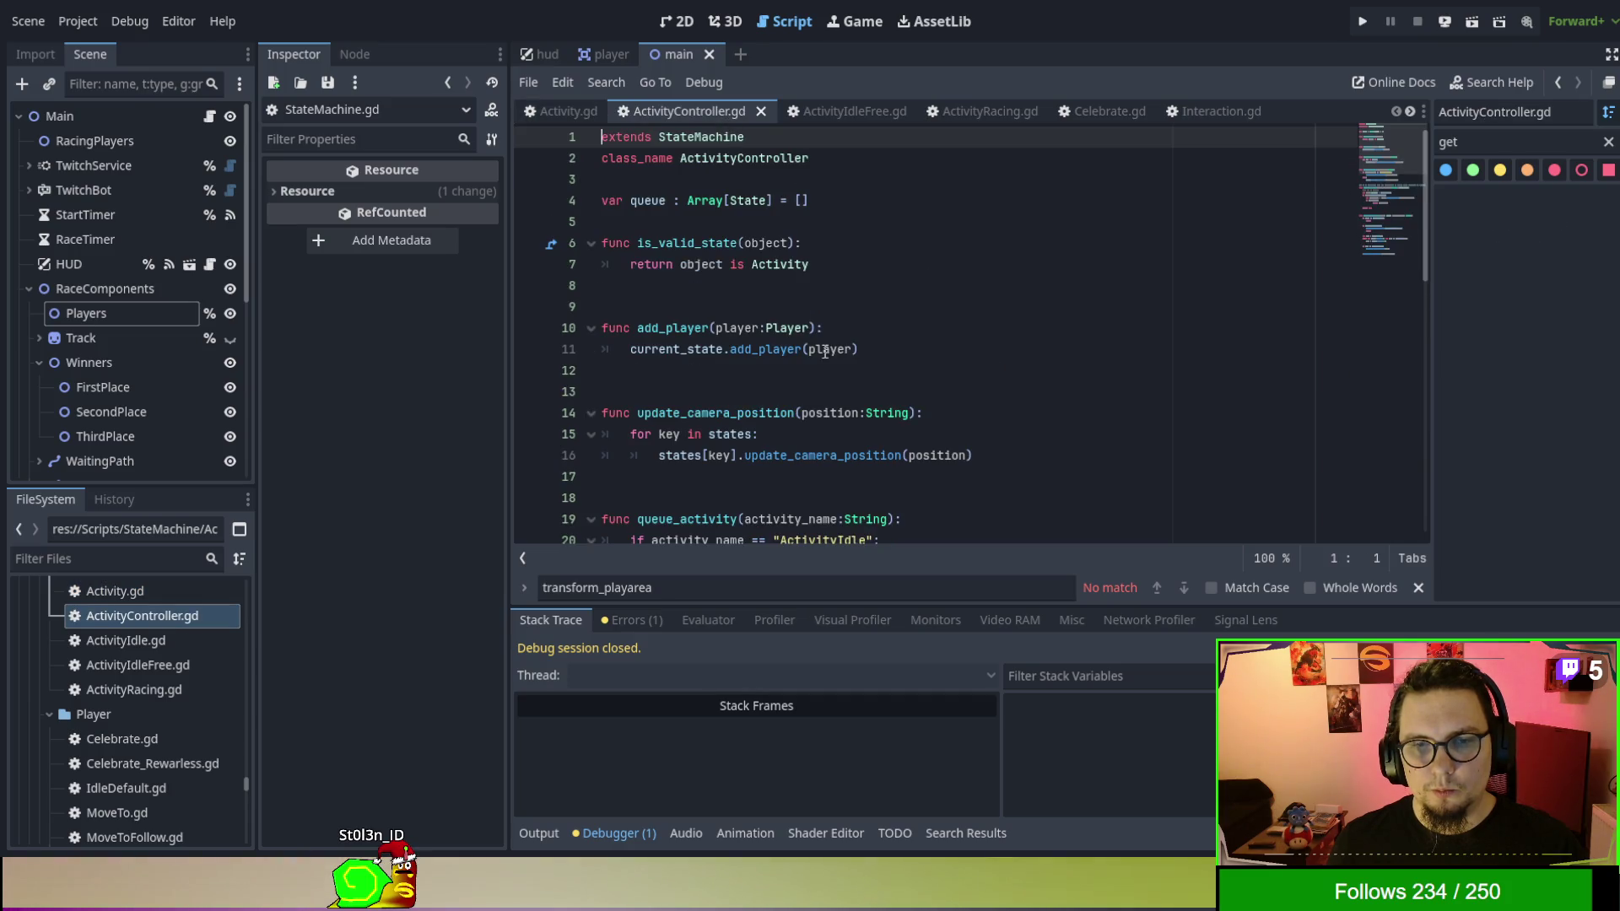
scroll(825, 351, down, 4)
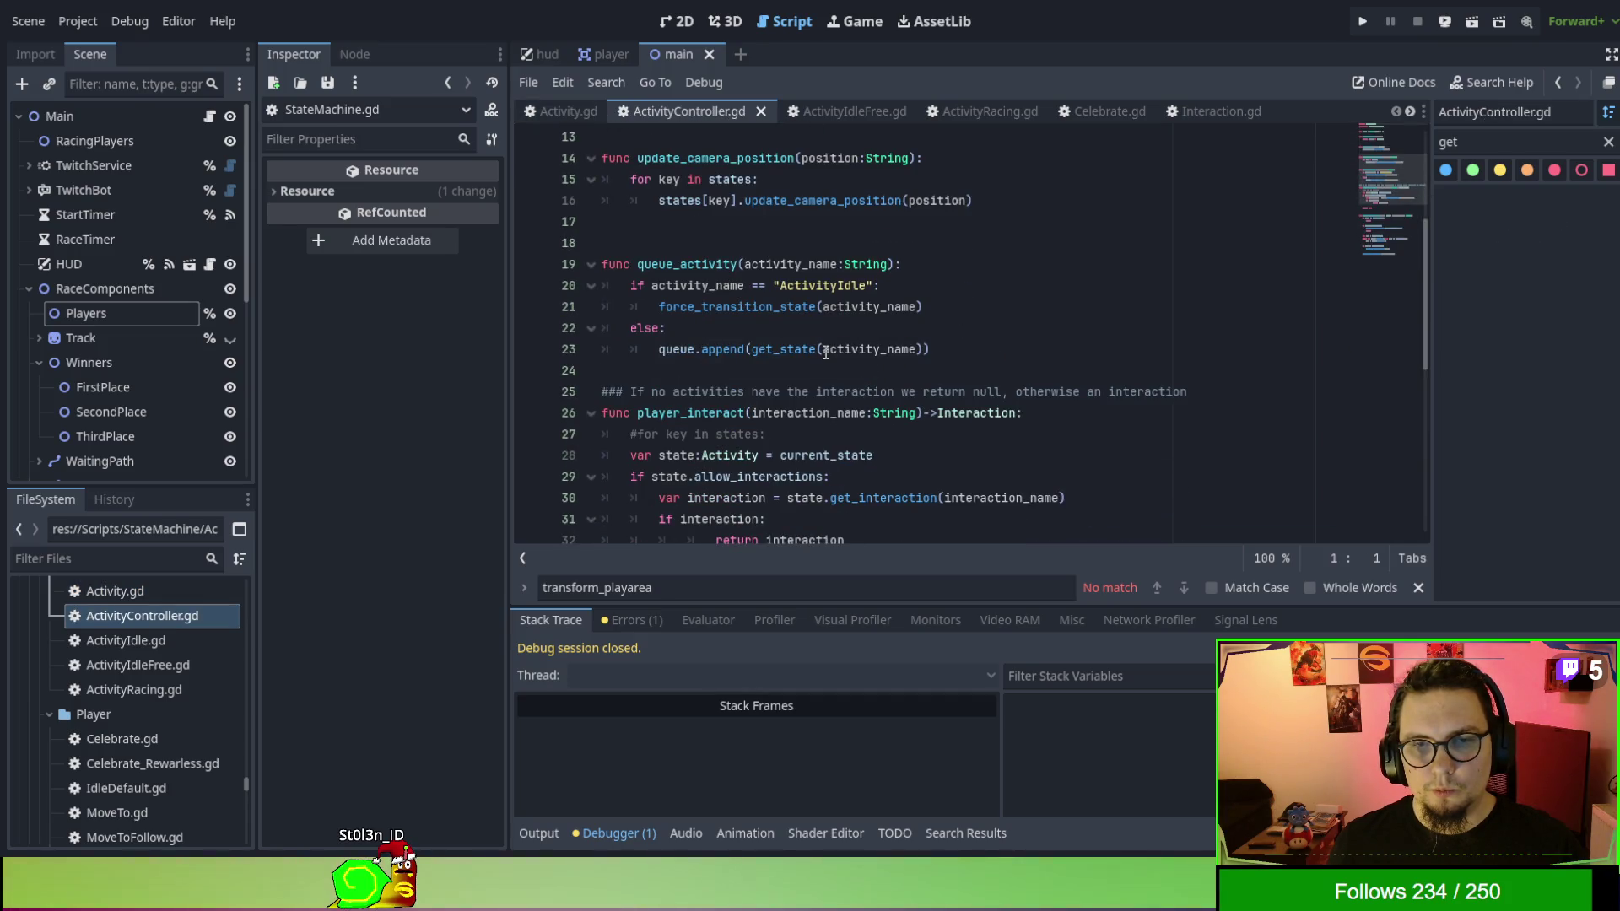
scroll(825, 352, down, 2)
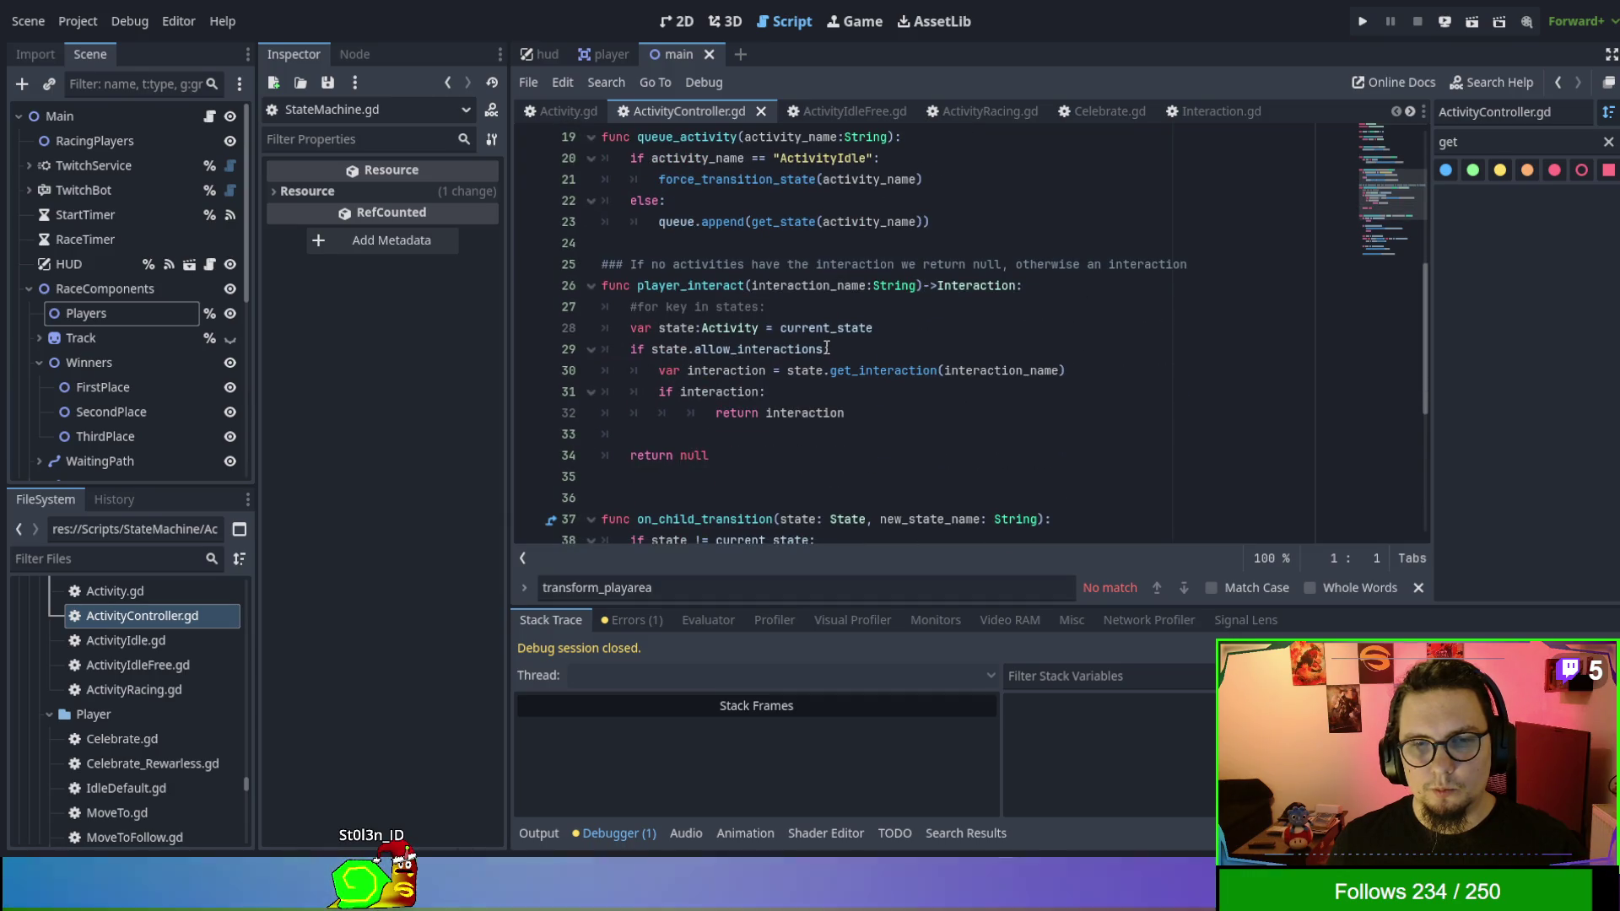
scroll(675, 410, down, 5)
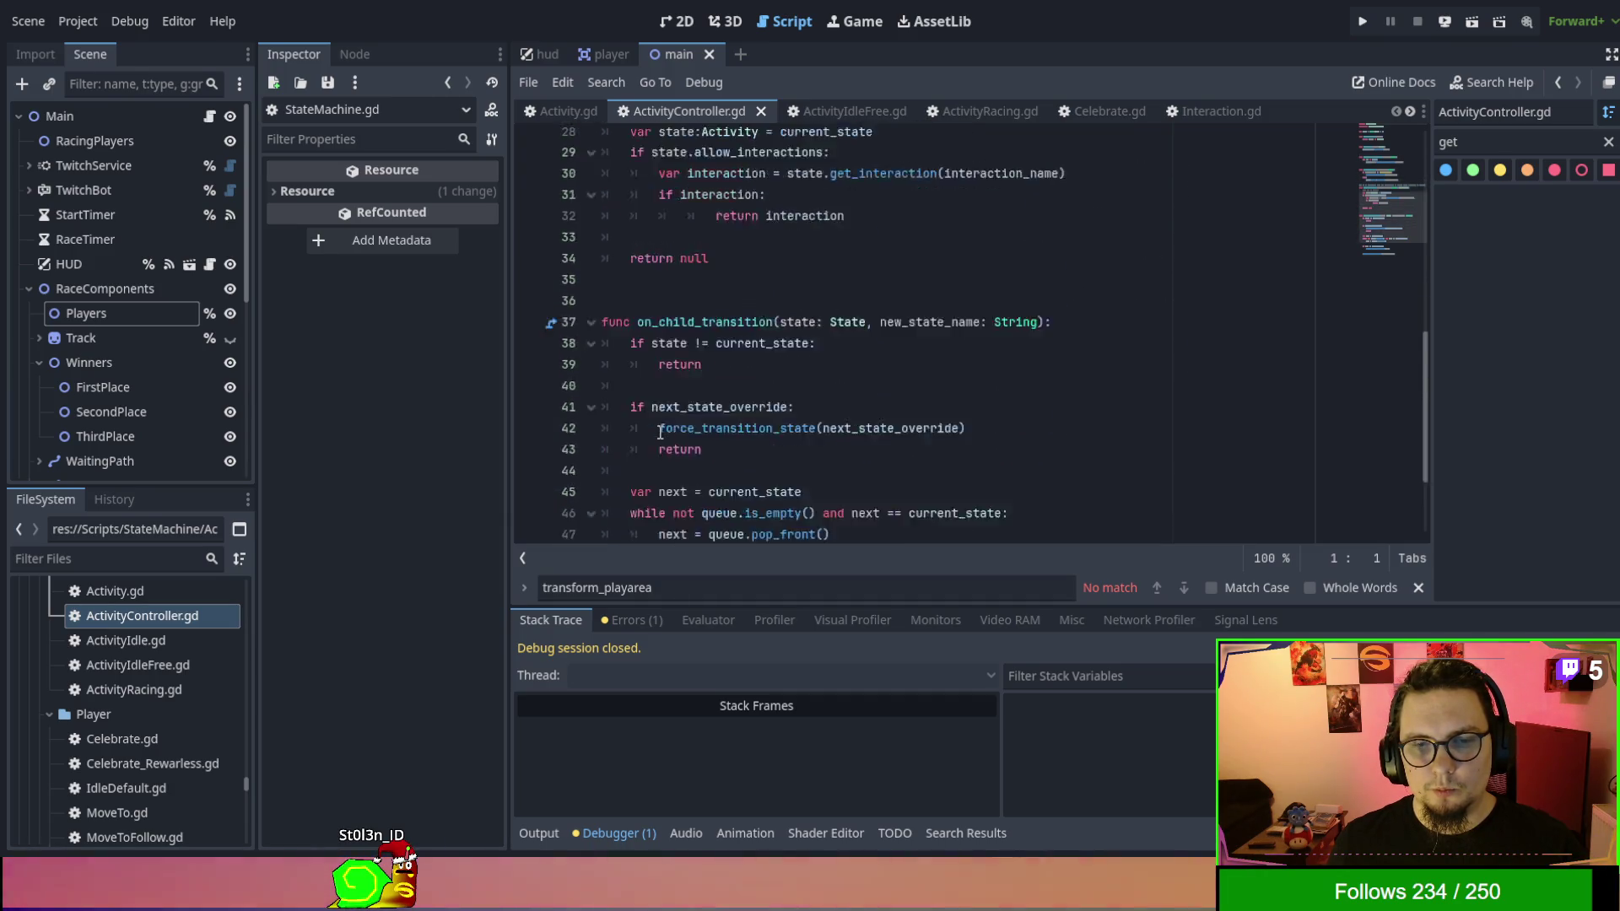
scroll(737, 360, up, 6)
click(740, 352)
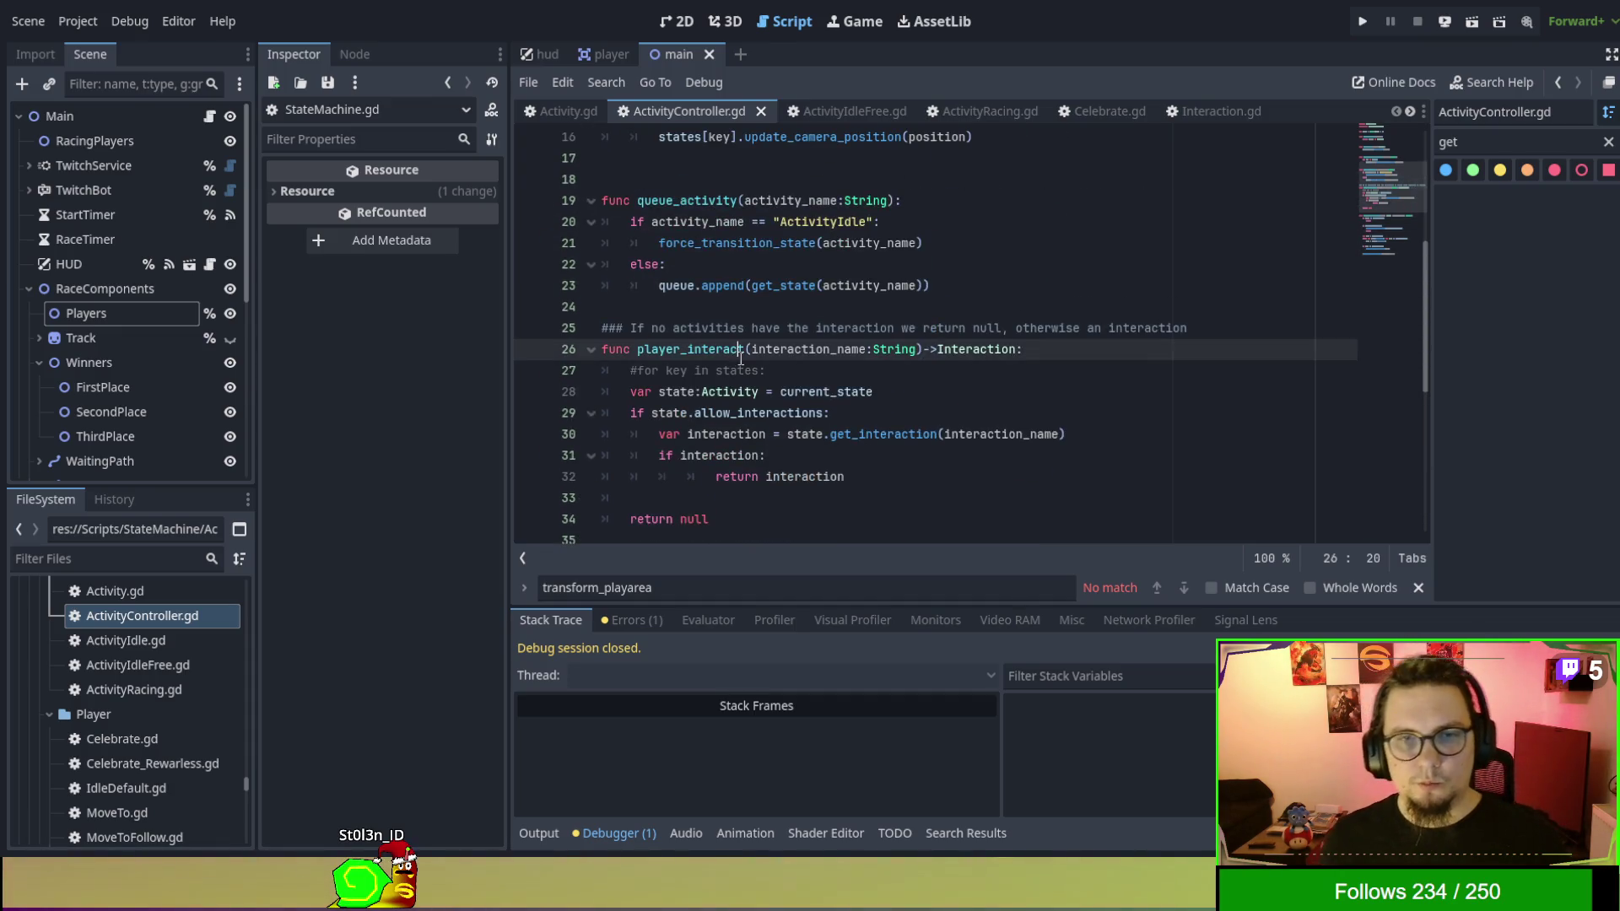
key(ctrl+f)
Search ActivityController.gd for 'update'.
text(update4)
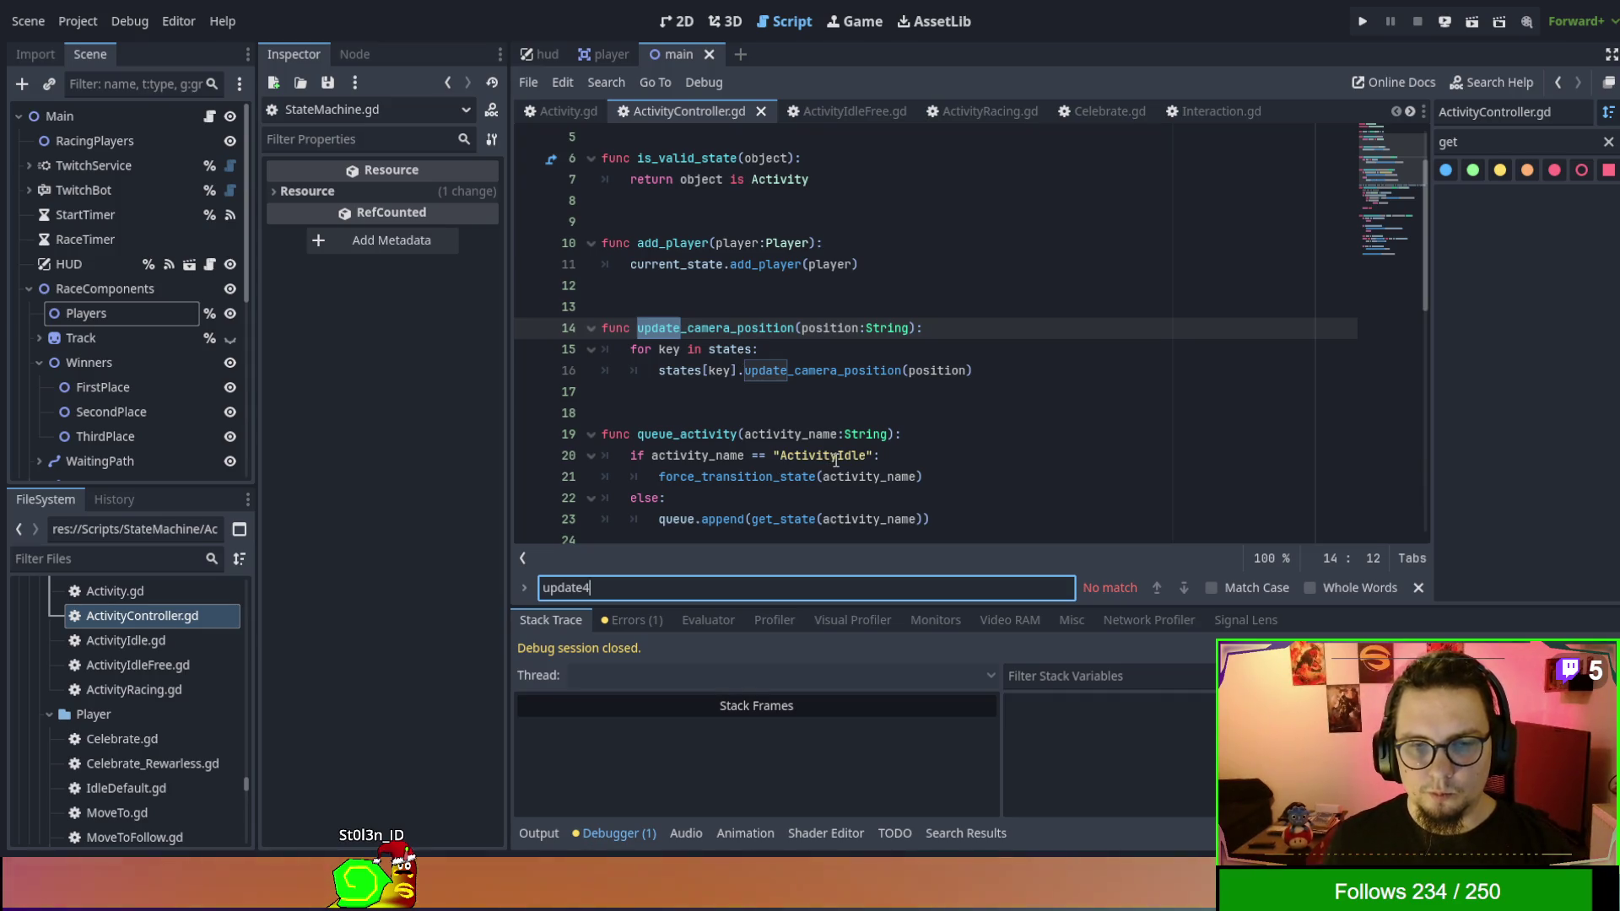
key(BackSpace)
key(Return)
key(Return)
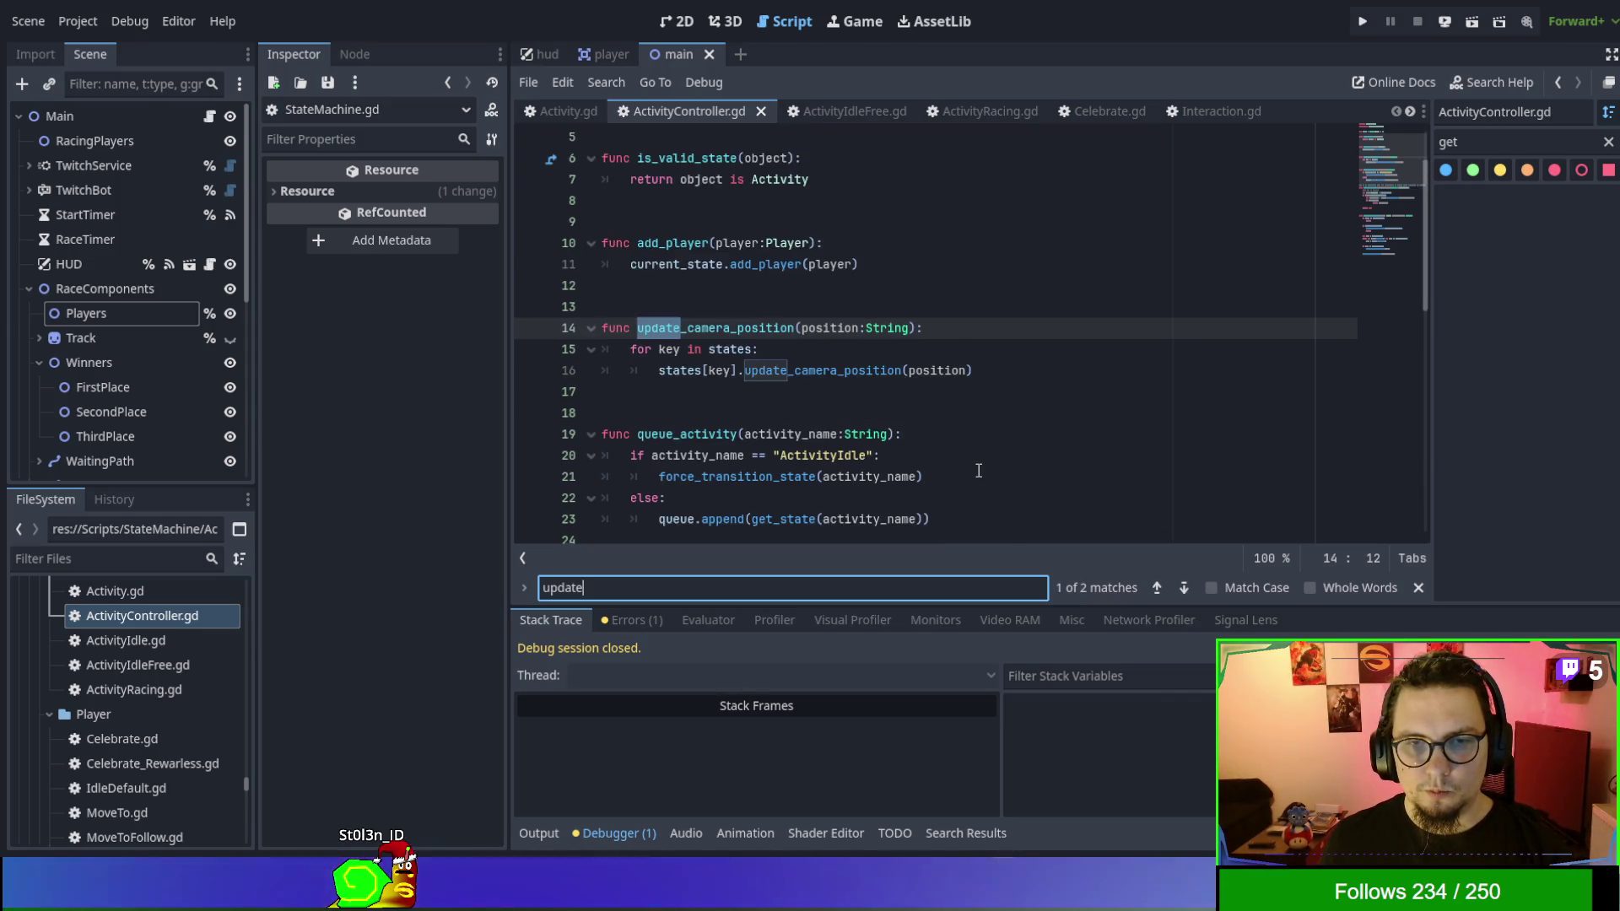
scroll(829, 335, up, 2)
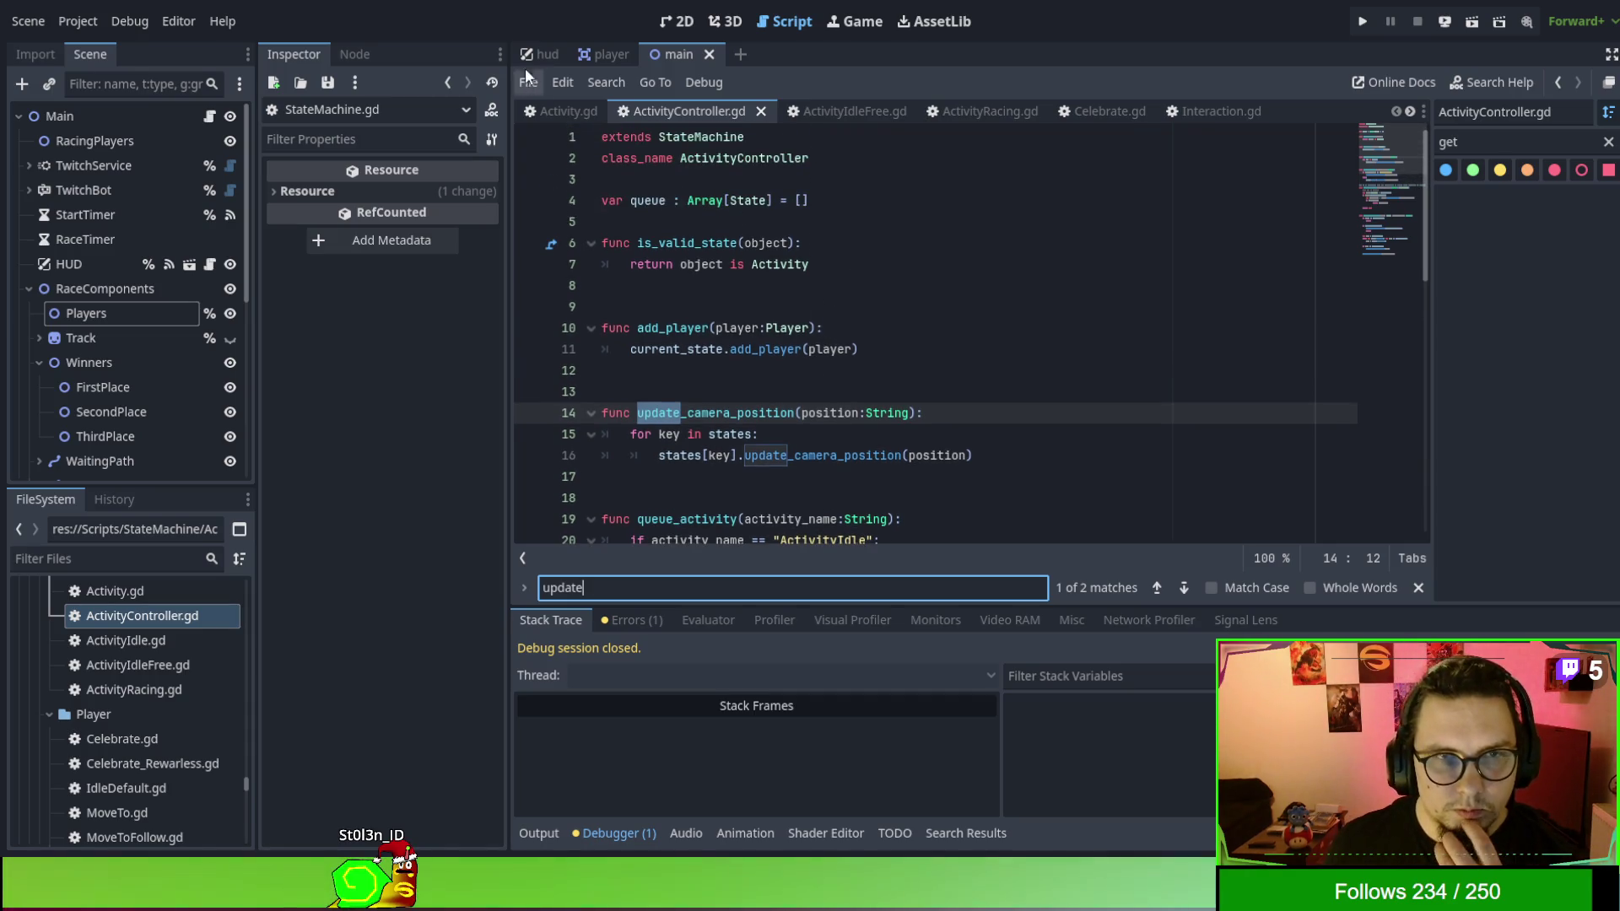
In Activity.gd, comment out lines 59-61, the allow_interactions loop calling update_interaction_state.
click(548, 118)
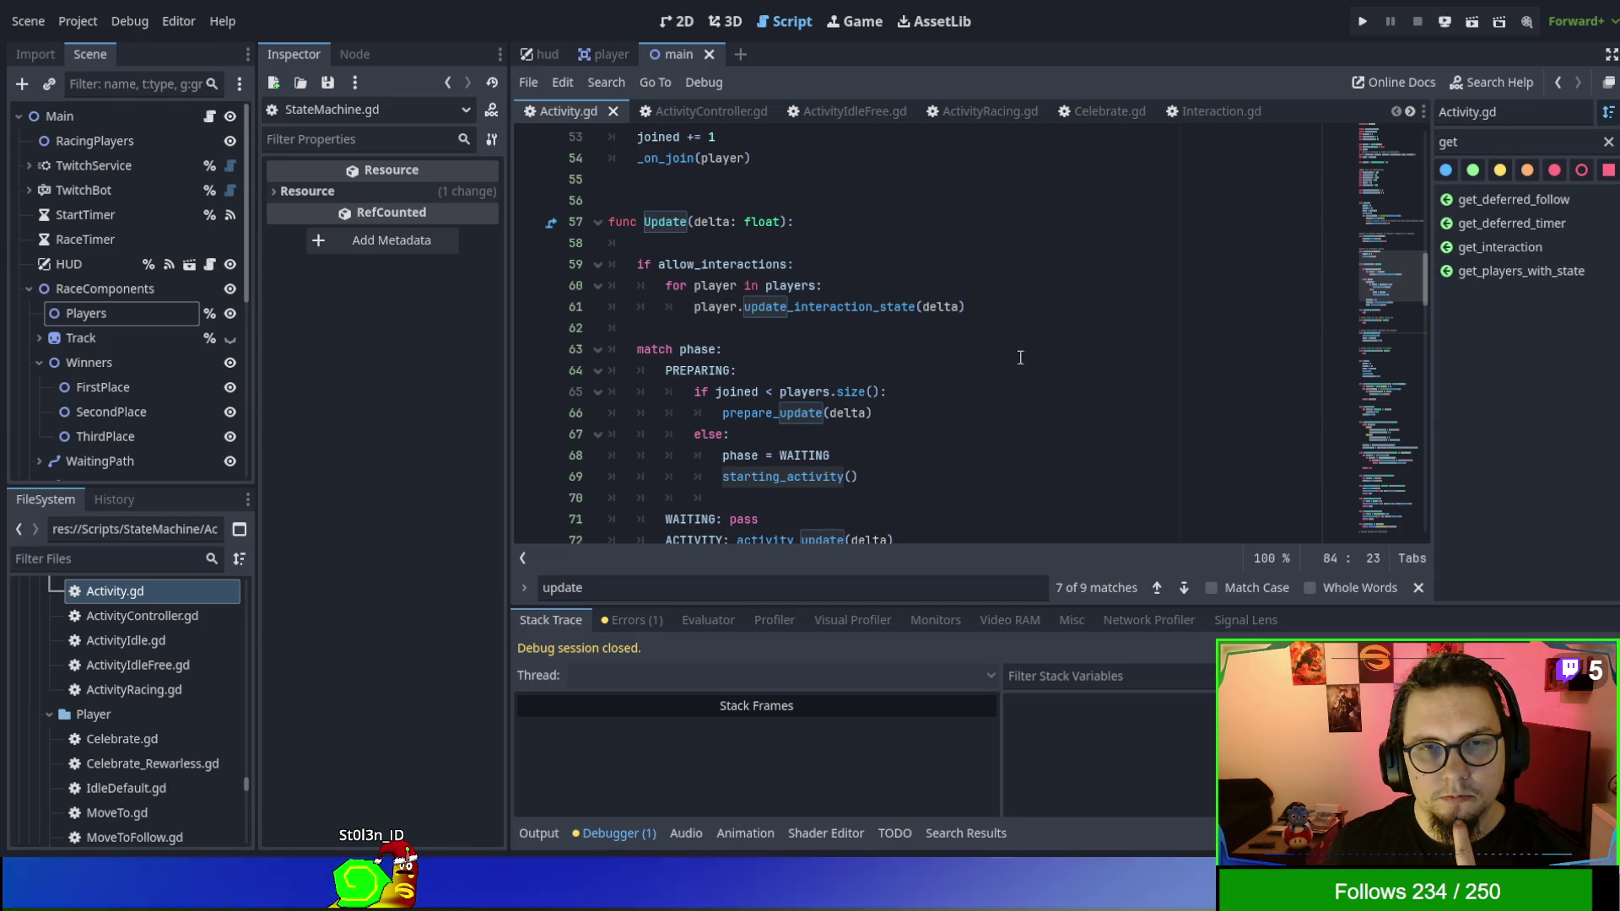
double_click(878, 312)
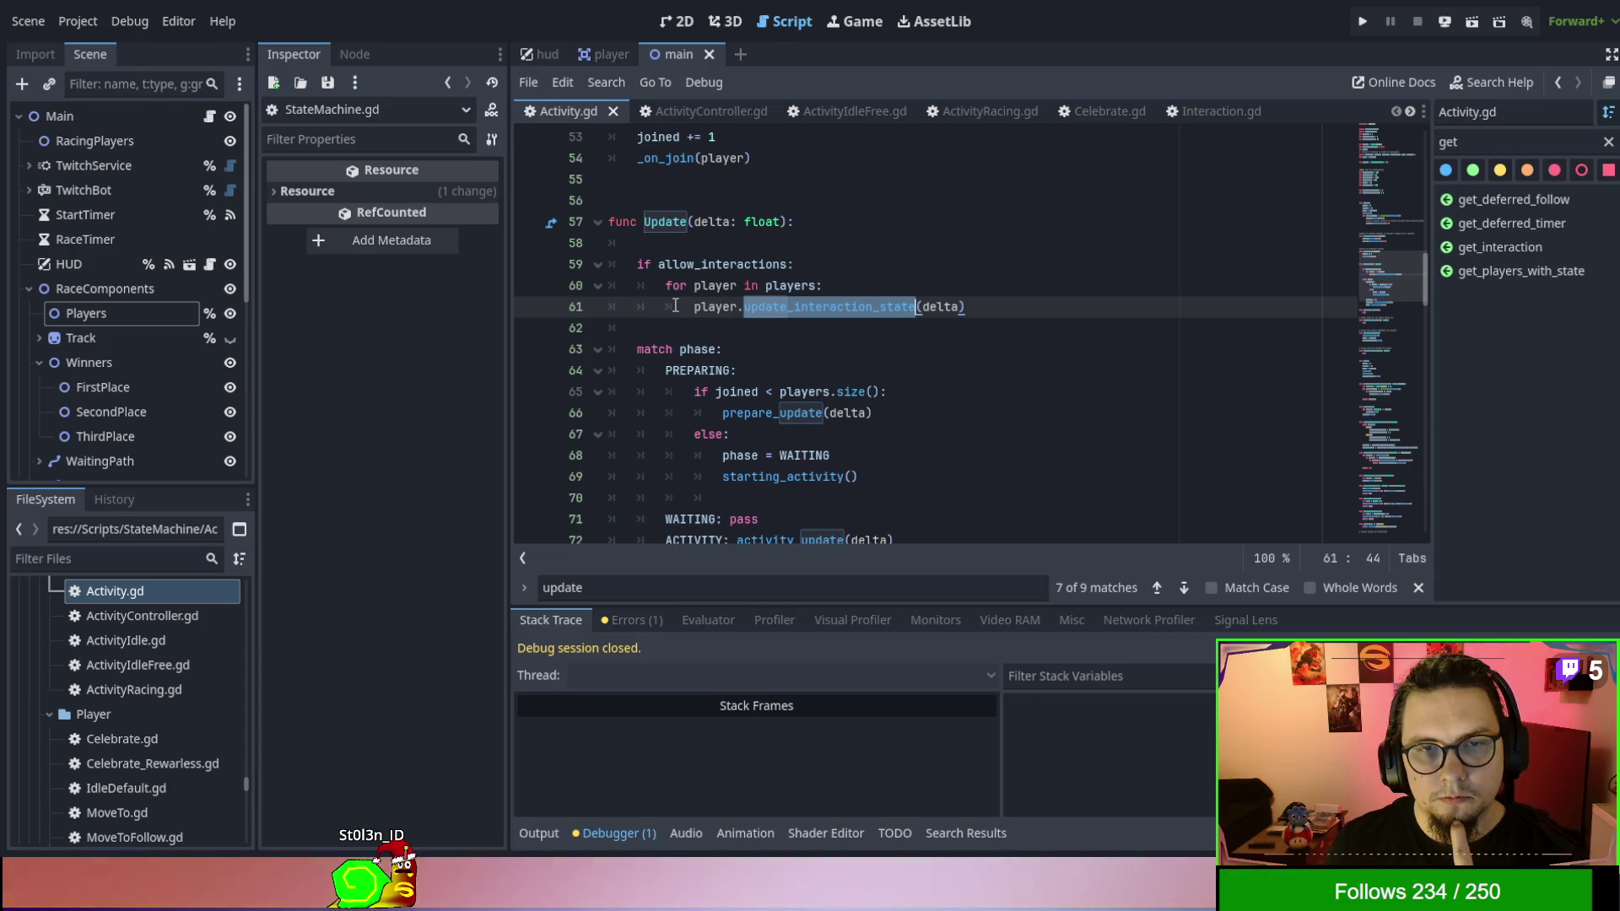
click(635, 264)
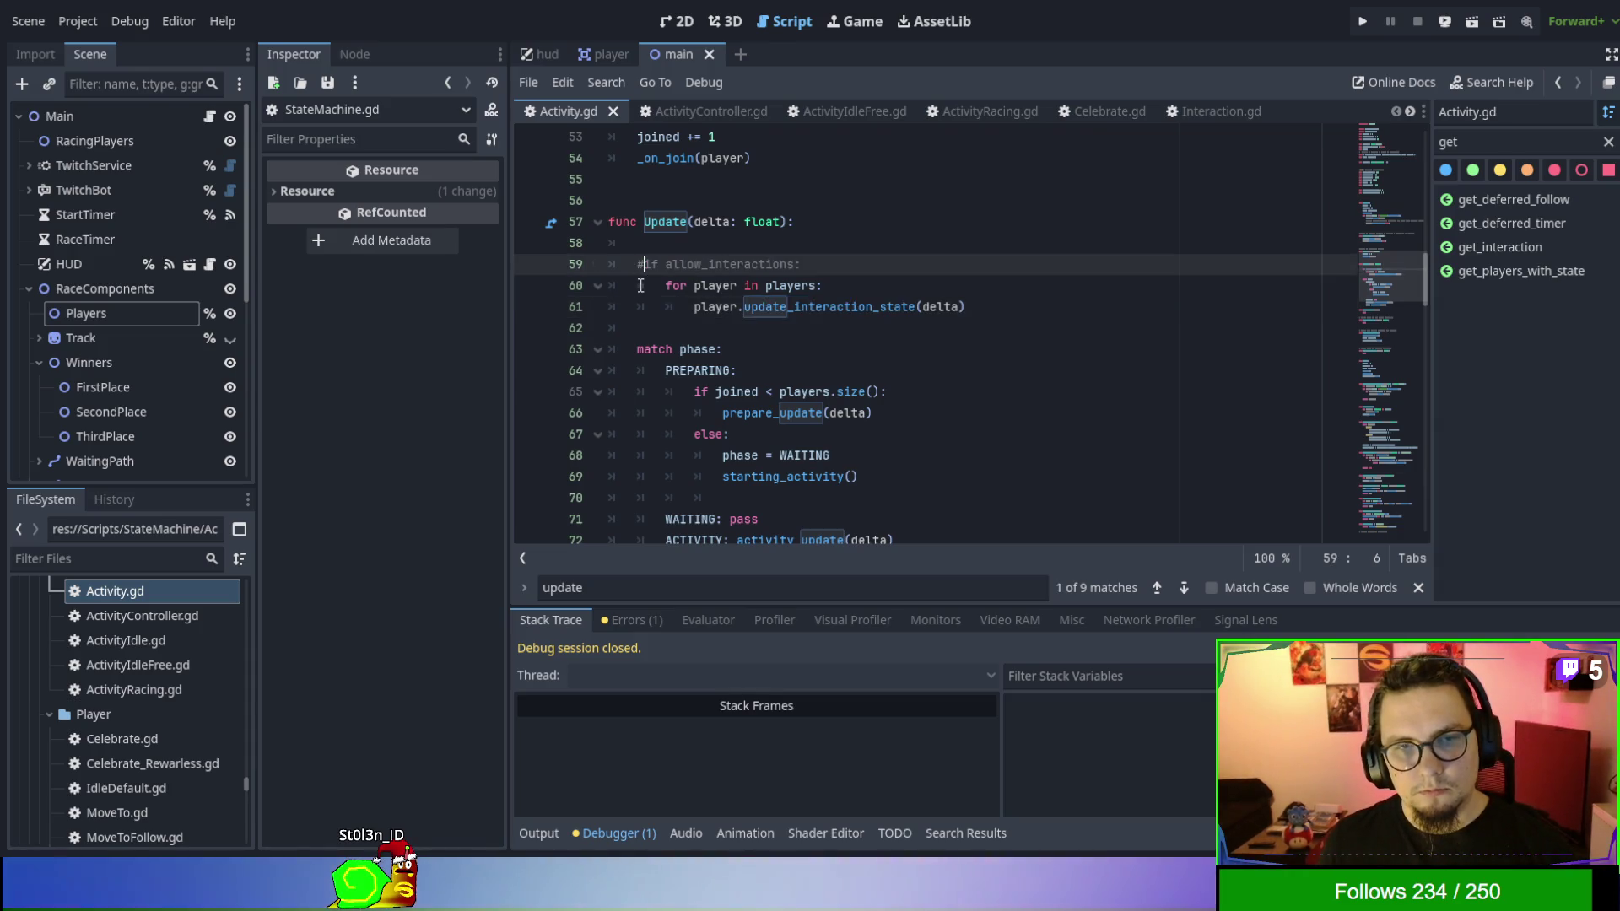
text(#)
key(Down)
text(#)
key(Down)
text(#)
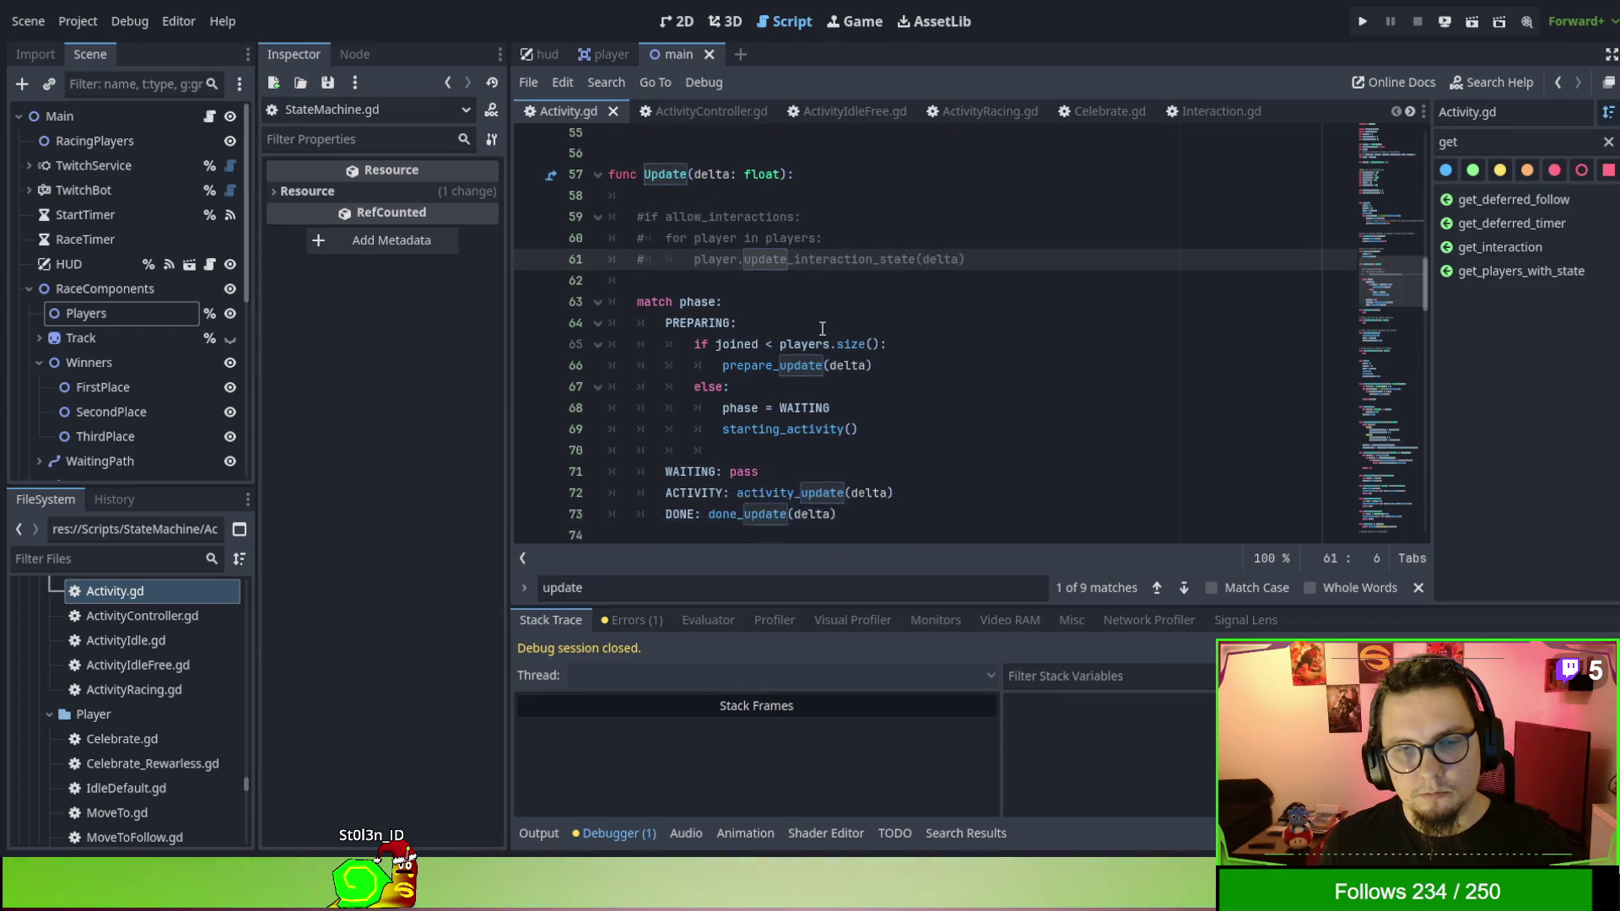
scroll(699, 251, down, 2)
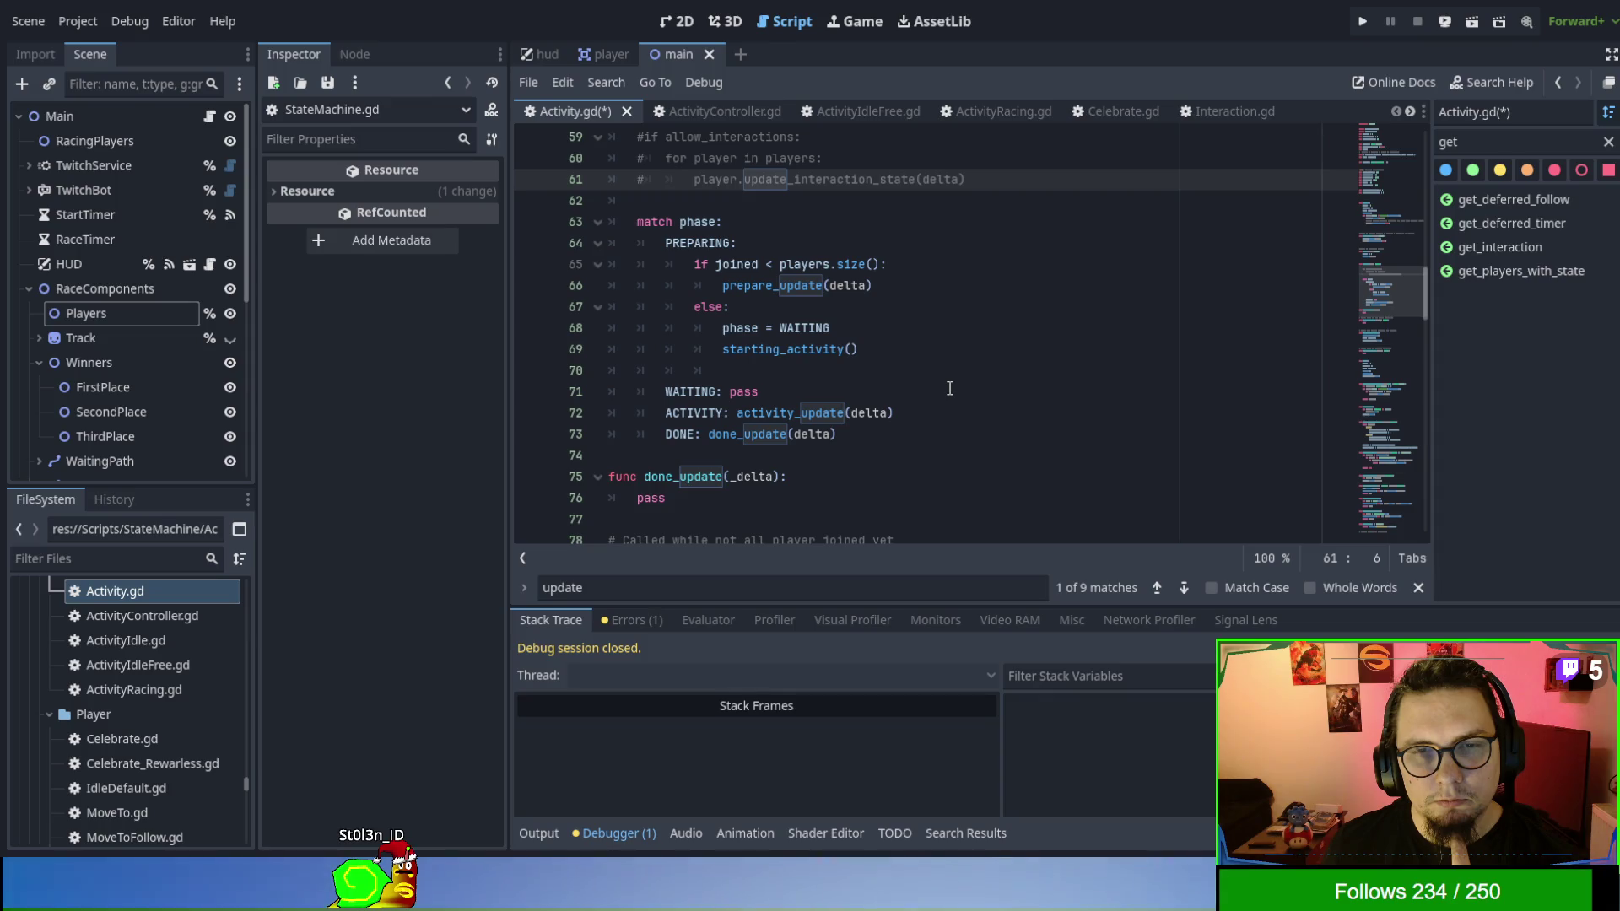
click(704, 272)
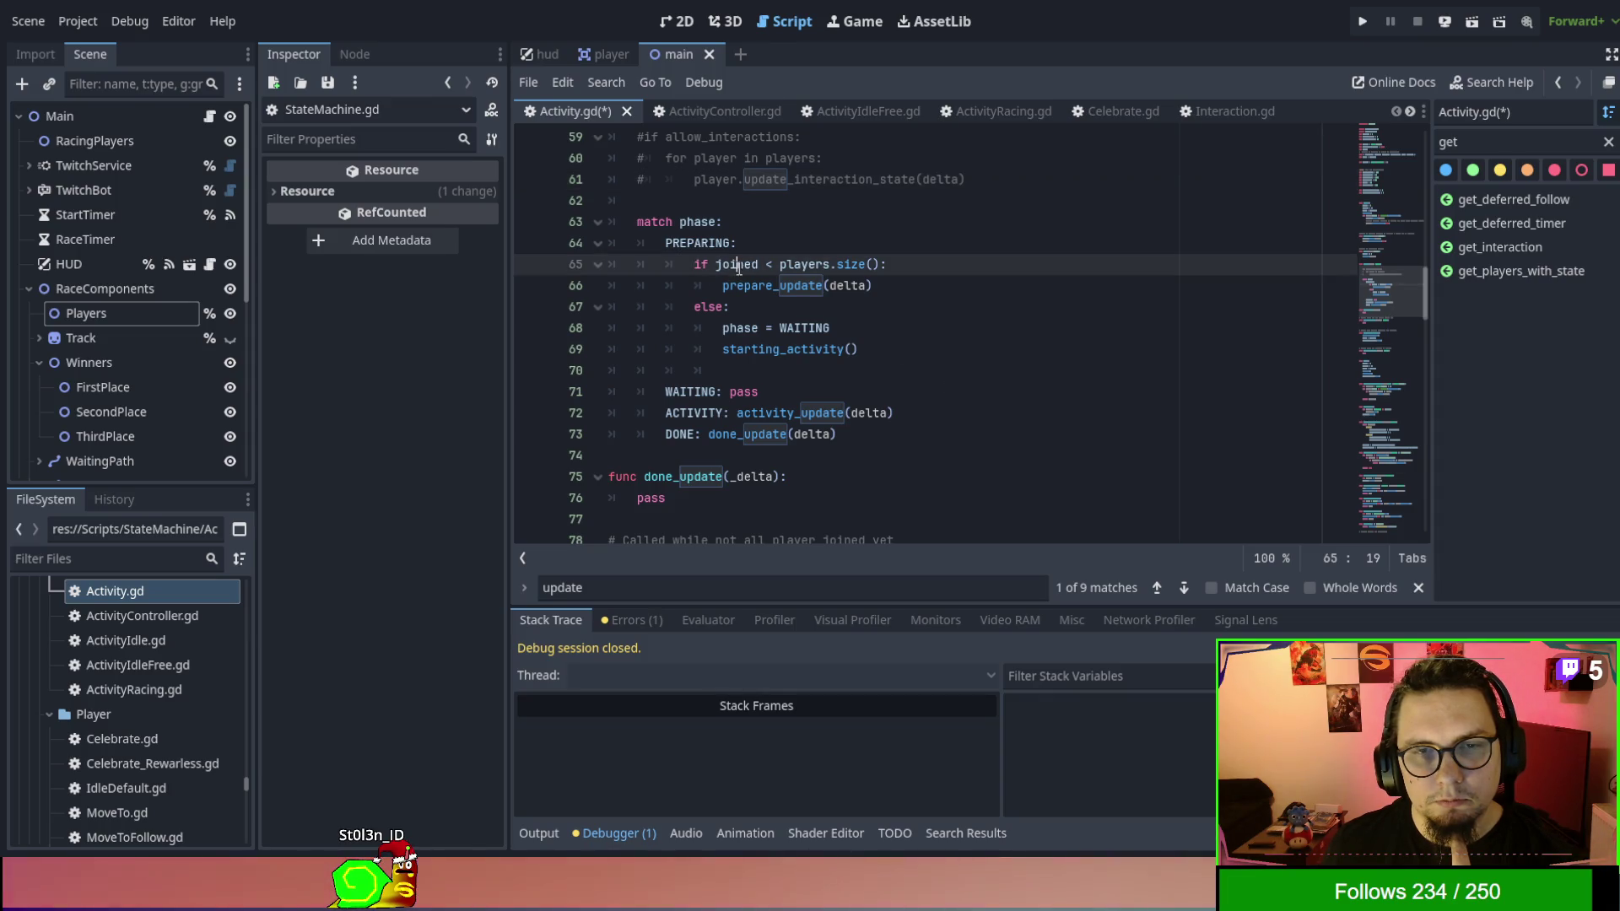
Set a breakpoint on Activity.gd's match phase line 63 and run the project.
click(745, 287)
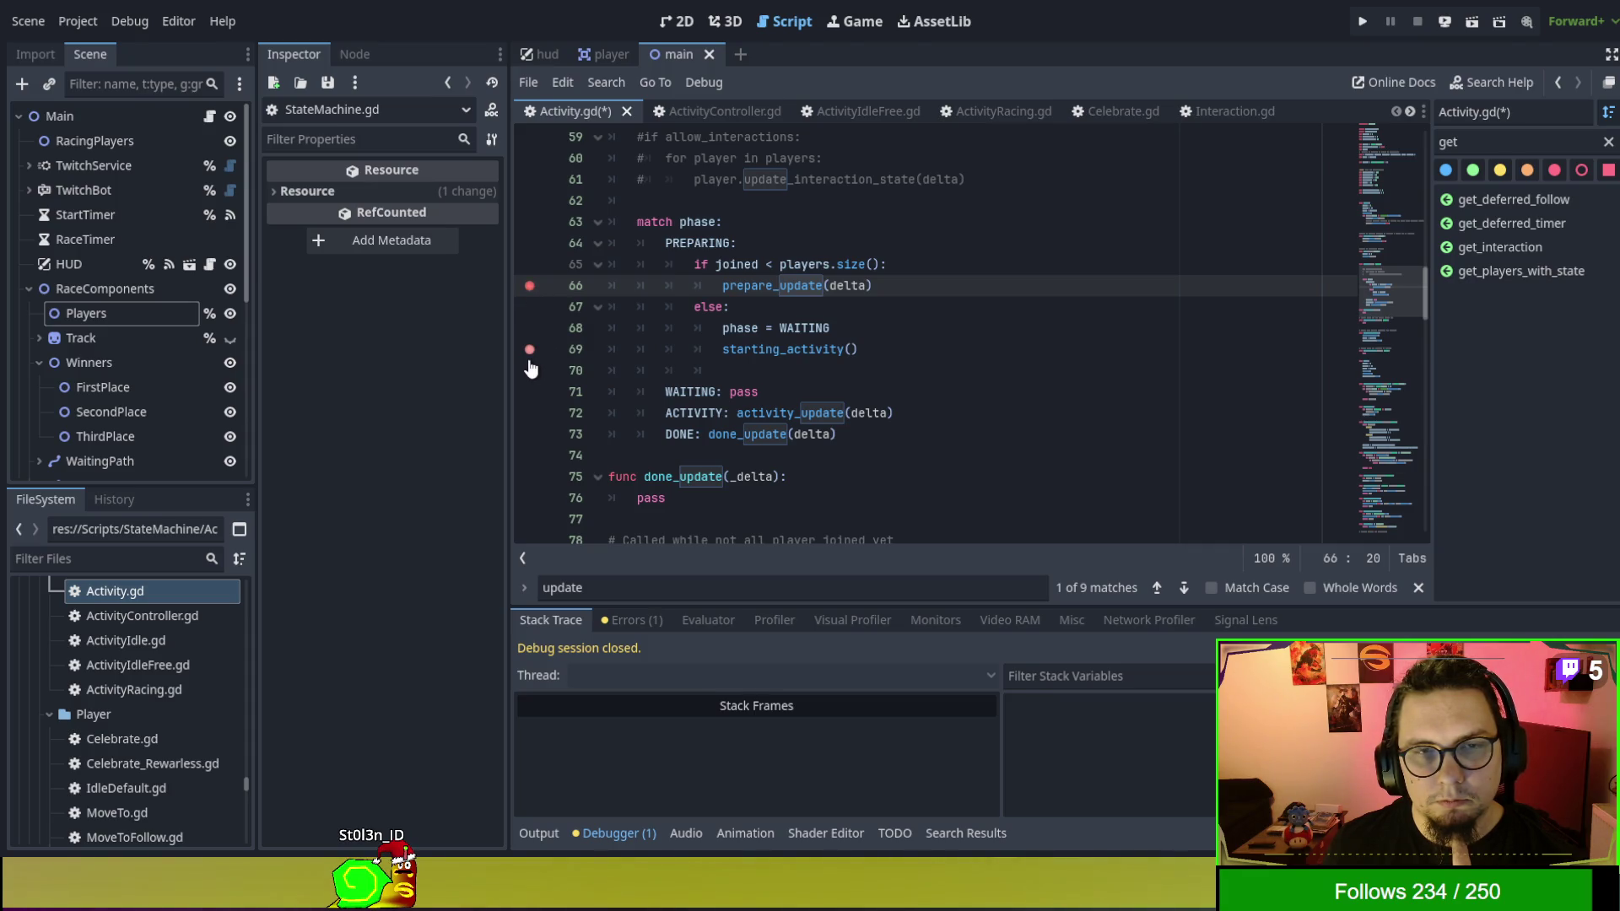
click(529, 222)
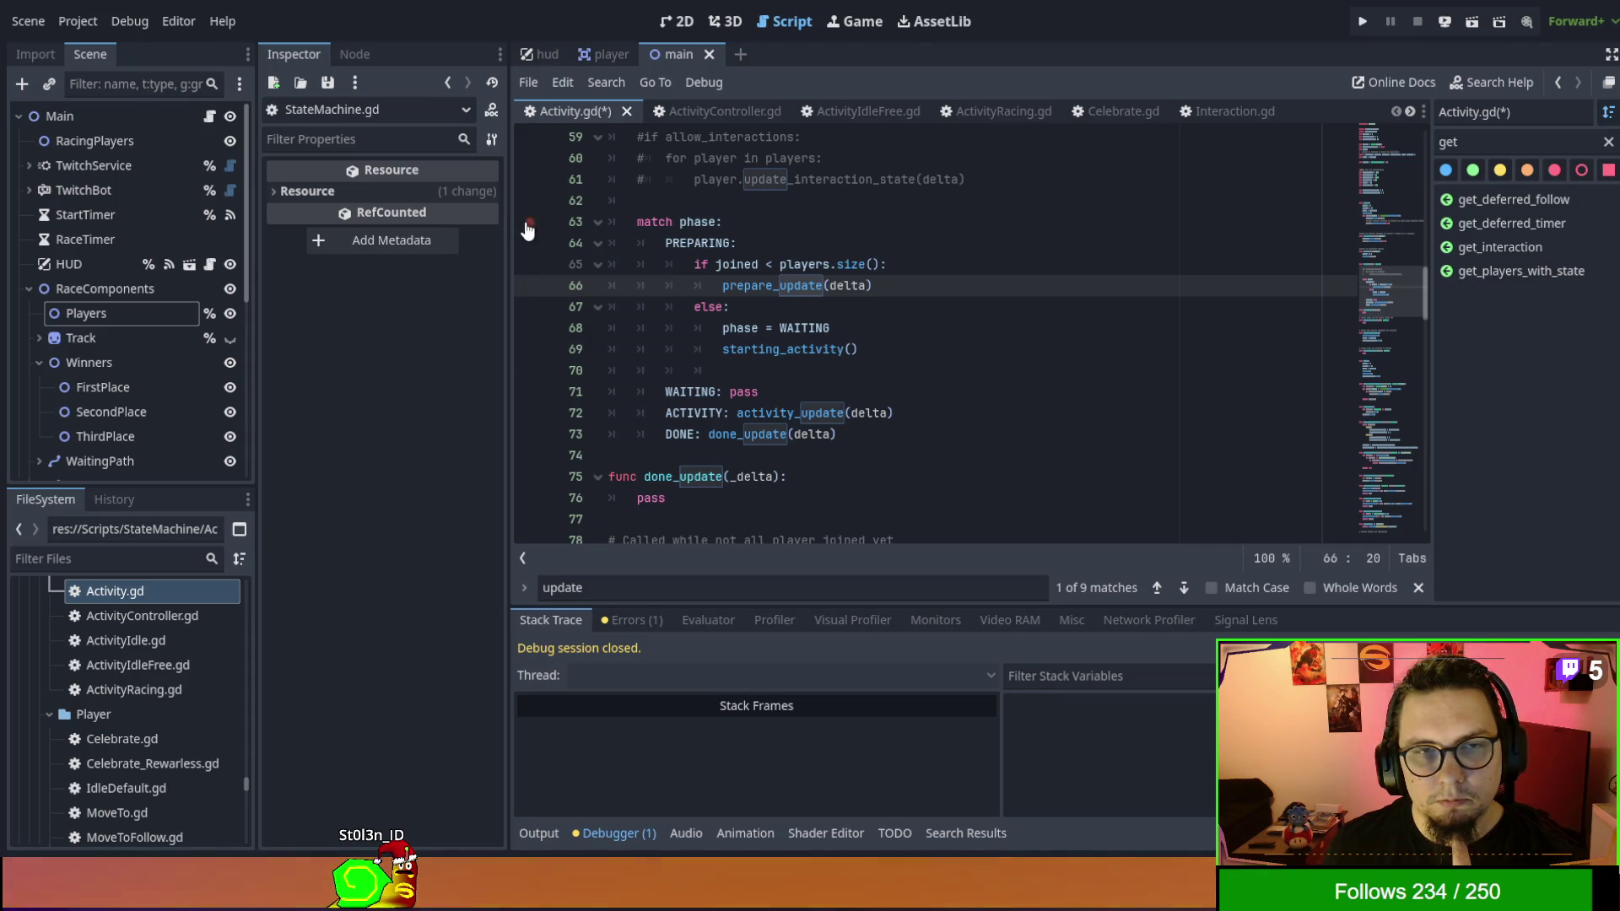
key(Up)
key(Up)
key(Up)
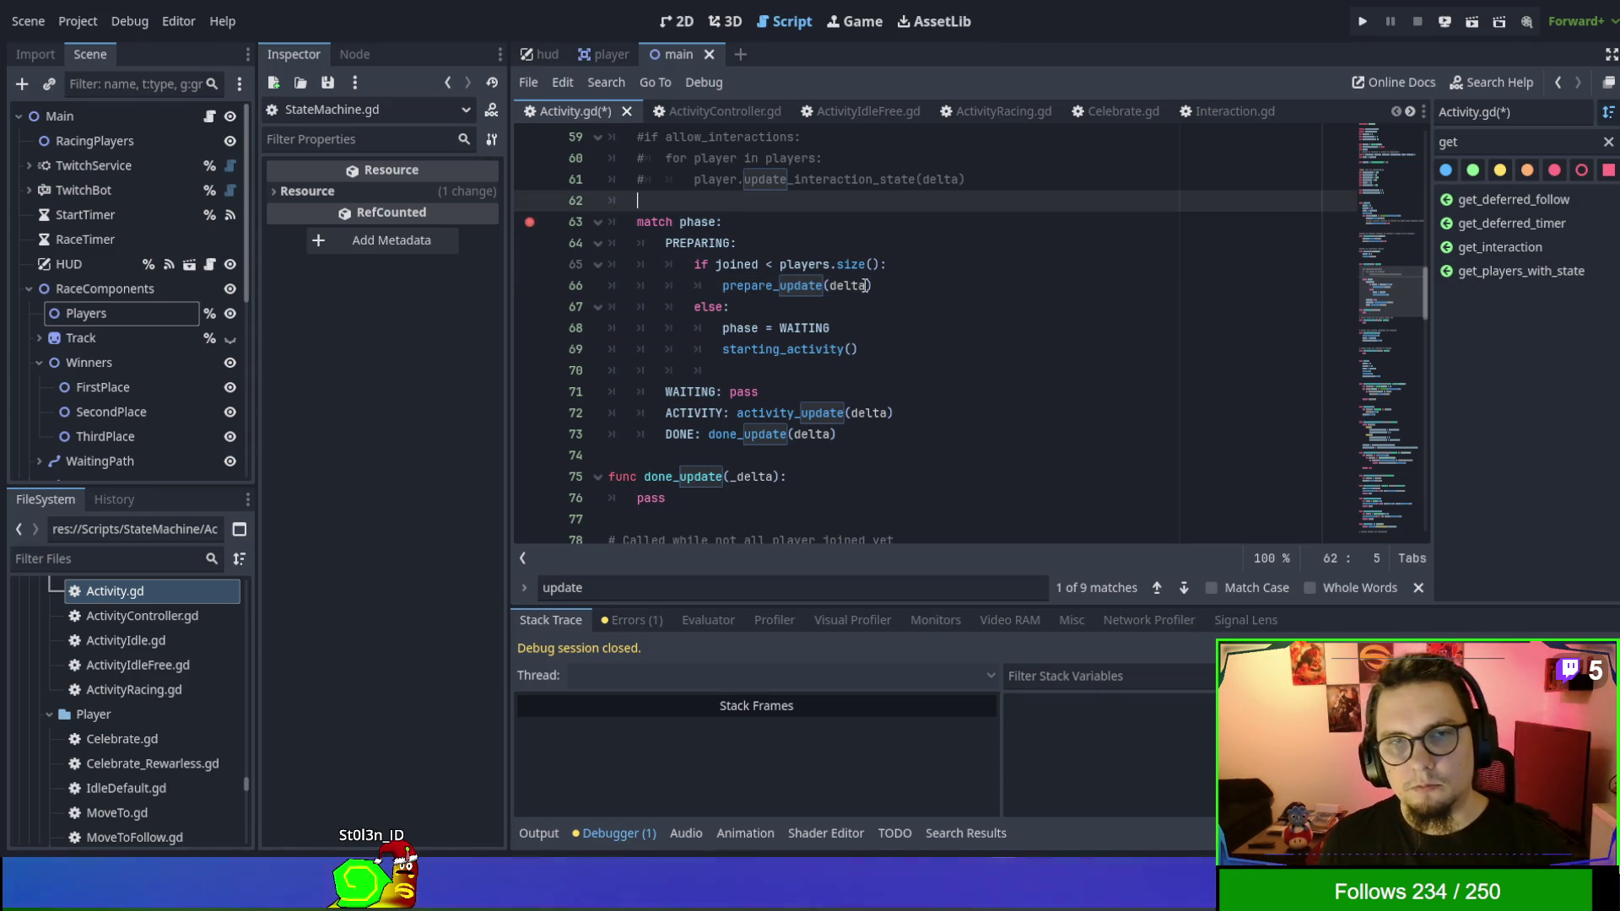
key(F5)
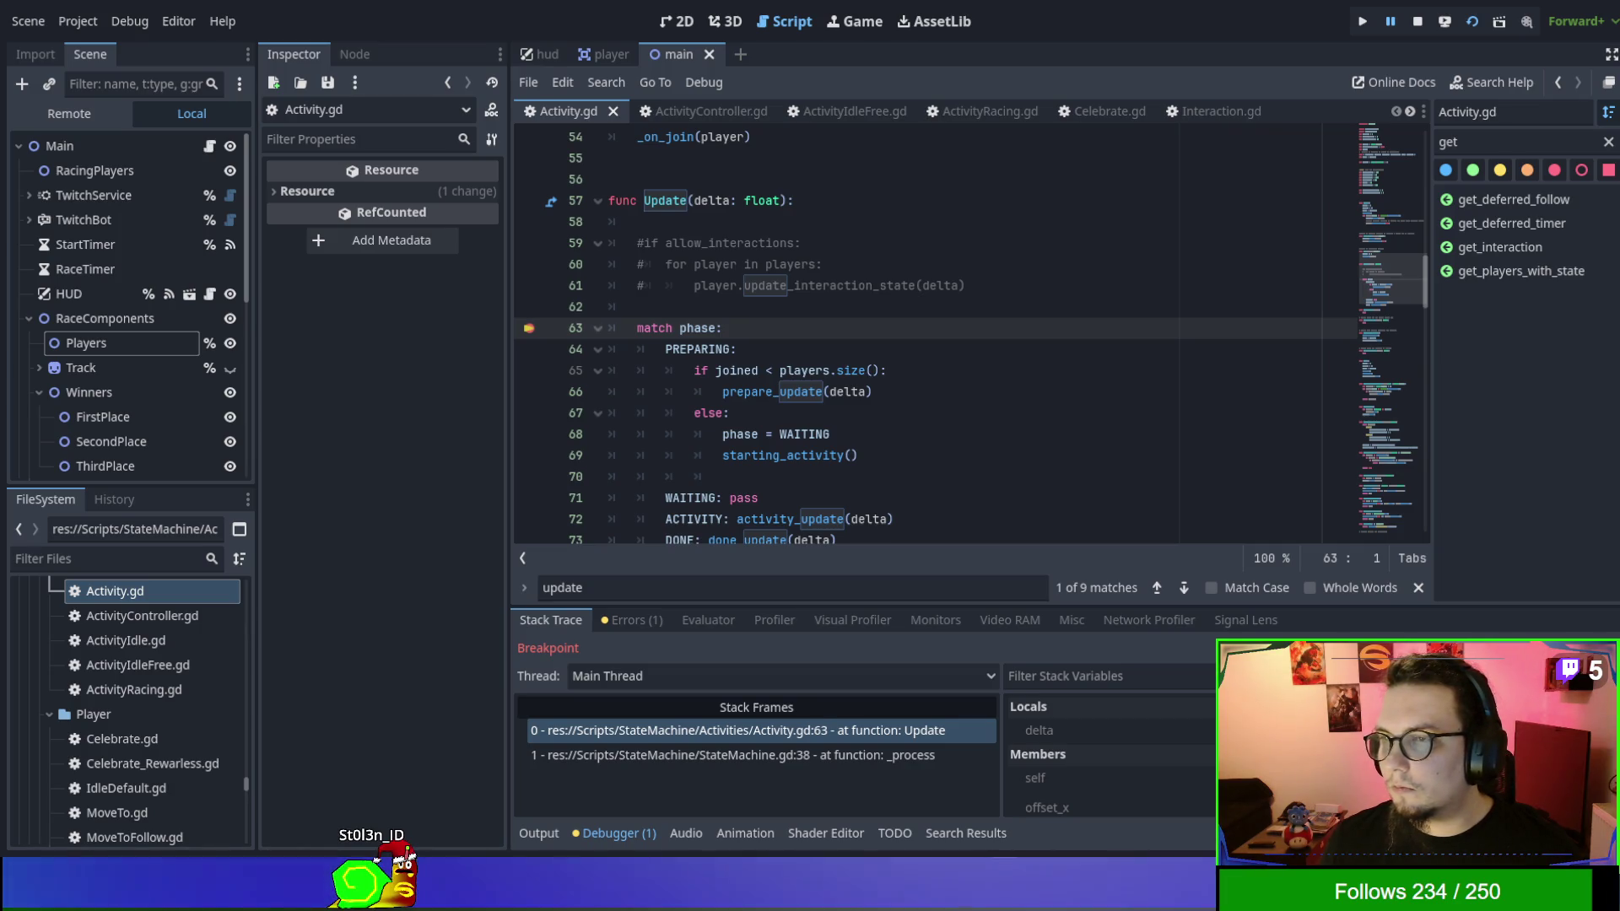
Step through Update and resume past several breakpoint hits.
key(F10)
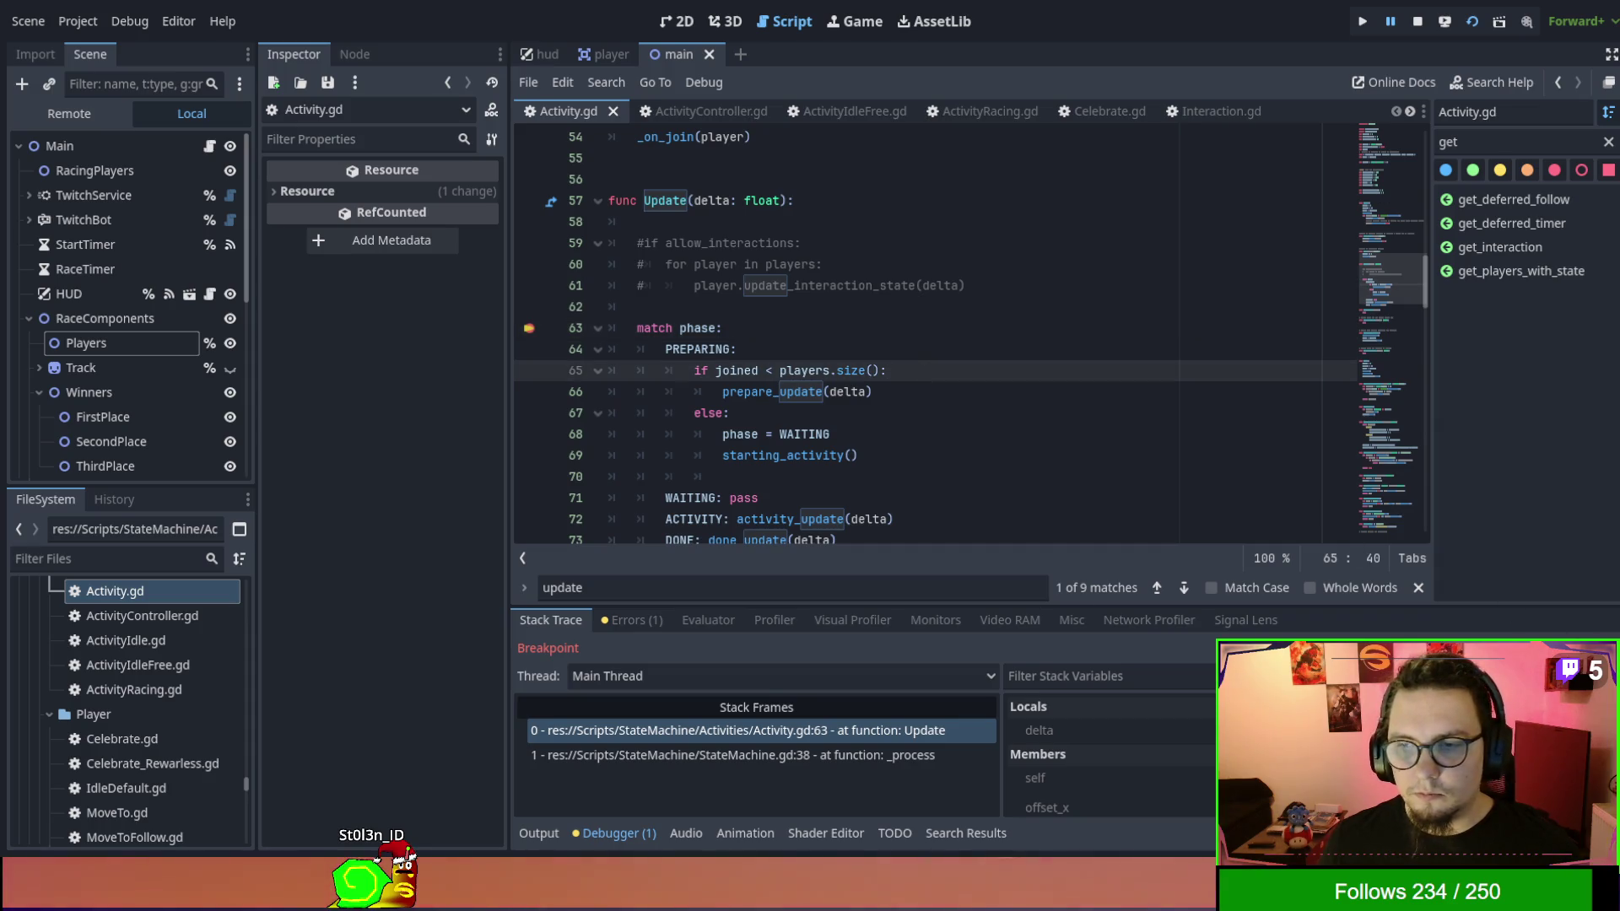
key(F12)
key(F12)
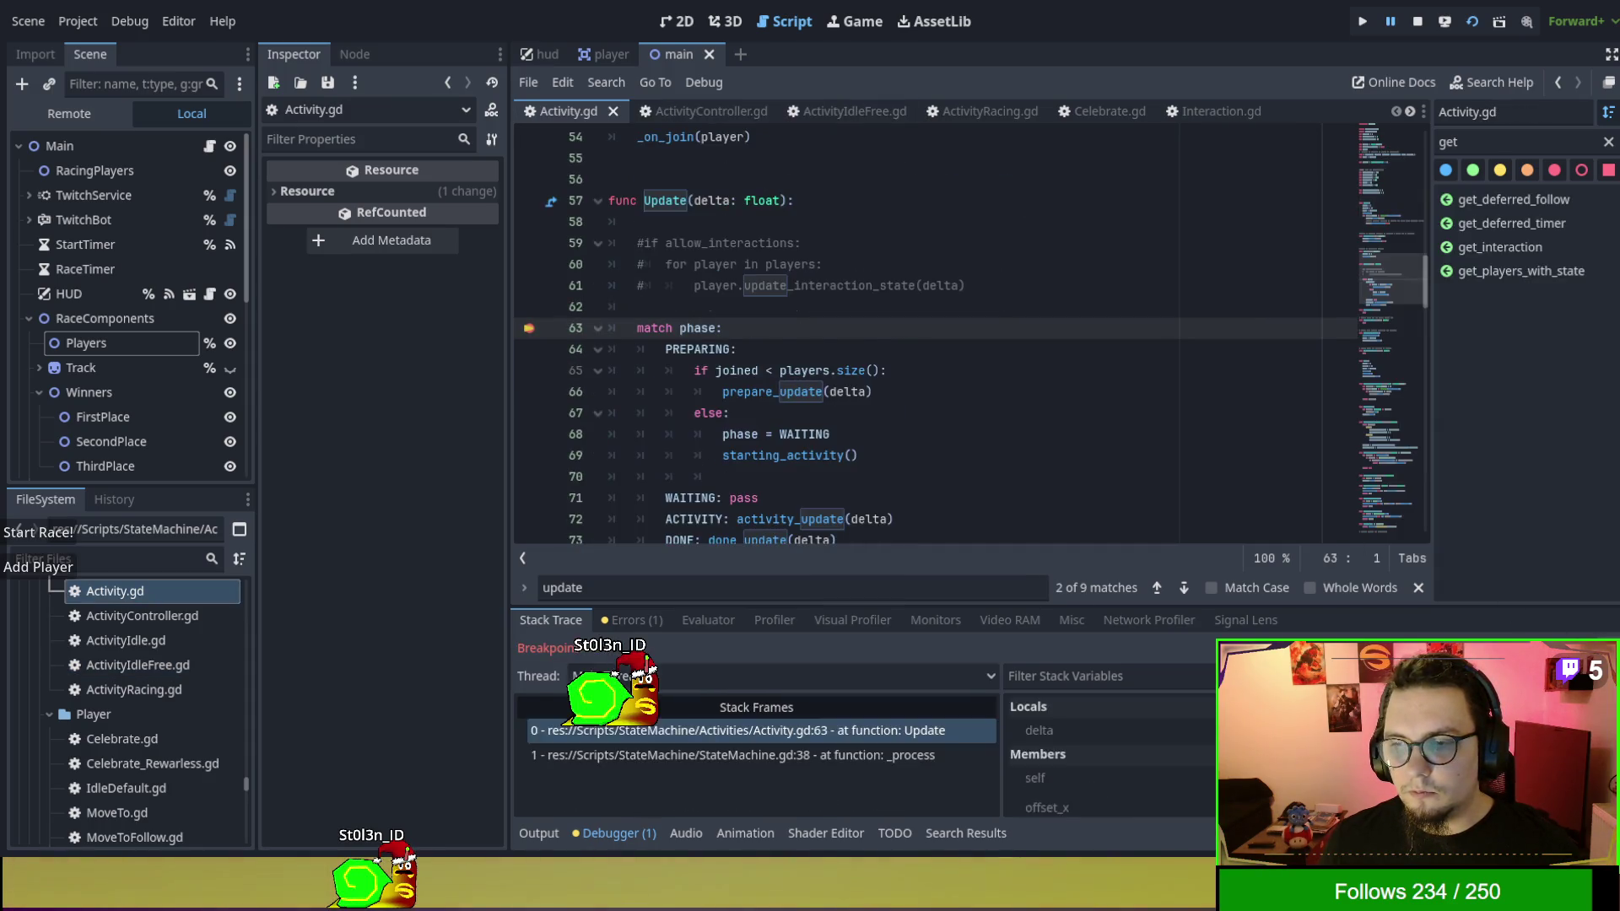
key(F12)
key(F12)
key(F12)
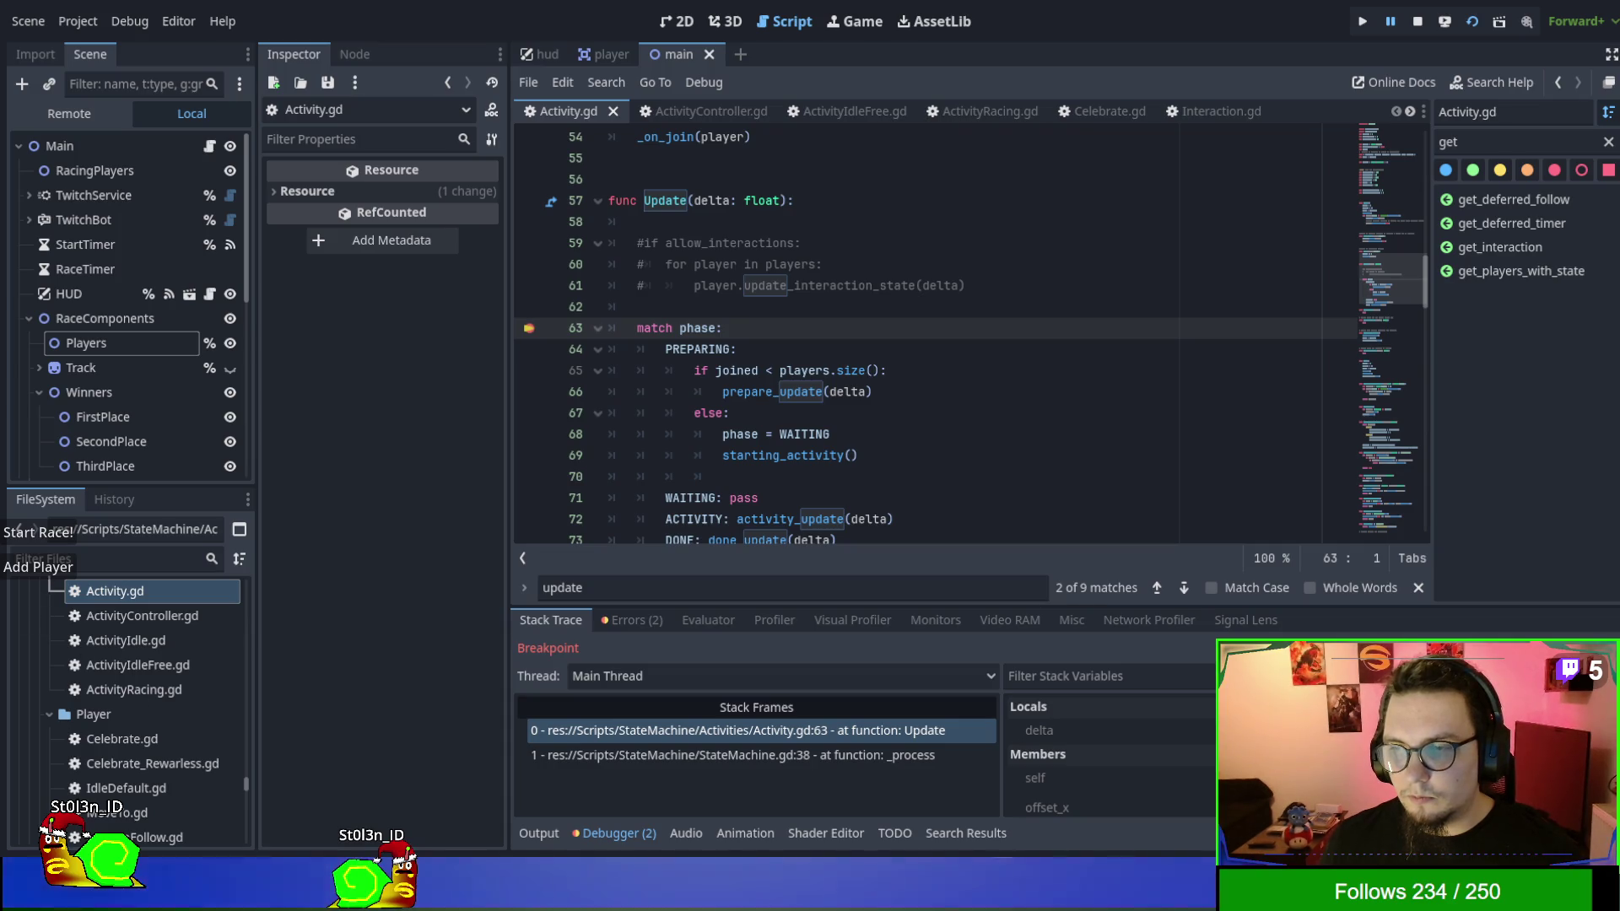
key(F12)
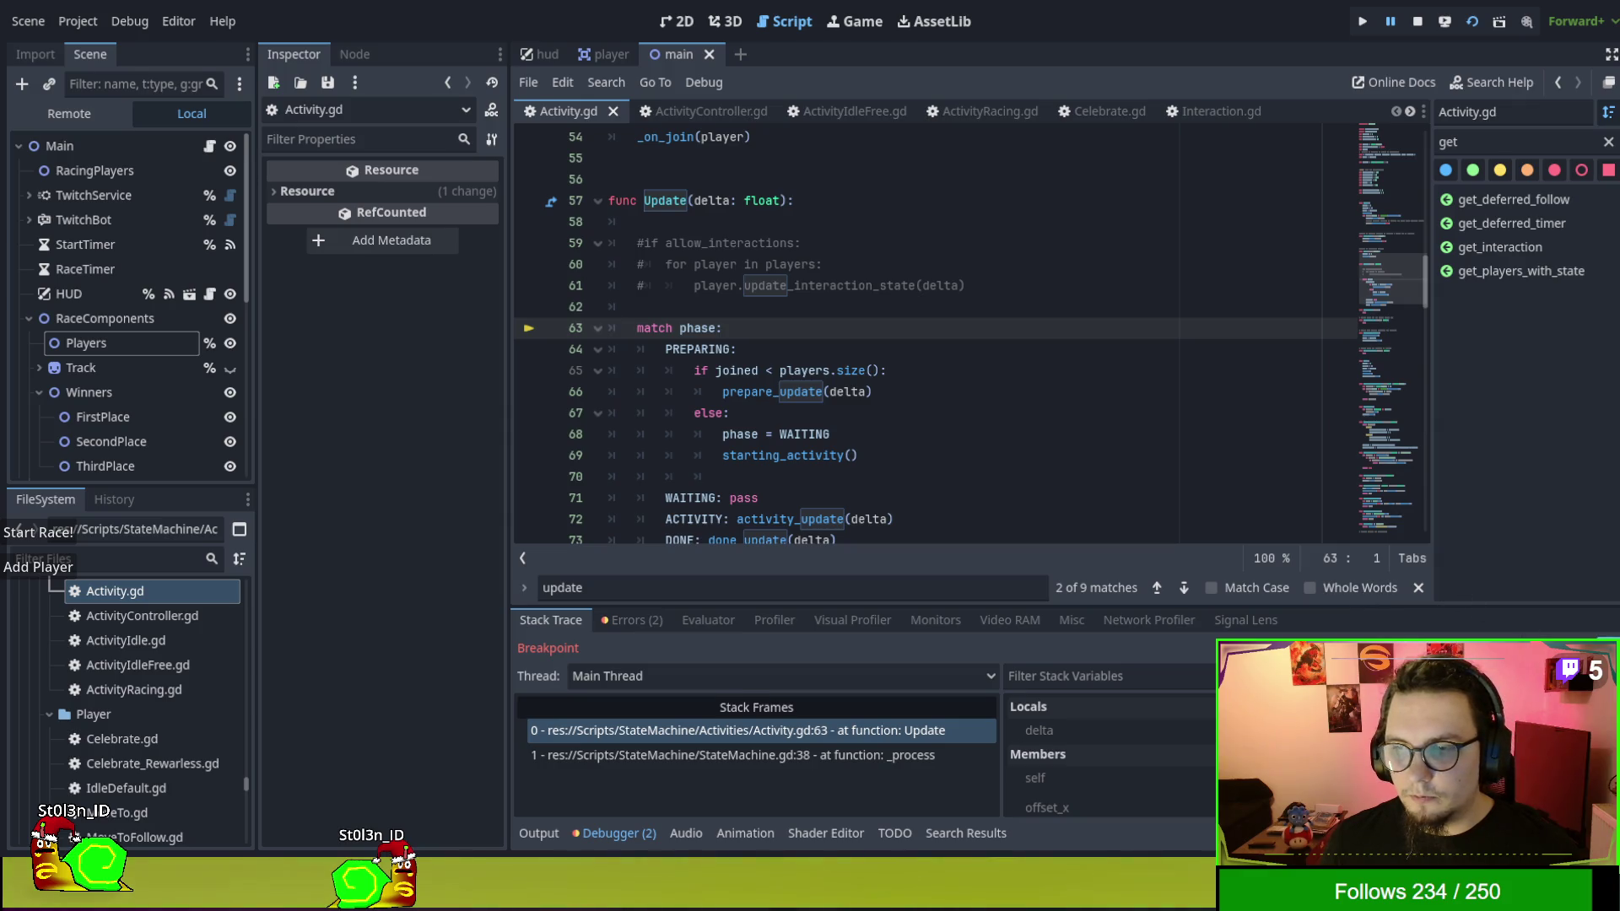
key(F12)
Add another snail player, then continue past the MoveTo, line 21 and line 39 breakpoints.
click(40, 566)
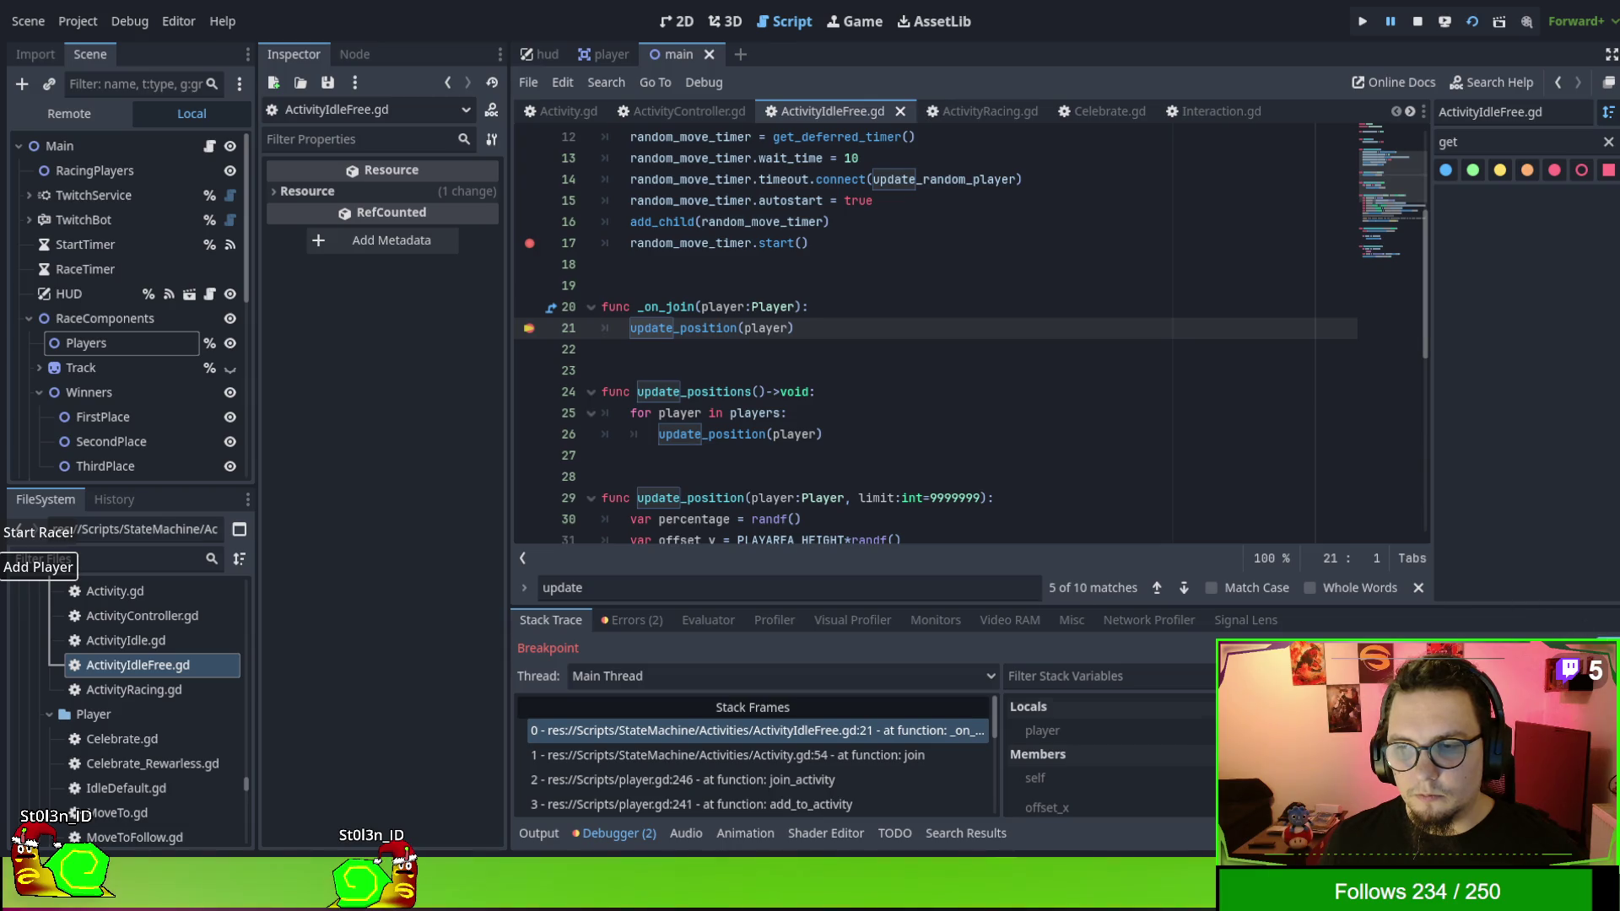
key(F12)
key(F12)
key(F12)
key(F12)
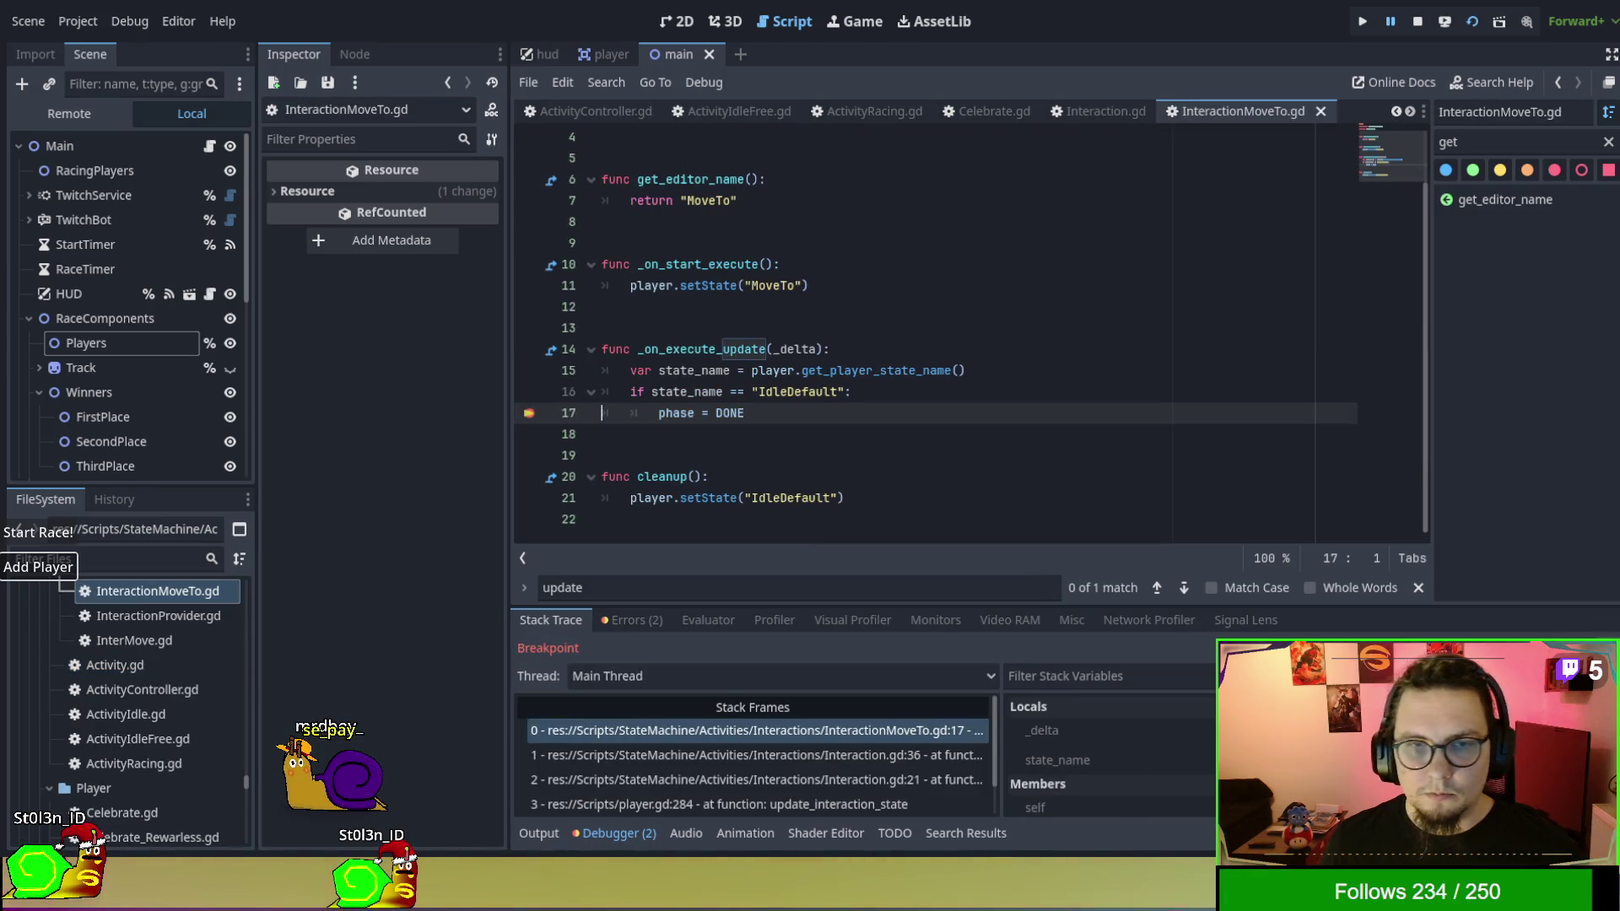
key(F12)
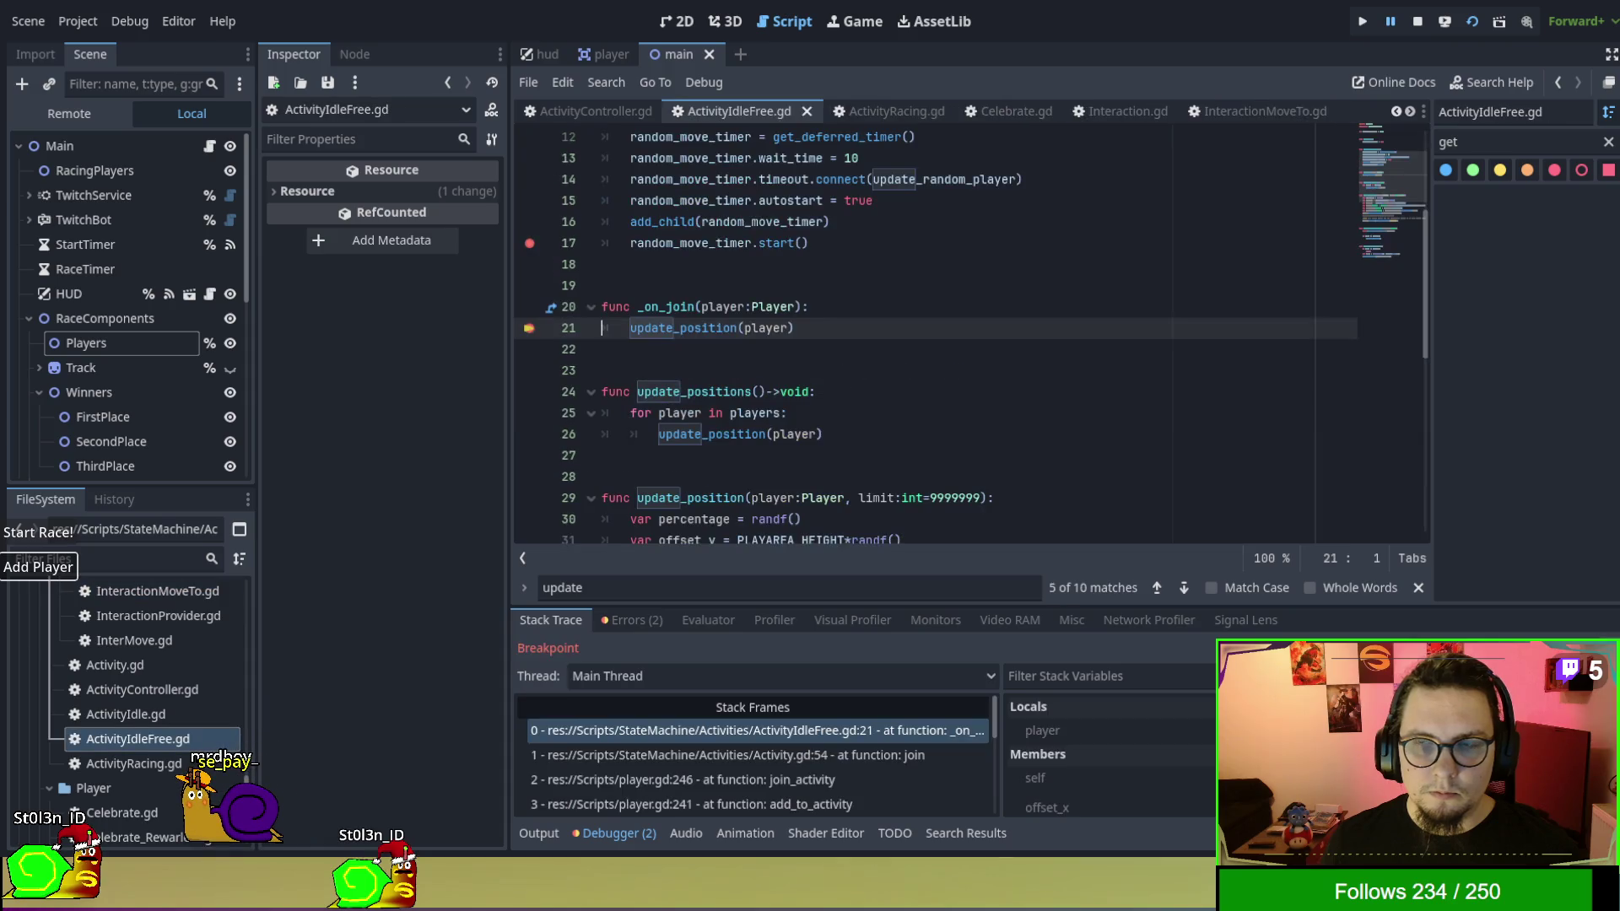
key(F12)
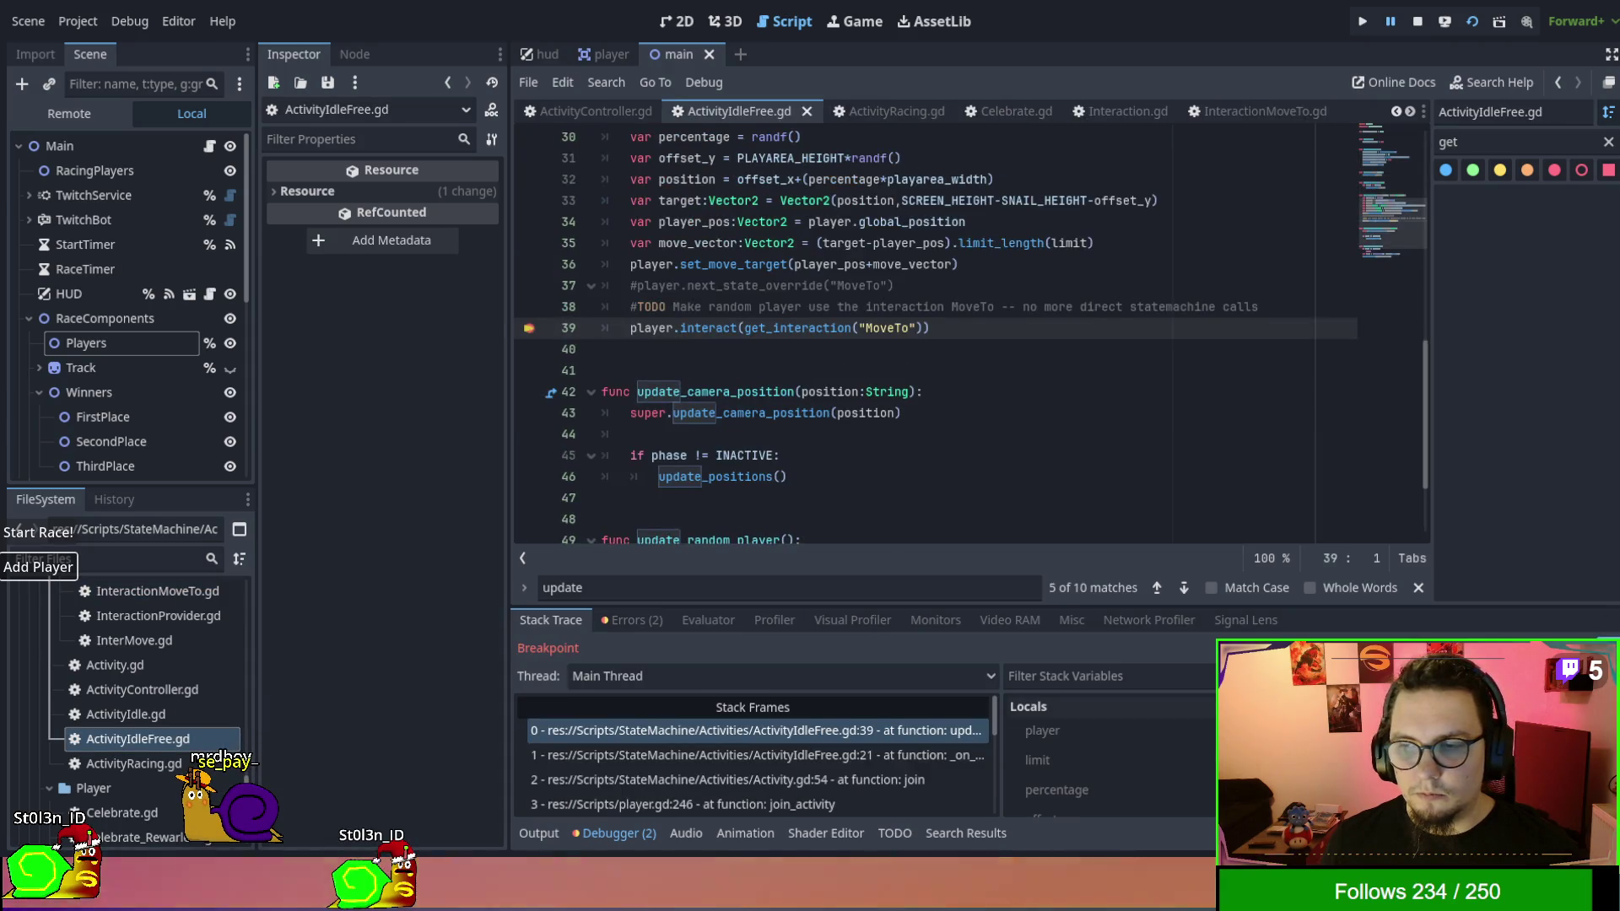
key(F12)
Start the snail race and let it run past the MoveTo breakpoint.
click(59, 539)
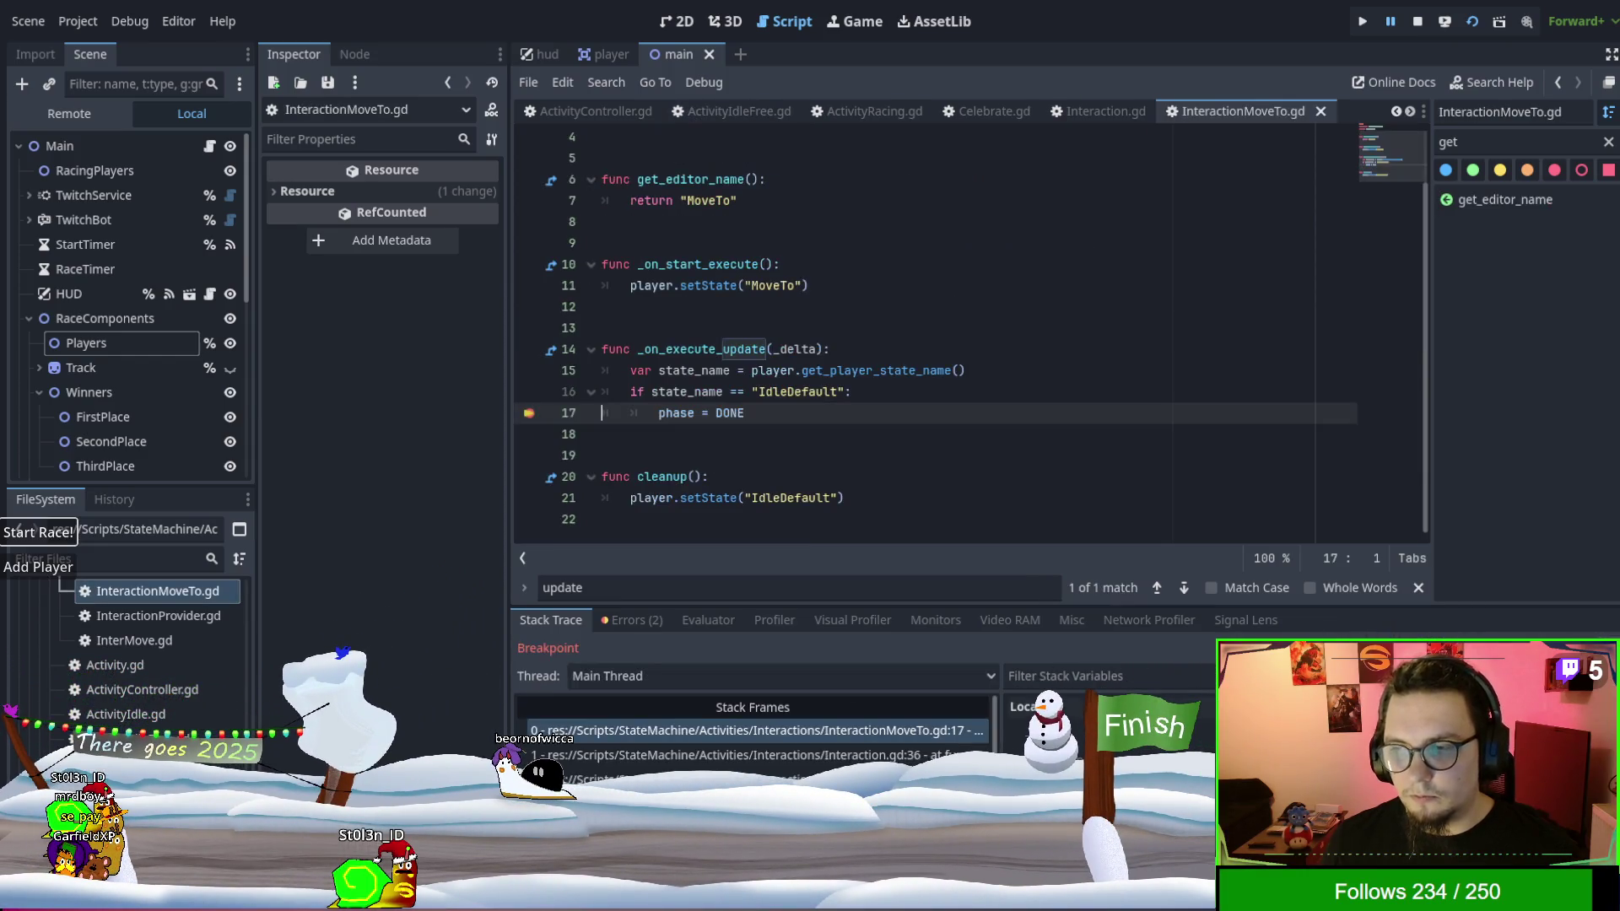
key(F12)
key(F12)
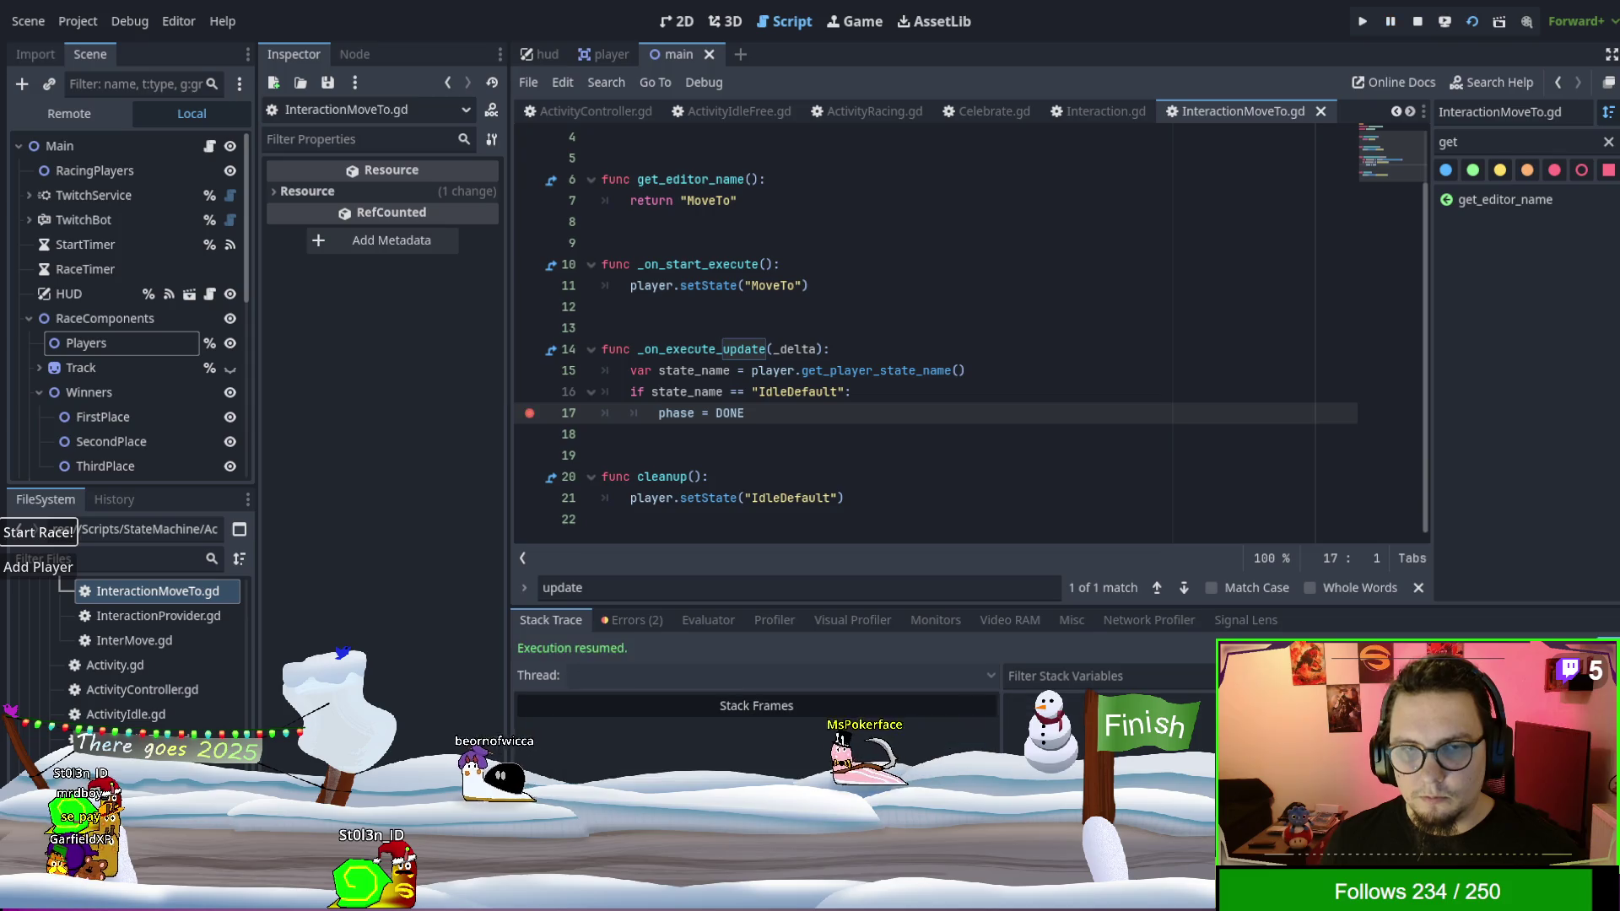
key(F12)
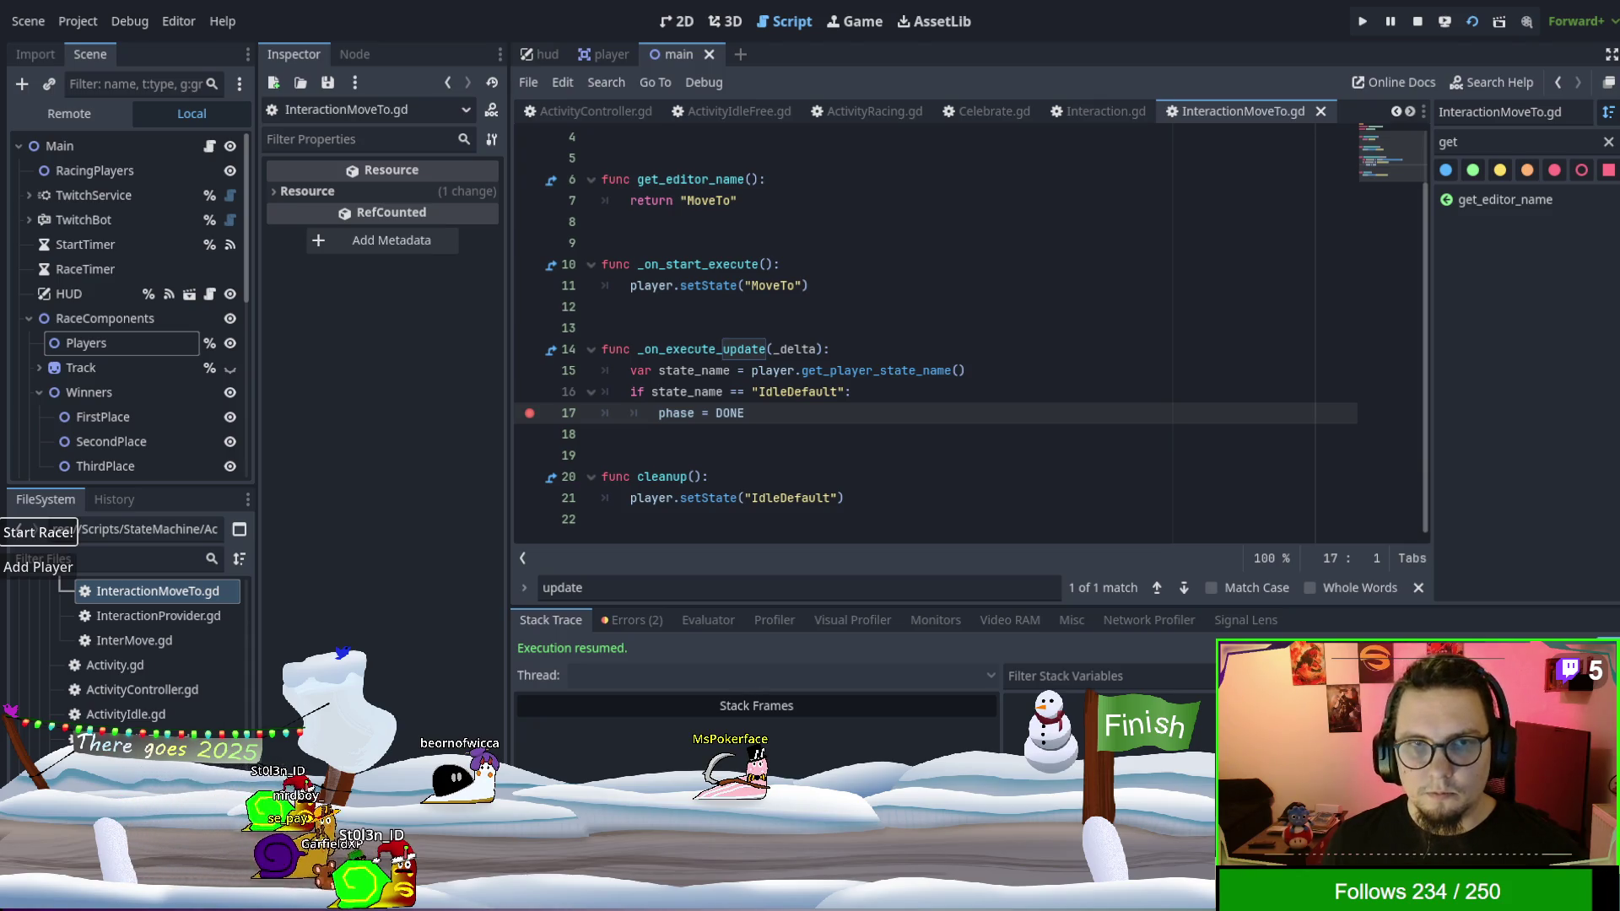
Look through the ActivityController script.
click(597, 110)
scroll(896, 410, down, 3)
scroll(896, 410, down, 3)
scroll(787, 266, down, 2)
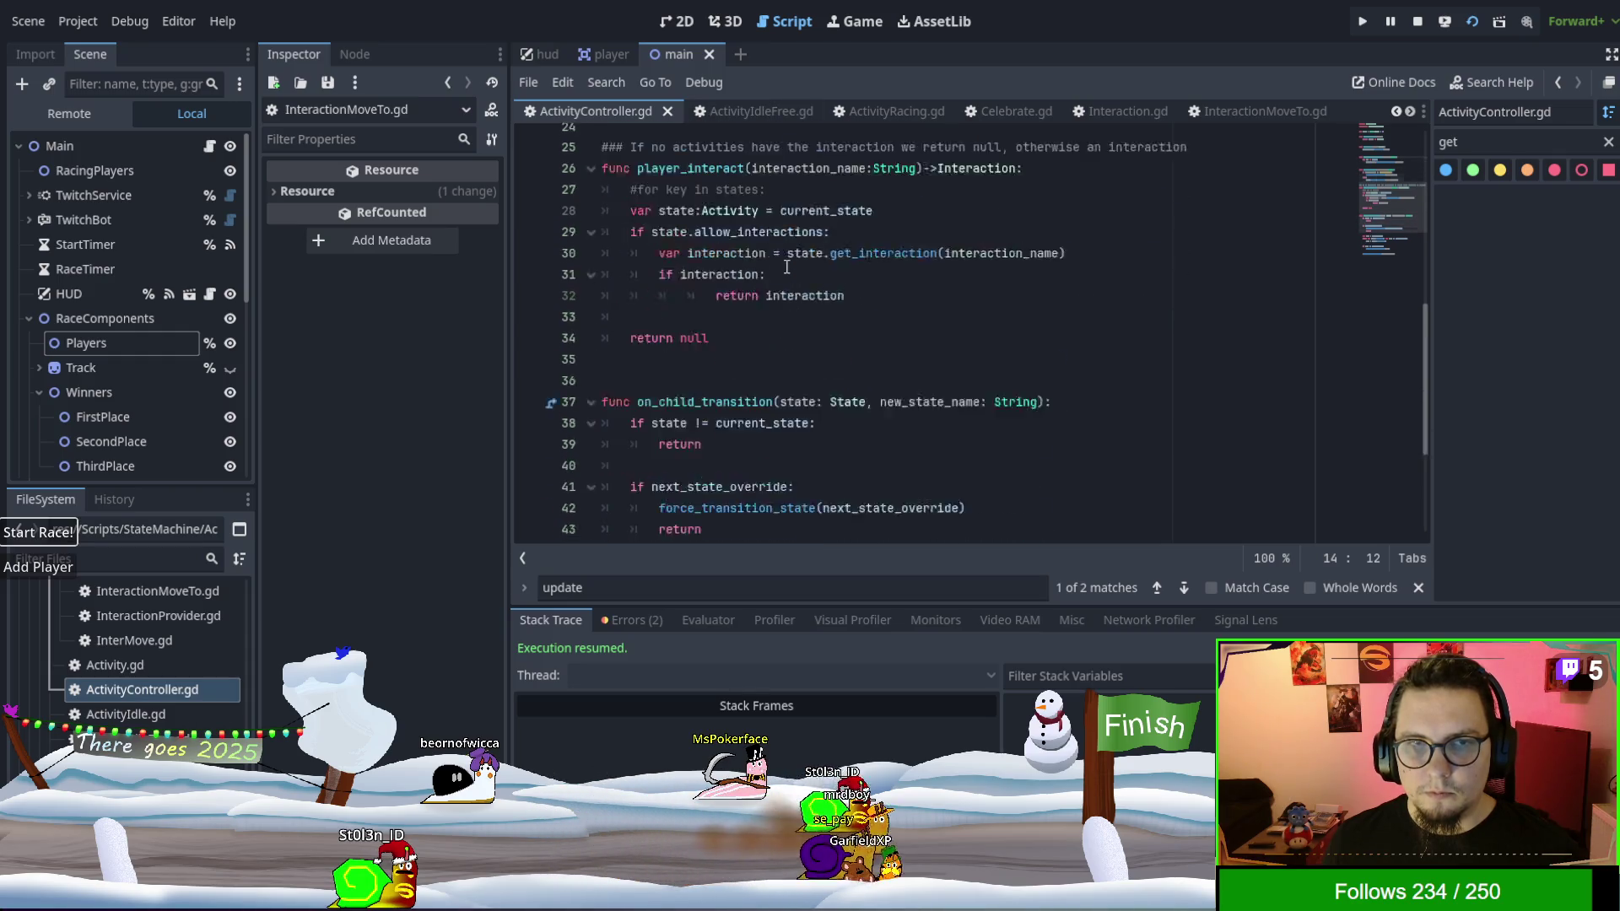
scroll(786, 266, down, 2)
scroll(635, 118, up, 1)
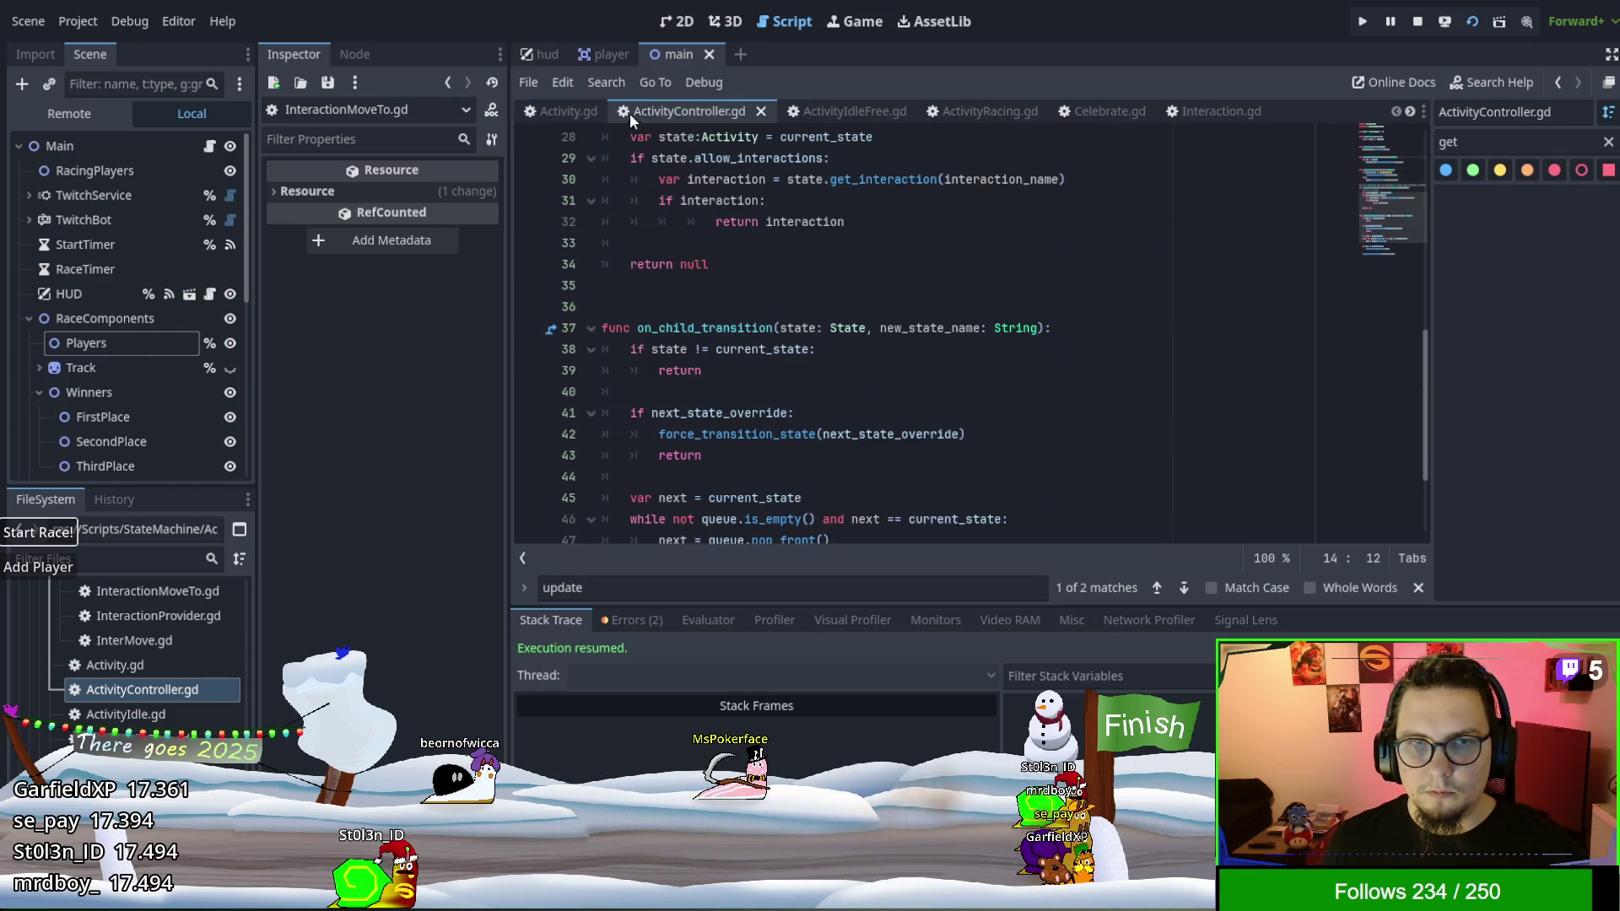
Restore the line 63 breakpoint in Activity.gd, continue to it, and enlarge the debugger panel.
click(559, 113)
click(529, 329)
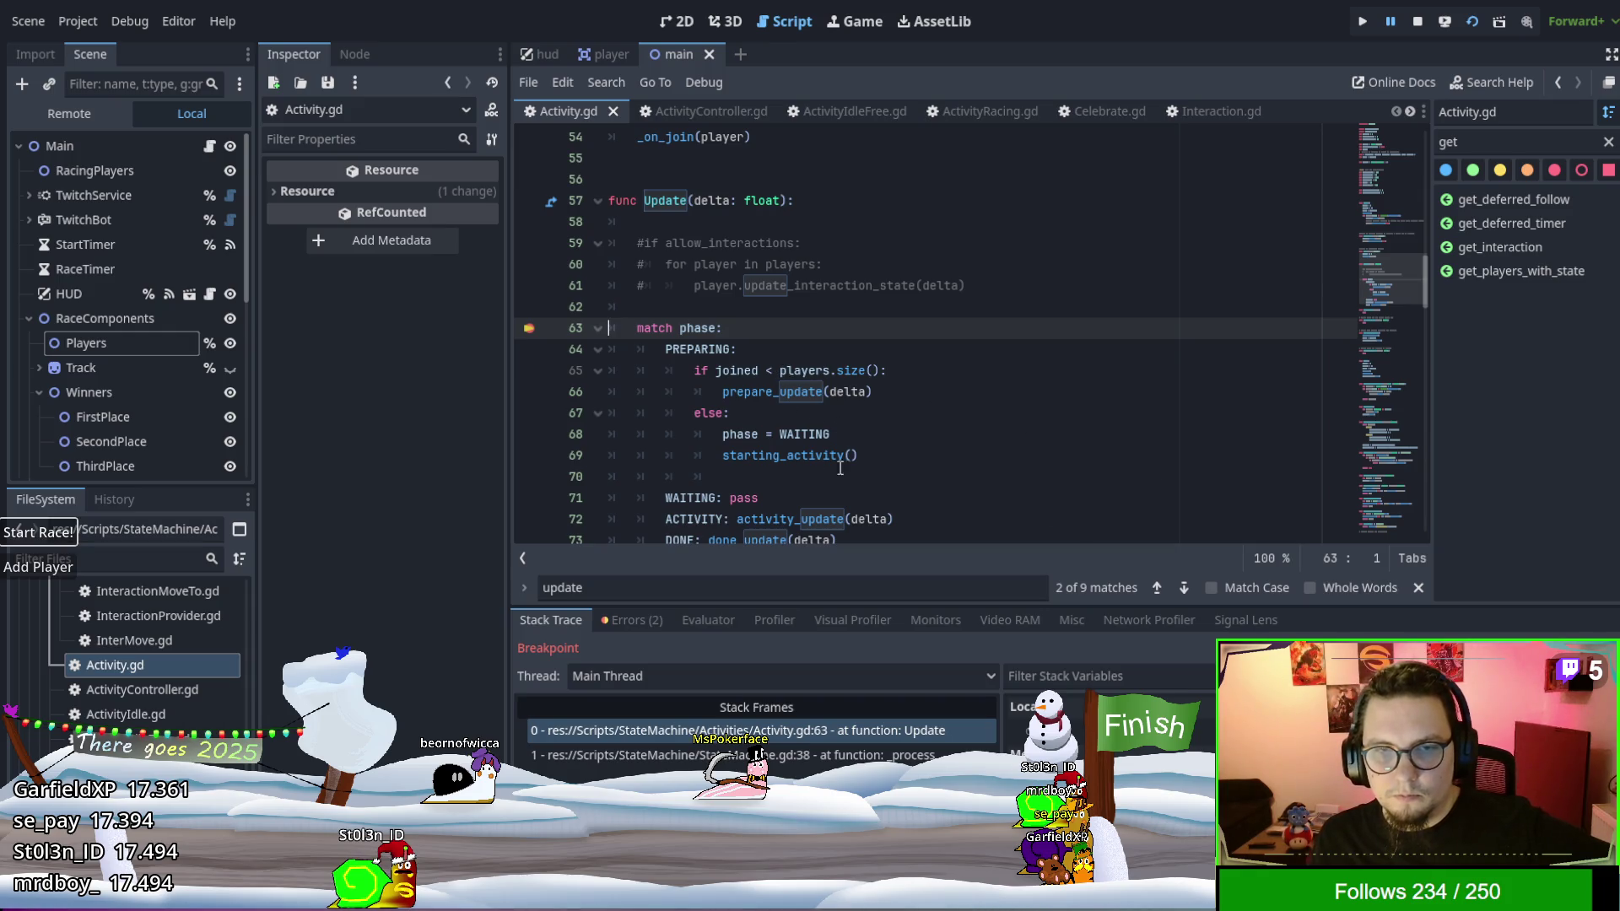
scroll(772, 439, down, 1)
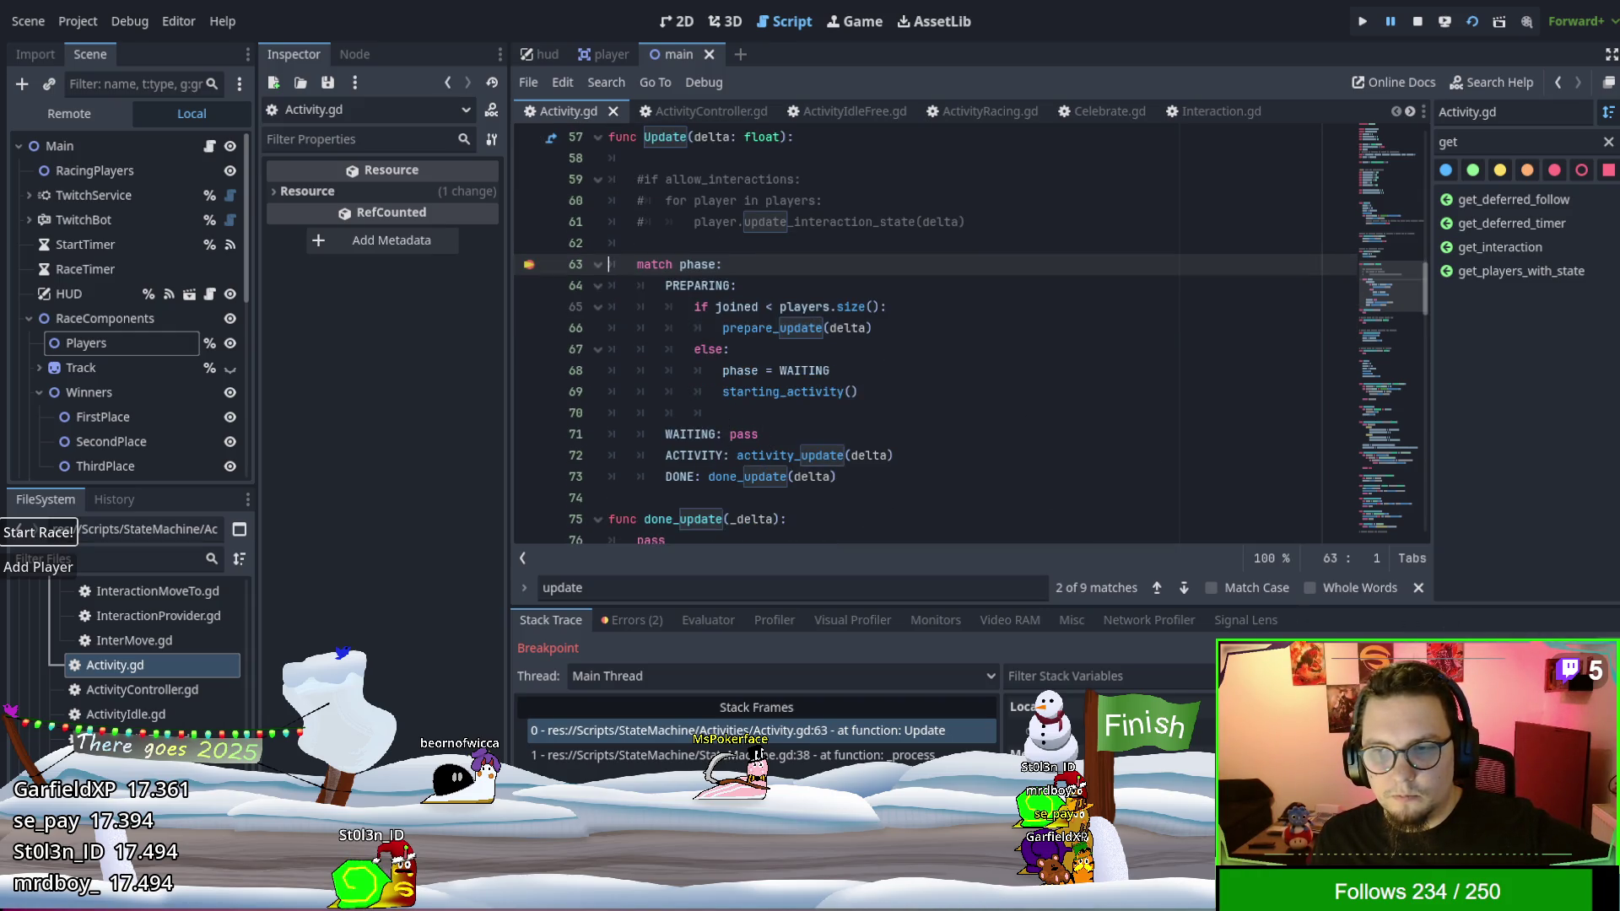
key(F12)
key(F12)
key(F12)
key(F12)
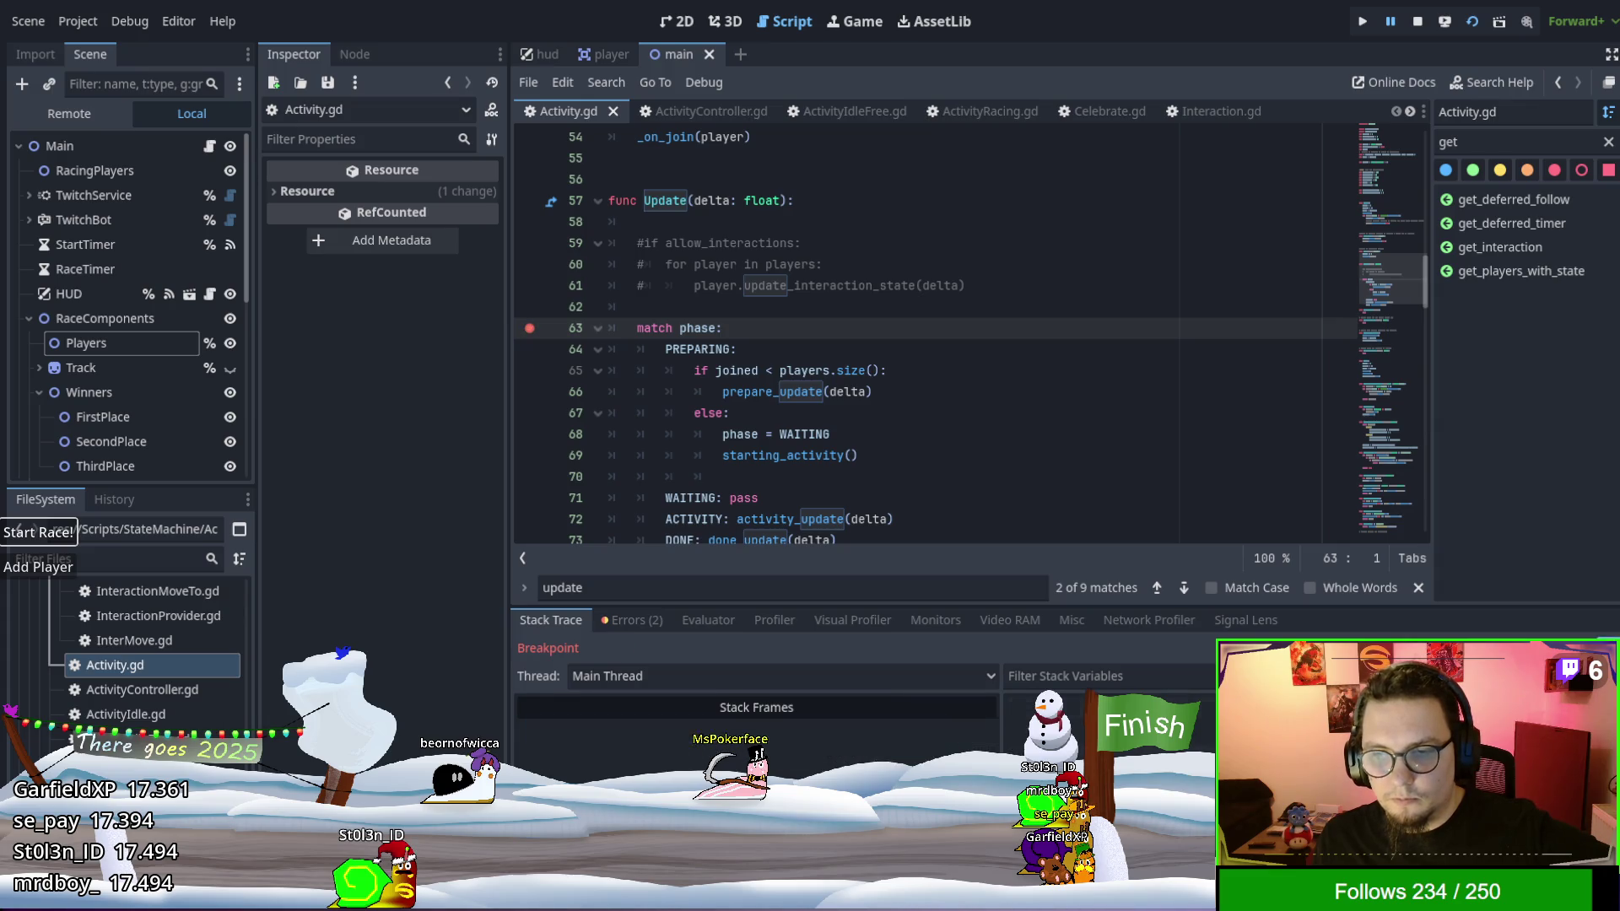
mouse_move(1333, 600)
mouse_down()
mouse_move(1291, 226)
mouse_move(1285, 268)
mouse_up()
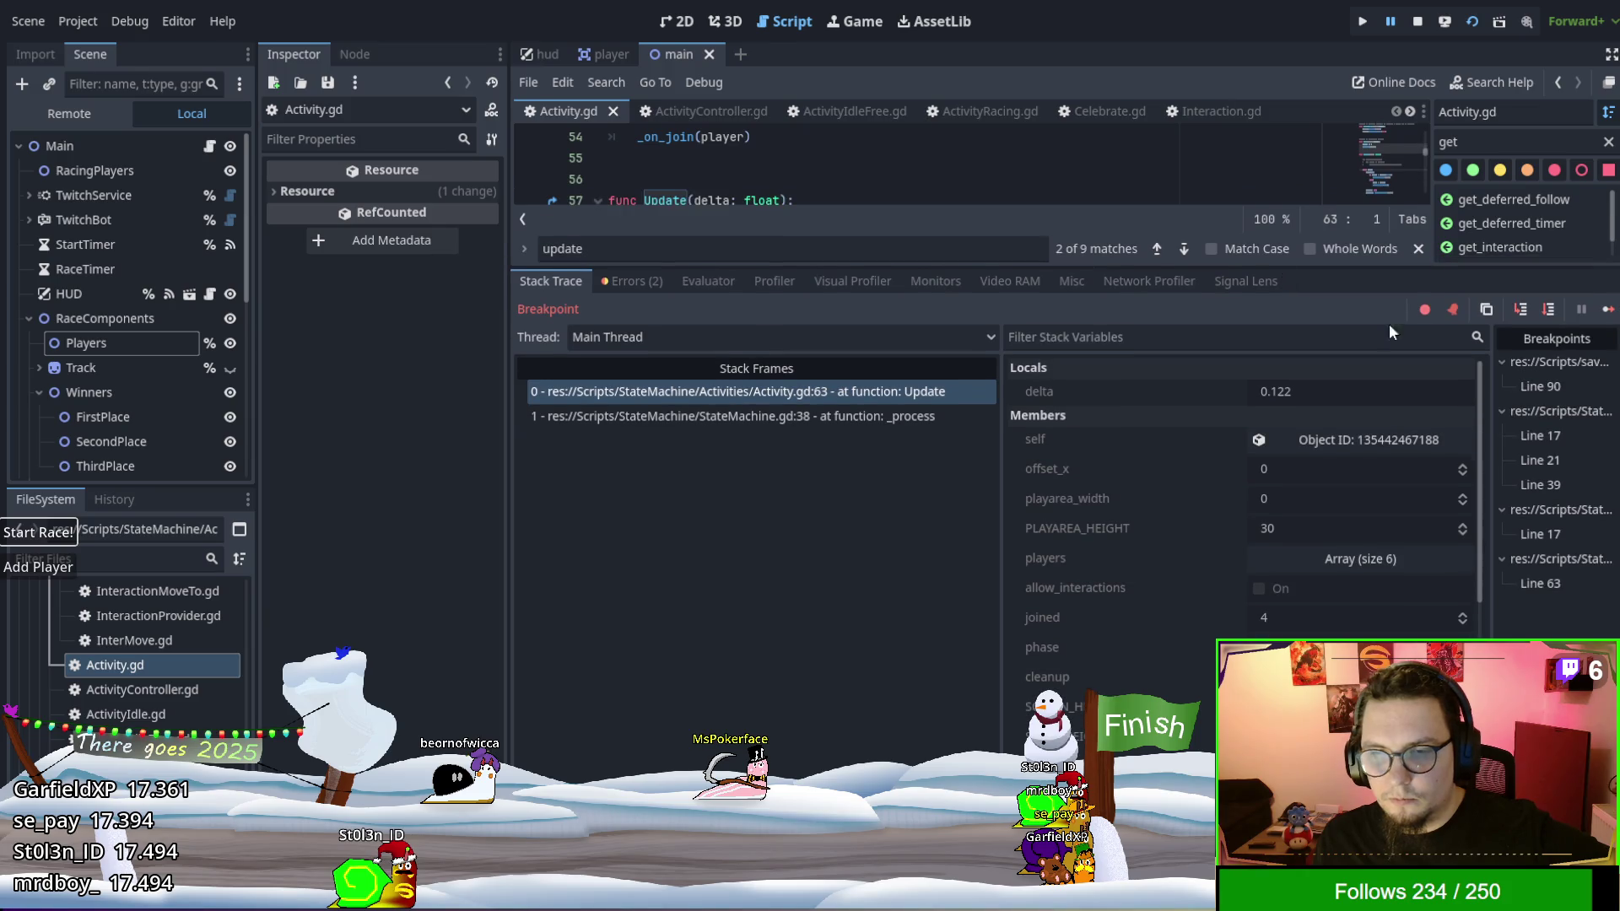
Resume repeatedly, re-halting at Activity.gd line 63 each time until delta reaches 0.147.
click(1607, 311)
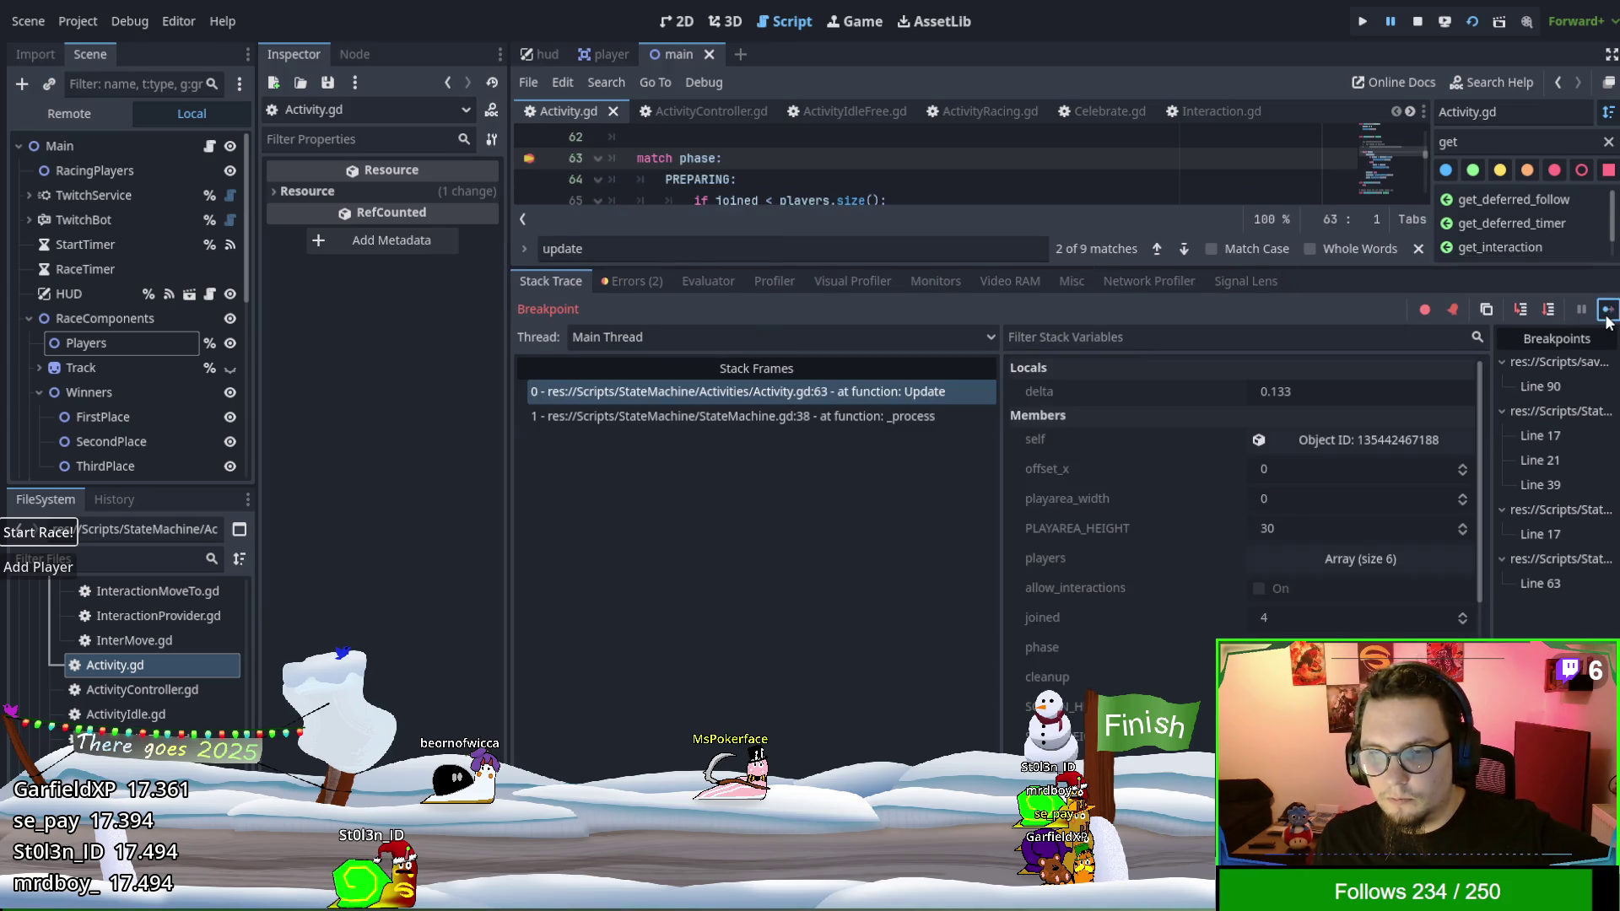
click(1607, 312)
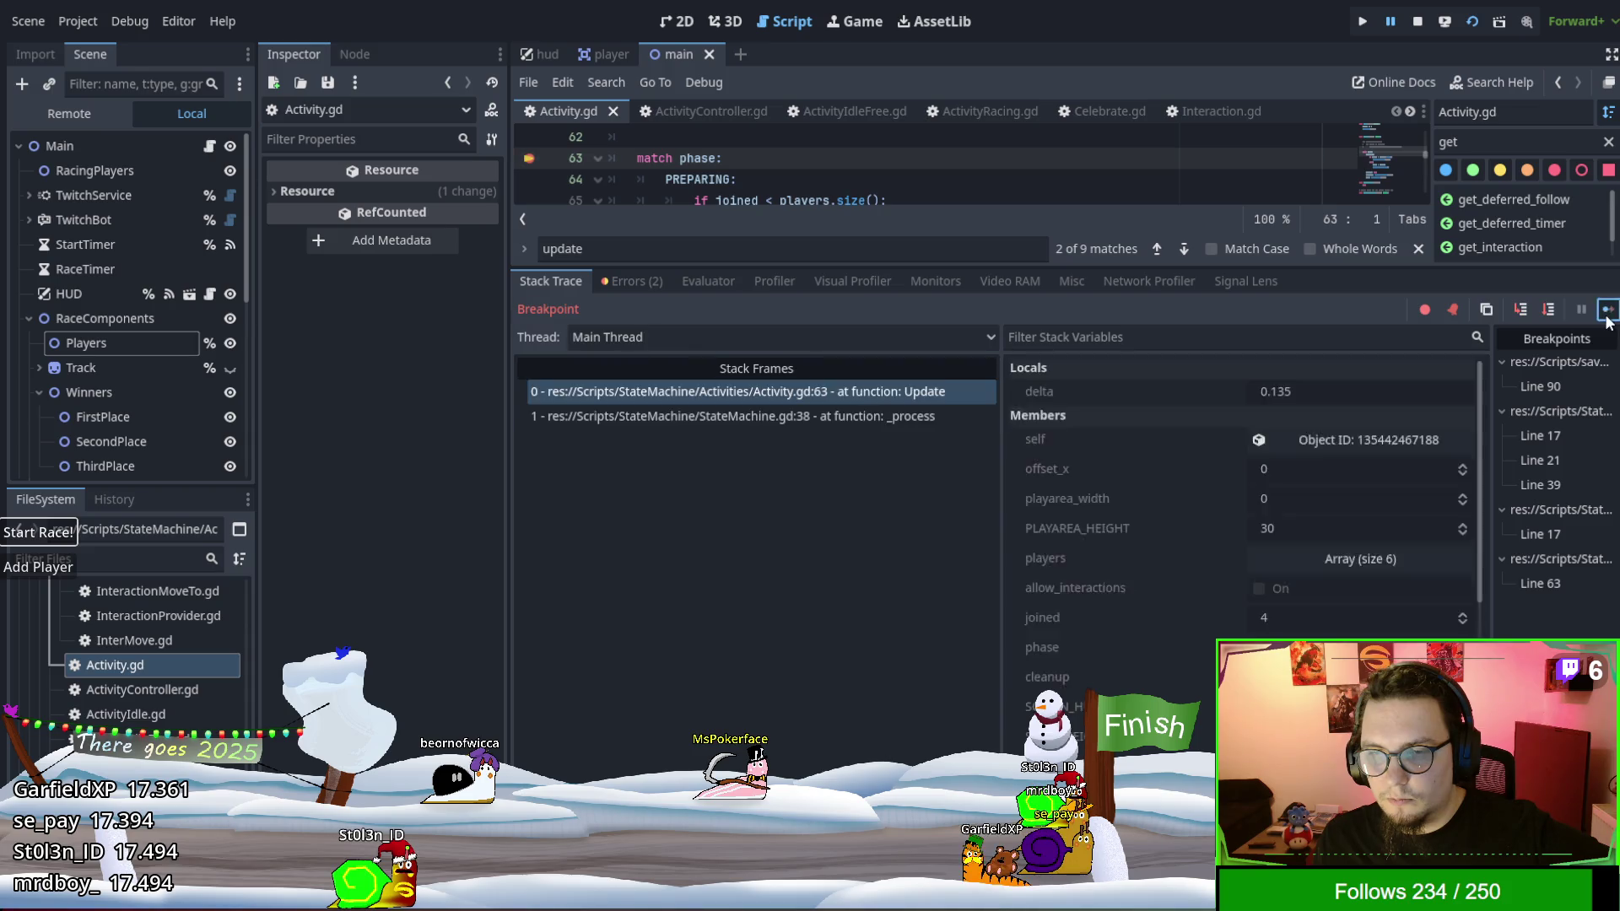
click(1607, 313)
click(1607, 312)
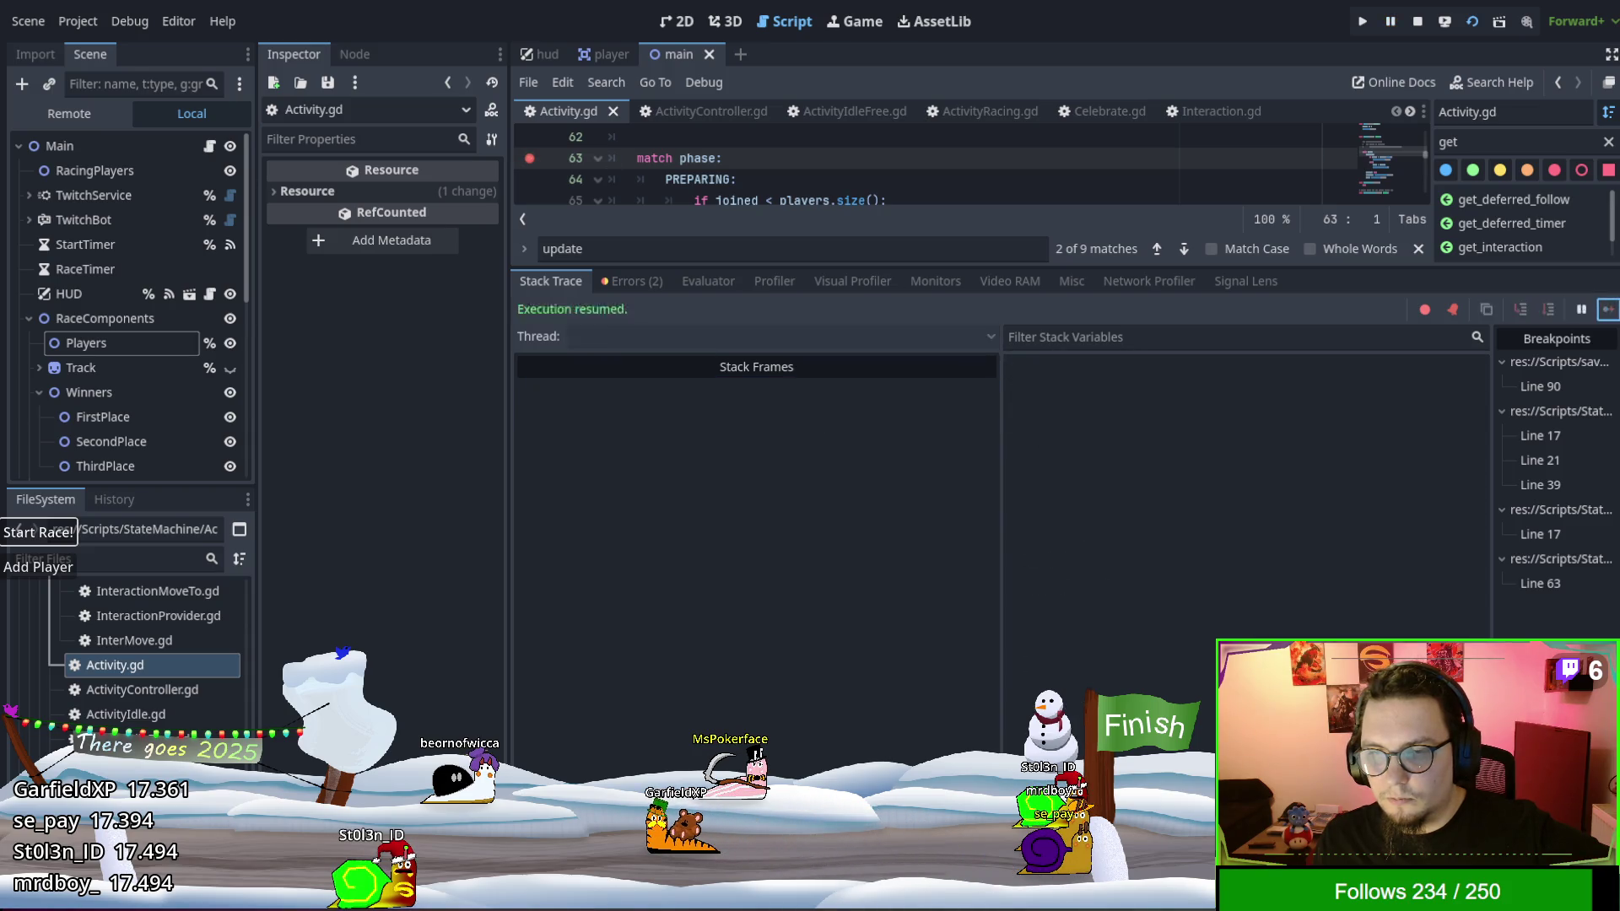
click(1607, 313)
click(1607, 312)
click(1607, 317)
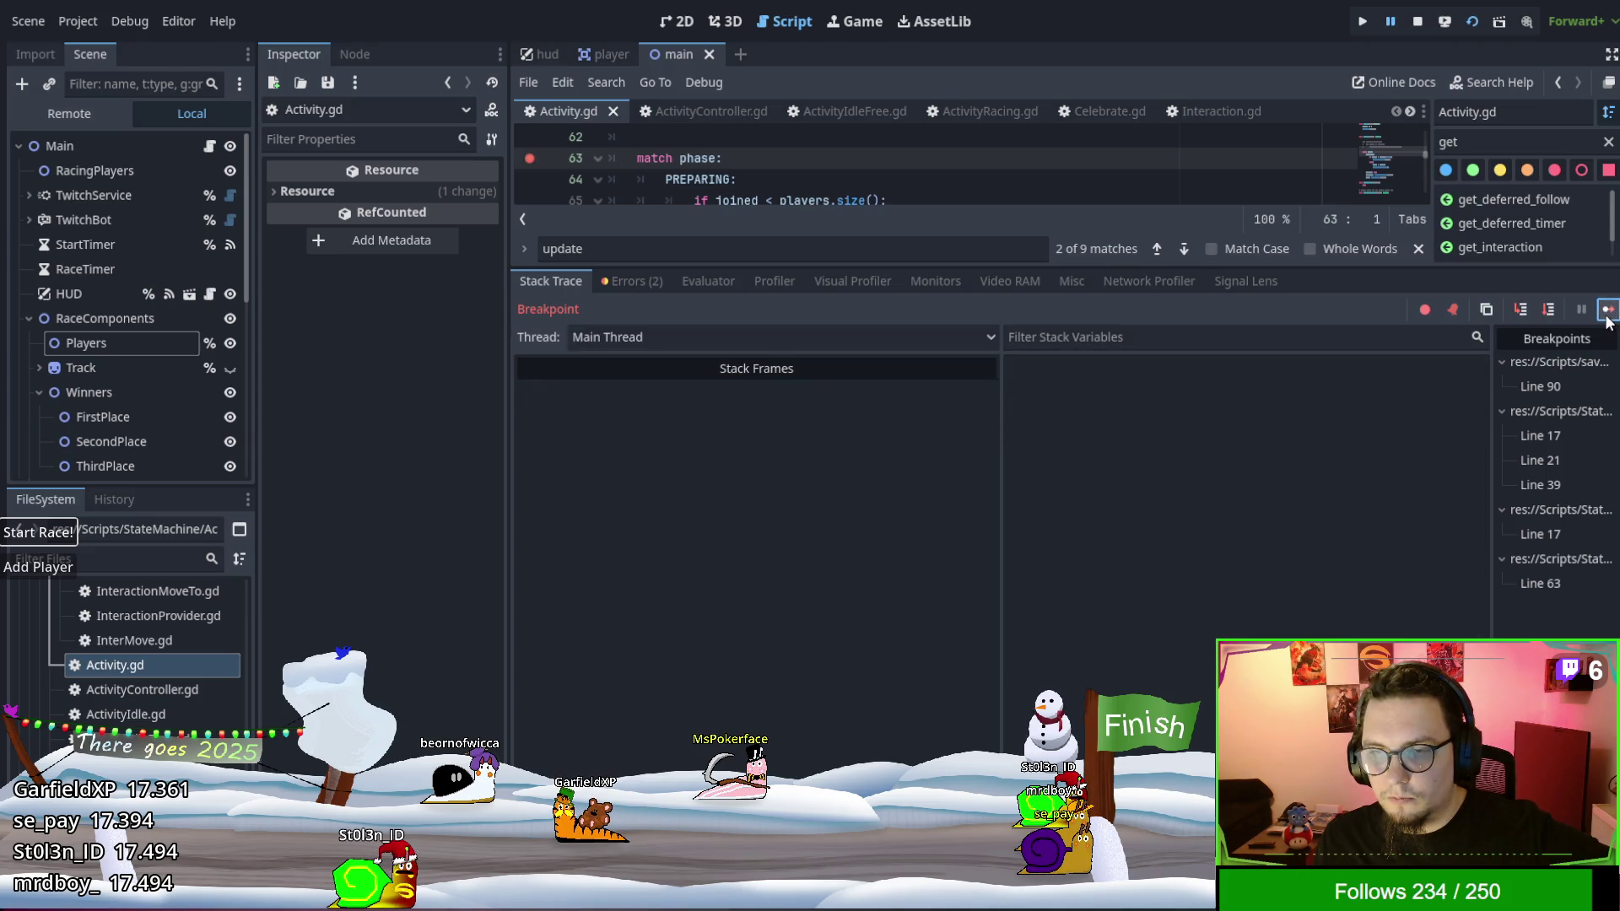
click(1607, 312)
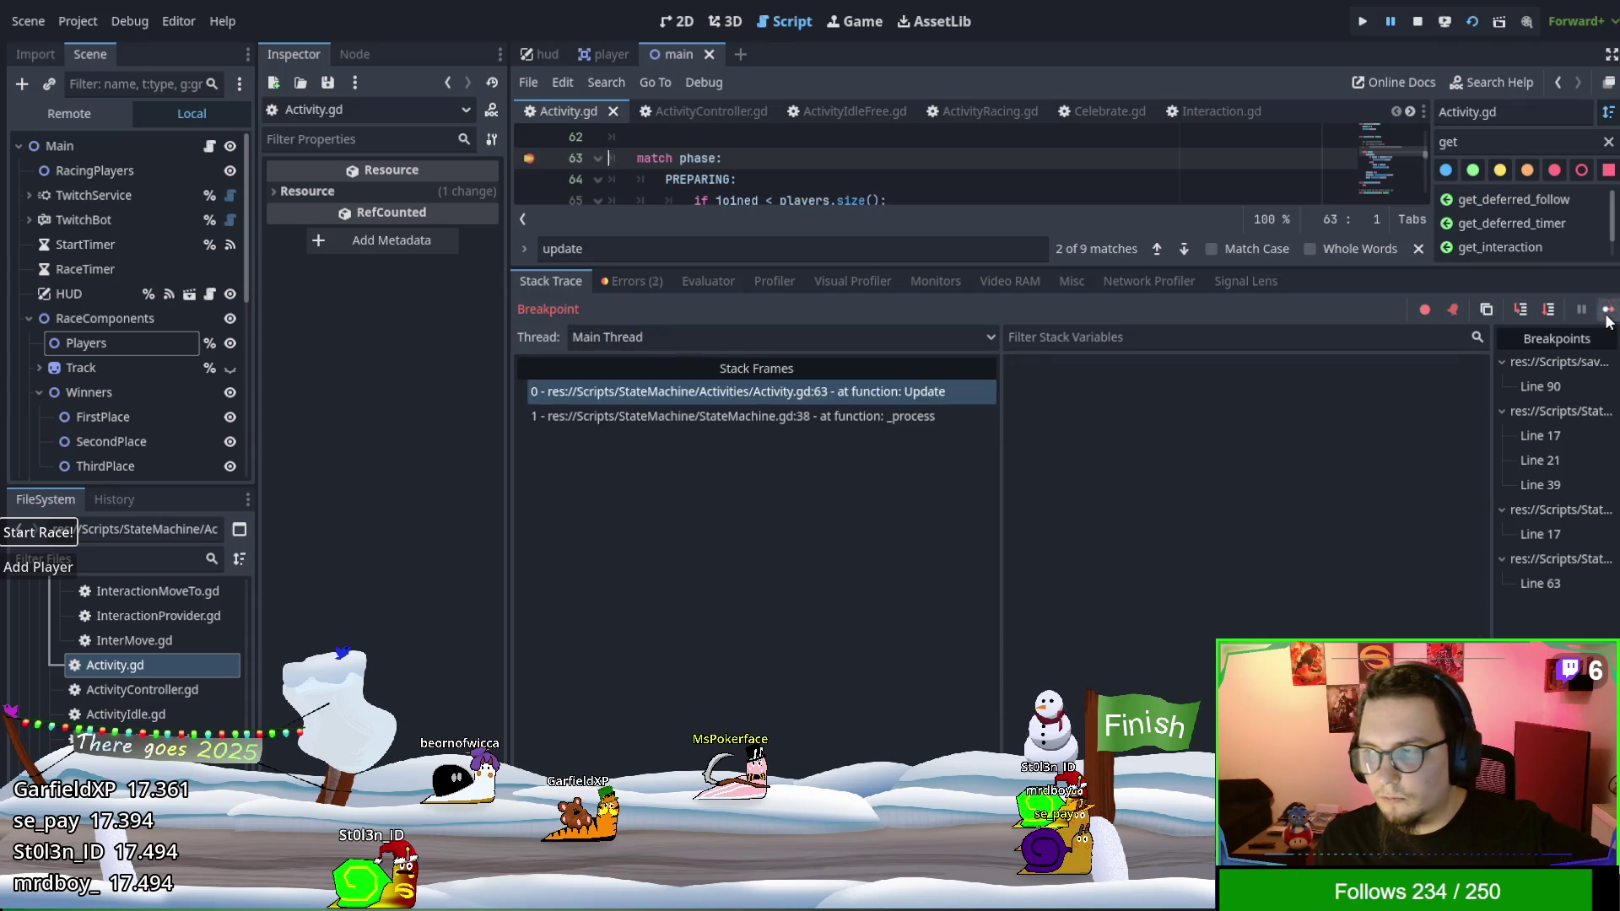
click(1607, 312)
click(1607, 313)
click(1606, 312)
click(1607, 312)
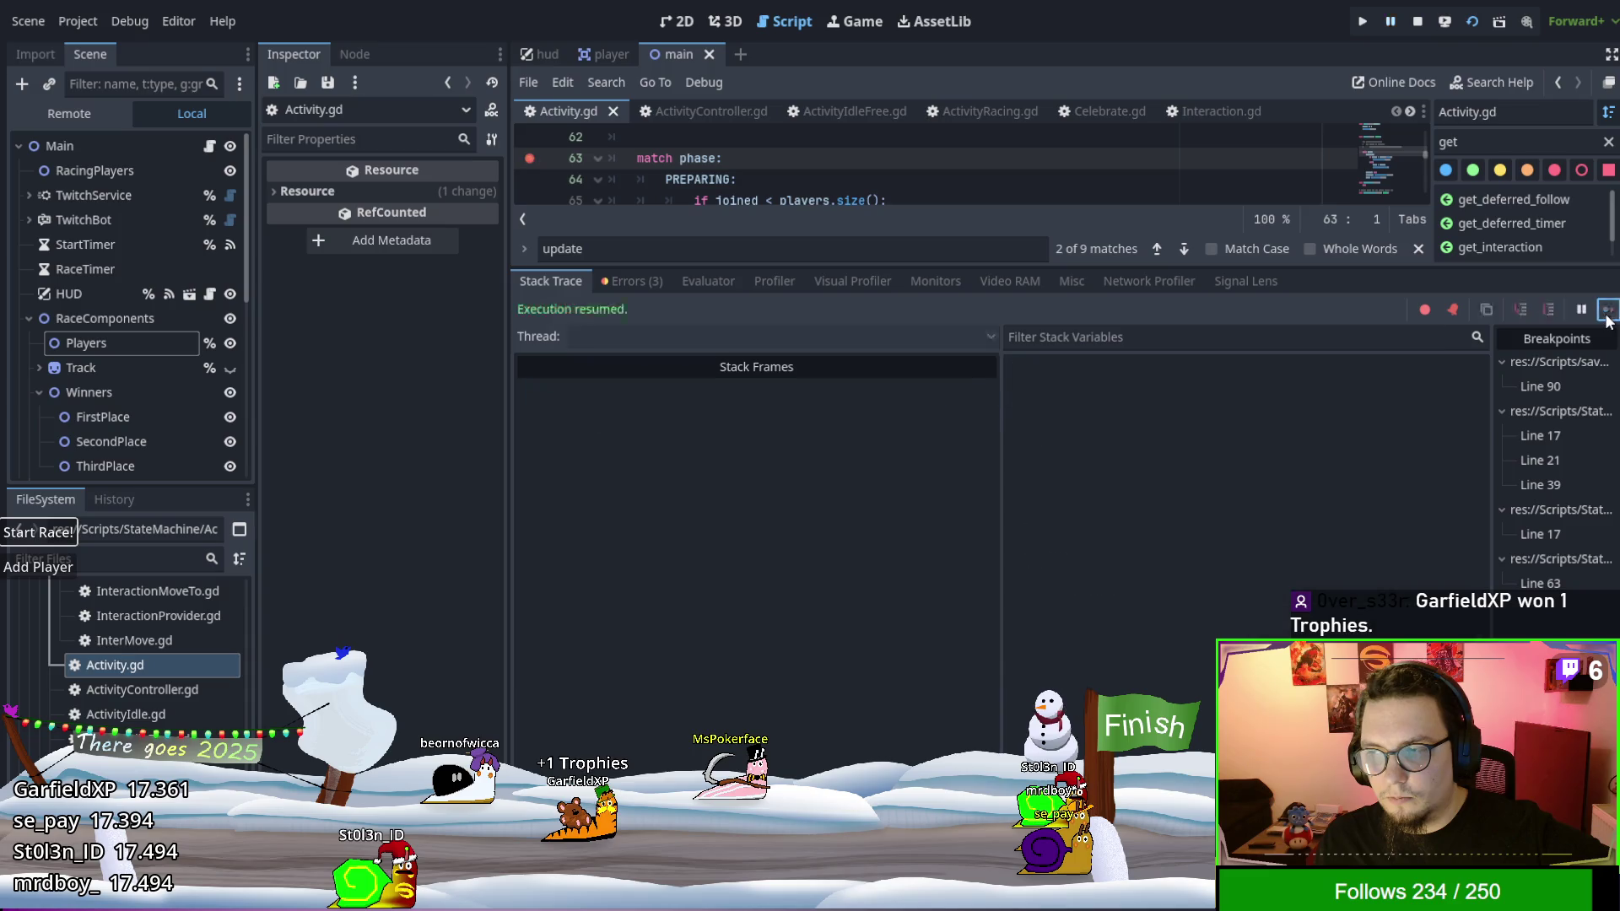
click(1607, 312)
click(1606, 313)
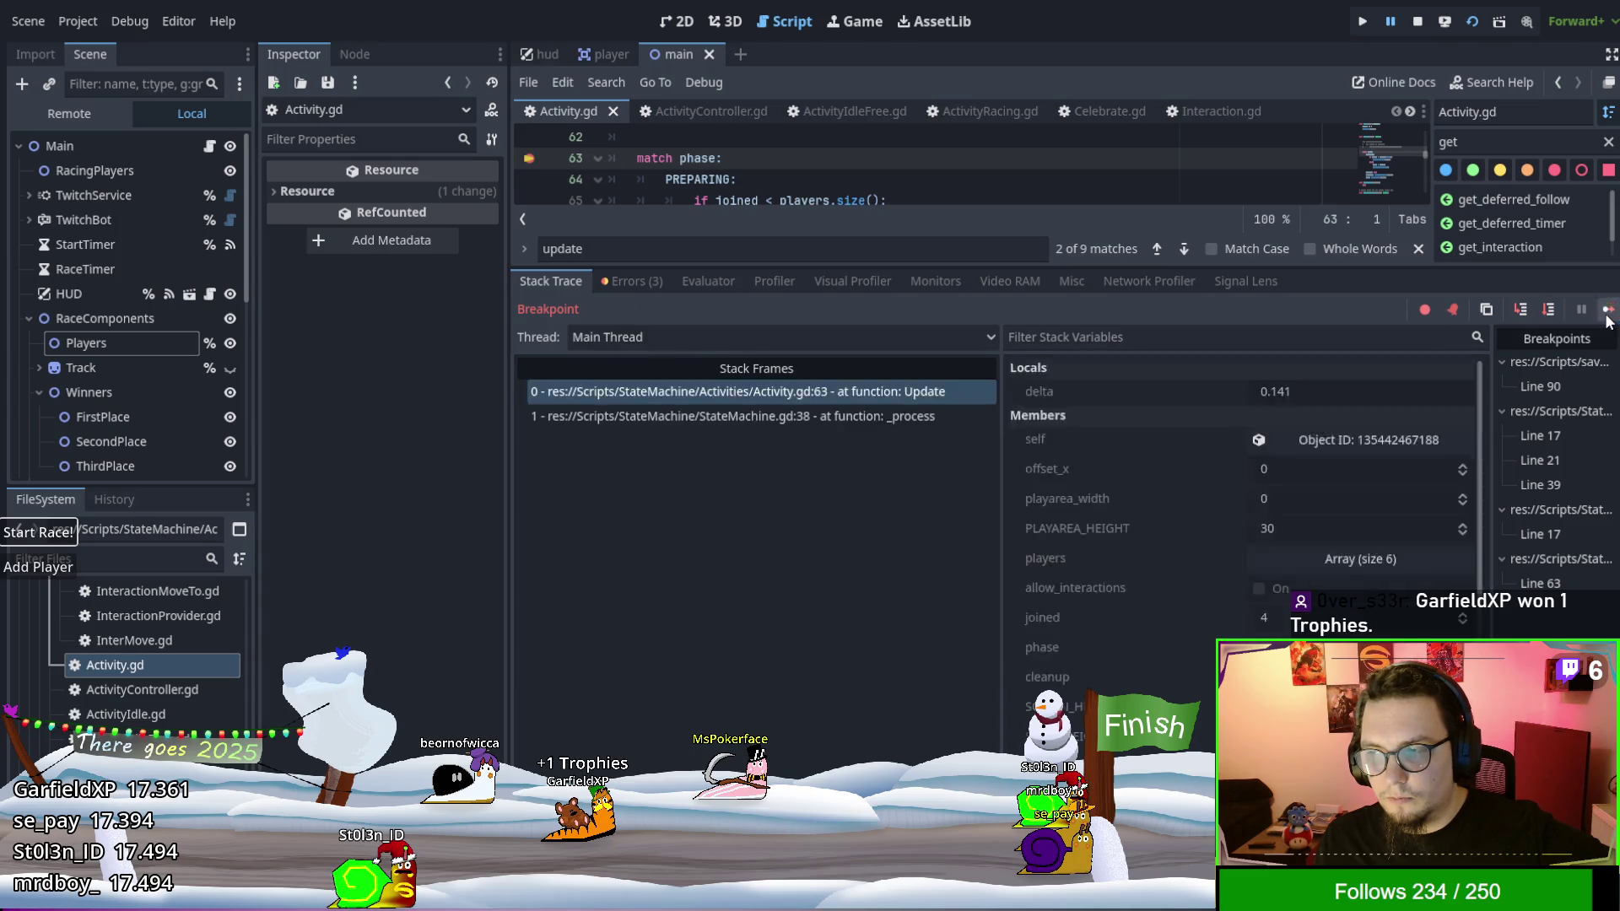
click(1607, 312)
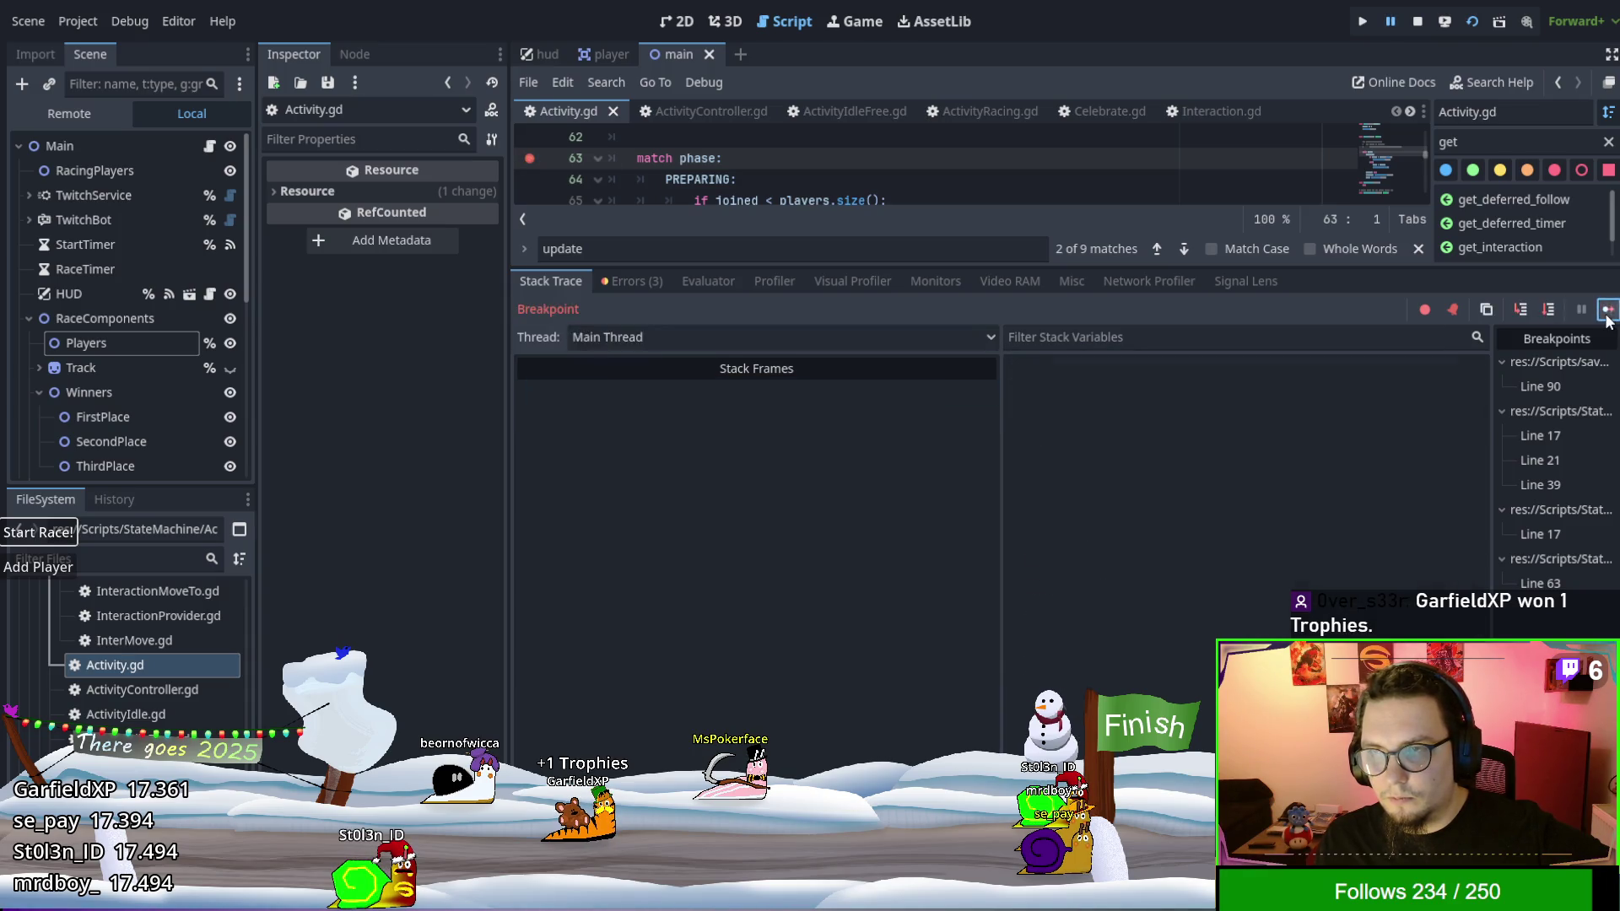
click(1607, 313)
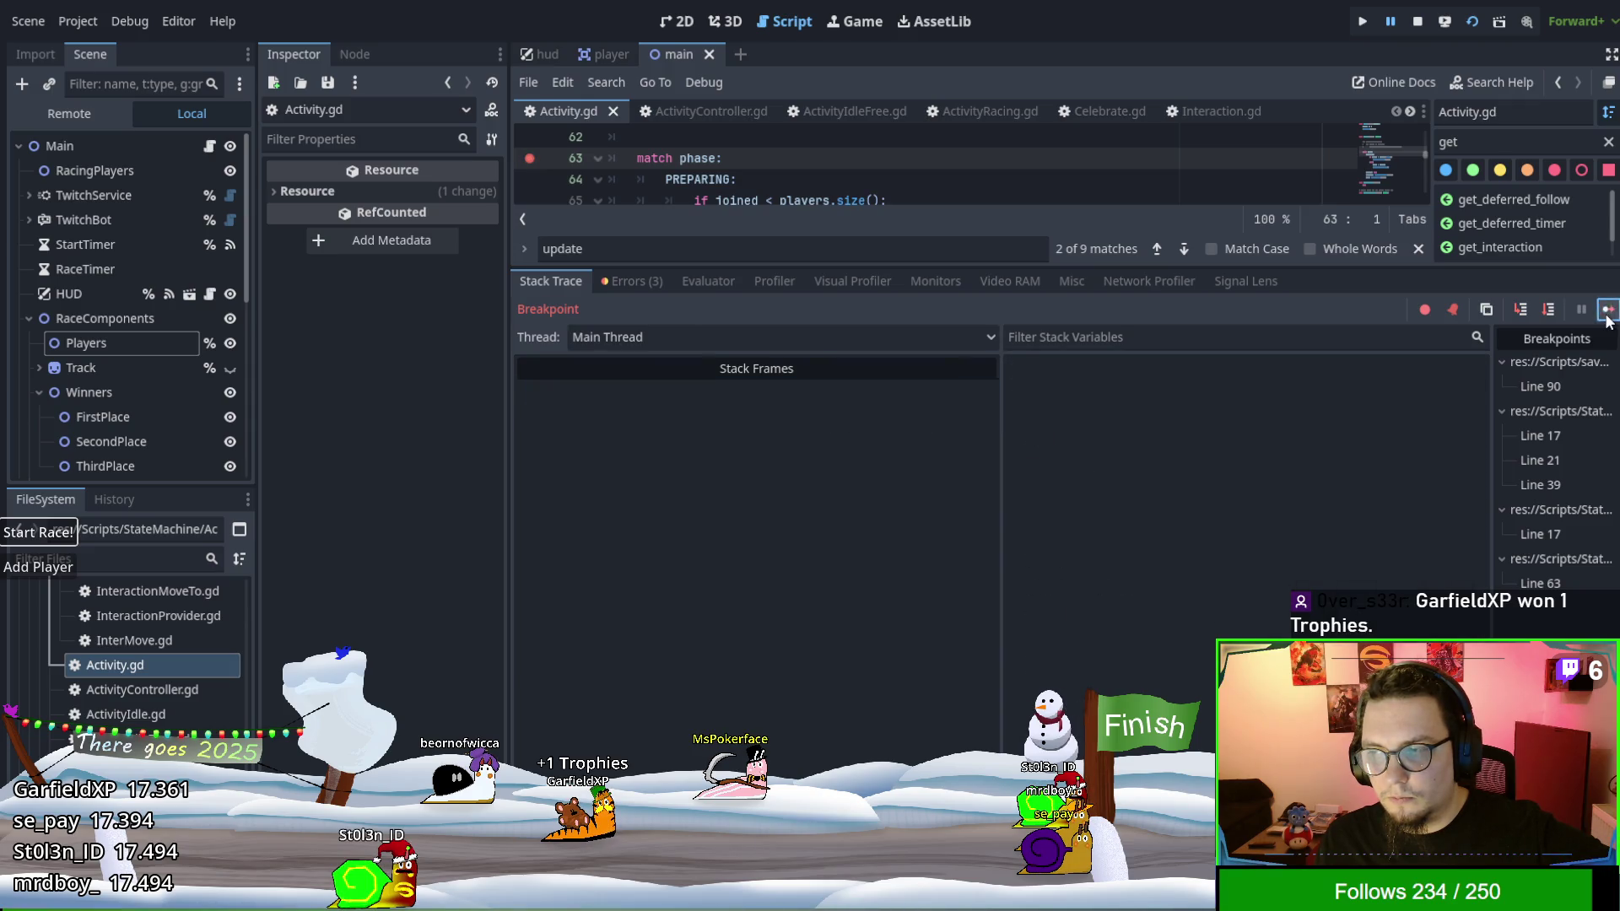
click(1607, 312)
click(1607, 313)
click(1607, 312)
click(1607, 313)
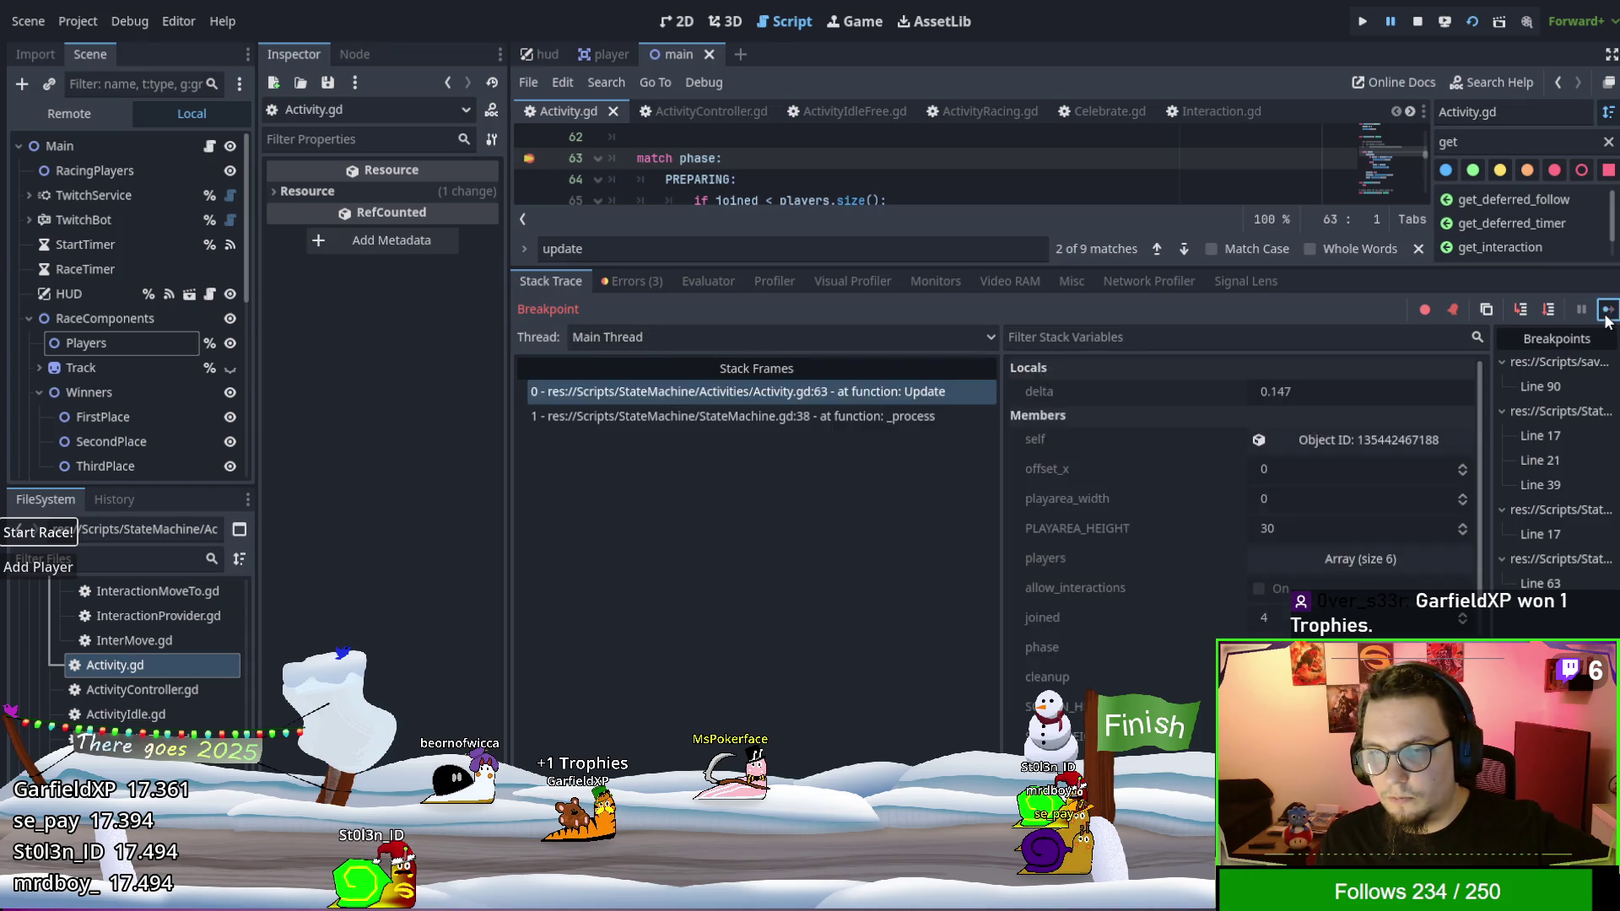
click(1607, 312)
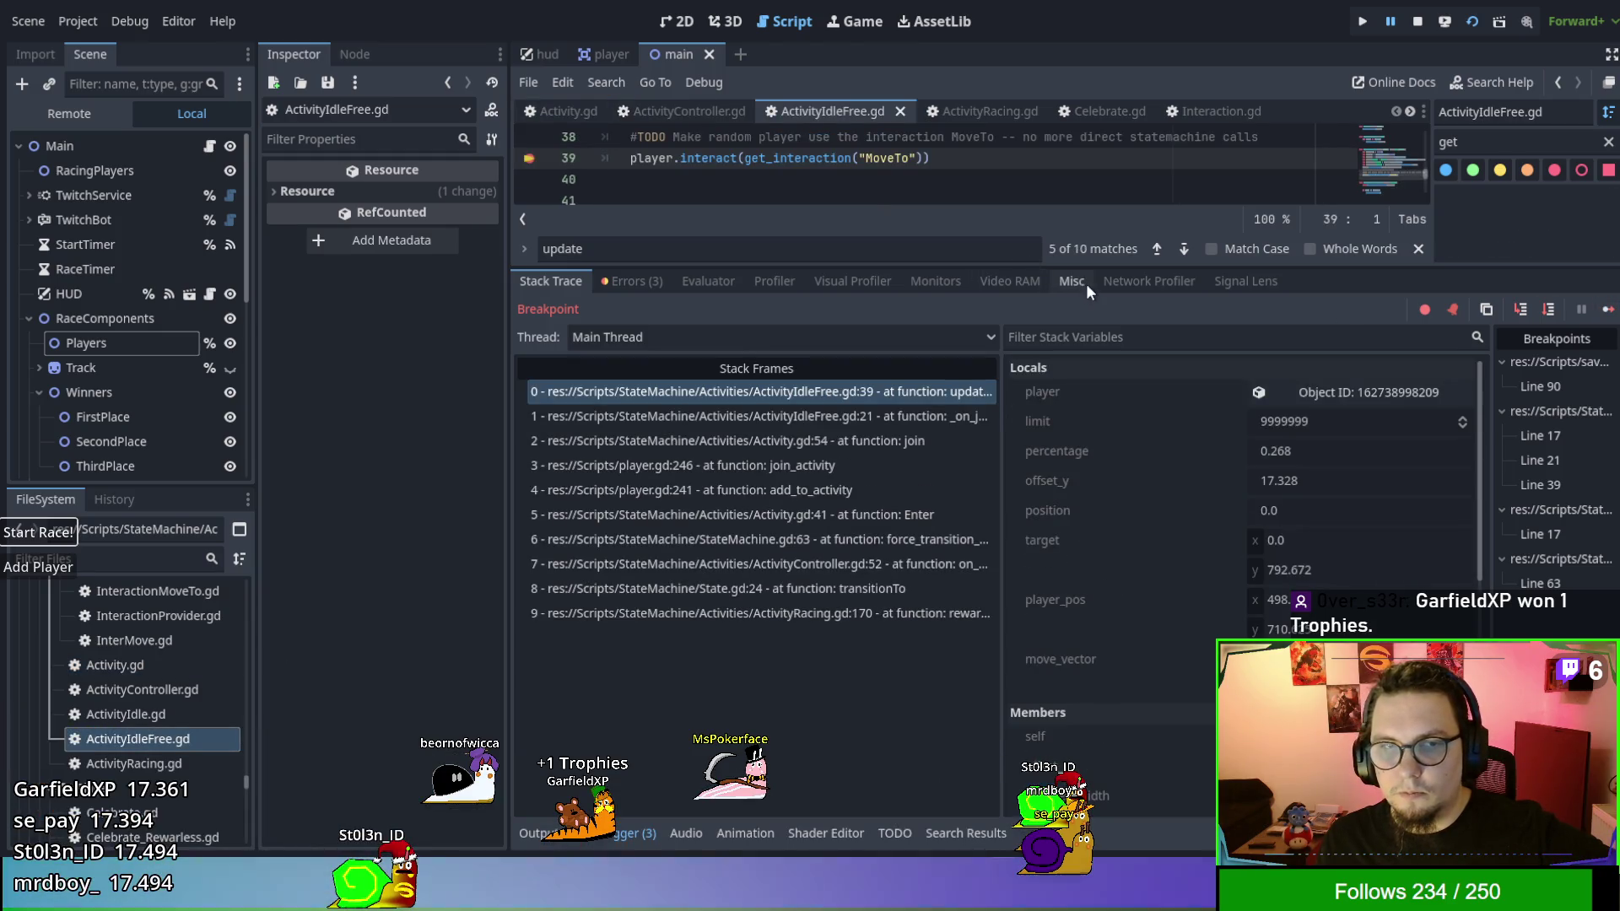
Enlarge the code editor and walk the stack frames from _on_join through add_to_activity to Enter.
mouse_move(1094, 268)
mouse_down()
mouse_move(1088, 561)
mouse_move(912, 573)
mouse_up()
click(759, 726)
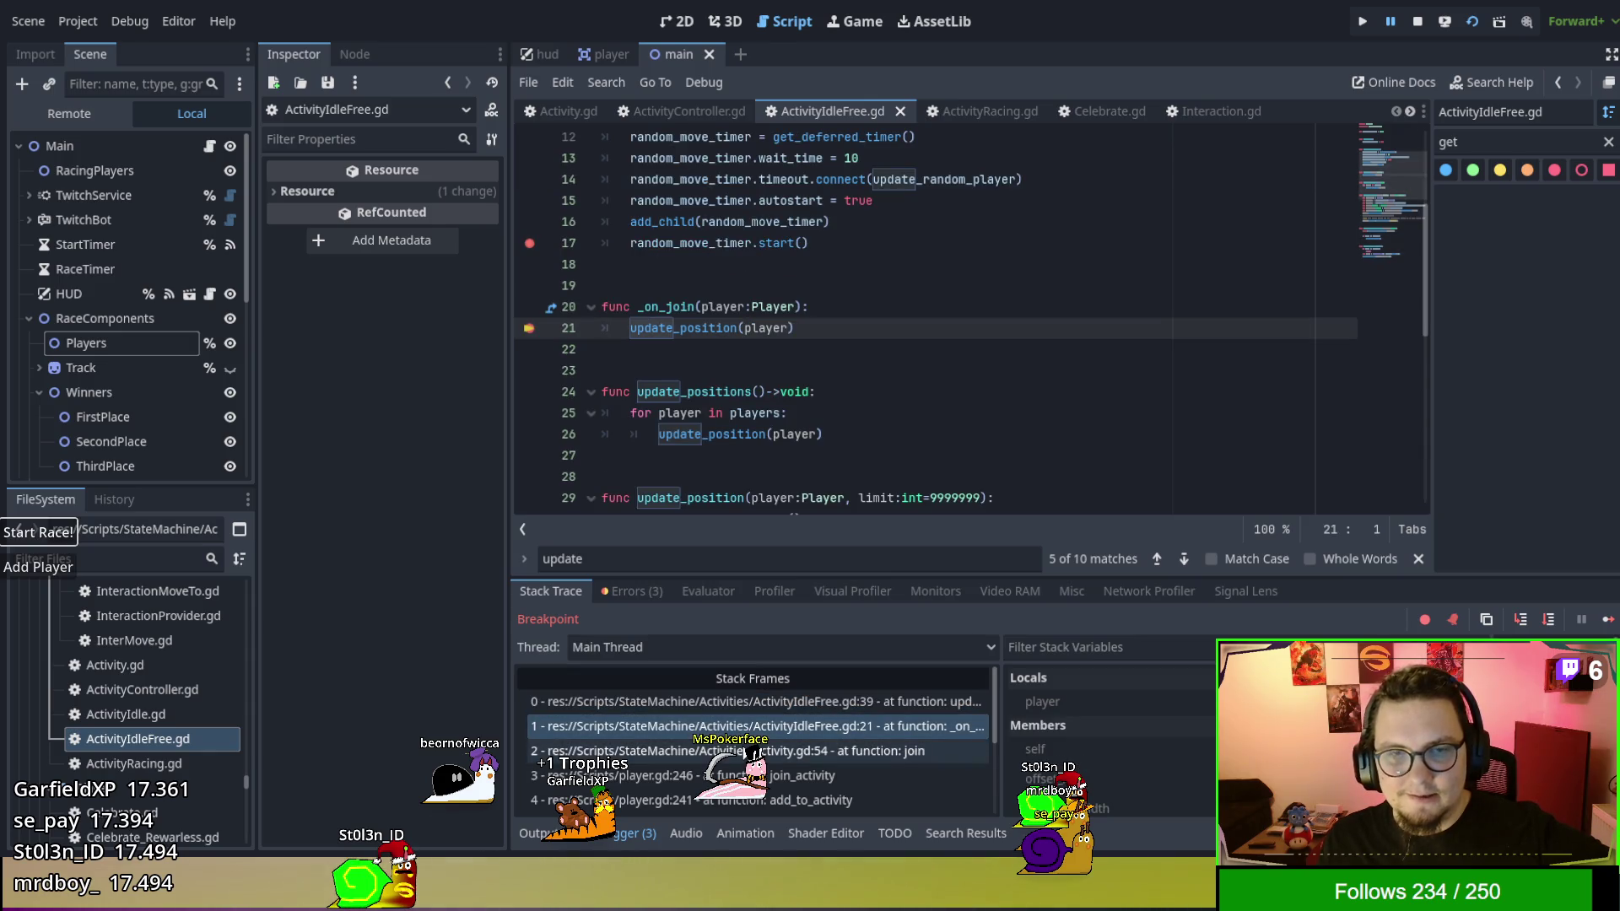
click(759, 750)
click(759, 775)
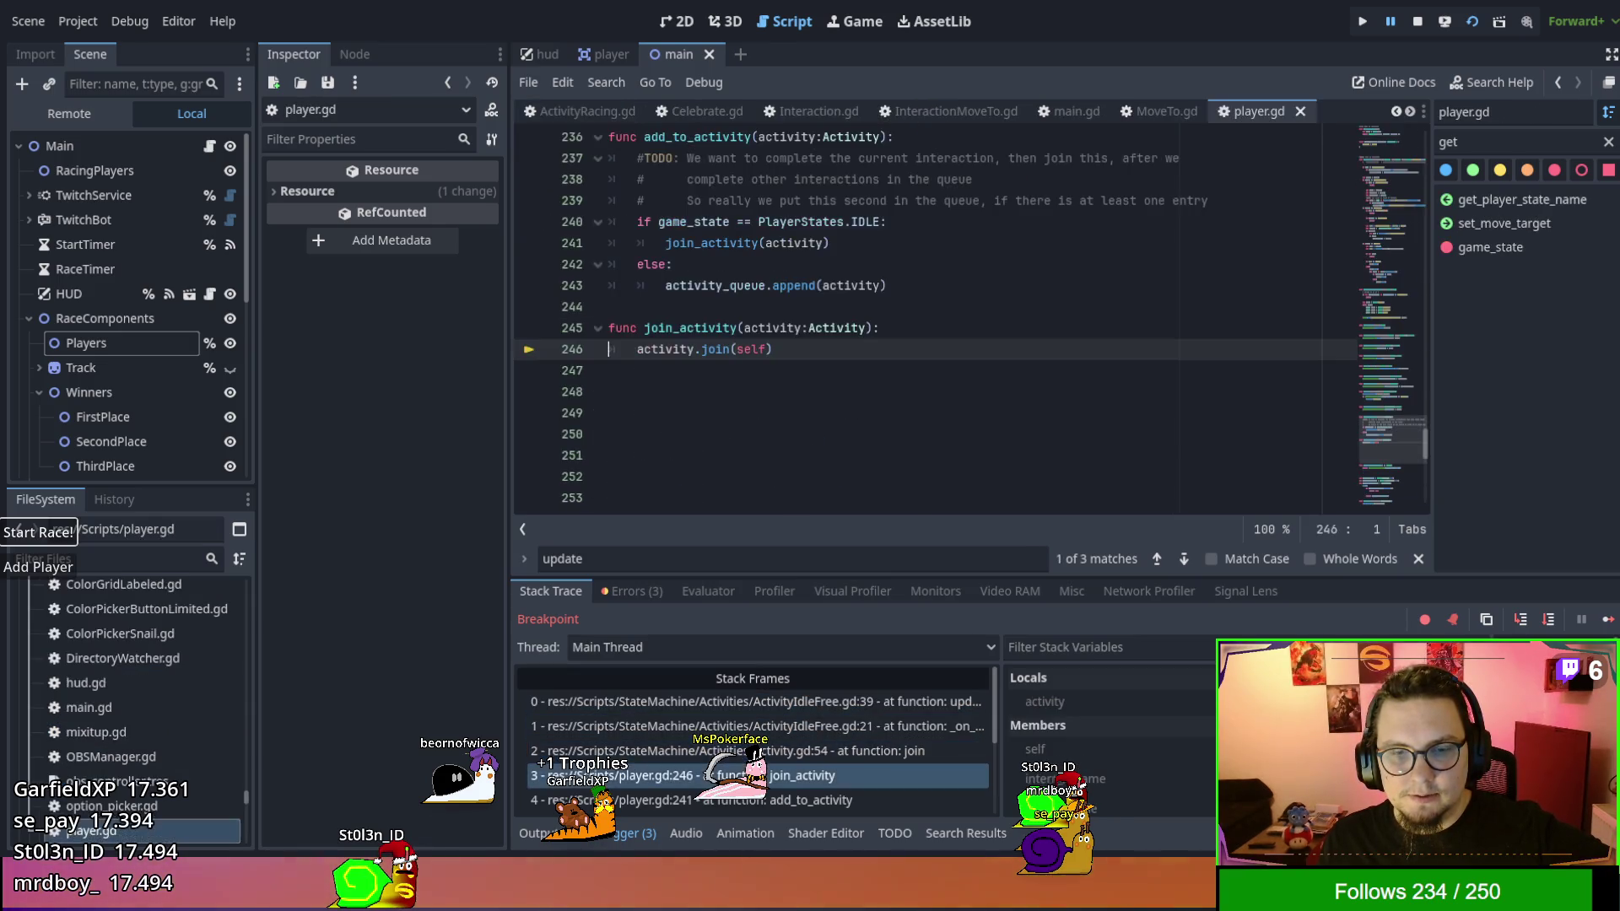
scroll(753, 751, down, 1)
click(759, 769)
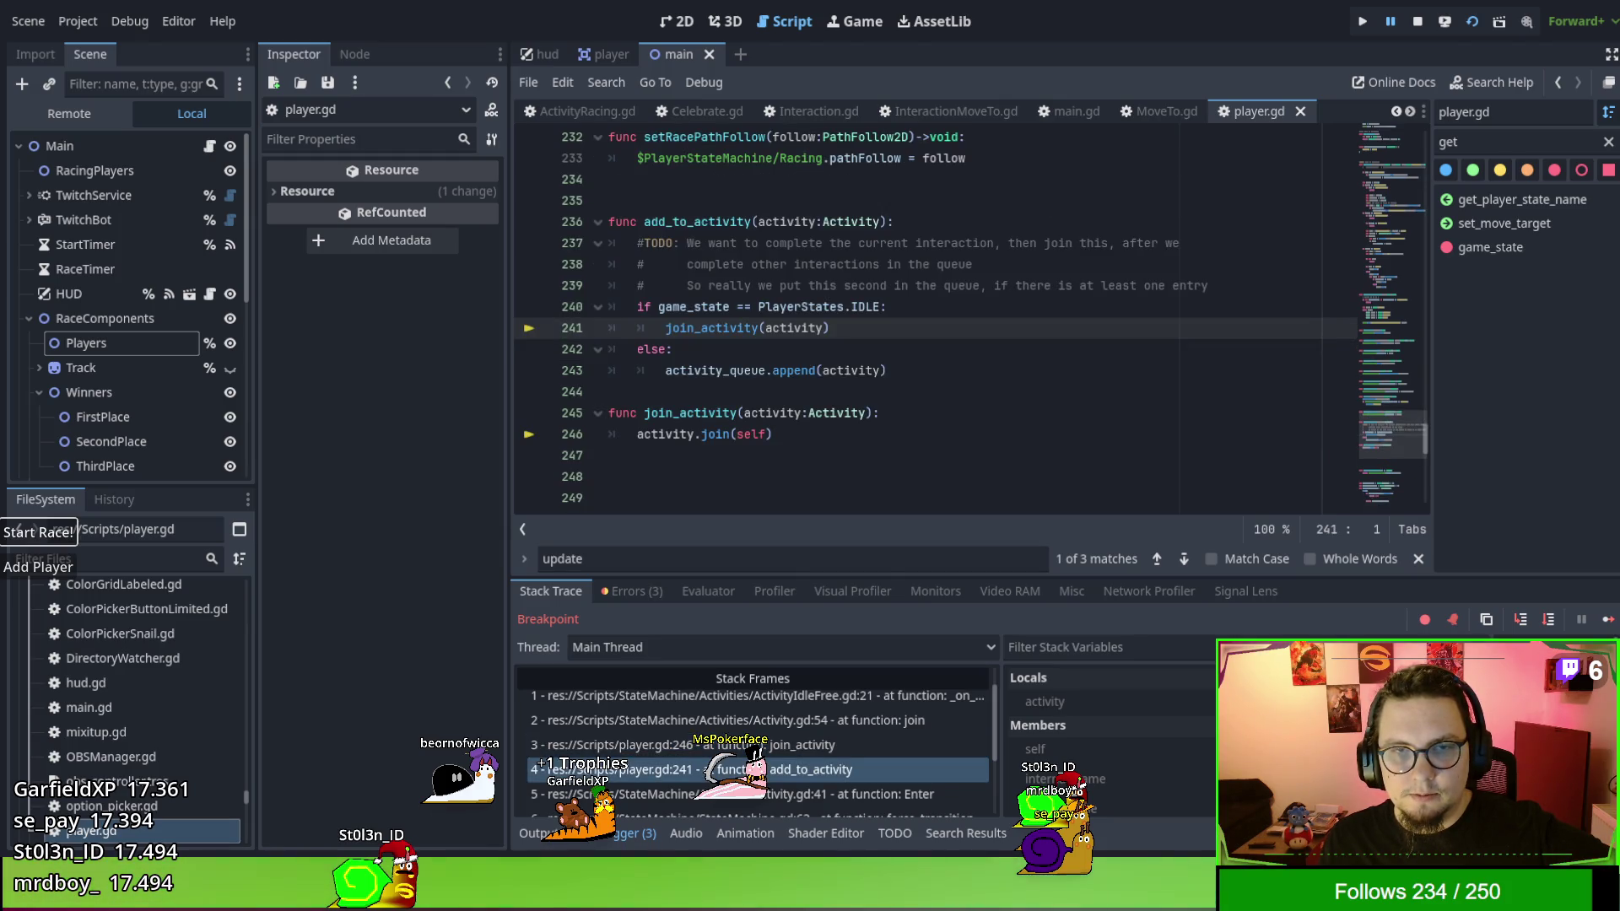
click(763, 793)
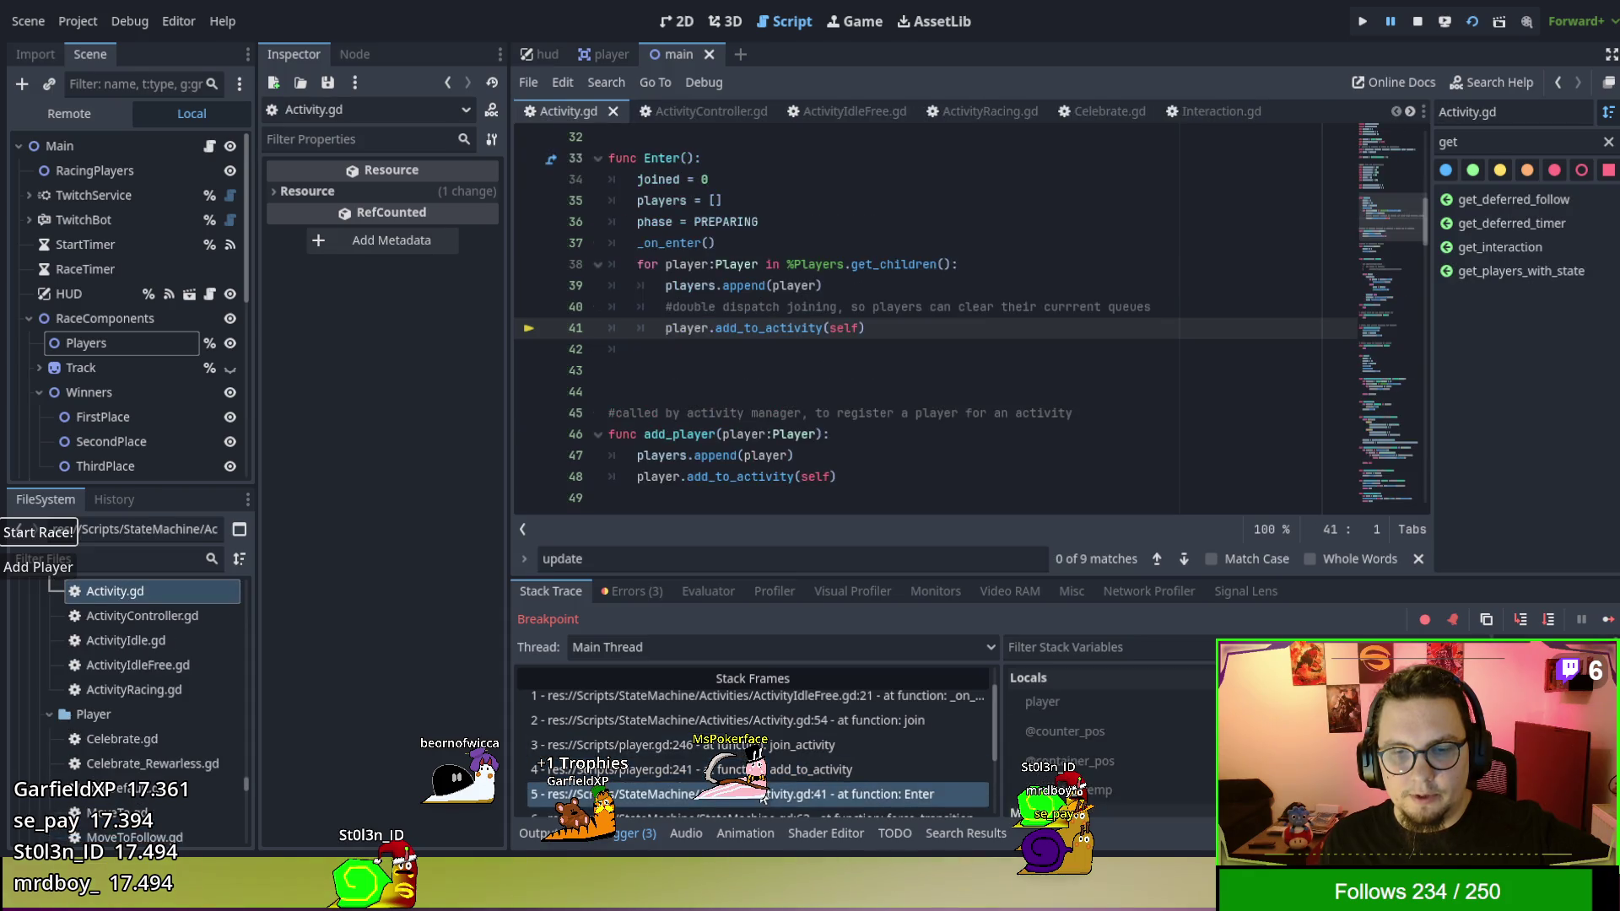
scroll(784, 756, down, 1)
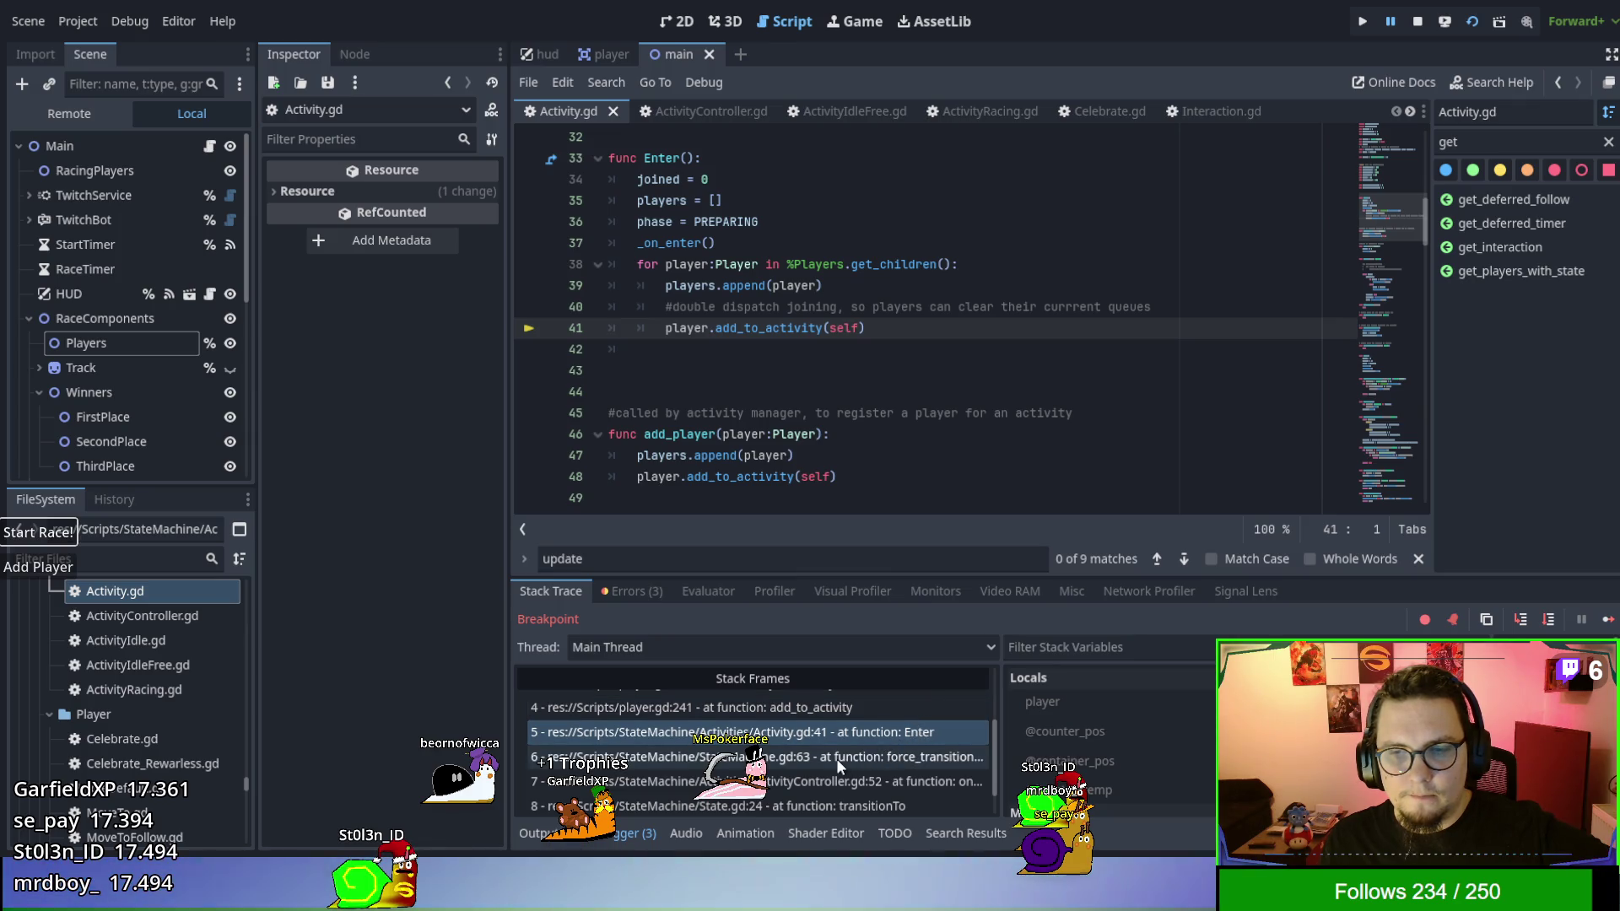
Inspect the player object, revisit the add_to_activity and _on_join frames, then continue to Update.
click(1058, 702)
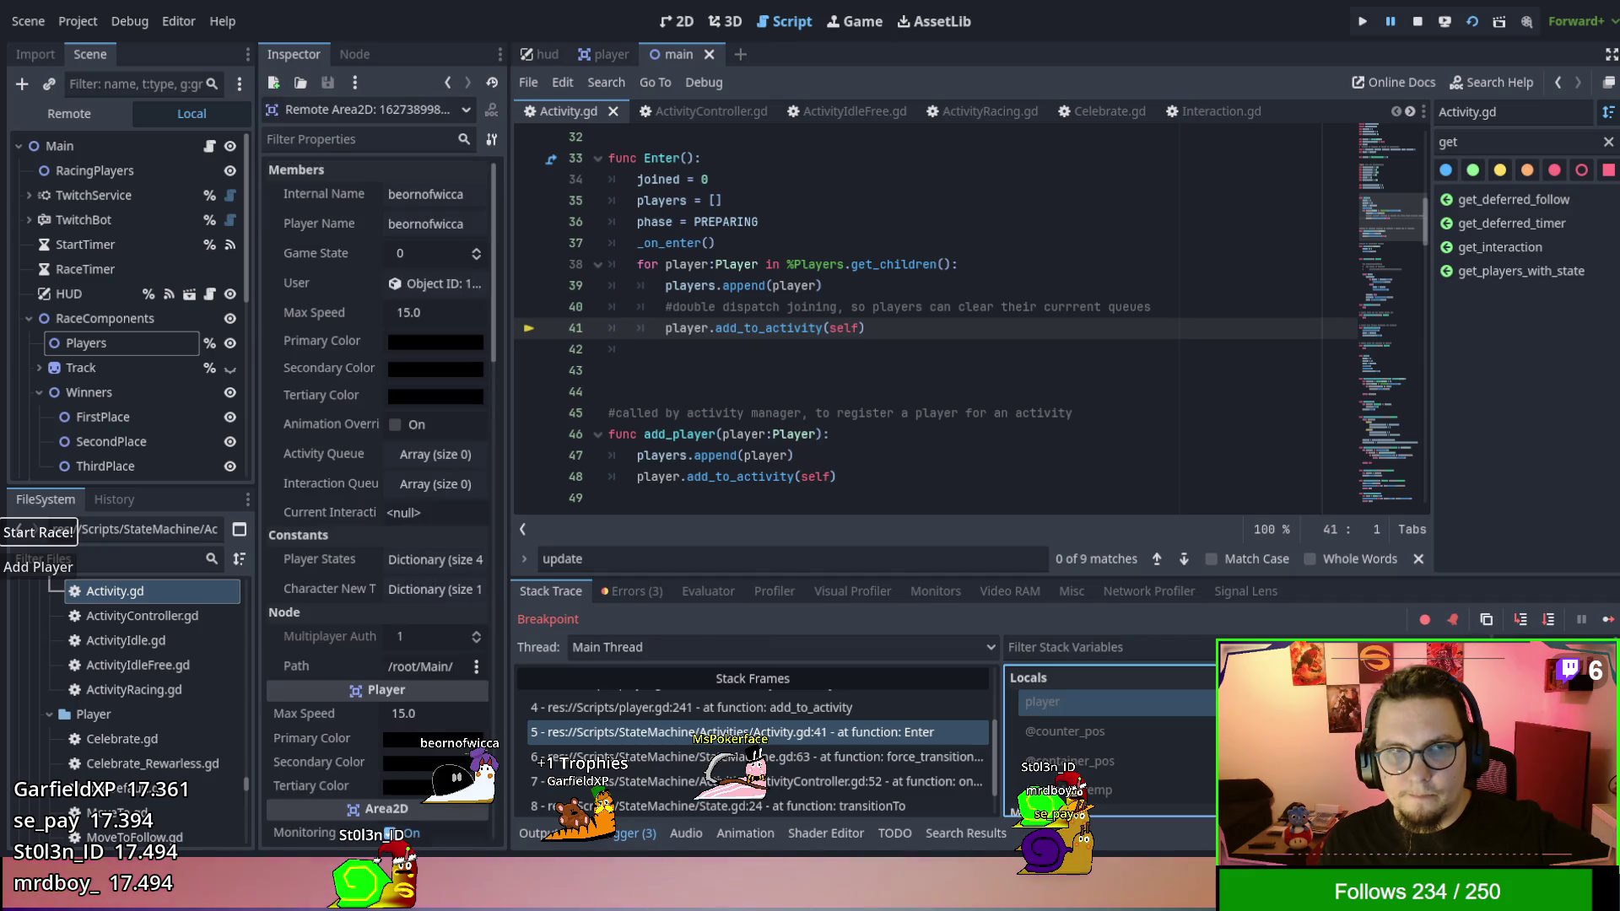
click(859, 705)
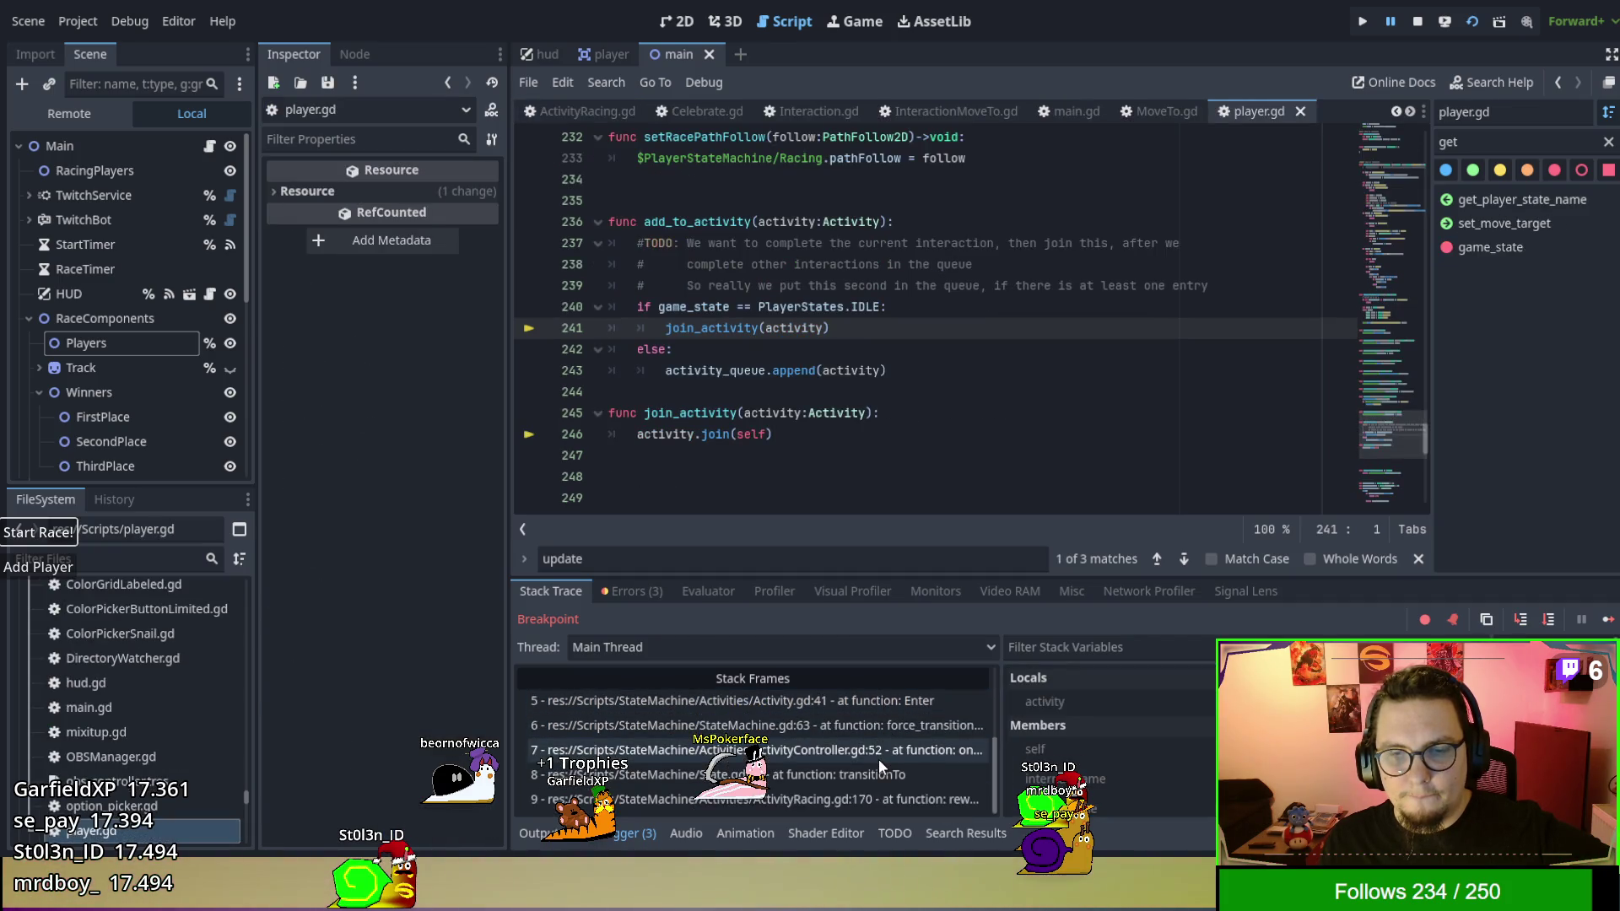
click(1605, 622)
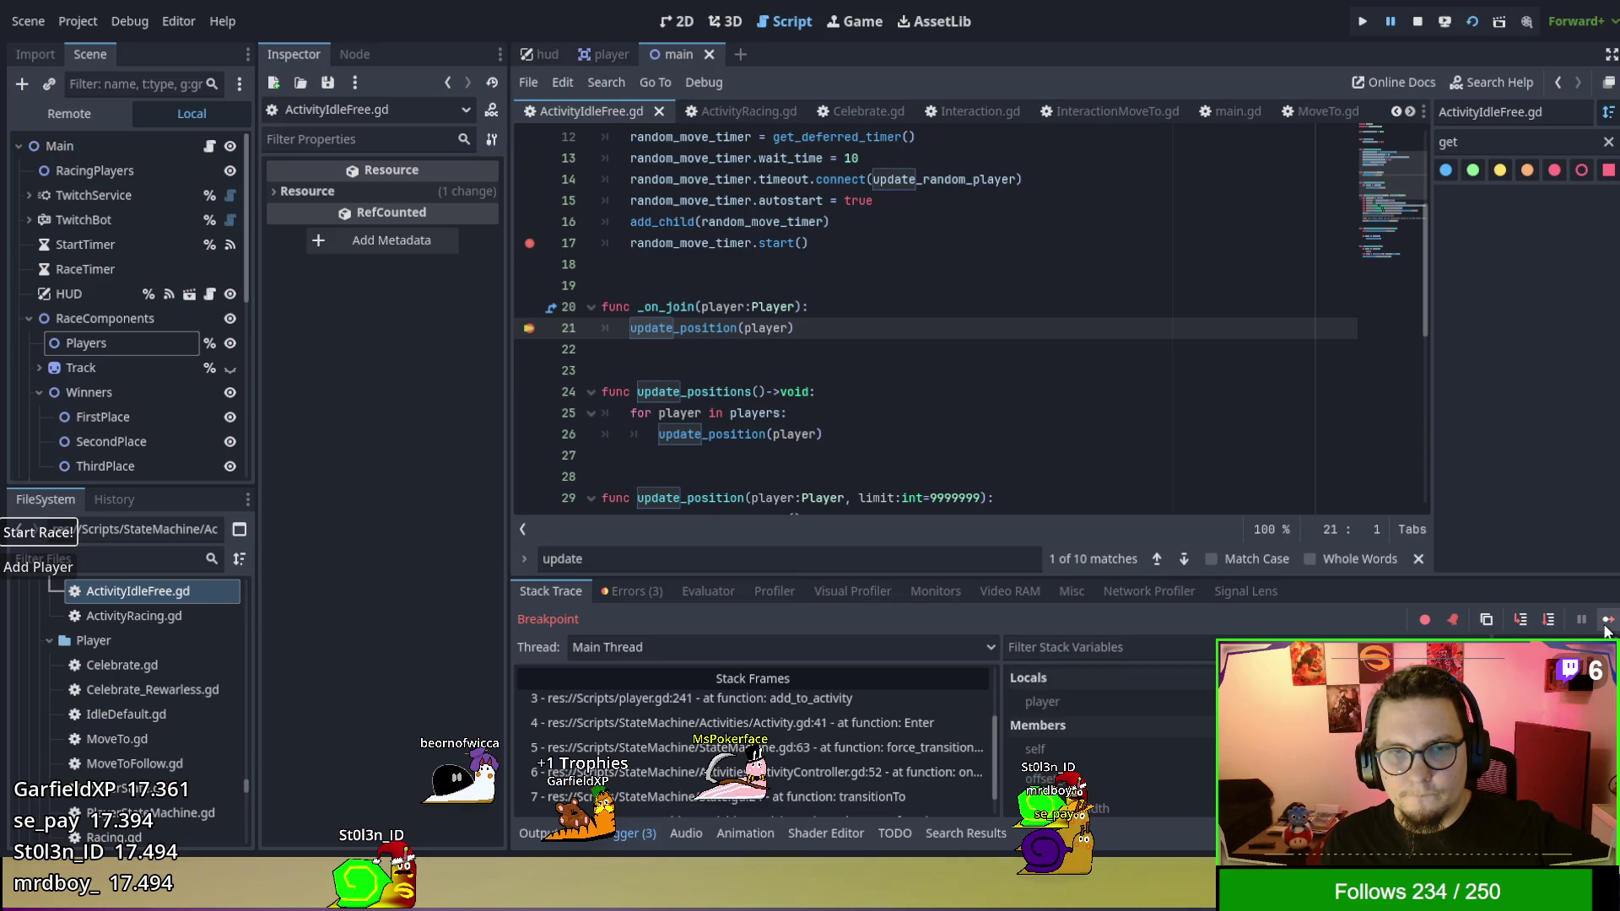
click(1605, 624)
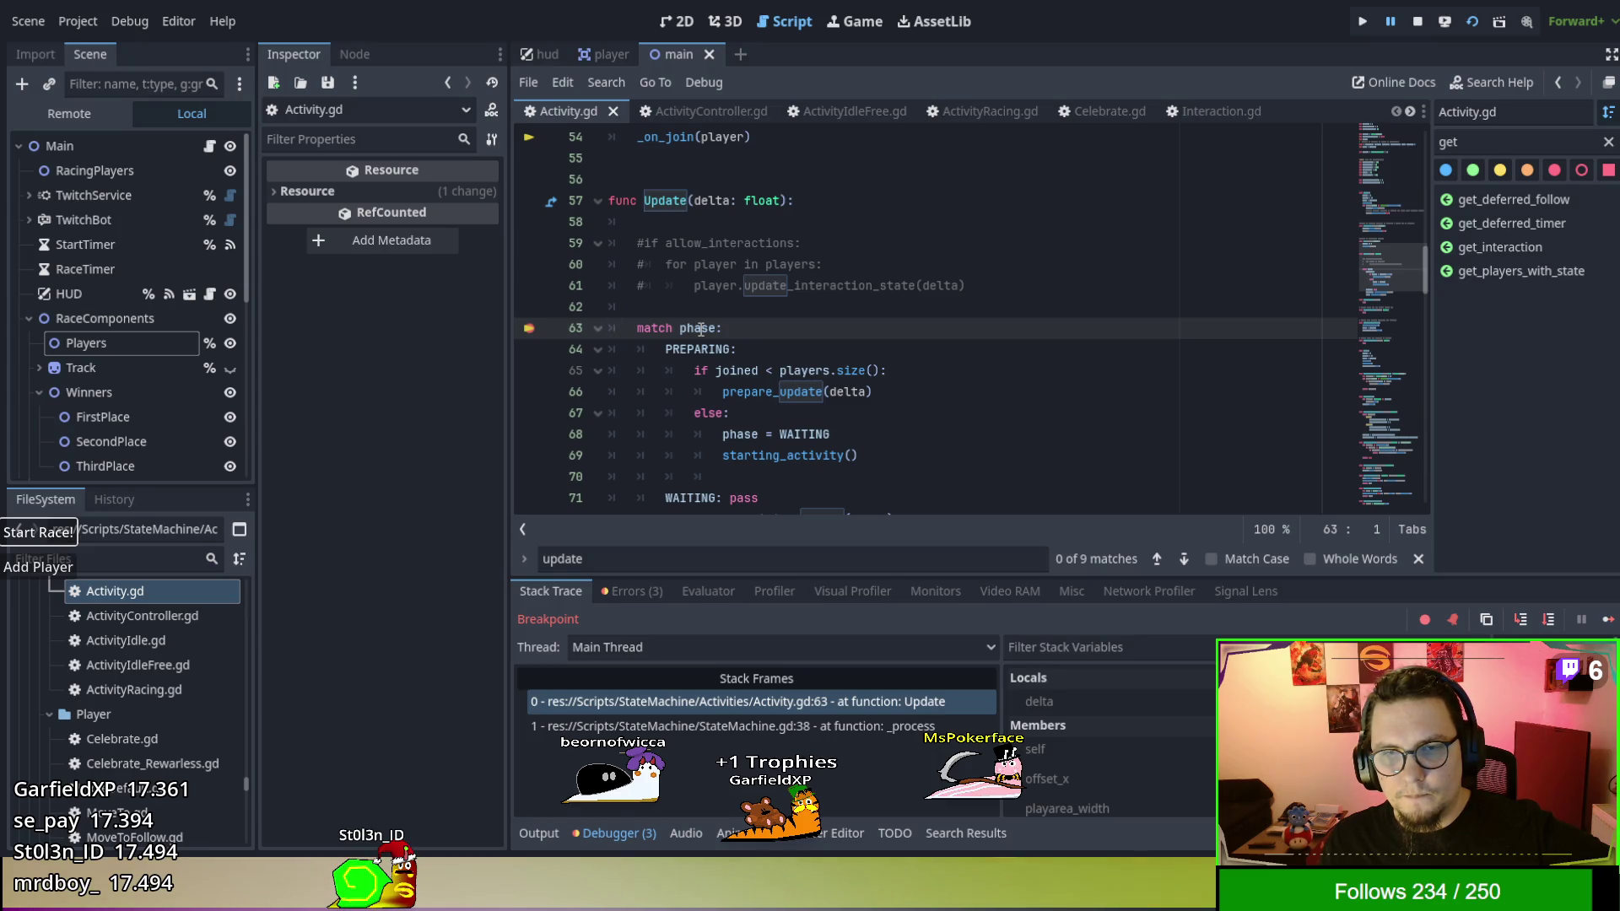
Step from Activity.gd line 63 past the joined check into prepare_update, then out to main.gd's _process.
scroll(701, 329, up, 10)
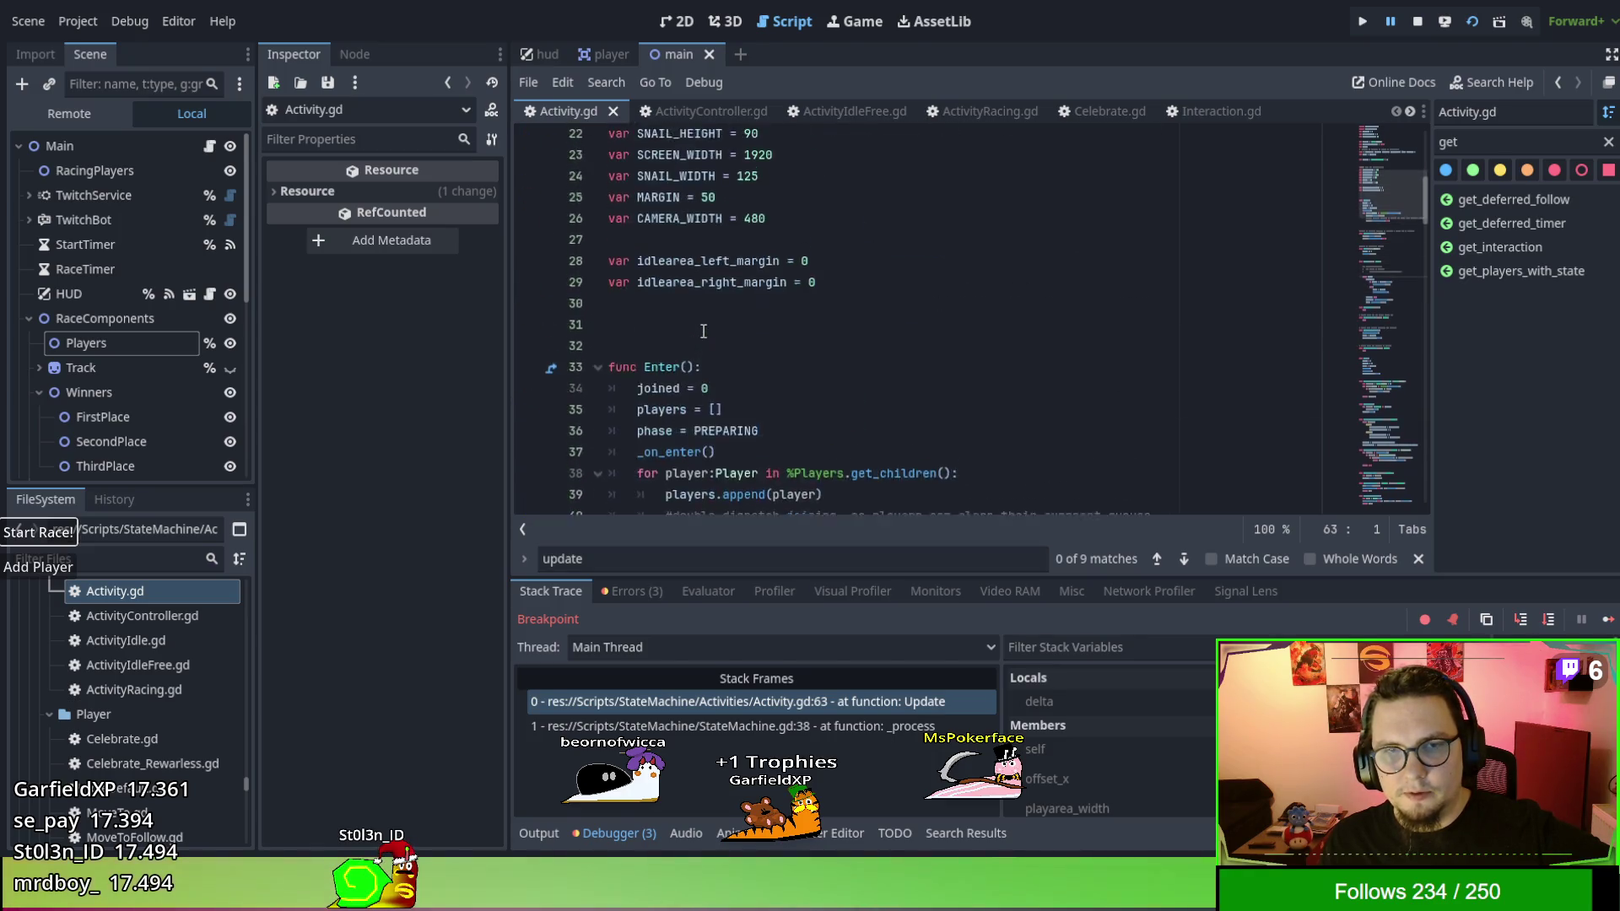
scroll(703, 330, up, 1)
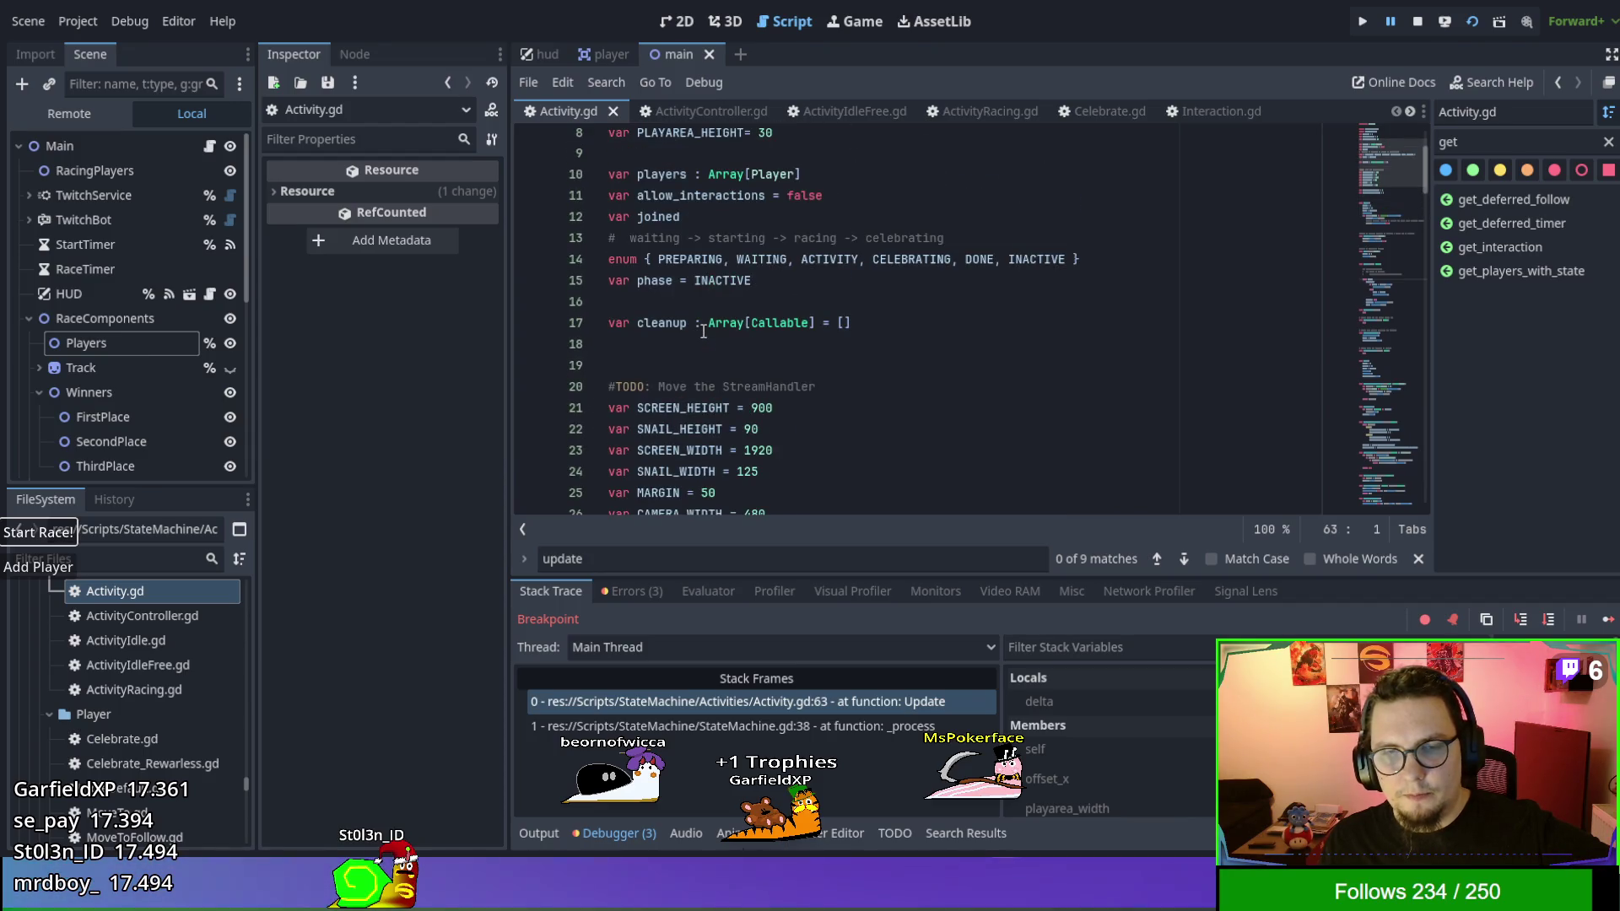
scroll(703, 331, down, 8)
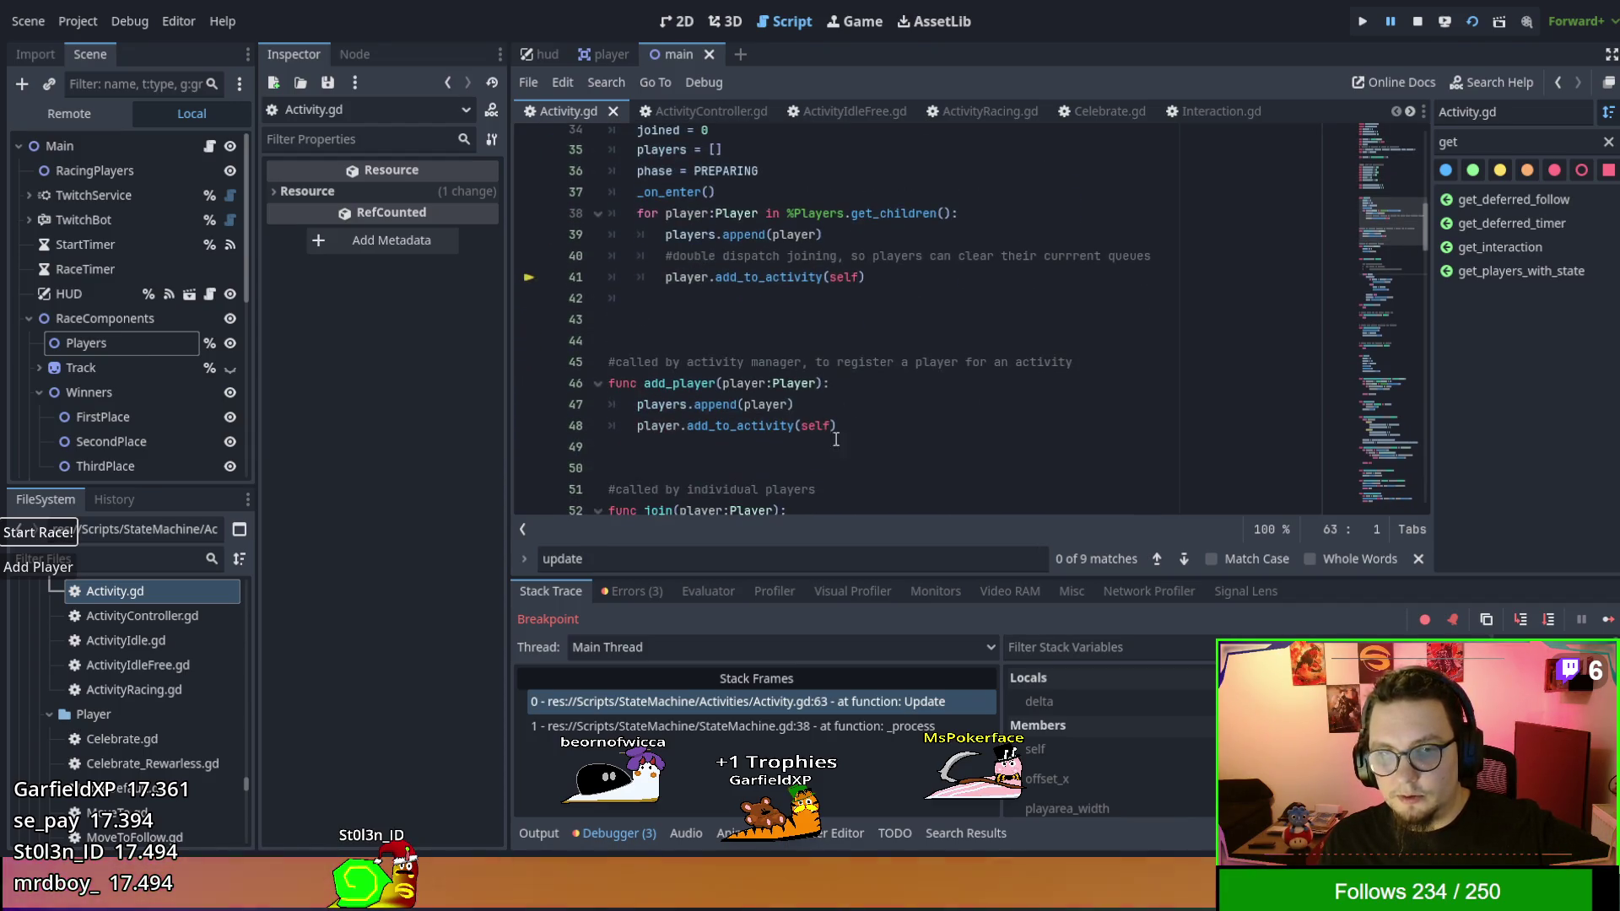
click(1519, 622)
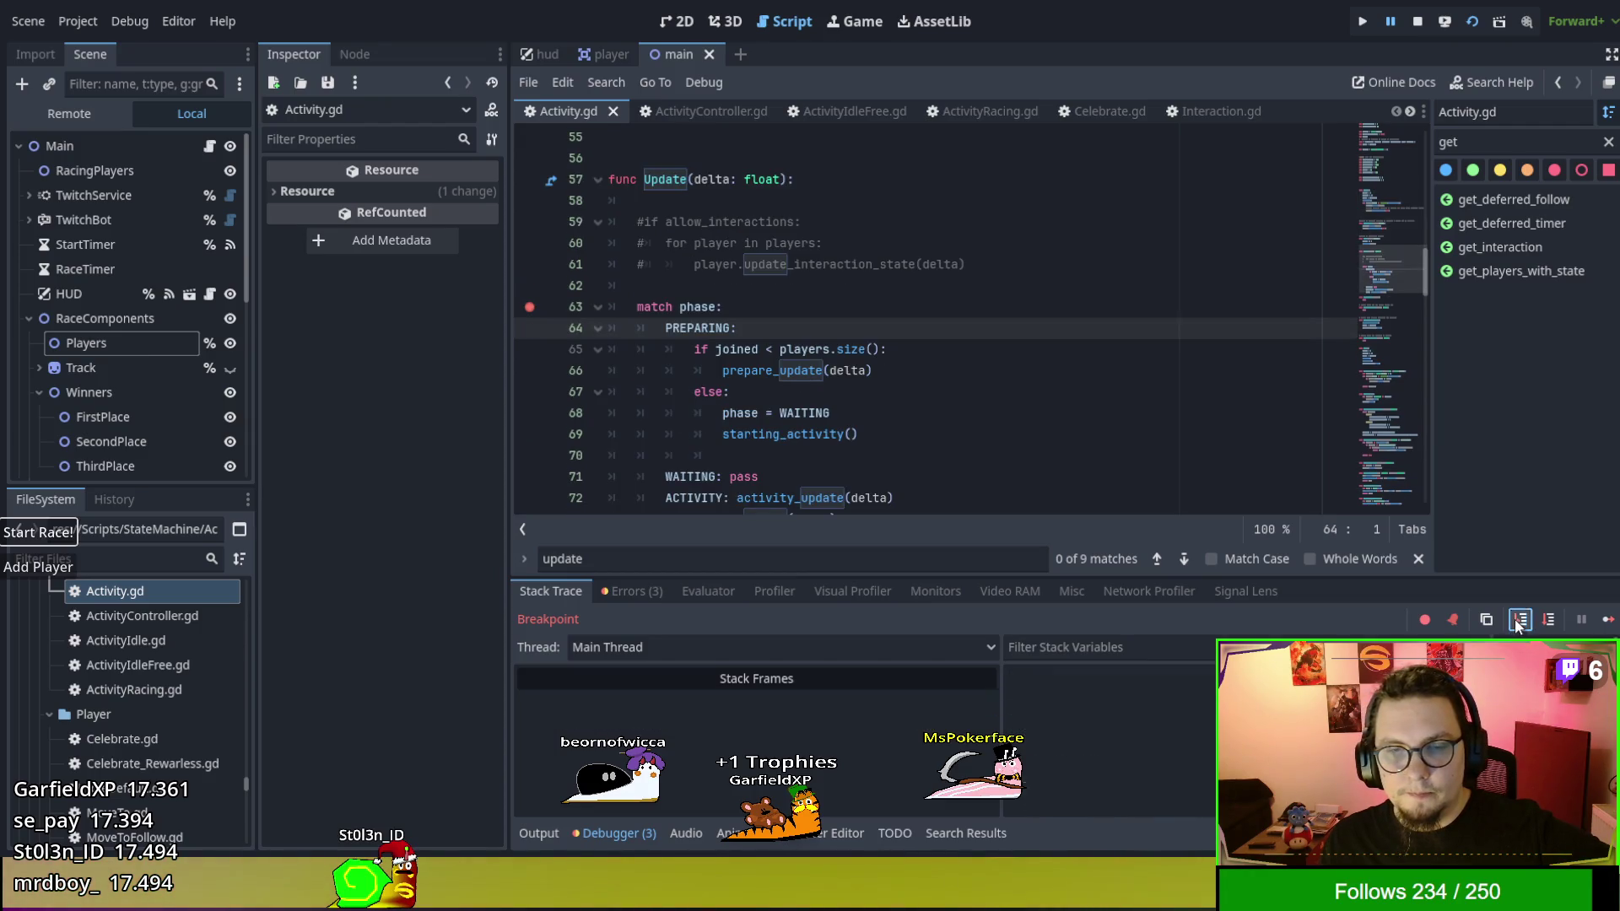
click(1519, 621)
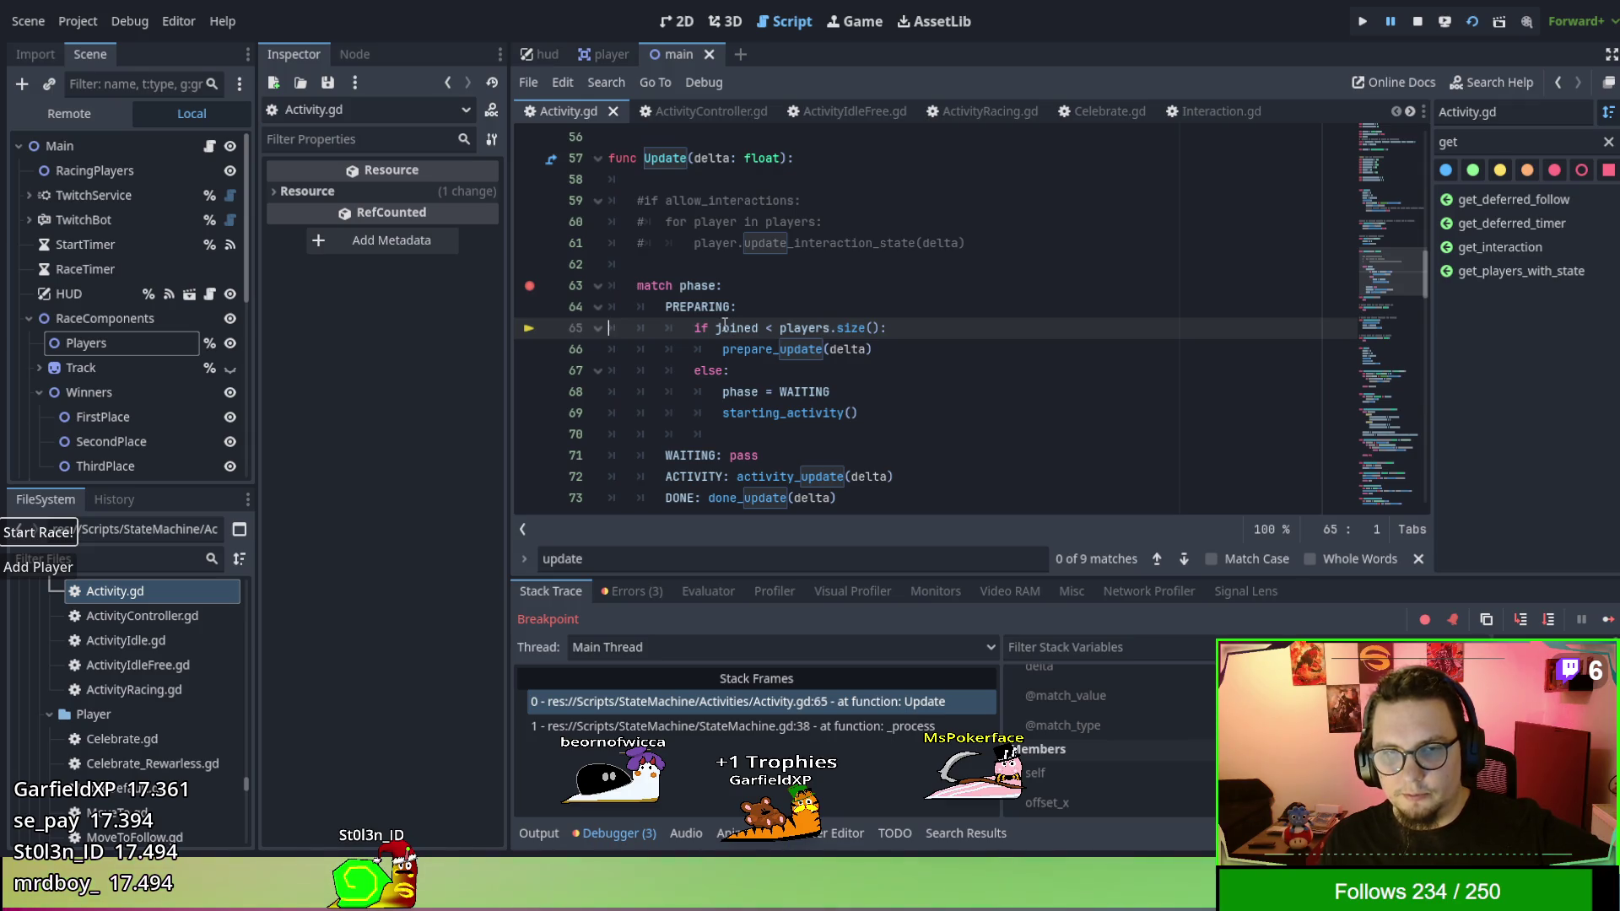
click(1521, 621)
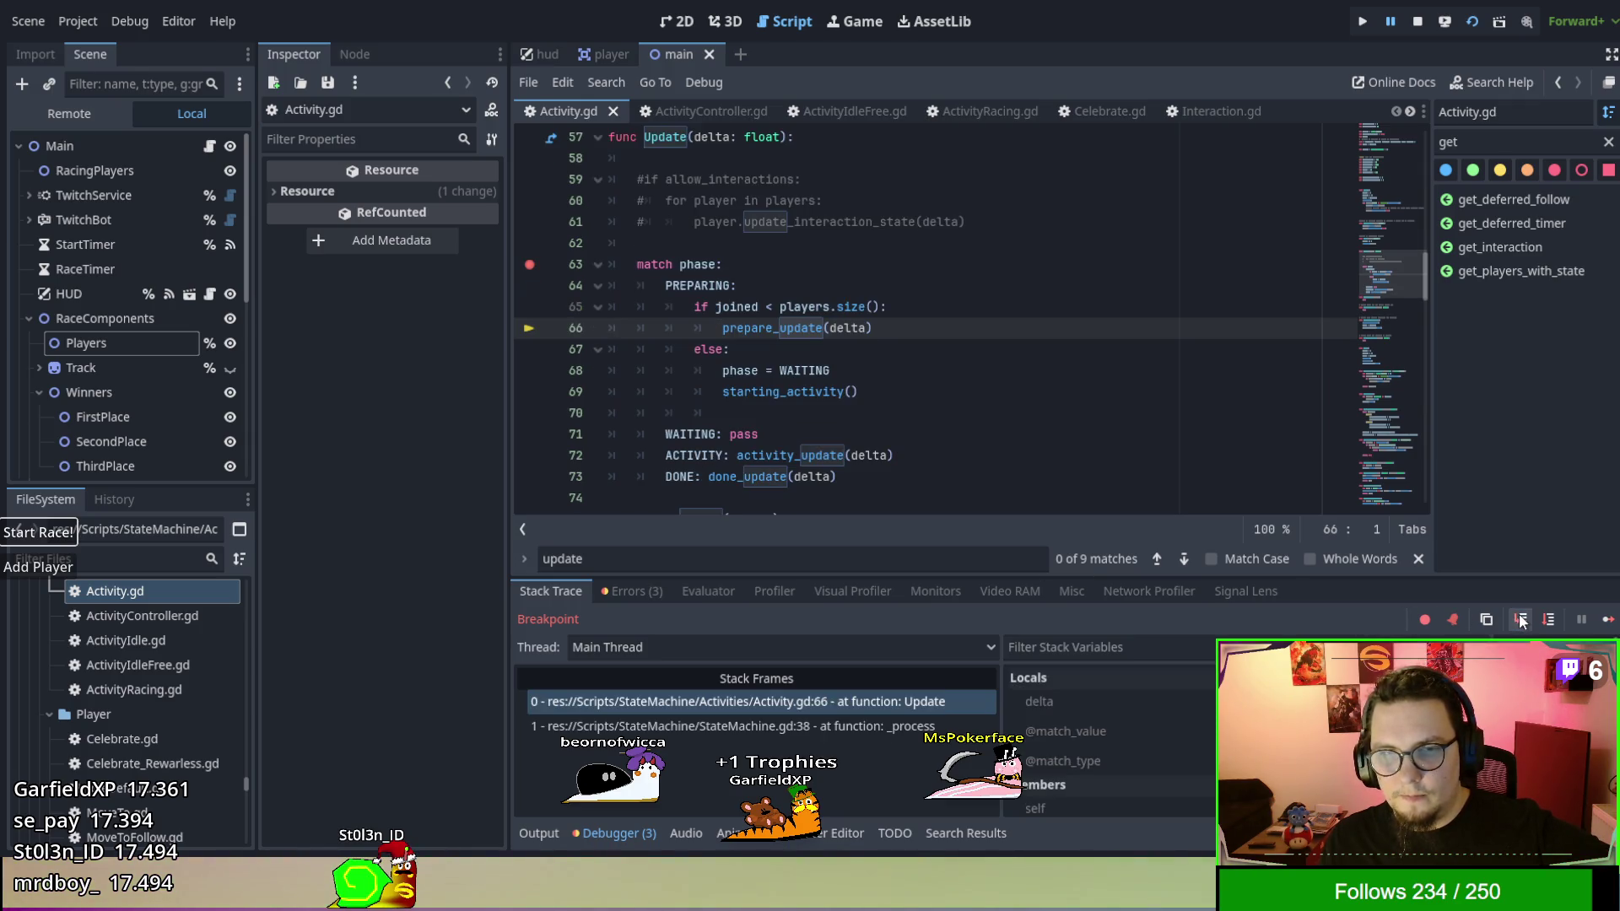
click(1521, 621)
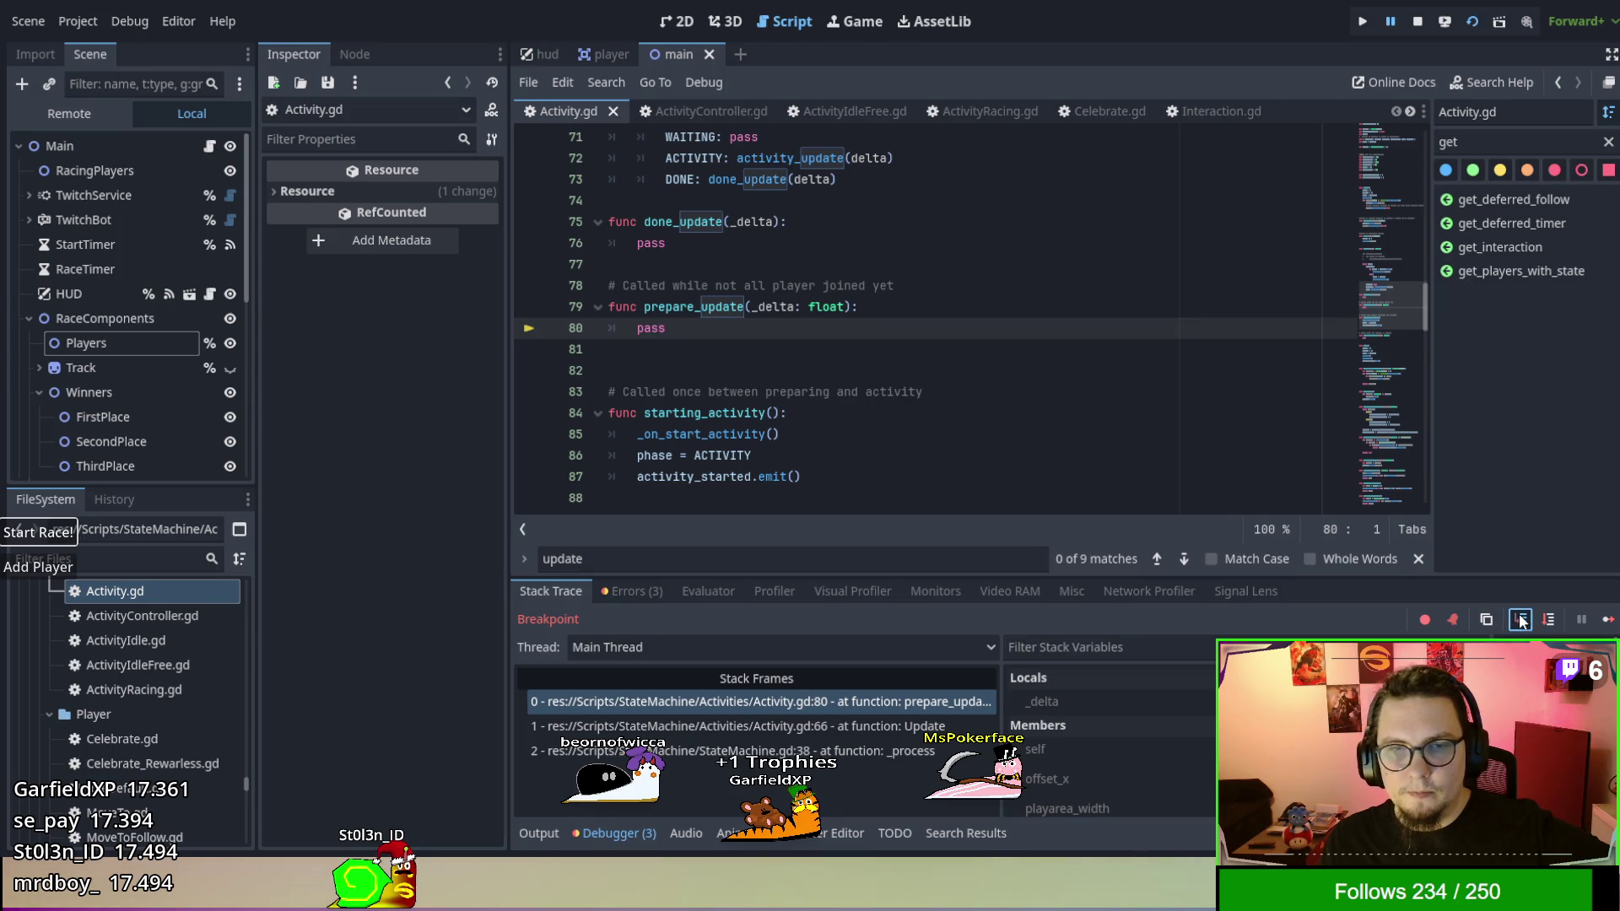
click(1520, 621)
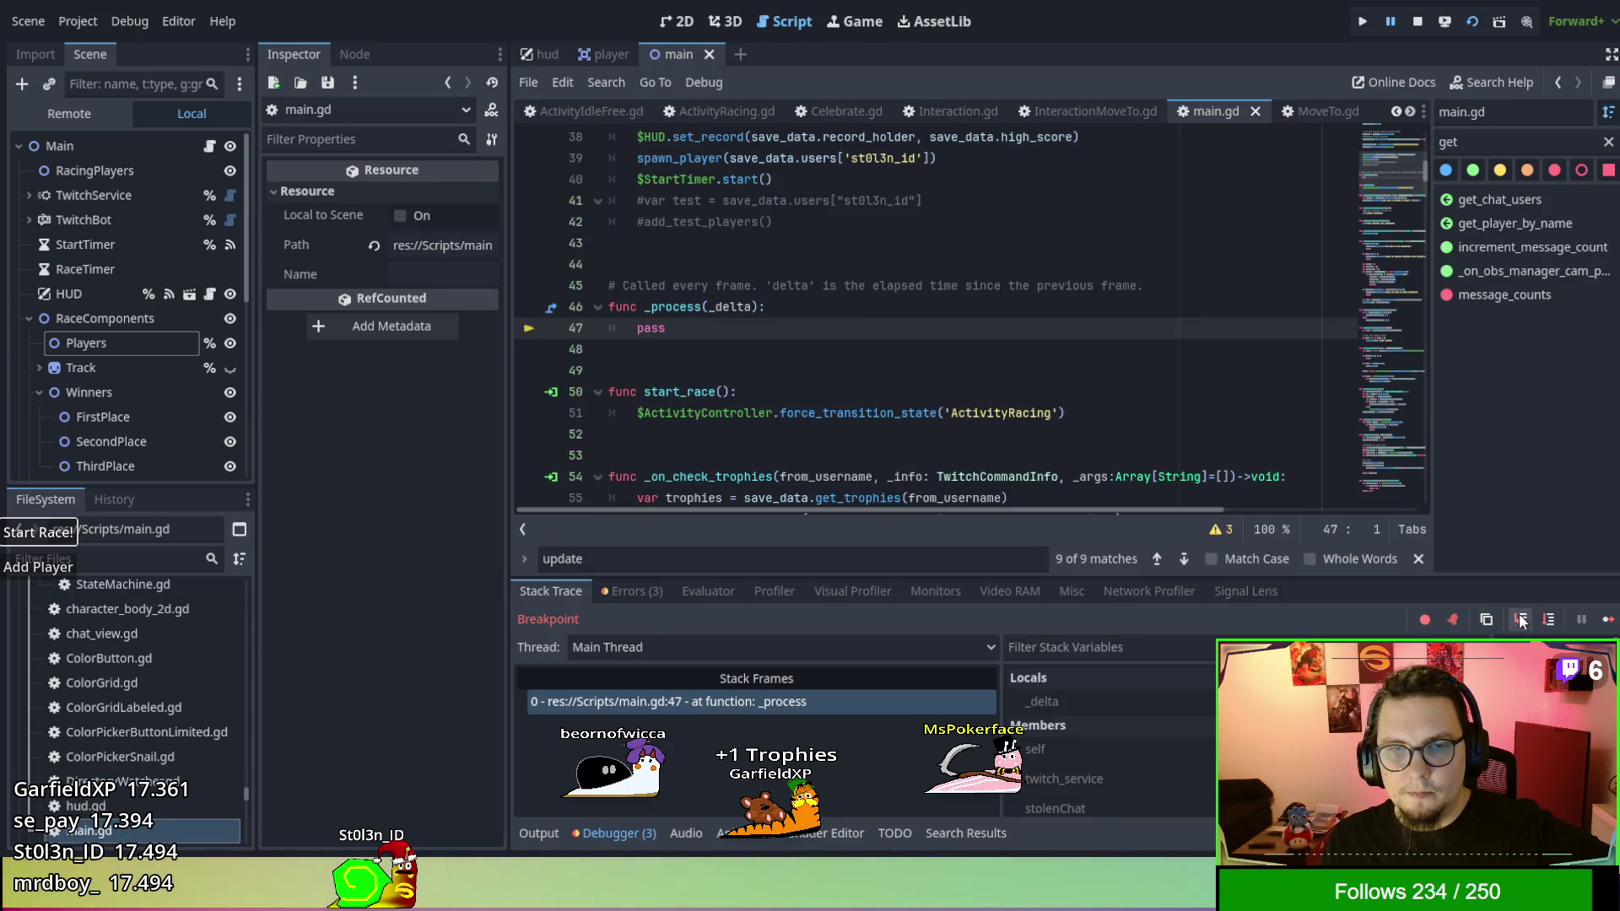
Step through websocket_client.gd's _poll and twitch_eventsub.gd's _data_received, then continue back to Activity.gd line 63.
click(1520, 621)
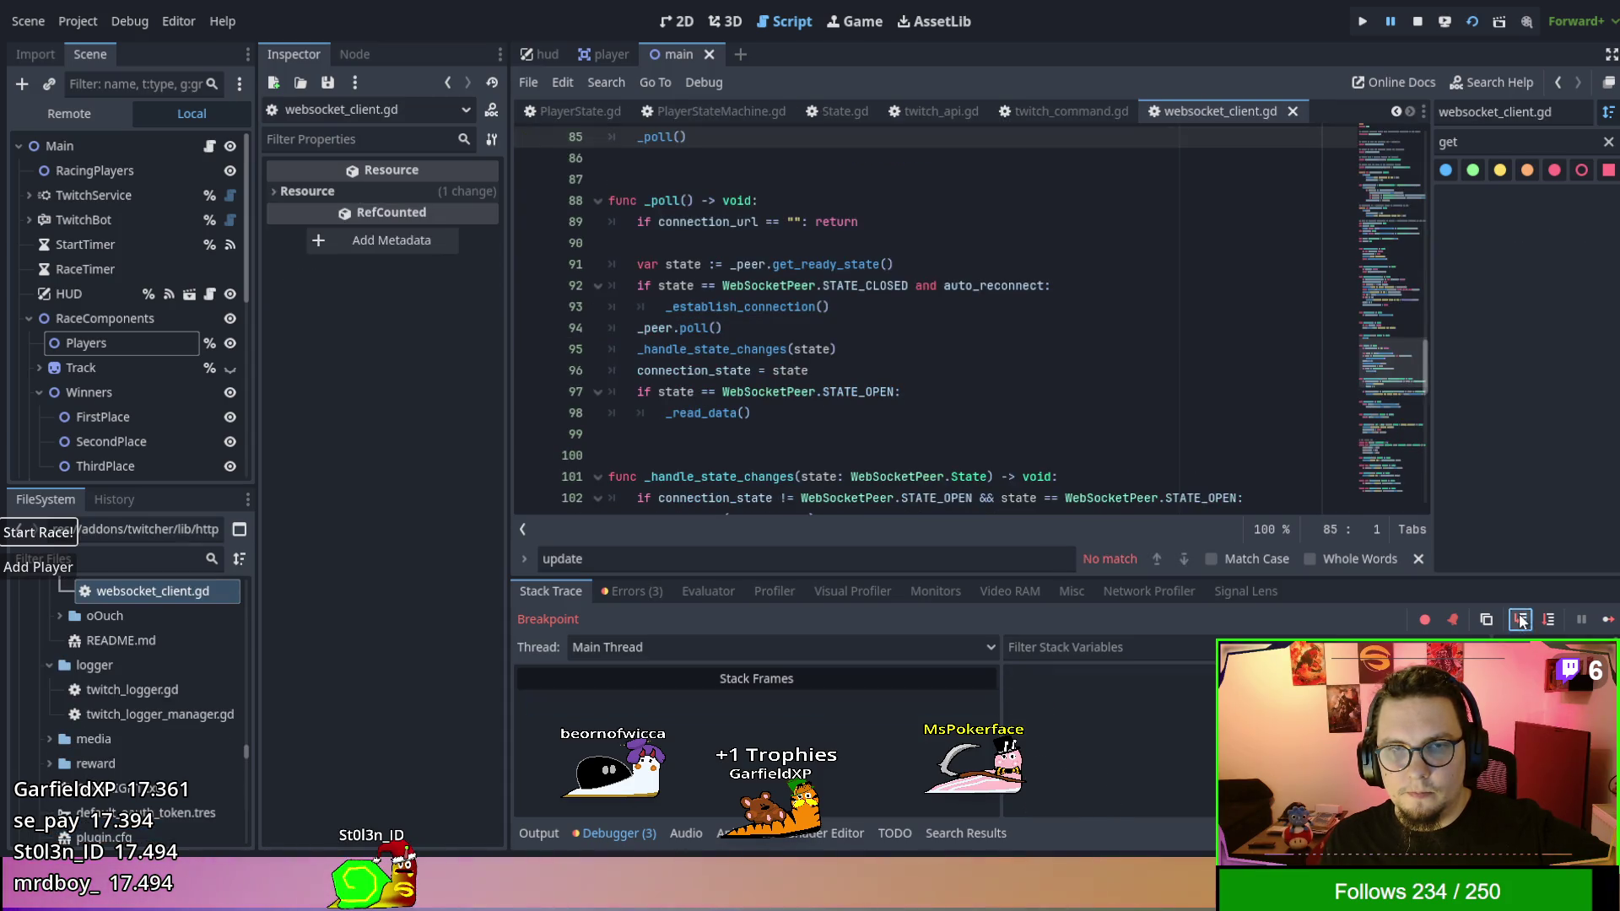
click(1520, 620)
click(1520, 620)
click(1520, 620)
click(1520, 620)
click(1520, 620)
click(1520, 620)
click(1520, 619)
click(1520, 620)
click(1520, 620)
click(1520, 620)
click(1520, 620)
click(1520, 620)
click(1520, 620)
click(1520, 620)
click(1520, 620)
click(1520, 620)
click(1520, 620)
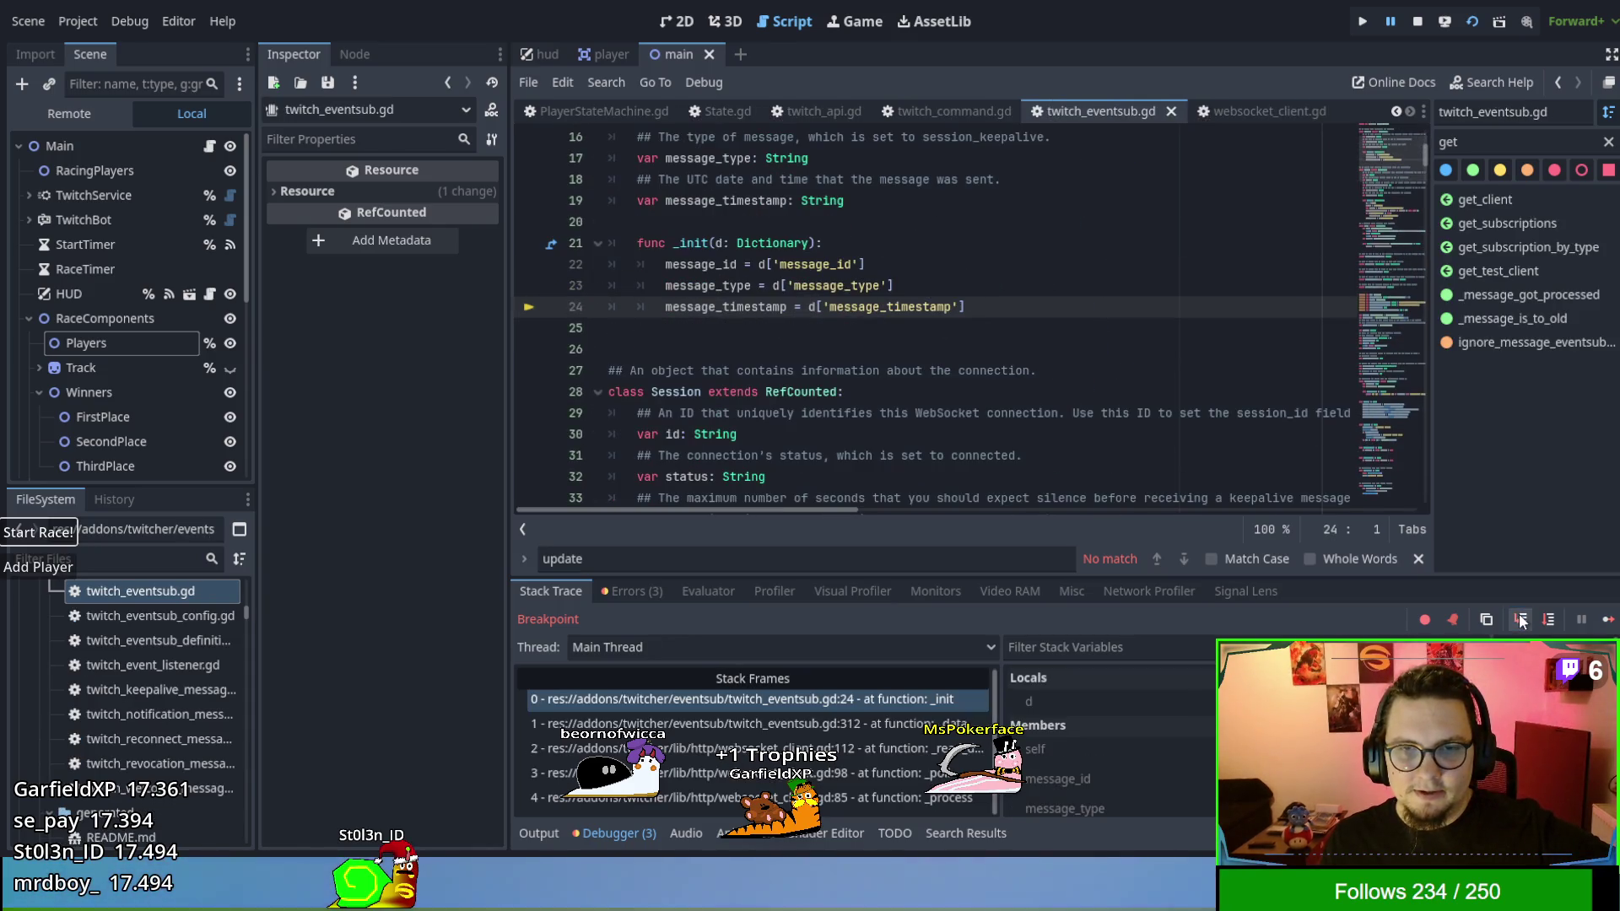
click(1520, 620)
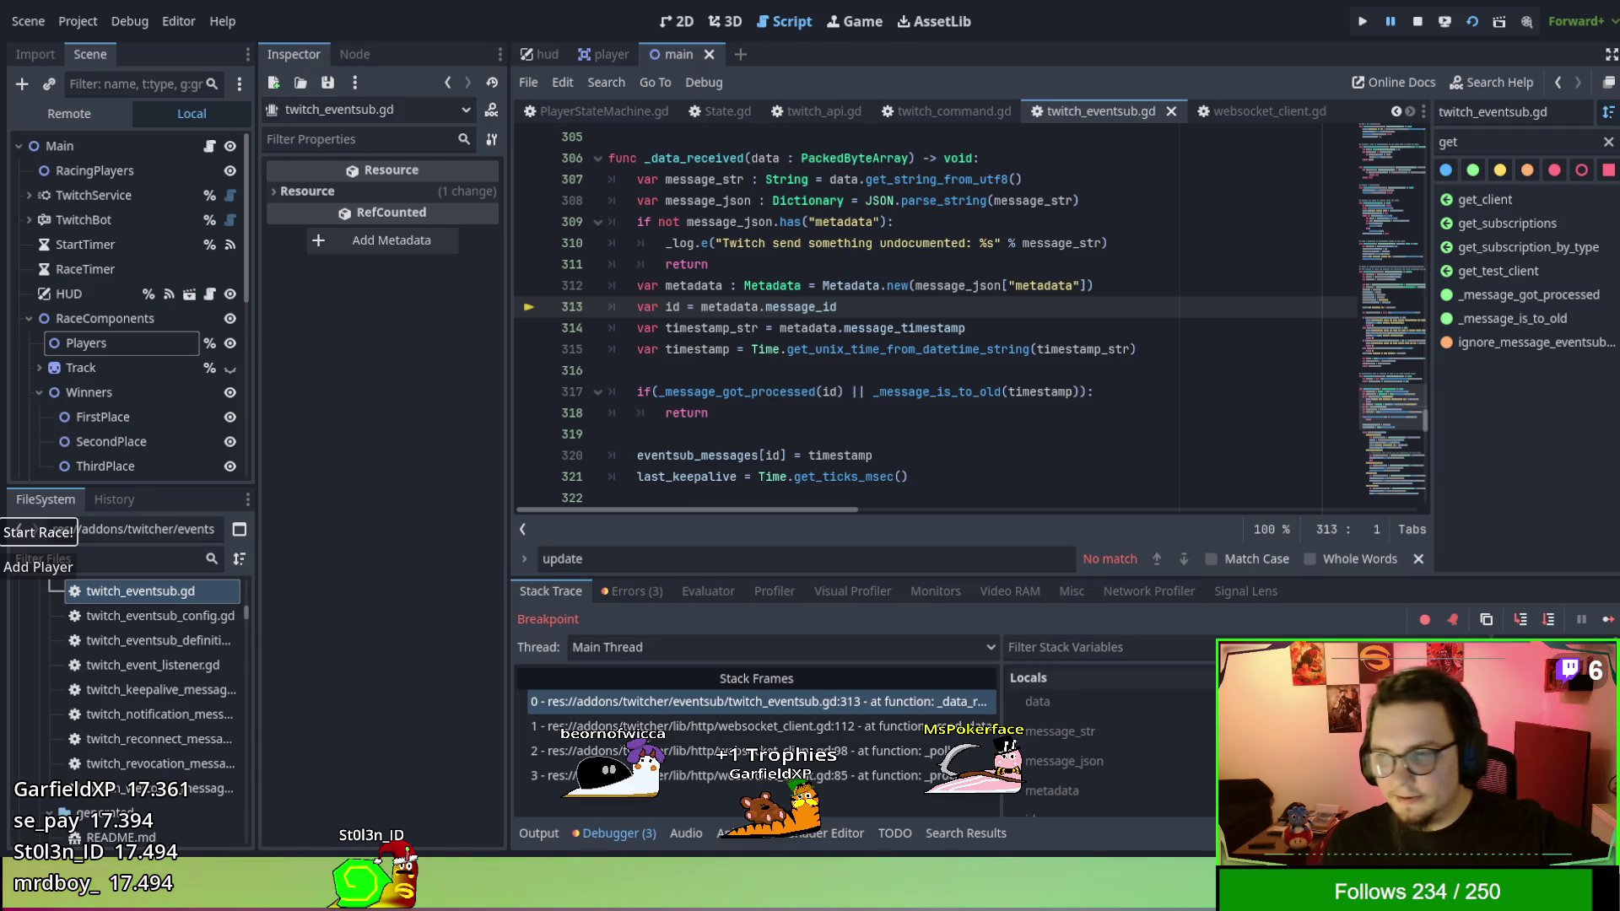
click(1606, 620)
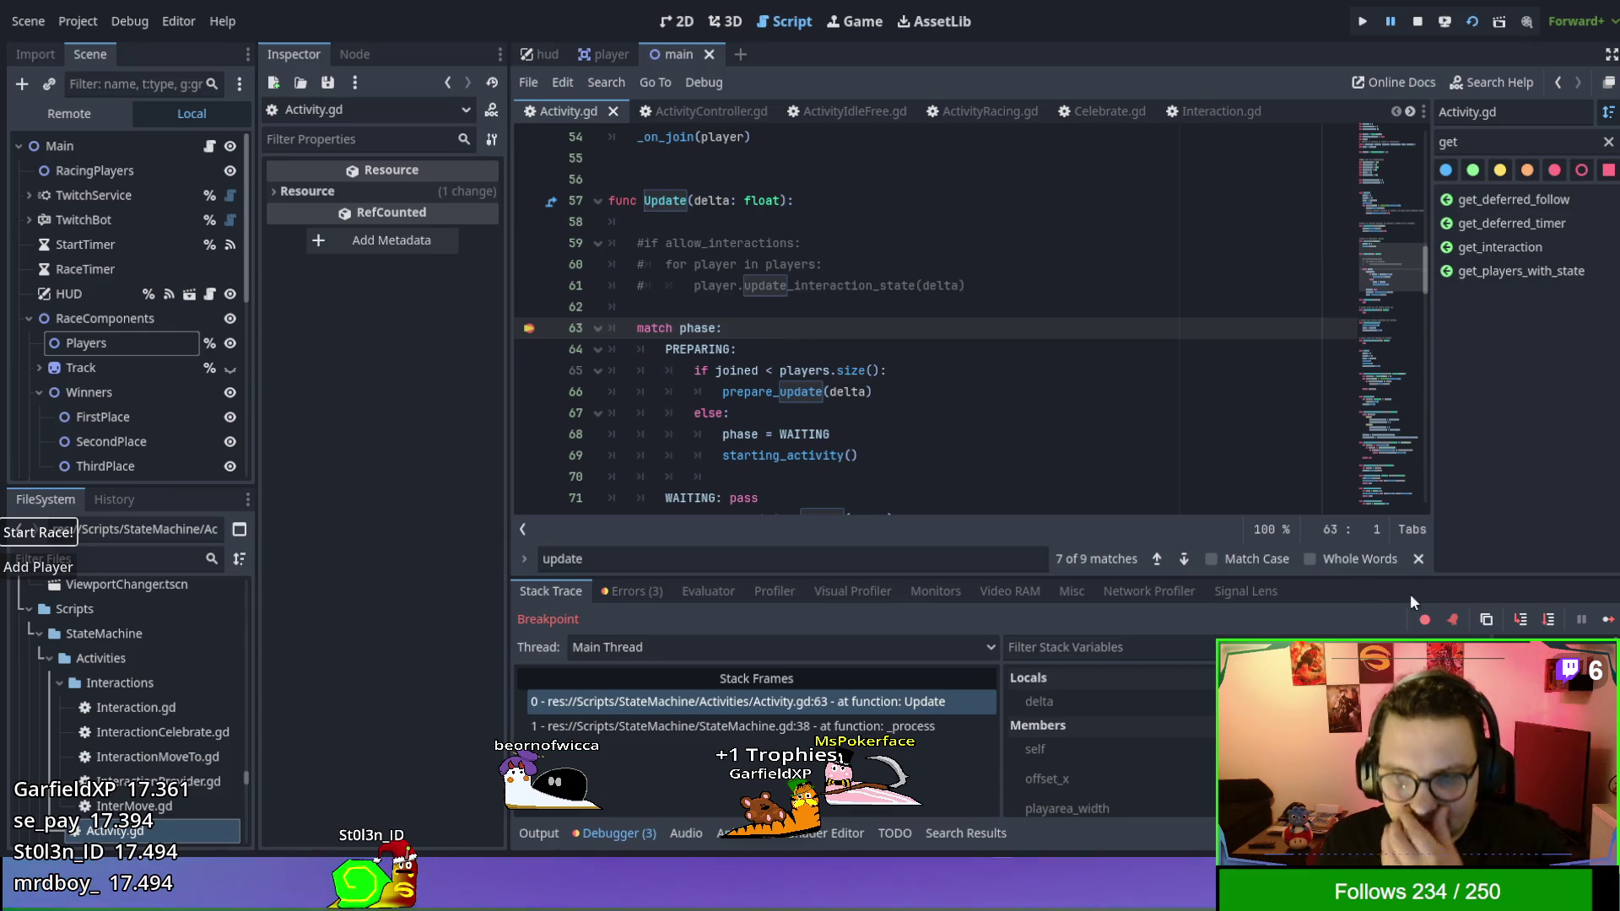
Step through Update to line 66 and onward through the frame's processing.
click(1518, 621)
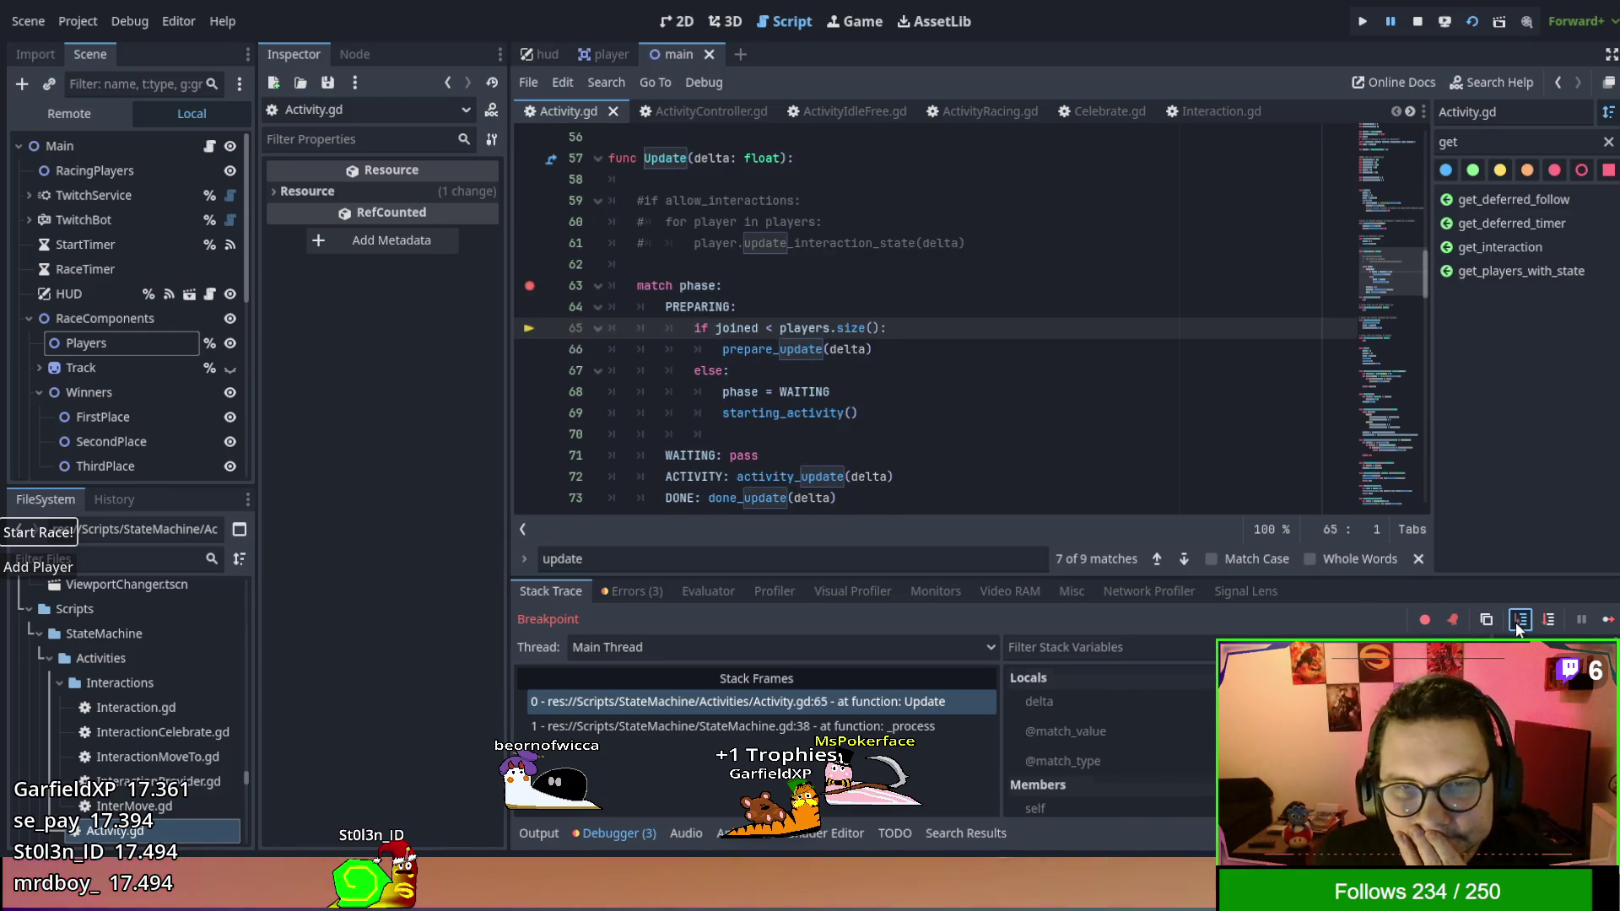
click(1518, 621)
click(1519, 621)
click(1518, 621)
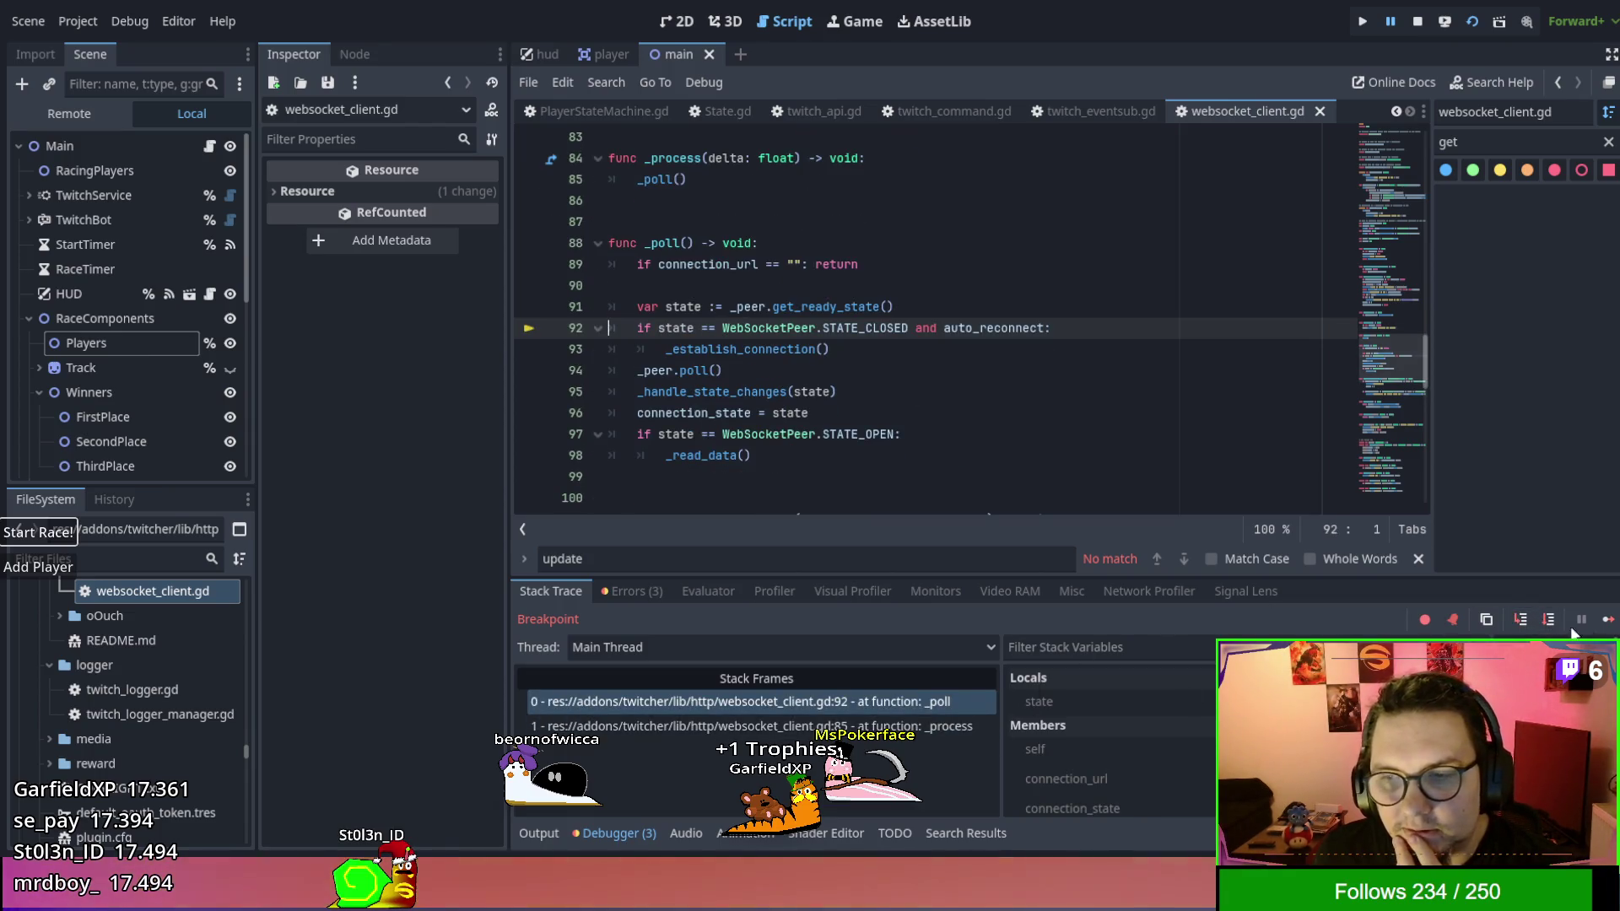
Remove the Activity.gd line 63 breakpoint and continue past the InteractionMoveTo.gd line 17 breakpoint.
click(1608, 619)
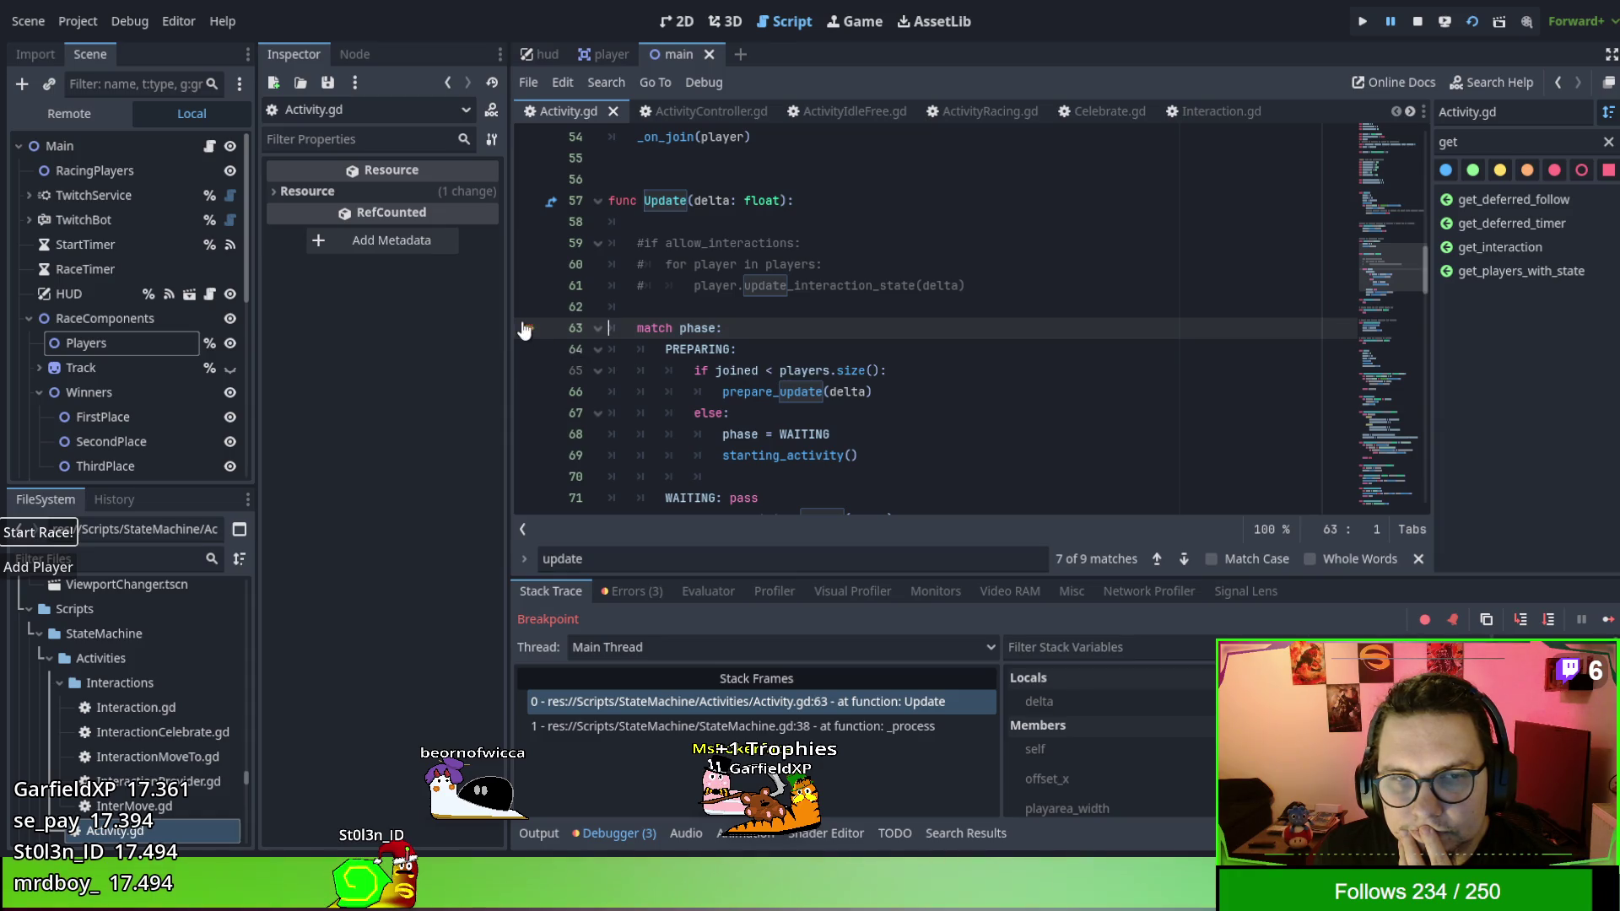
click(1608, 619)
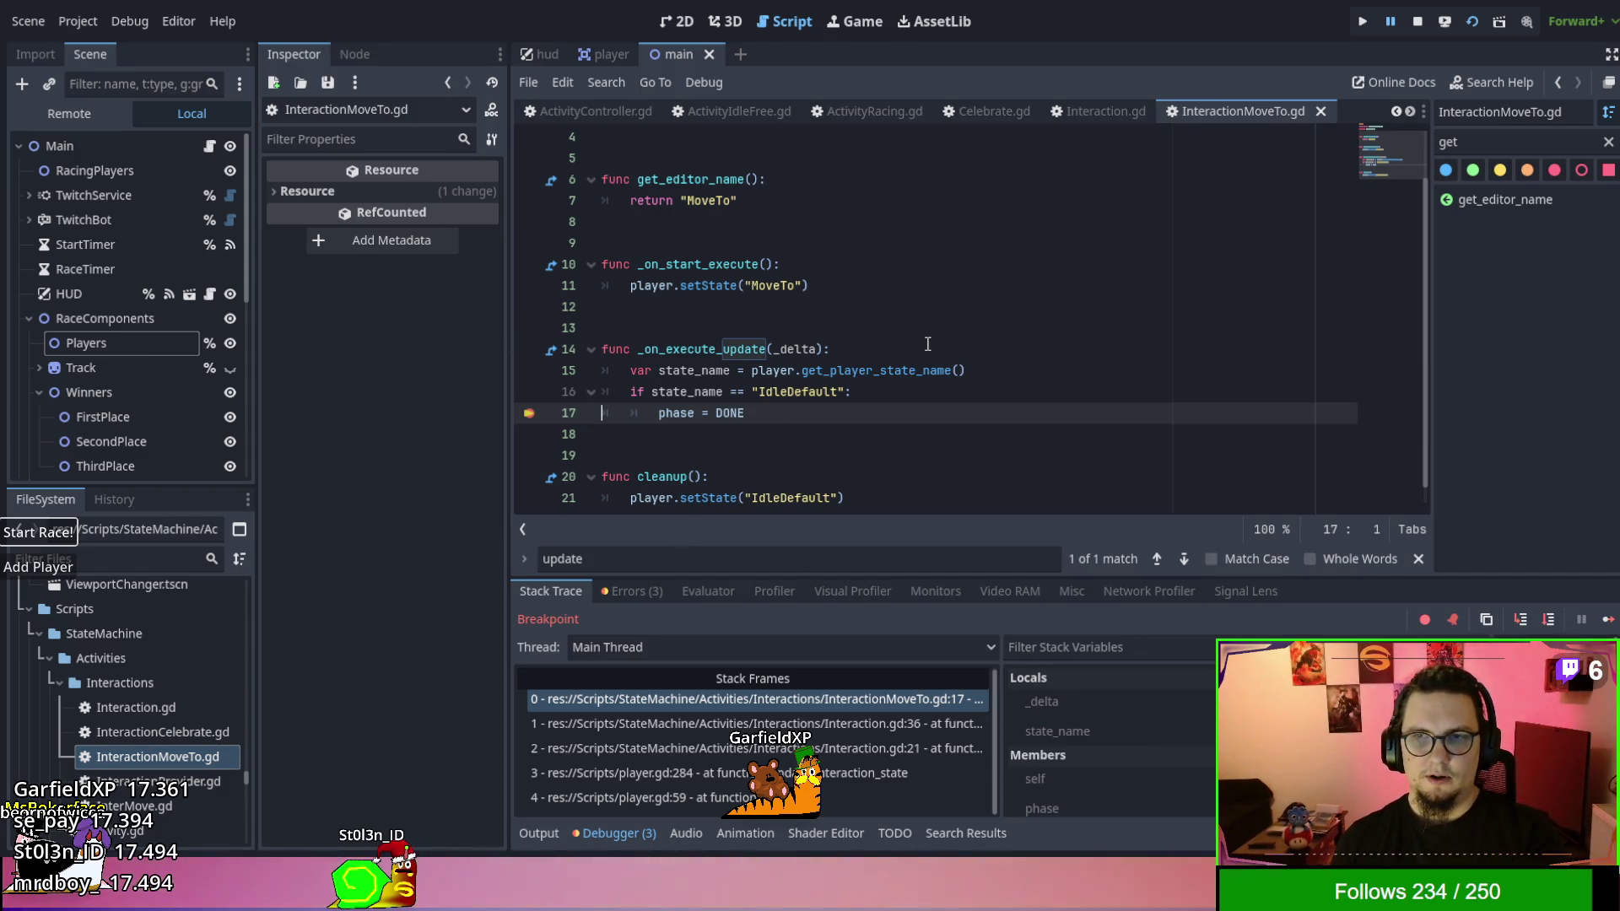
click(1608, 621)
click(1607, 622)
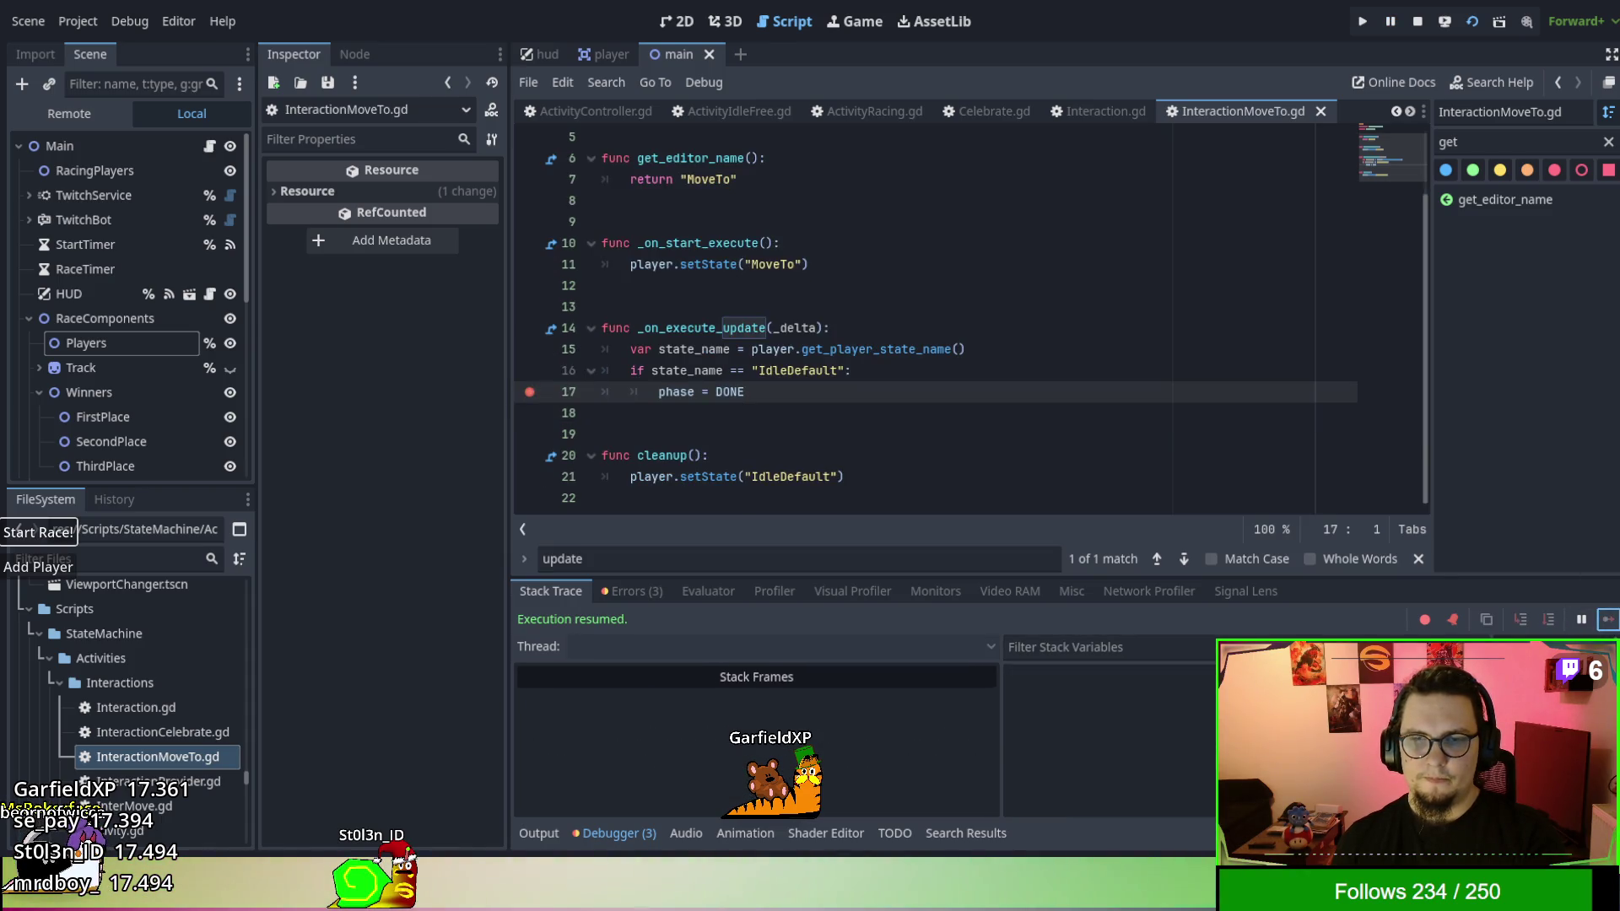
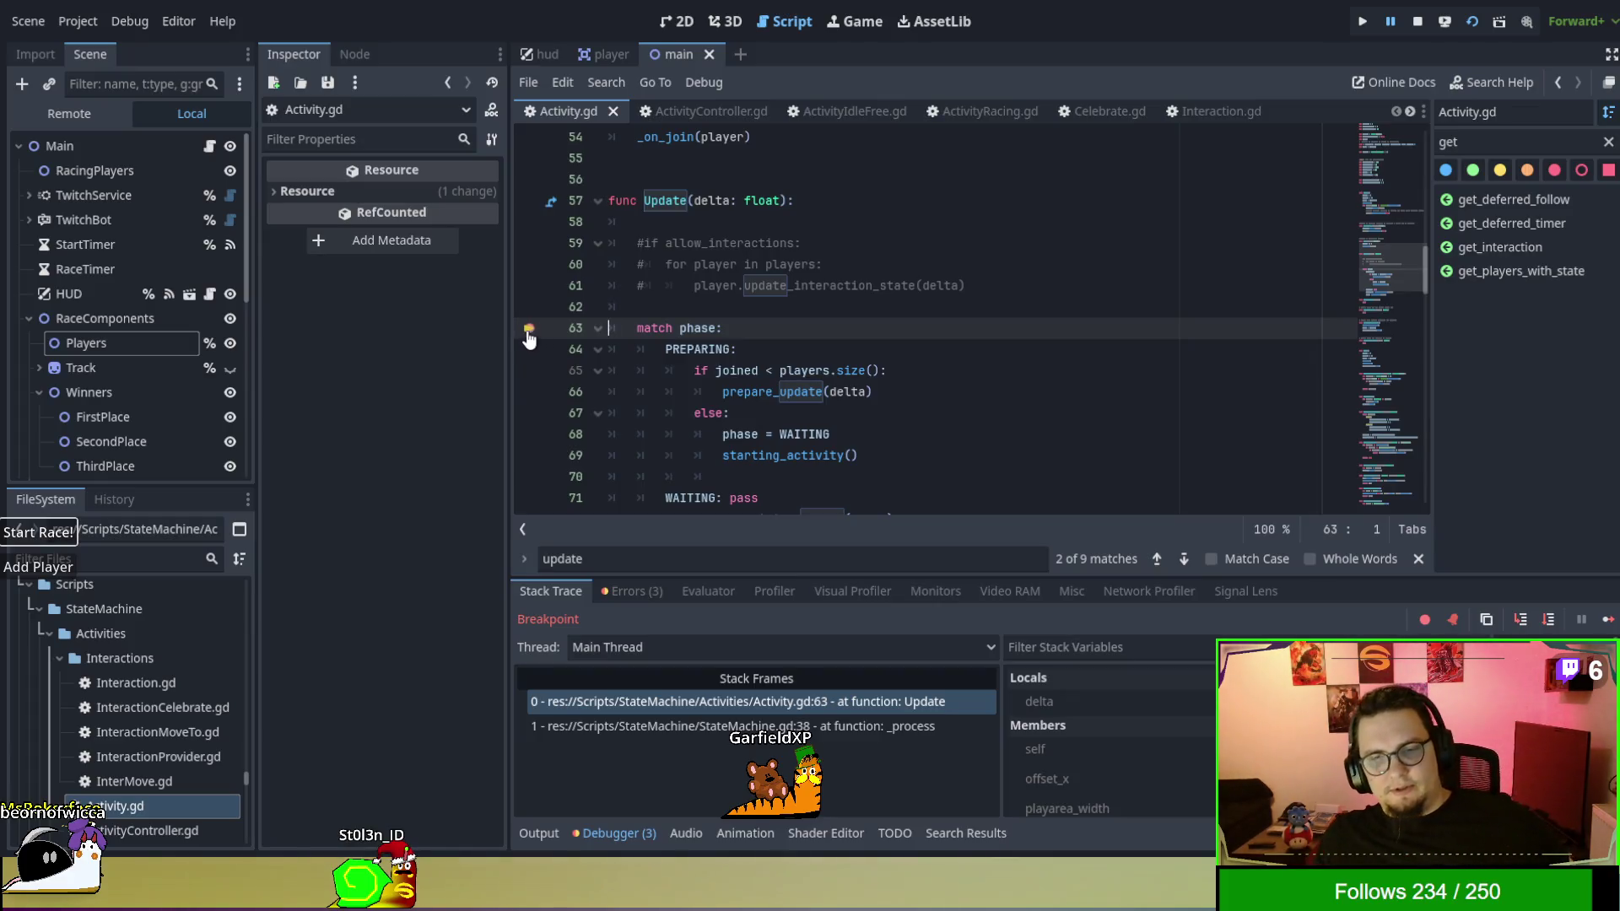
Inspect the paused Activity's members (Joined 2, Phase 0, empty Cleanup) and remove an ActivityIdleFree.gd breakpoint.
click(1034, 749)
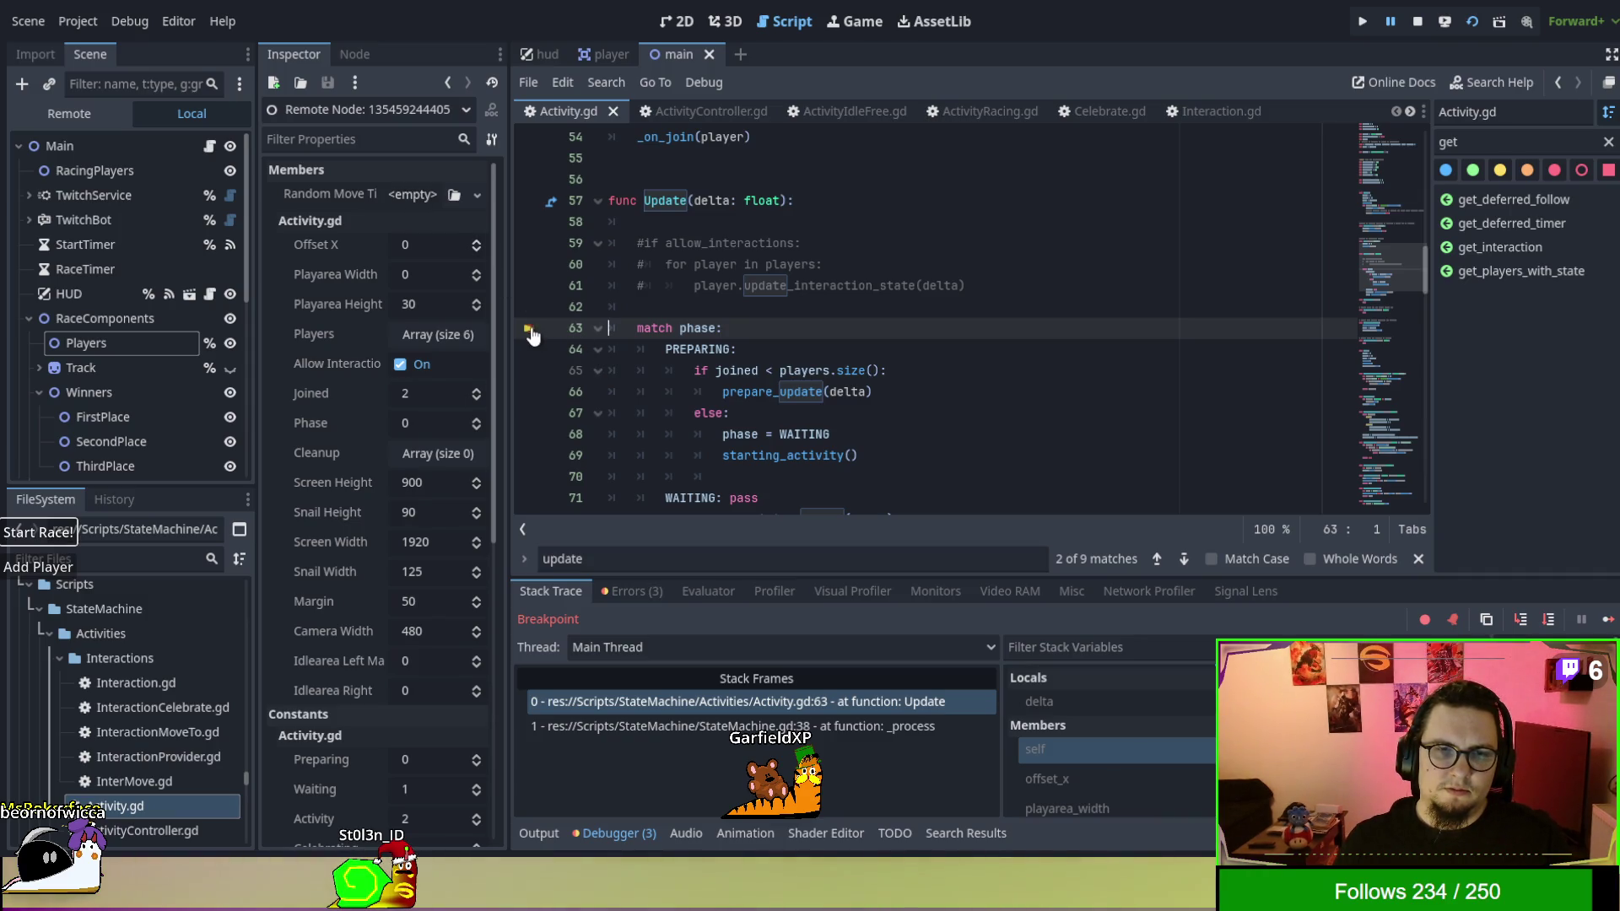
click(852, 108)
scroll(841, 262, up, 10)
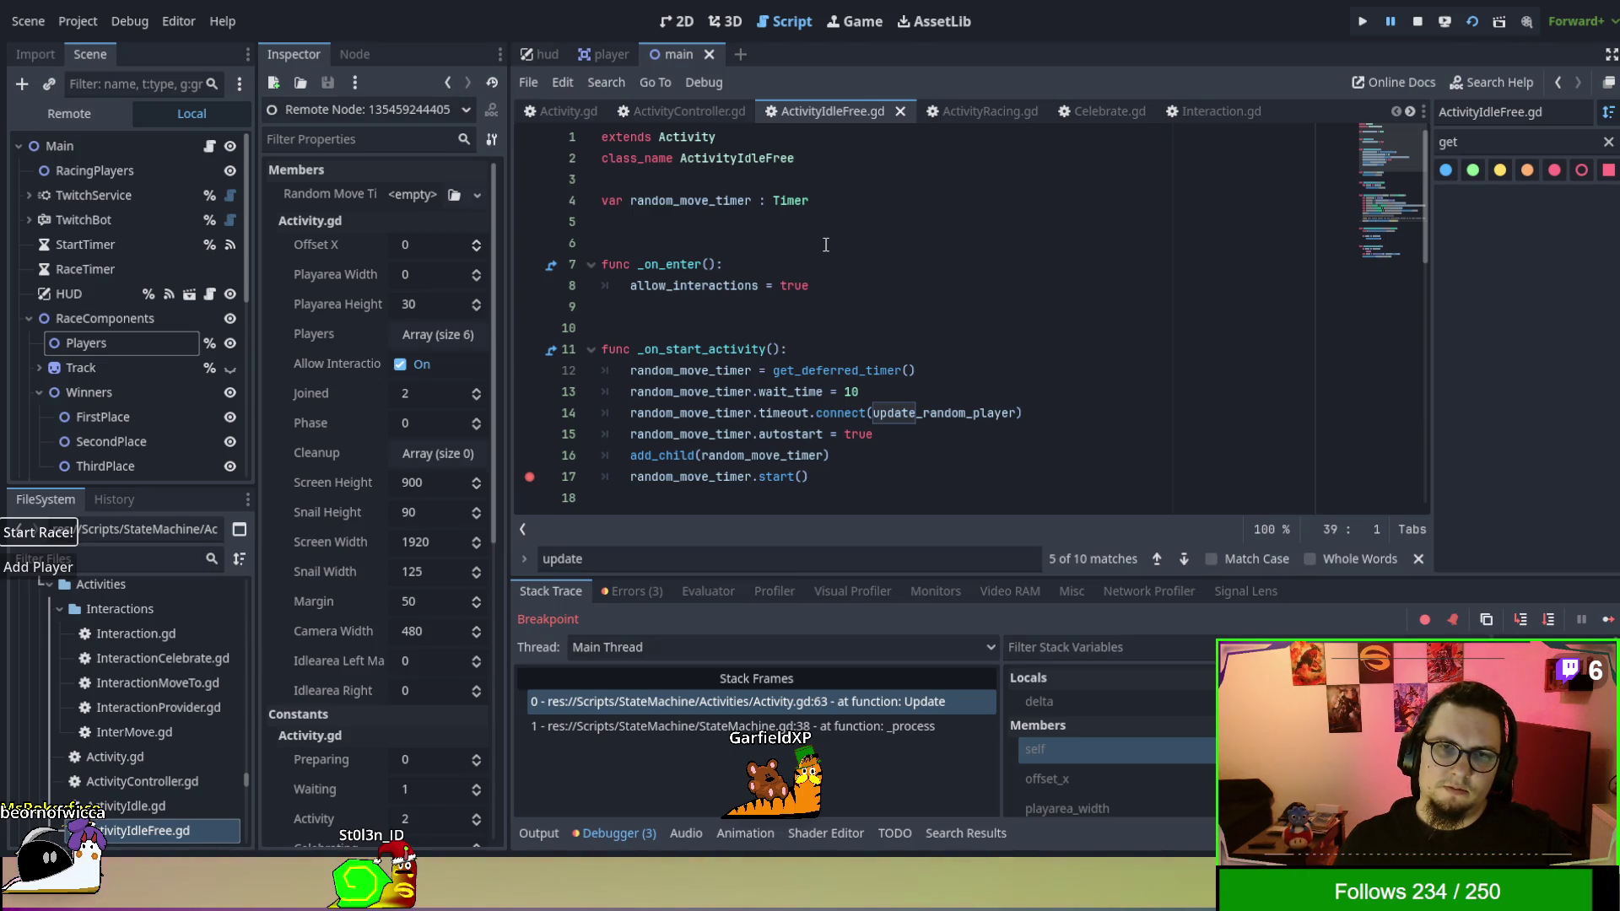
click(544, 371)
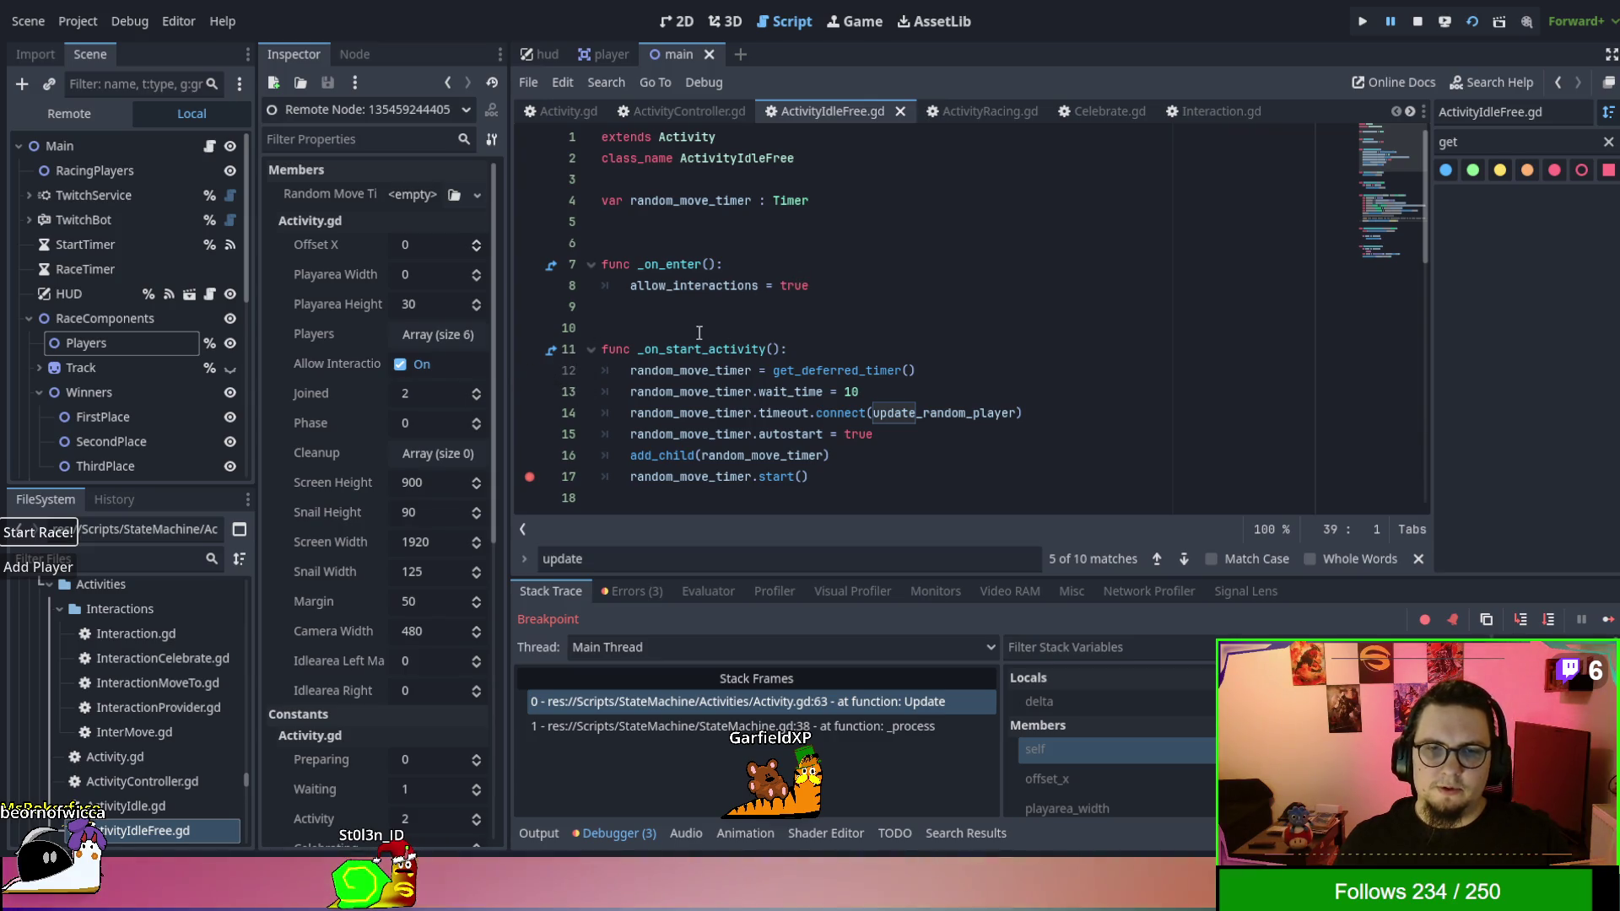
Review ActivityController.gd, Activity.gd at the paused line, and Interaction.gd's done and cleanup functions.
click(687, 108)
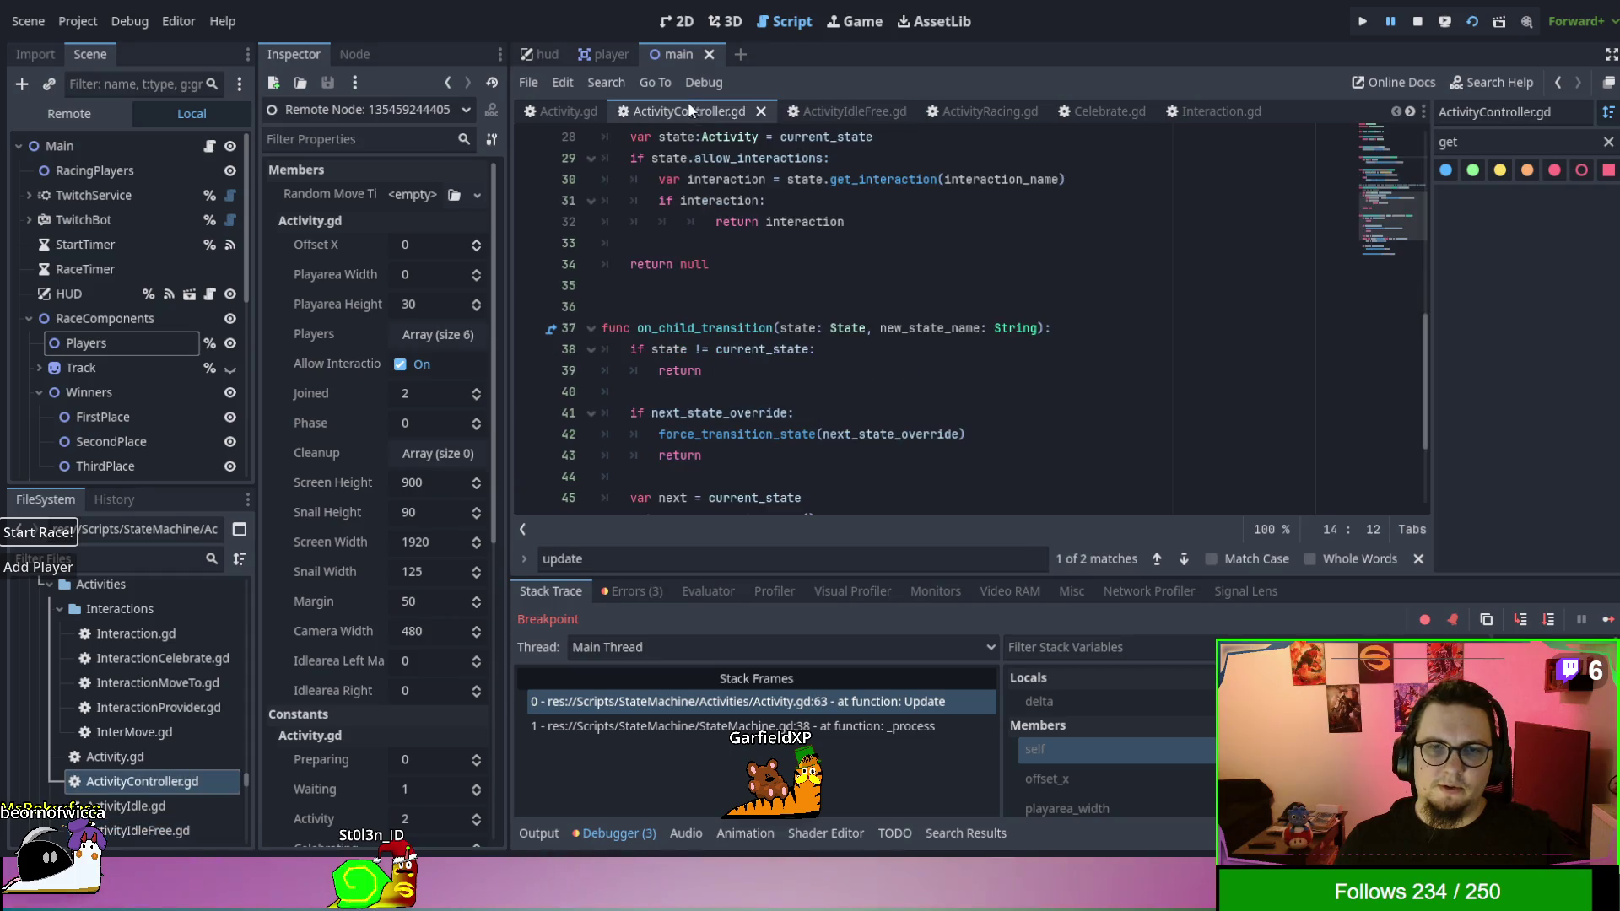
click(553, 111)
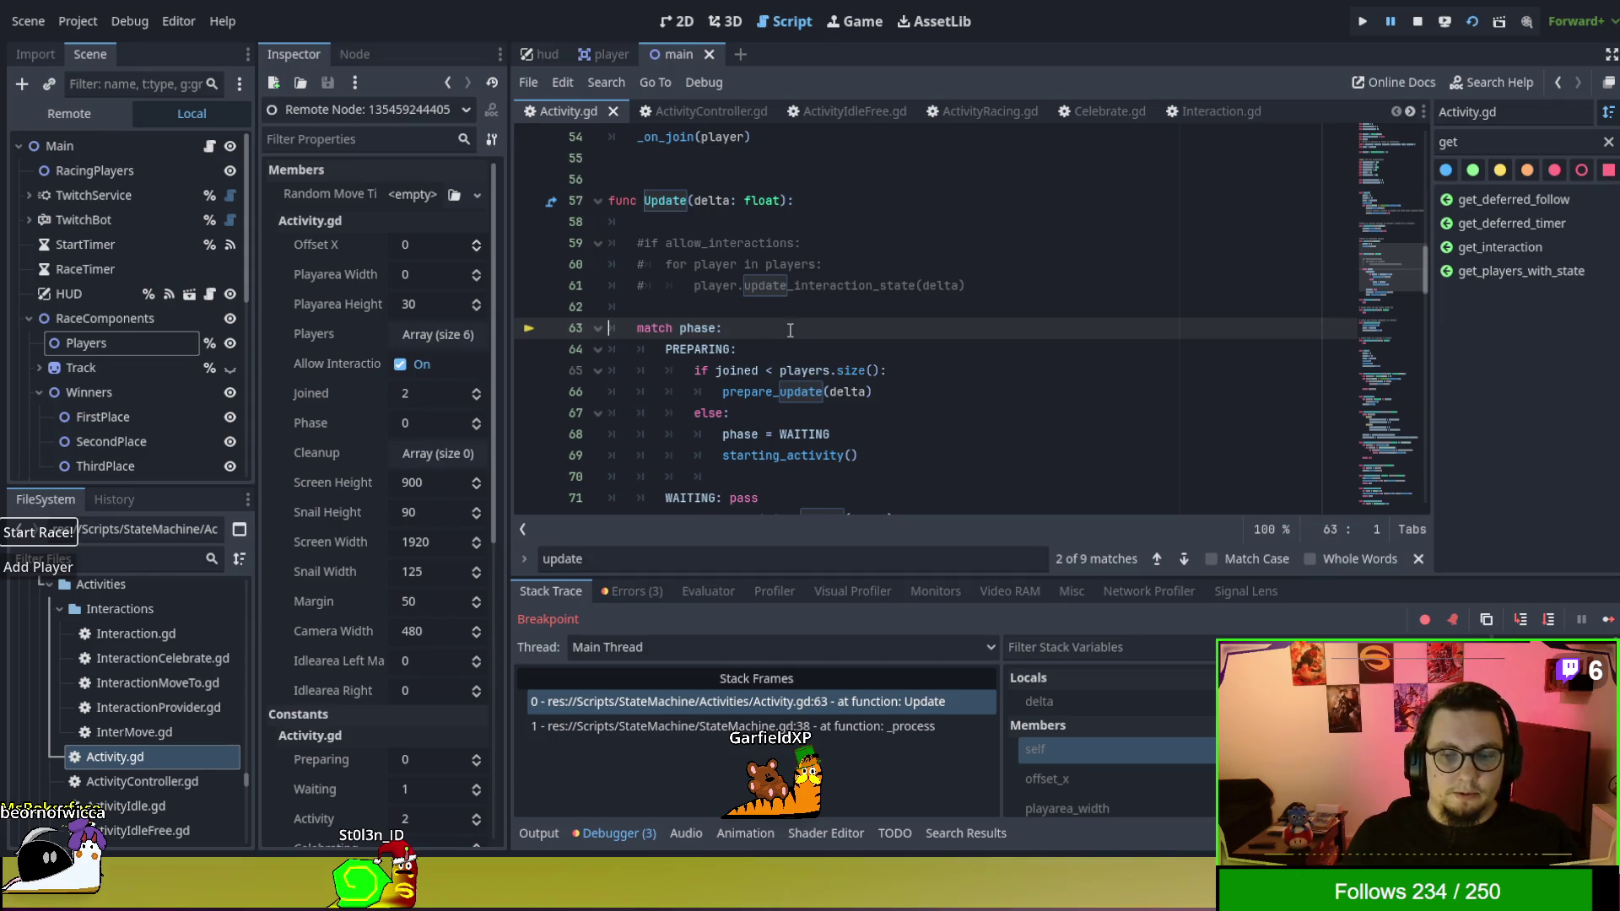
click(1185, 109)
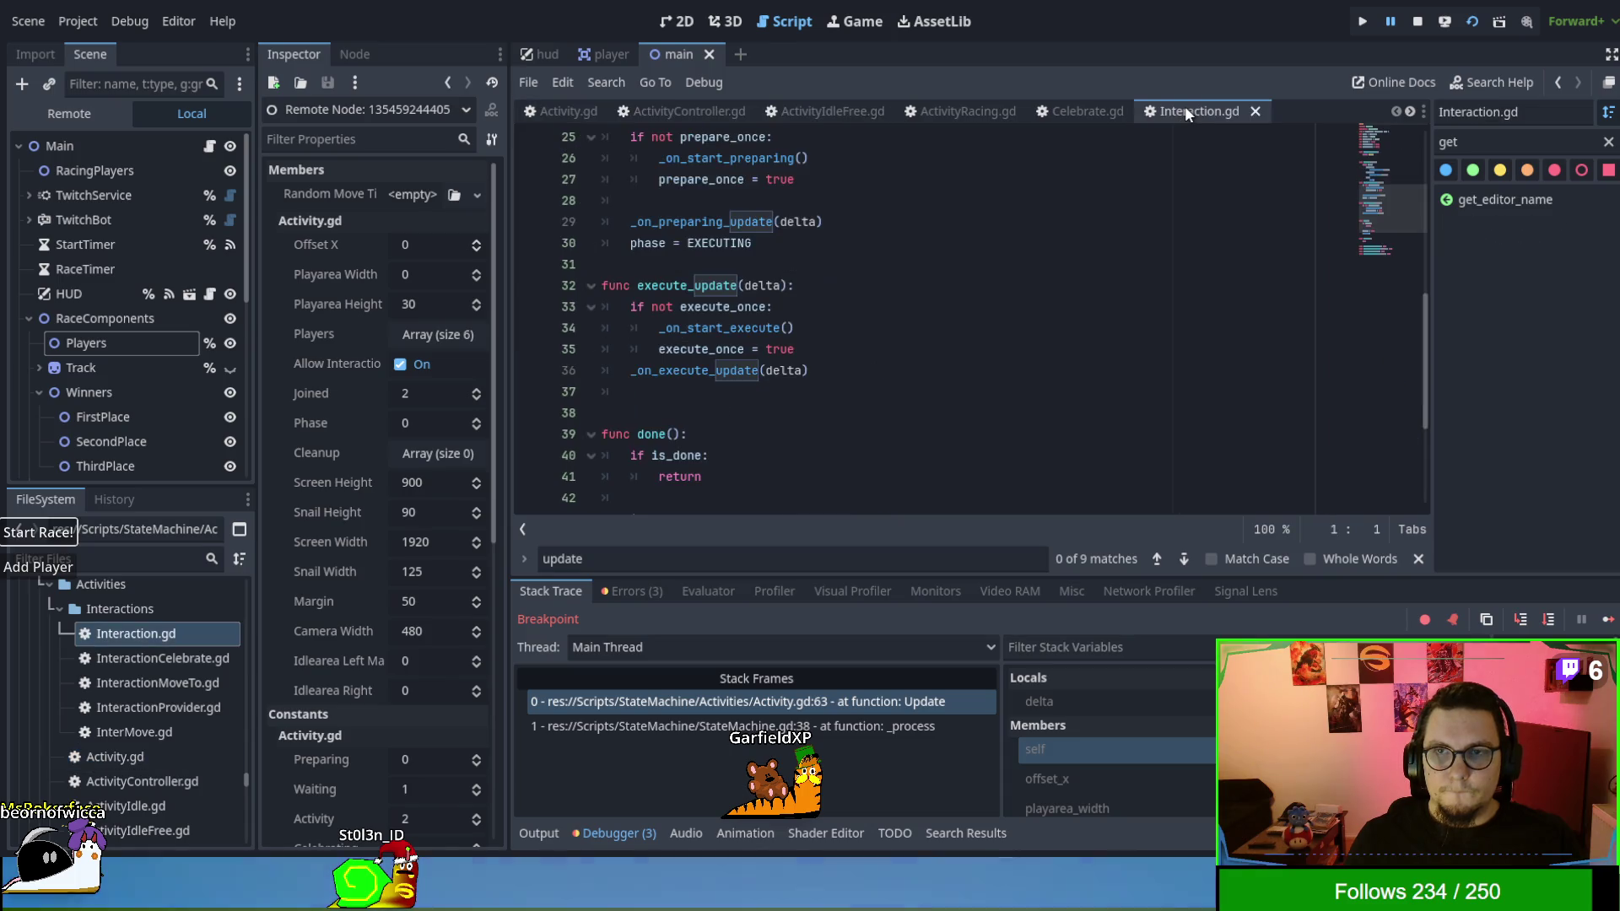
scroll(815, 342, down, 5)
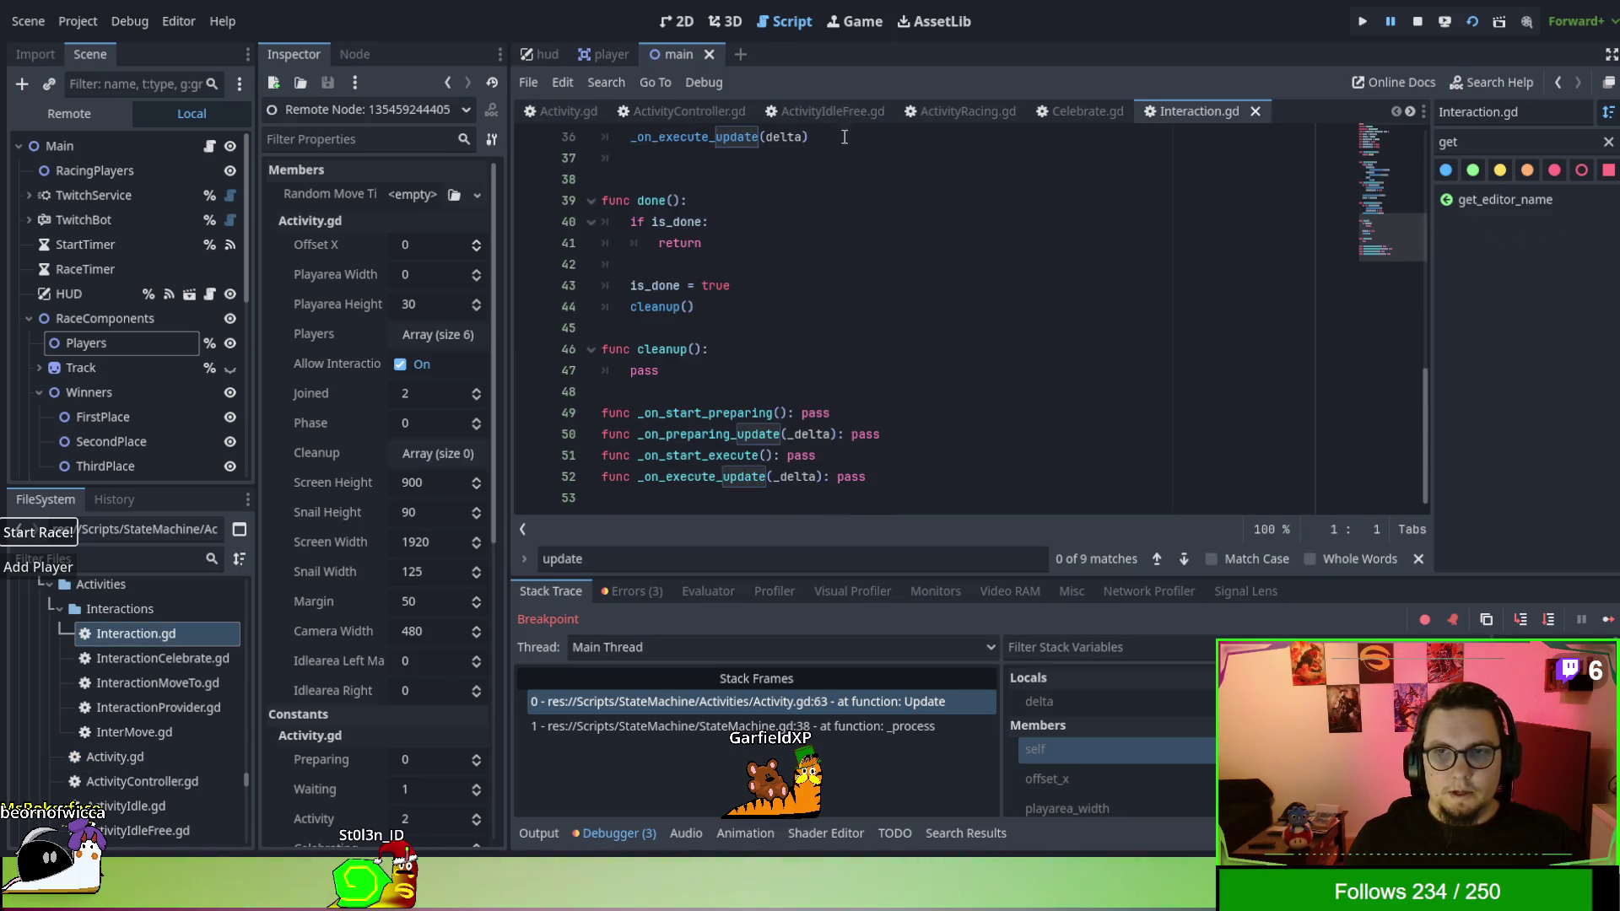
scroll(124, 675, down, 5)
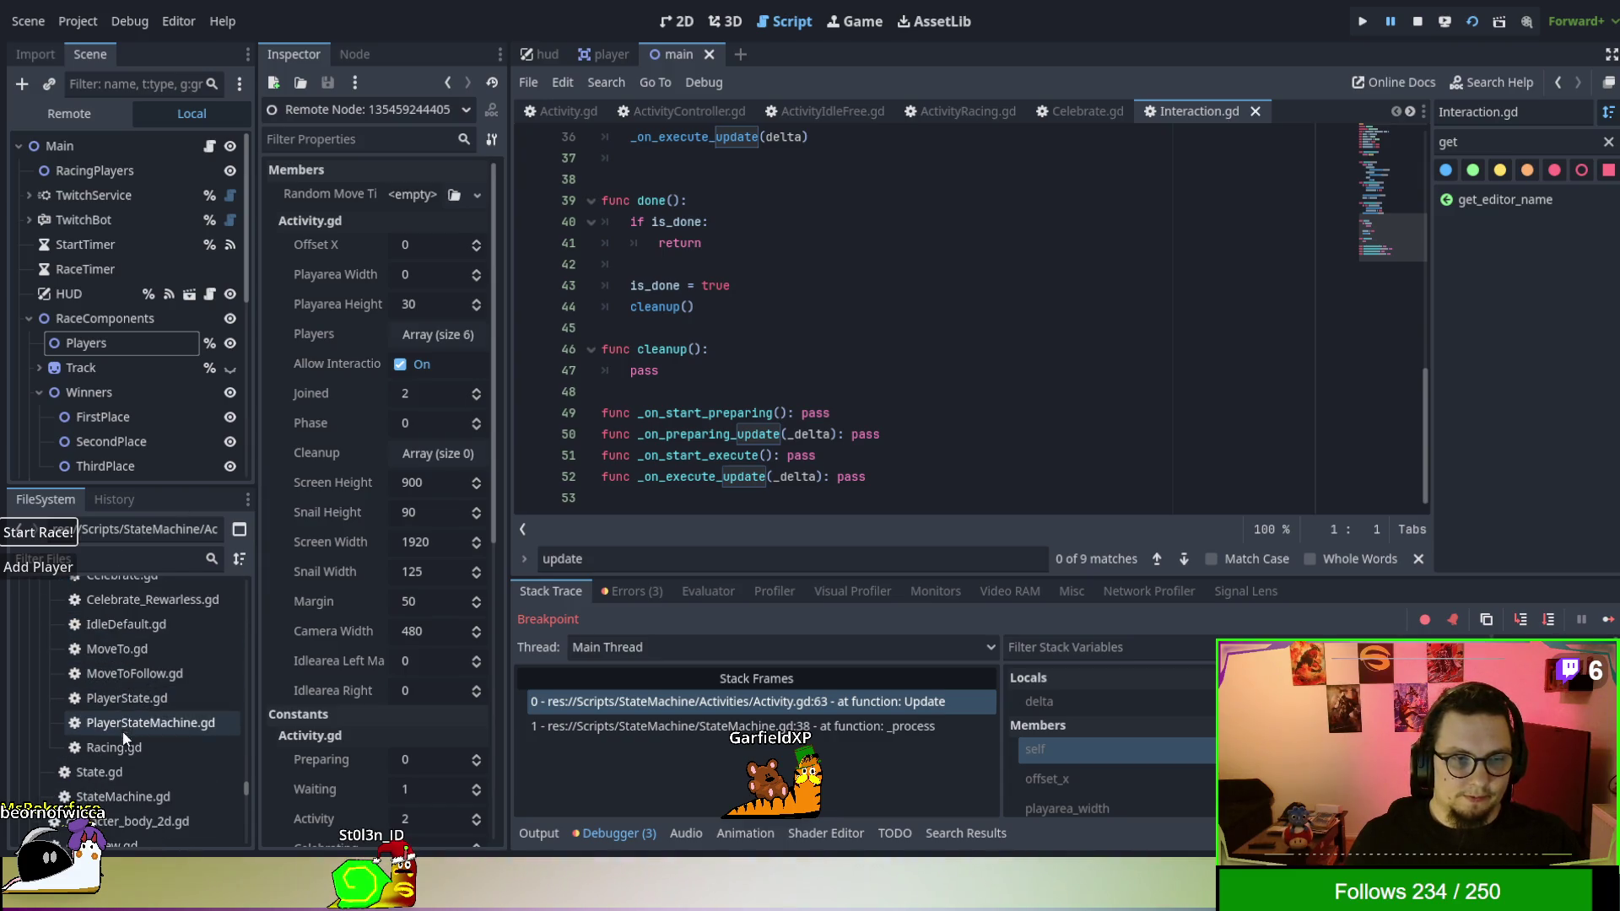
click(603, 55)
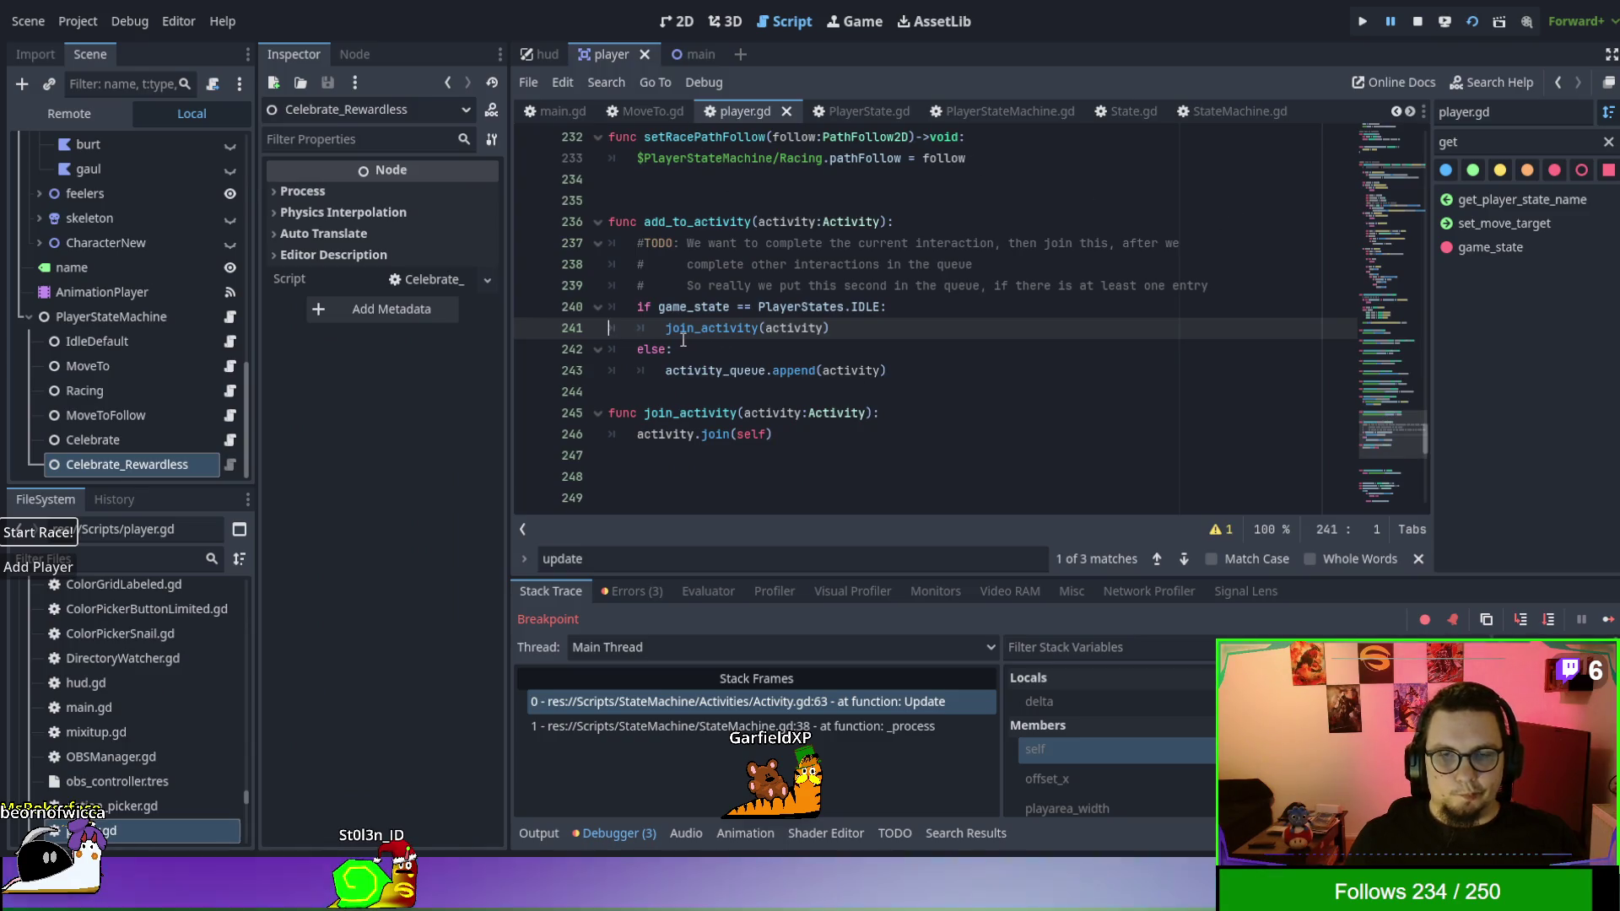
Add a breakpoint on line 240 of add_to_activity and select the MoveTo condition on line 228.
click(529, 307)
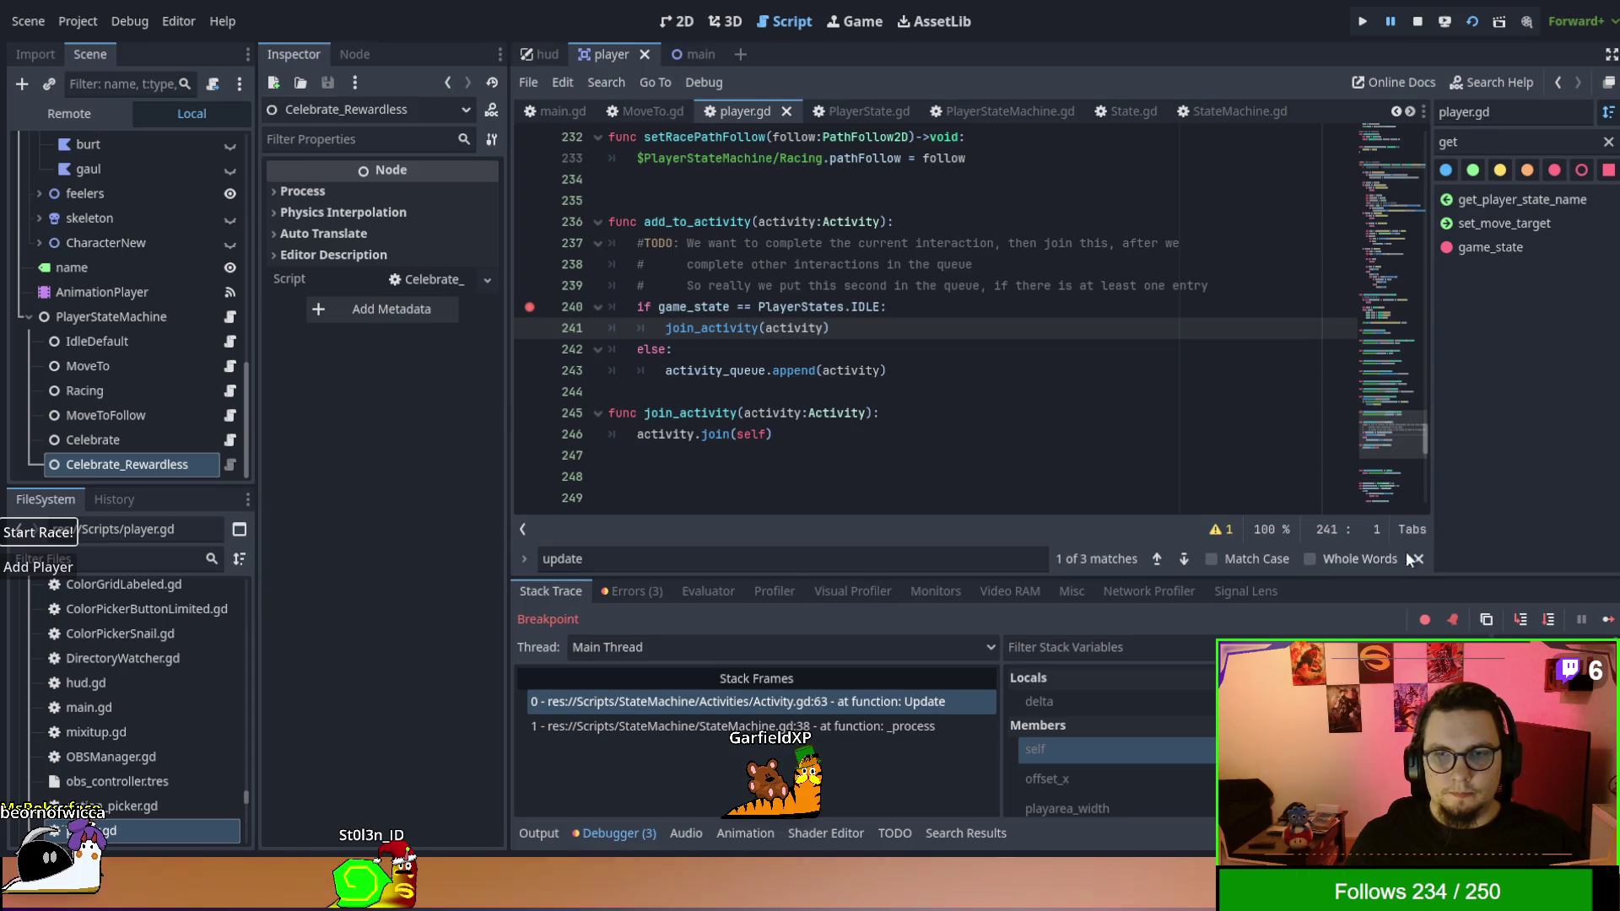
drag(752, 307, 882, 305)
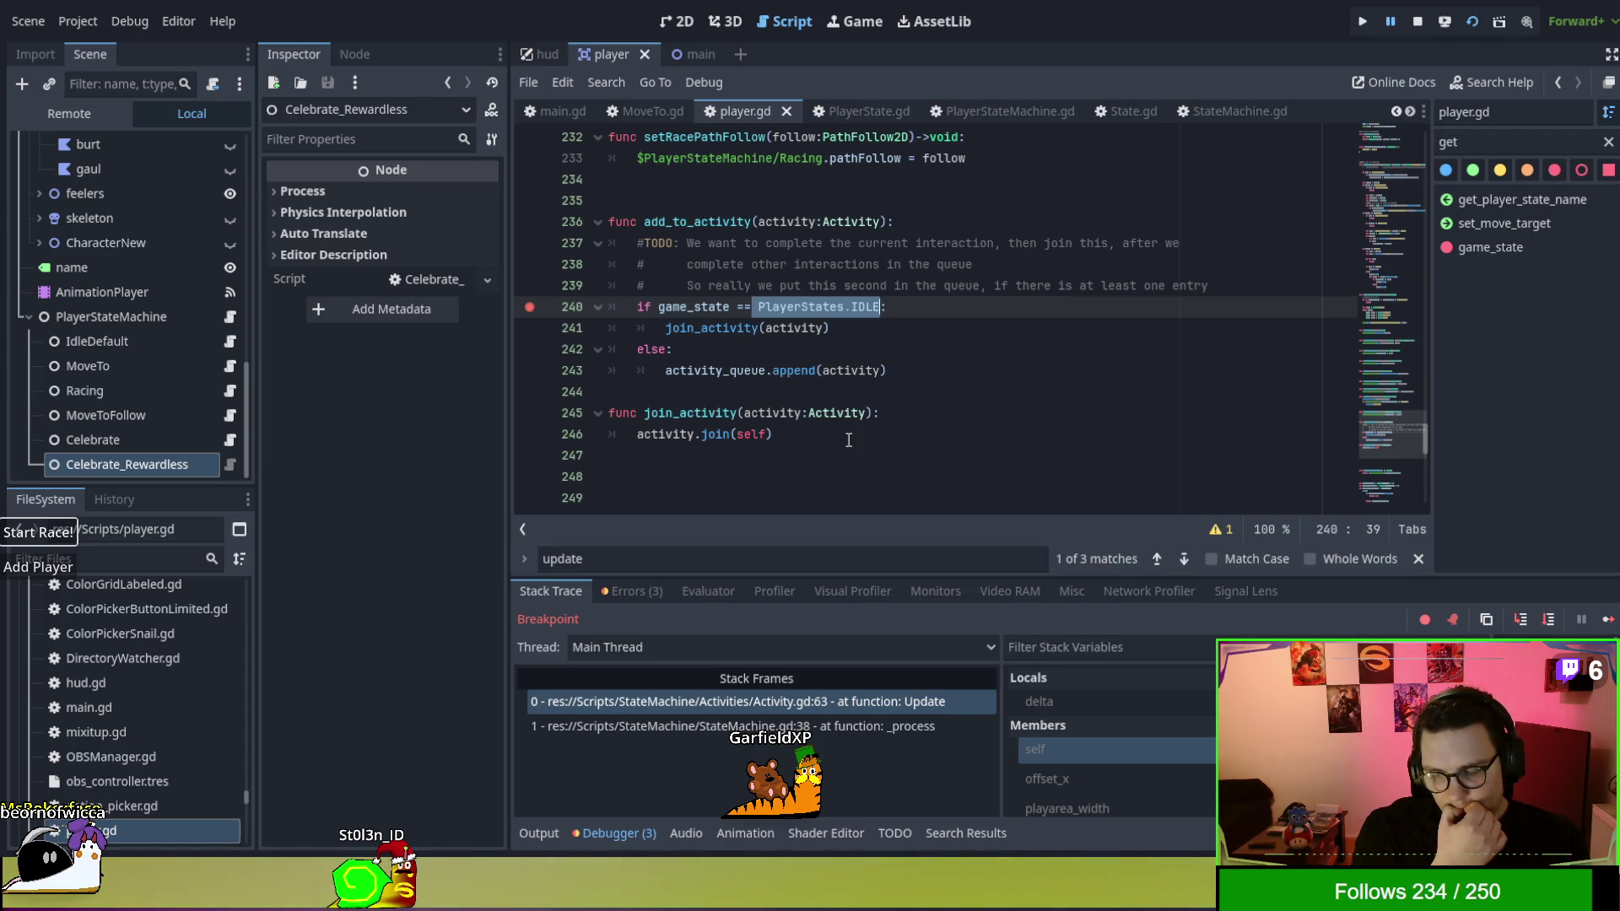
scroll(849, 439, up, 2)
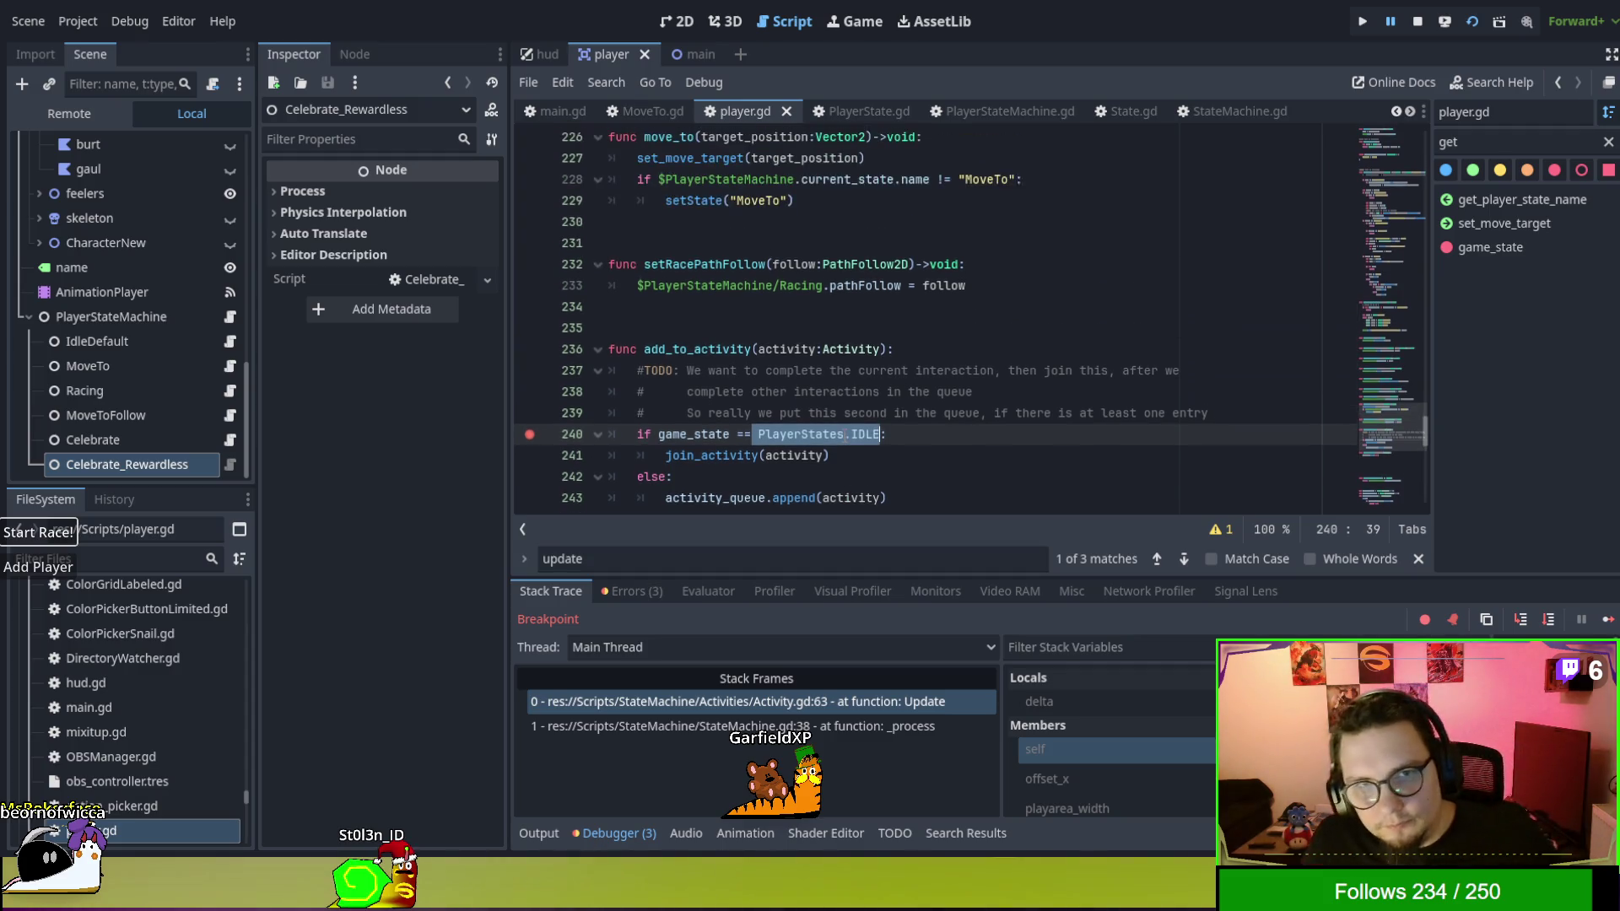
scroll(1033, 363, up, 2)
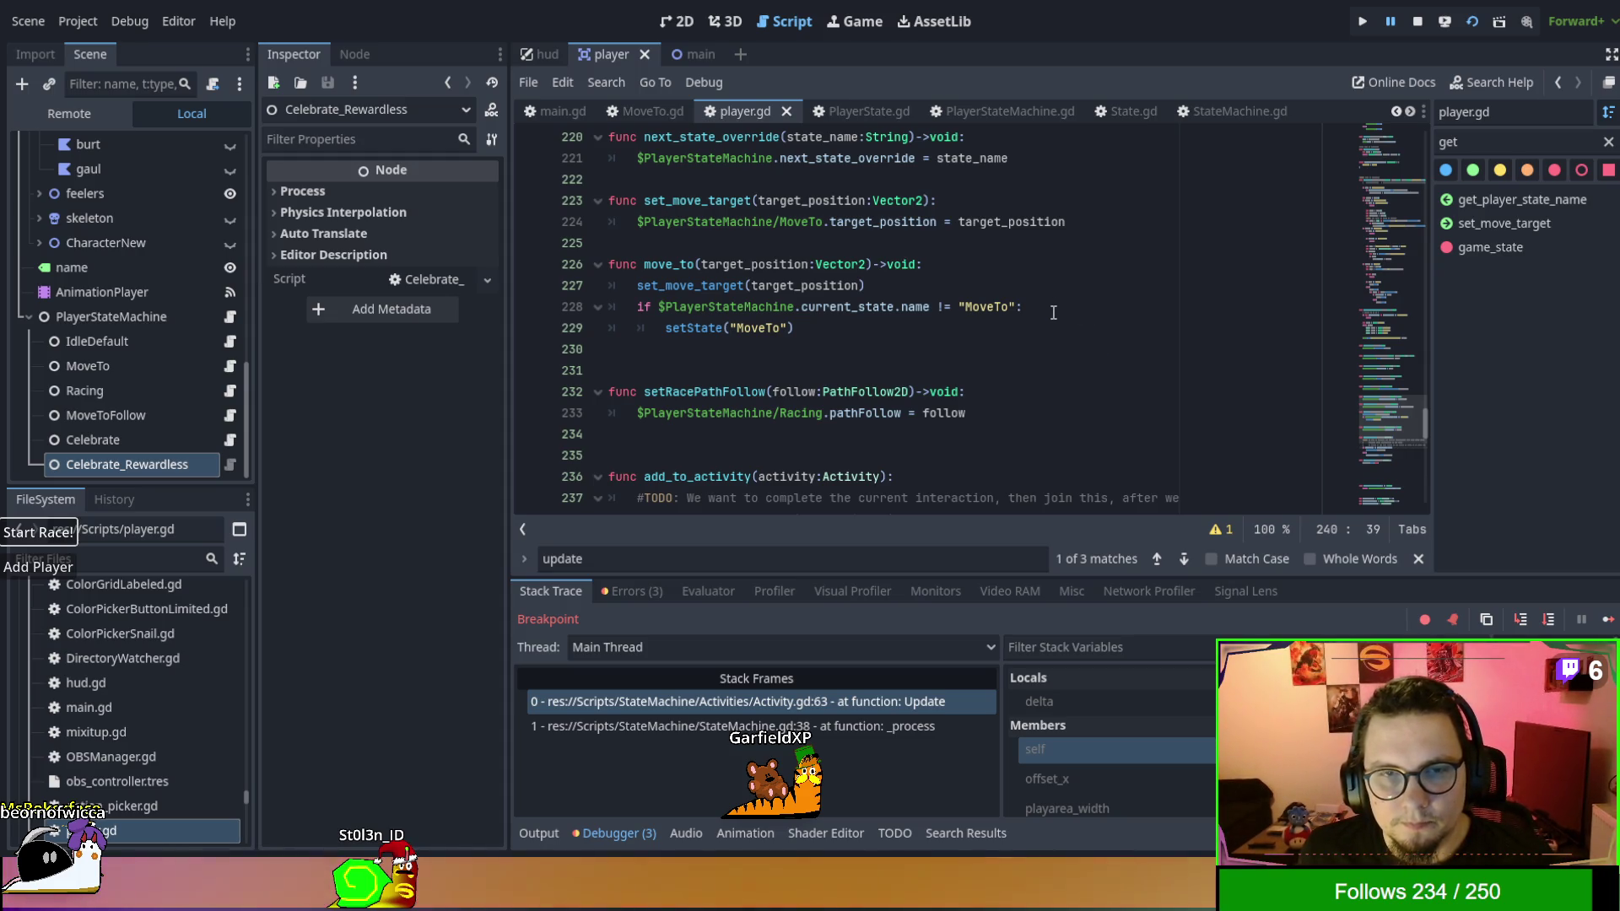
drag(1055, 312, 580, 310)
key(ctrl+c)
click(598, 307)
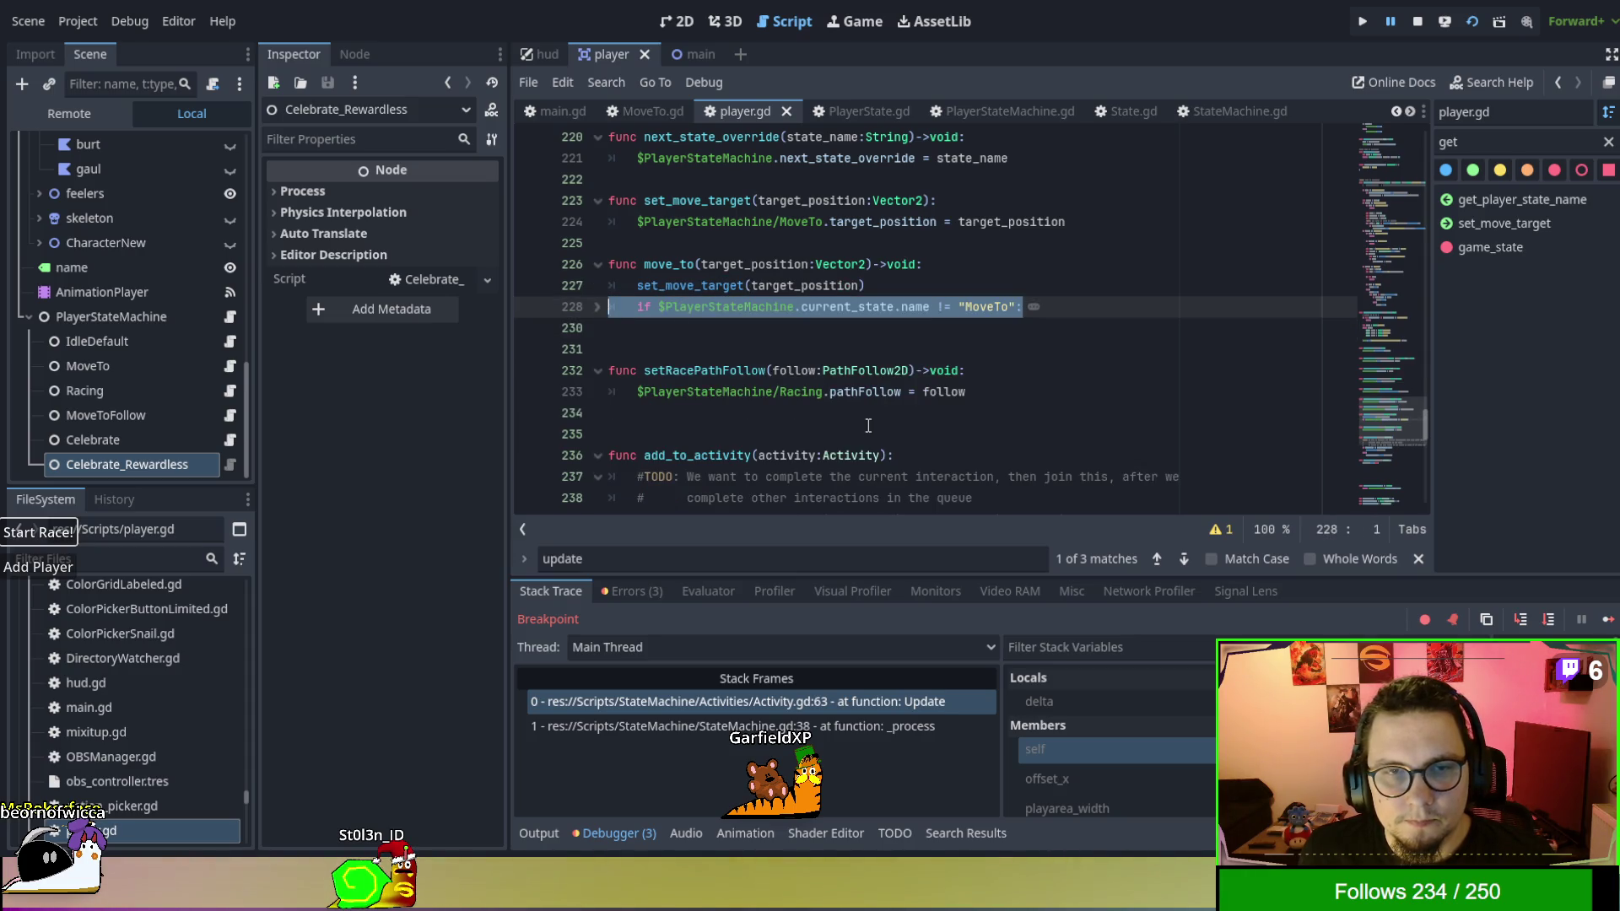
scroll(868, 425, down, 4)
Try the MoveTo condition and a != operator on line 240, then revert to the original IDLE check.
drag(633, 286, 912, 286)
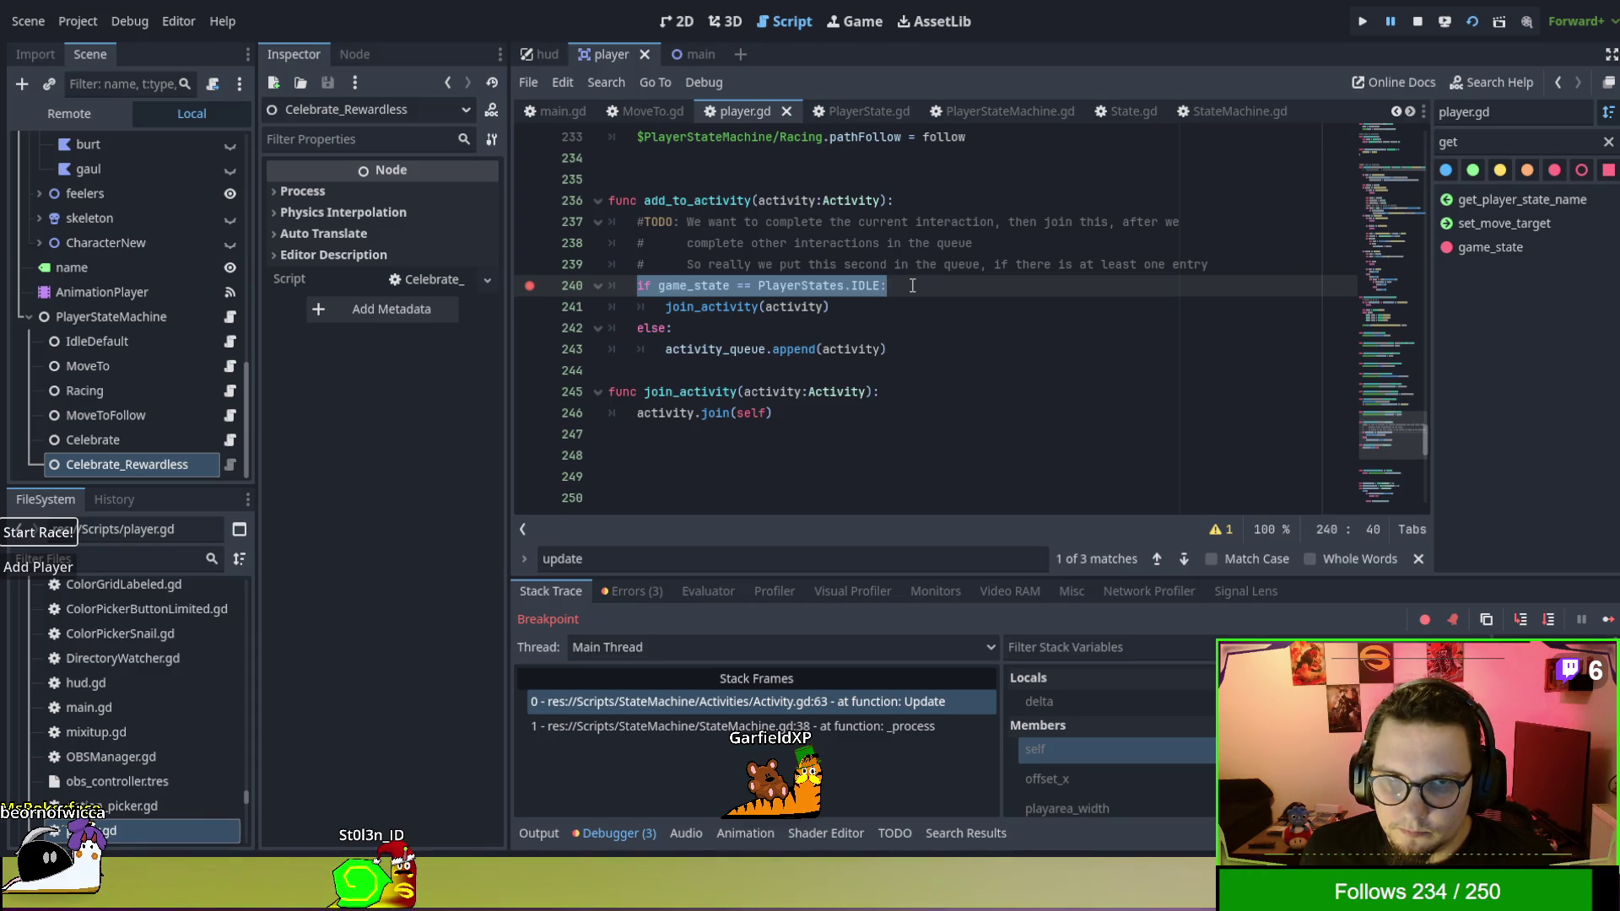
key(ctrl+v)
key(ctrl+z)
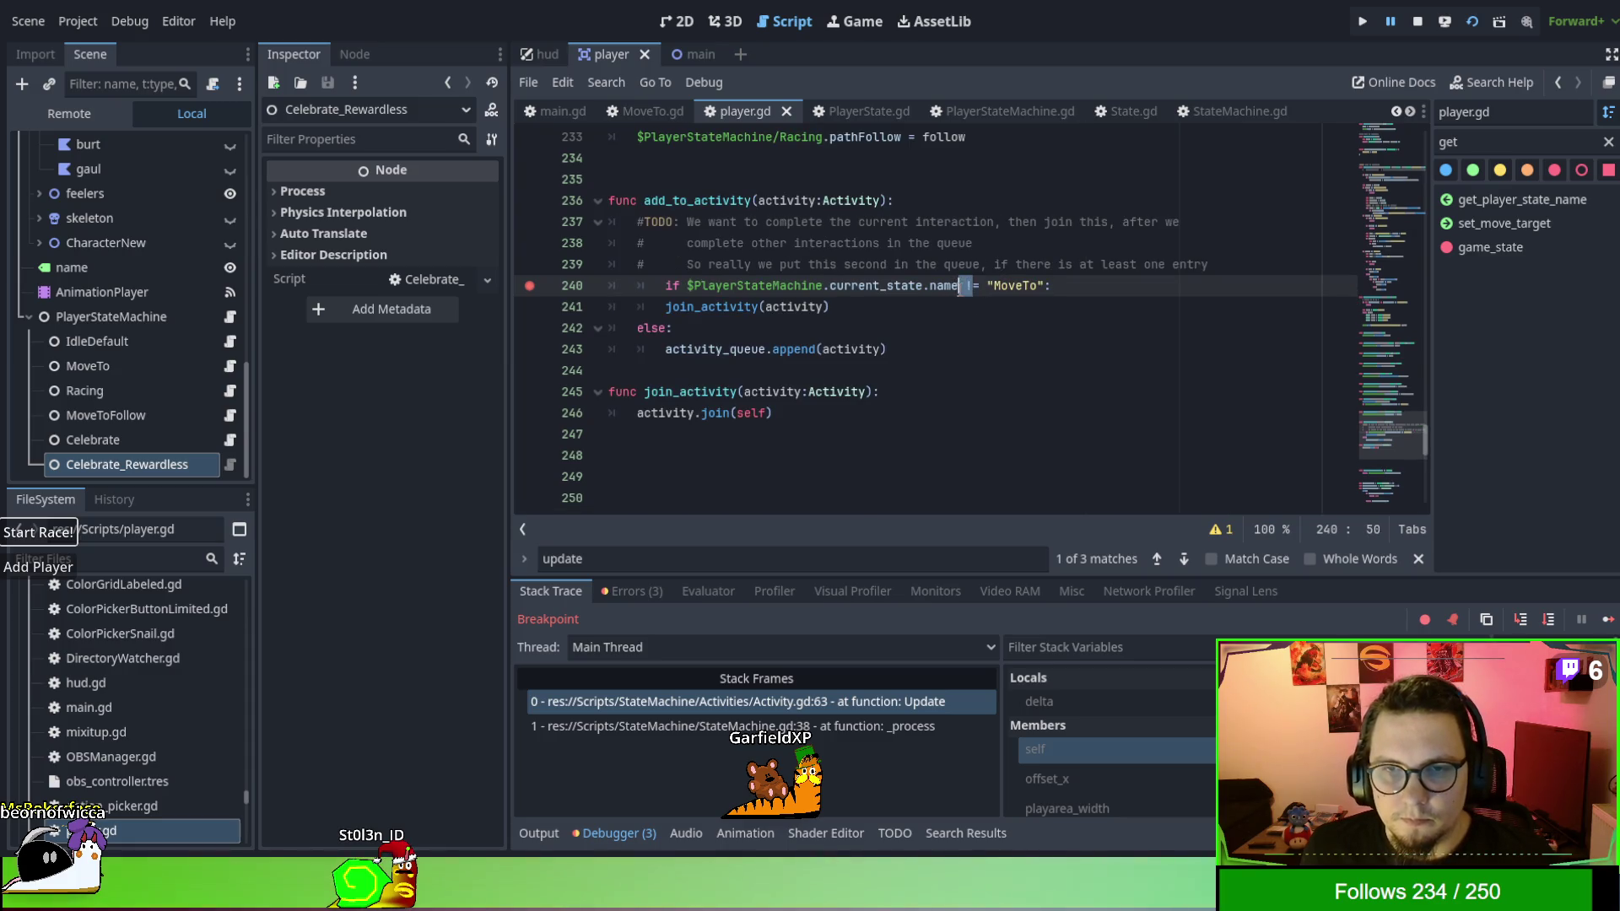
key(ctrl+z)
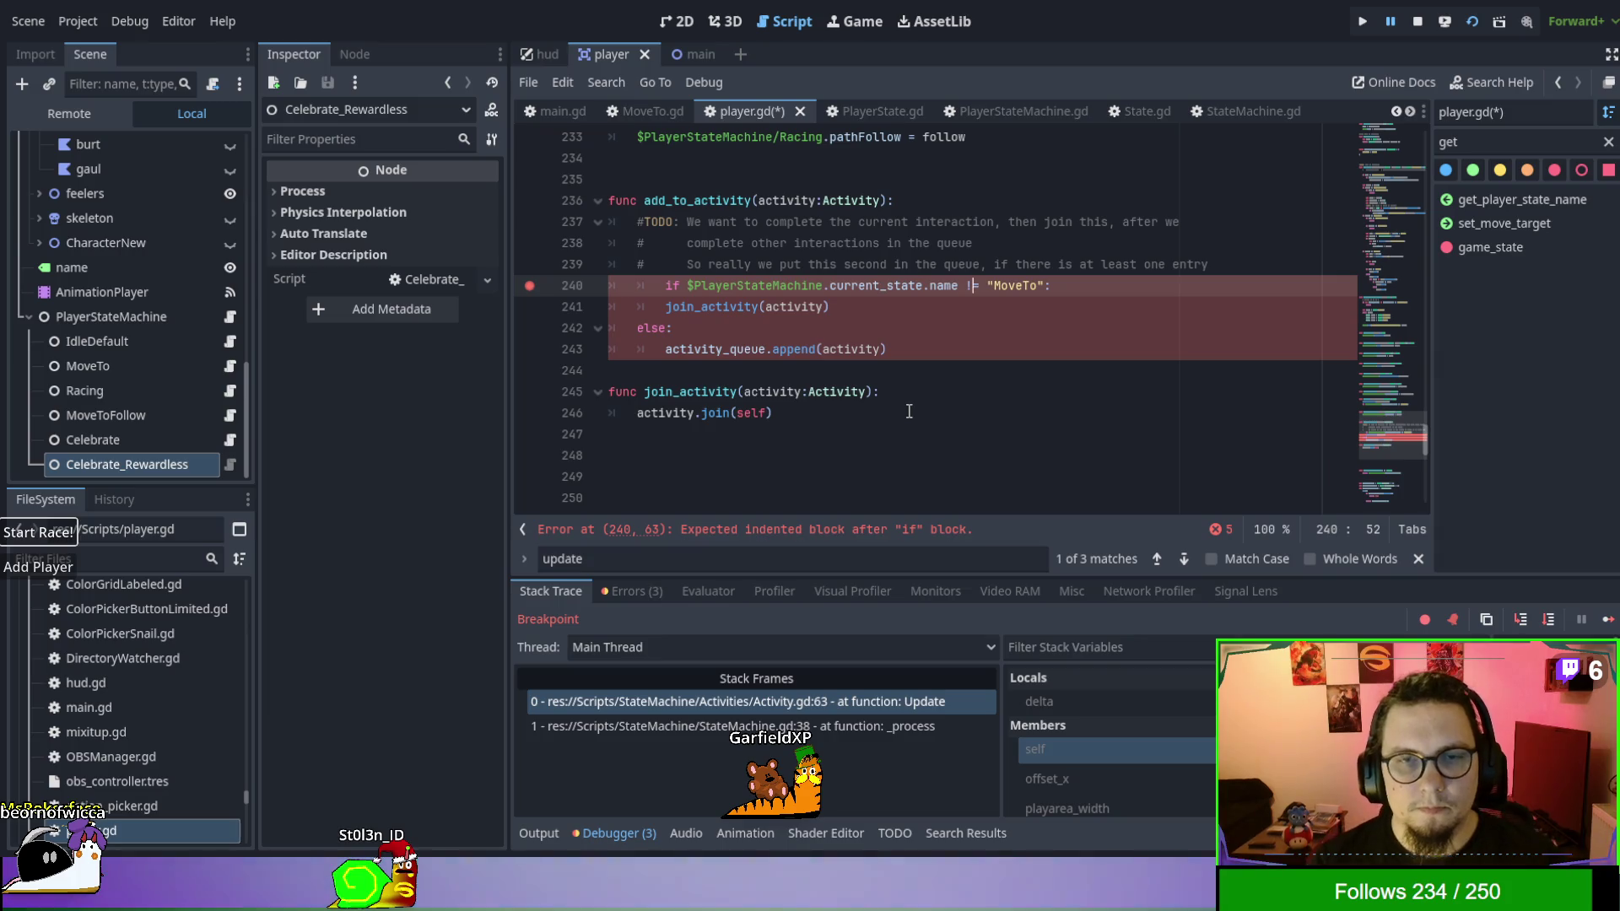
key(BackSpace)
text(=)
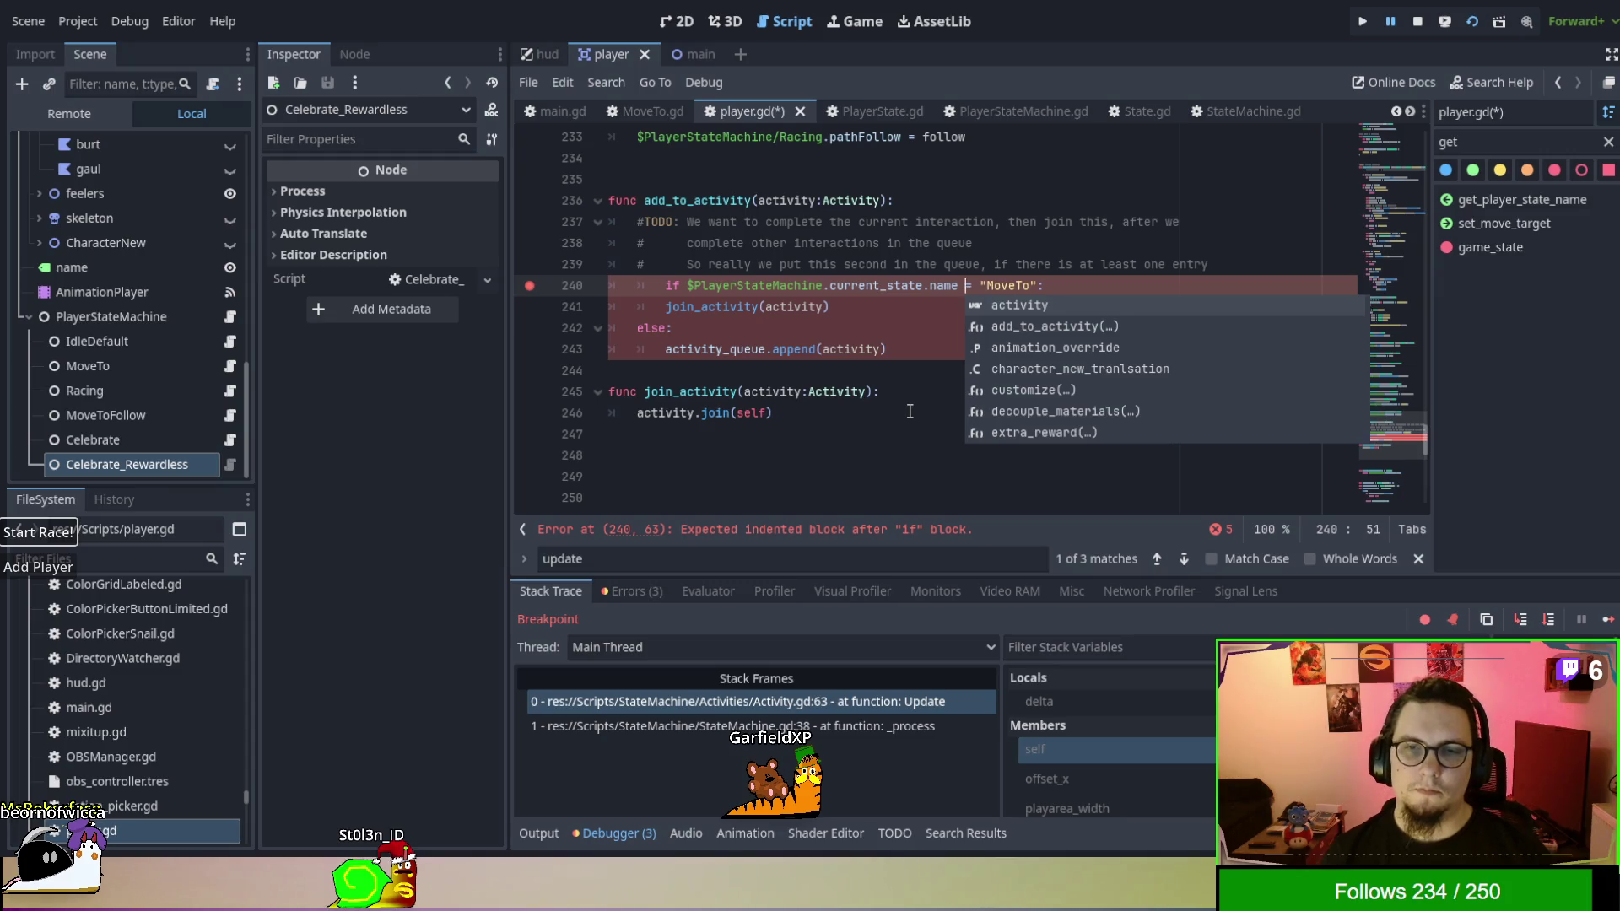
key(BackSpace)
text(!)
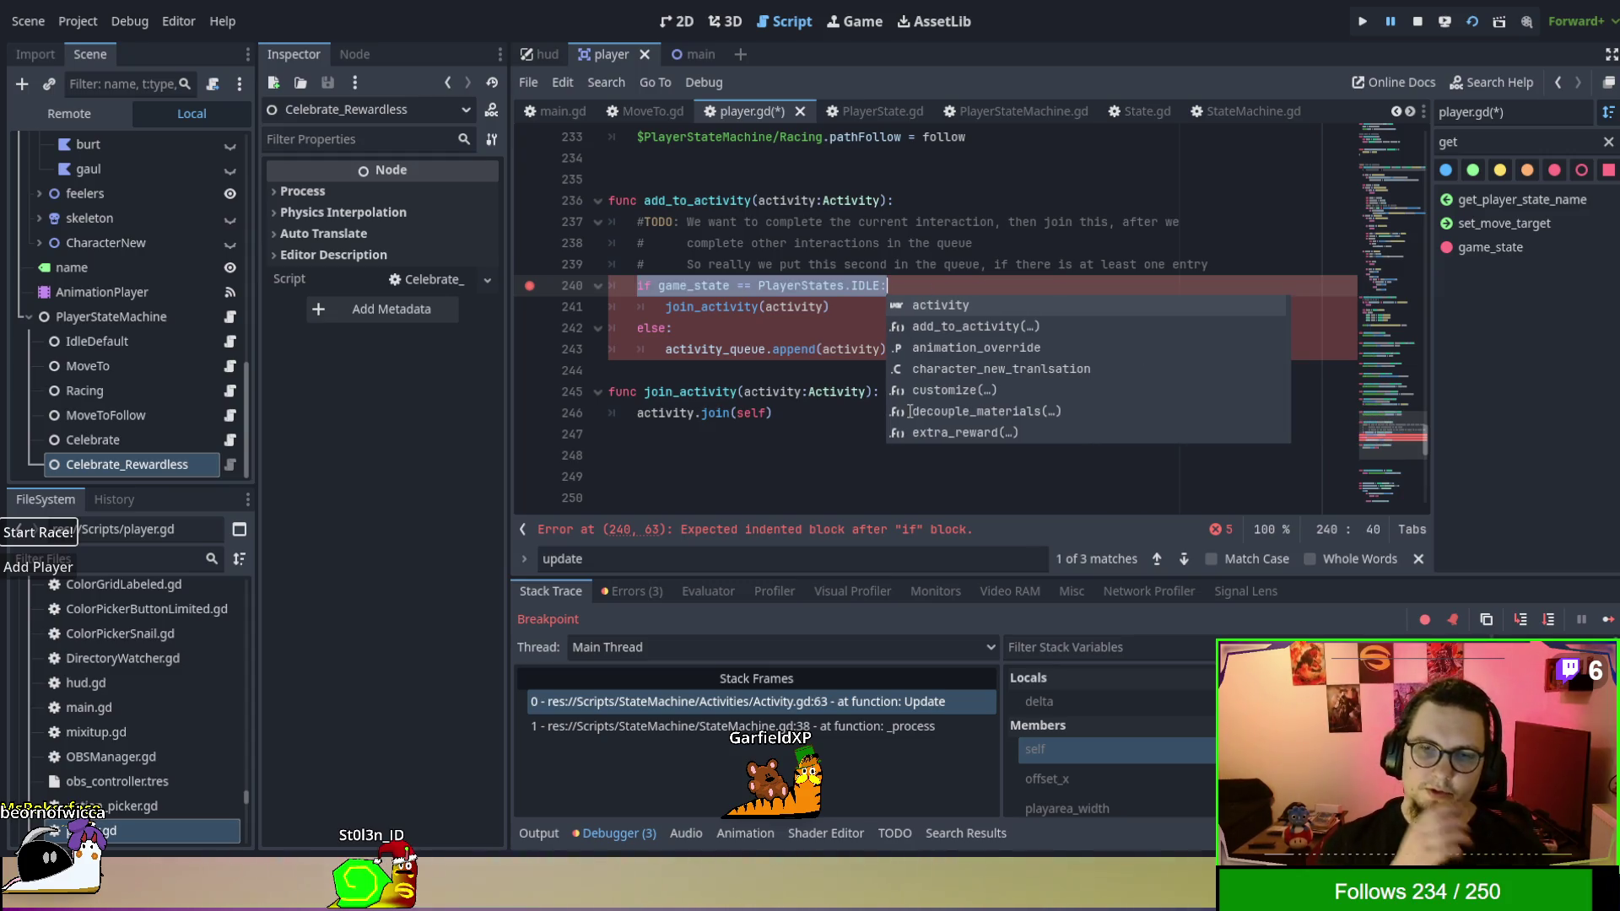
key(ctrl+z)
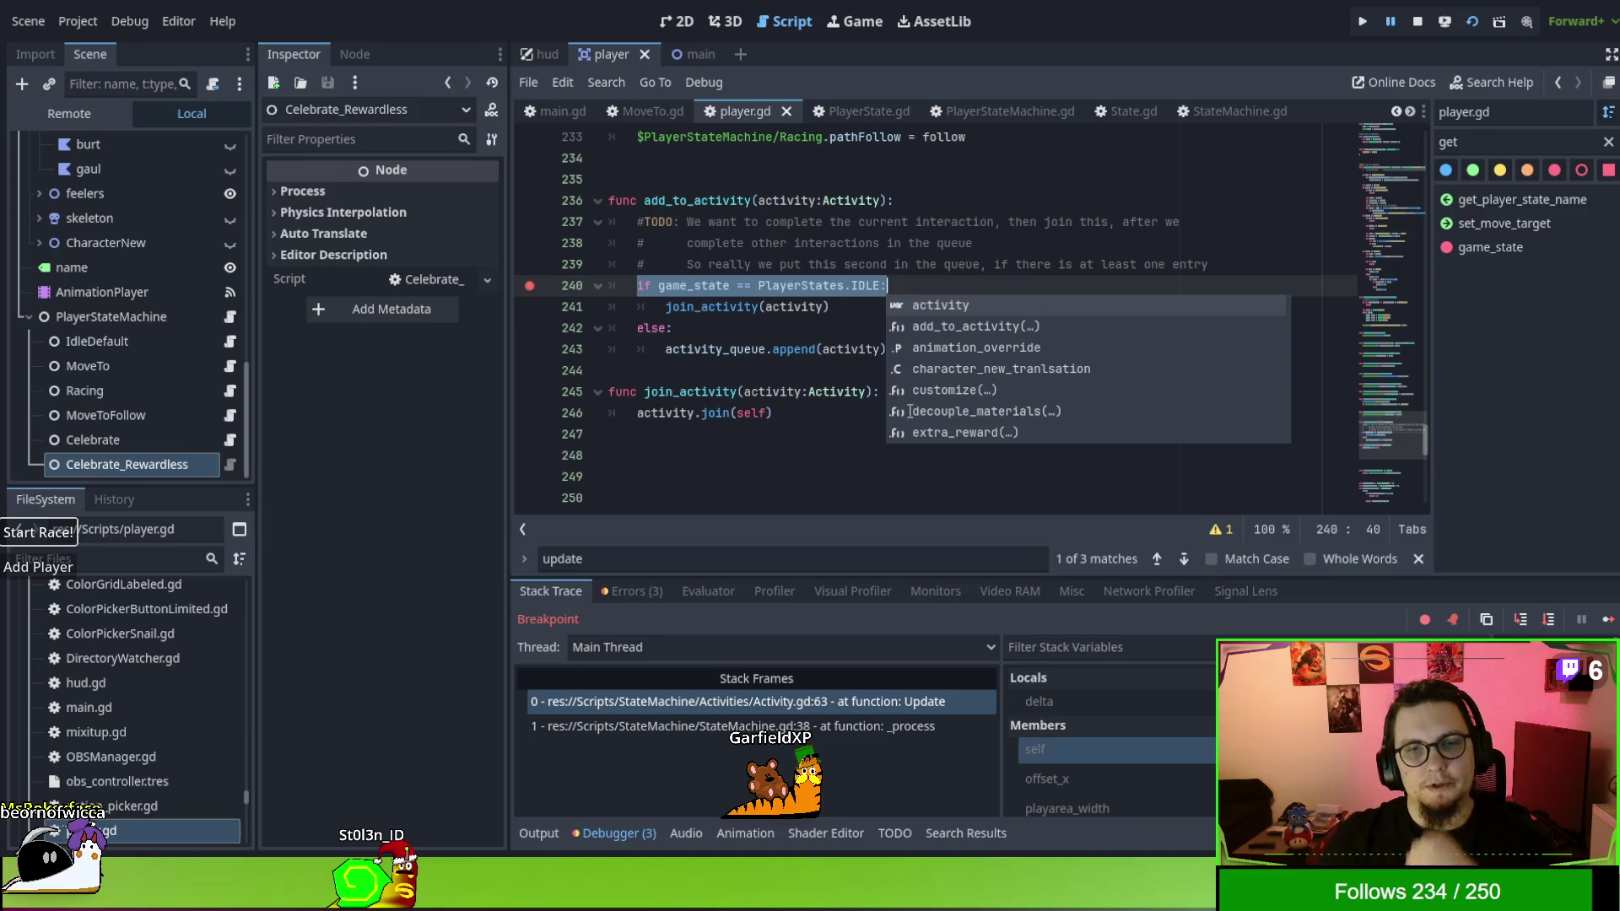
click(730, 392)
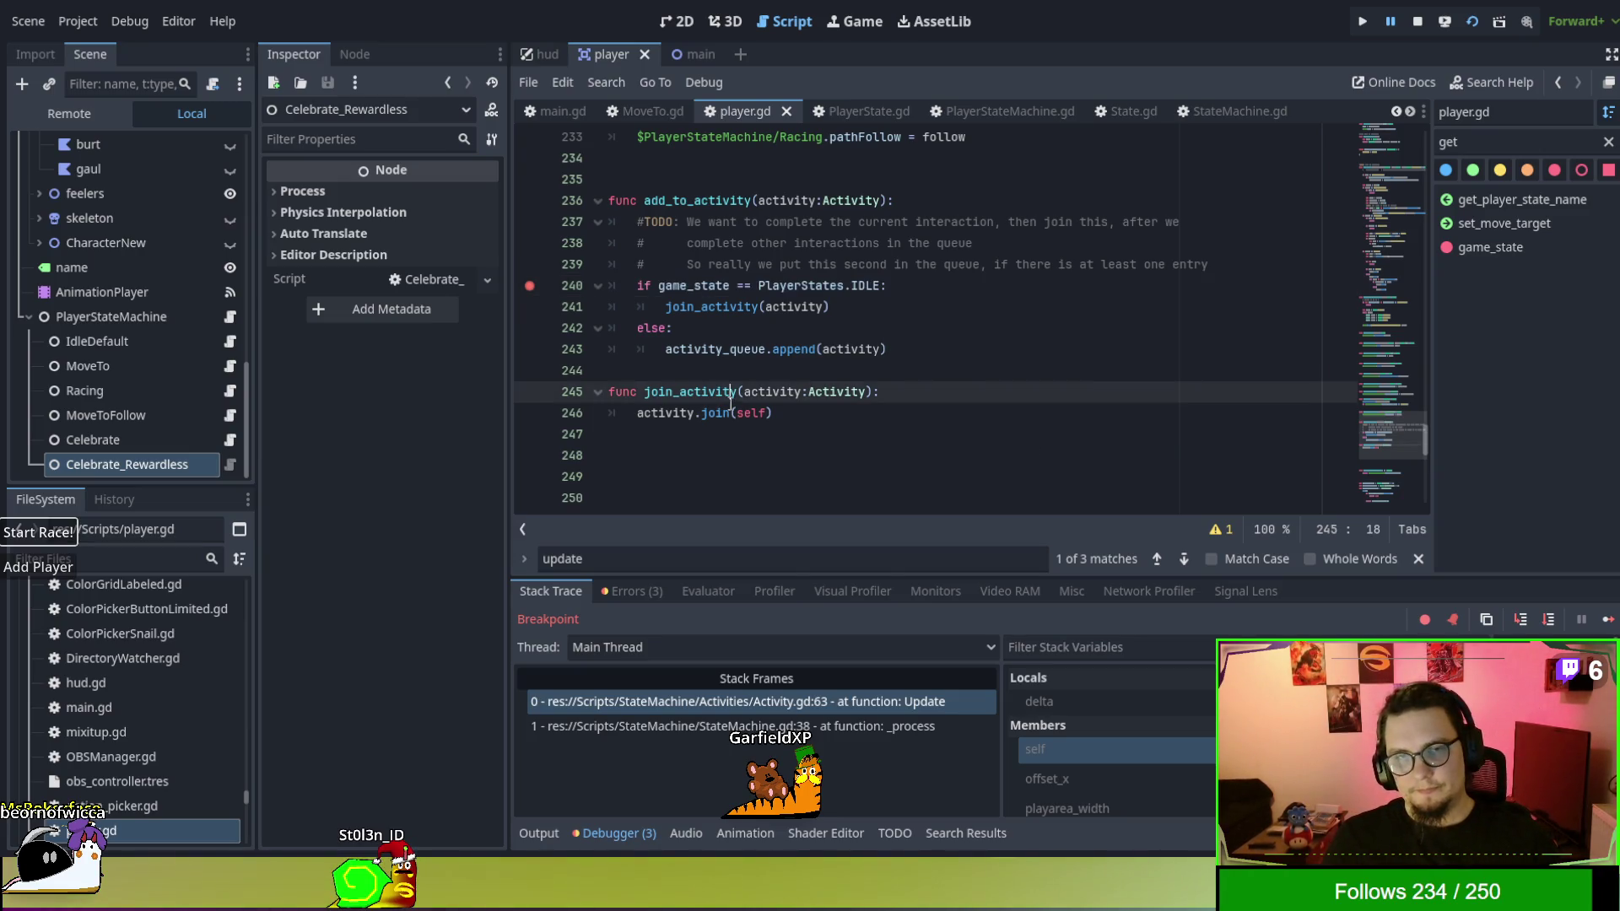
In player.gd, select activity_queue and the add_to_activity and join_activity function names.
double_click(714, 349)
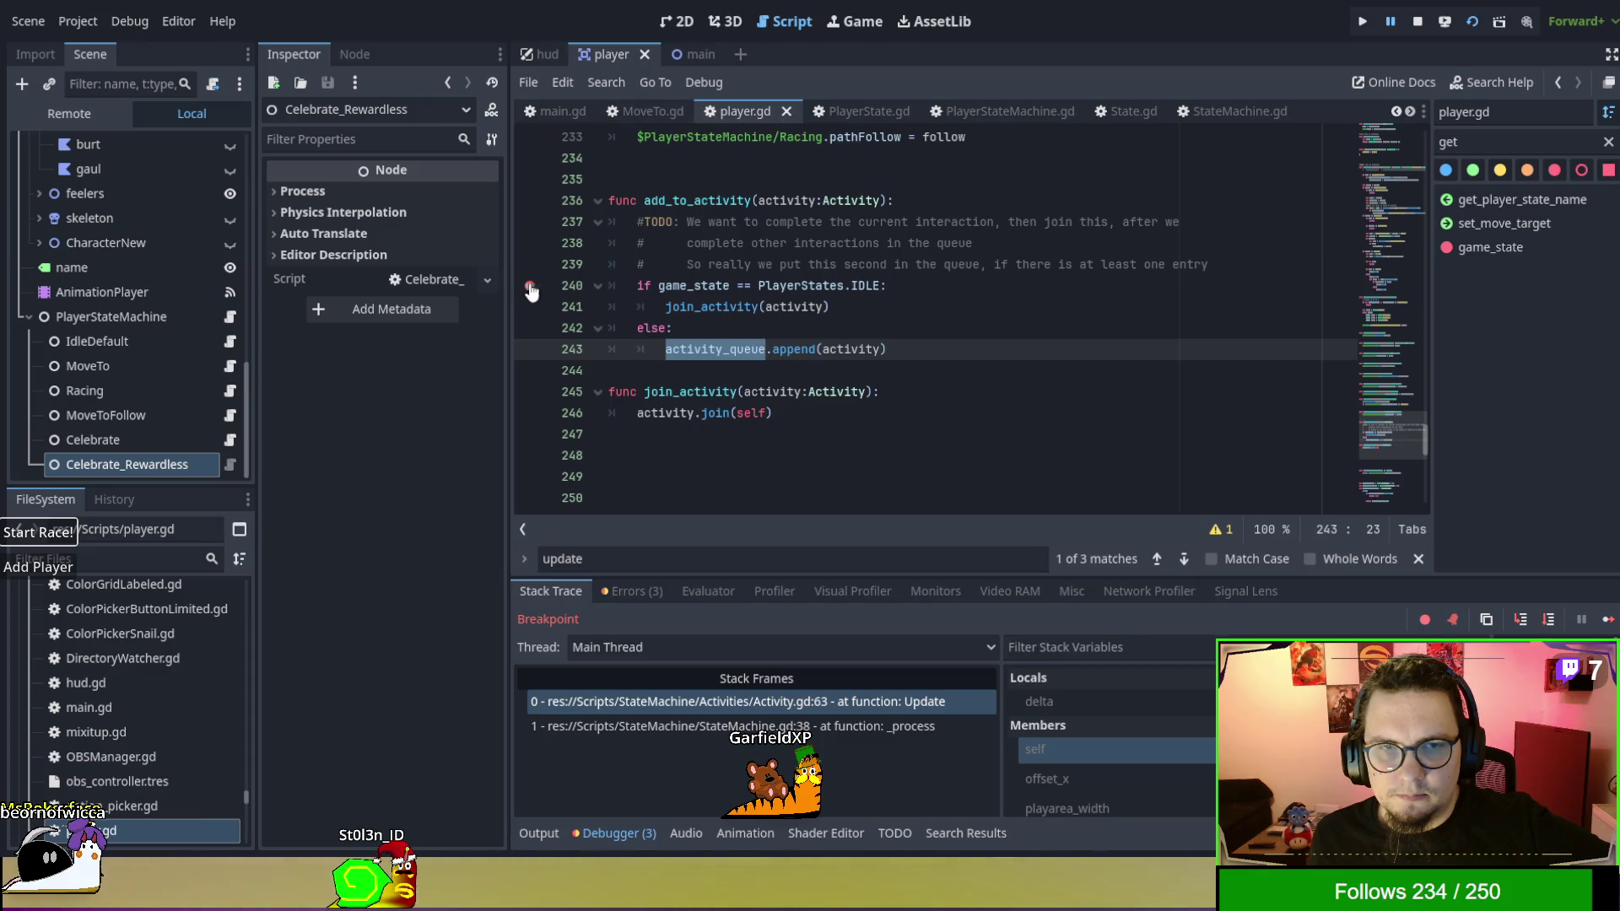
double_click(707, 202)
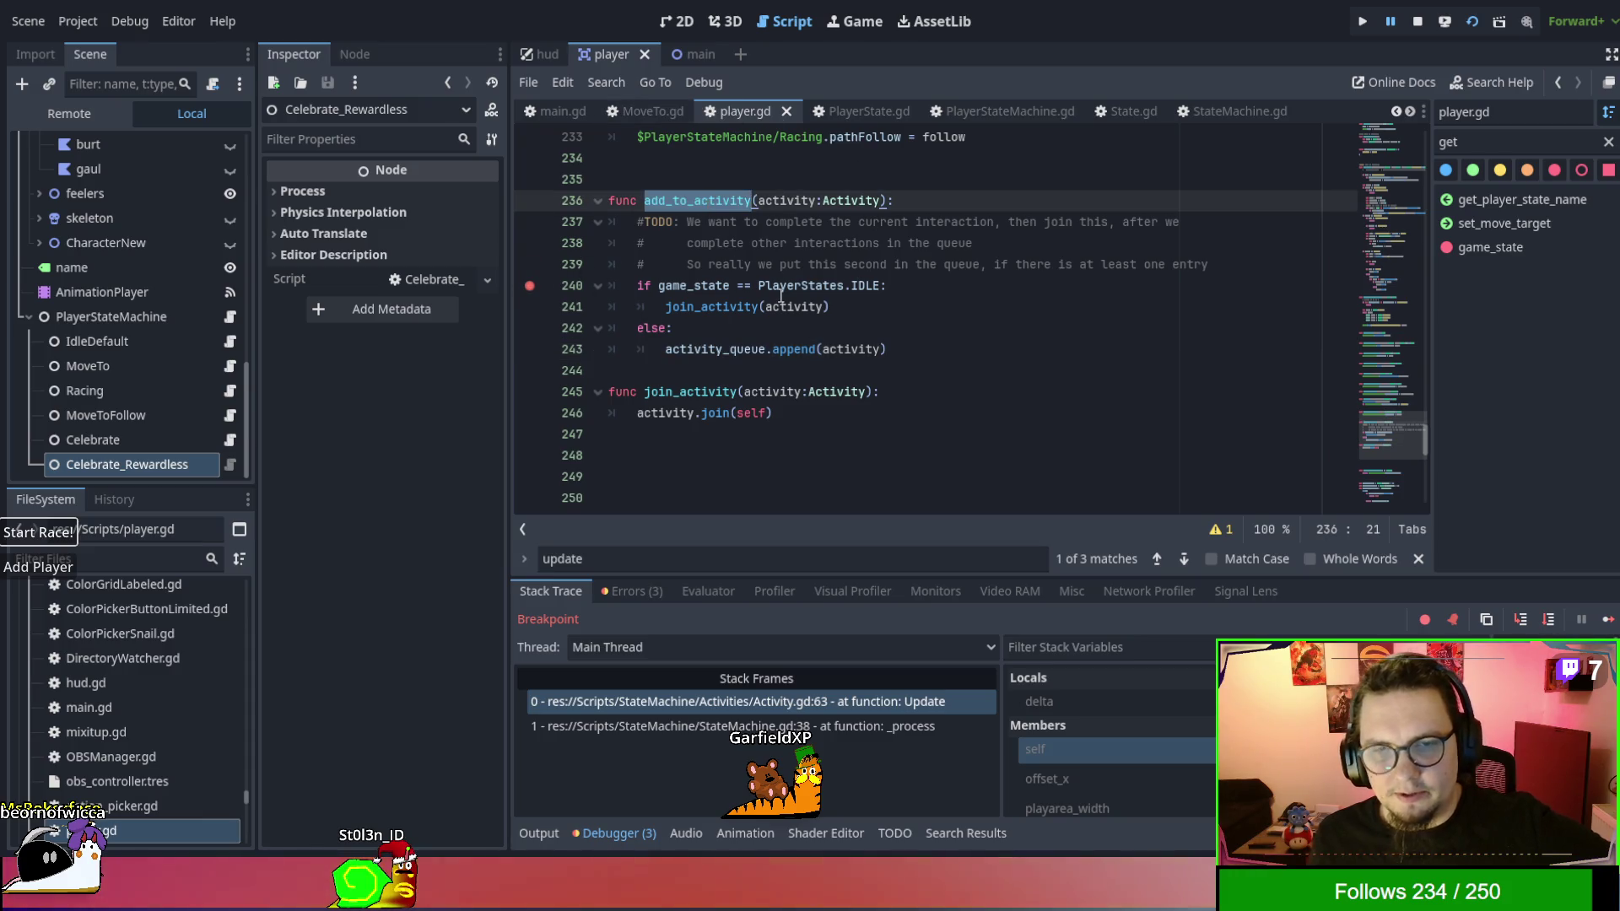
scroll(781, 297, up, 1)
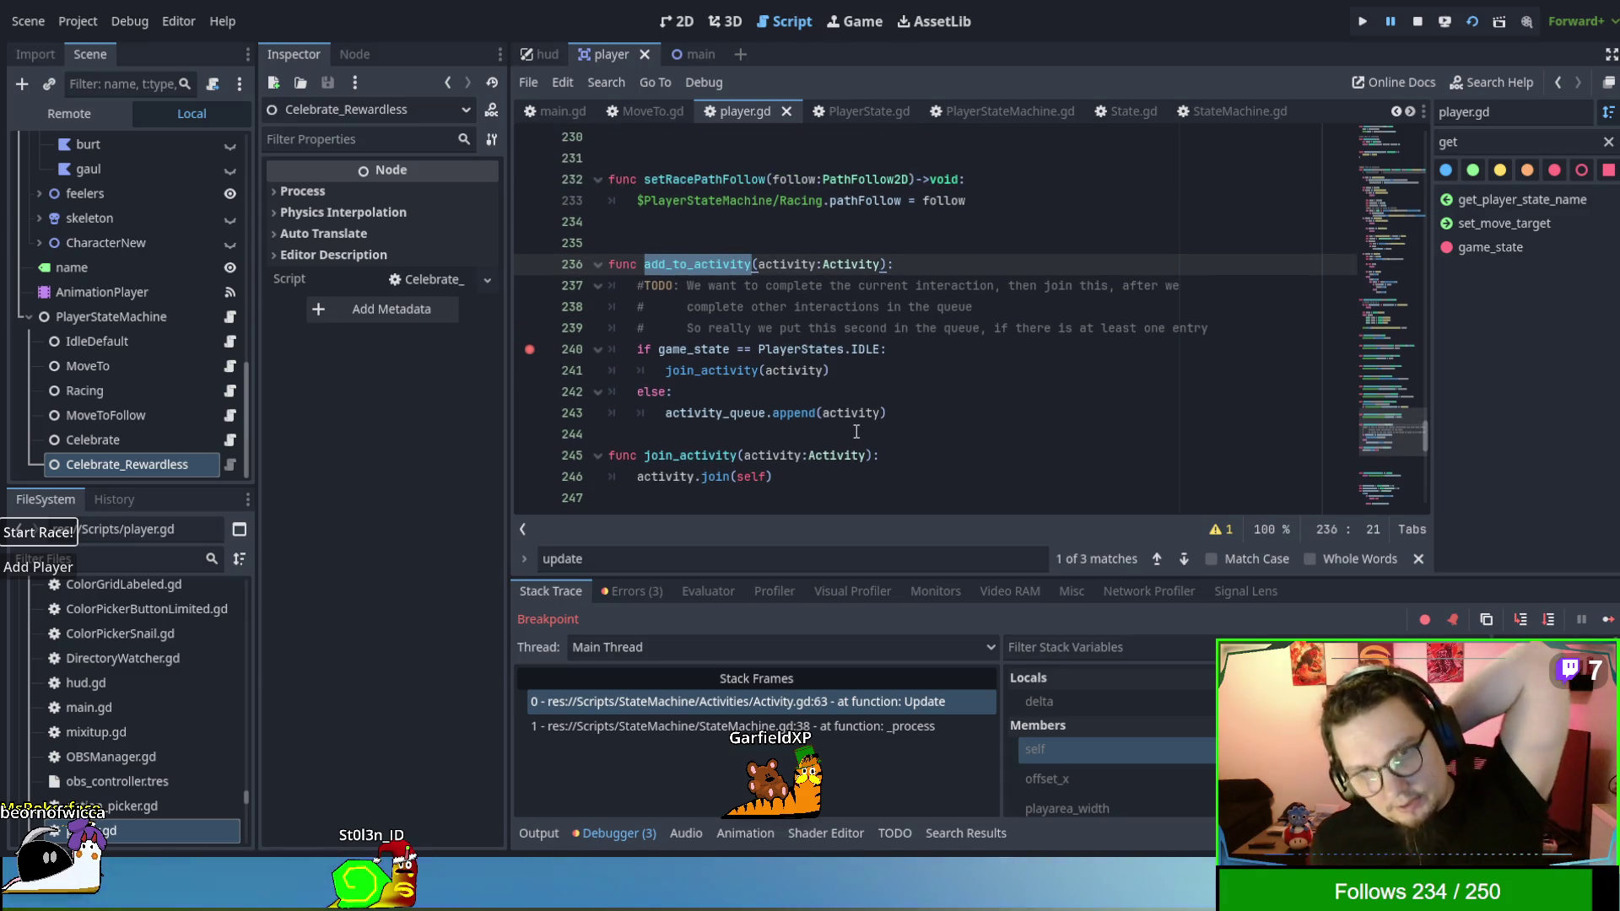
double_click(675, 457)
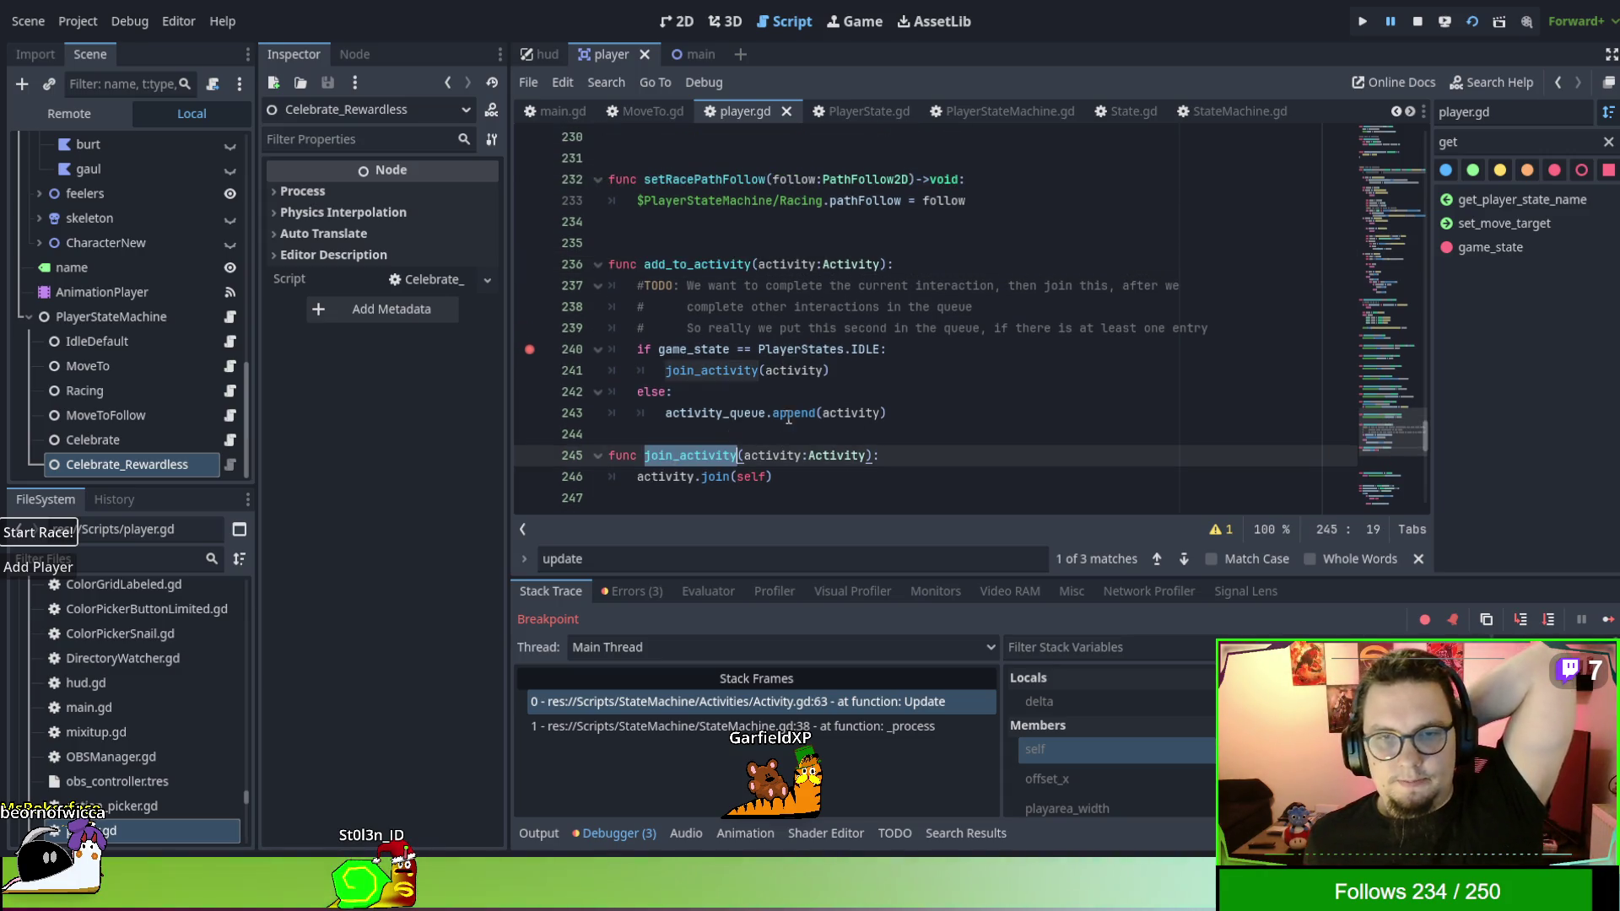
scroll(936, 383, up, 2)
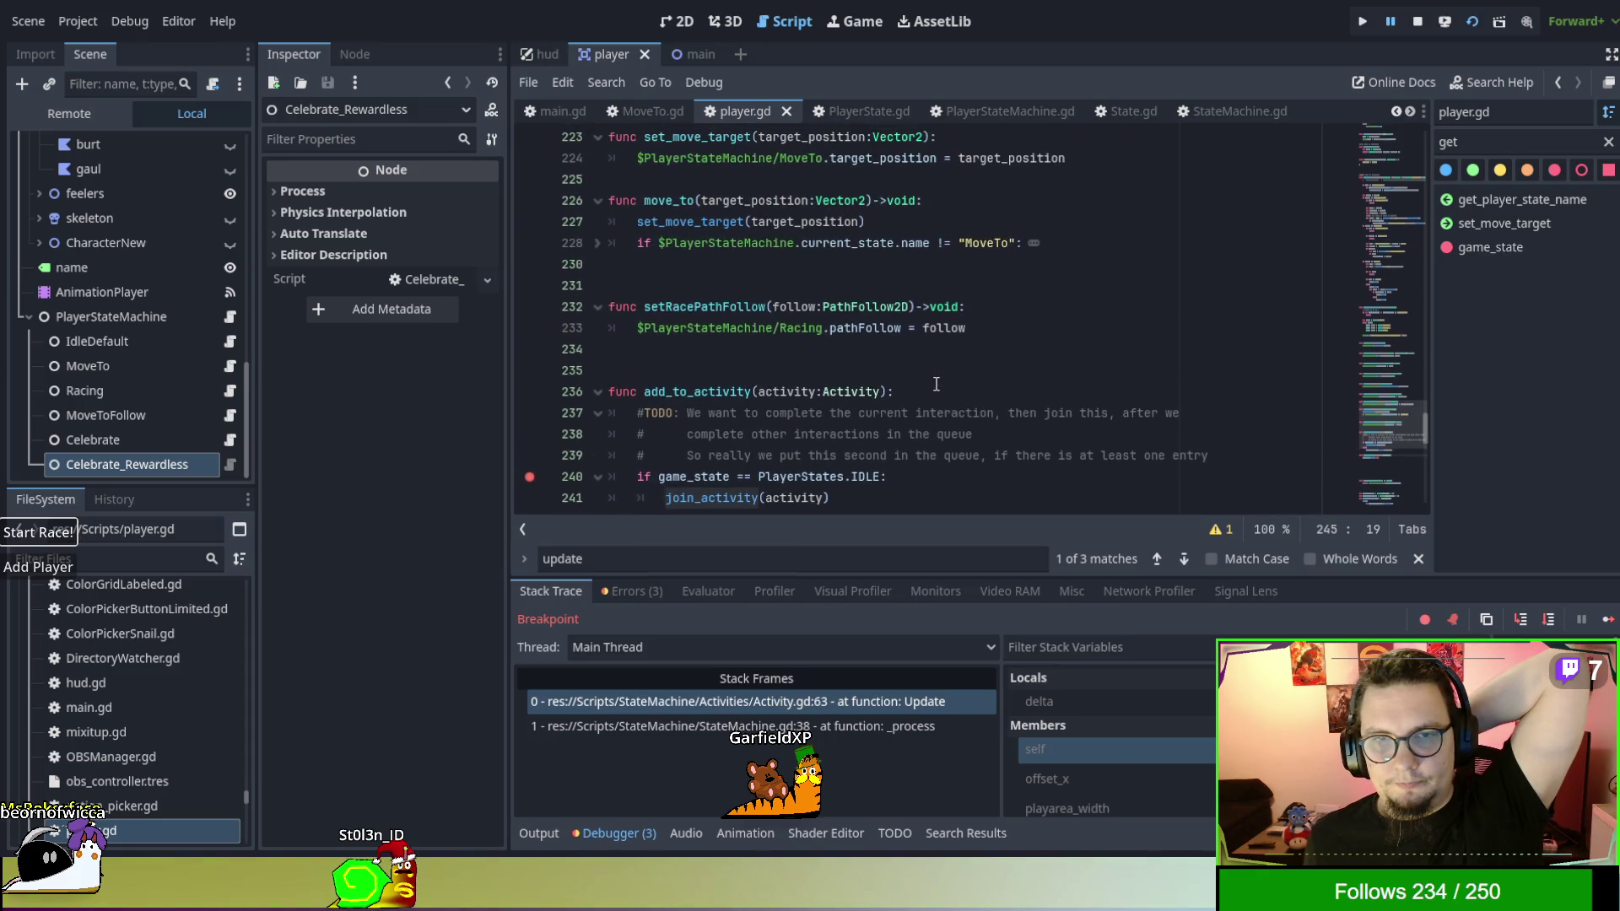
scroll(936, 384, up, 3)
scroll(936, 384, down, 8)
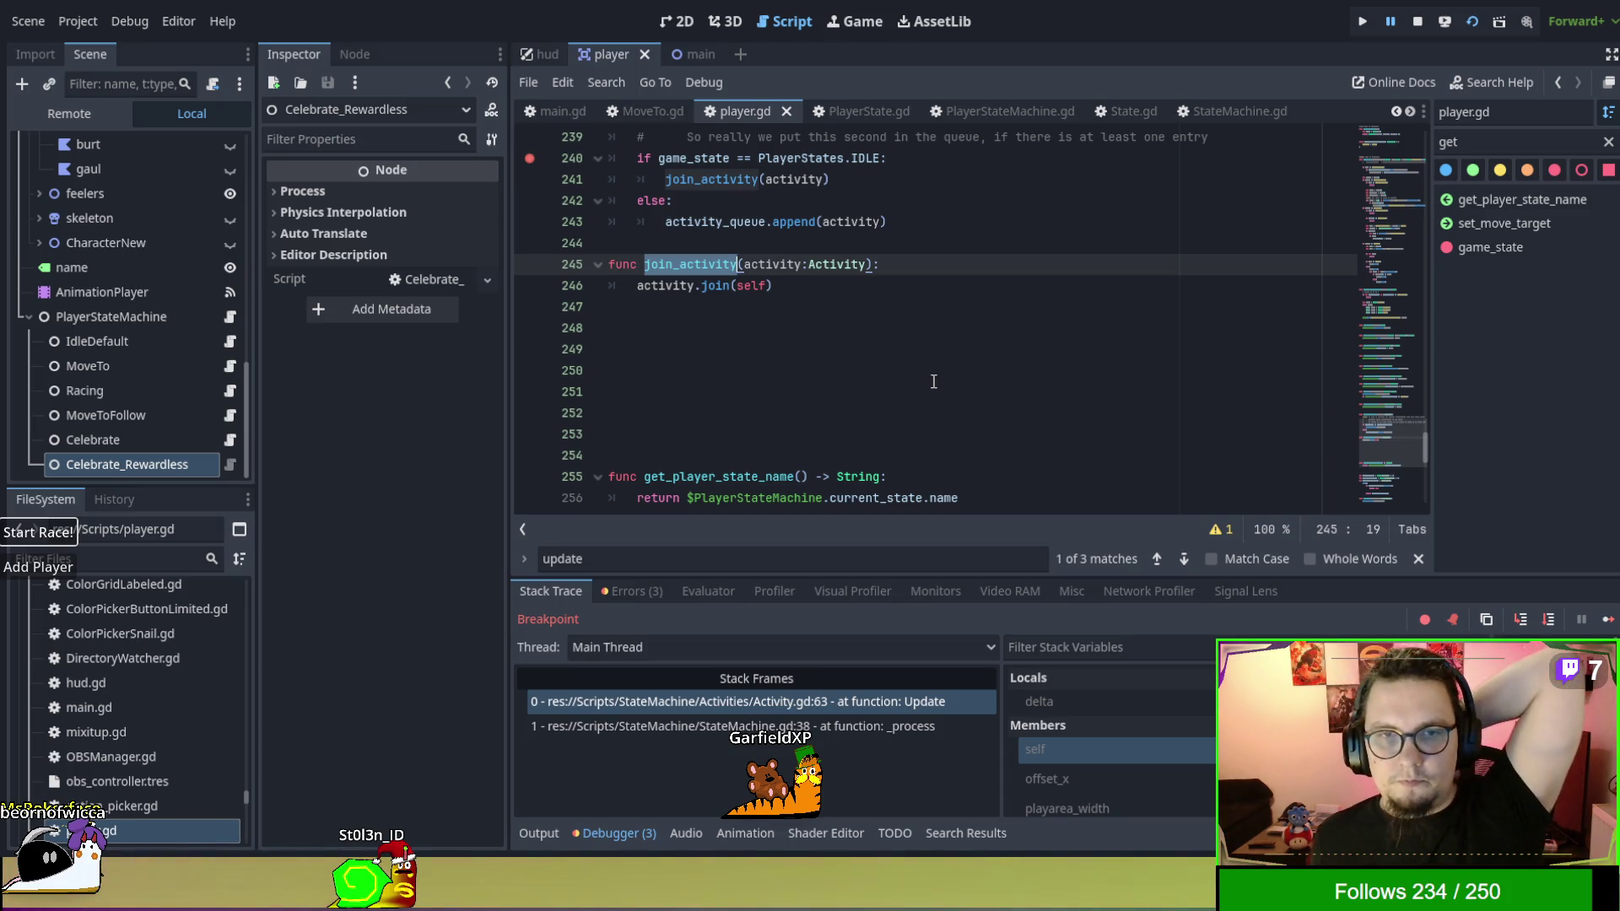
Browse through main.gd and ActivityController.gd.
click(554, 113)
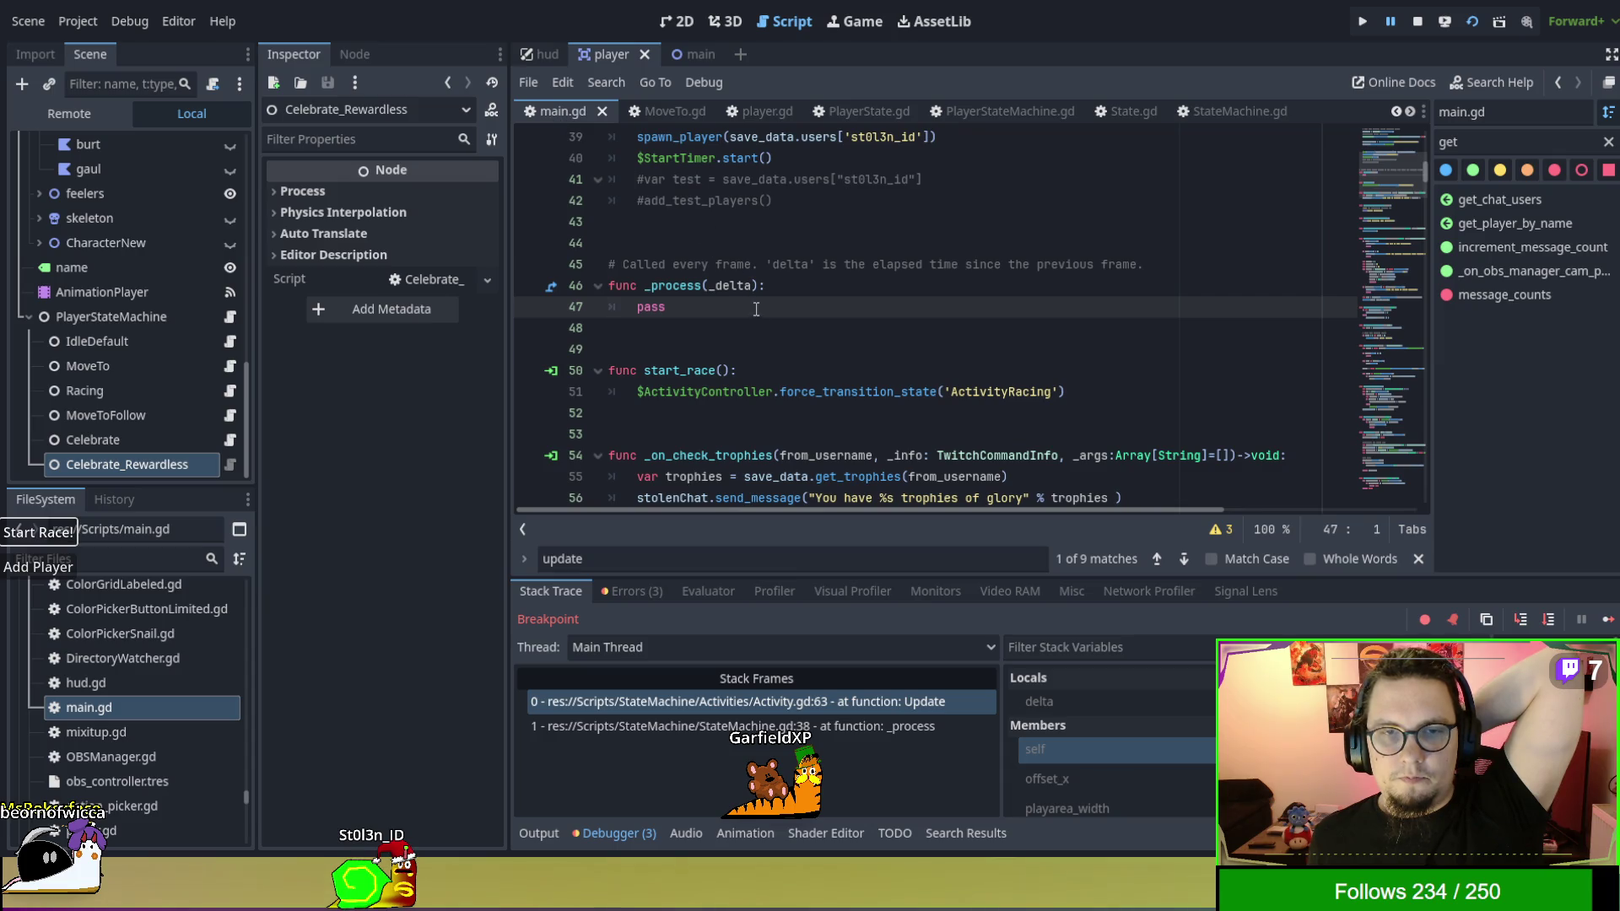
scroll(760, 318, up, 2)
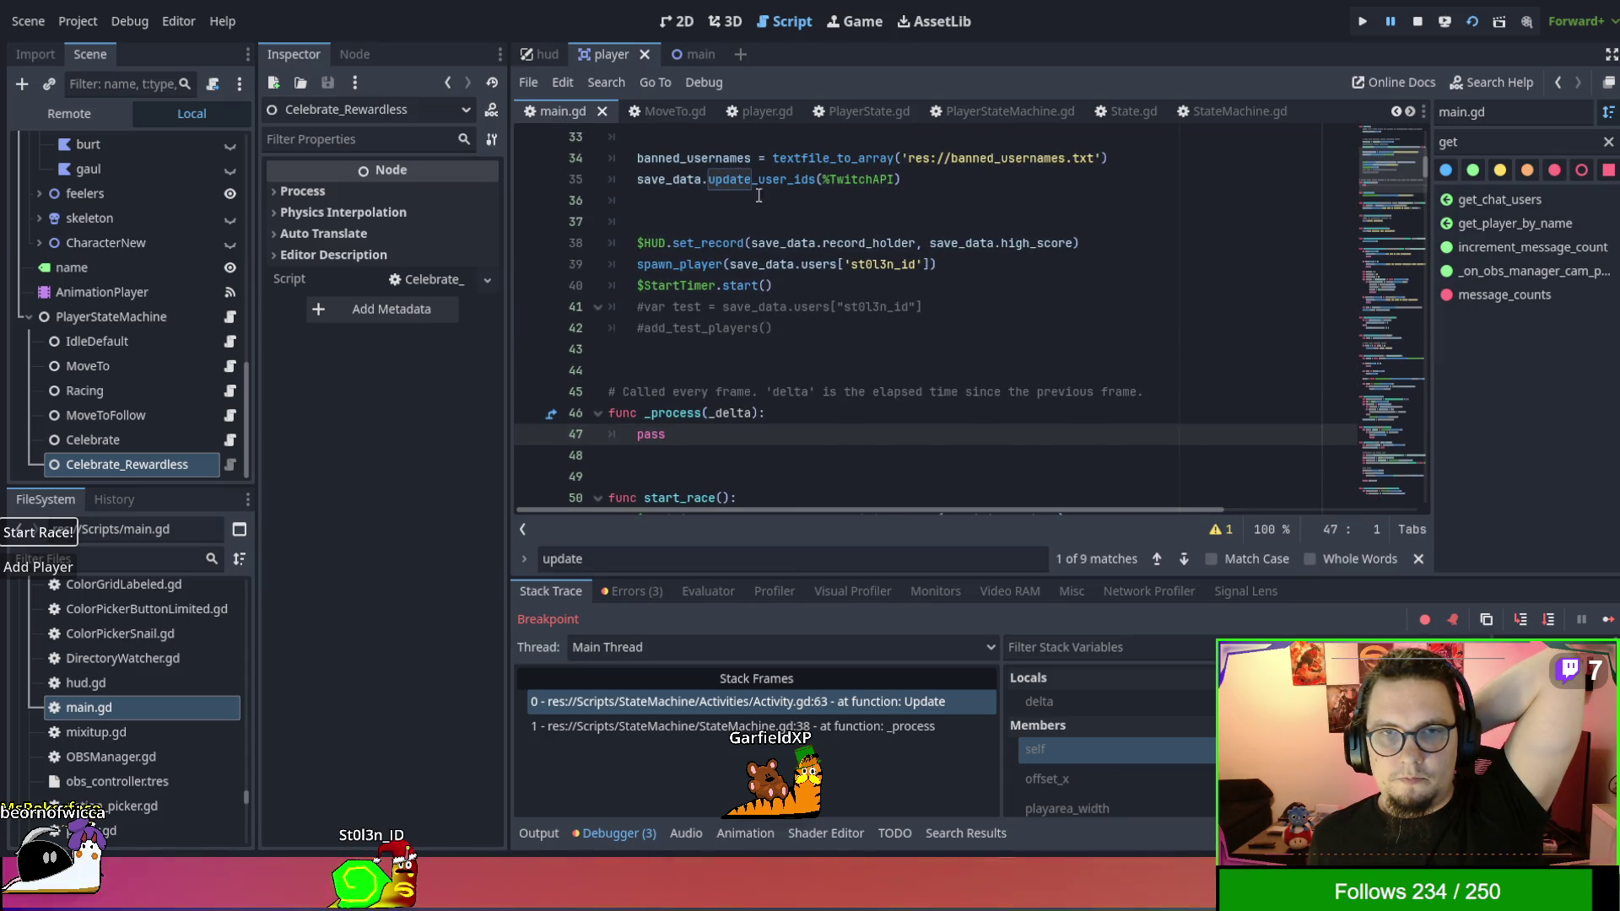
scroll(751, 118, up, 4)
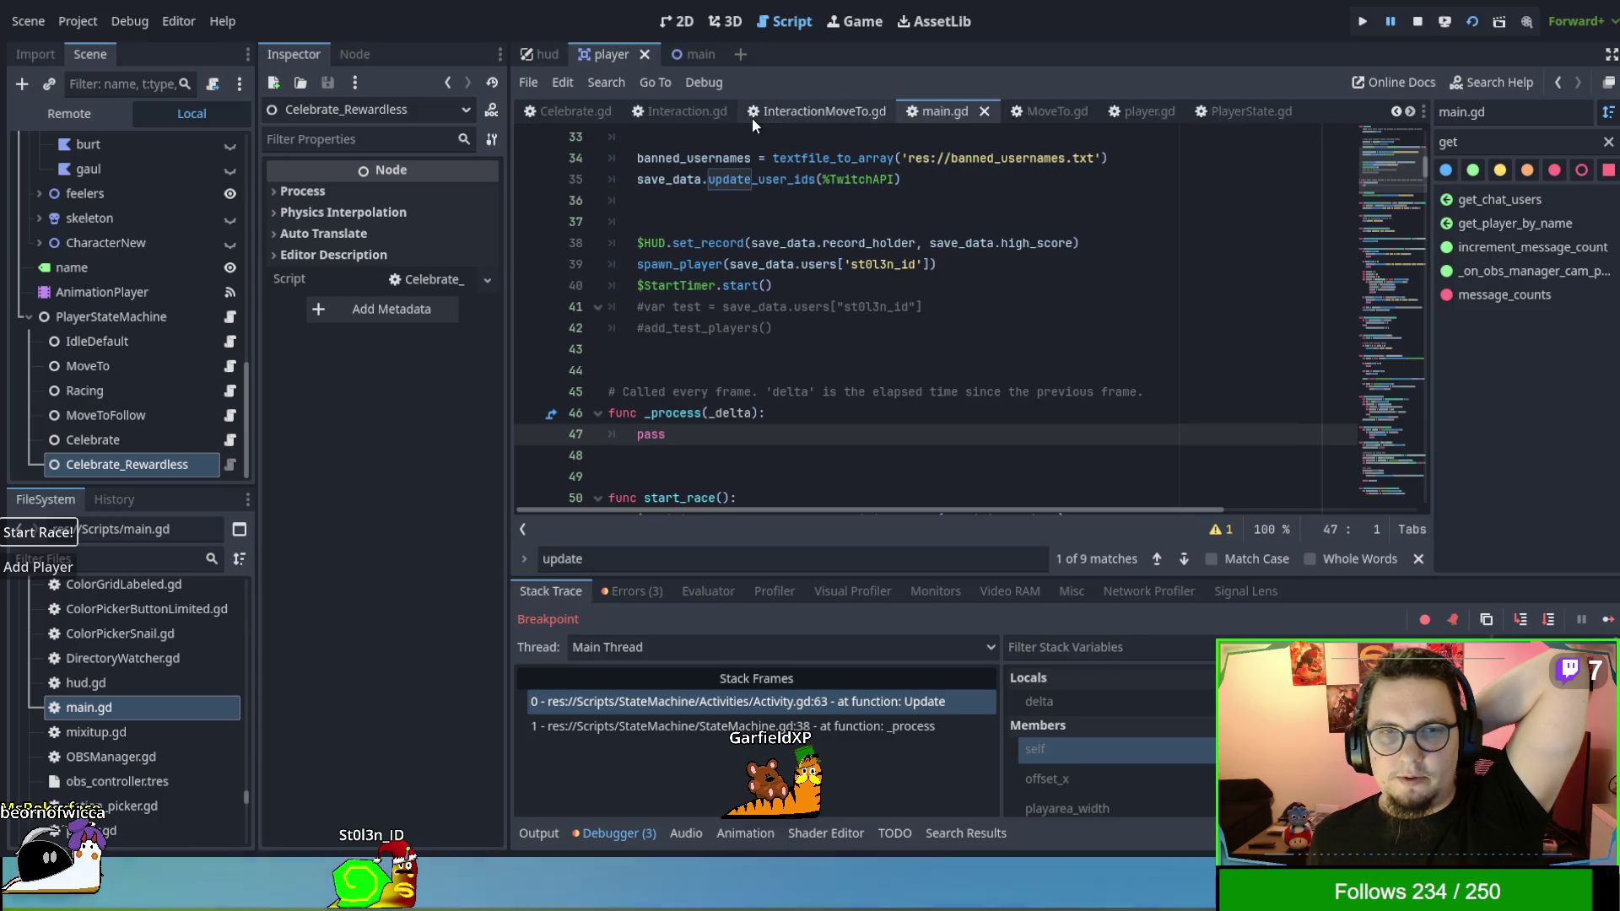
scroll(751, 118, up, 3)
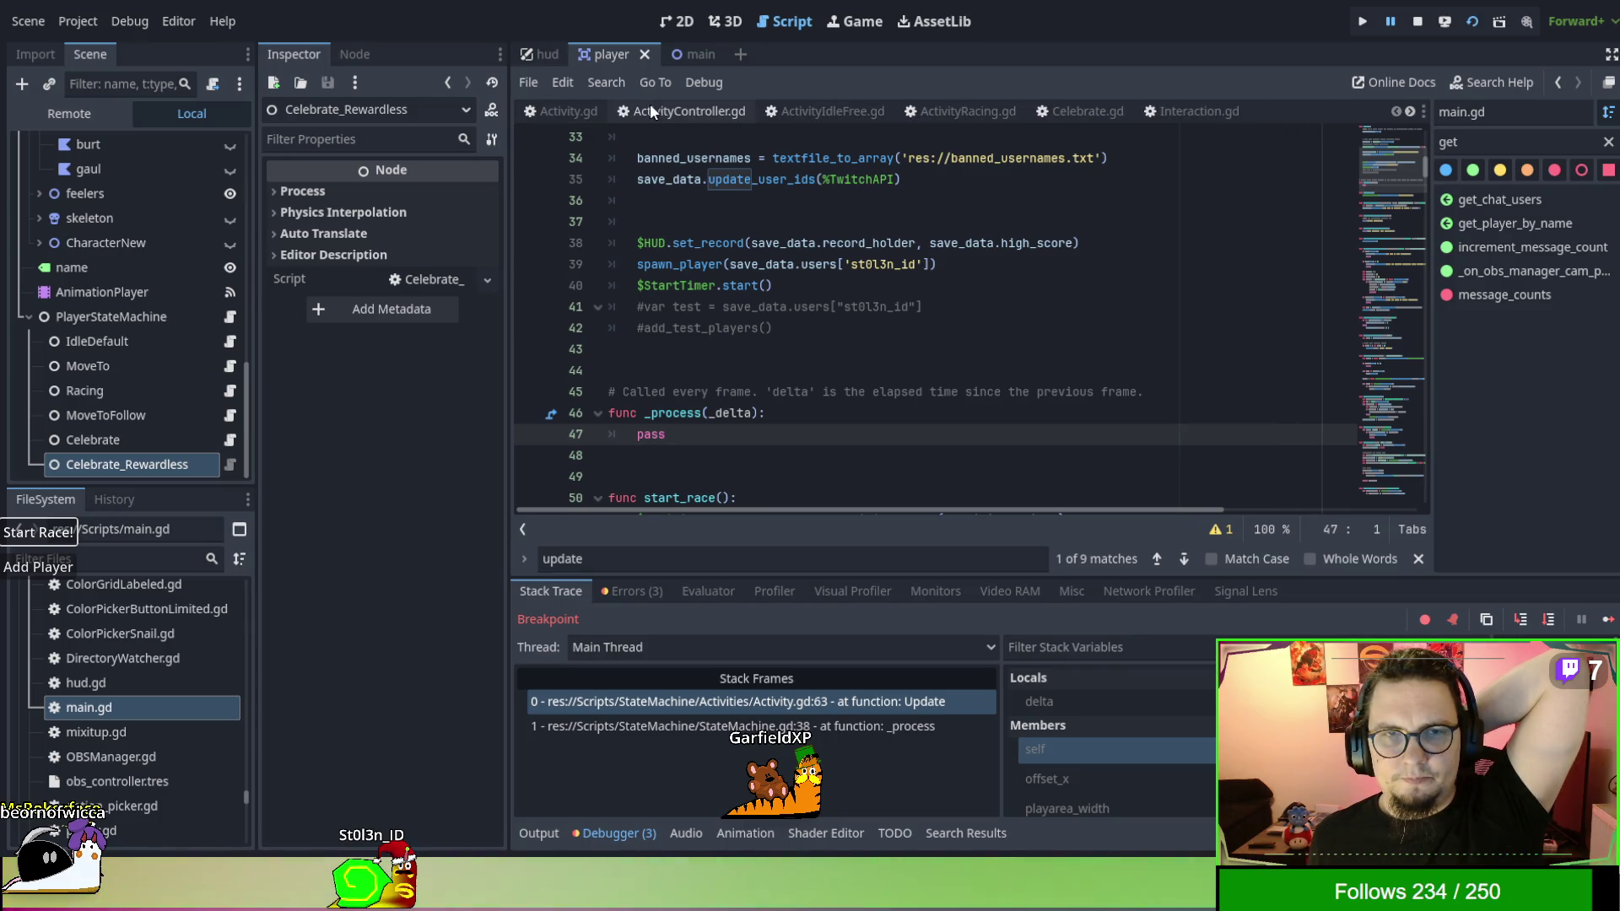
click(655, 113)
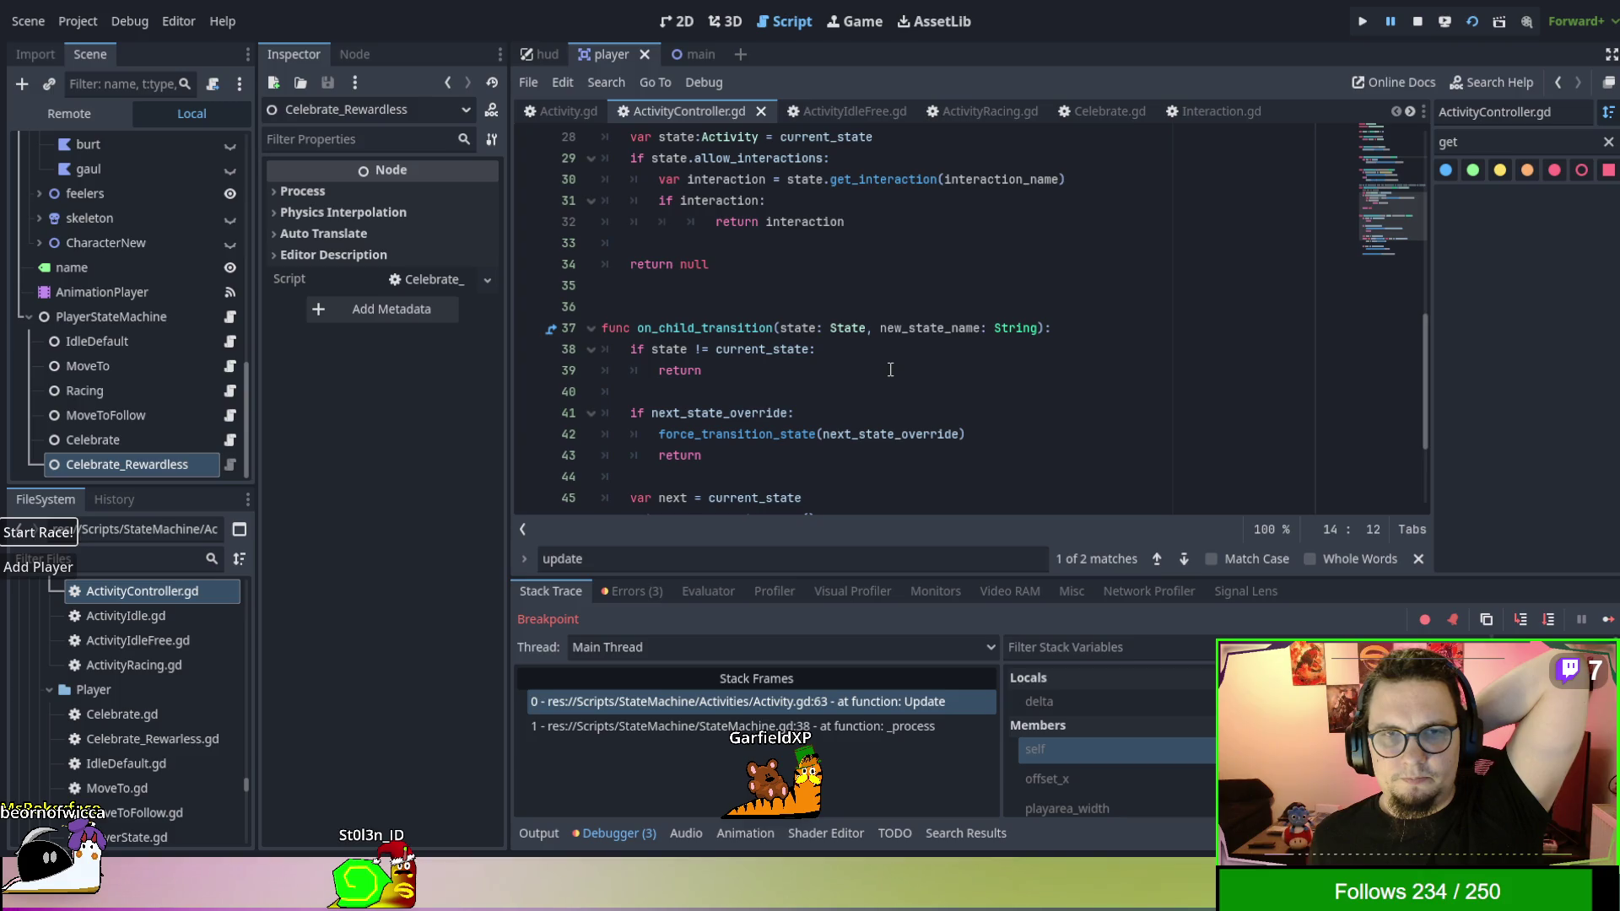
scroll(890, 369, up, 2)
scroll(889, 369, up, 4)
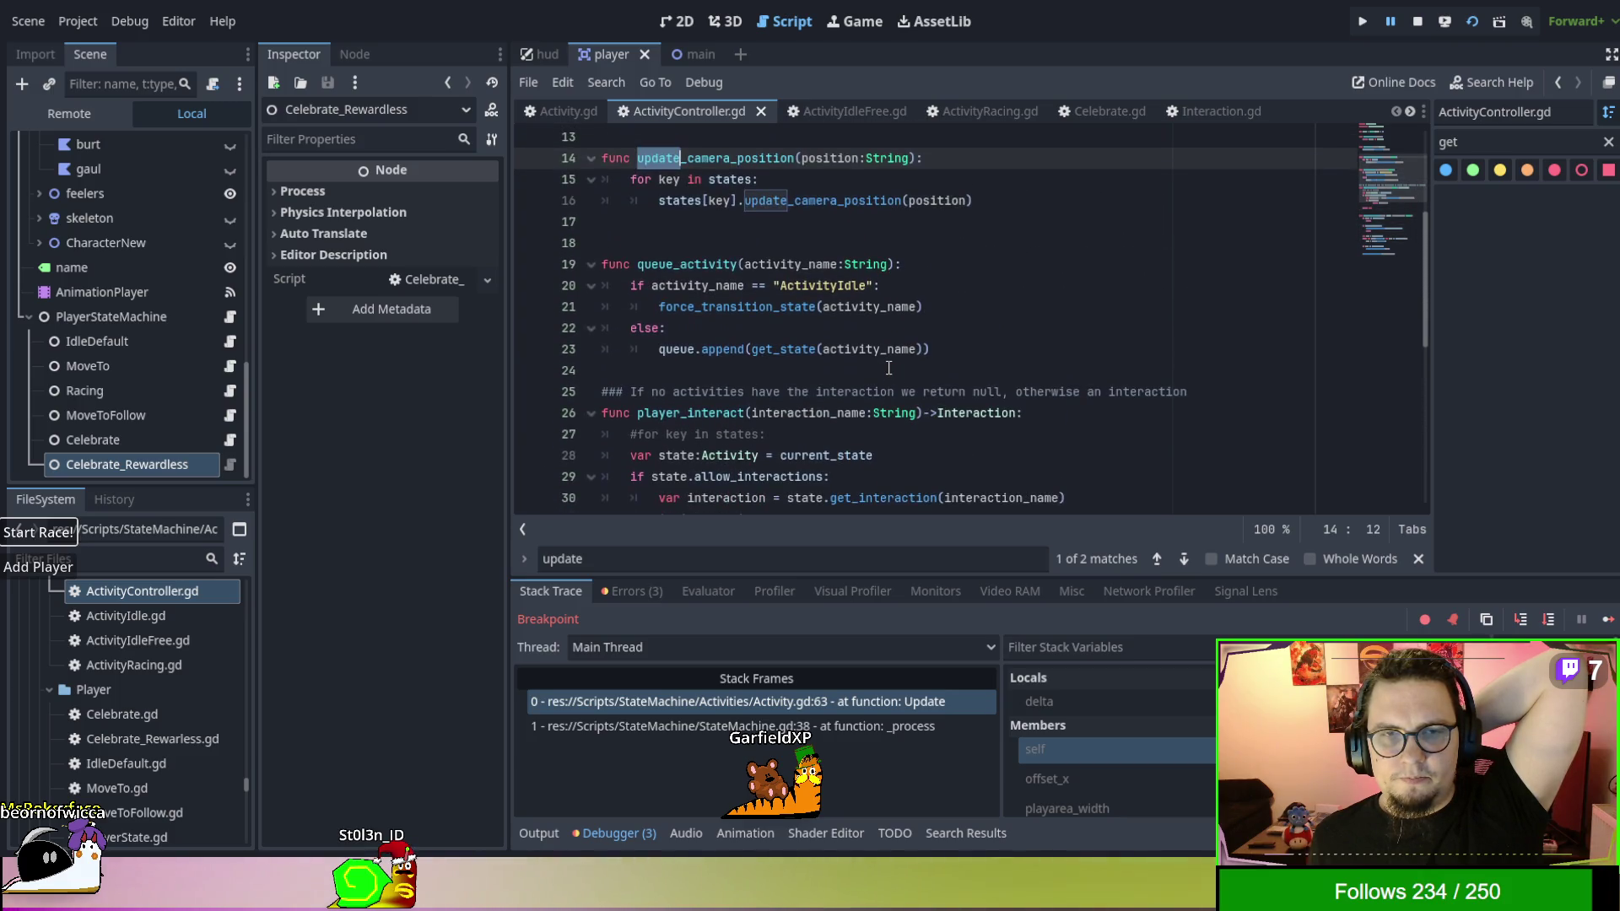
scroll(889, 369, up, 3)
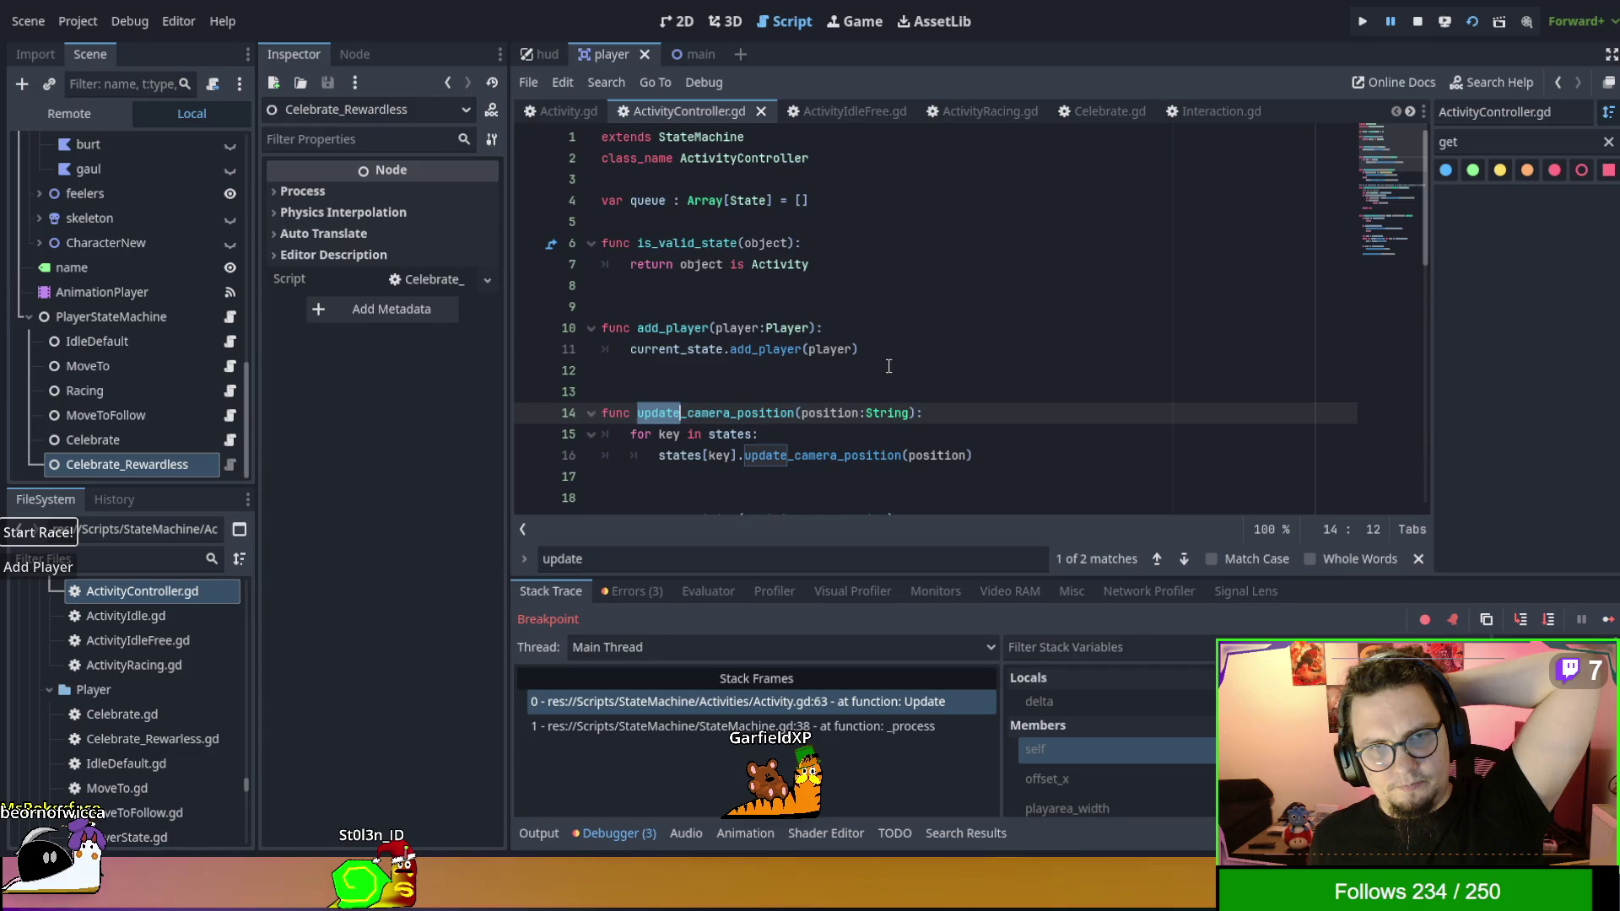
scroll(889, 366, down, 4)
scroll(889, 368, up, 4)
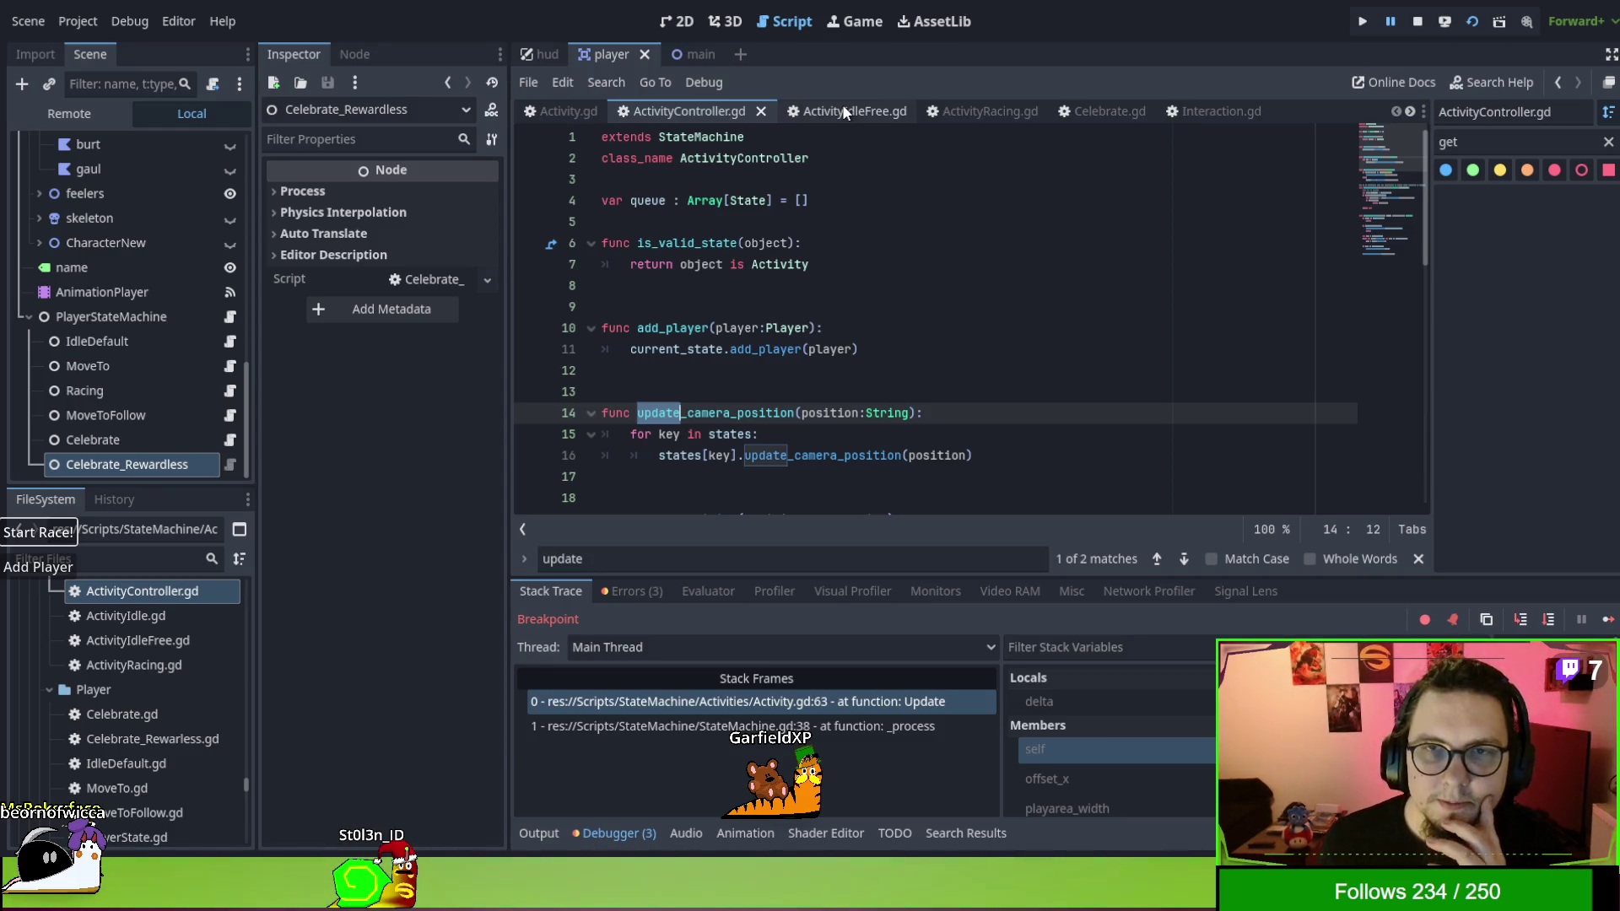
scroll(895, 106, down, 4)
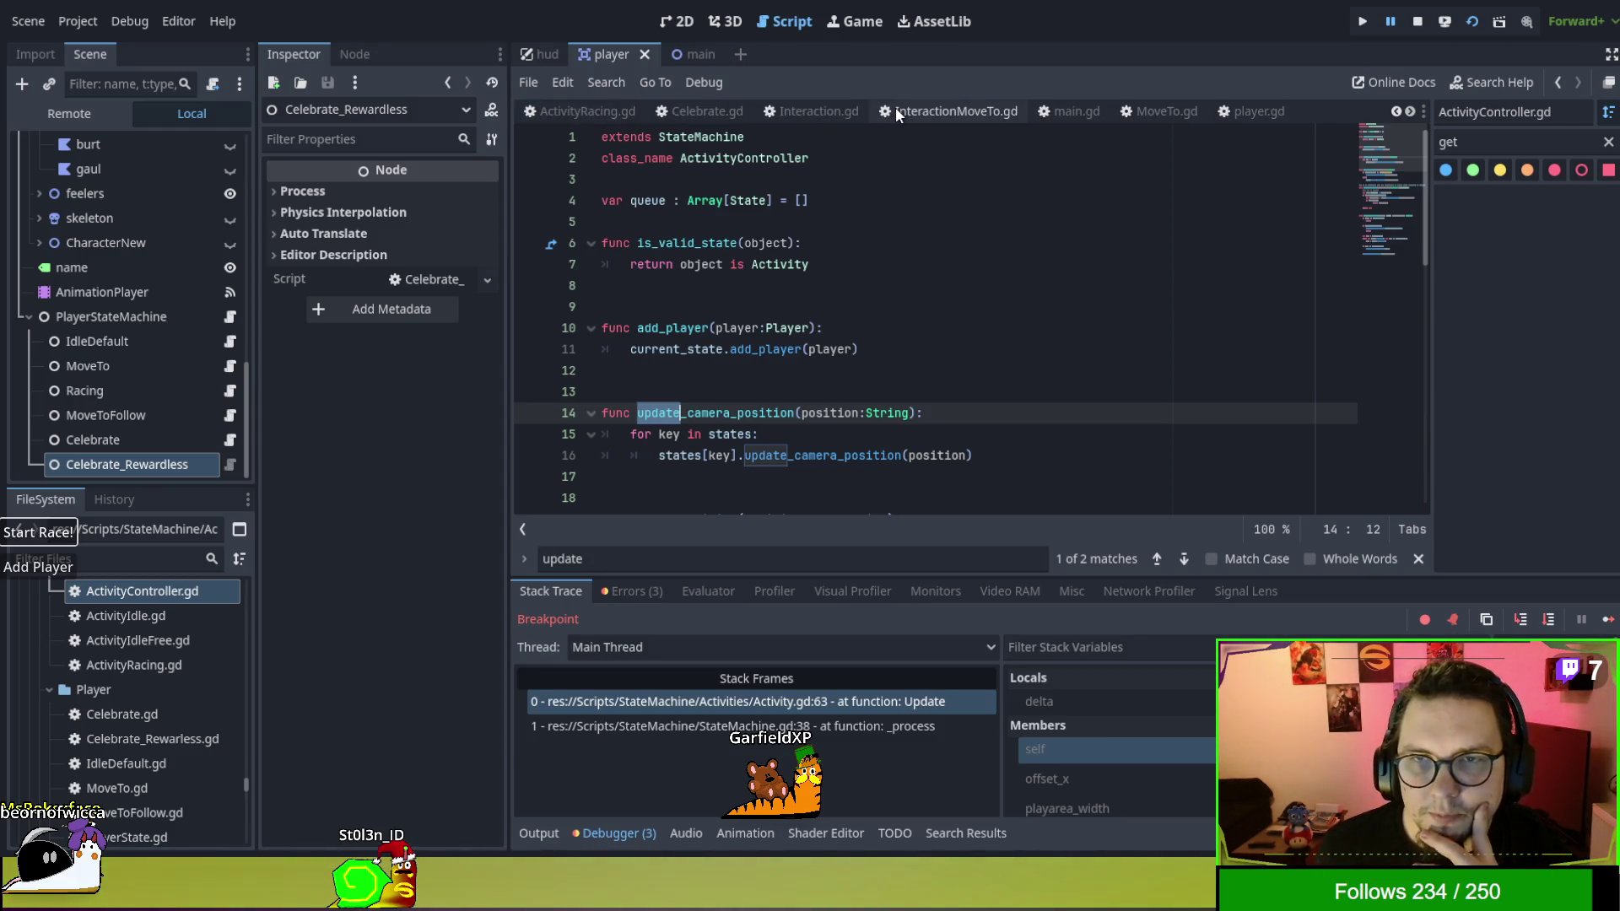
Return to player.gd at join_activity, select PlayerStates on line 240, and restart the game.
click(1101, 108)
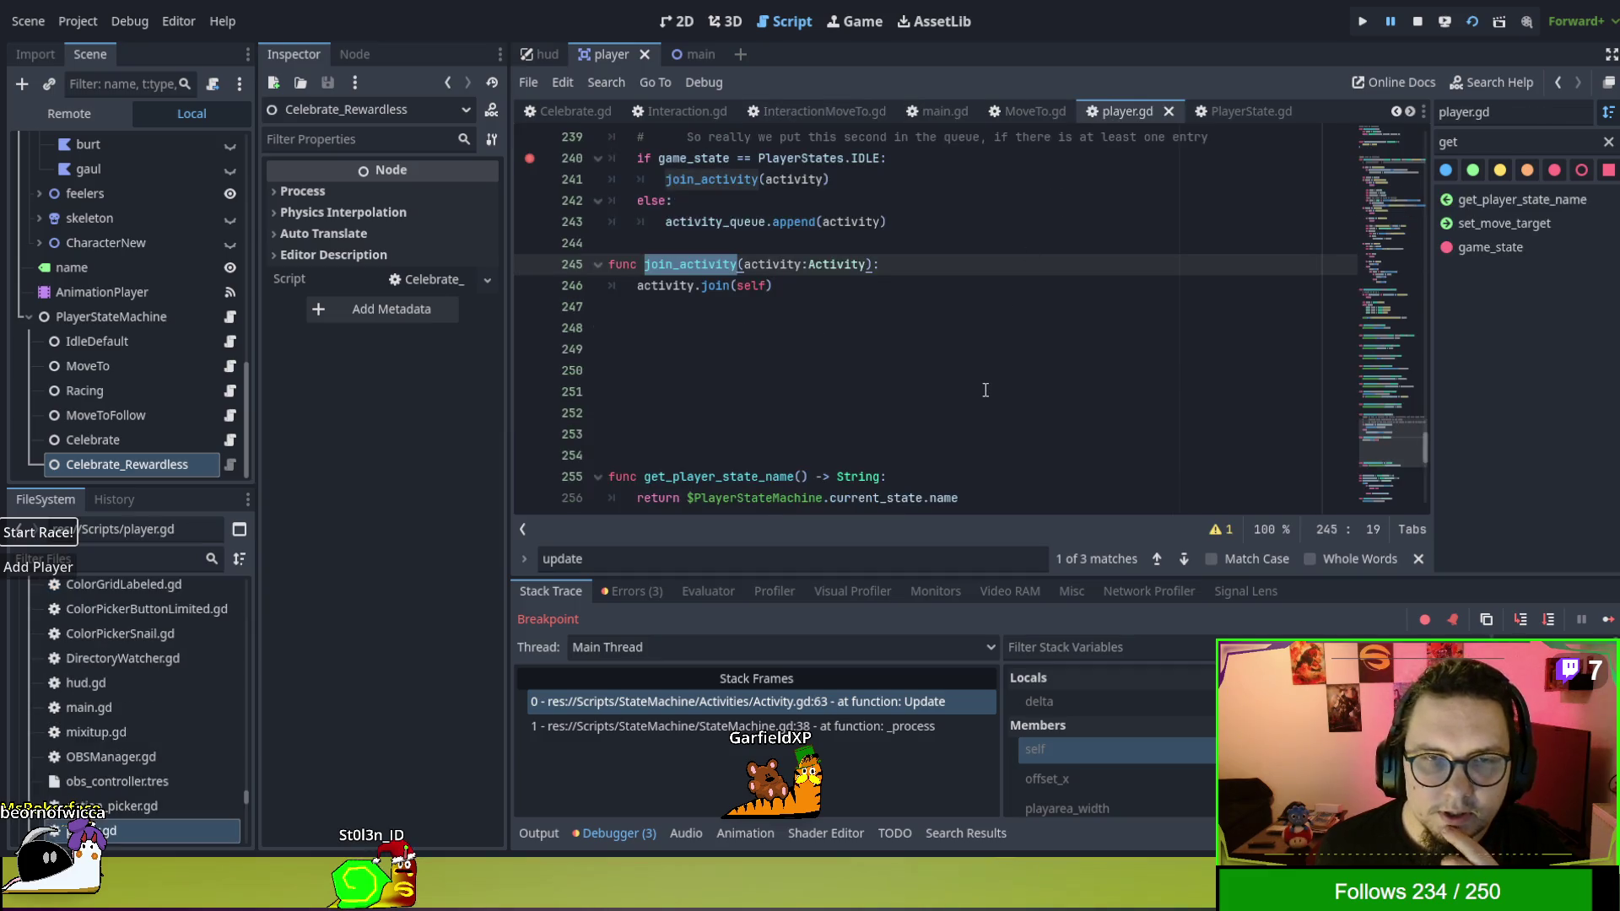
scroll(982, 386, up, 2)
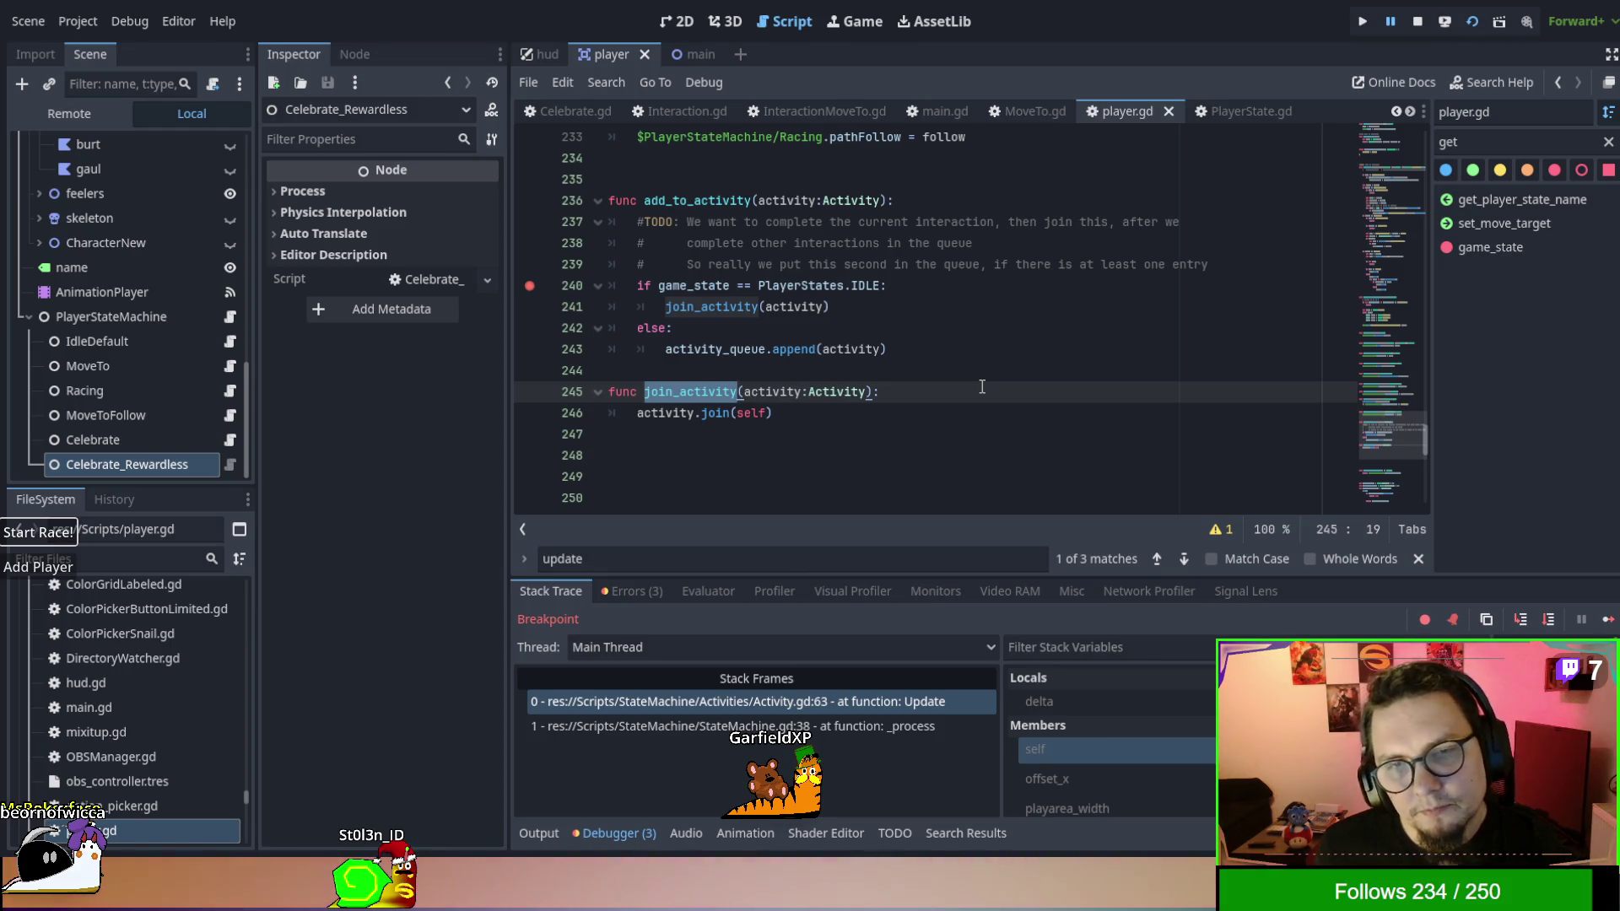
double_click(801, 285)
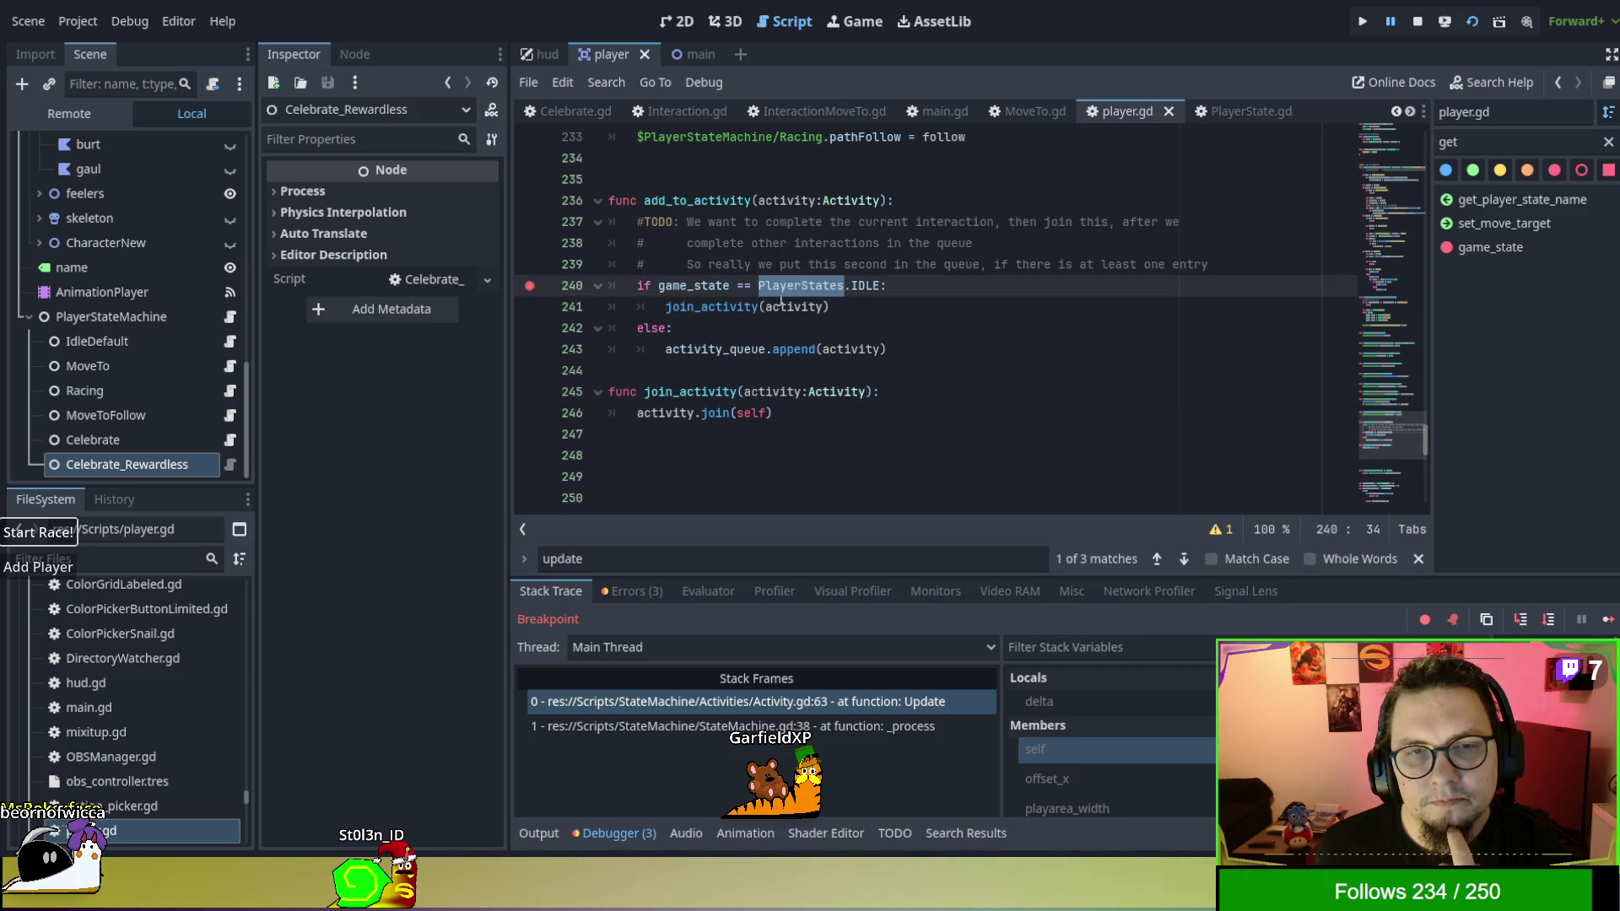
click(779, 242)
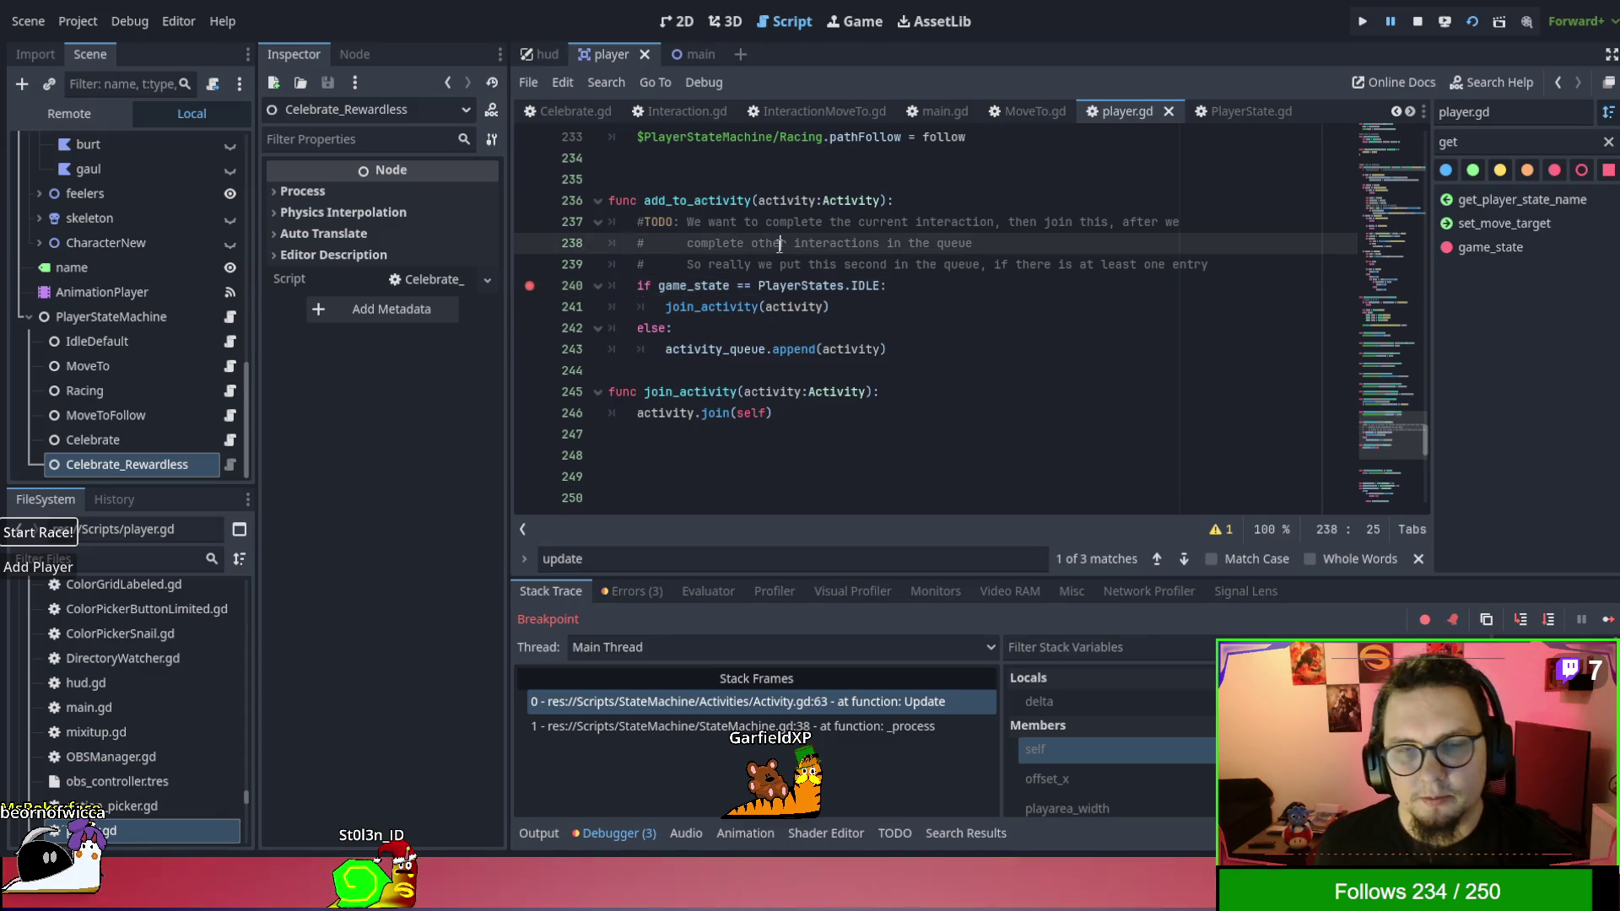
key(F8)
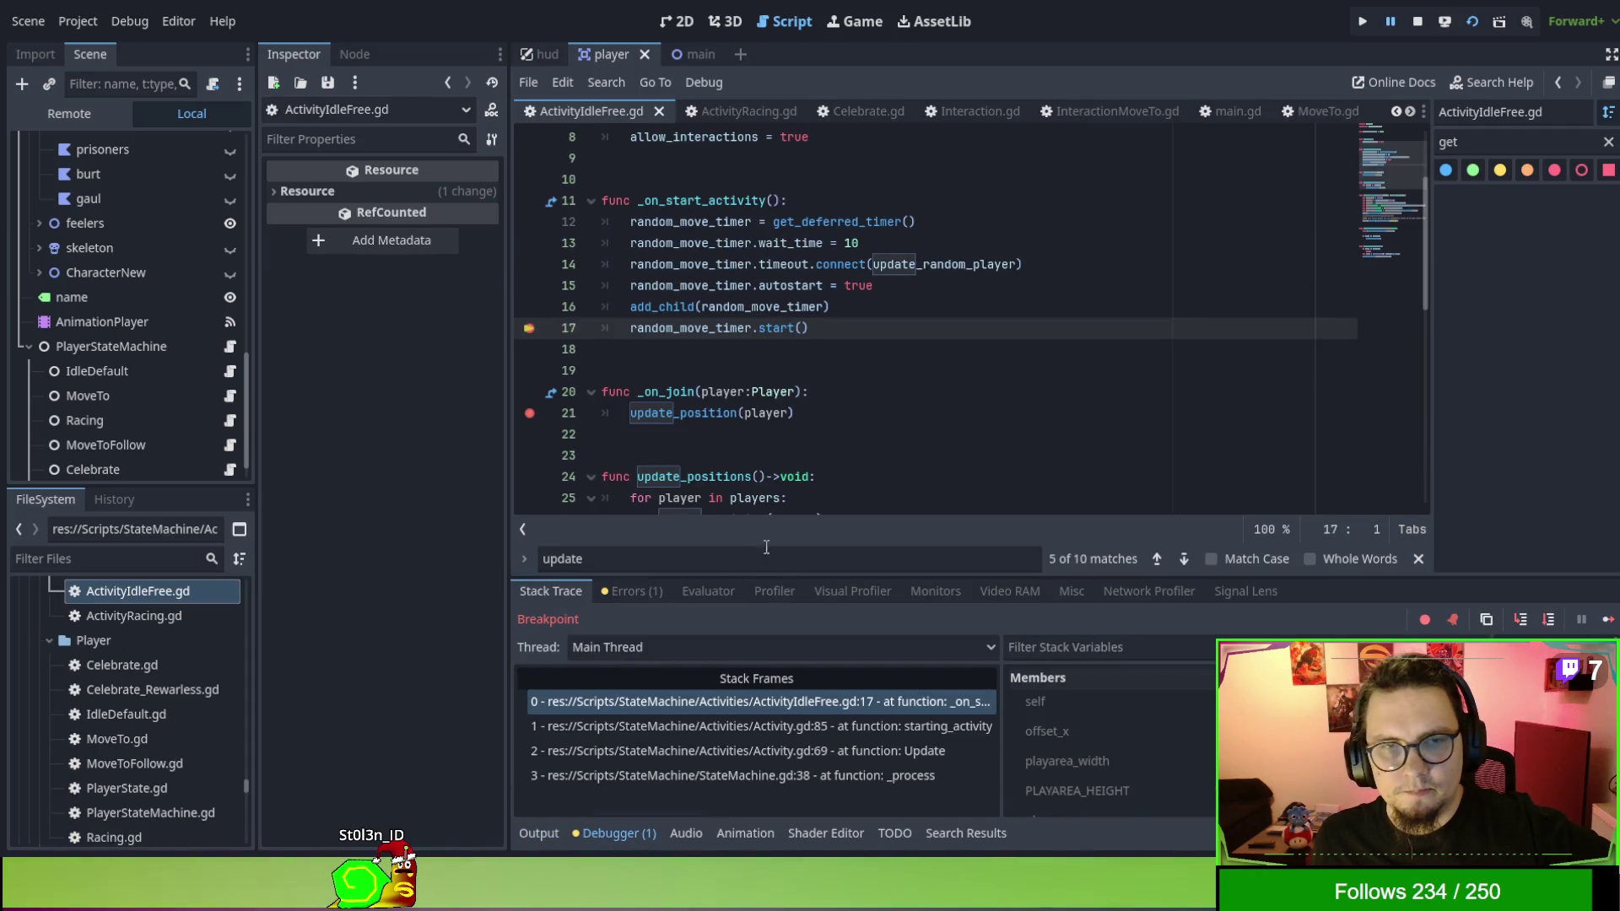
Step from the line 240 idle check into join_activity and the activity's join call, then resume.
click(1608, 619)
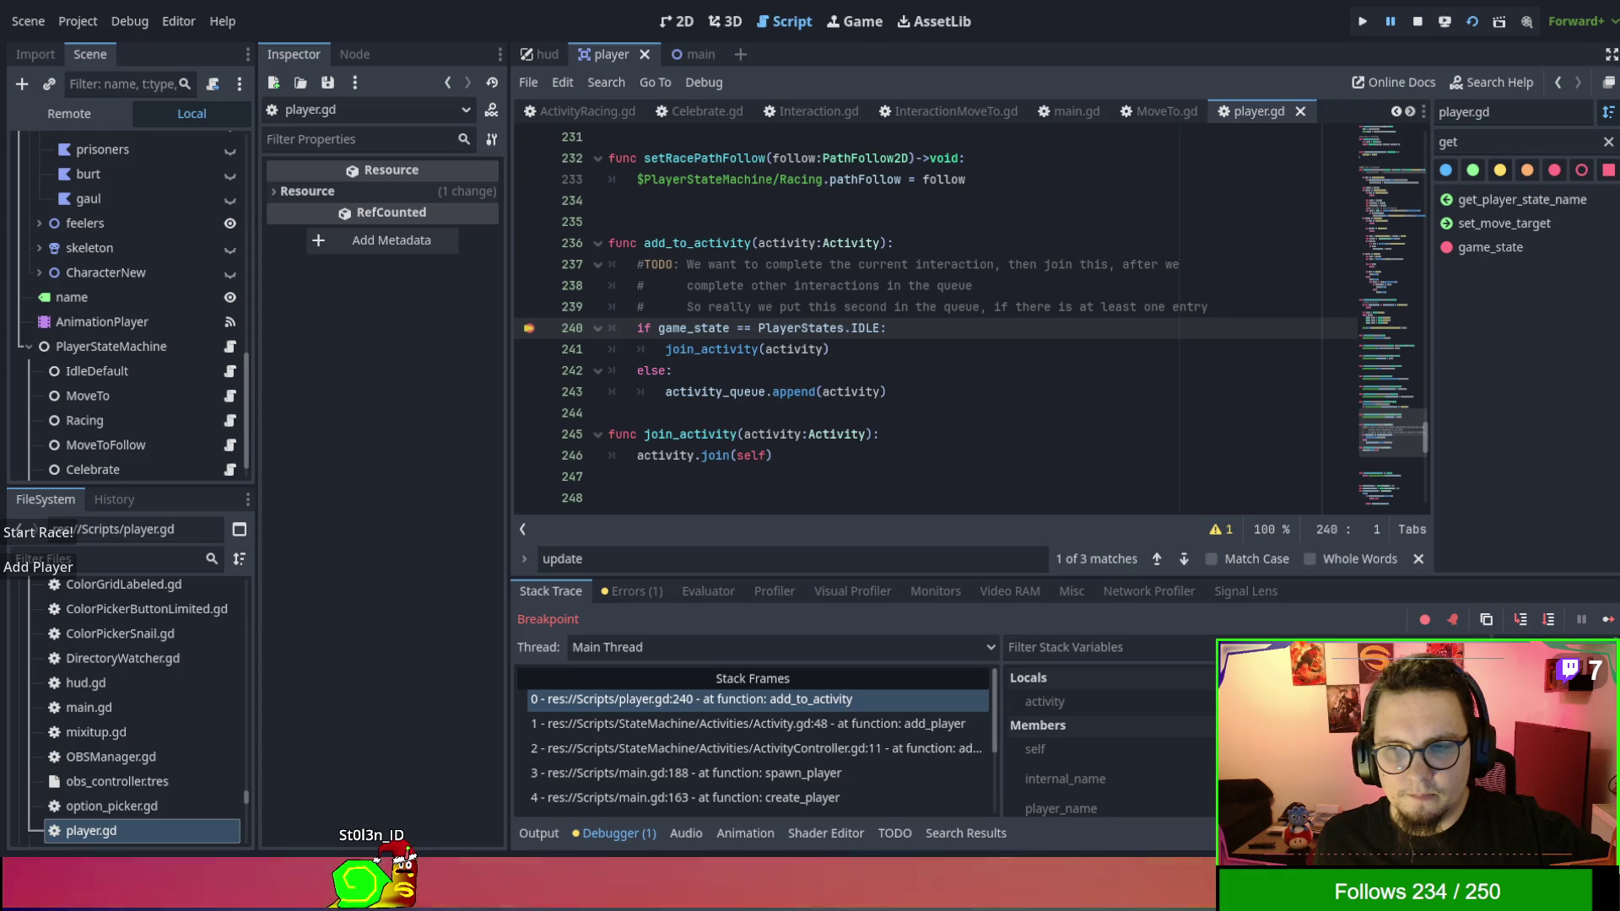
click(1523, 623)
click(1523, 623)
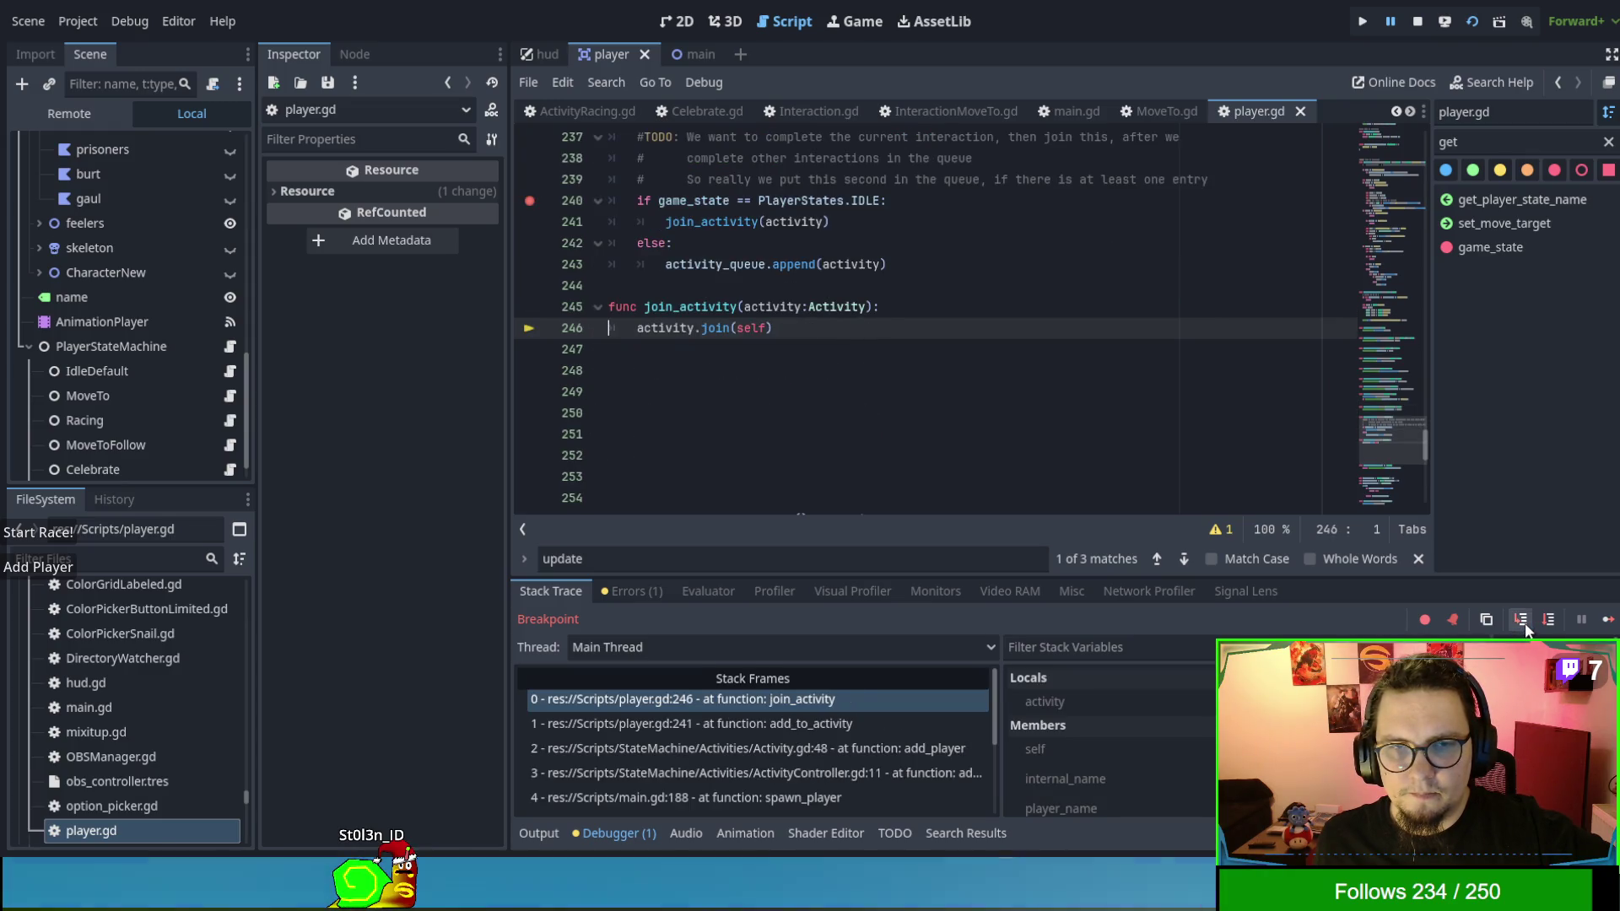
click(1607, 621)
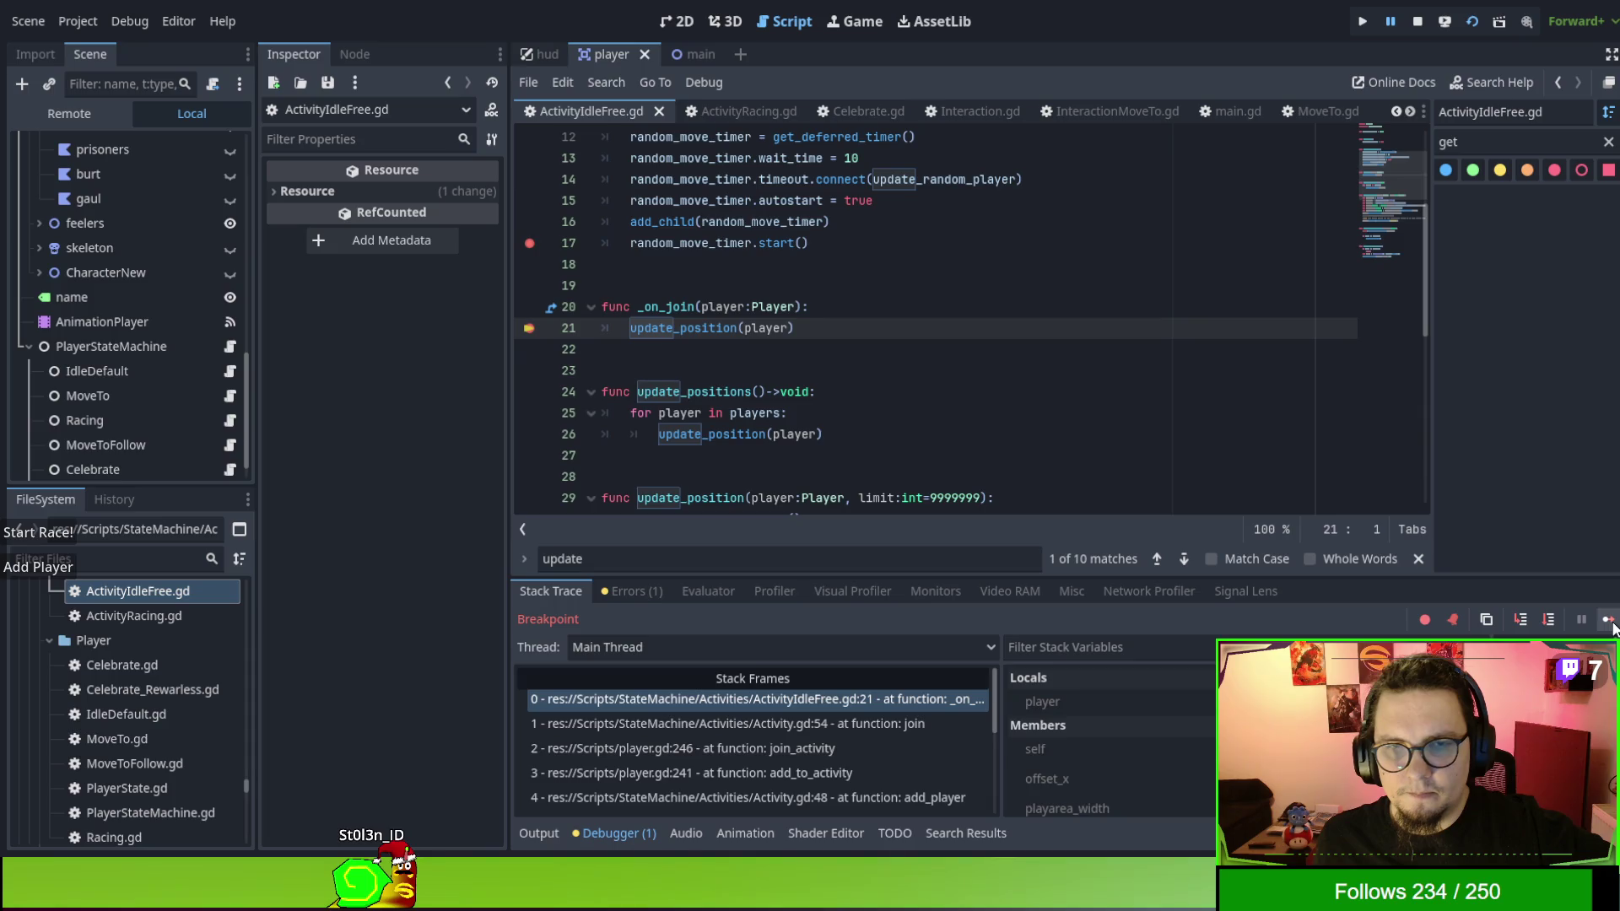
click(1610, 622)
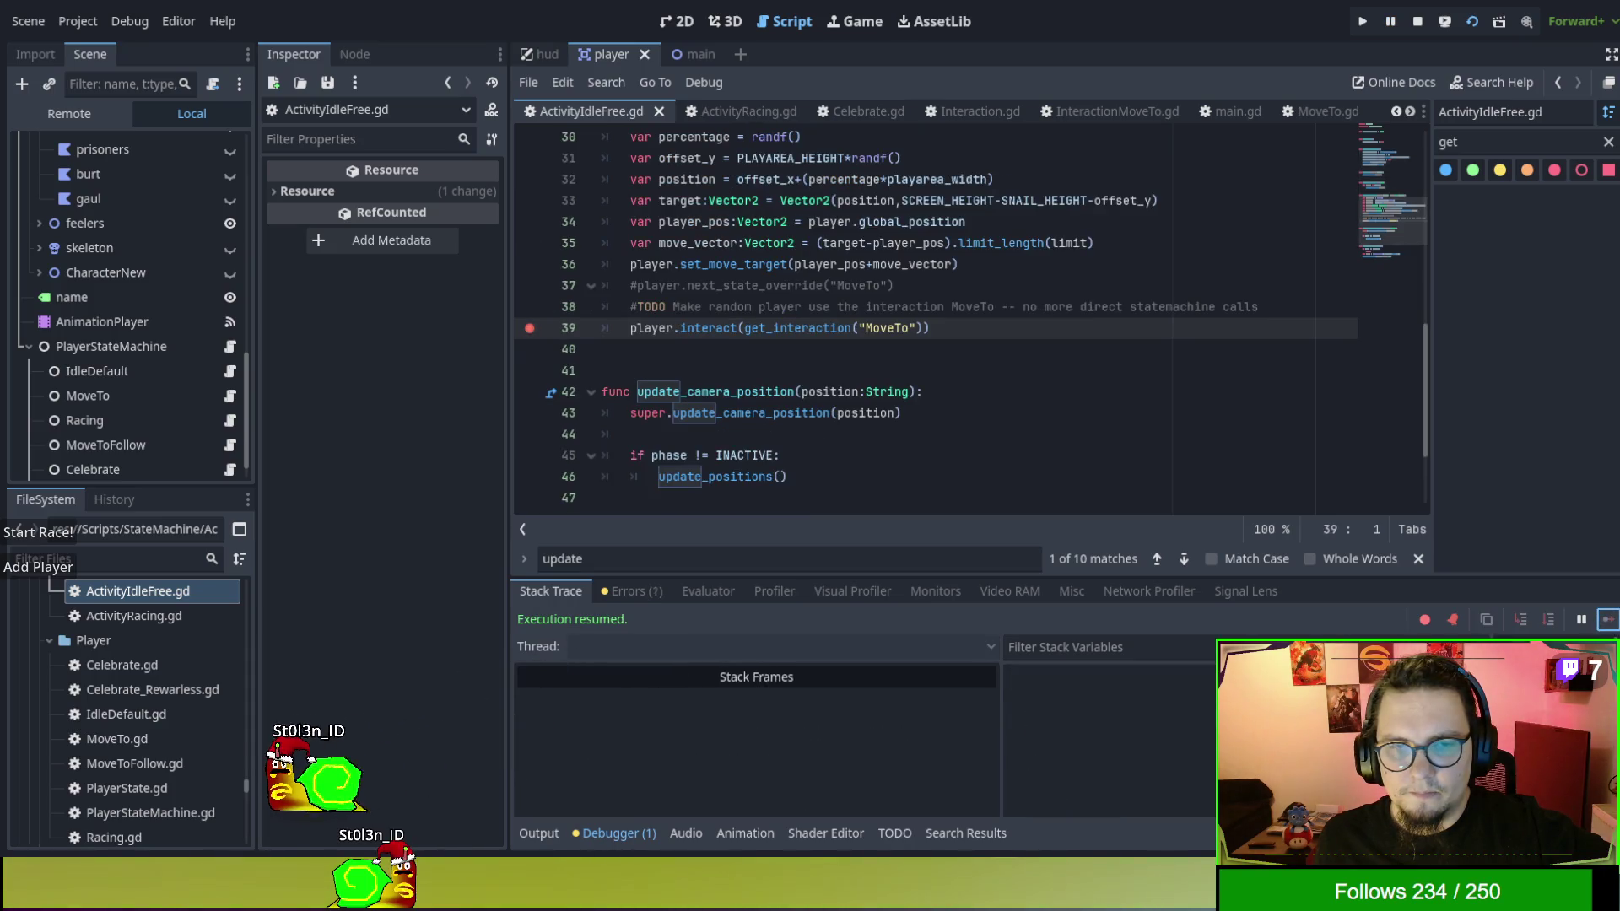
Add a new player, continuing past the idle activity breakpoints and inspecting the MoveTo state's properties.
click(69, 574)
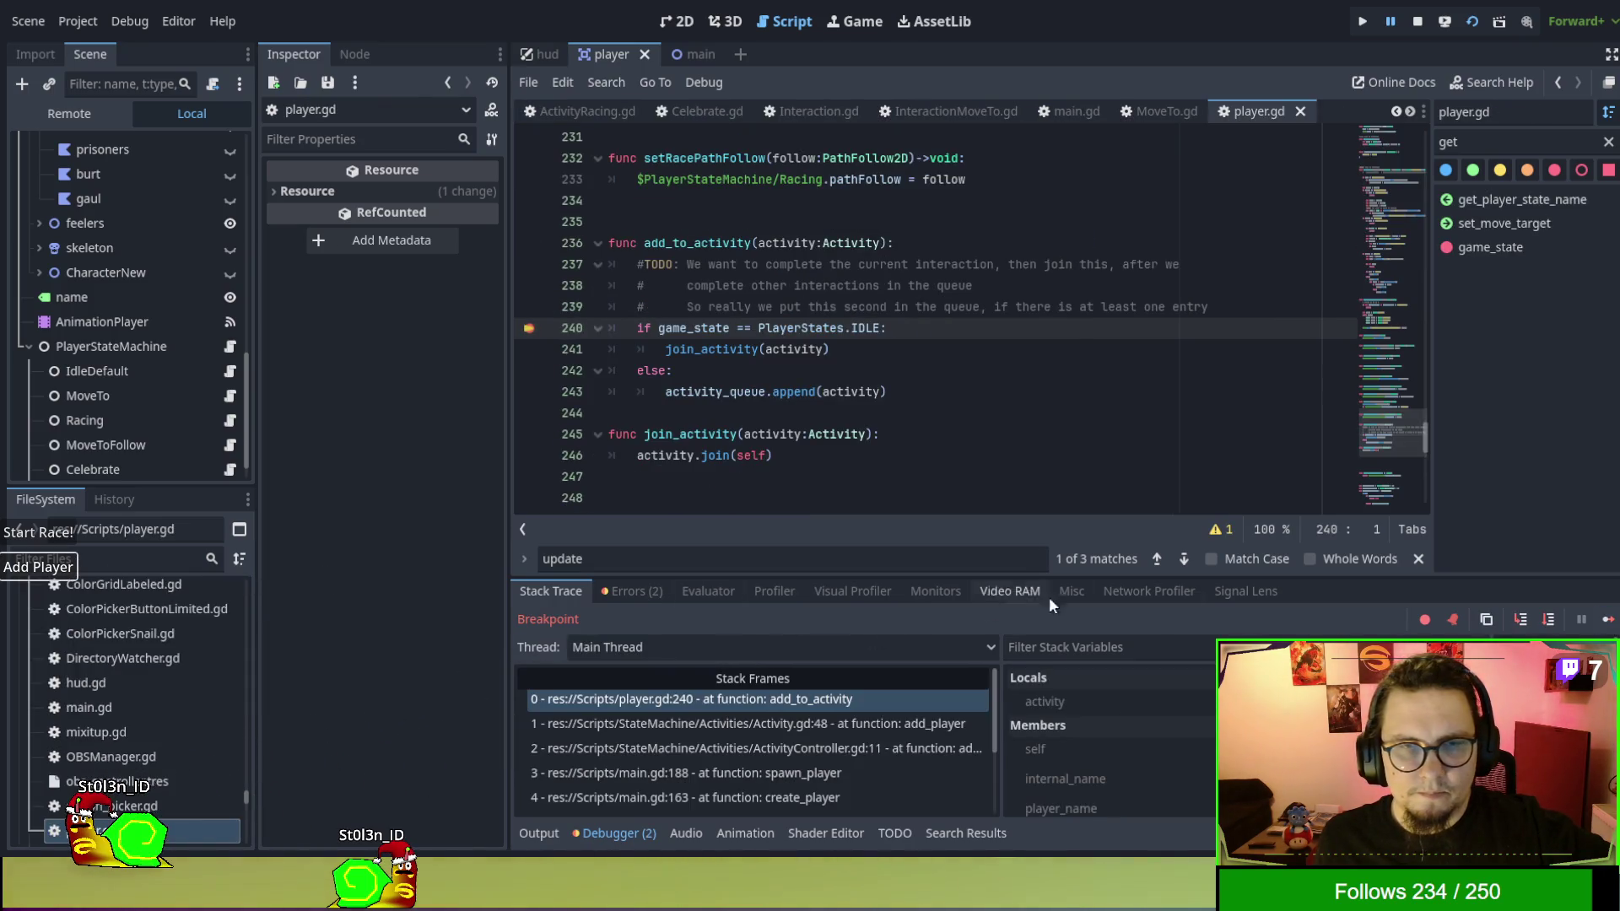
click(1608, 620)
click(1608, 620)
click(1609, 620)
click(1608, 620)
click(1608, 620)
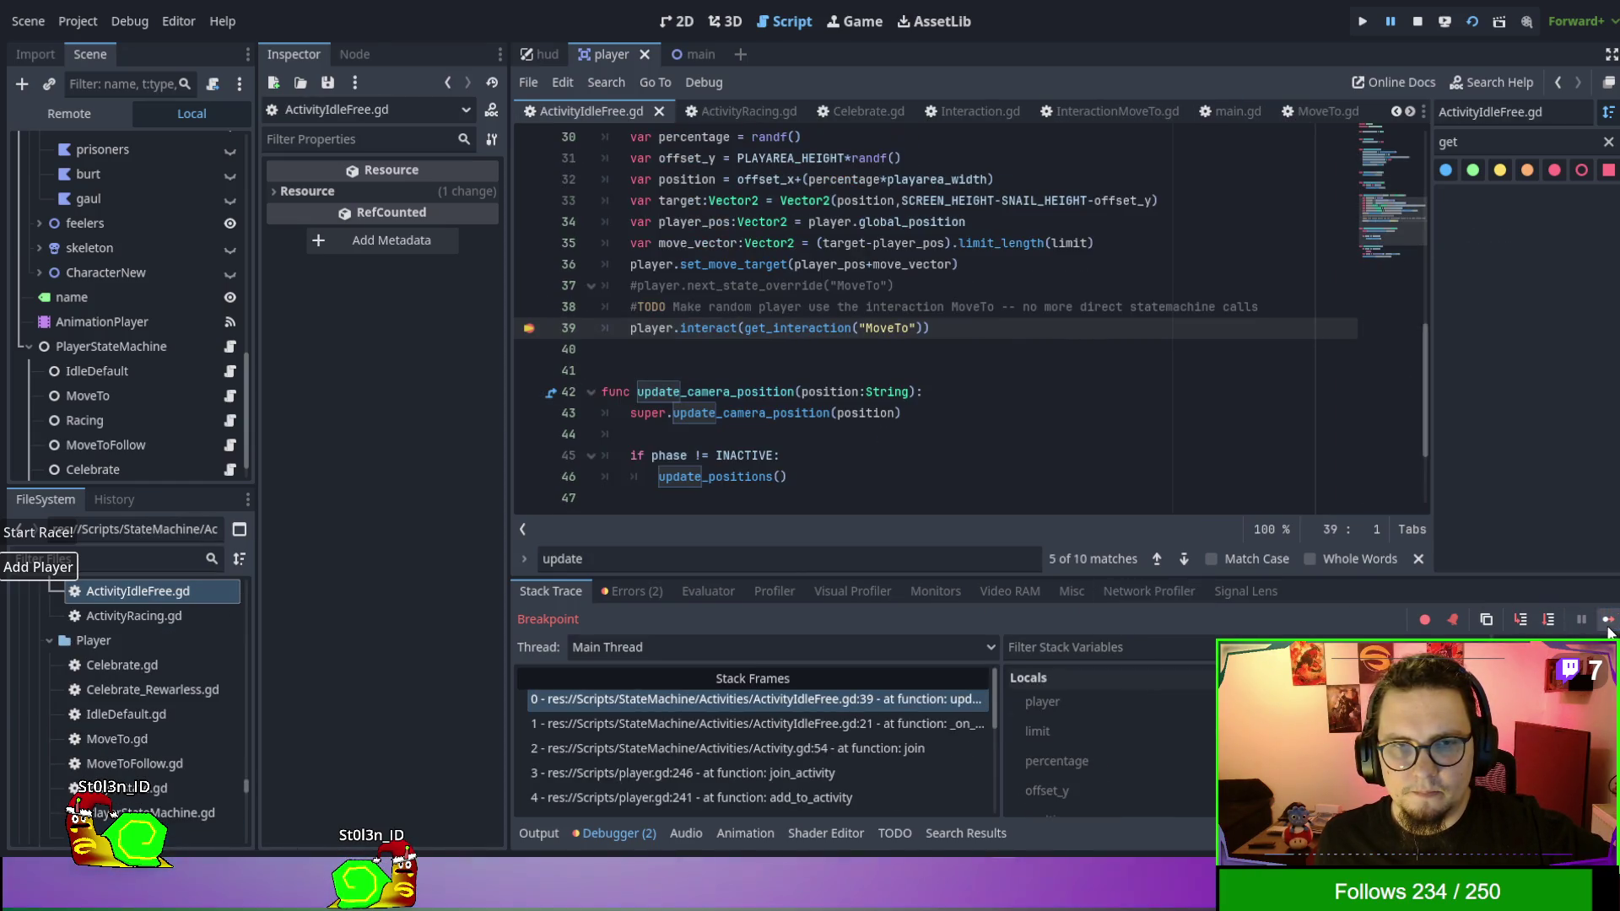
click(1608, 620)
click(64, 401)
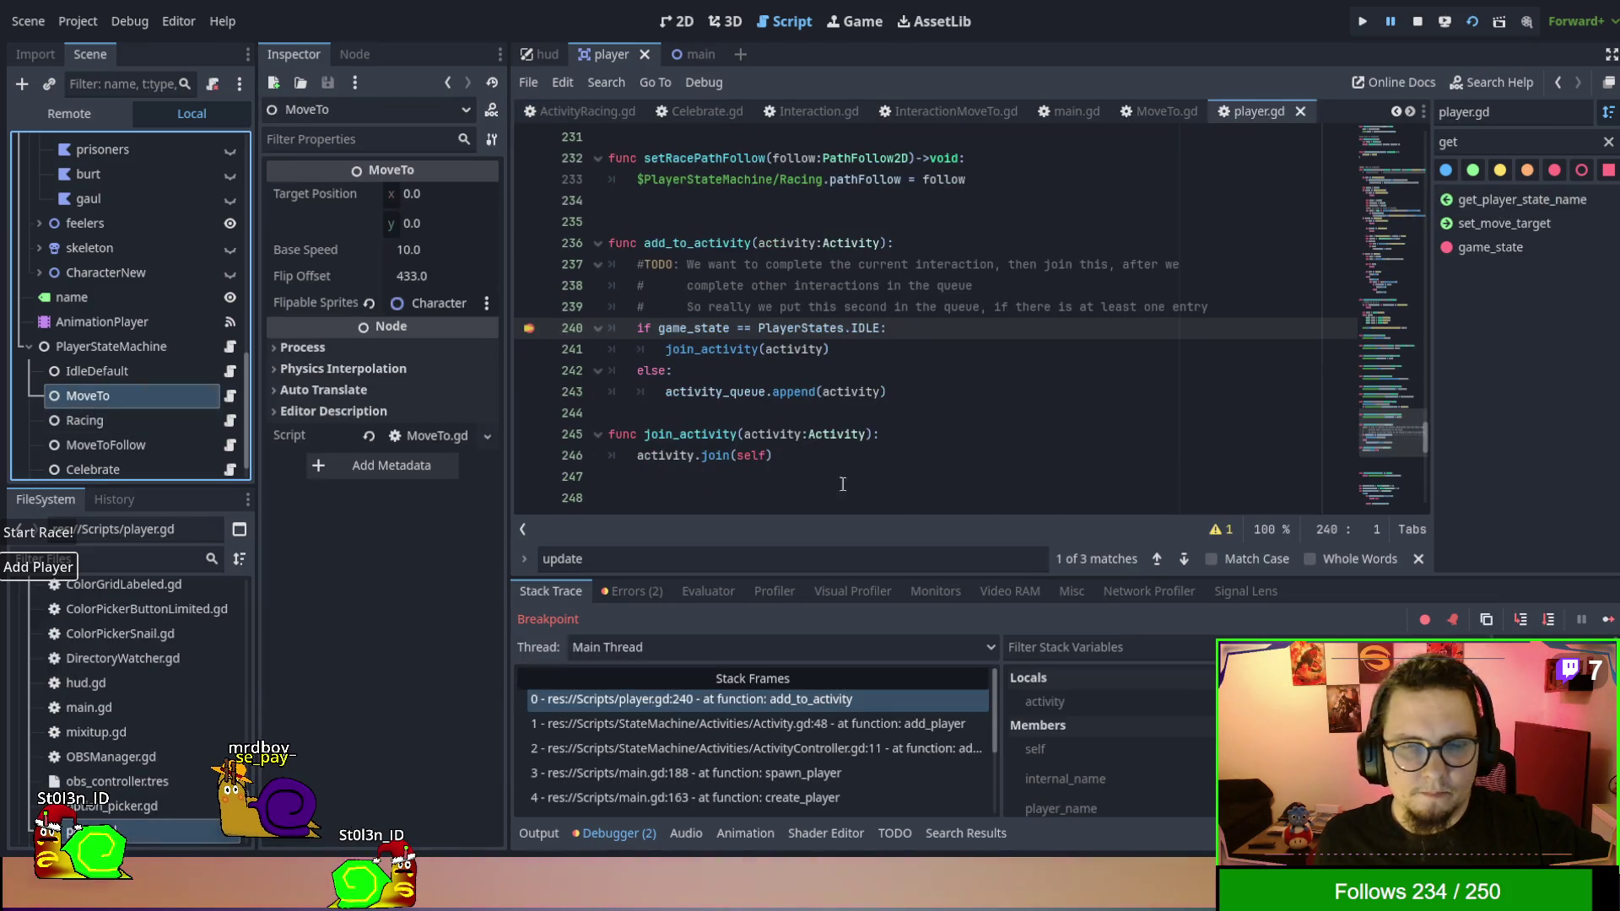
click(1607, 620)
click(1608, 620)
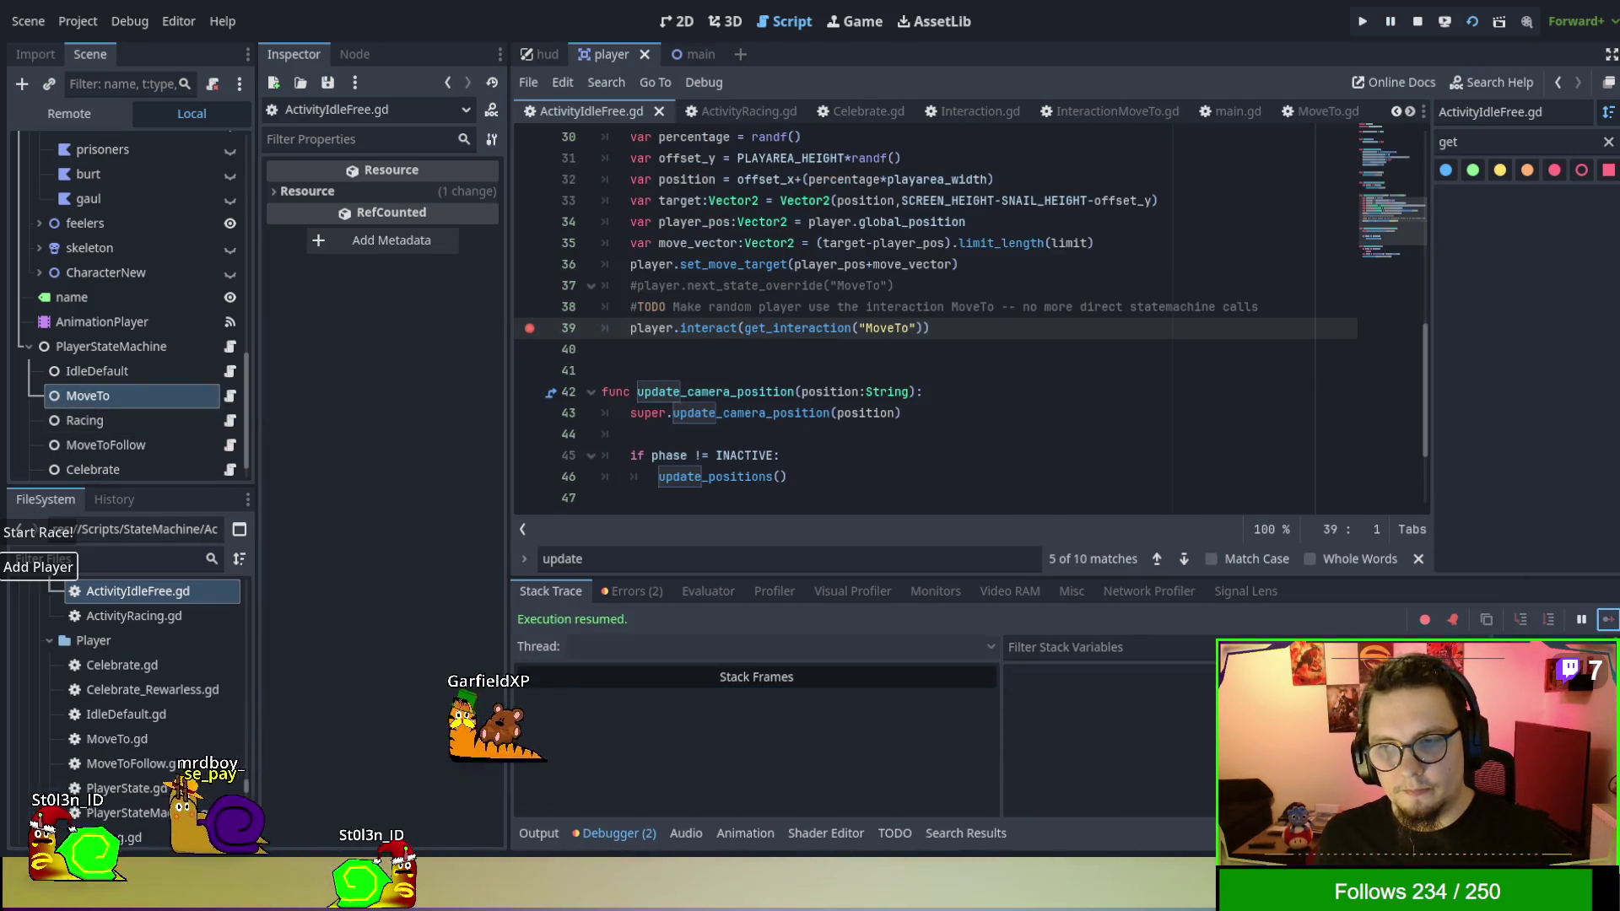
Start the race and continue past the add_to_activity breakpoints.
click(52, 534)
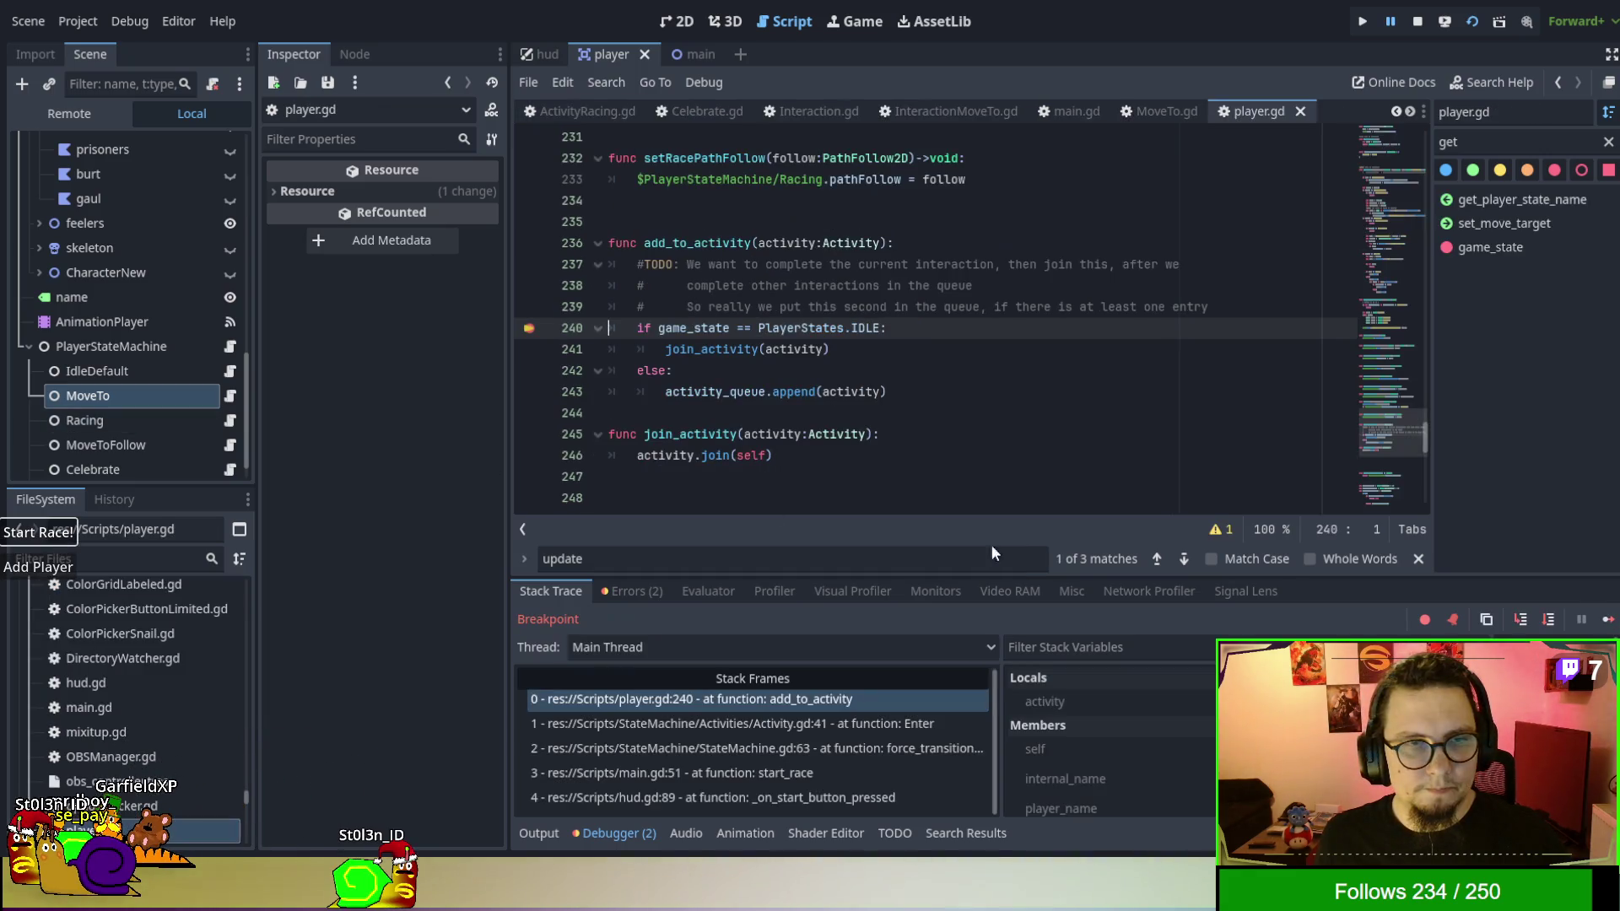
click(1606, 619)
click(1606, 619)
click(1608, 620)
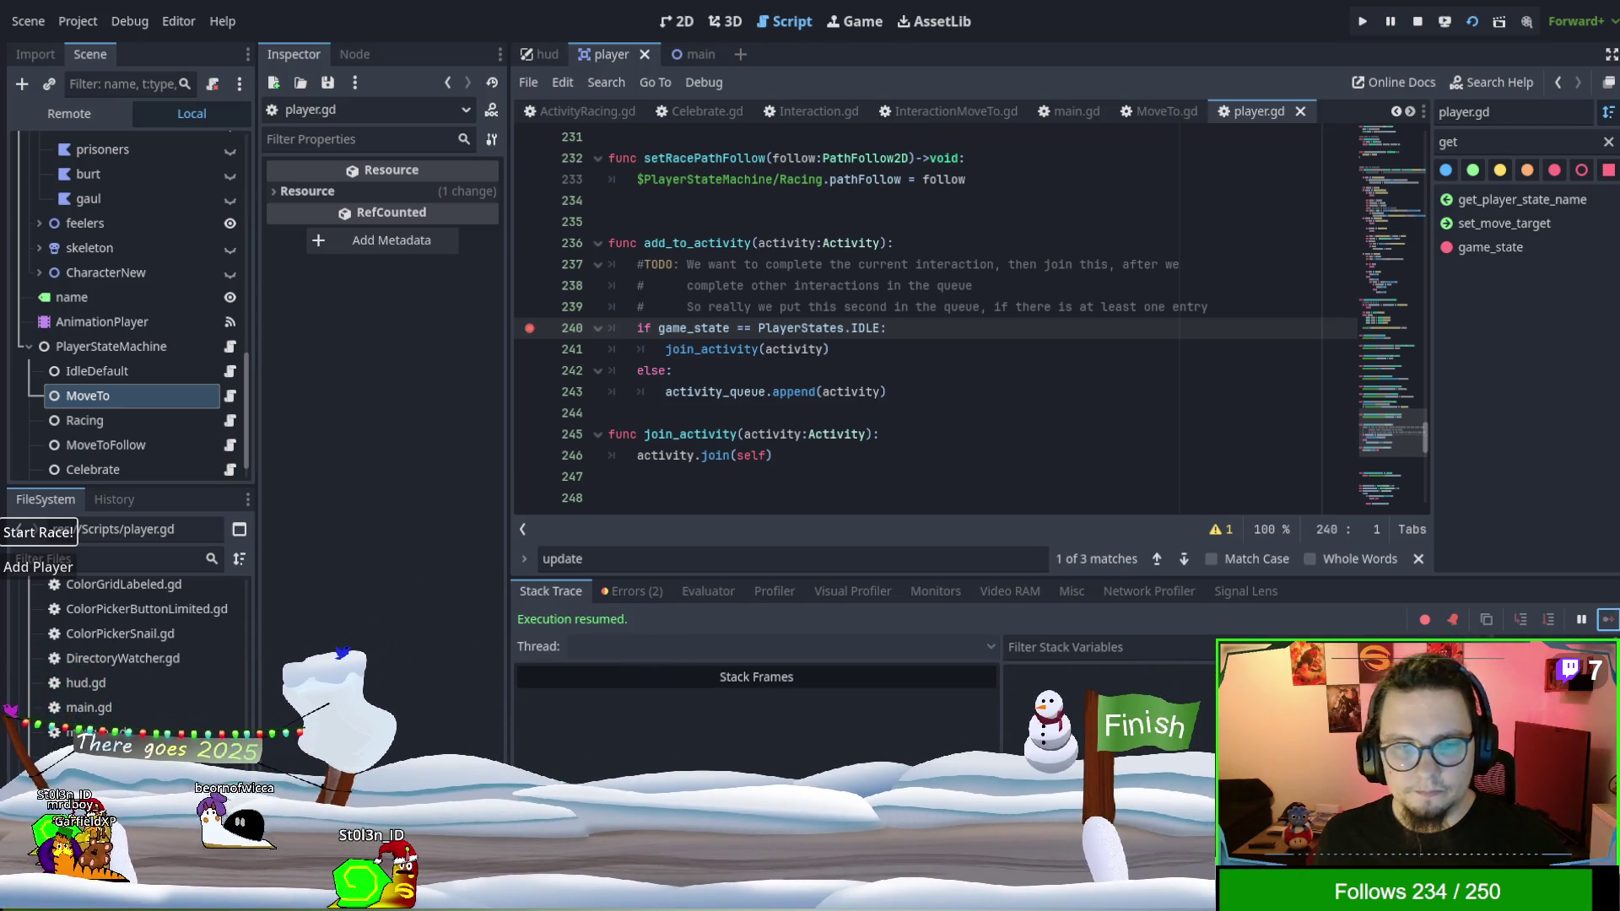
Continue past the InteractionMoveTo.gd line 17 breakpoint until the race finishes with listed times.
click(1606, 620)
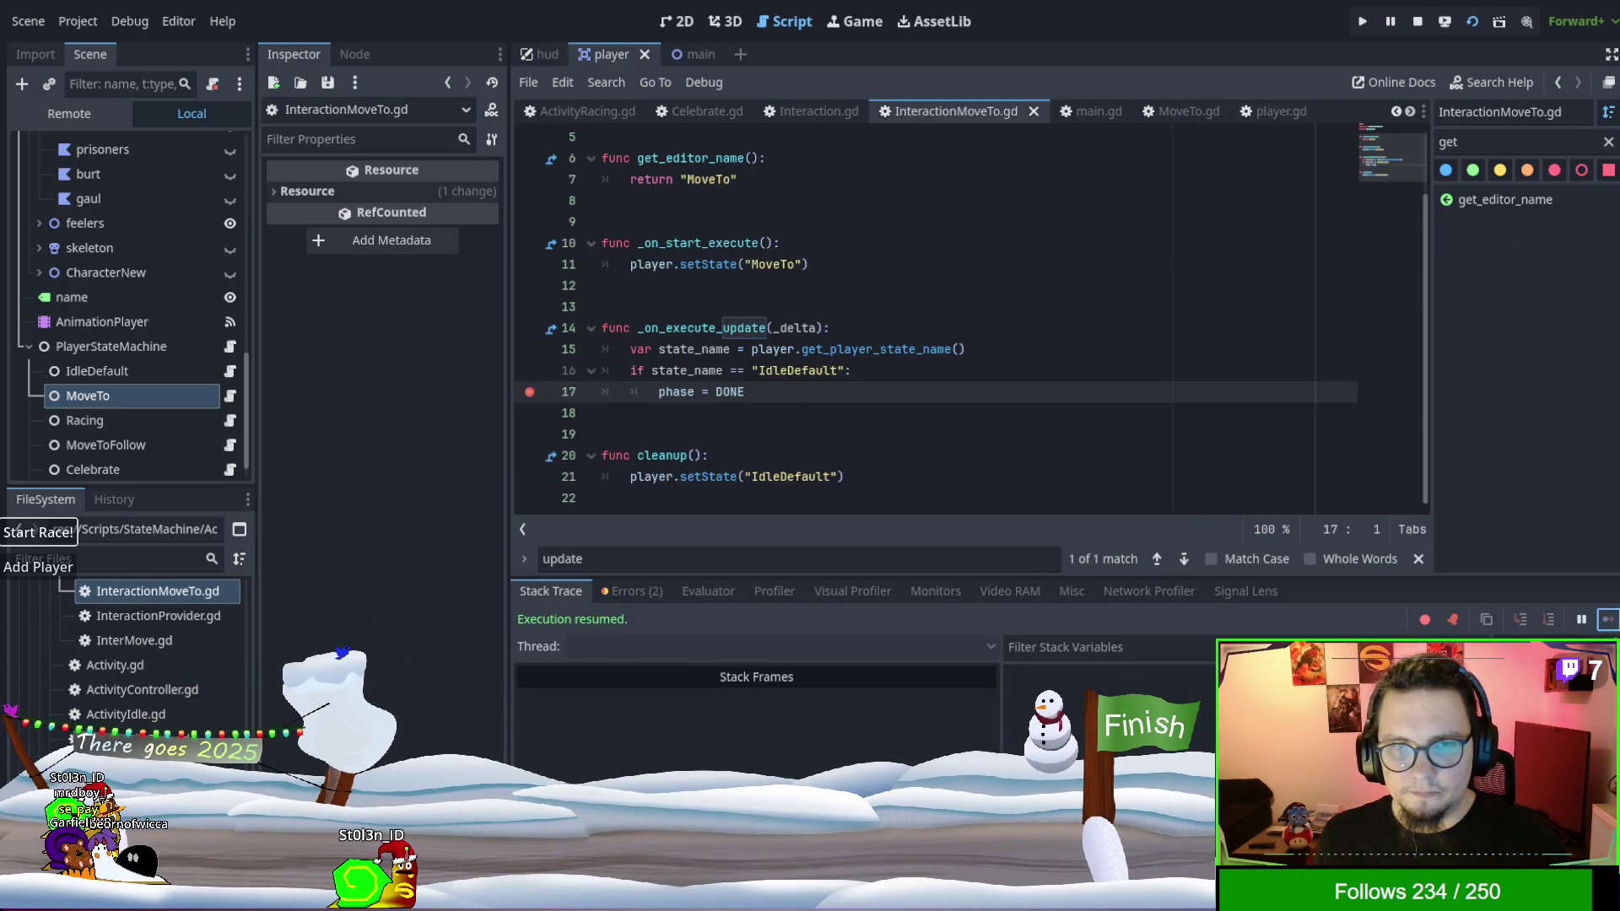
click(1606, 620)
click(1606, 622)
click(1606, 622)
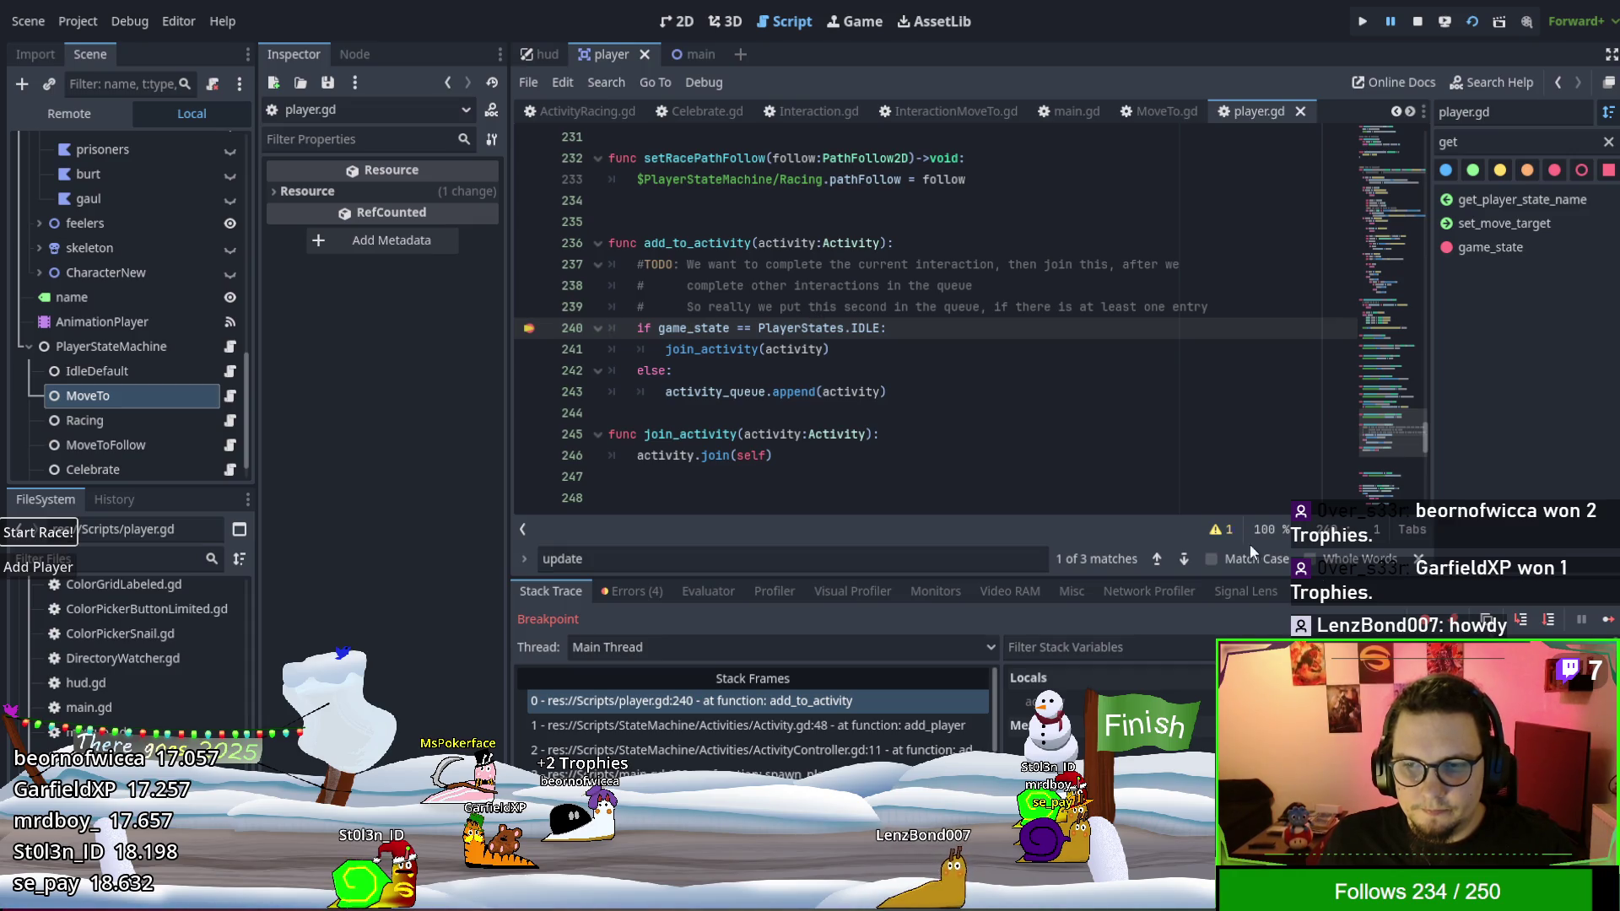
Inspect the current activity, then step from player.gd line 240 into ActivityRacing.gd join to line 39.
click(1029, 702)
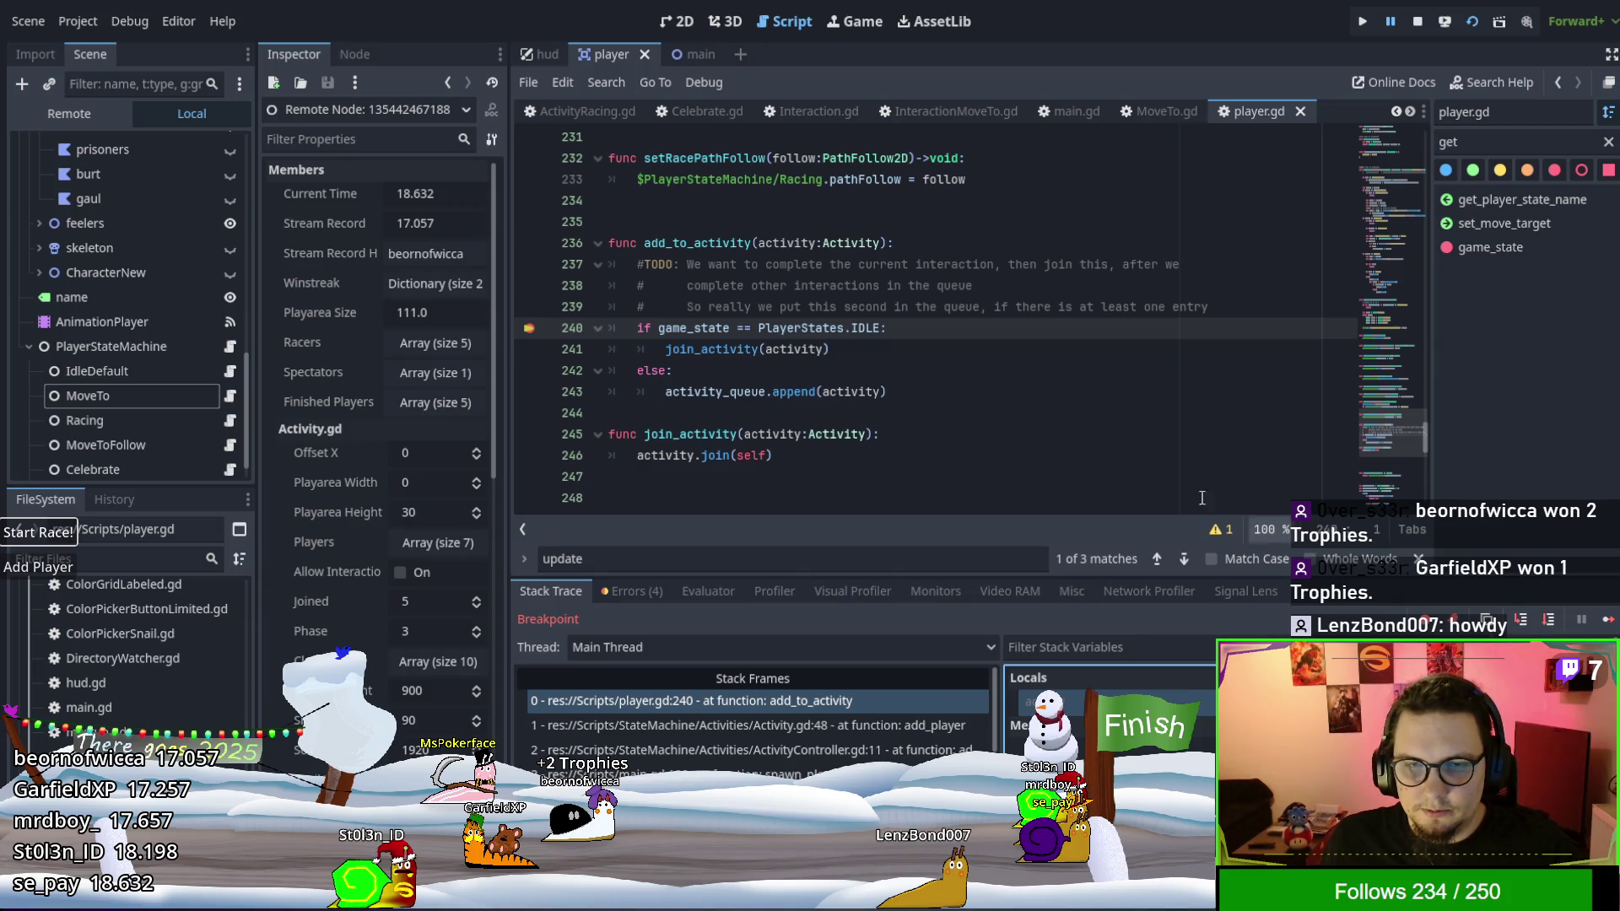
click(1527, 619)
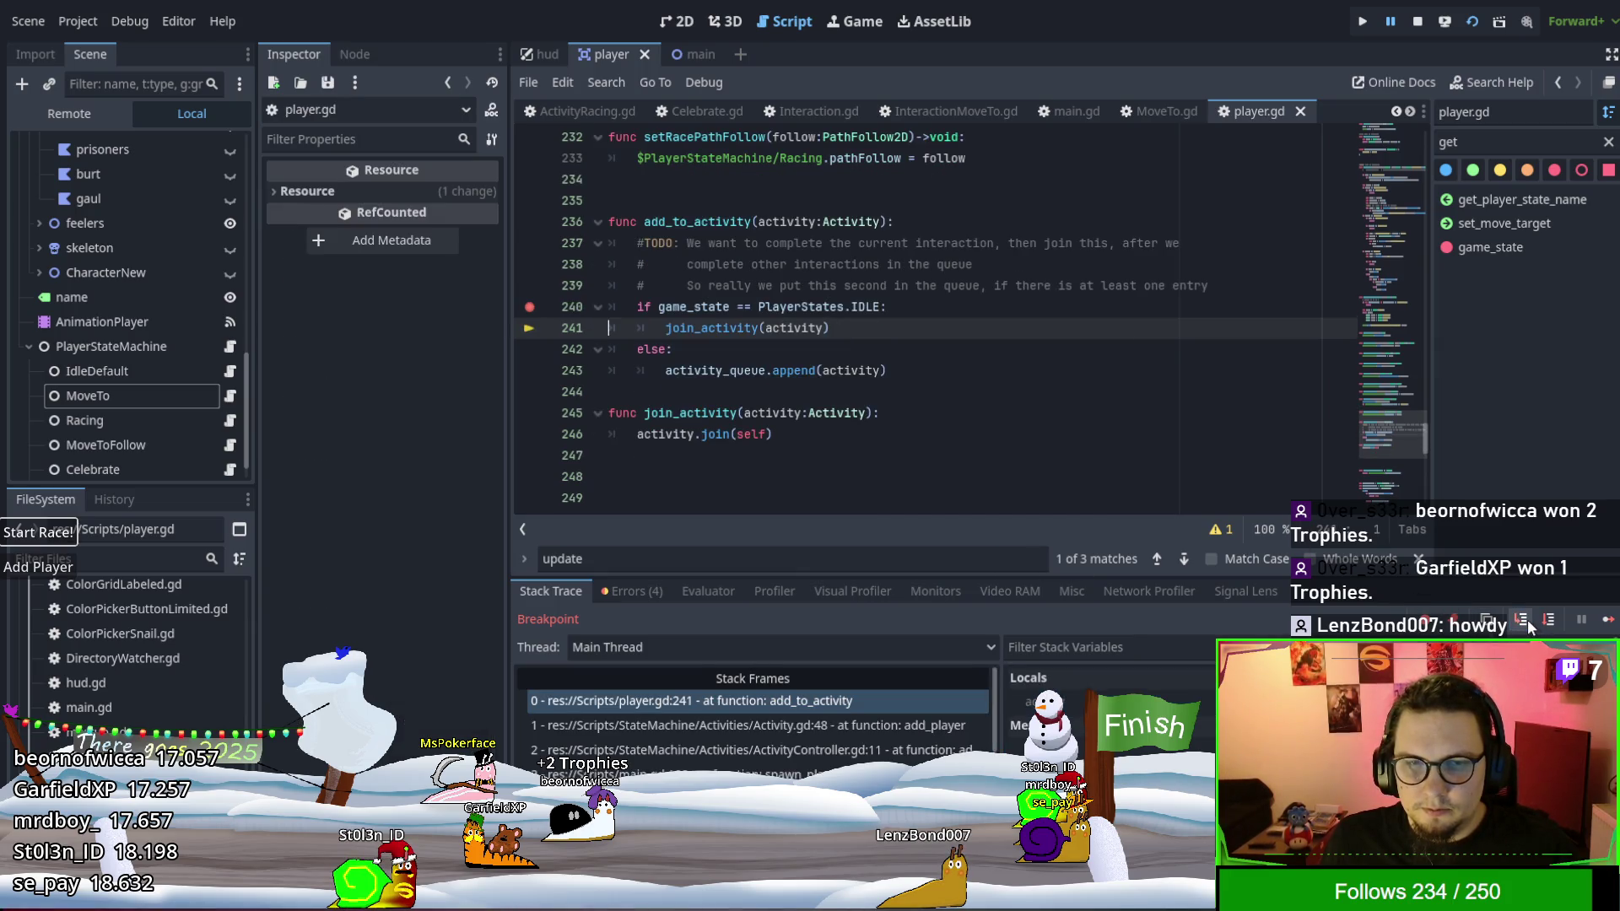
click(1523, 619)
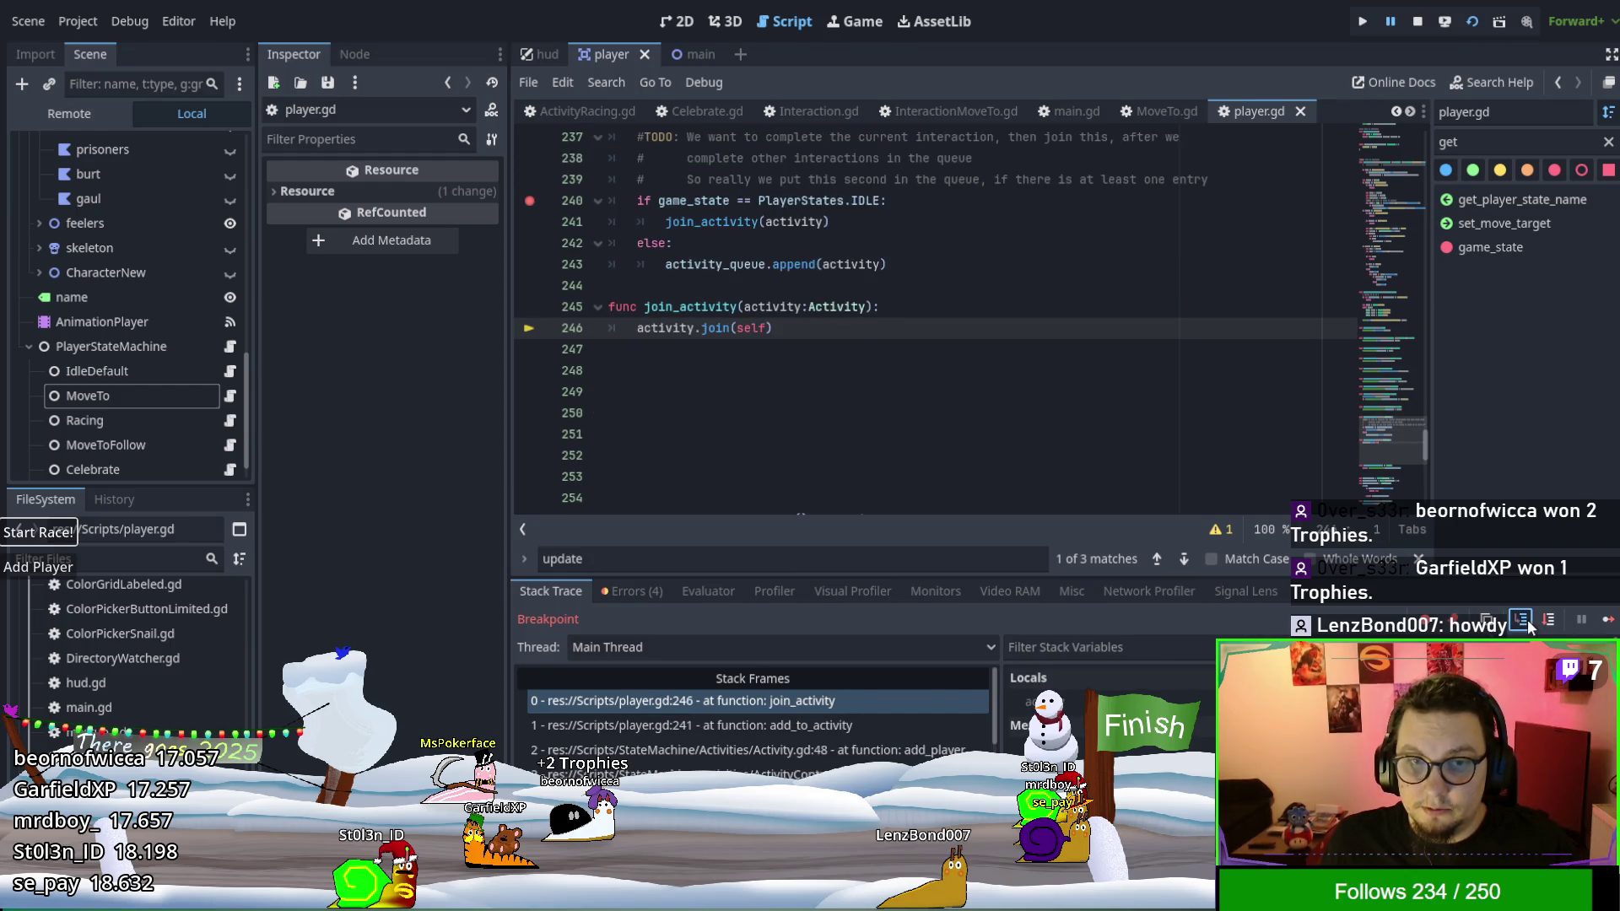
click(1523, 620)
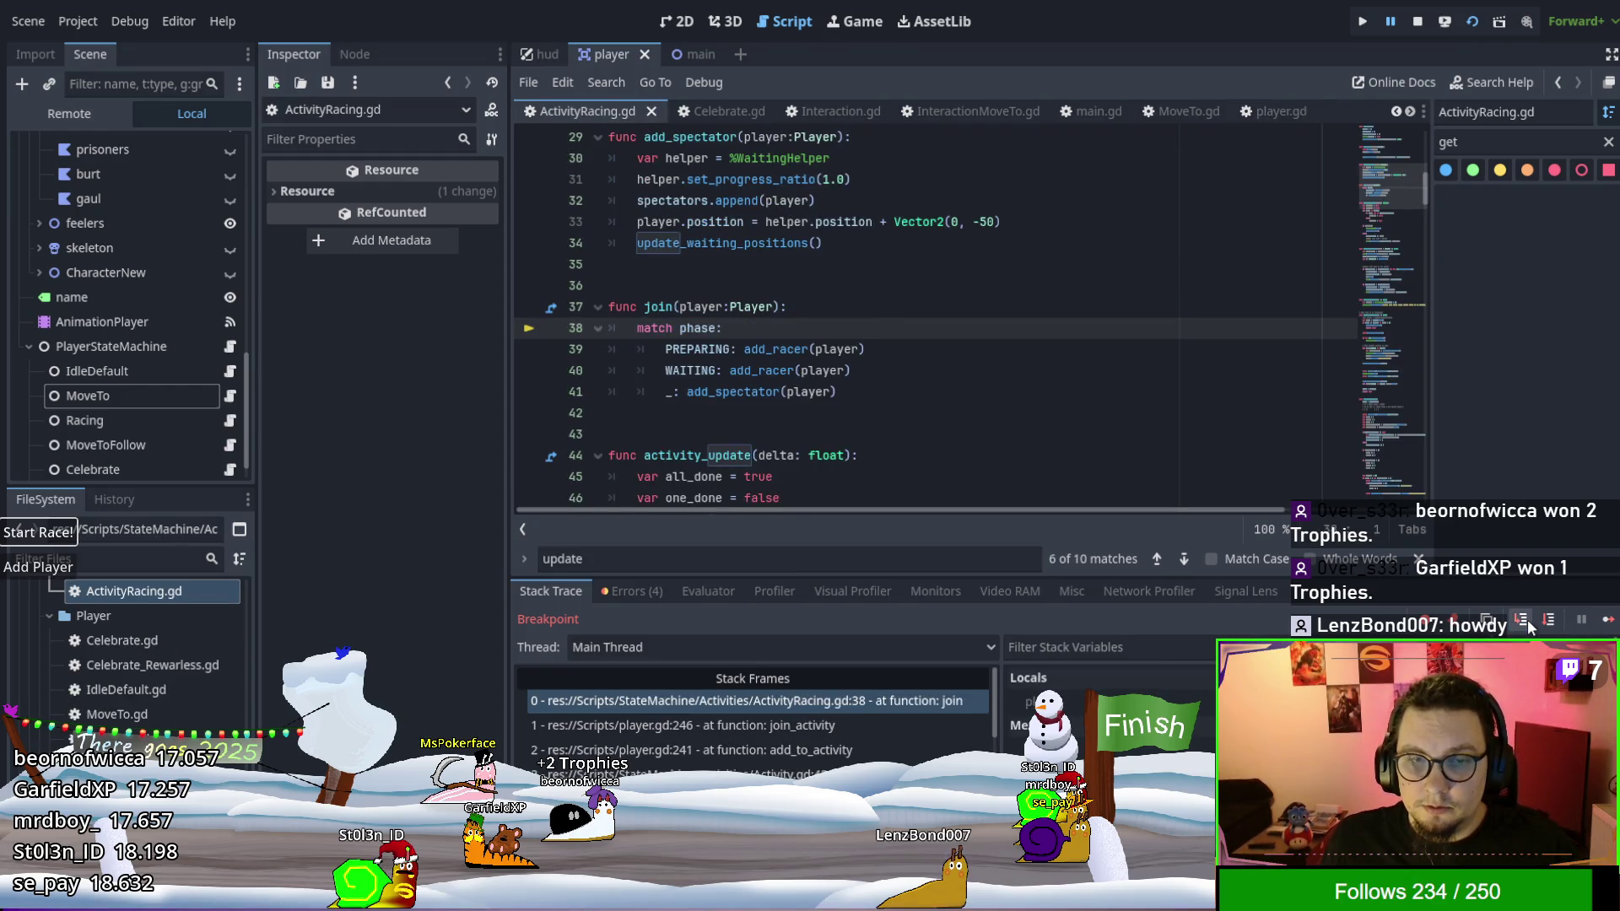
click(1527, 620)
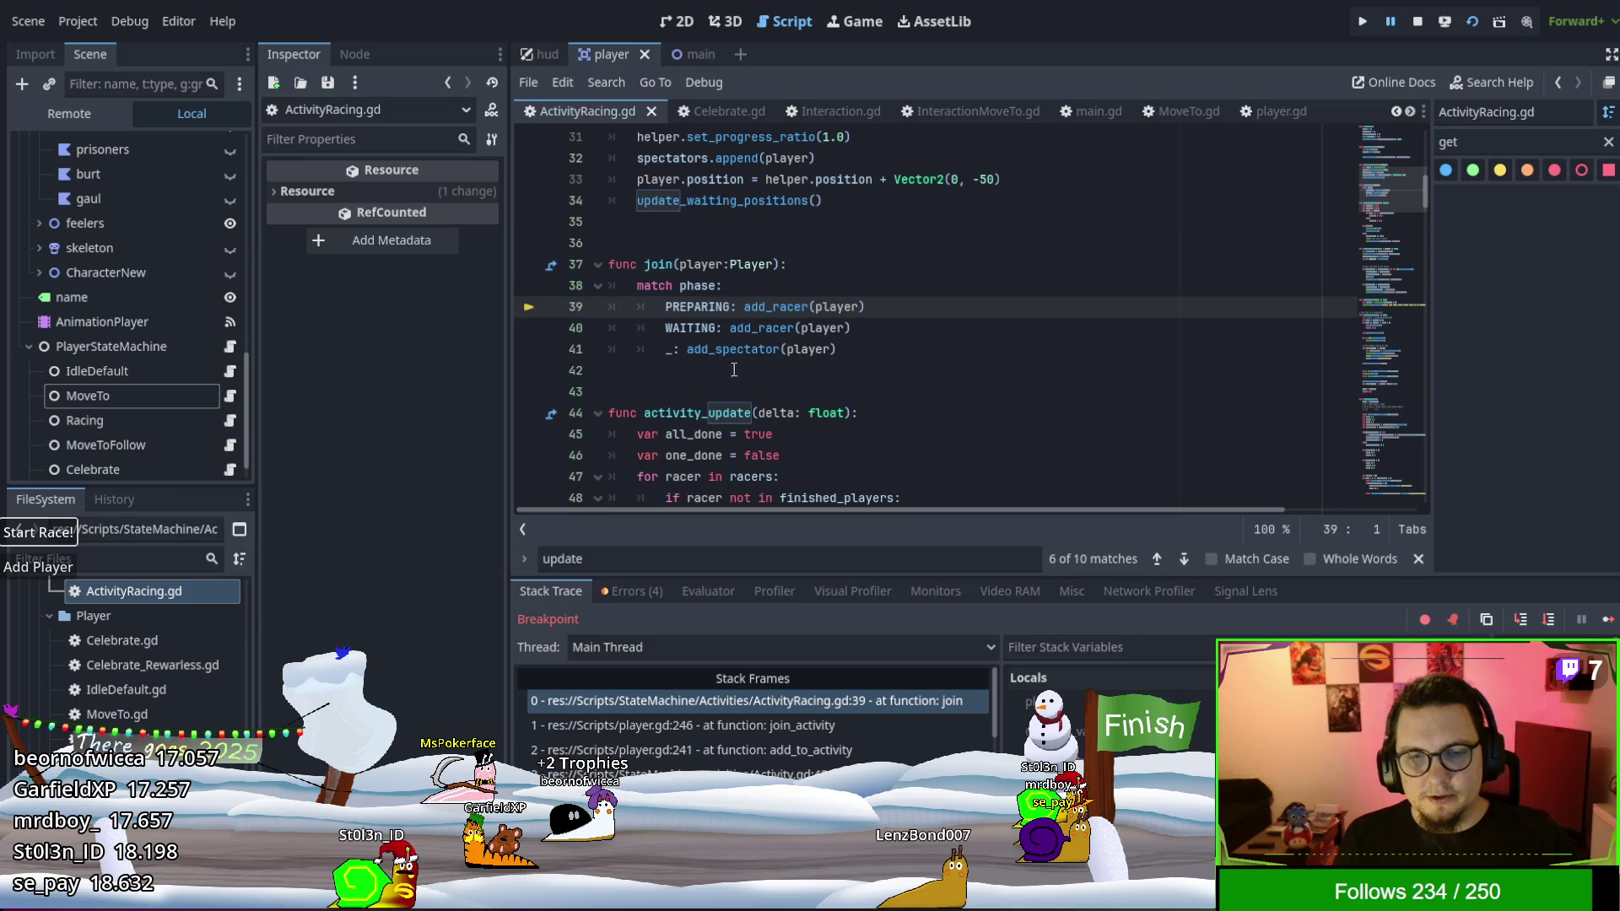
Stop the running game and review the Exit code in Activity.gd.
click(1417, 21)
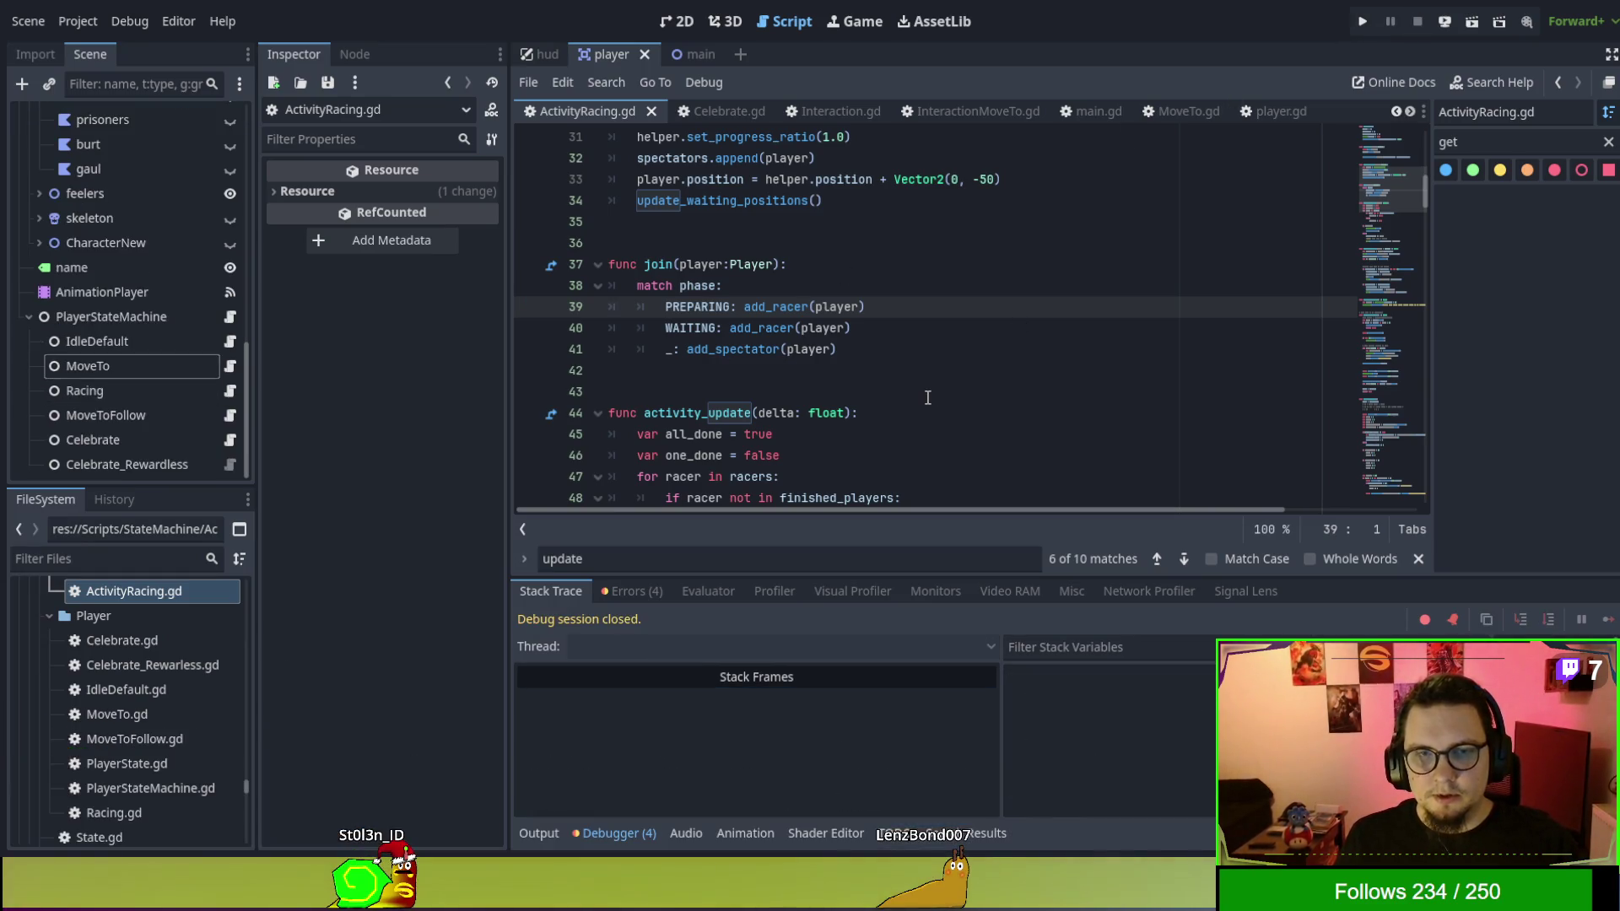
scroll(923, 395, up, 1)
scroll(692, 111, up, 3)
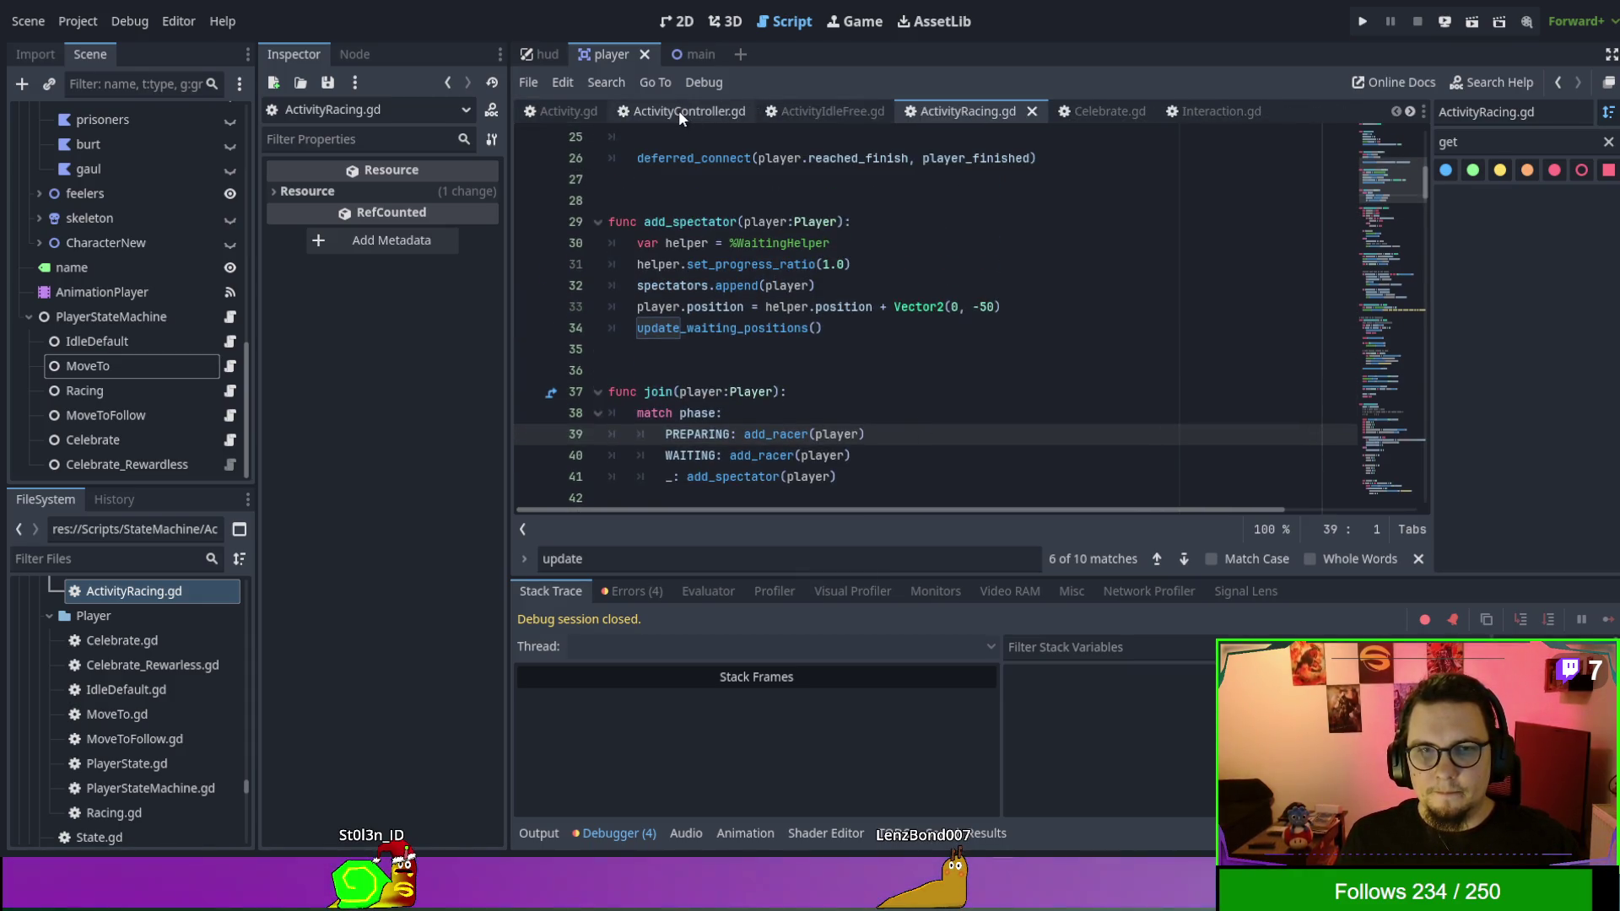
click(549, 105)
scroll(967, 374, down, 2)
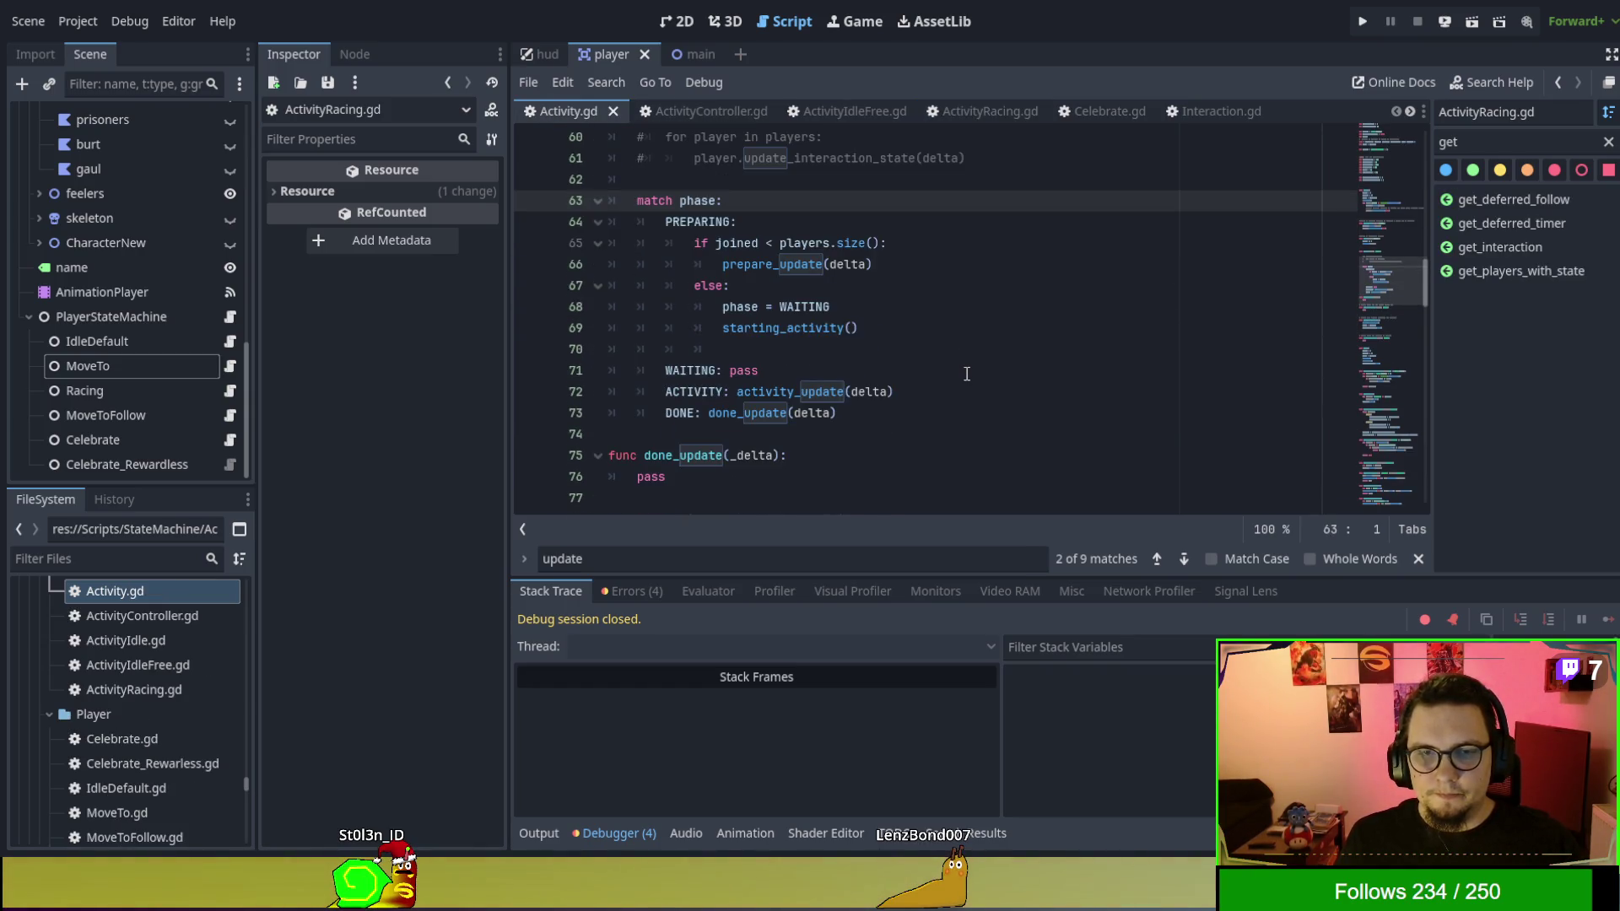
scroll(966, 373, up, 3)
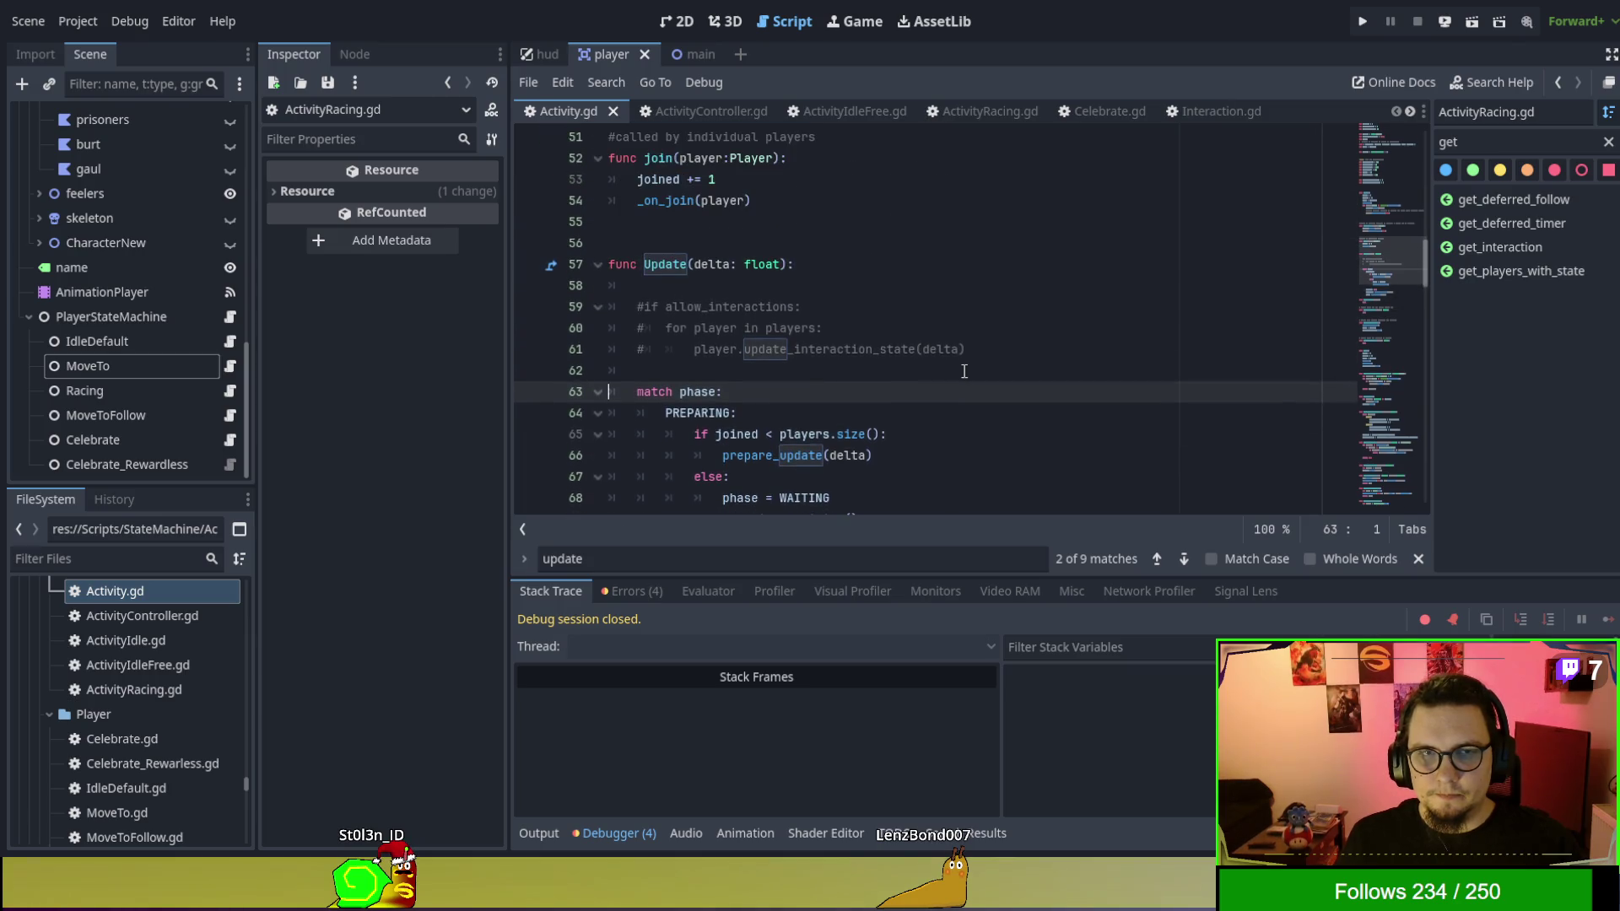
Search ActivityController.gd for 'join' around the player_interact code.
click(670, 102)
scroll(966, 377, down, 6)
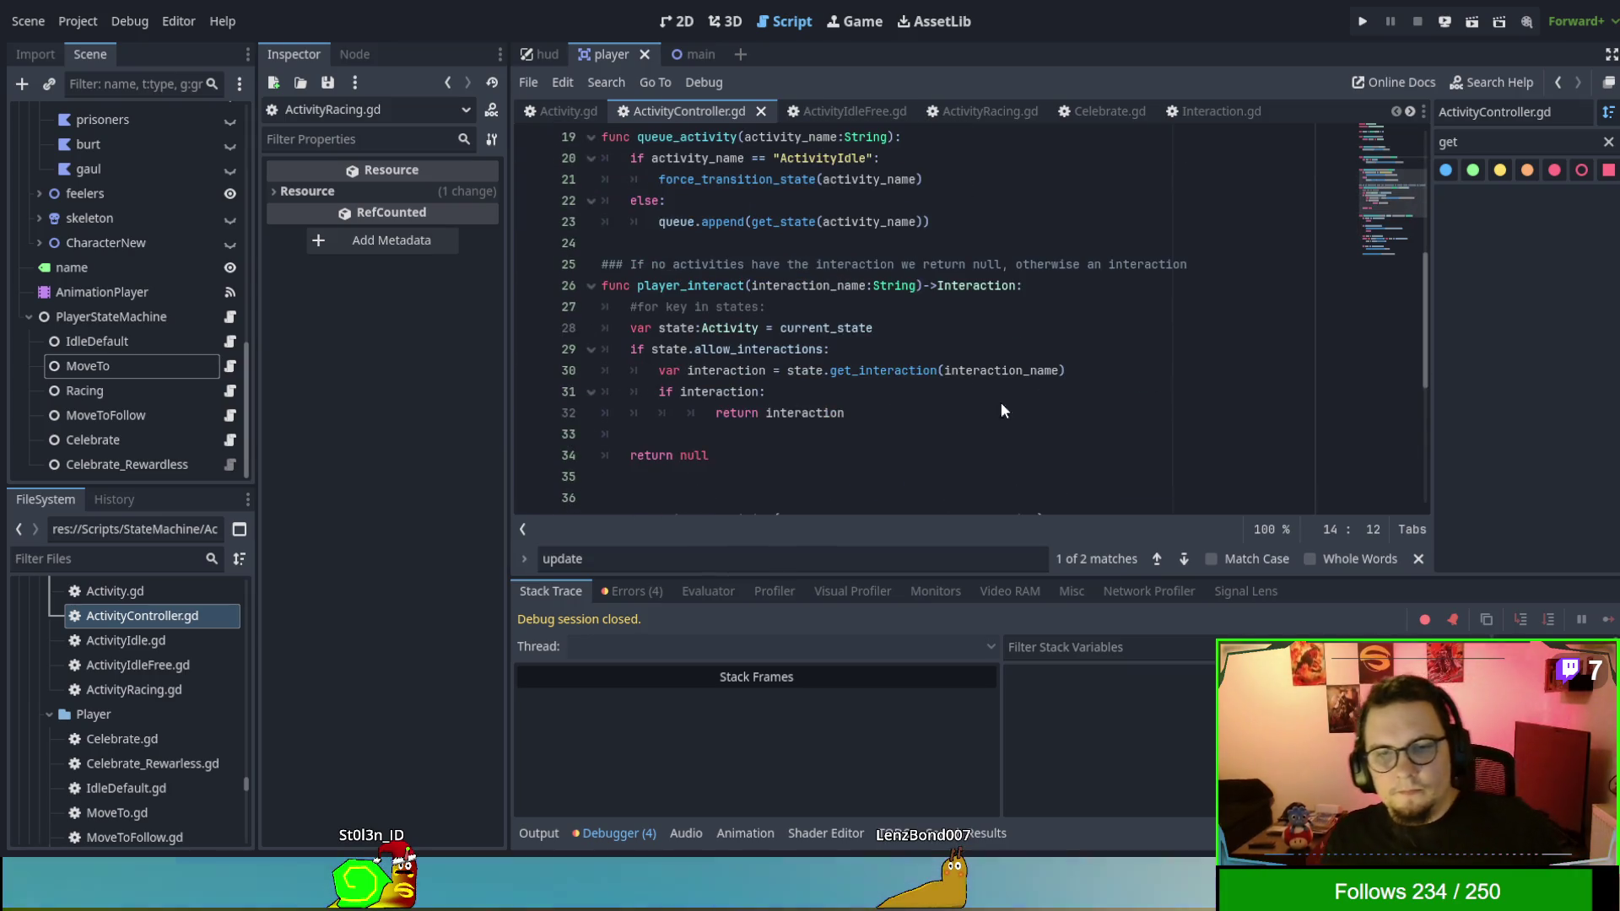
click(932, 417)
key(ctrl+f)
text(join)
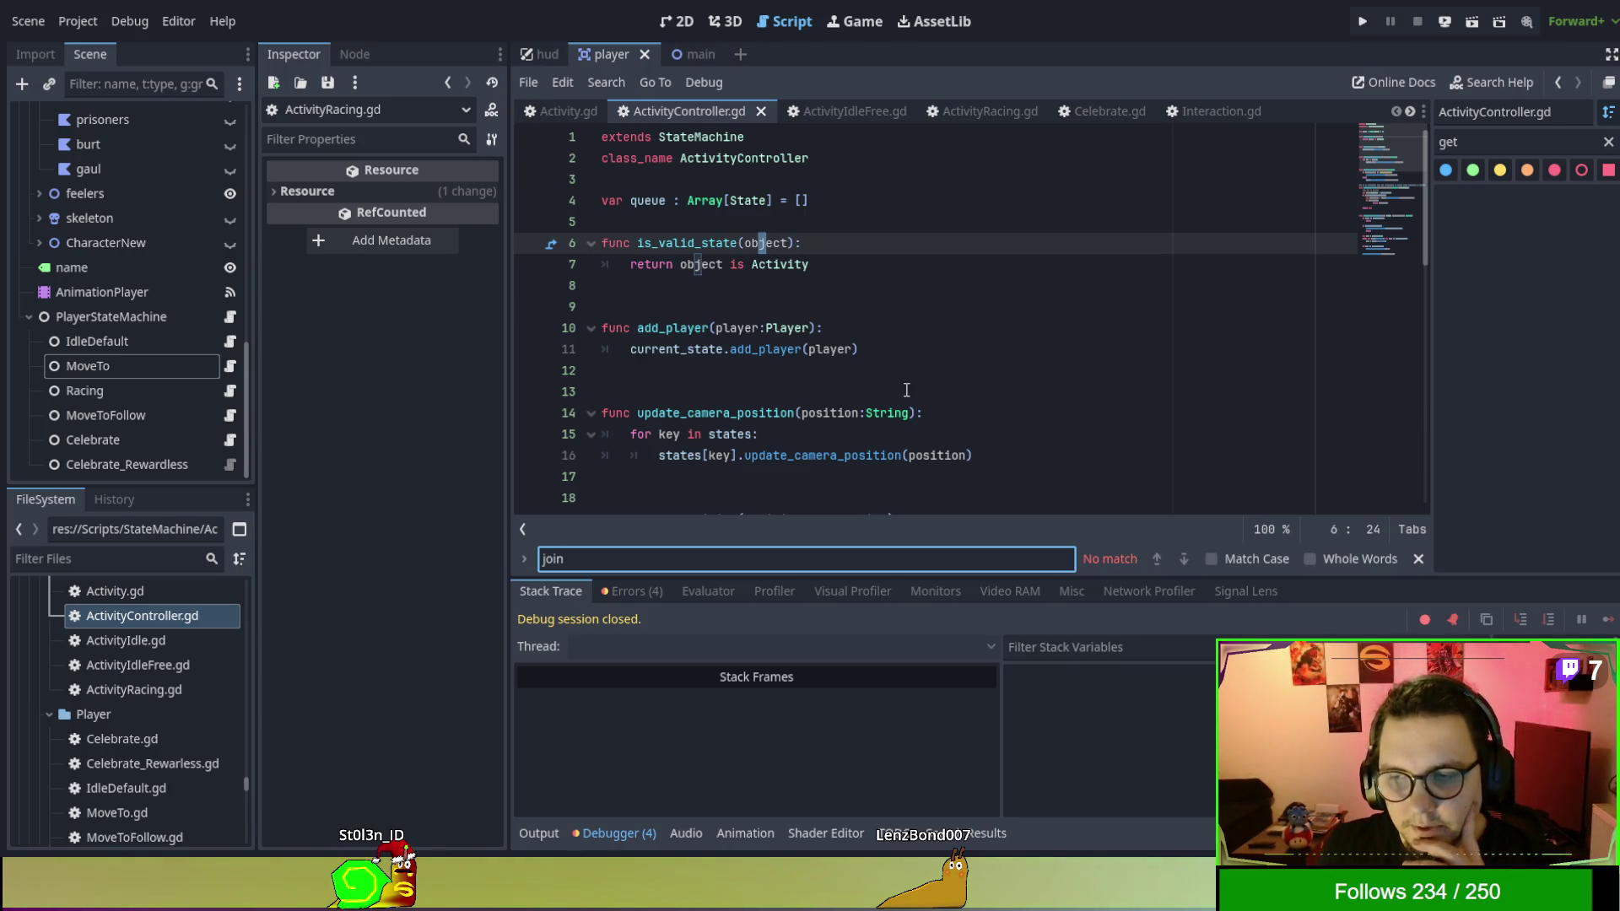
scroll(906, 389, down, 3)
scroll(927, 379, down, 5)
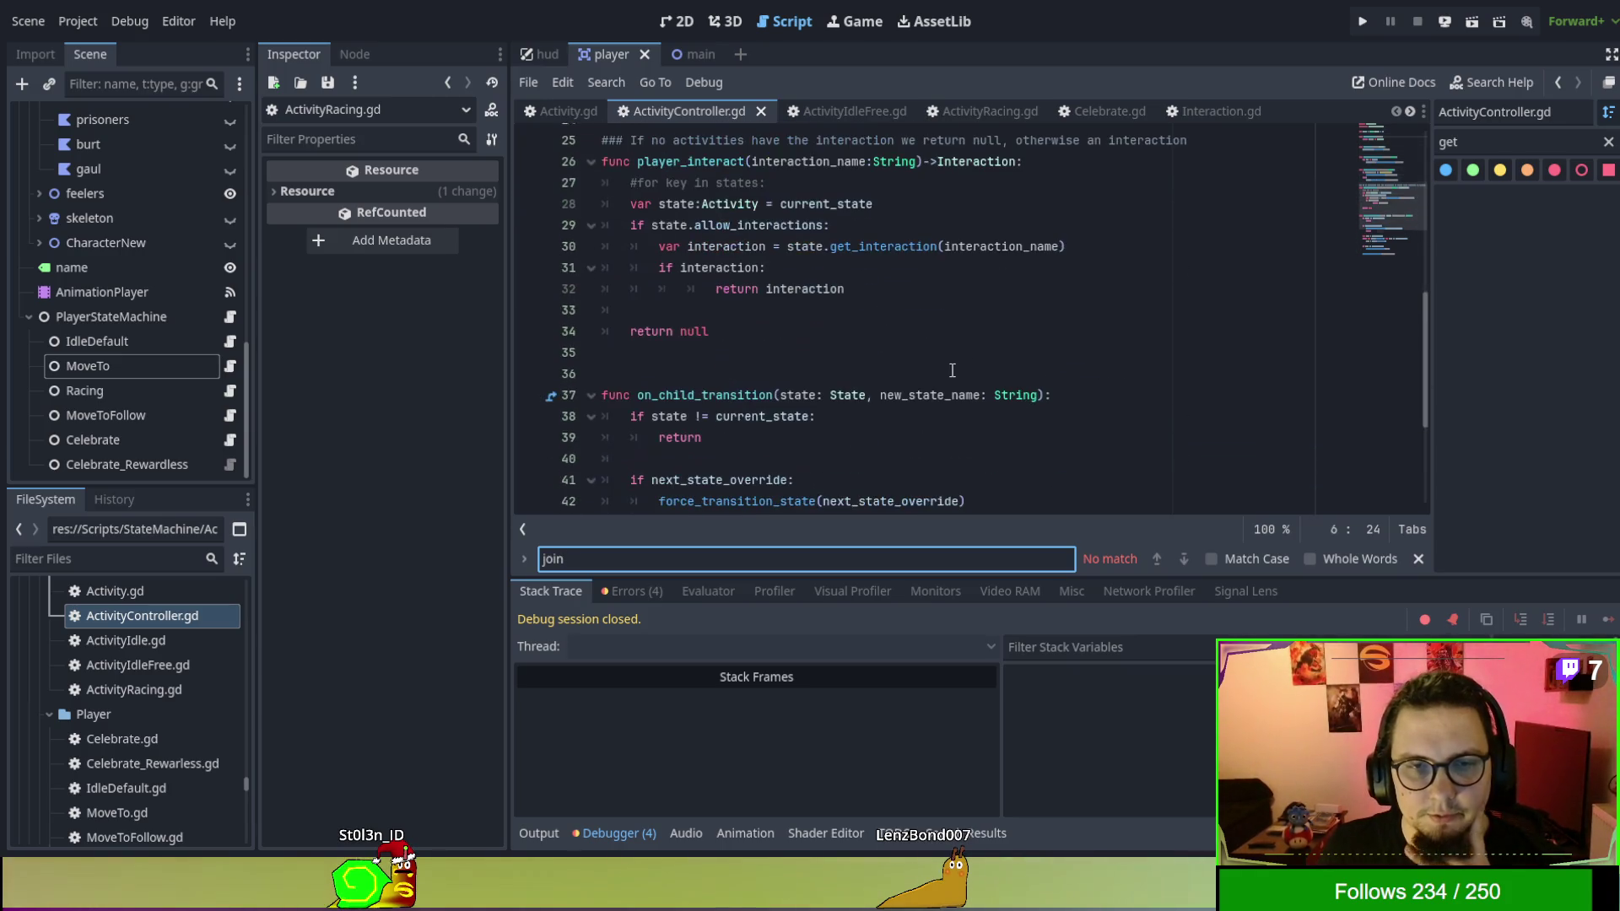
scroll(949, 367, down, 4)
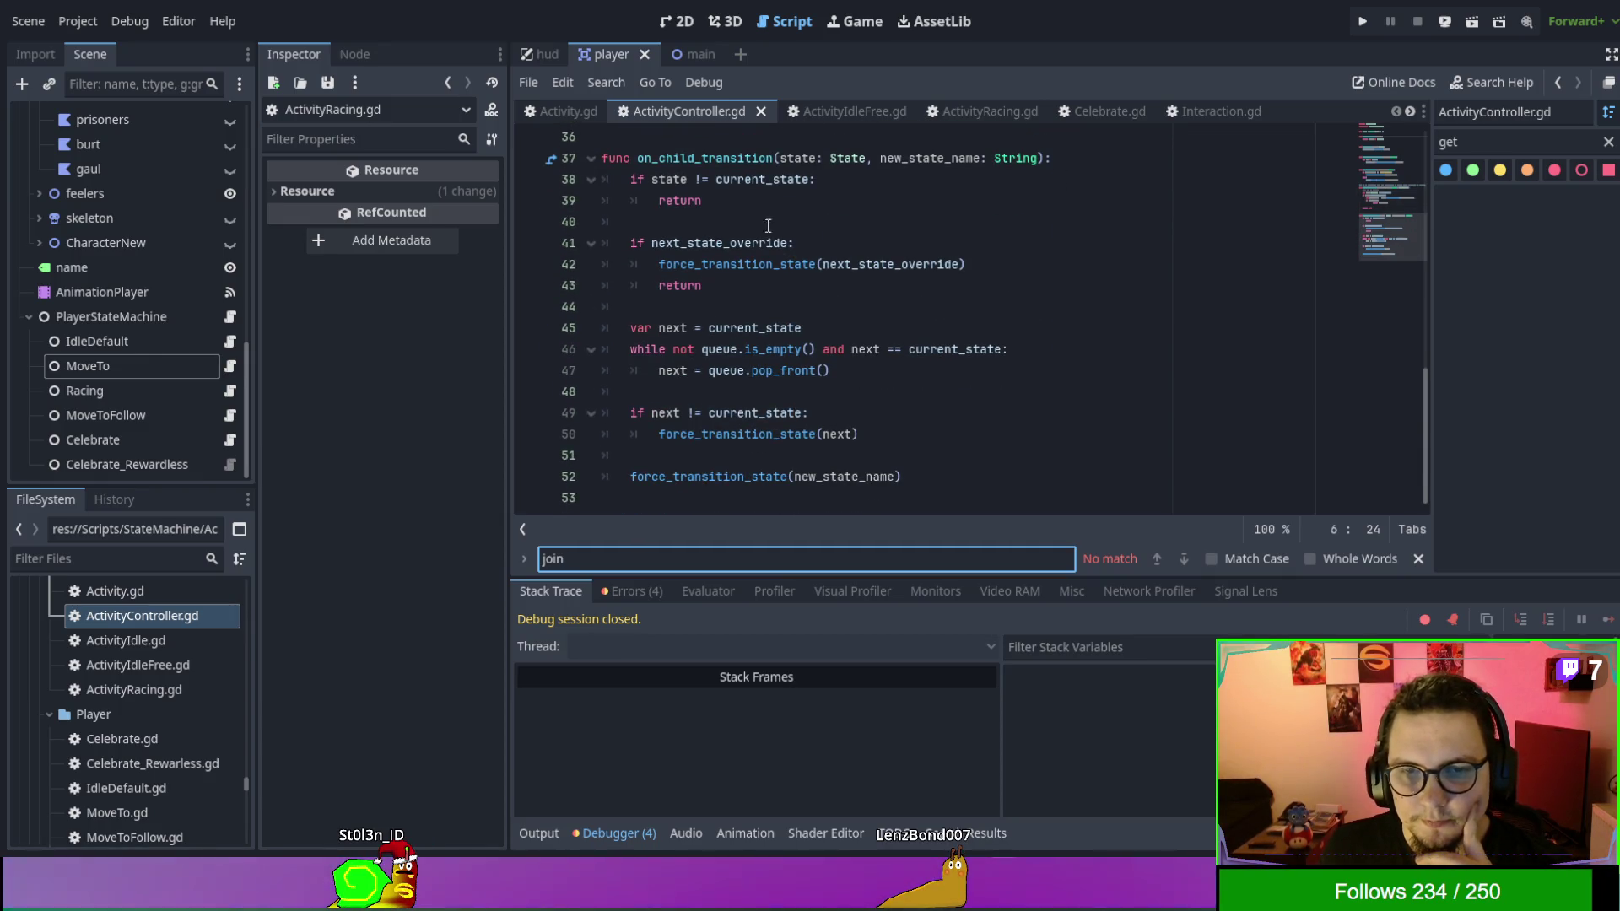
Review on_cleanup and get_players_with_state in Activity.gd and run a project-wide search for join.
click(533, 109)
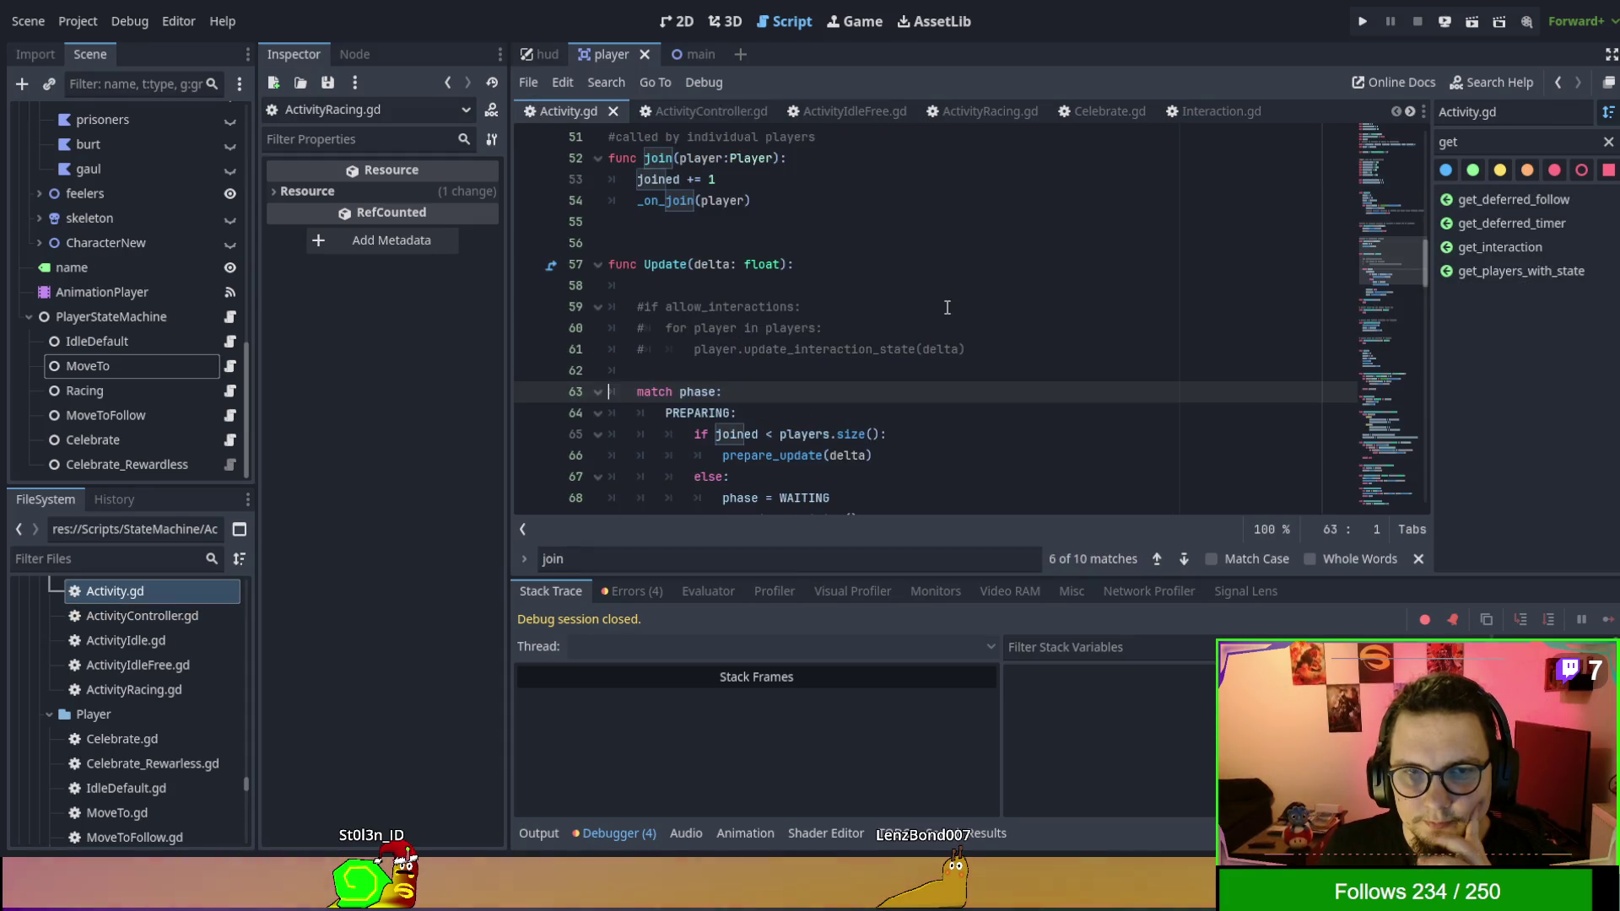
scroll(948, 308, down, 3)
scroll(947, 308, down, 5)
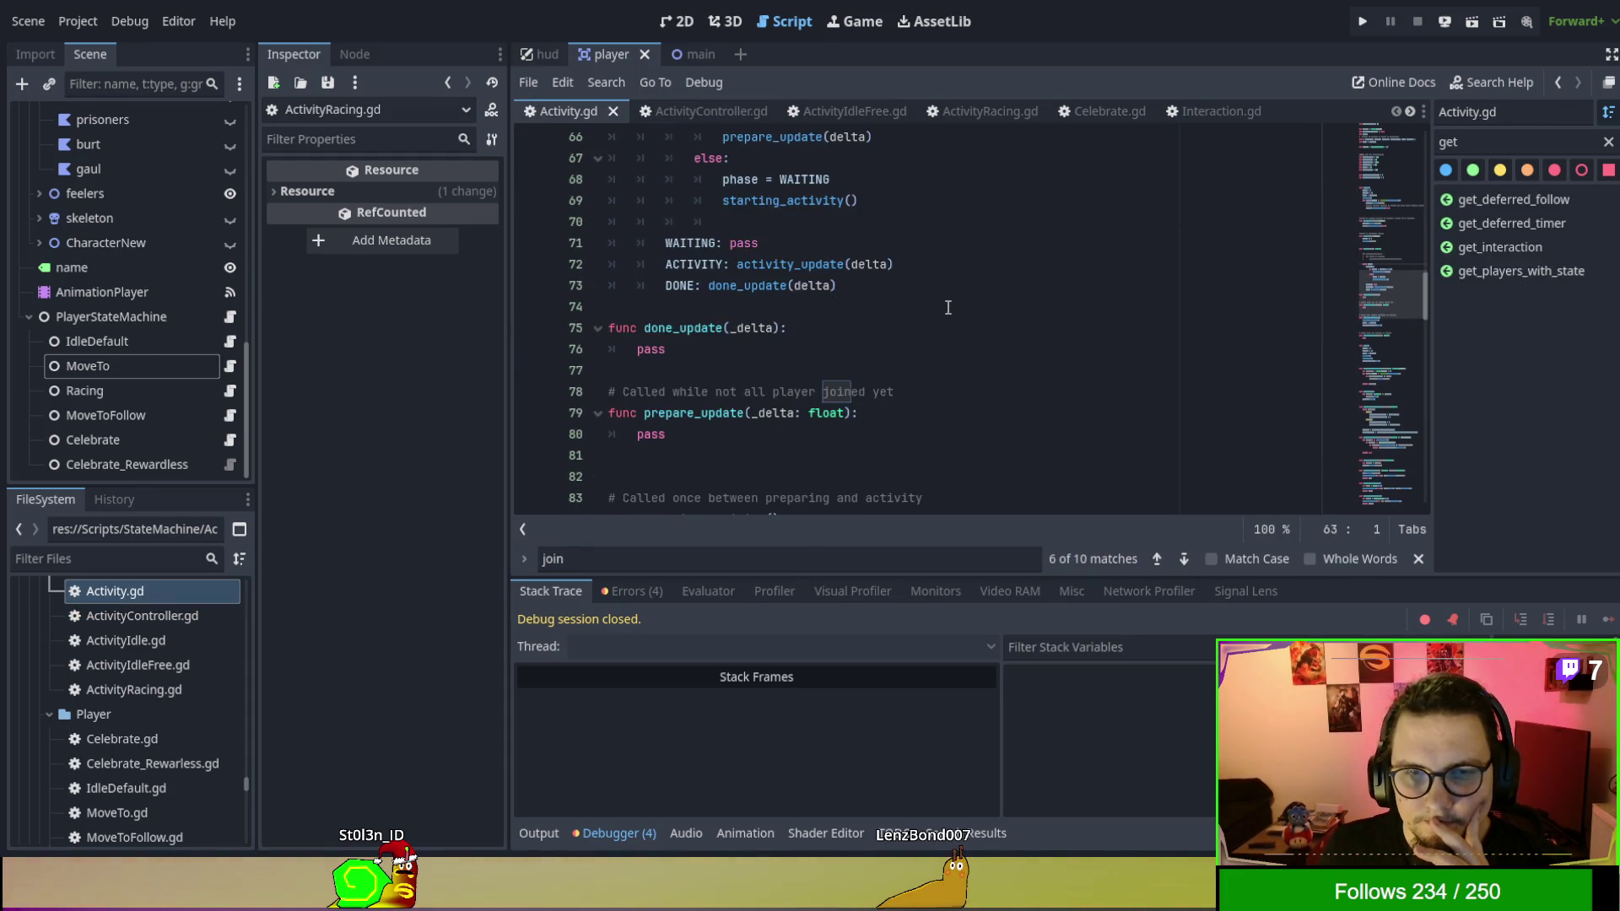
scroll(948, 308, down, 7)
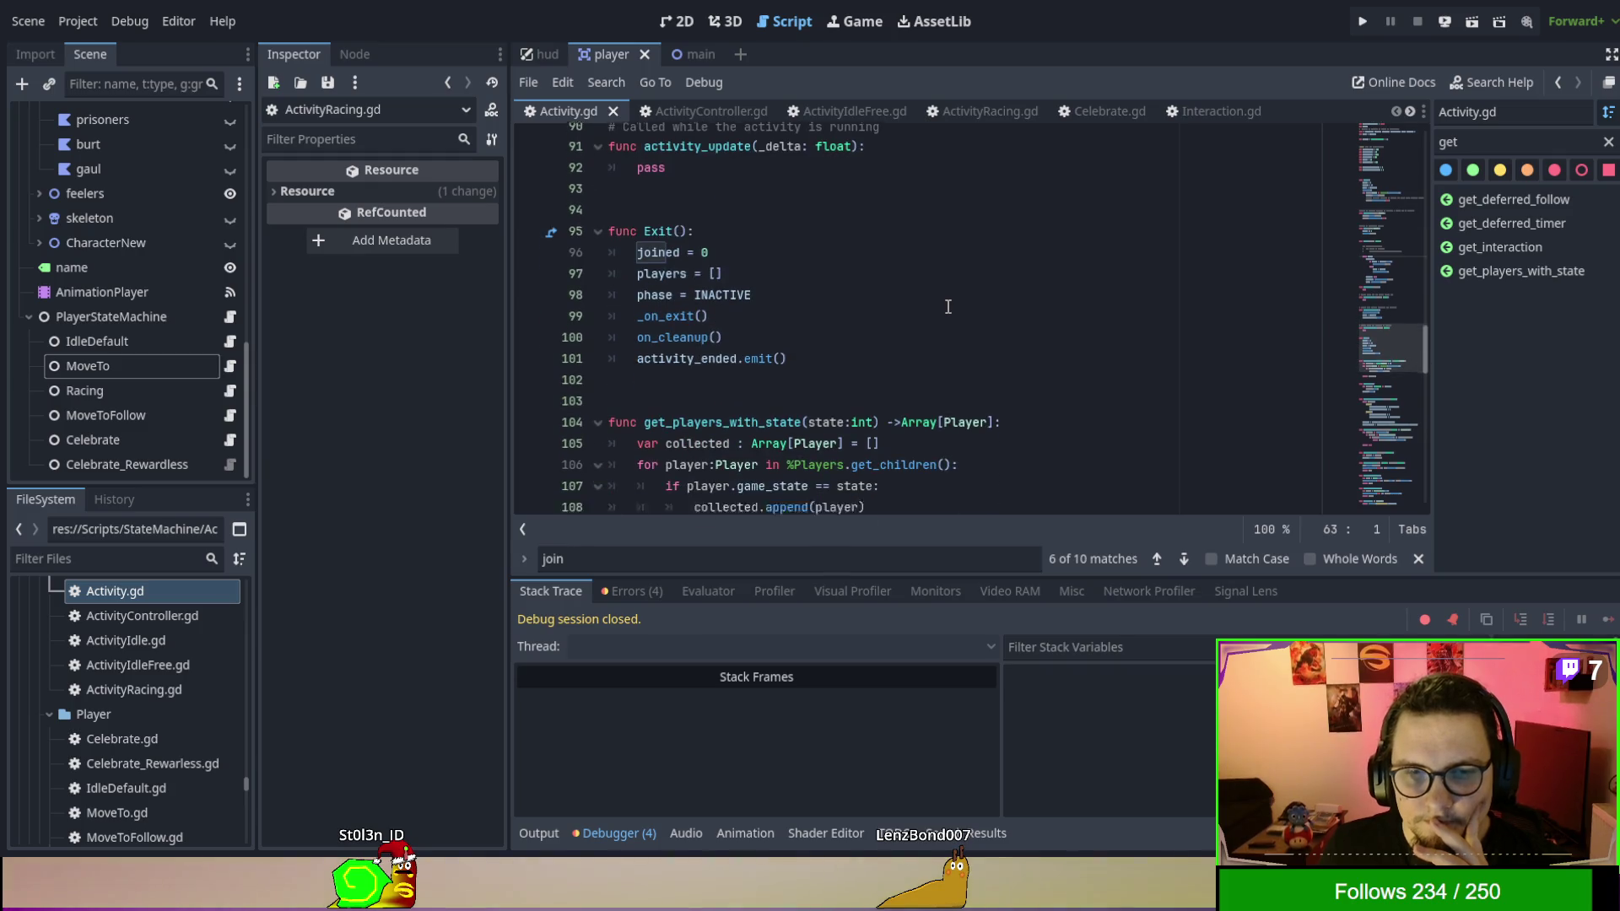
click(944, 306)
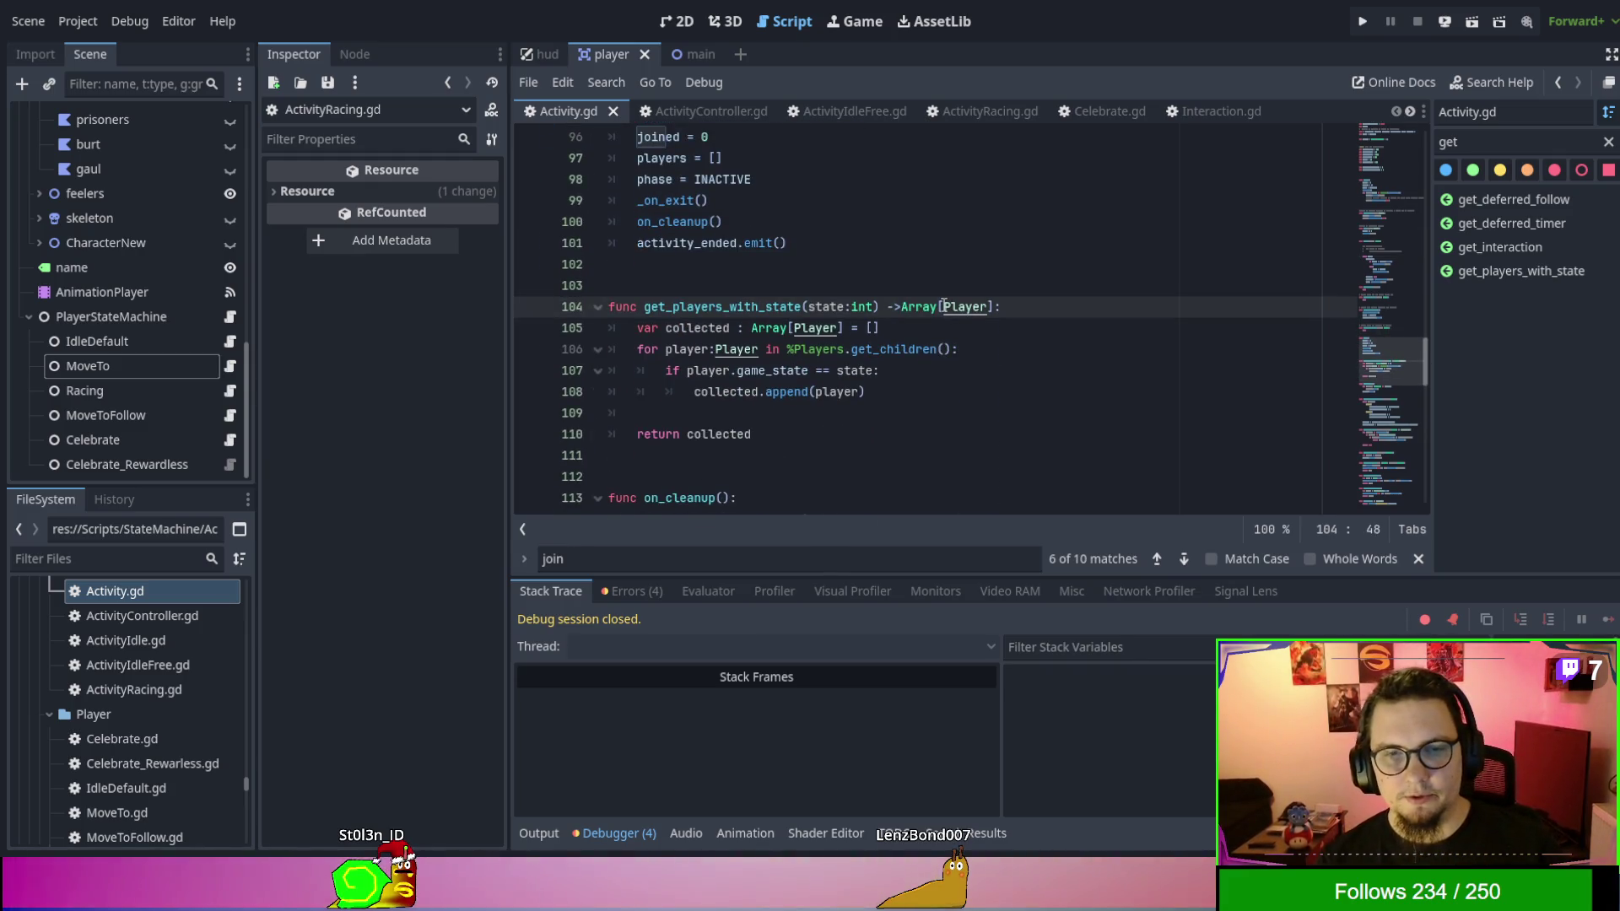
key(ctrl+shift+f)
key(Return)
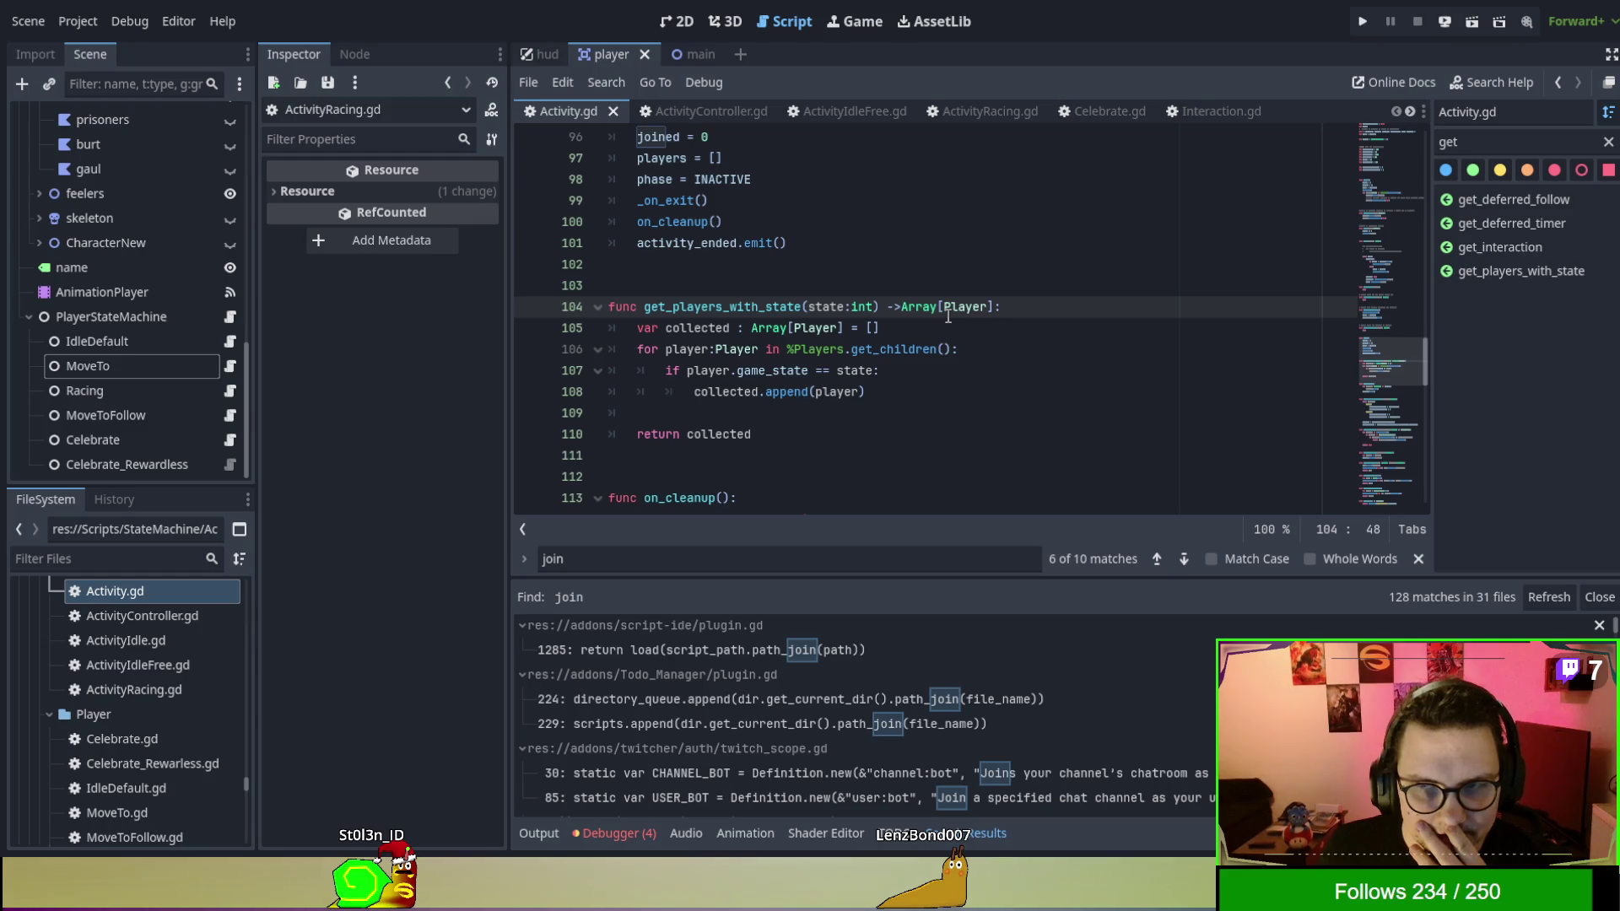
click(1591, 615)
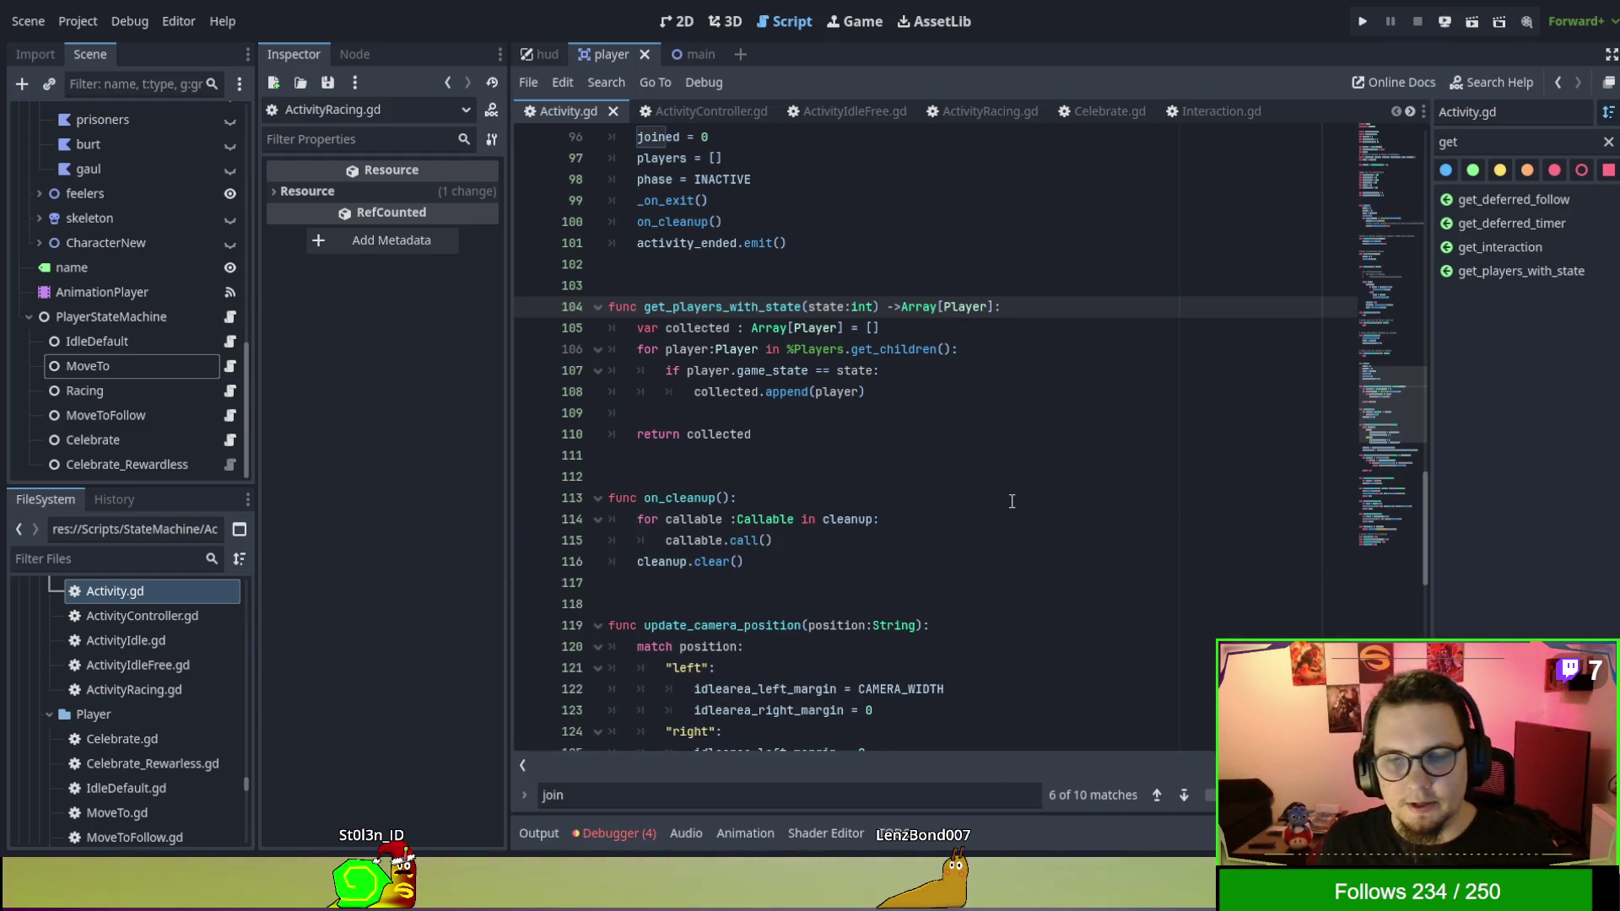
scroll(1011, 501, down, 5)
scroll(1013, 502, down, 3)
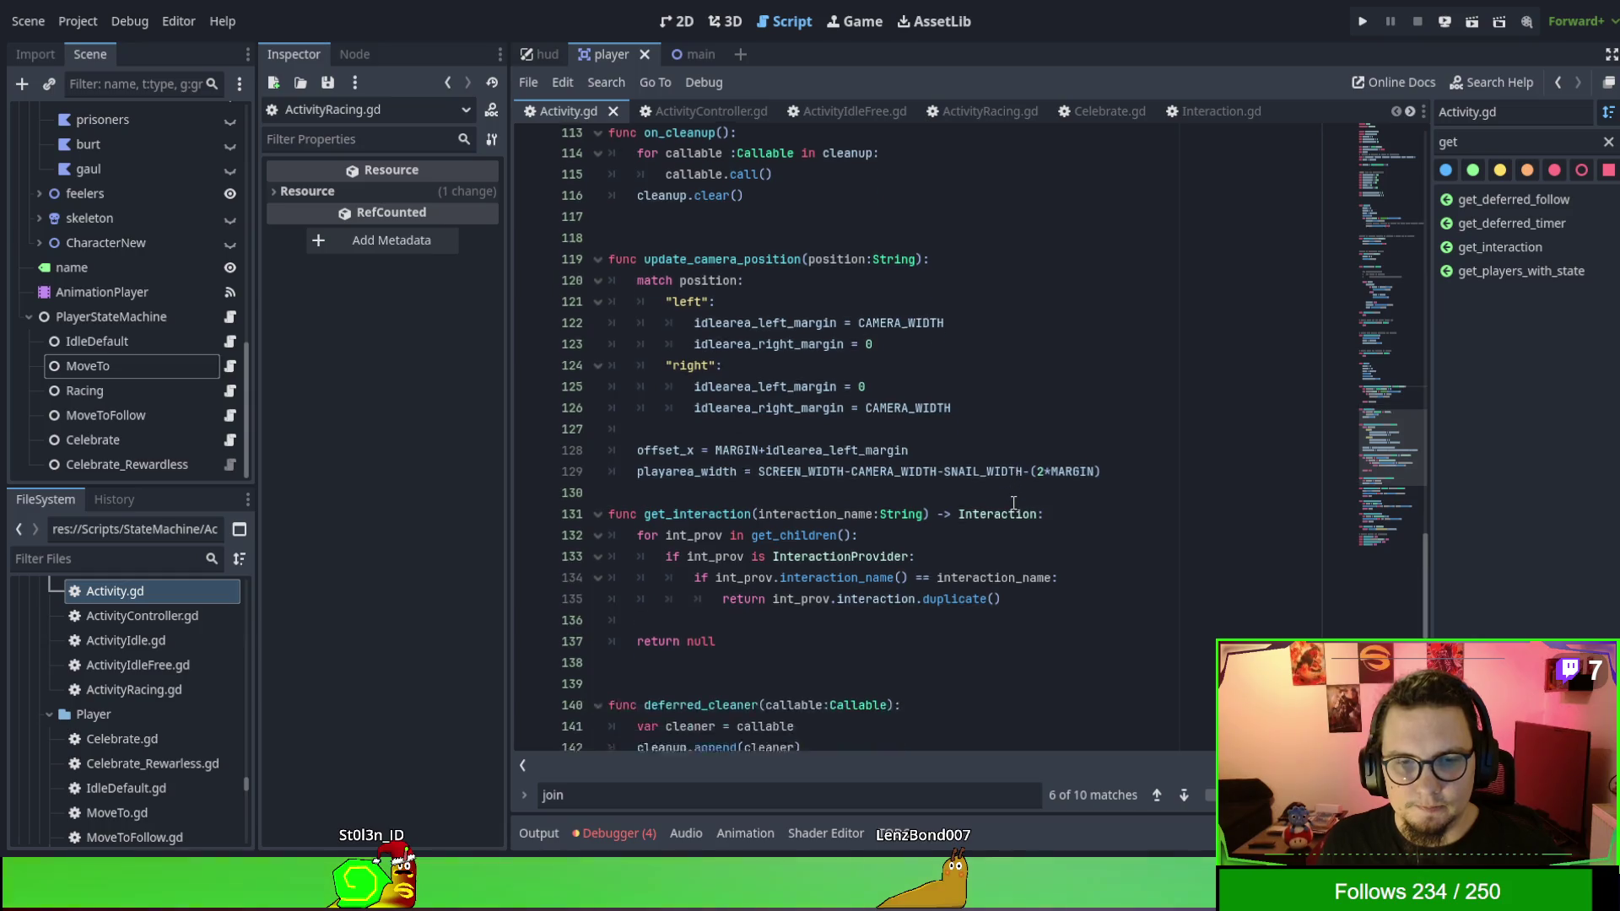
click(703, 114)
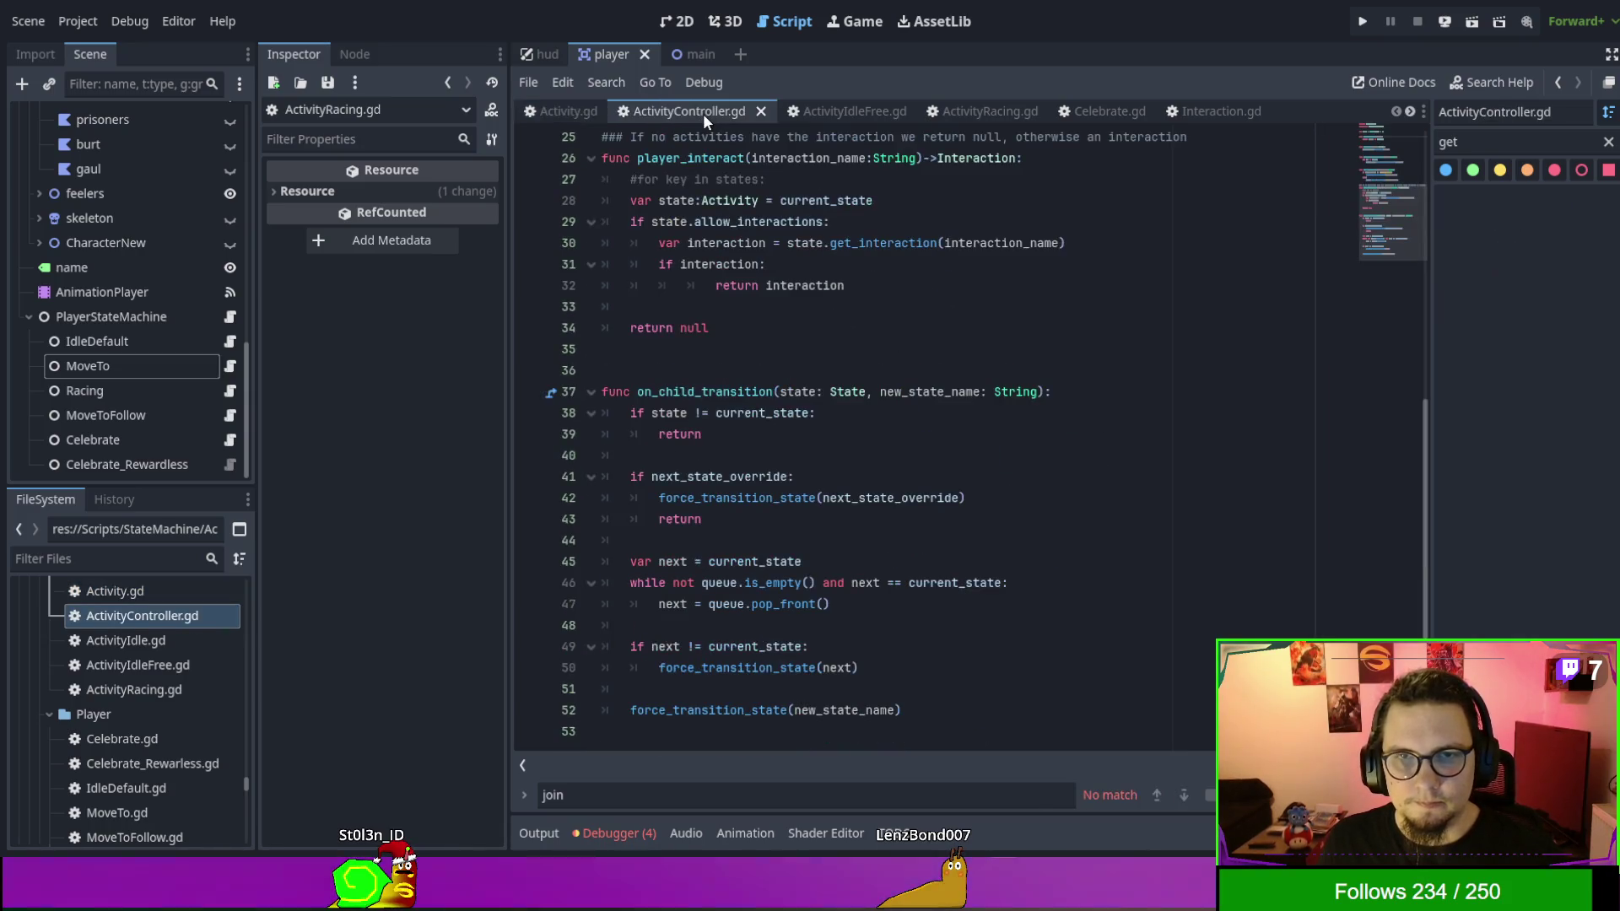
Jump to the join function in Activity.gd by filtering methods for 'join'.
click(531, 118)
scroll(791, 343, up, 15)
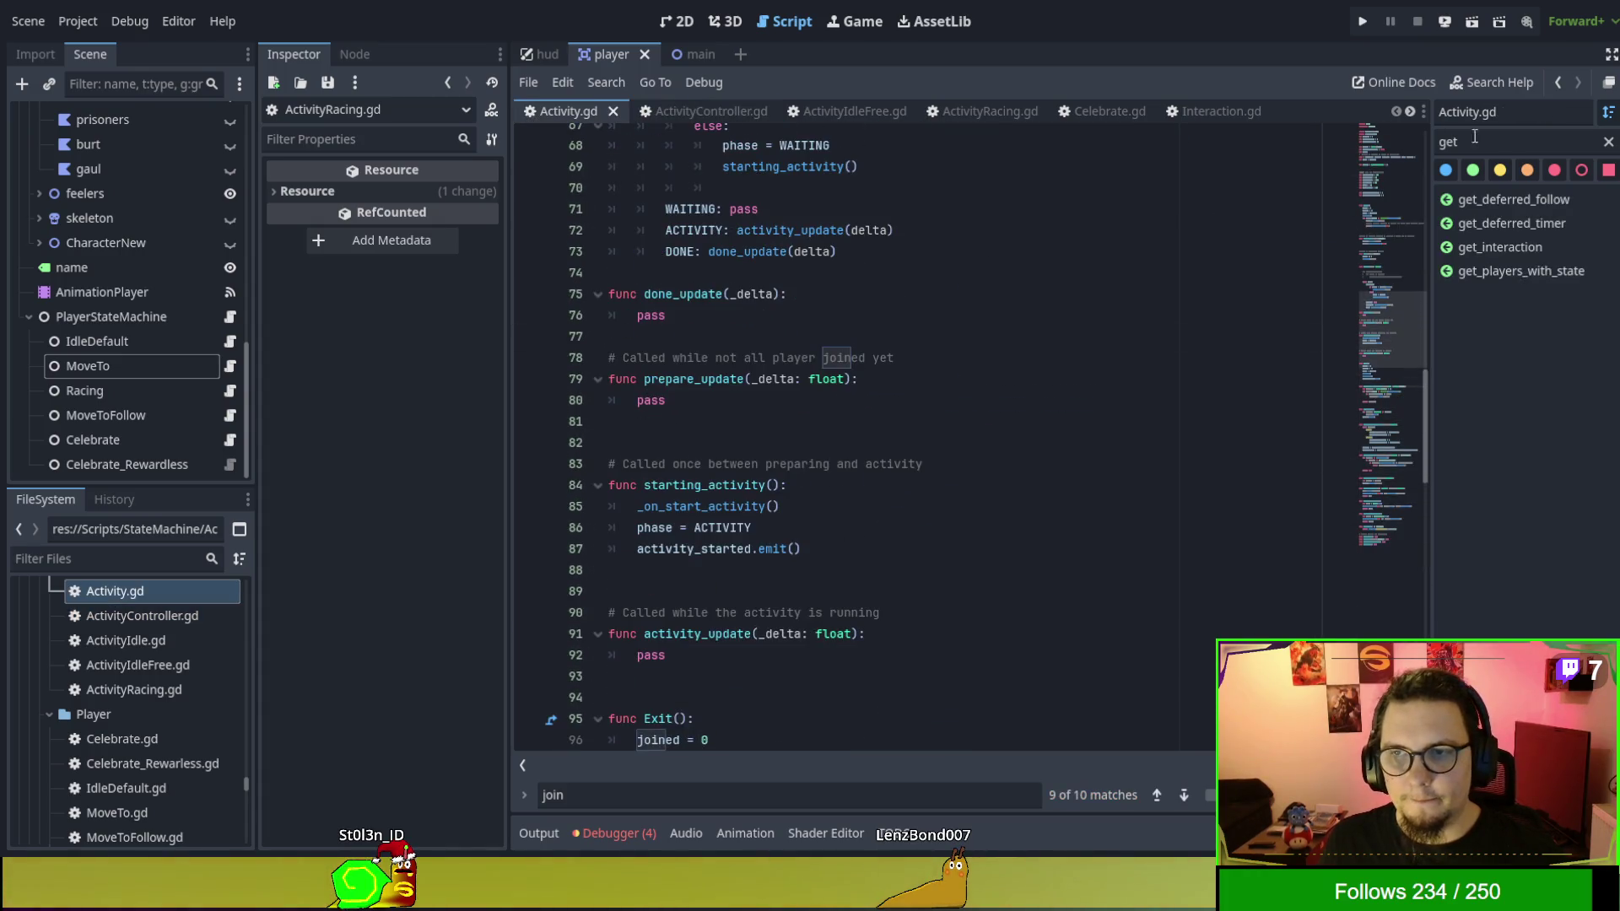
text(join)
key(Return)
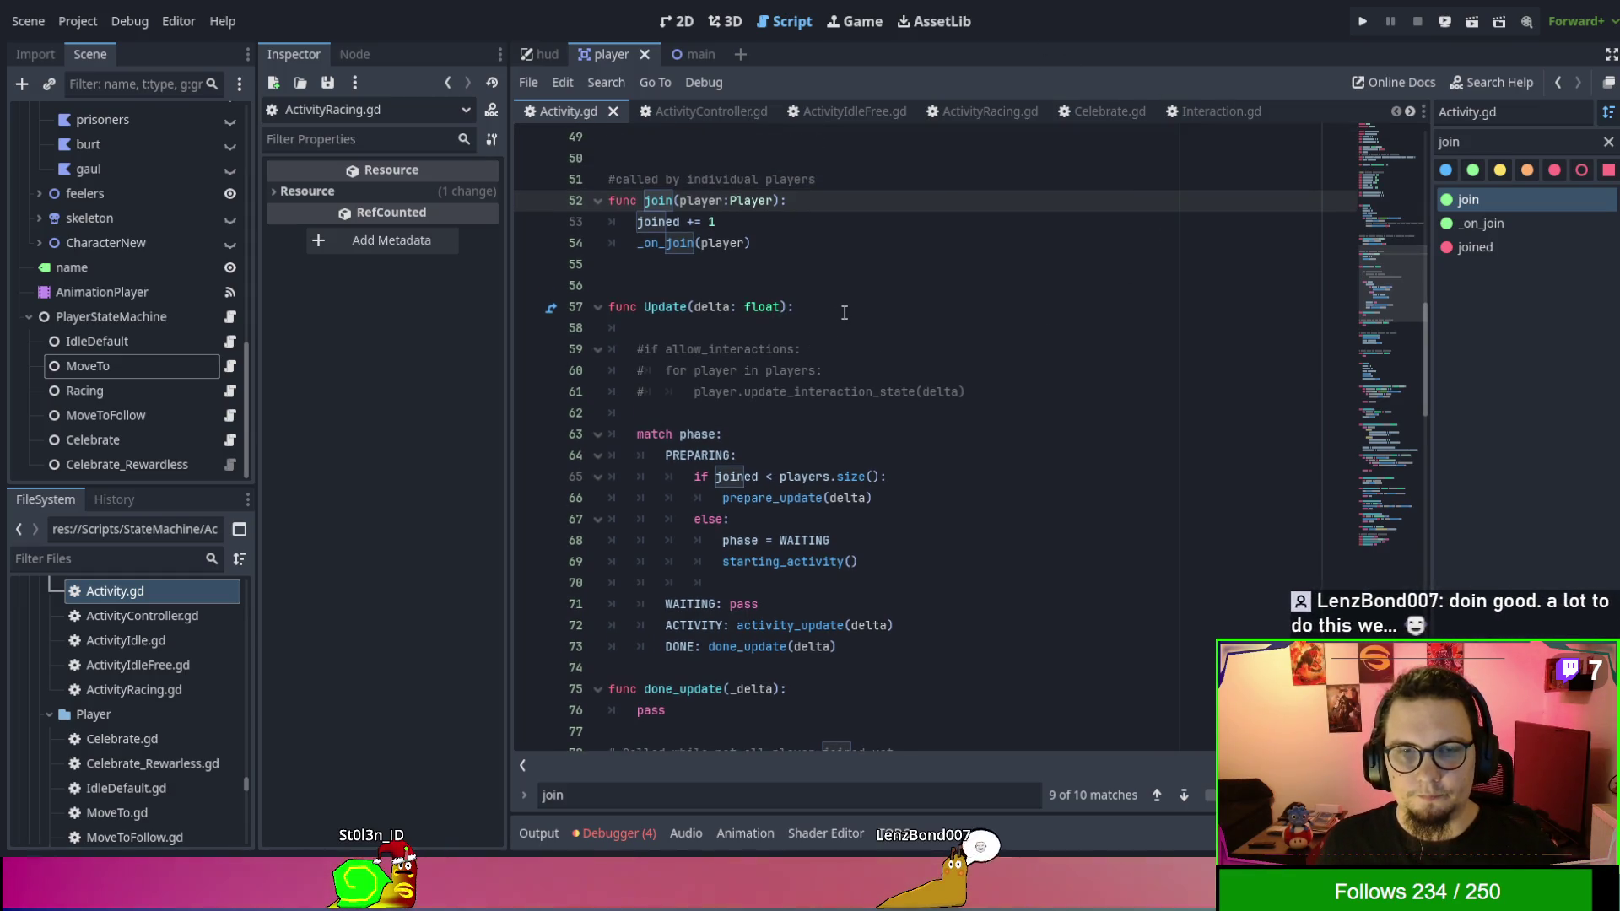
Search the project for _on_join and visit the ActivityIdleFree override, line 54 call and line 164 stub.
scroll(759, 346, up, 1)
click(672, 309)
double_click(672, 309)
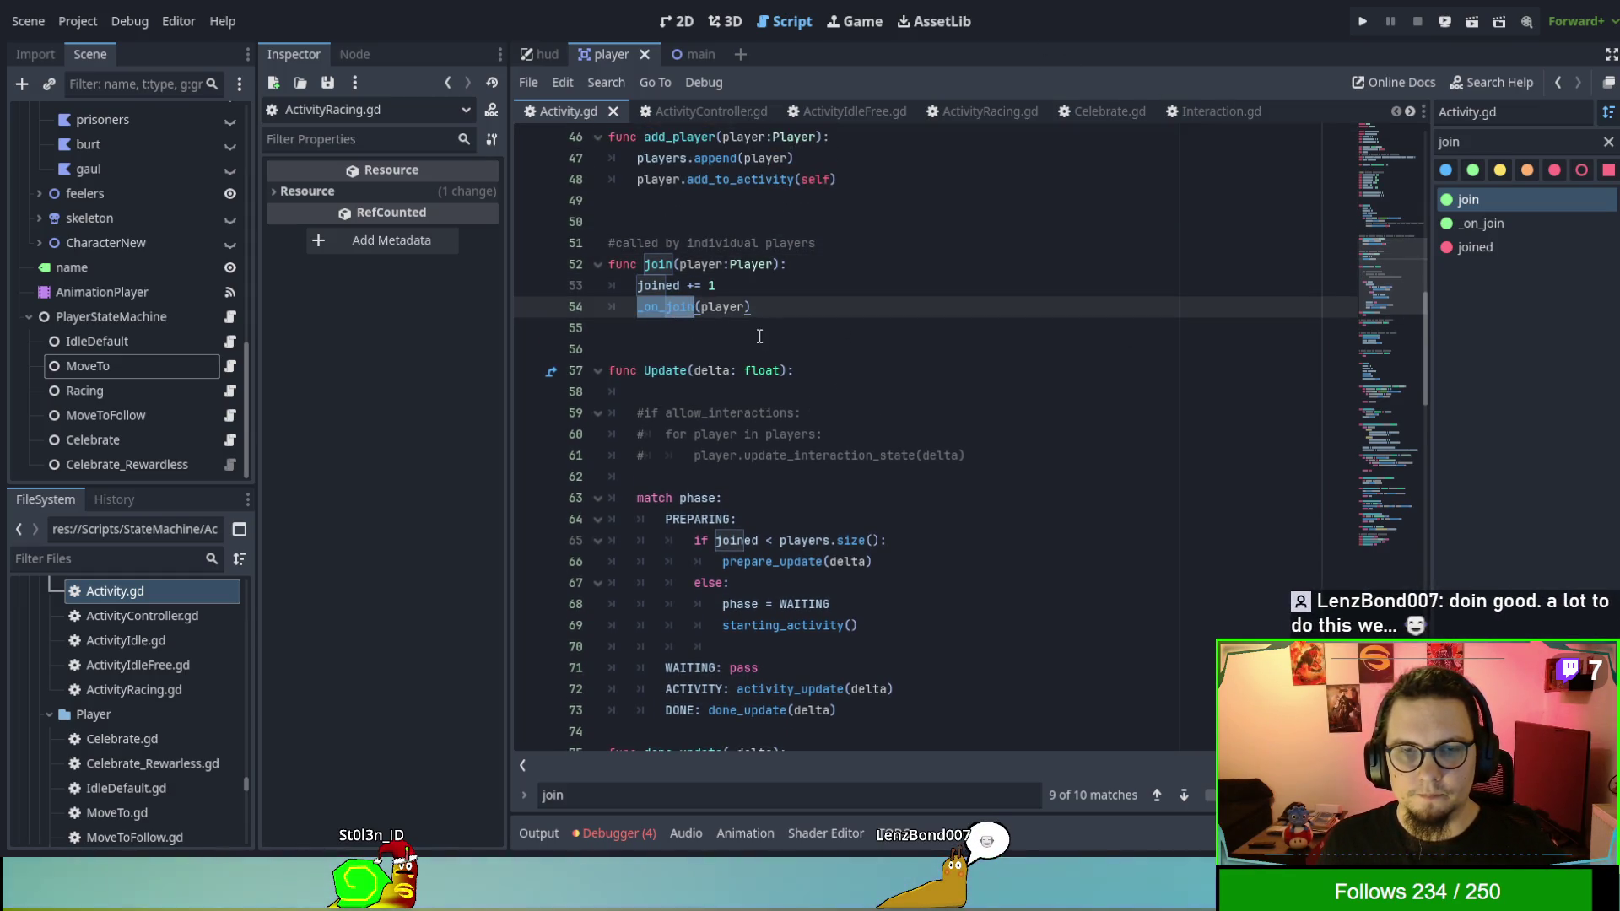
key(ctrl+shift+f)
key(Return)
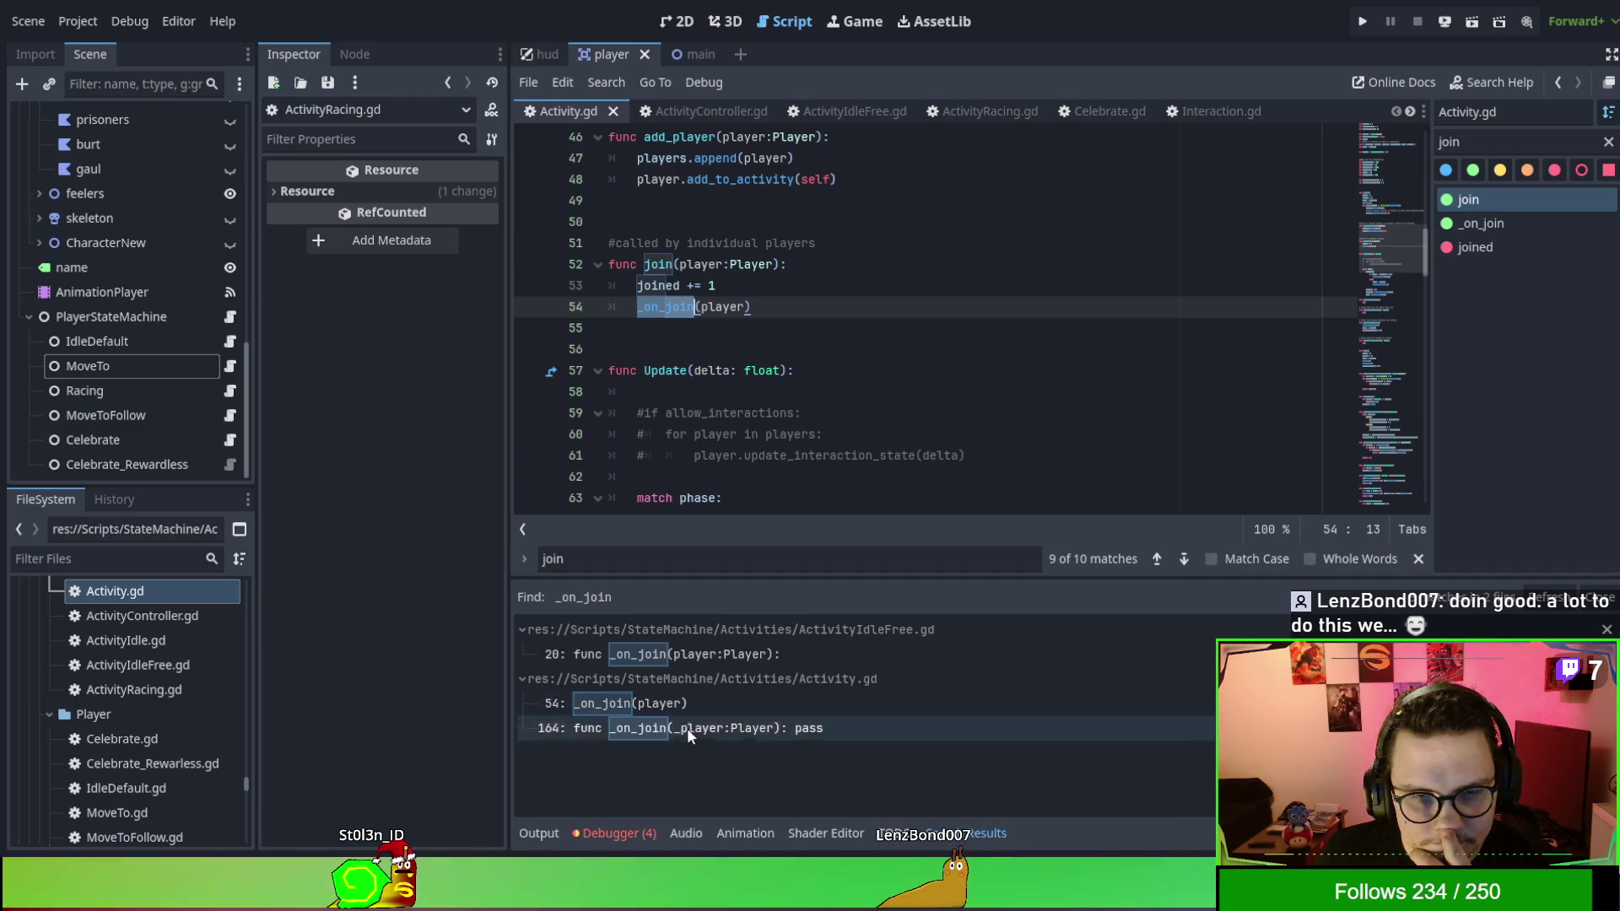
click(726, 656)
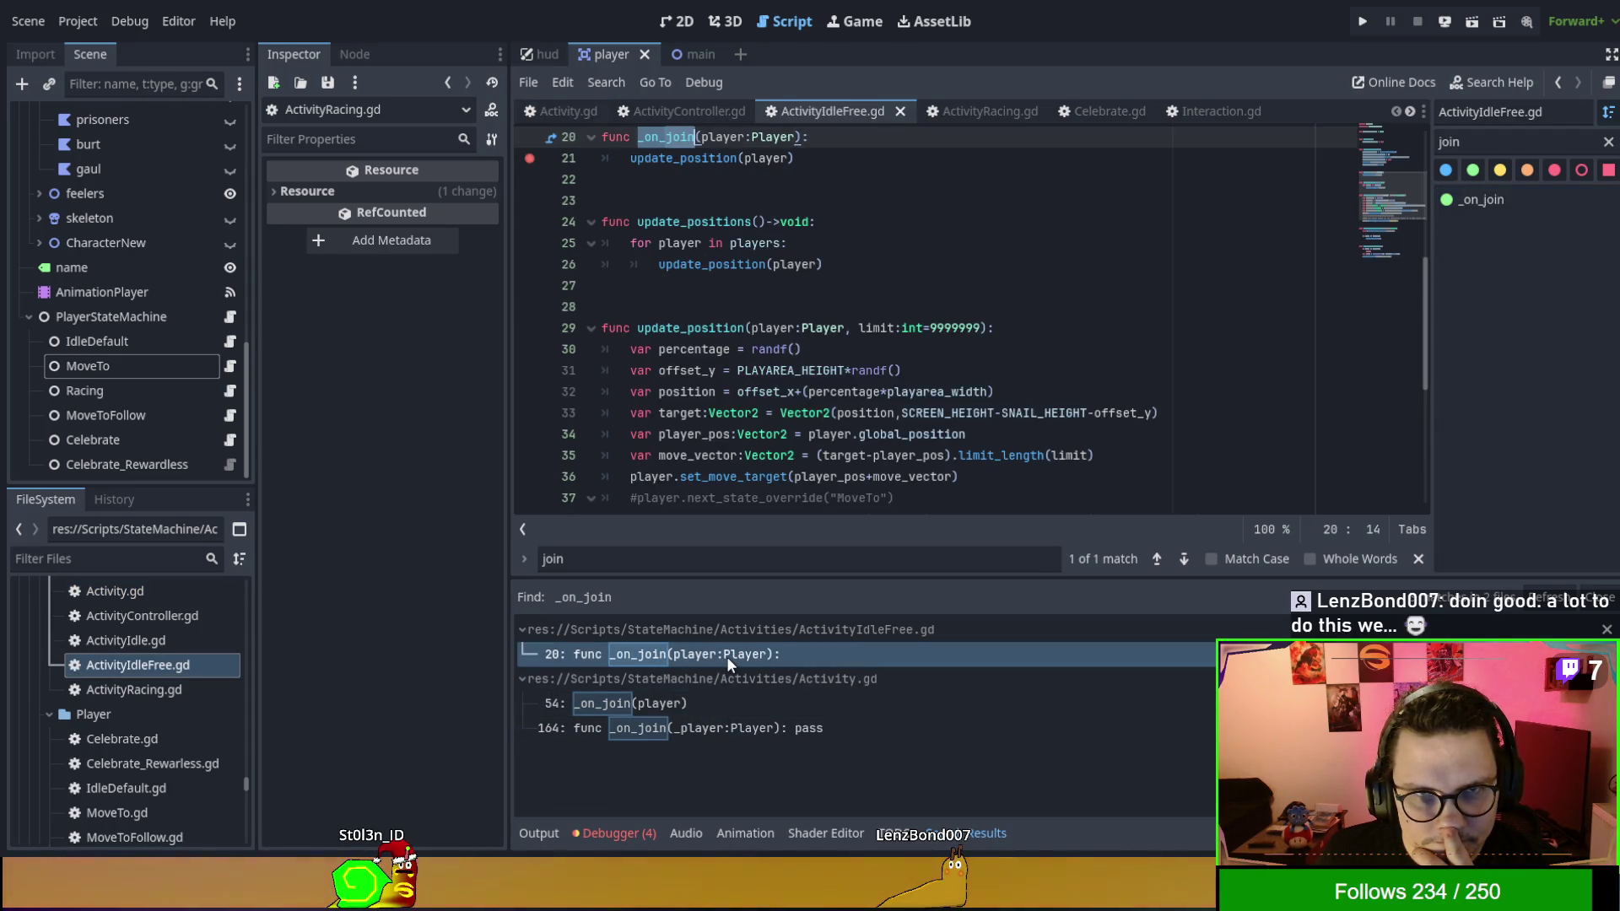
click(727, 705)
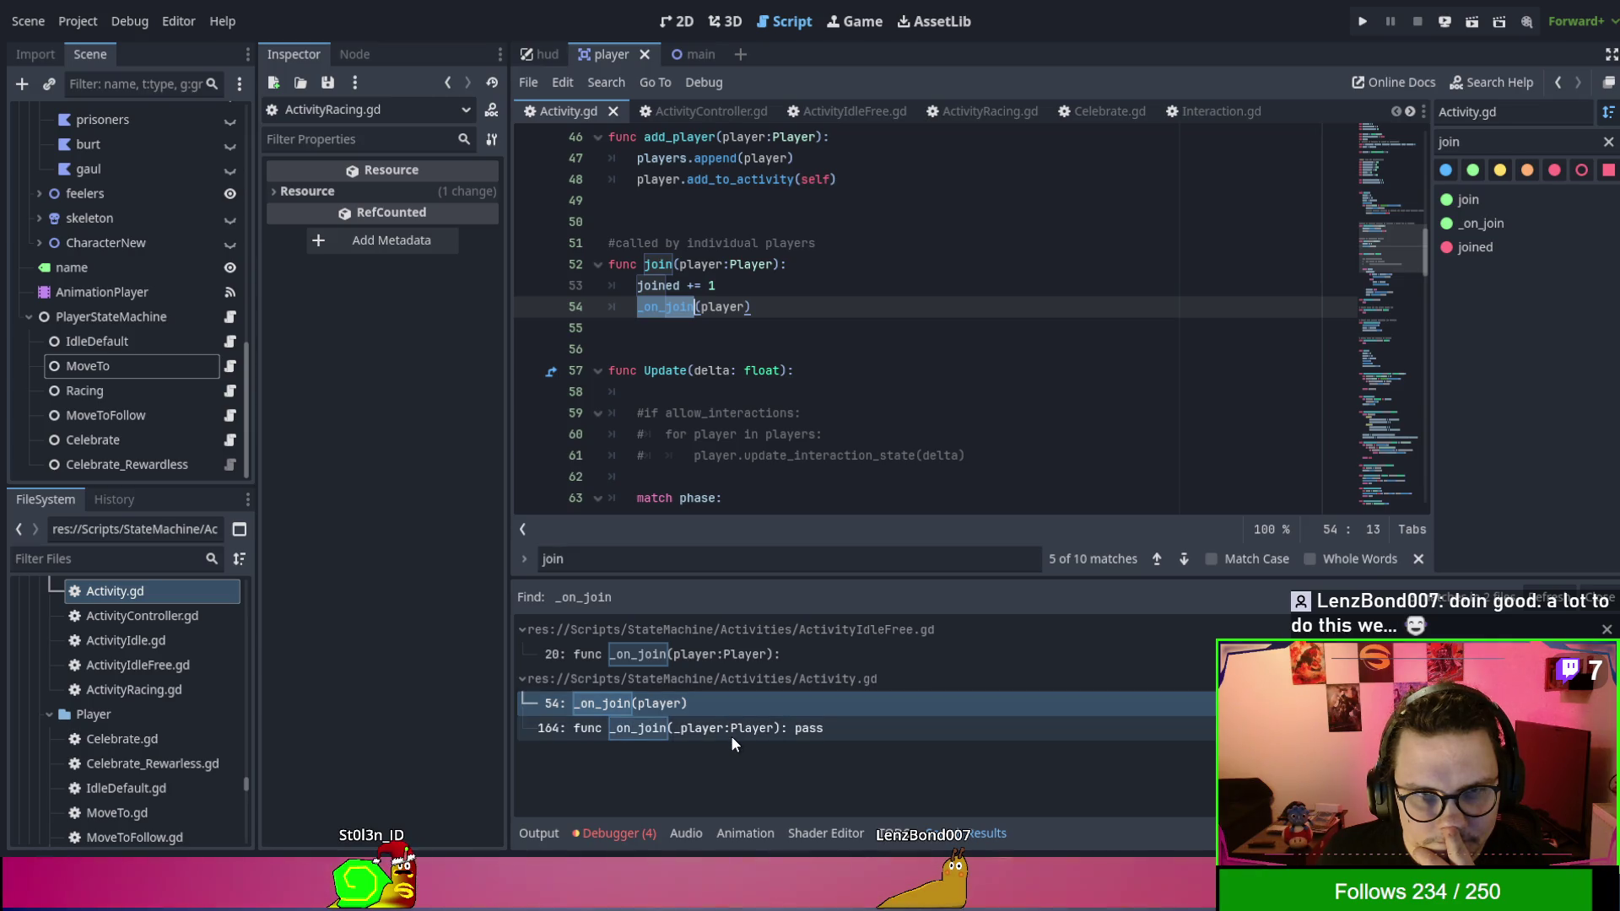
click(730, 735)
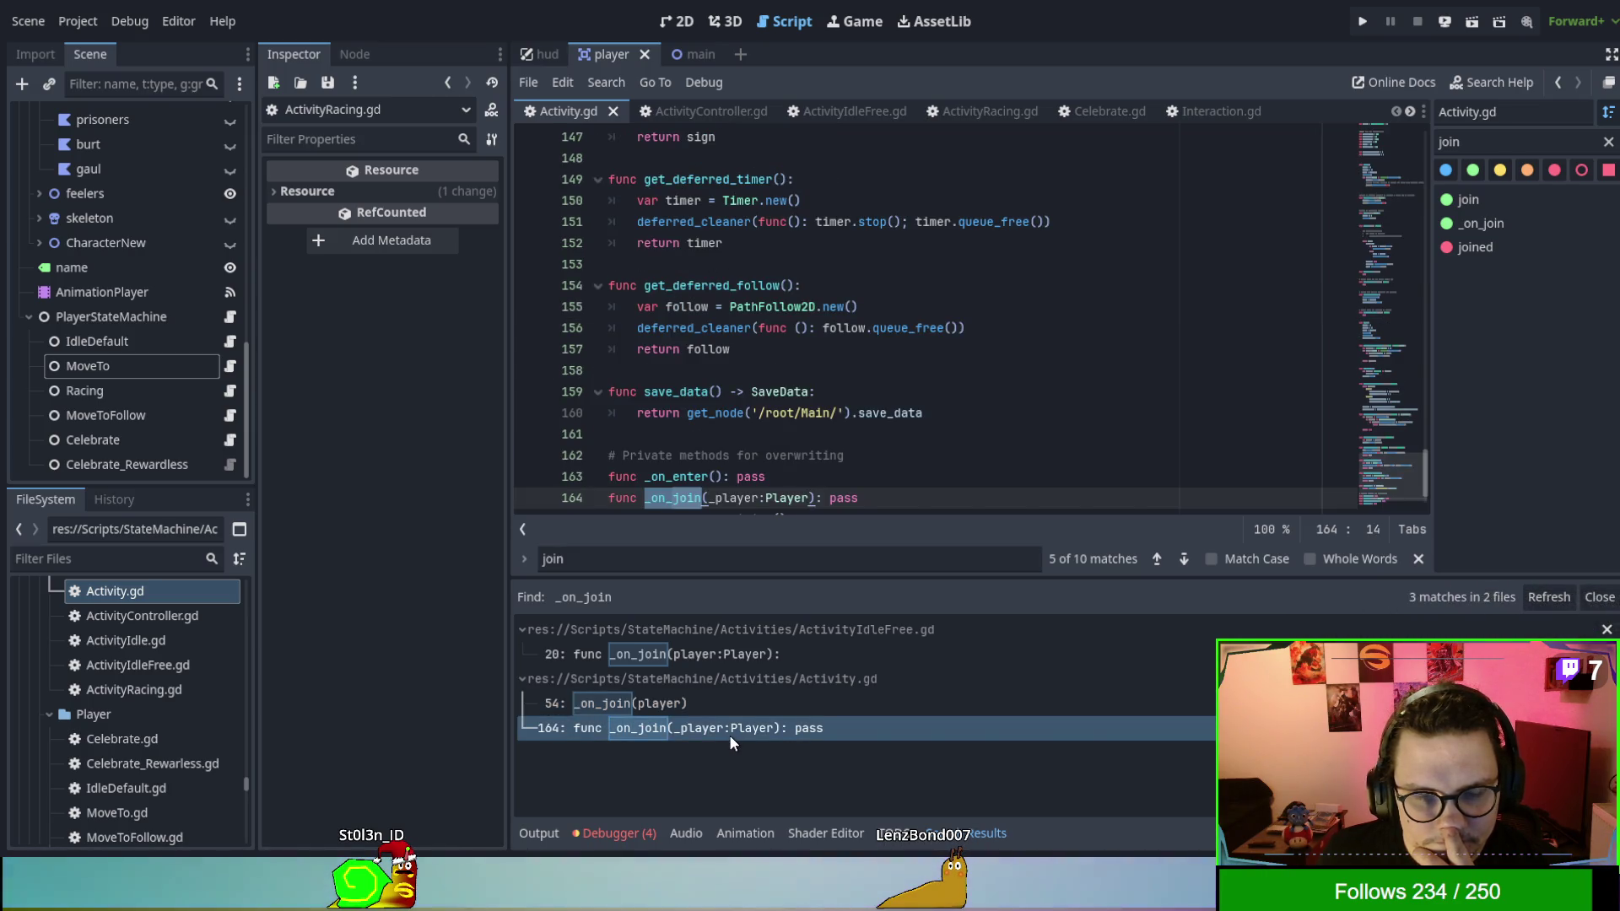
click(718, 710)
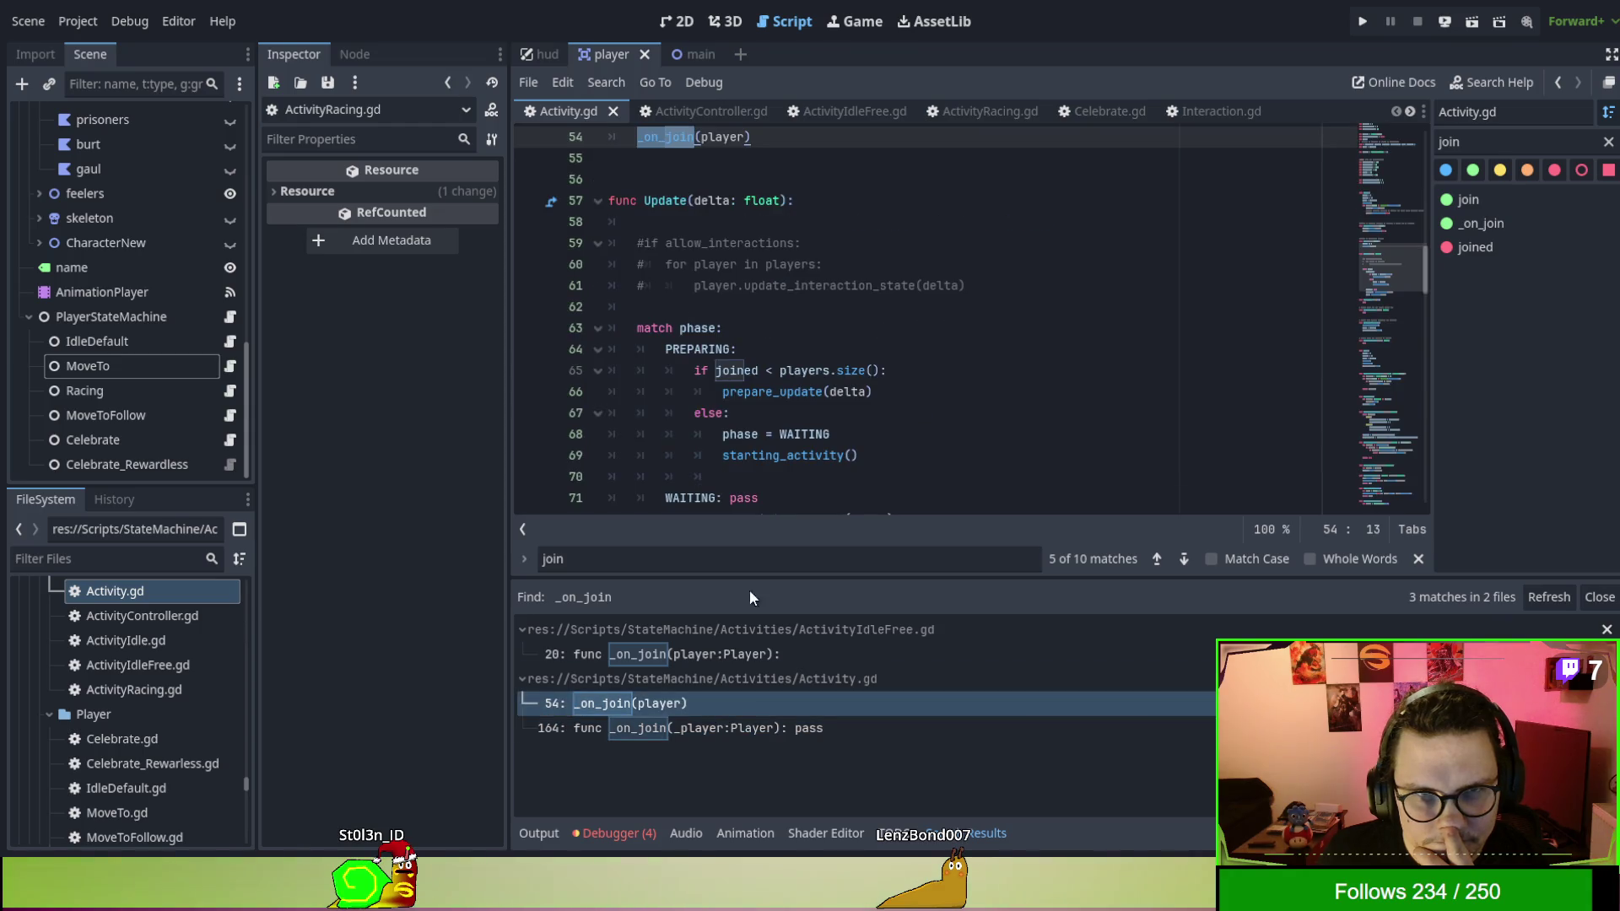
Search the whole project for 'join(' from line 52, listing 40 matches in 23 files.
scroll(658, 253, up, 2)
double_click(656, 221)
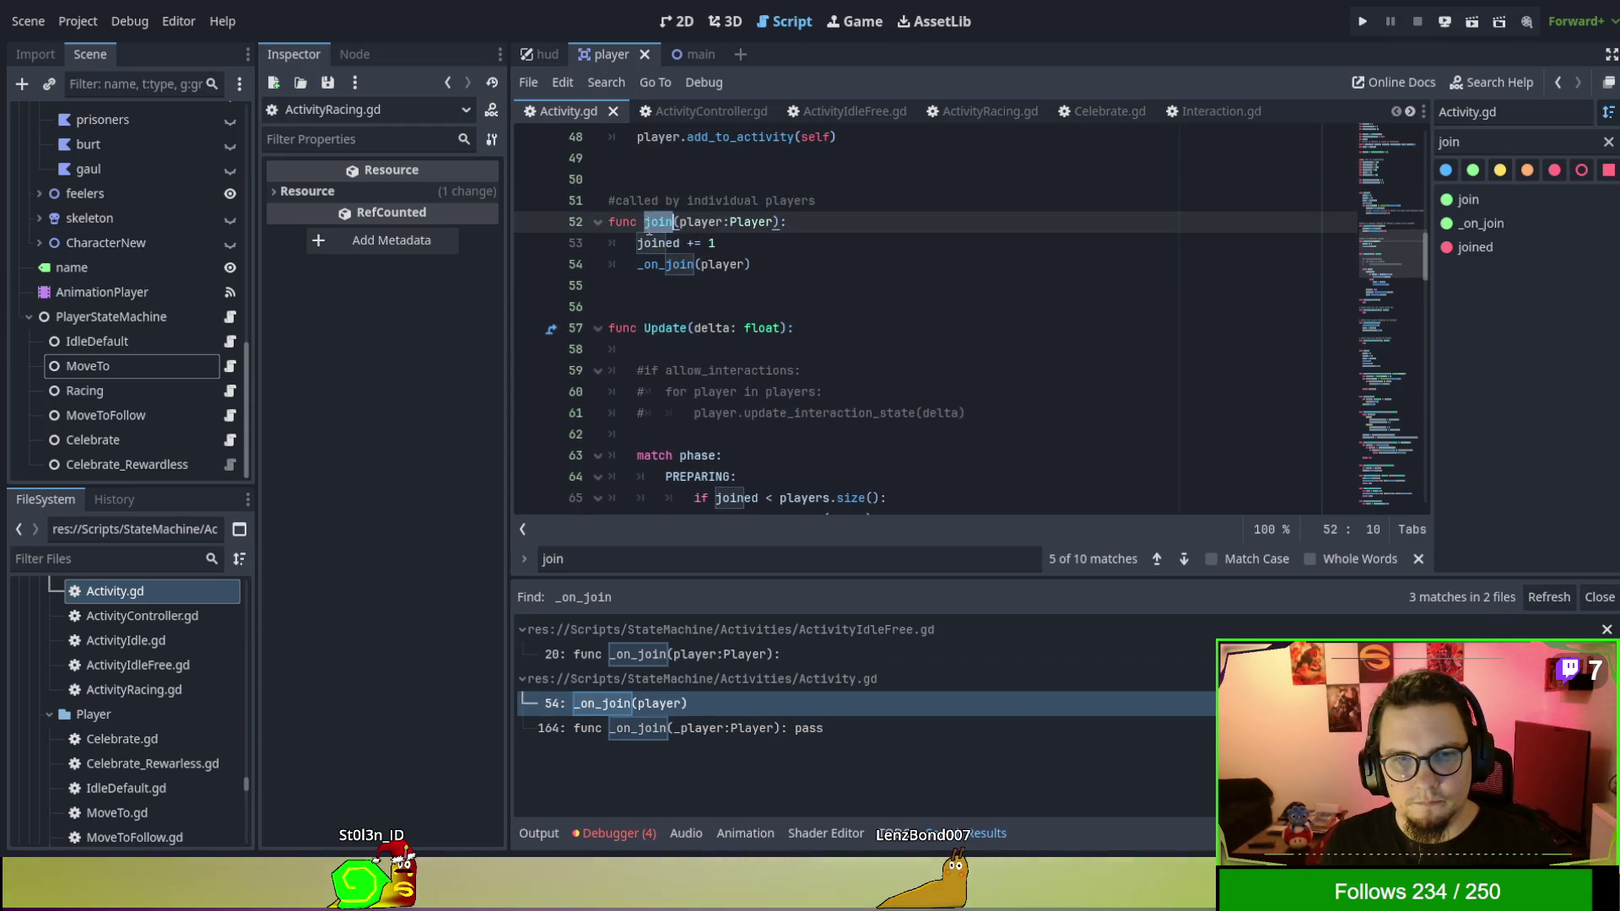
click(684, 223)
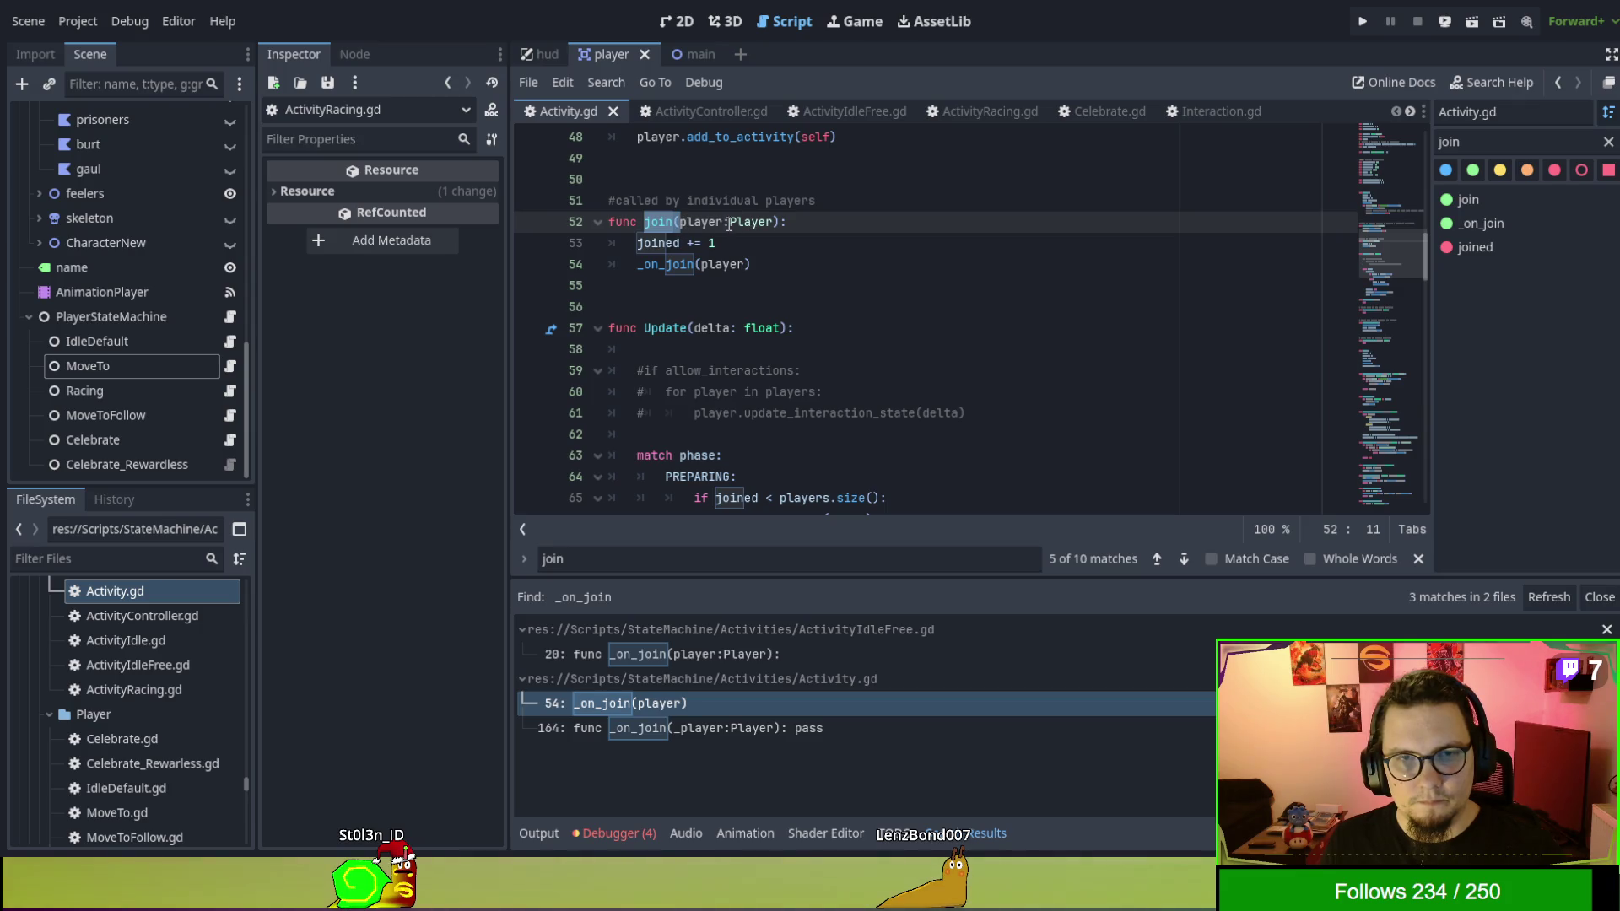
key(ctrl+f)
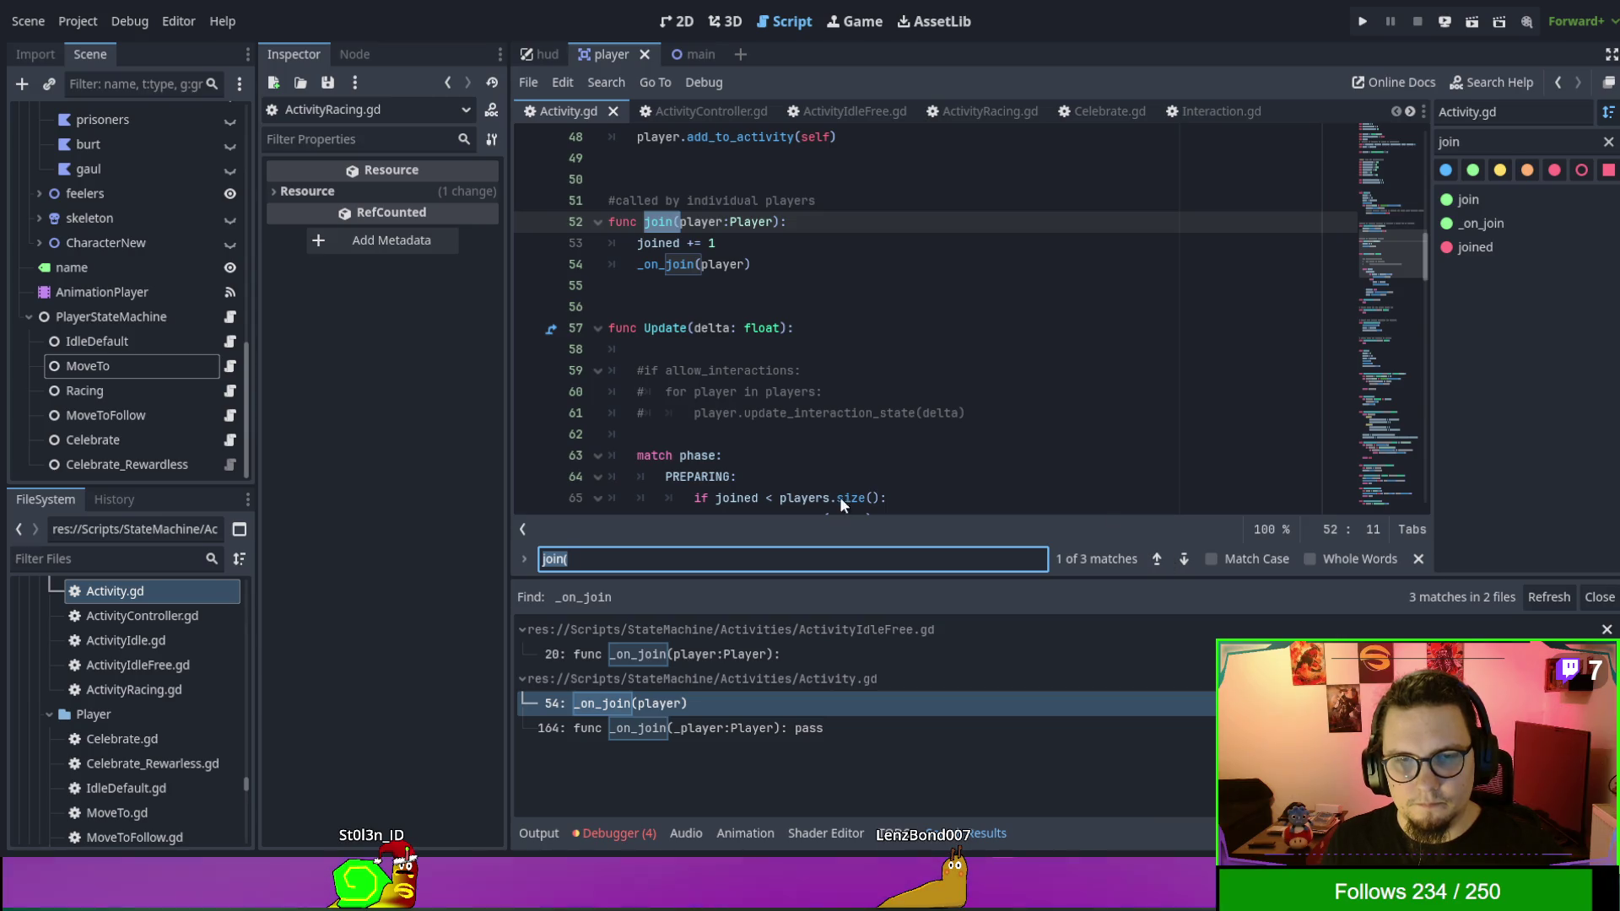
key(ctrl+shift+f)
key(Return)
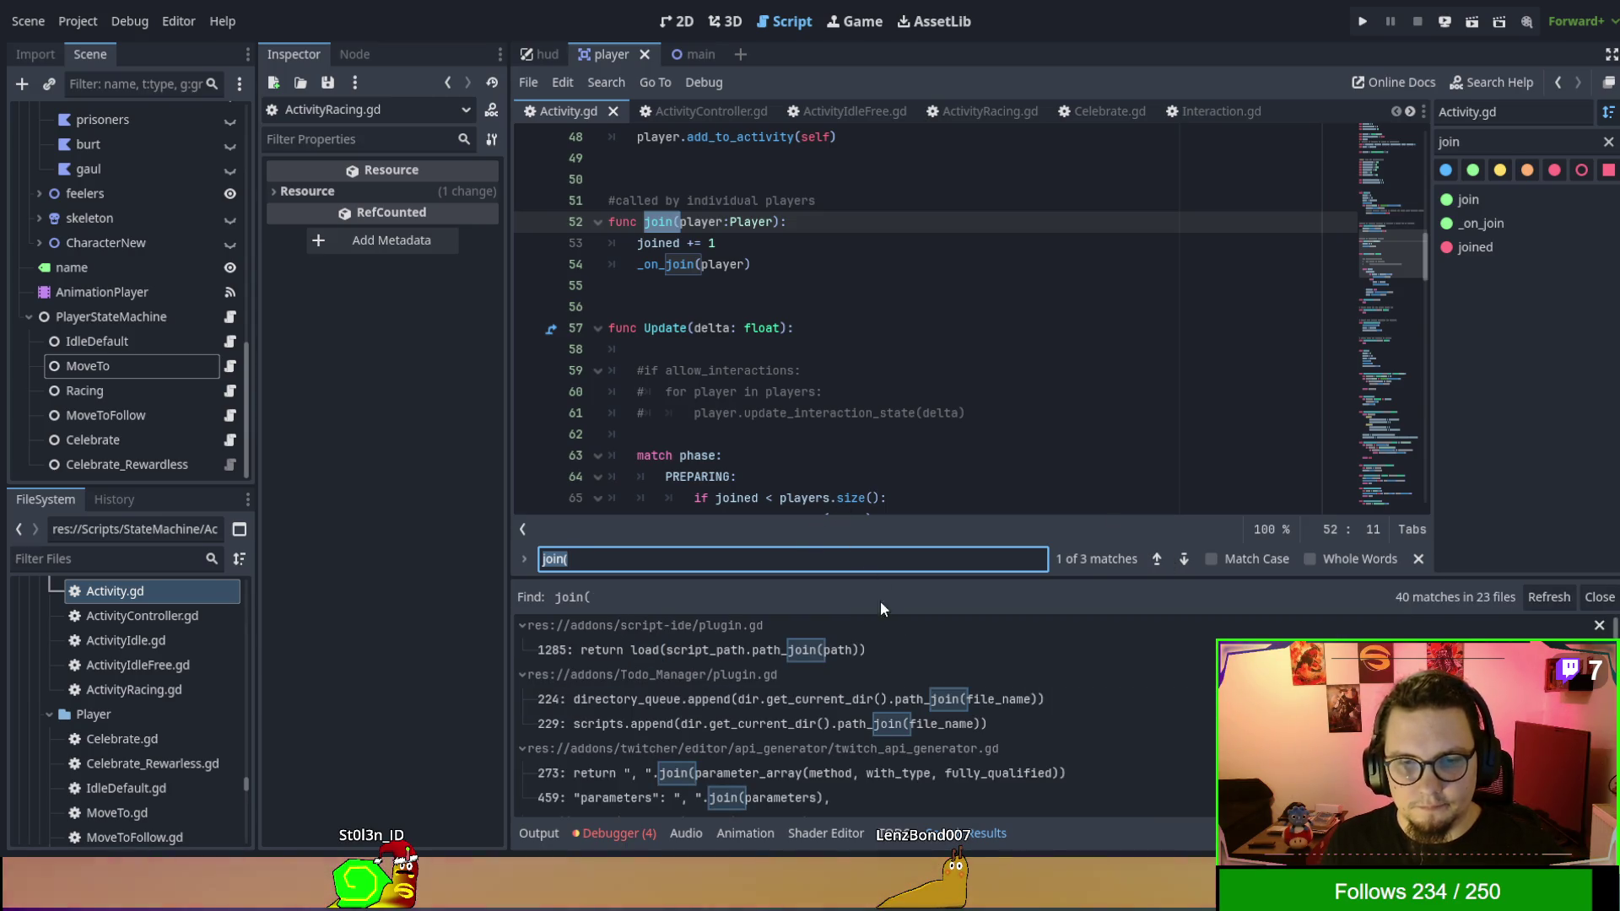
scroll(844, 717, down, 5)
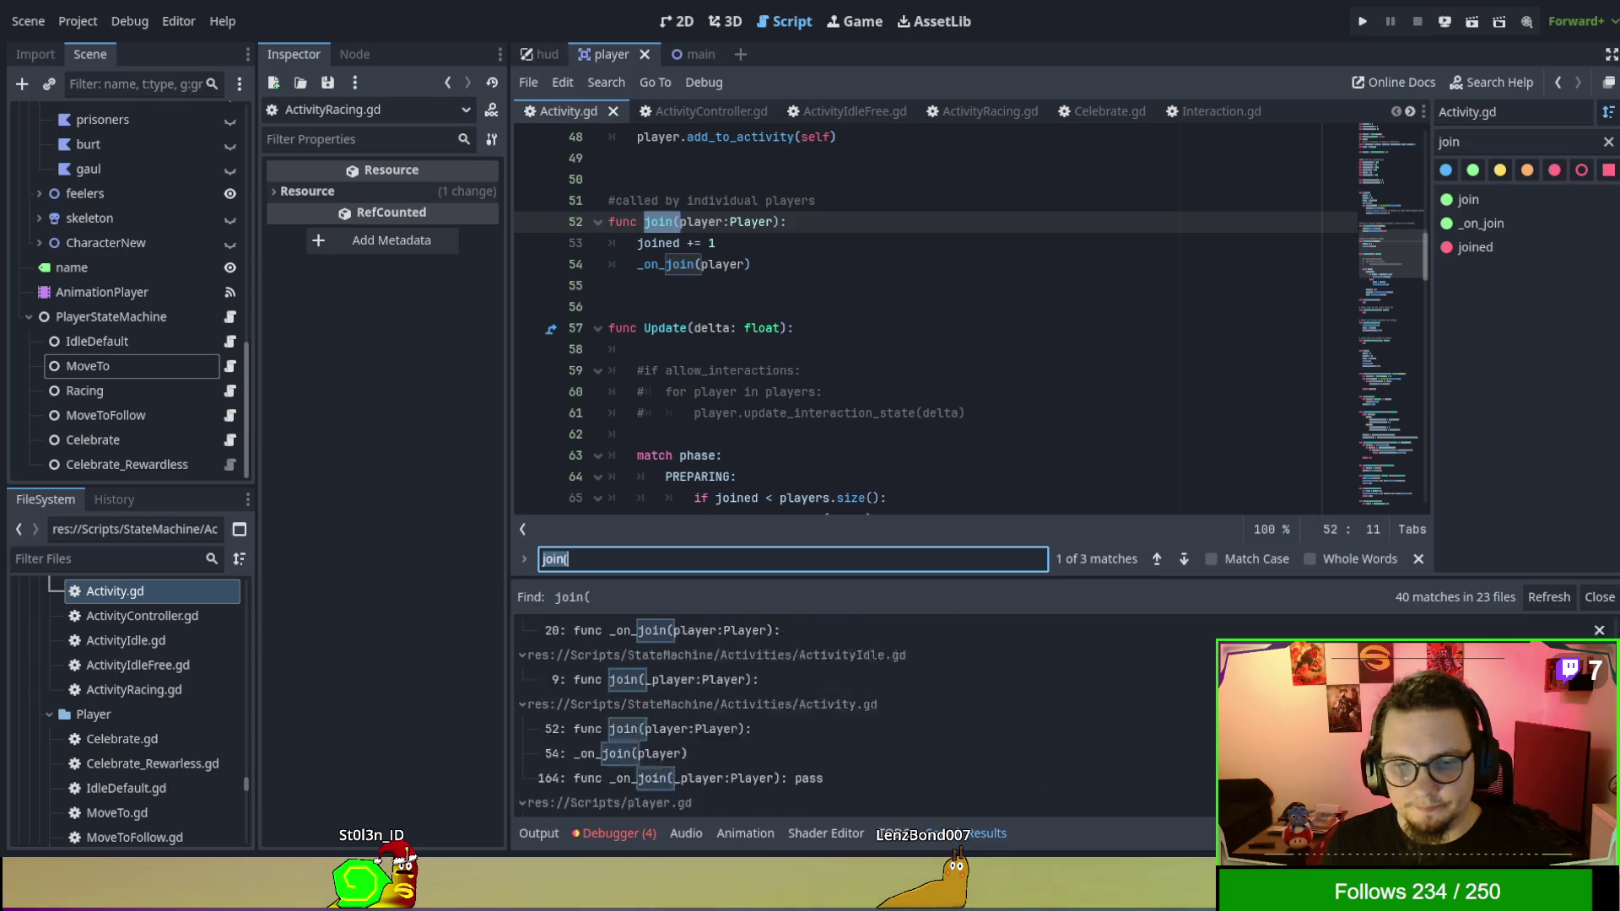
scroll(844, 780, up, 1)
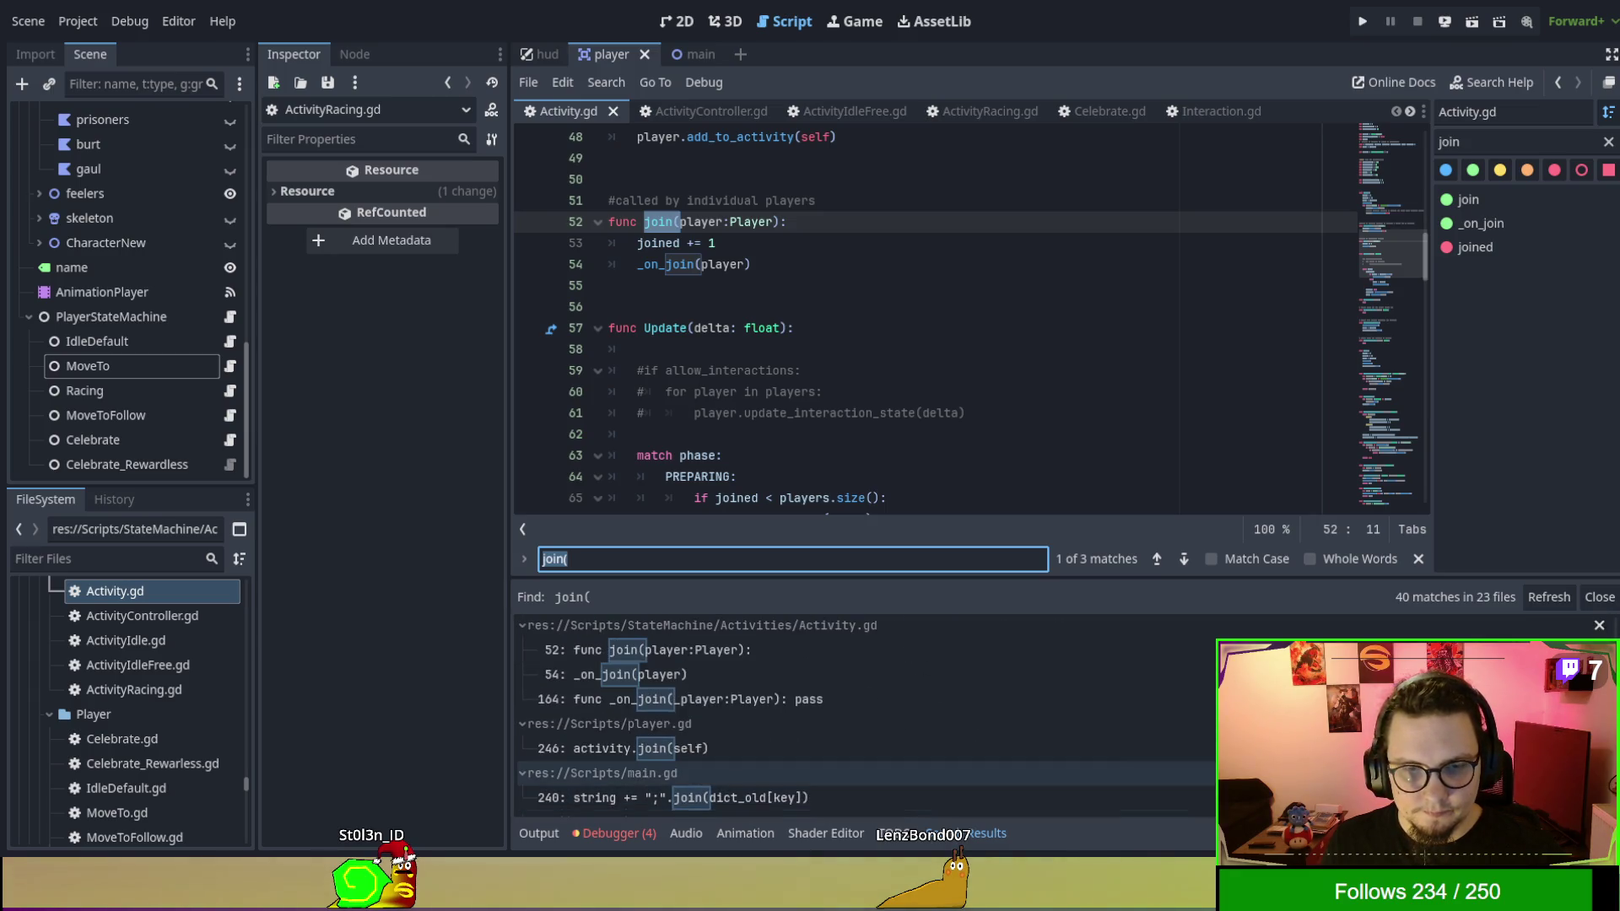
Open the activity.join call in player.gd and select the add_to_activity function name.
click(641, 748)
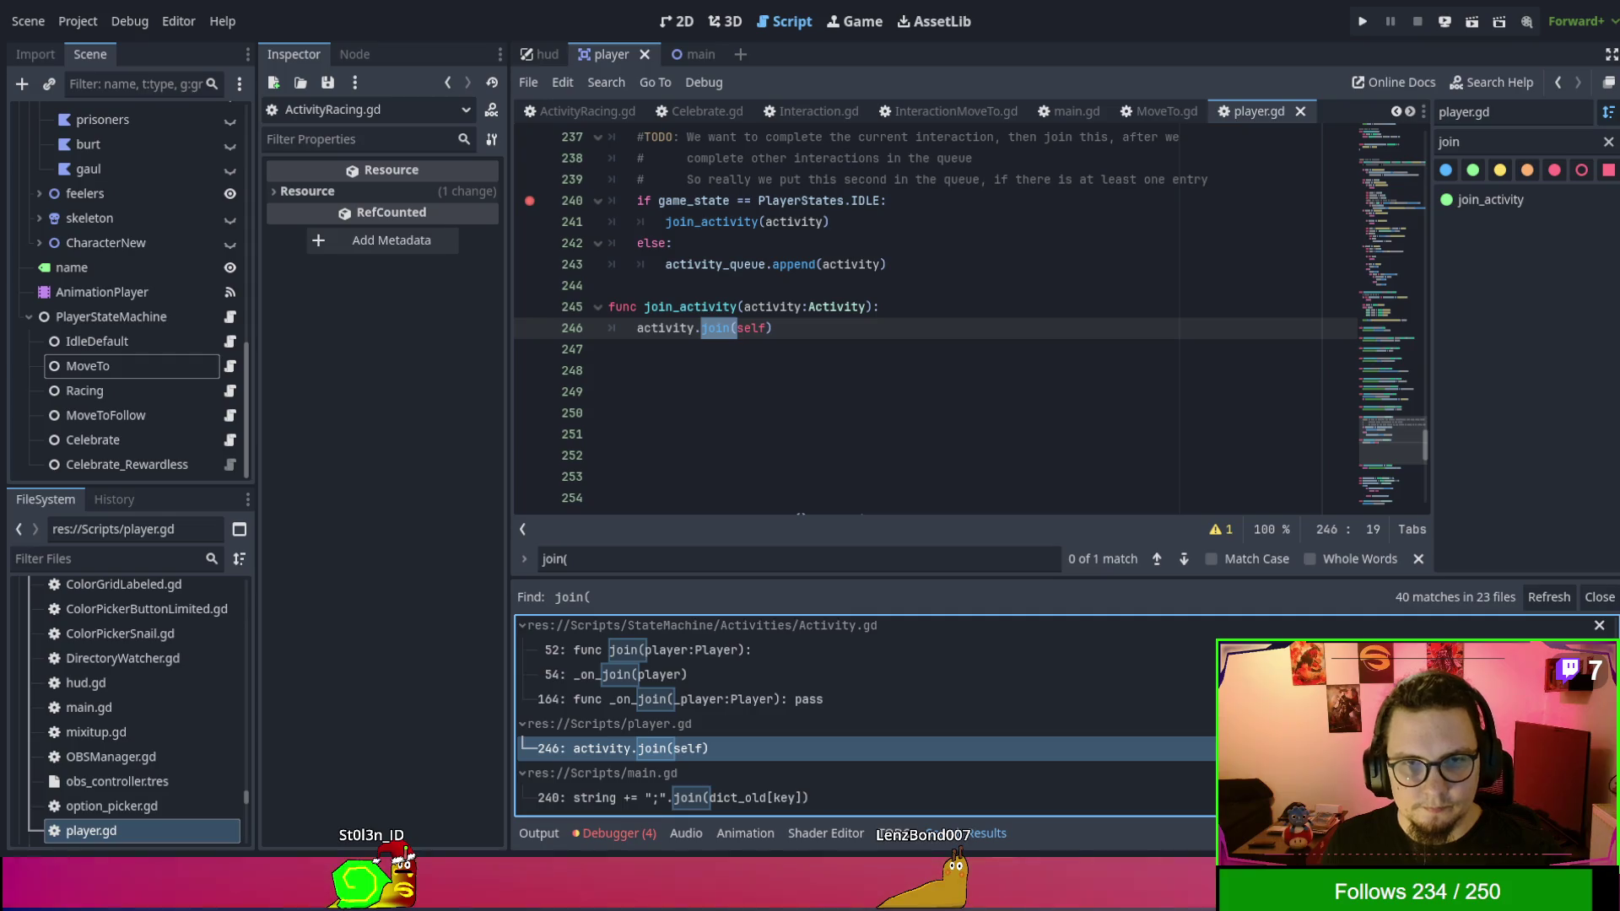
scroll(1002, 392, up, 1)
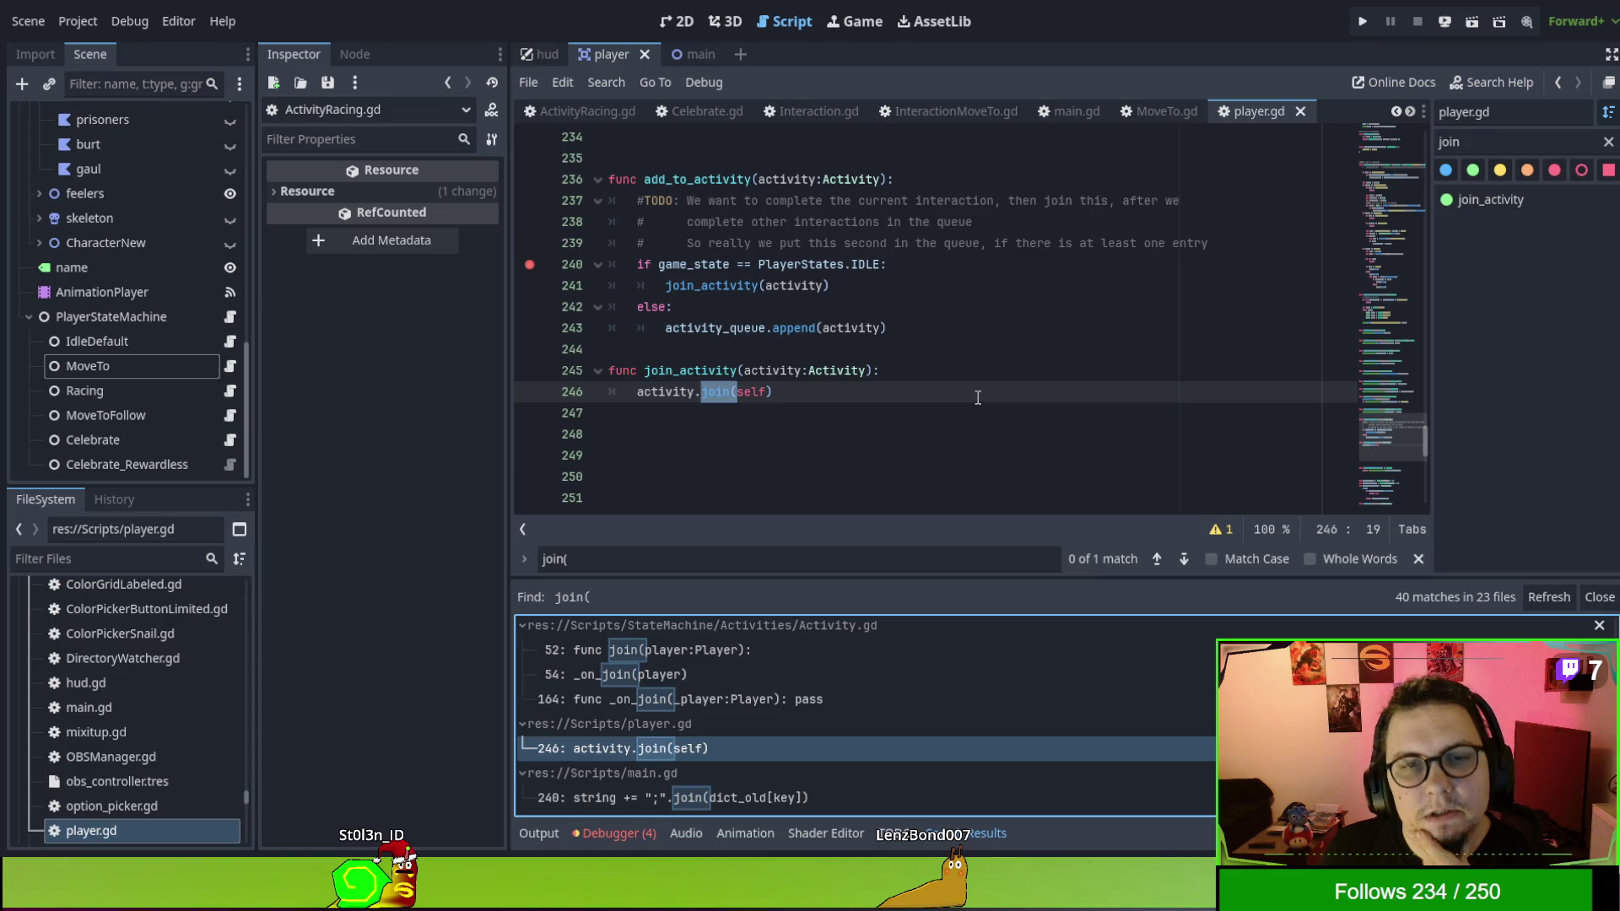
click(721, 179)
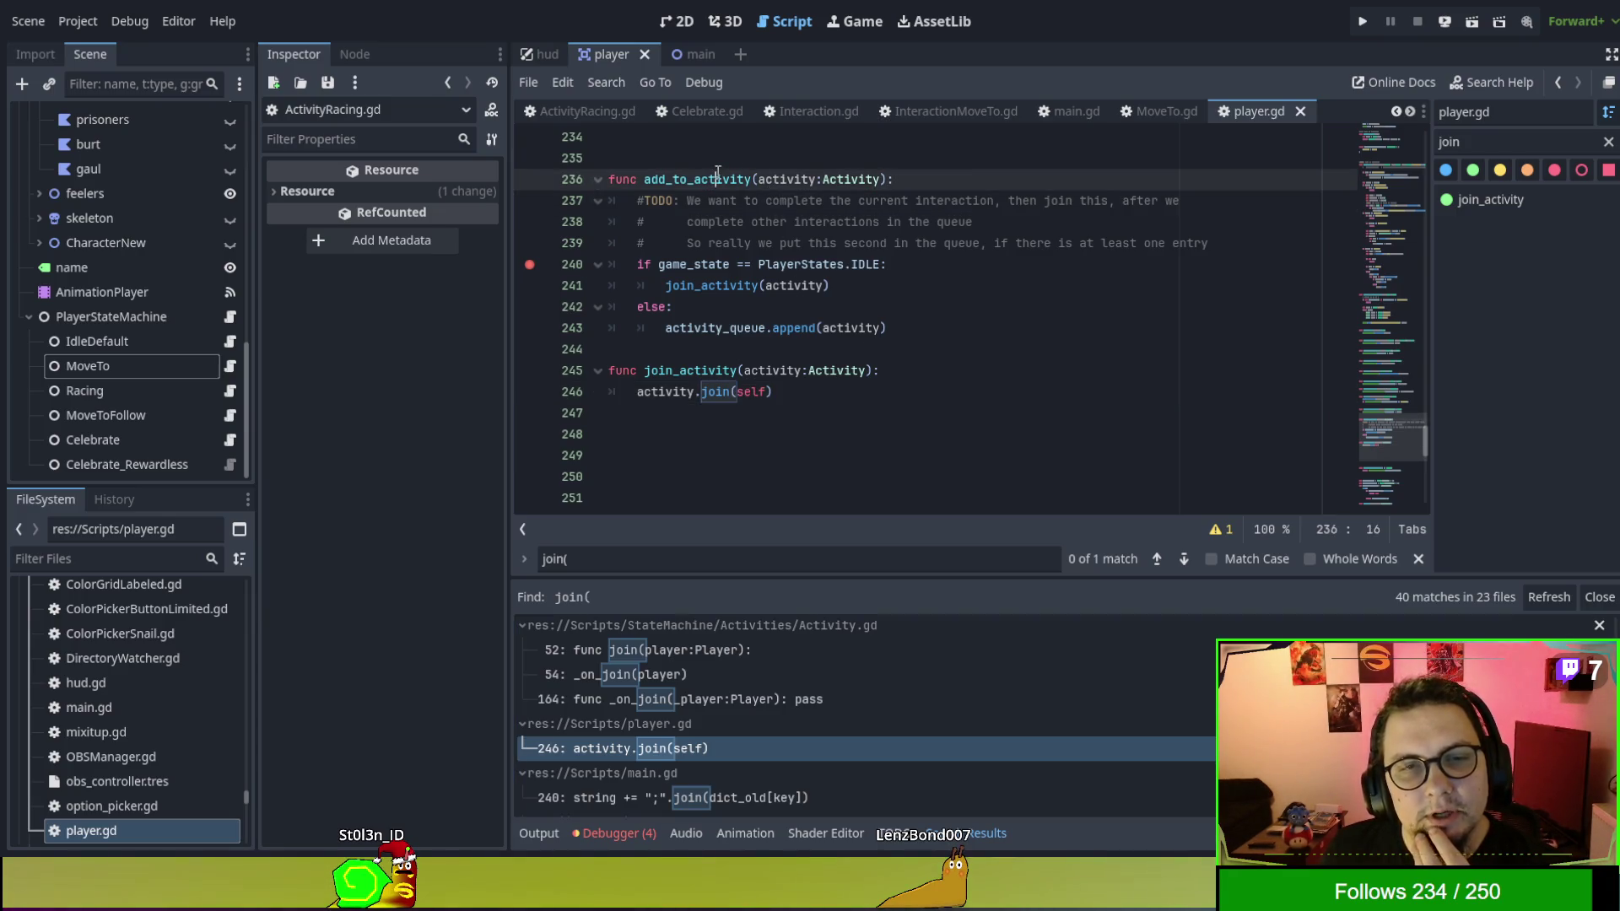
double_click(717, 179)
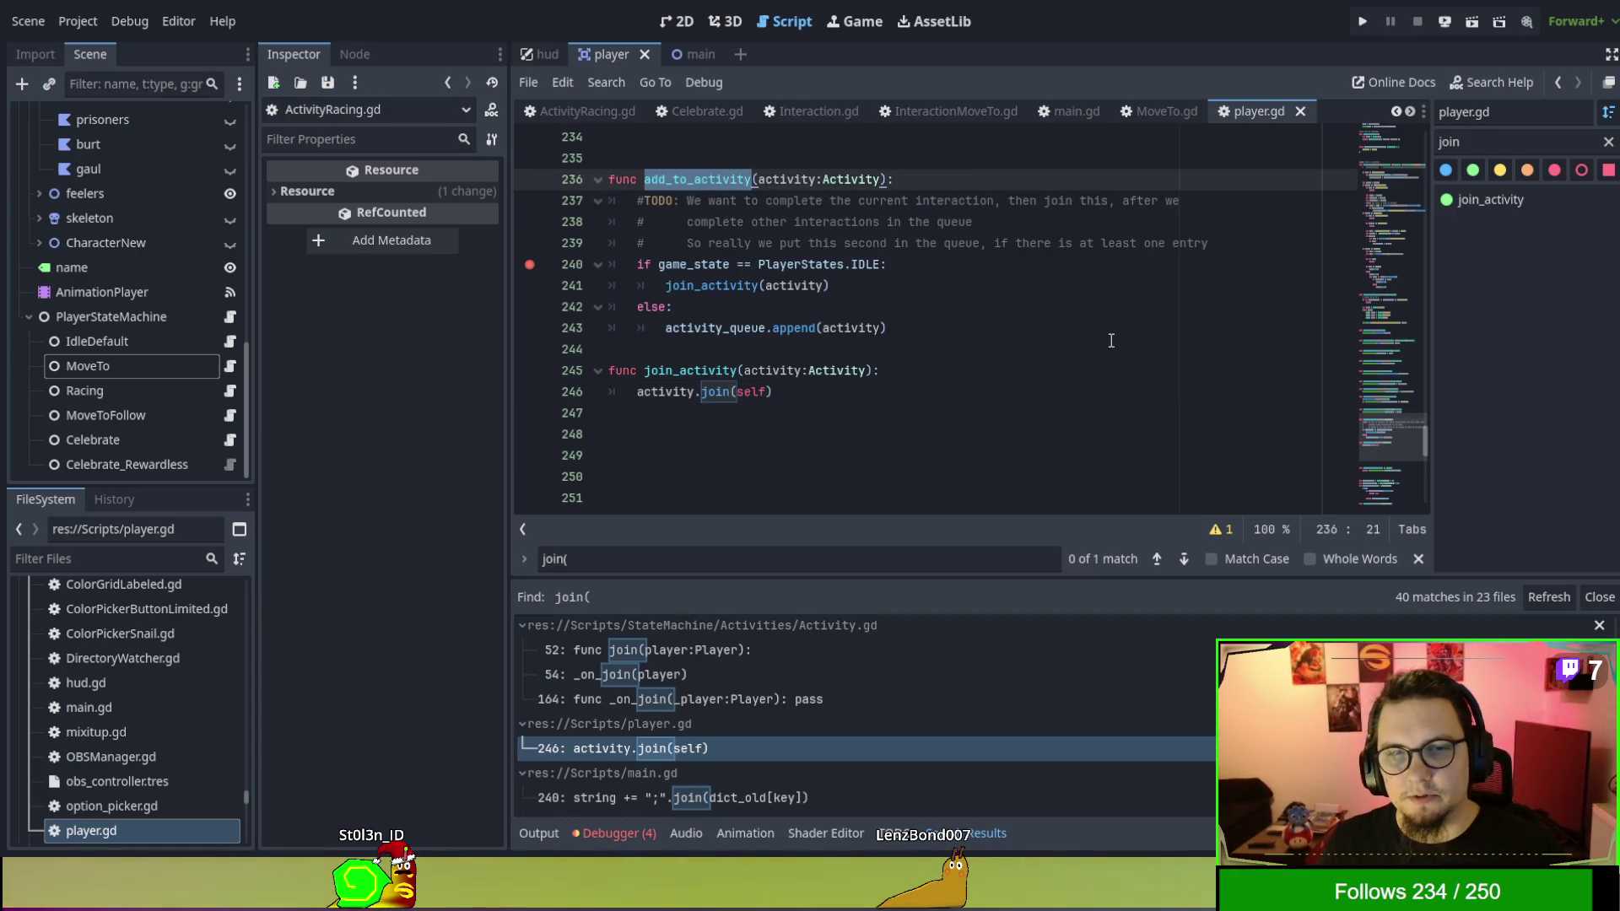
click(595, 106)
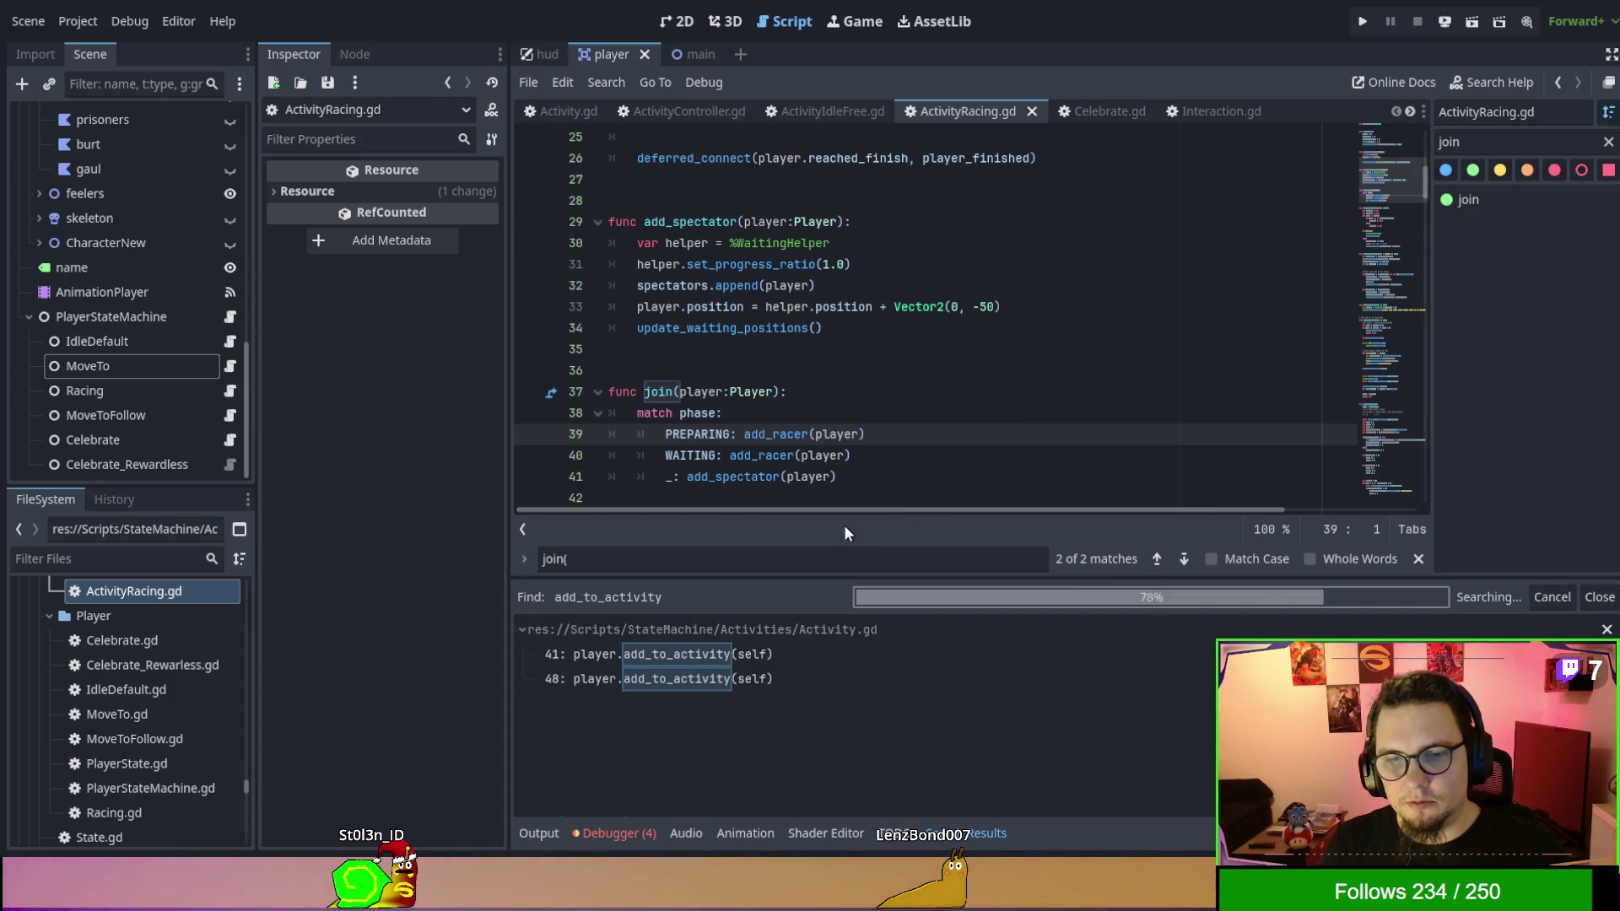
Jump to Activity.gd's add_to_activity calls on lines 41 and 48 and select the add_player(player text.
click(764, 664)
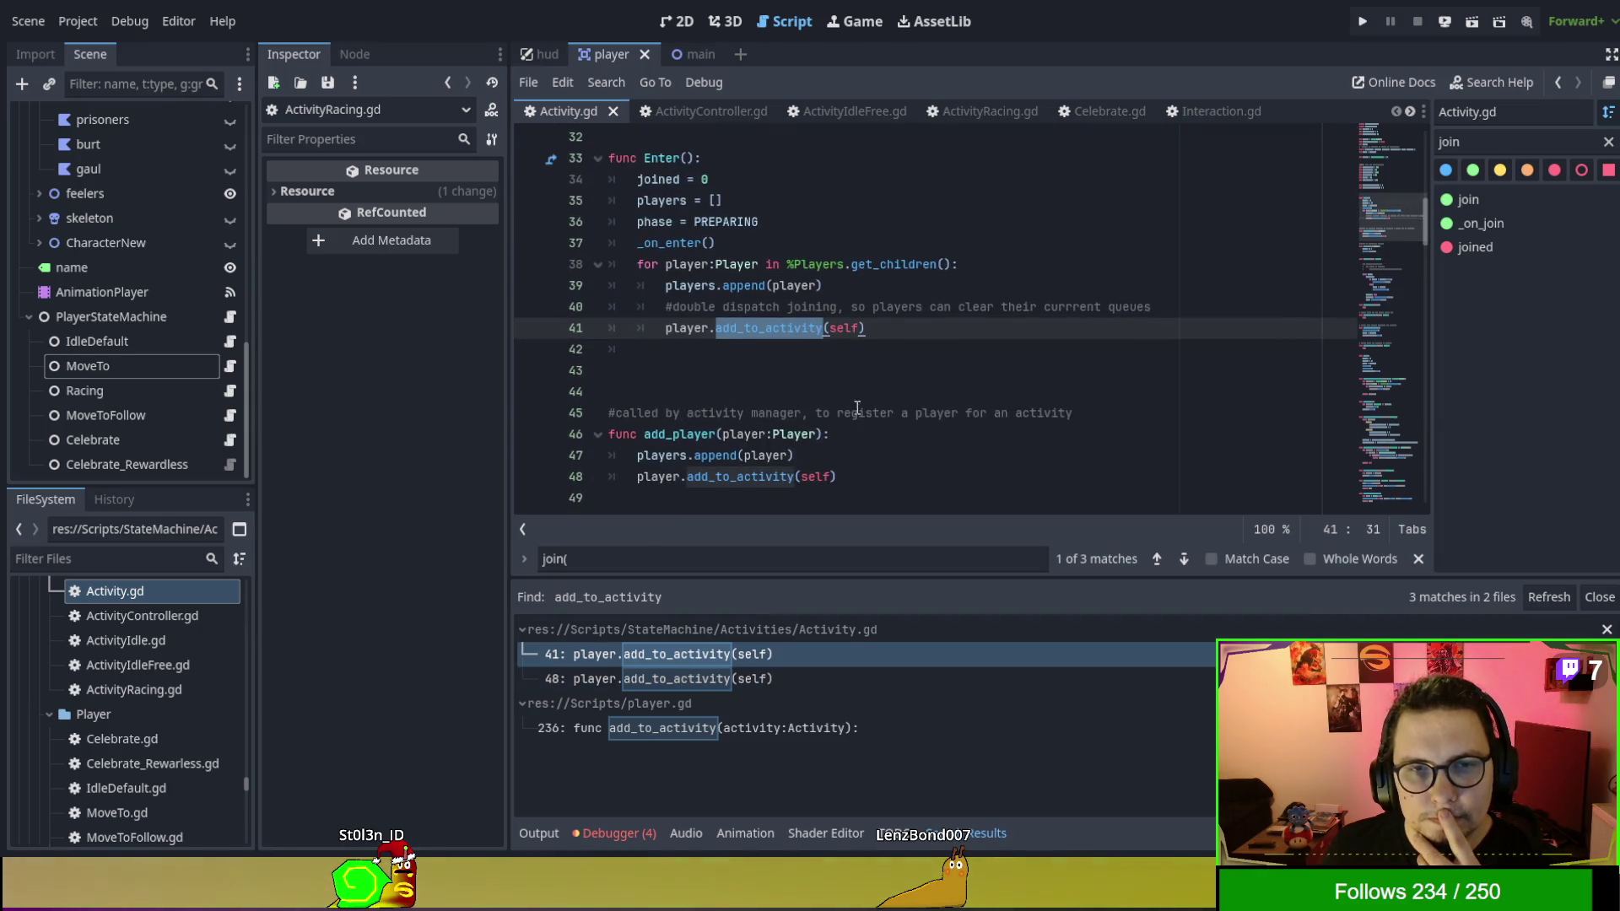
click(756, 682)
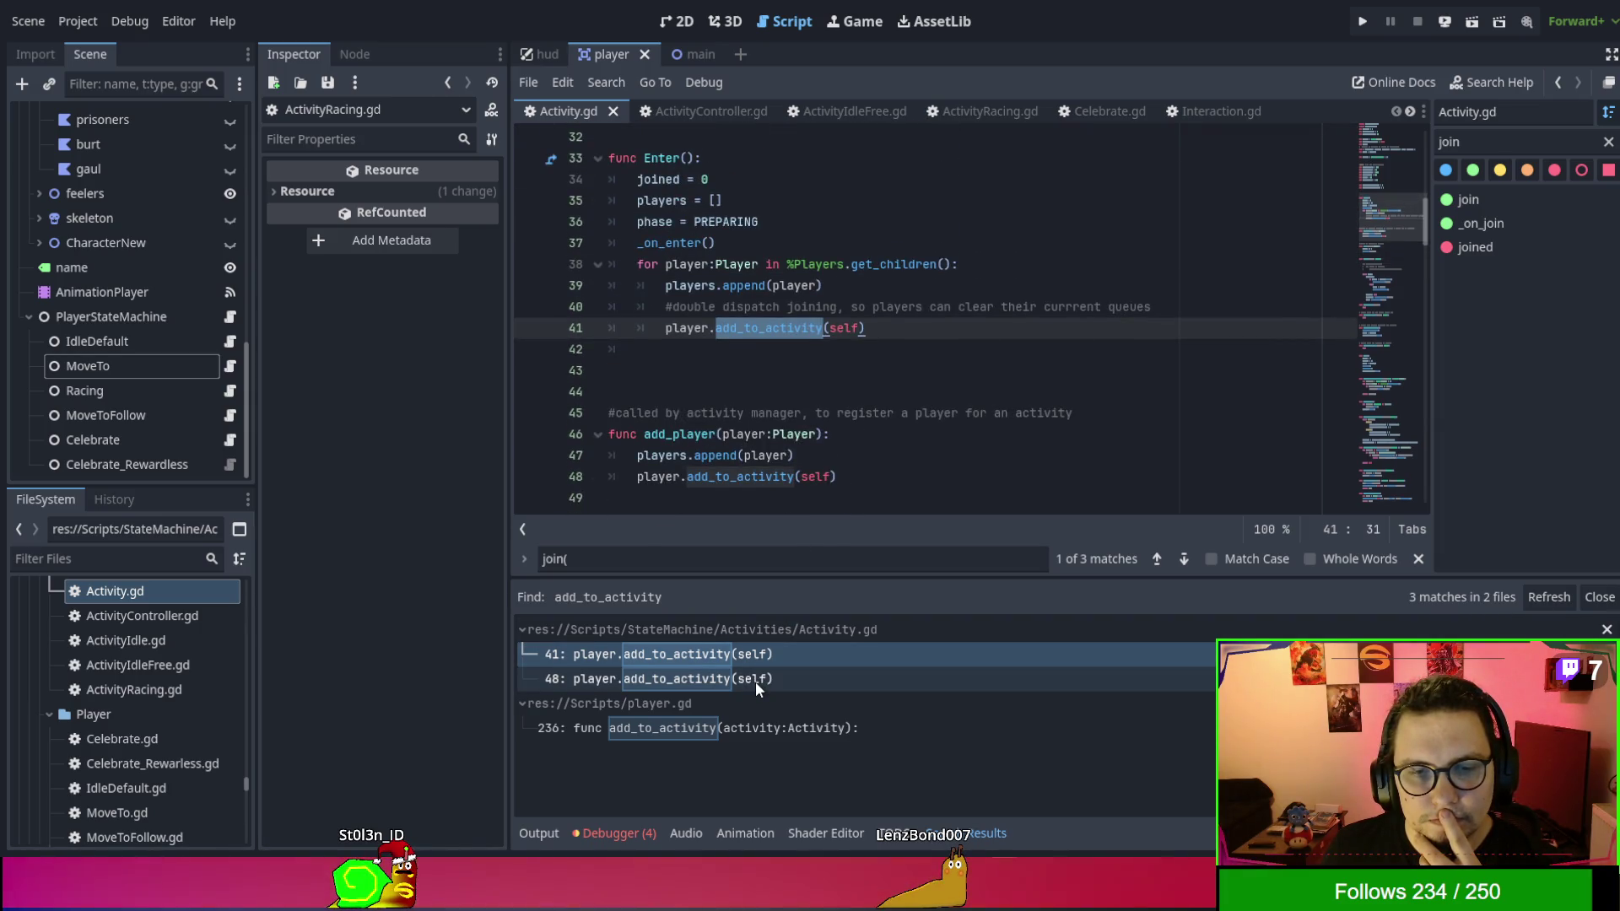
click(756, 682)
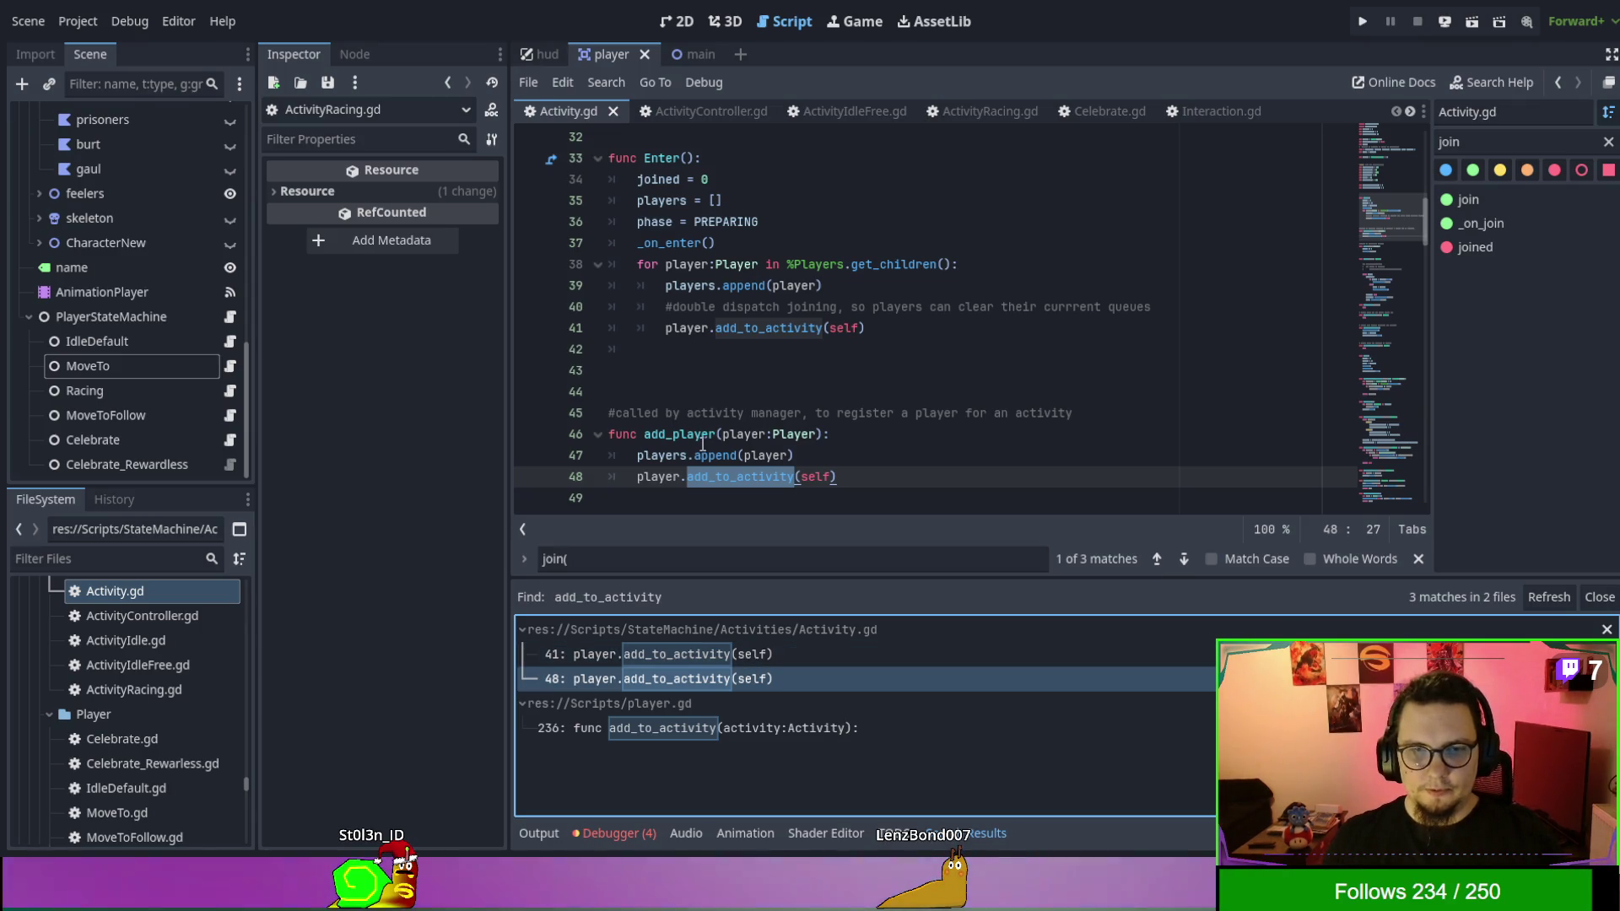
drag(644, 433, 765, 433)
key(ctrl+c)
Replace lines 39–41 of the Enter loop with the pasted add_player(player) call.
mouse_move(863, 328)
mouse_down()
mouse_move(667, 307)
mouse_move(665, 285)
mouse_up()
key(ctrl+v)
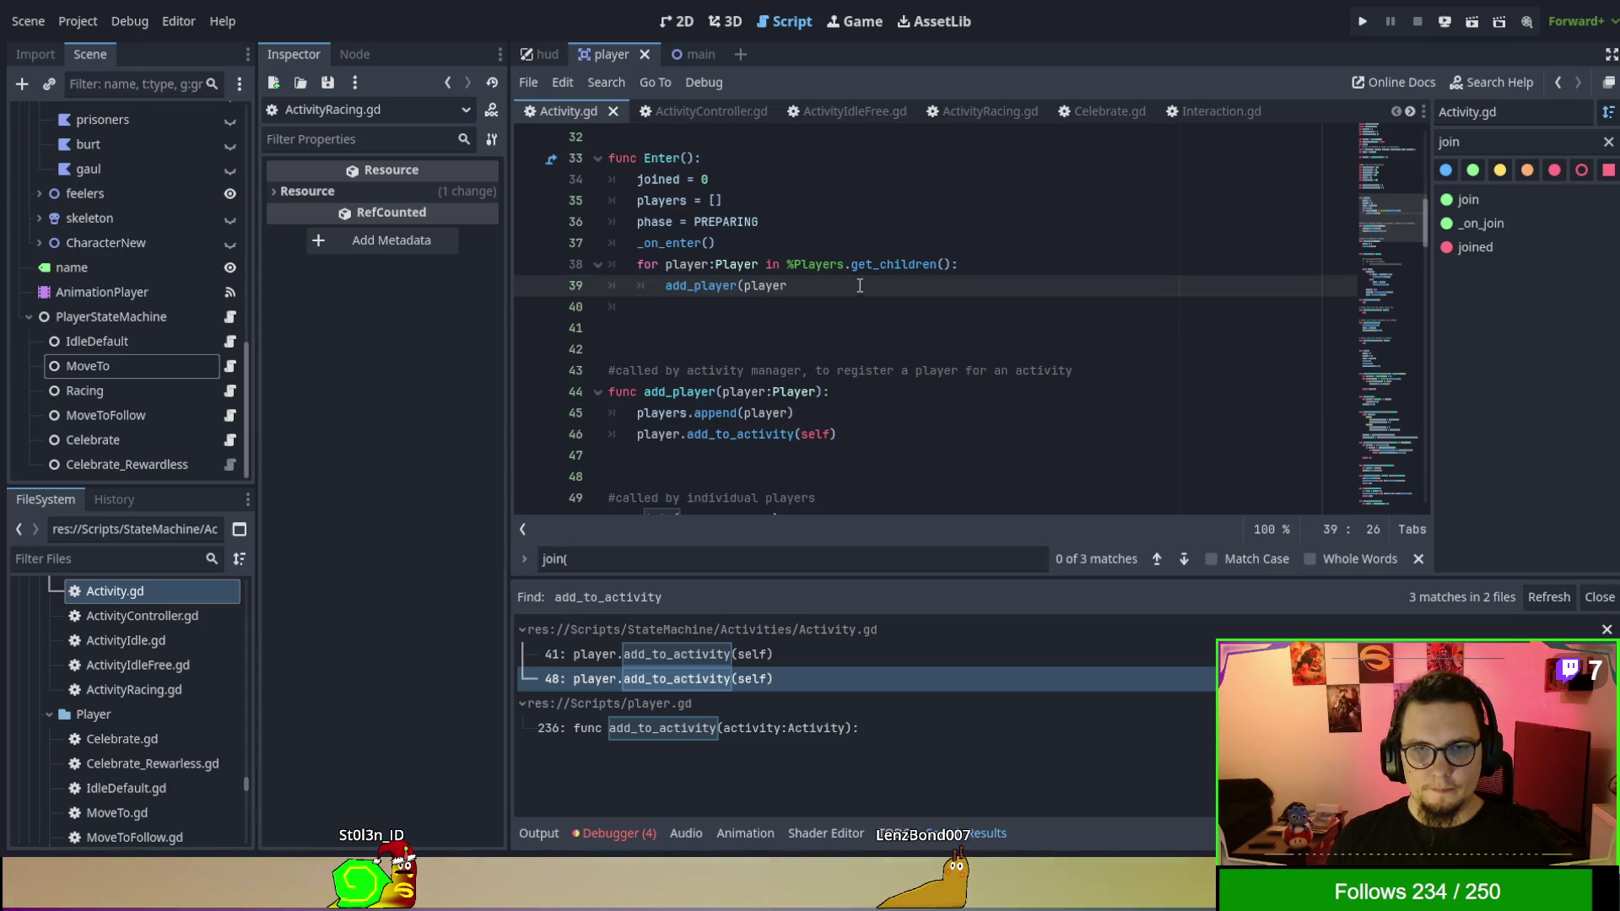
text())
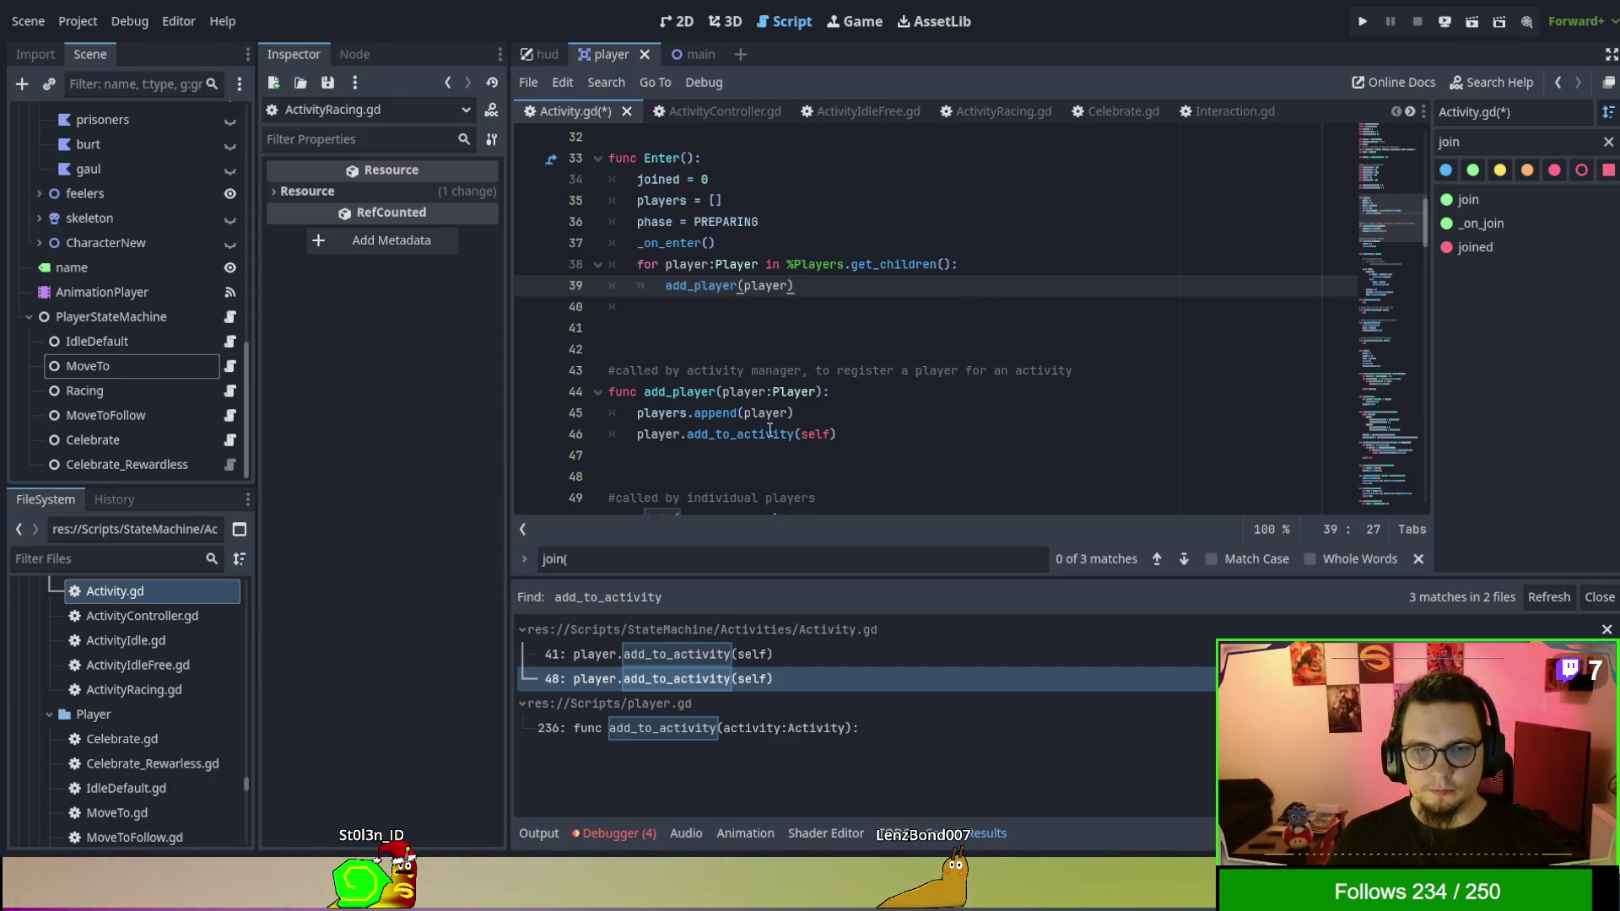
Add a '##Double dispatch to player' comment in add_player, save Activity.gd, and open player.gd's add_to_activity.
click(879, 416)
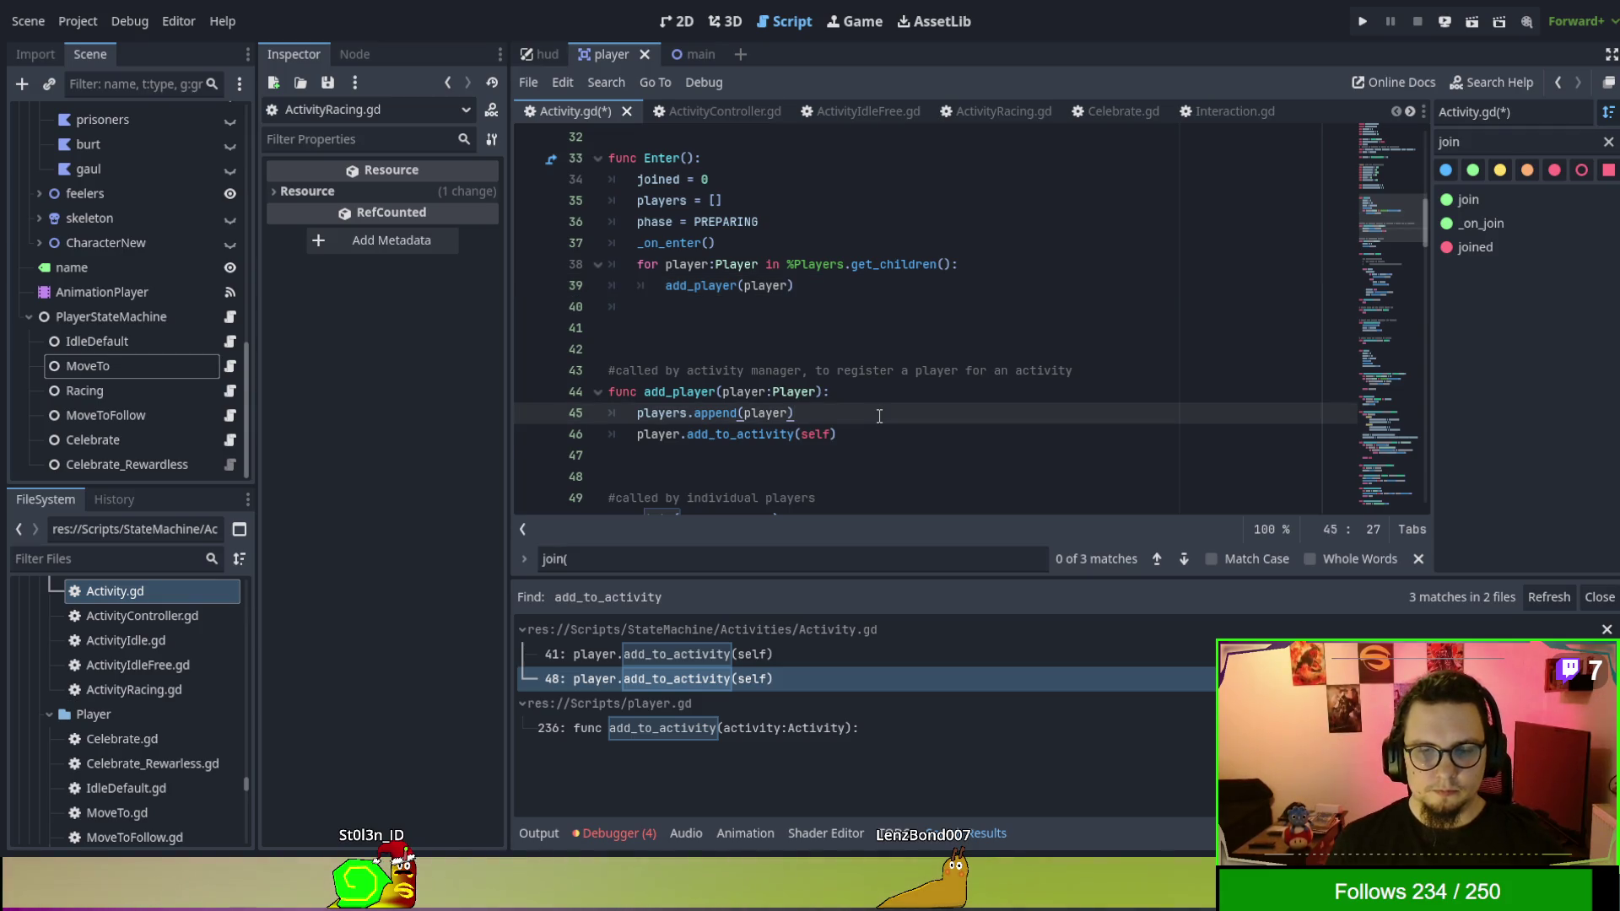
key(Return)
text(#Double dispatch to p)
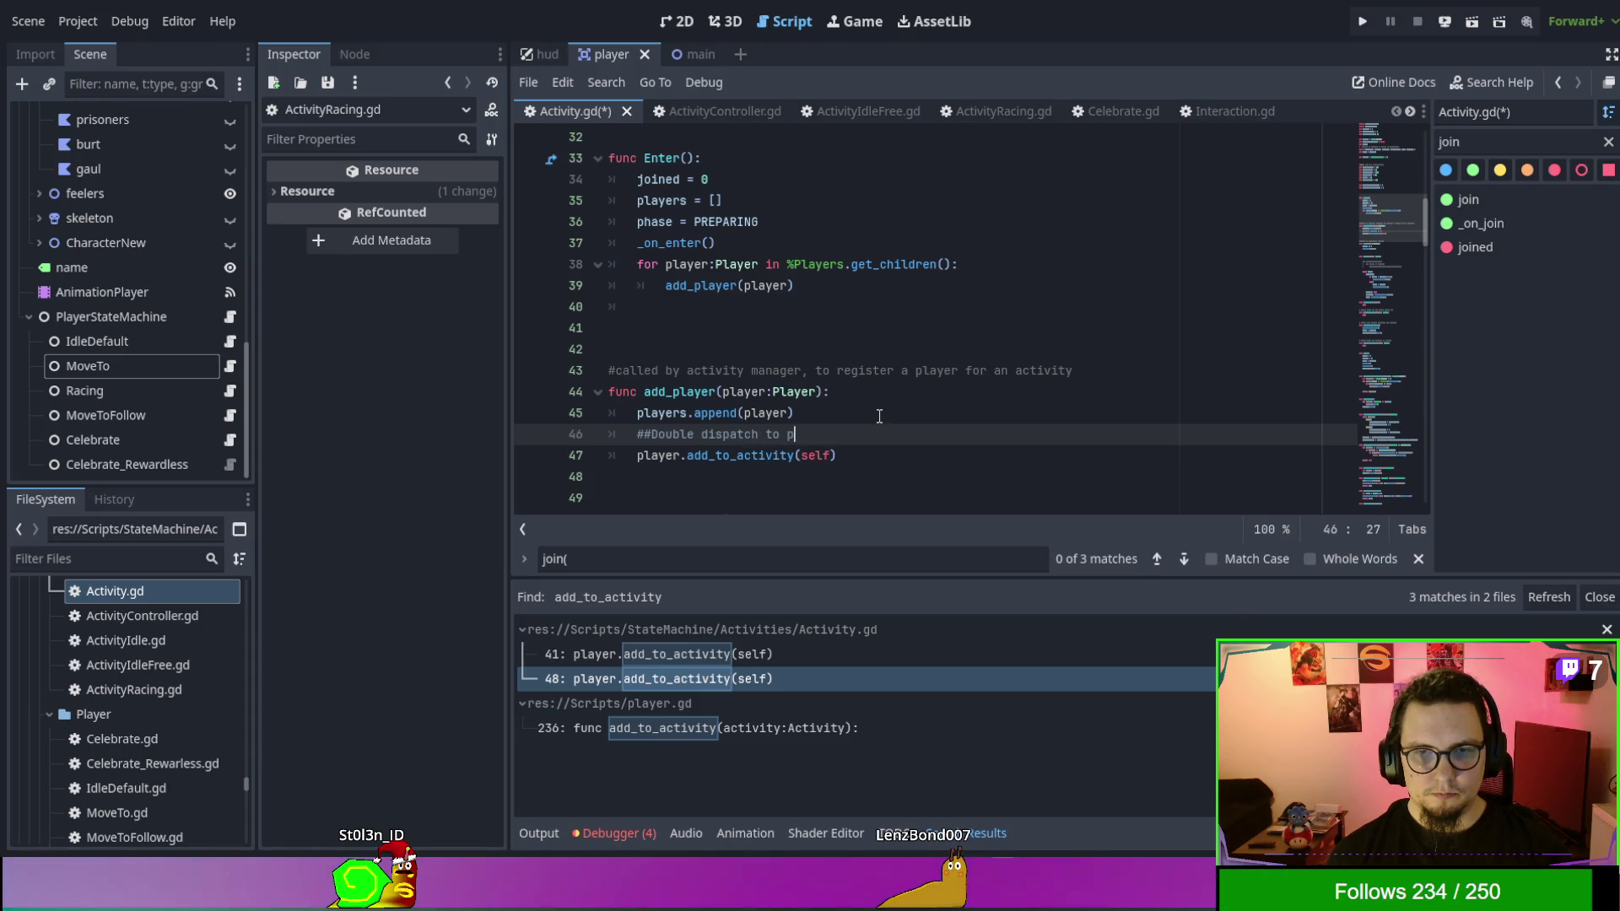
text(layer)
key(ctrl+s)
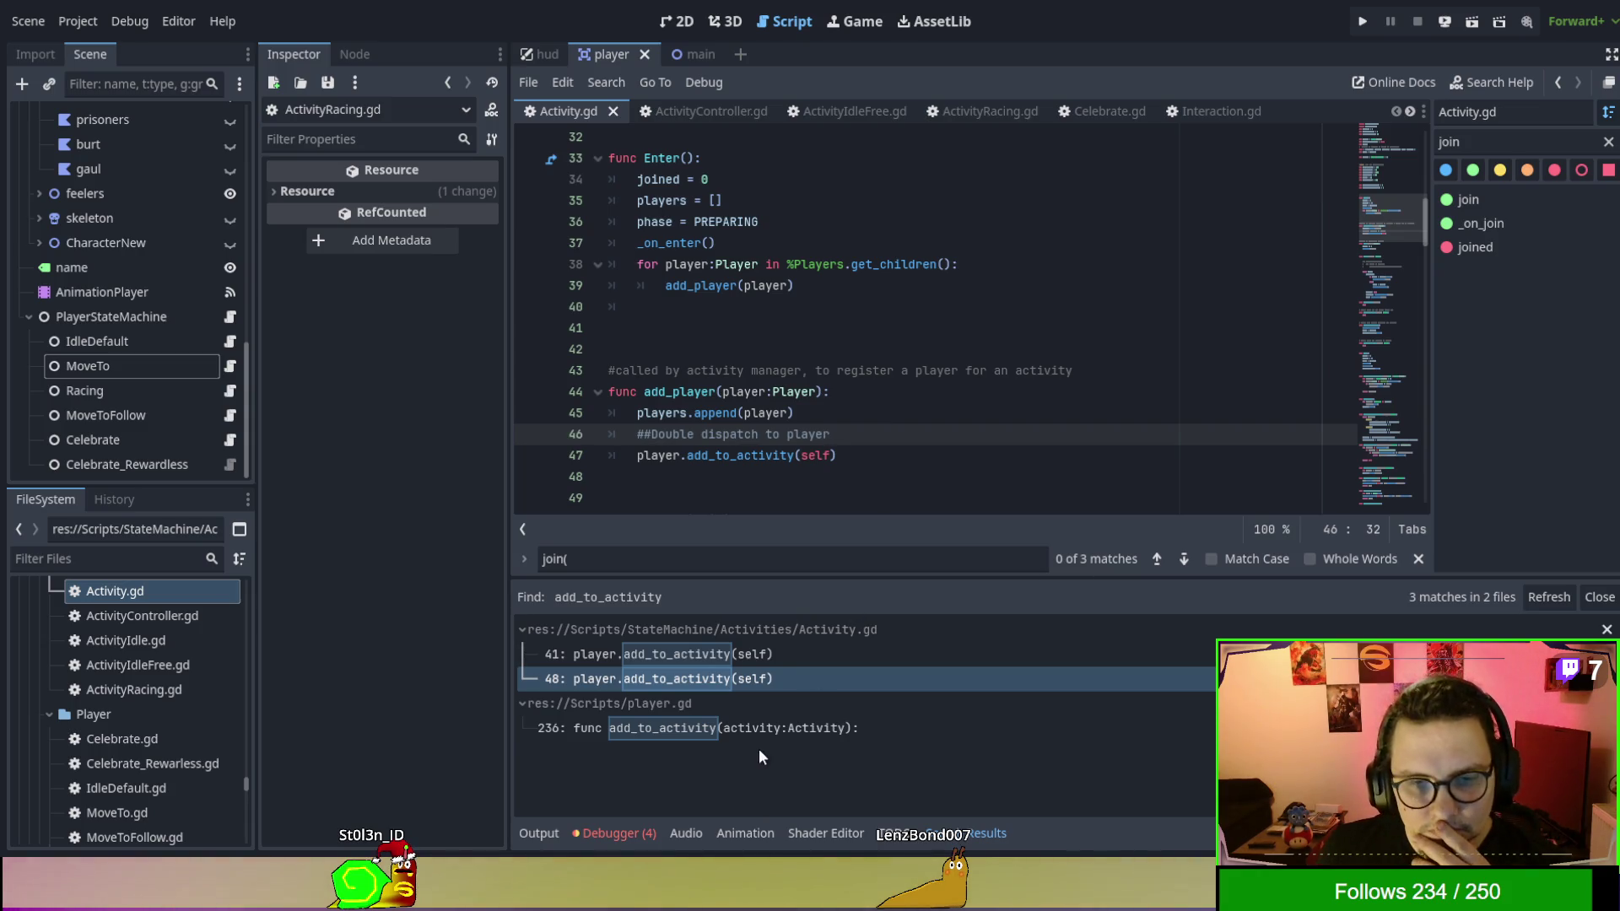
click(761, 727)
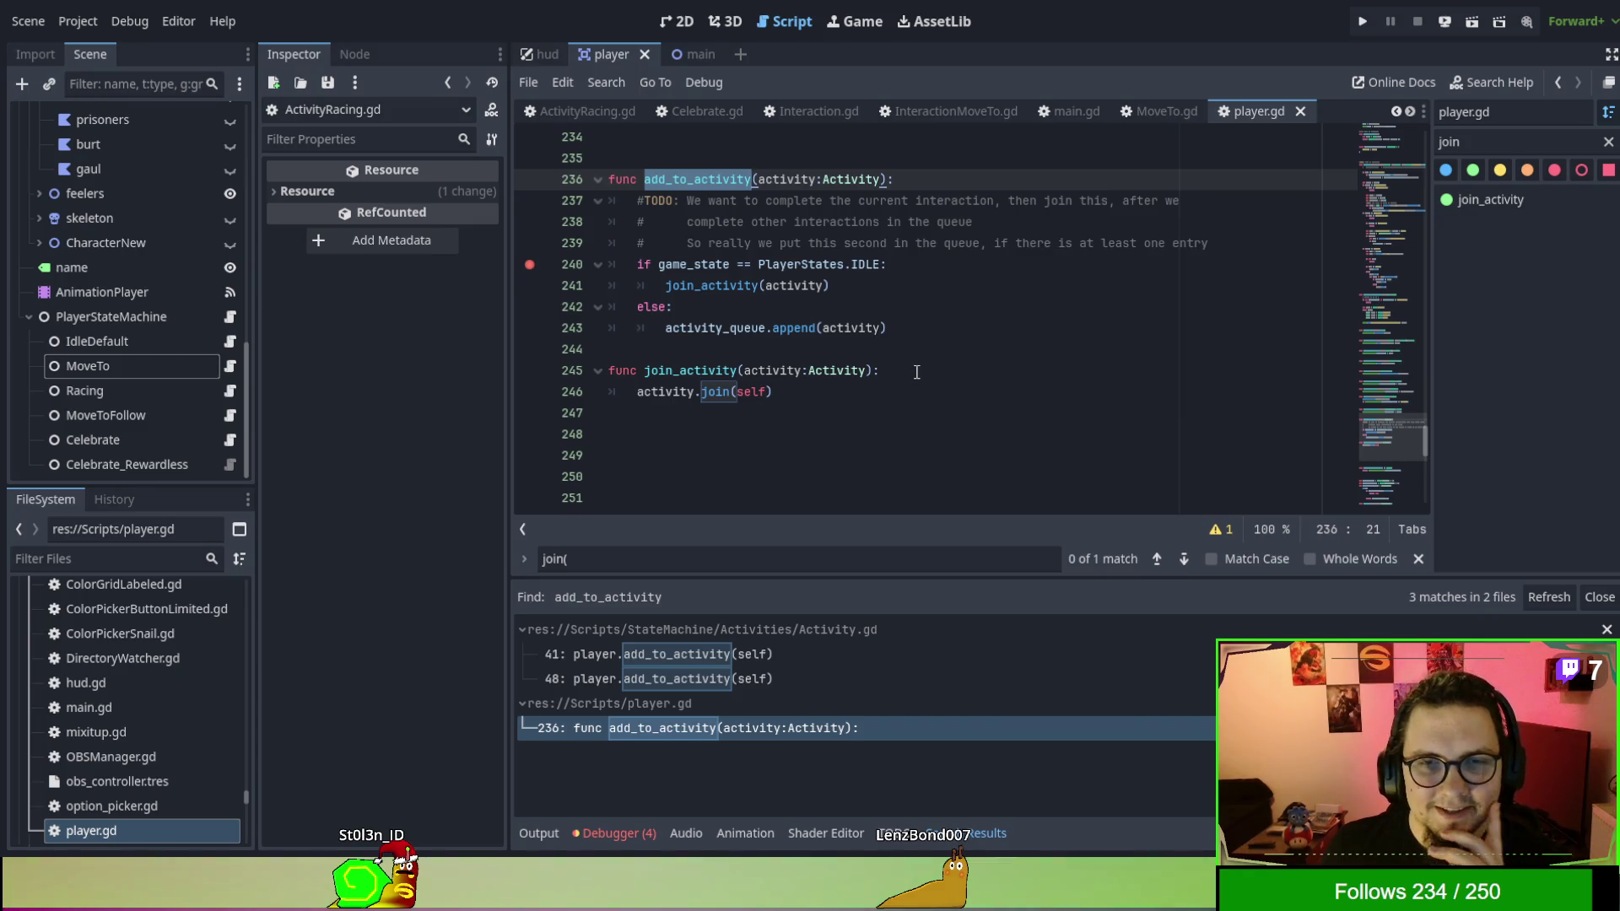
scroll(918, 372, up, 2)
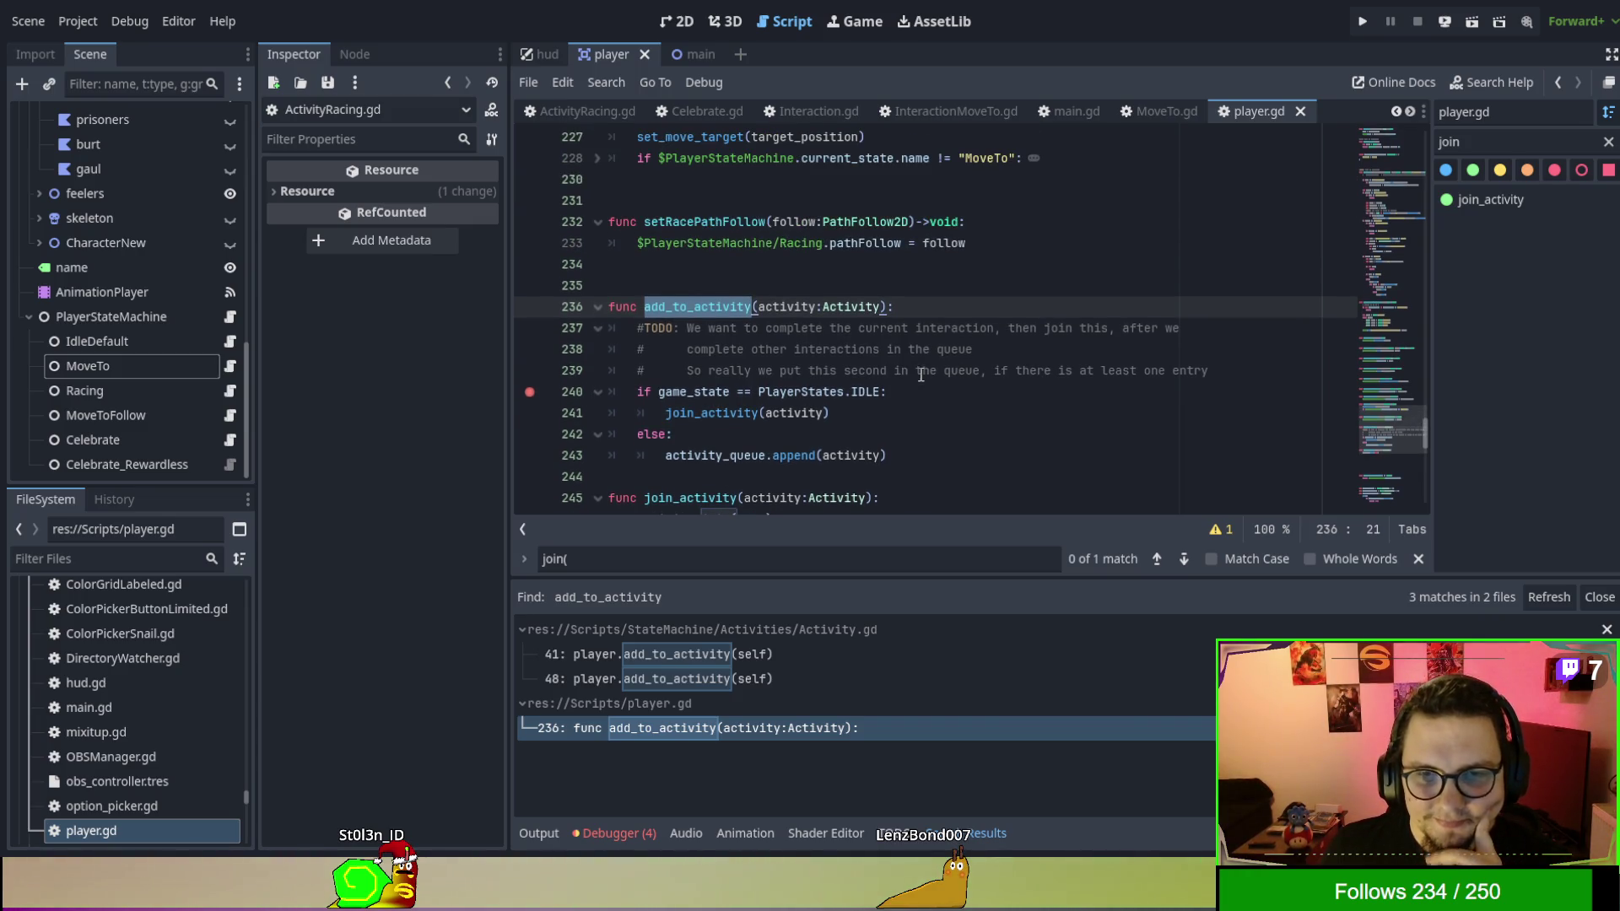
Scroll player.gd, then switch to ActivityRacing.gd and browse add_racer and add_spectator.
scroll(920, 374, down, 1)
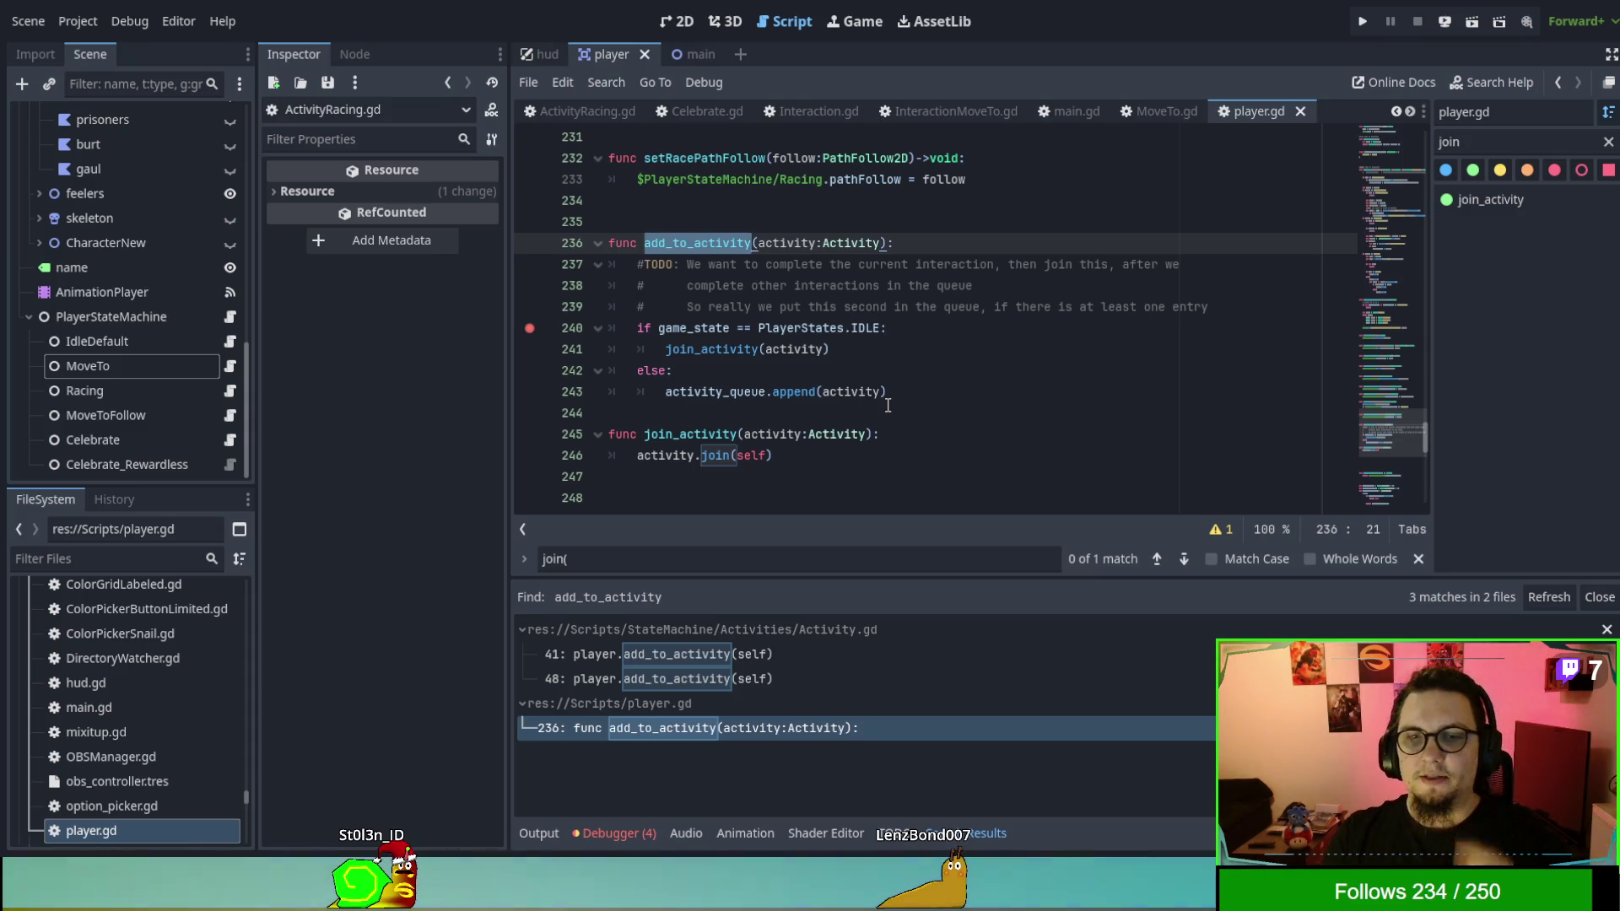
click(588, 112)
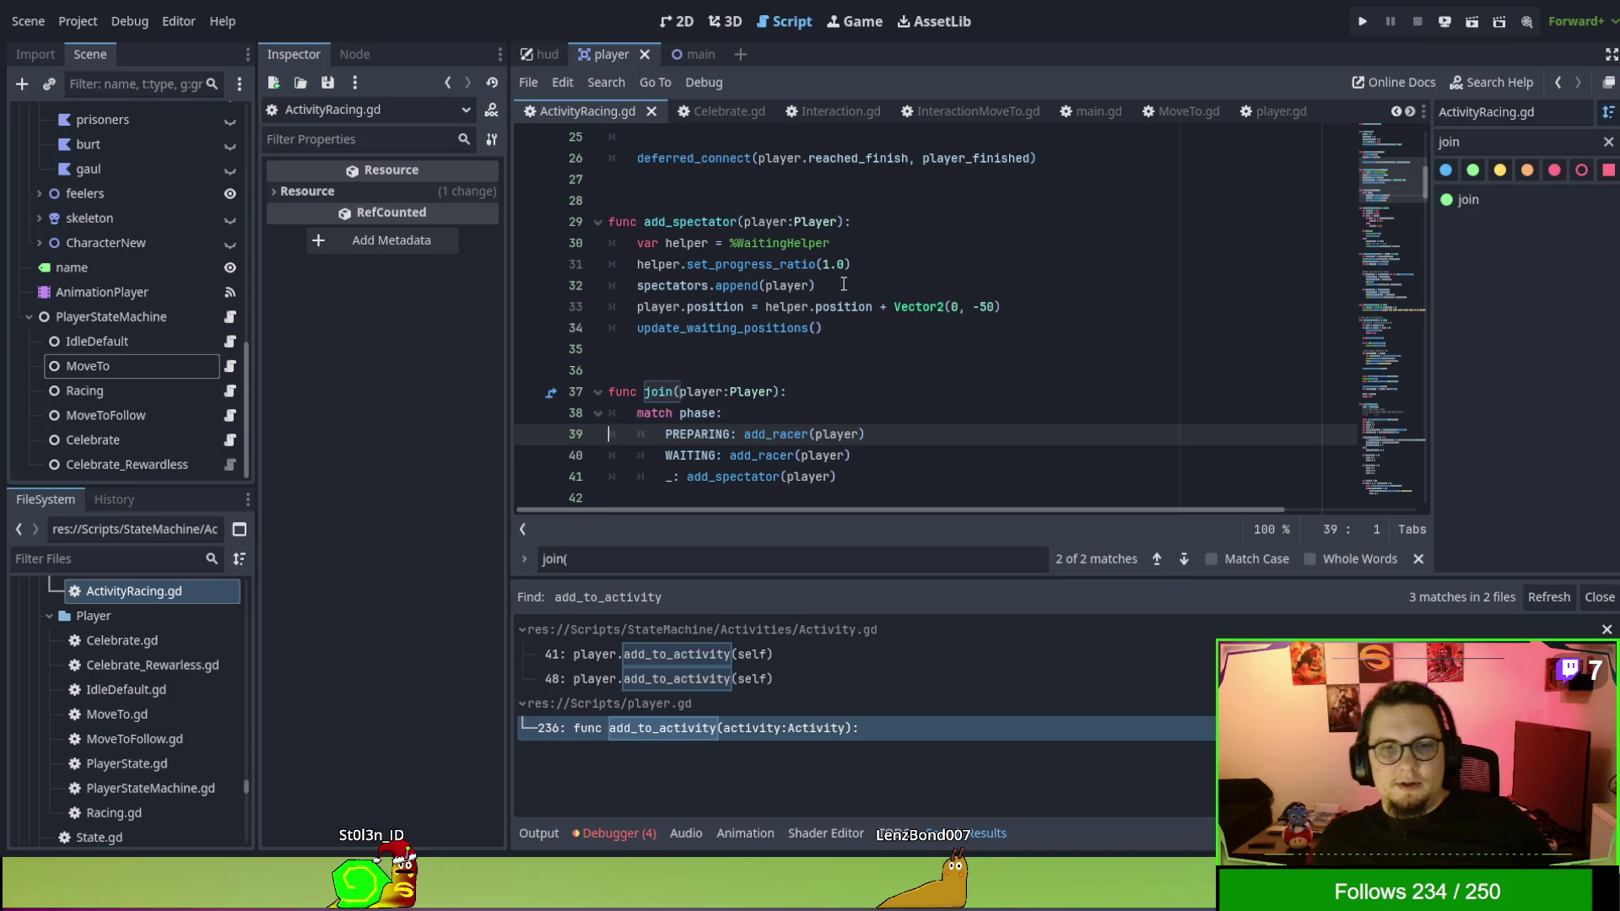
scroll(1095, 410, up, 7)
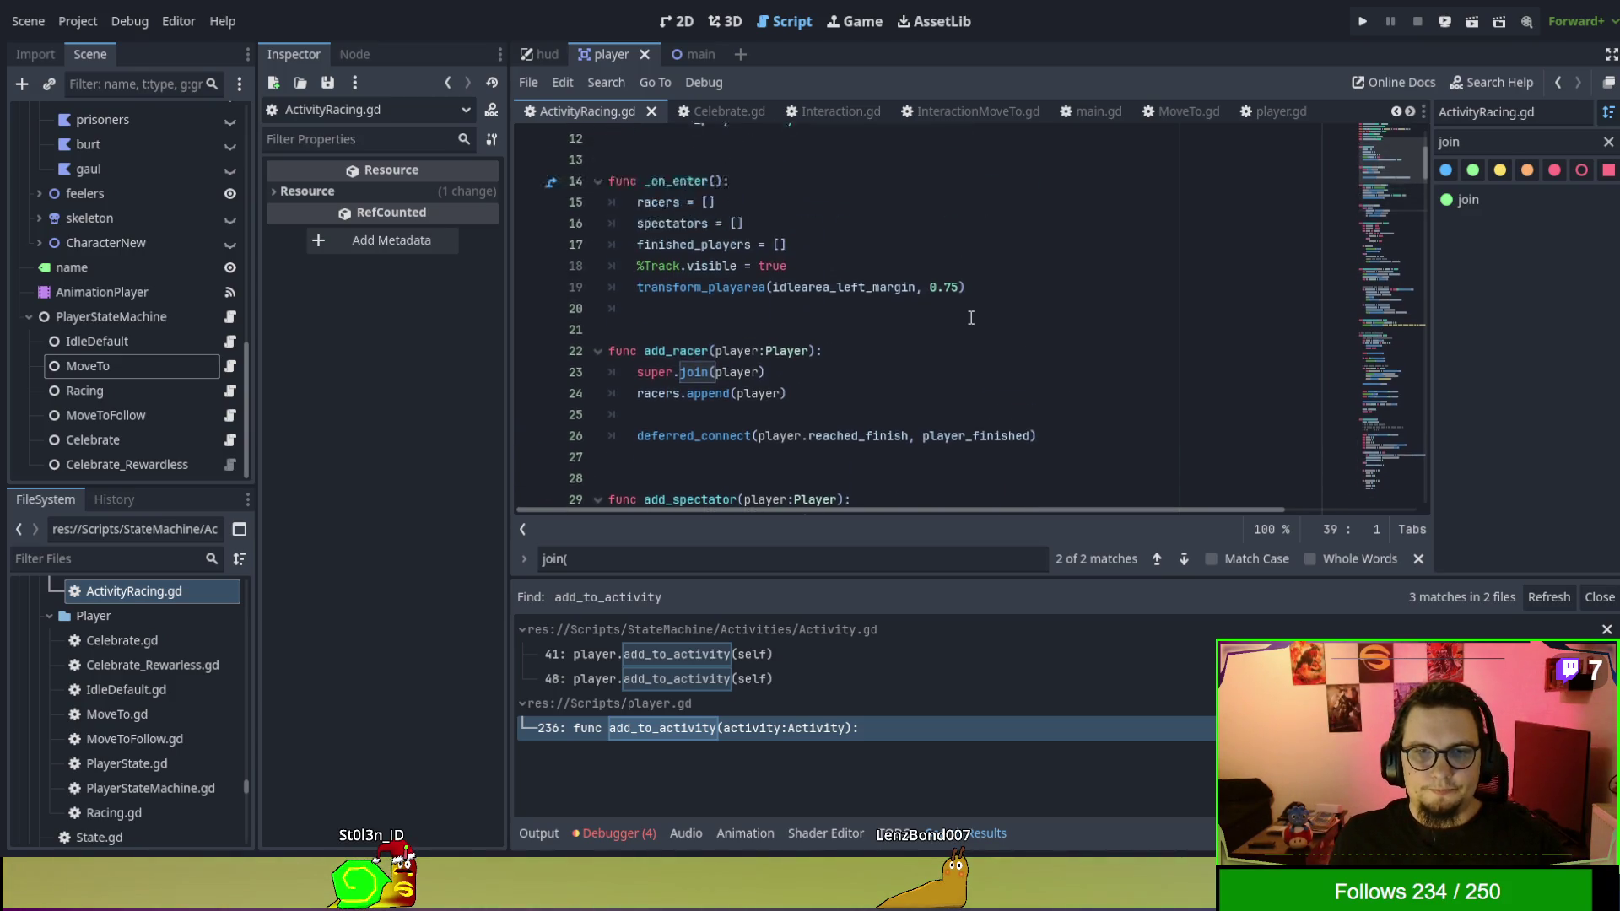
scroll(942, 293, up, 1)
scroll(757, 277, down, 3)
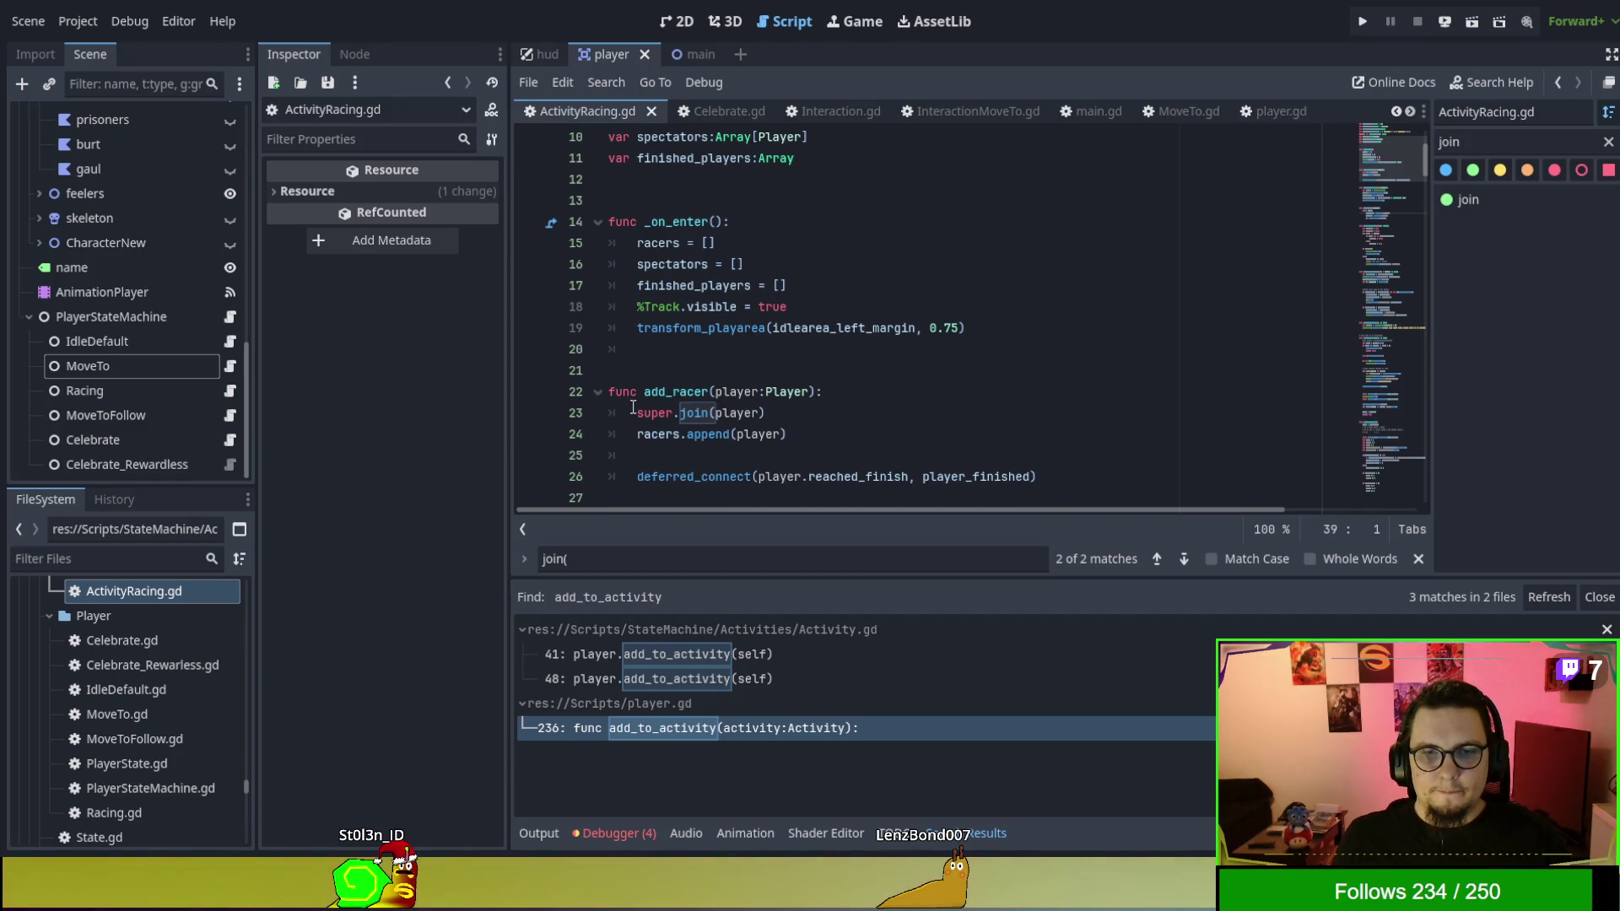
scroll(634, 409, down, 1)
scroll(633, 409, down, 1)
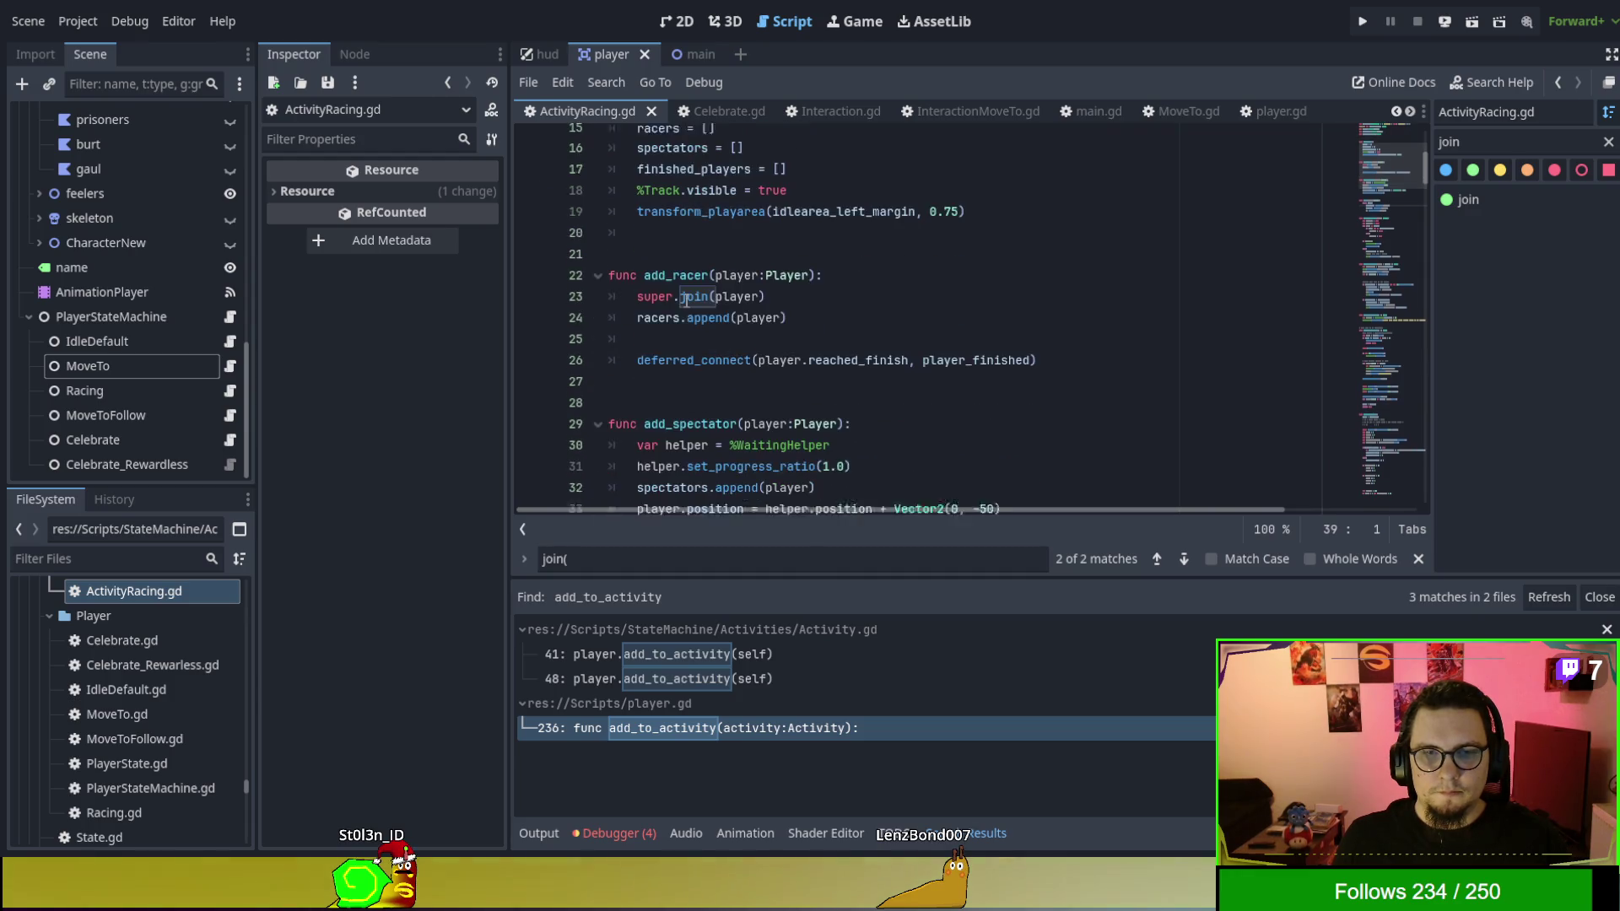
scroll(1108, 477, down, 1)
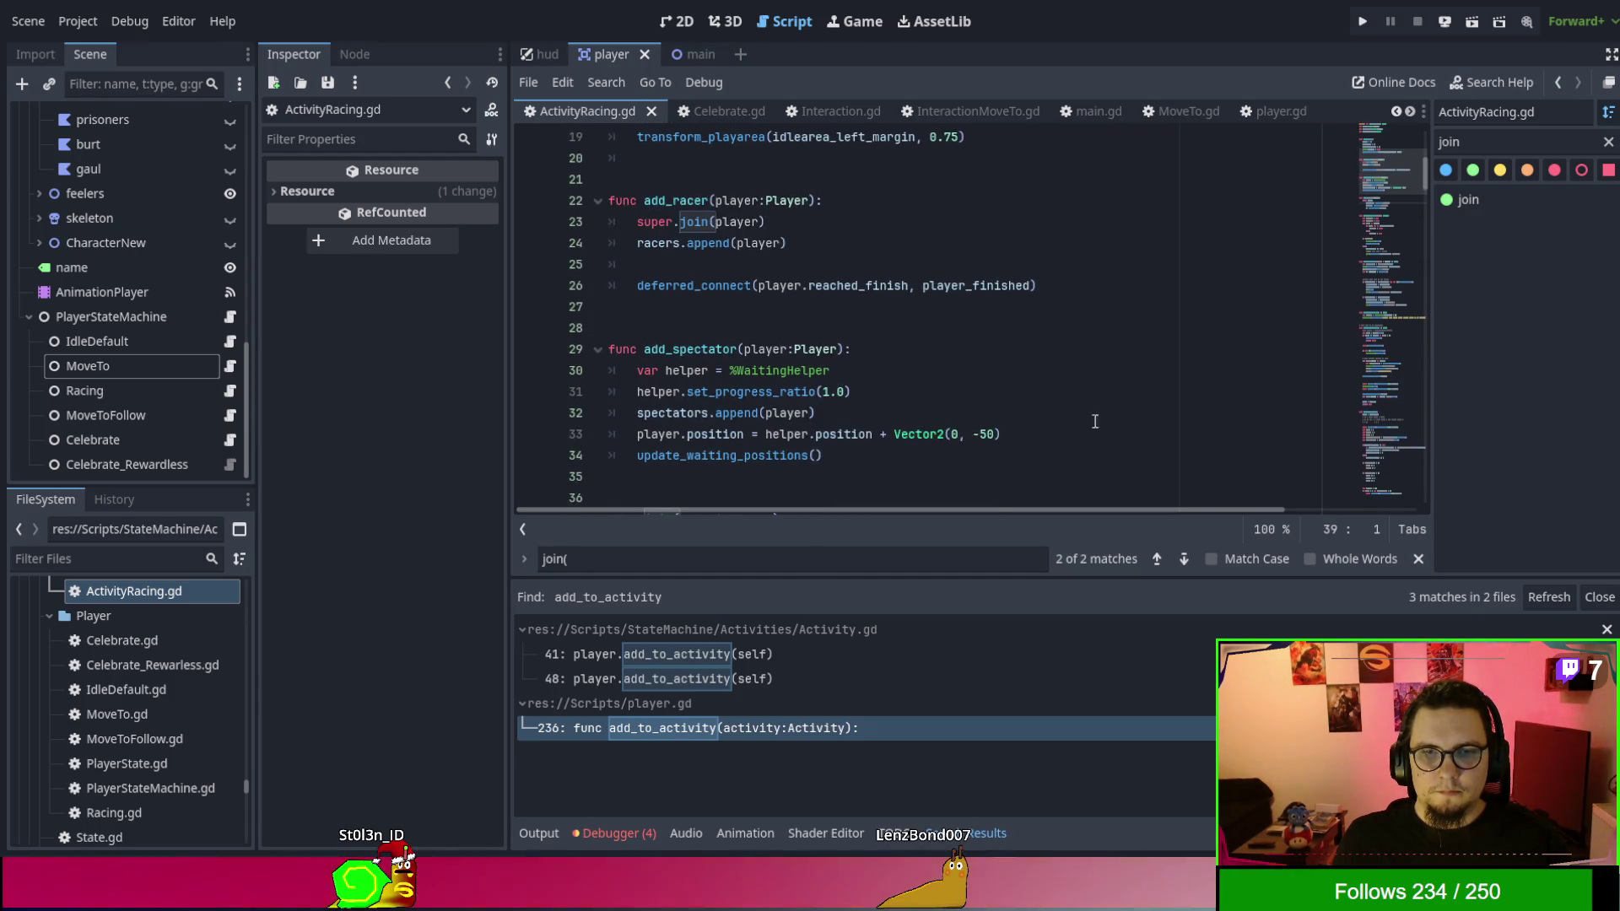
Scroll ActivityRacing.gd to the high-score and stream-record updates and start_race_failed.
click(1093, 378)
click(1092, 365)
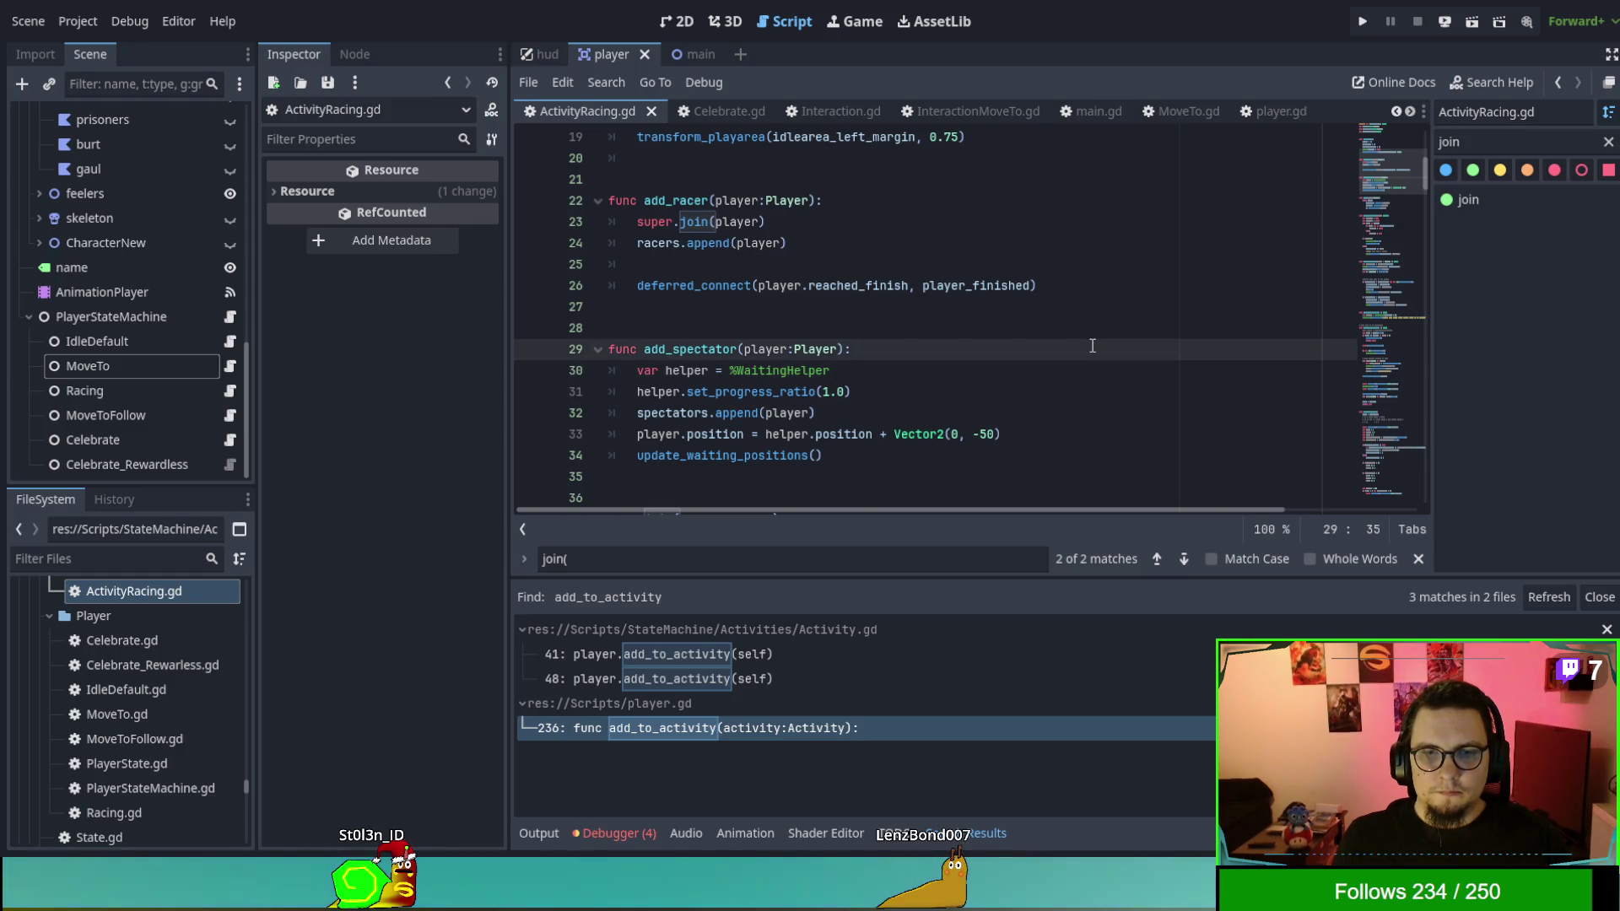
scroll(1092, 350, down, 4)
scroll(1092, 346, down, 8)
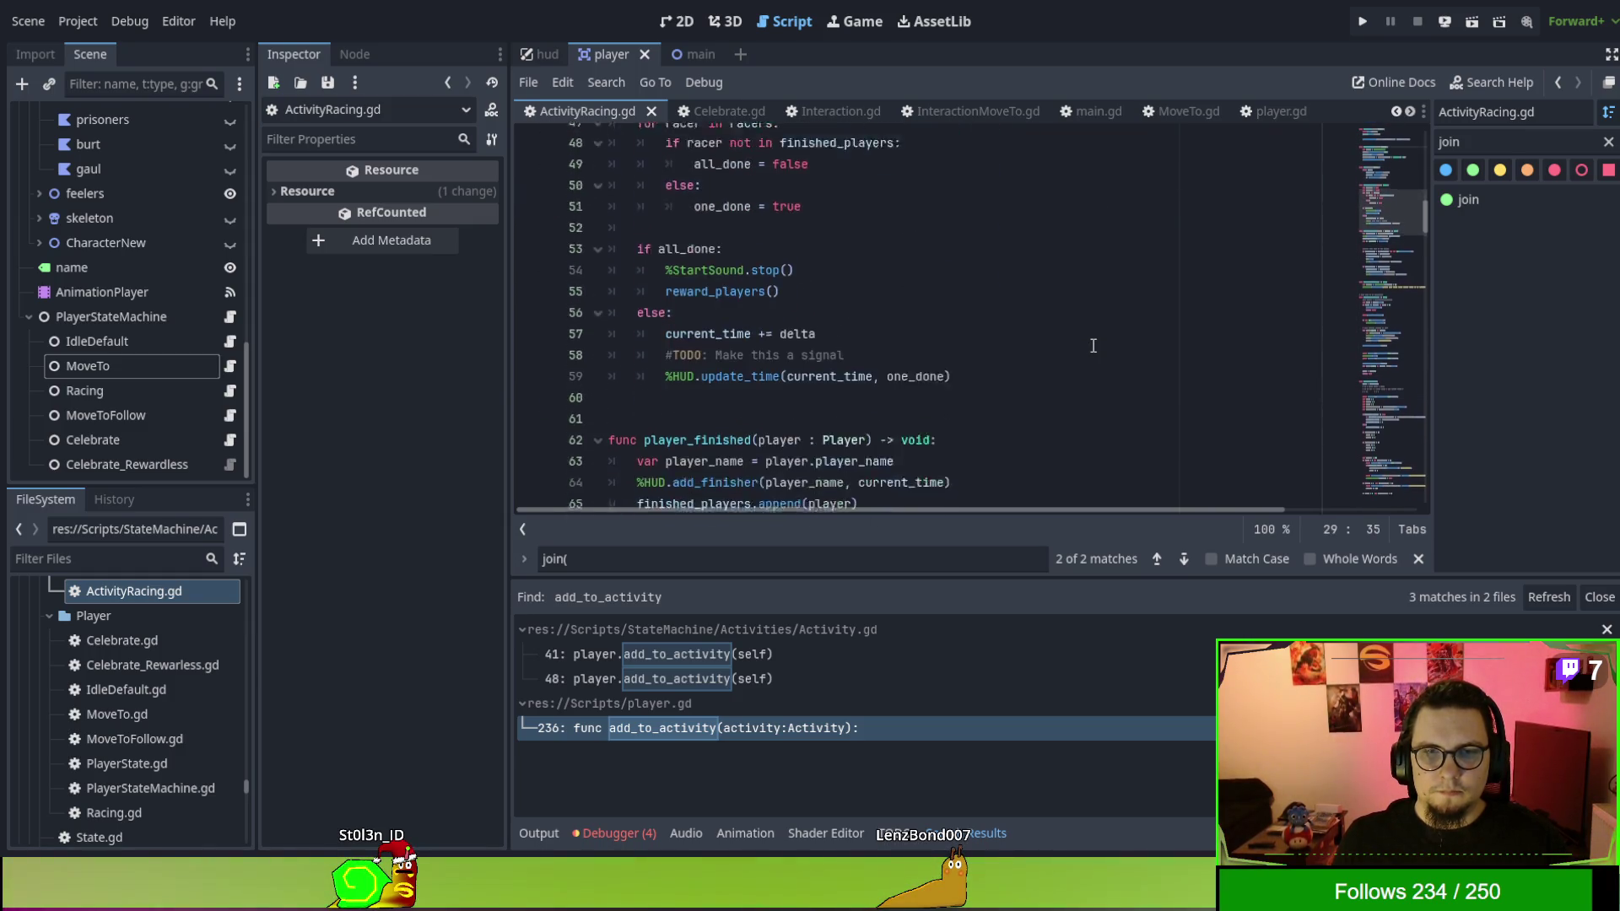
scroll(1093, 346, down, 5)
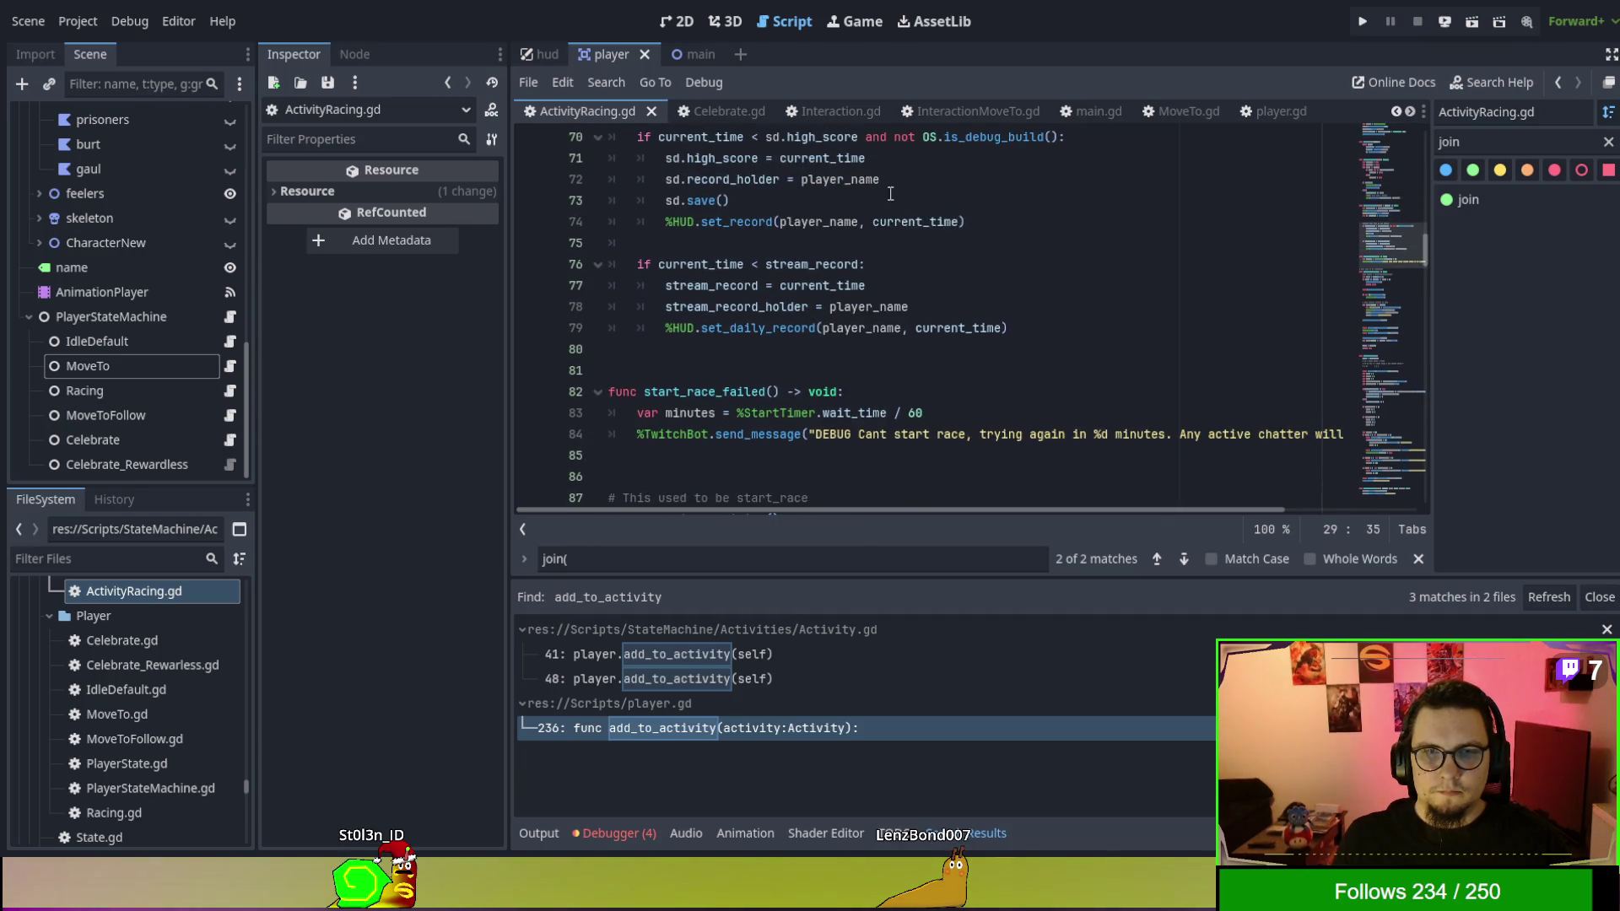
scroll(929, 108, up, 3)
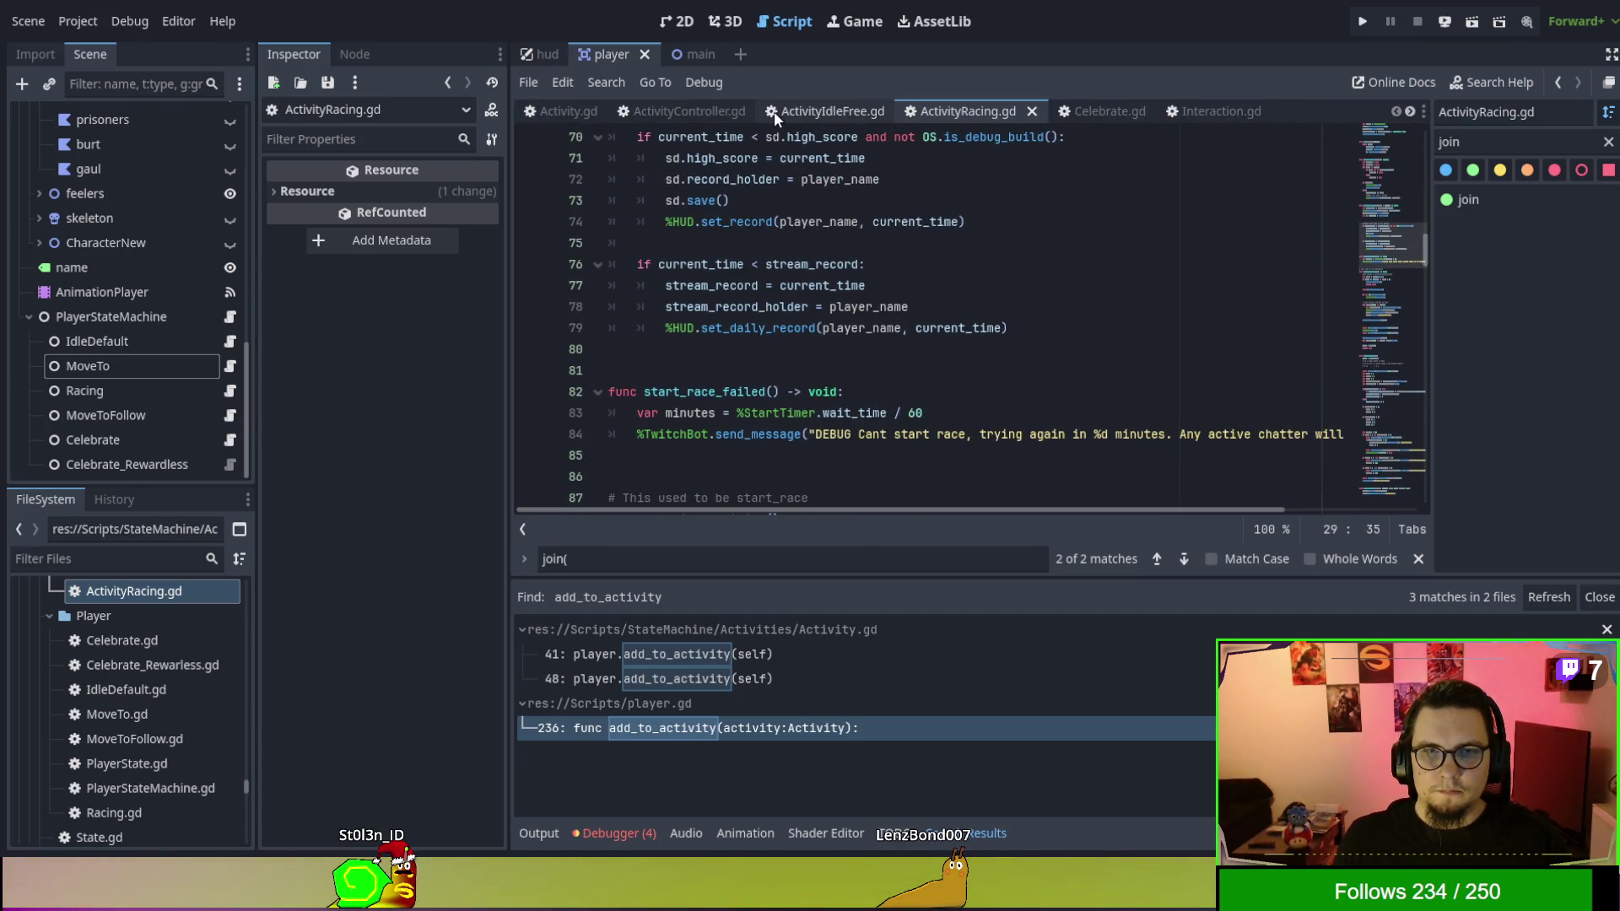
Scroll through the ActivityController.gd script to review it.
click(697, 110)
scroll(1057, 374, up, 8)
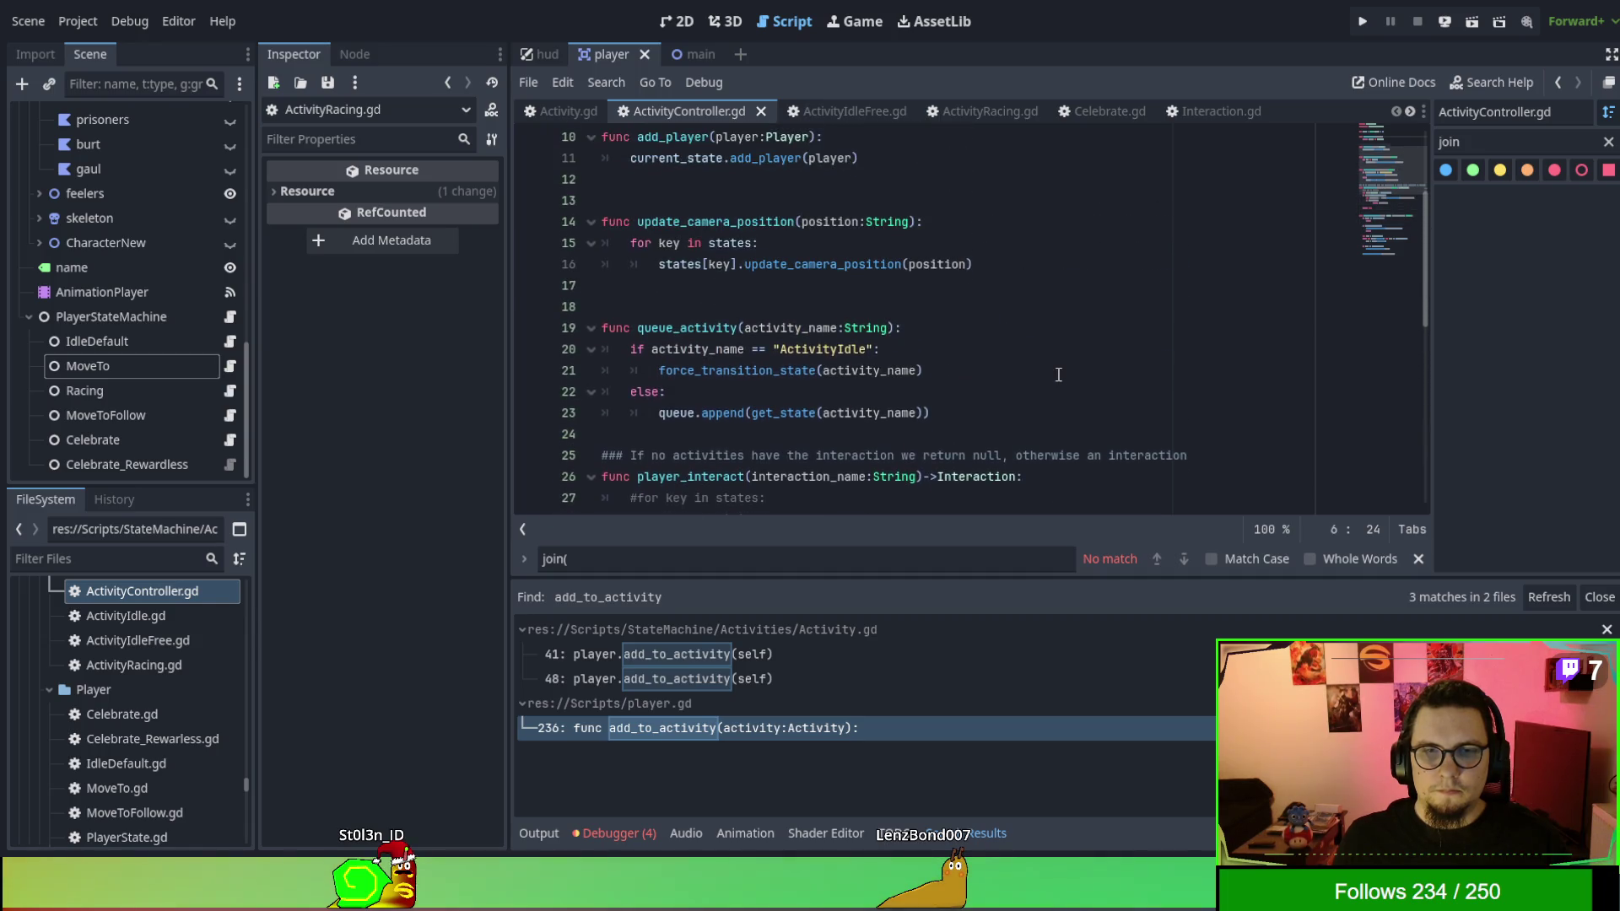
scroll(1058, 374, up, 3)
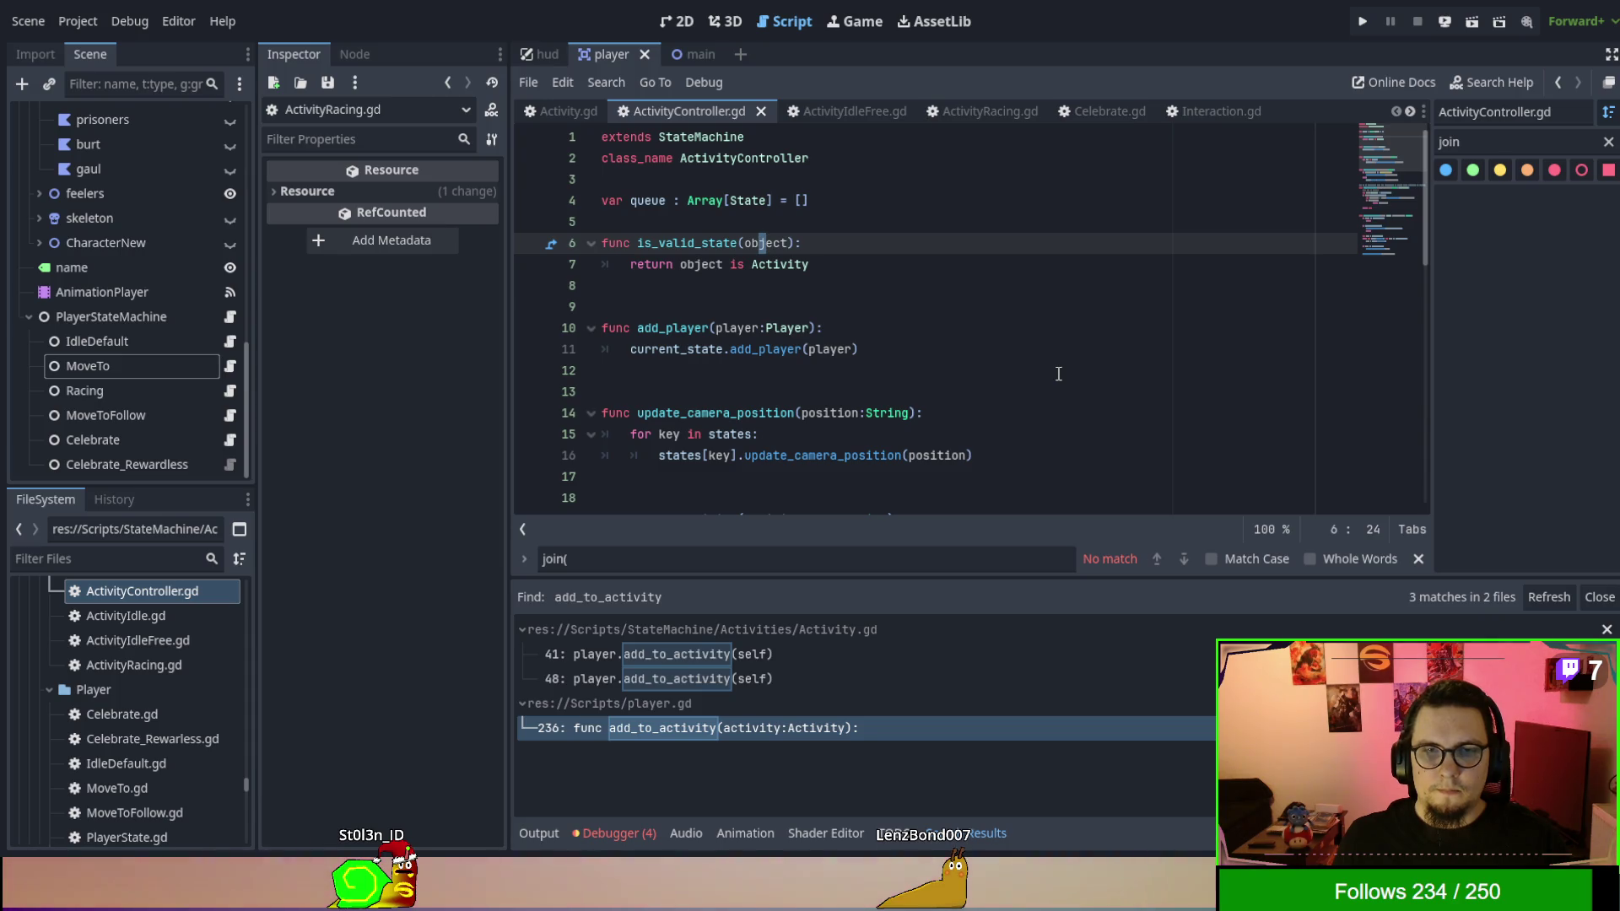
scroll(1058, 373, down, 6)
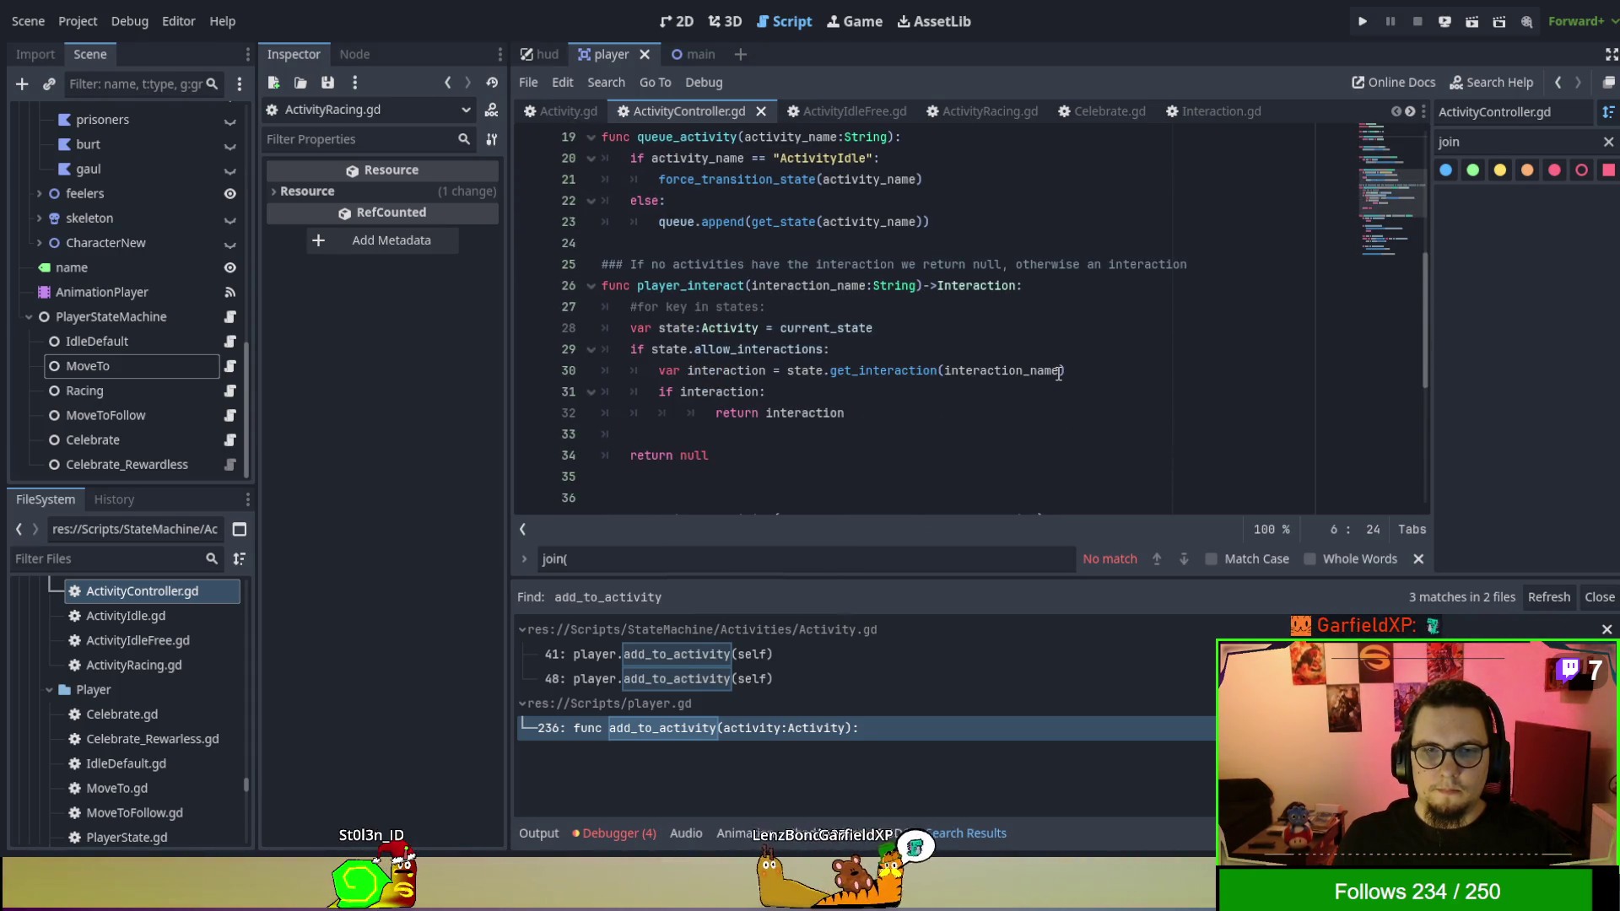
scroll(1058, 374, down, 6)
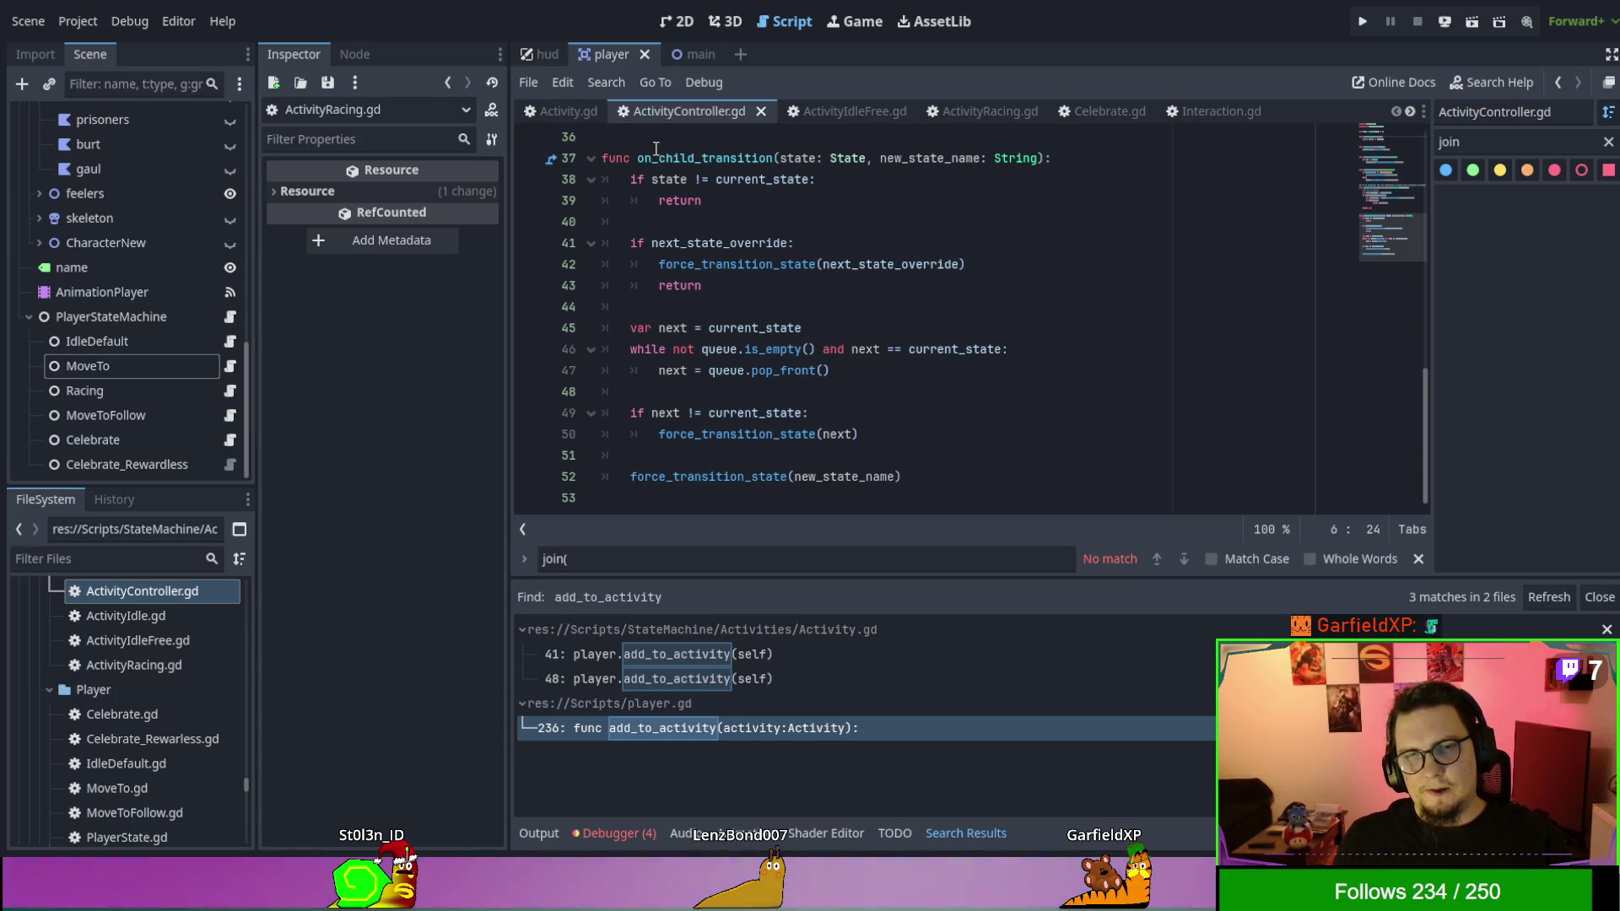
In Activity.gd, highlight the _on_enter() call and the add_player(player) line in the loop.
click(575, 105)
scroll(990, 433, up, 4)
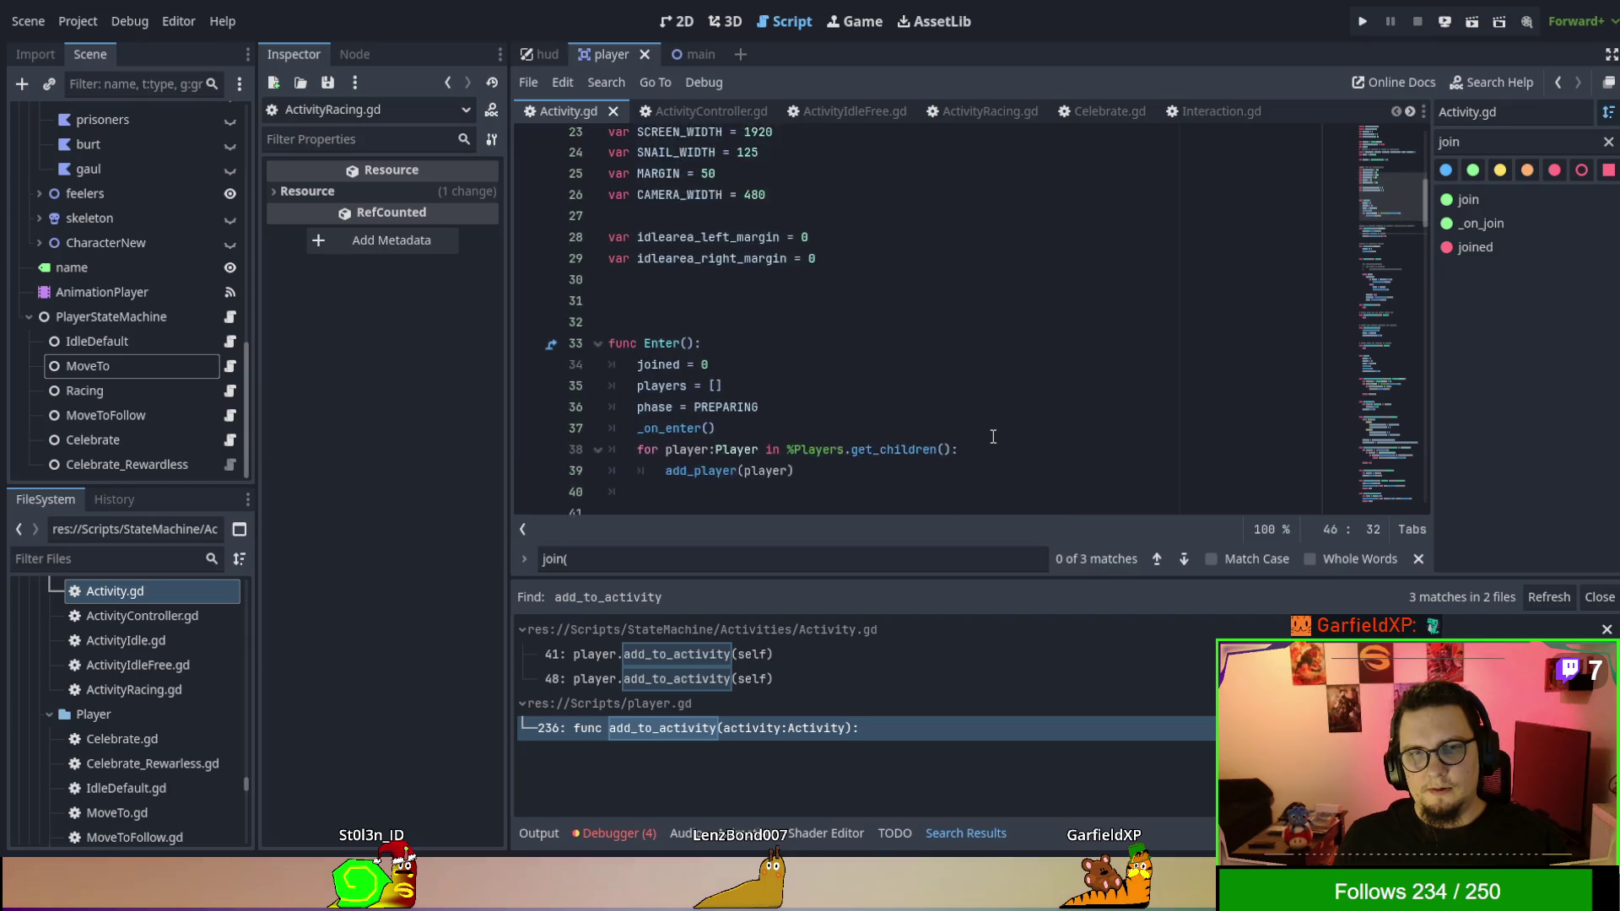
scroll(990, 433, up, 4)
scroll(990, 432, down, 8)
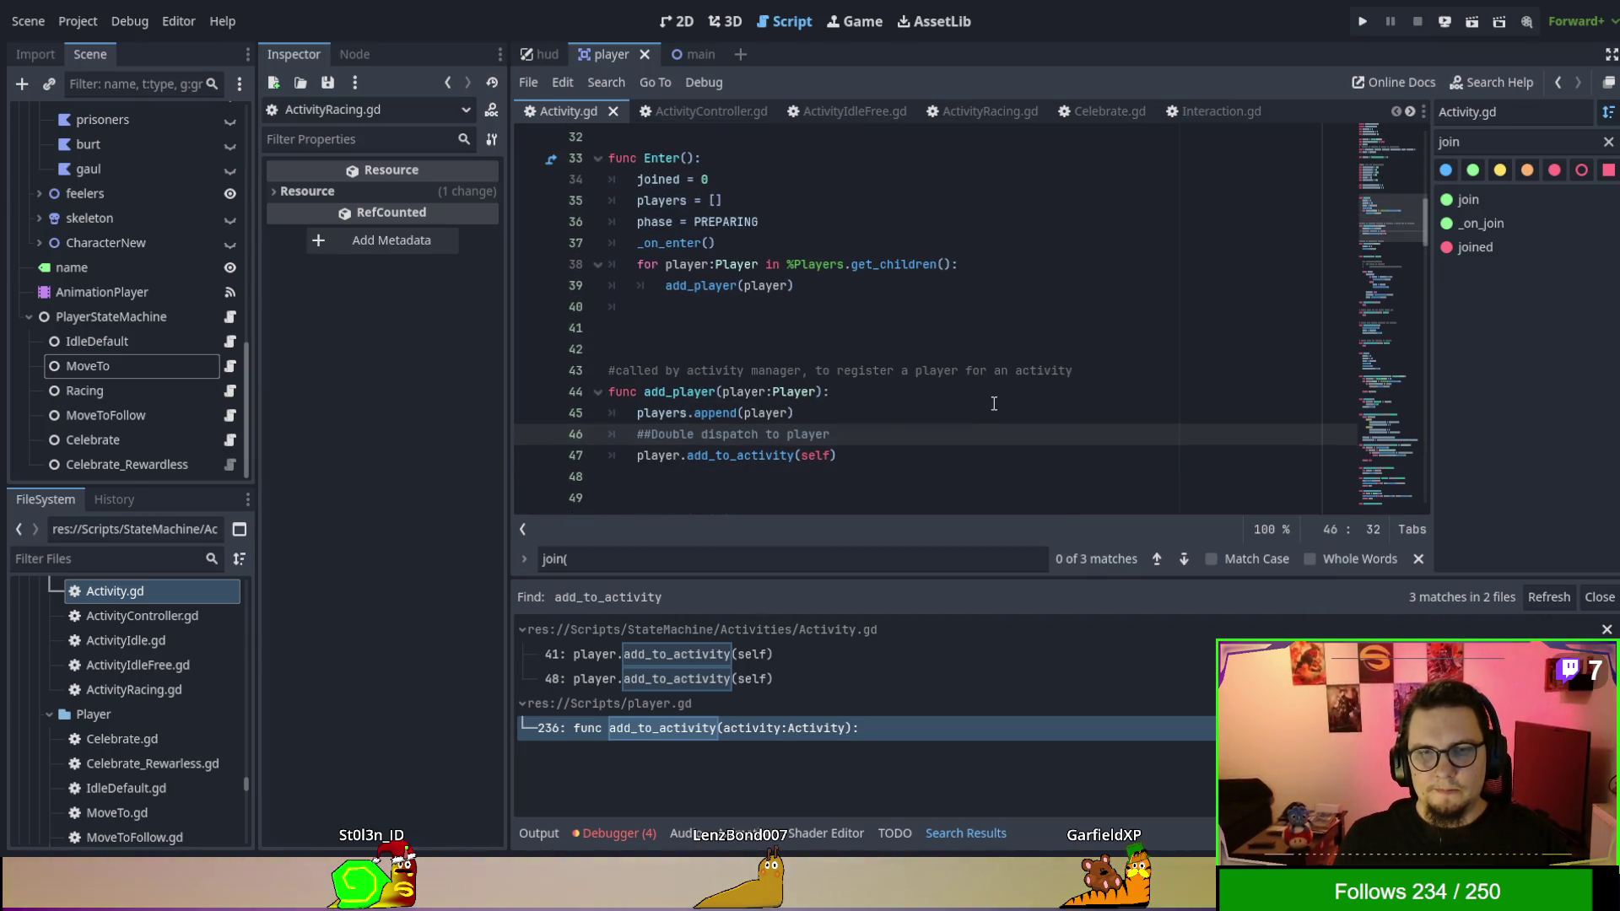
scroll(994, 404, up, 1)
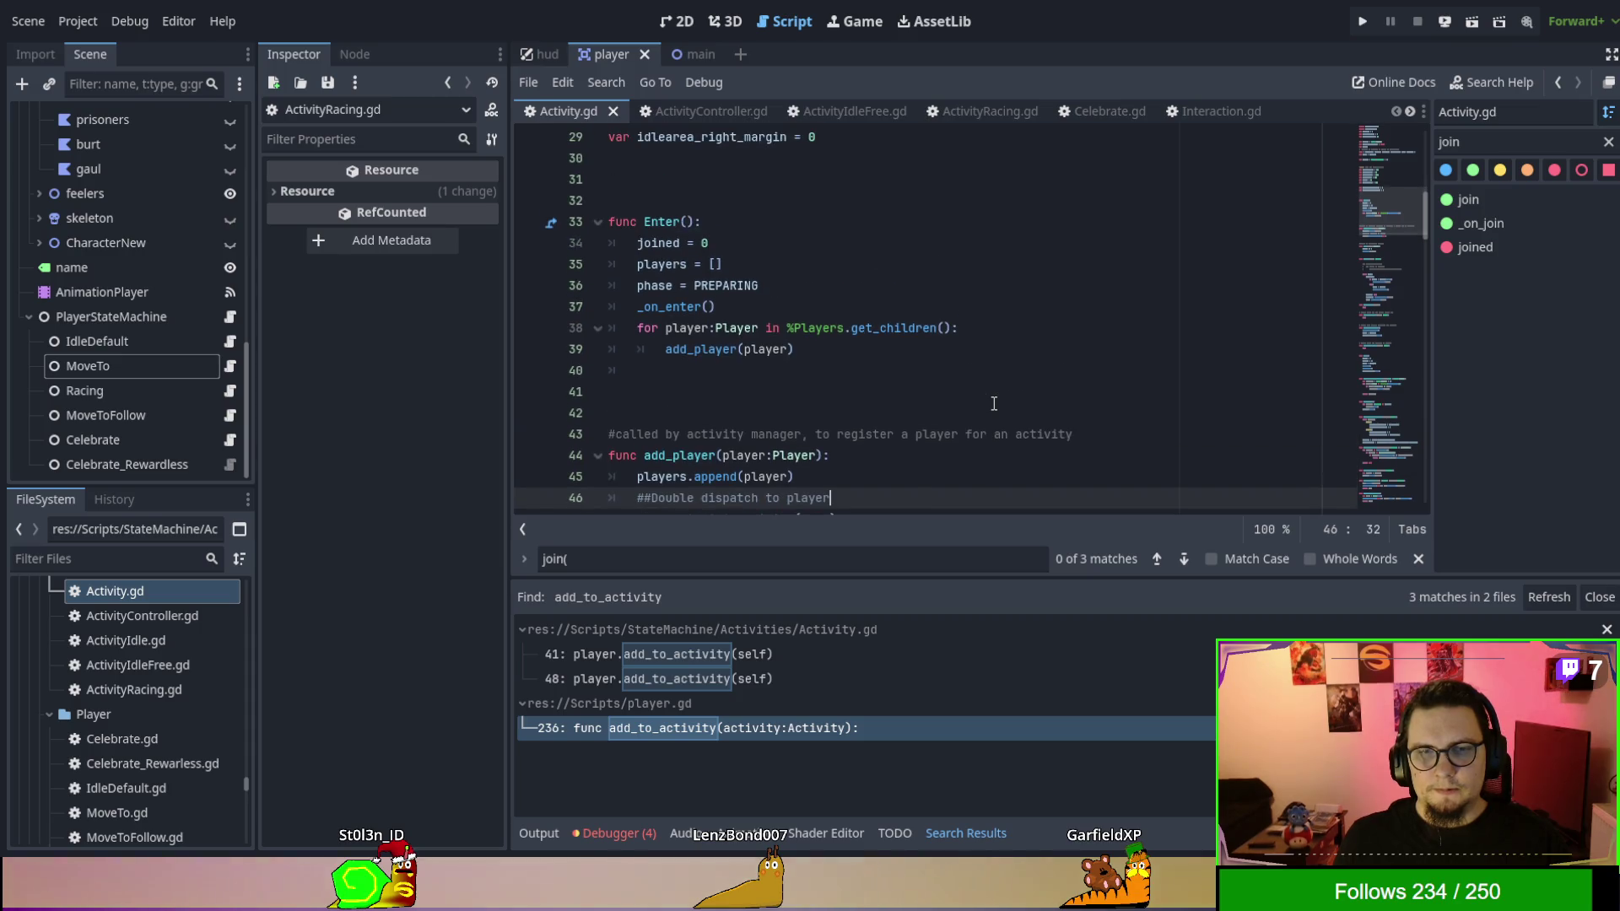
click(660, 328)
click(660, 307)
triple_click(660, 307)
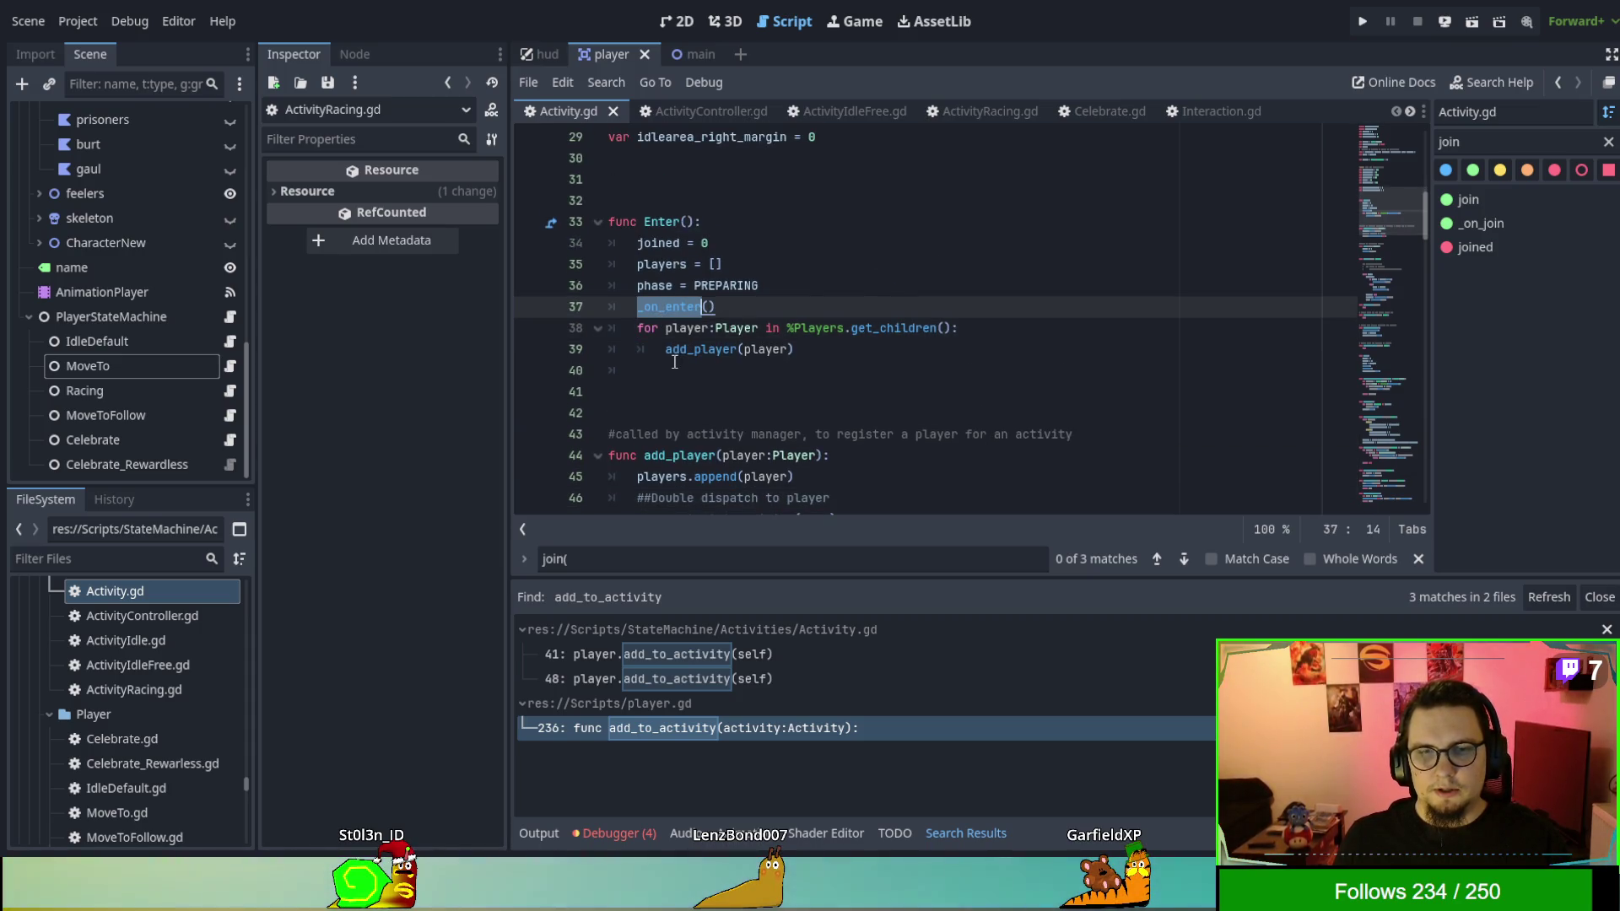
triple_click(899, 359)
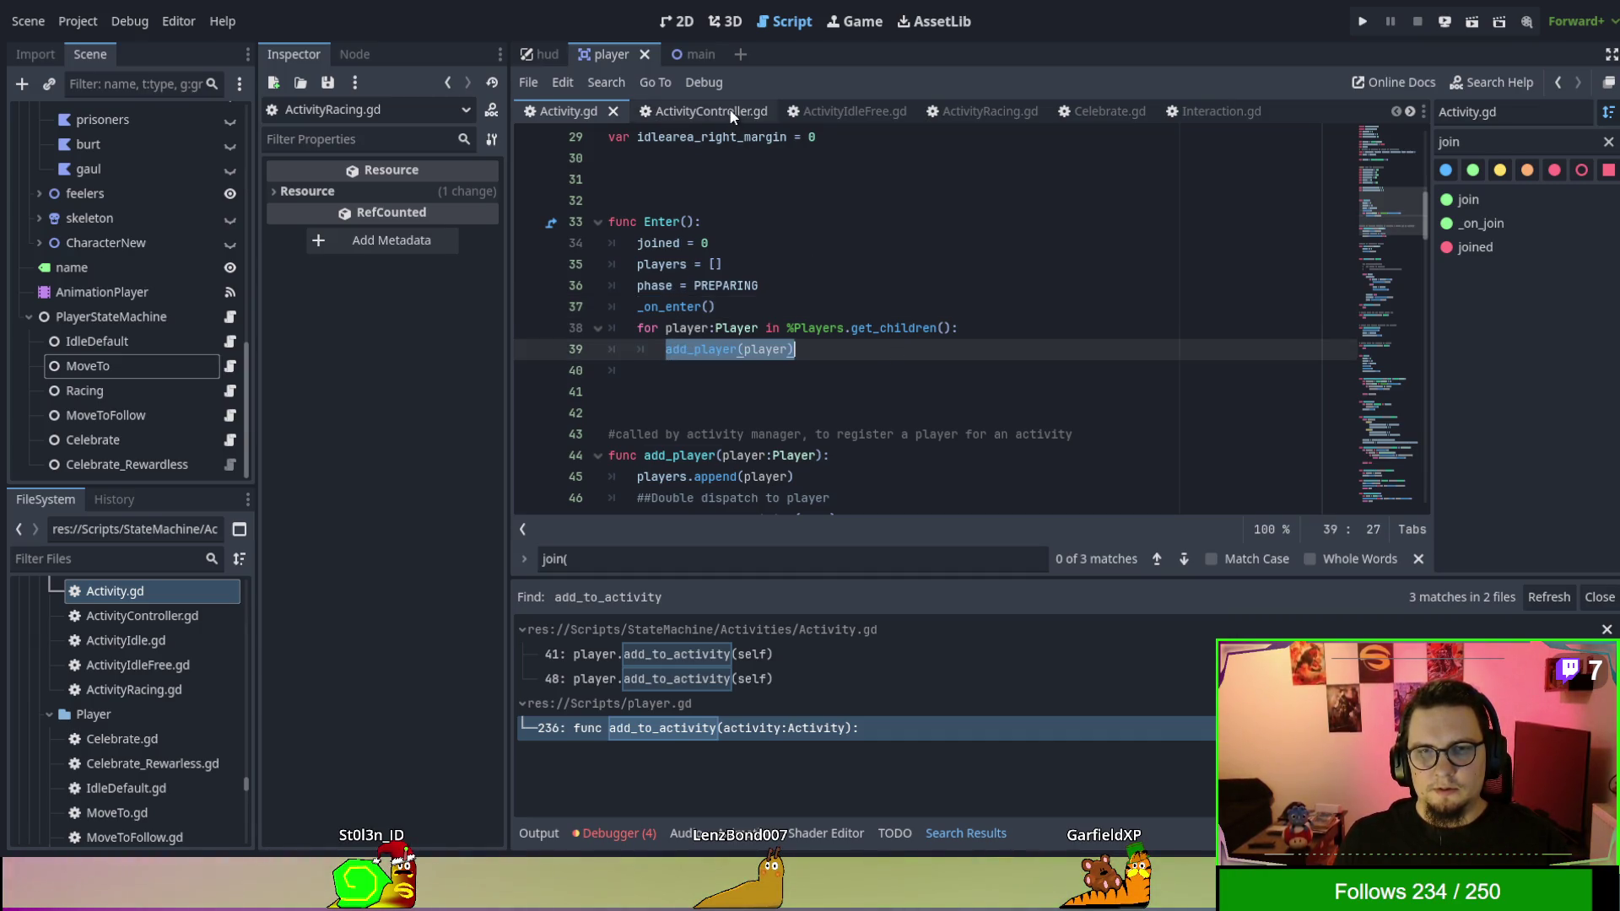
In ActivityRacing.gd, locate and highlight the whole _on_enter function.
click(970, 110)
scroll(944, 309, up, 8)
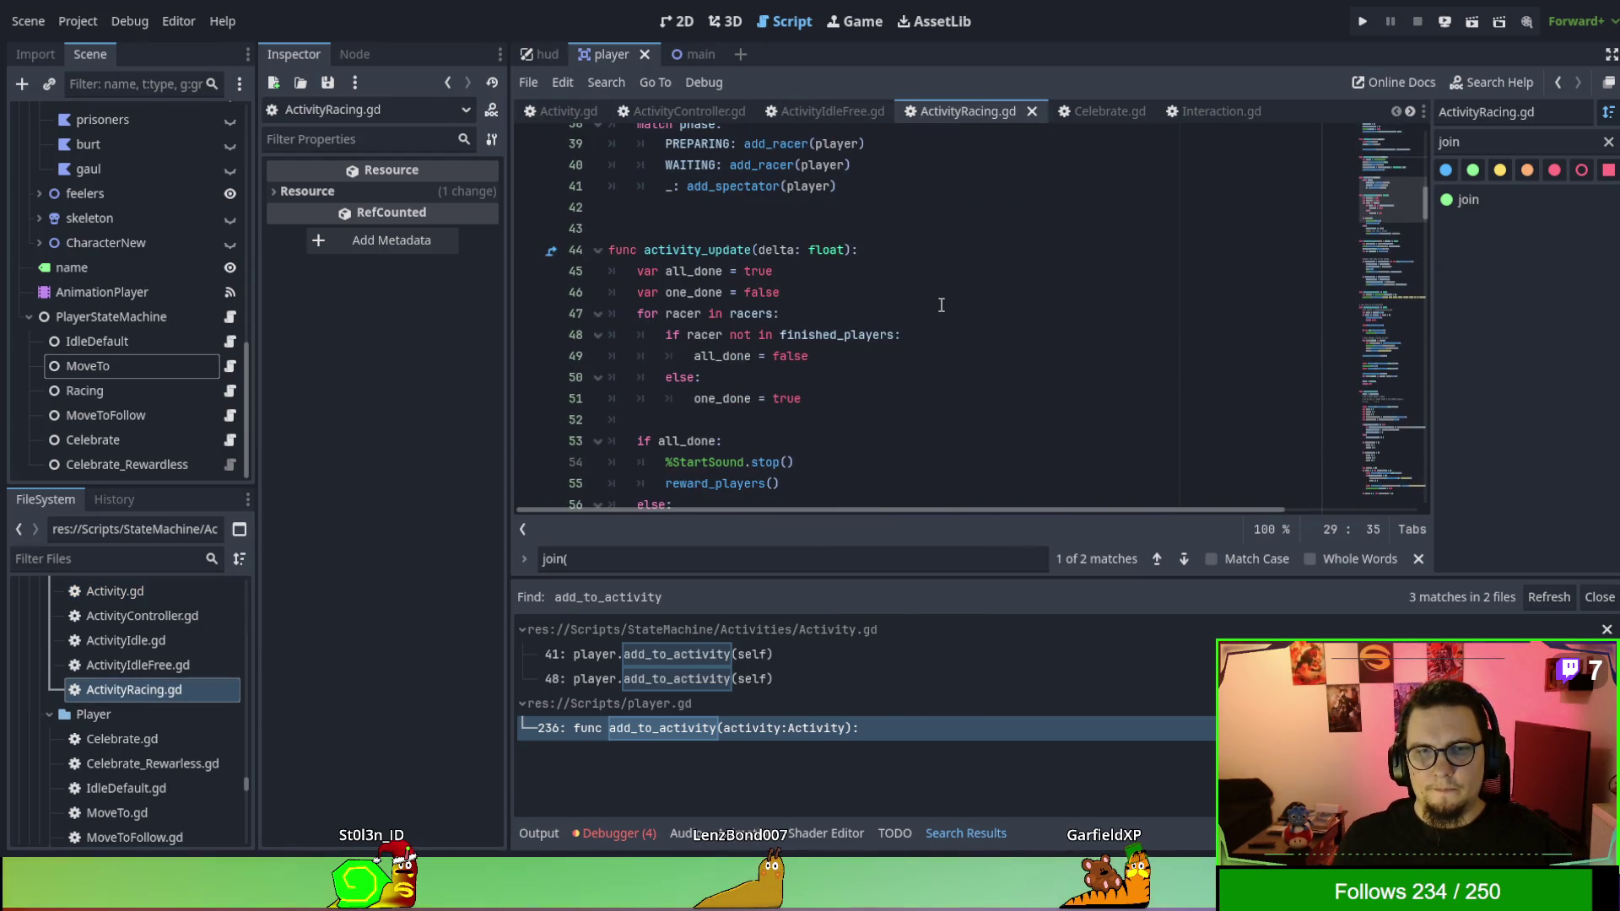
scroll(942, 305, up, 5)
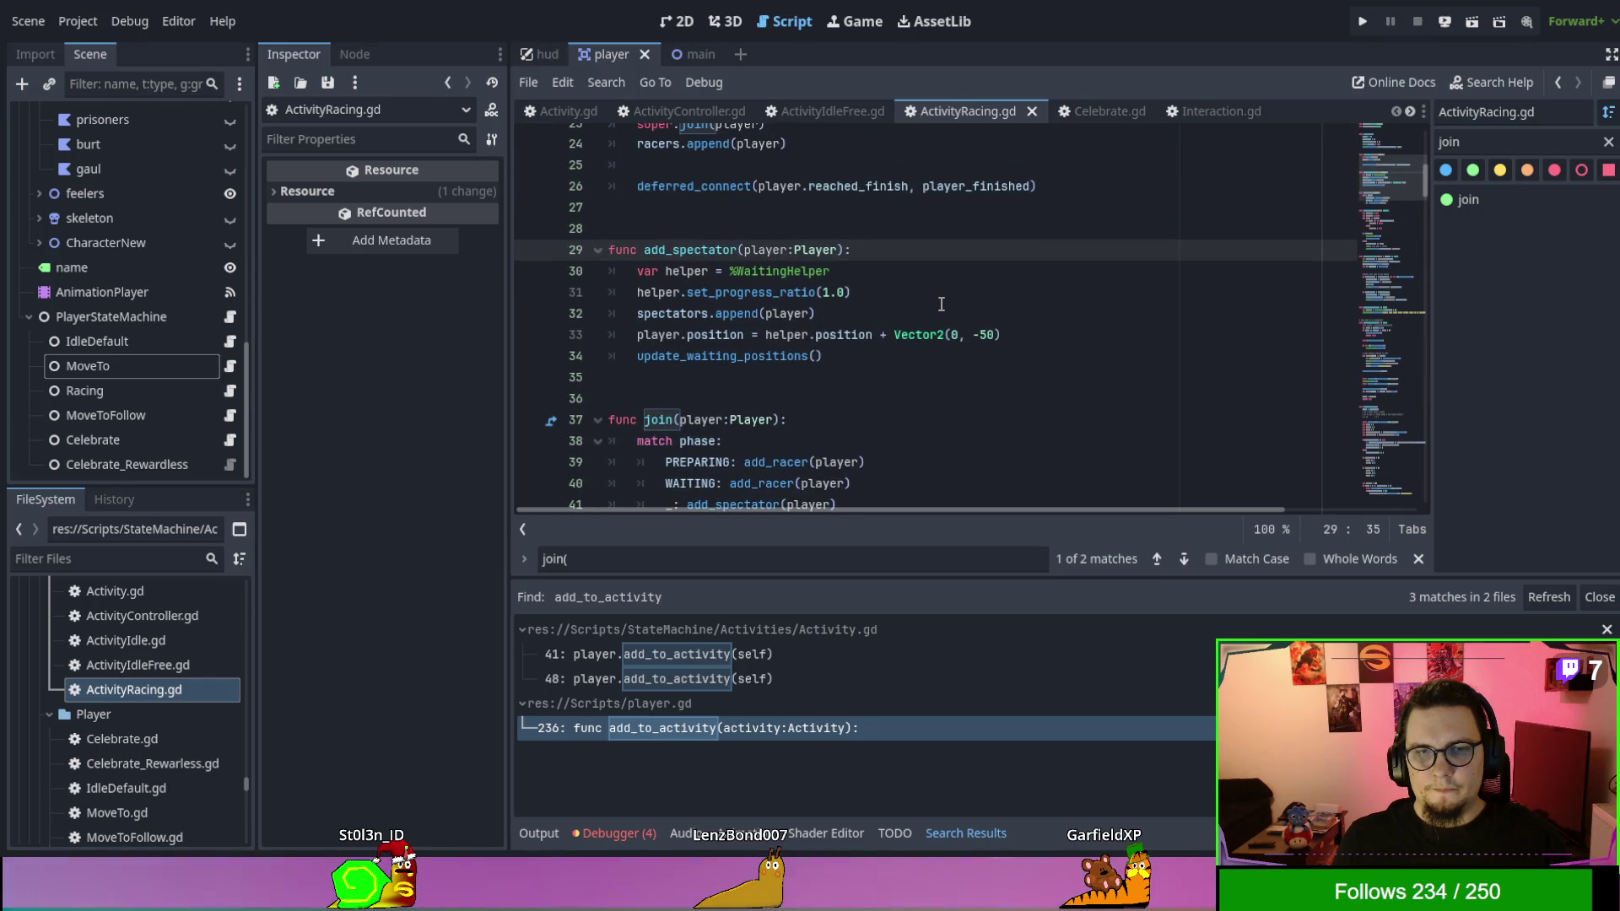
scroll(941, 303, down, 1)
scroll(942, 304, up, 2)
scroll(942, 304, up, 1)
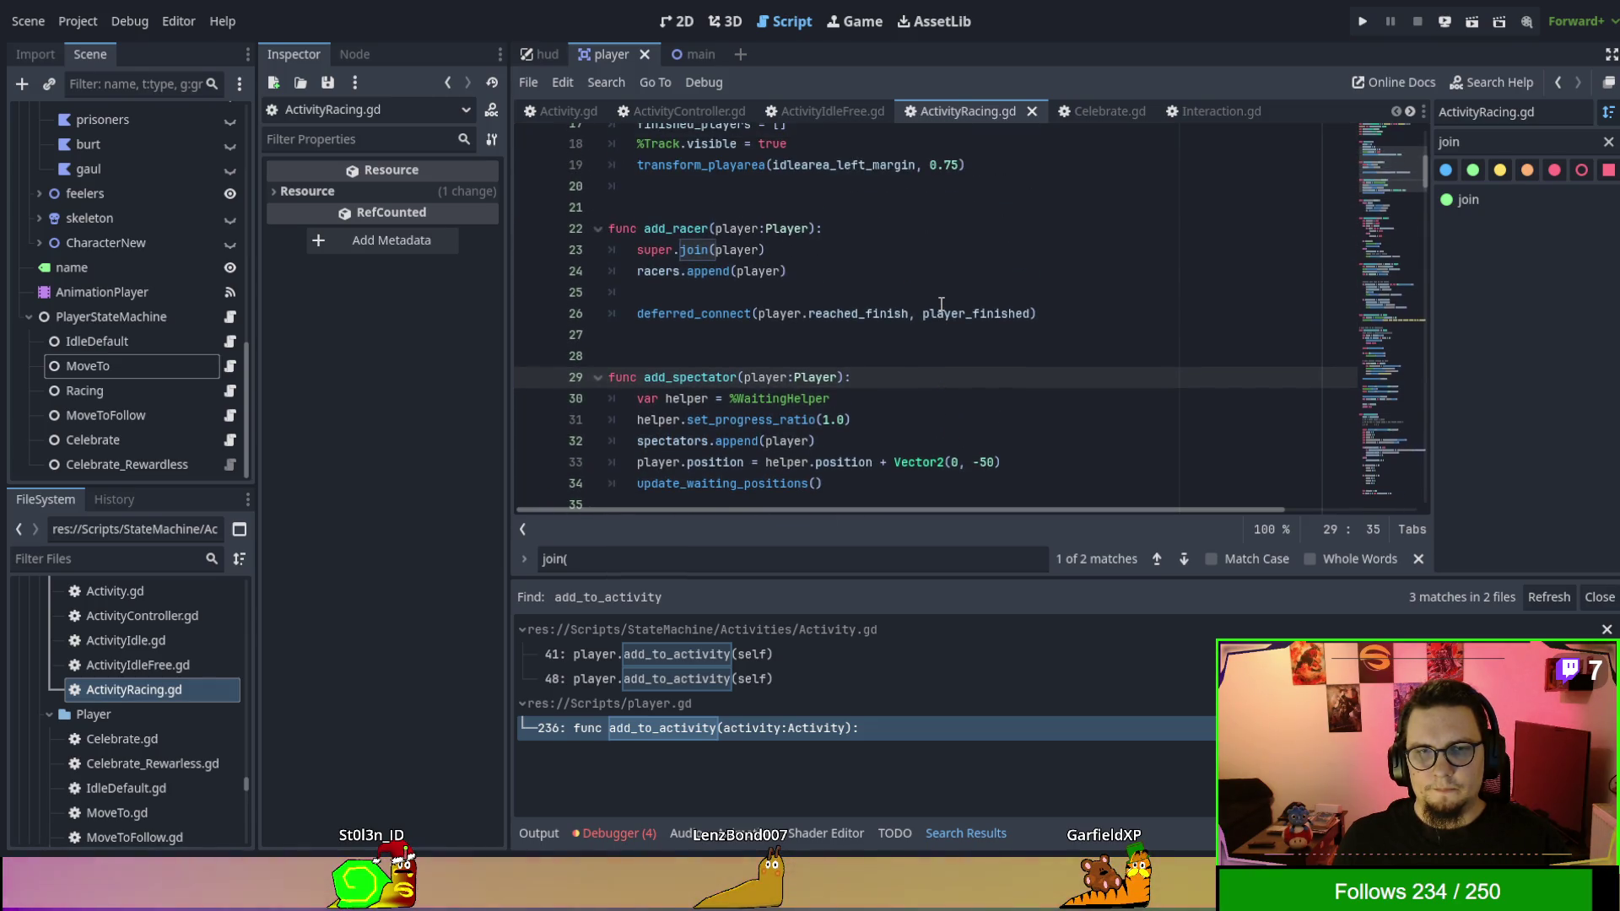
scroll(941, 303, up, 2)
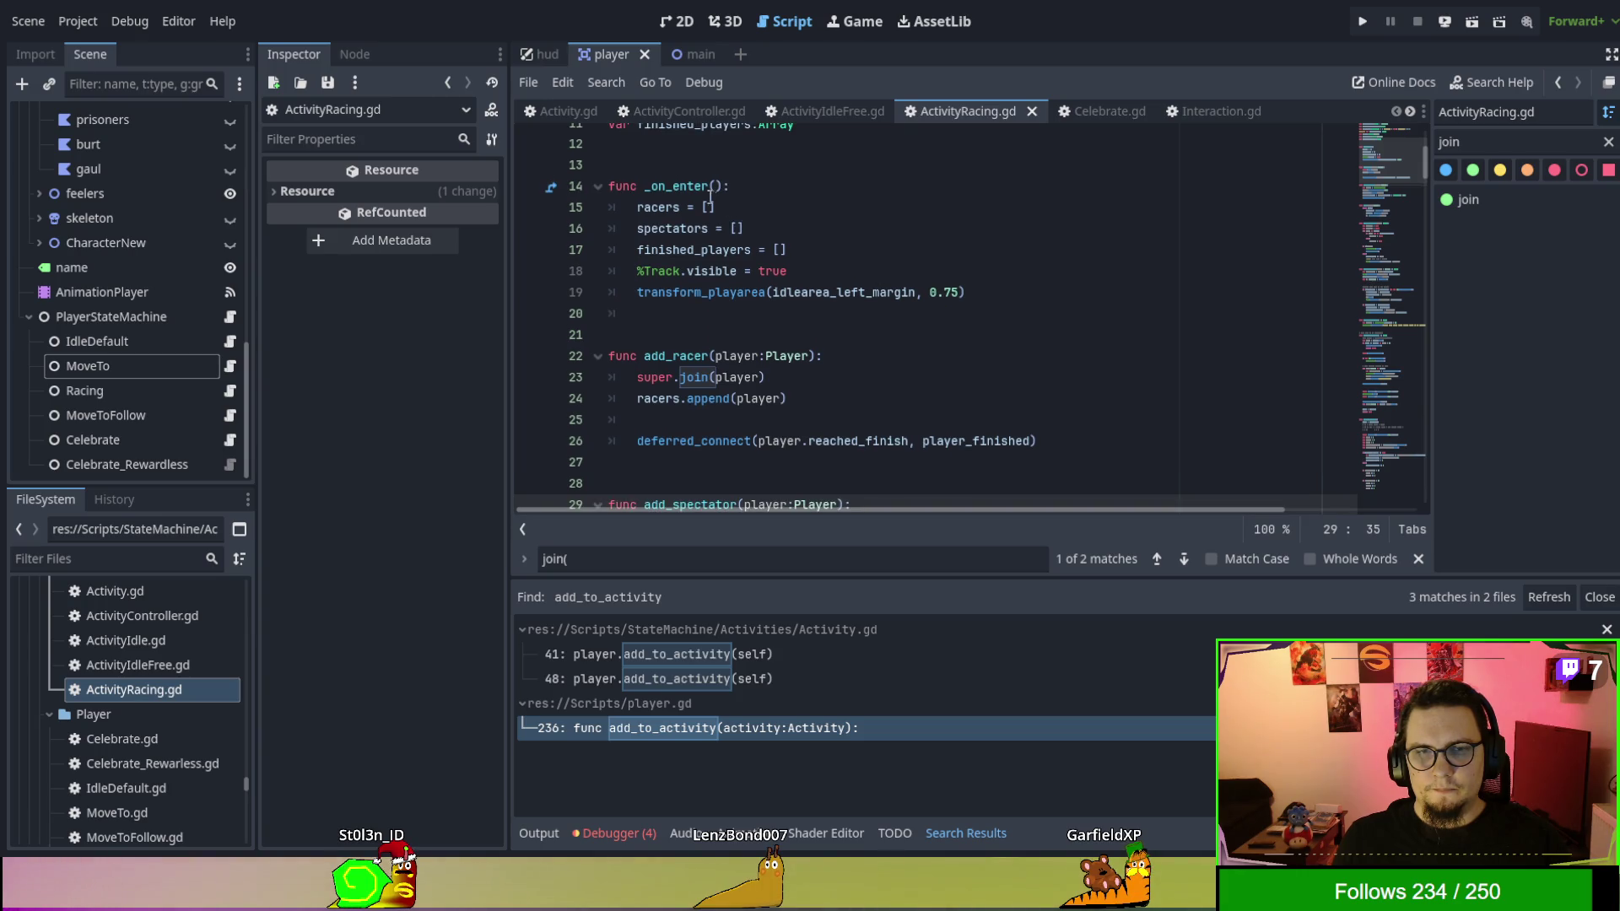
drag(617, 195, 1045, 301)
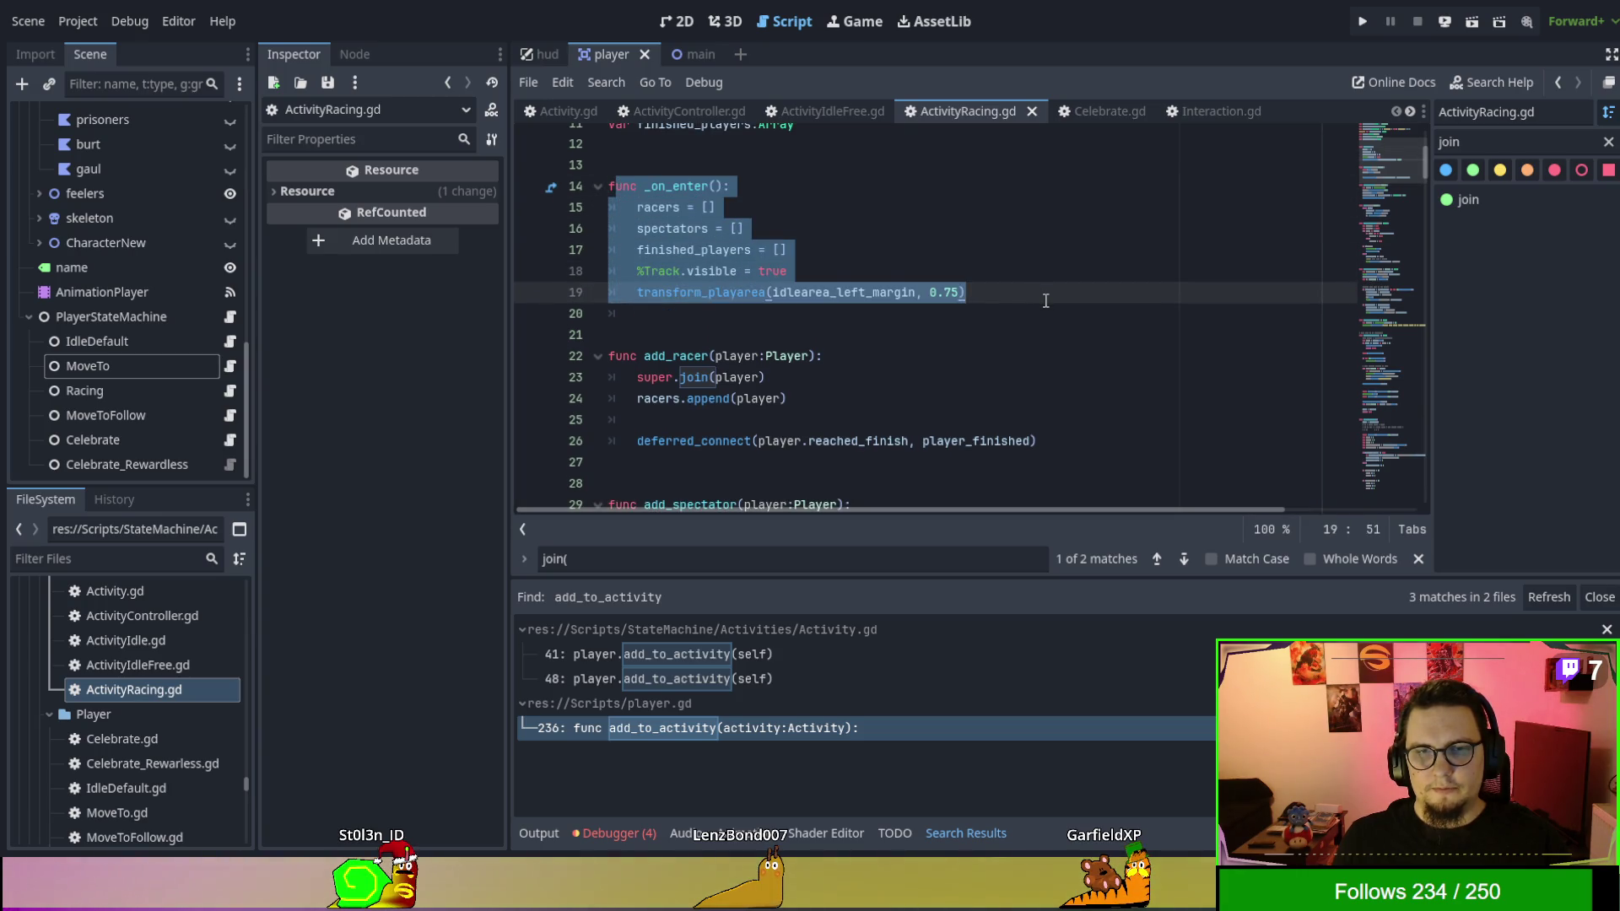
click(1046, 301)
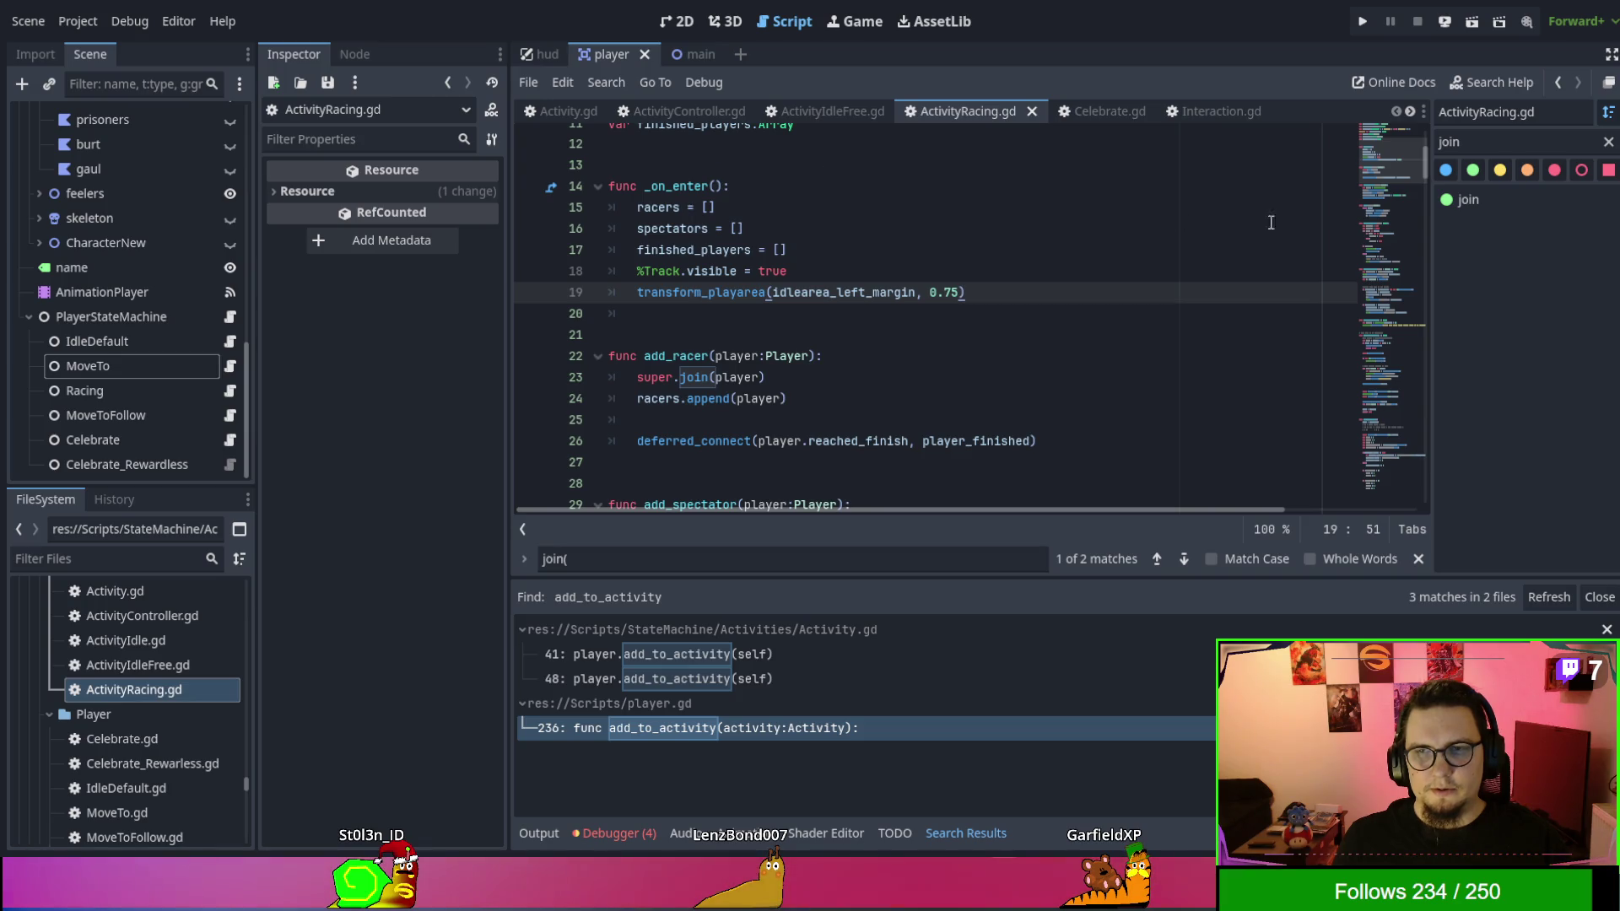
Filter the method list with 'exi' and jump to _on_exit to read its cleanup code.
drag(1426, 160, 1431, 484)
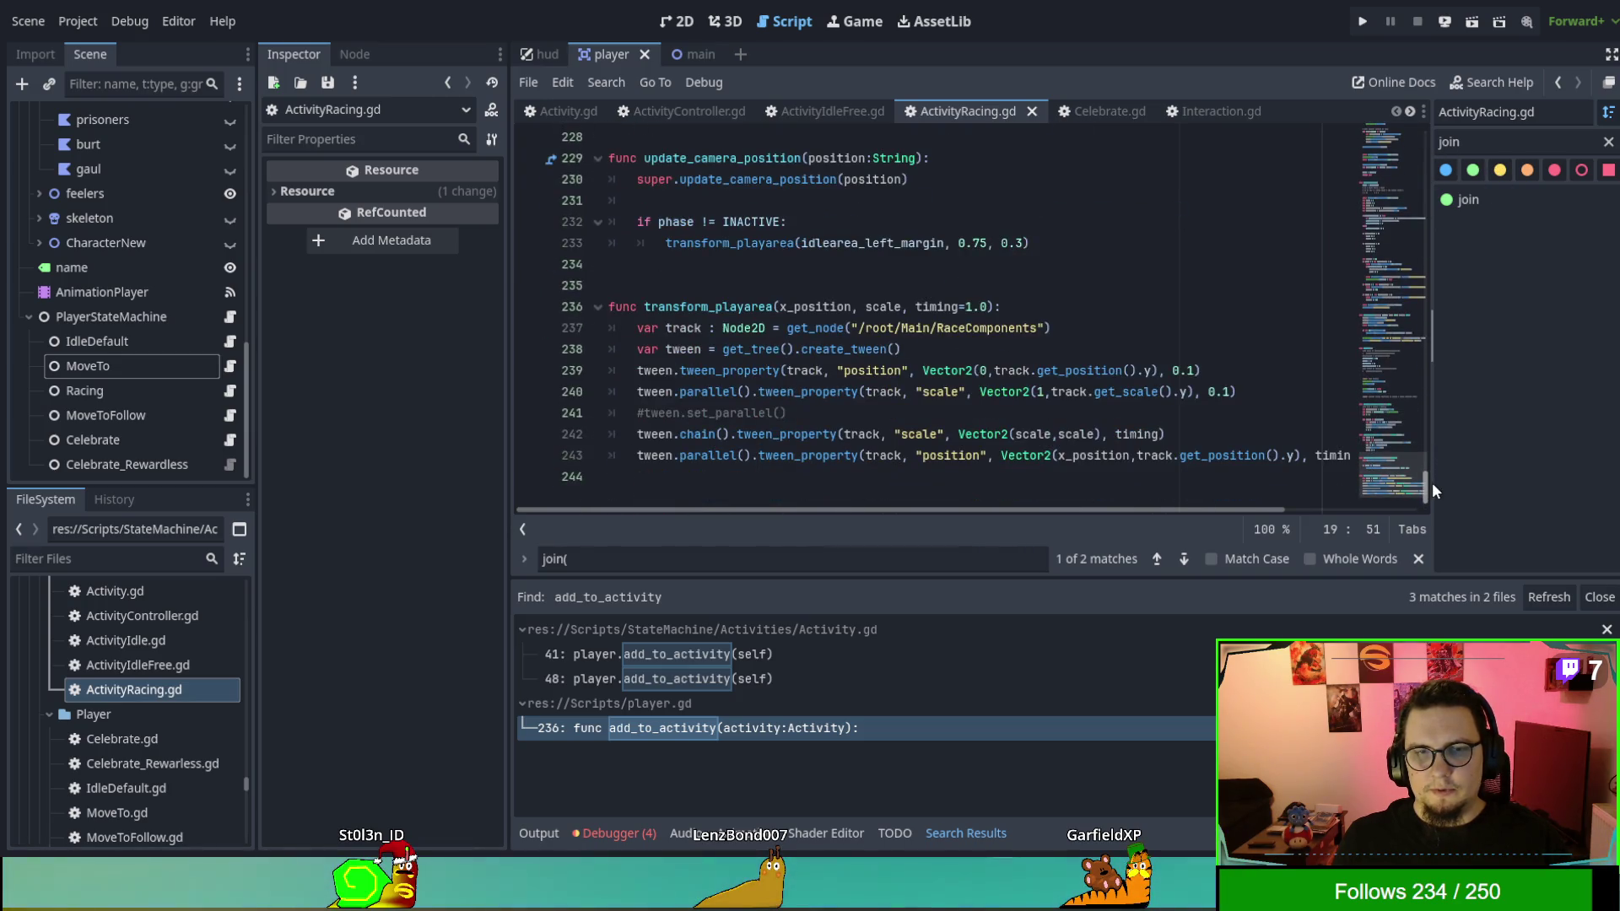
double_click(1455, 142)
text(exi)
click(1499, 198)
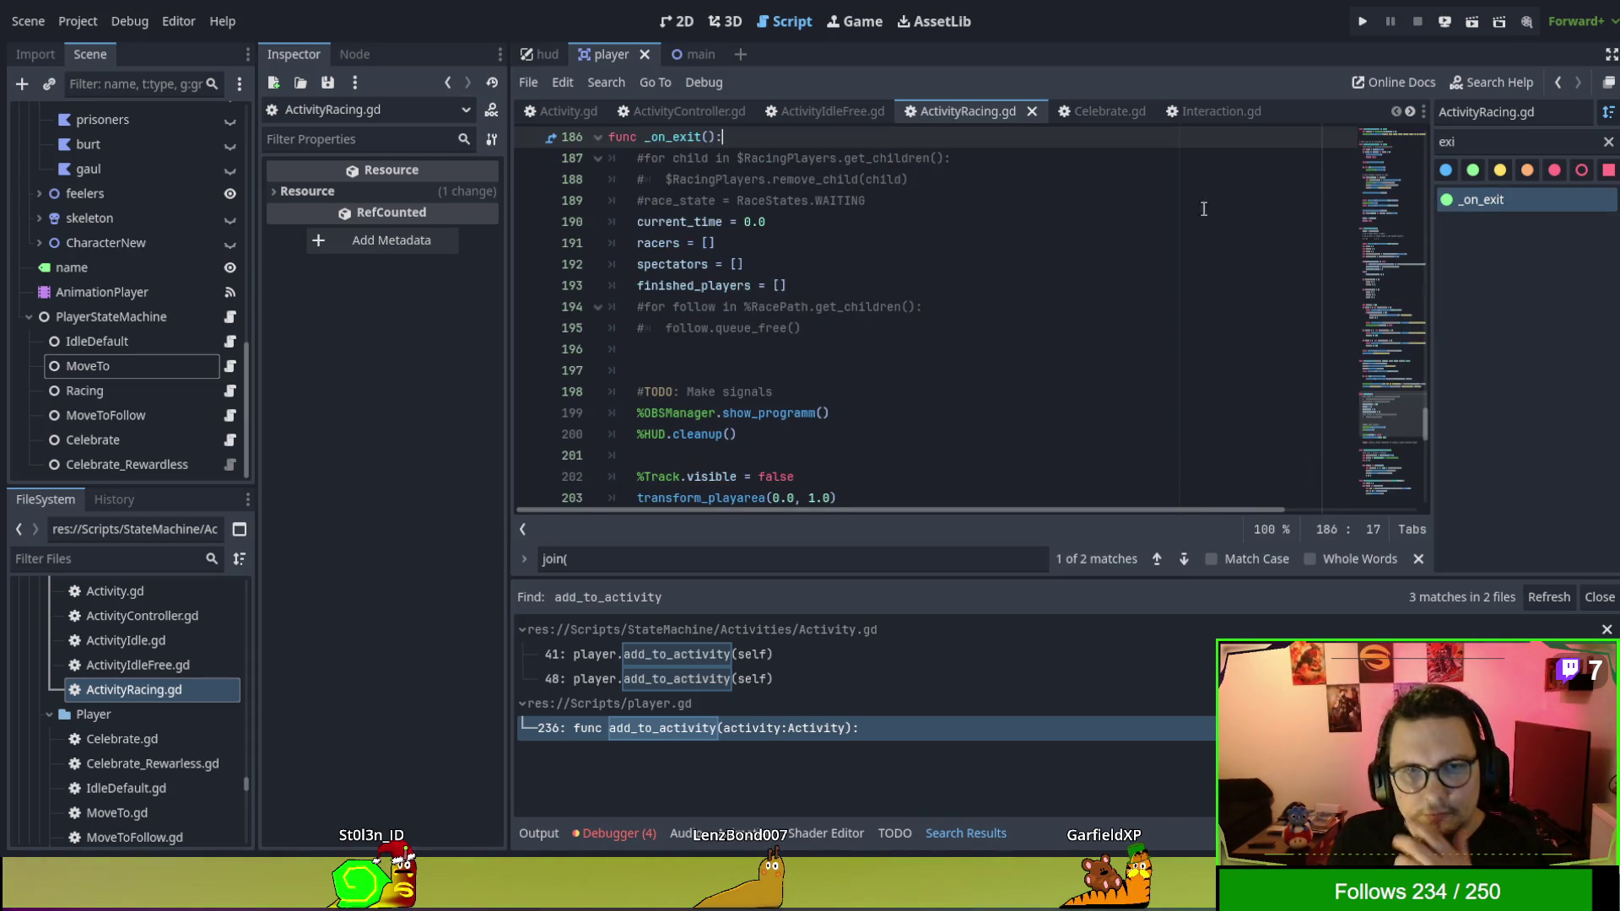
scroll(1114, 225, down, 1)
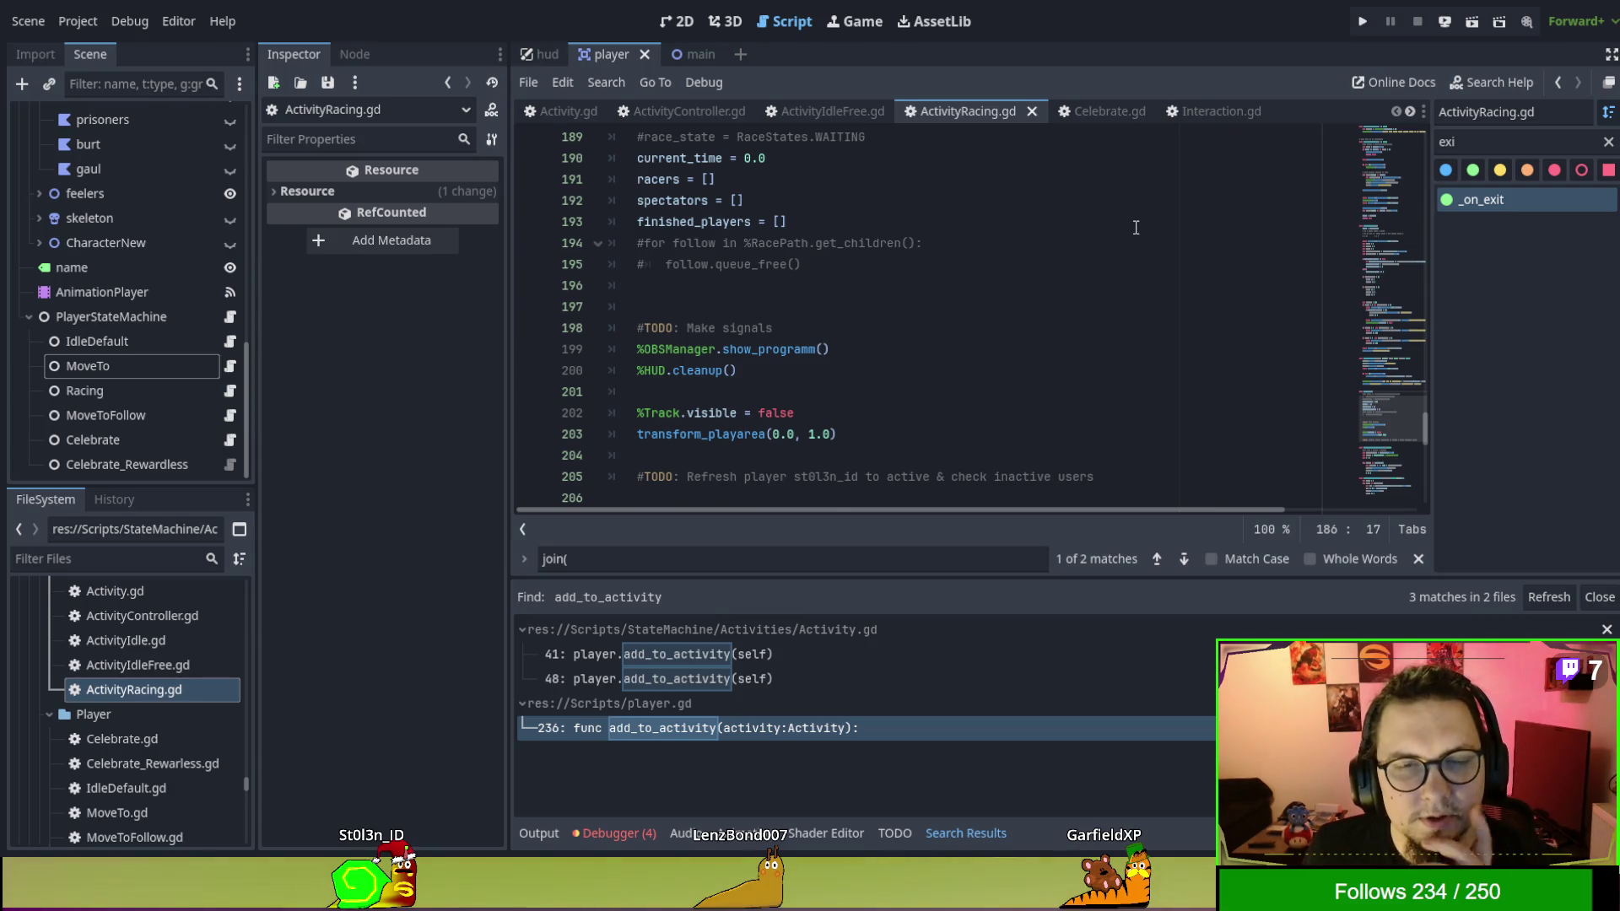
scroll(1135, 226, down, 1)
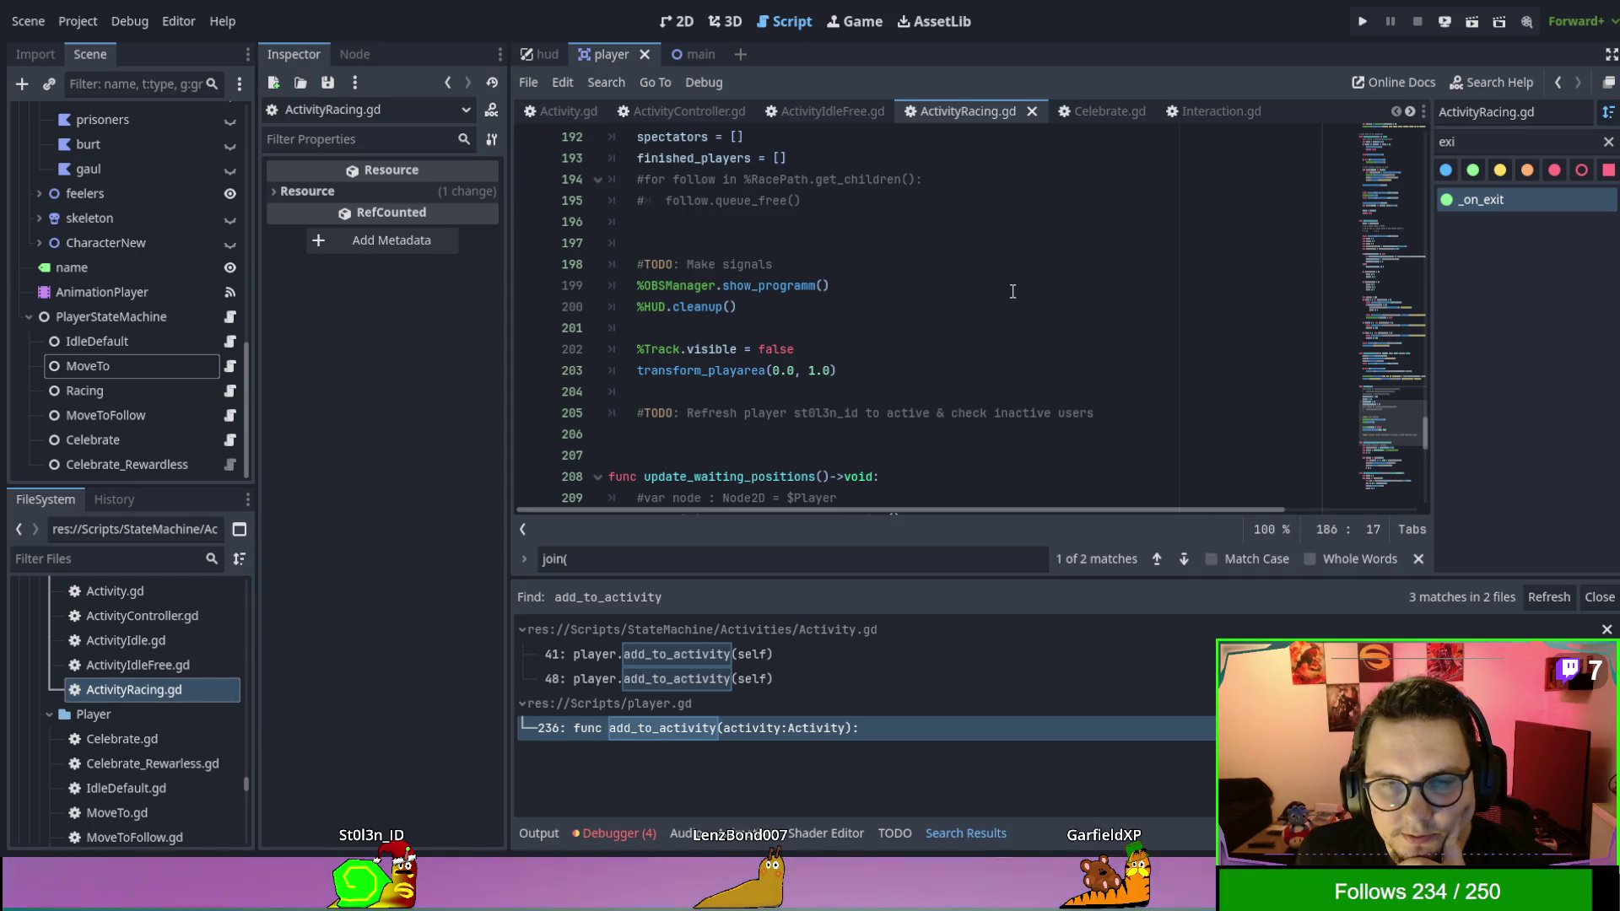
scroll(1013, 291, up, 2)
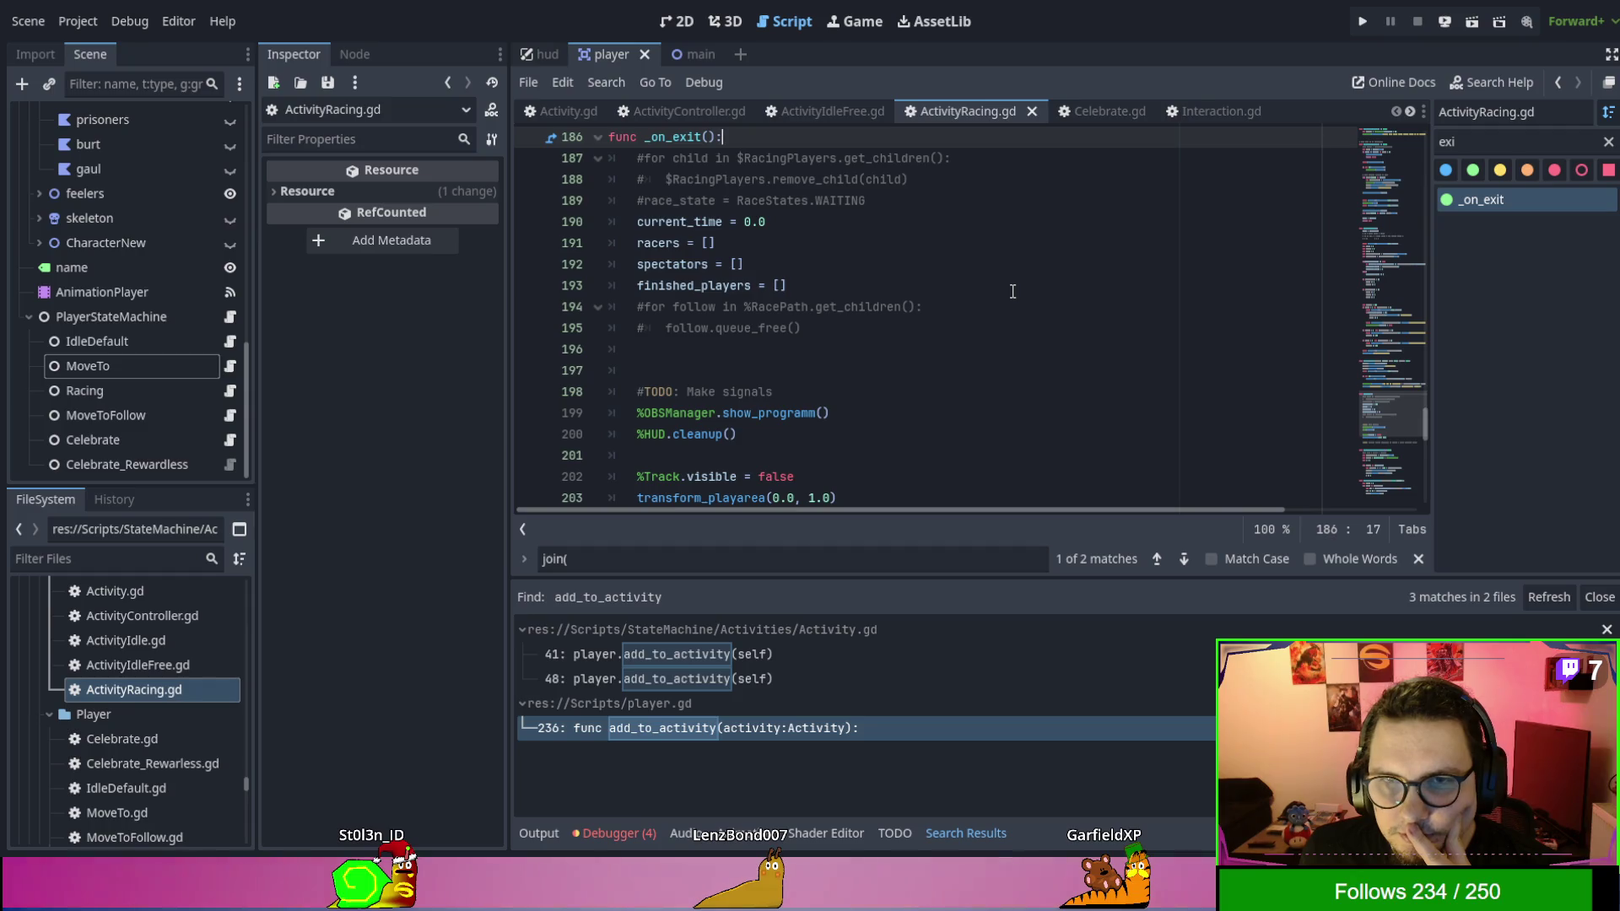
scroll(964, 256, down, 2)
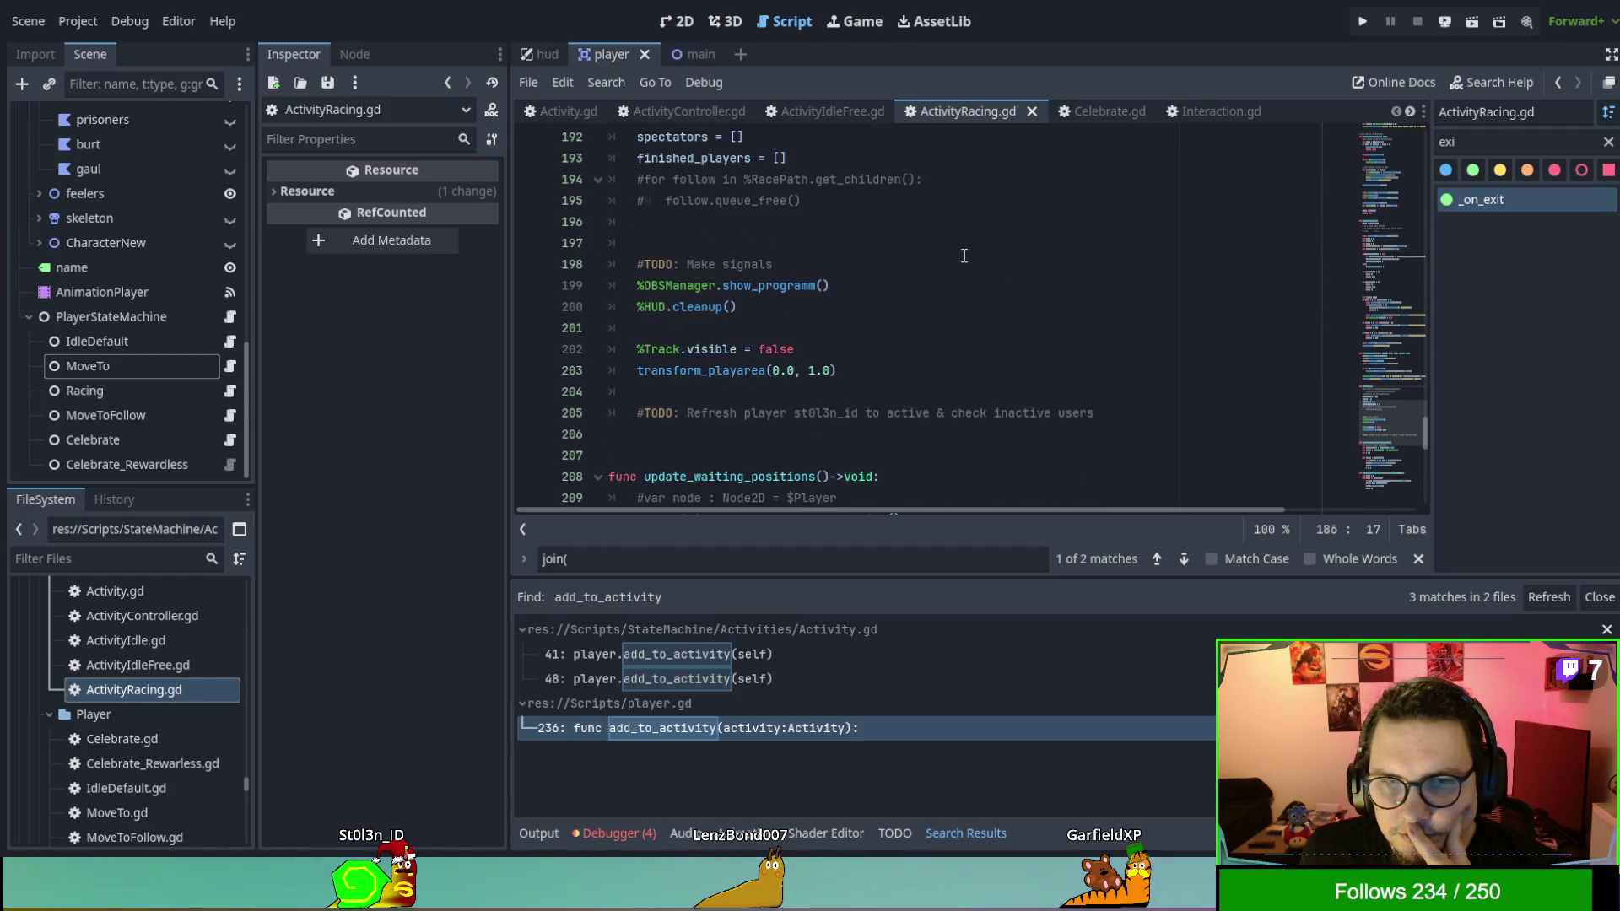
scroll(964, 256, up, 1)
Switch to Activity.gd and scroll through its Enter and Exit functions.
click(554, 111)
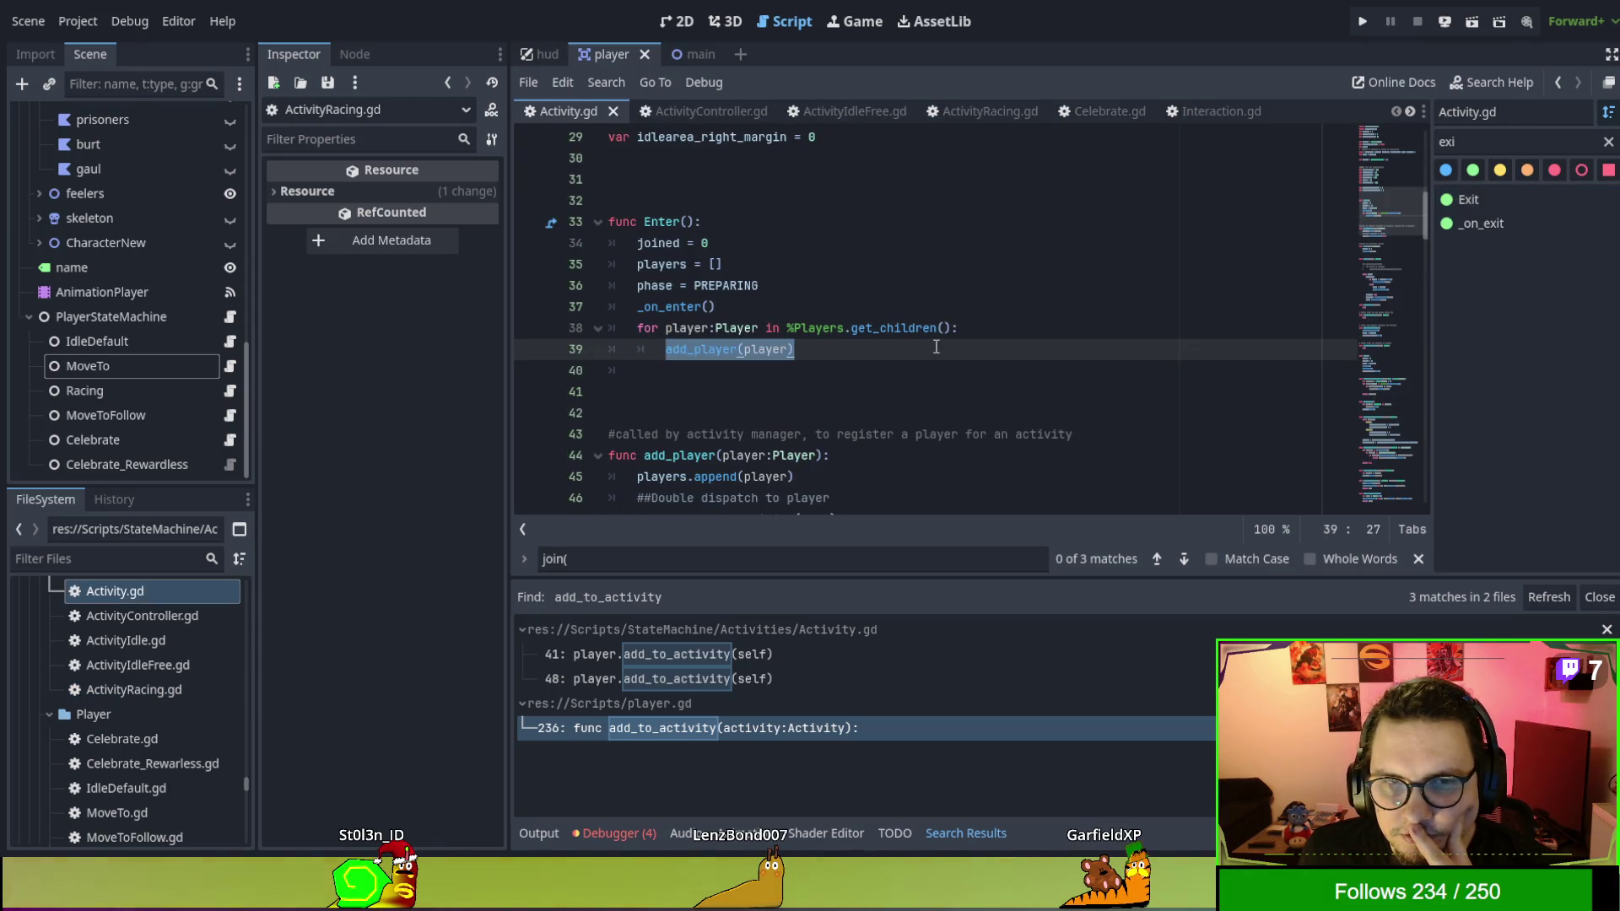
scroll(936, 348, down, 4)
scroll(937, 348, down, 8)
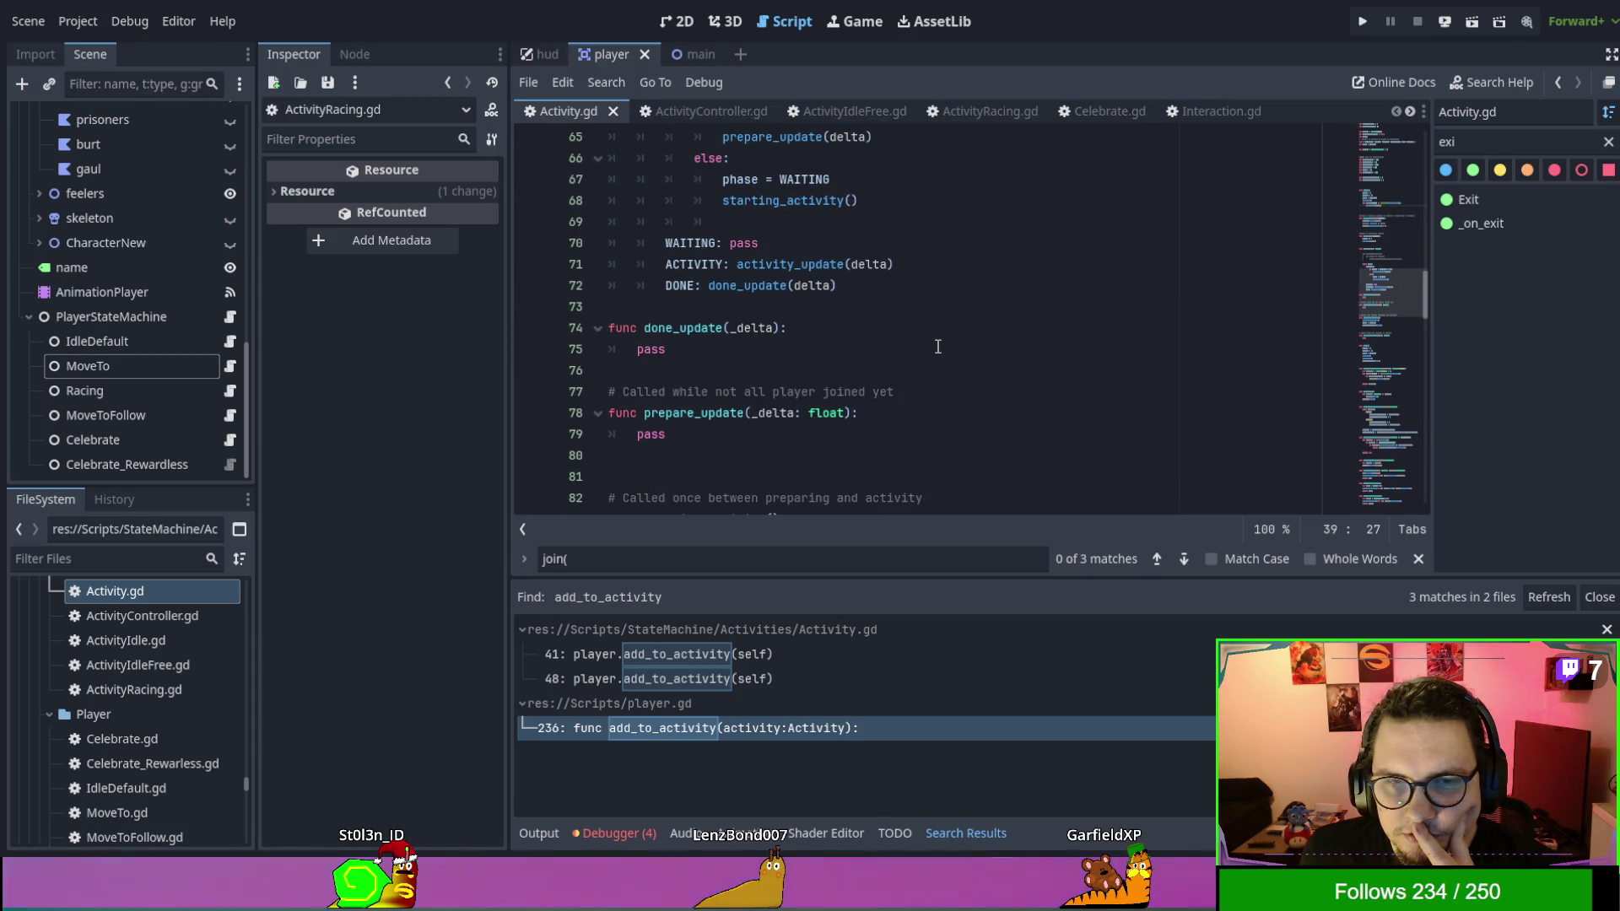
scroll(938, 346, down, 6)
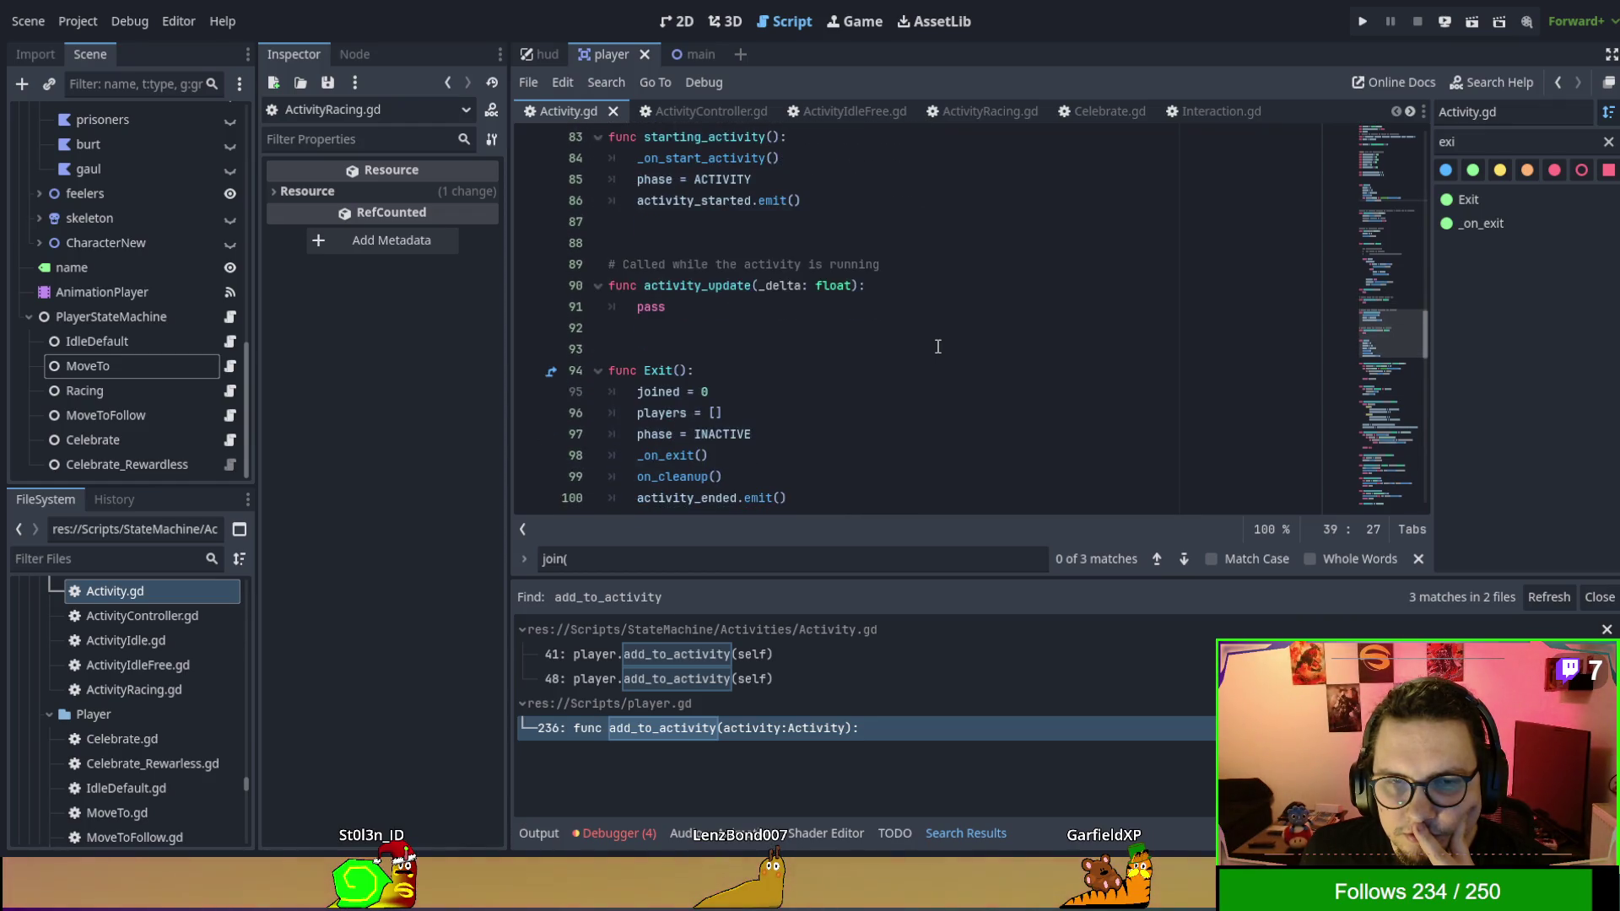
scroll(937, 347, down, 1)
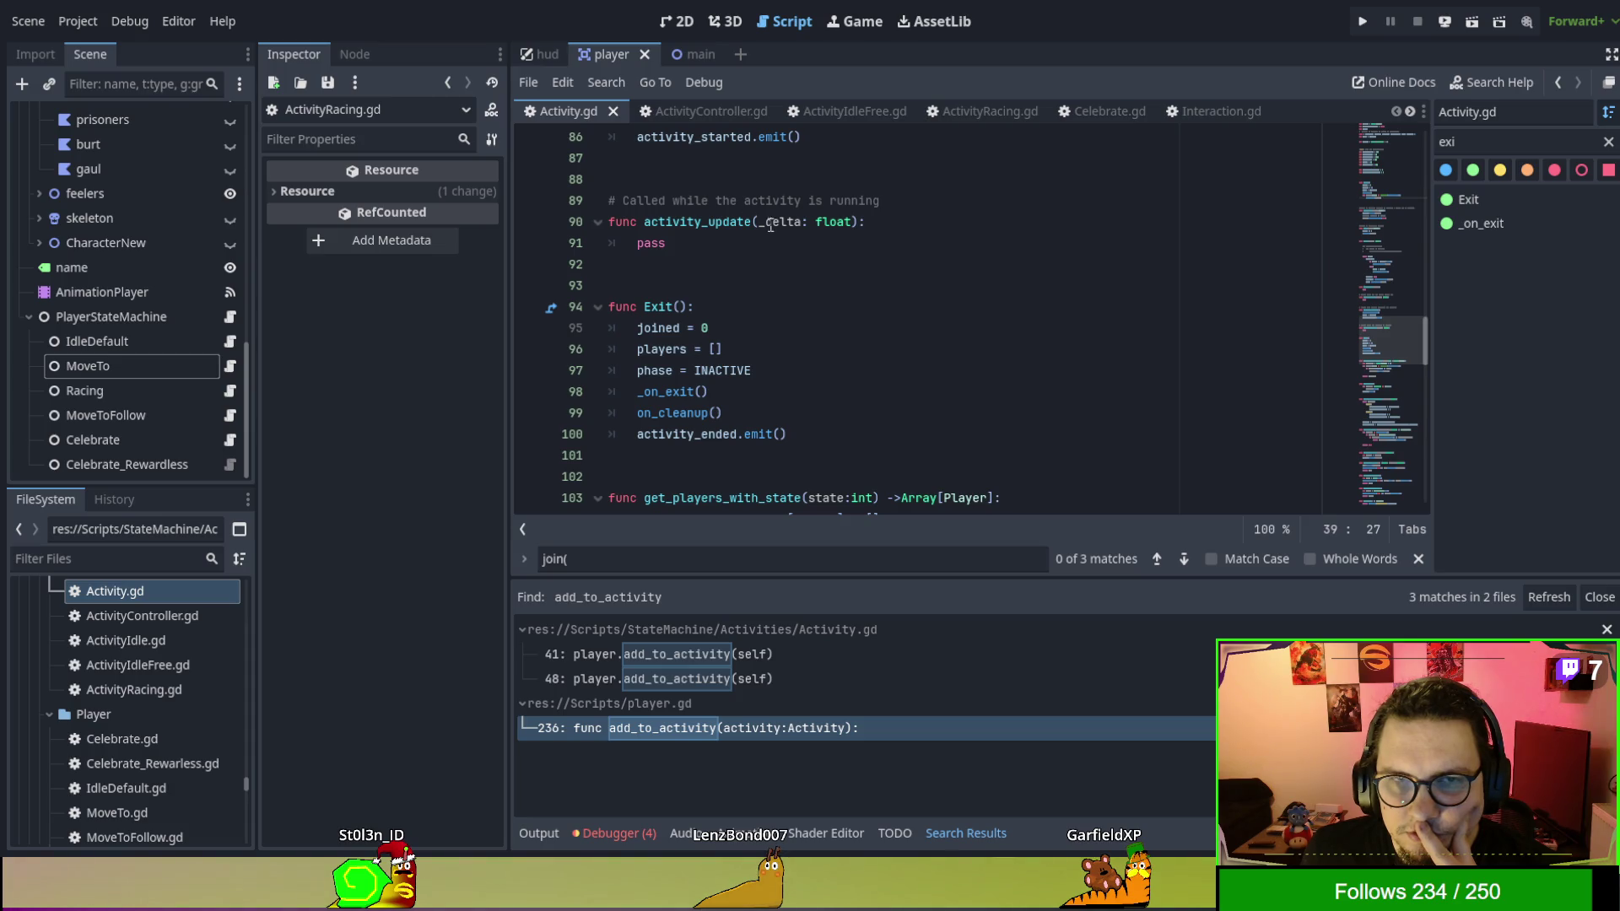
Show ActivityController.gd from the top, with is_valid_state, add_player and queue_activity.
click(712, 108)
scroll(938, 329, up, 5)
scroll(938, 329, up, 4)
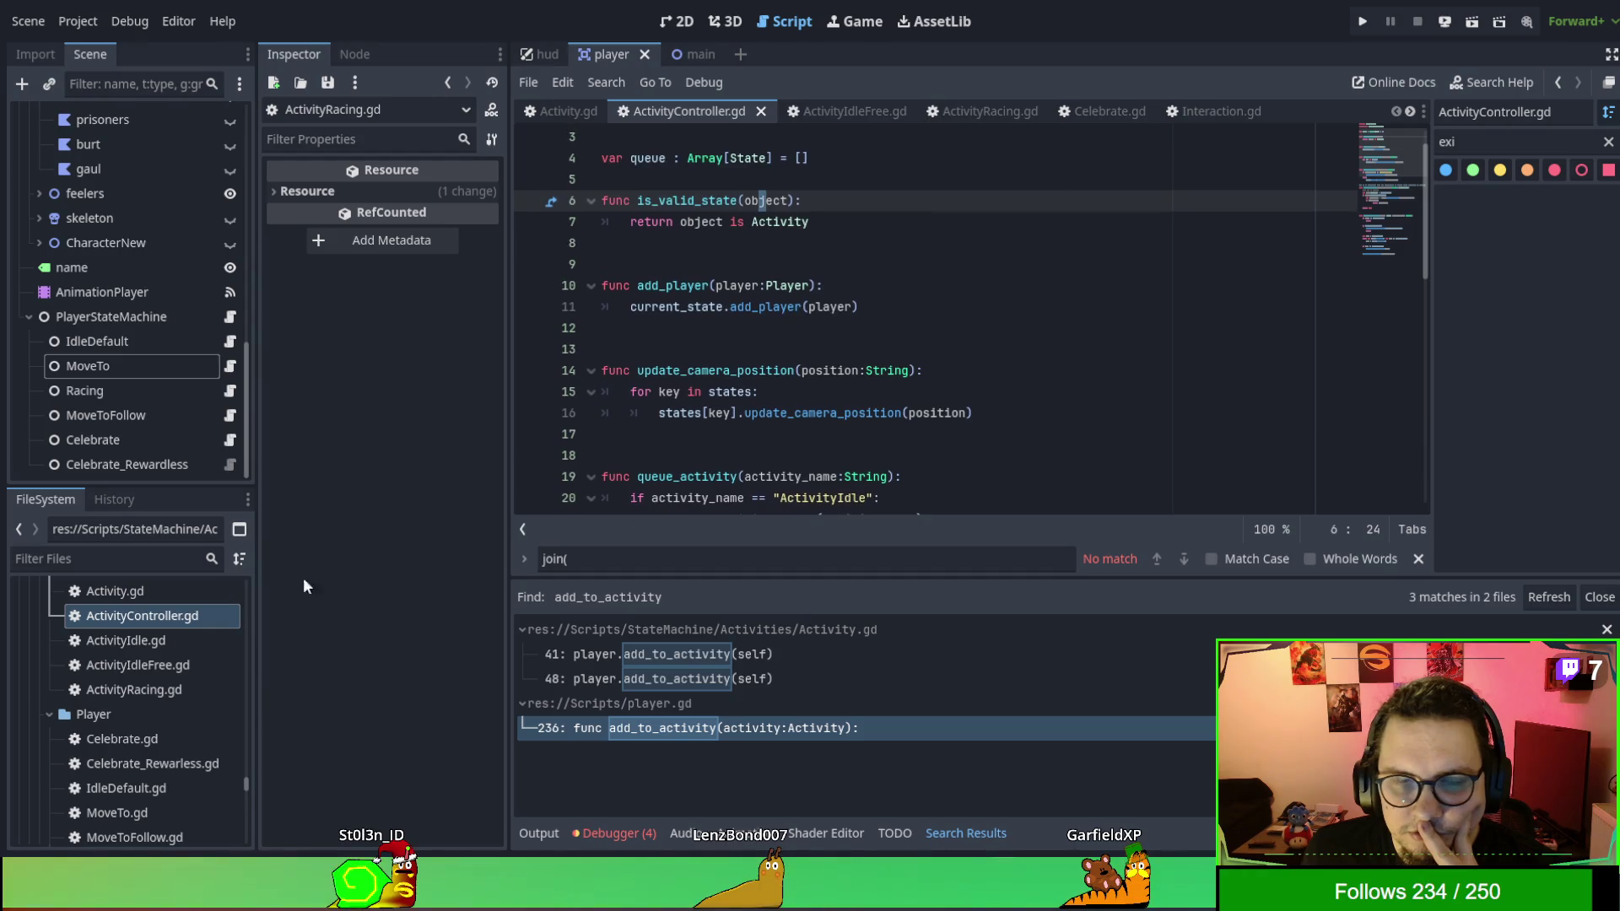
scroll(161, 680, up, 2)
scroll(160, 680, down, 10)
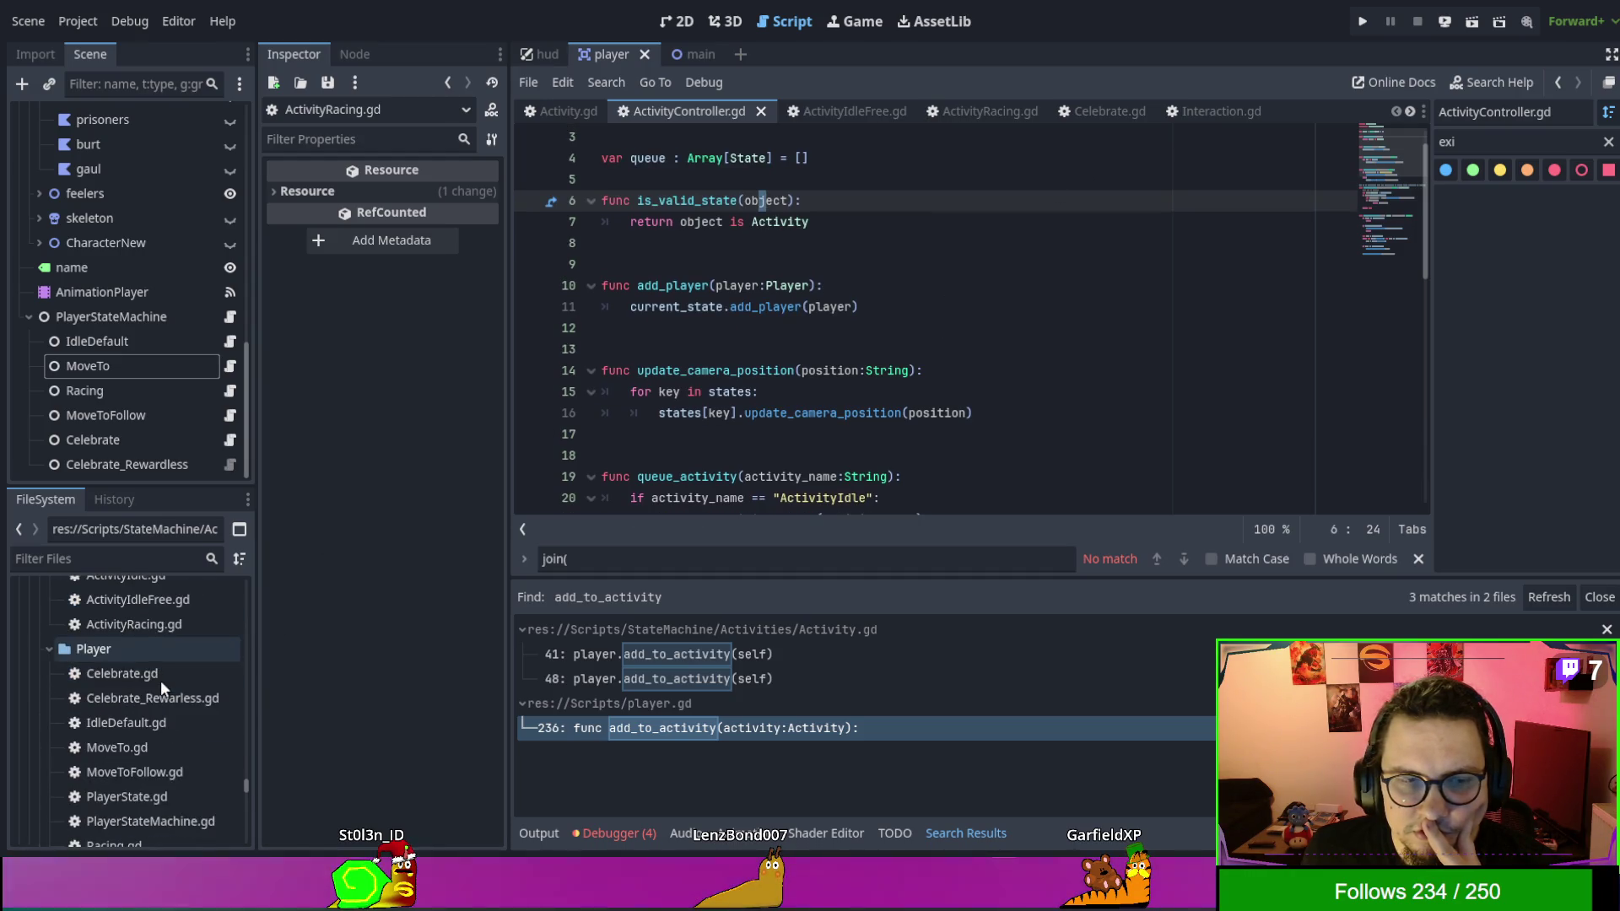
Open StateMachine.gd from the FileSystem dock and scroll through _ready and _process.
double_click(144, 731)
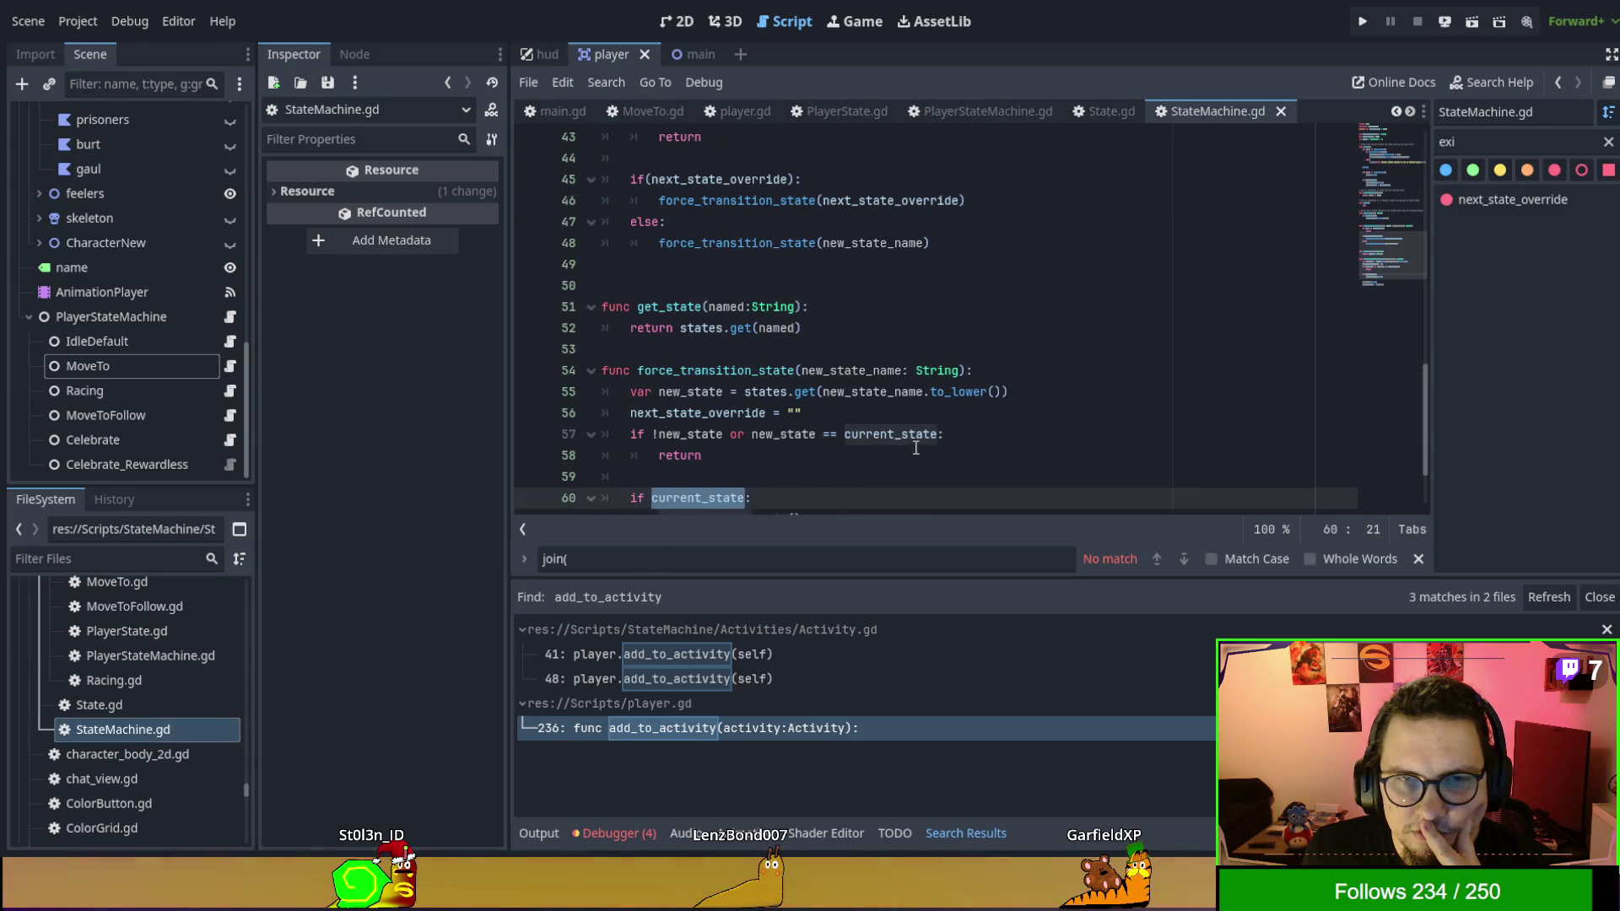
scroll(919, 447, up, 14)
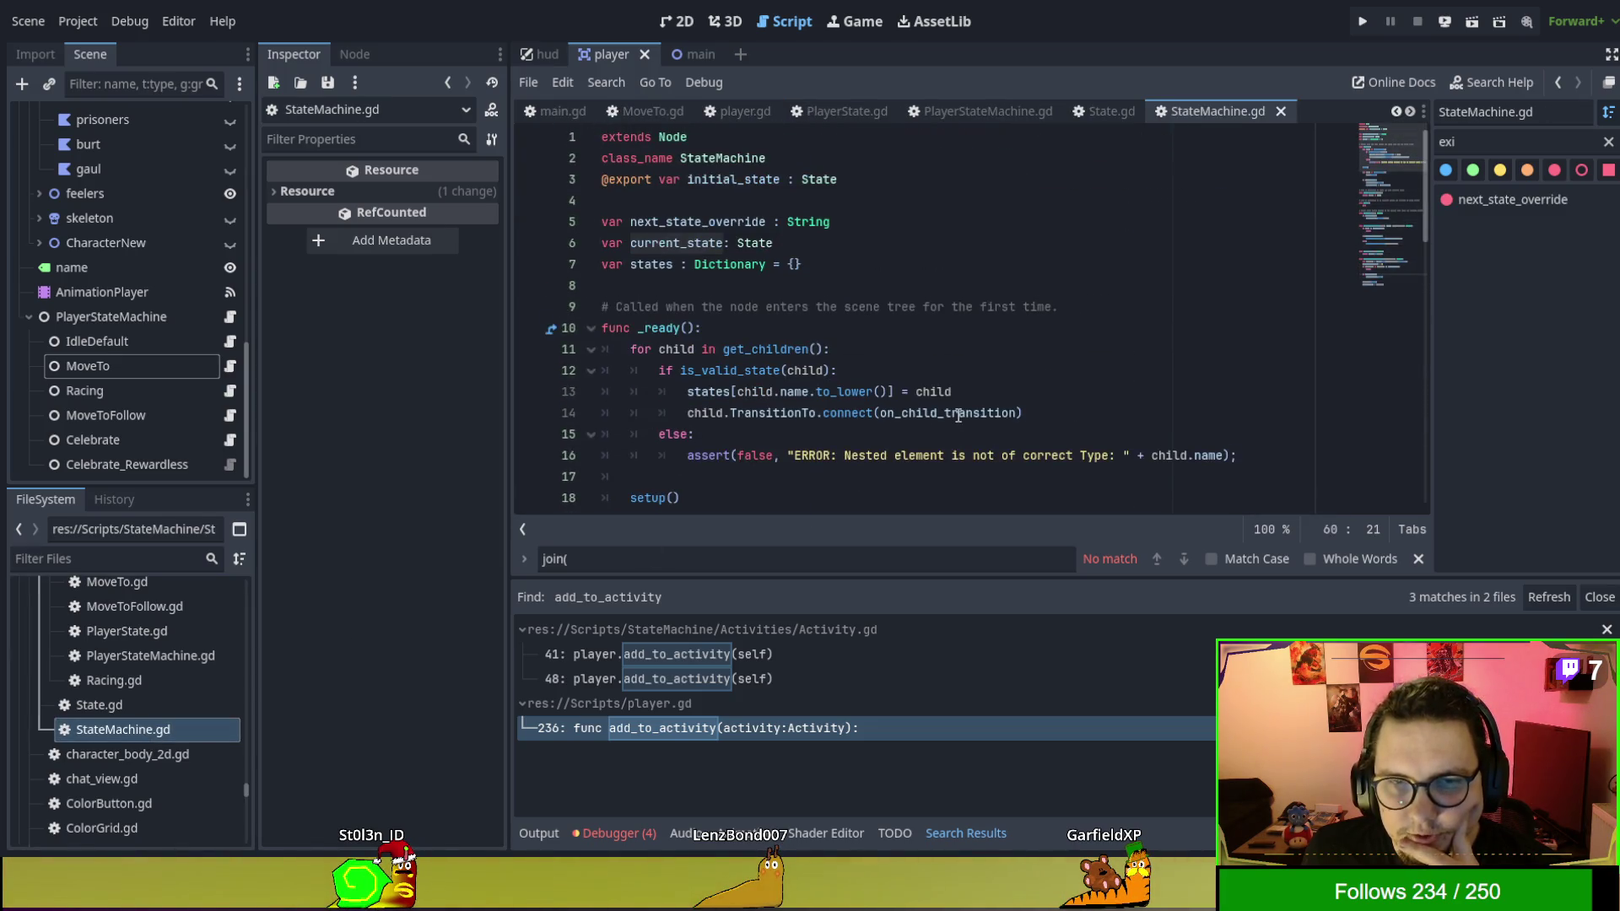
scroll(959, 415, down, 7)
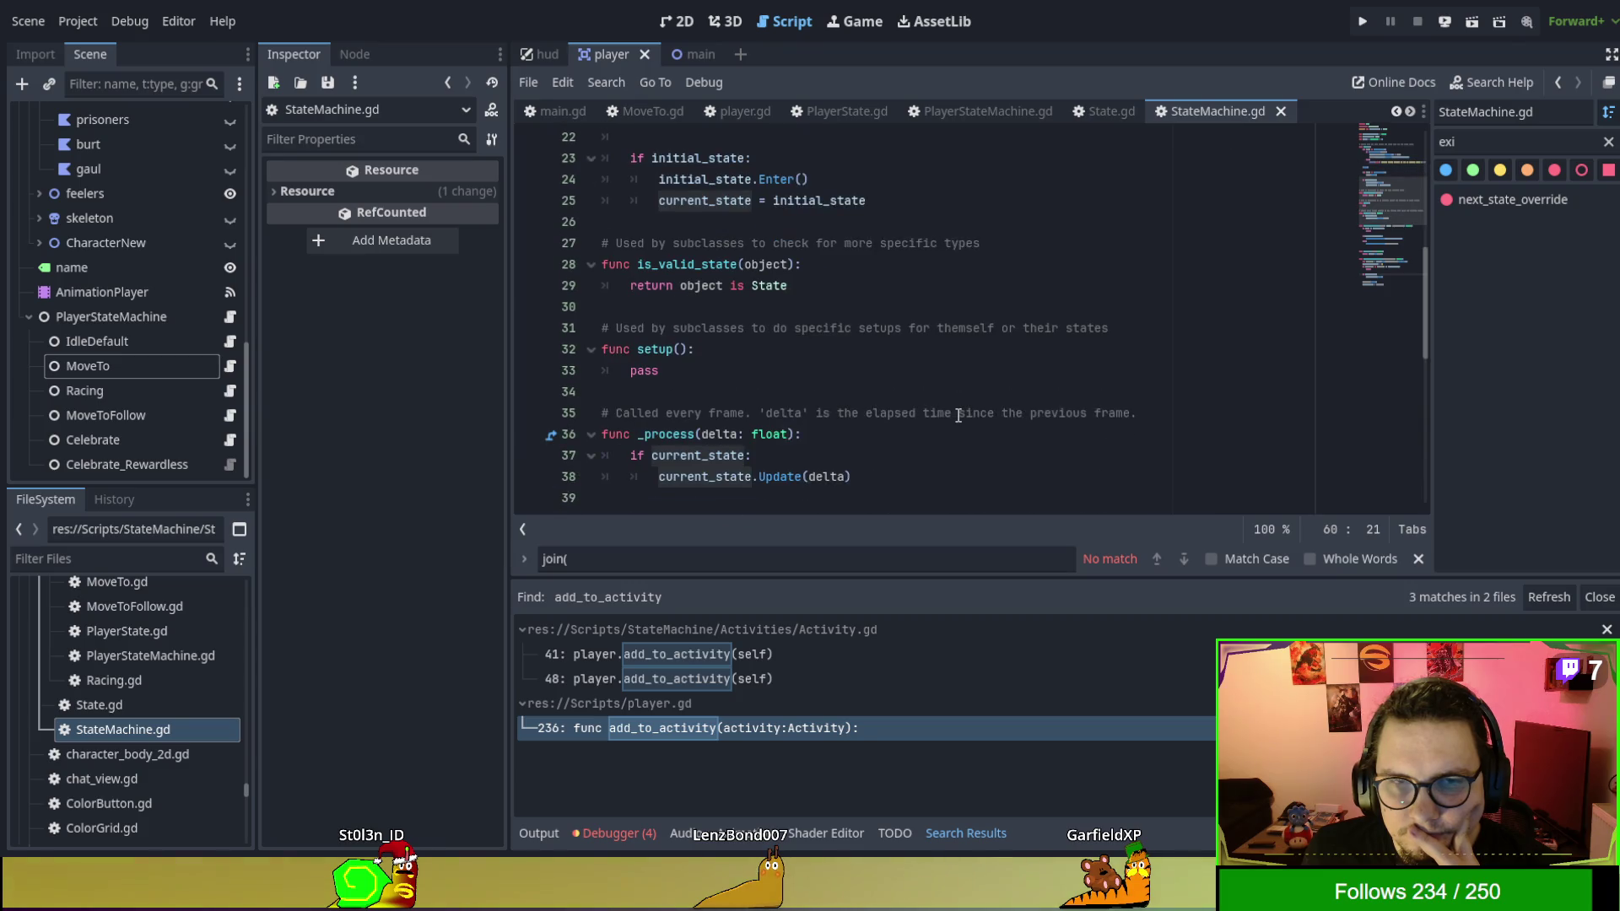
scroll(959, 415, down, 2)
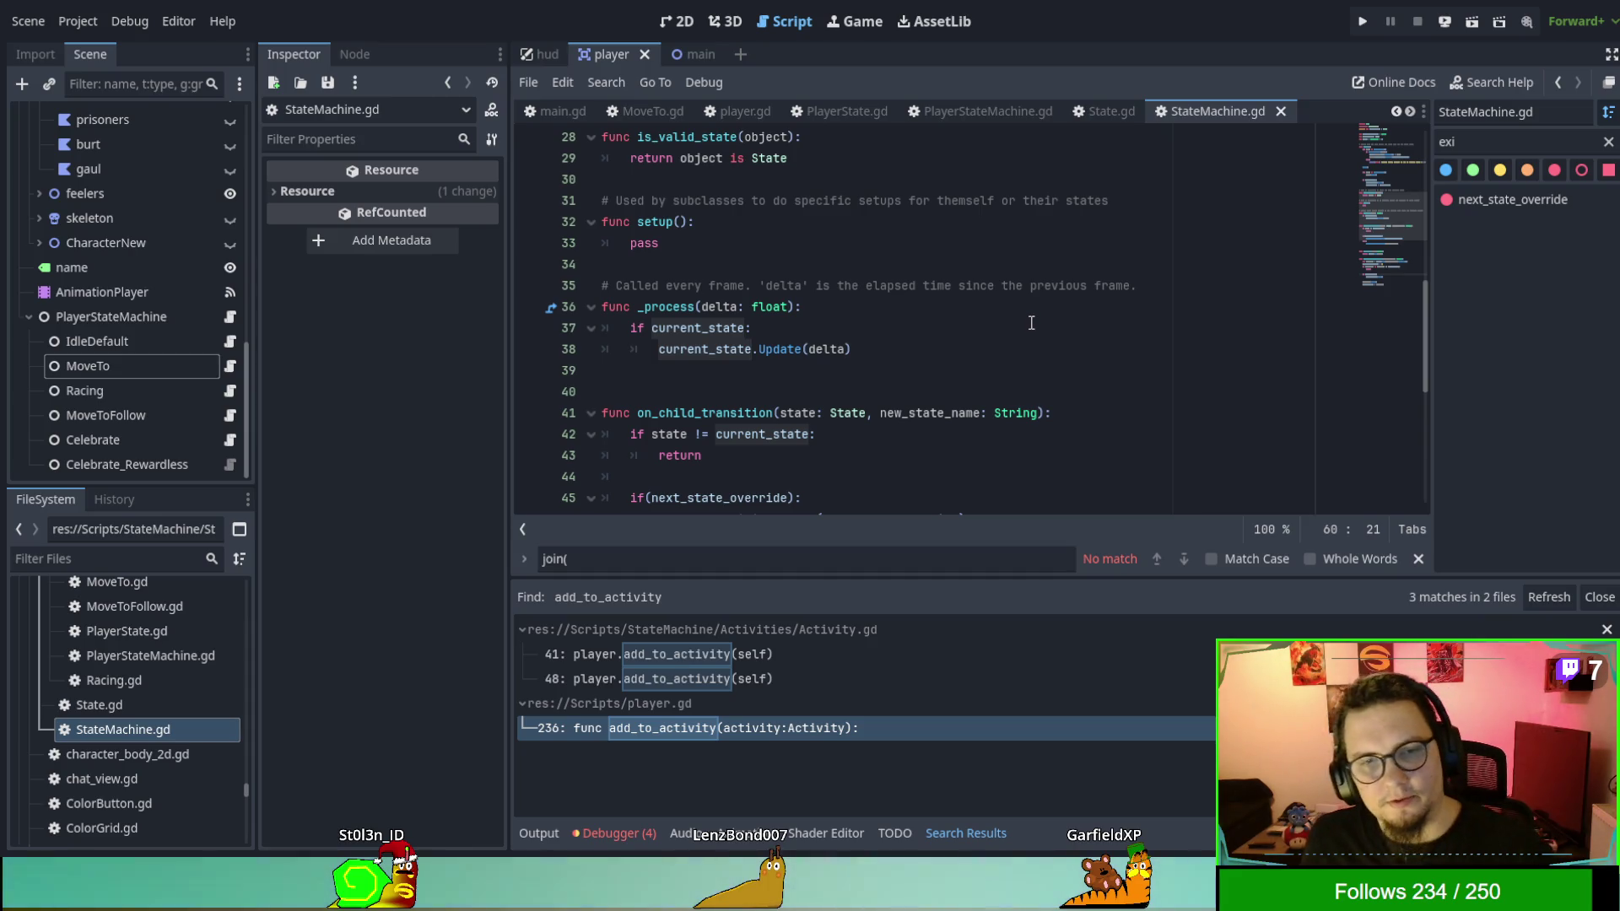
scroll(1028, 321, down, 2)
scroll(1027, 314, down, 3)
scroll(1027, 314, down, 2)
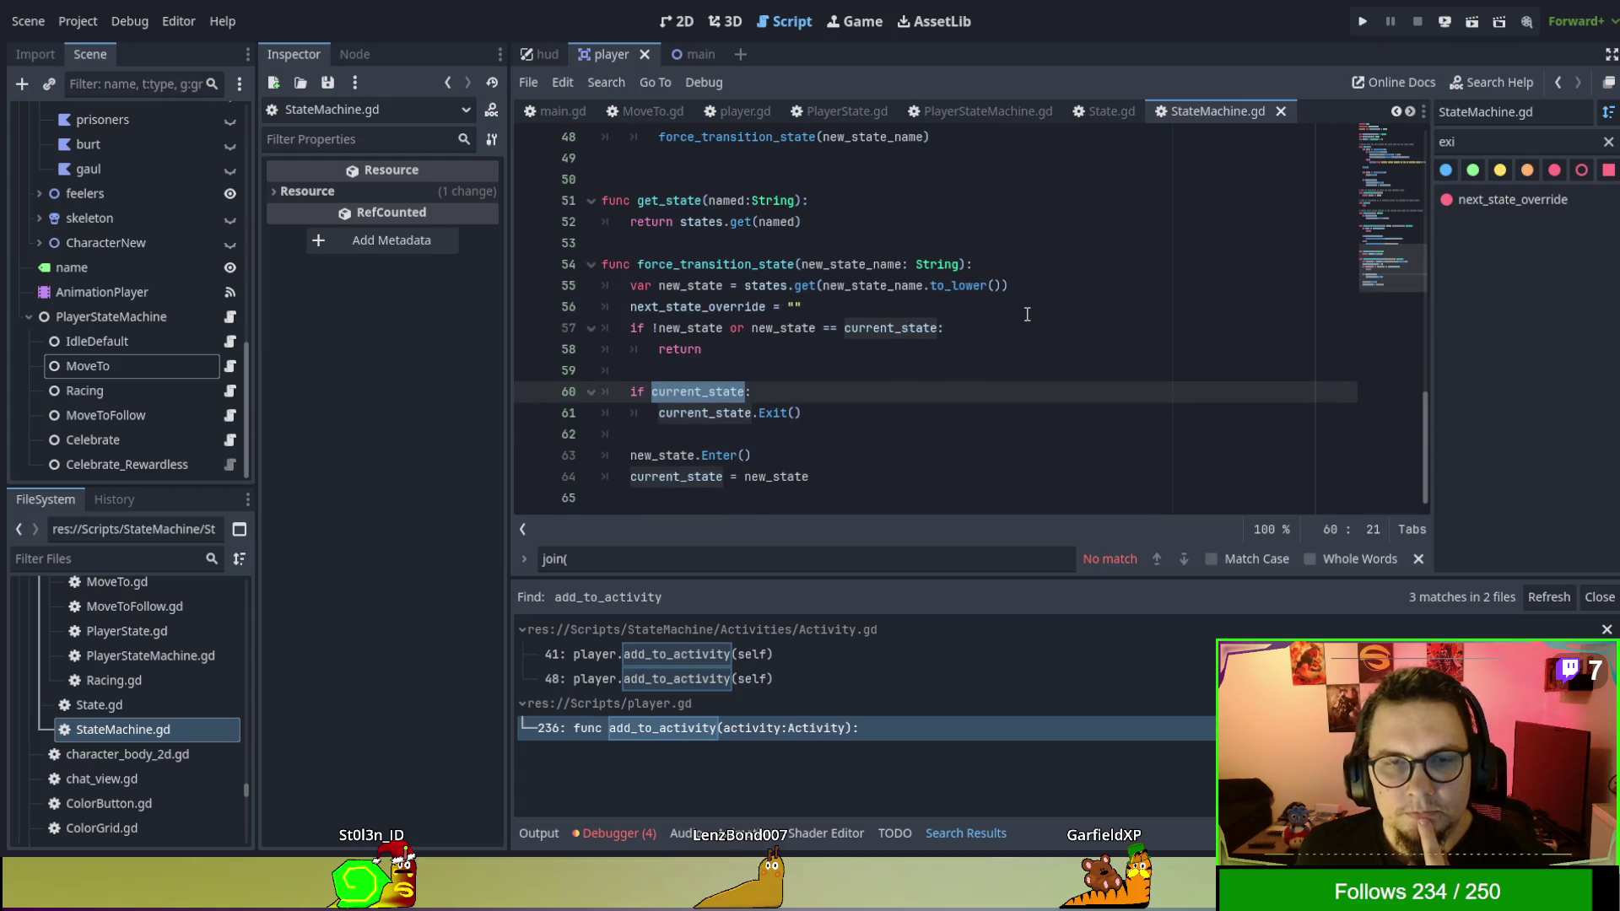
Scroll StateMachine.gd to bring on_child_transition into view.
scroll(1028, 314, up, 12)
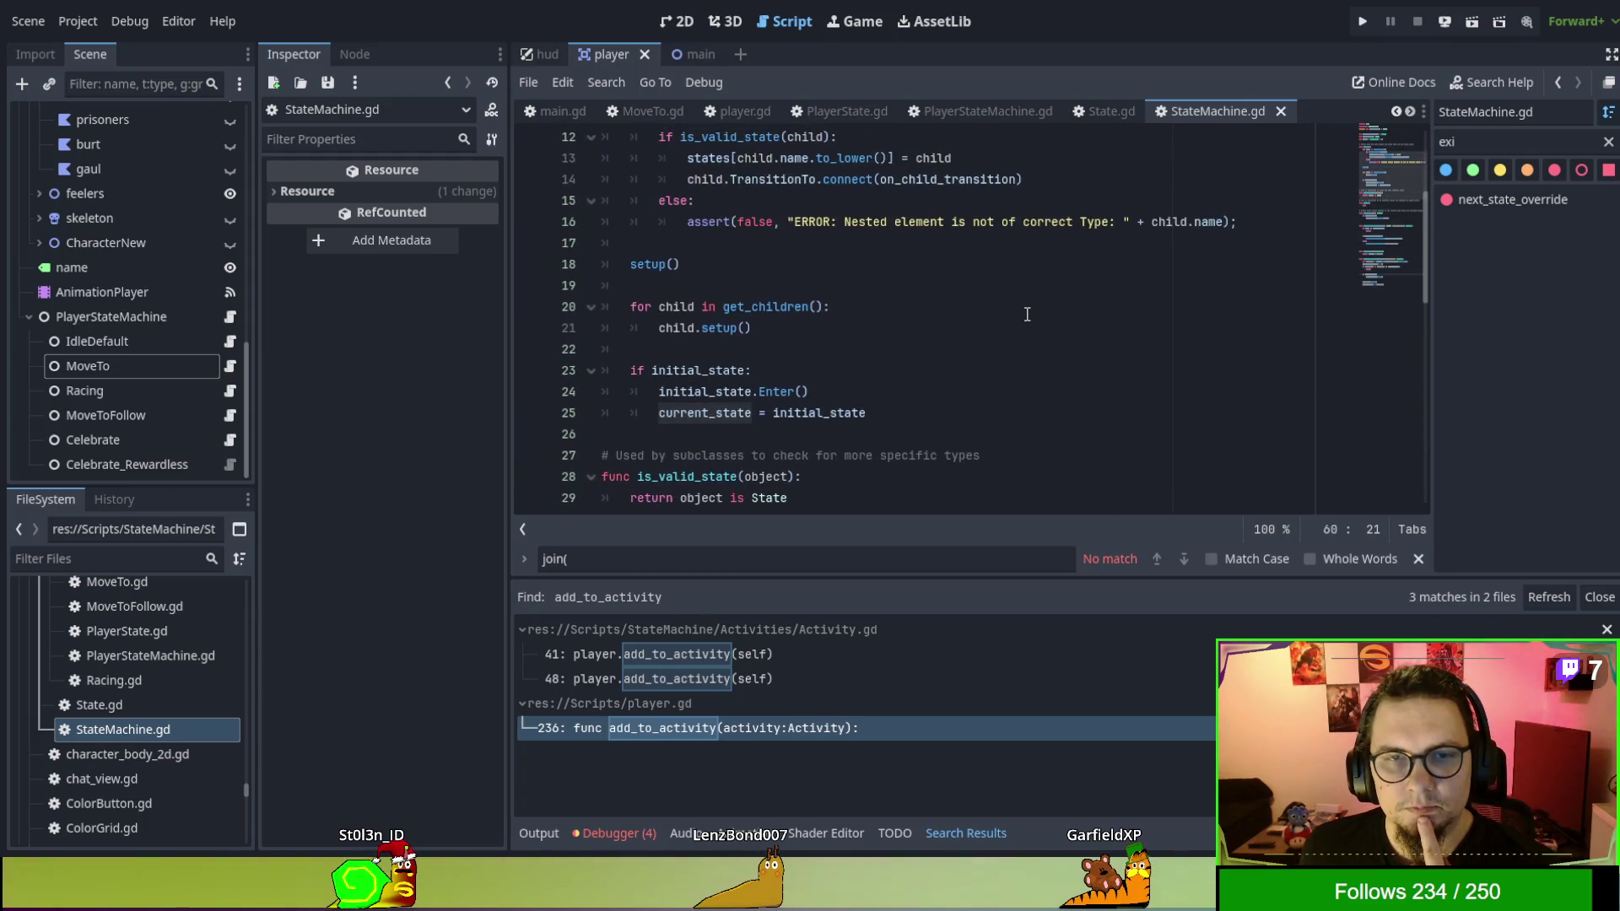
scroll(1027, 314, up, 3)
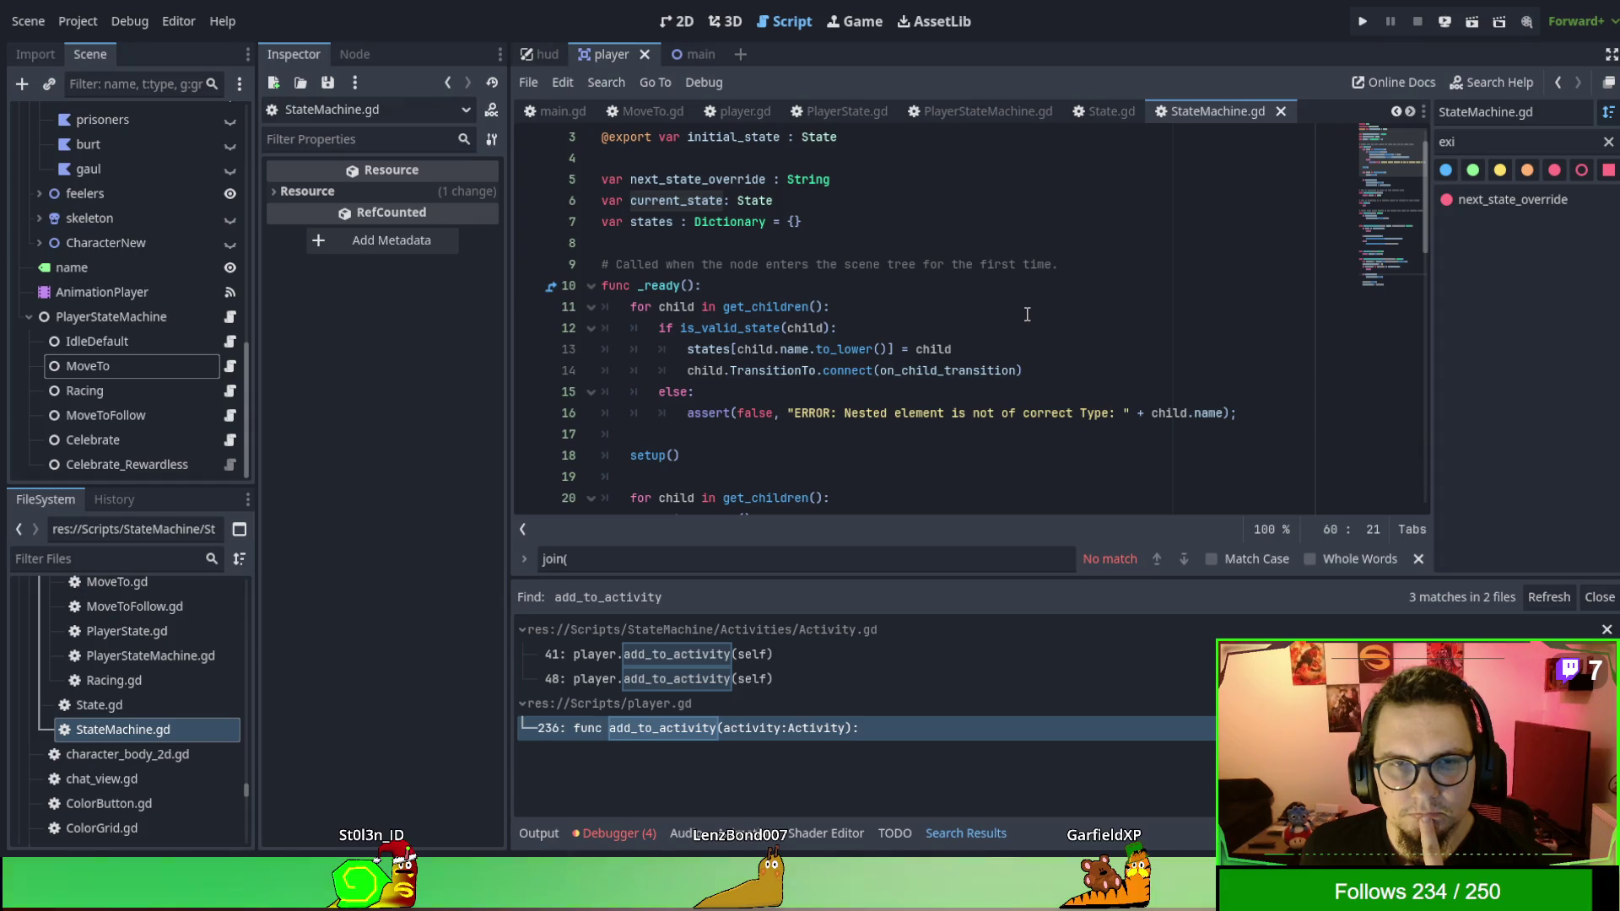
scroll(1028, 314, down, 2)
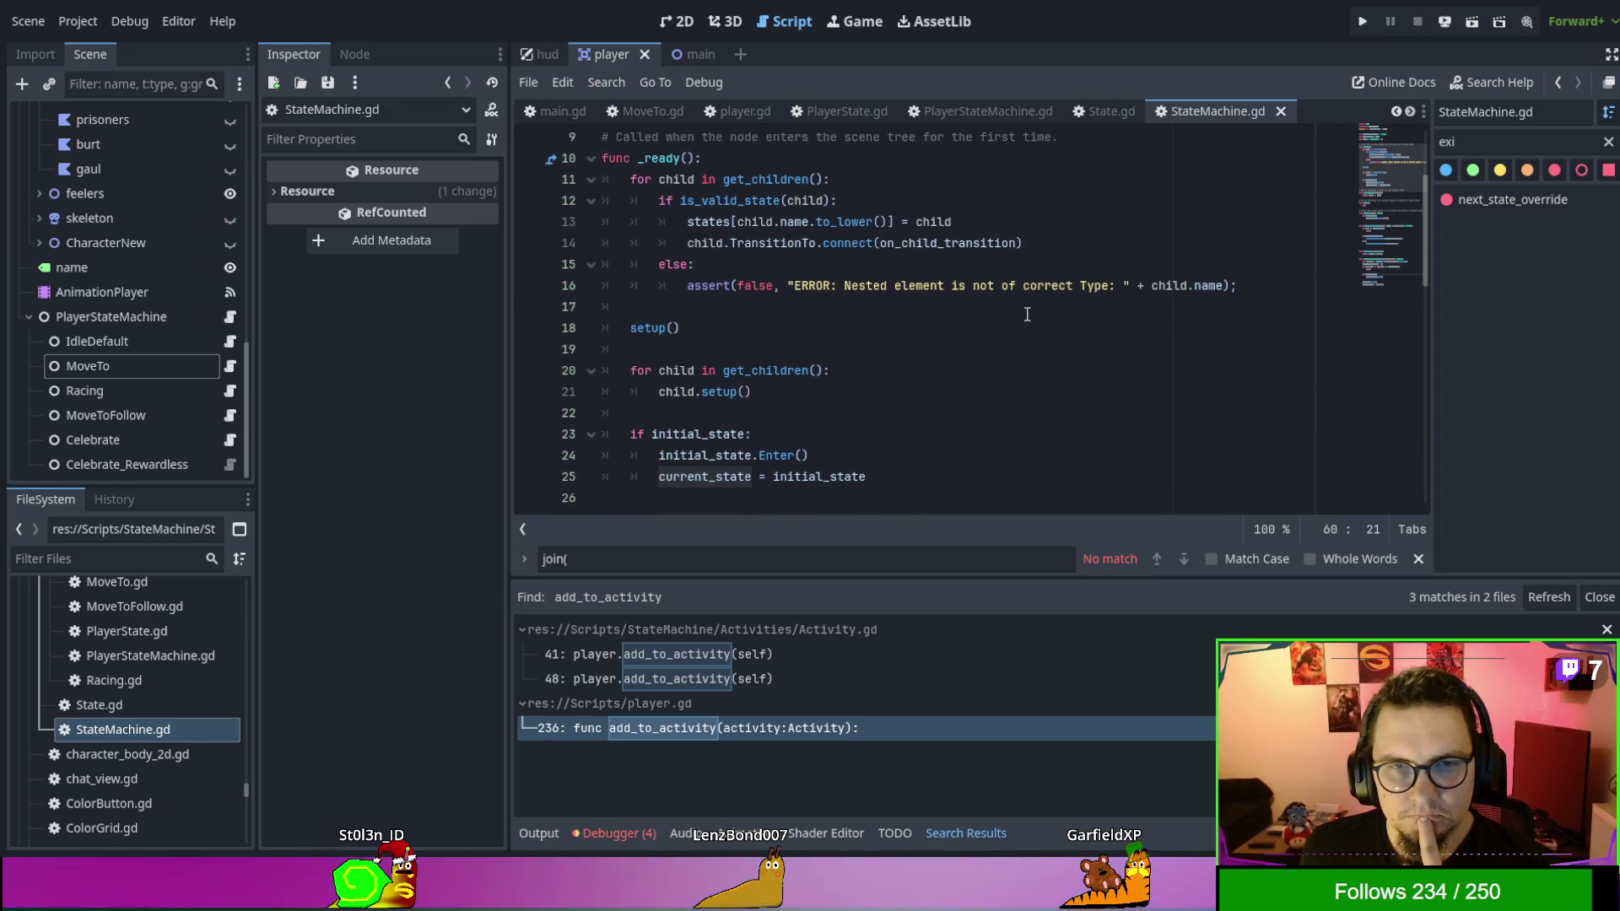
scroll(1027, 314, down, 3)
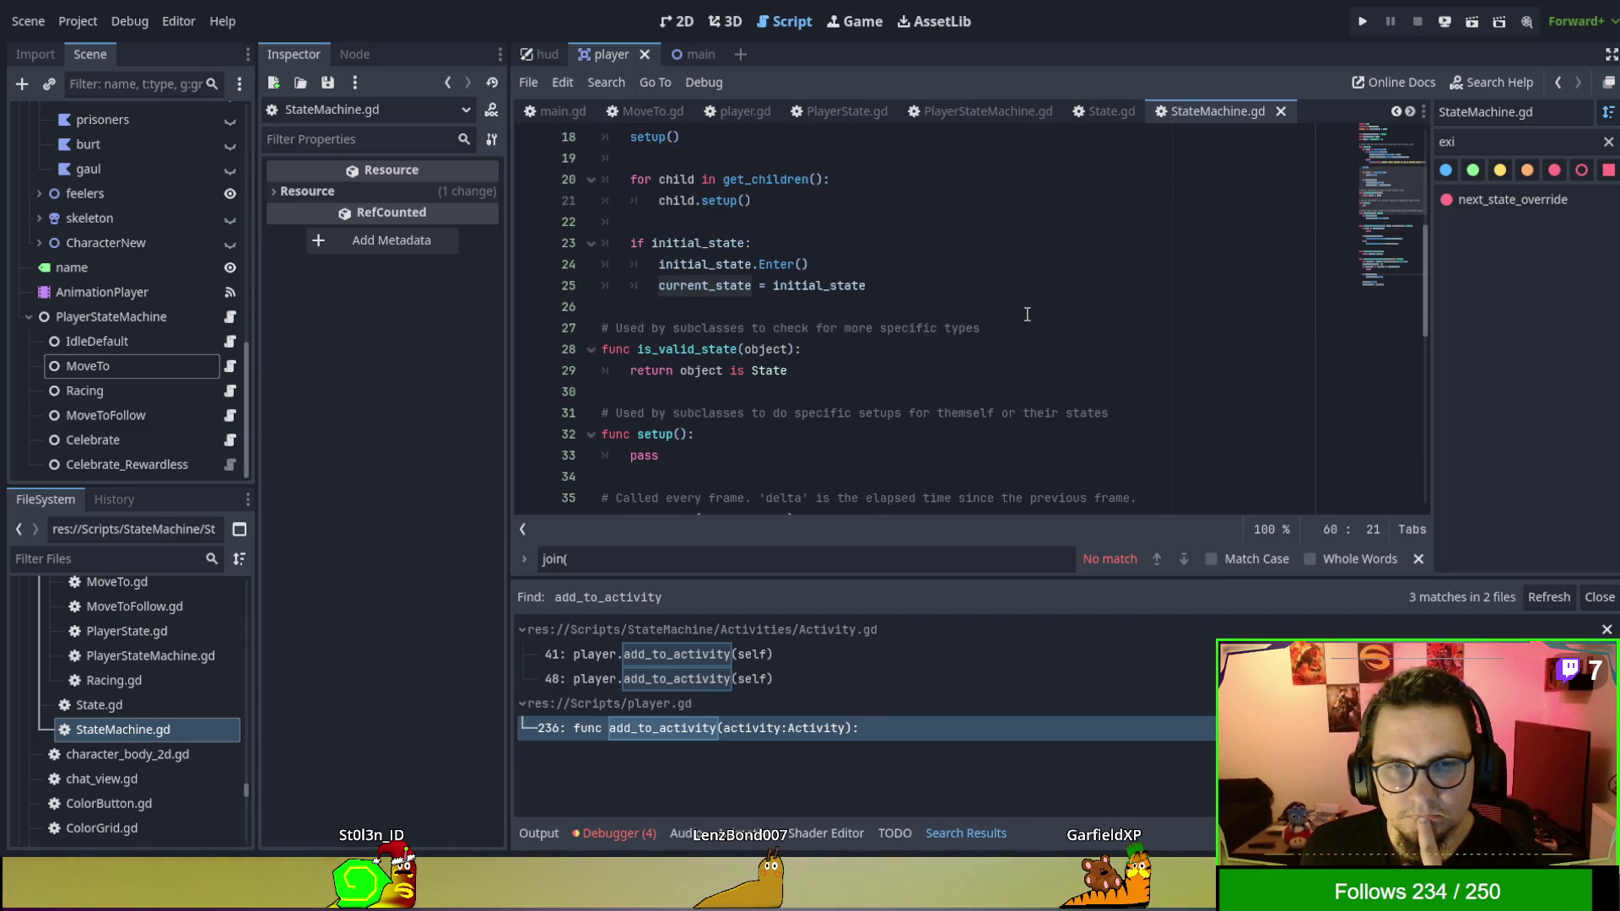
scroll(1027, 314, up, 1)
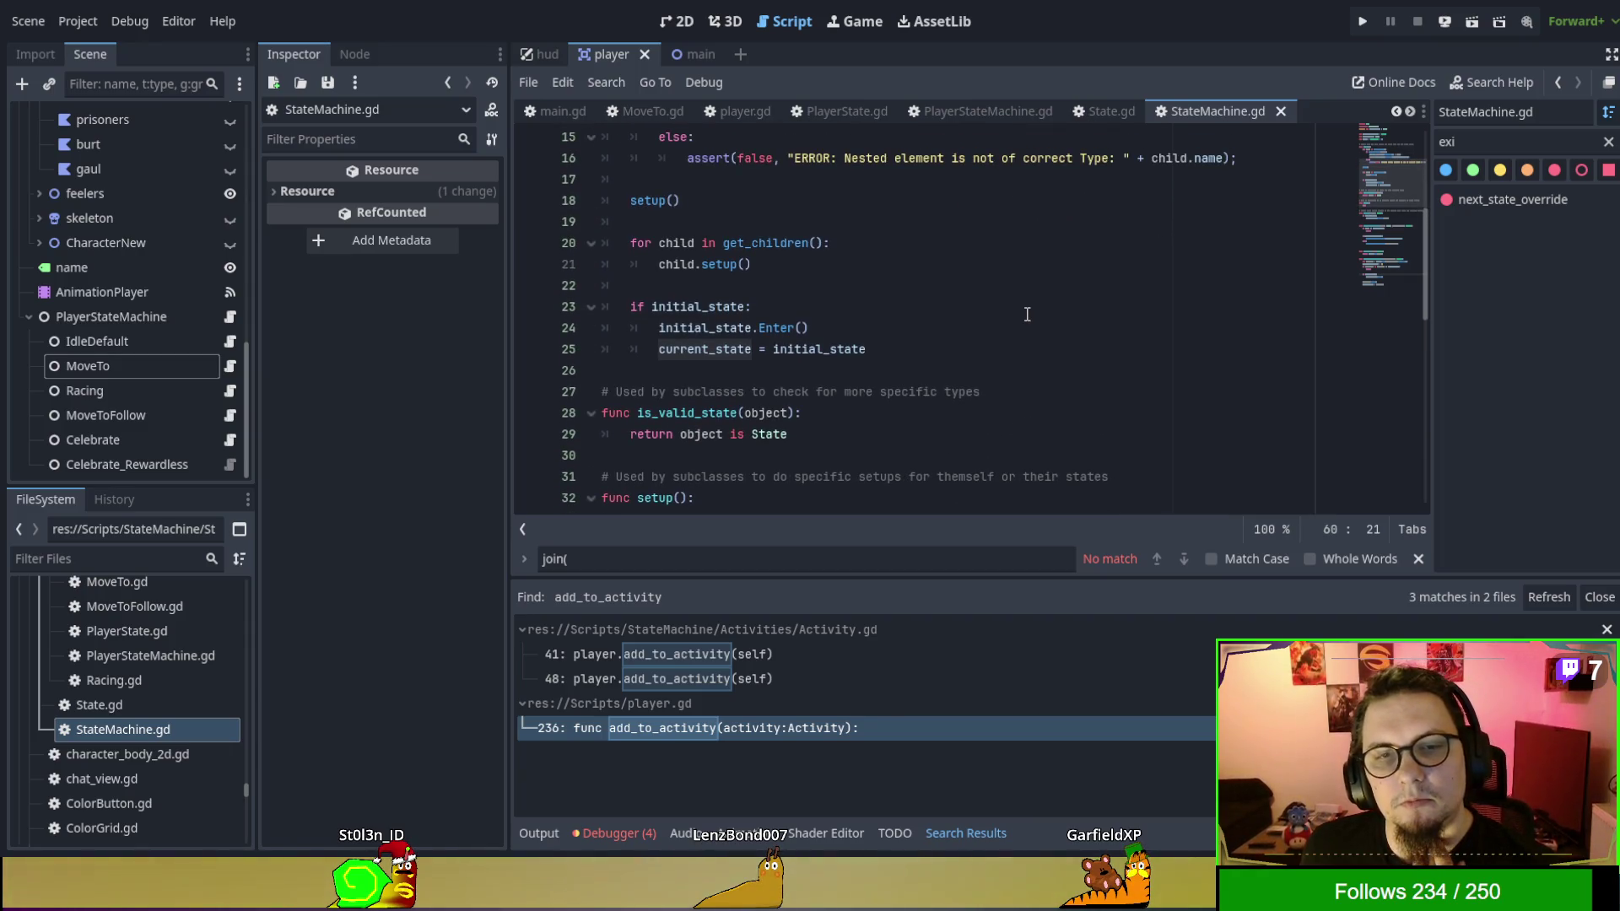
scroll(1027, 313, down, 4)
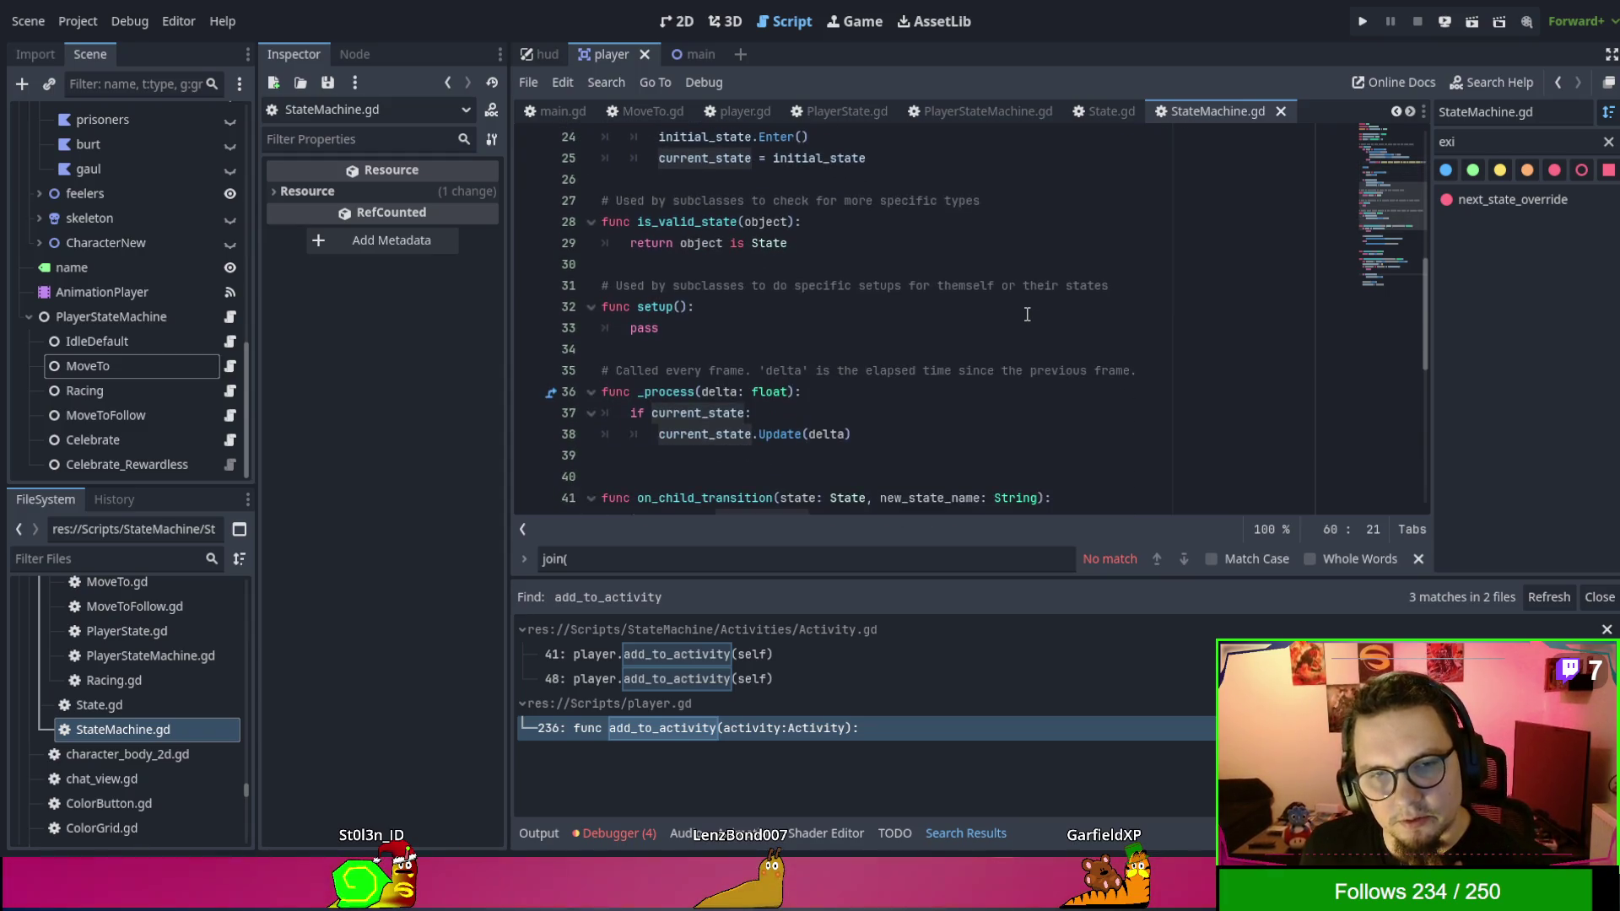
scroll(1027, 314, down, 2)
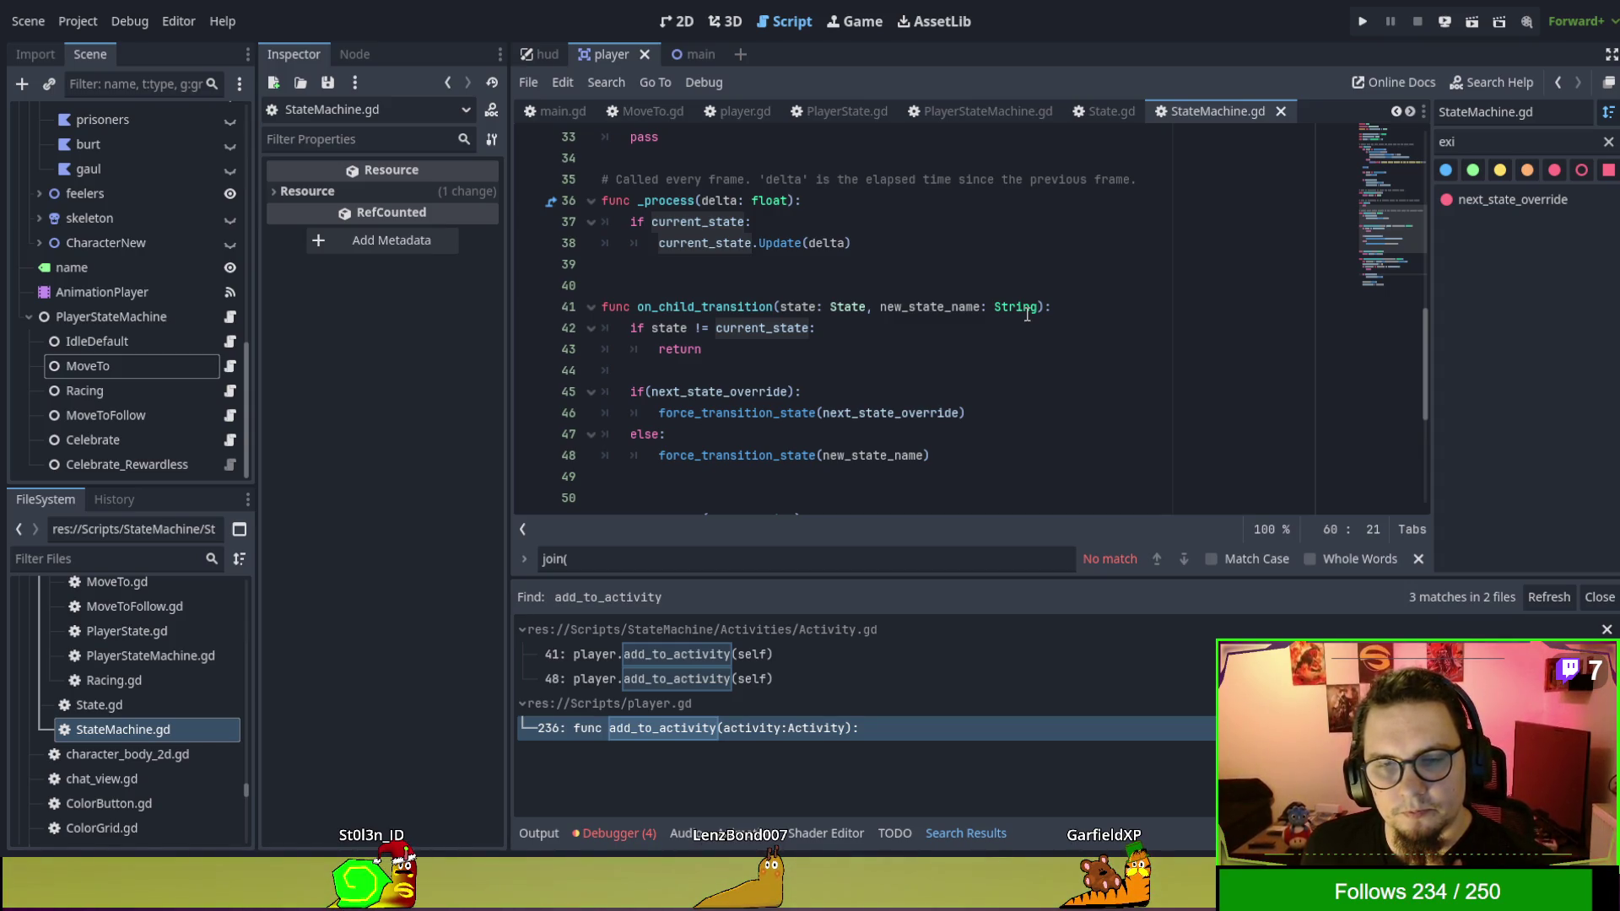
scroll(1028, 314, down, 1)
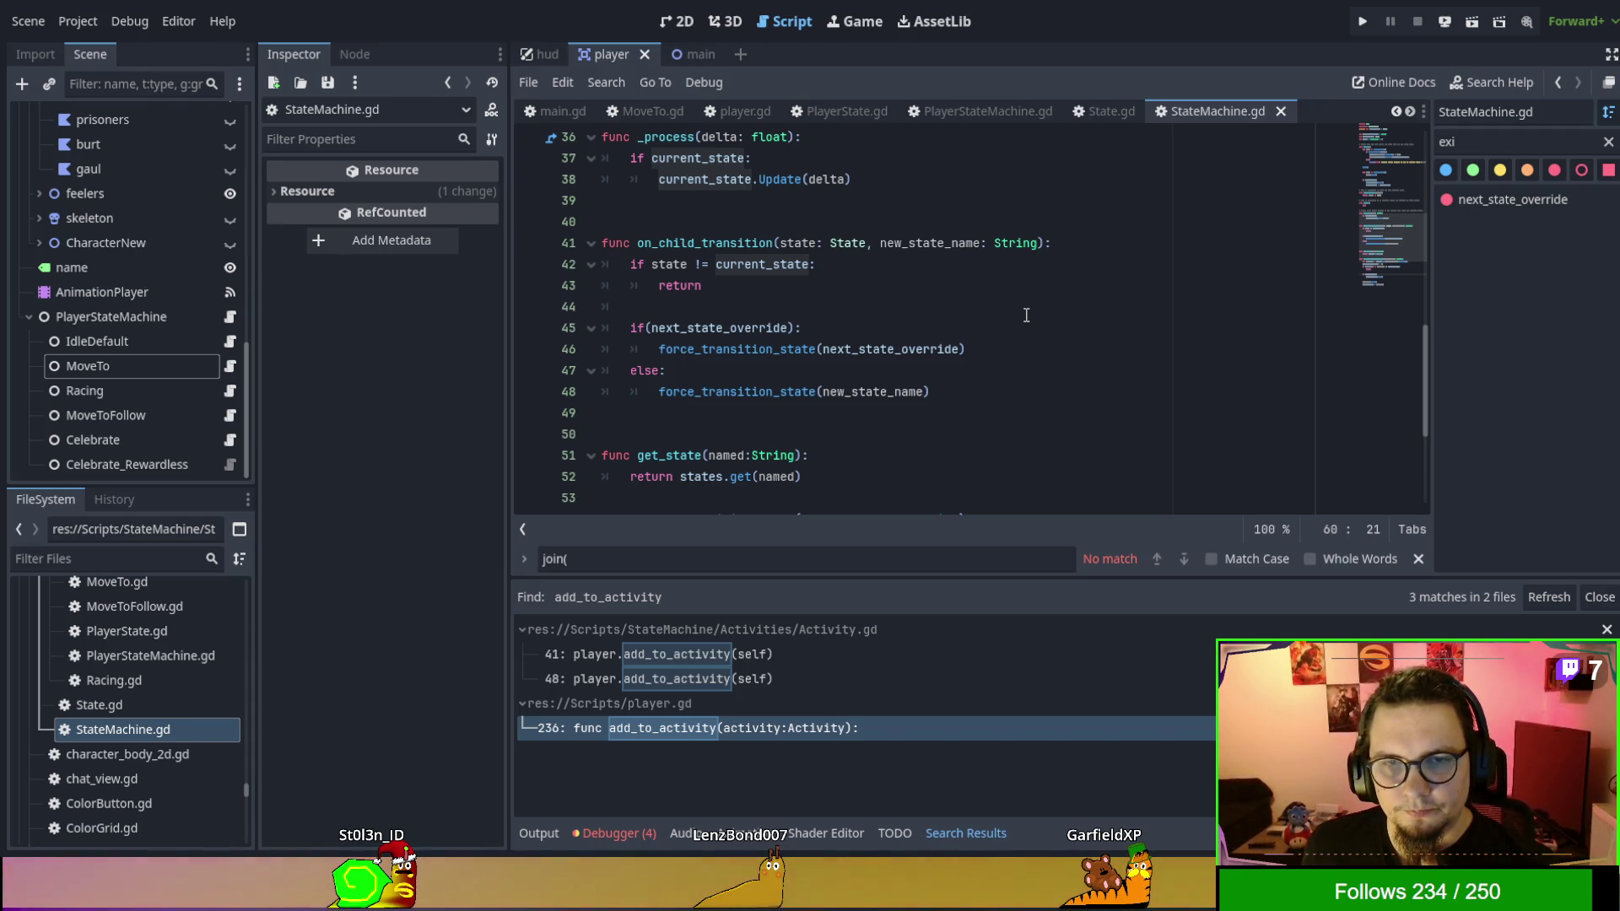
Inspect on_child_transition's current_state check and its next_state_override and new_state_name calls.
double_click(742, 258)
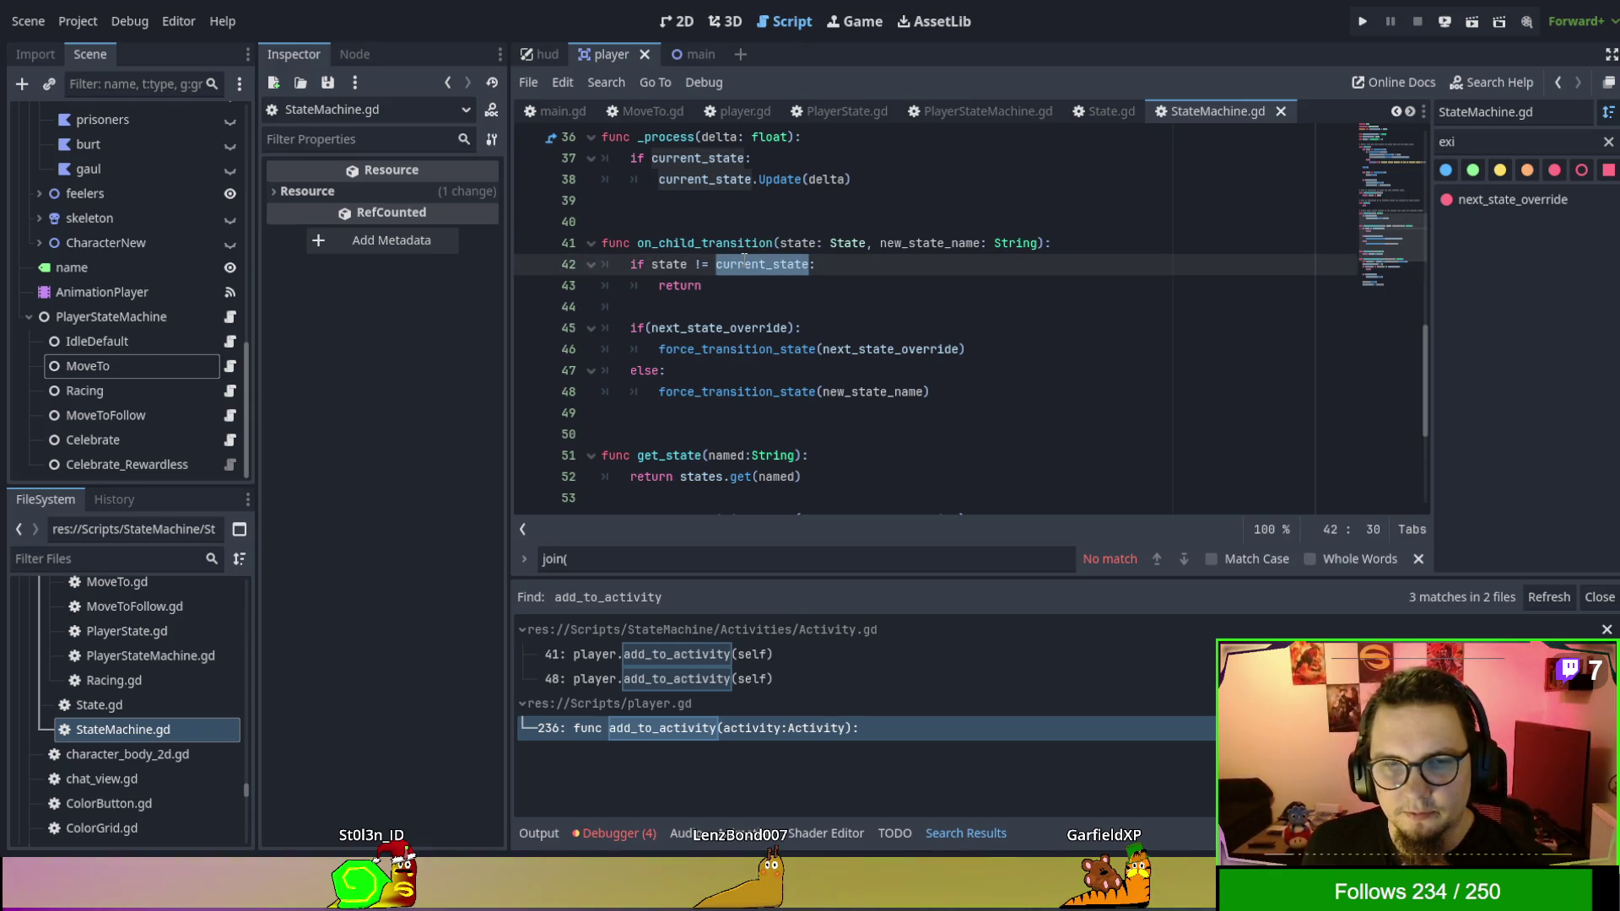
click(747, 306)
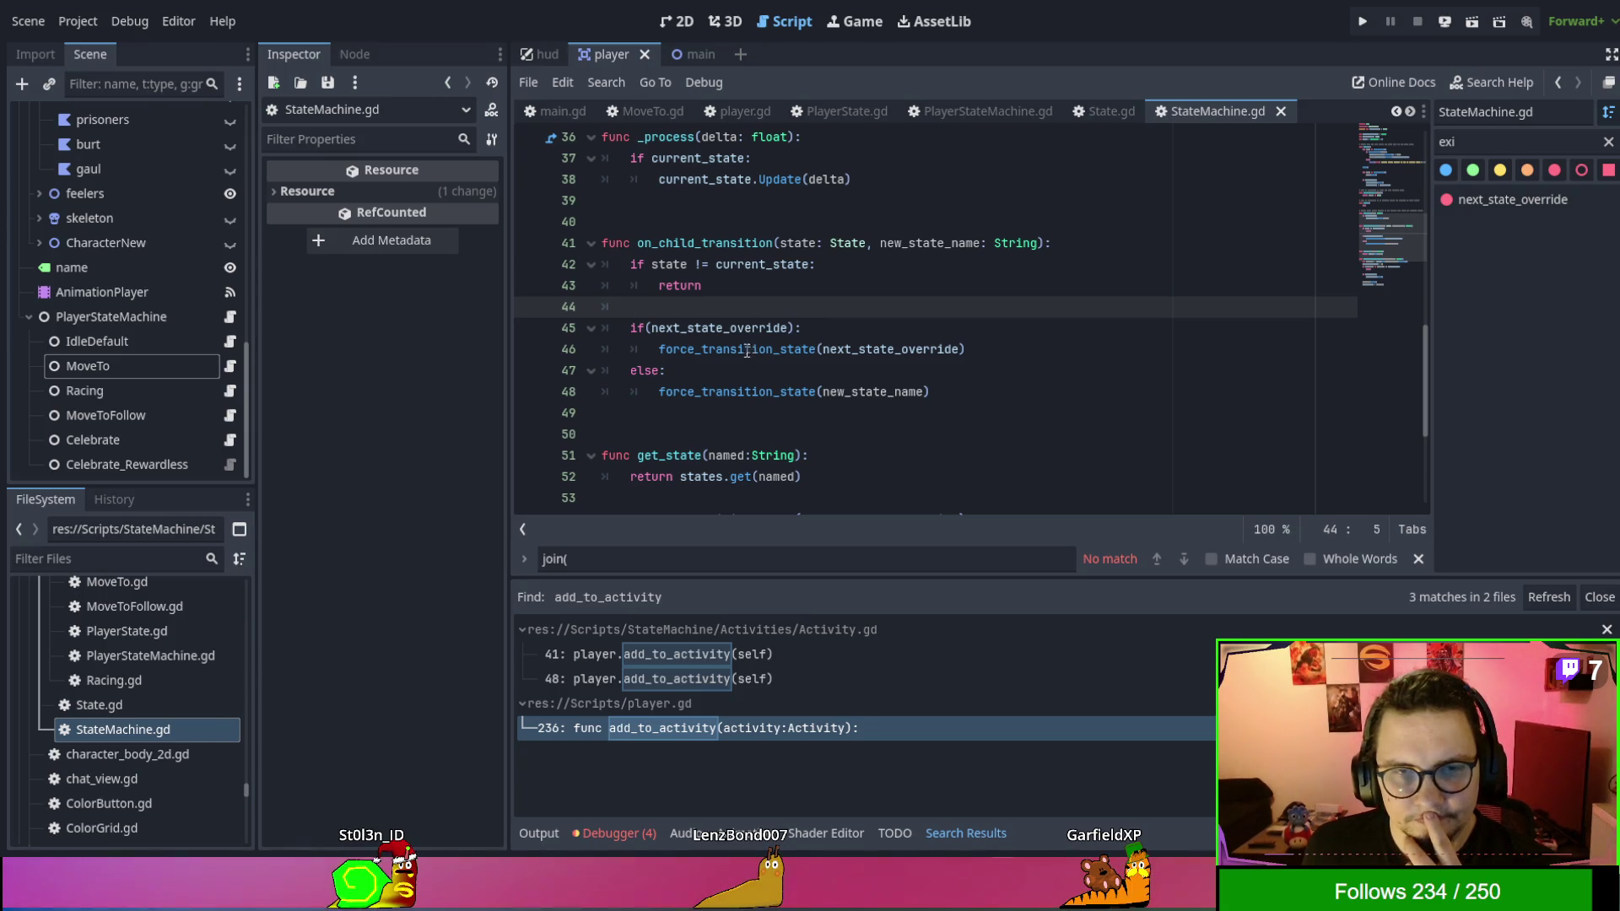
double_click(734, 332)
double_click(736, 352)
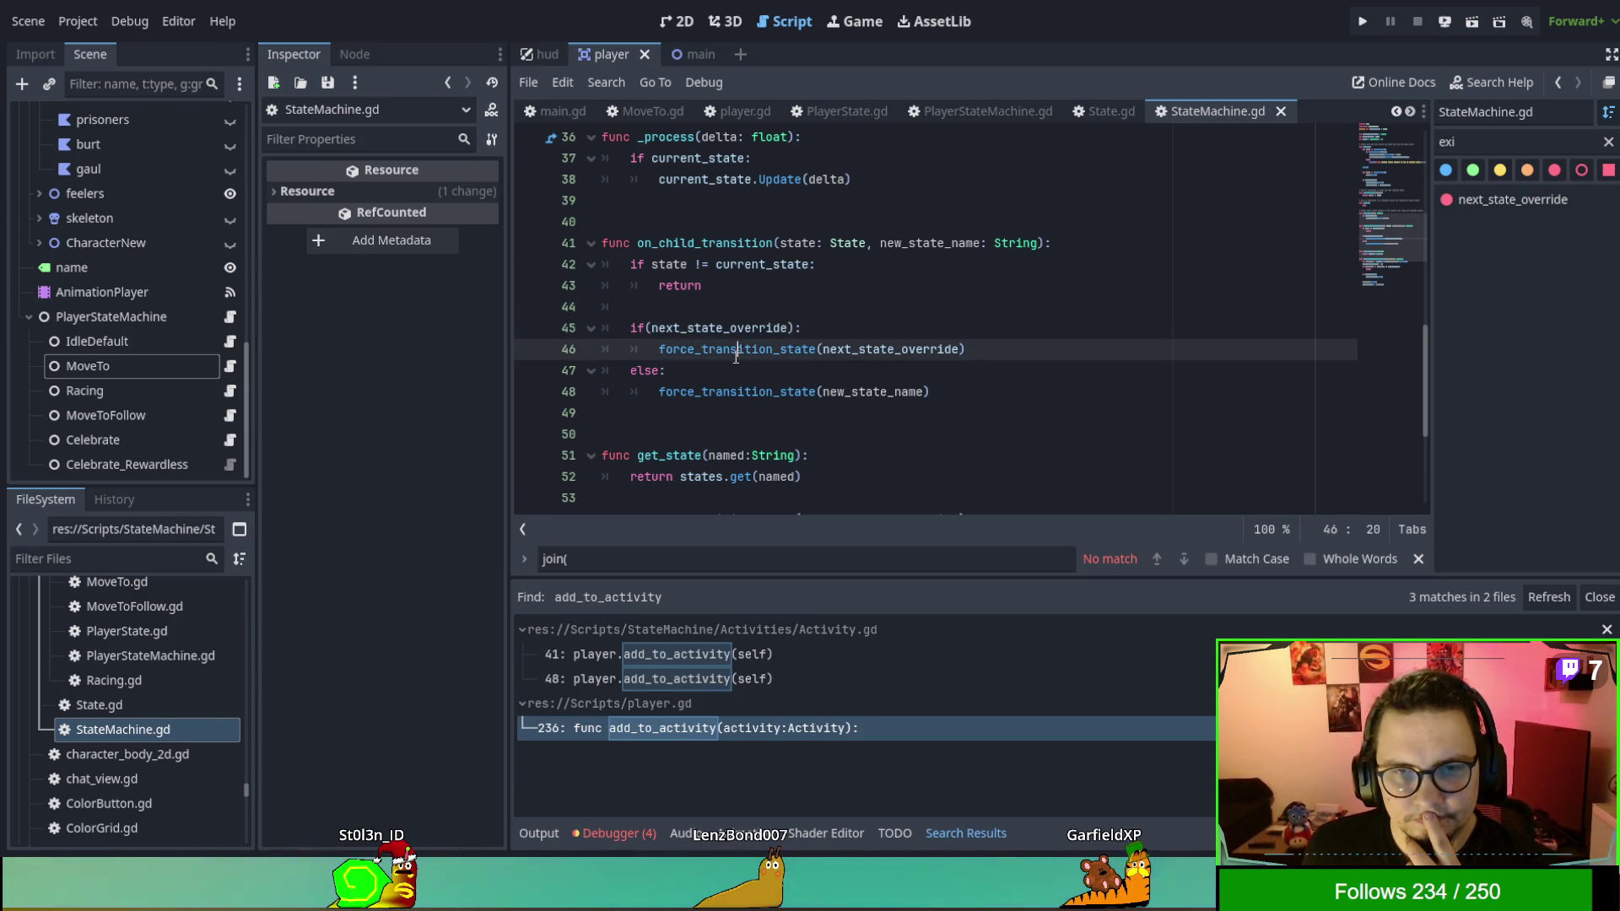
double_click(930, 351)
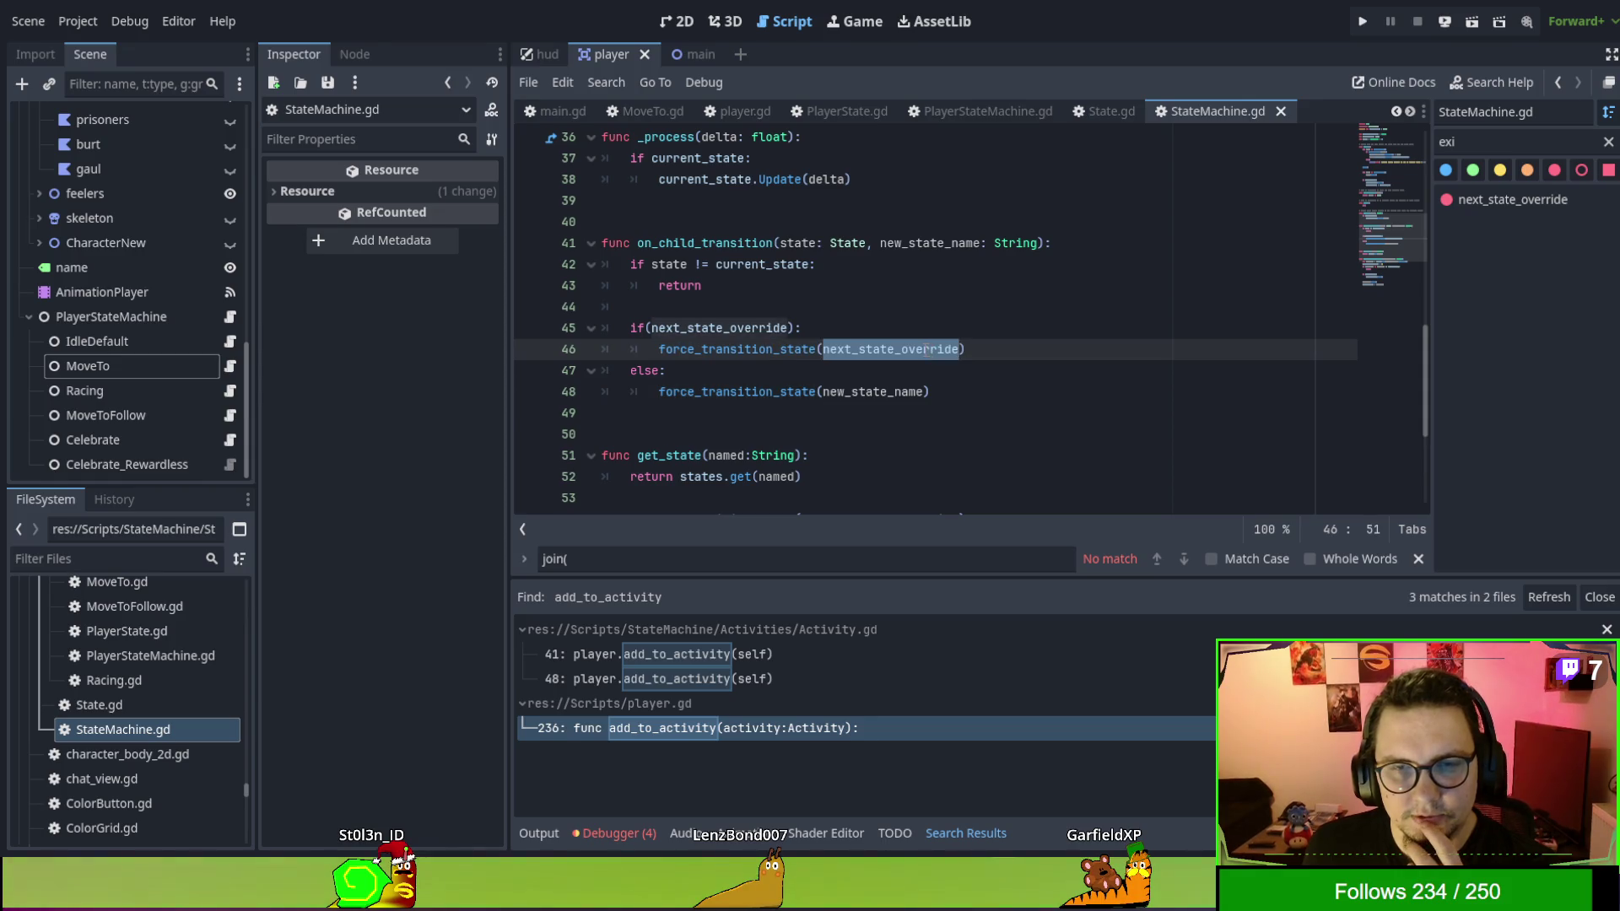
double_click(890, 393)
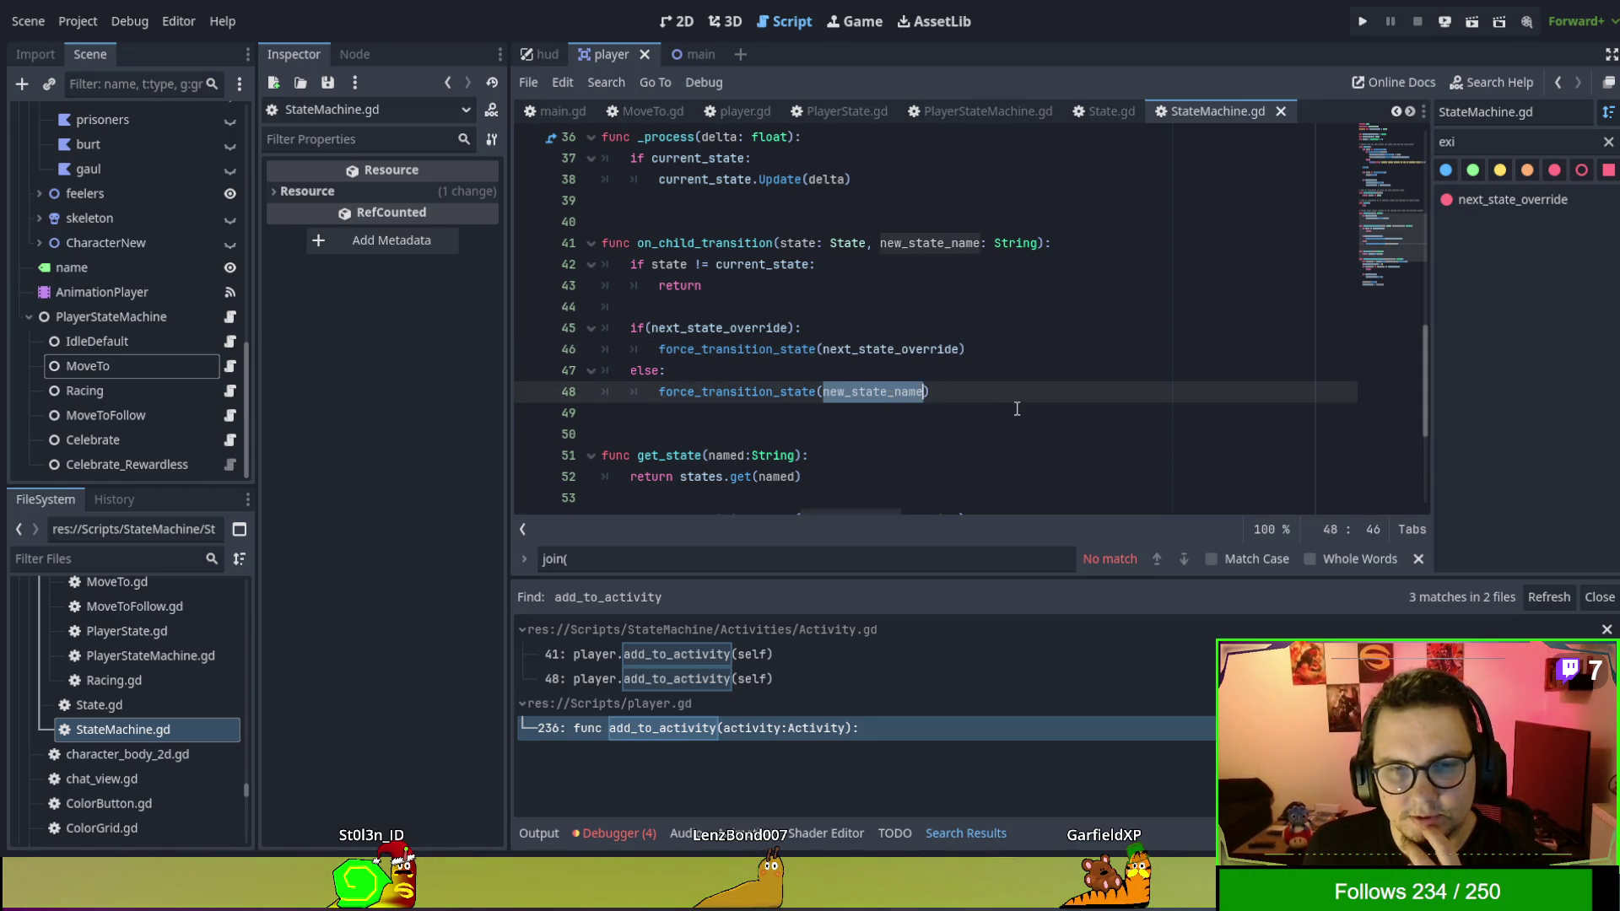
Review force_transition_state around the line 60 breakpoint before Exit(), then run with F5.
scroll(1004, 404, down, 2)
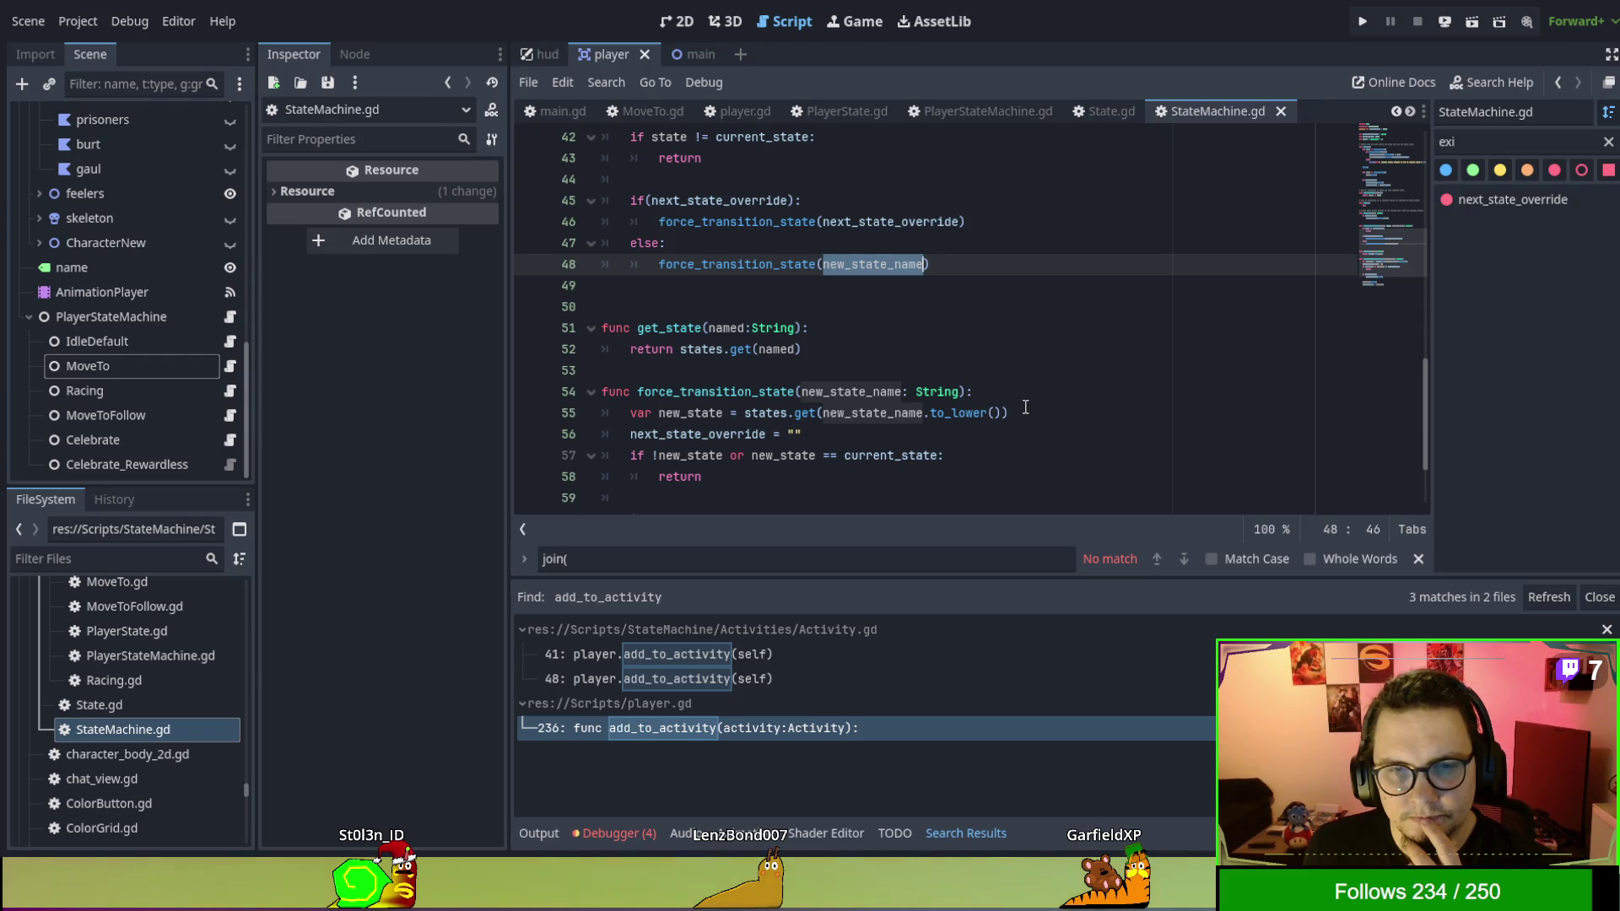
scroll(1025, 407, down, 1)
double_click(698, 327)
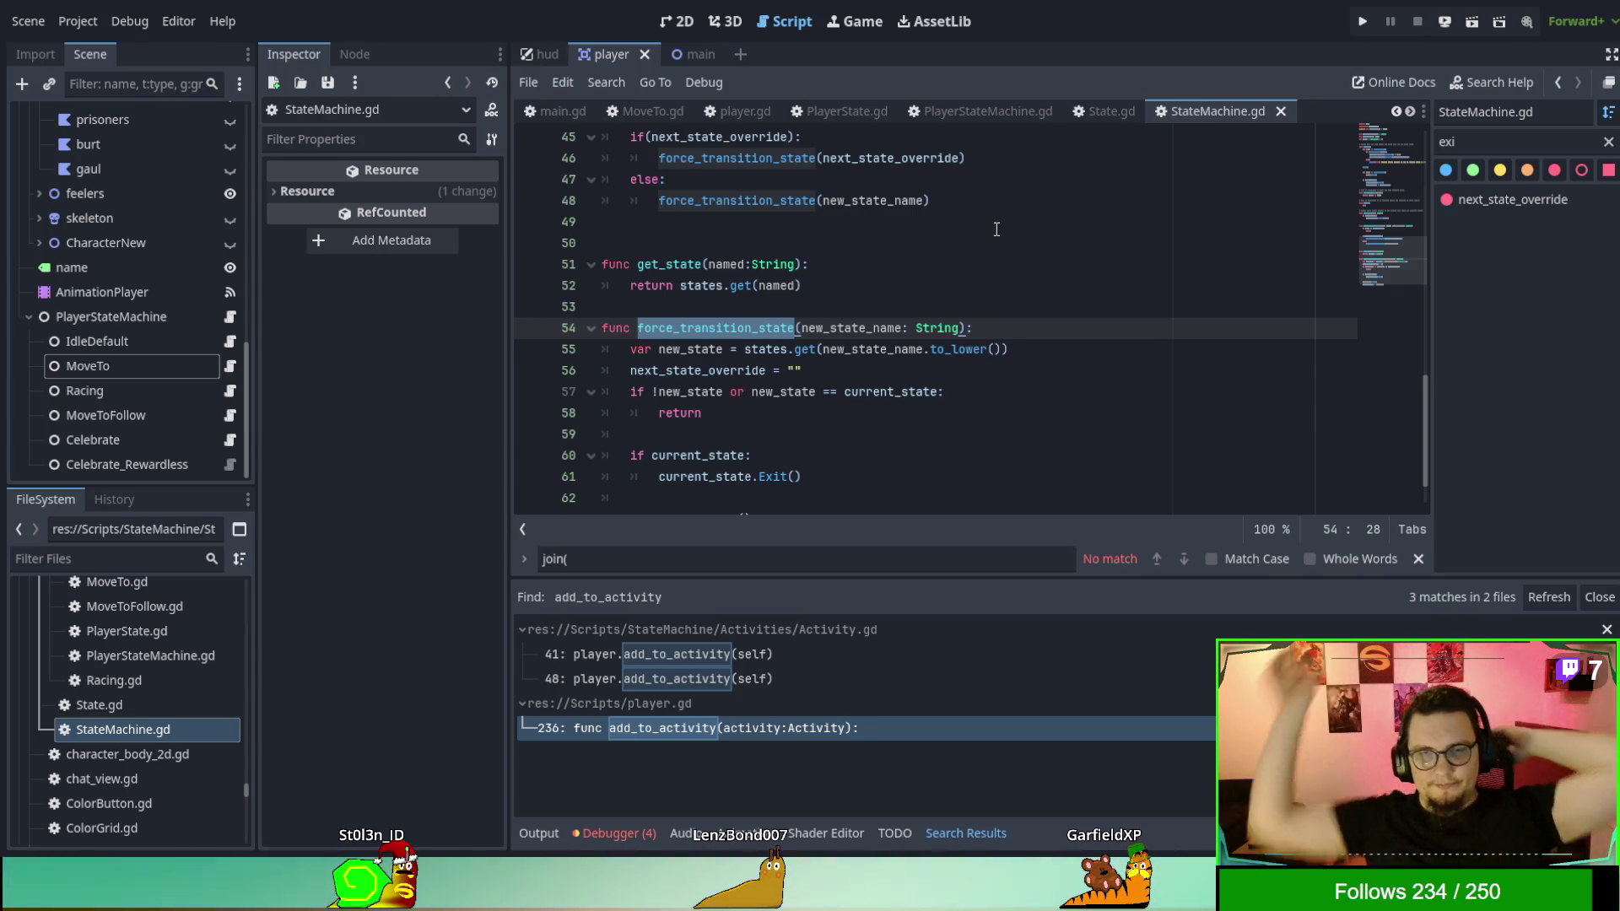
scroll(997, 230, down, 1)
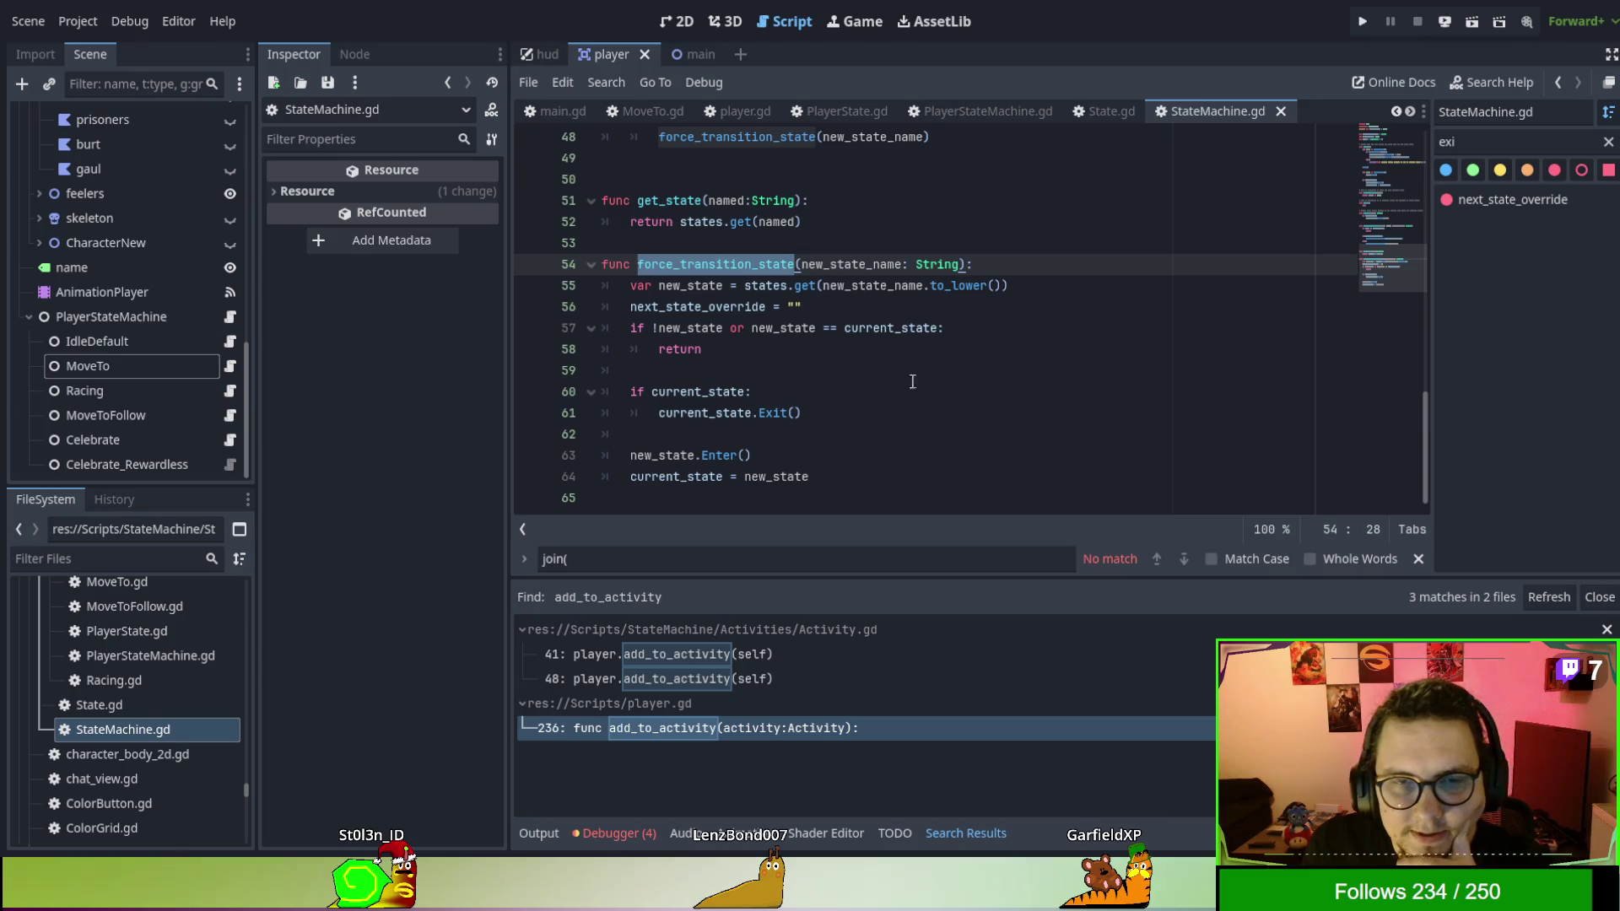
drag(658, 413, 869, 419)
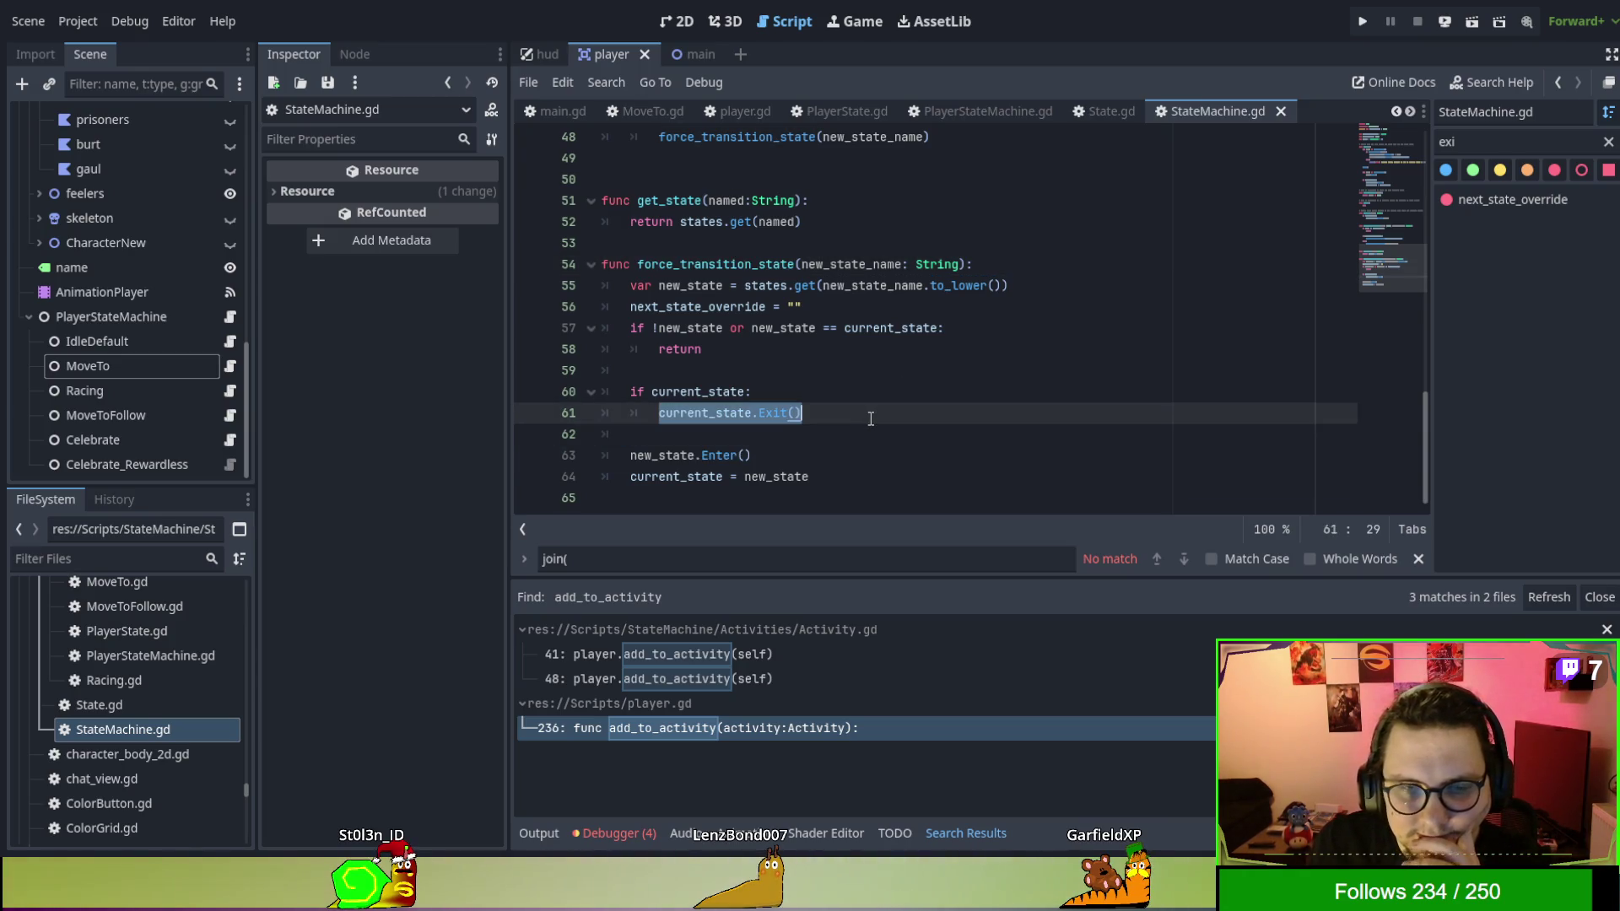
click(666, 456)
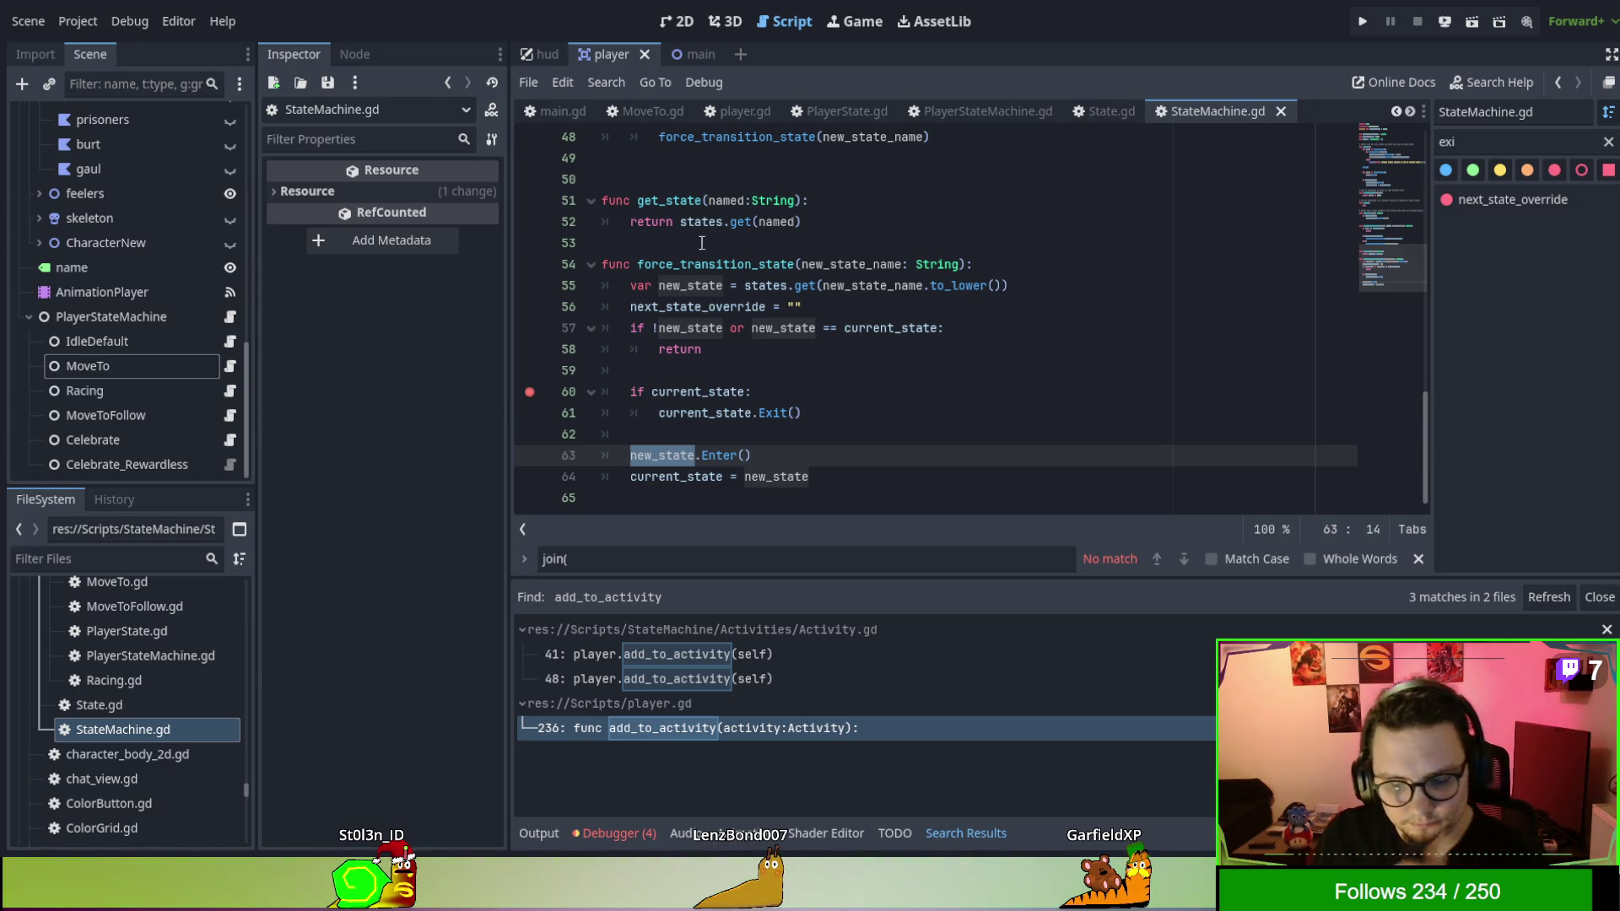
key(F5)
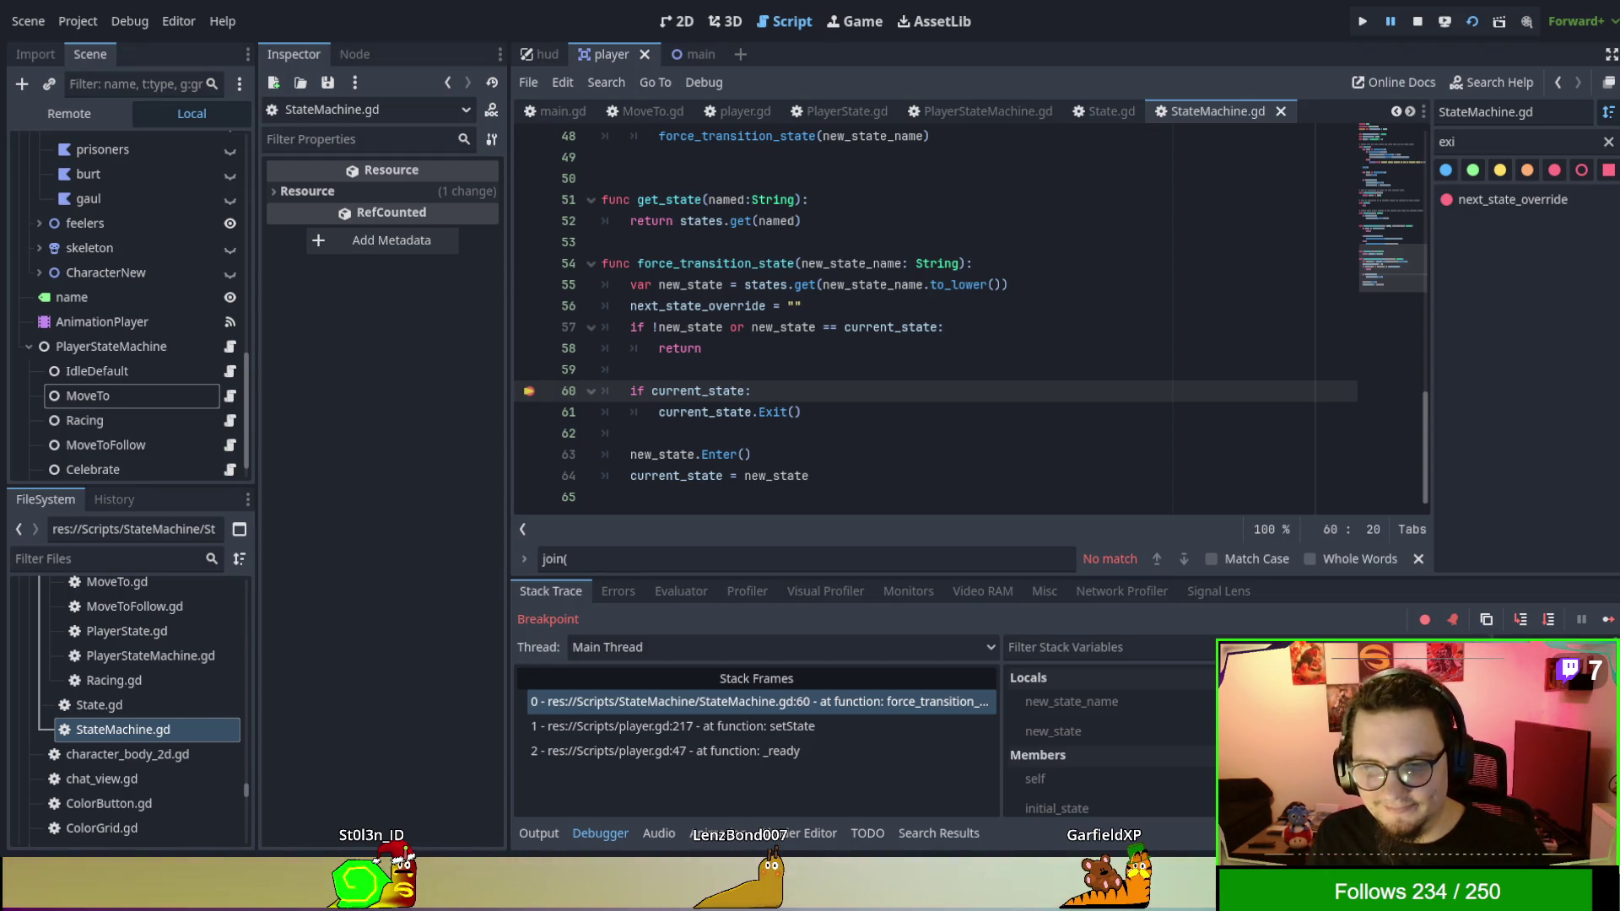
Inspect new_state's MoveTo node and continue through breakpoints up to StateMachine.gd line 60.
click(1053, 730)
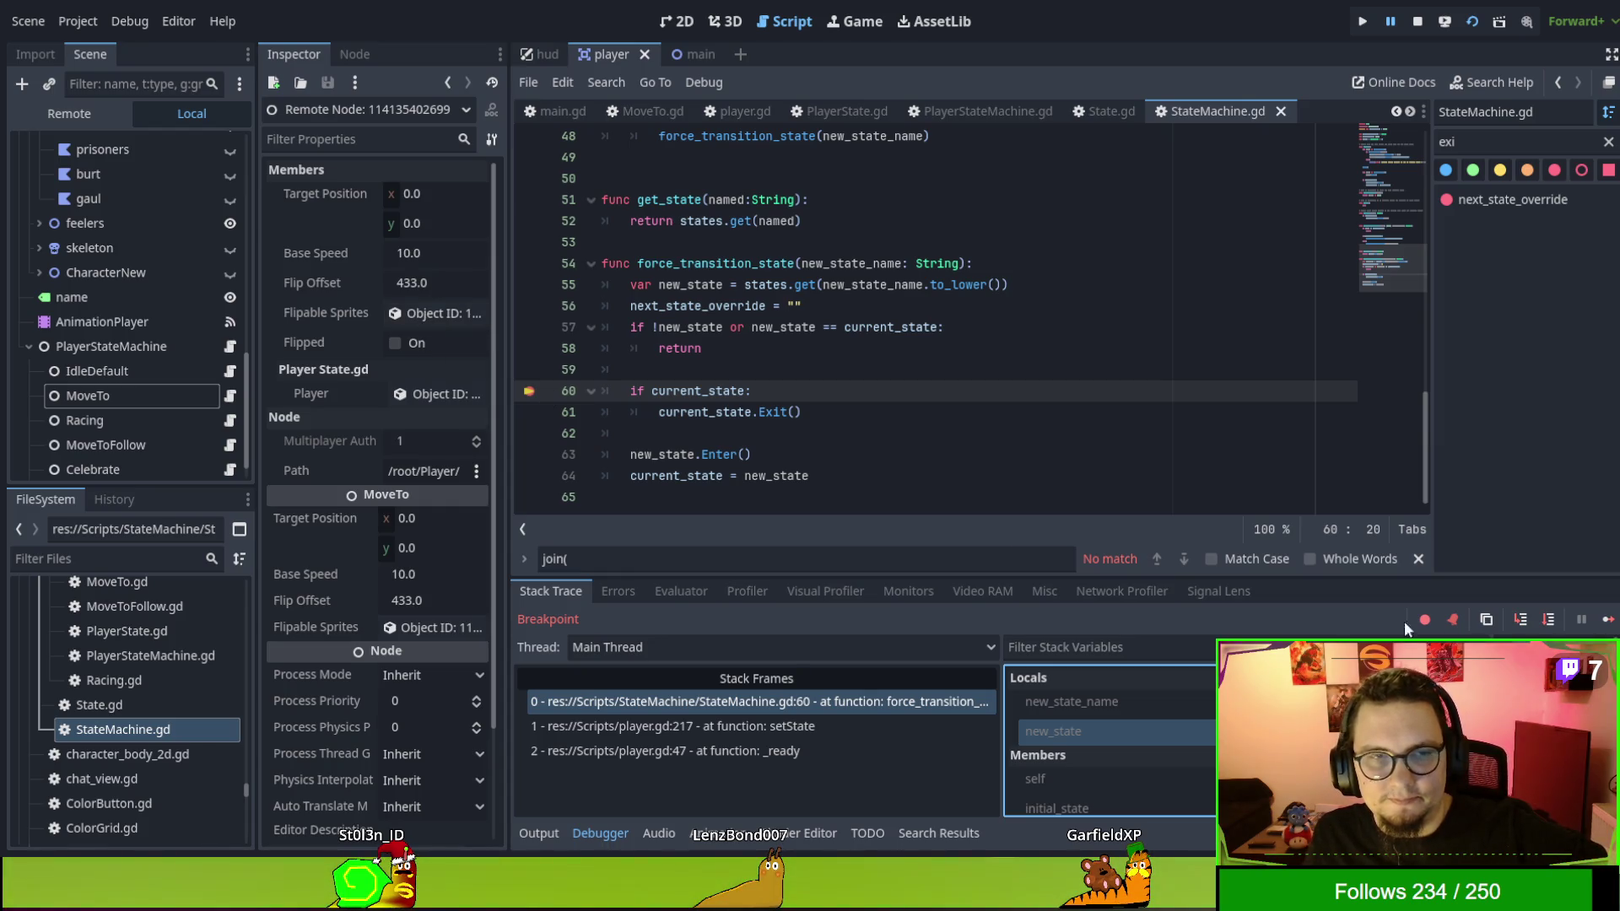
click(1606, 626)
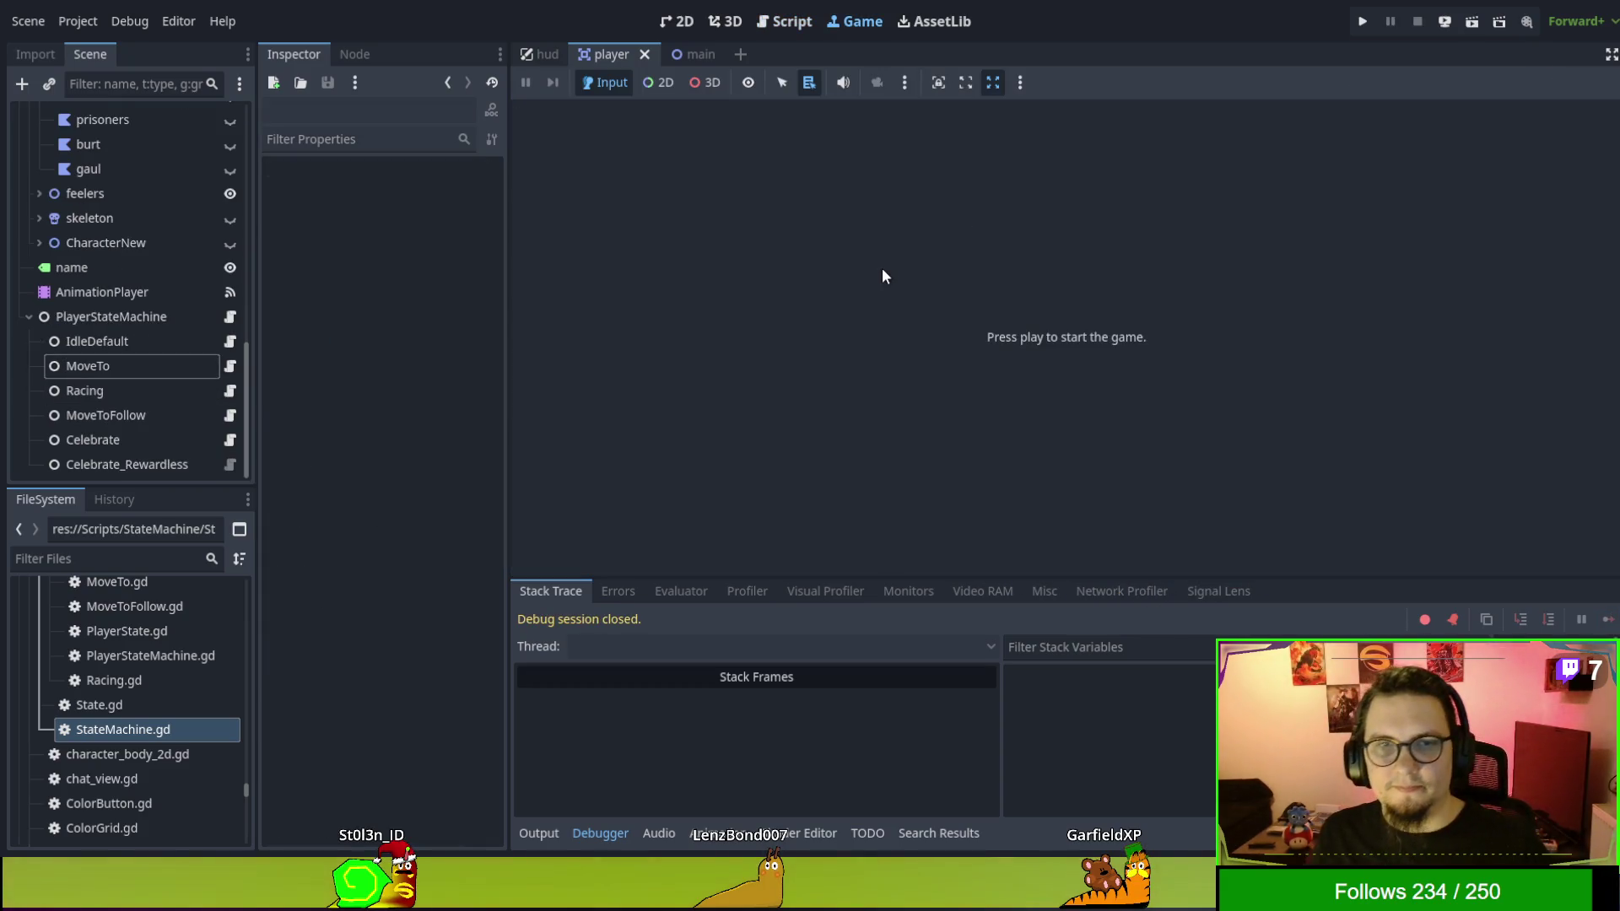
click(690, 54)
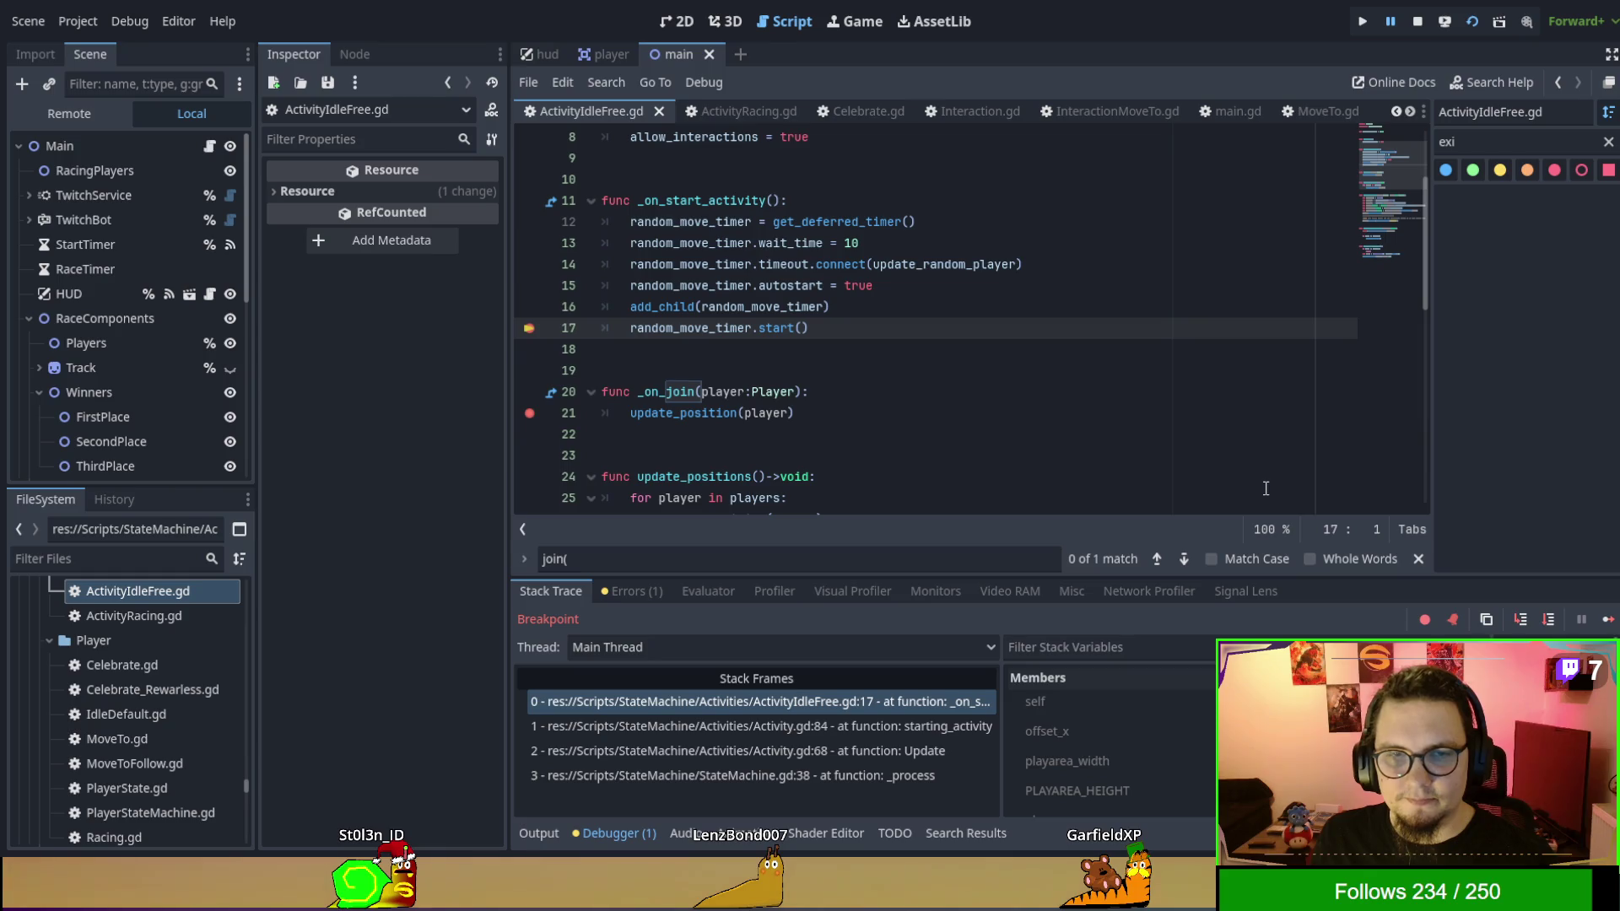
click(1608, 618)
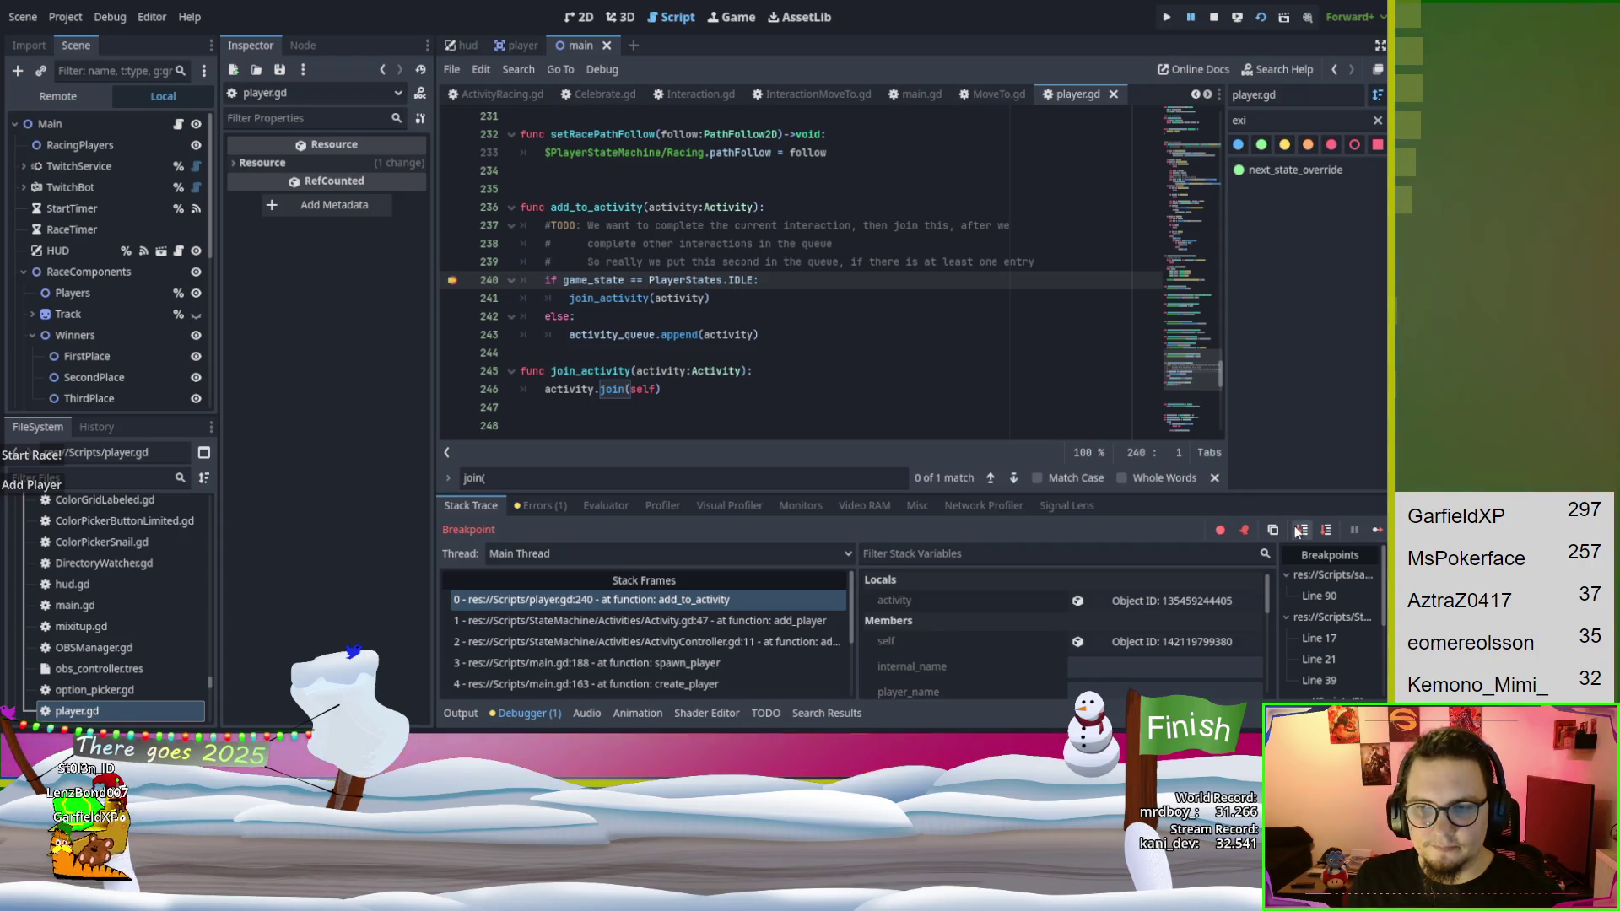
click(1302, 530)
click(1377, 530)
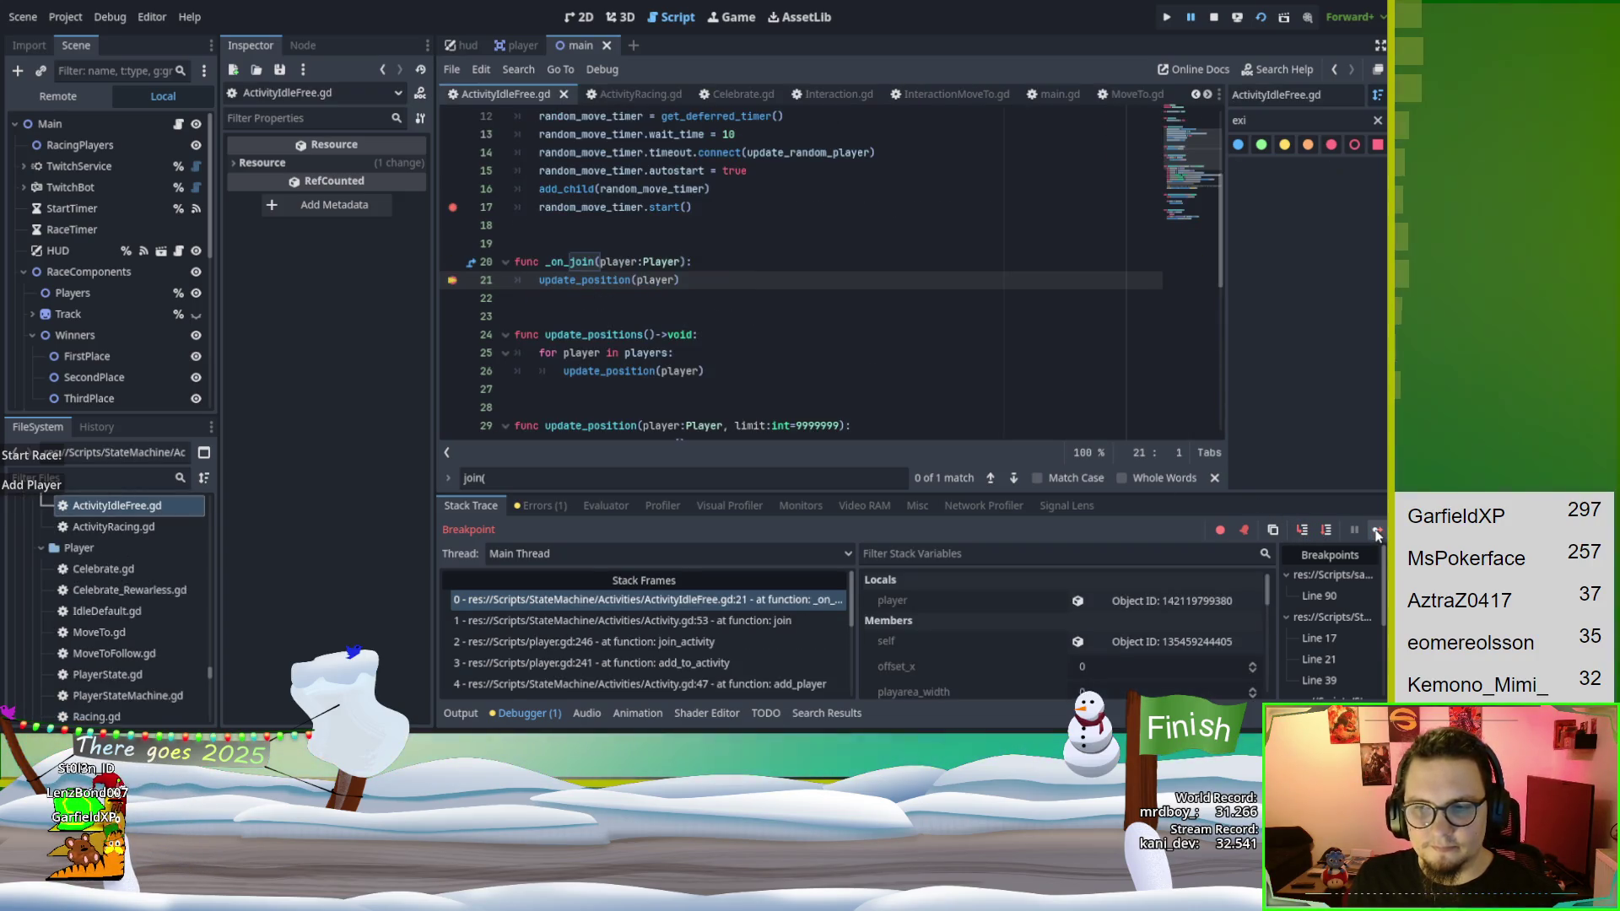
click(1377, 530)
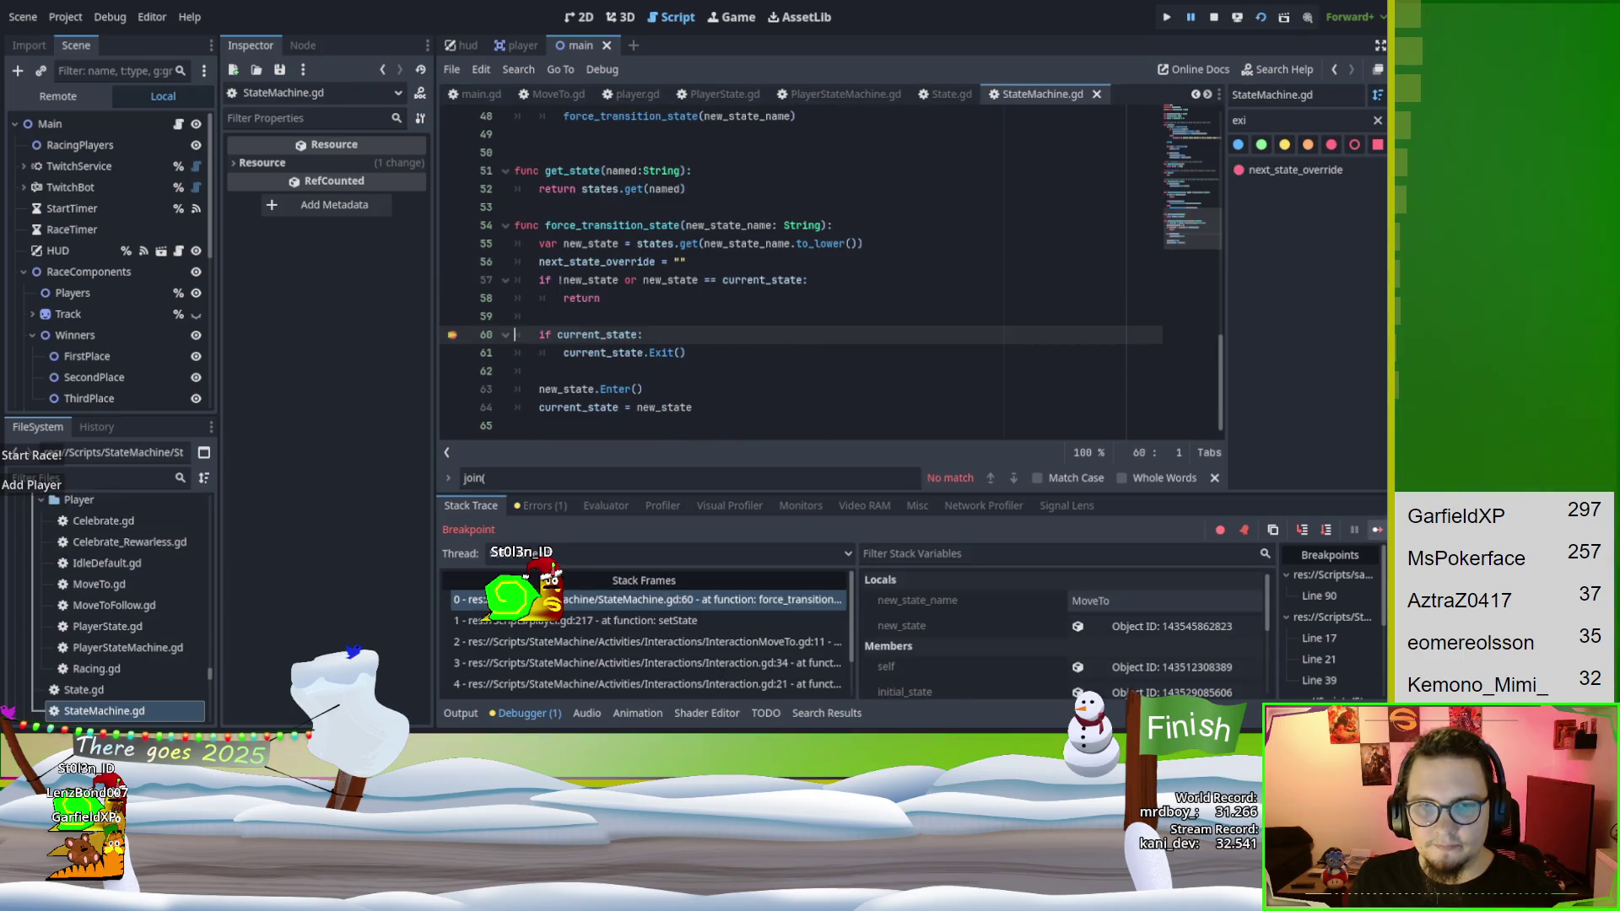
click(1376, 530)
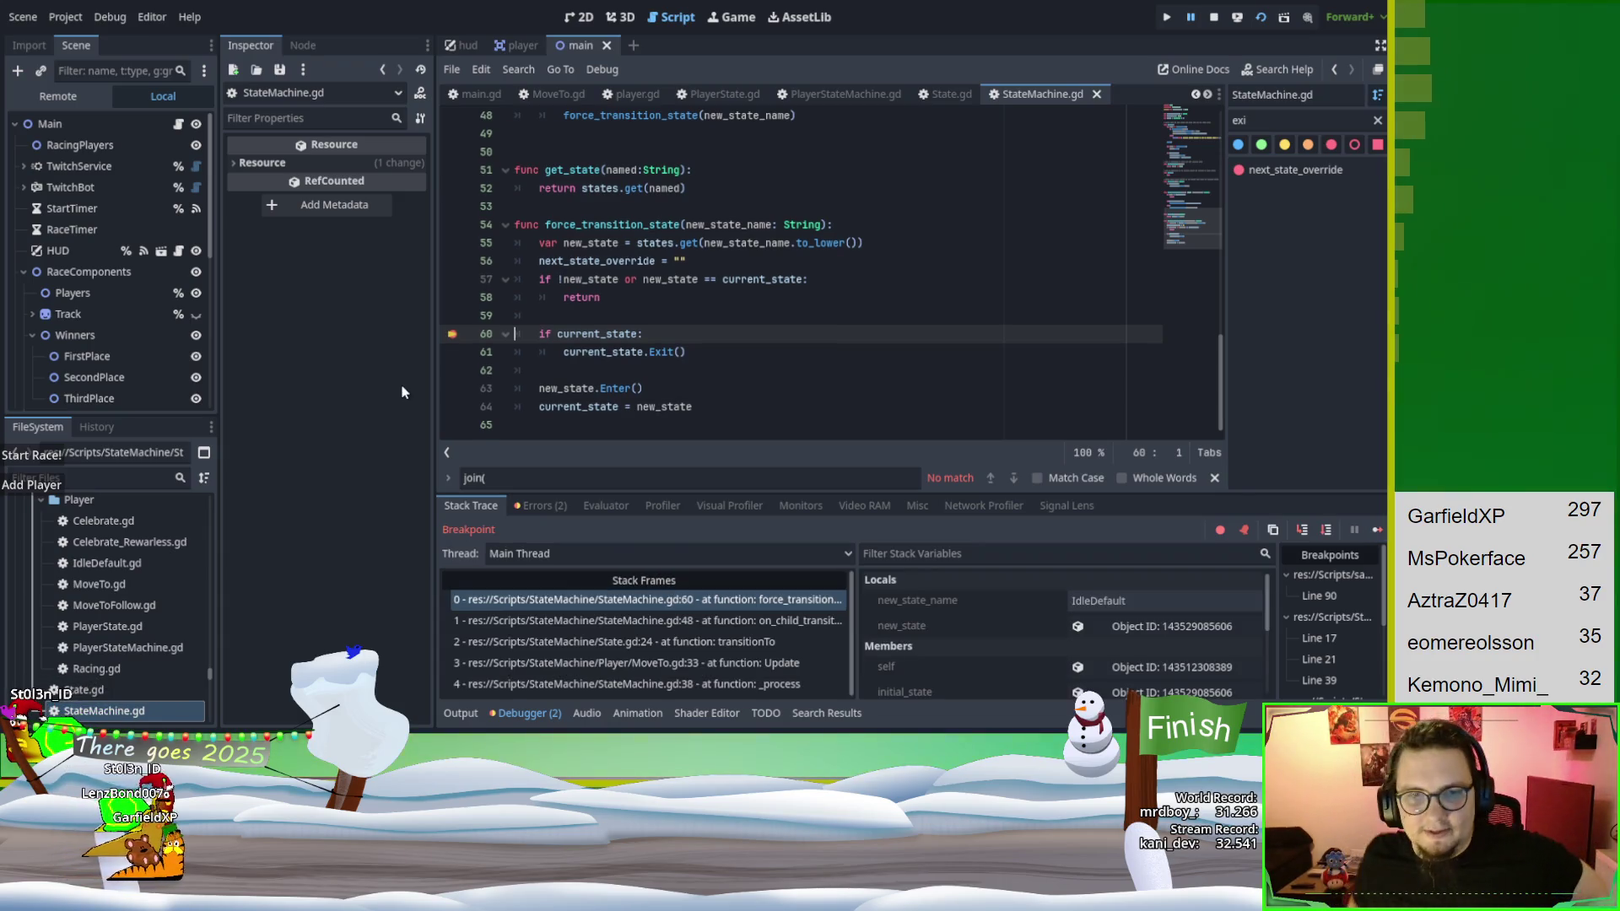
Step into the current state's Exit and through the new state's Enter call.
click(1304, 530)
click(1305, 529)
click(1305, 530)
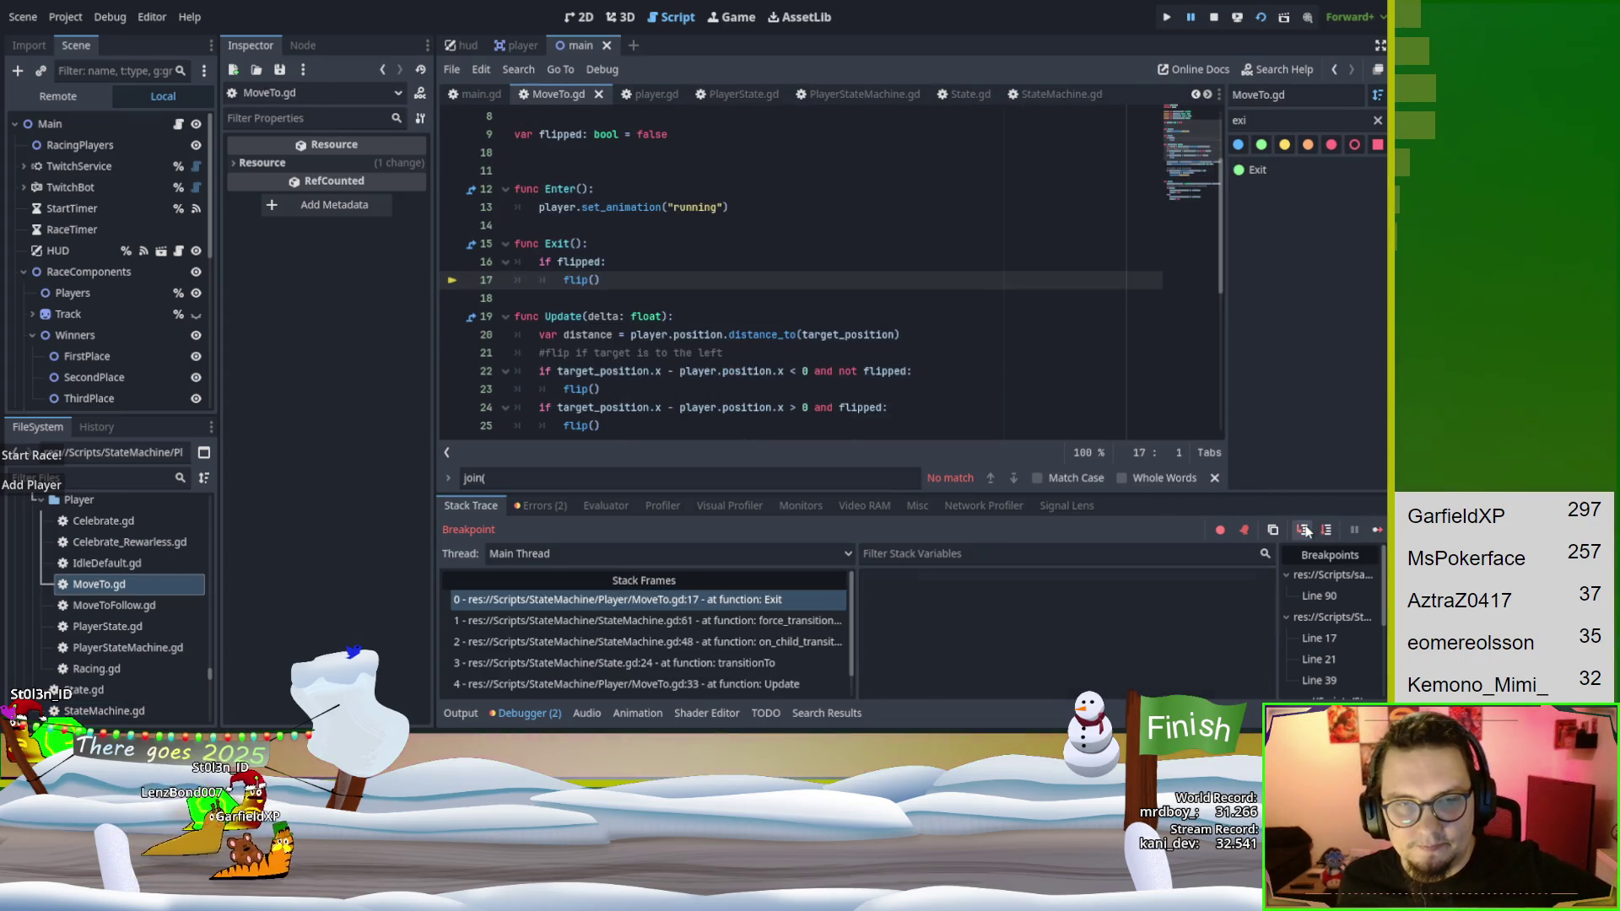
click(1305, 530)
click(1305, 530)
click(1305, 530)
click(1305, 530)
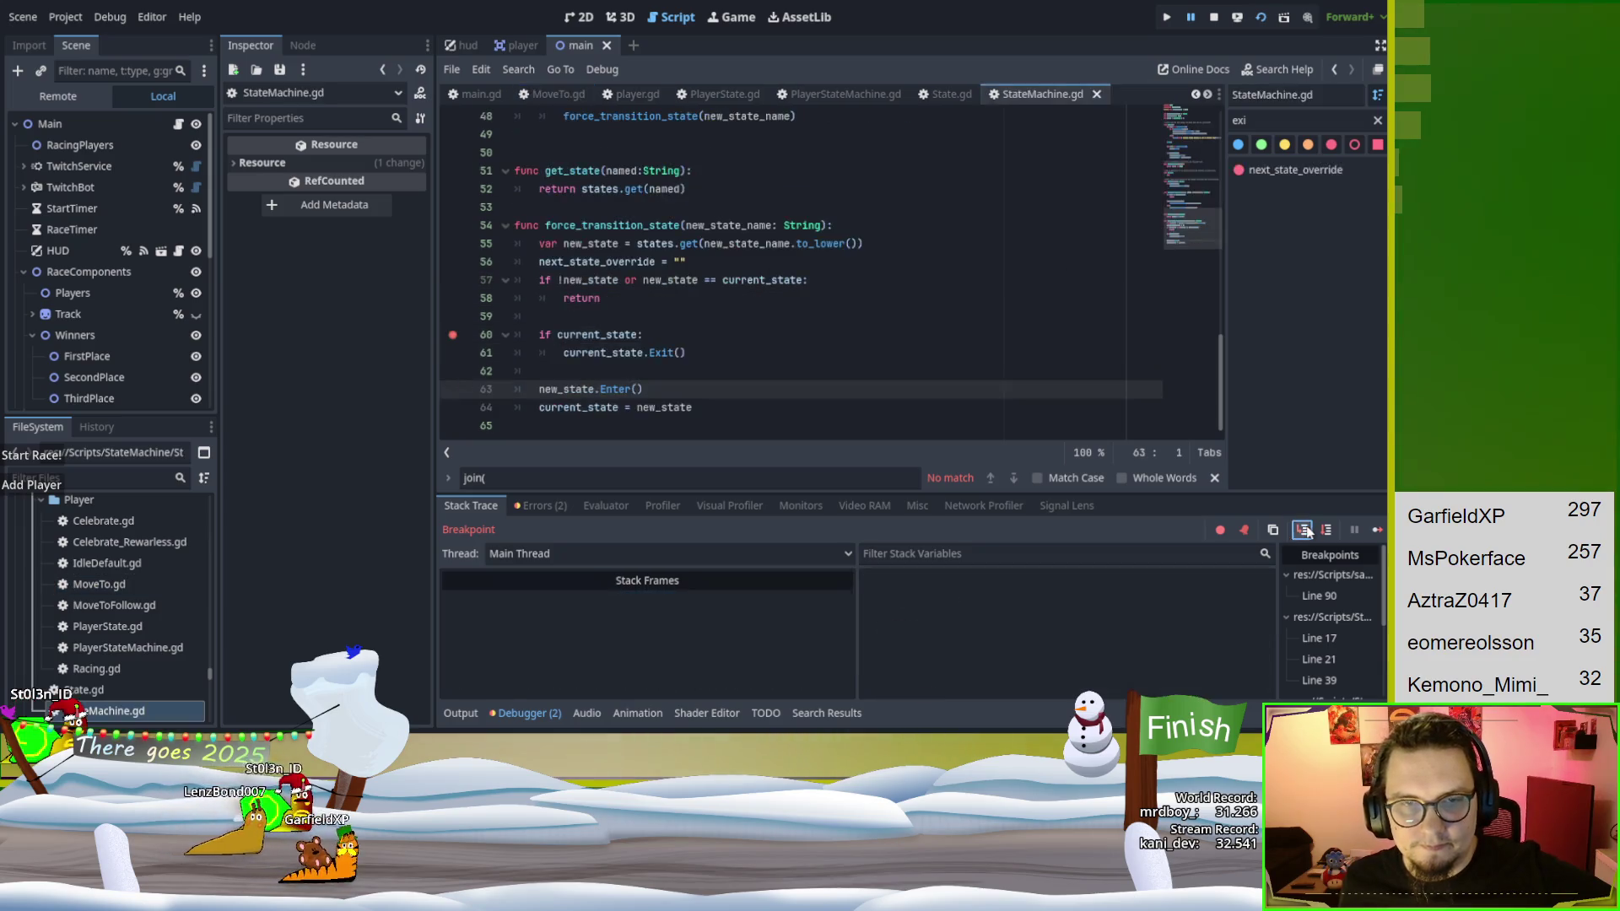
click(1305, 530)
click(1305, 530)
click(1305, 529)
click(1304, 529)
click(1305, 530)
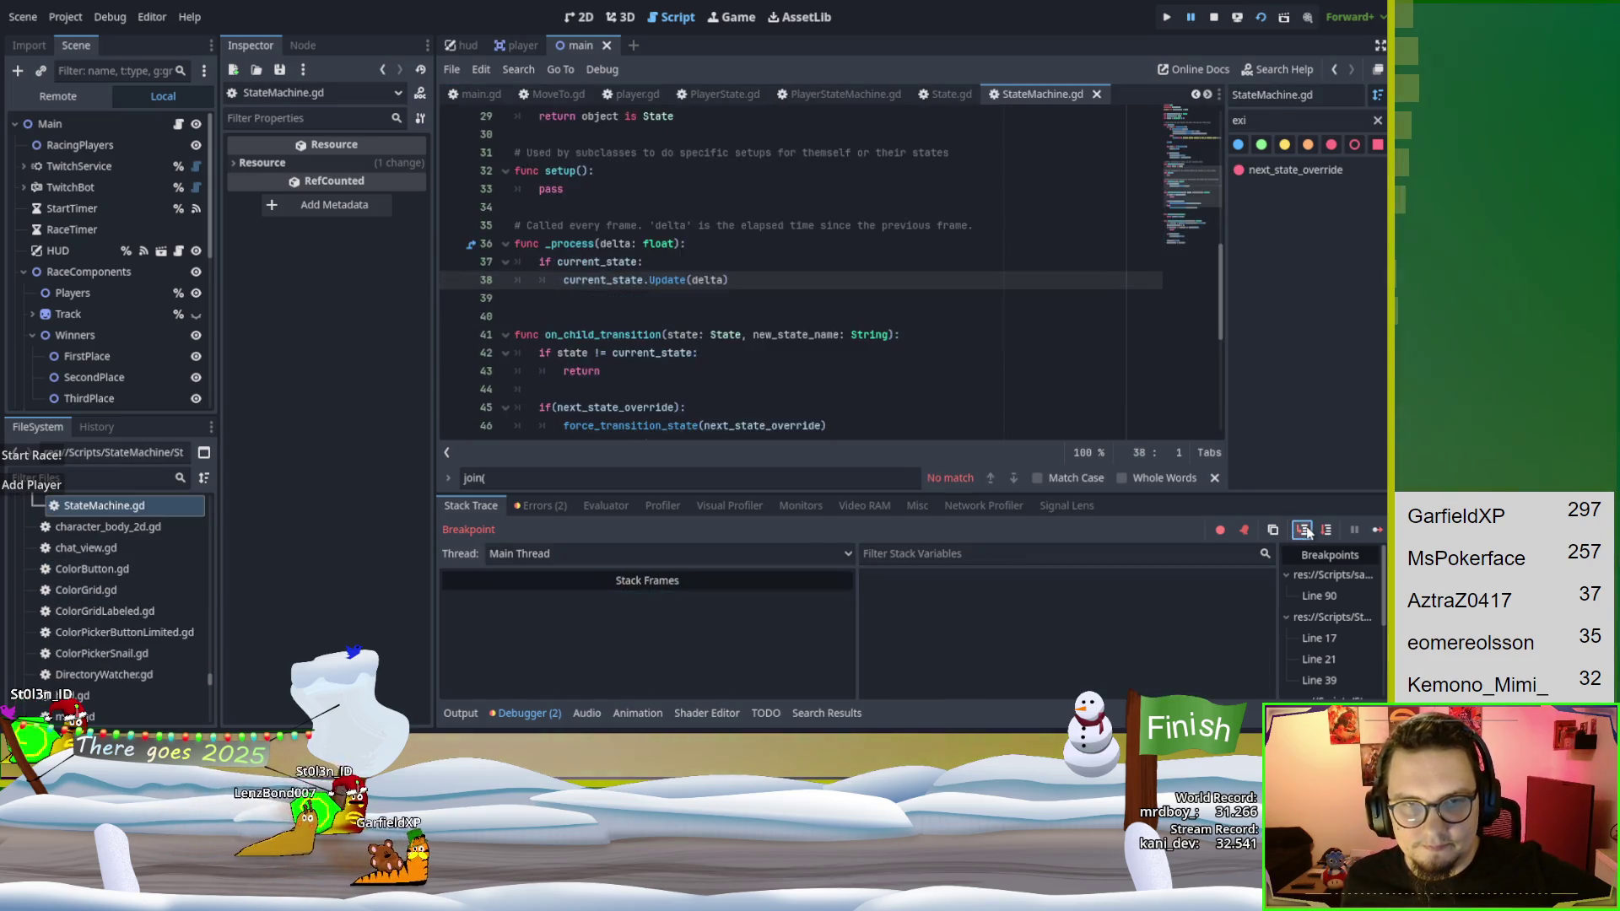
Step through websocket_client.gd, continue past the InteractionMoveTo.gd line 17 breakpoint, and resume the game.
click(1304, 530)
click(1305, 530)
click(1305, 530)
click(1305, 530)
click(1305, 530)
click(1305, 529)
click(1305, 530)
click(1305, 530)
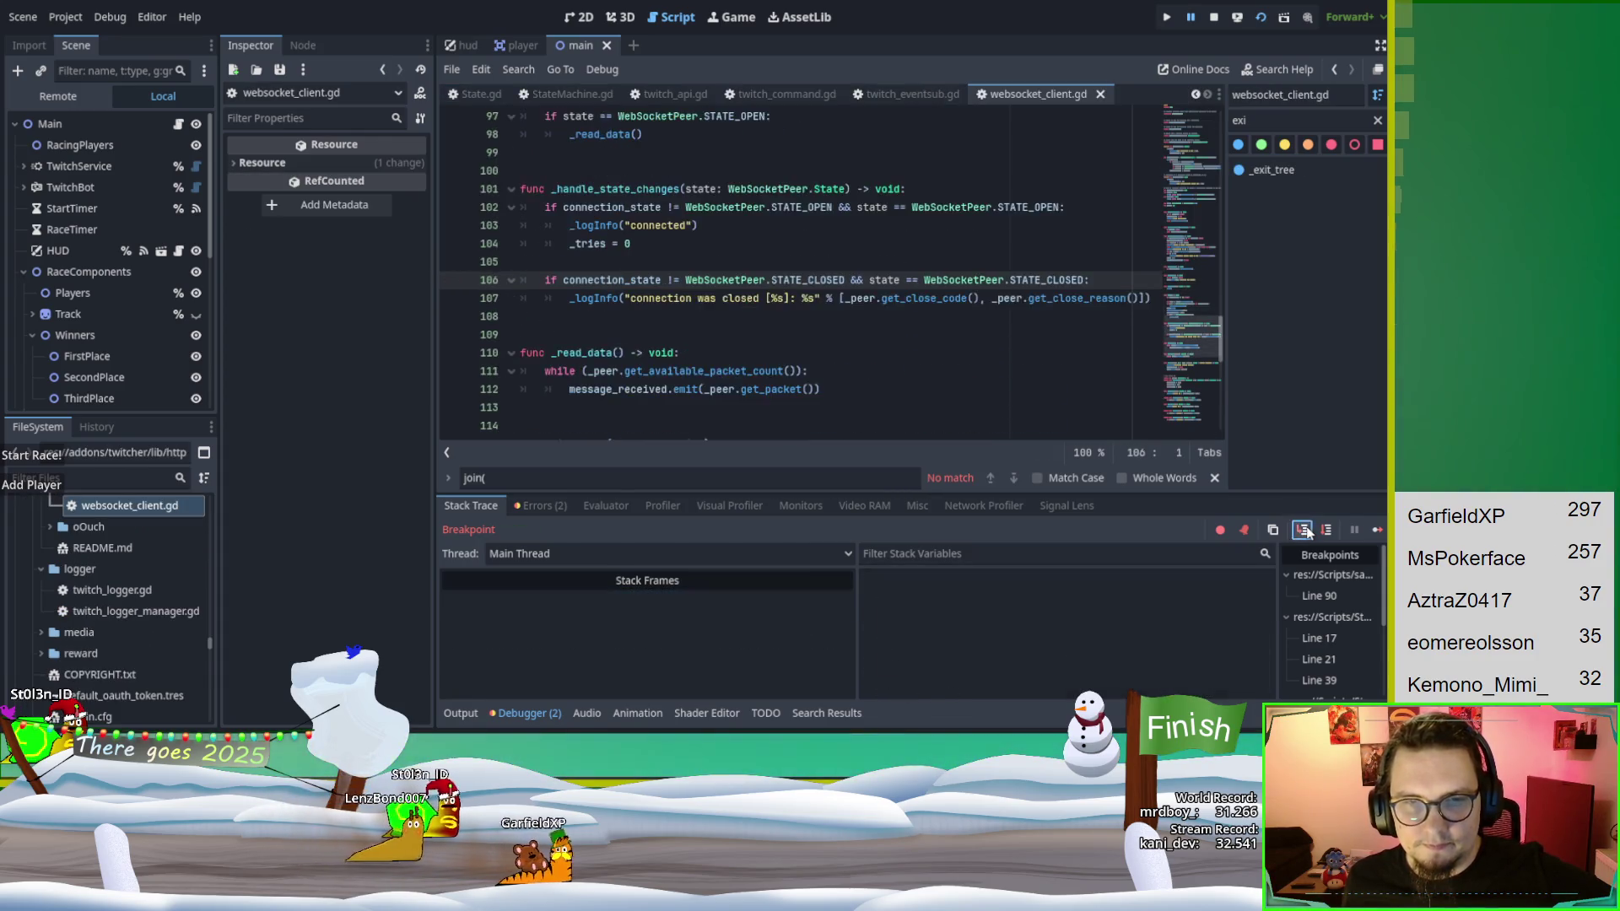
click(1305, 530)
click(1305, 530)
click(1377, 530)
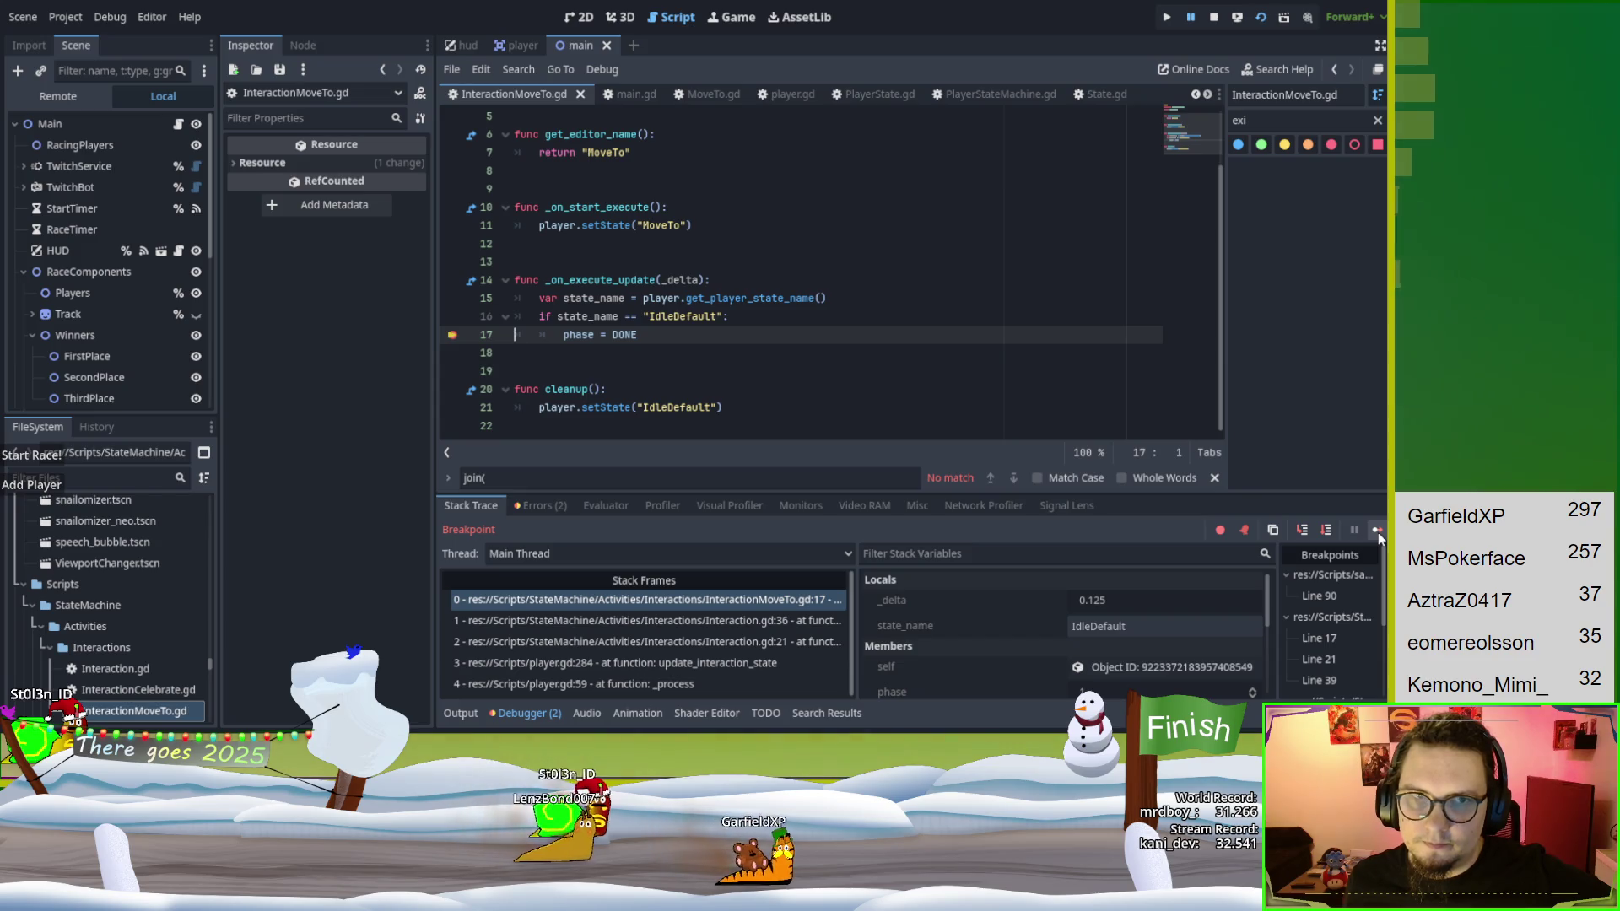
click(1376, 530)
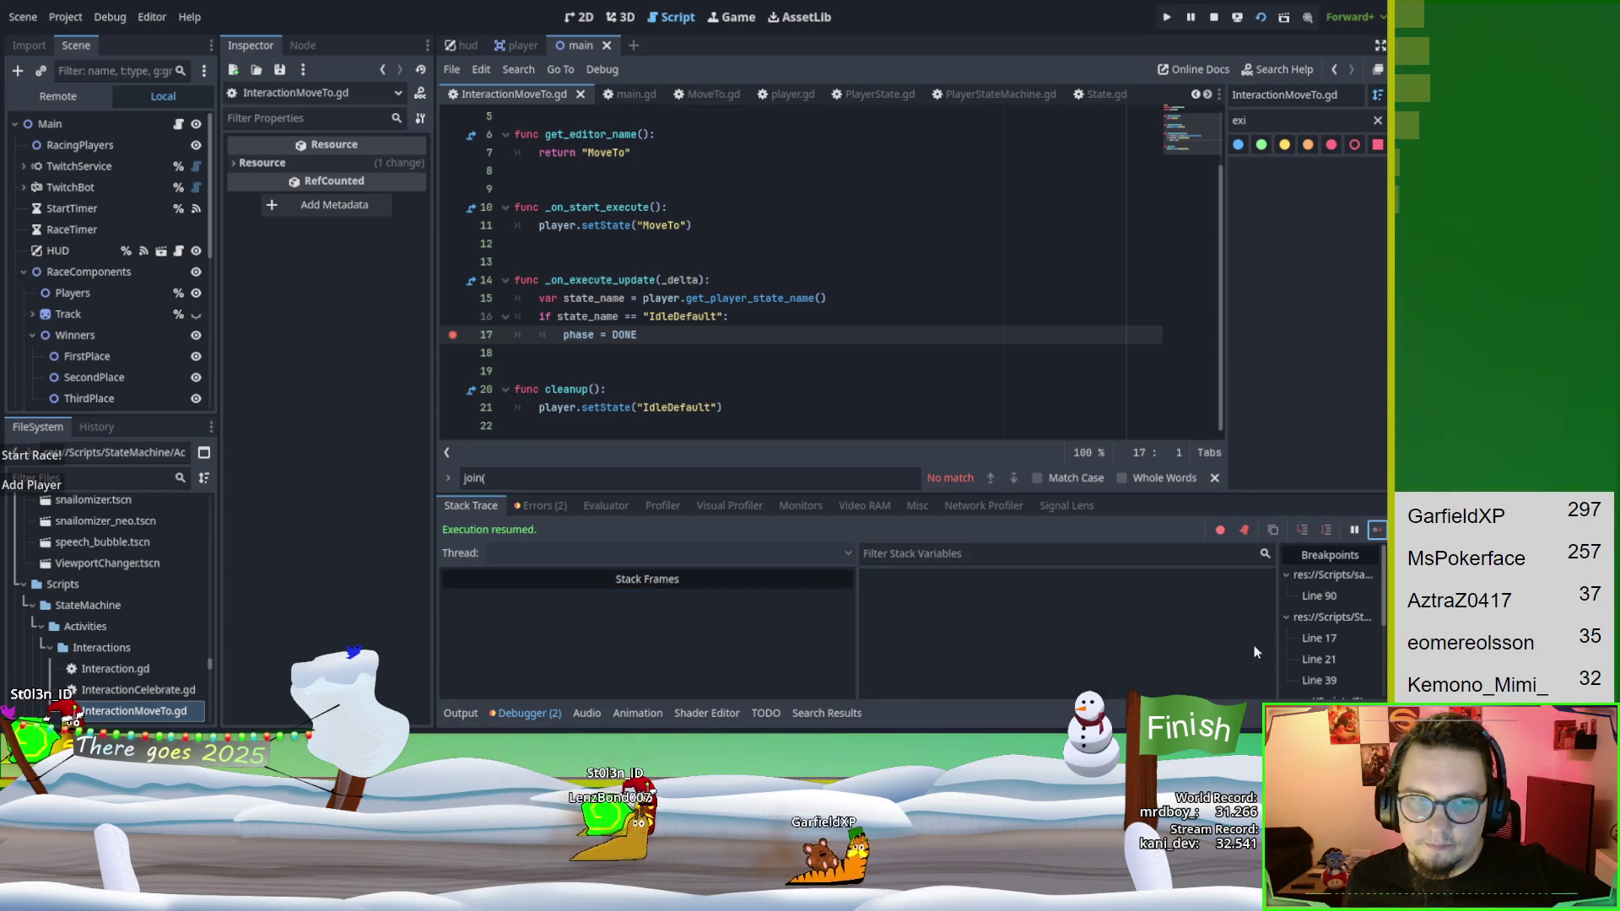
Add a new player to the race and continue through the idle, player.gd and StateMachine line 60 breaks.
click(38, 485)
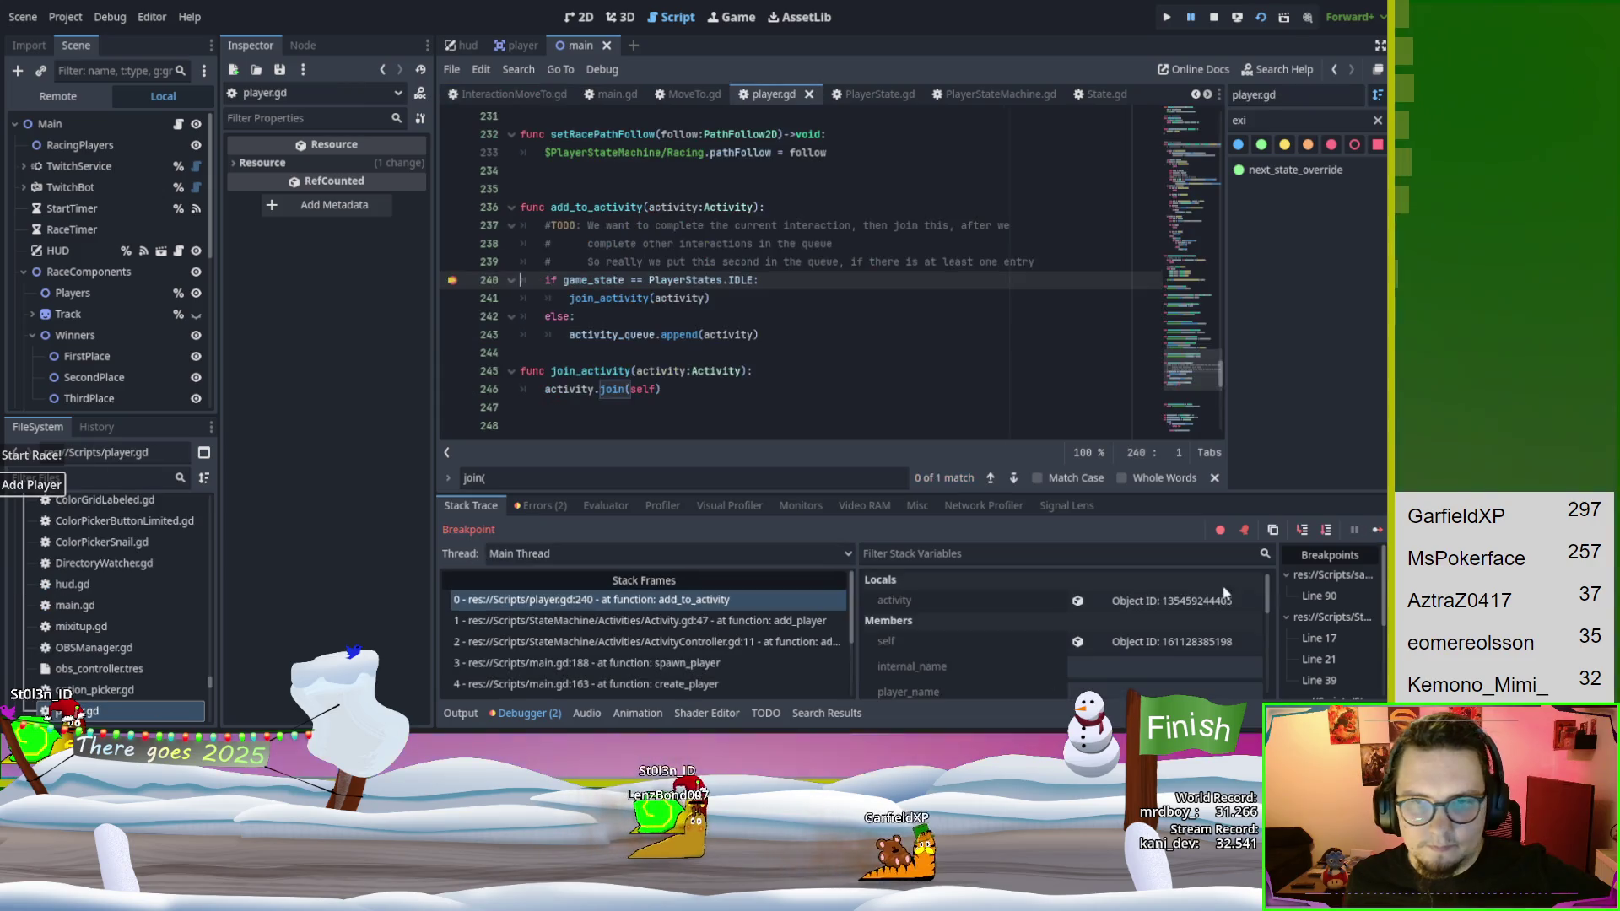
click(1378, 530)
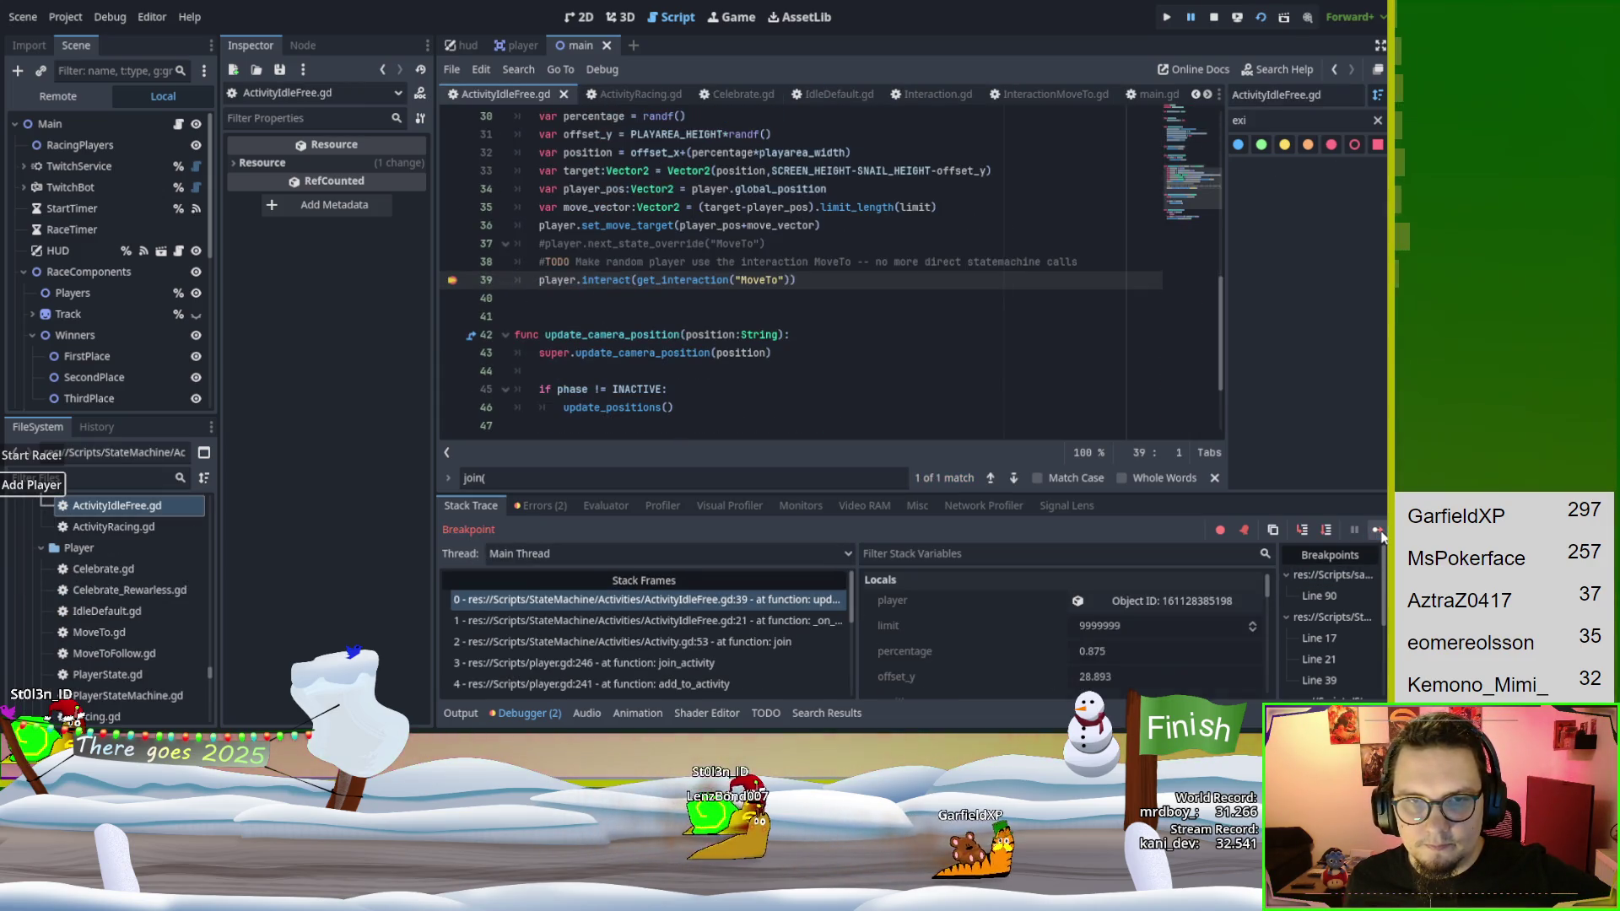
click(1377, 530)
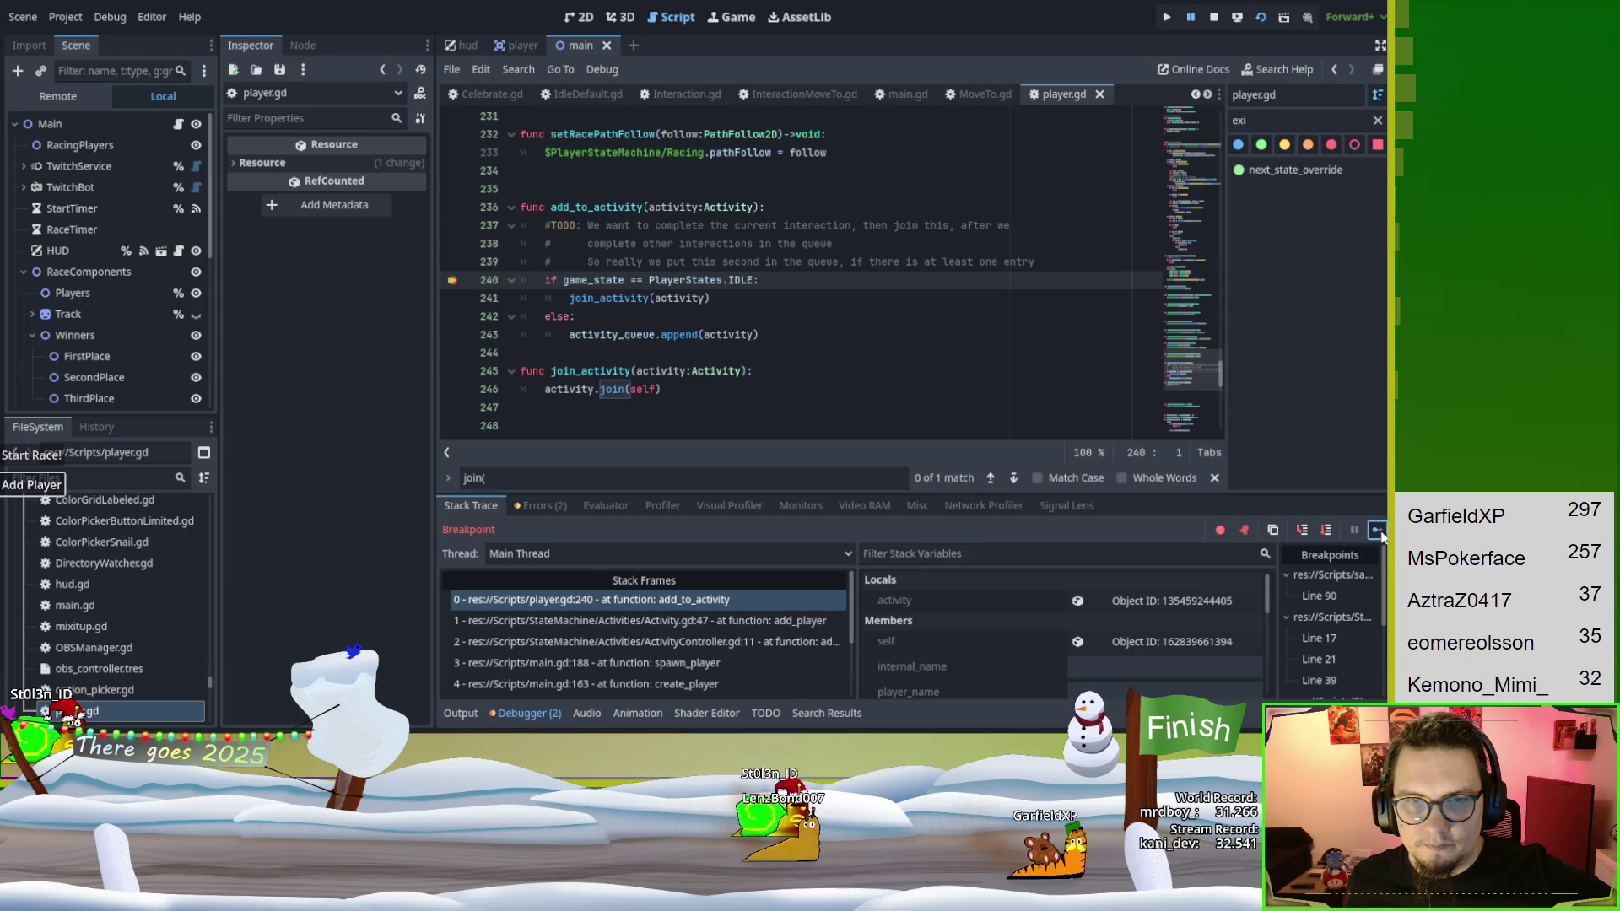
click(1380, 532)
click(1380, 533)
click(1380, 532)
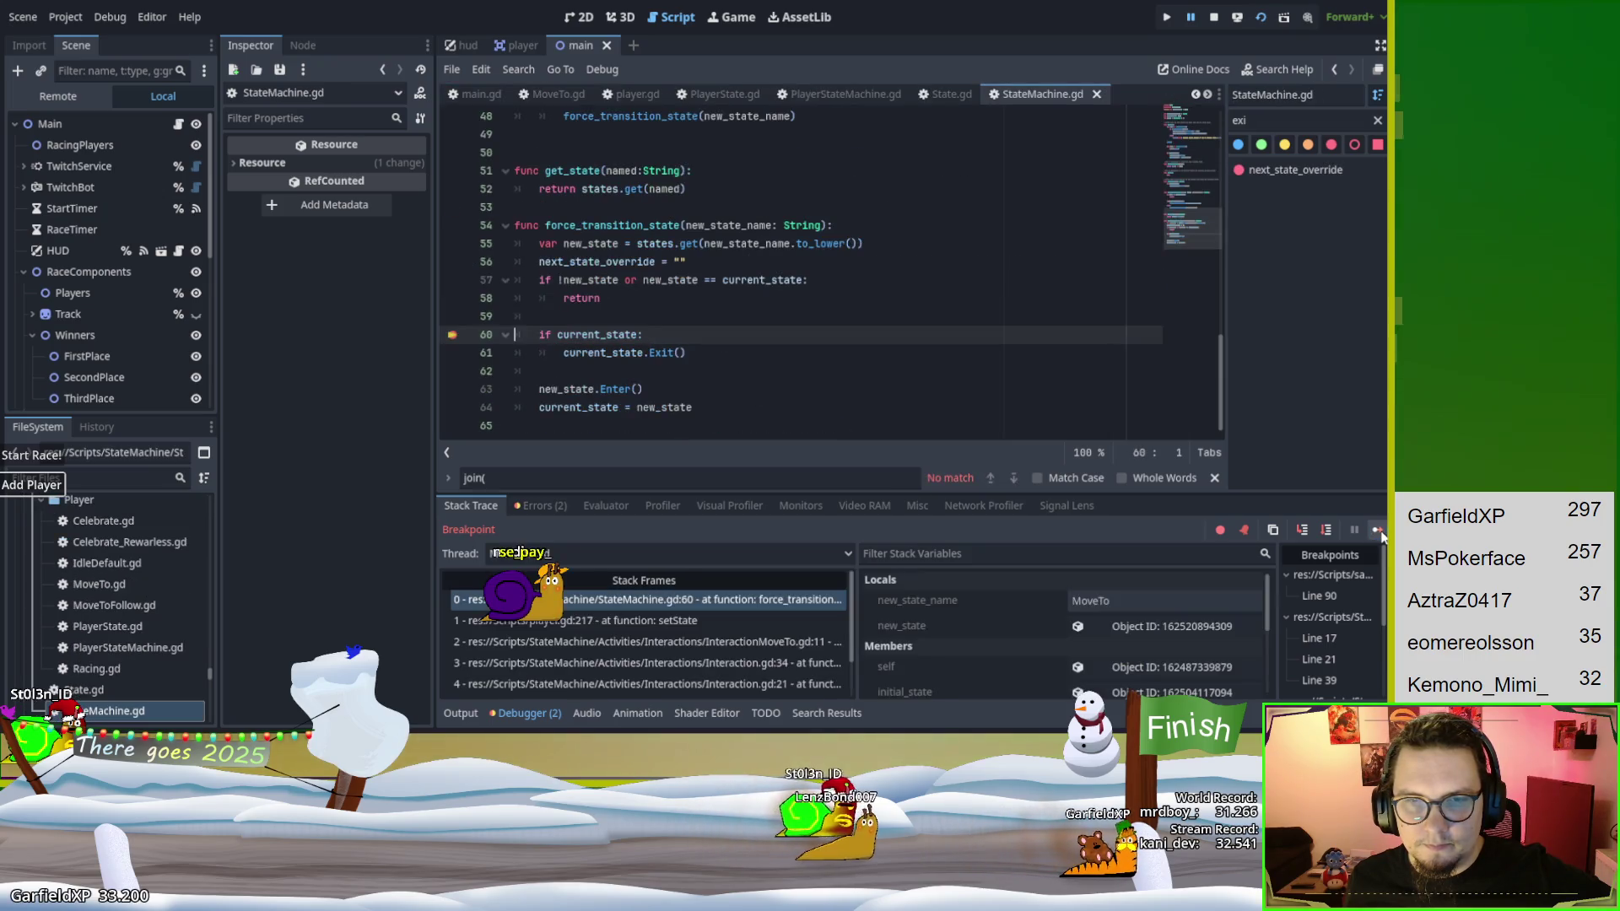
click(1380, 532)
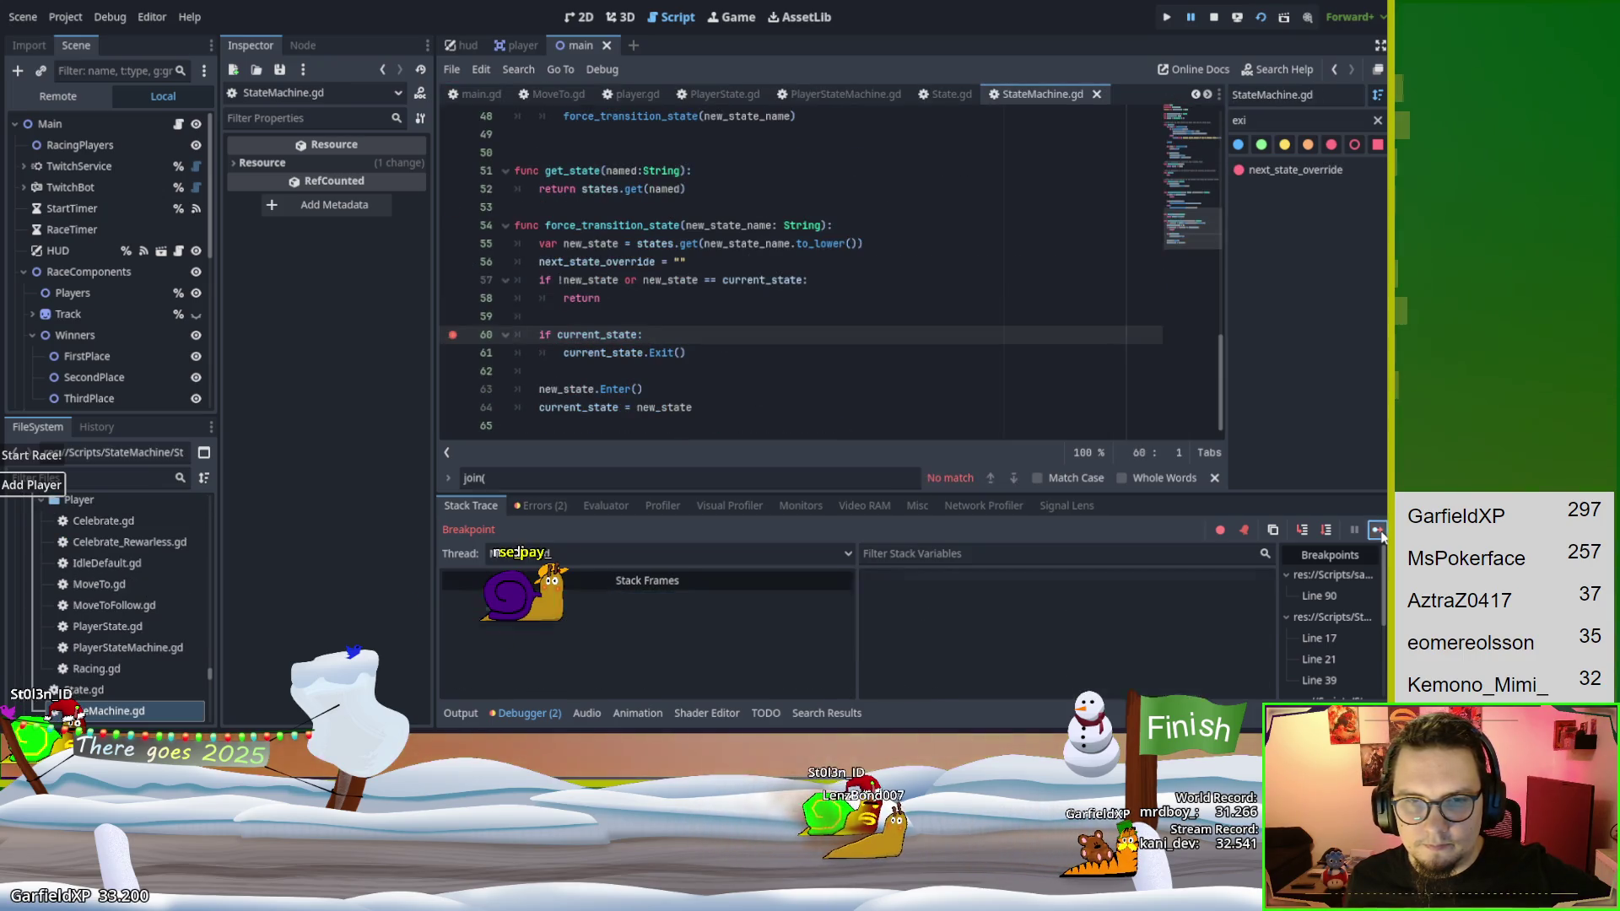
Step into the state's Exit, then continue through the add_to_activity, idle and transition breakpoints.
click(1303, 531)
click(1303, 531)
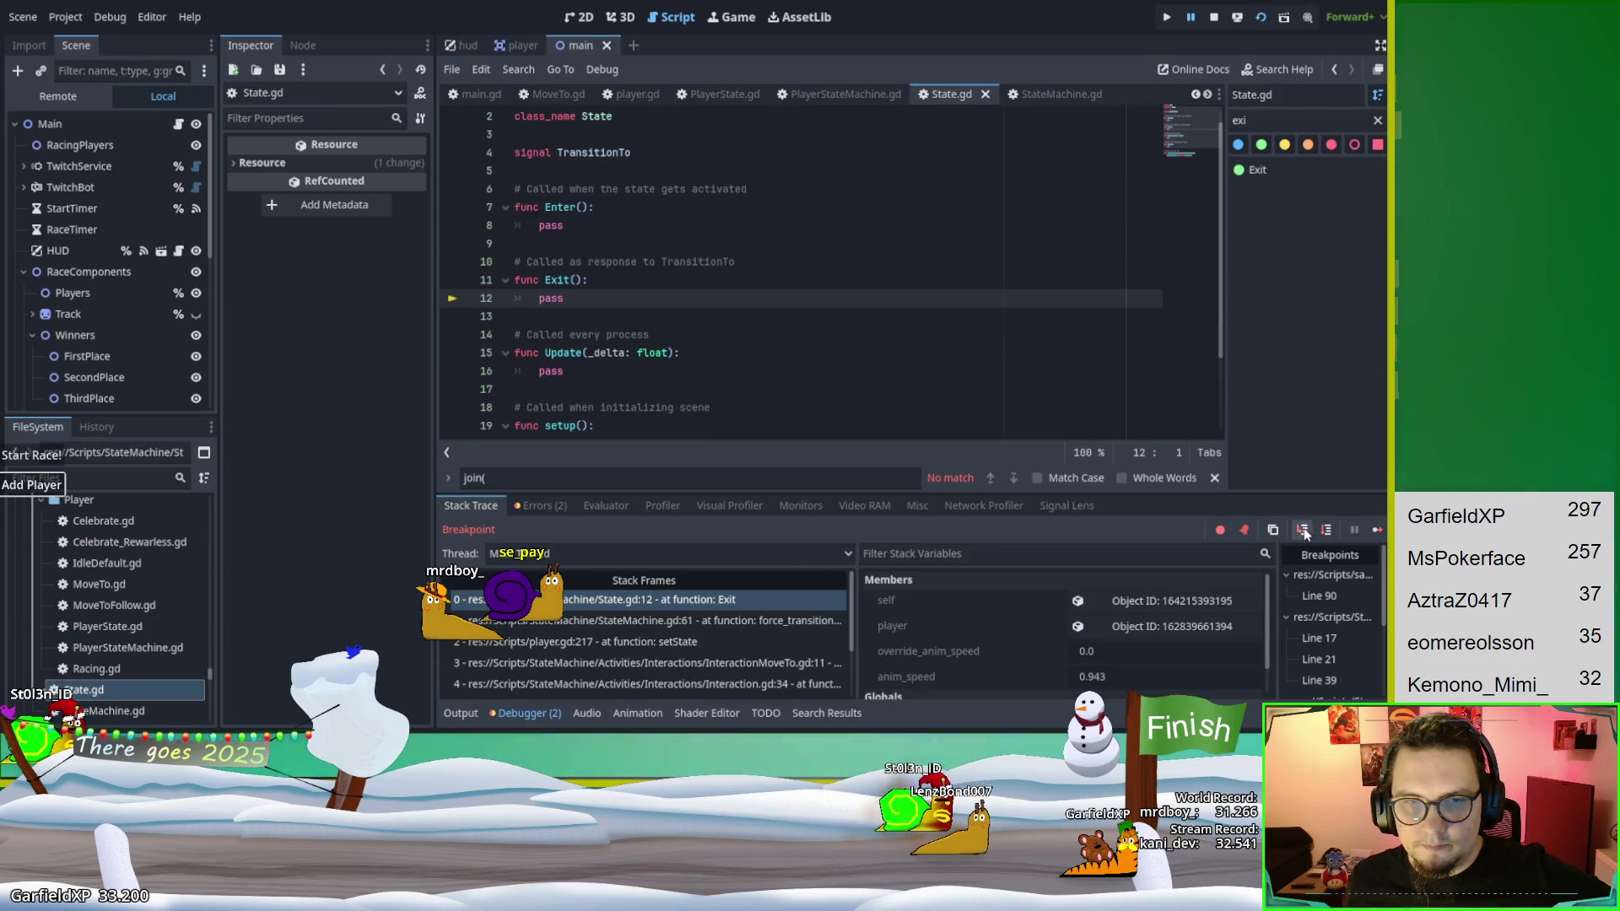
click(1376, 530)
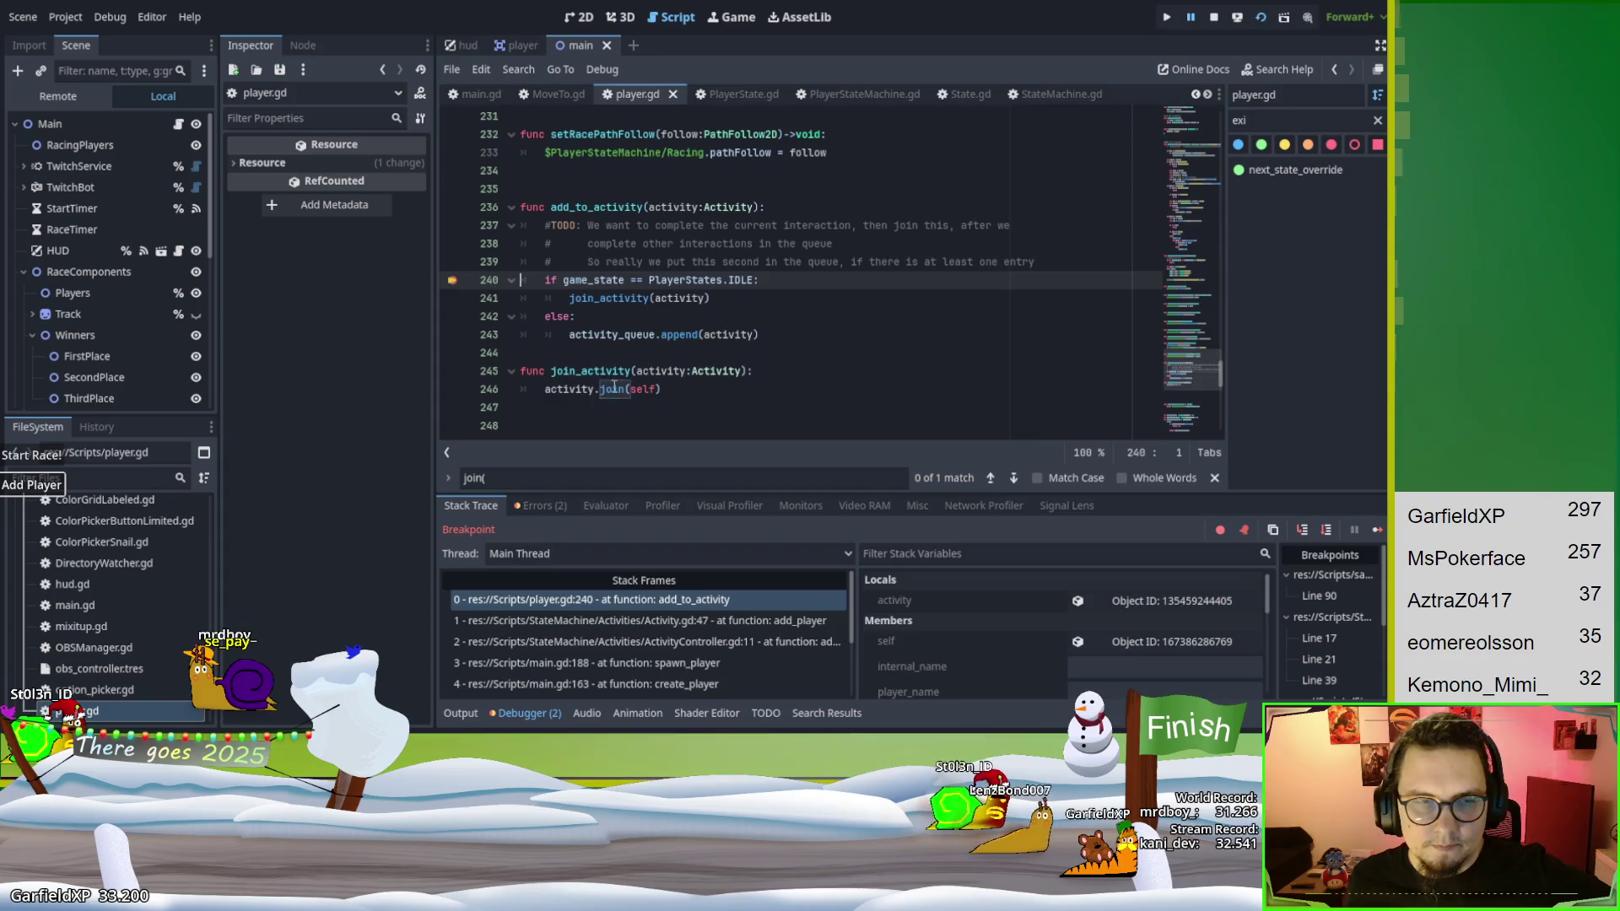
click(1377, 530)
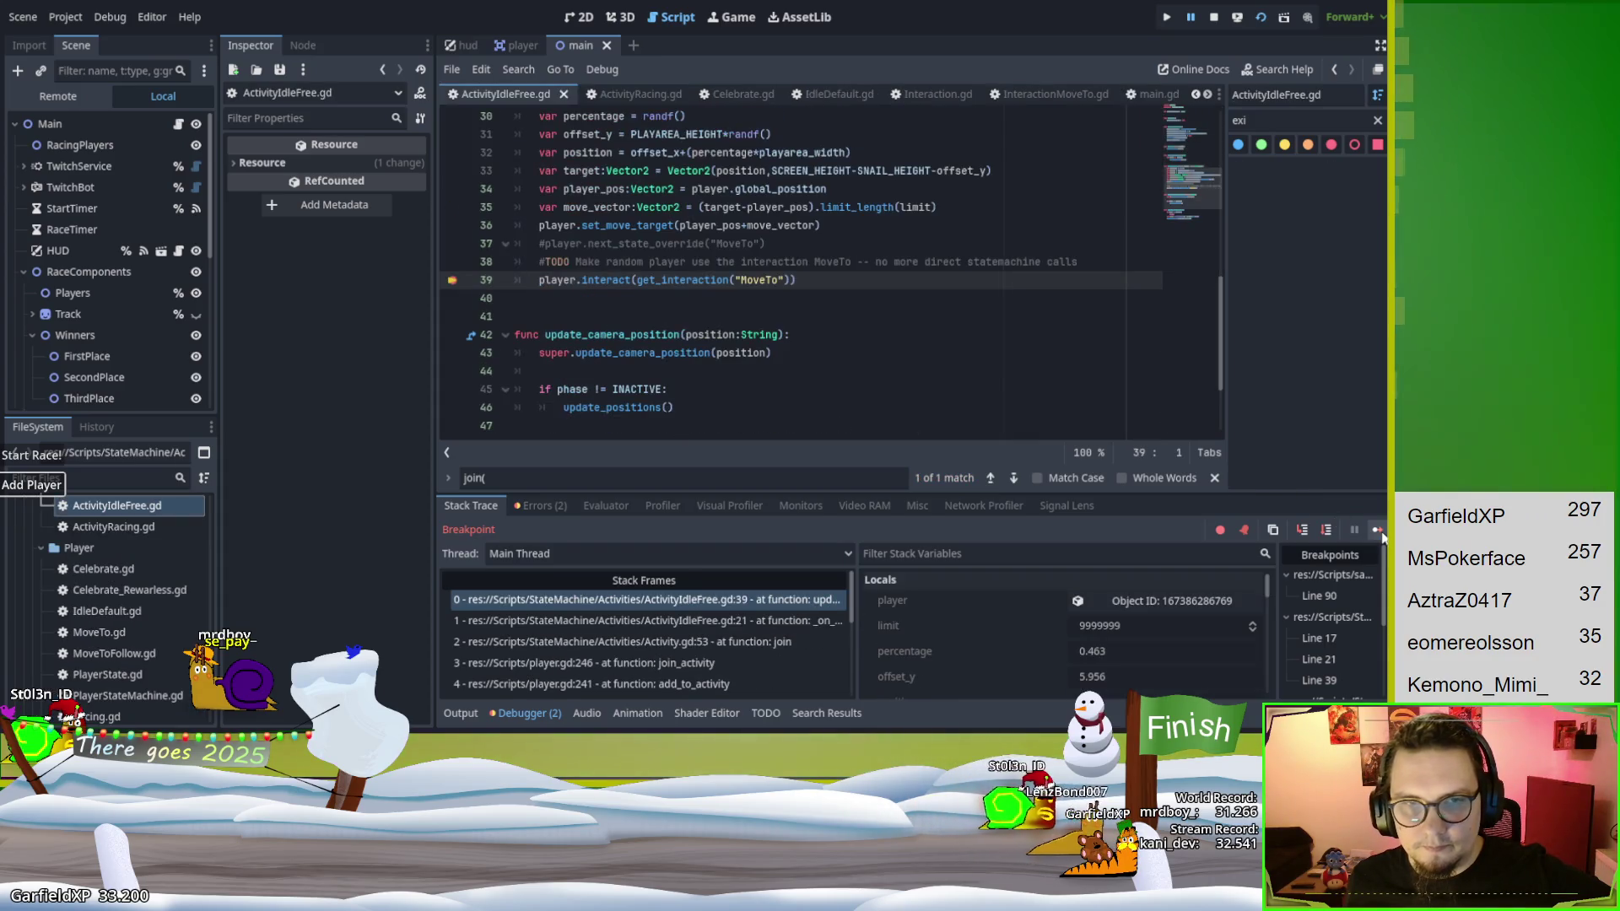
click(1376, 530)
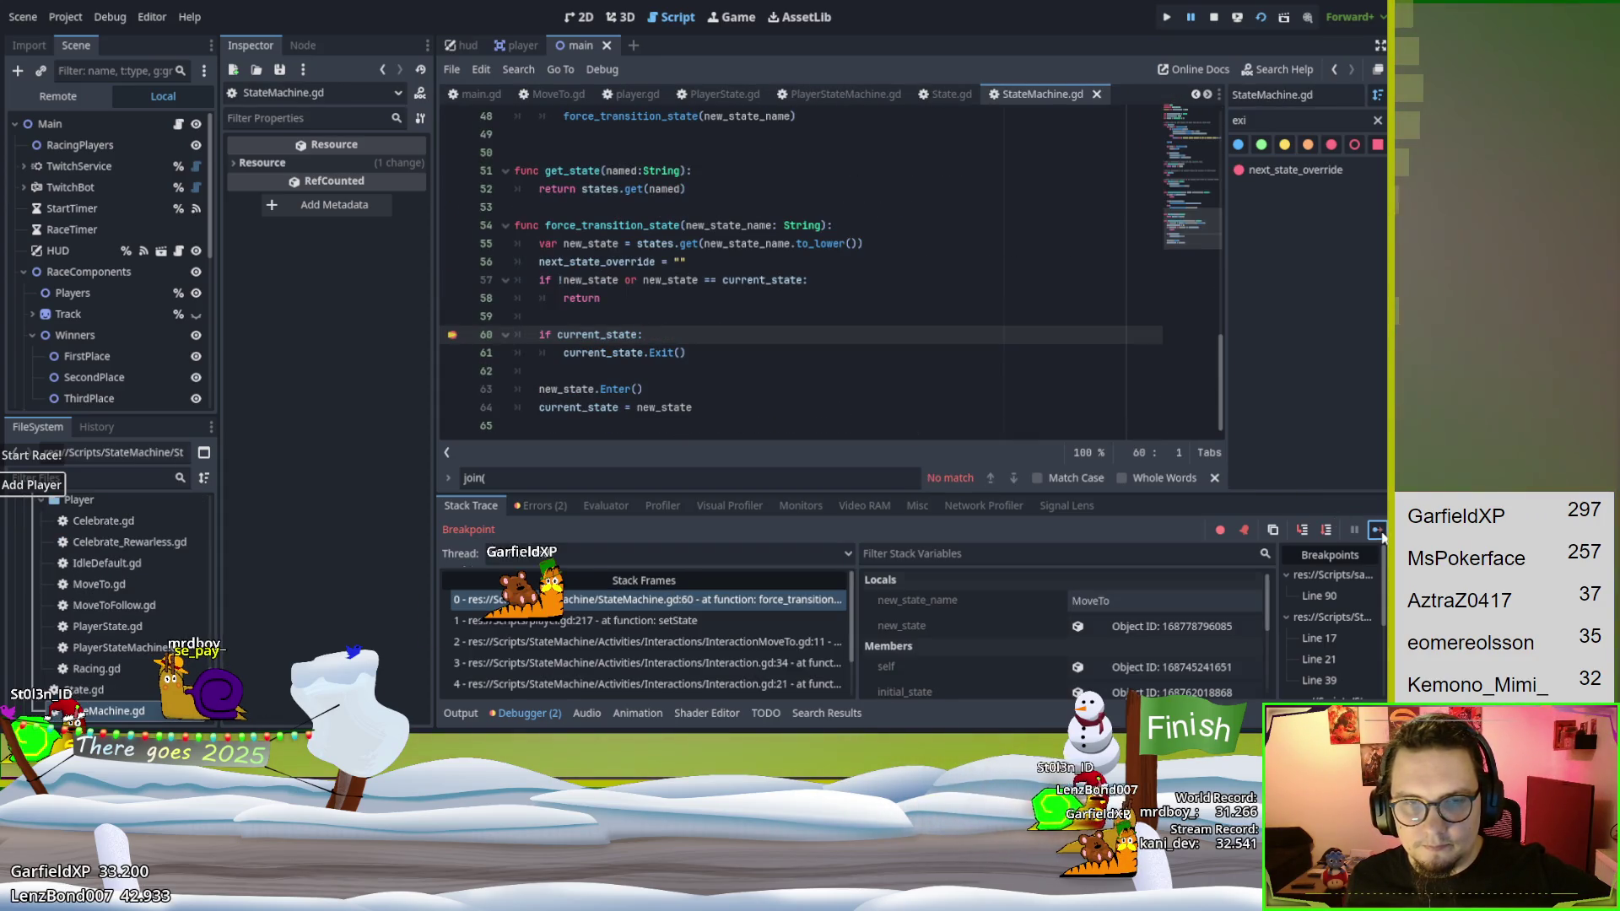
click(1376, 529)
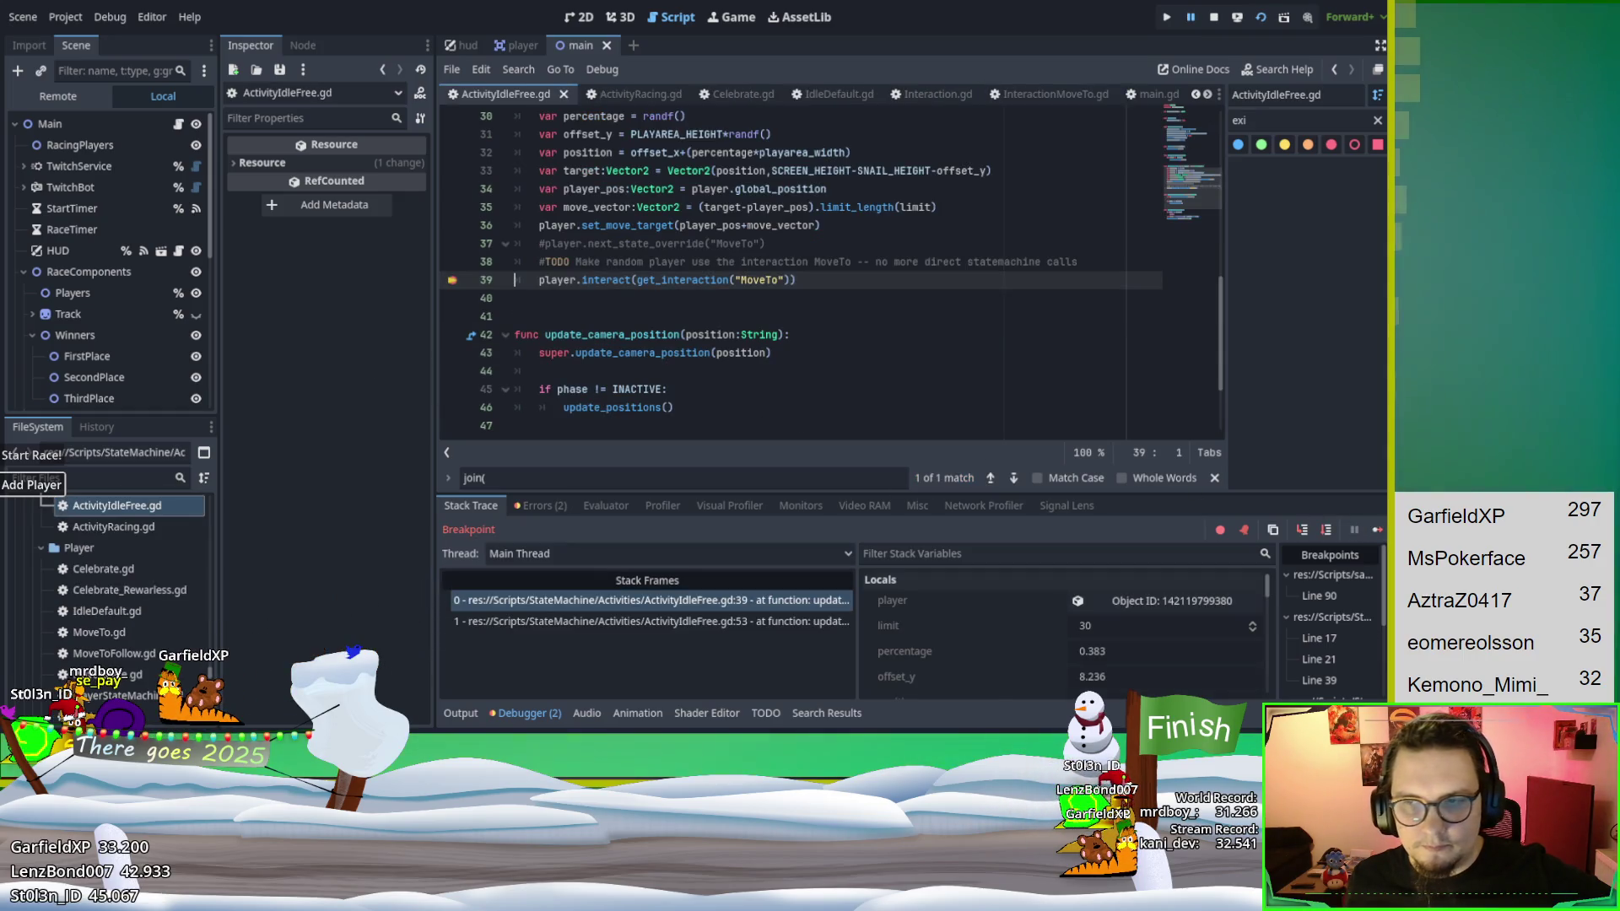
Keep continuing past transition, player join and add_to_activity breaks until the winner earns a trophy.
click(1377, 530)
click(1376, 530)
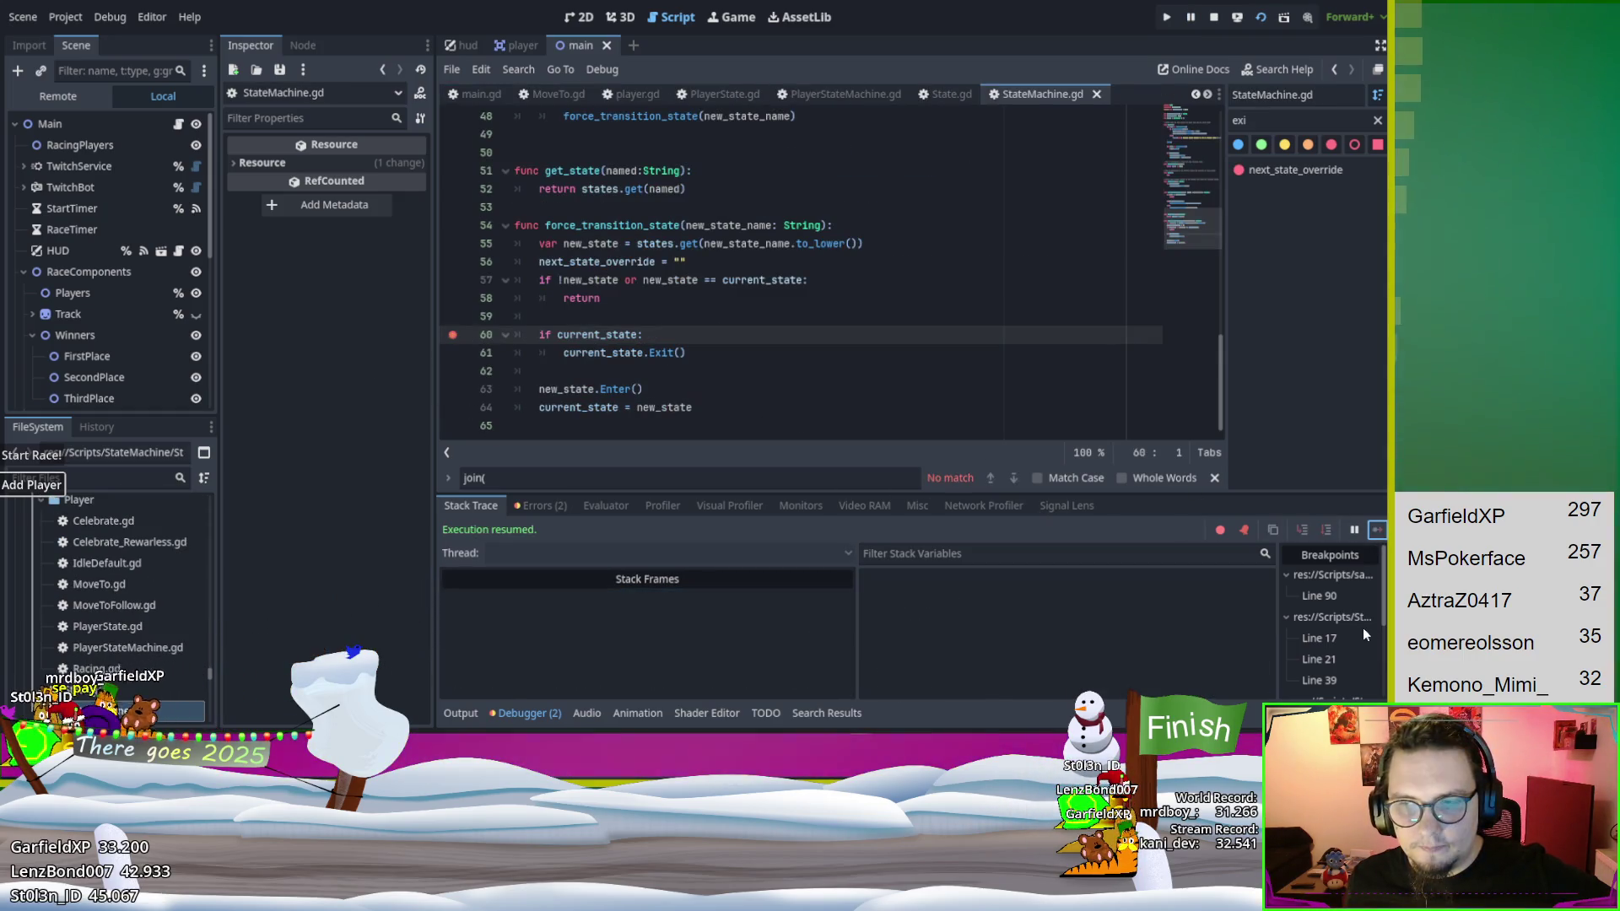
click(1377, 530)
click(1376, 530)
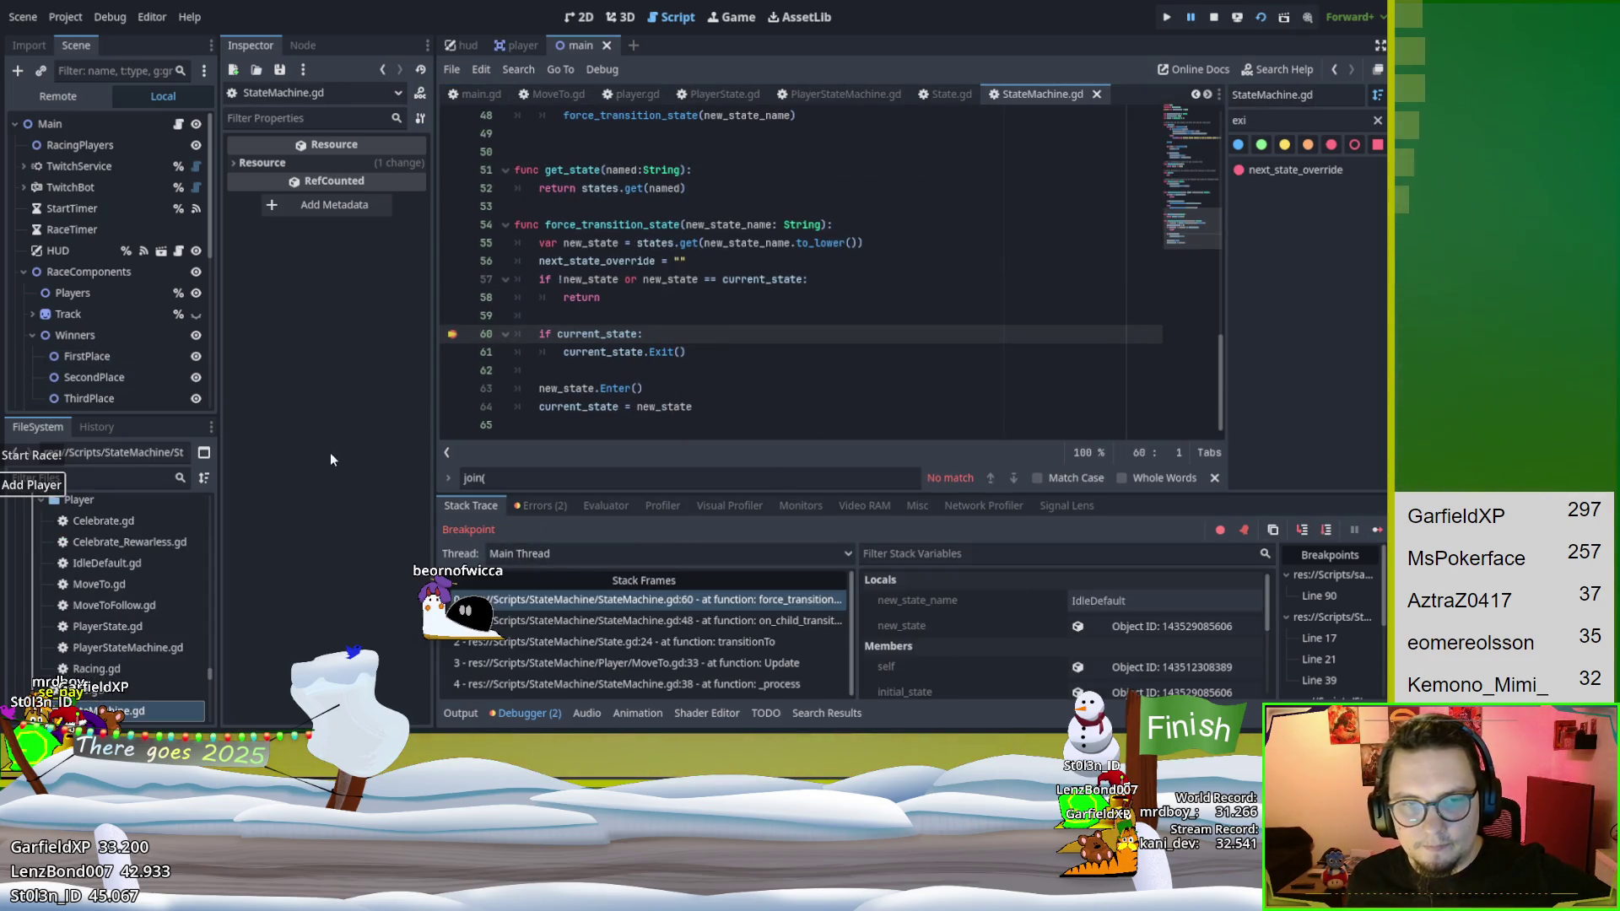
click(1376, 530)
click(1376, 530)
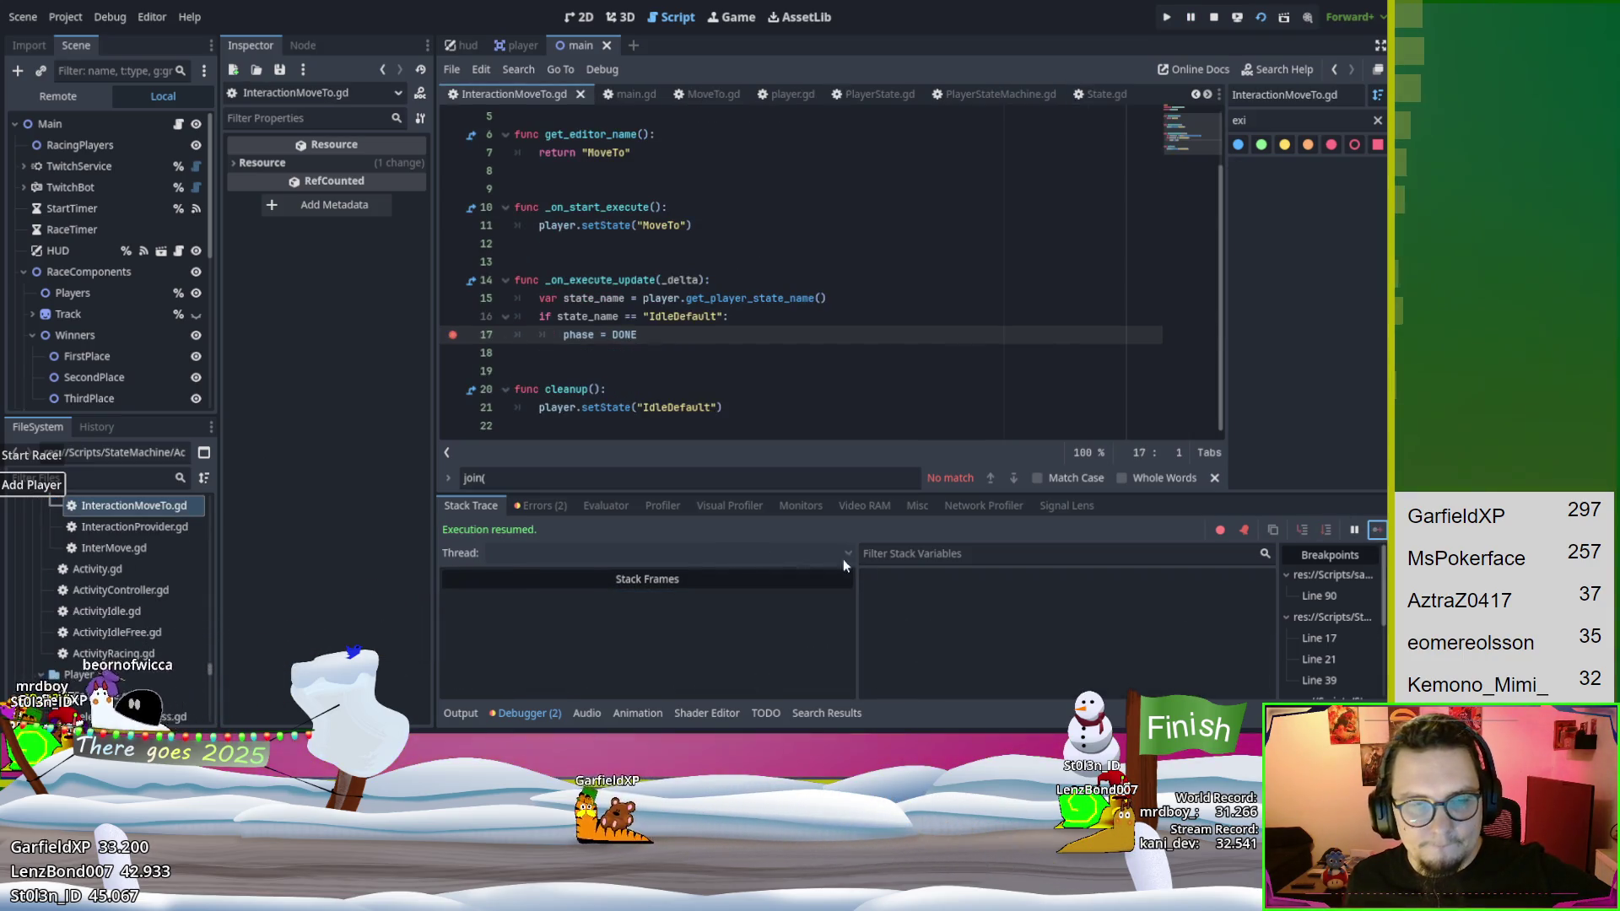
click(1377, 529)
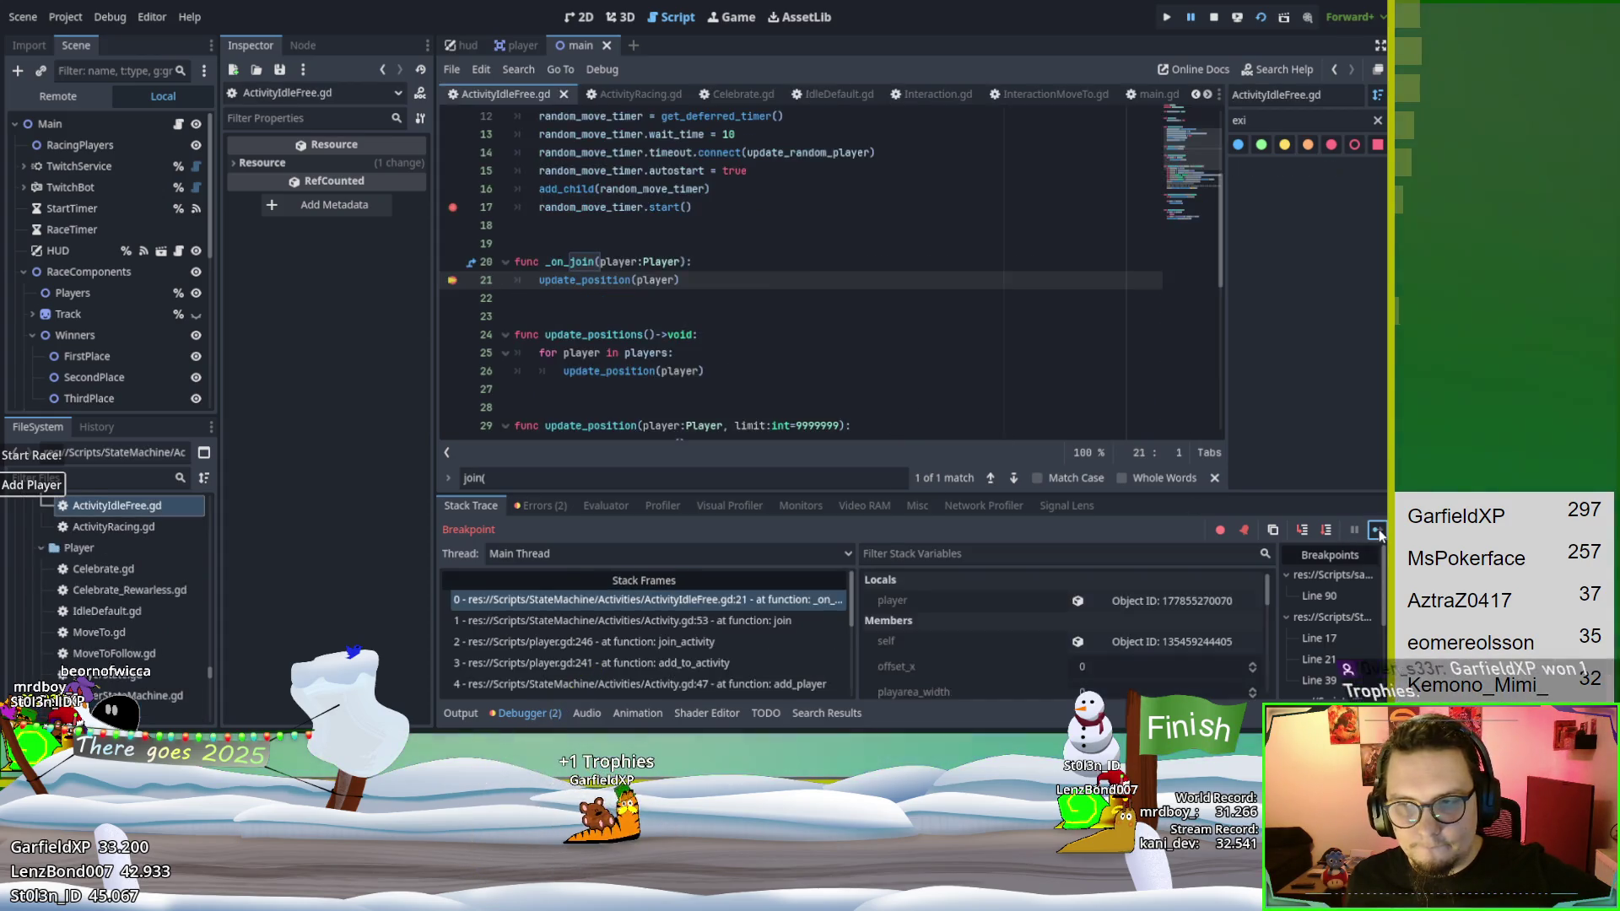
click(1377, 529)
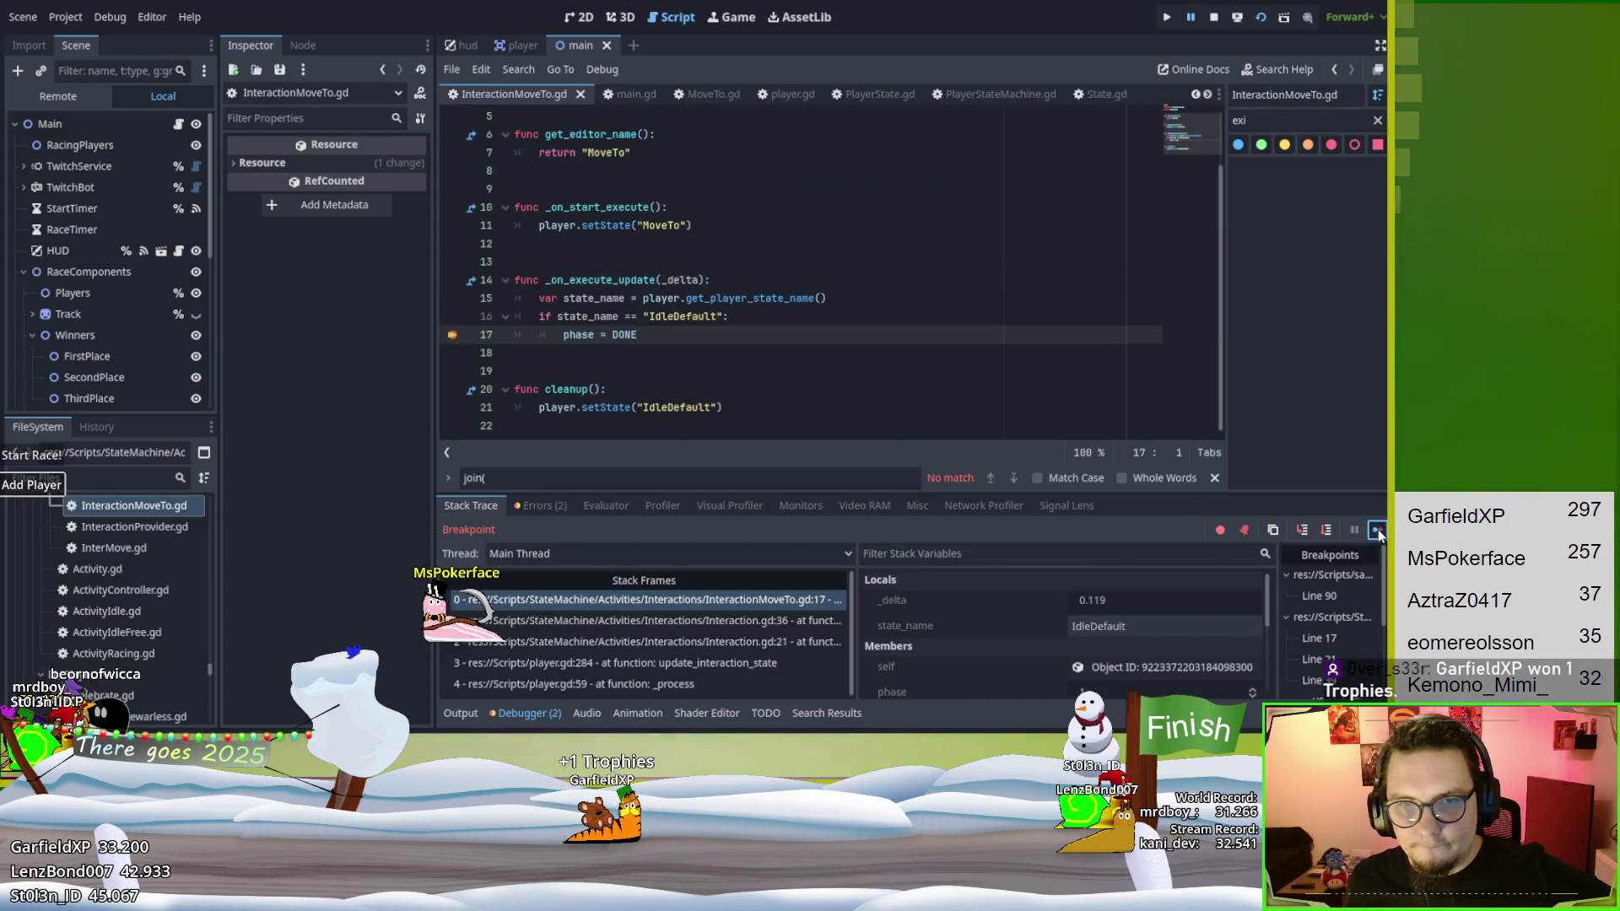
click(1377, 529)
click(1378, 529)
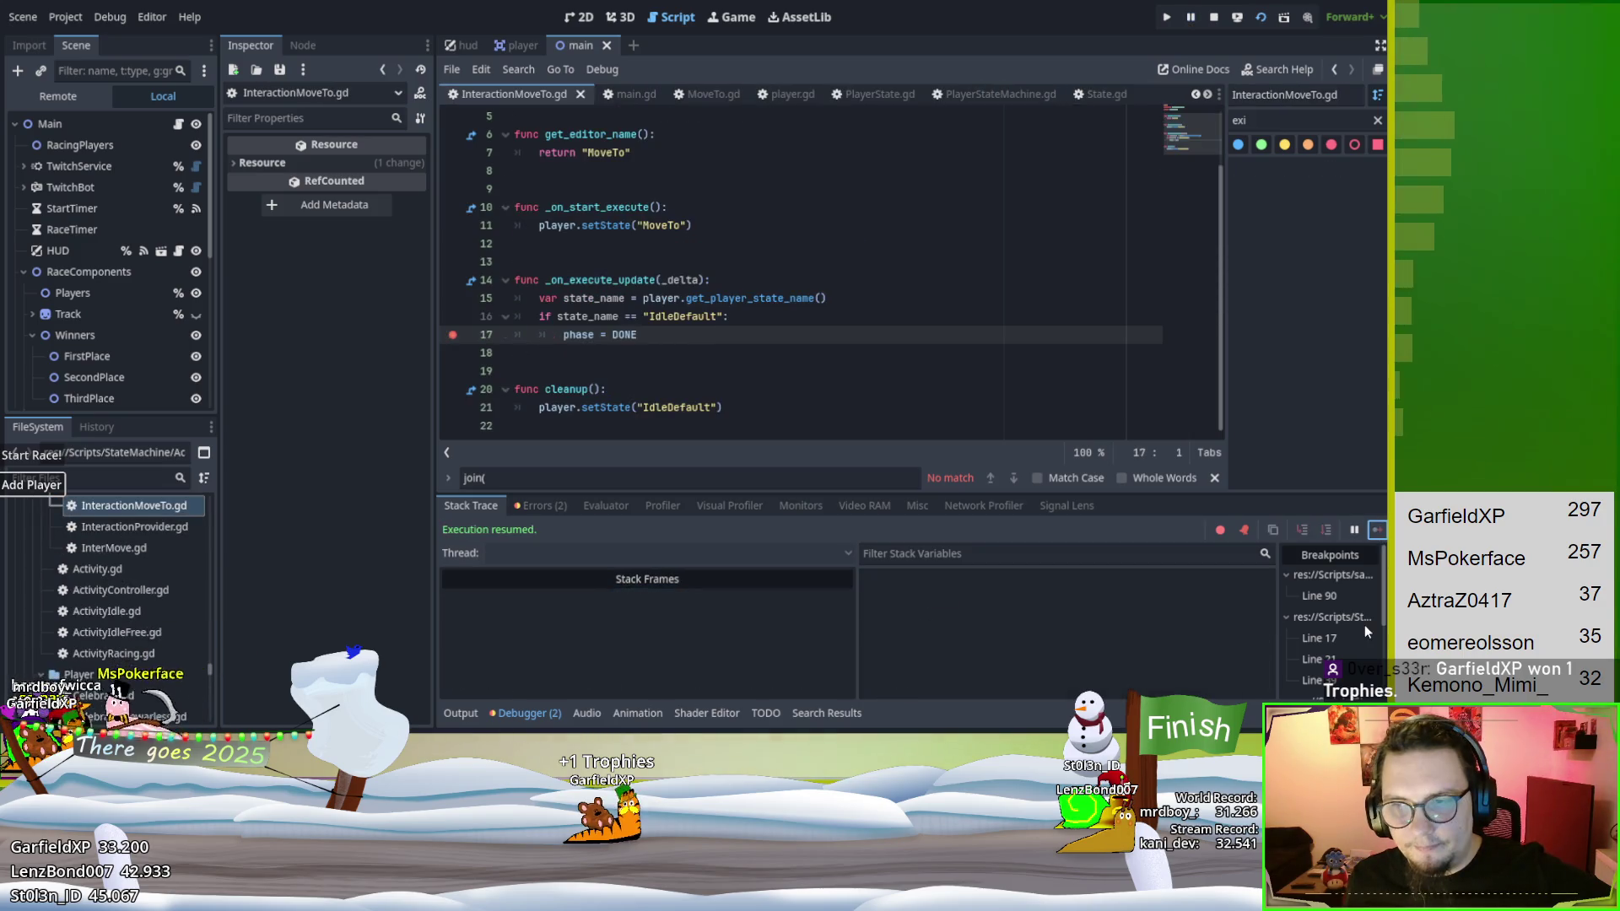
click(1378, 529)
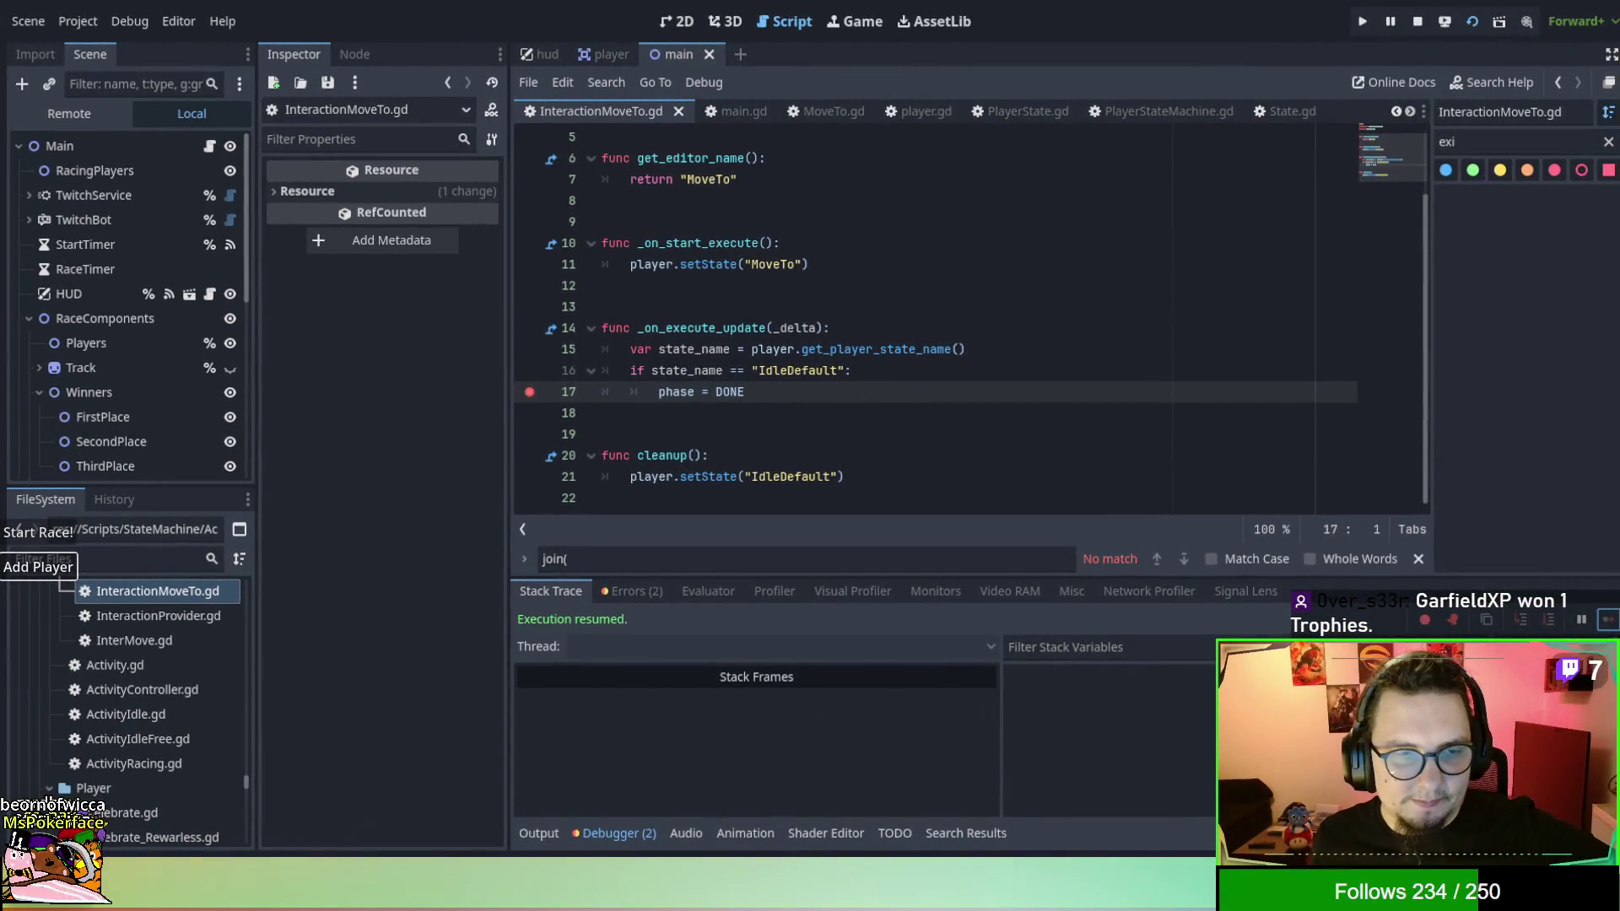
Continue until execution halts at ActivityIdleFree.gd line 39 on the MoveTo interaction.
click(1608, 621)
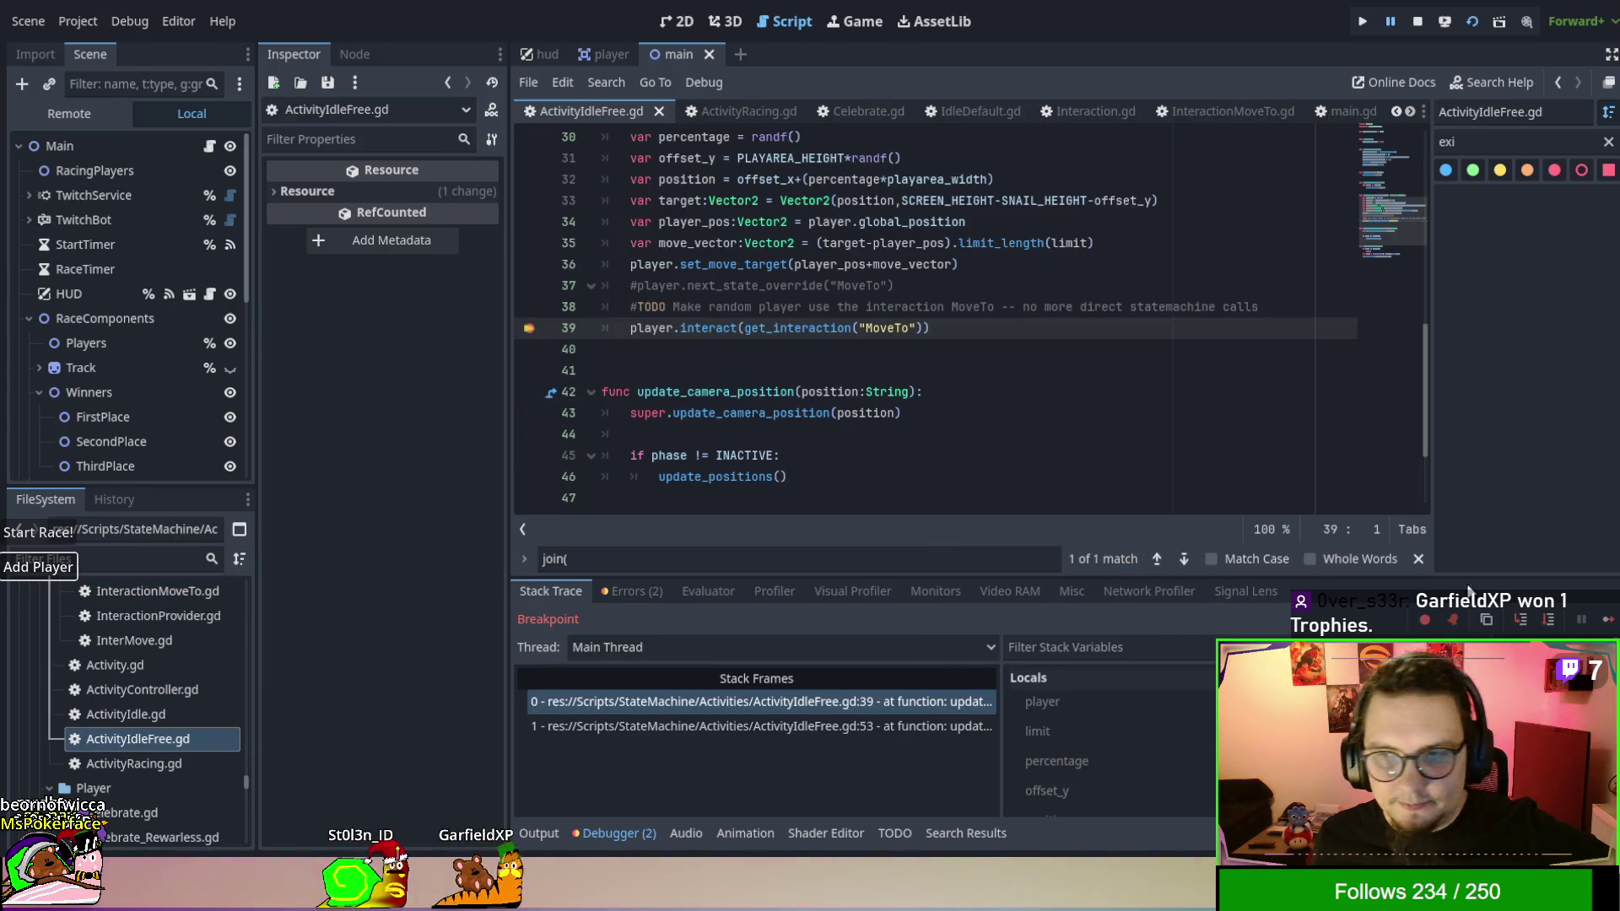
click(1608, 621)
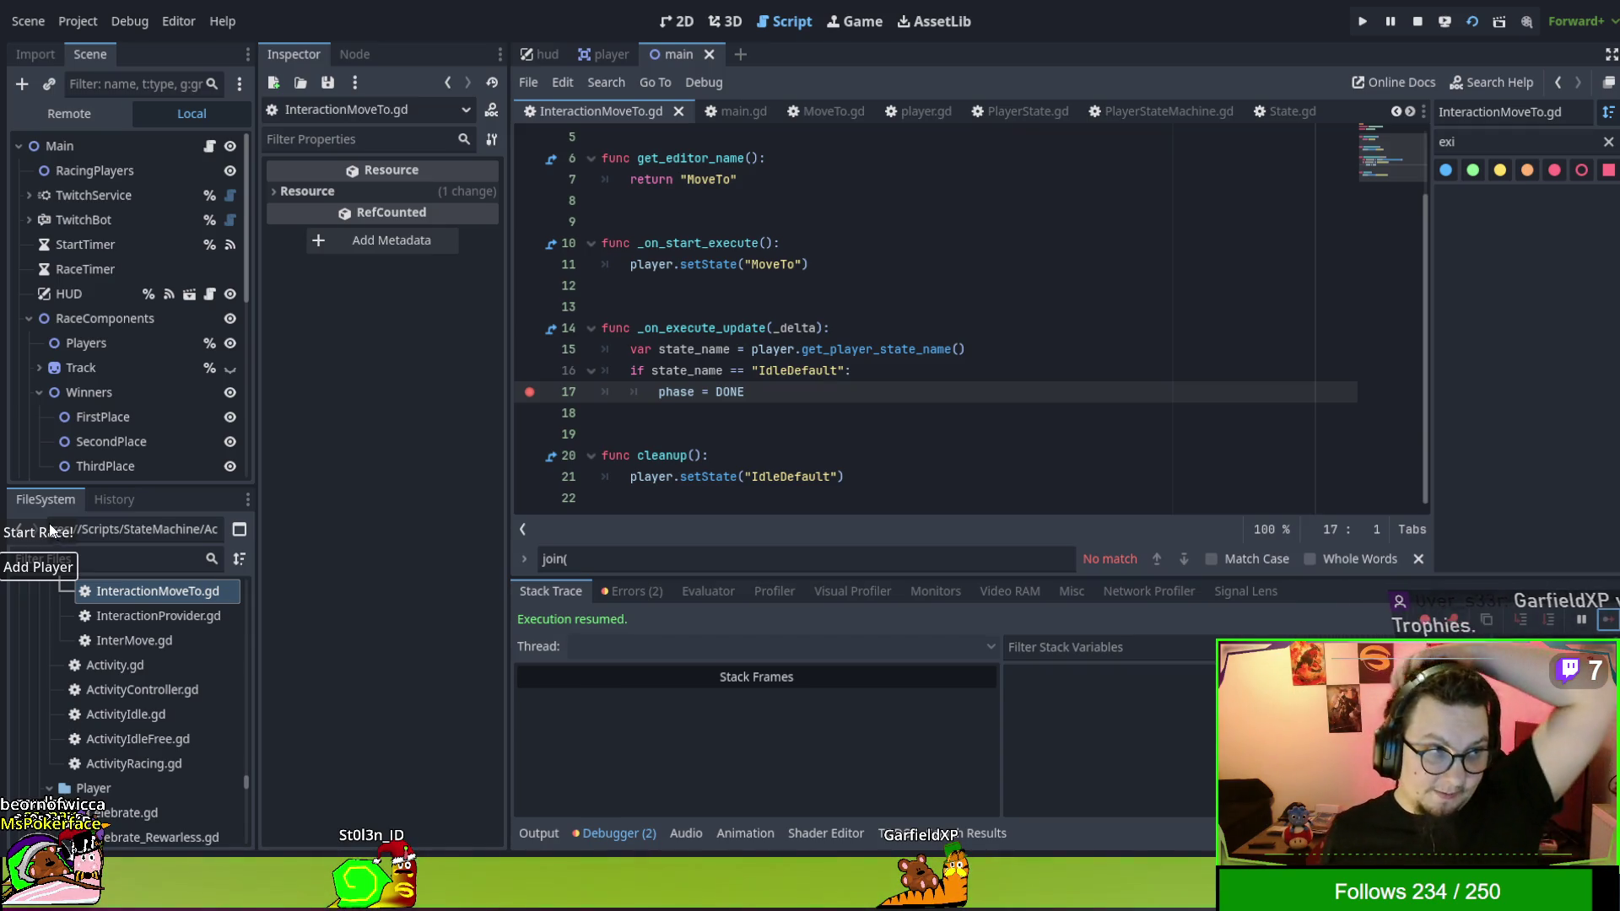
click(54, 412)
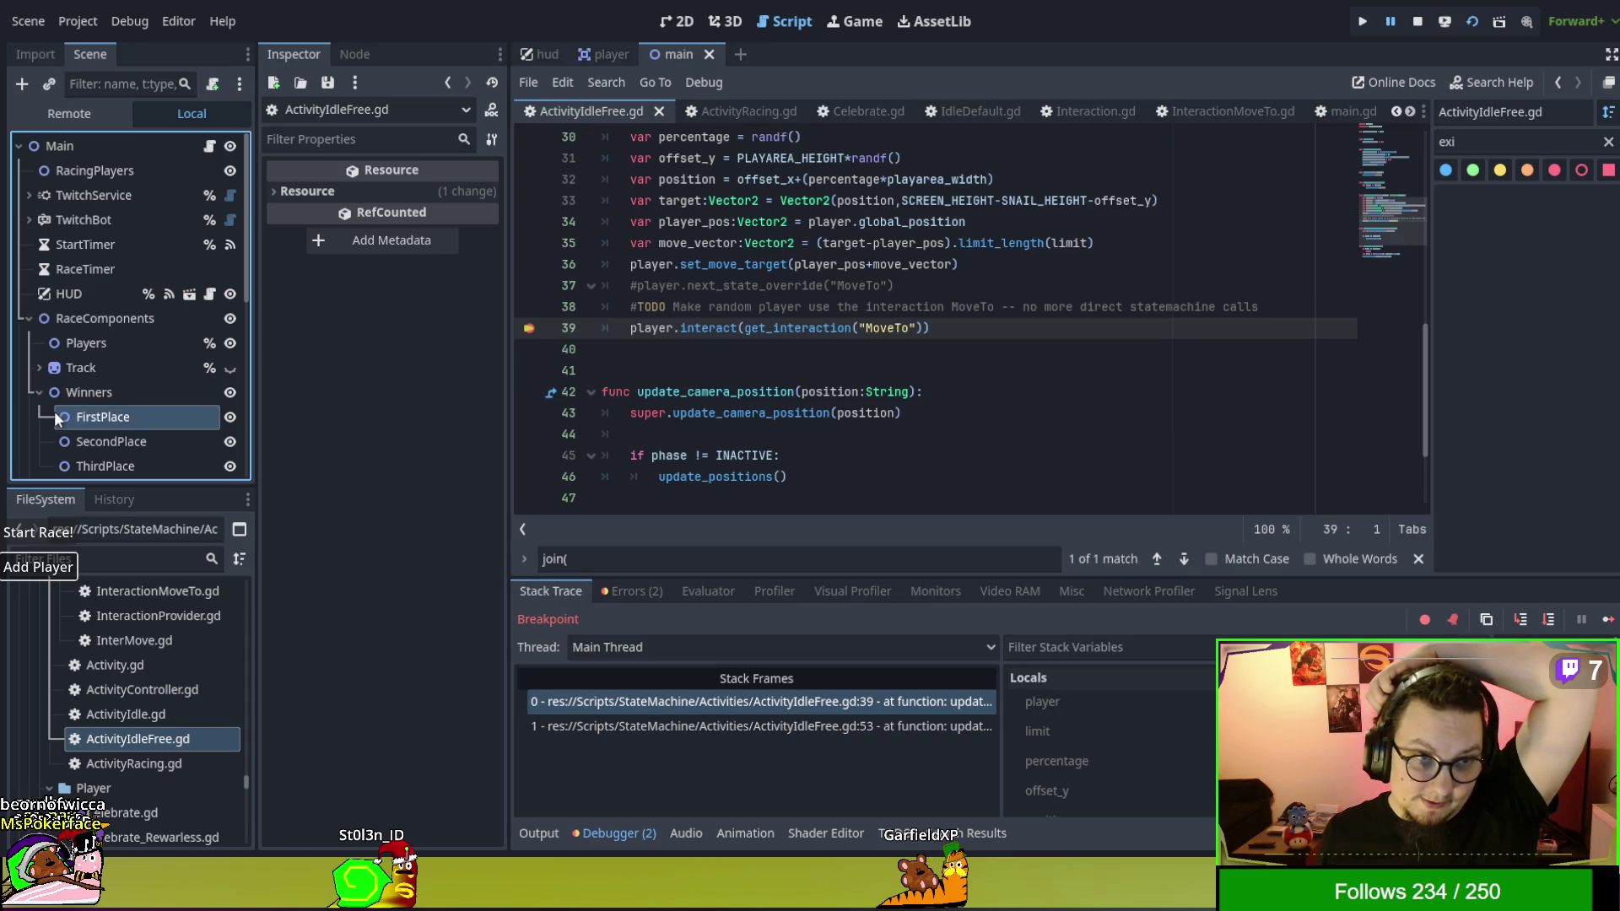
Continue past the ActivityIdleFree line 39 and MoveTo breaks, then start a new race.
click(1608, 621)
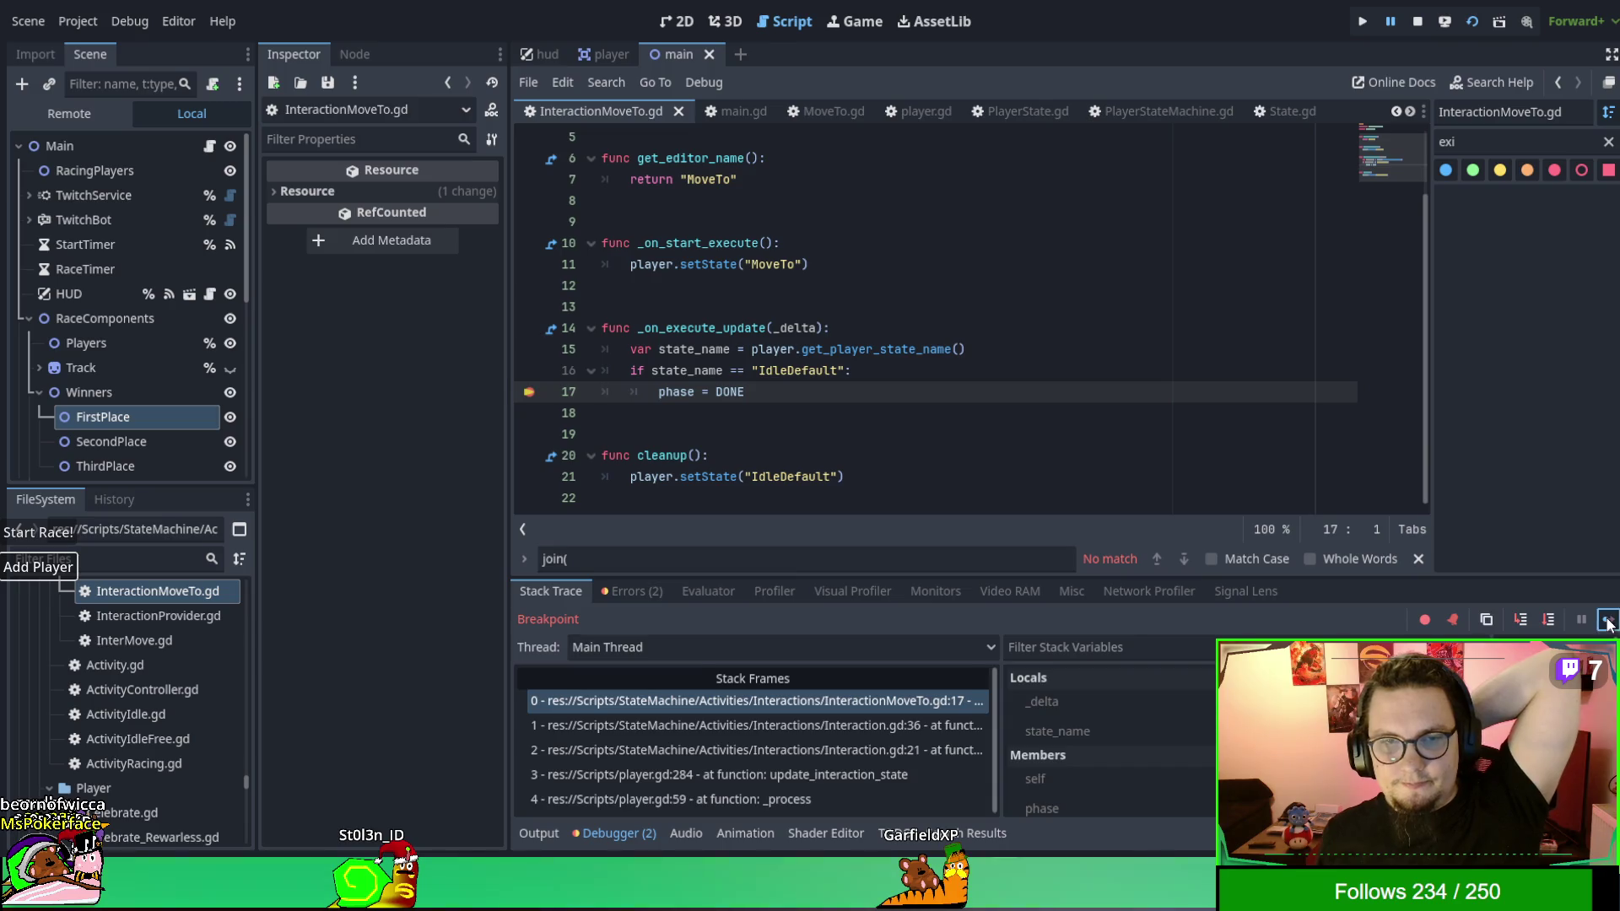
click(1608, 621)
click(51, 532)
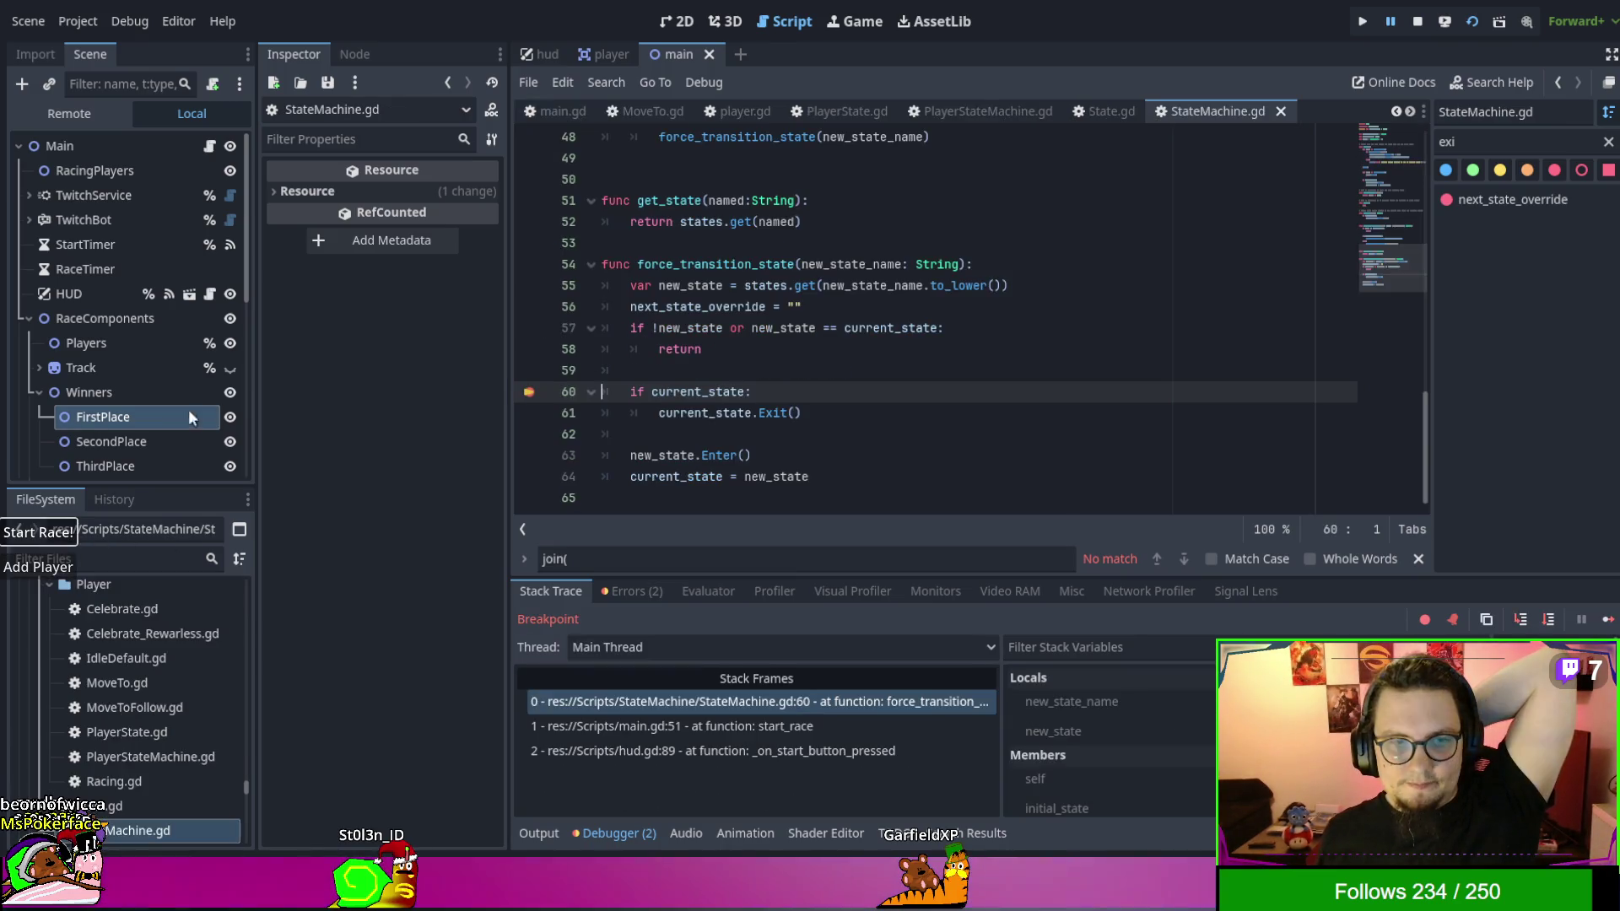
Resume through the transition and add_to_activity breaks until the race runs without stopping.
click(1607, 620)
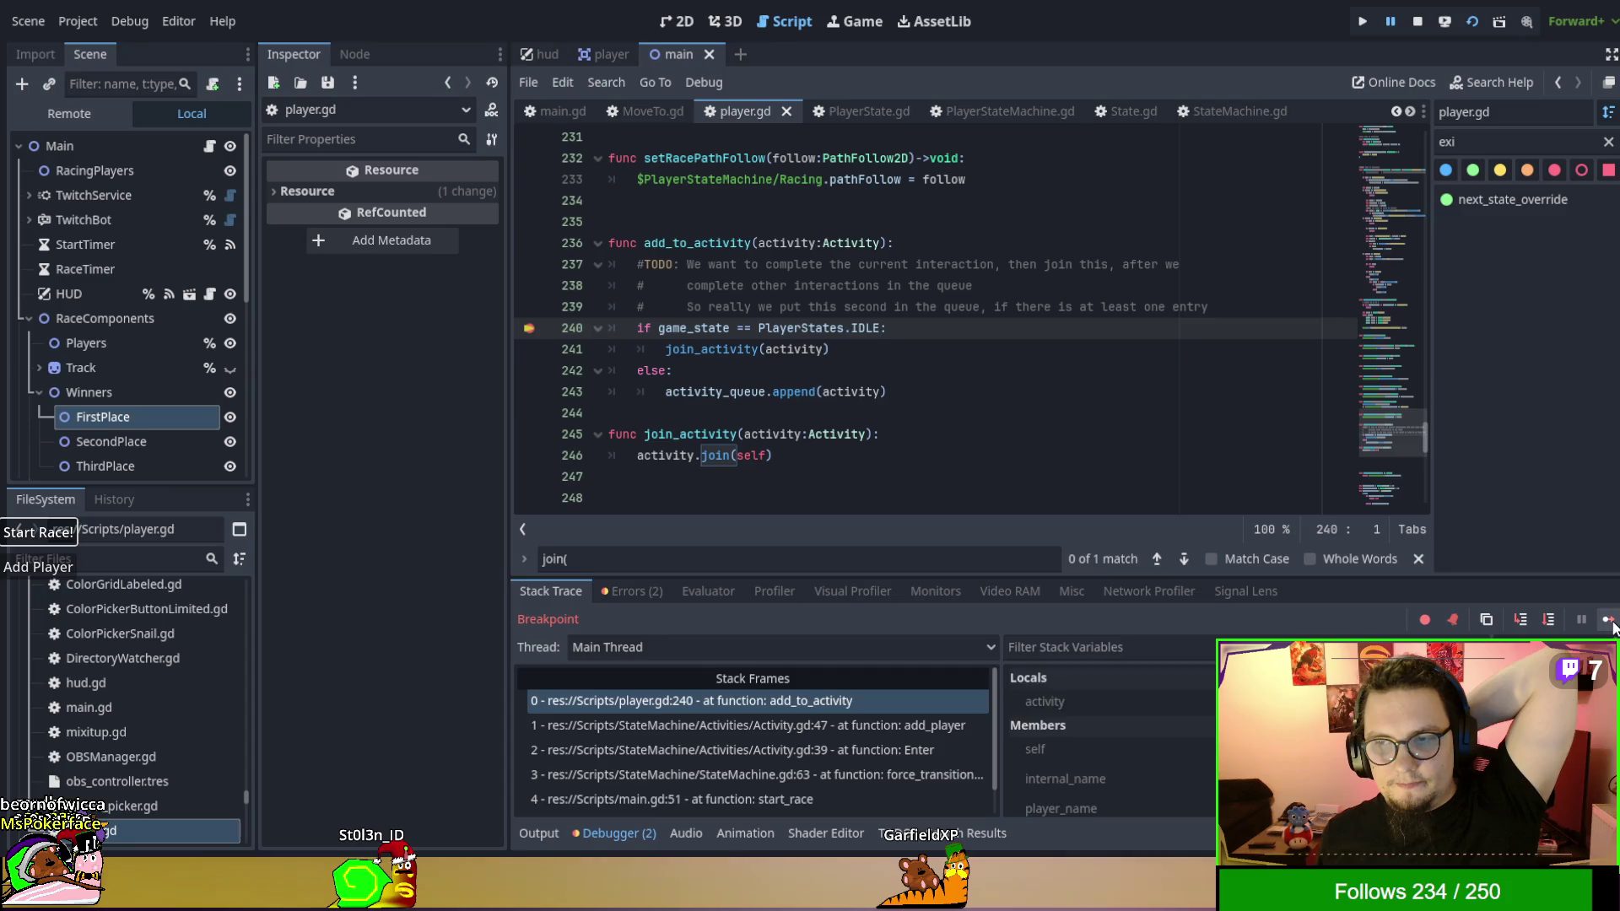
click(1607, 621)
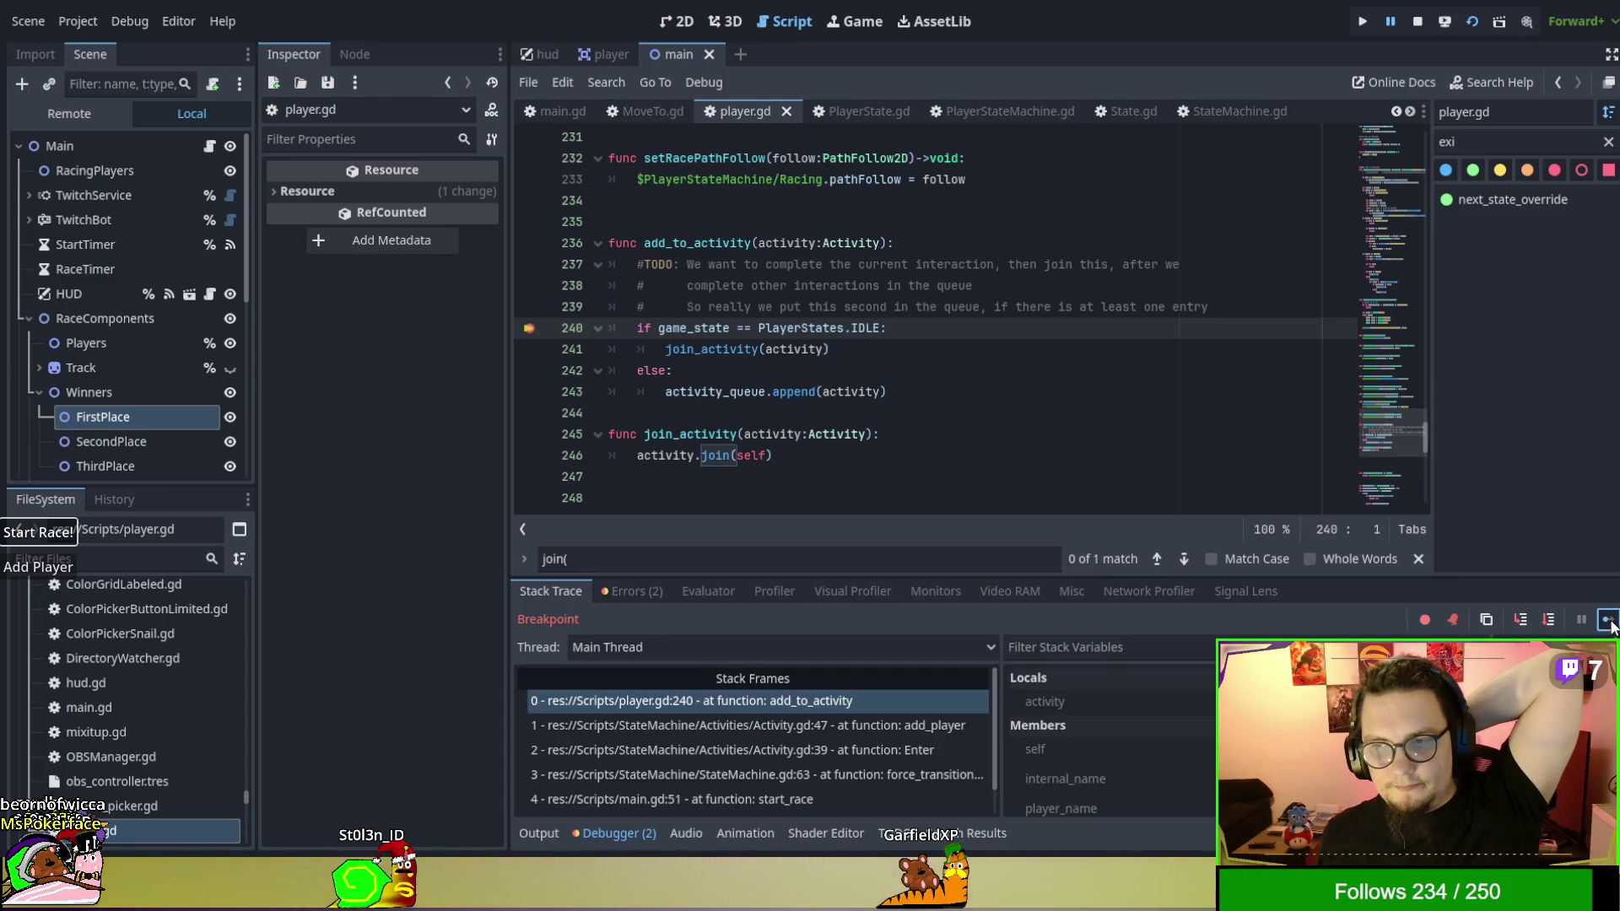
click(1608, 621)
click(1607, 621)
click(1607, 621)
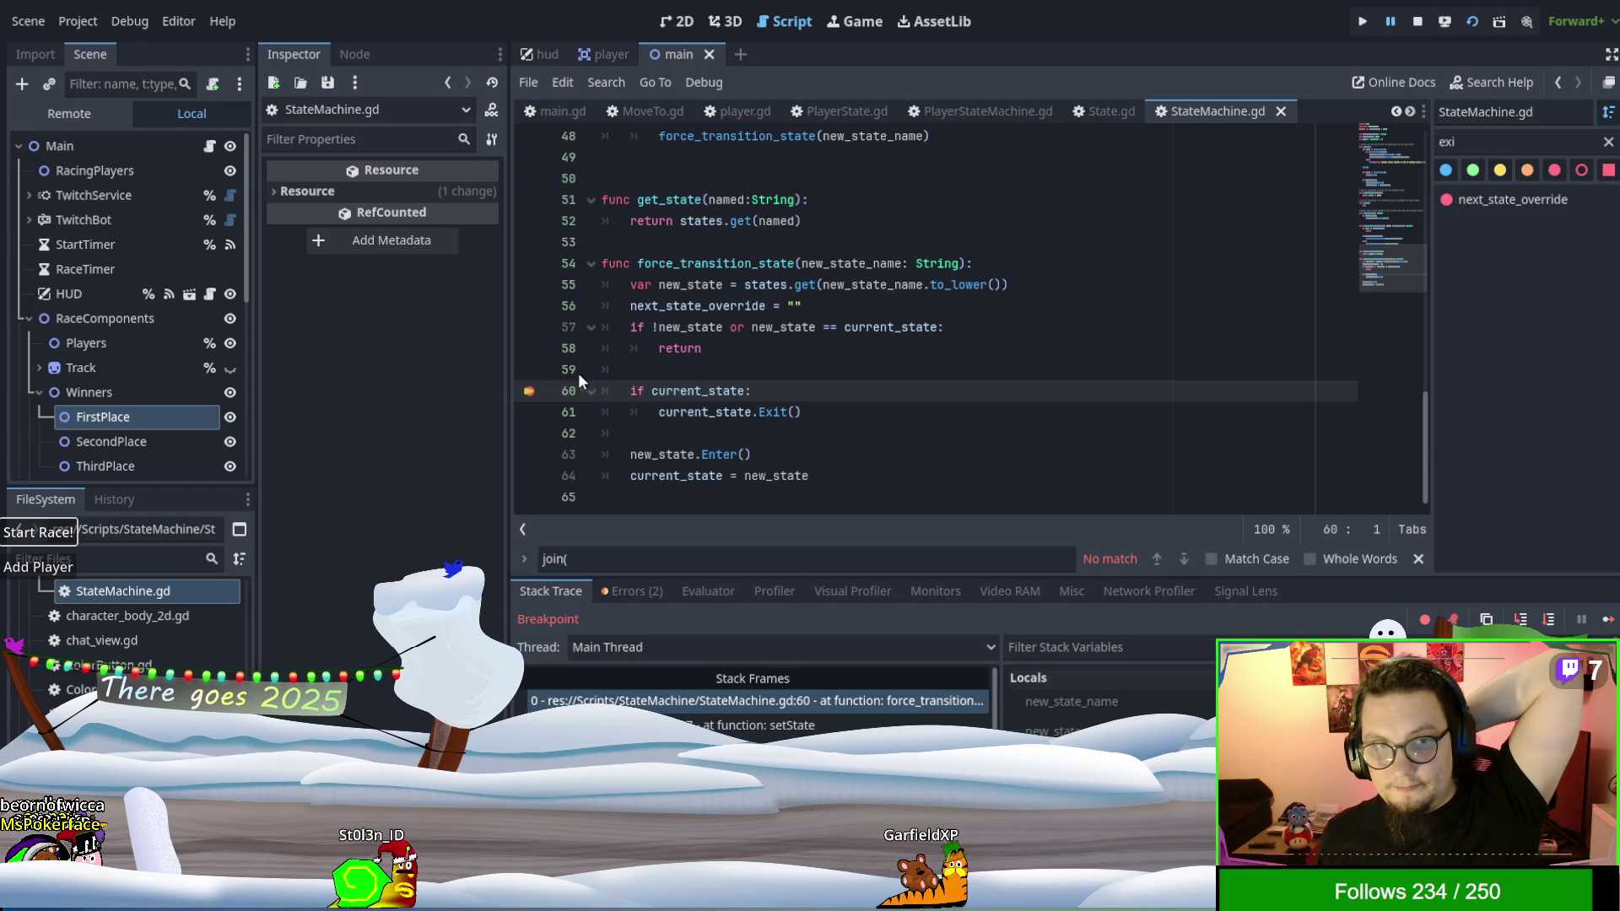
click(1608, 621)
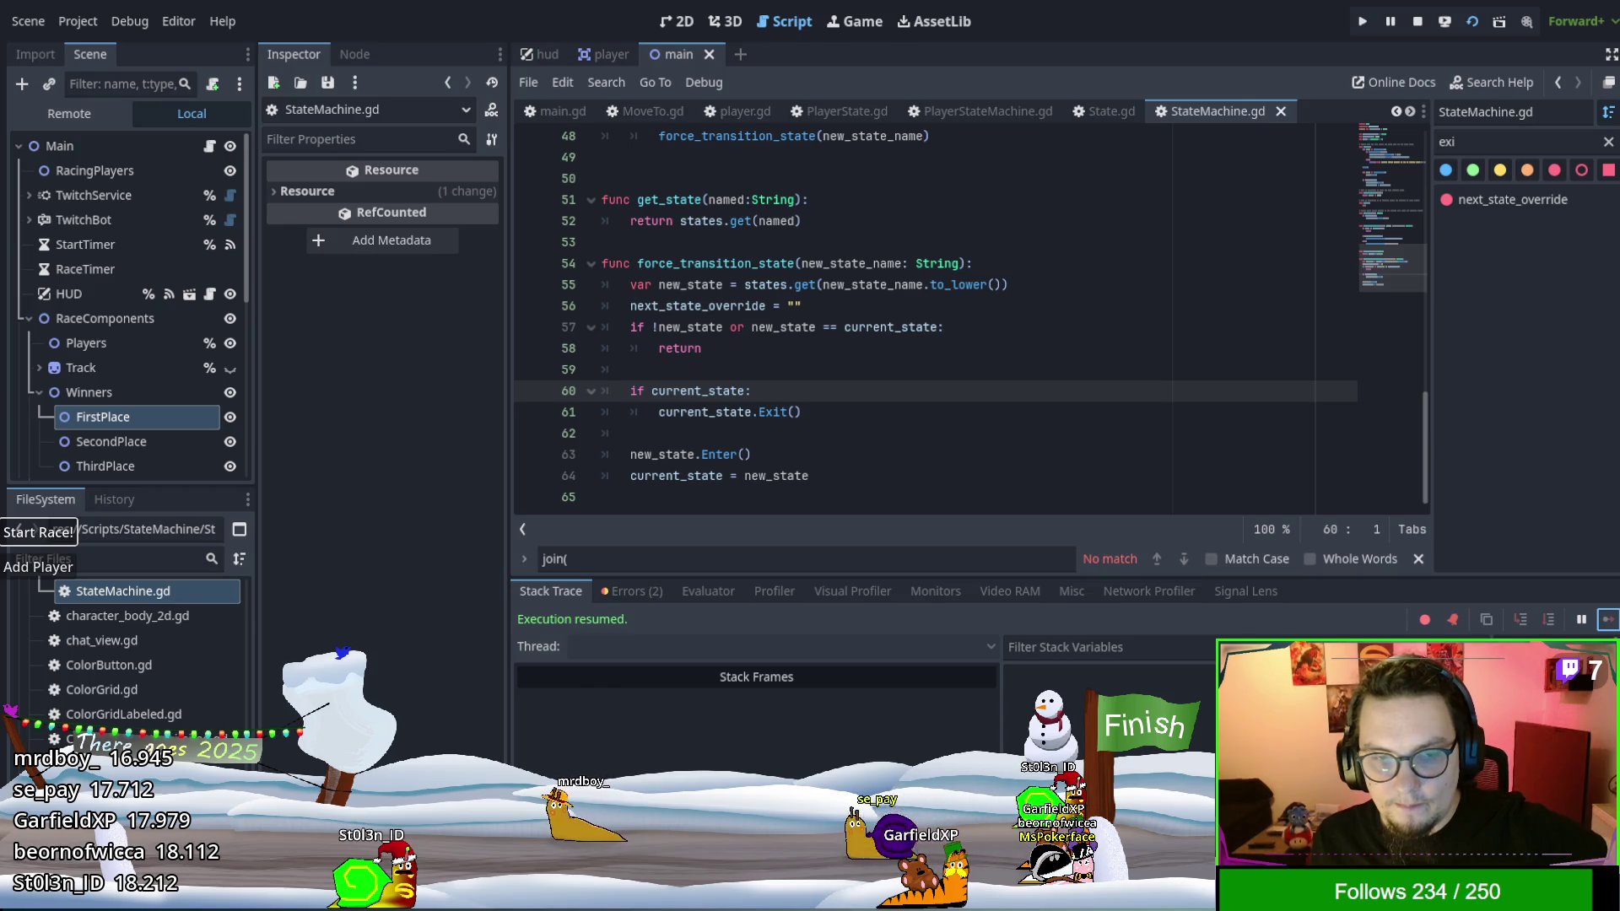
Add a breakpoint at StateMachine.gd line 60, resume with F12 twice, and inspect the locals.
click(529, 392)
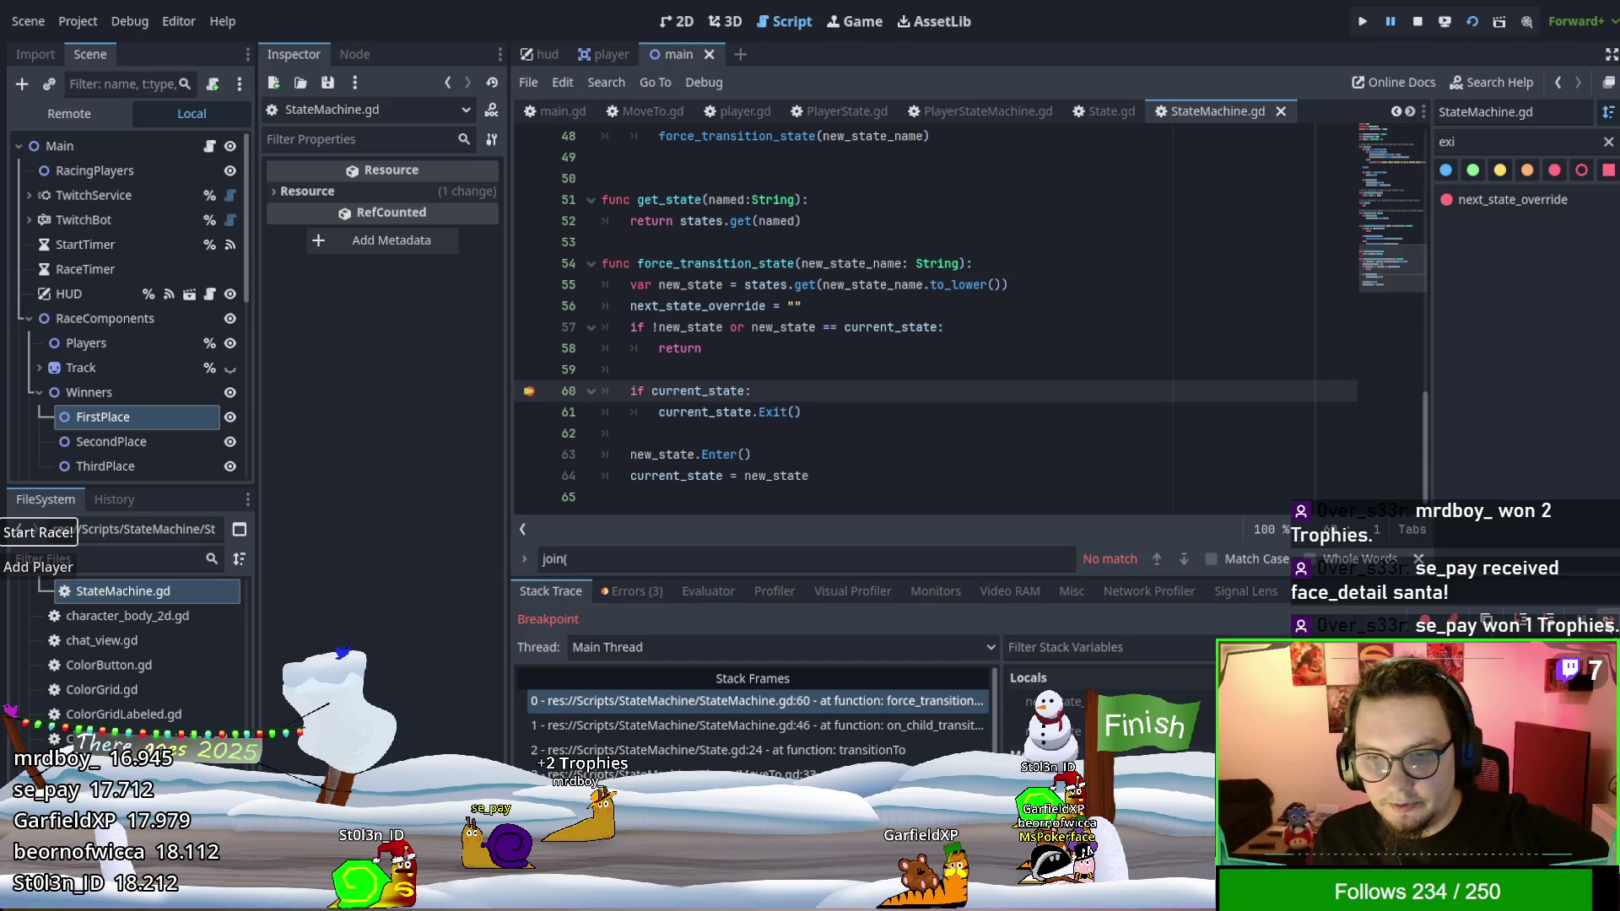
key(F12)
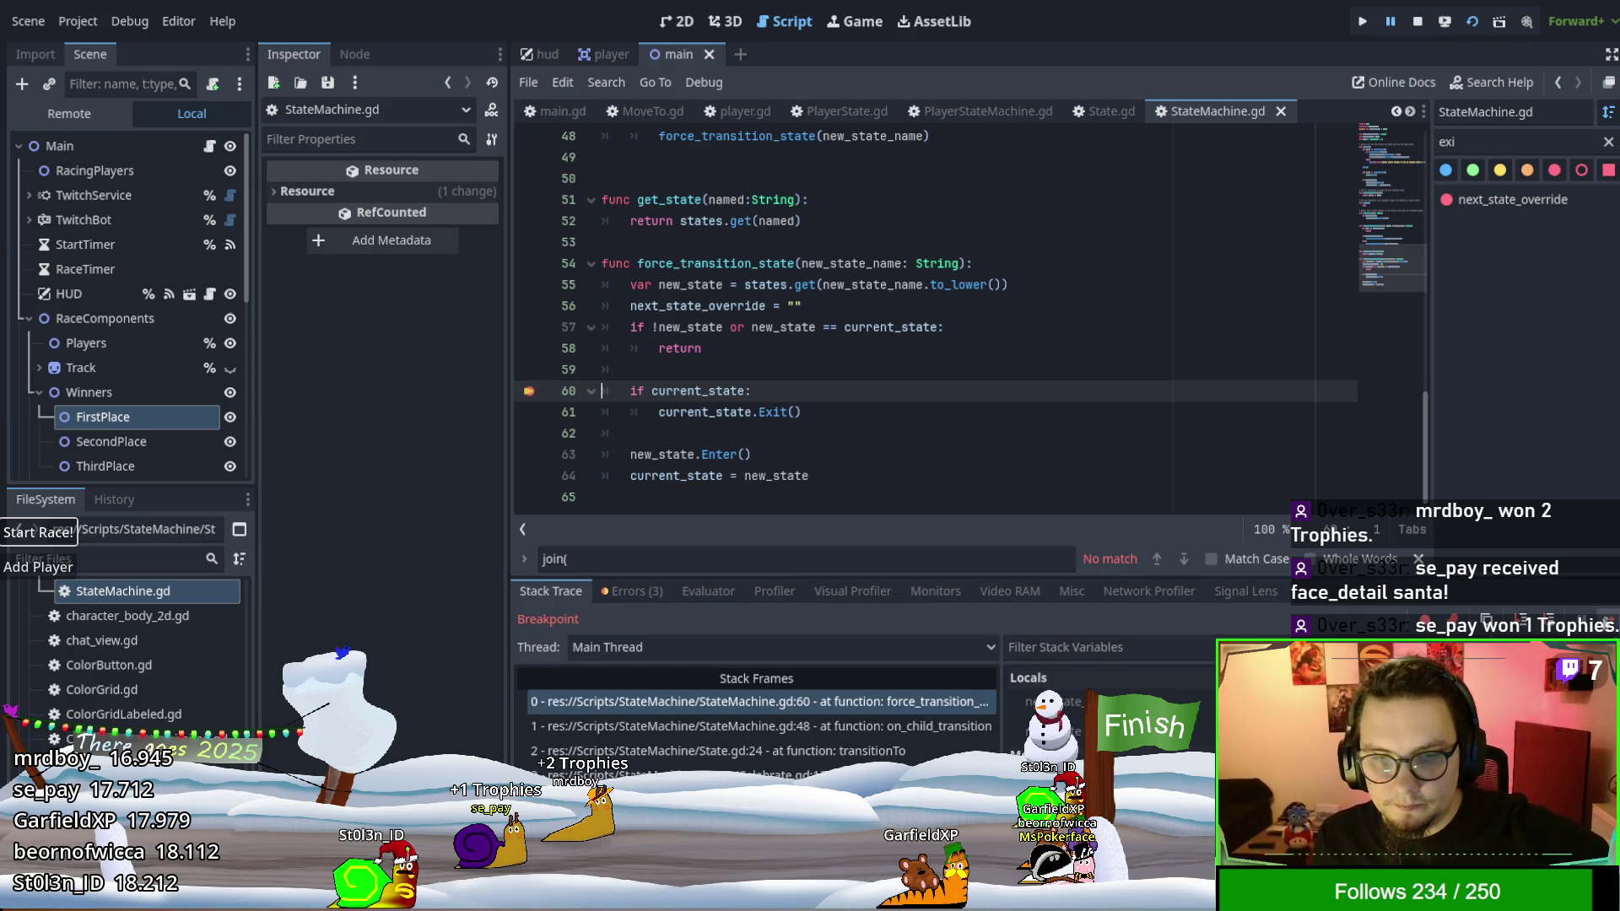
key(F12)
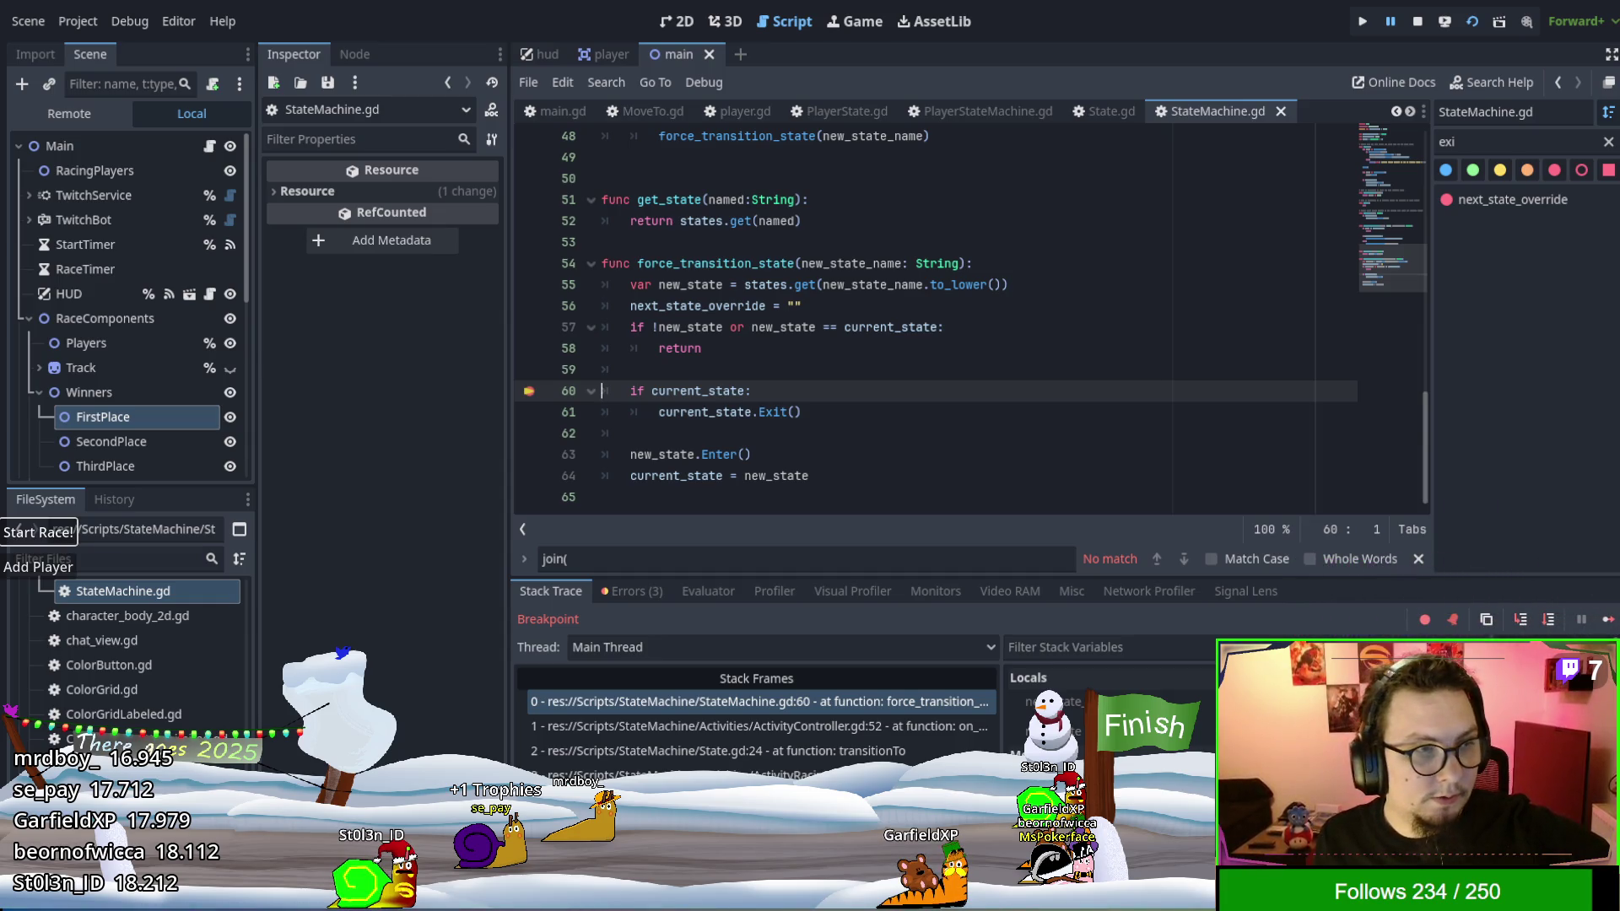
click(1063, 702)
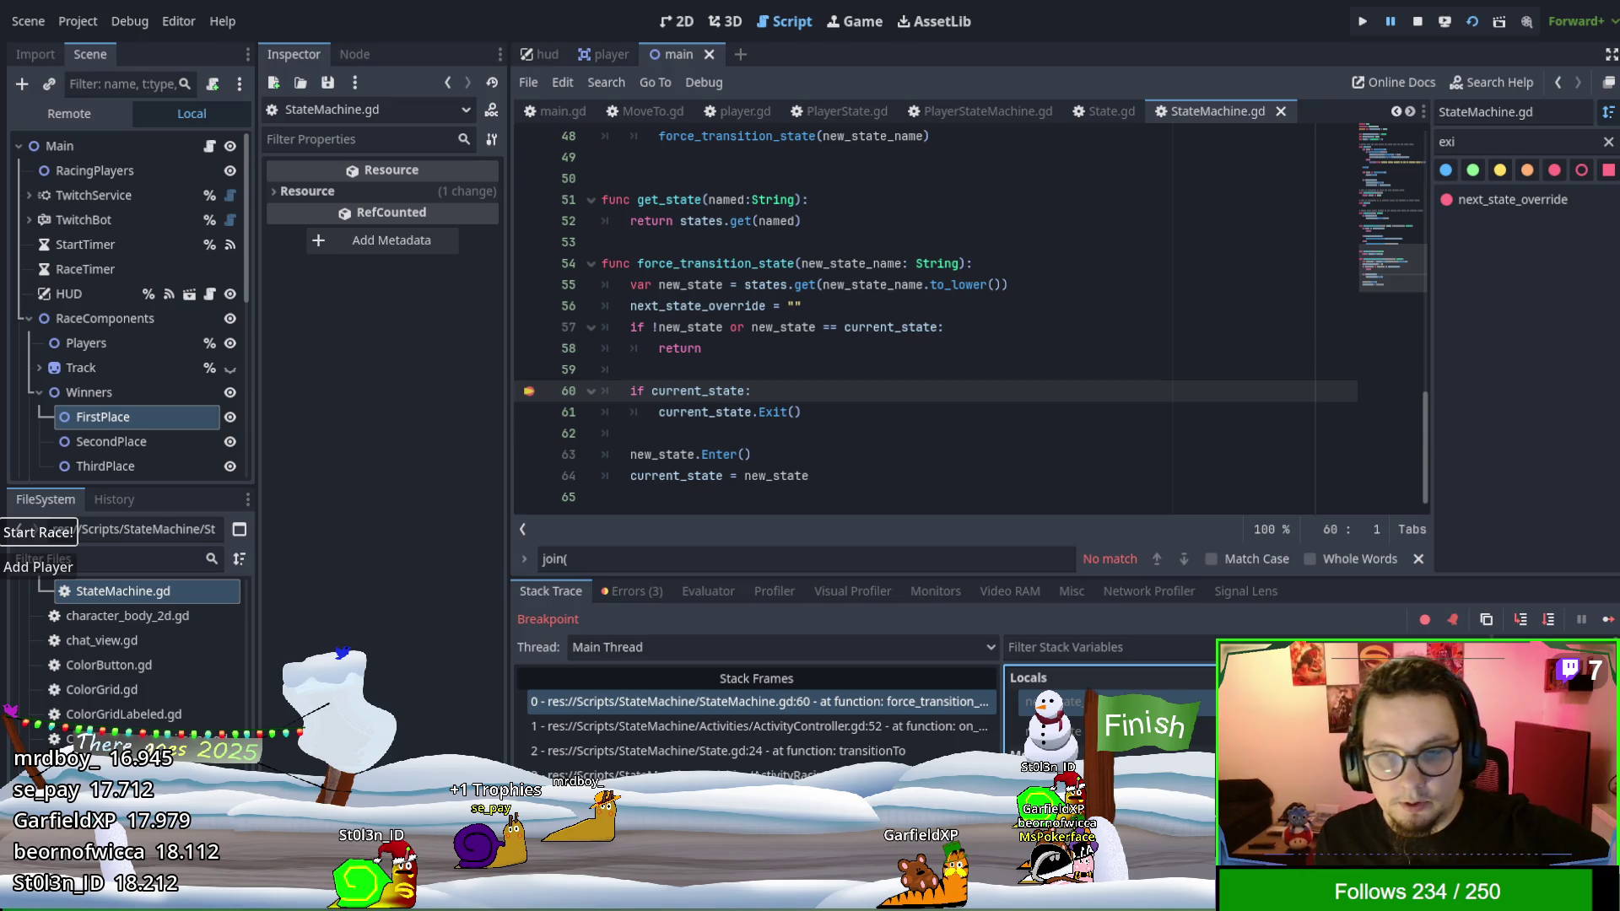
Step from line 61 into the current state's Exit through to line 97.
click(1519, 621)
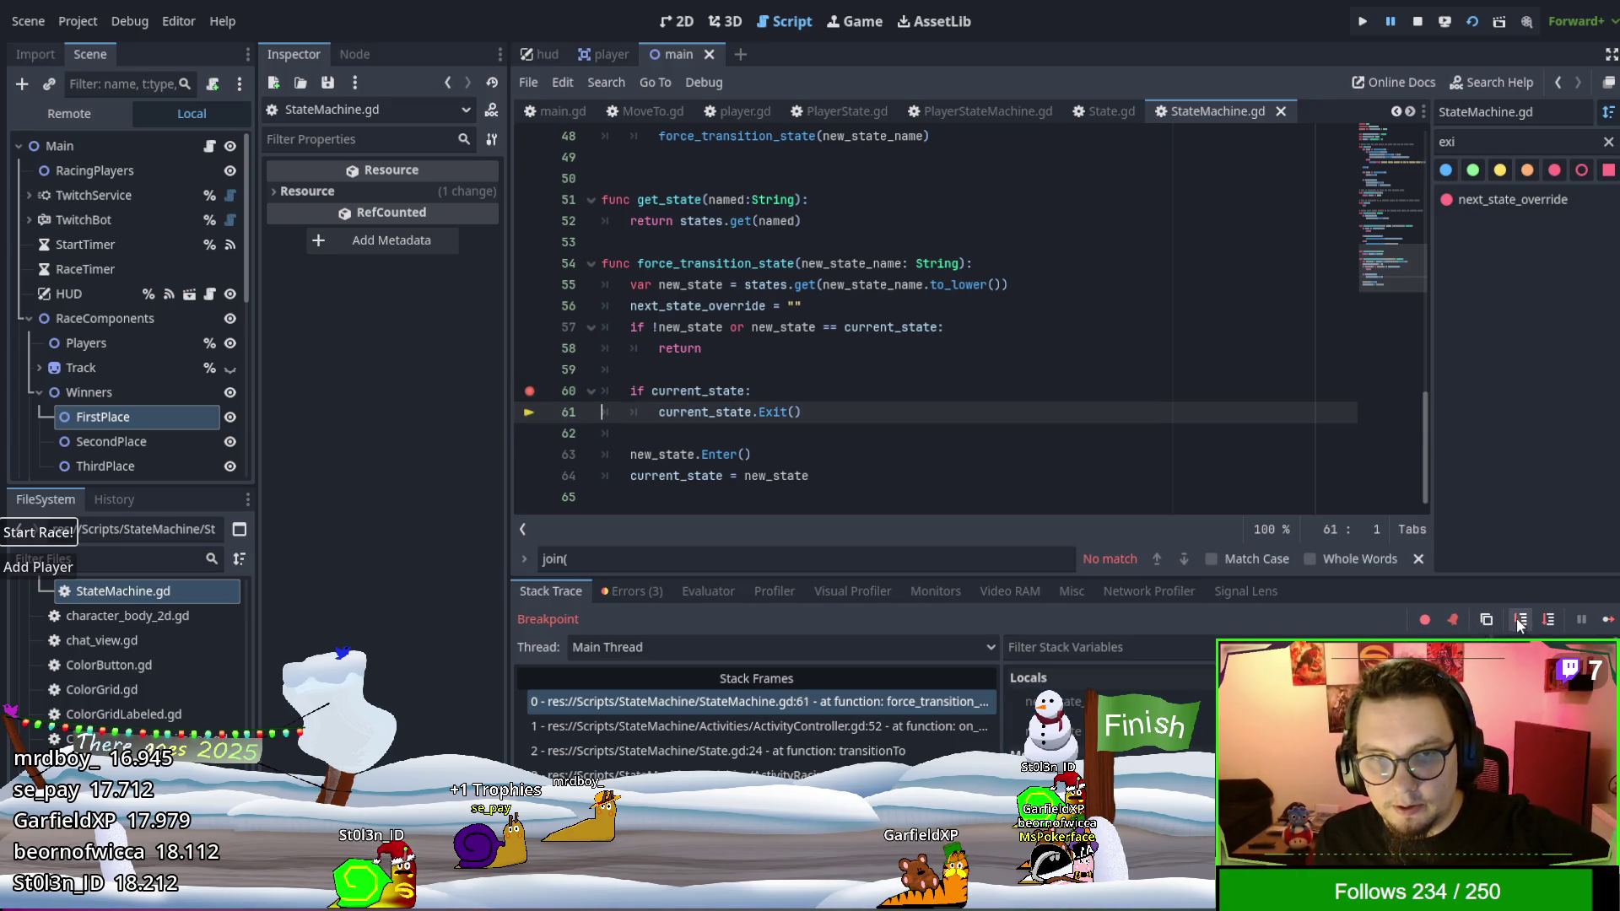
click(1518, 621)
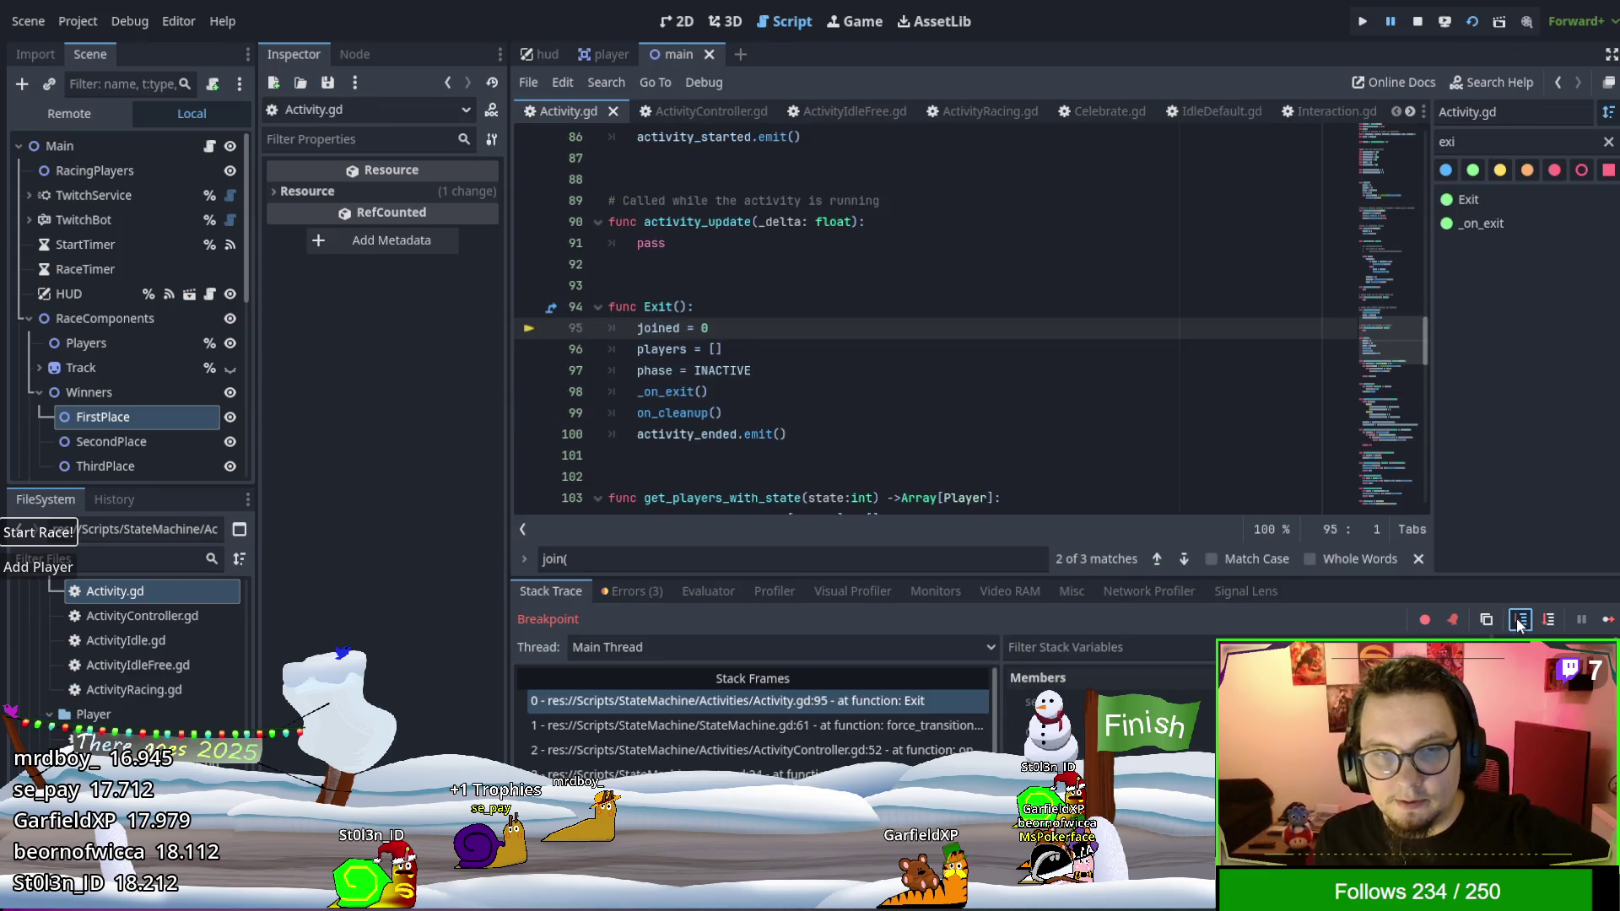
click(1519, 621)
click(1519, 621)
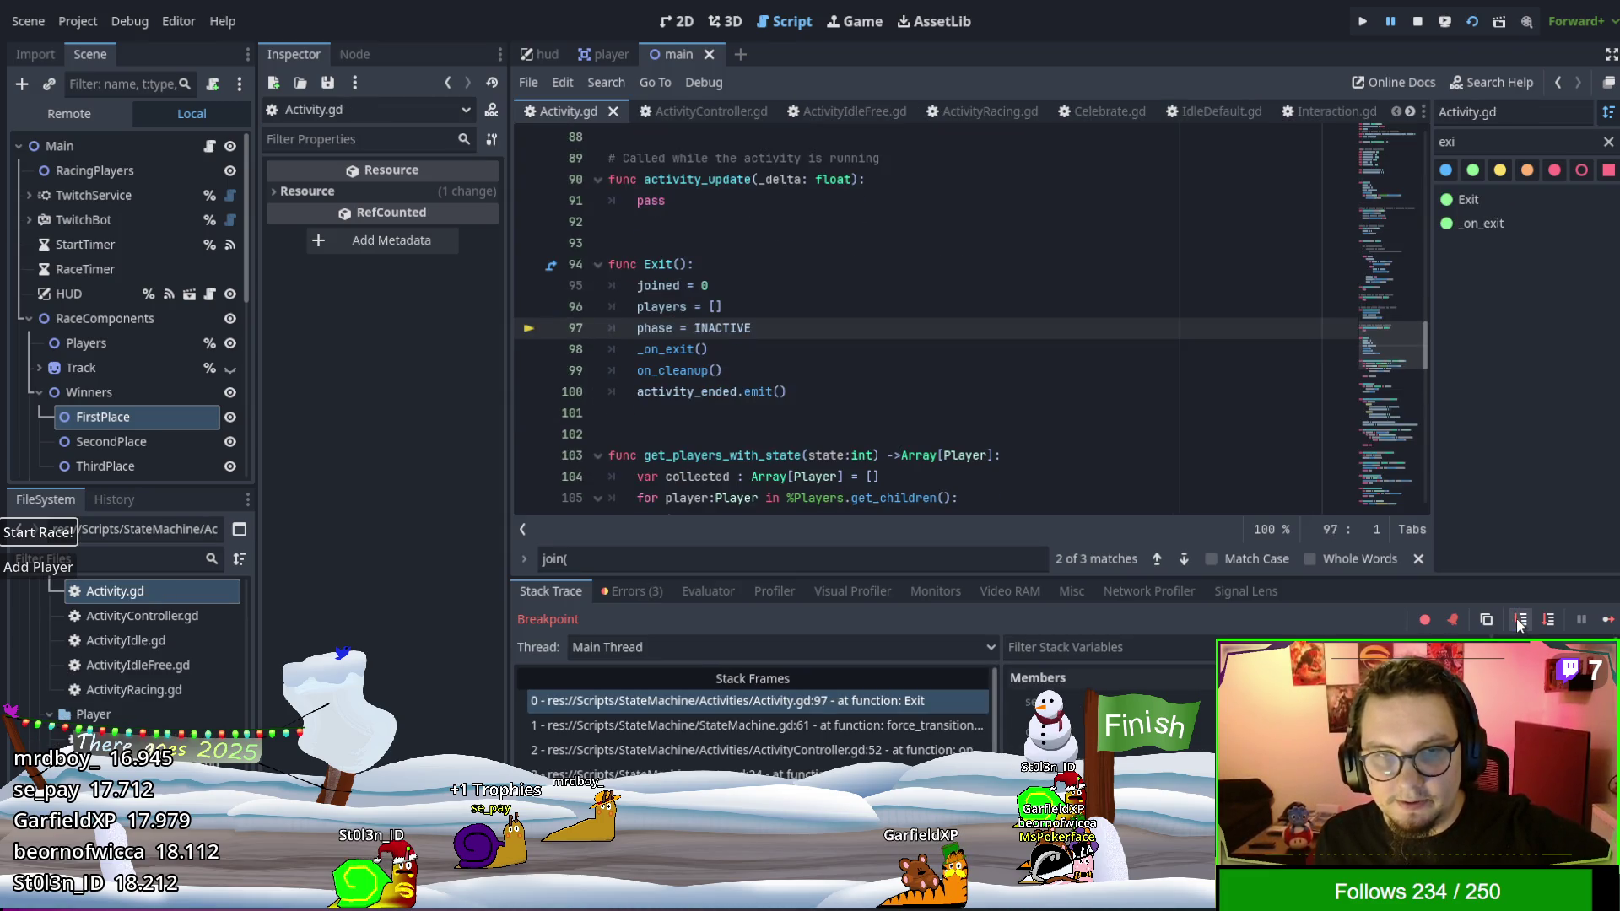
click(1519, 621)
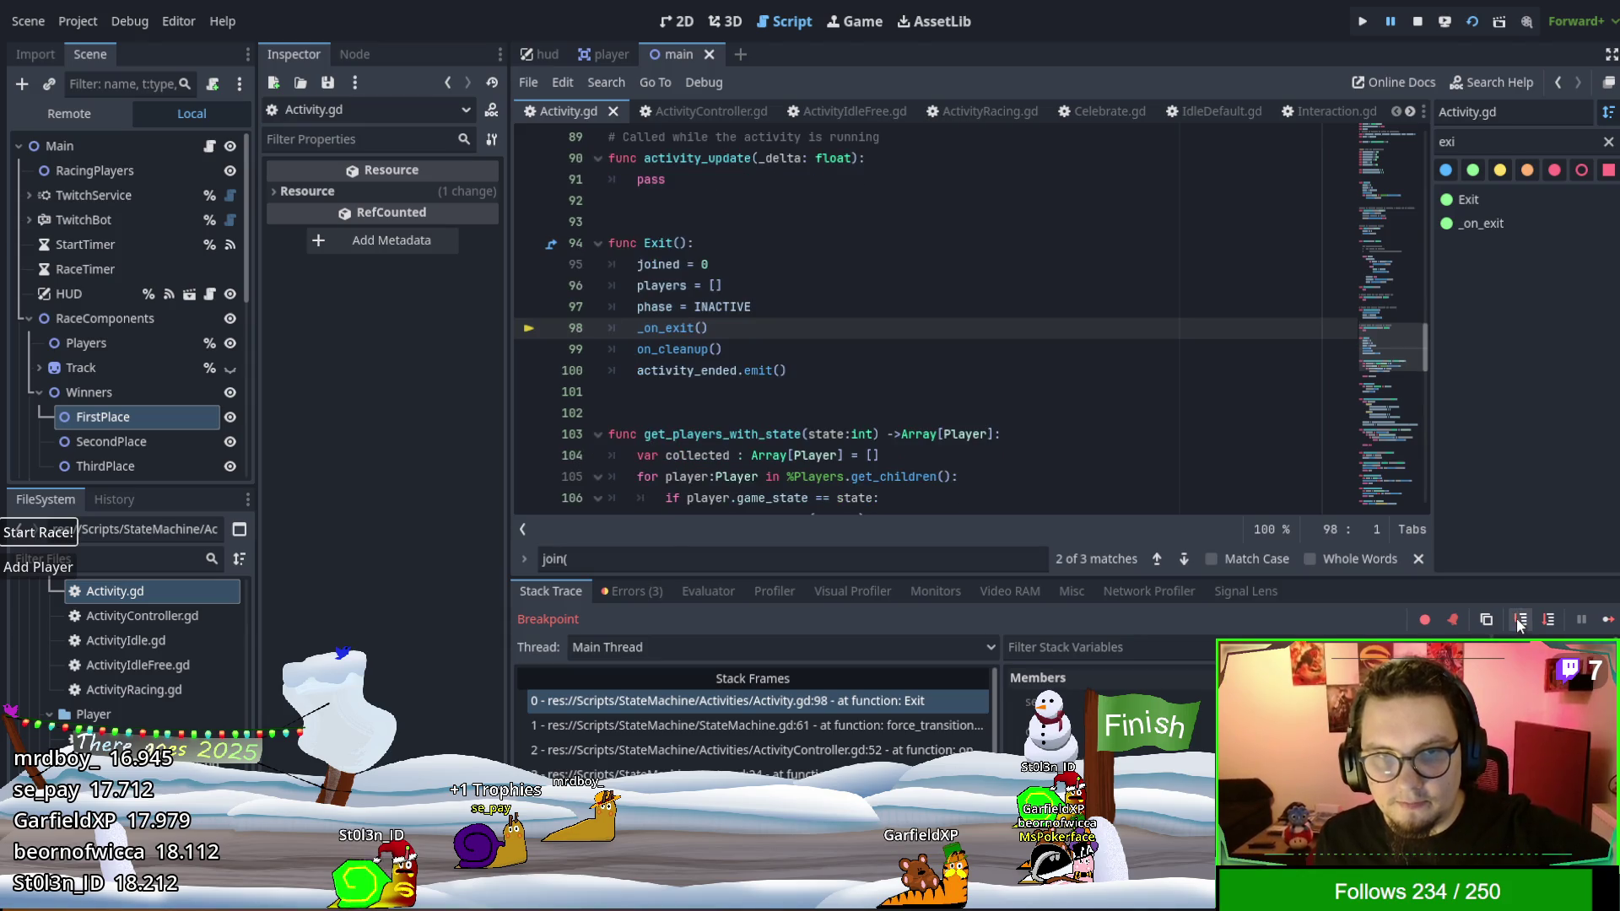
Step into ActivityRacing's _on_exit, through its cleanup lines and into the OBS scene switch.
click(1518, 620)
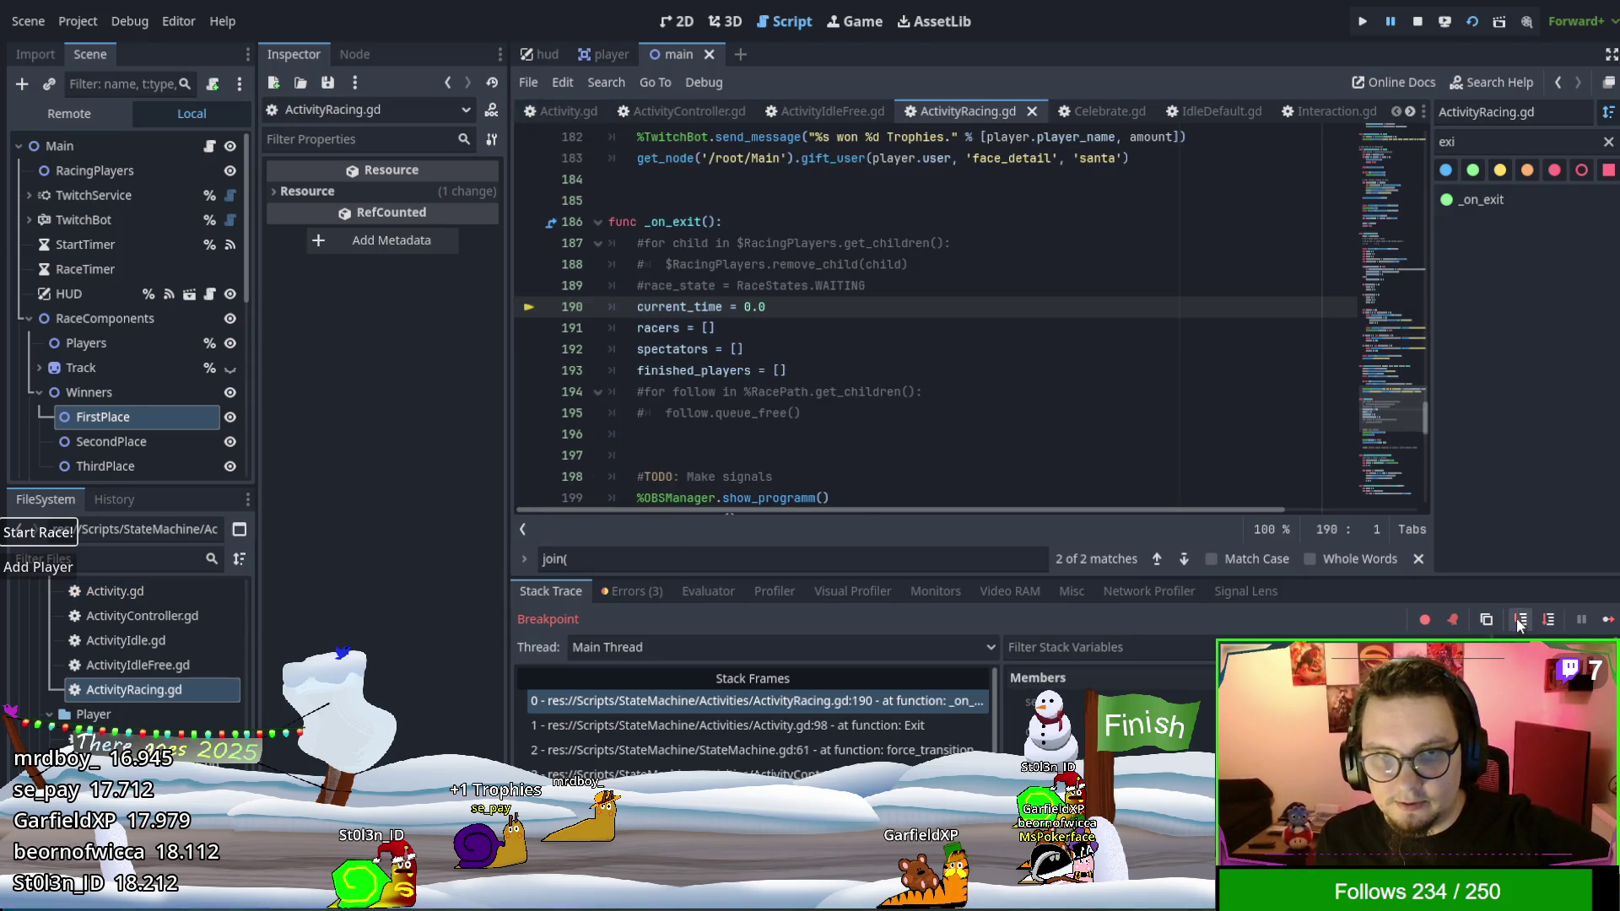
click(1518, 621)
click(1519, 620)
click(1519, 620)
click(1518, 620)
click(1518, 620)
click(1518, 621)
click(1518, 621)
Step back out to ActivityRacing.gd line 202.
click(1519, 621)
click(1518, 621)
click(1518, 621)
click(1518, 621)
click(1518, 620)
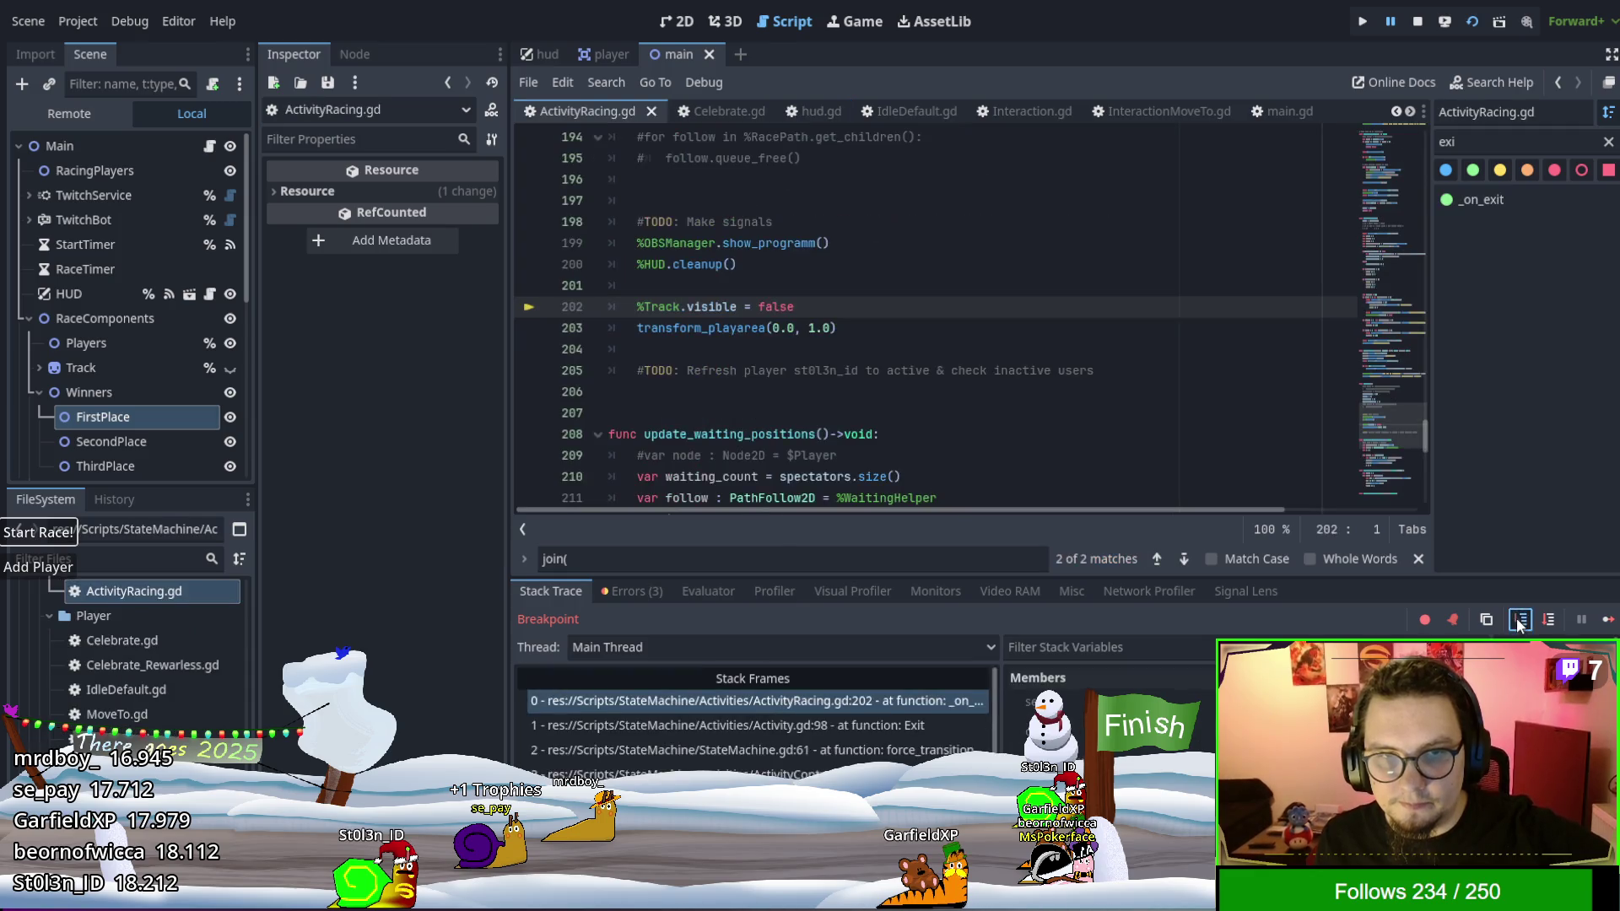
Step into transform_playarea and through its tween setup lines.
click(1519, 620)
click(1518, 621)
click(1518, 621)
click(1519, 621)
click(1519, 621)
click(1519, 621)
click(1519, 620)
click(1518, 621)
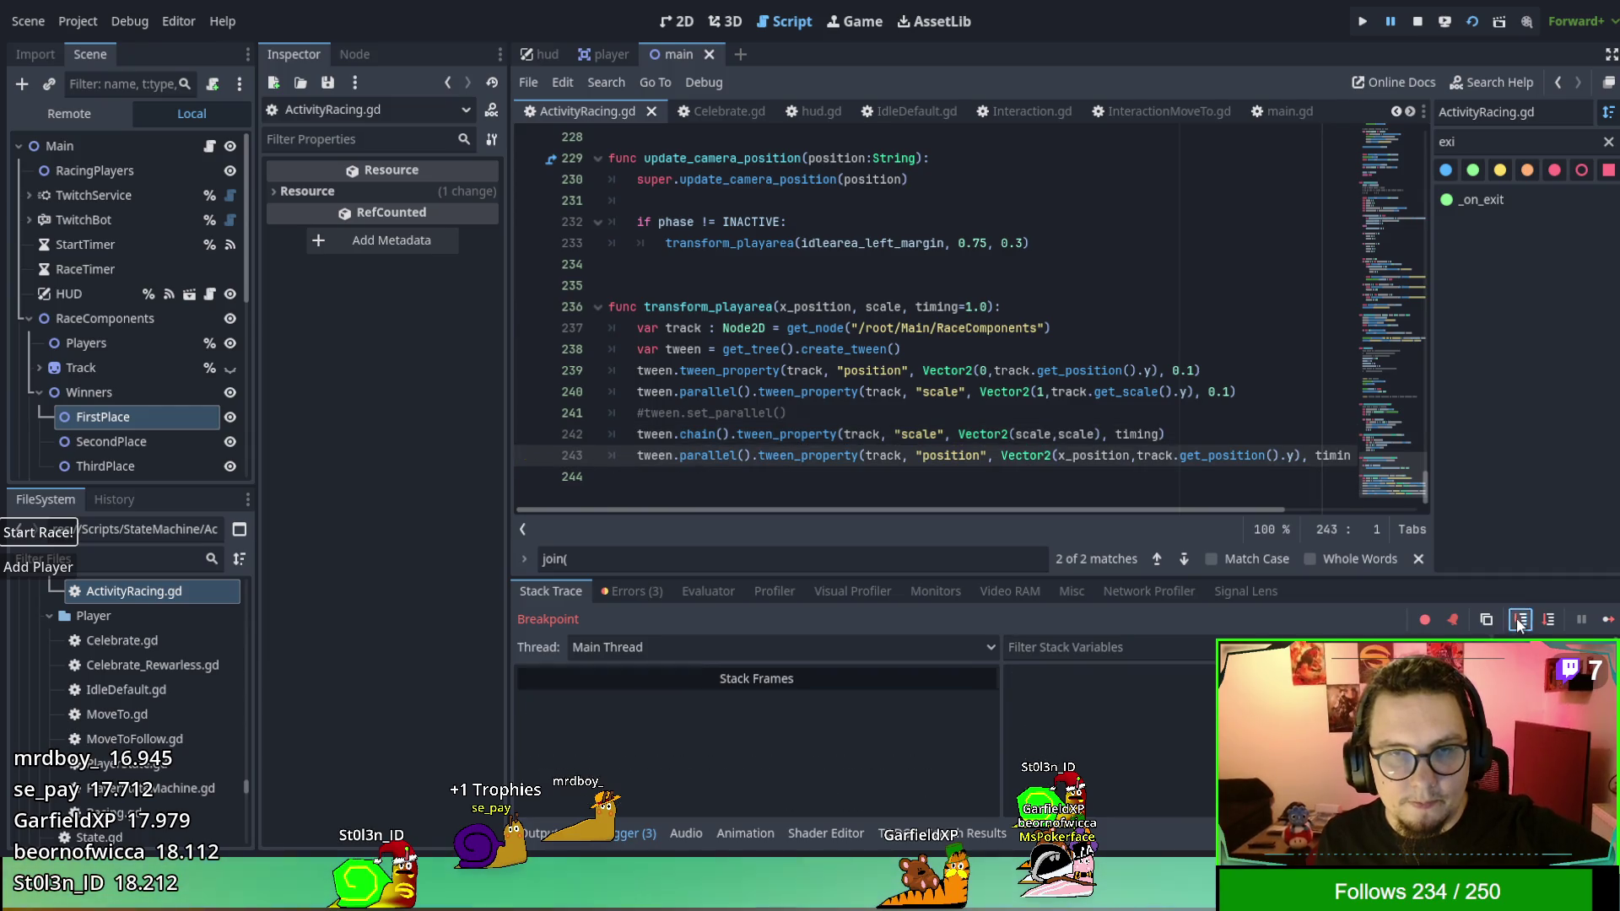
click(1518, 620)
click(1518, 620)
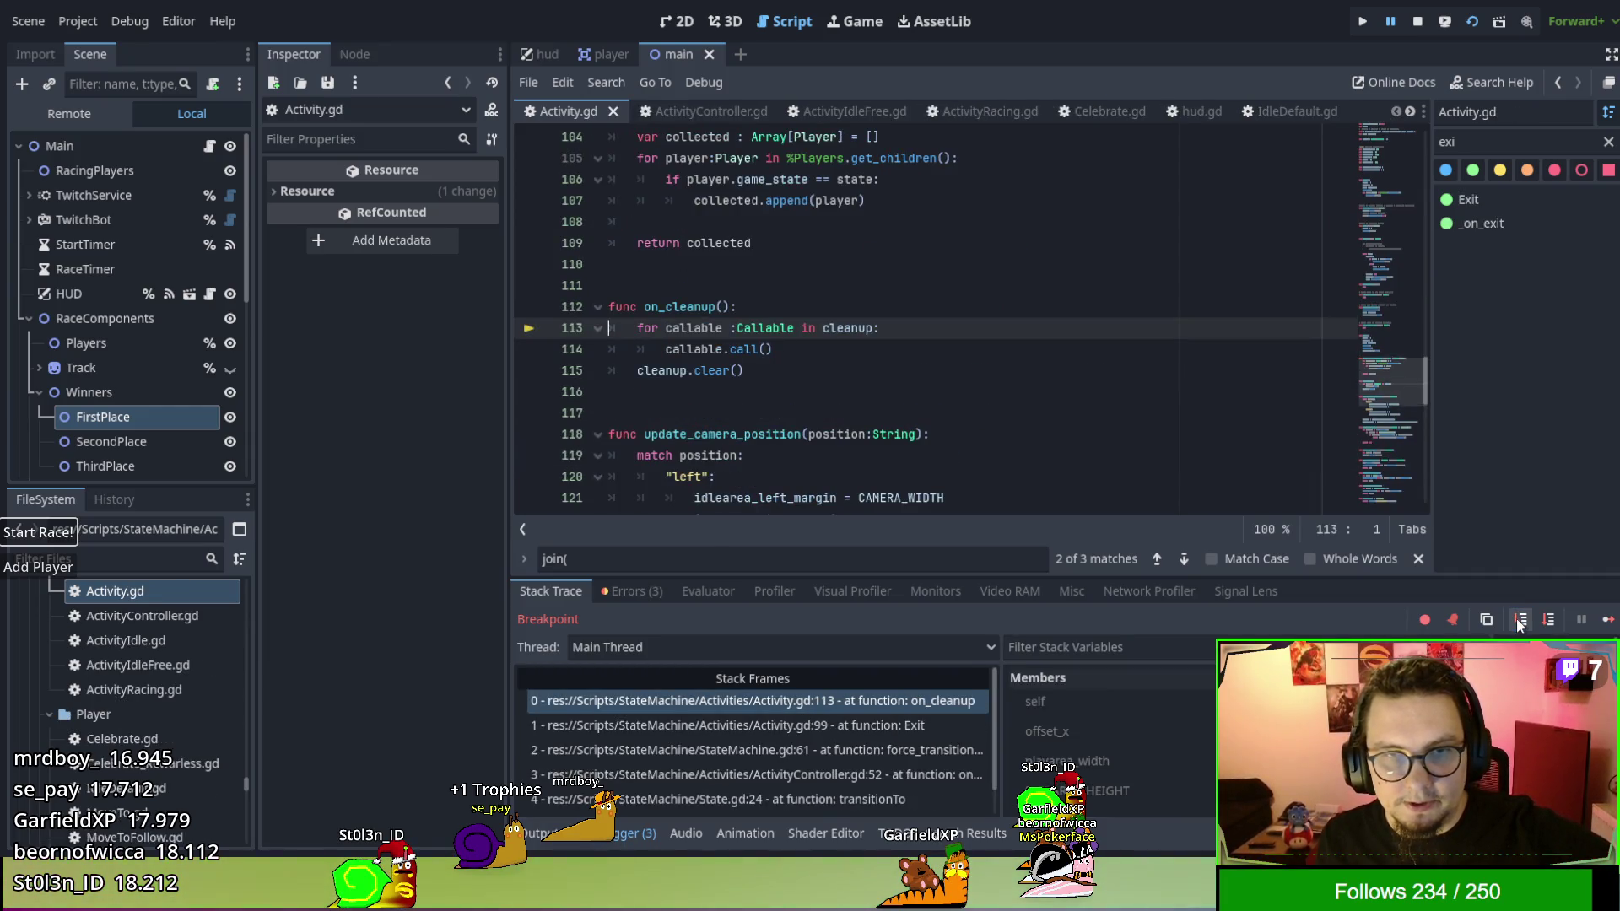
Expand the cleanup array in Members and step to line 114 of on_cleanup.
scroll(1105, 734, down, 5)
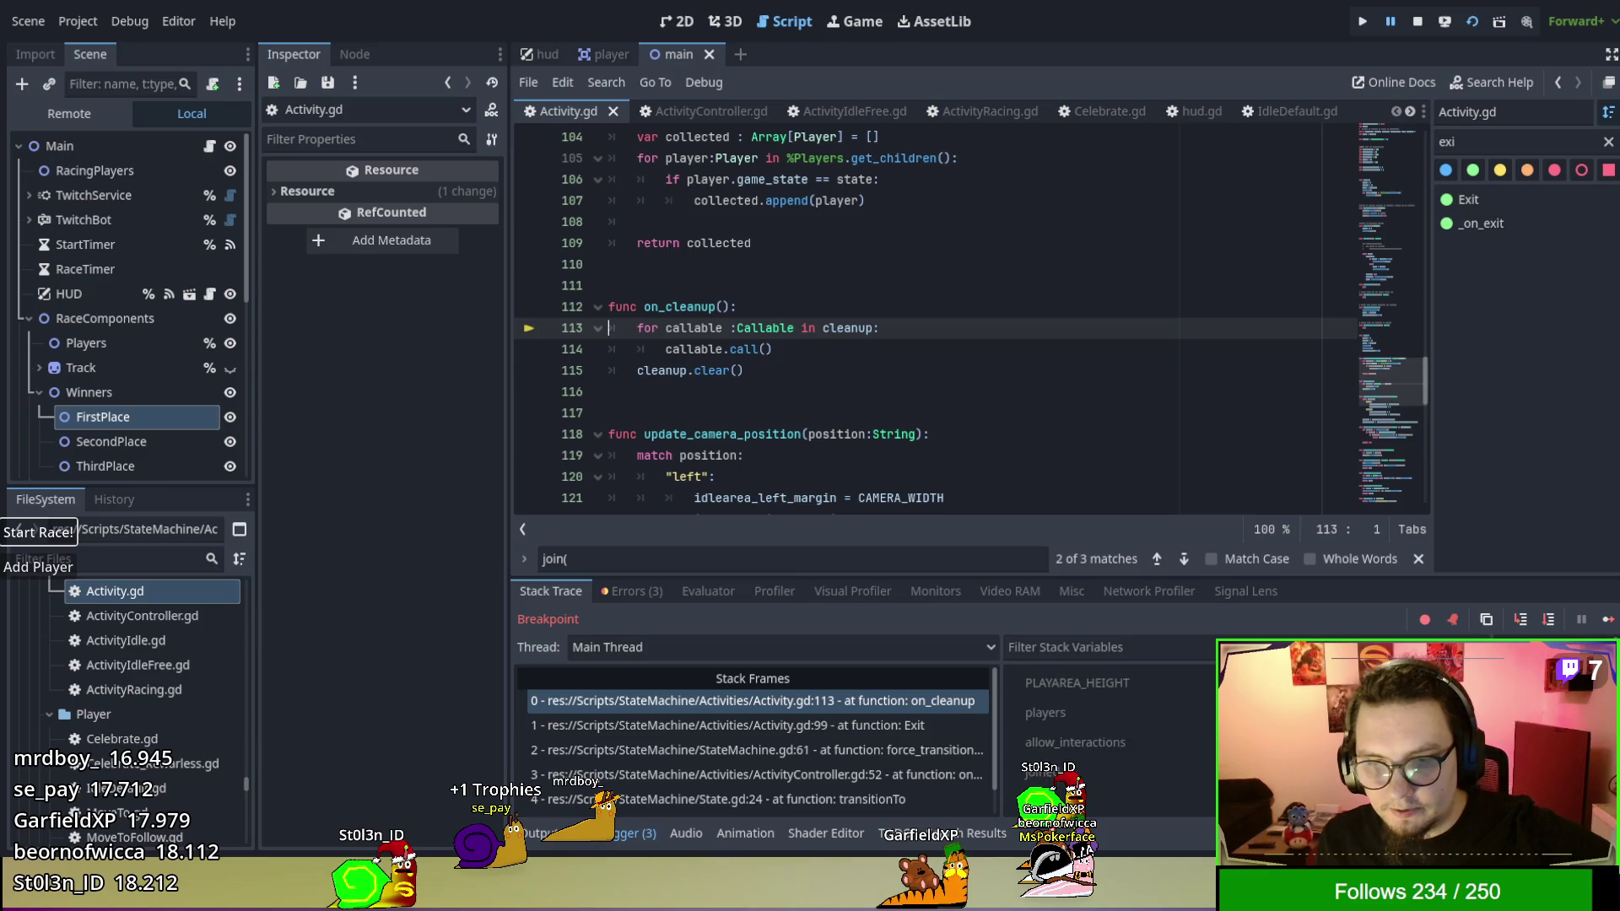
click(1088, 705)
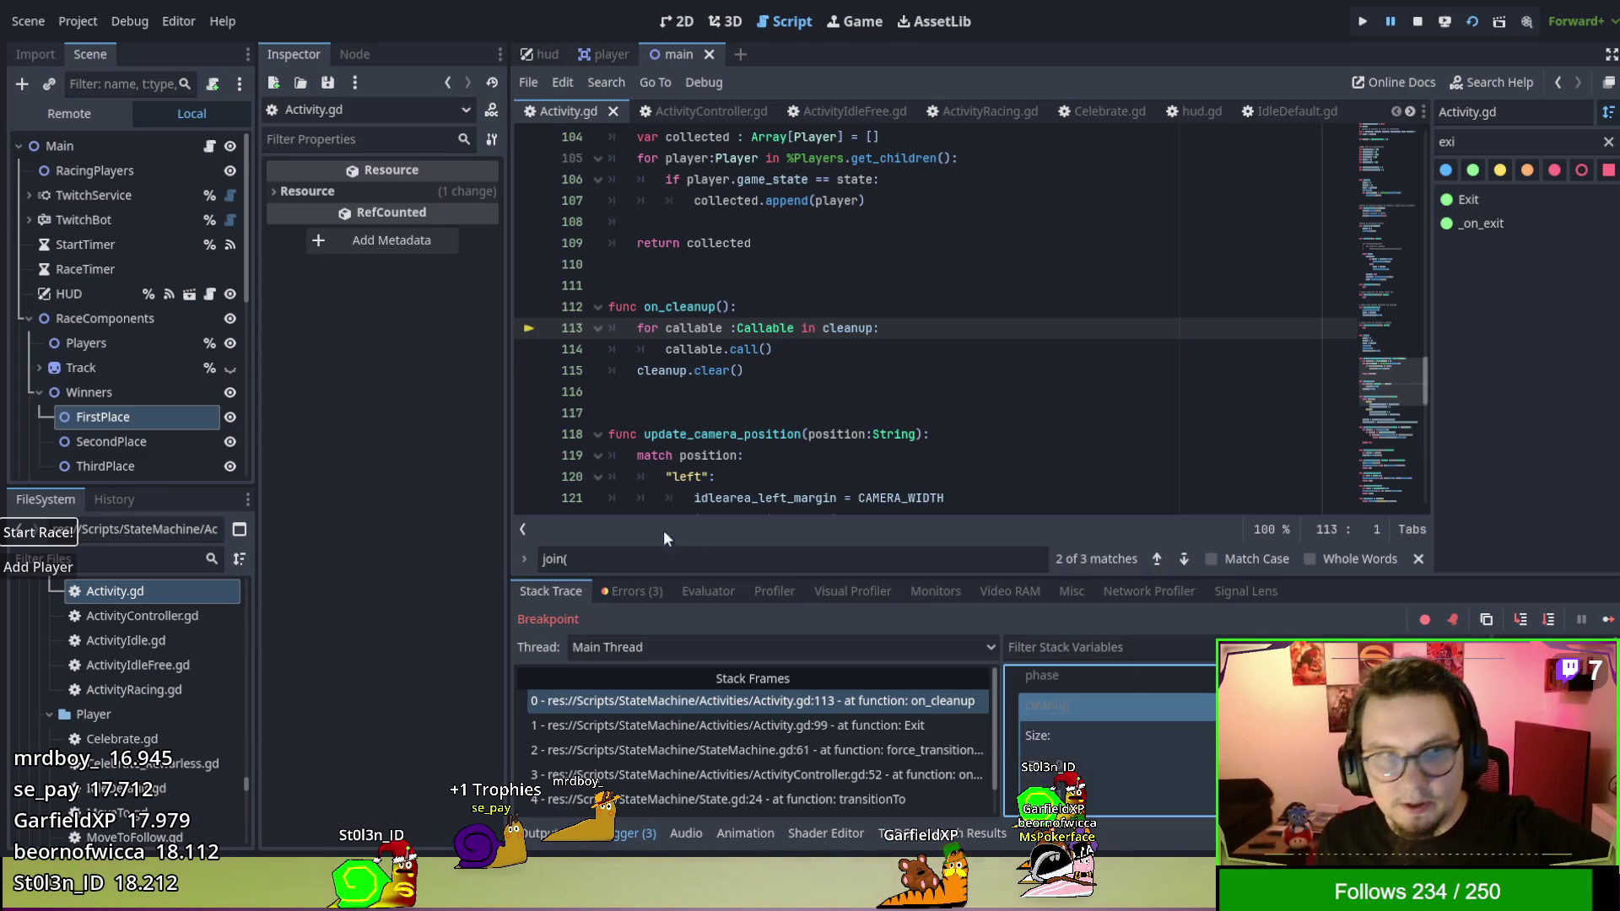
scroll(844, 743, down, 1)
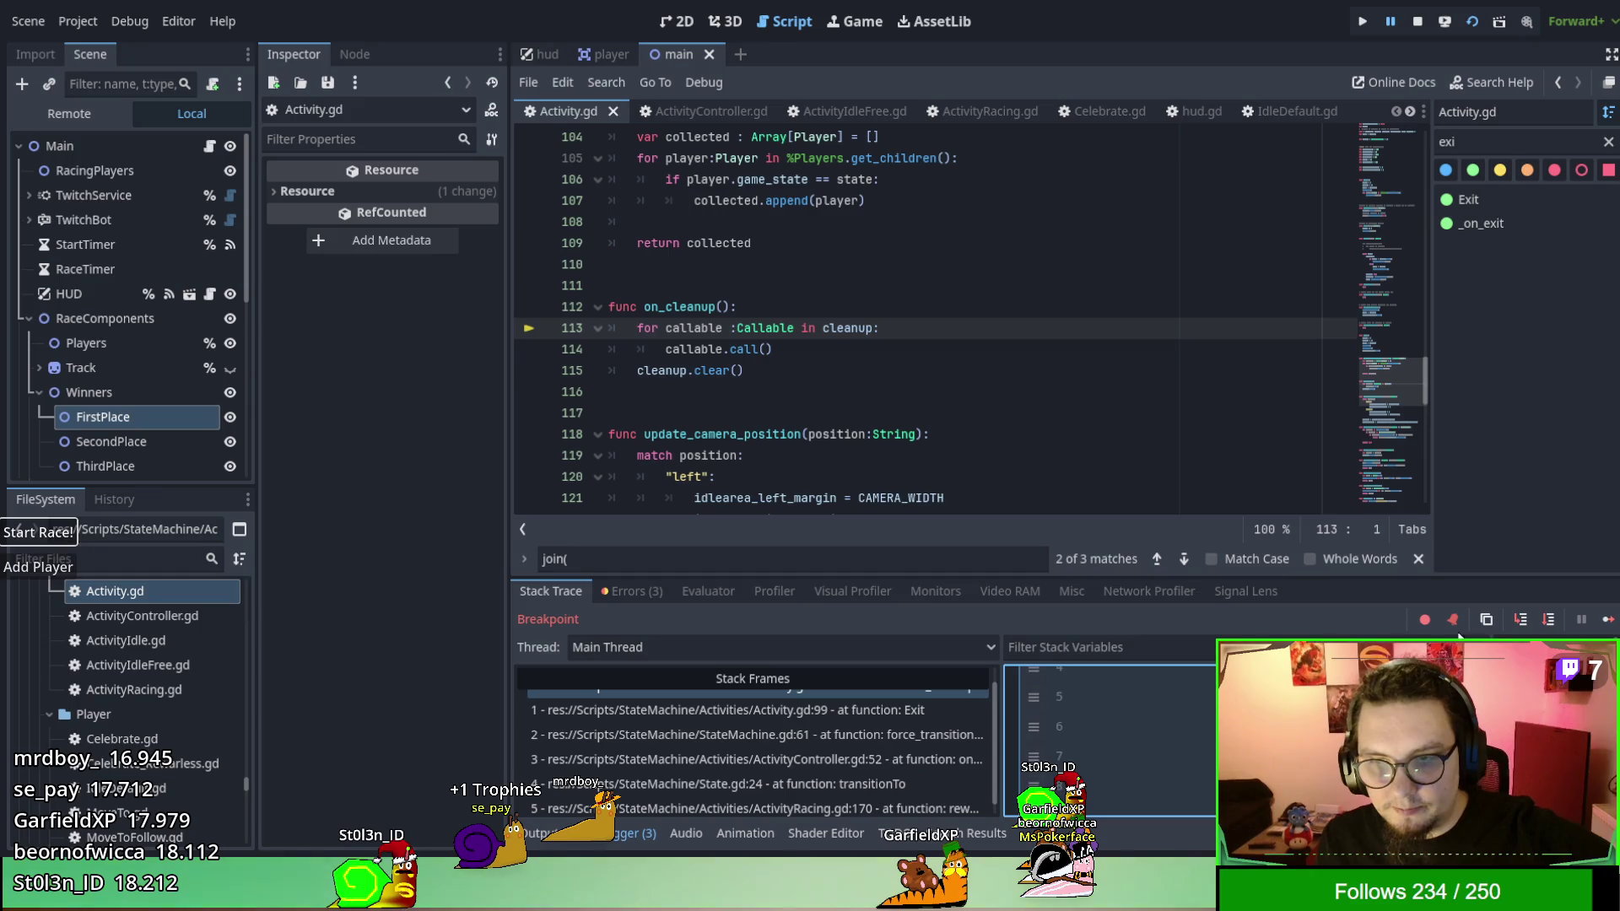
click(1520, 621)
click(1525, 625)
click(1525, 625)
Step through the registered cleanup lambdas until main.gd's activity-ended handler at line 407.
click(1525, 625)
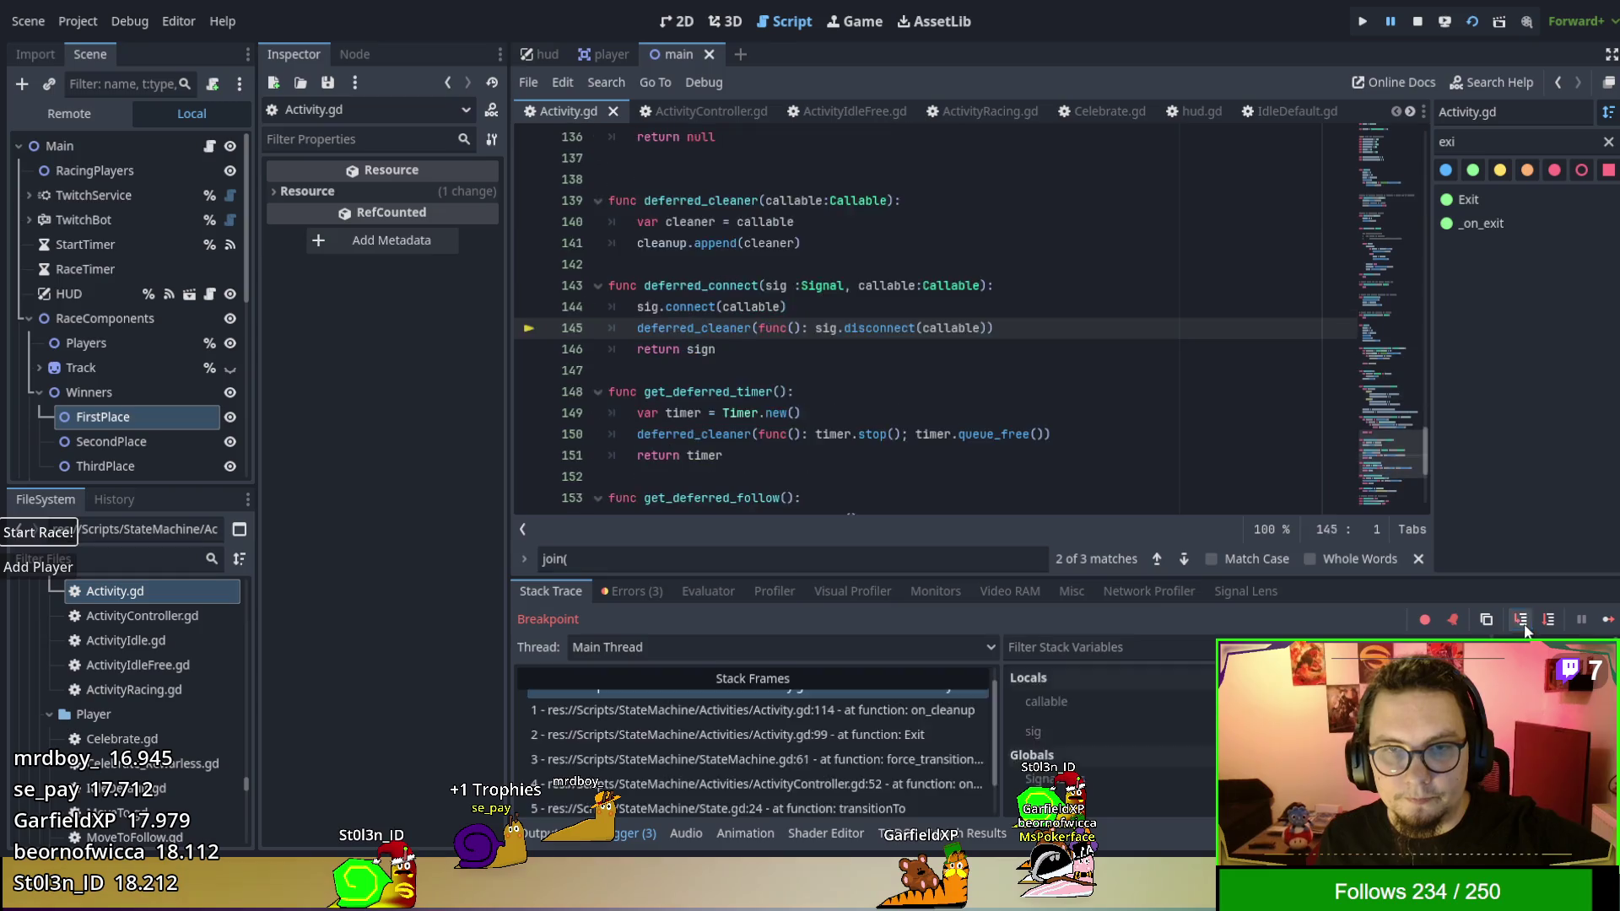
click(1526, 625)
click(1523, 626)
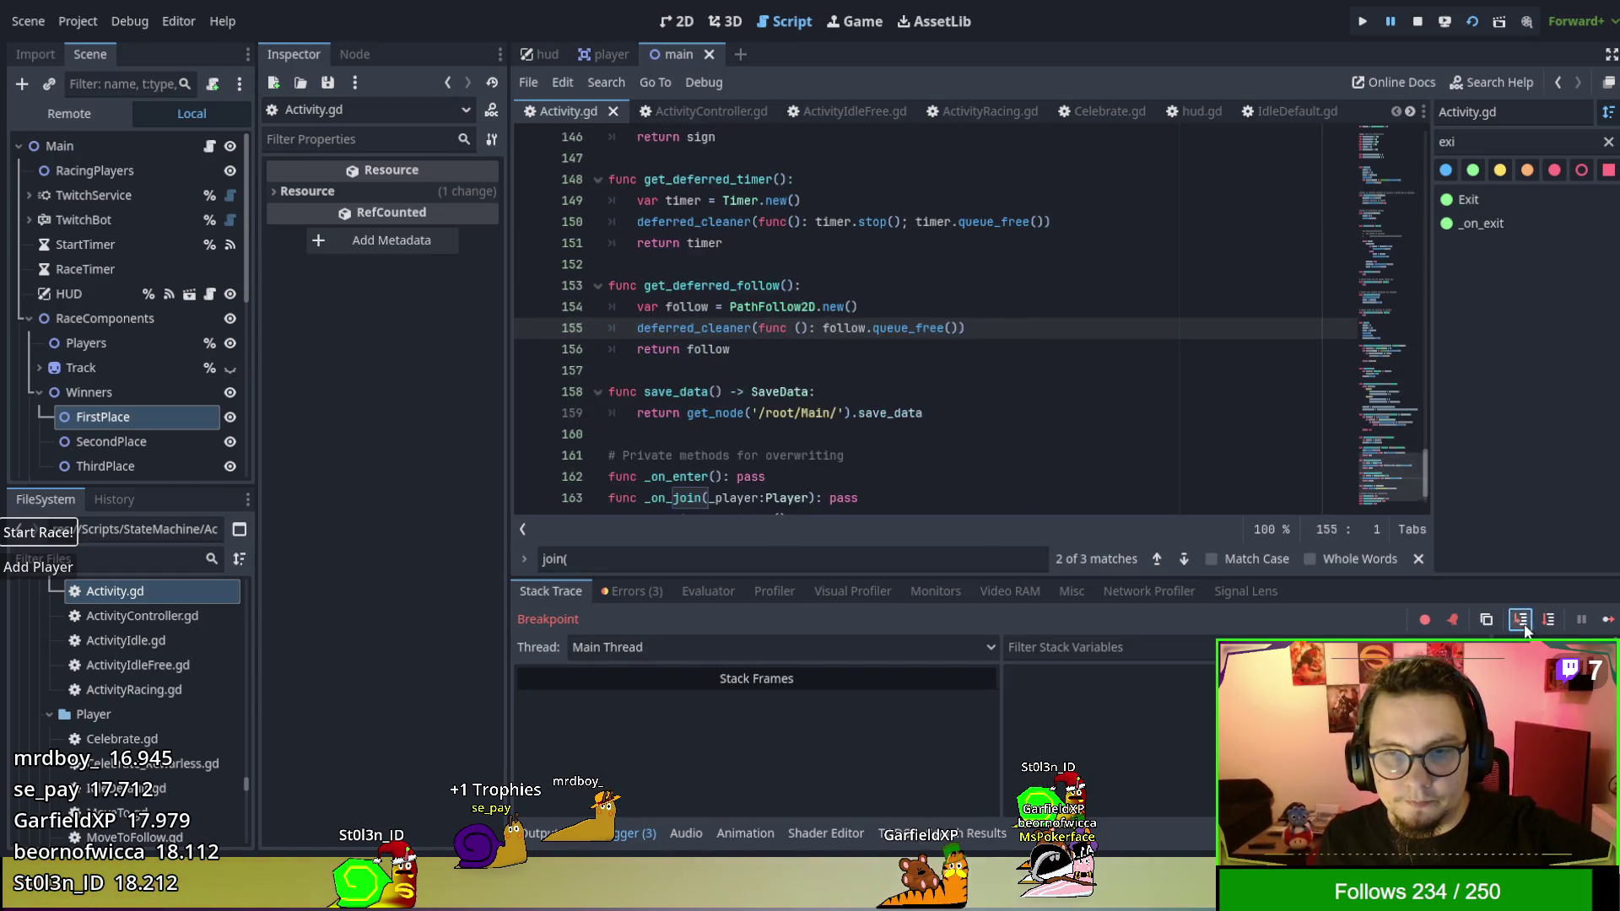
click(1524, 626)
click(1524, 626)
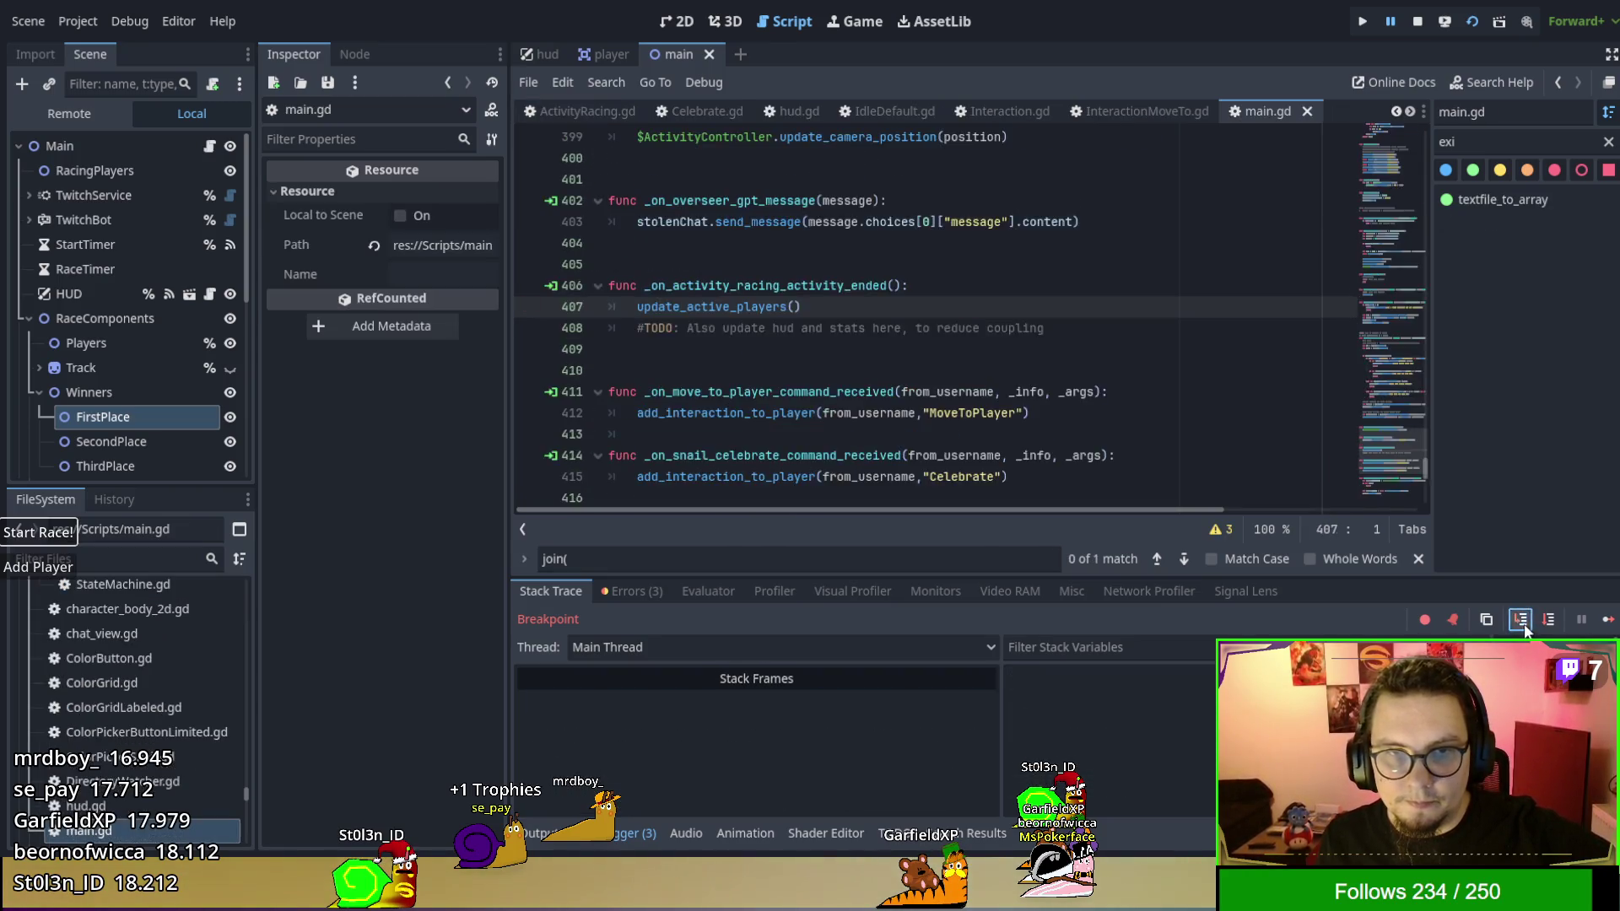
Step into update_active_players and inspect the main.gd line 407 and Activity.gd Exit caller frames.
click(1524, 626)
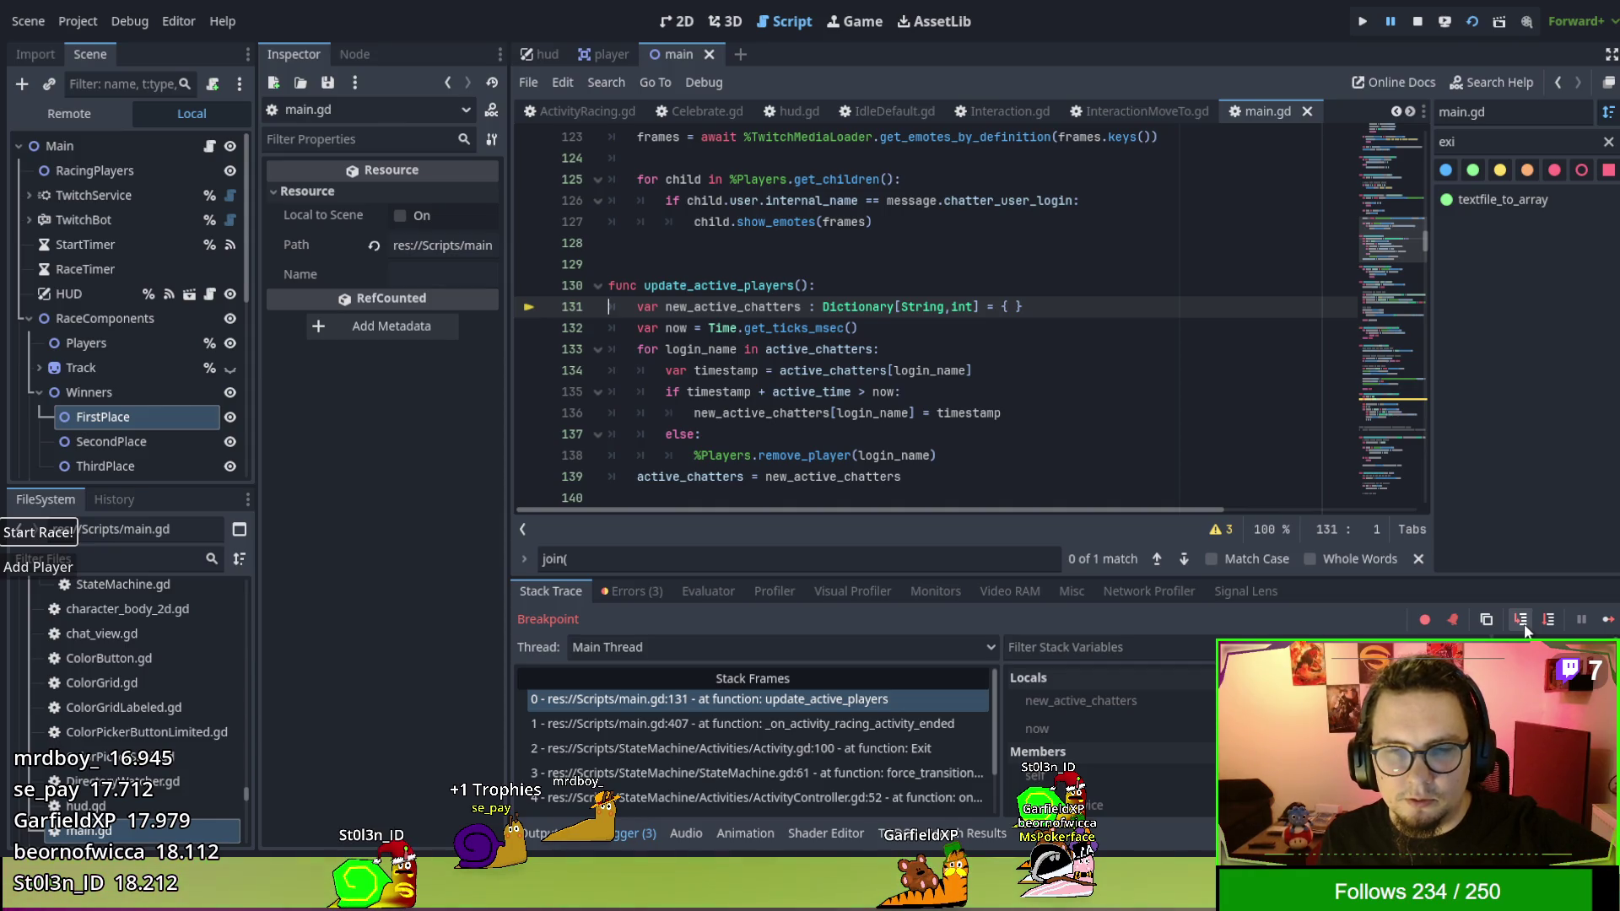
click(886, 726)
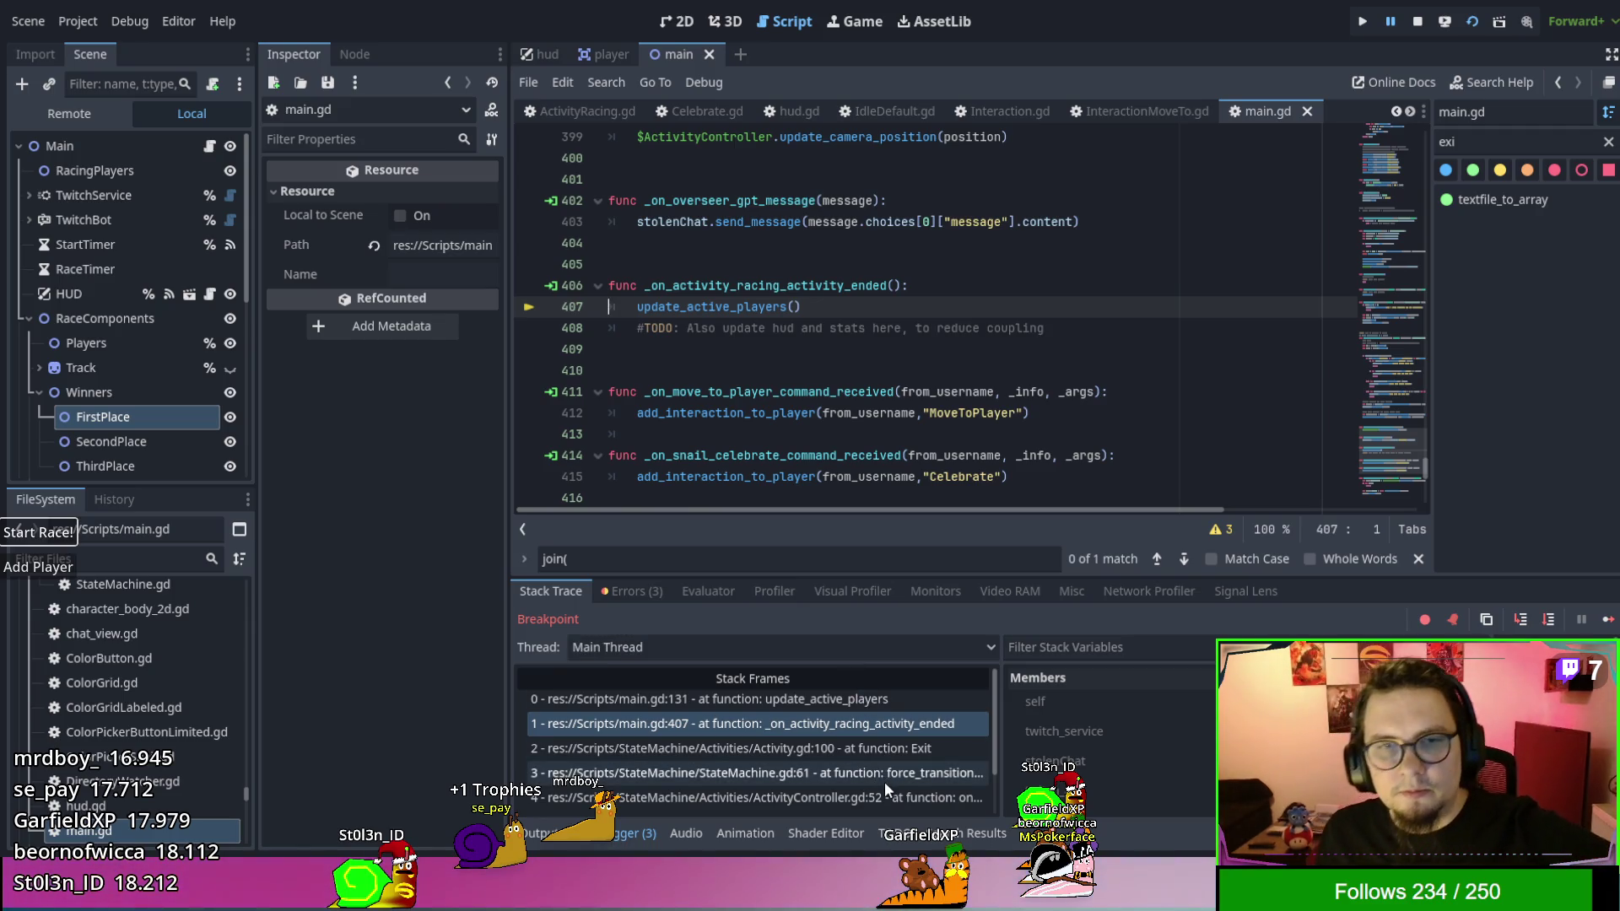
click(844, 748)
click(833, 723)
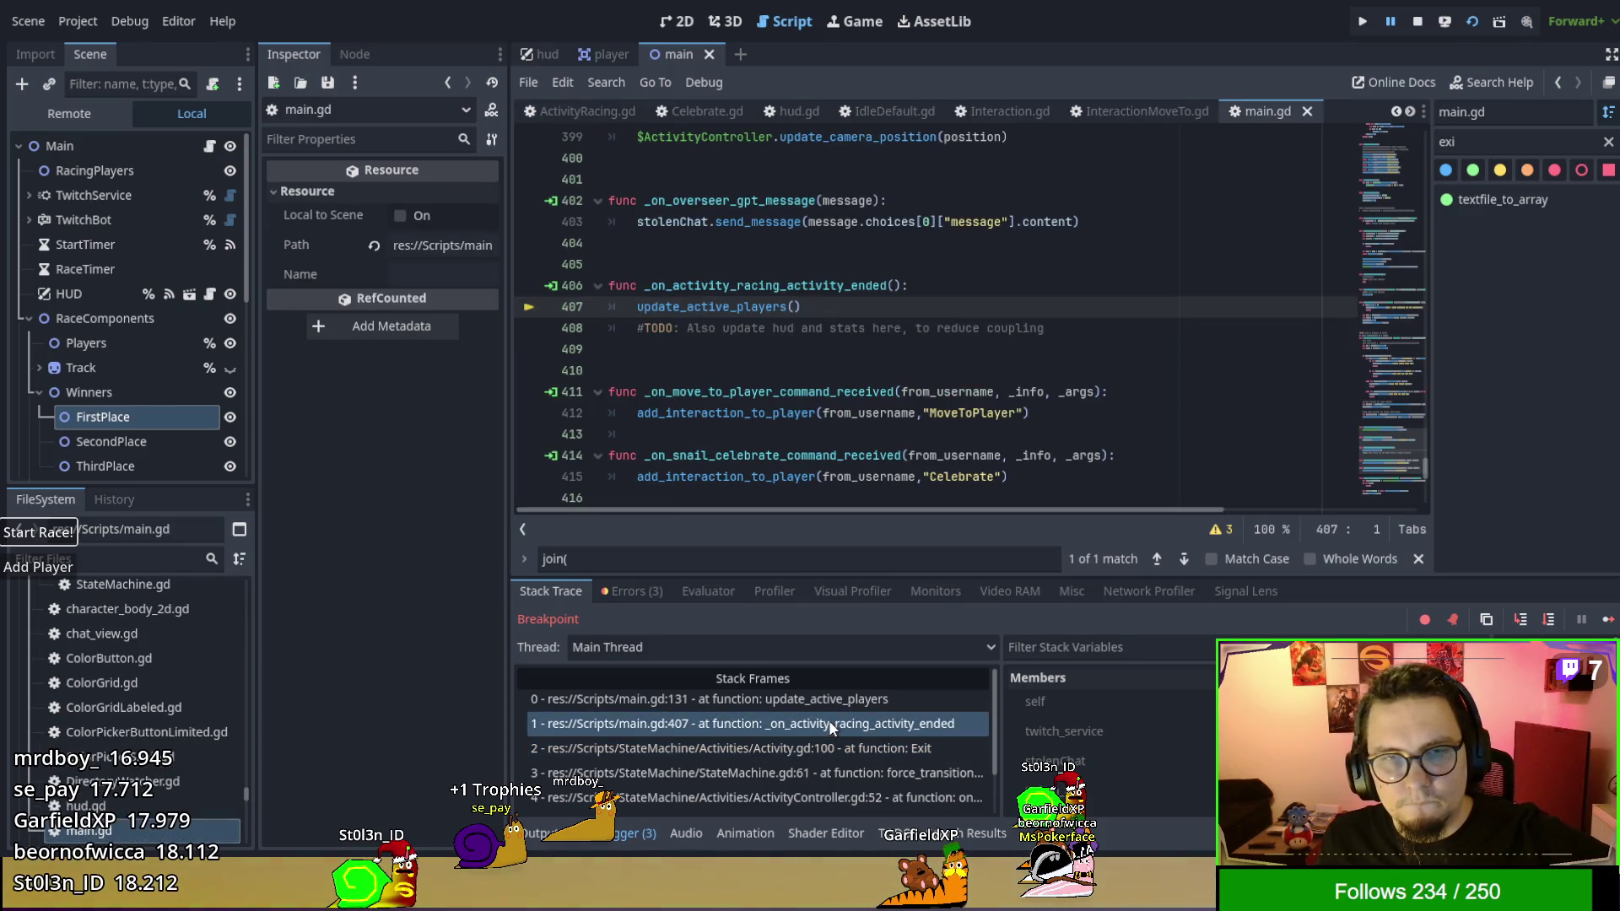
click(823, 700)
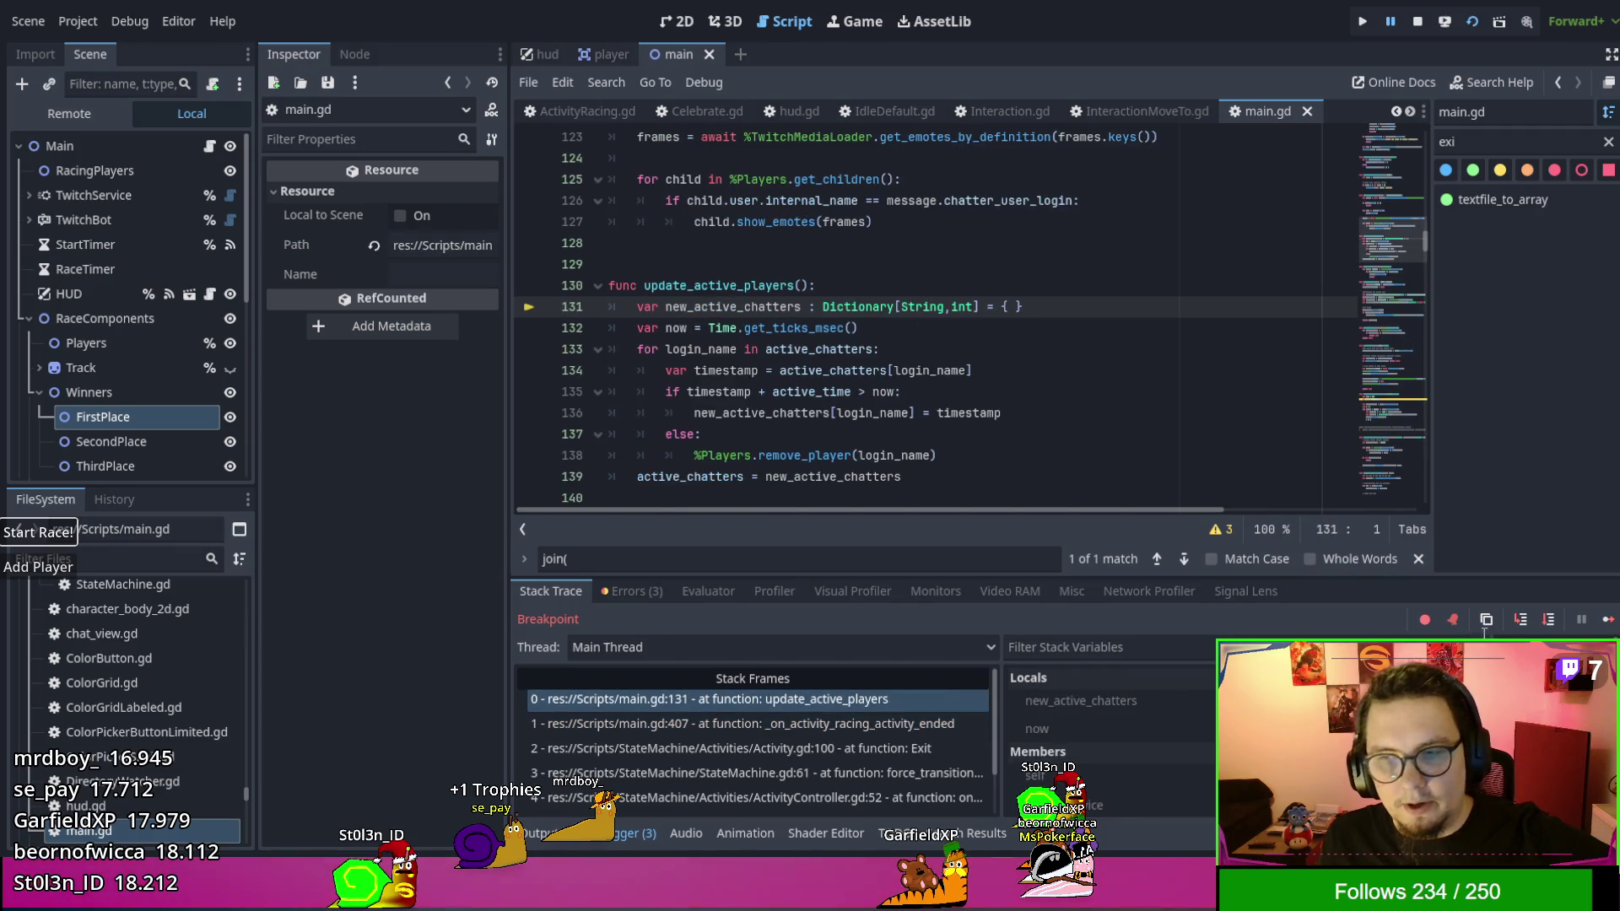
Step through update_active_players into the active chatters loop at line 136.
click(1521, 620)
click(1521, 620)
click(1521, 620)
click(1521, 620)
click(1521, 620)
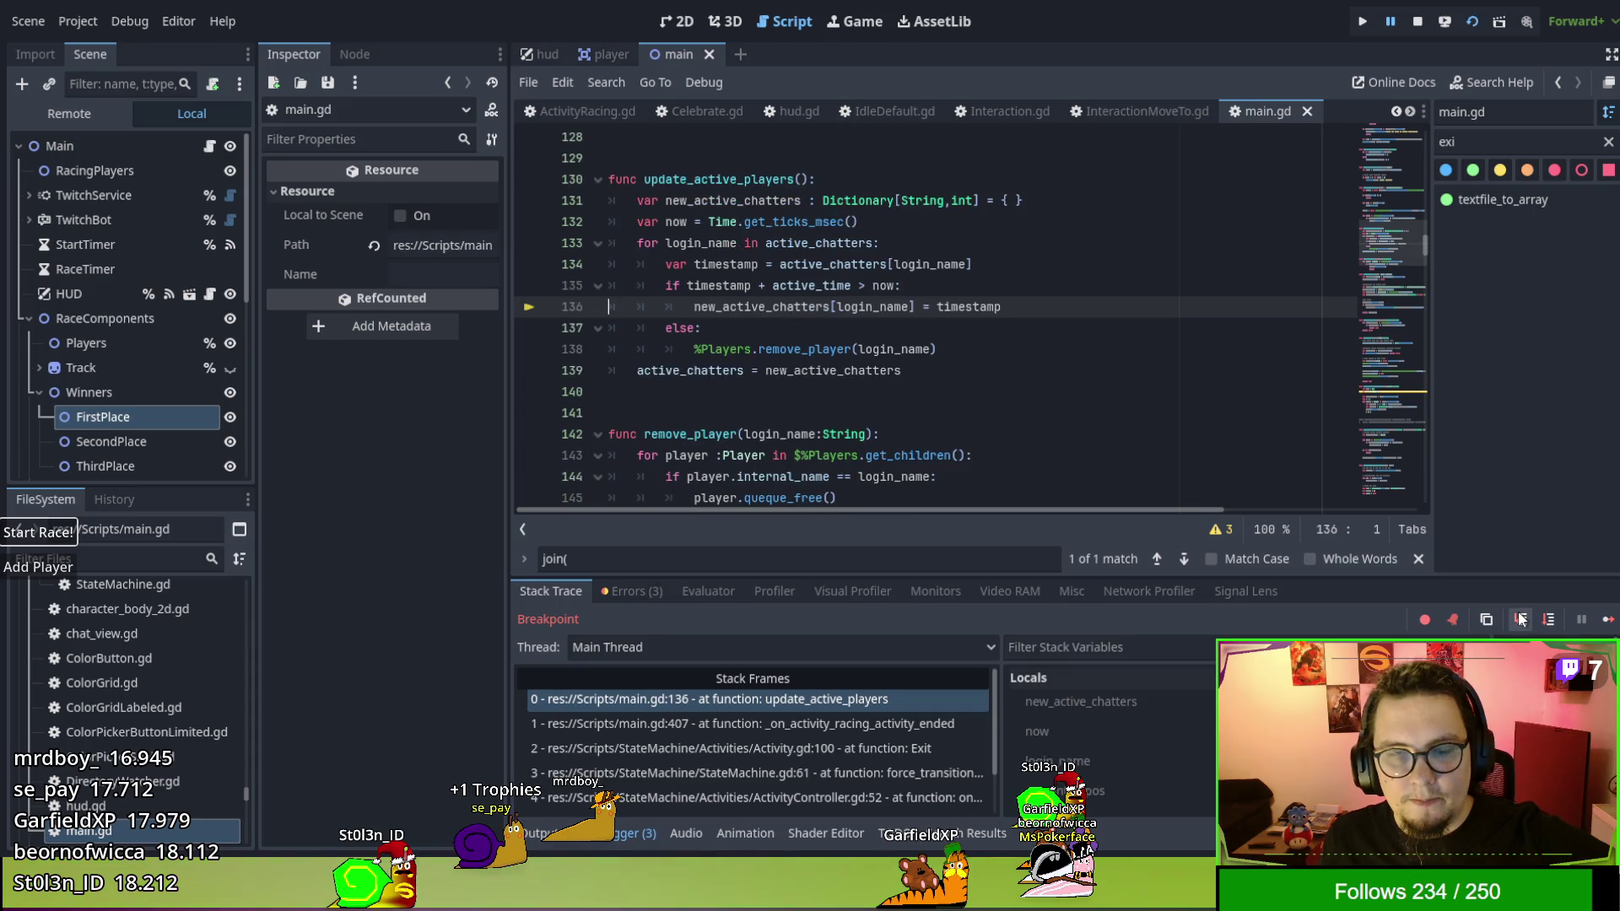
click(1521, 620)
click(1521, 619)
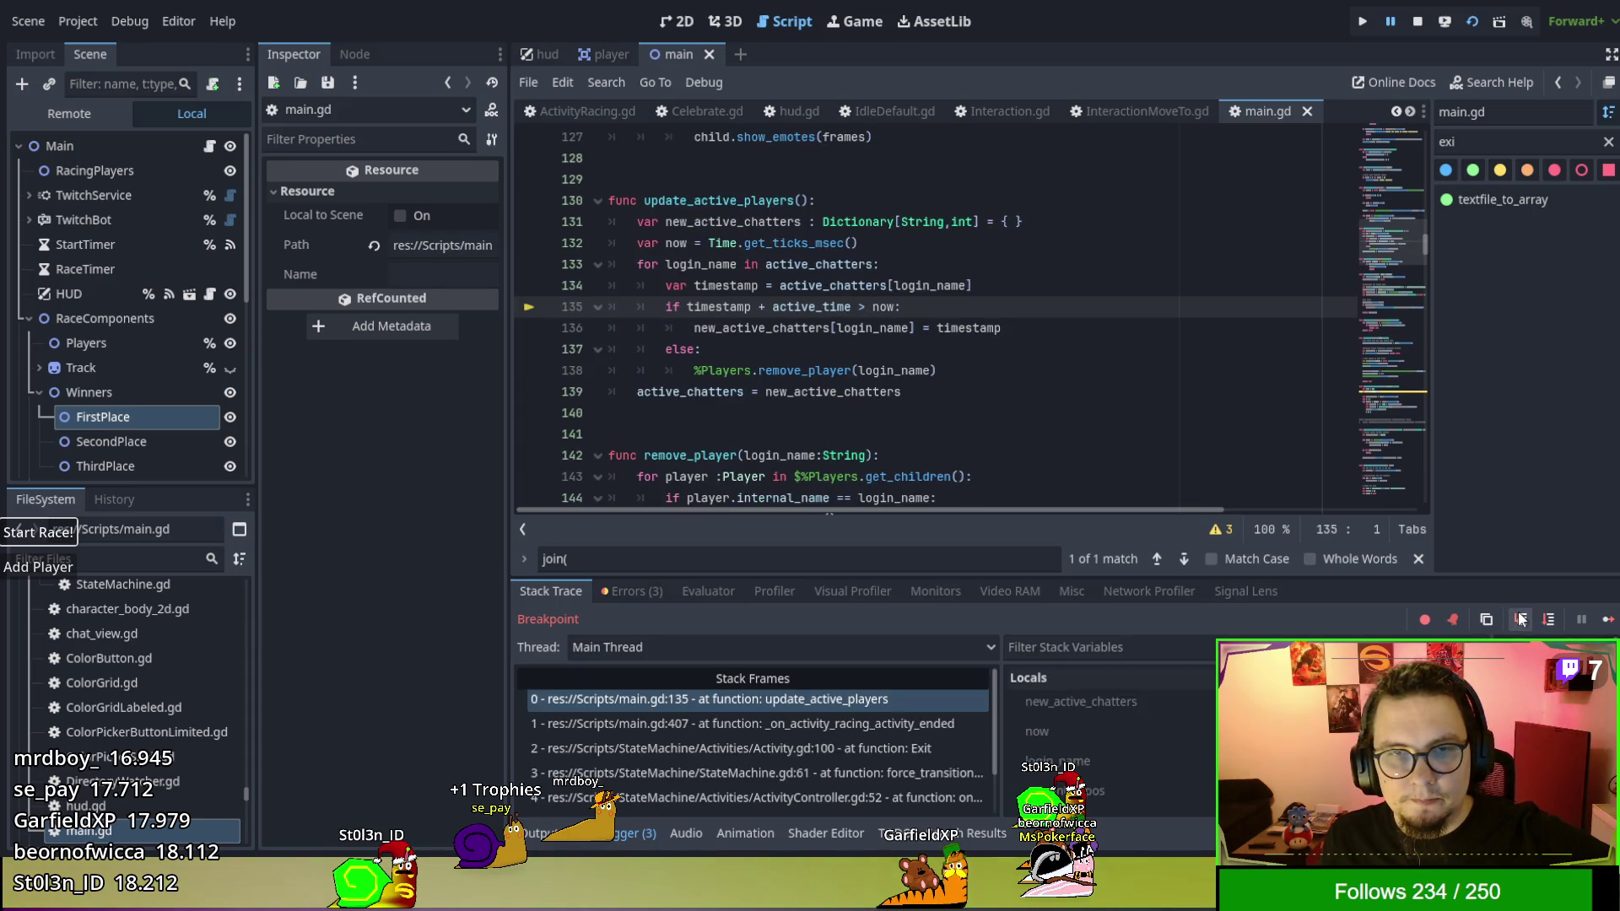
click(1521, 620)
click(1521, 620)
click(1521, 620)
Finish the active chatters loop and return to StateMachine.gd line 63 on new_state.Enter().
click(1521, 620)
click(1521, 620)
click(1521, 620)
click(1521, 620)
click(1521, 620)
click(1521, 620)
click(1521, 620)
click(1521, 620)
click(1520, 620)
click(1521, 620)
click(1521, 620)
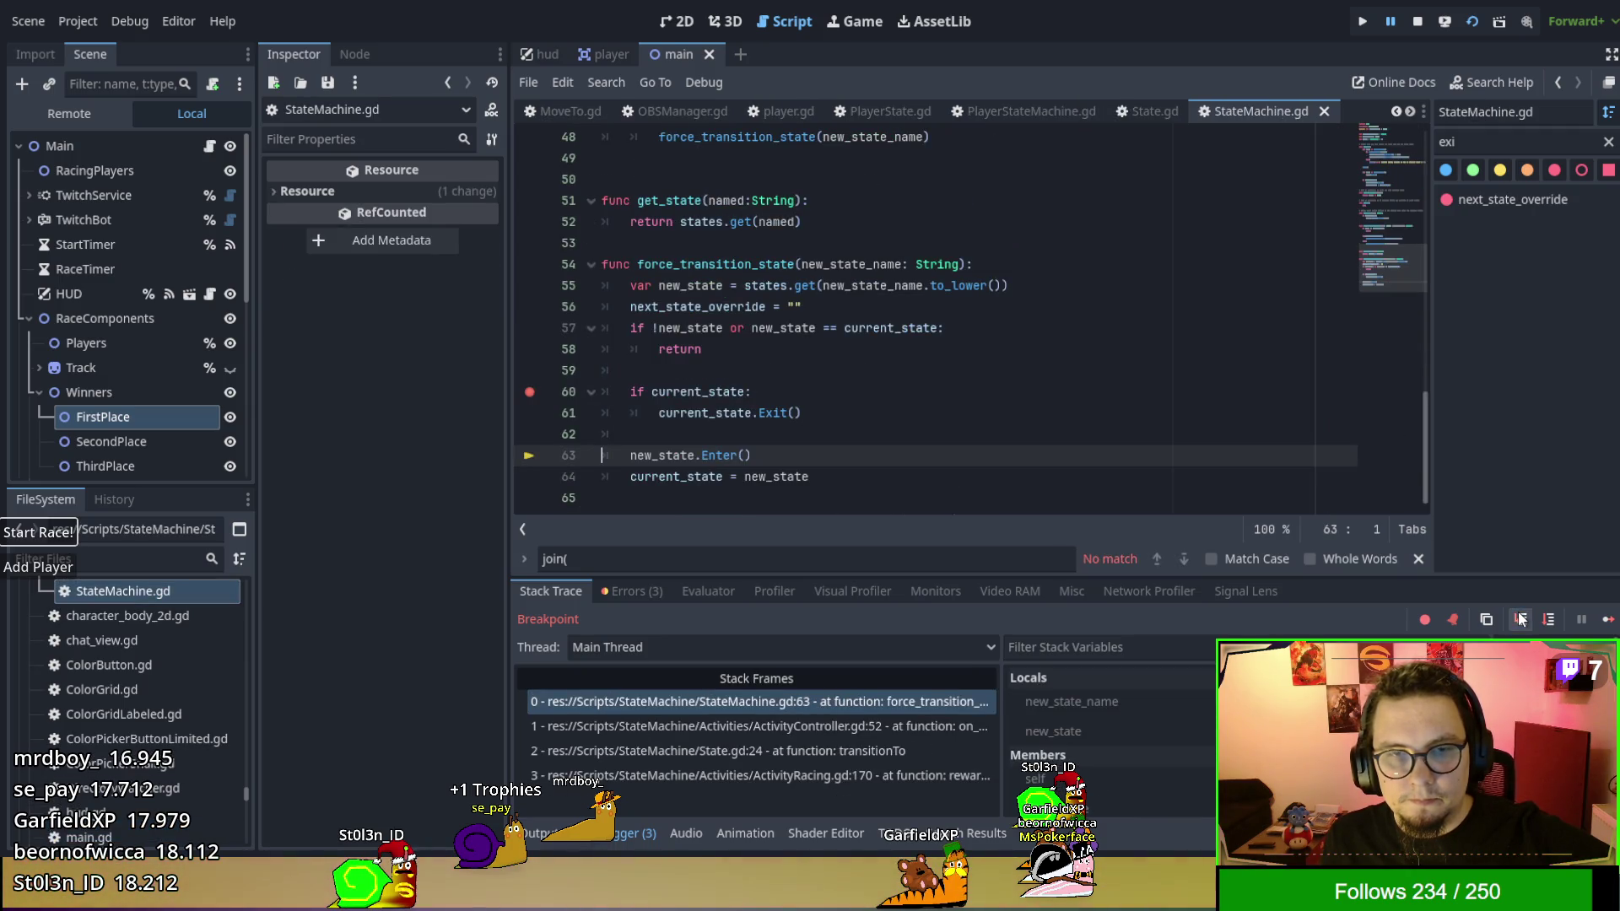
Step into the idle activity's Enter and review the reset joined, players and phase variables.
click(1521, 620)
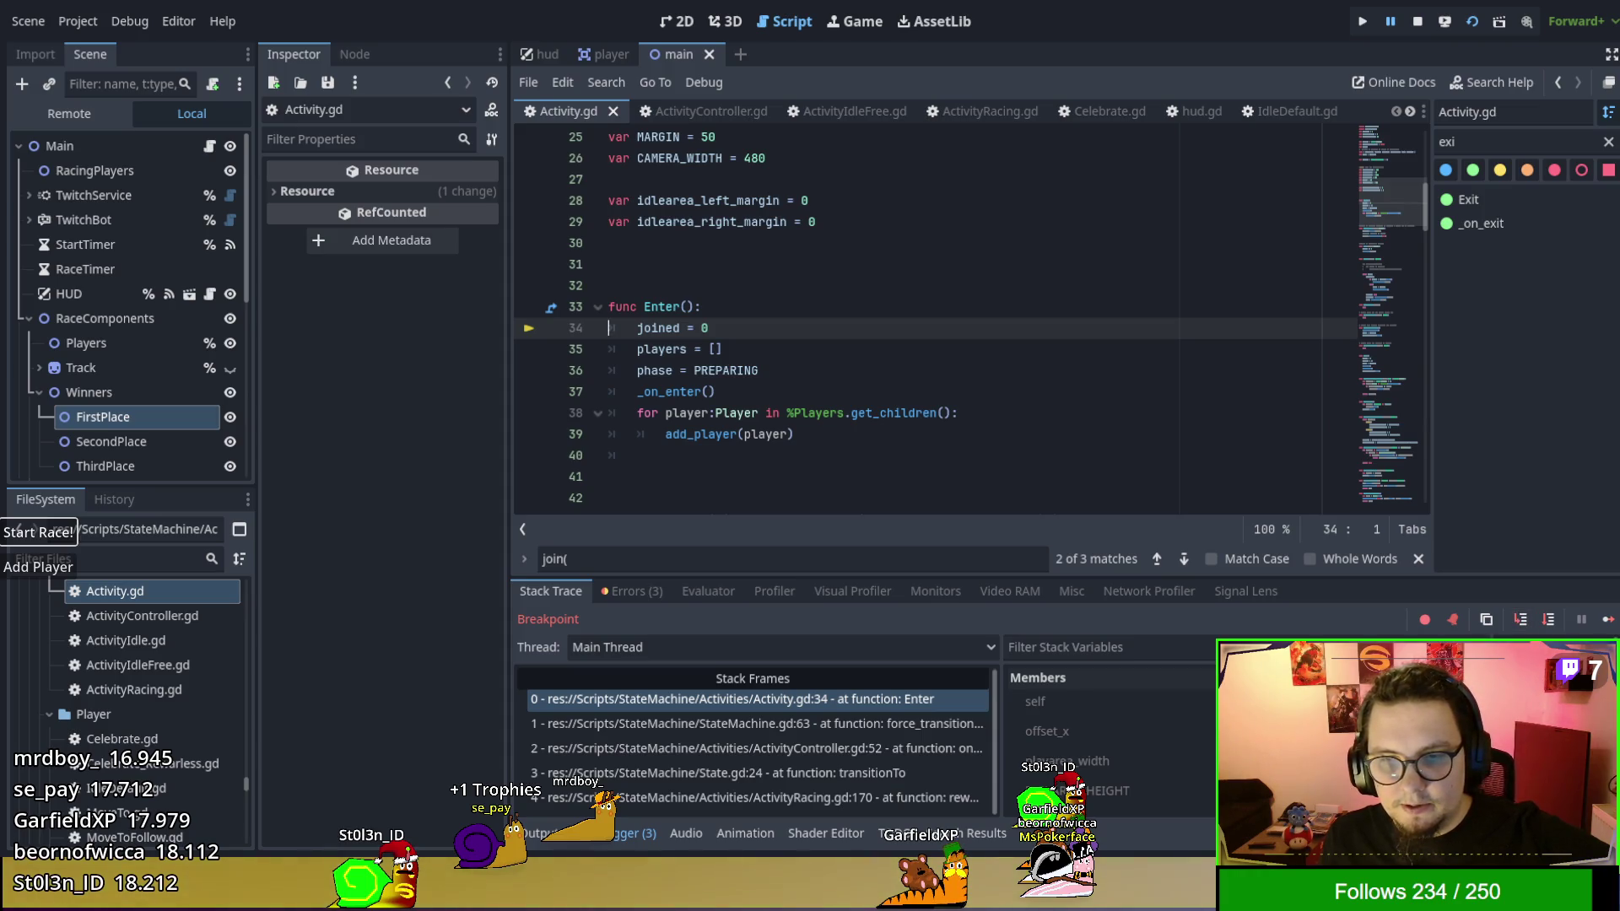
scroll(803, 315, up, 2)
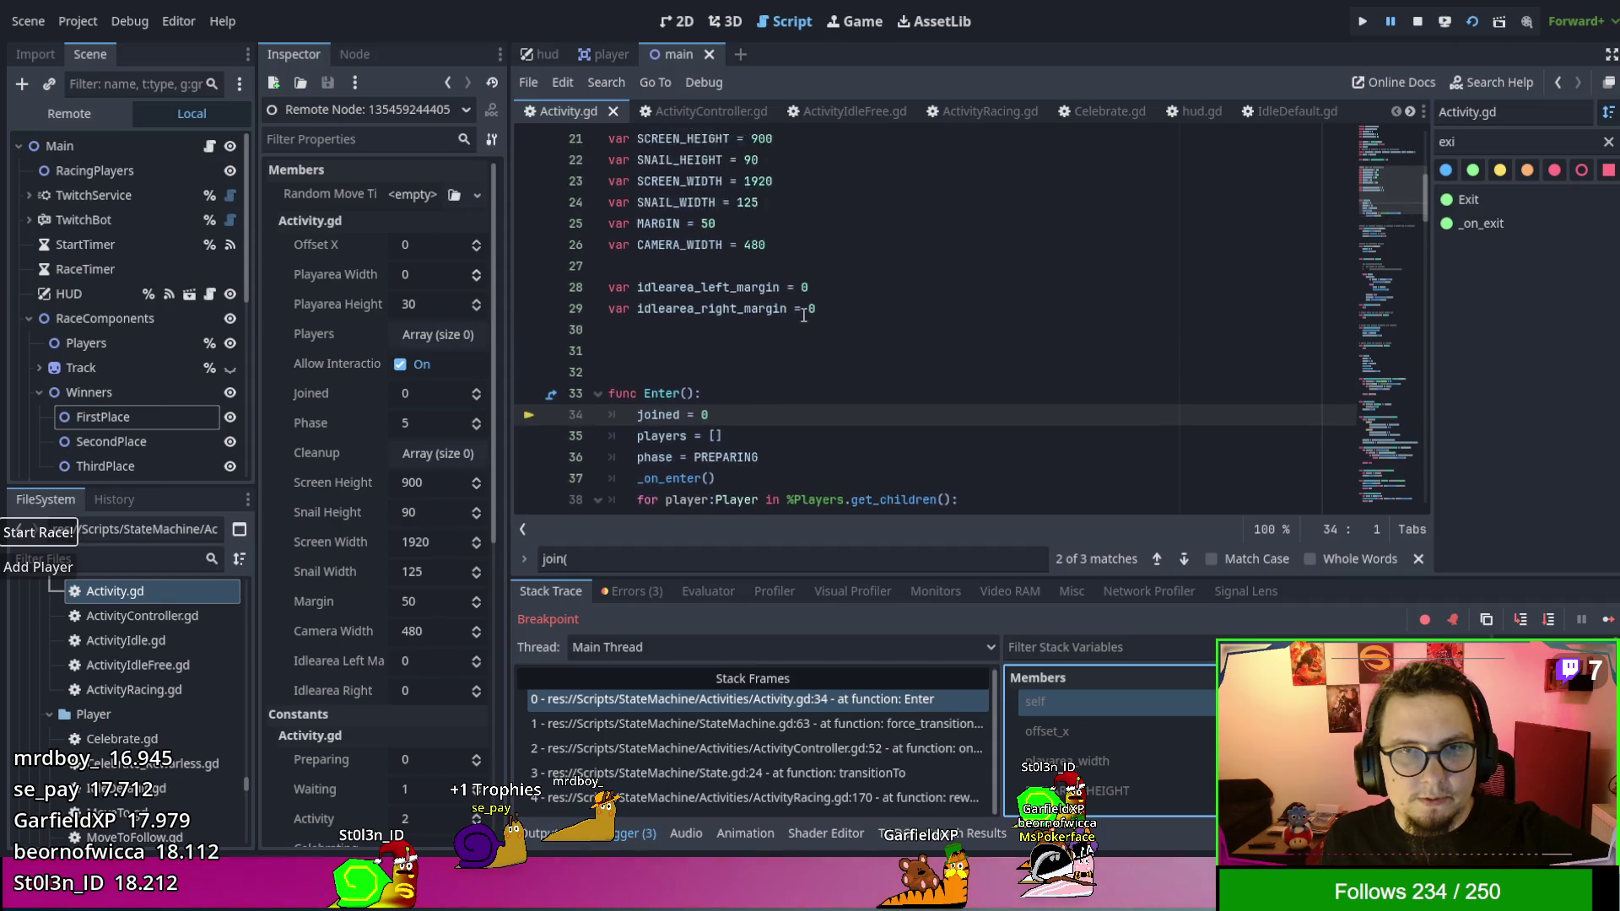
scroll(803, 315, up, 7)
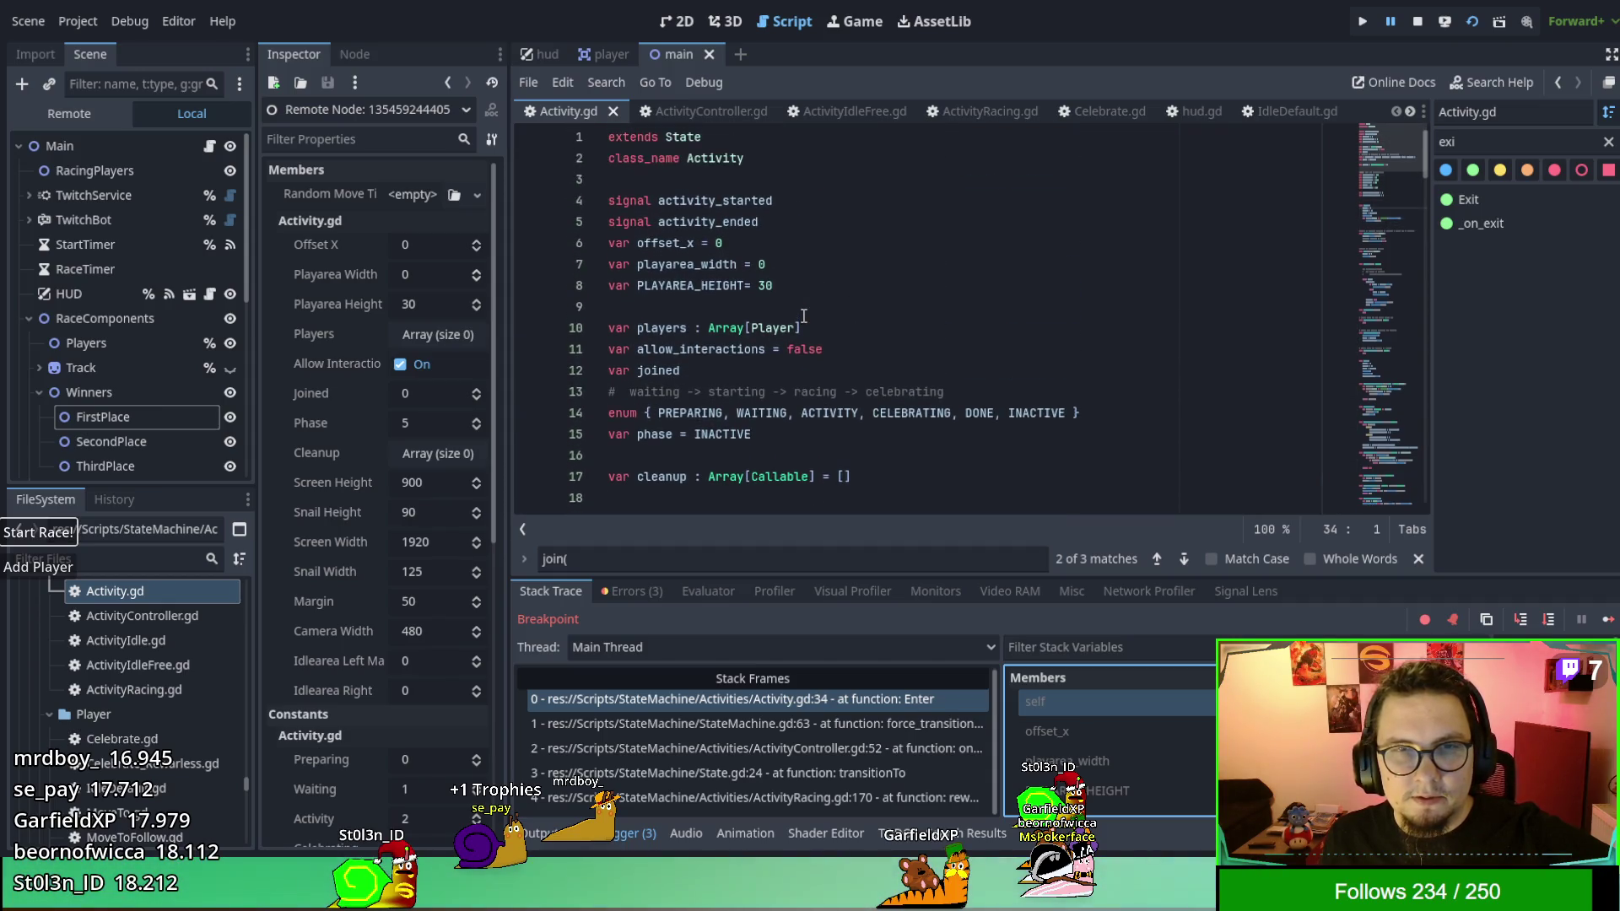
scroll(803, 315, down, 9)
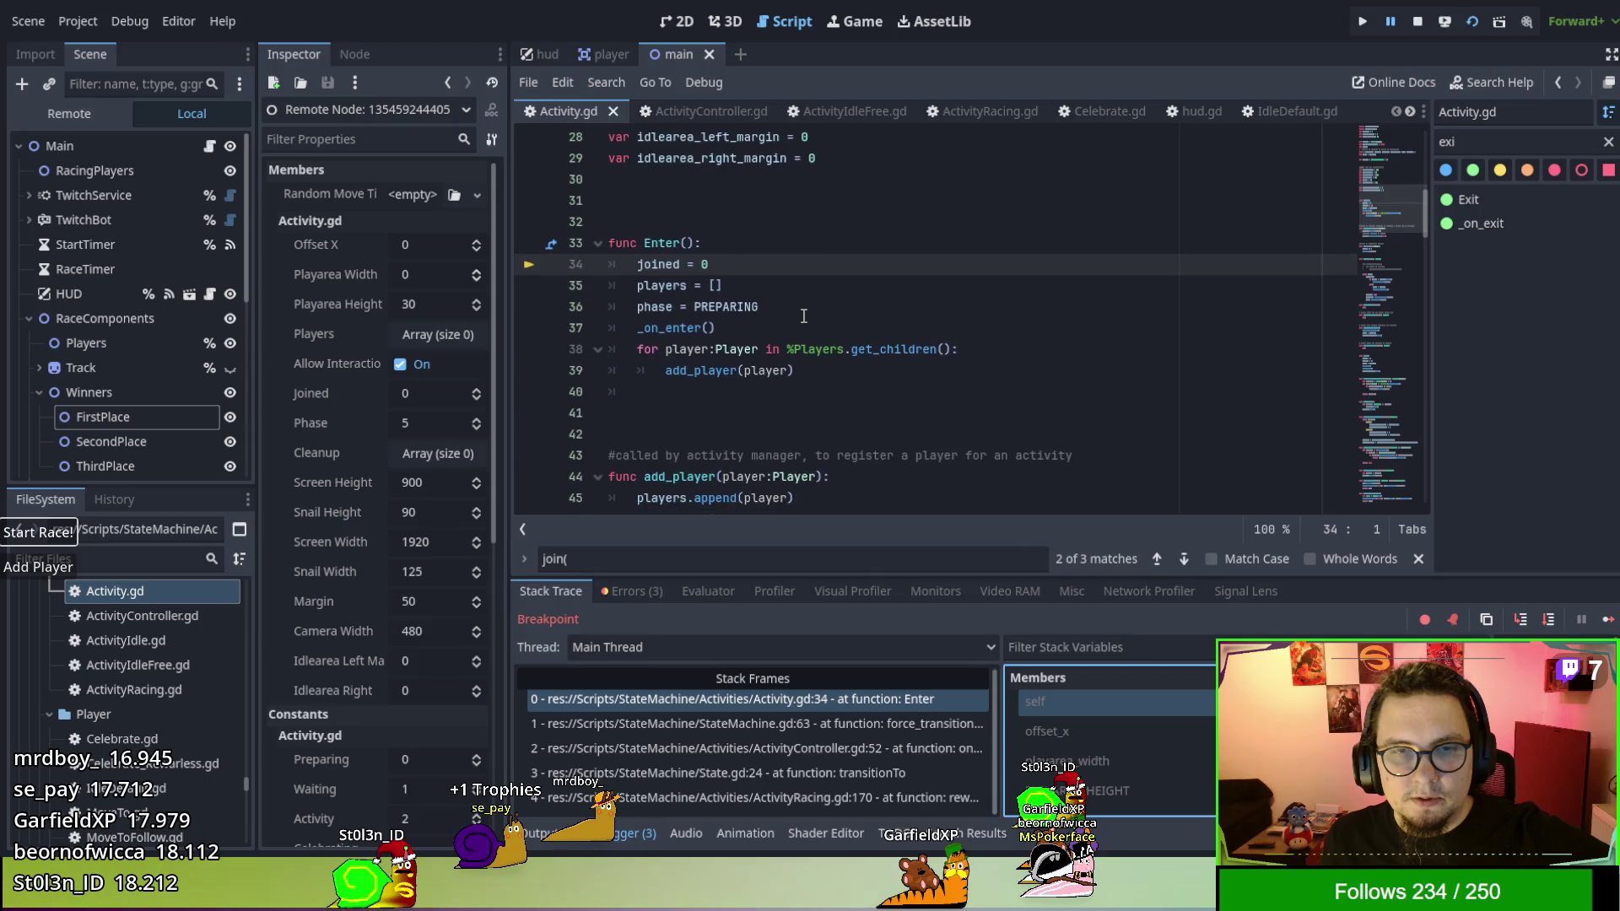
click(1520, 622)
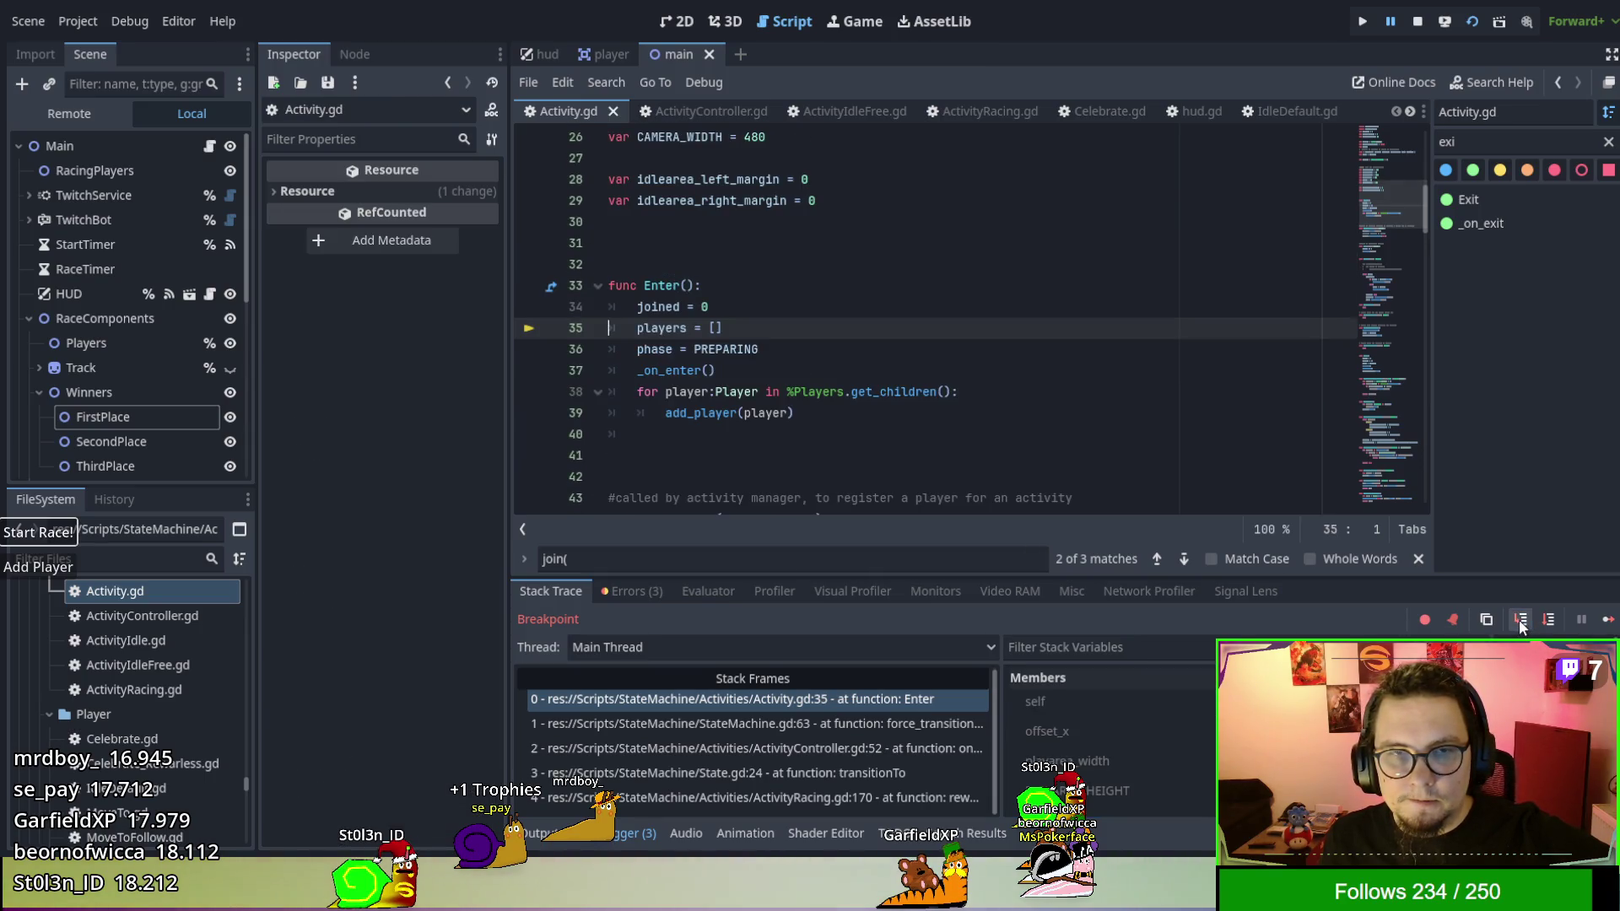
click(1521, 622)
Step through the idle _on_enter and into add_player at Activity.gd line 45.
click(1520, 623)
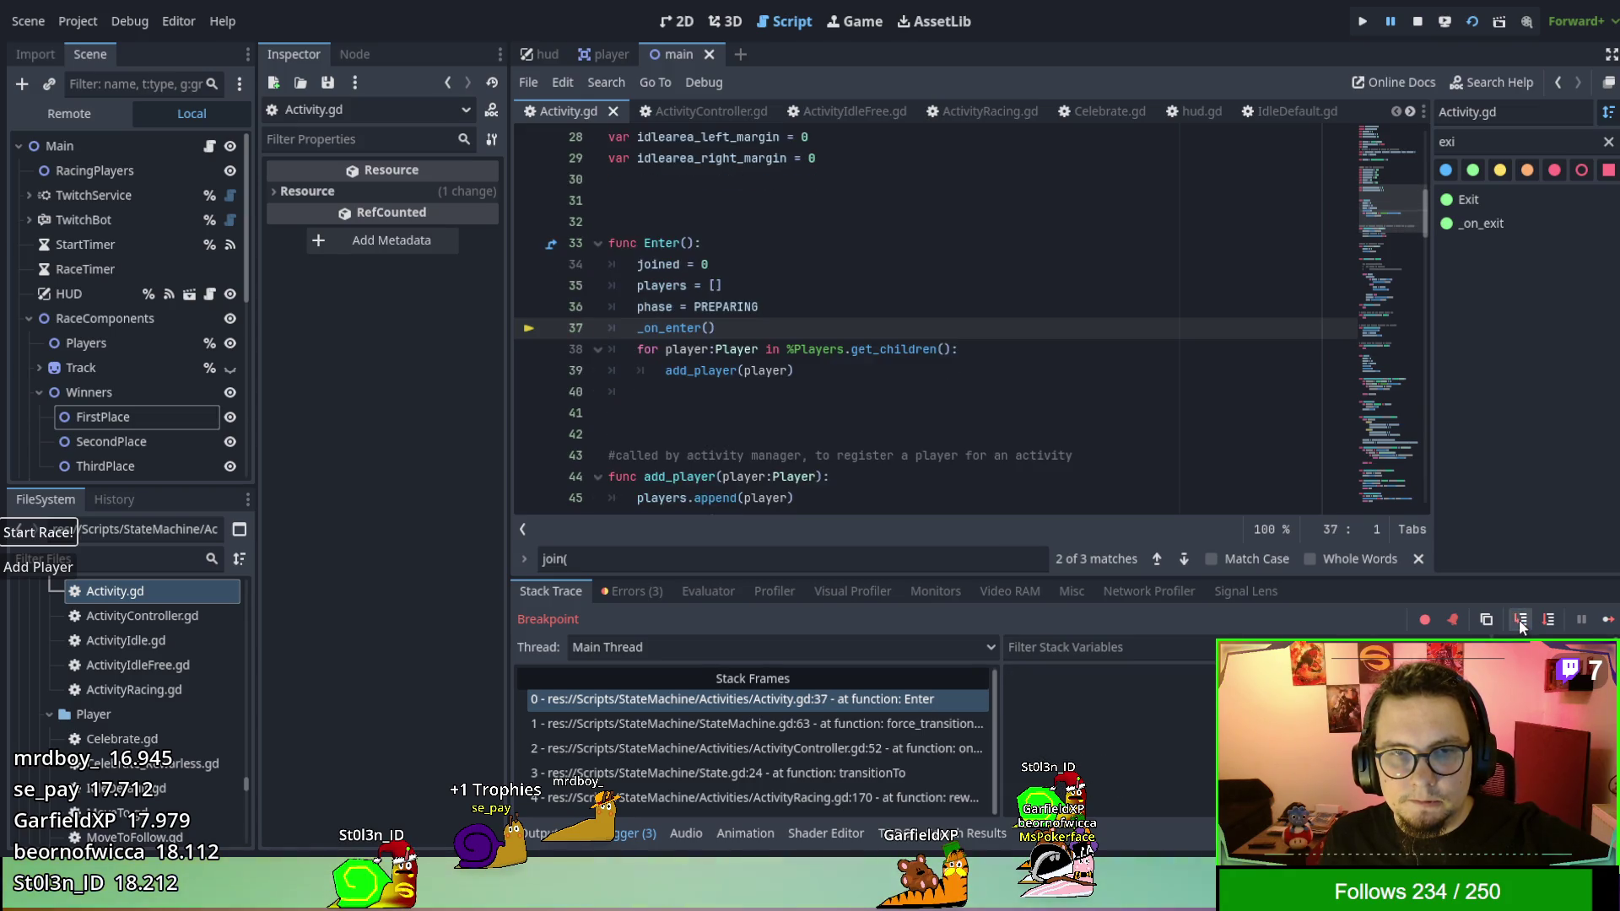
click(1521, 623)
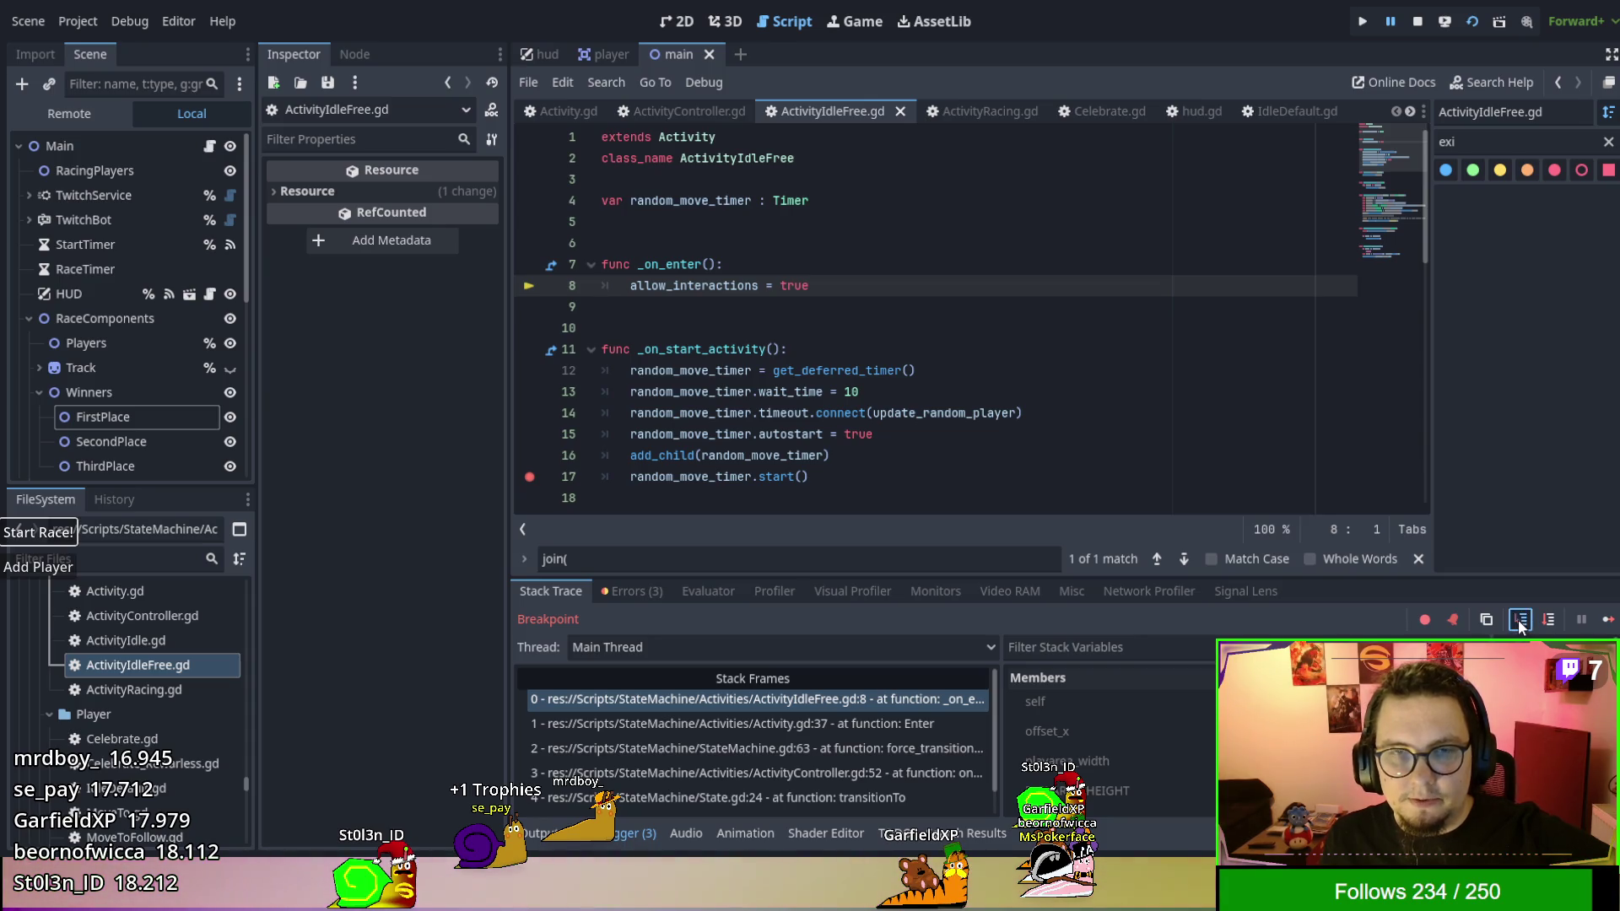
click(1521, 623)
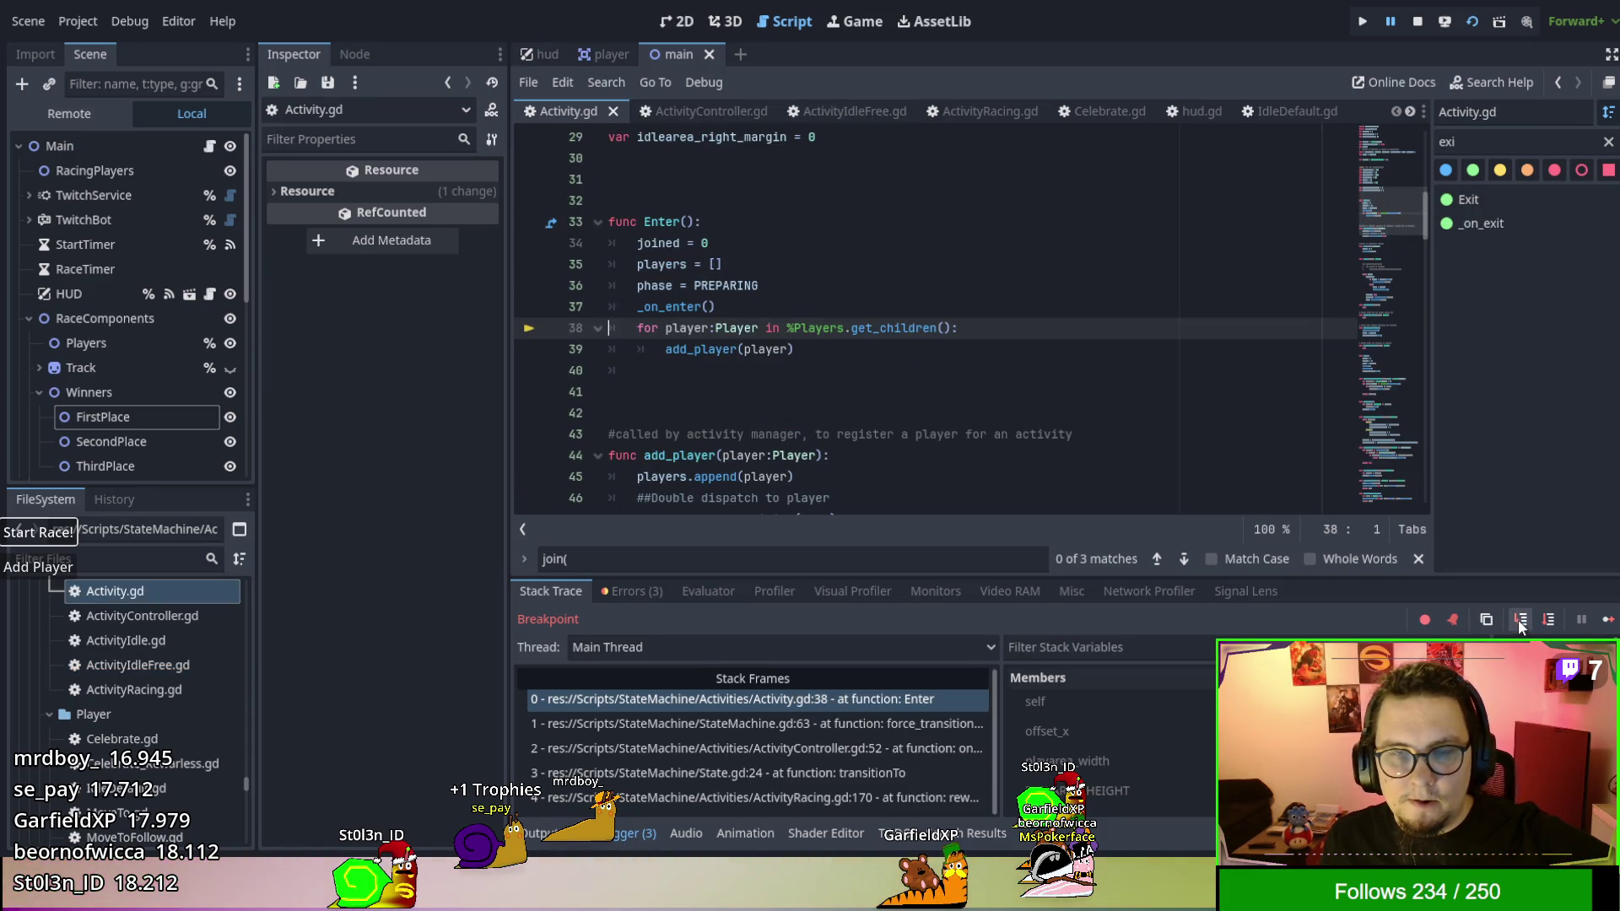
click(1520, 623)
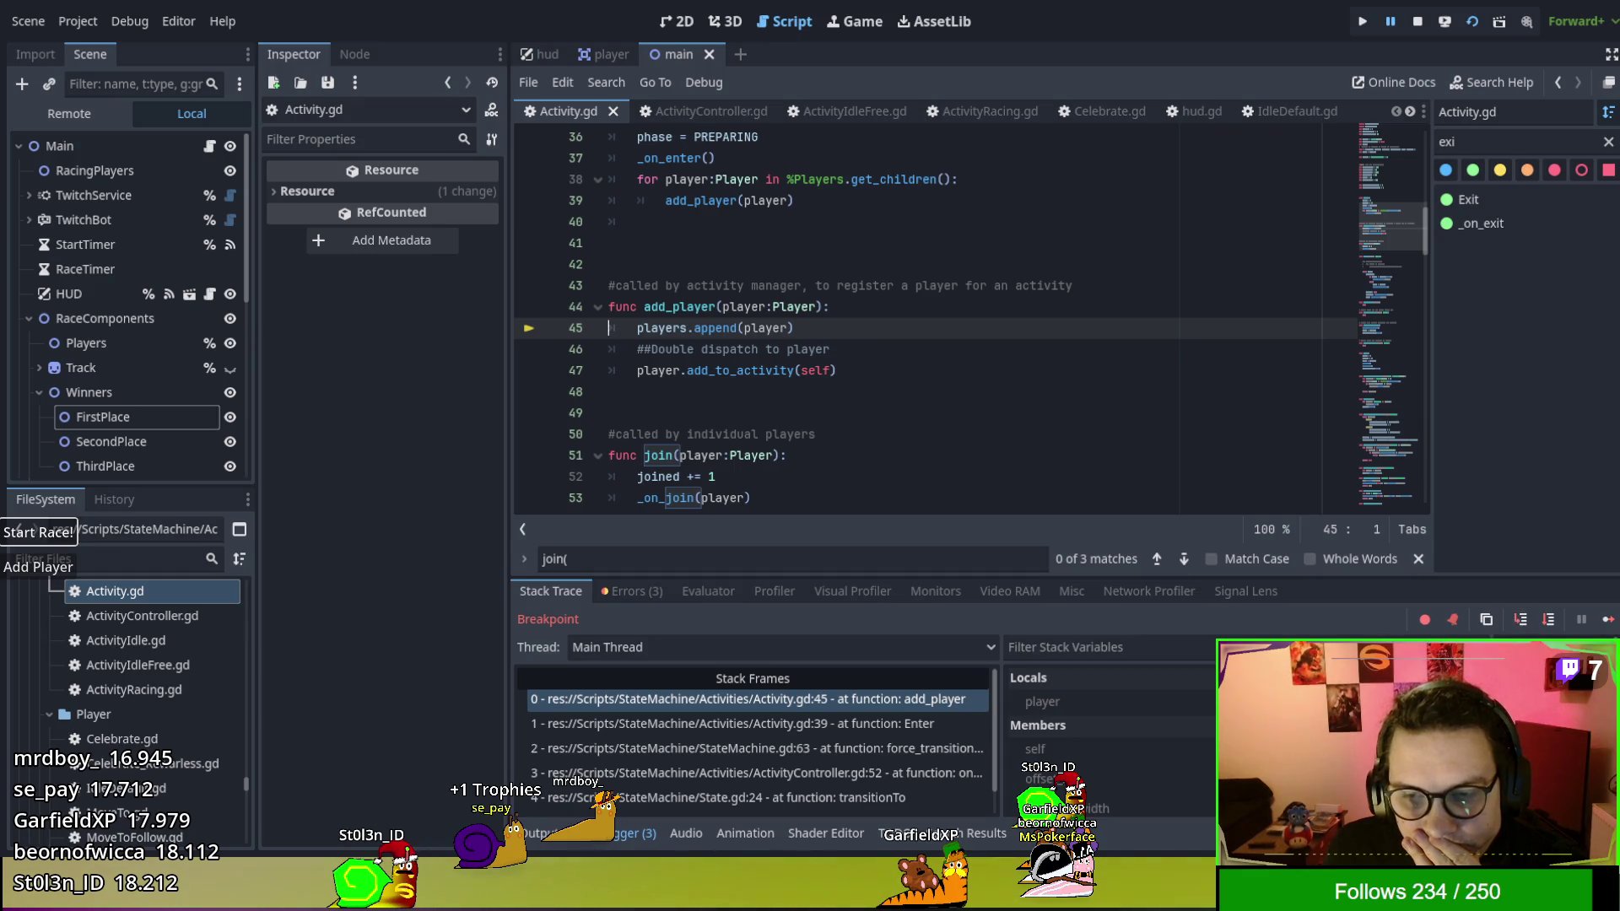
Inspect the player local, step into add_to_activity to line 243's activity_queue.append branch, then scroll to the top.
click(1042, 701)
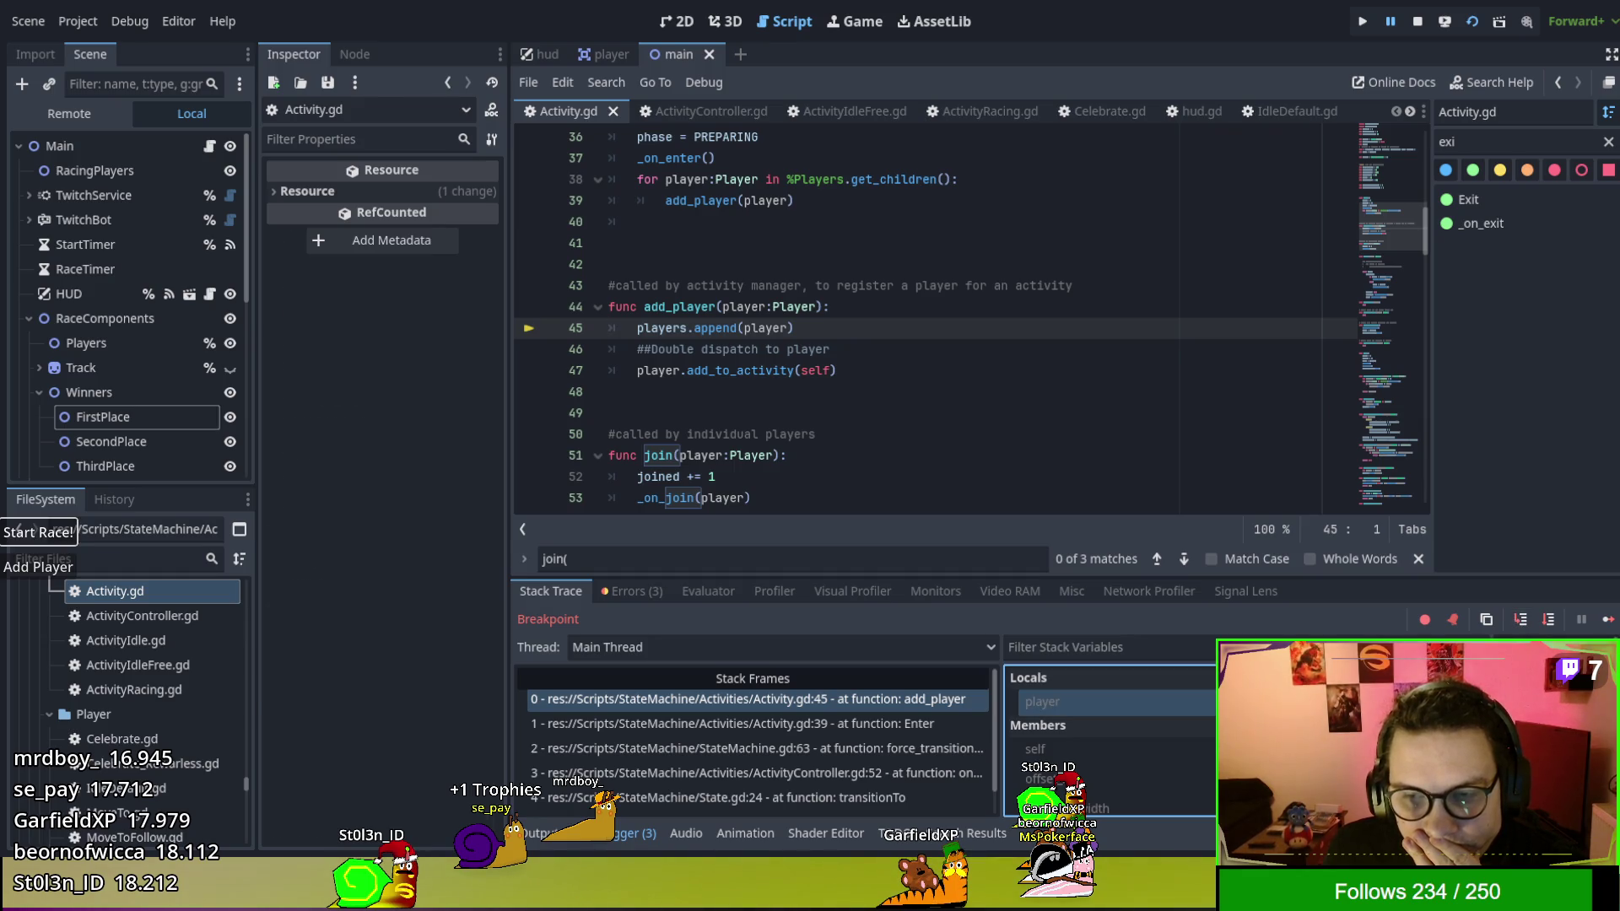
click(1520, 620)
click(1520, 620)
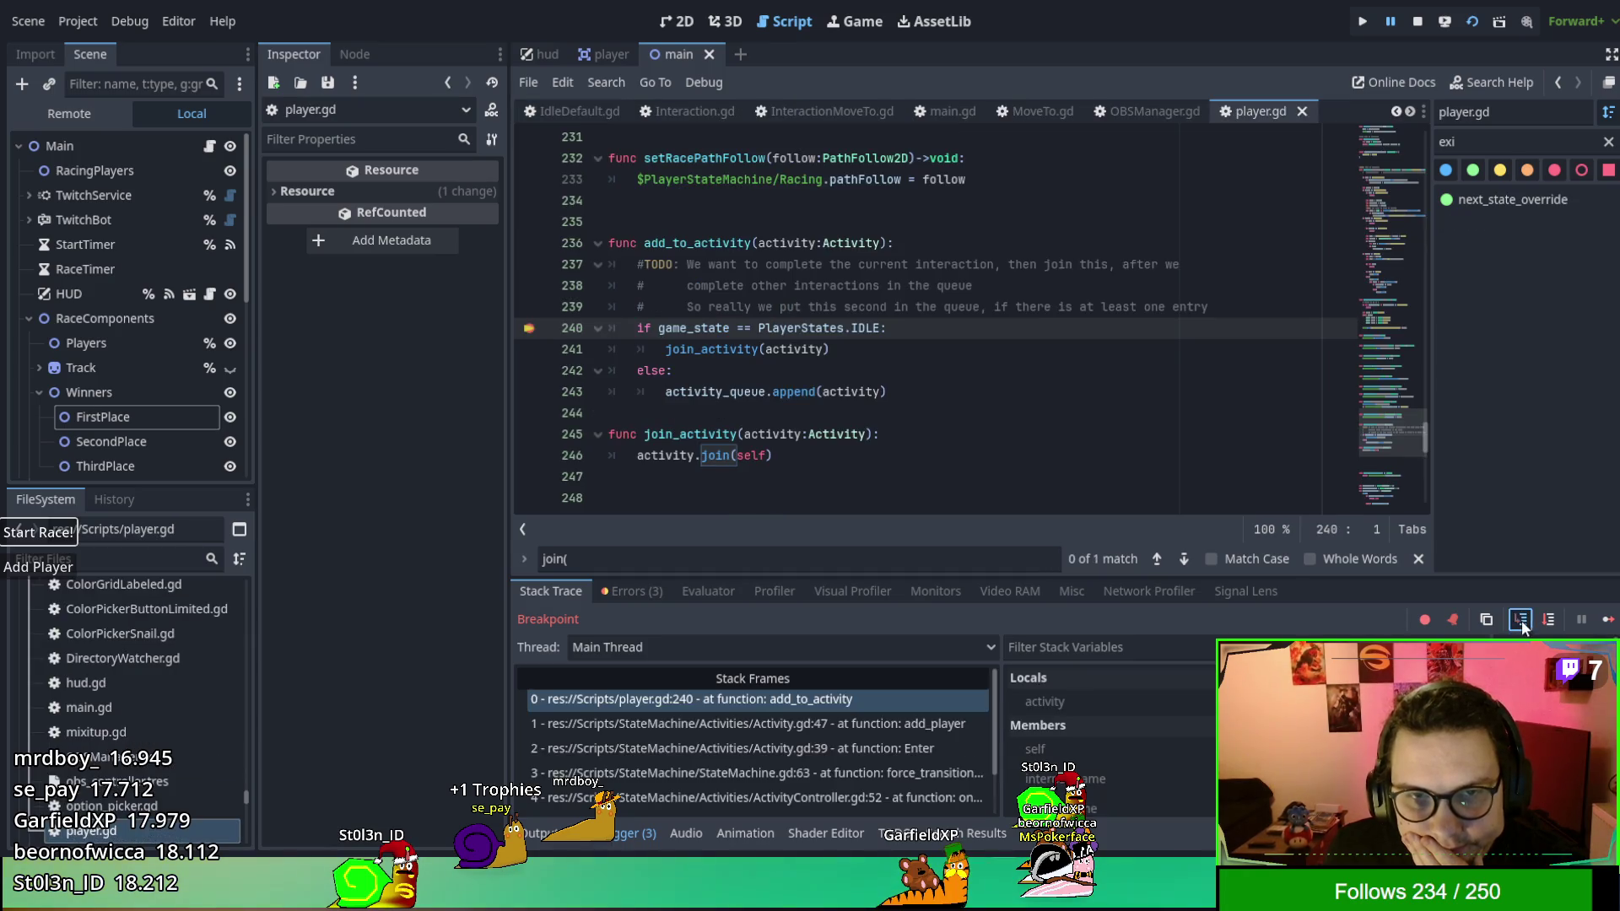
click(1520, 620)
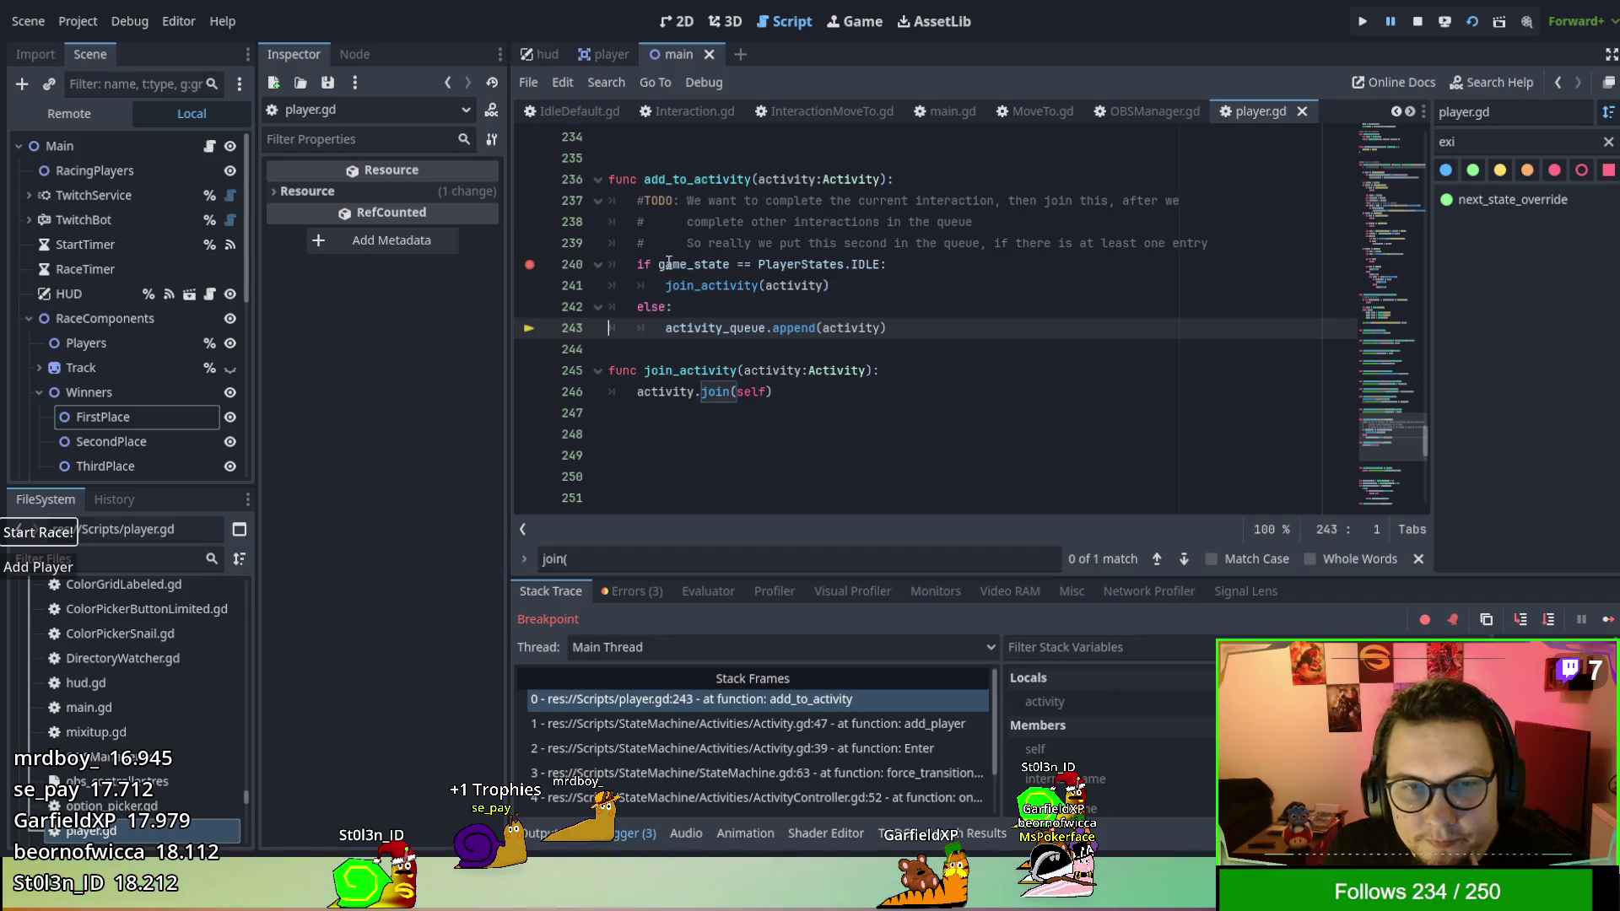
scroll(876, 265, up, 6)
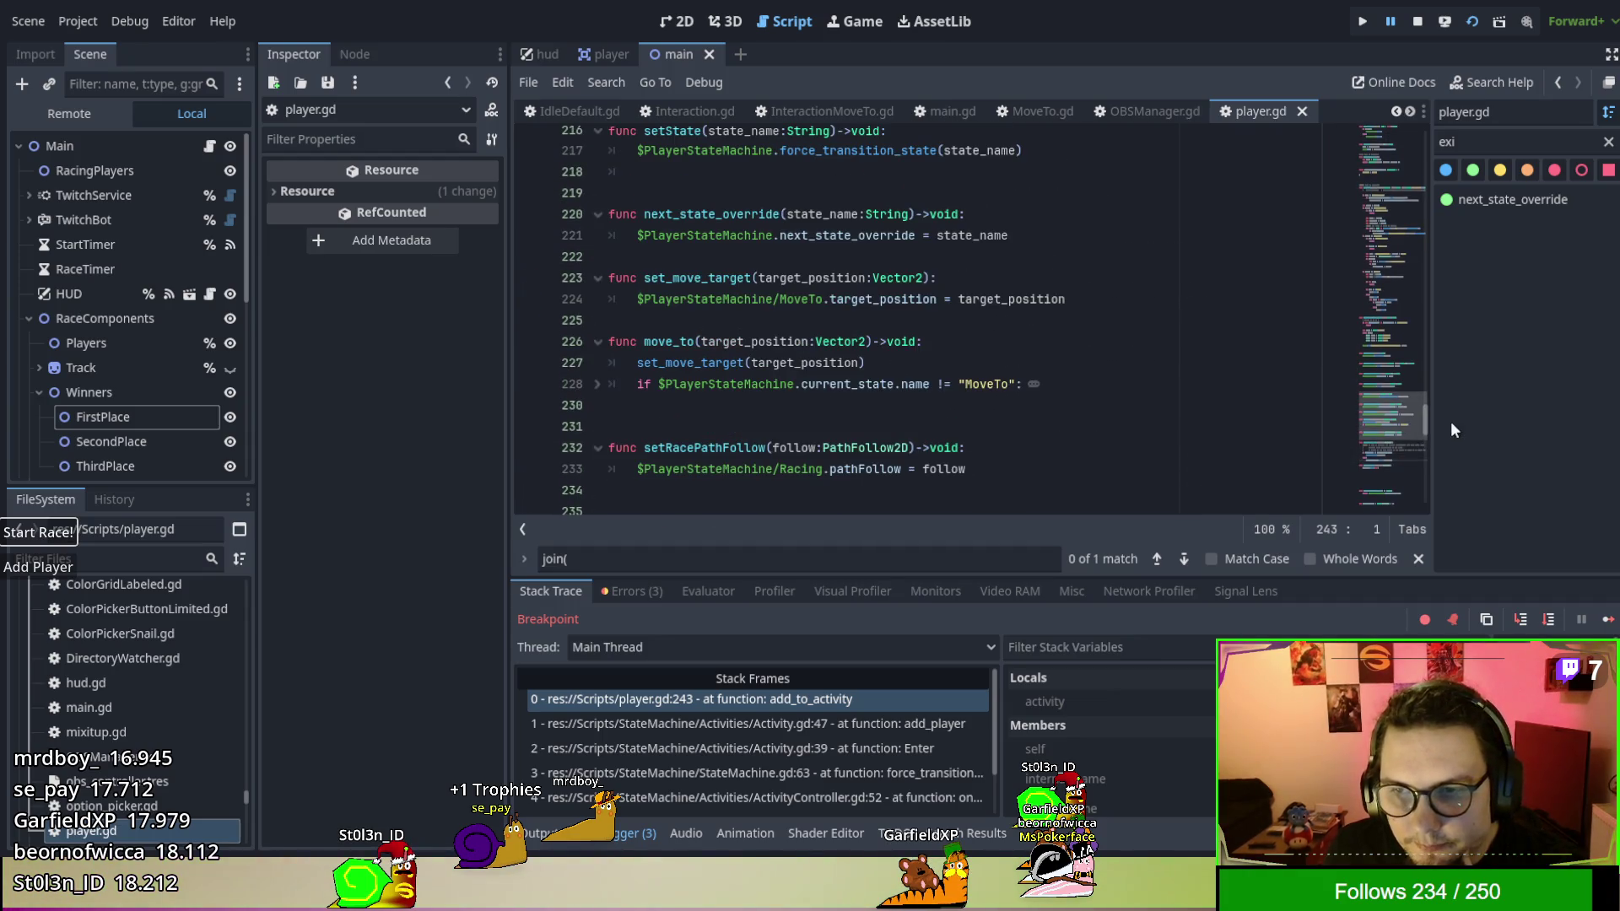
drag(1424, 431, 1410, 127)
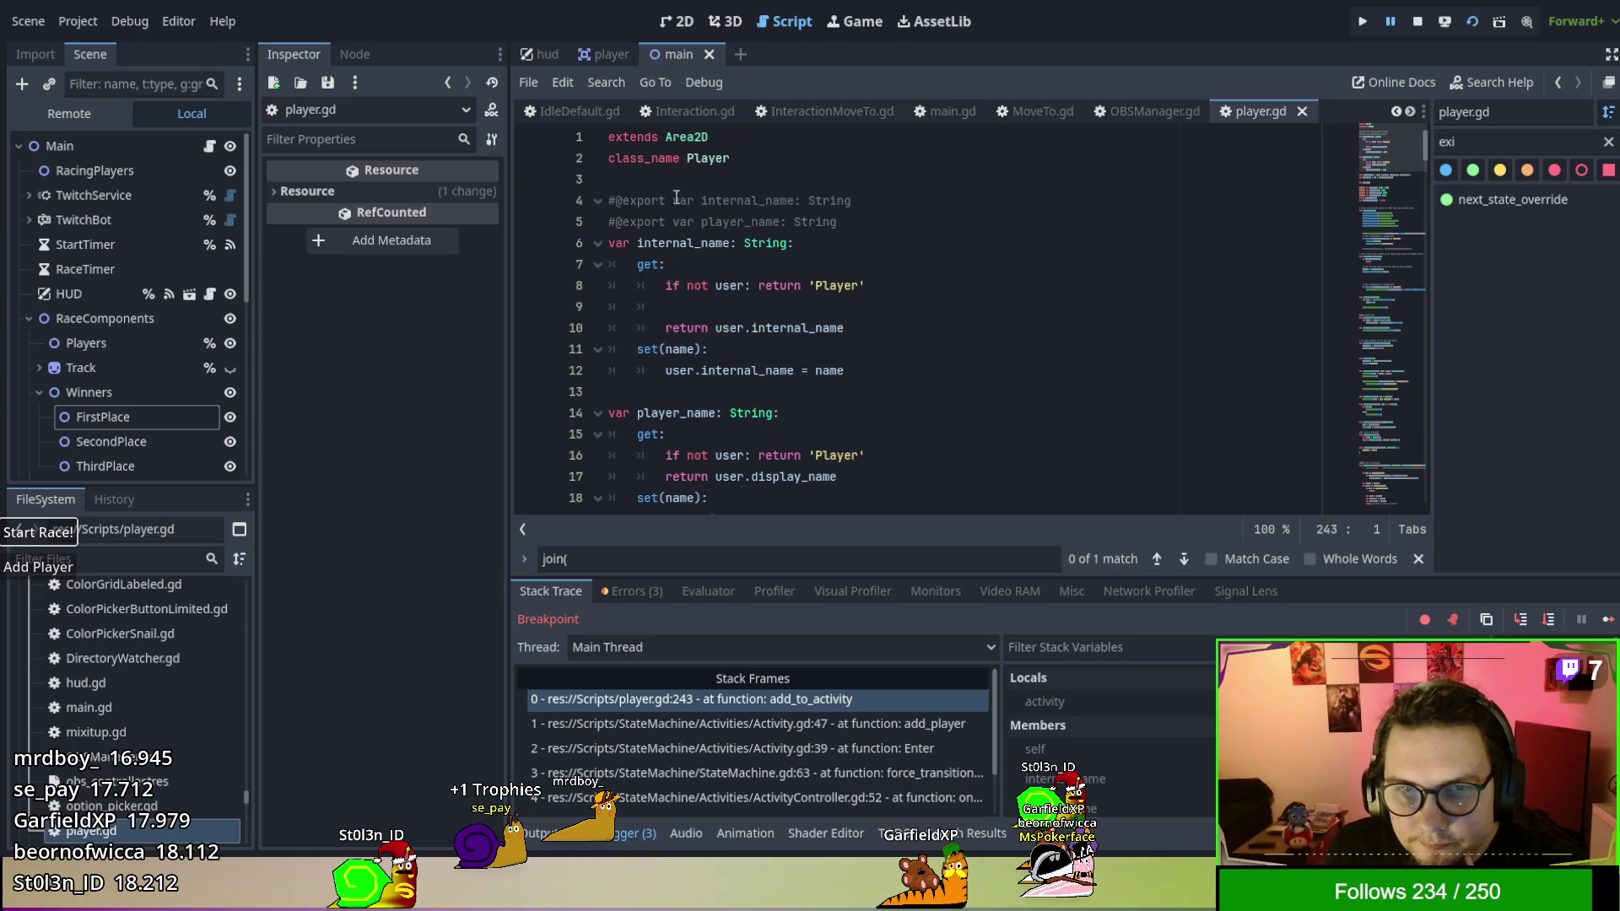
Select the PlayerStates enum on line 21 and search player.gd for all 5 of its uses.
scroll(731, 248, down, 2)
scroll(759, 295, up, 2)
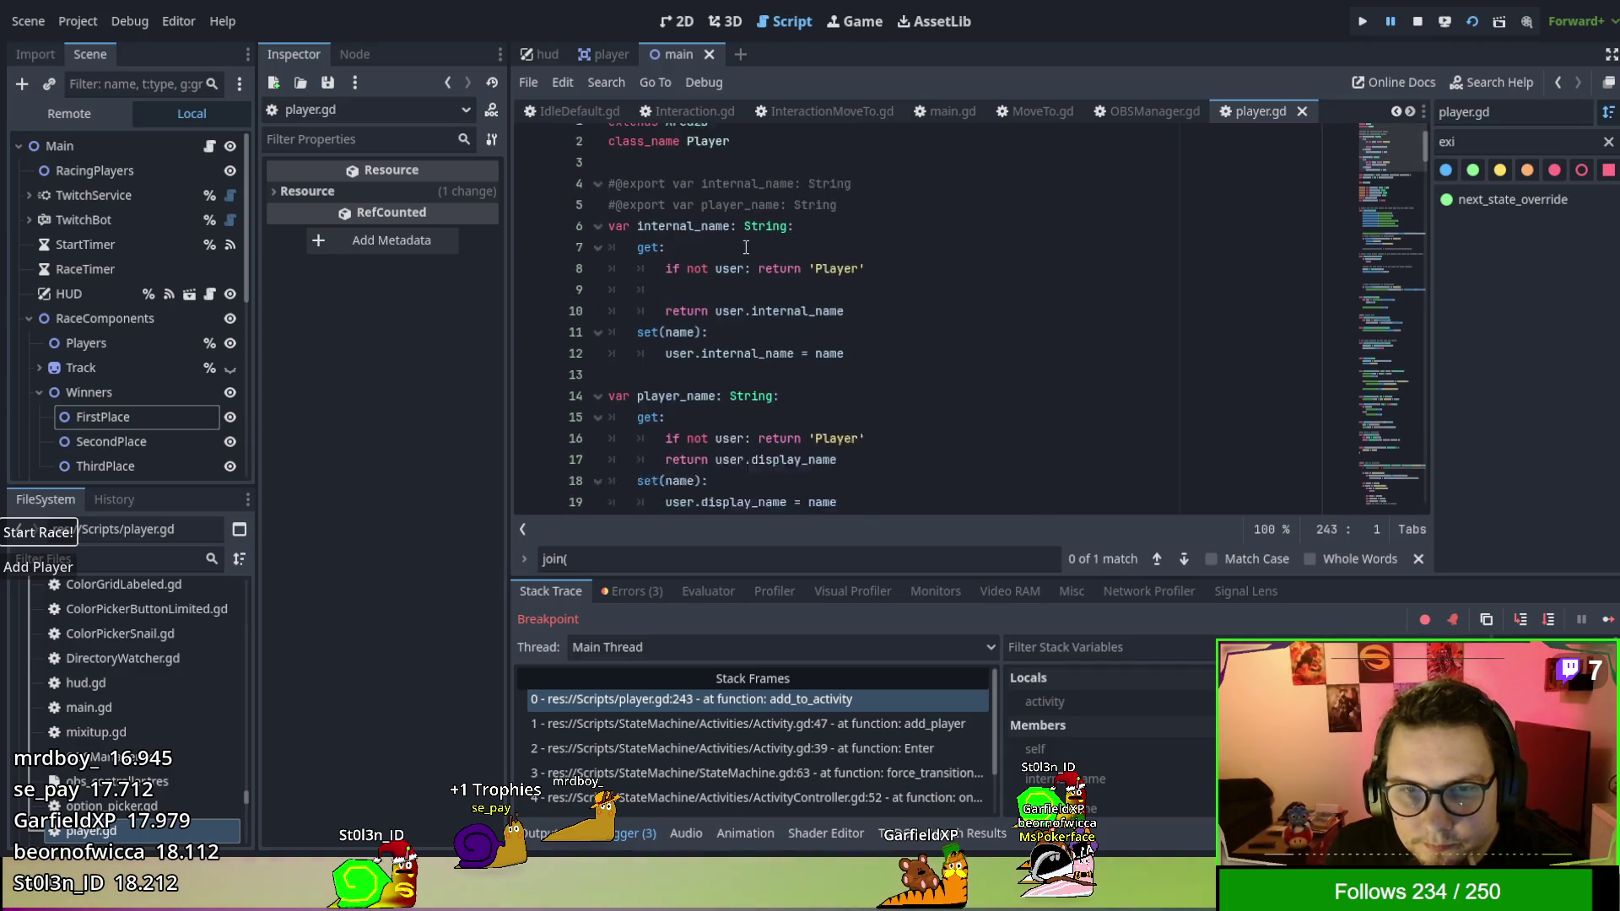
scroll(822, 364, down, 3)
double_click(901, 370)
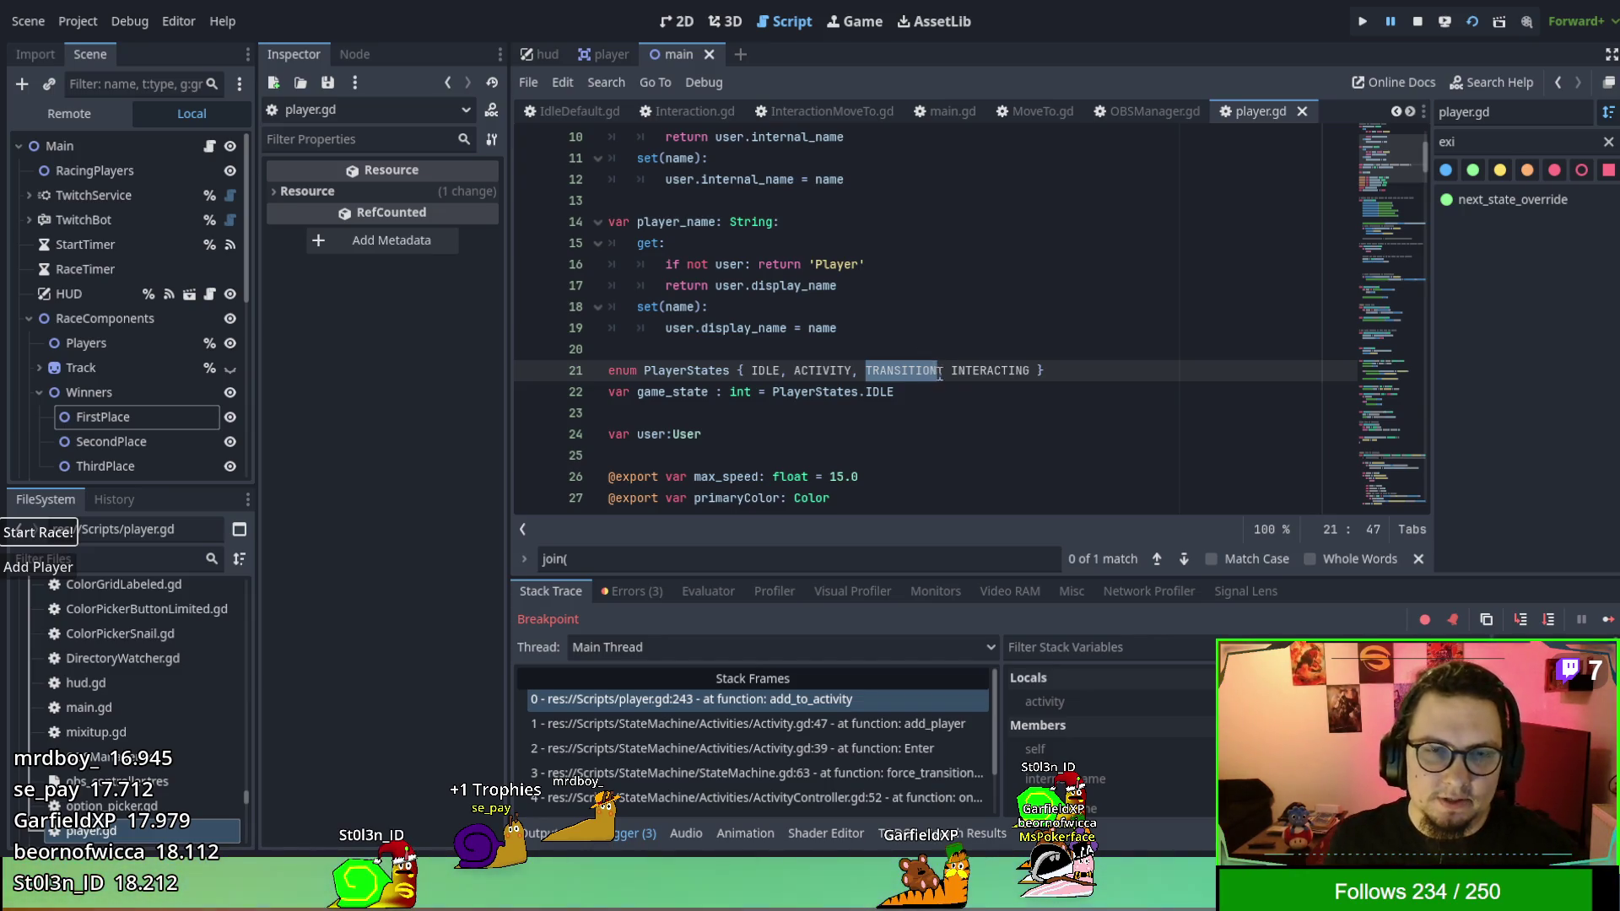
double_click(677, 376)
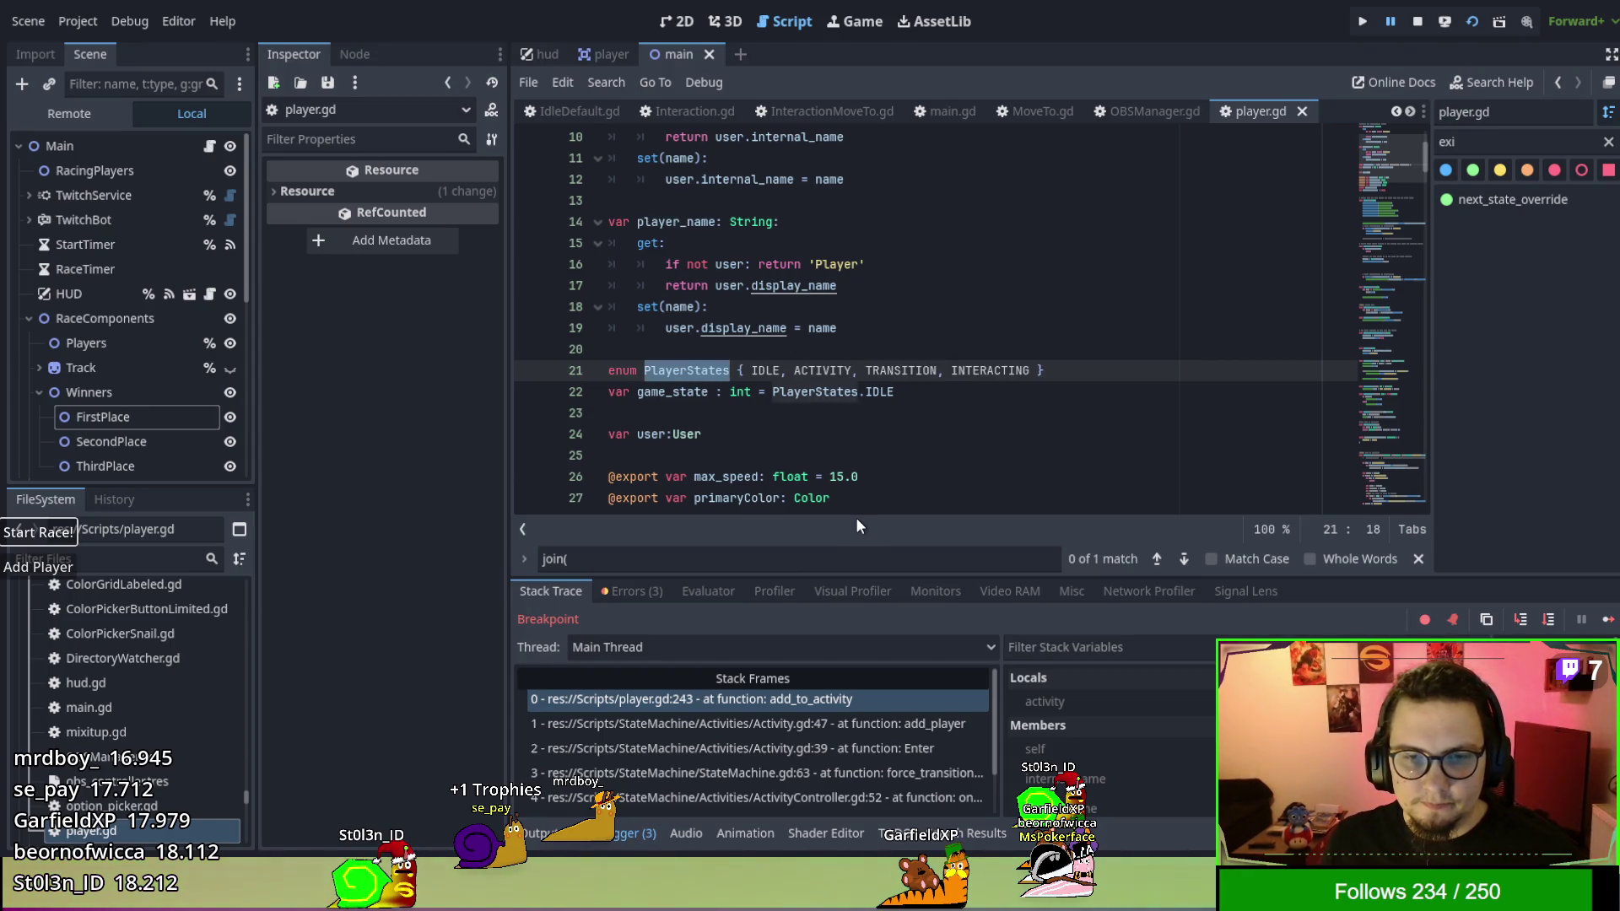
key(ctrl+shift+f)
key(Return)
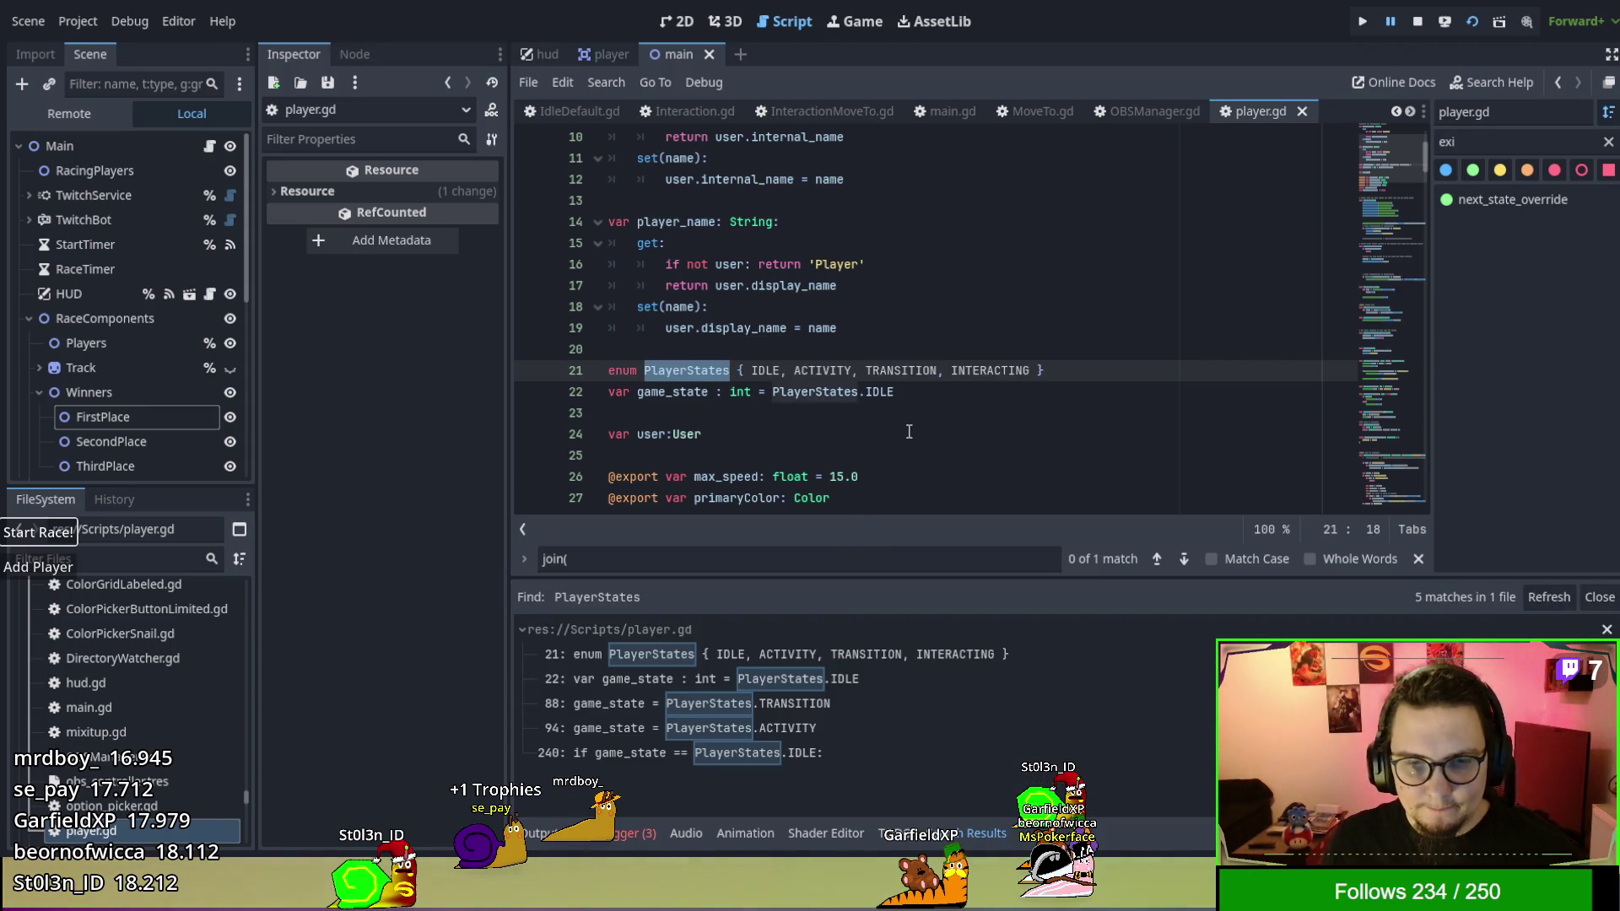